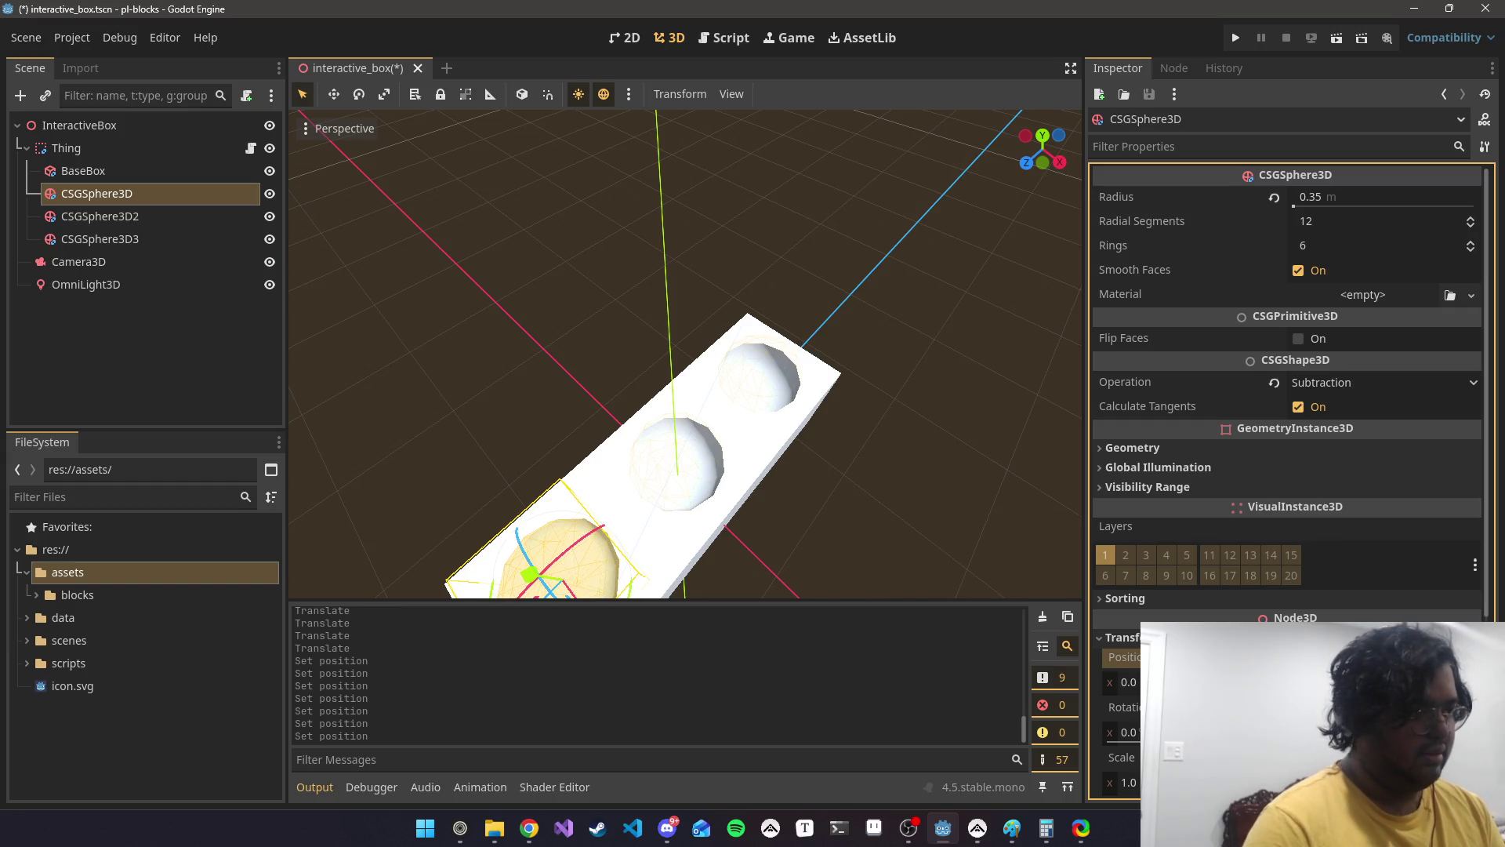
Deselect the sphere, tilt the view down onto the box, and run the pl-blocks project.
{"action": "left_click", "coordinate": [967, 516]}
{"action": "scroll", "coordinate": [943, 491], "scroll_direction": "down", "scroll_amount": 3}
{"action": "mouse_move", "coordinate": [710, 459]}
{"action": "left_mouse_down"}
{"action": "mouse_move", "coordinate": [799, 306]}
{"action": "mouse_move", "coordinate": [914, 499]}
{"action": "mouse_move", "coordinate": [938, 482]}
{"action": "mouse_move", "coordinate": [916, 547]}
{"action": "mouse_move", "coordinate": [935, 514]}
{"action": "left_mouse_up"}
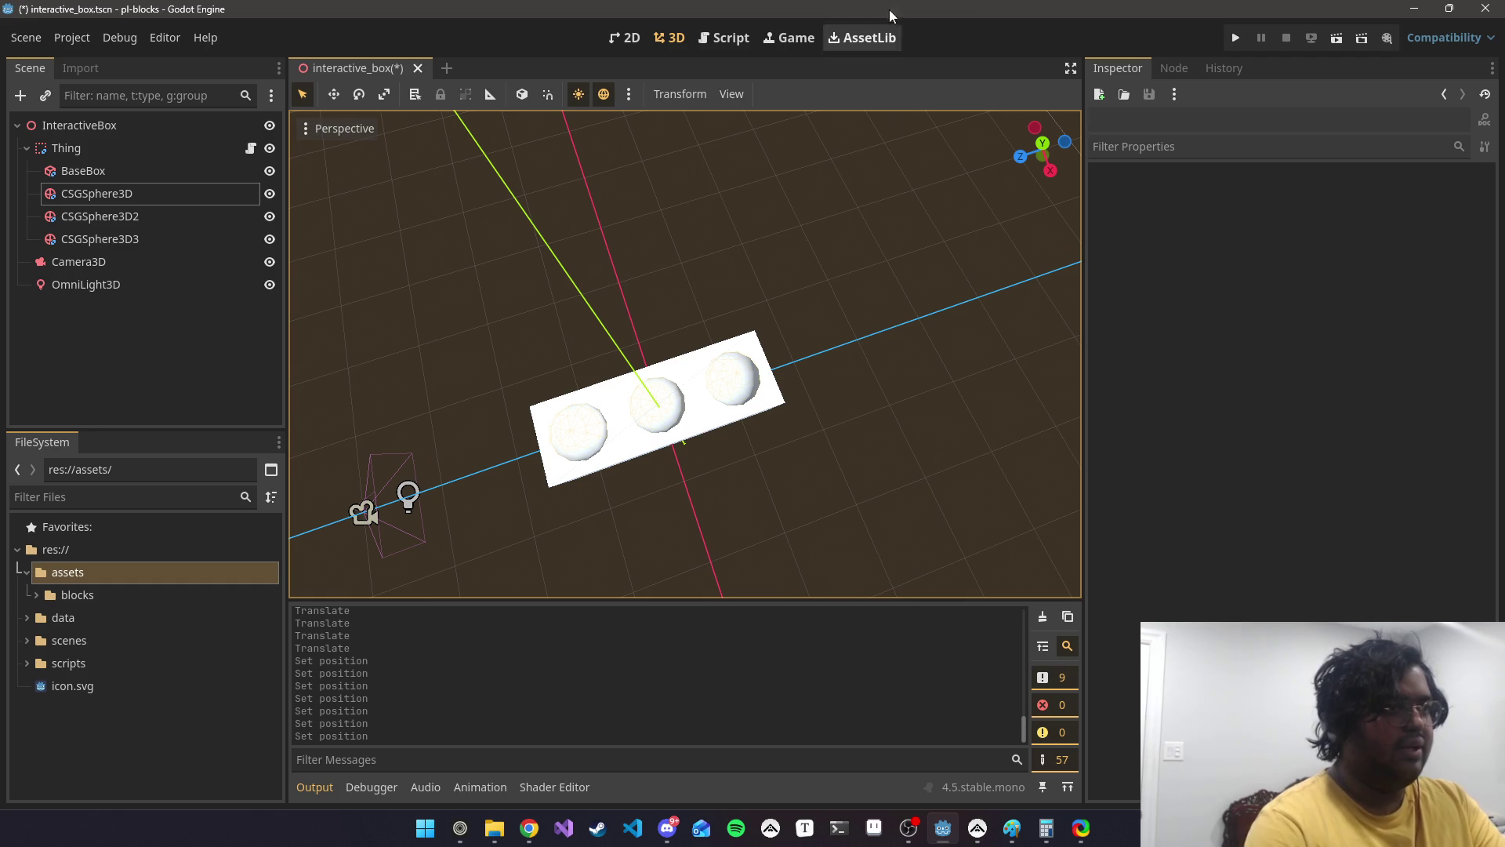
{"action": "left_click", "coordinate": [1229, 41]}
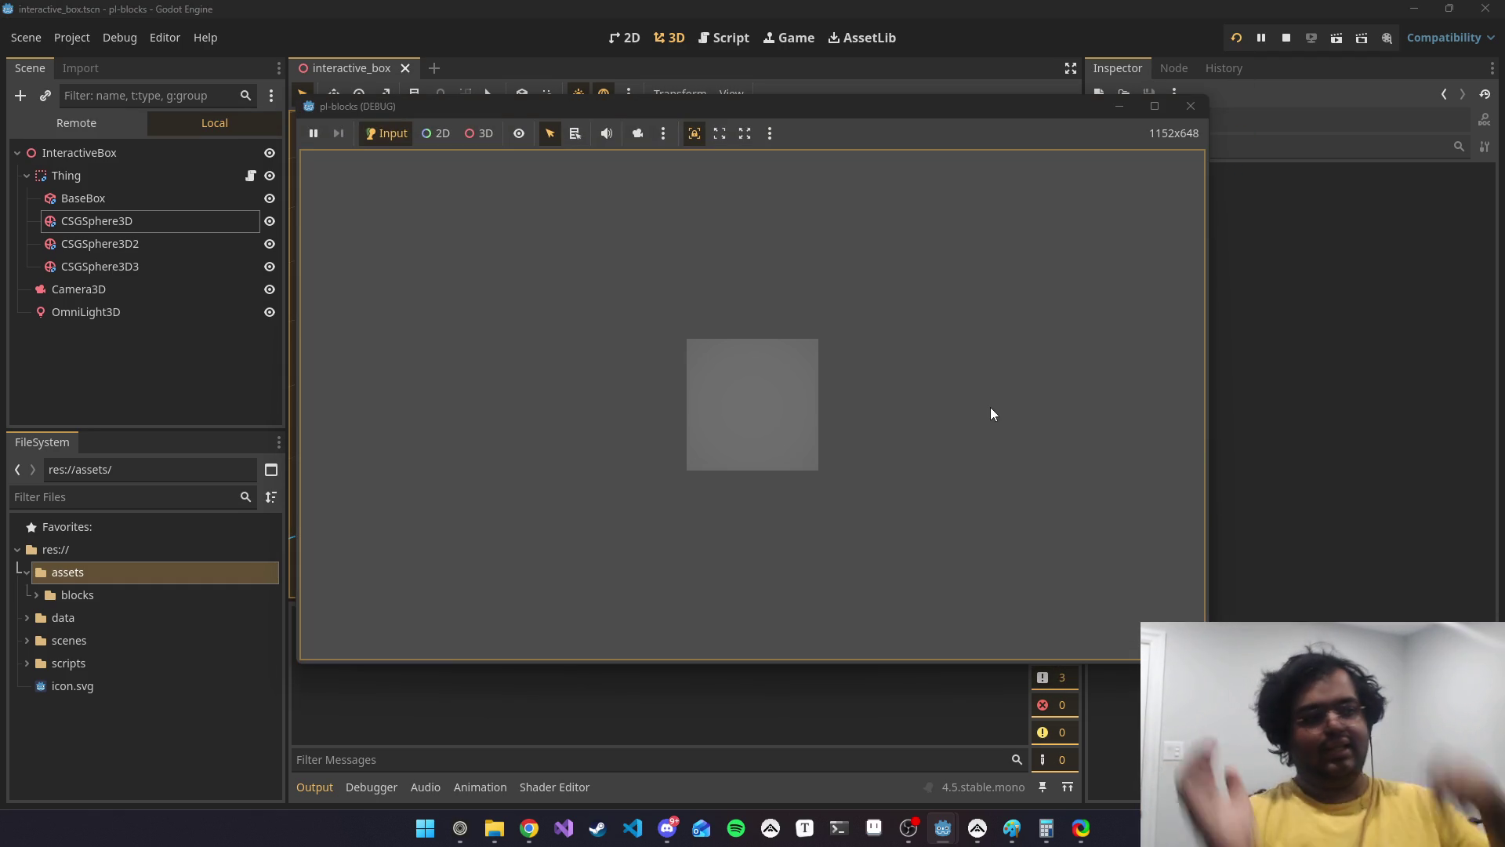
{"action": "left_click_drag", "start_coordinate": [946, 452], "coordinate": [941, 368]}
Spin the box once more in the game window, then close the game.
{"action": "mouse_move", "coordinate": [817, 454]}
{"action": "left_mouse_down"}
{"action": "mouse_move", "coordinate": [562, 414]}
{"action": "mouse_move", "coordinate": [837, 423]}
{"action": "left_mouse_up"}
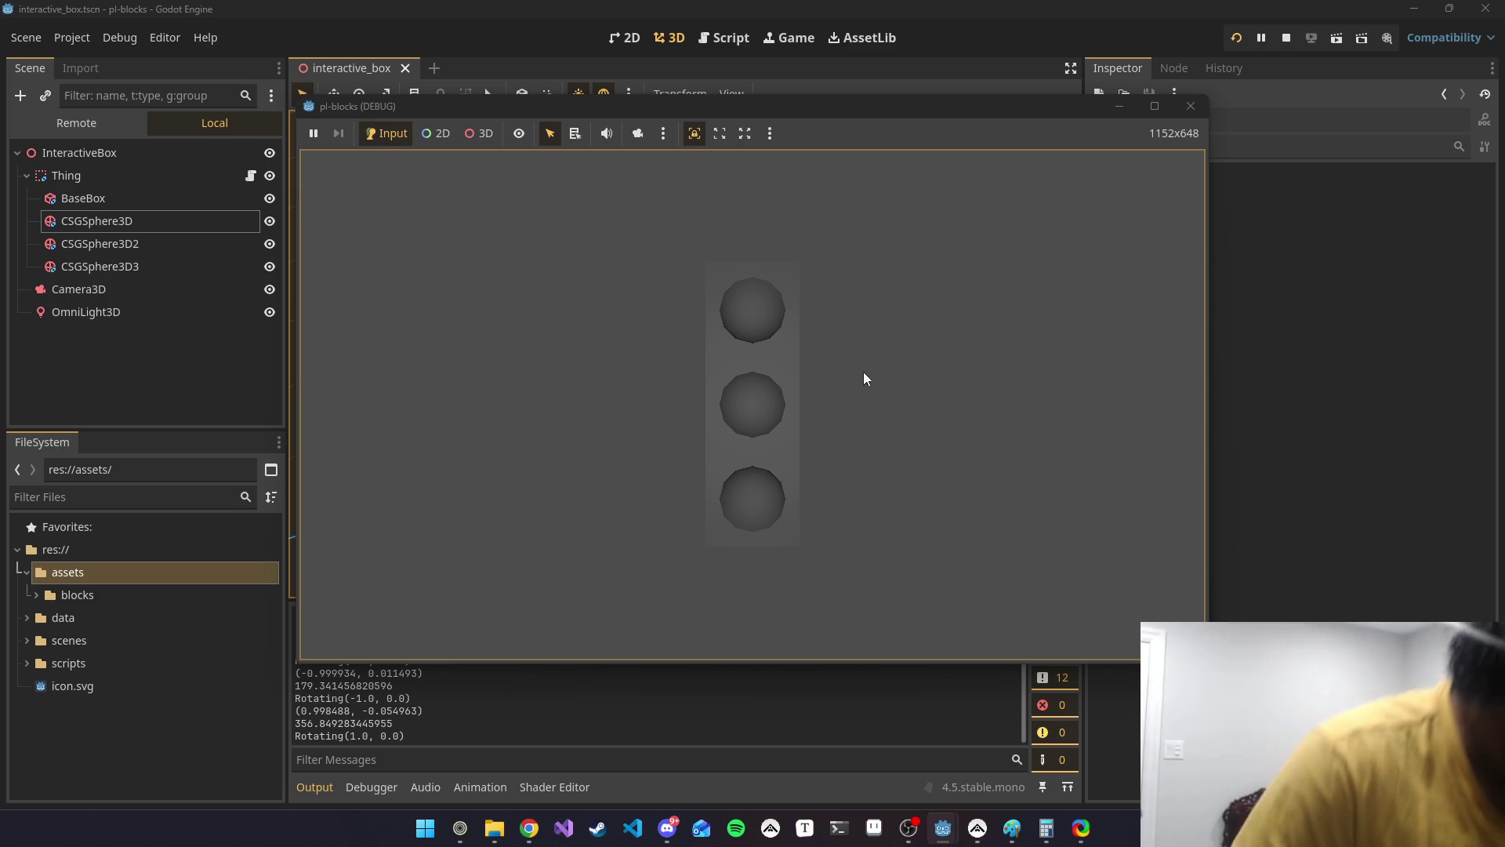
{"action": "left_click", "coordinate": [1193, 106]}
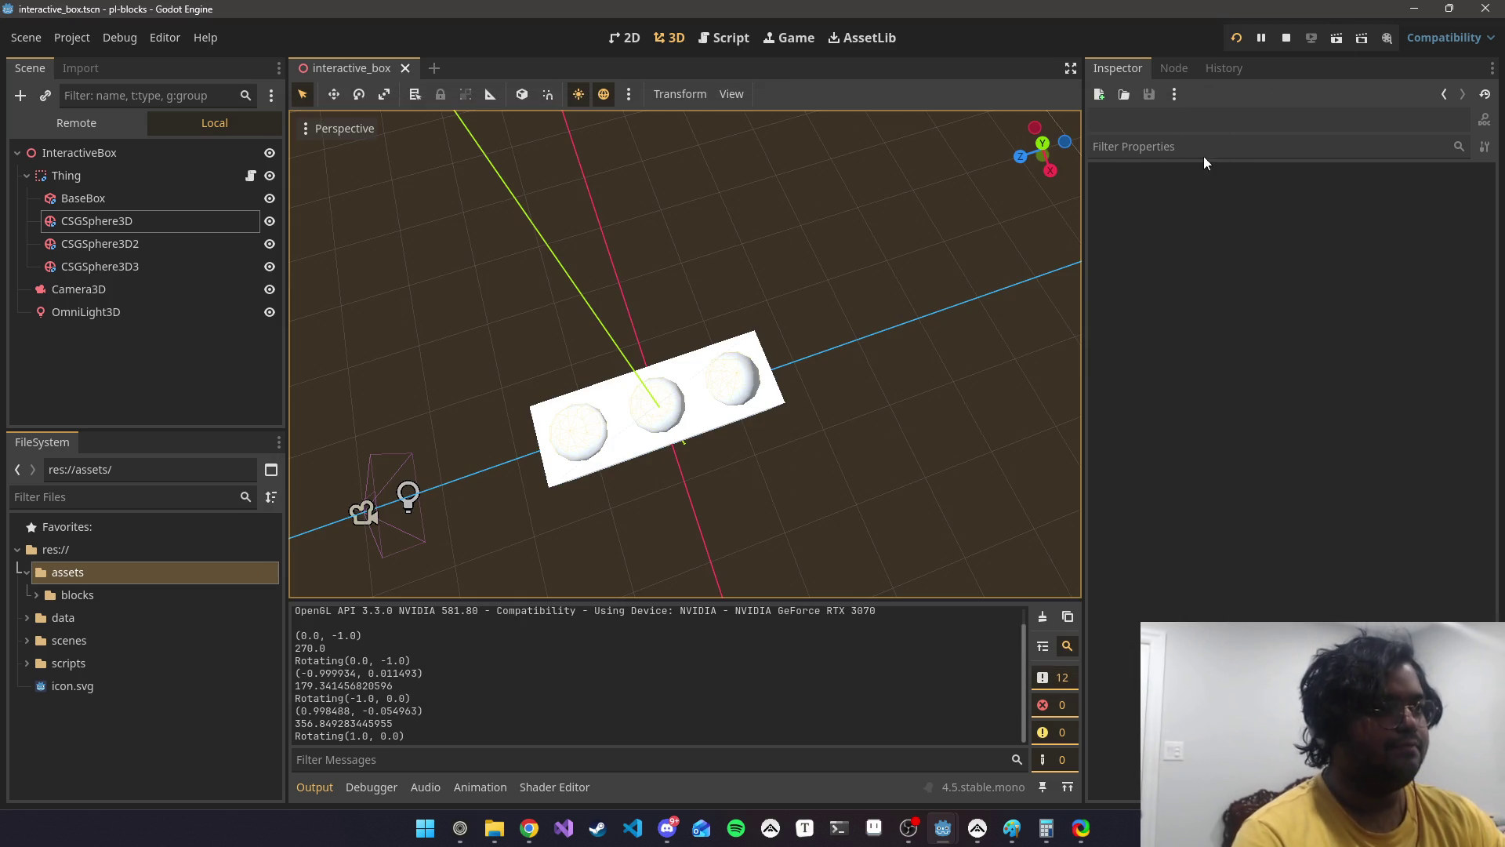
Stop the running game and bring up the Create New Node dialog for the scene.
{"action": "left_click", "coordinate": [1286, 39]}
{"action": "left_click", "coordinate": [174, 381]}
{"action": "right_click", "coordinate": [115, 339]}
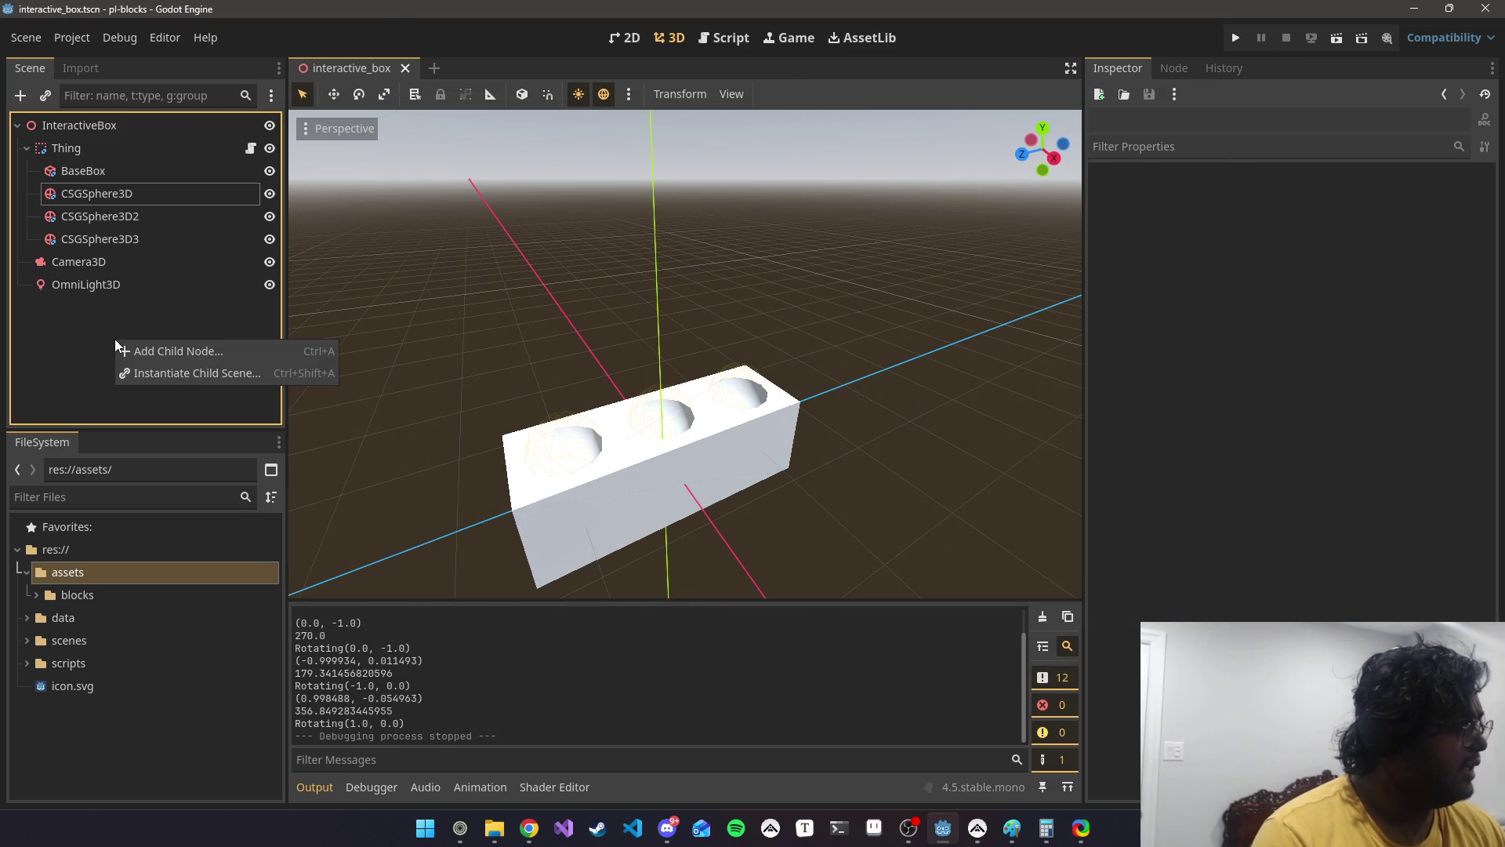
{"action": "left_click", "coordinate": [142, 345]}
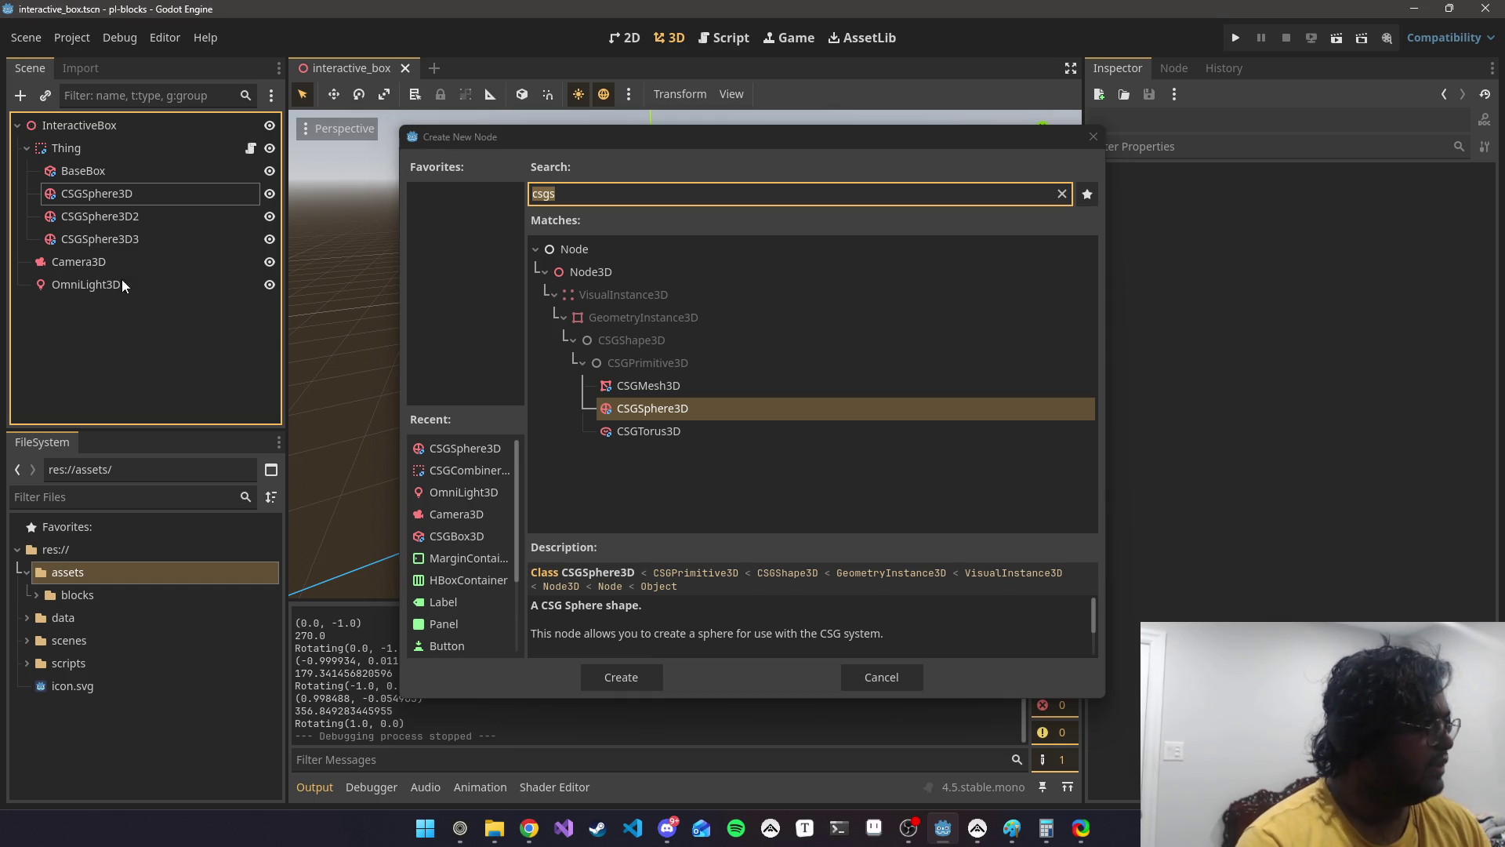
{"action": "key", "text": "Escape"}
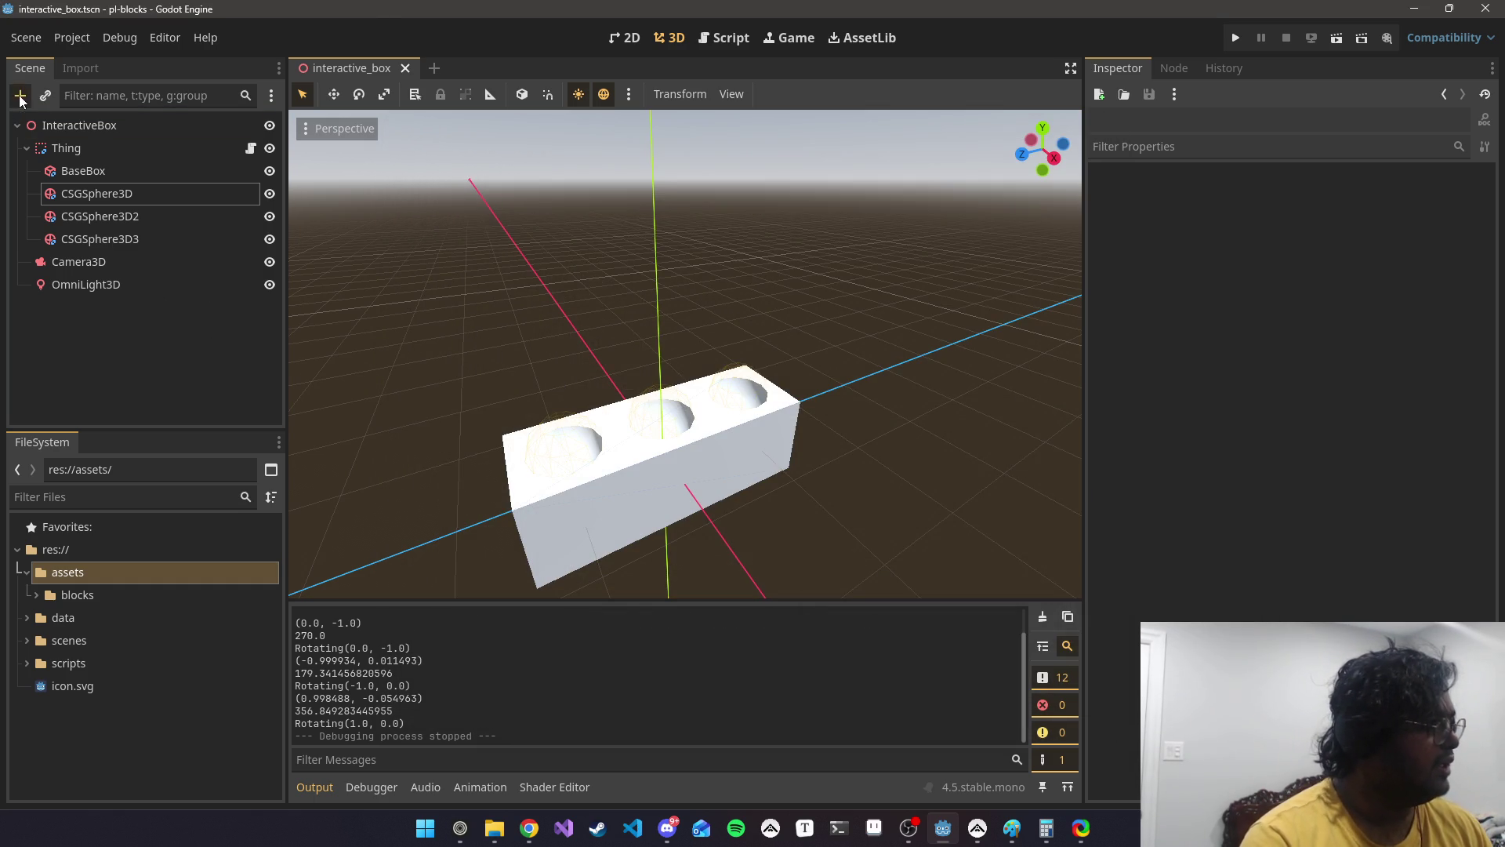
{"action": "key", "text": "ctrl+a"}
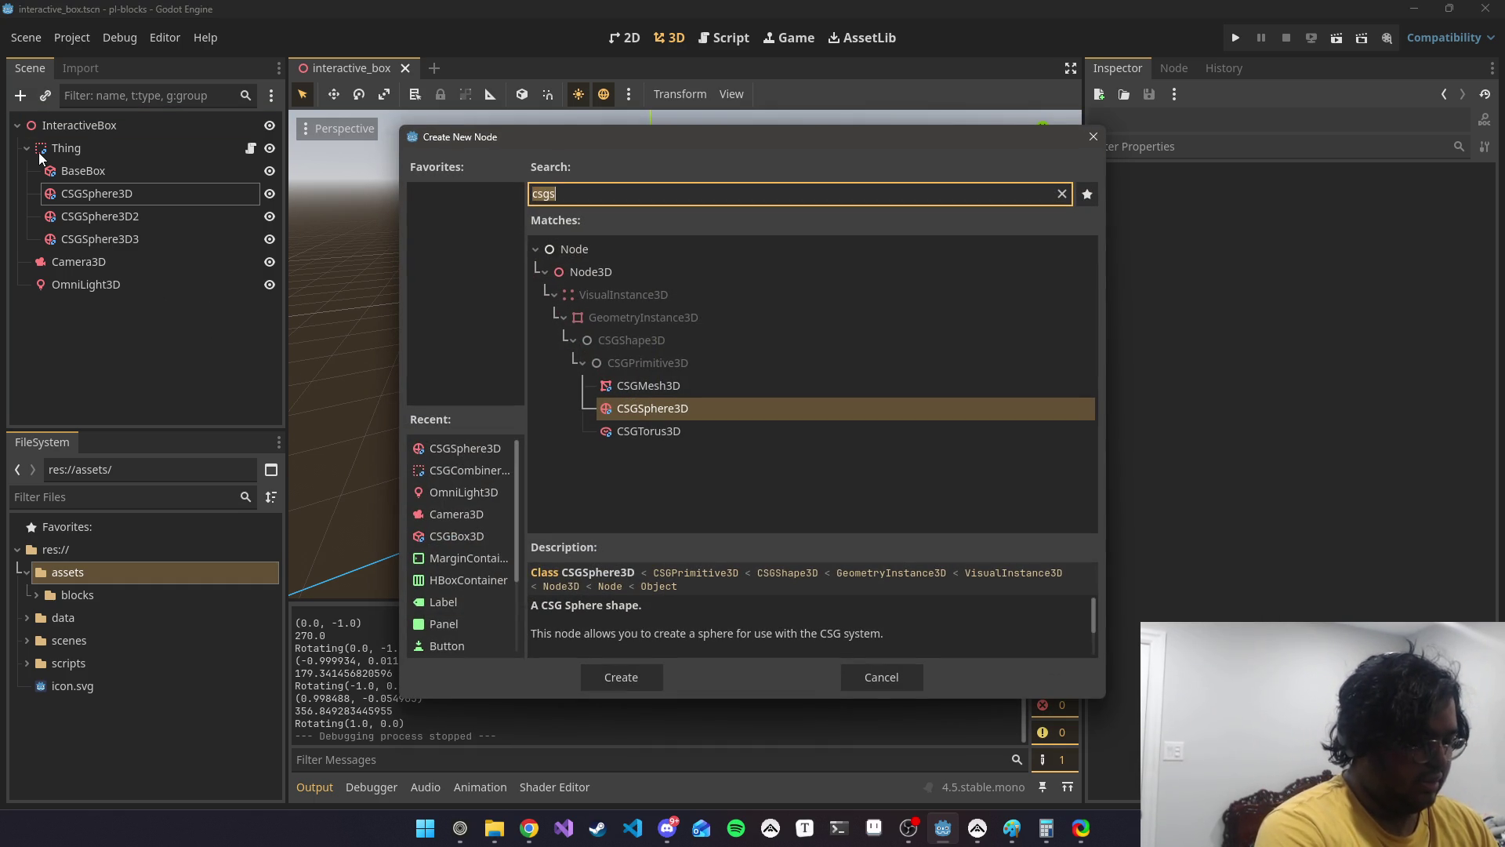
Search 'Spher' and create a CSGSphere3D child node.
{"action": "type", "text": "Shp"}
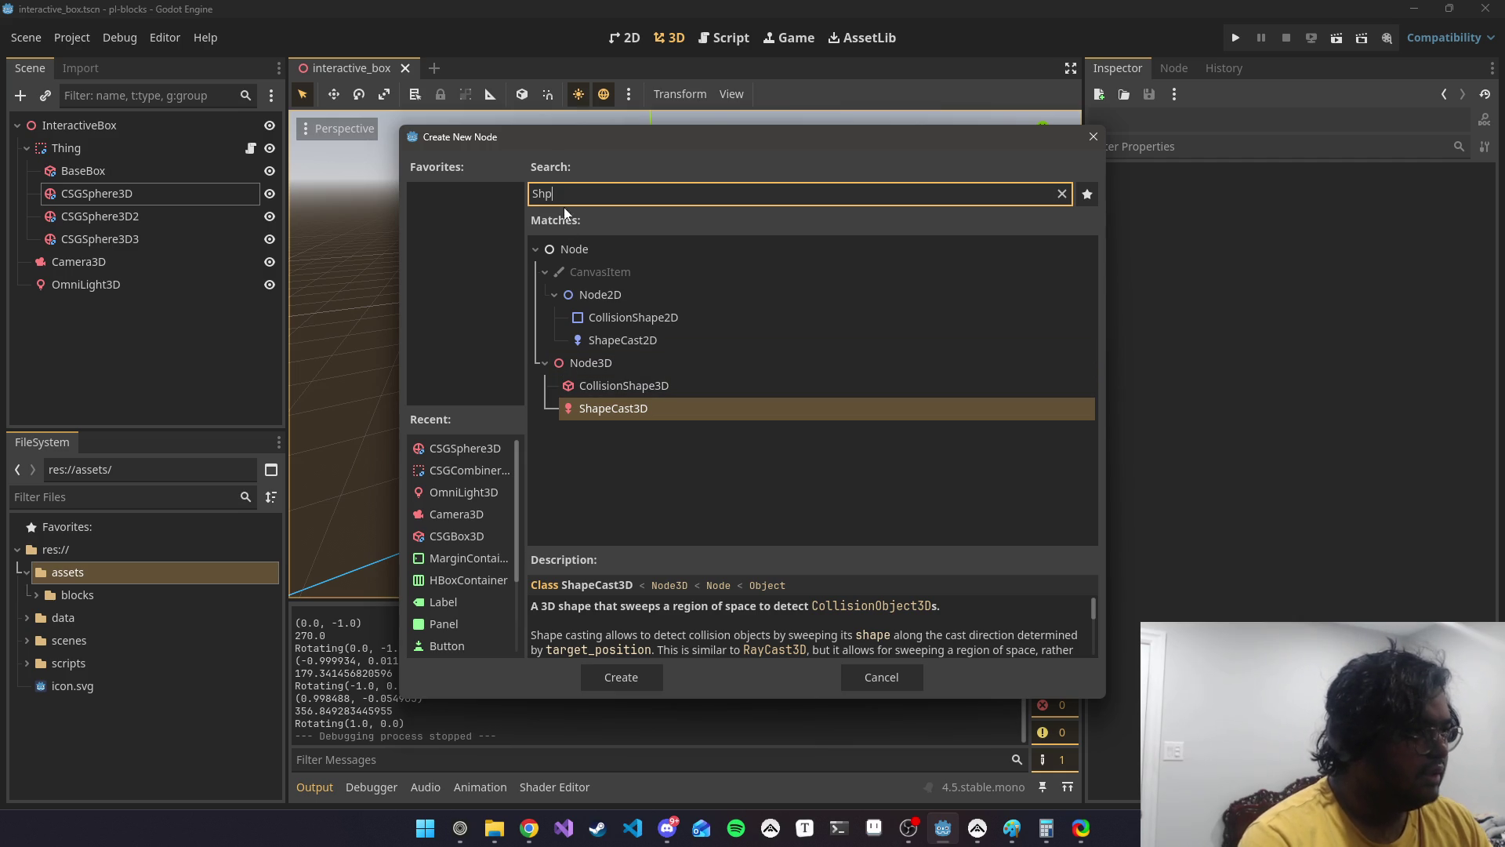
{"action": "key", "text": "BackSpace"}
{"action": "type", "text": "ei"}
{"action": "key", "text": "BackSpace"}
{"action": "key", "text": "BackSpace"}
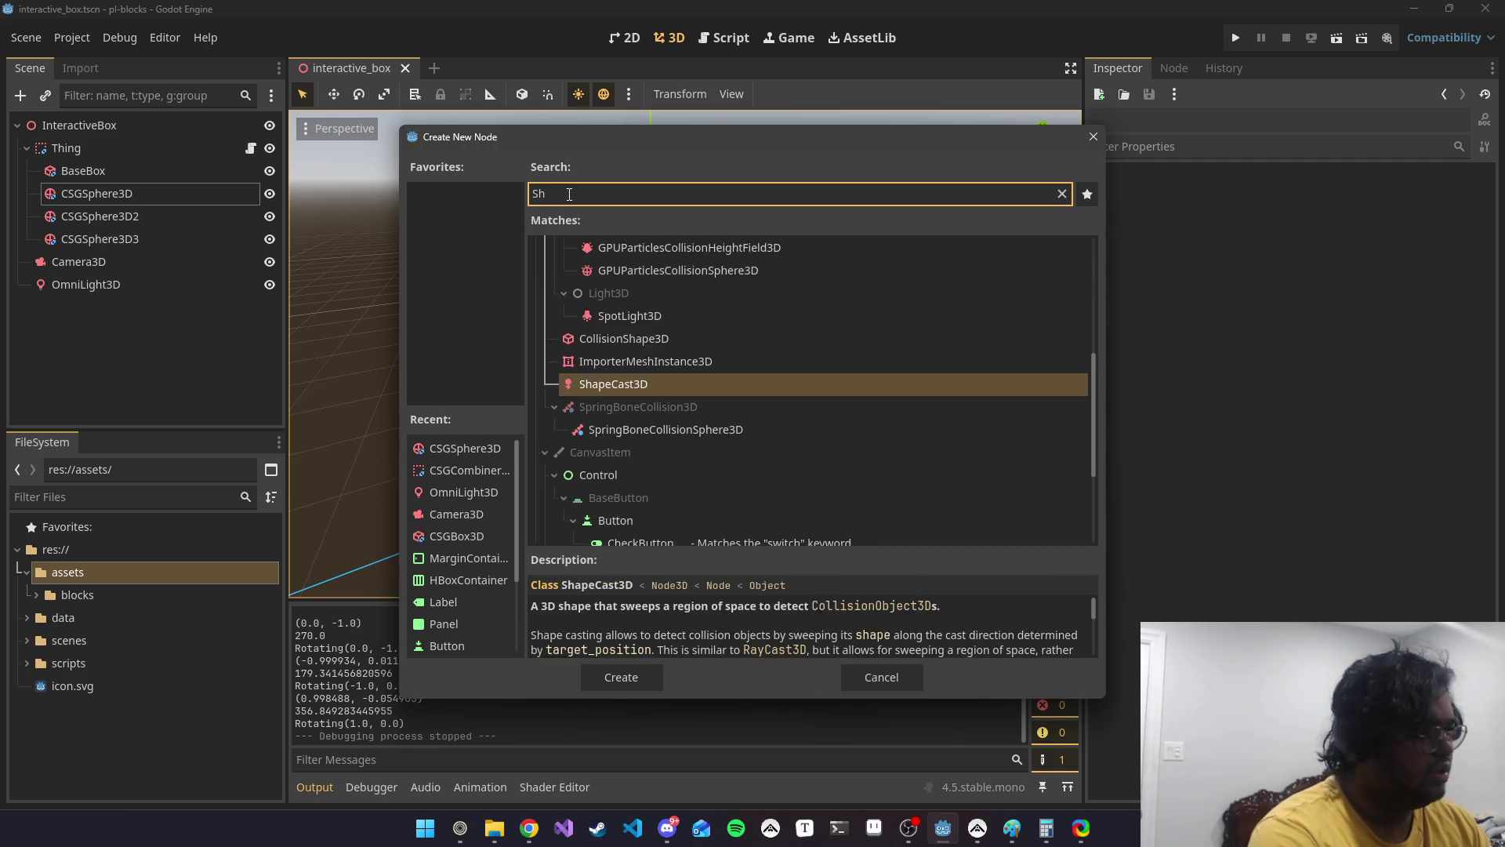
{"action": "key", "text": "BackSpace"}
{"action": "type", "text": "pher"}
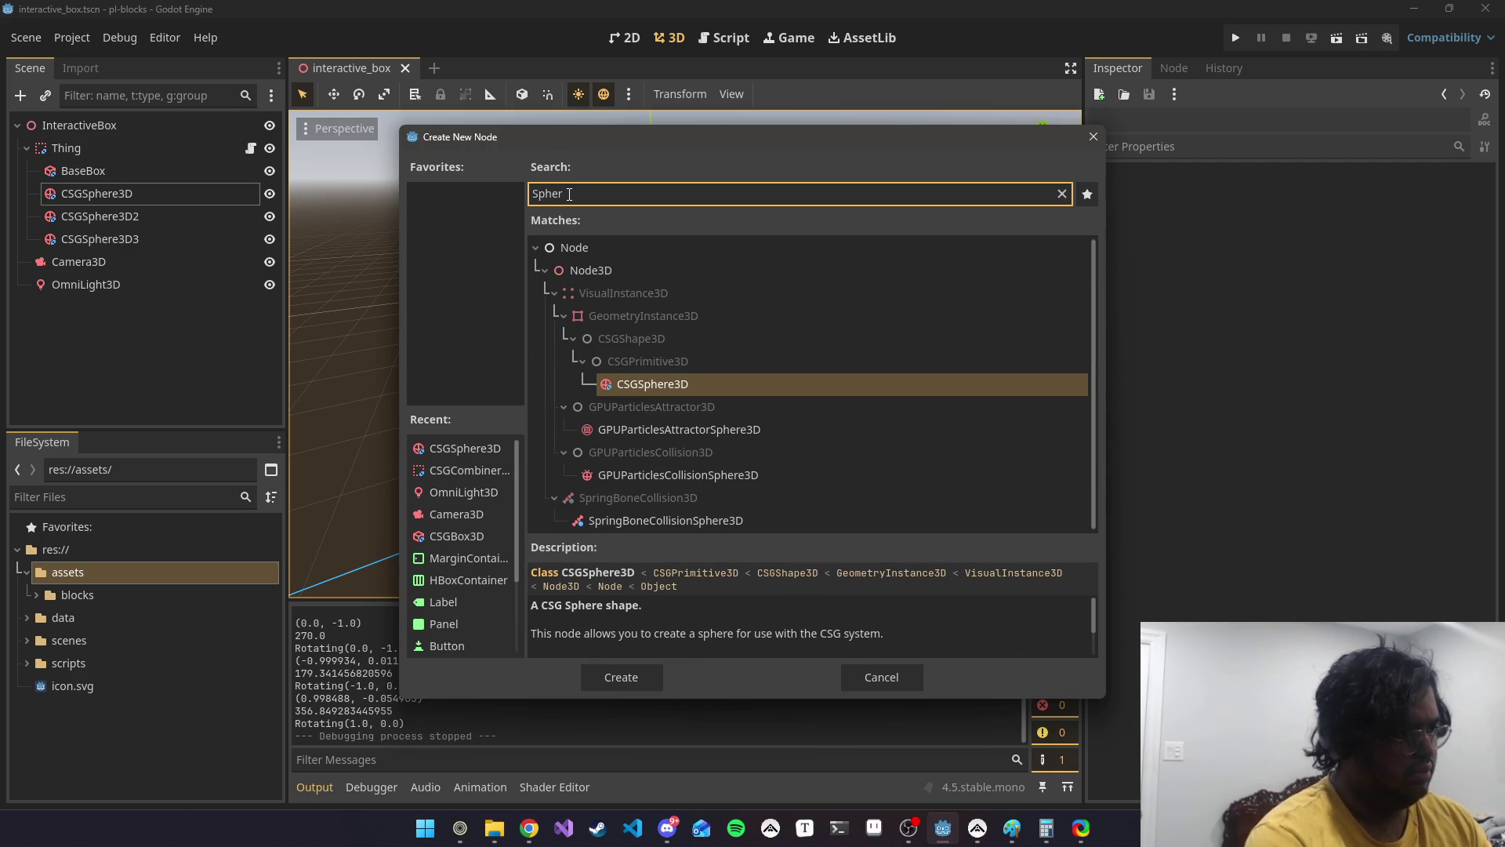
{"action": "left_click", "coordinate": [584, 671]}
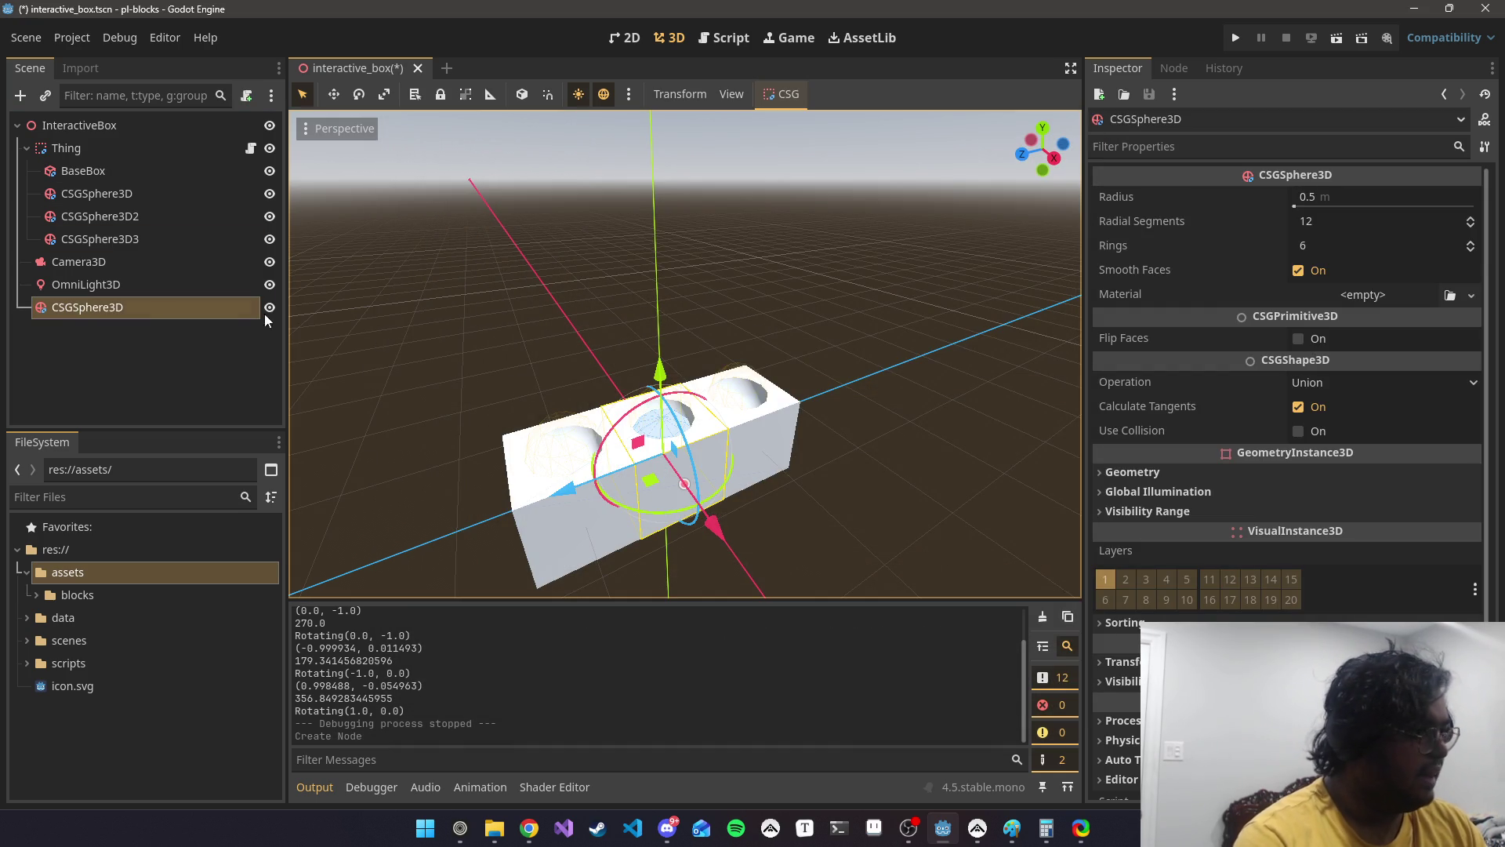
Raise the new sphere onto the box and set its radius to 0.3.
{"action": "mouse_move", "coordinate": [660, 374]}
{"action": "left_mouse_down"}
{"action": "mouse_move", "coordinate": [657, 291]}
{"action": "mouse_move", "coordinate": [658, 330]}
{"action": "left_mouse_up"}
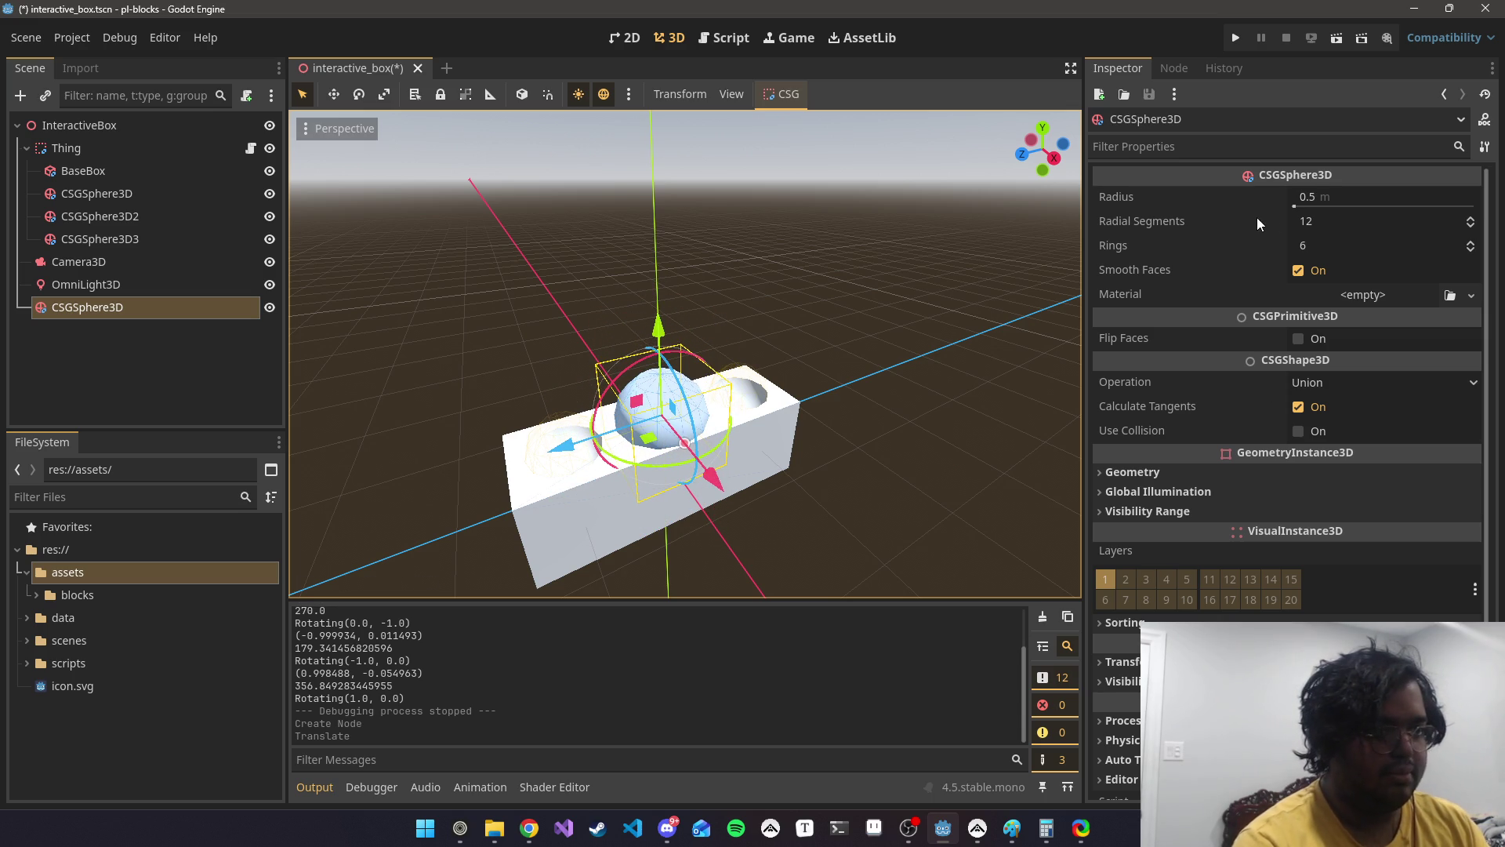
{"action": "scroll", "coordinate": [1281, 294], "scroll_direction": "down", "scroll_amount": 1}
{"action": "left_click", "coordinate": [1129, 615]}
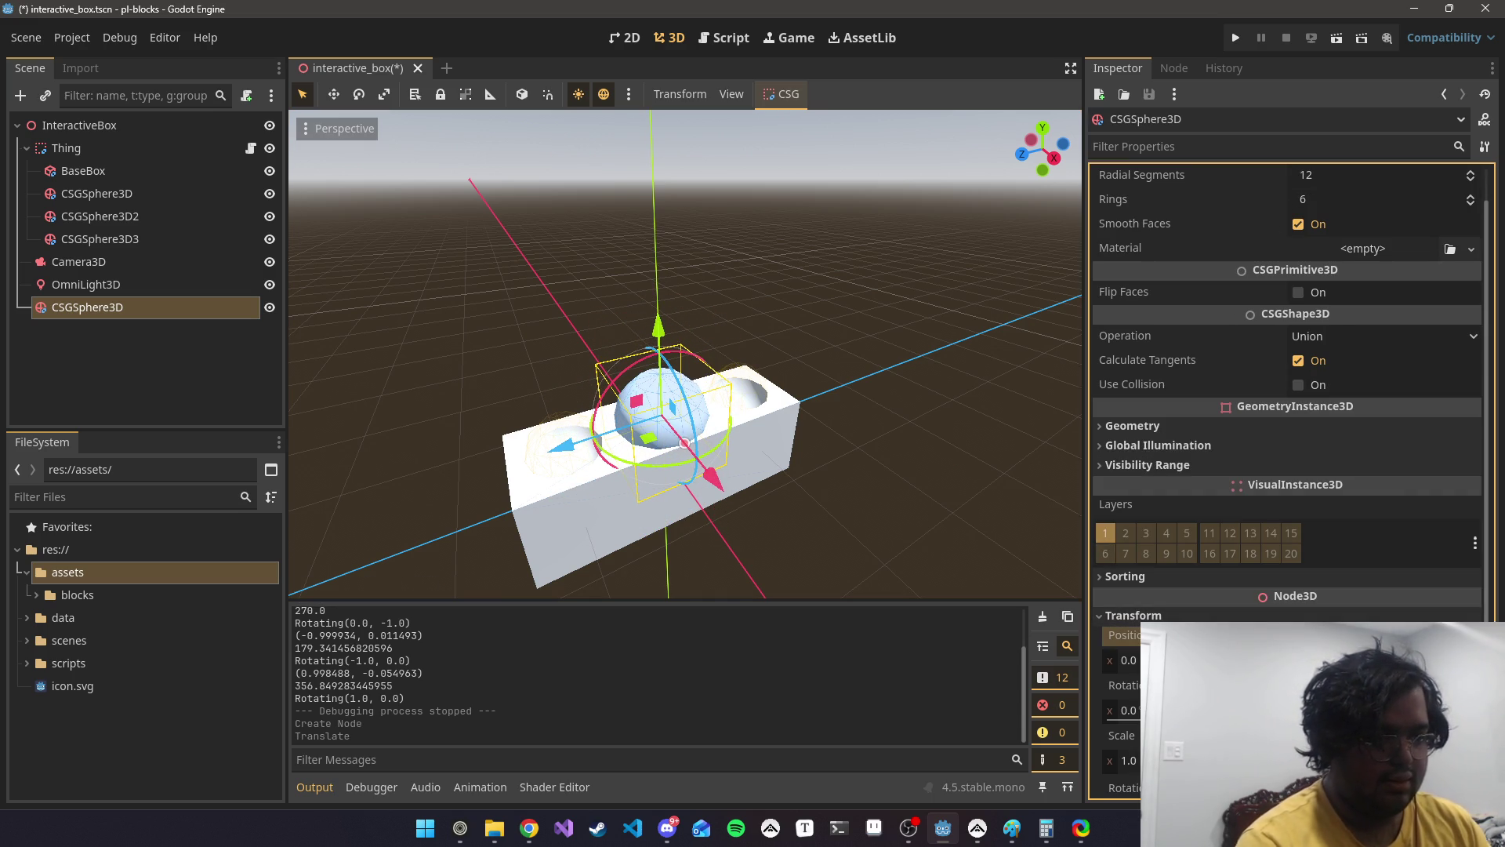
{"action": "scroll", "coordinate": [1274, 328], "scroll_direction": "up", "scroll_amount": 1}
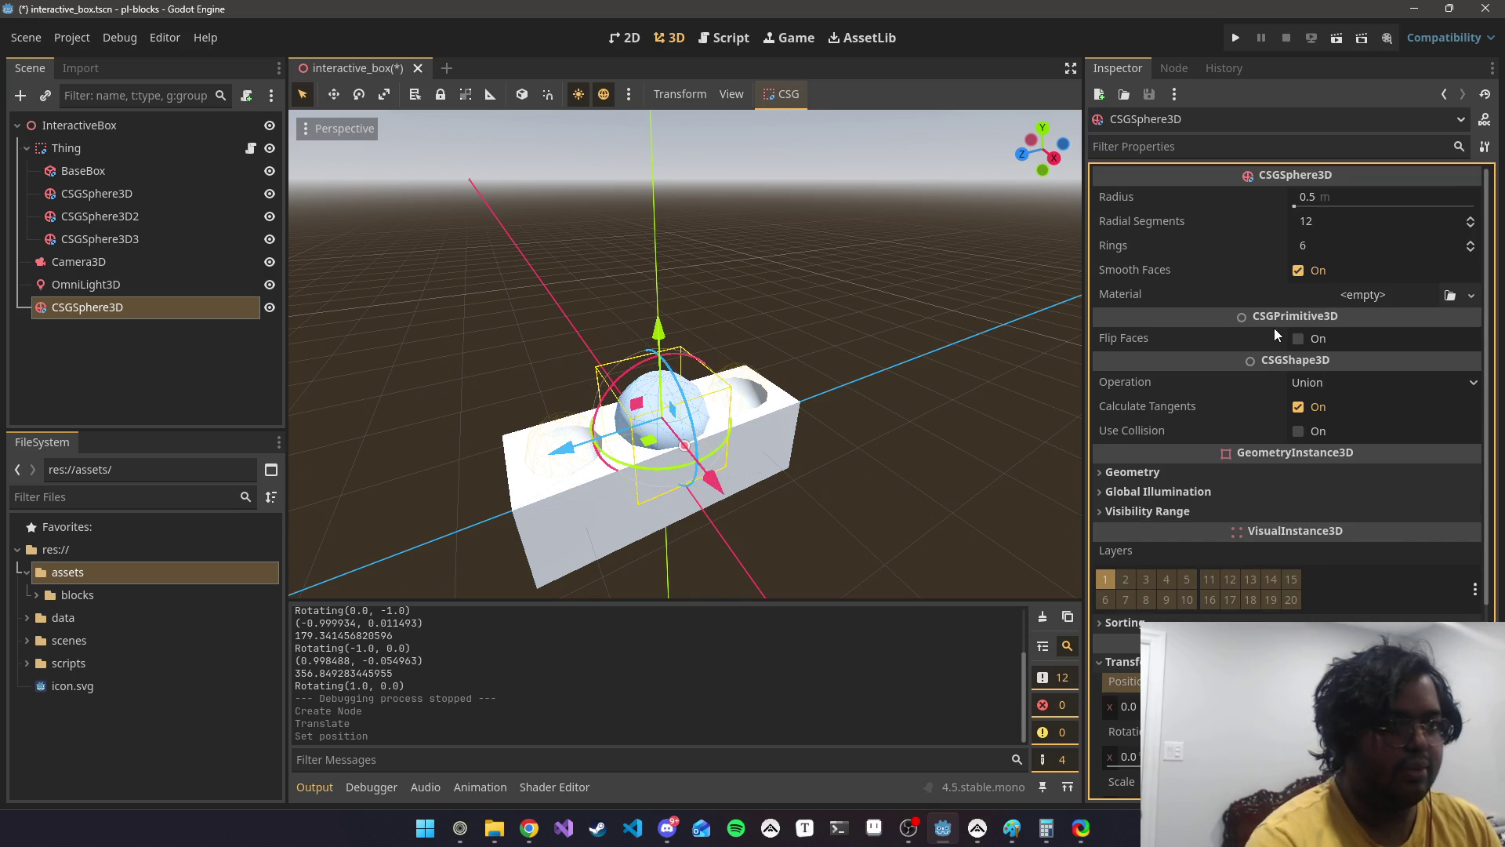
{"action": "left_click", "coordinate": [1324, 198]}
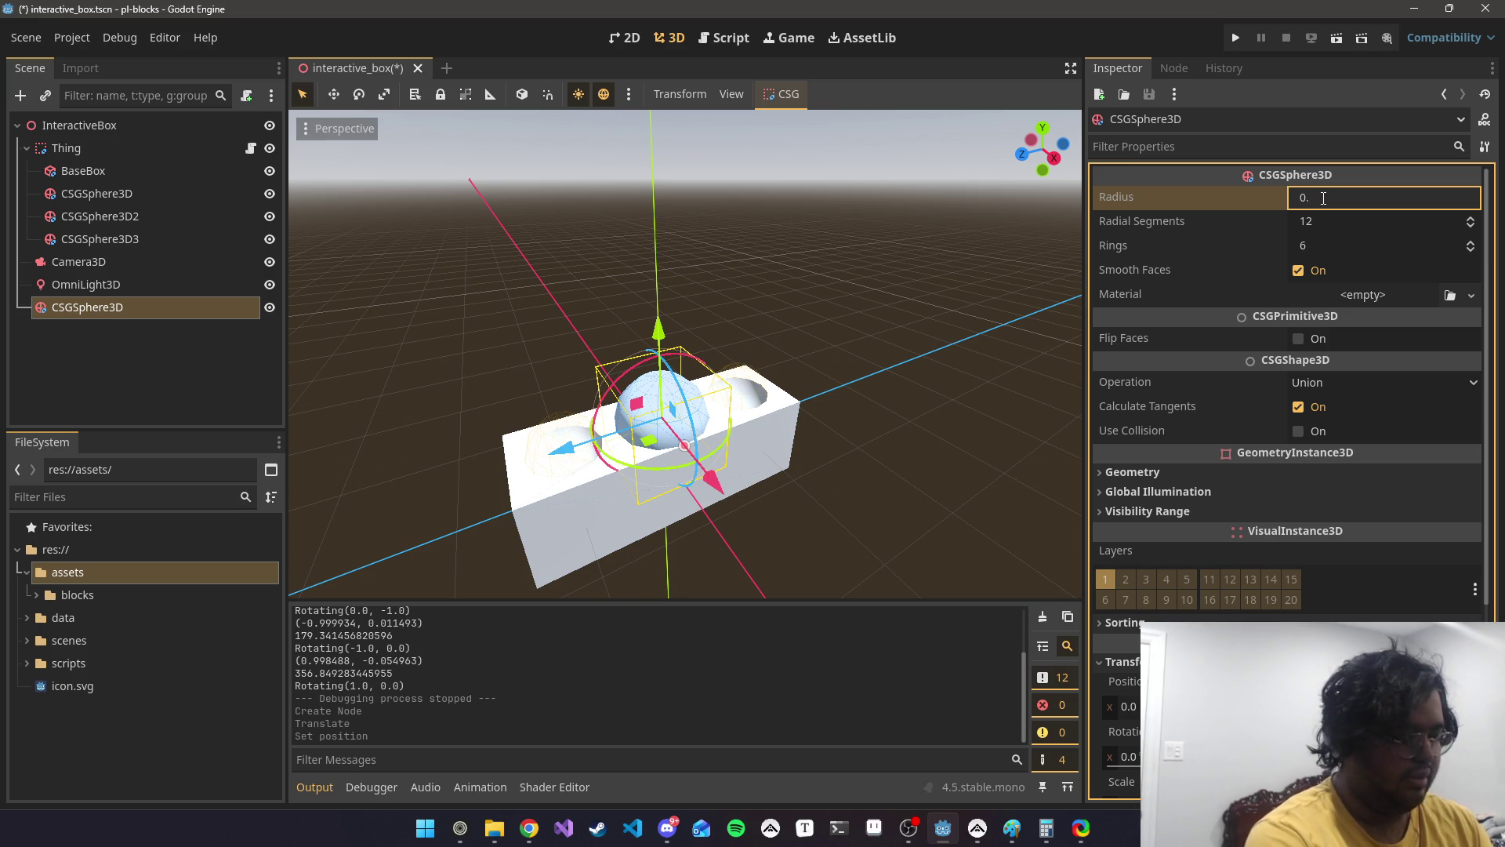
{"action": "type", "text": "3"}
{"action": "key", "text": "Return"}
{"action": "left_click", "coordinate": [928, 384]}
Give the sphere a new StandardMaterial3D.
{"action": "scroll", "coordinate": [850, 570], "scroll_direction": "down", "scroll_amount": 2}
{"action": "mouse_move", "coordinate": [850, 571]}
{"action": "left_mouse_down"}
{"action": "mouse_move", "coordinate": [920, 512]}
{"action": "mouse_move", "coordinate": [953, 281]}
{"action": "left_mouse_up"}
{"action": "scroll", "coordinate": [897, 354], "scroll_direction": "up", "scroll_amount": 3}
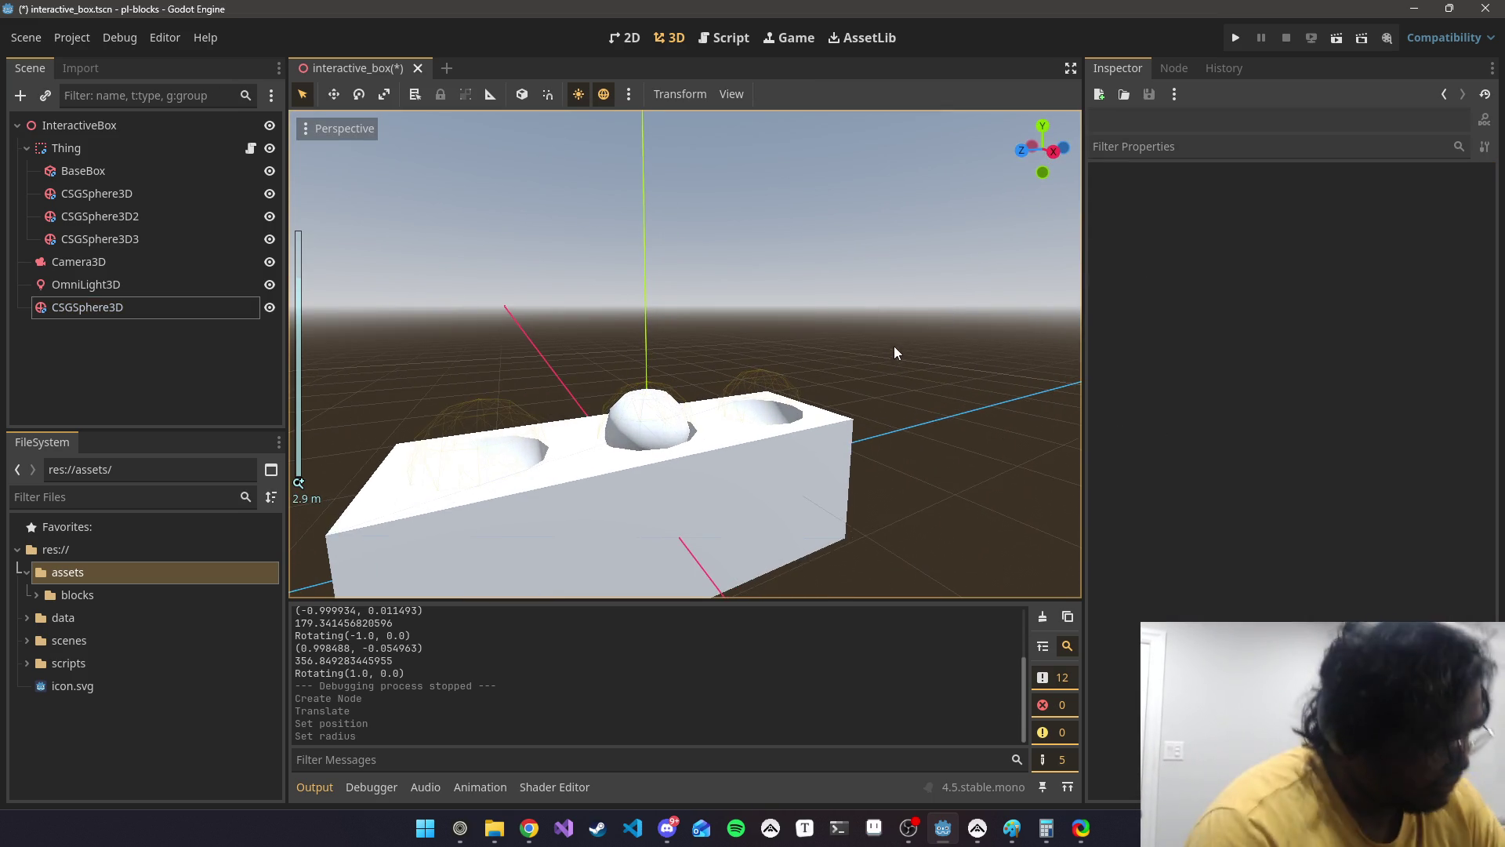
{"action": "left_click", "coordinate": [652, 449]}
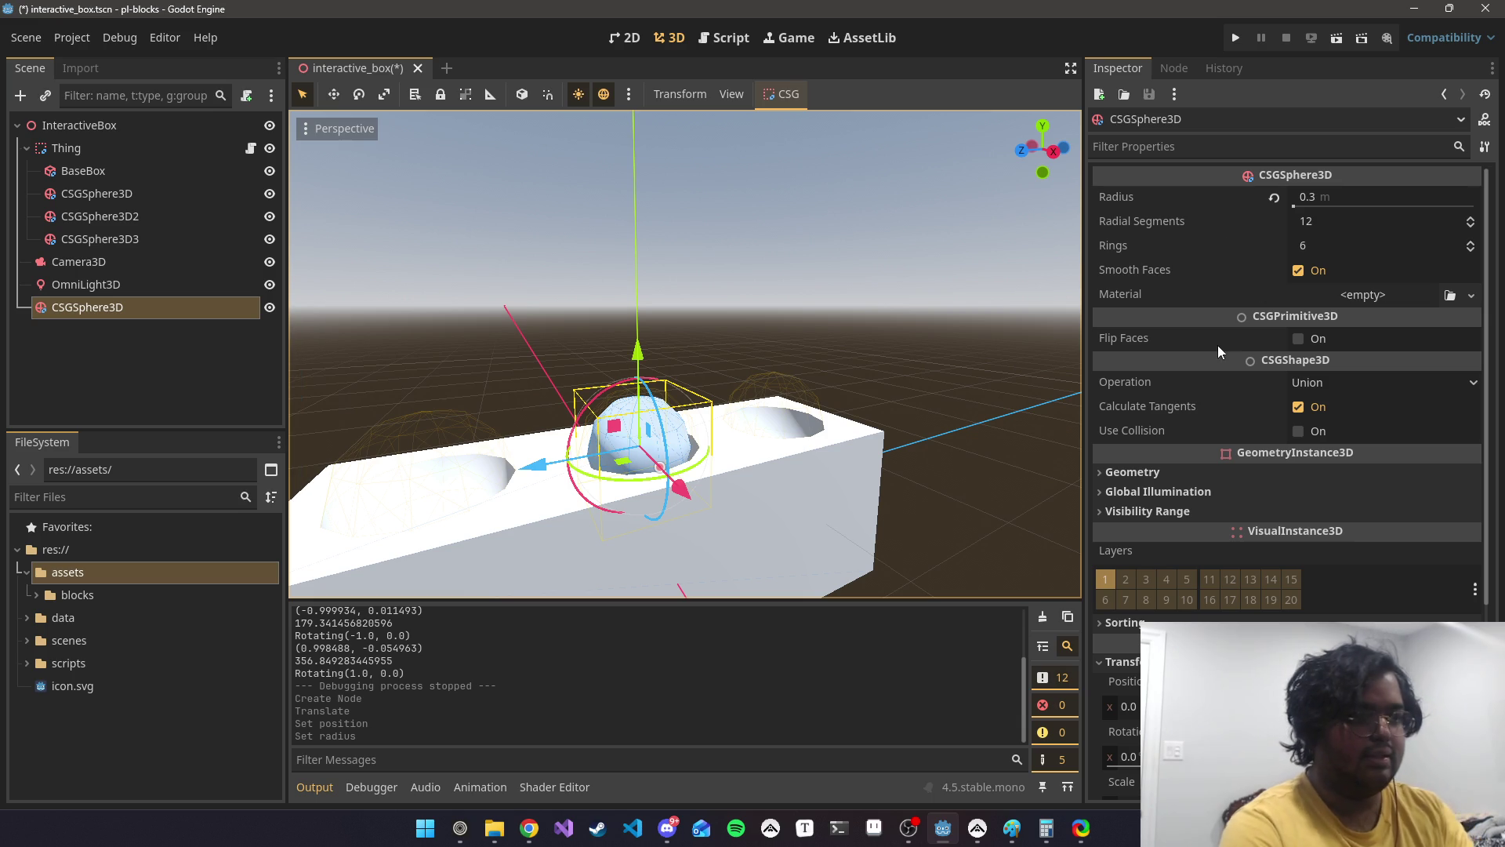
{"action": "left_click", "coordinate": [1363, 295]}
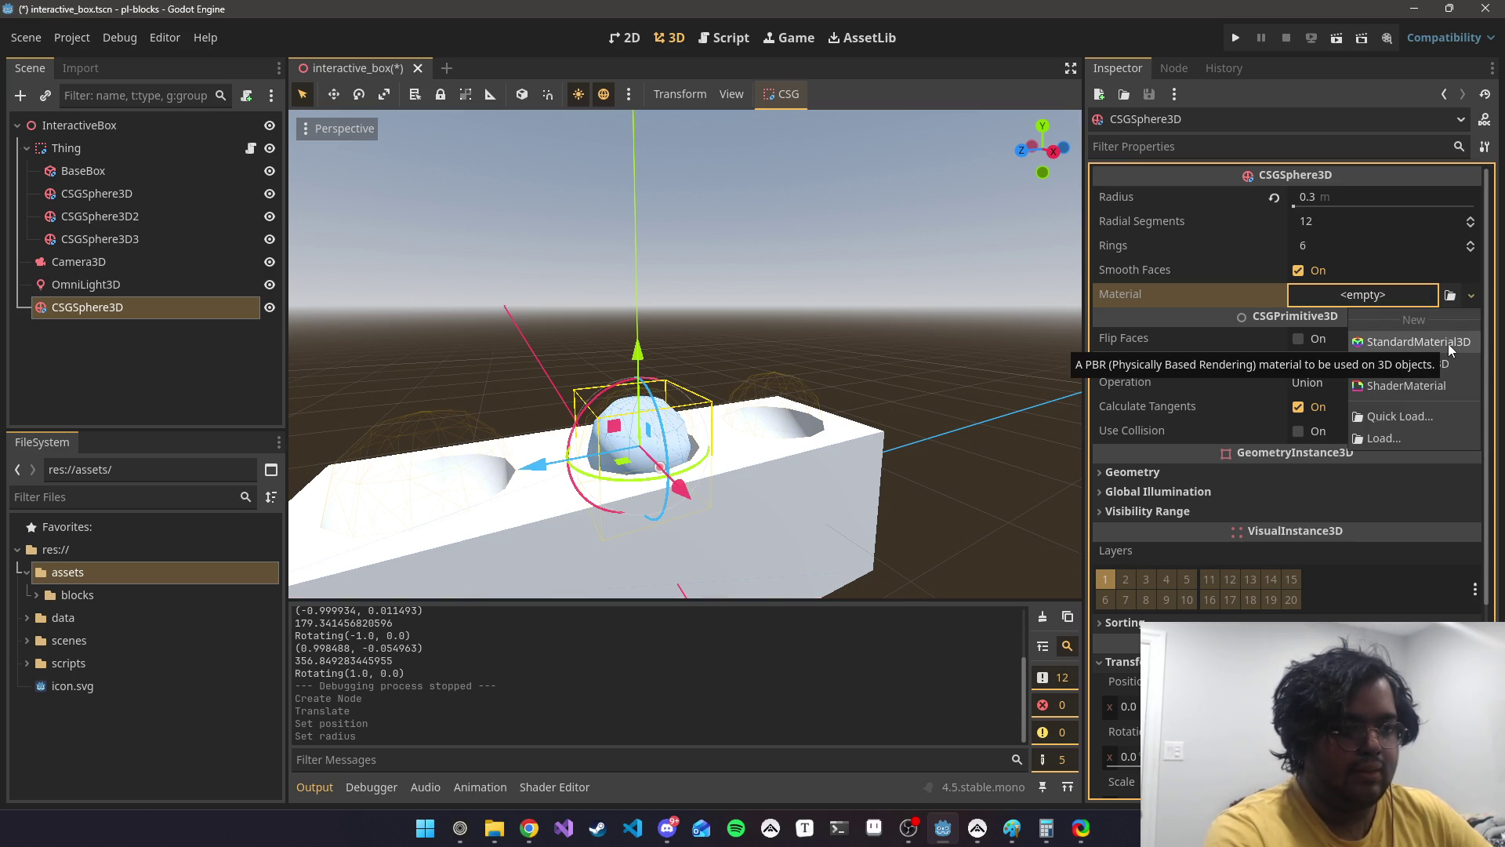
{"action": "left_click", "coordinate": [1447, 343]}
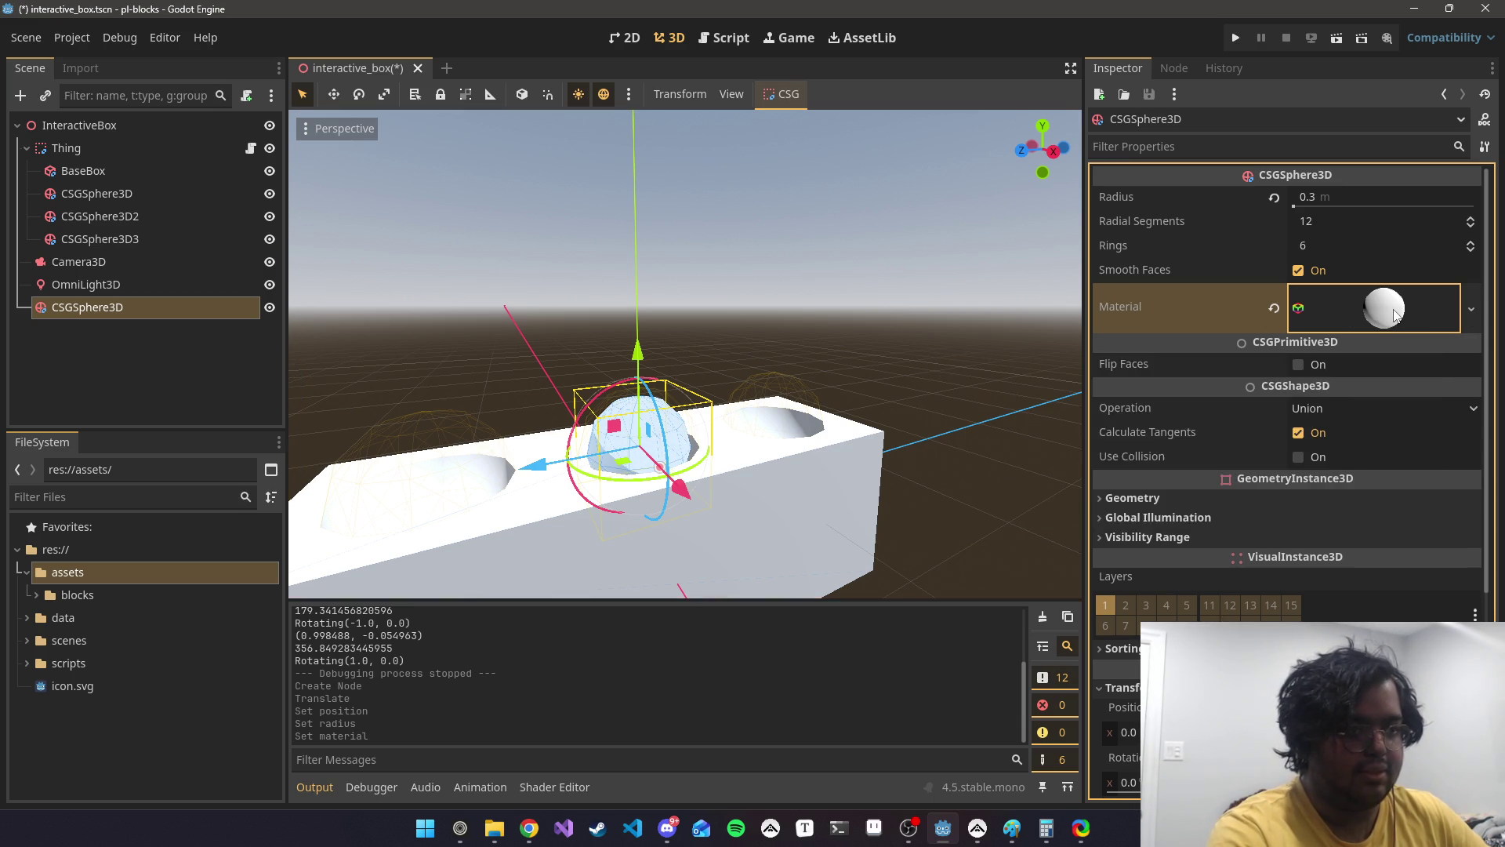
Set the material's albedo colour to red (ff0000).
{"action": "left_click", "coordinate": [1394, 315]}
{"action": "left_click", "coordinate": [1126, 511]}
{"action": "left_click", "coordinate": [1126, 511]}
{"action": "left_click", "coordinate": [1127, 571]}
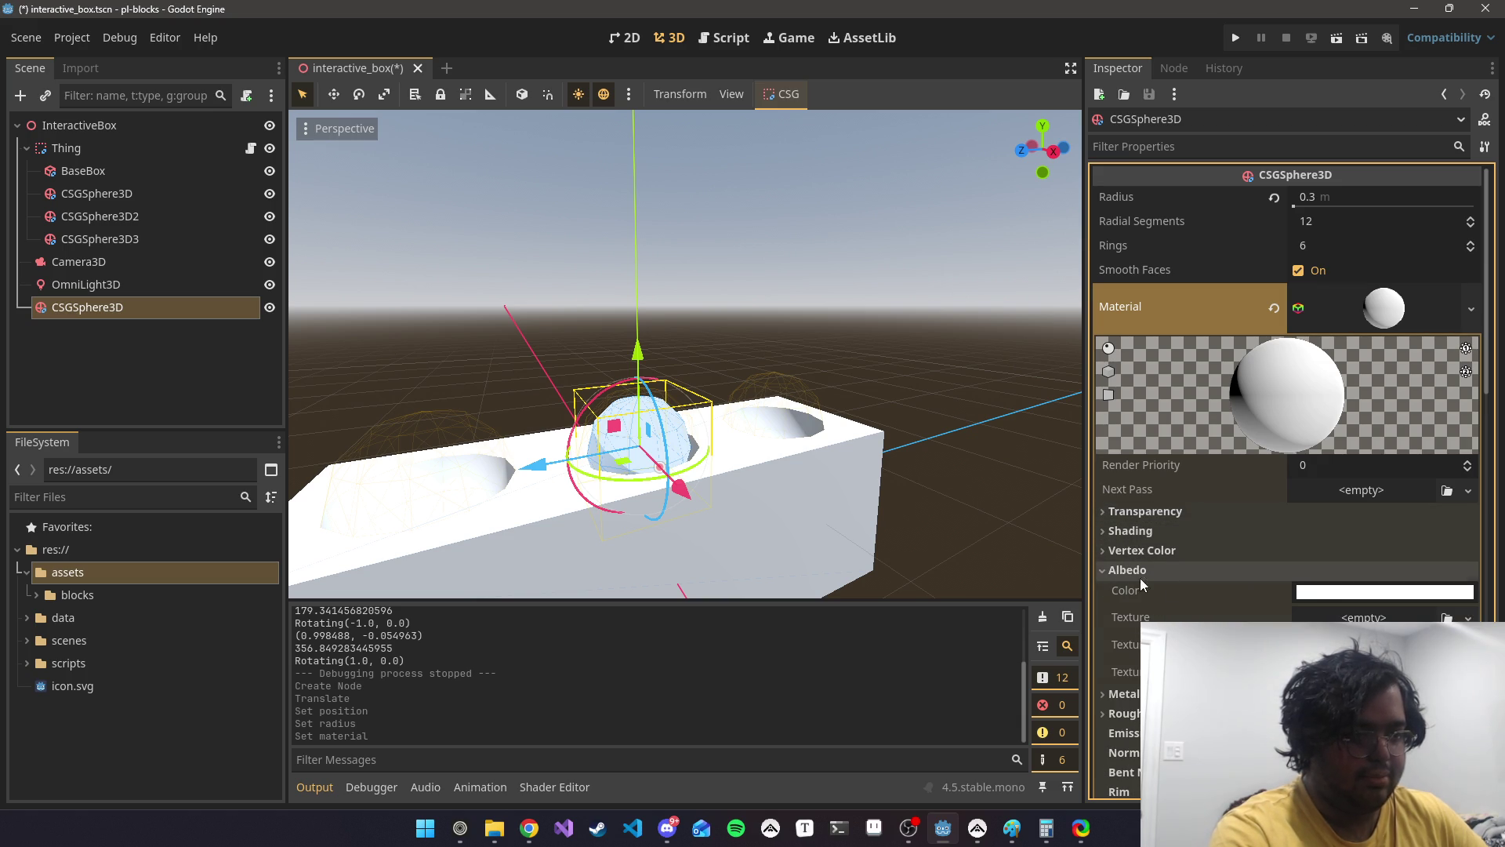
{"action": "left_click", "coordinate": [1344, 593]}
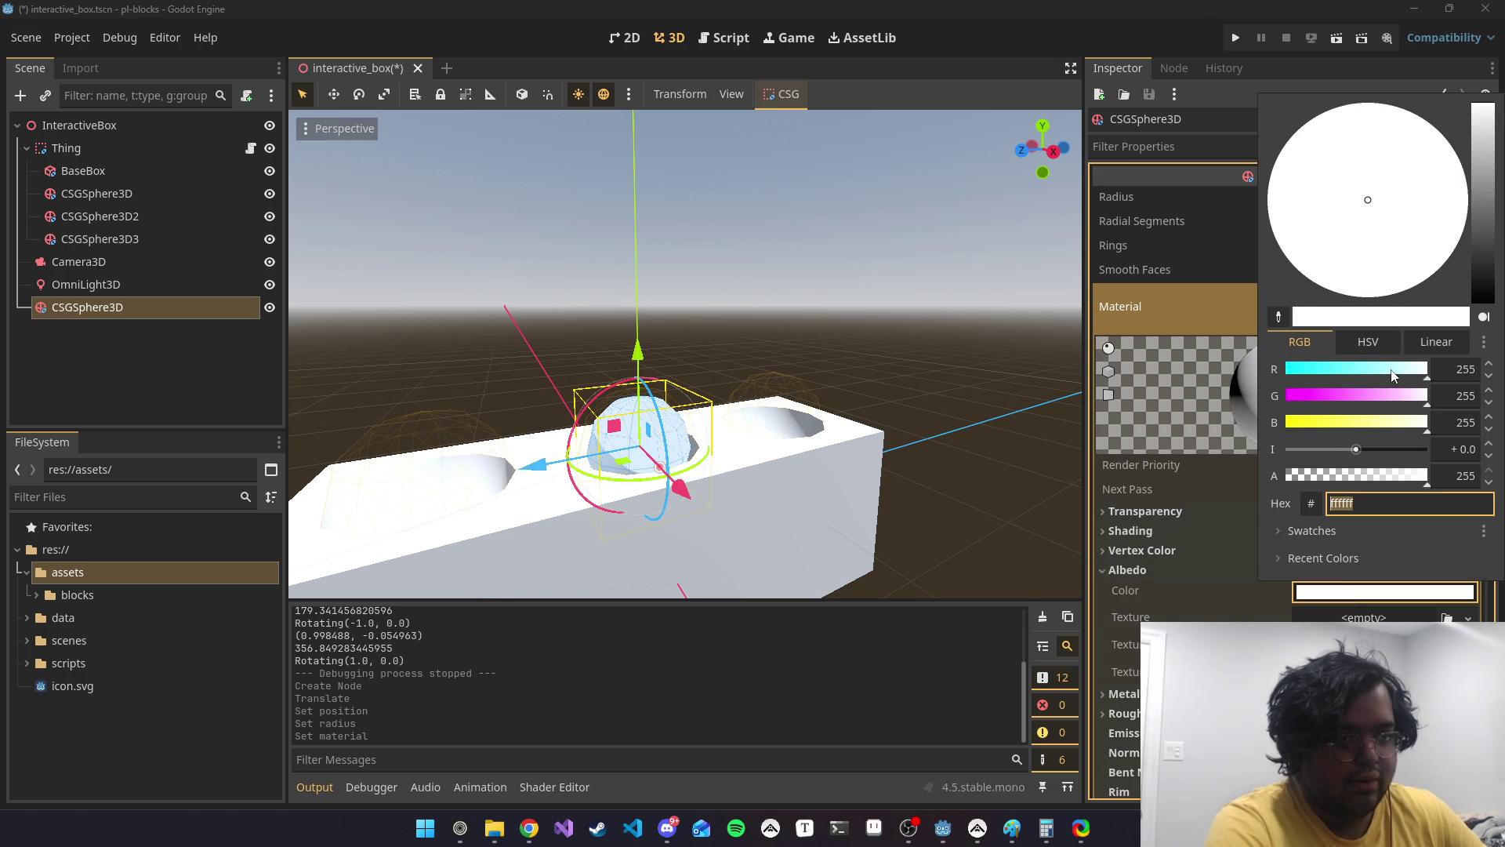
{"action": "mouse_move", "coordinate": [1402, 399]}
{"action": "left_mouse_down"}
{"action": "mouse_move", "coordinate": [1270, 401]}
{"action": "mouse_move", "coordinate": [1264, 431]}
{"action": "left_mouse_up"}
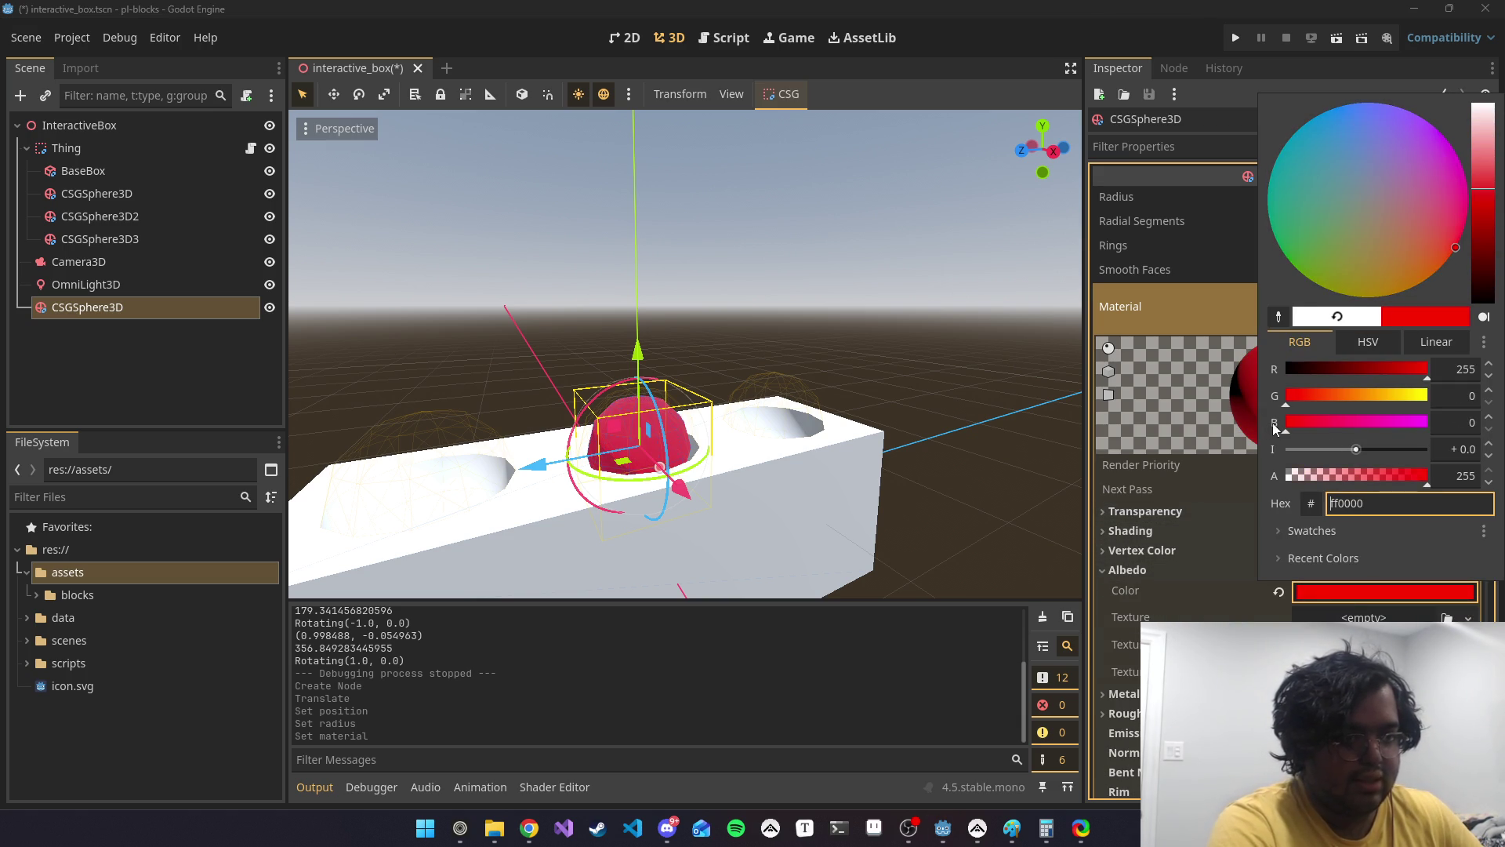
{"action": "left_click", "coordinate": [931, 402]}
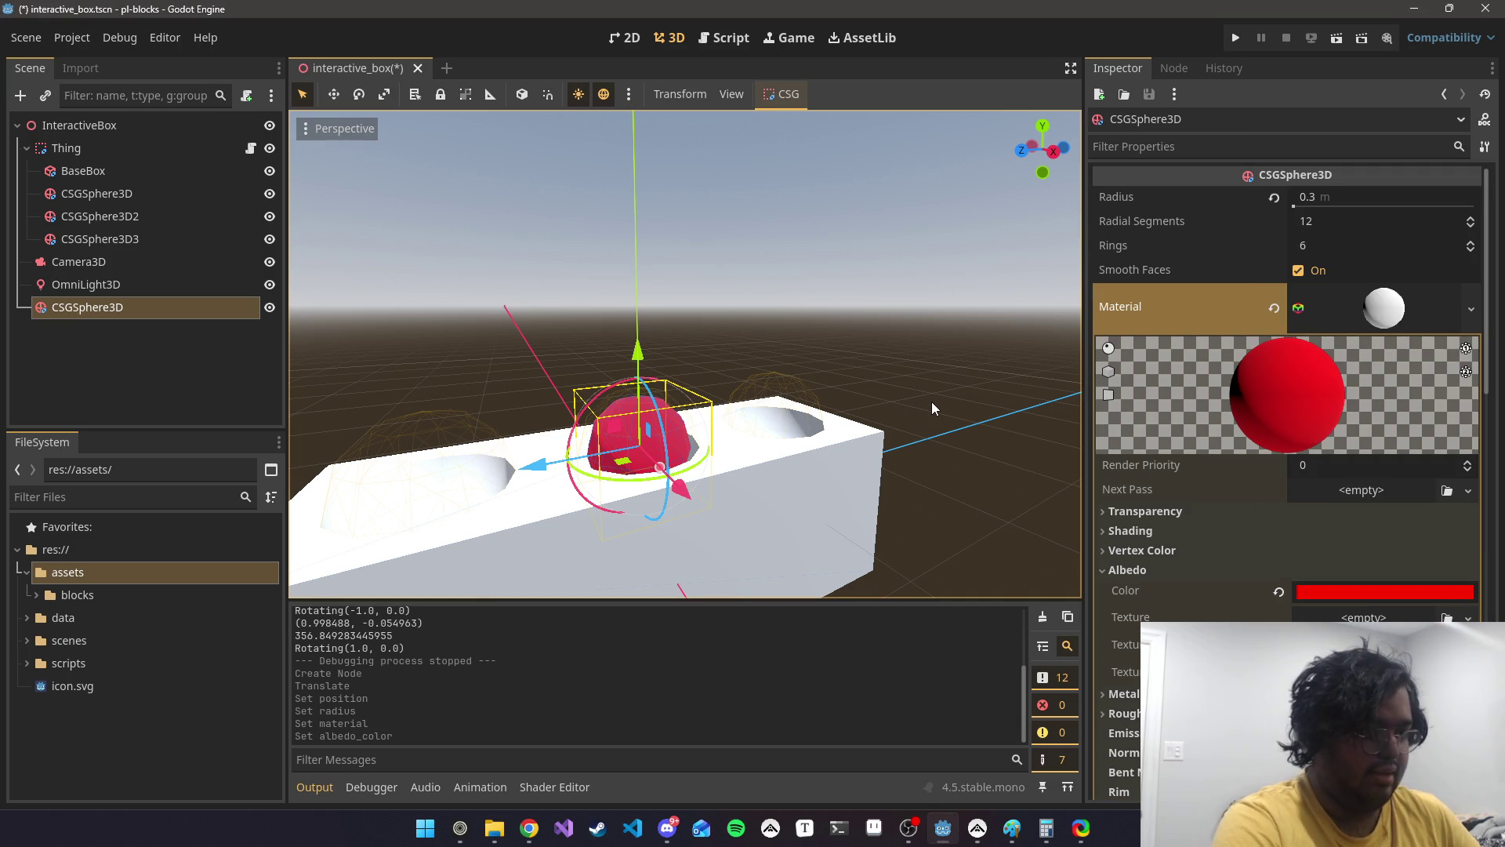
Deselect the sphere and run the project to test the red sphere.
{"action": "mouse_move", "coordinate": [939, 399]}
{"action": "left_mouse_down"}
{"action": "mouse_move", "coordinate": [880, 392]}
{"action": "mouse_move", "coordinate": [988, 280]}
{"action": "mouse_move", "coordinate": [1023, 199]}
{"action": "left_mouse_up"}
{"action": "left_click", "coordinate": [878, 365]}
{"action": "left_click", "coordinate": [1237, 39]}
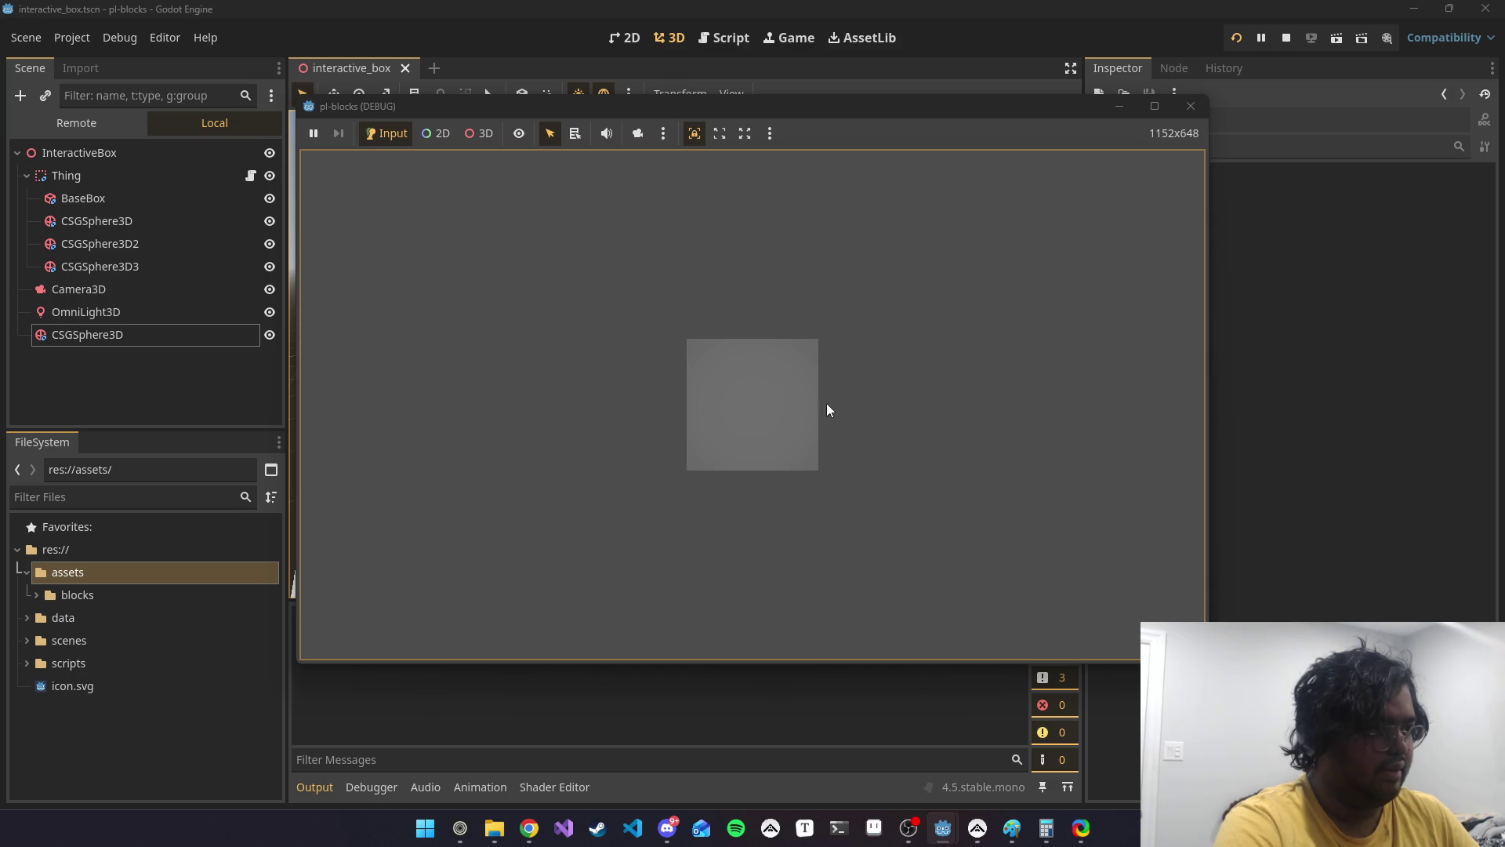
{"action": "left_click_drag", "start_coordinate": [826, 403], "coordinate": [798, 501]}
{"action": "left_click", "coordinate": [1191, 106]}
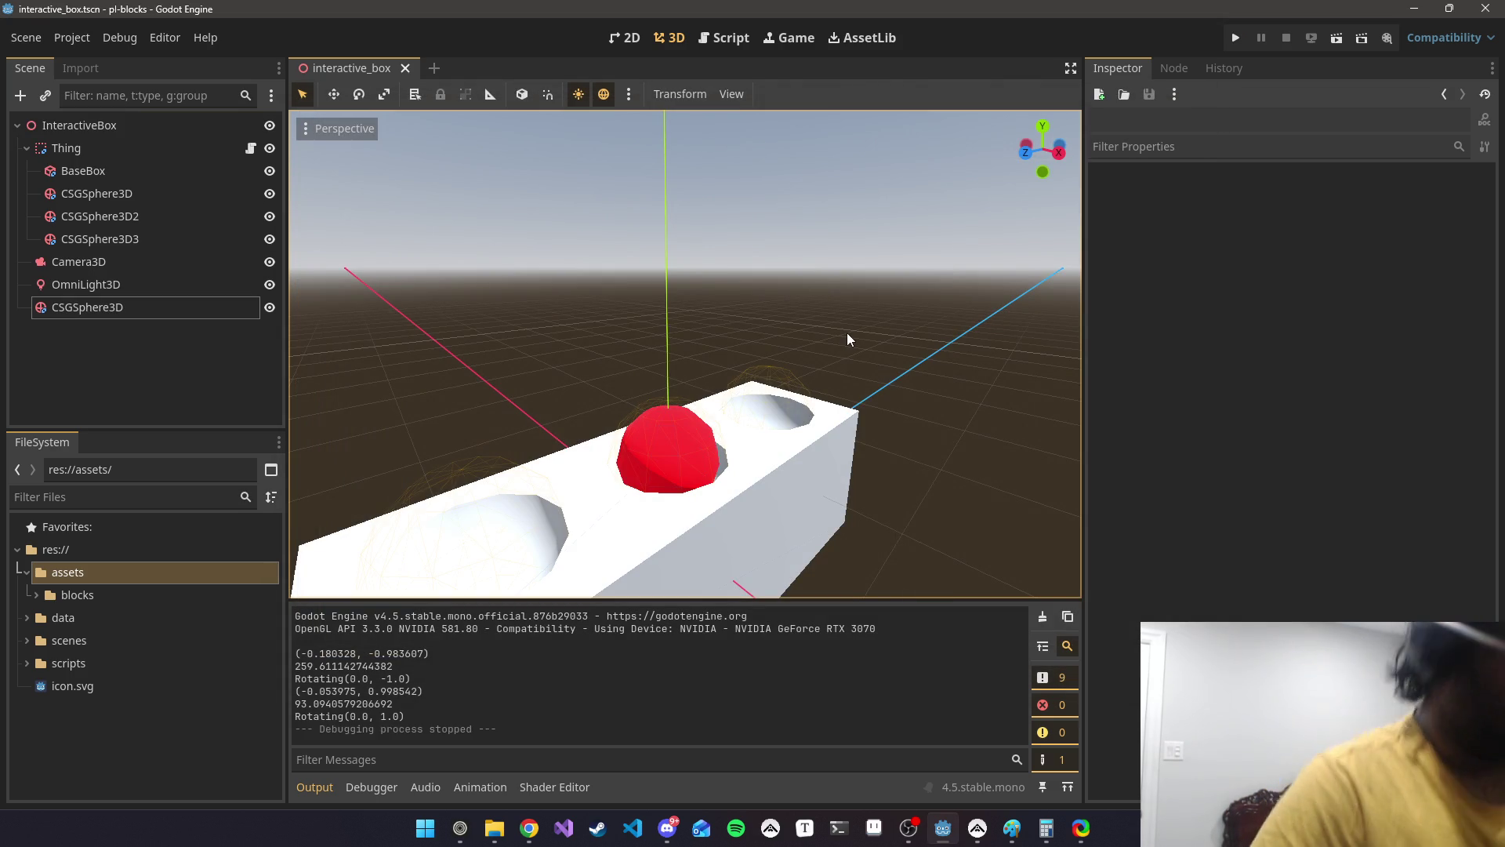
{"action": "mouse_move", "coordinate": [1003, 425]}
{"action": "left_mouse_down"}
{"action": "mouse_move", "coordinate": [978, 475]}
{"action": "mouse_move", "coordinate": [685, 370]}
{"action": "mouse_move", "coordinate": [699, 280]}
{"action": "left_mouse_up"}
{"action": "left_click", "coordinate": [94, 193]}
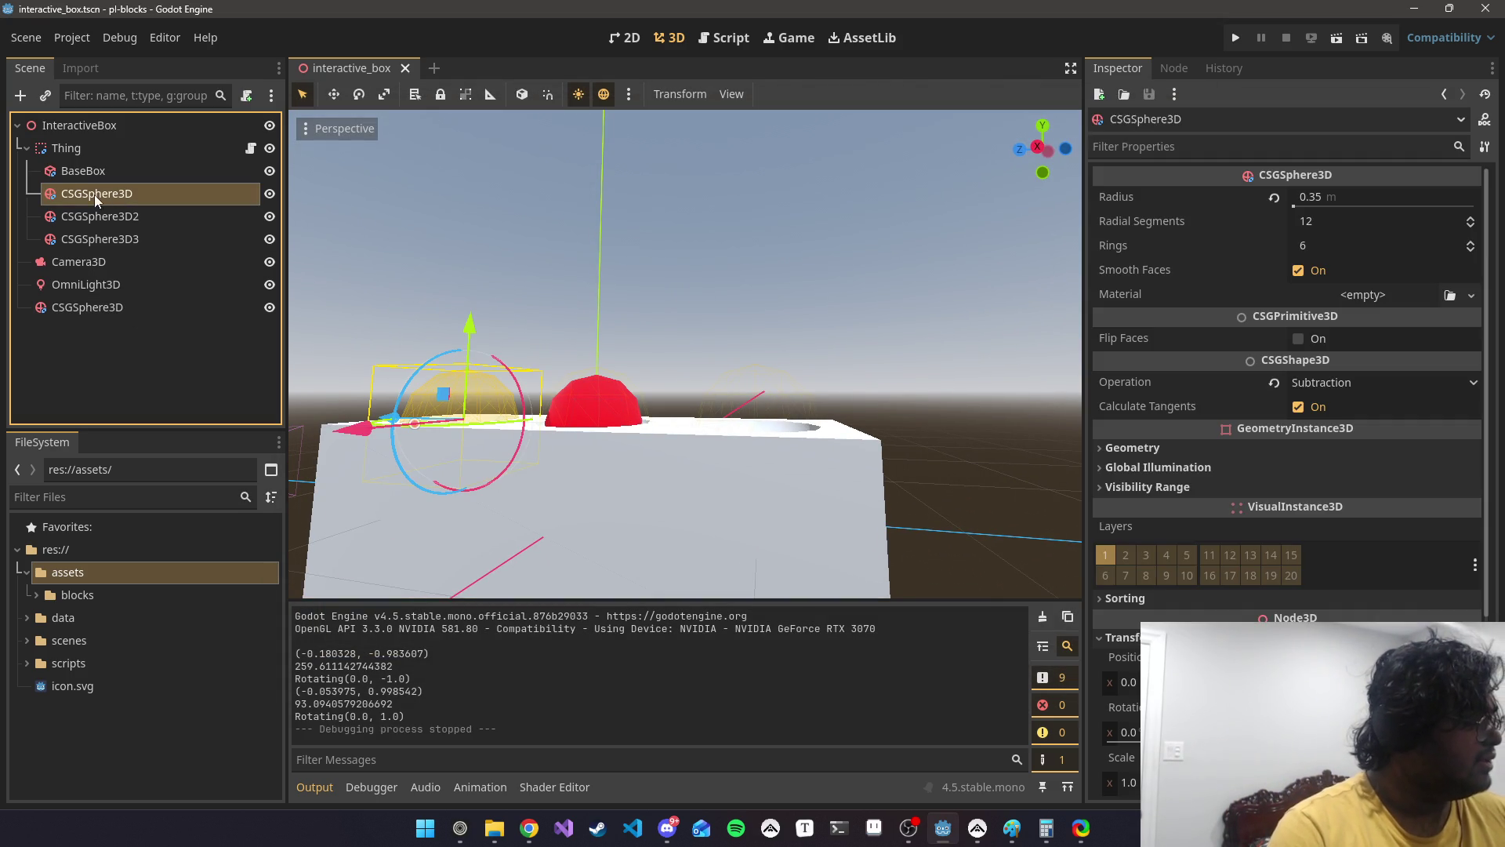
{"action": "left_click", "coordinate": [98, 317]}
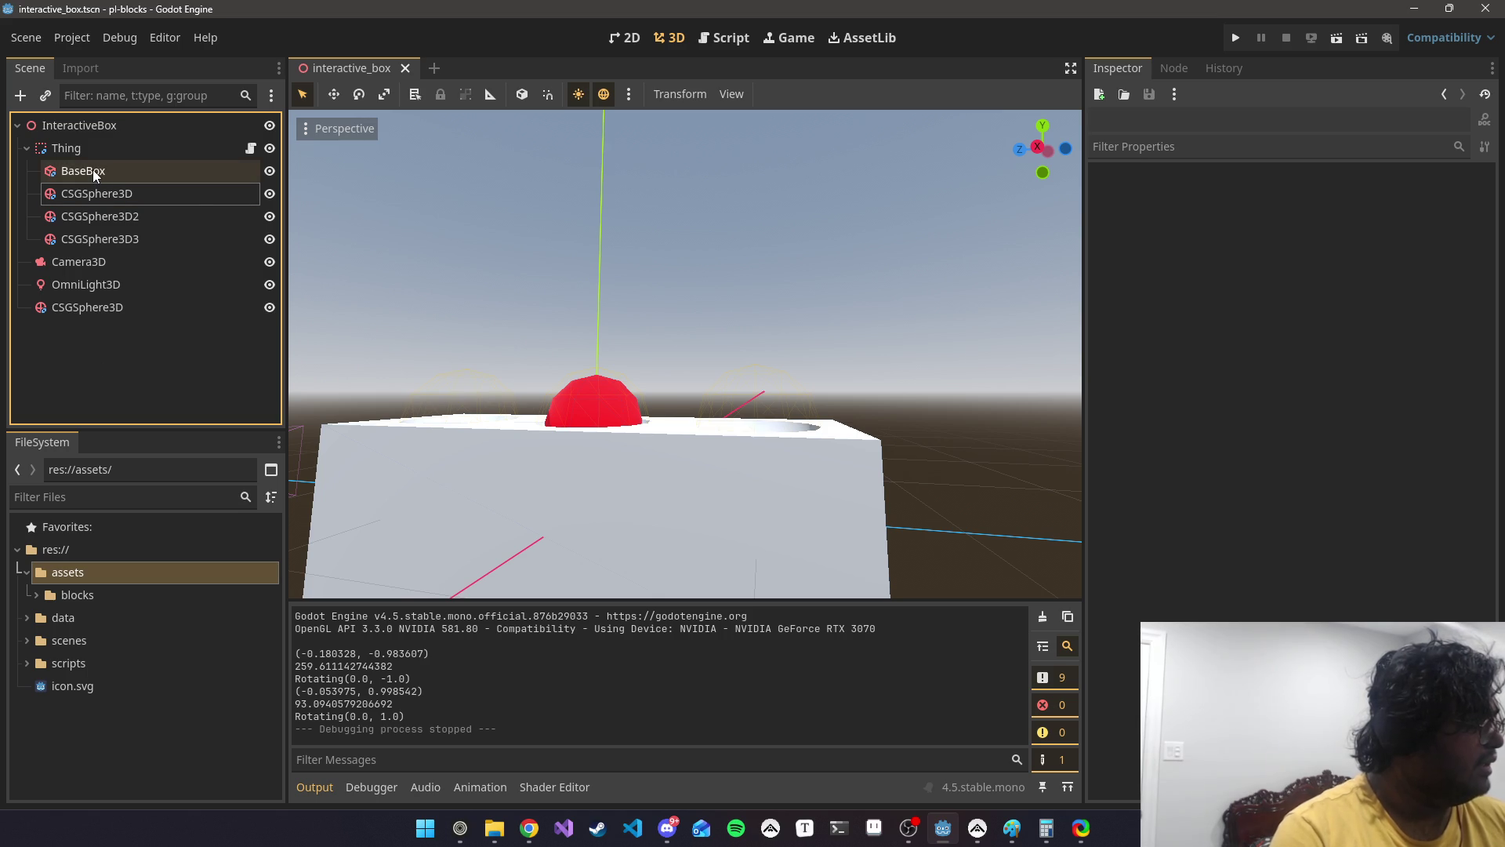
{"action": "right_click", "coordinate": [96, 149]}
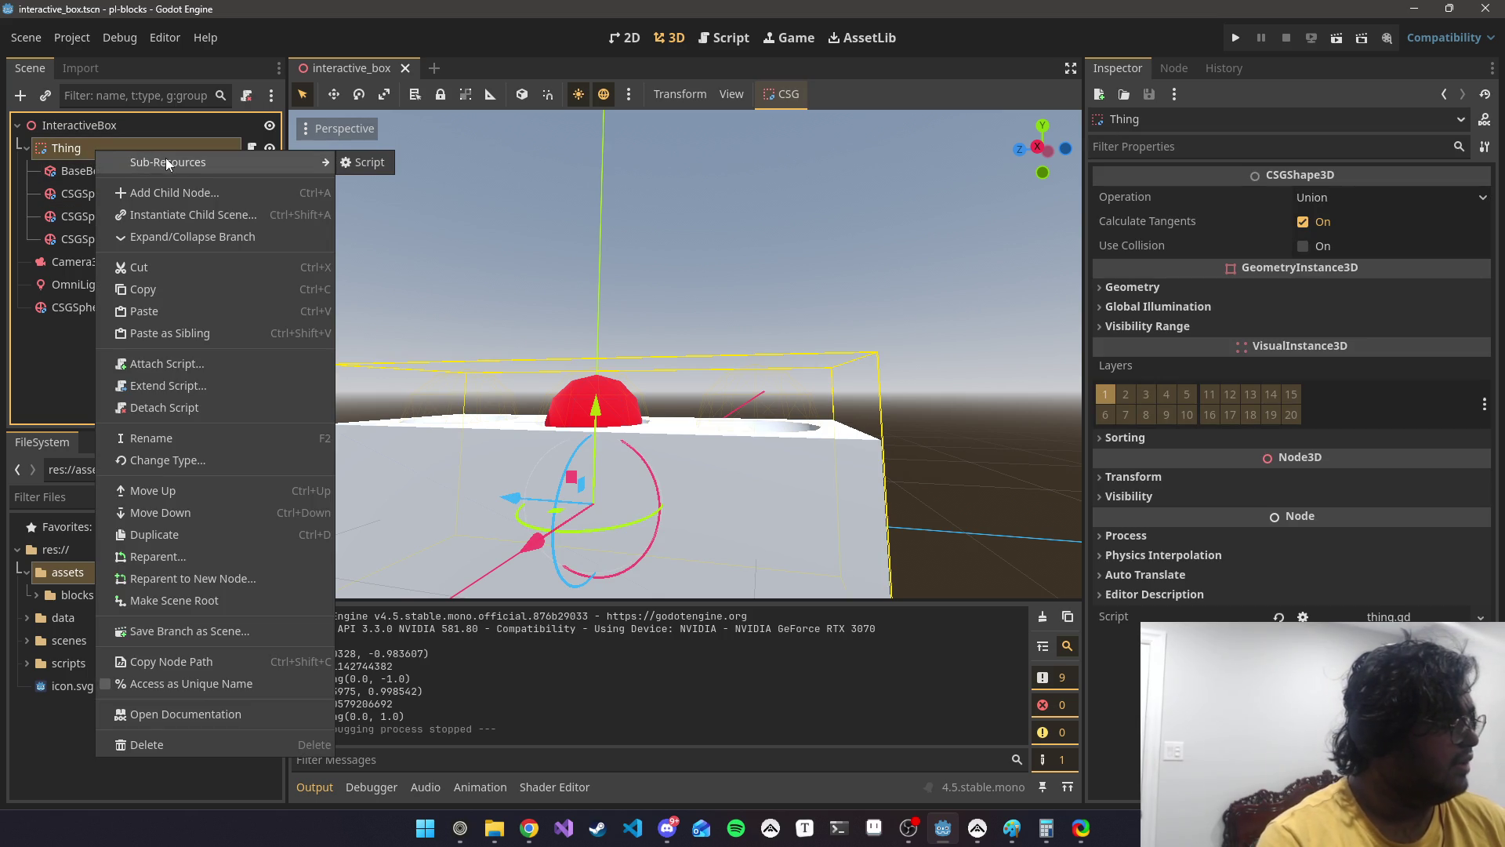
{"action": "left_click", "coordinate": [46, 339]}
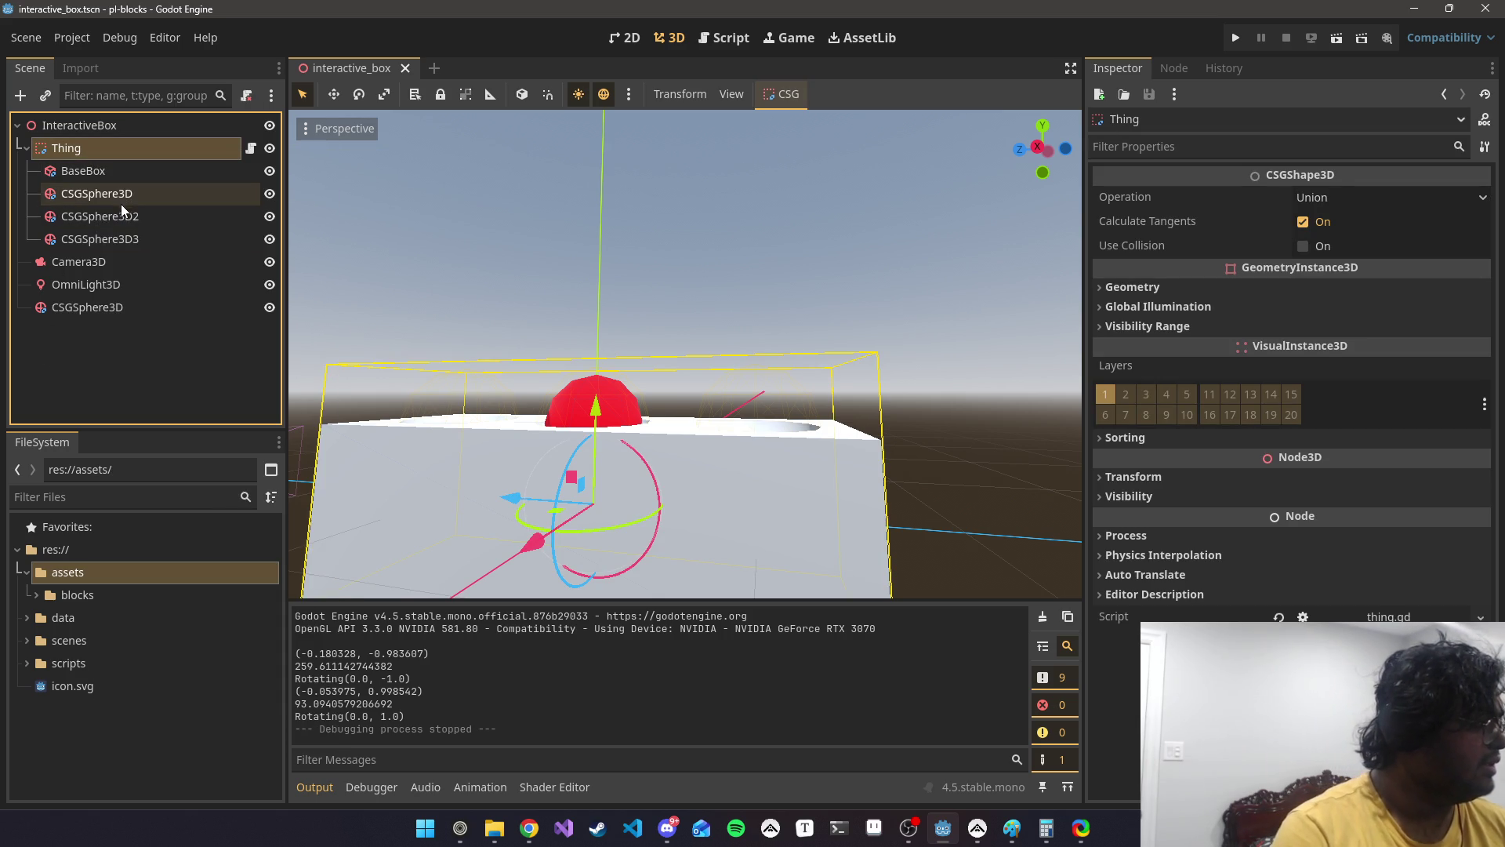
{"action": "right_click", "coordinate": [120, 201]}
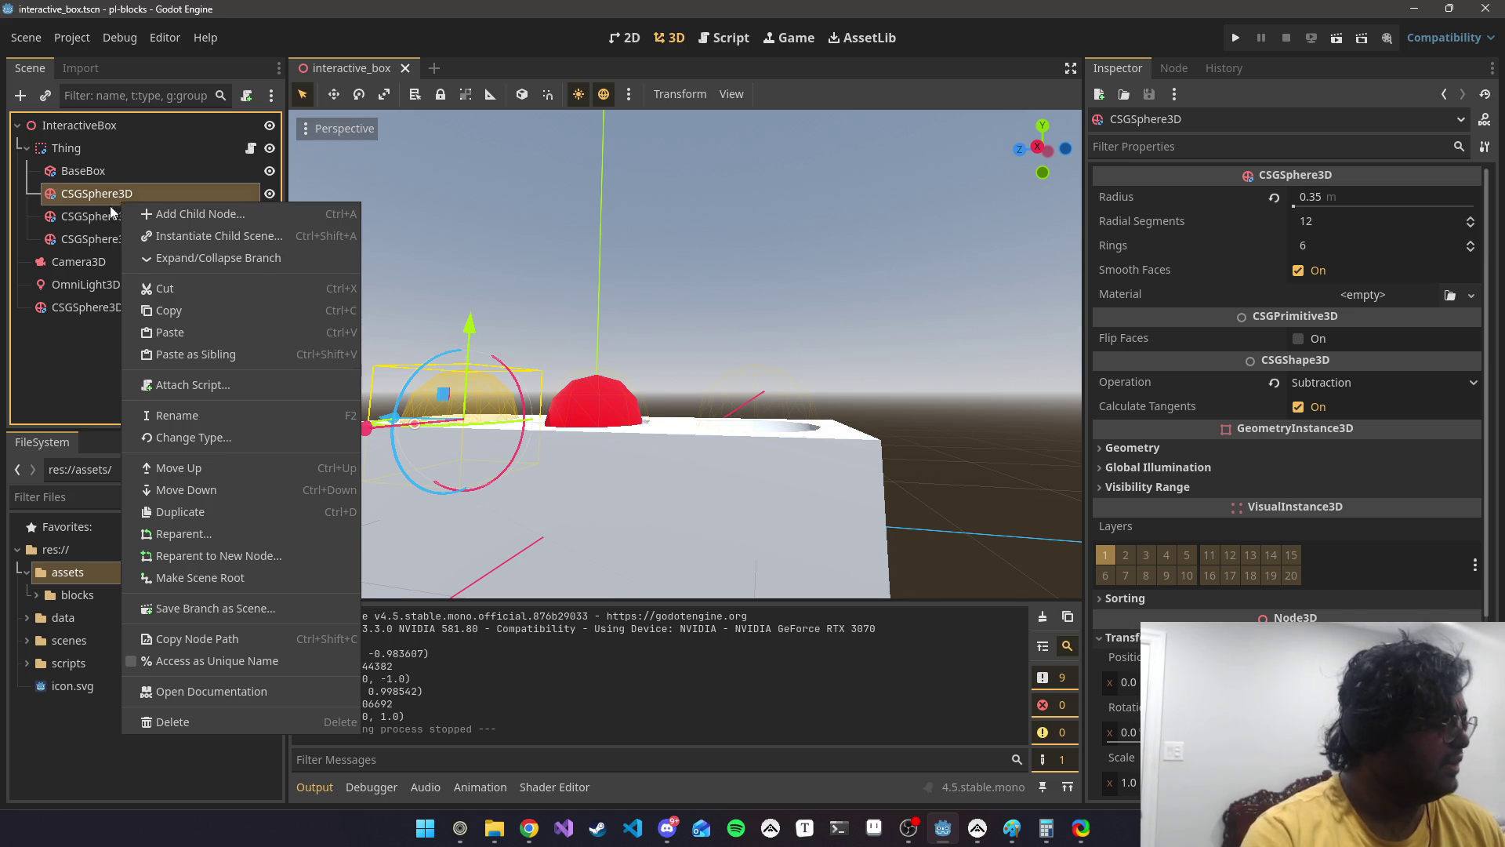
{"action": "left_click", "coordinate": [68, 354]}
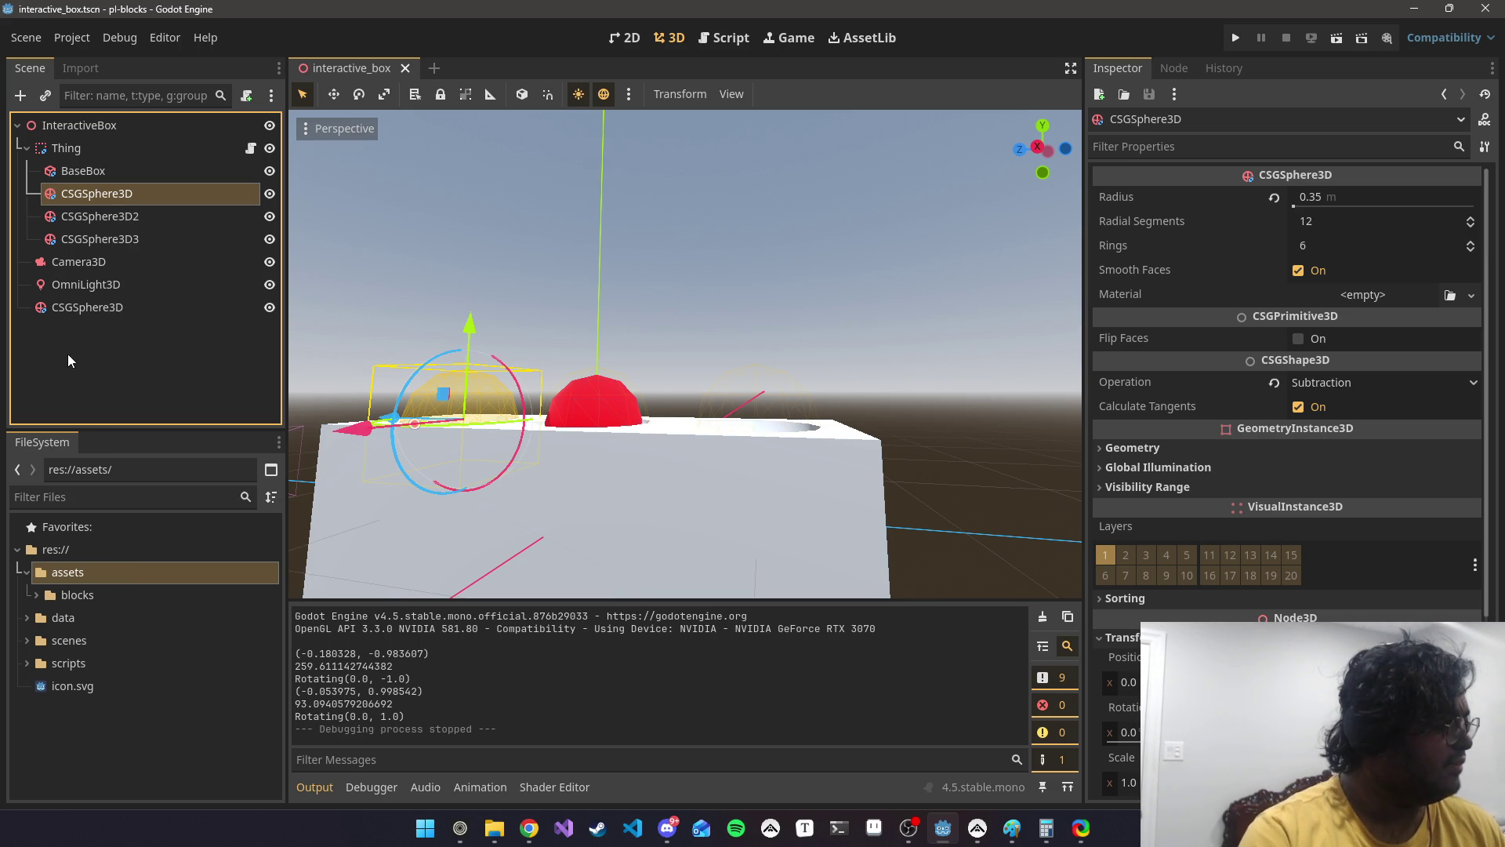
{"action": "left_click", "coordinate": [102, 172]}
{"action": "left_click", "coordinate": [102, 152]}
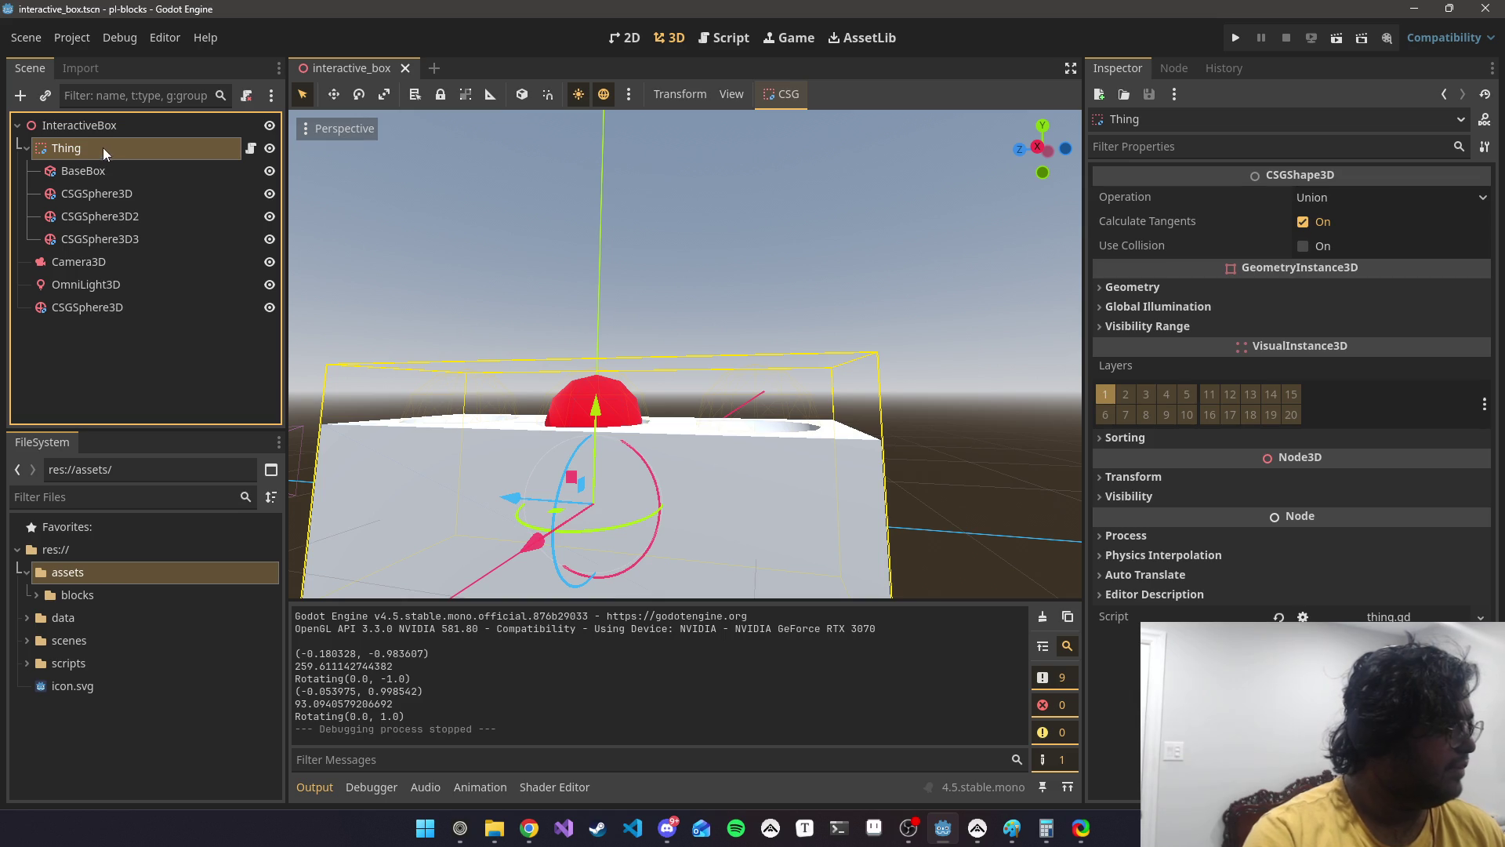
Add a Node3D child under the Thing node.
{"action": "right_click", "coordinate": [94, 149]}
{"action": "left_click", "coordinate": [152, 186]}
{"action": "type", "text": "node"}
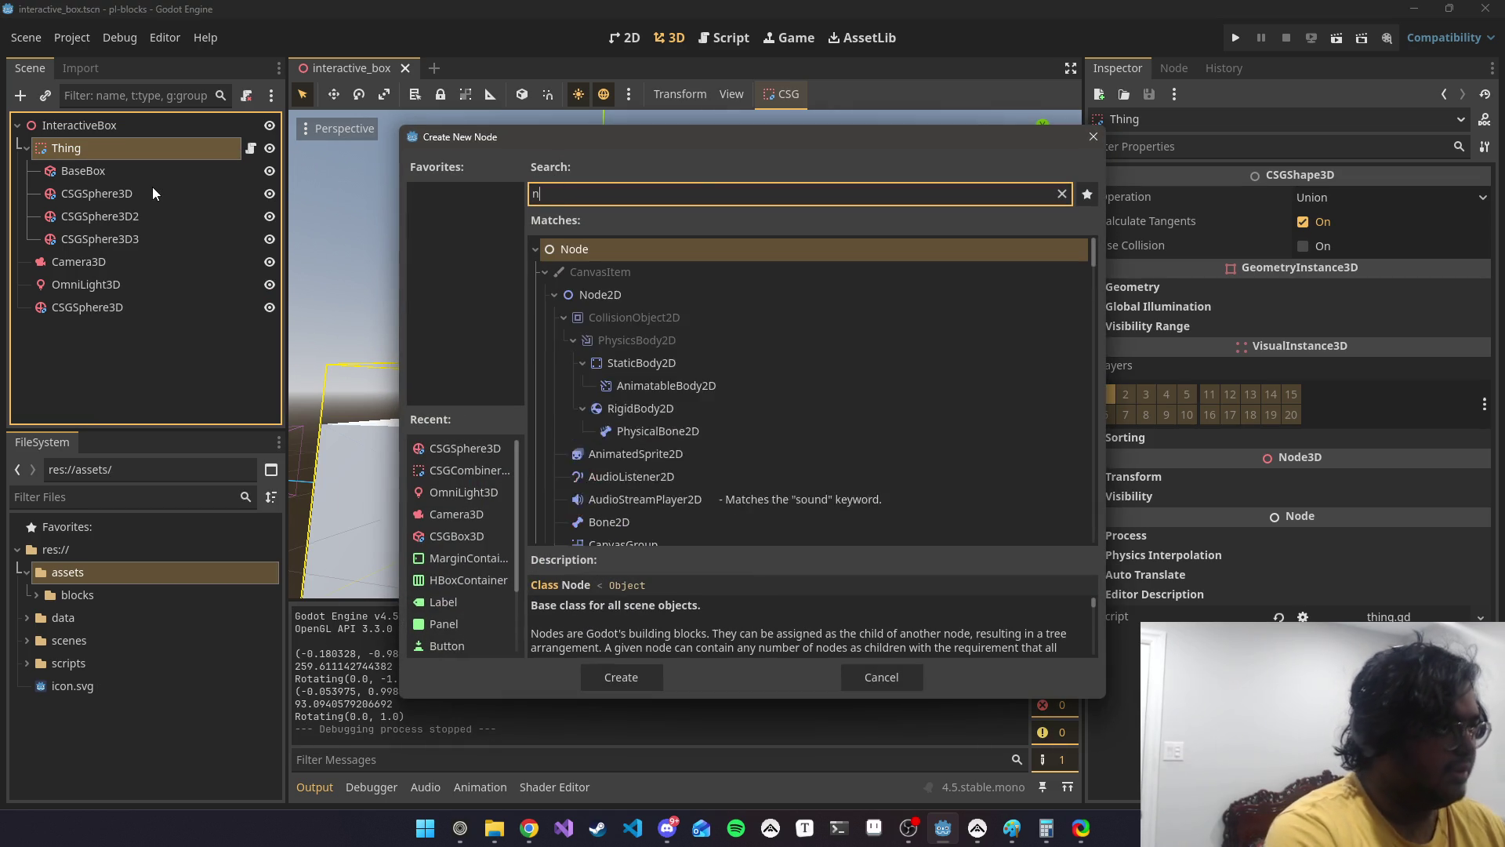
{"action": "type", "text": "3d"}
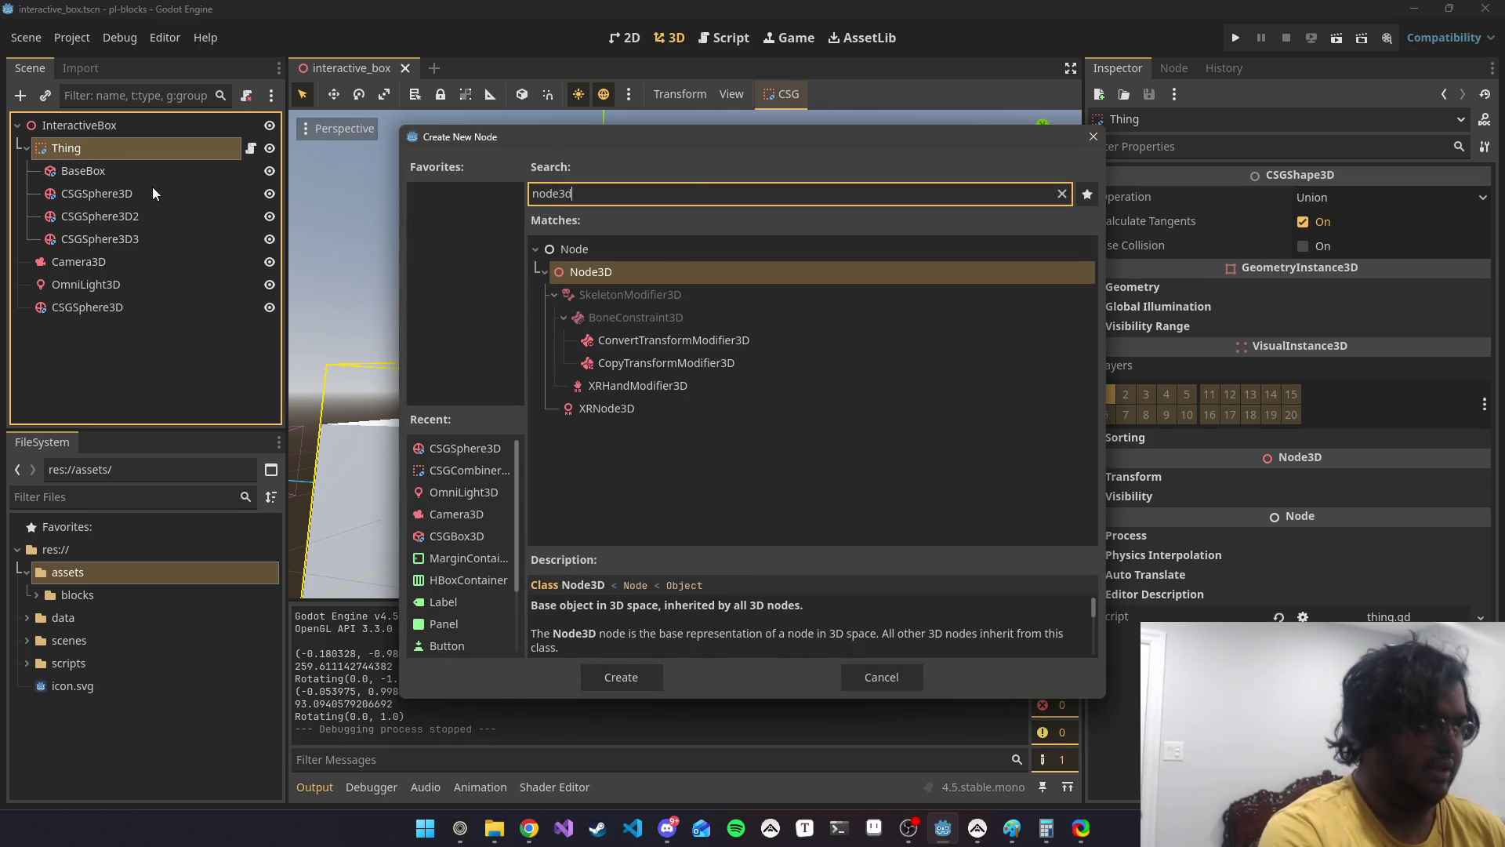
{"action": "key", "text": "Return"}
Set the new node's Transform Position Y to 0.5.
{"action": "mouse_move", "coordinate": [538, 289]}
{"action": "left_mouse_down"}
{"action": "mouse_move", "coordinate": [516, 345]}
{"action": "mouse_move", "coordinate": [623, 364]}
{"action": "left_mouse_up"}
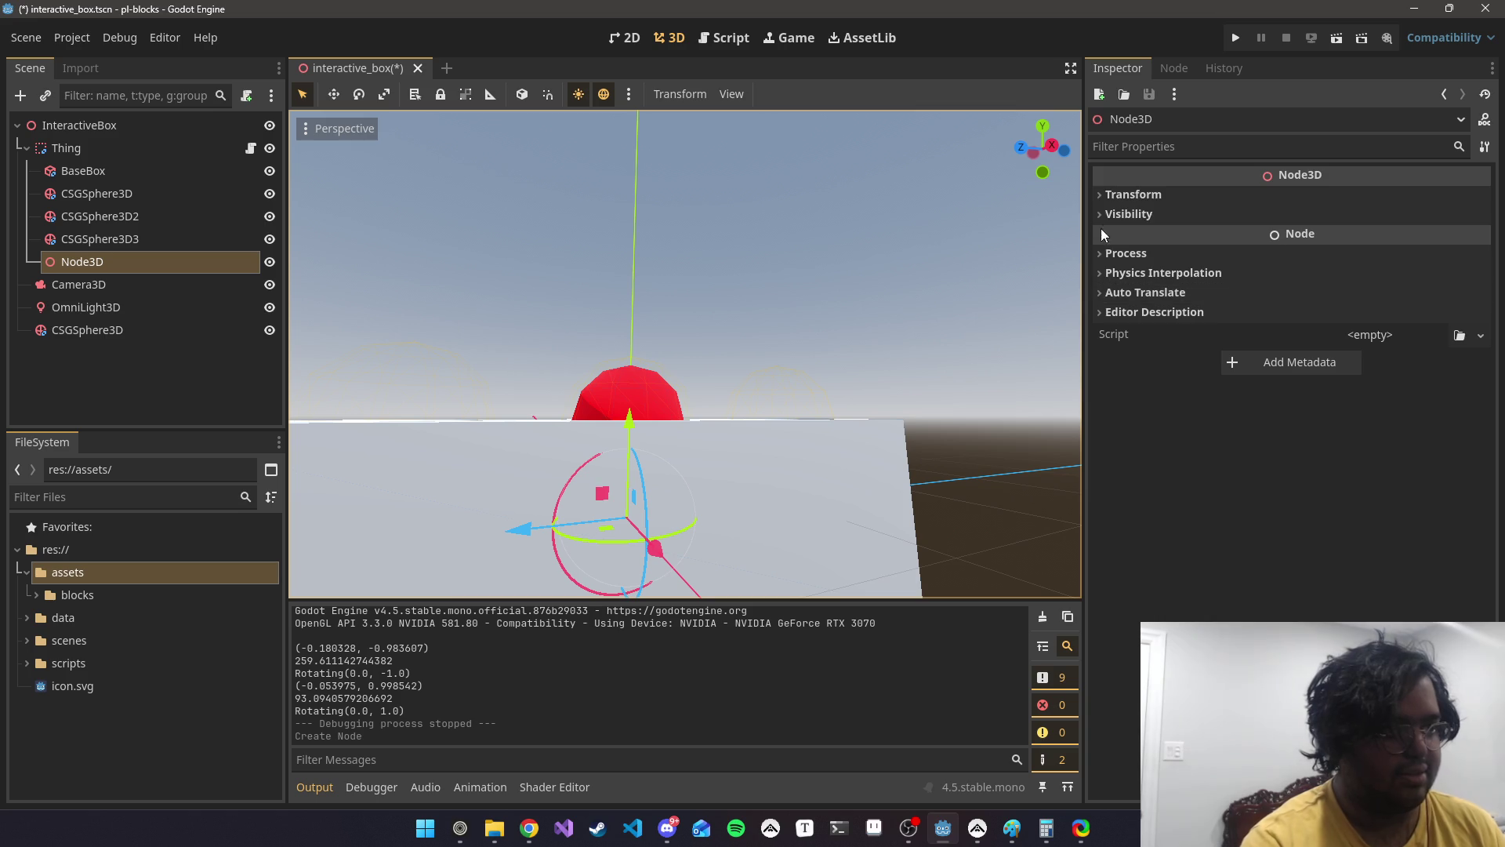
{"action": "left_click", "coordinate": [1103, 195]}
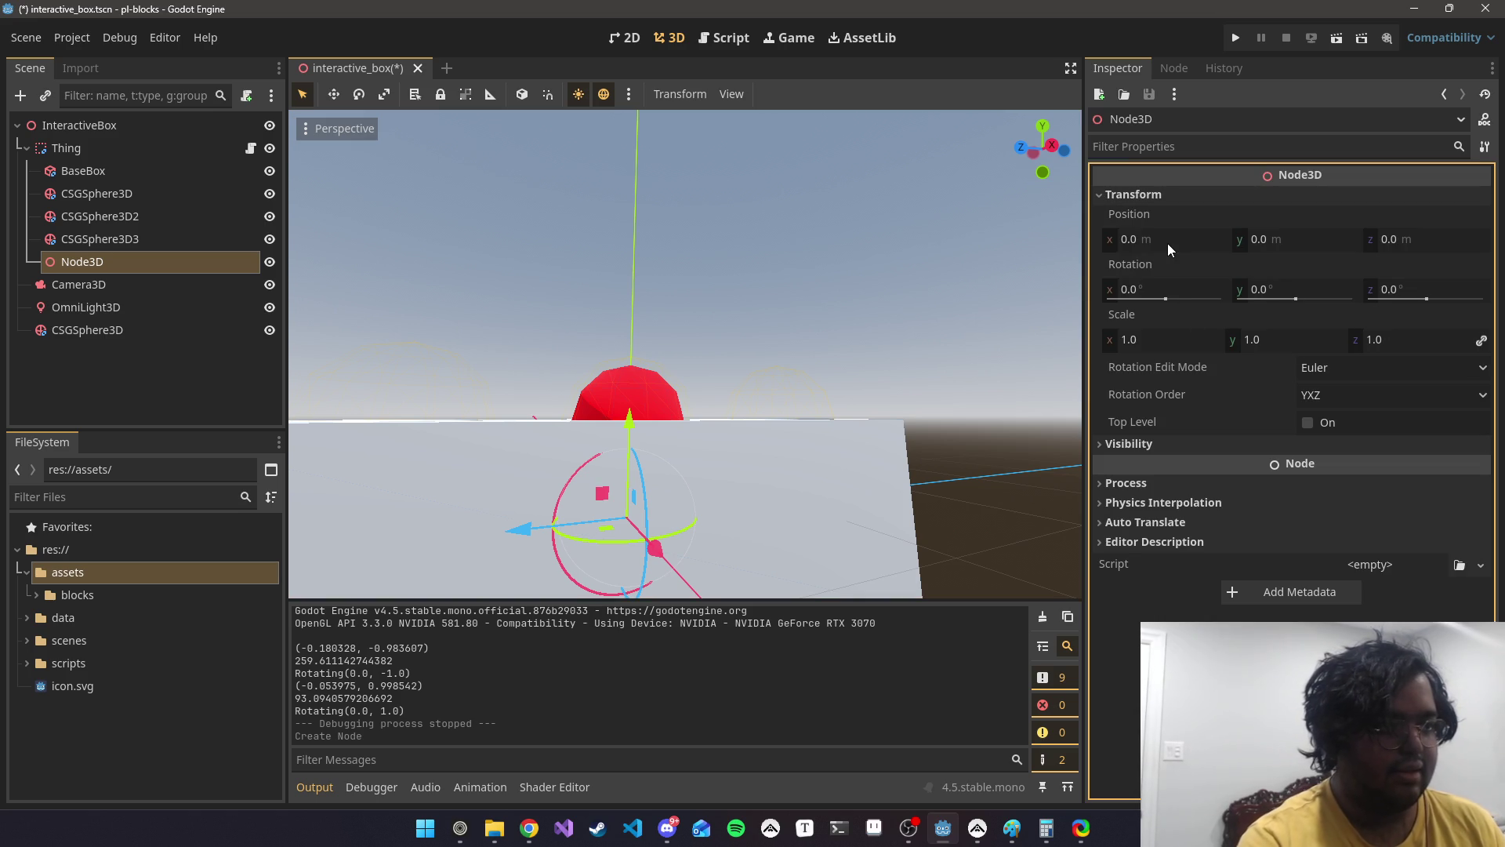
{"action": "left_click", "coordinate": [1293, 241]}
{"action": "type", "text": "1"}
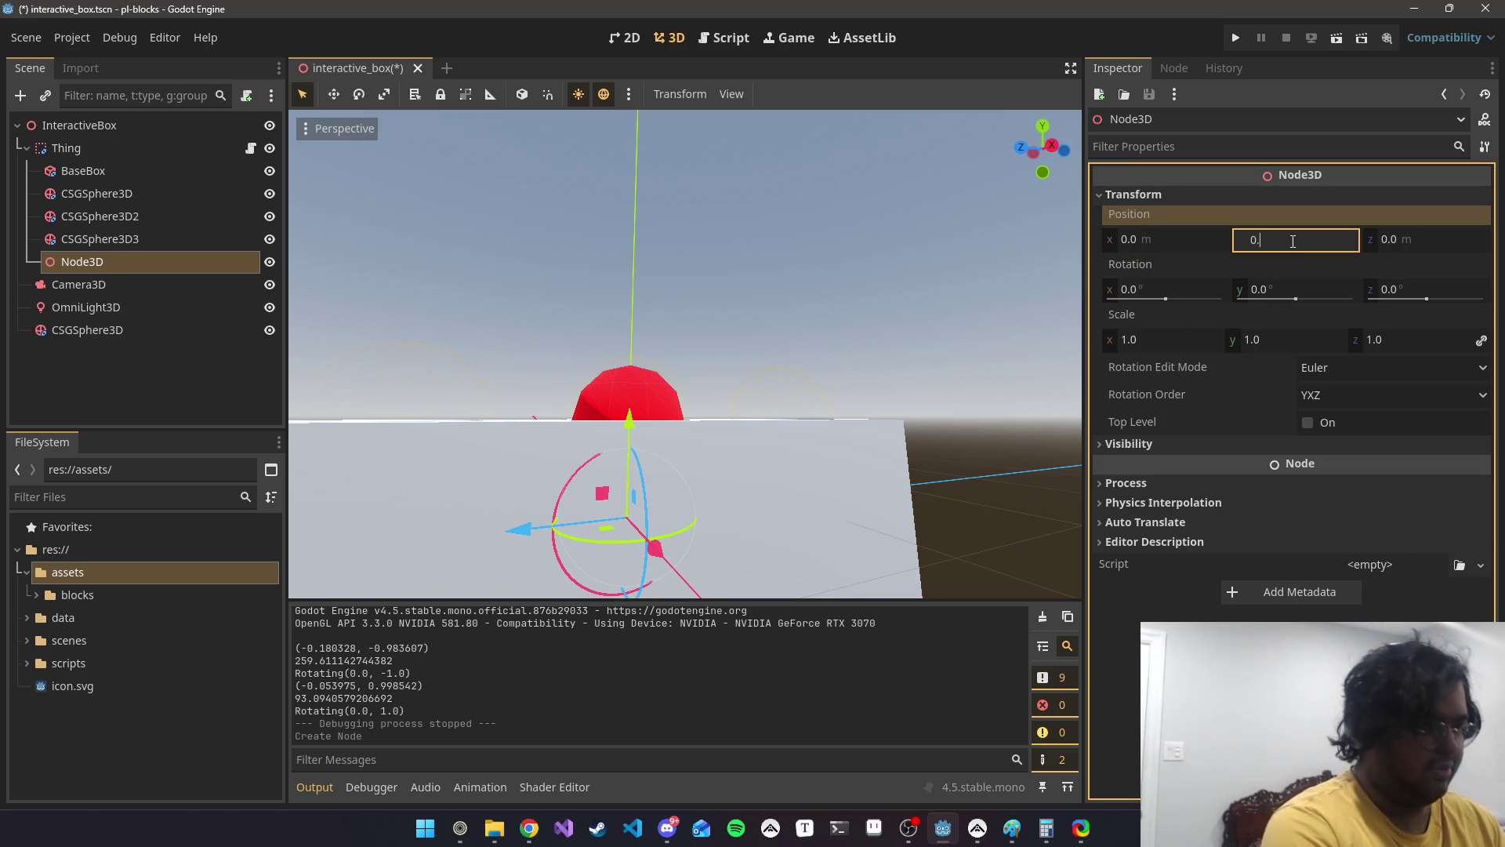
{"action": "key", "text": "Return"}
{"action": "left_click", "coordinate": [941, 329]}
Rename the node to Slot1 and save the scene.
{"action": "left_click", "coordinate": [107, 266]}
{"action": "left_click", "coordinate": [104, 263]}
{"action": "type", "text": "Slot"}
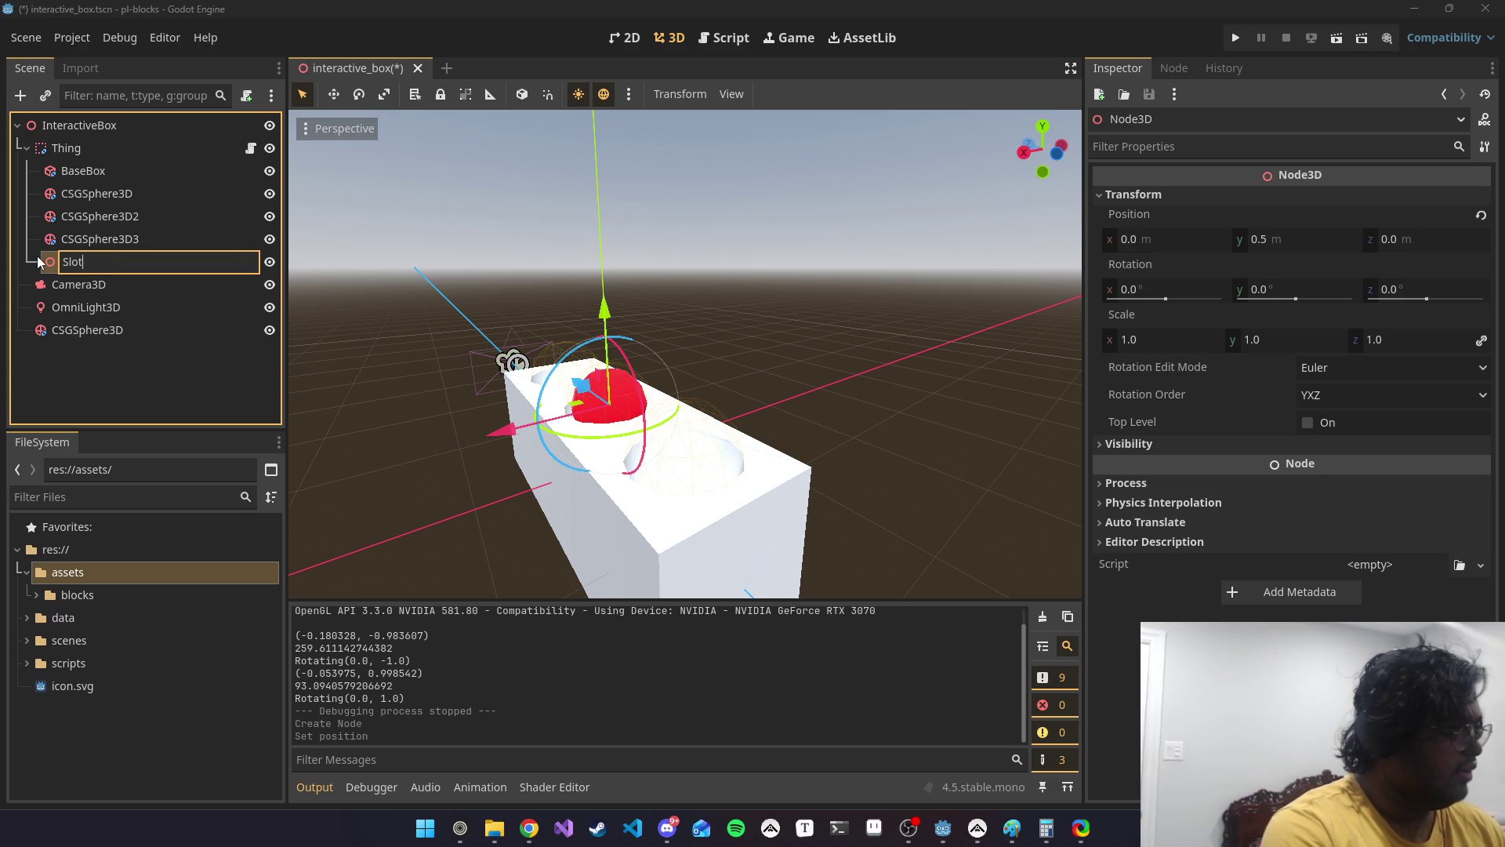
{"action": "type", "text": "1"}
{"action": "key", "text": "Return"}
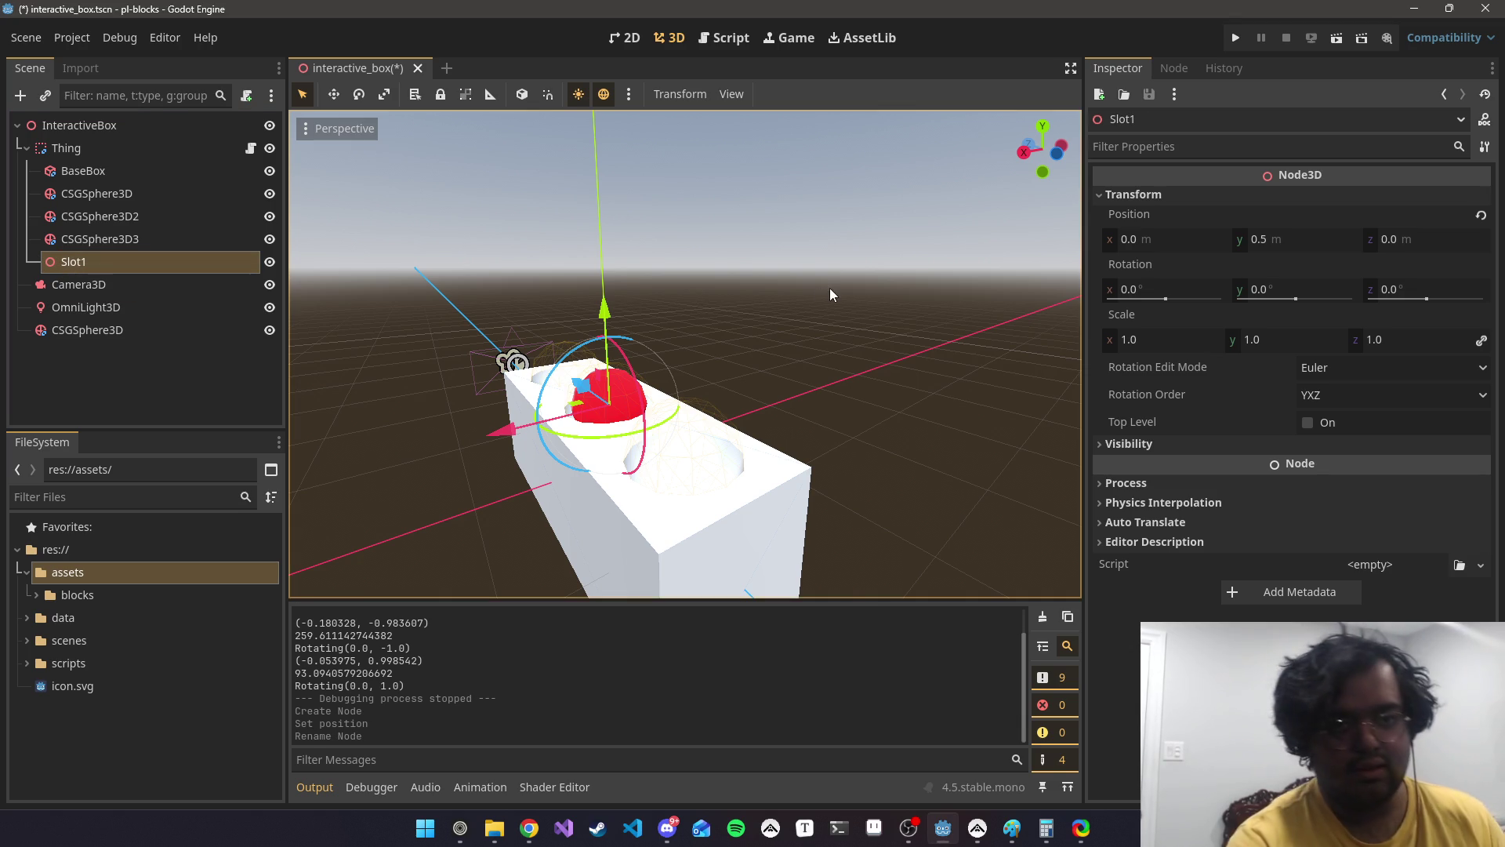
{"action": "left_click_drag", "start_coordinate": [829, 289], "coordinate": [949, 270]}
{"action": "scroll", "coordinate": [916, 290], "scroll_direction": "down", "scroll_amount": 3}
{"action": "scroll", "coordinate": [914, 293], "scroll_direction": "up", "scroll_amount": 2}
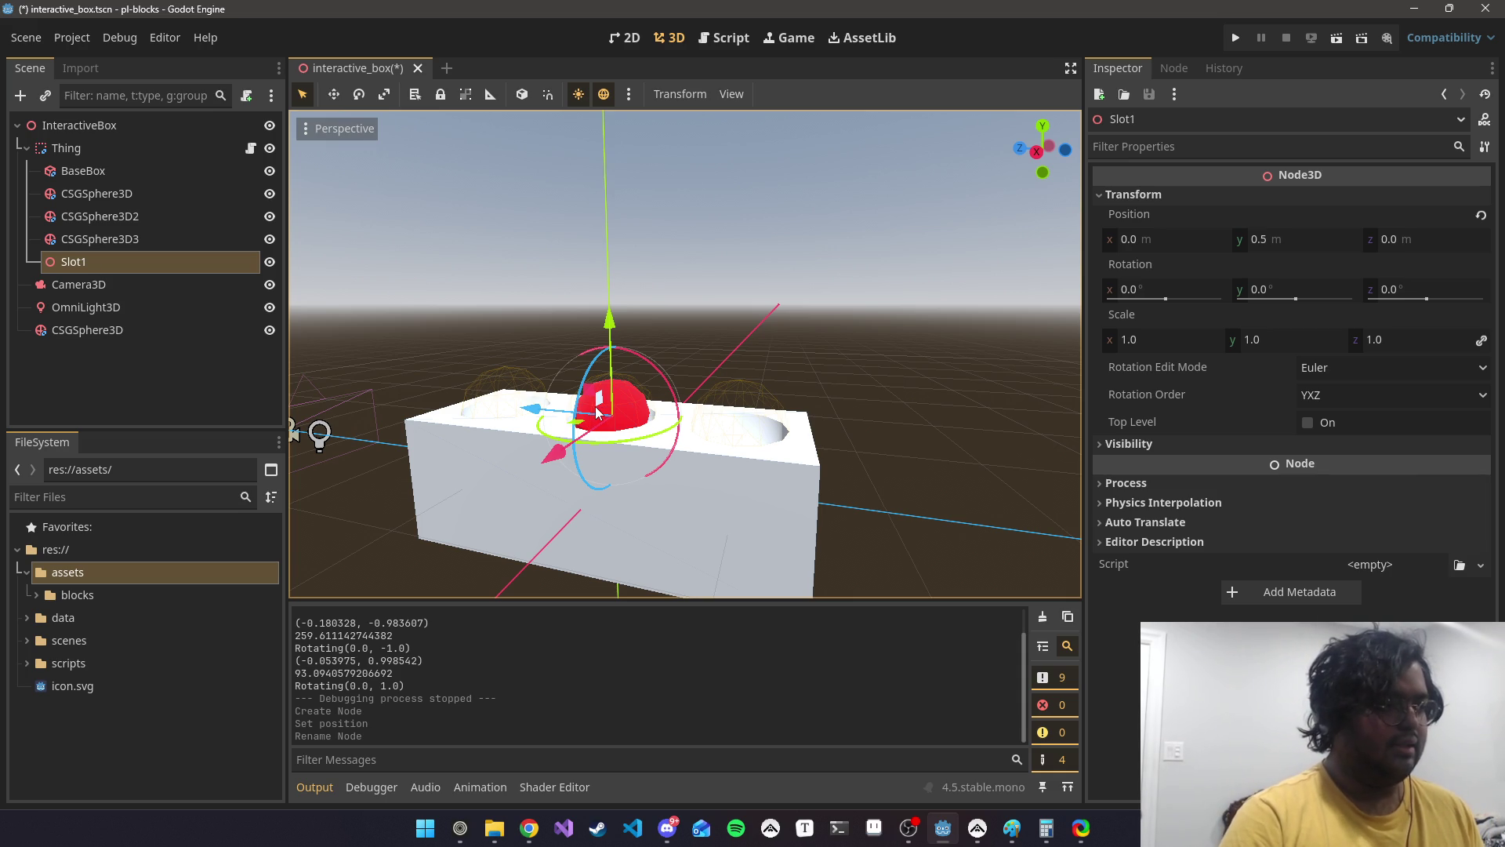
{"action": "left_click", "coordinate": [672, 294]}
{"action": "key", "text": "ctrl+s"}
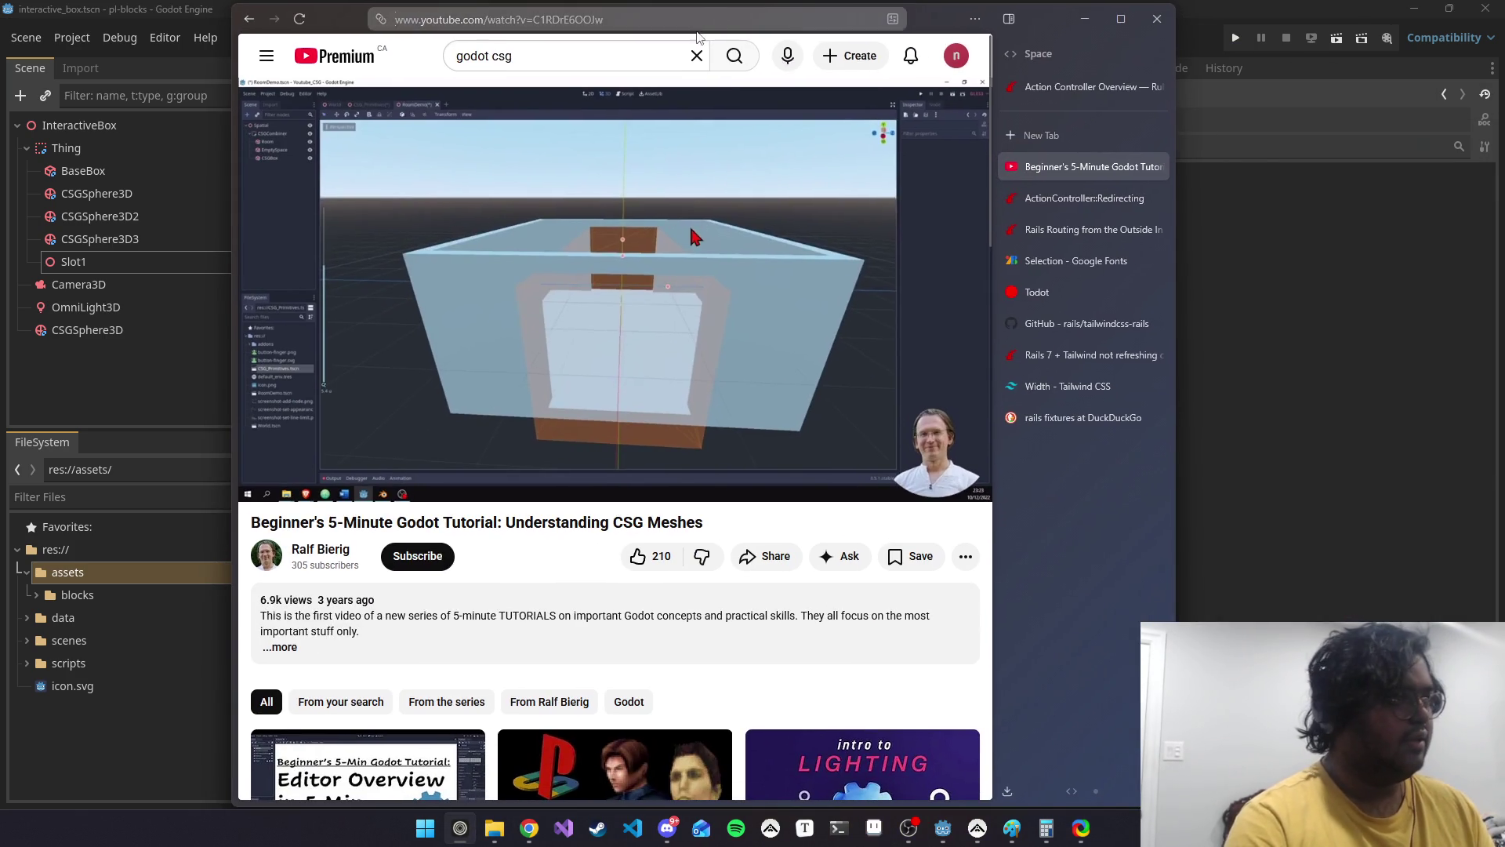
Search the web for 'godot object picking' and scroll through the DuckDuckGo results.
{"action": "left_click", "coordinate": [695, 31]}
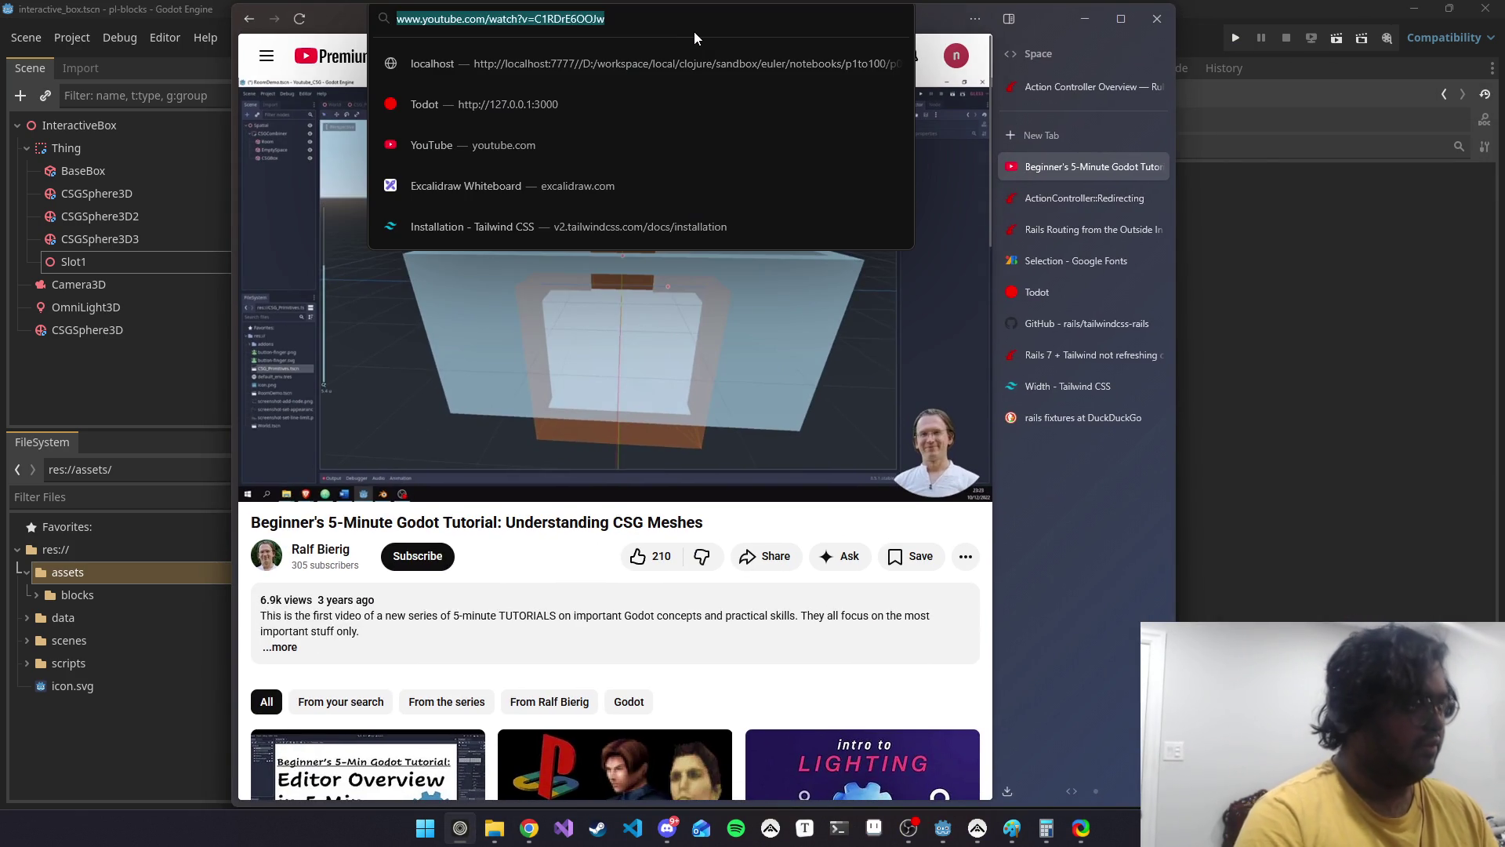
{"action": "type", "text": "godot obje"}
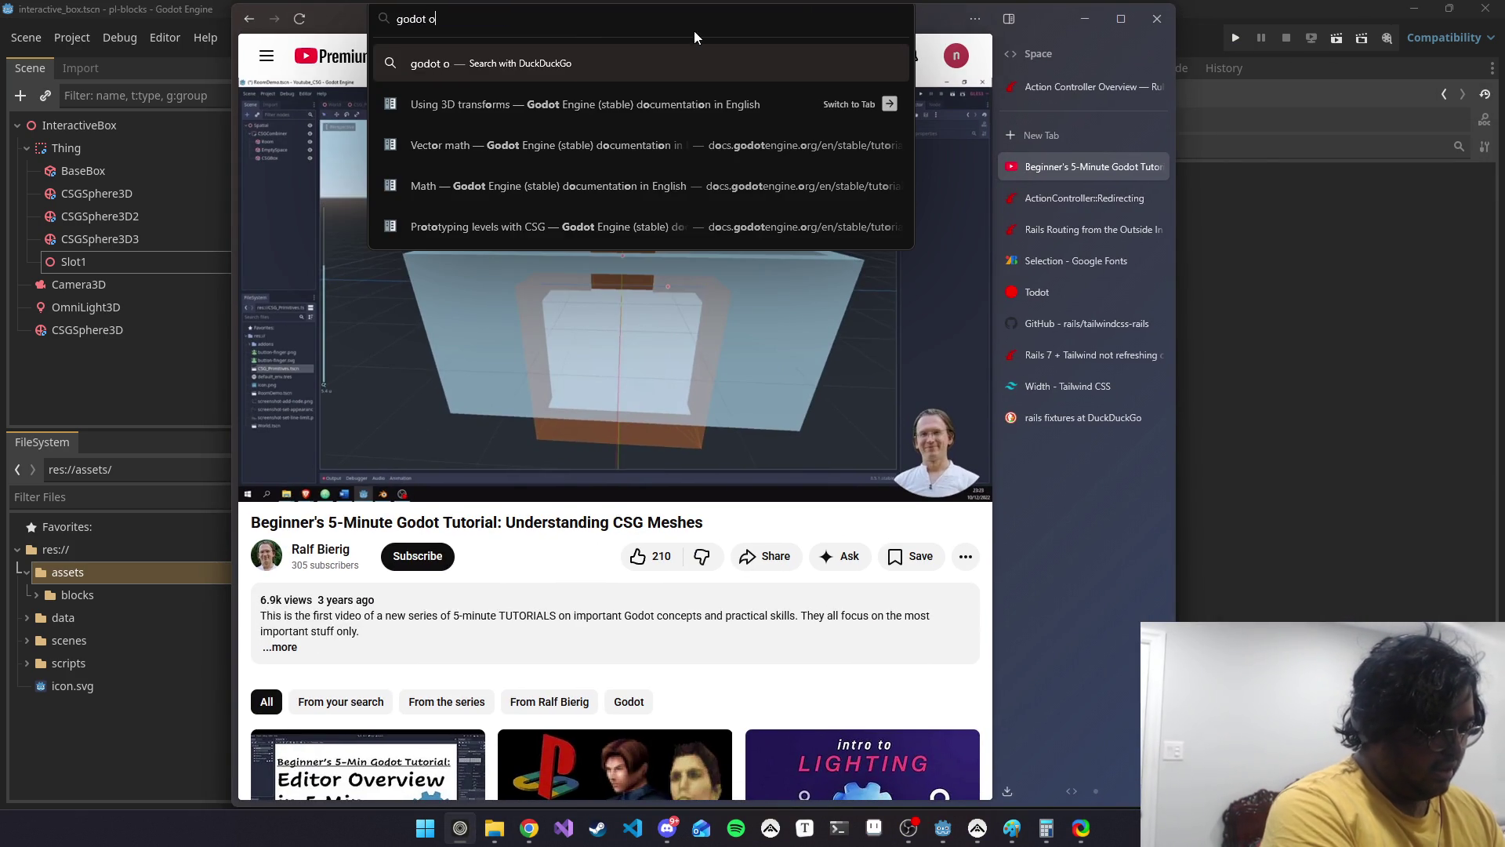
{"action": "type", "text": "ct picking"}
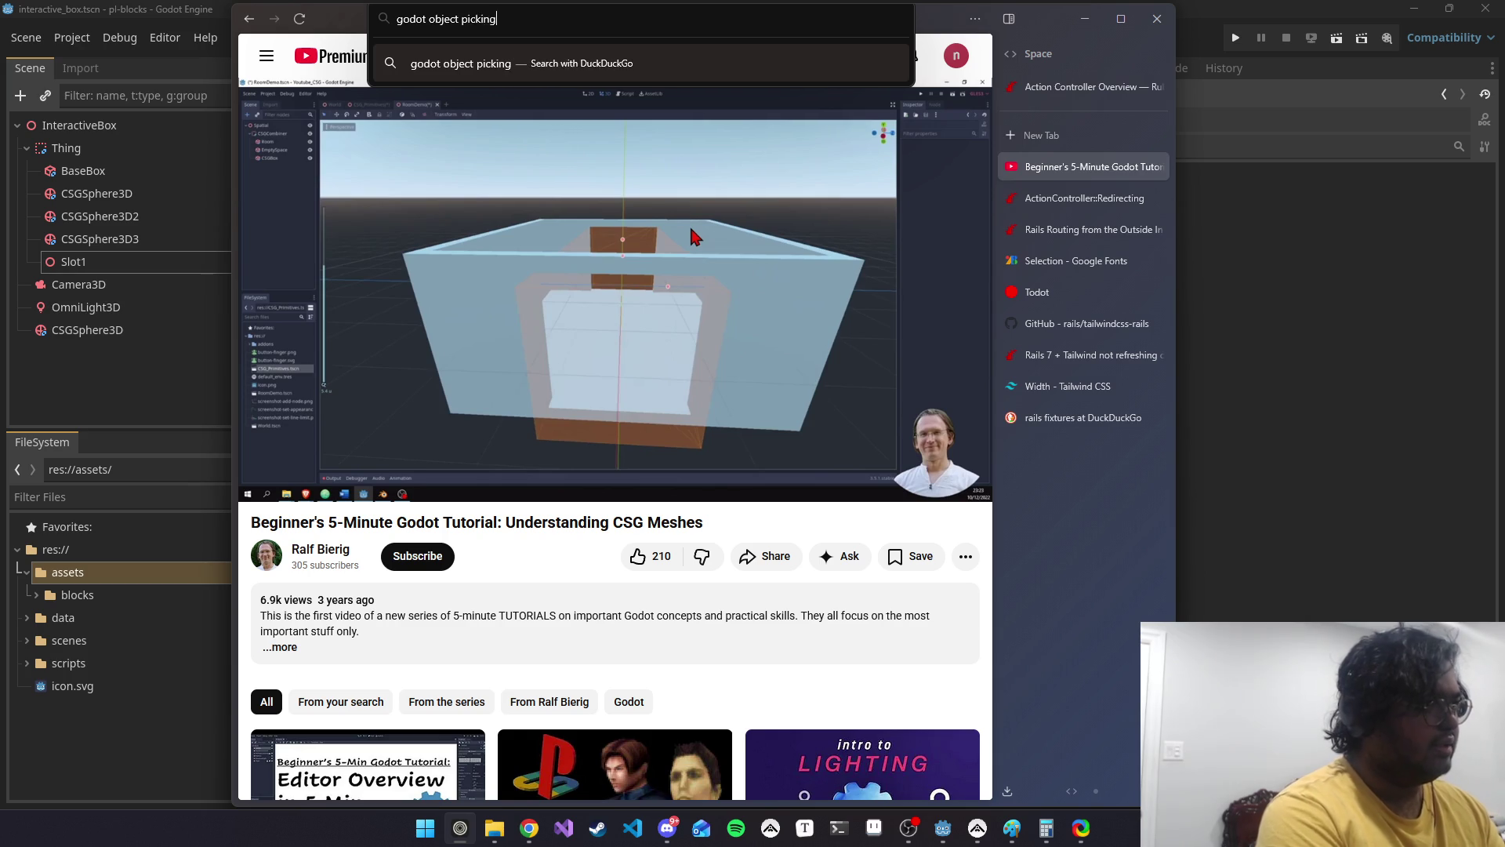
{"action": "key", "text": "Return"}
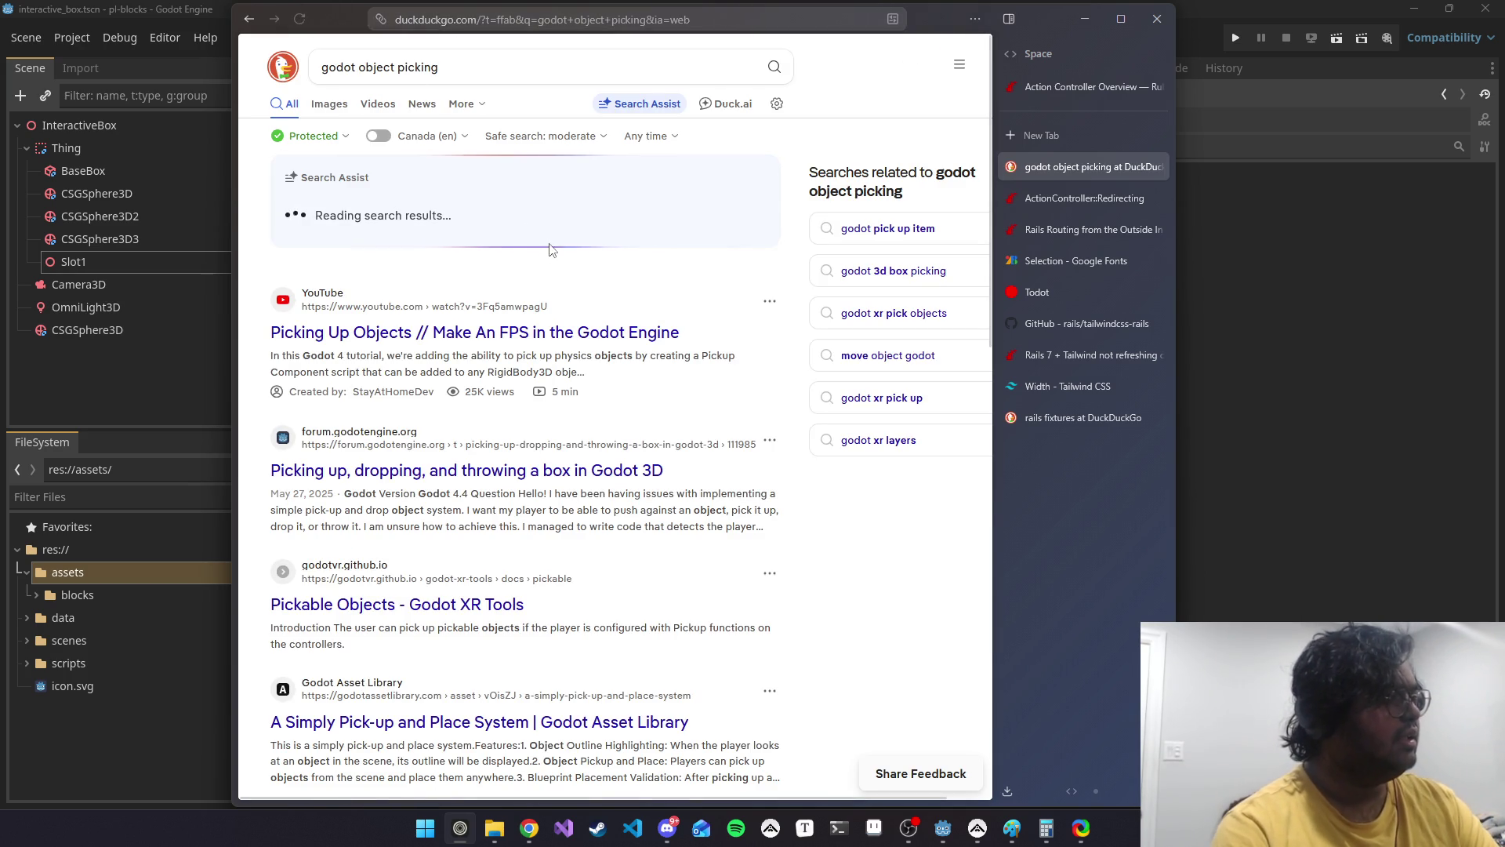
{"action": "scroll", "coordinate": [541, 334], "scroll_direction": "down", "scroll_amount": 2}
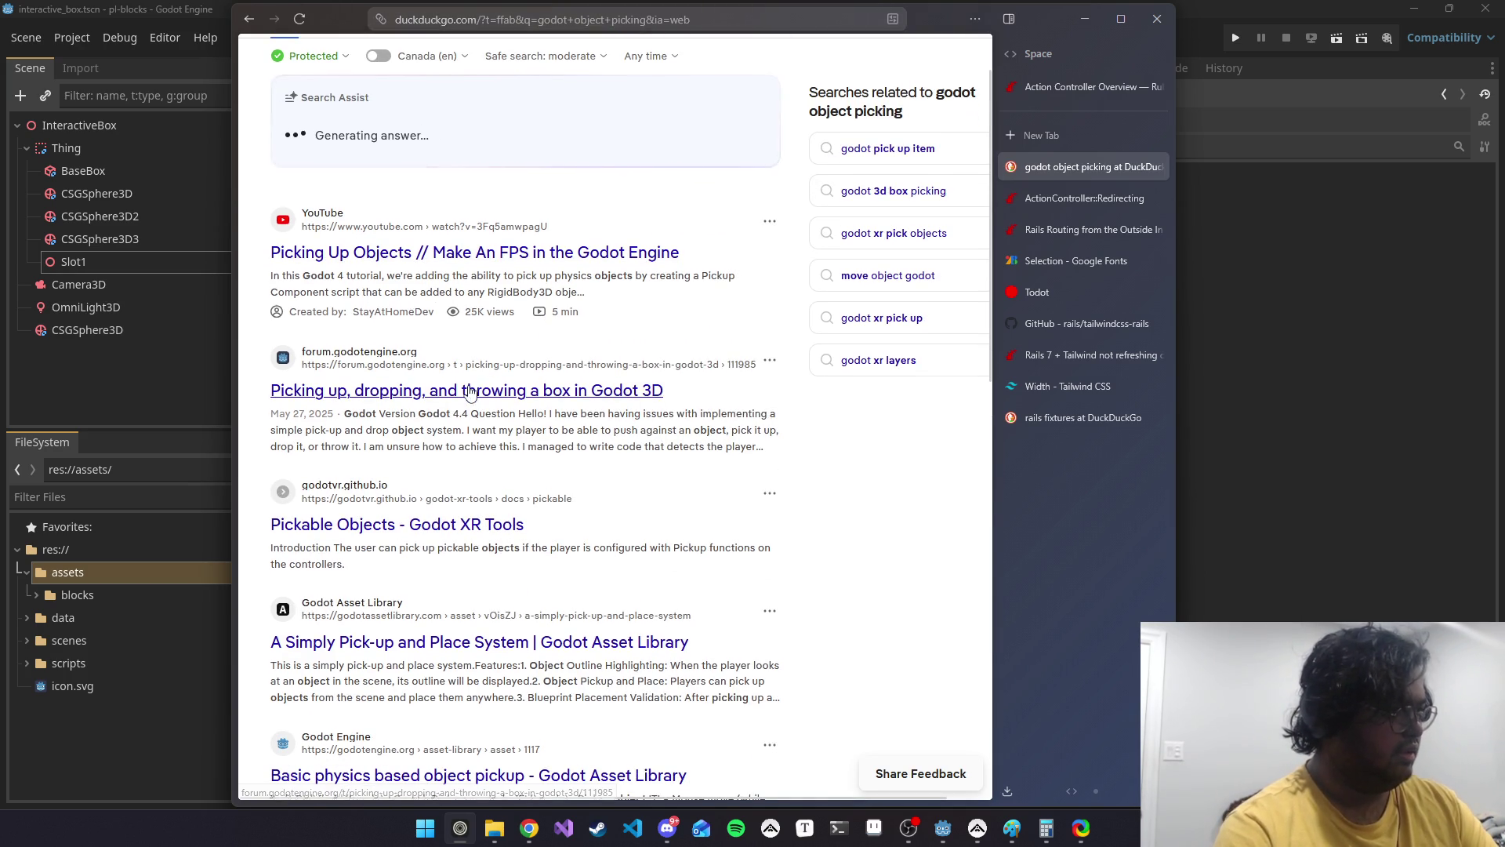
{"action": "scroll", "coordinate": [471, 396], "scroll_direction": "down", "scroll_amount": 3}
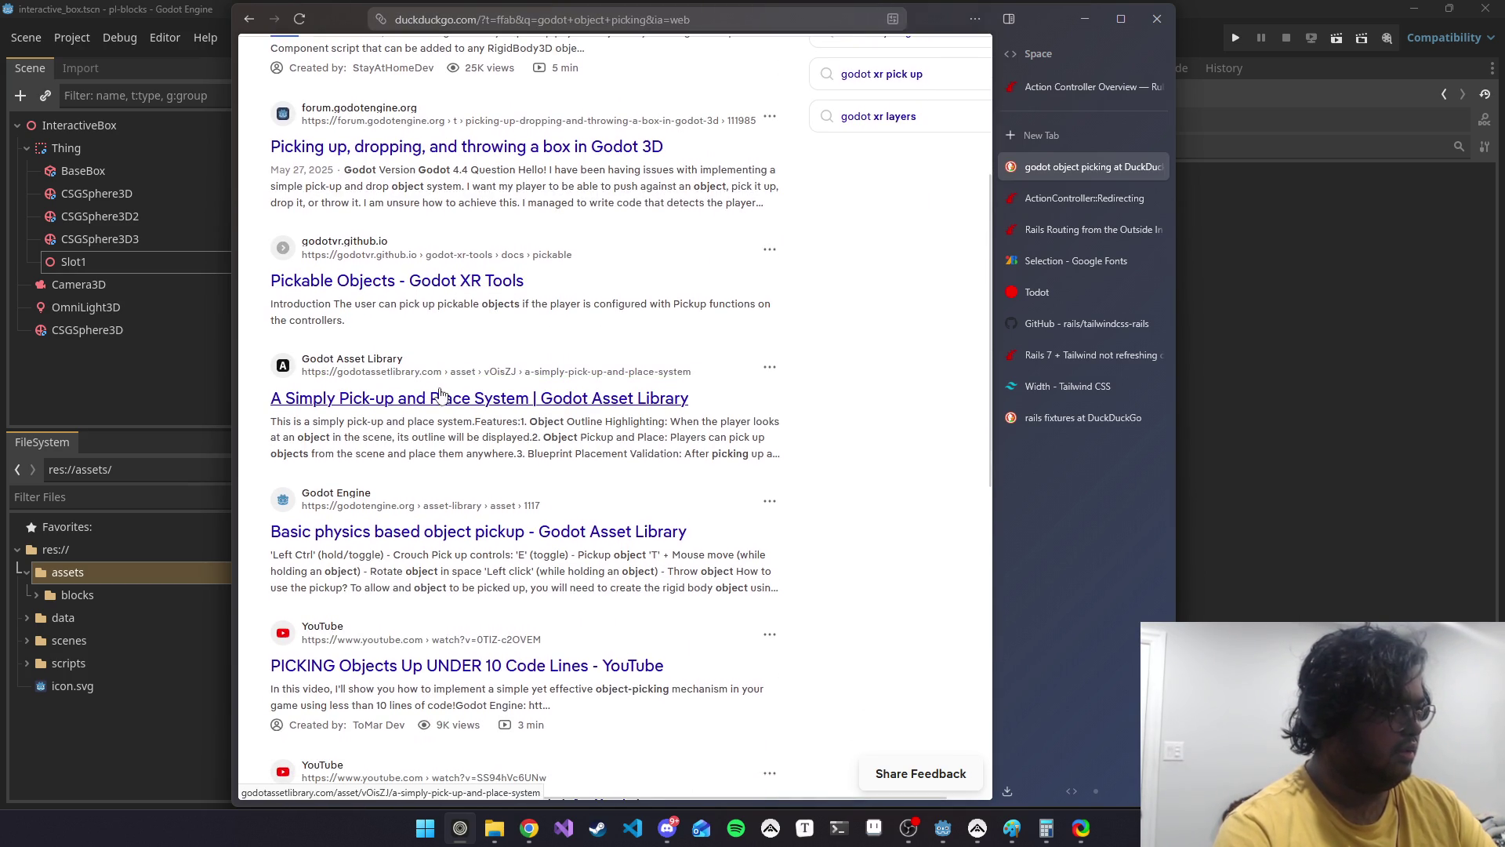
{"action": "scroll", "coordinate": [408, 451], "scroll_direction": "down", "scroll_amount": 1}
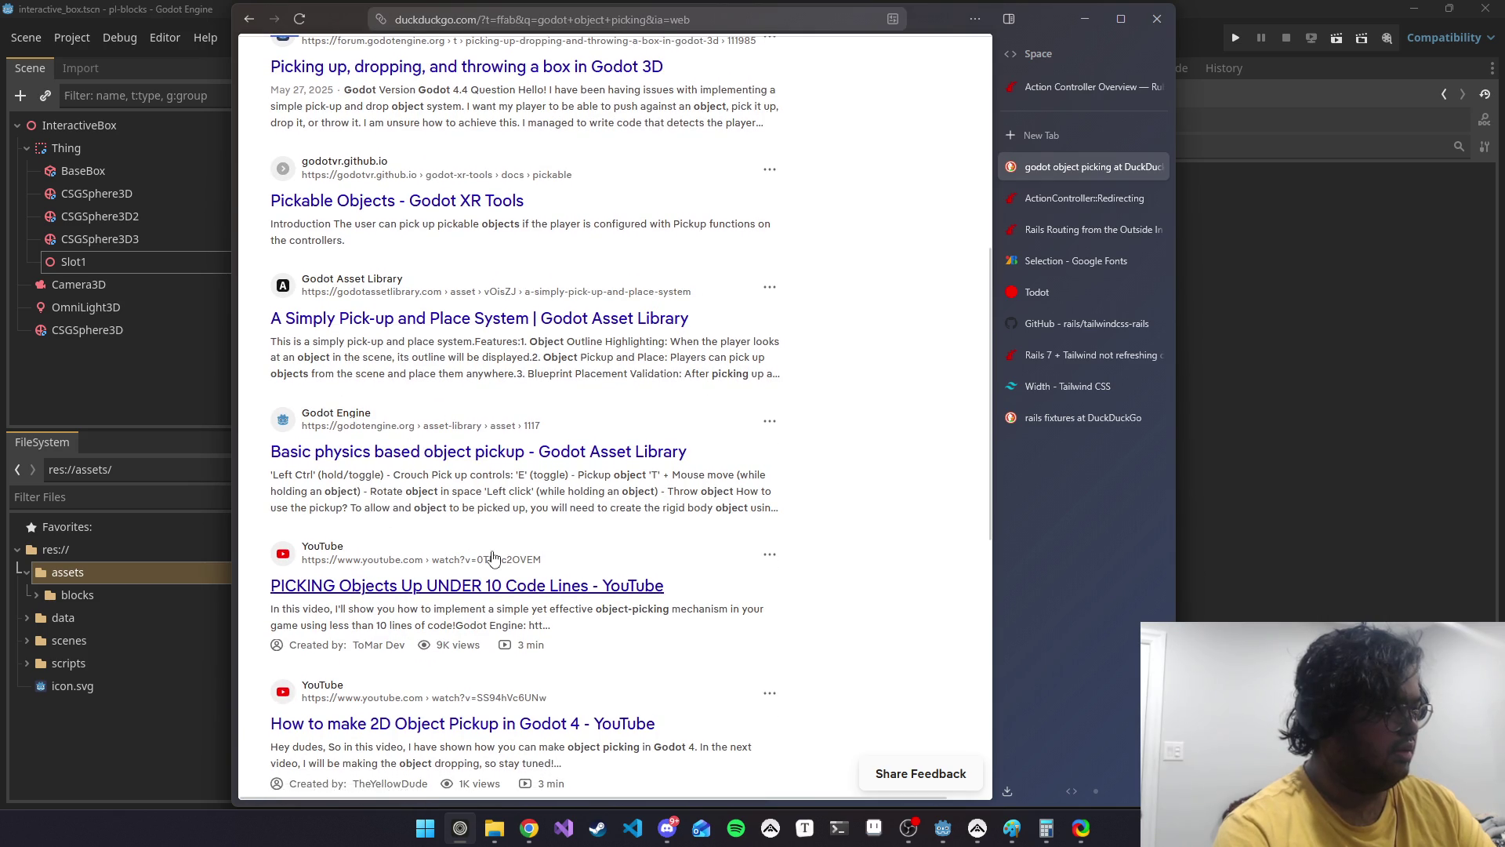
{"action": "scroll", "coordinate": [470, 486], "scroll_direction": "down", "scroll_amount": 1}
{"action": "scroll", "coordinate": [489, 496], "scroll_direction": "down", "scroll_amount": 4}
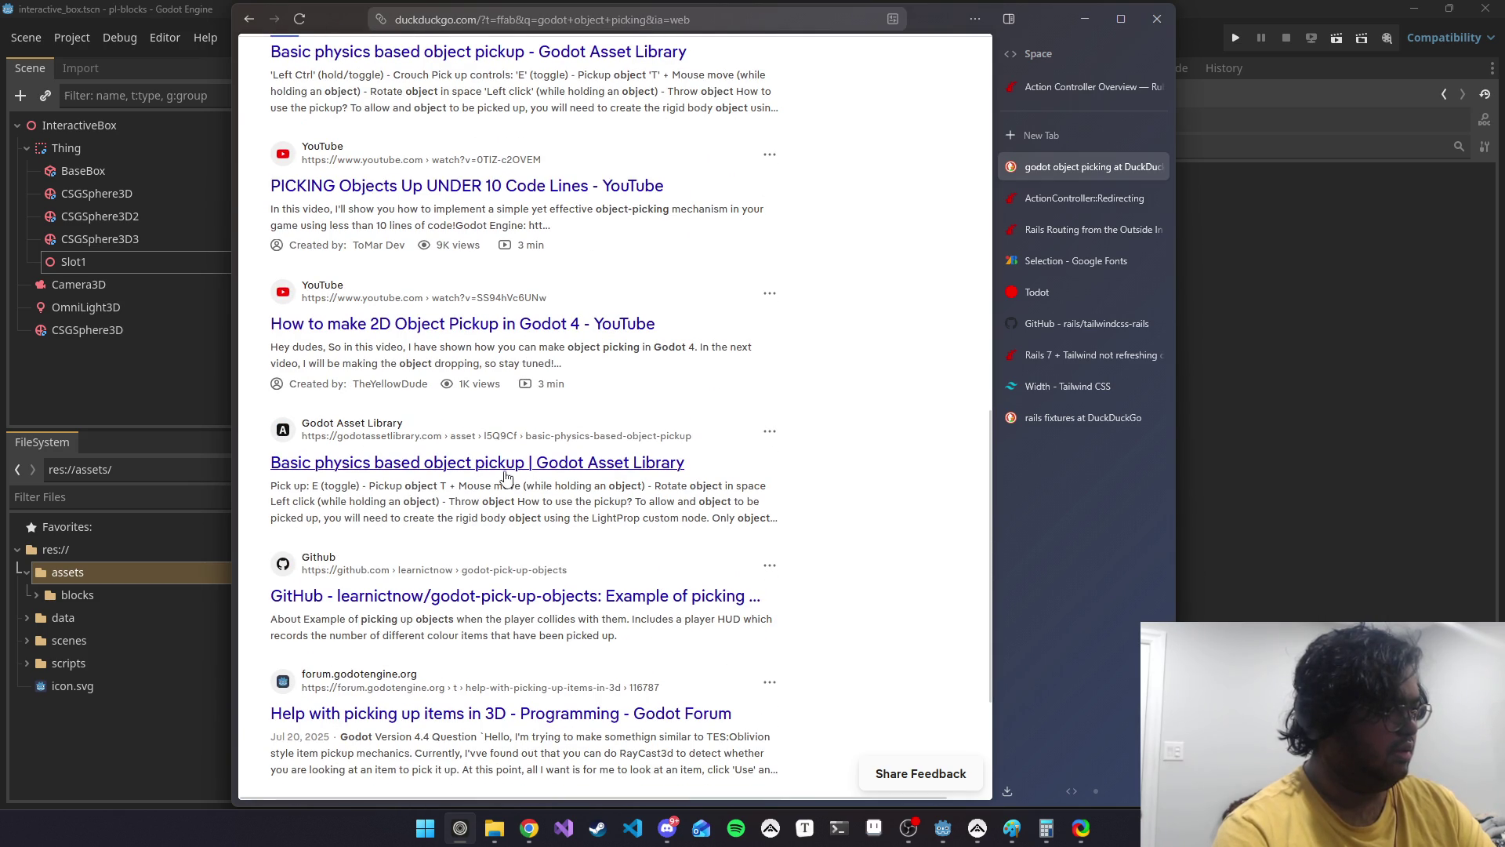
{"action": "scroll", "coordinate": [525, 453], "scroll_direction": "down", "scroll_amount": 1}
Read the 'Help with picking up items in 3D' forum thread's script, then close the browser.
{"action": "left_click", "coordinate": [427, 645]}
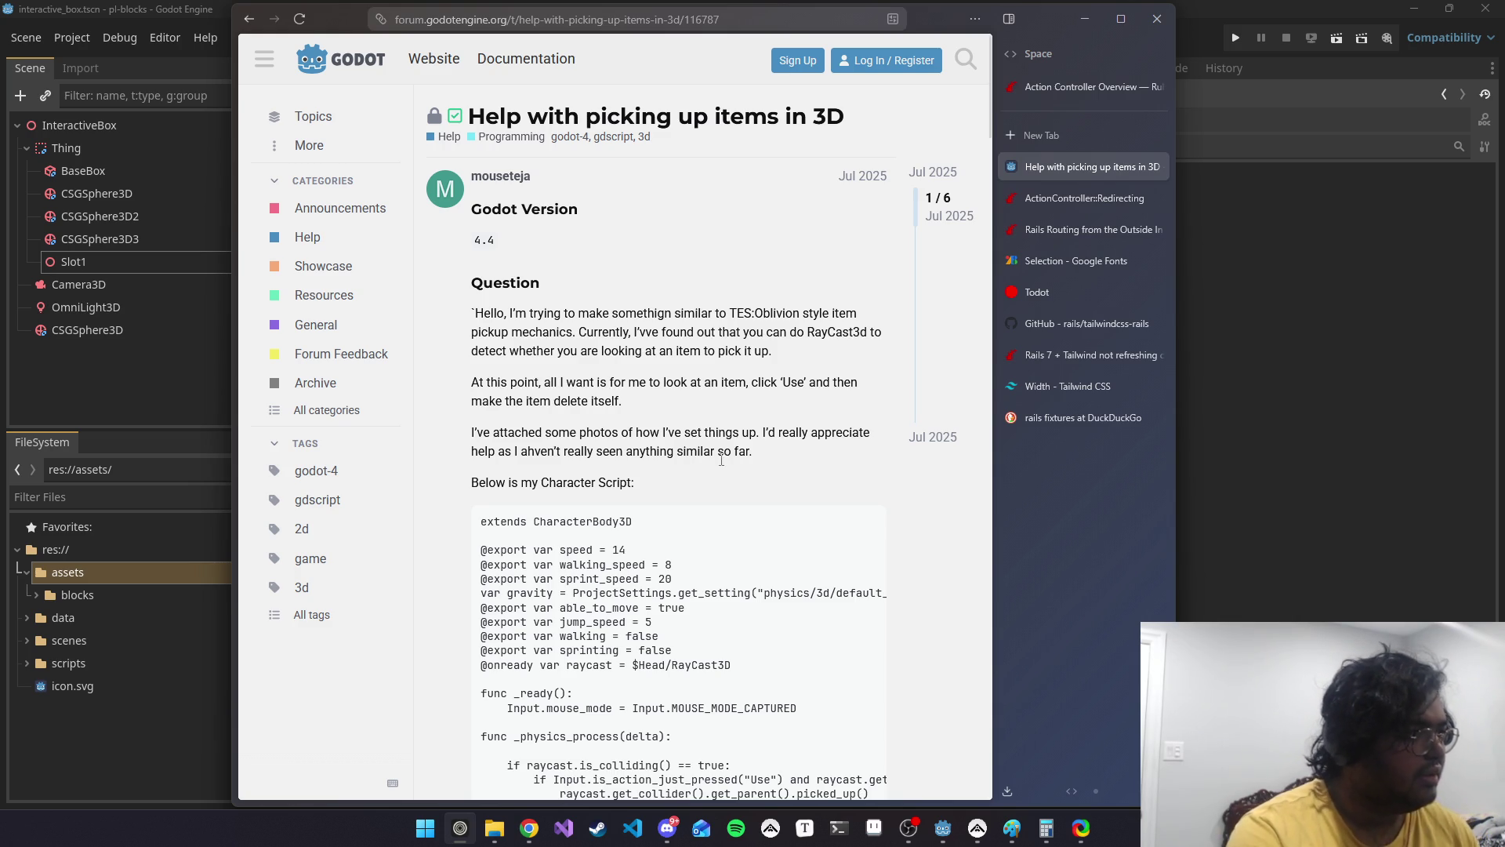
{"action": "scroll", "coordinate": [722, 460], "scroll_direction": "down", "scroll_amount": 7}
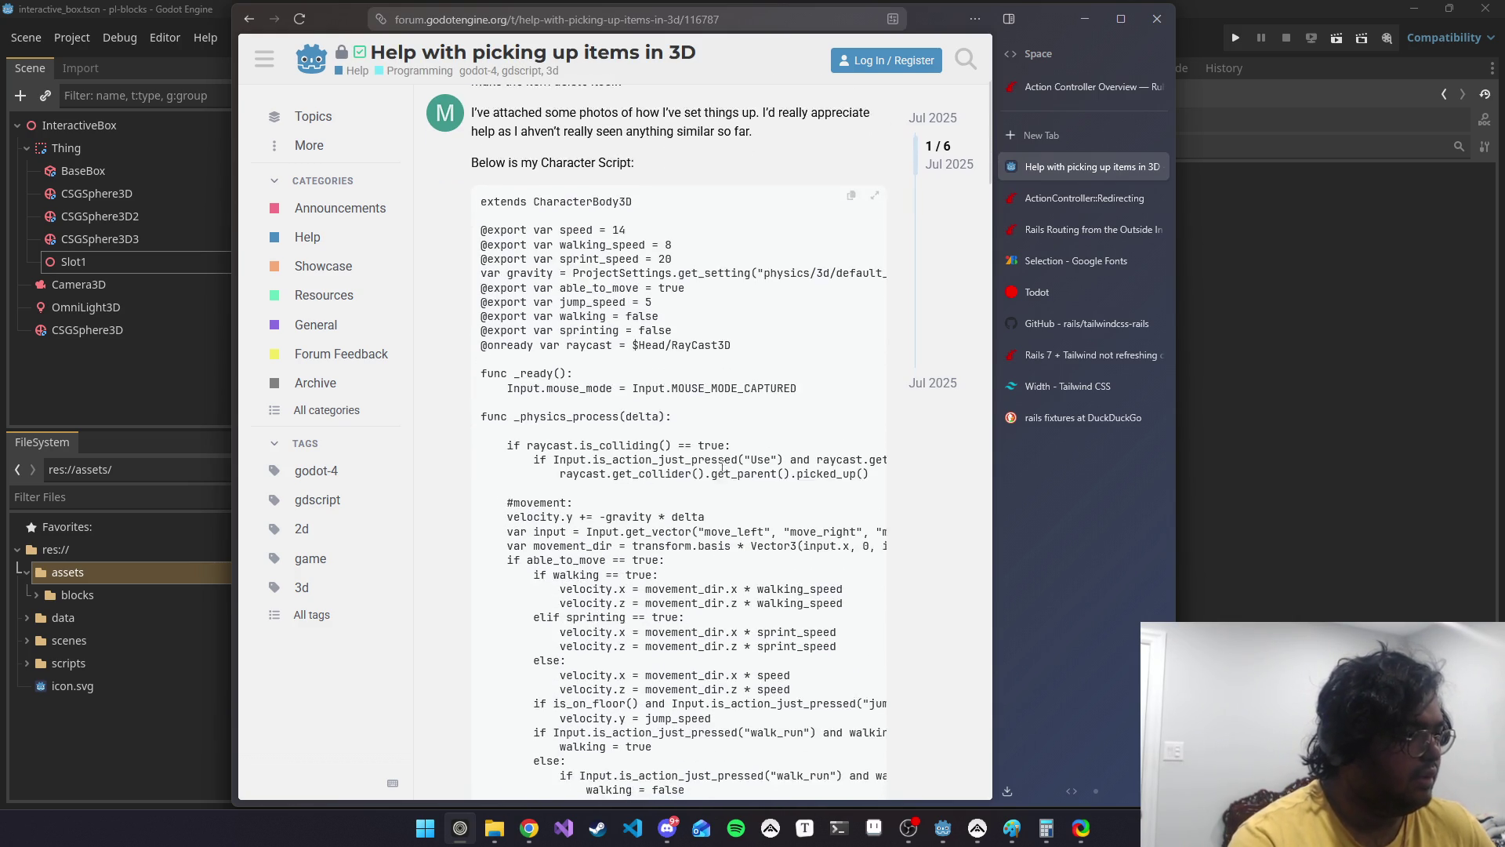
{"action": "scroll", "coordinate": [722, 486], "scroll_direction": "down", "scroll_amount": 15}
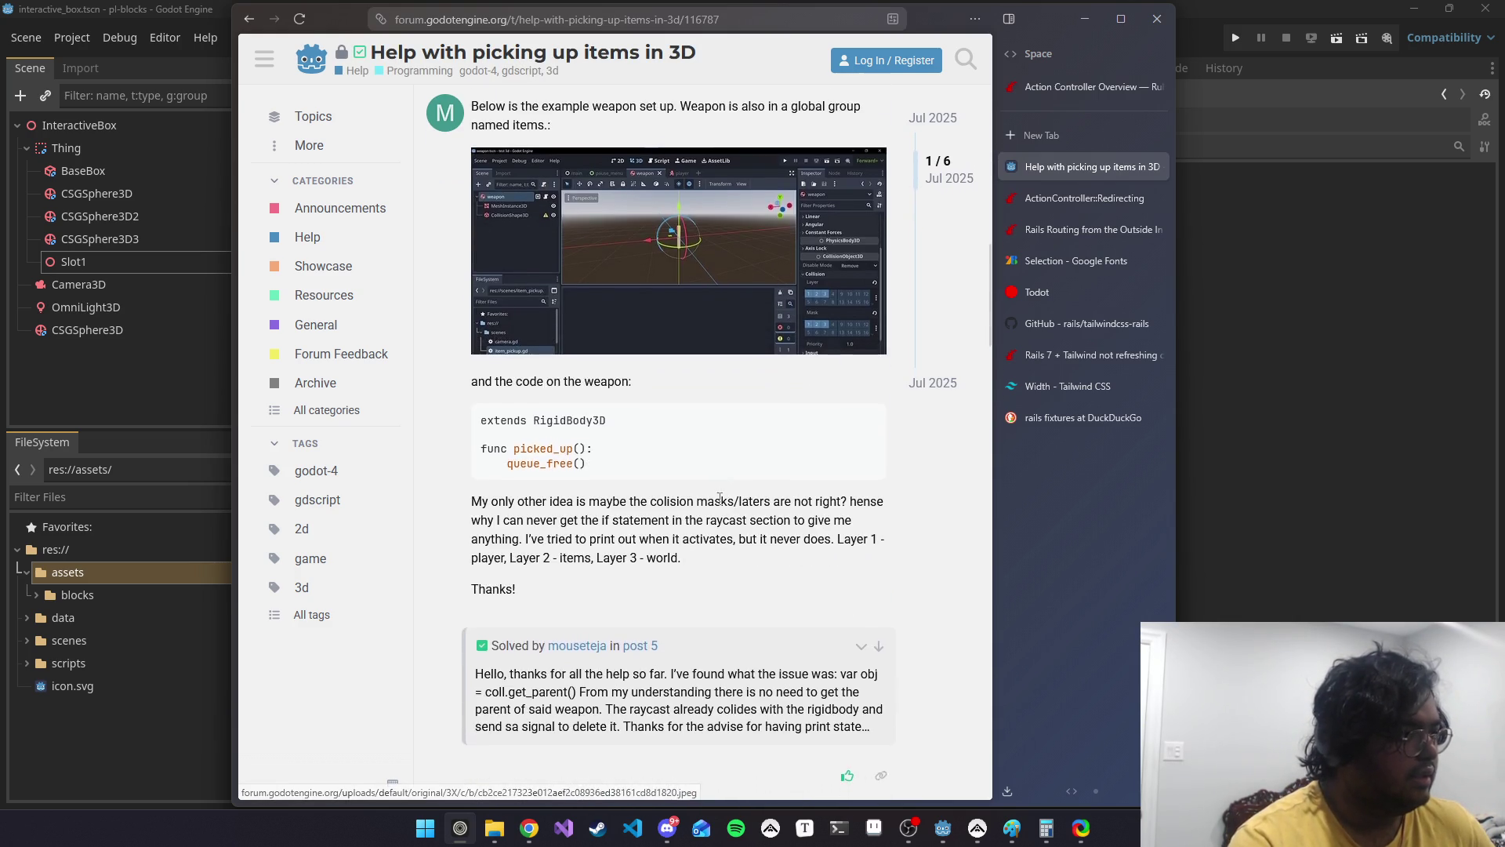
{"action": "scroll", "coordinate": [766, 477], "scroll_direction": "up", "scroll_amount": 10}
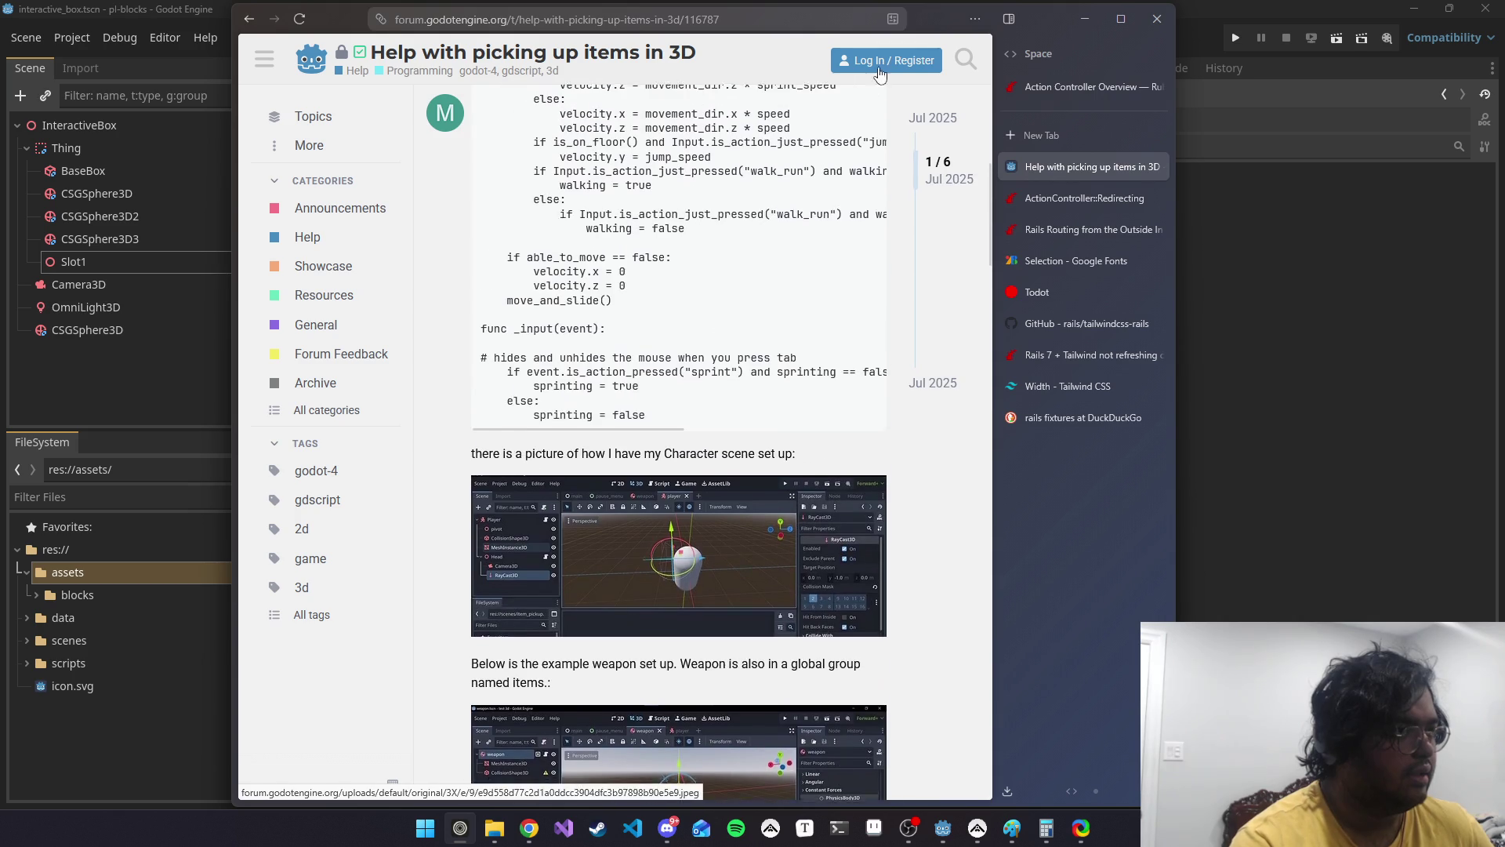
{"action": "mouse_move", "coordinate": [937, 22]}
{"action": "left_mouse_down"}
{"action": "mouse_move", "coordinate": [1121, 325]}
{"action": "mouse_move", "coordinate": [991, 643]}
{"action": "mouse_move", "coordinate": [1135, 56]}
{"action": "left_mouse_up"}
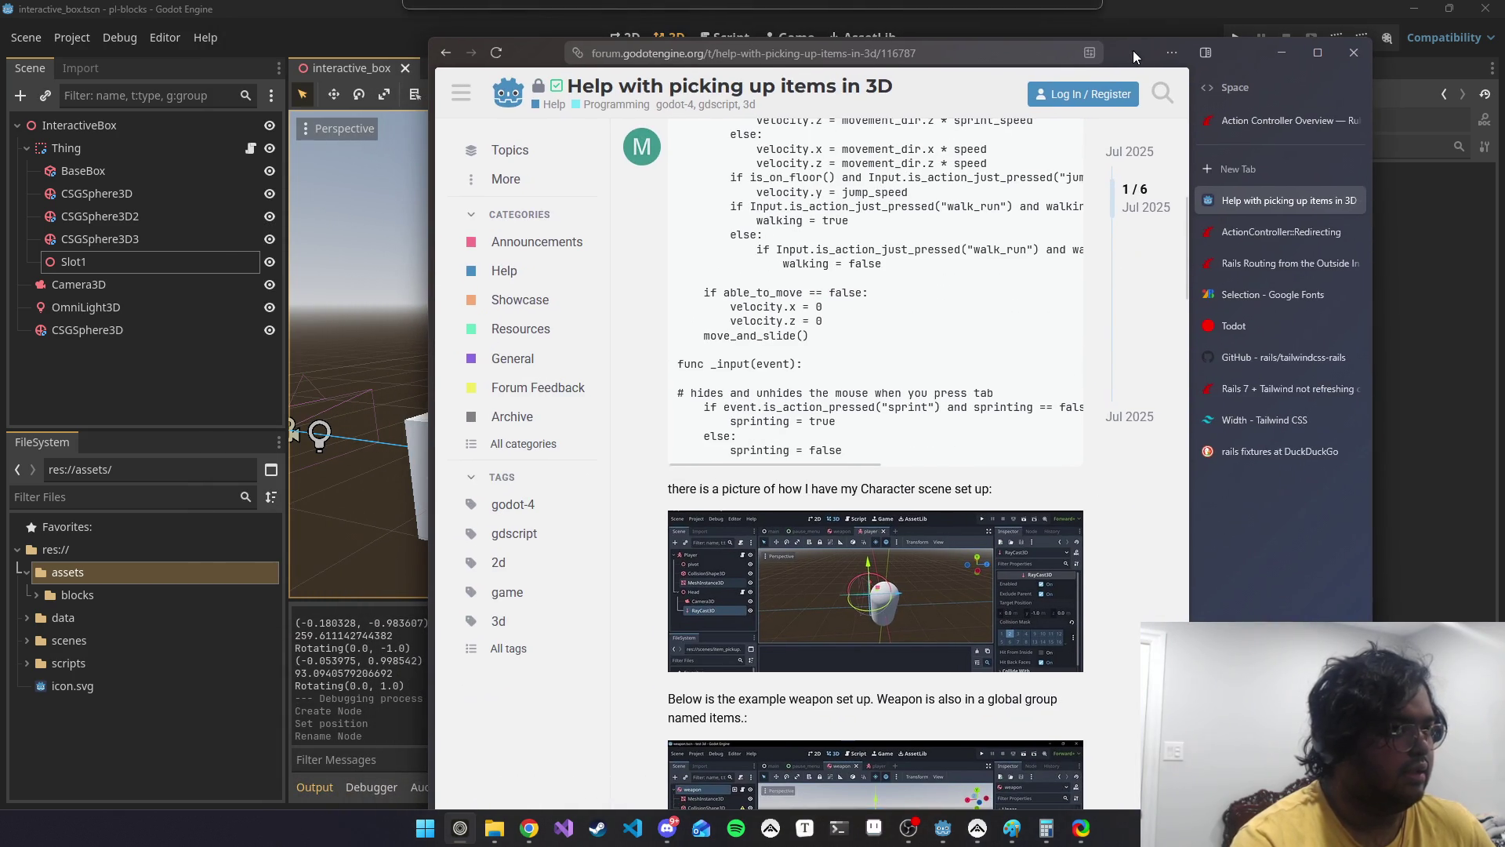
{"action": "left_click", "coordinate": [1344, 56]}
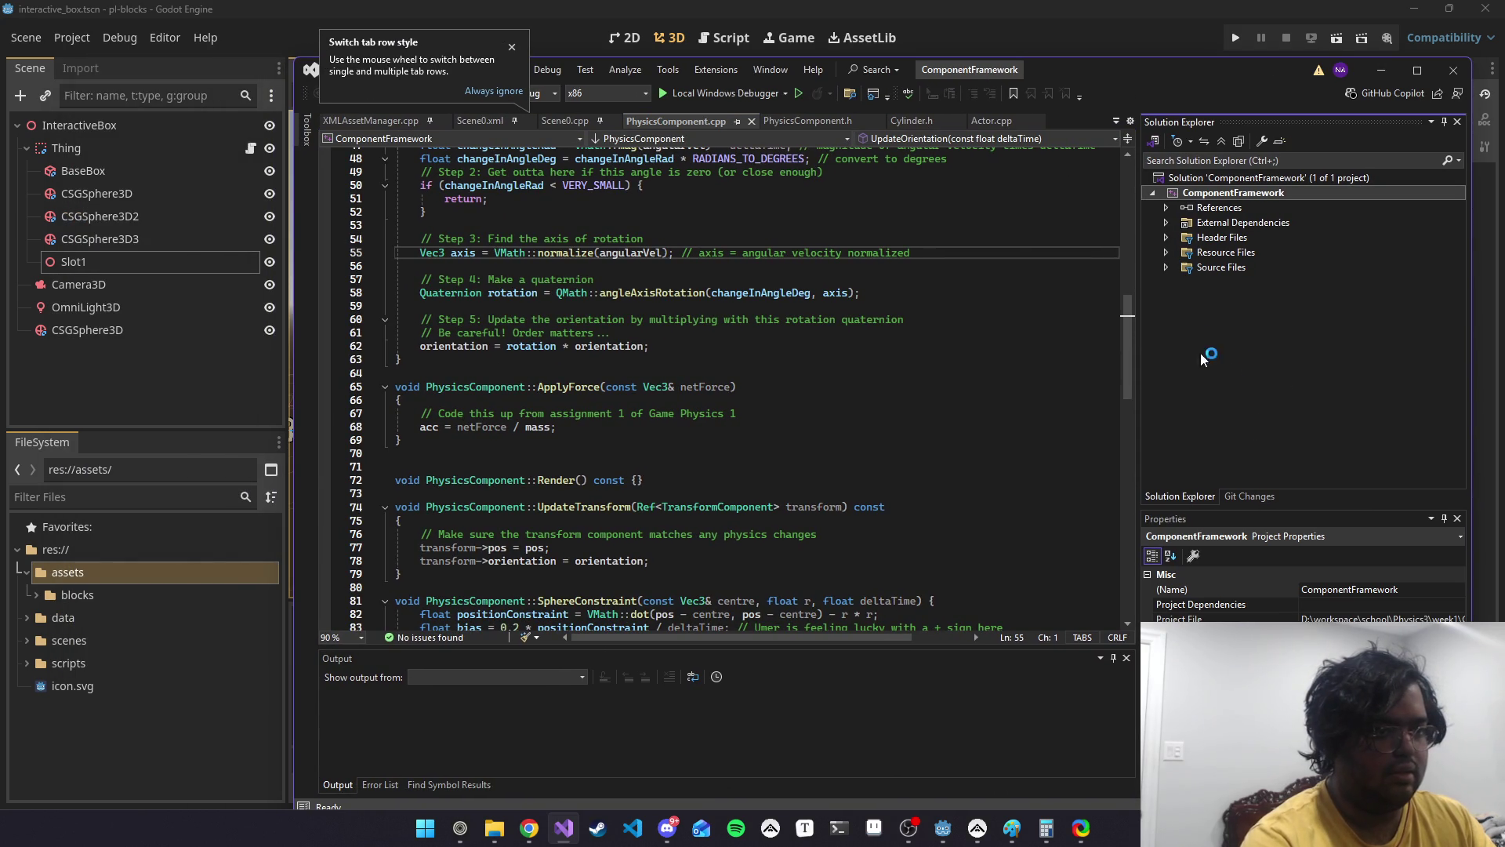
Open Scene0.cpp from the Scenes folder, review its mouse ray code, and move Visual Studio aside.
{"action": "left_click", "coordinate": [1167, 269]}
{"action": "left_click", "coordinate": [1181, 342]}
{"action": "double_click", "coordinate": [1242, 357]}
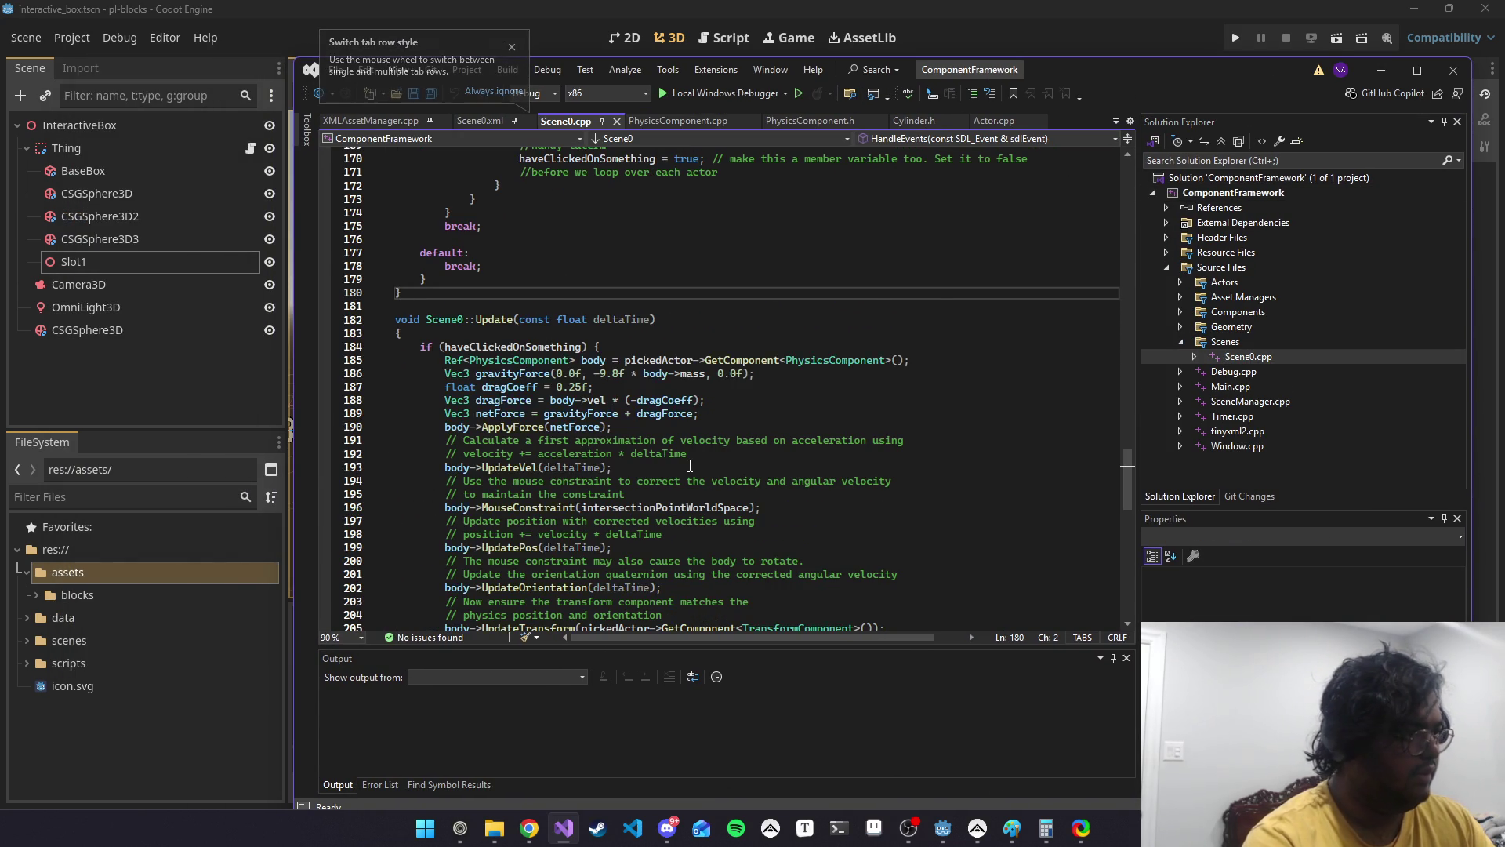
{"action": "scroll", "coordinate": [696, 466], "scroll_direction": "up", "scroll_amount": 5}
{"action": "scroll", "coordinate": [696, 466], "scroll_direction": "up", "scroll_amount": 18}
{"action": "scroll", "coordinate": [696, 466], "scroll_direction": "up", "scroll_amount": 7}
{"action": "scroll", "coordinate": [830, 440], "scroll_direction": "down", "scroll_amount": 5}
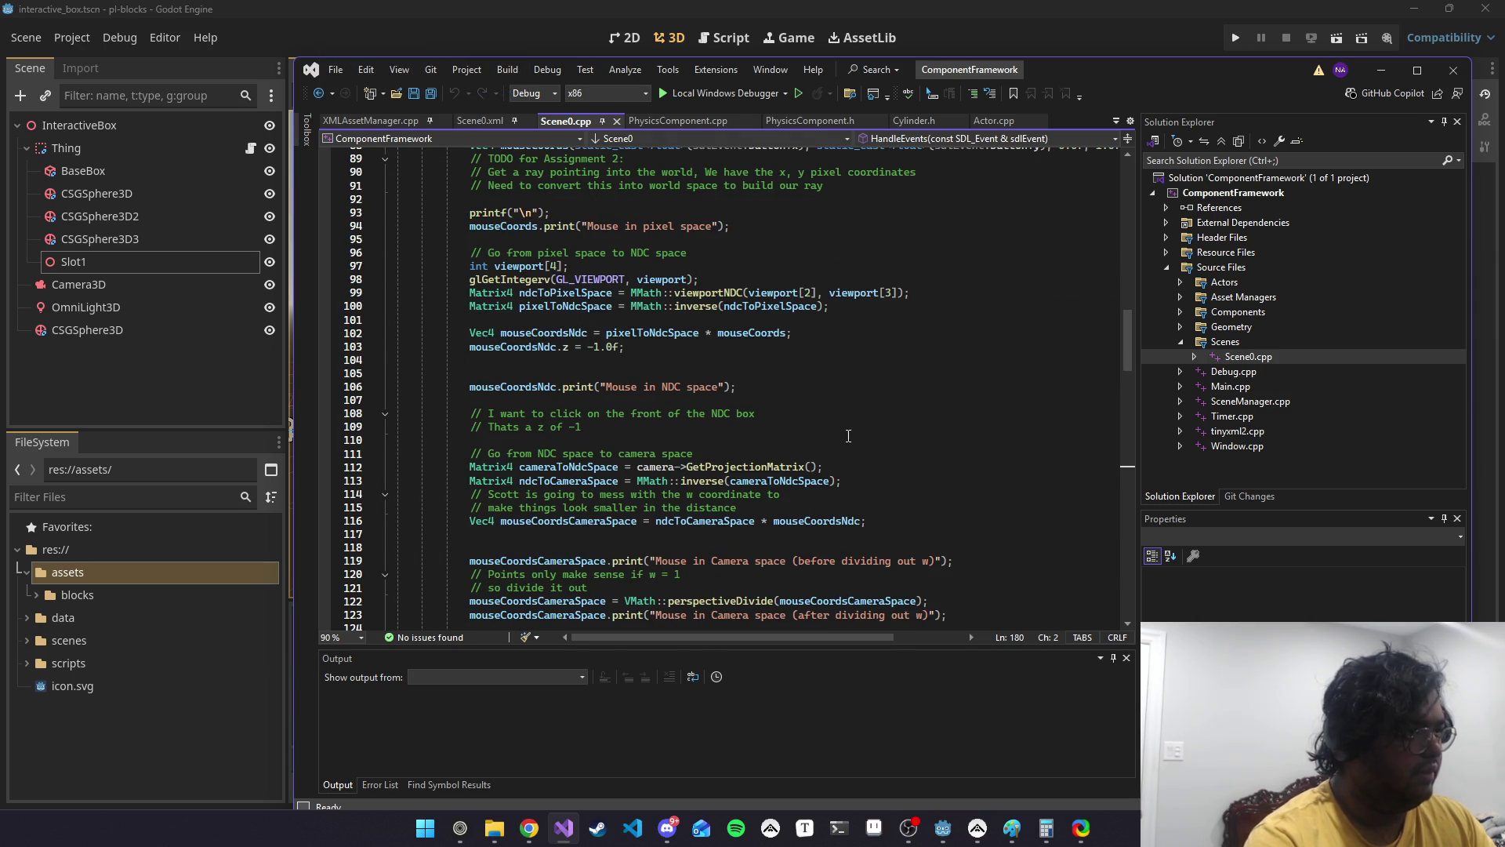
{"action": "scroll", "coordinate": [831, 440], "scroll_direction": "down", "scroll_amount": 3}
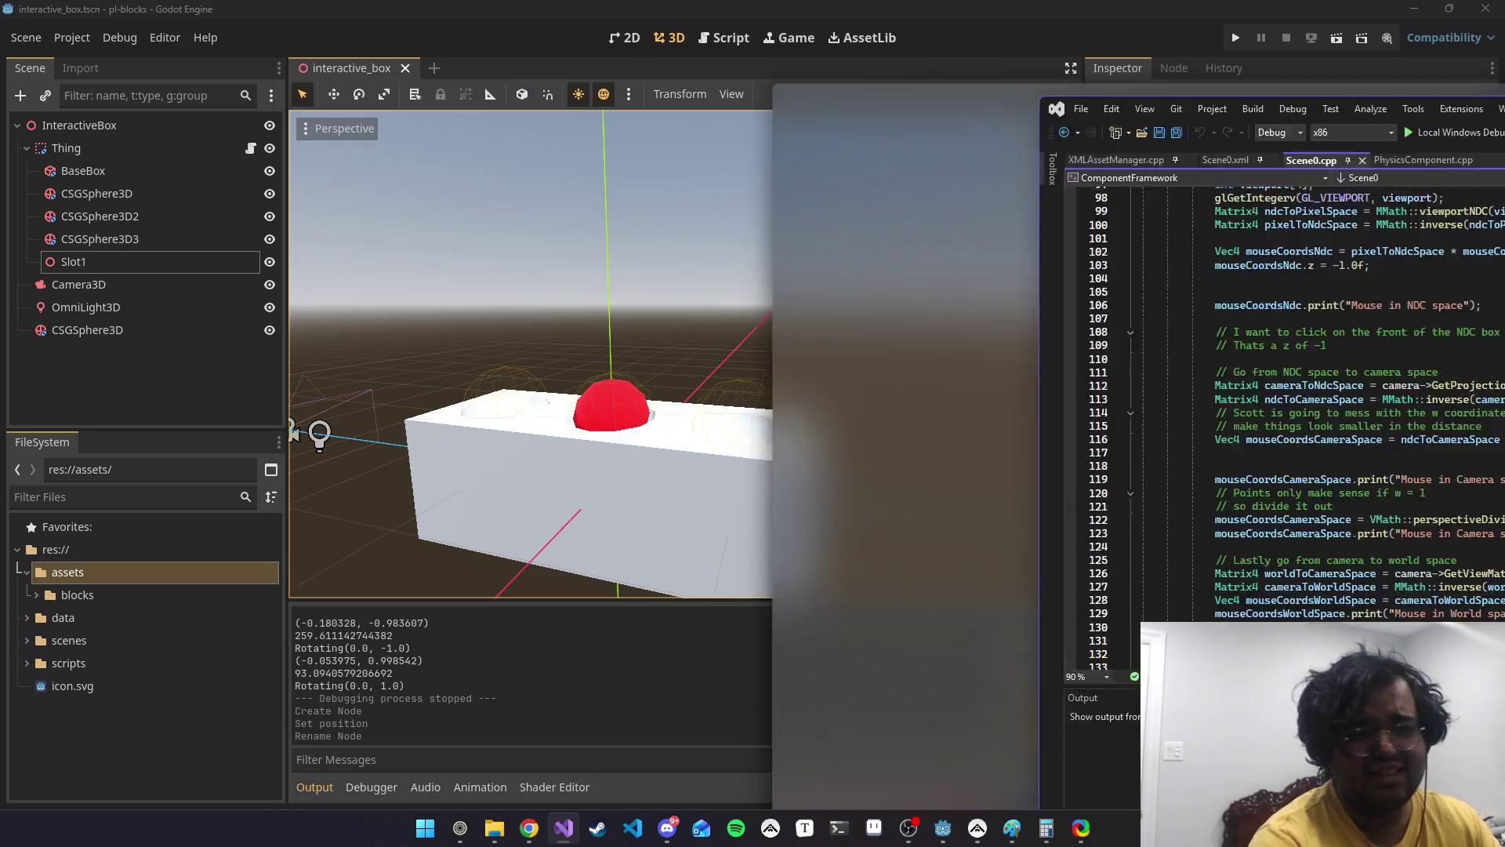
{"action": "left_click_drag", "start_coordinate": [1118, 70], "coordinate": [1504, 70]}
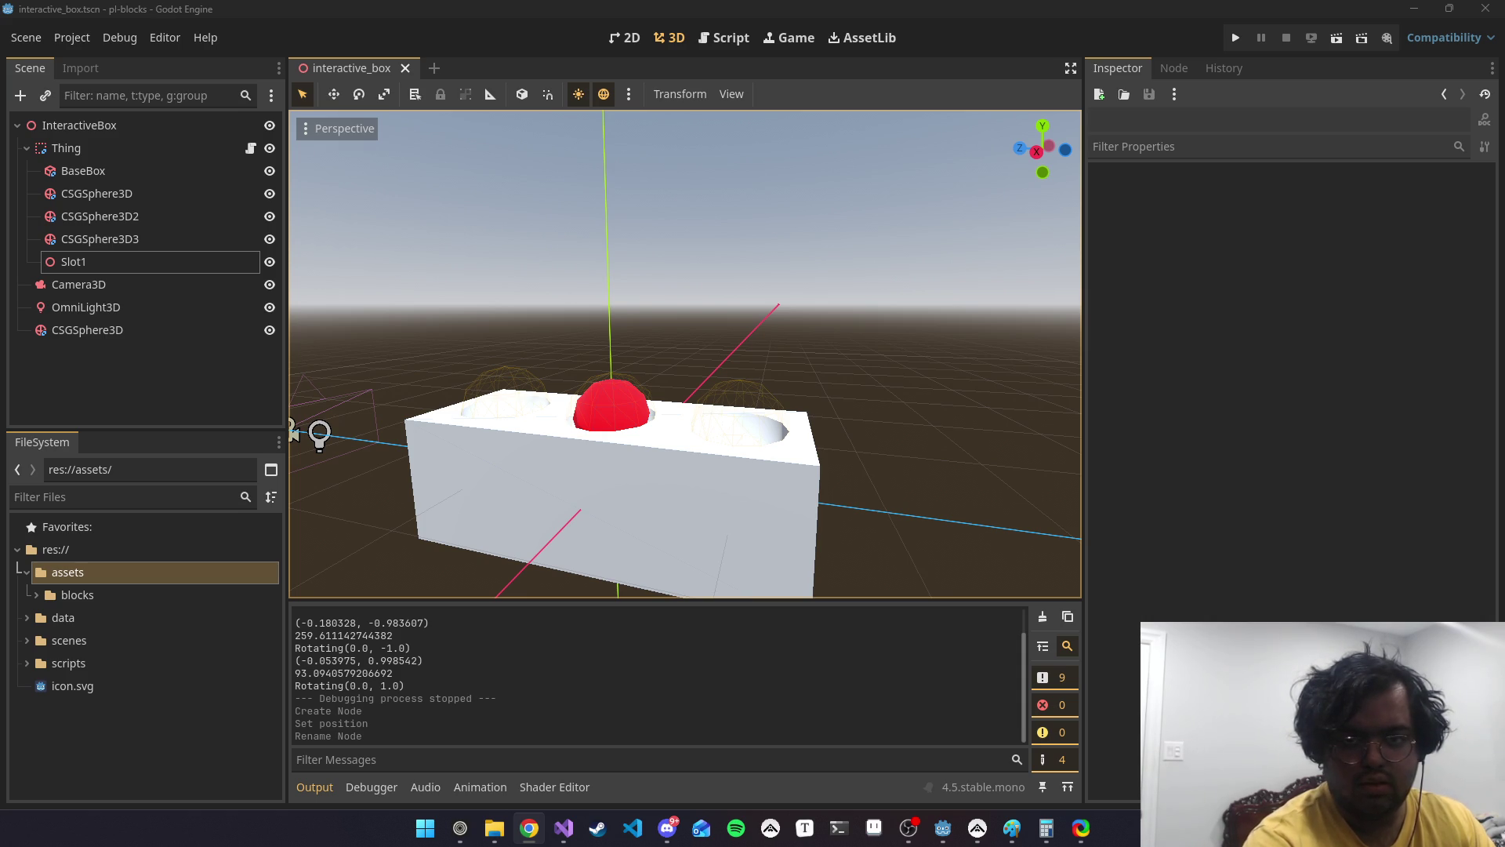
{"action": "key", "text": "alt+Tab"}
Maximize the browser and skip the tutorial ahead to pause on the ray code.
{"action": "double_click", "coordinate": [828, 74]}
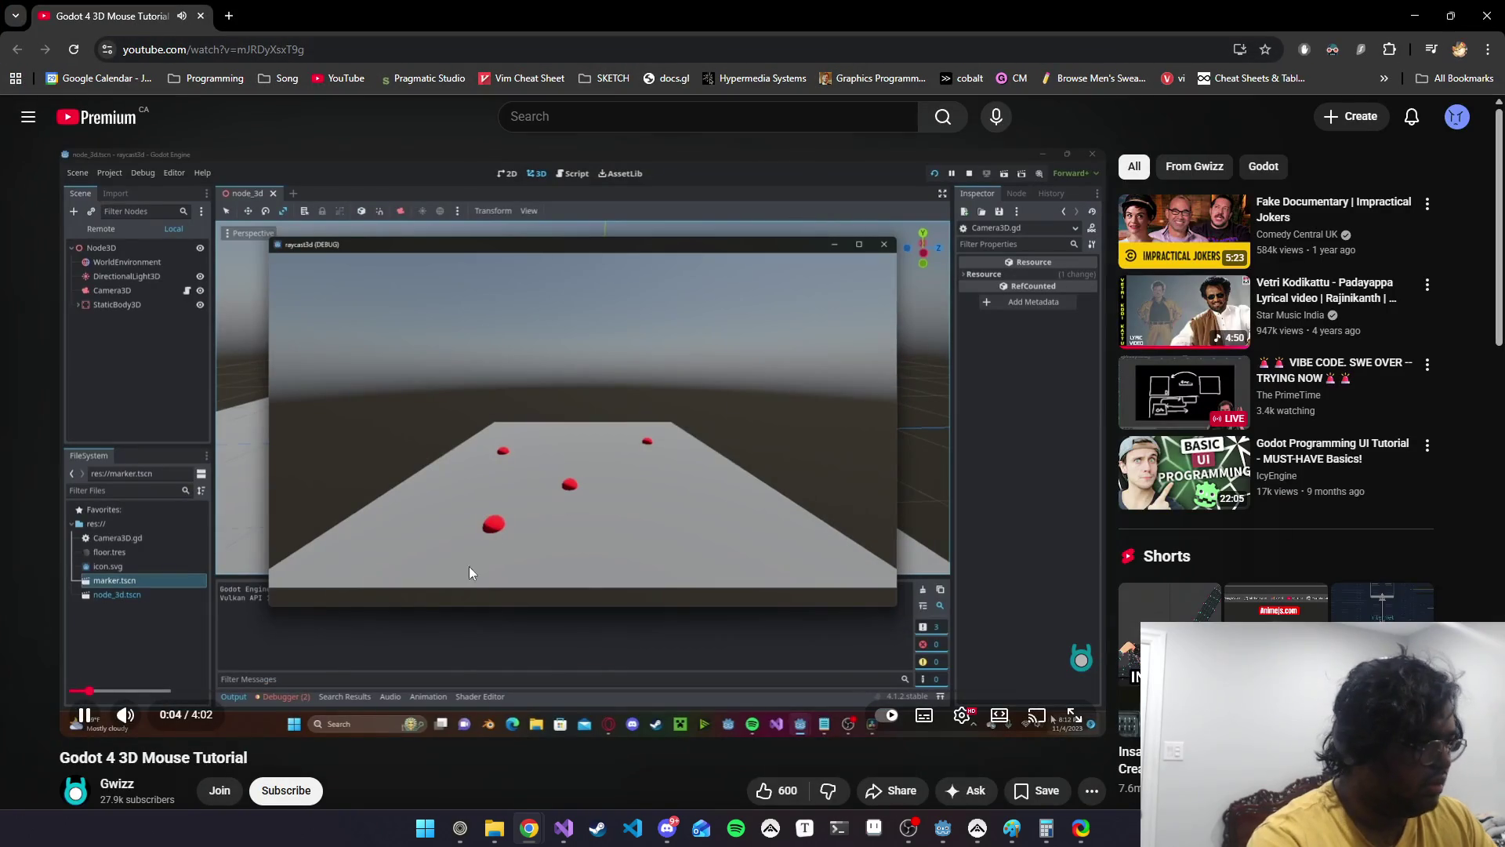
{"action": "left_click_drag", "start_coordinate": [261, 695], "coordinate": [375, 690]}
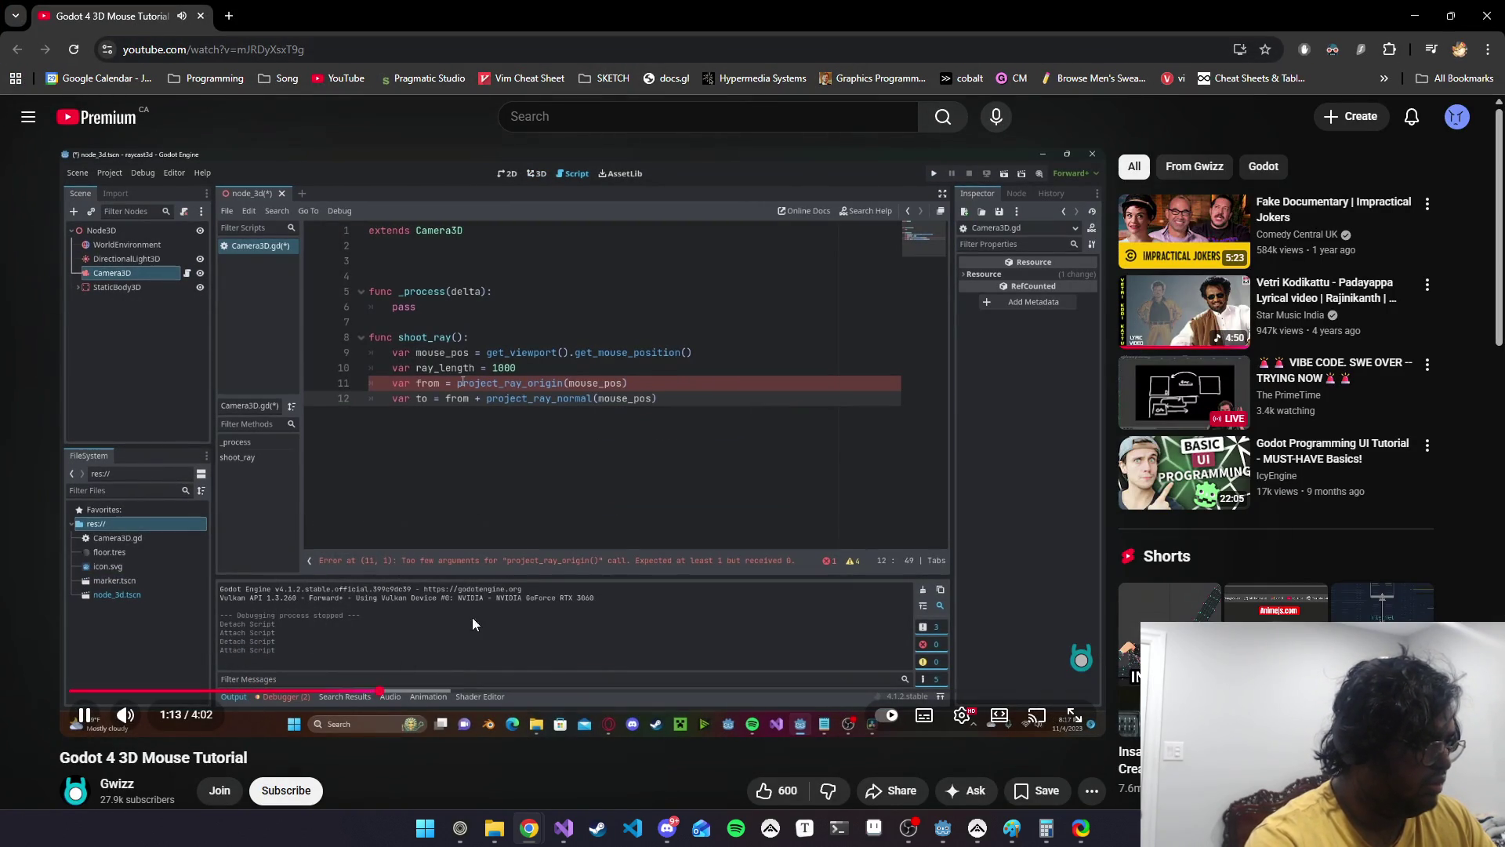
{"action": "left_click", "coordinate": [506, 567]}
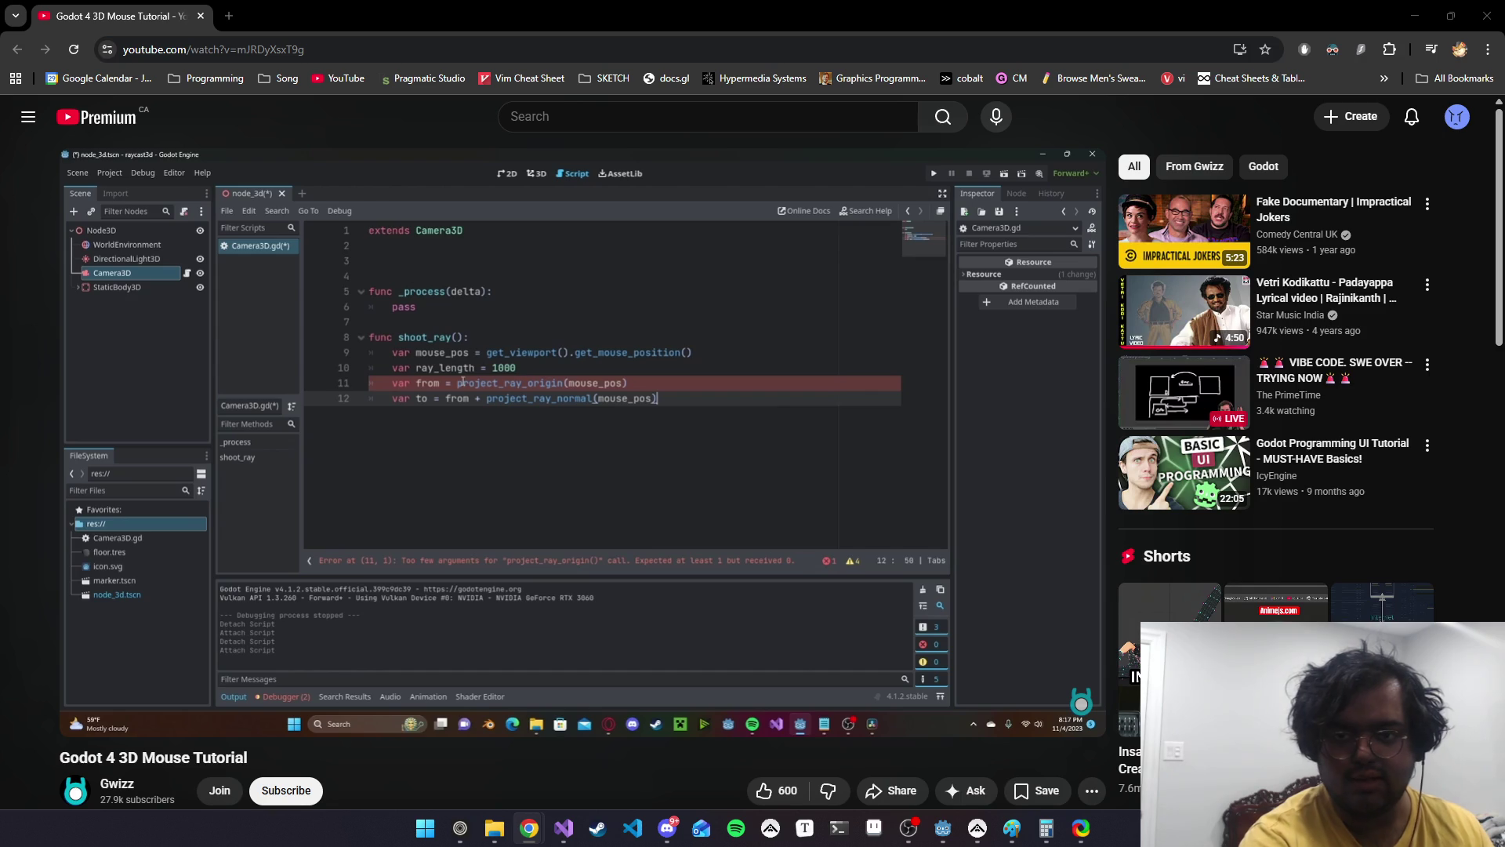
{"action": "mouse_move", "coordinate": [543, 422]}
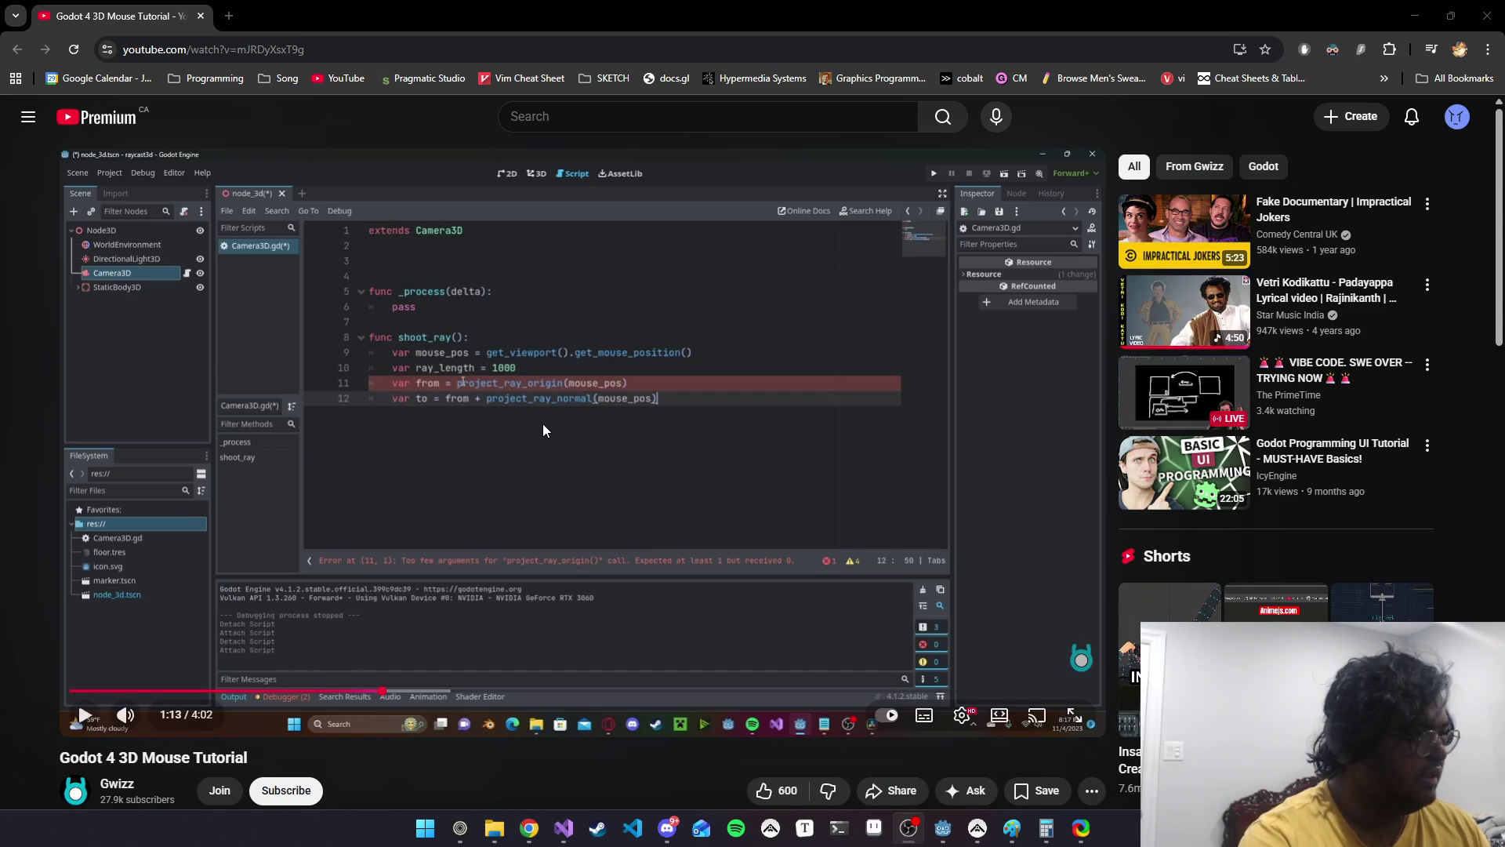
{"action": "left_click", "coordinate": [470, 485]}
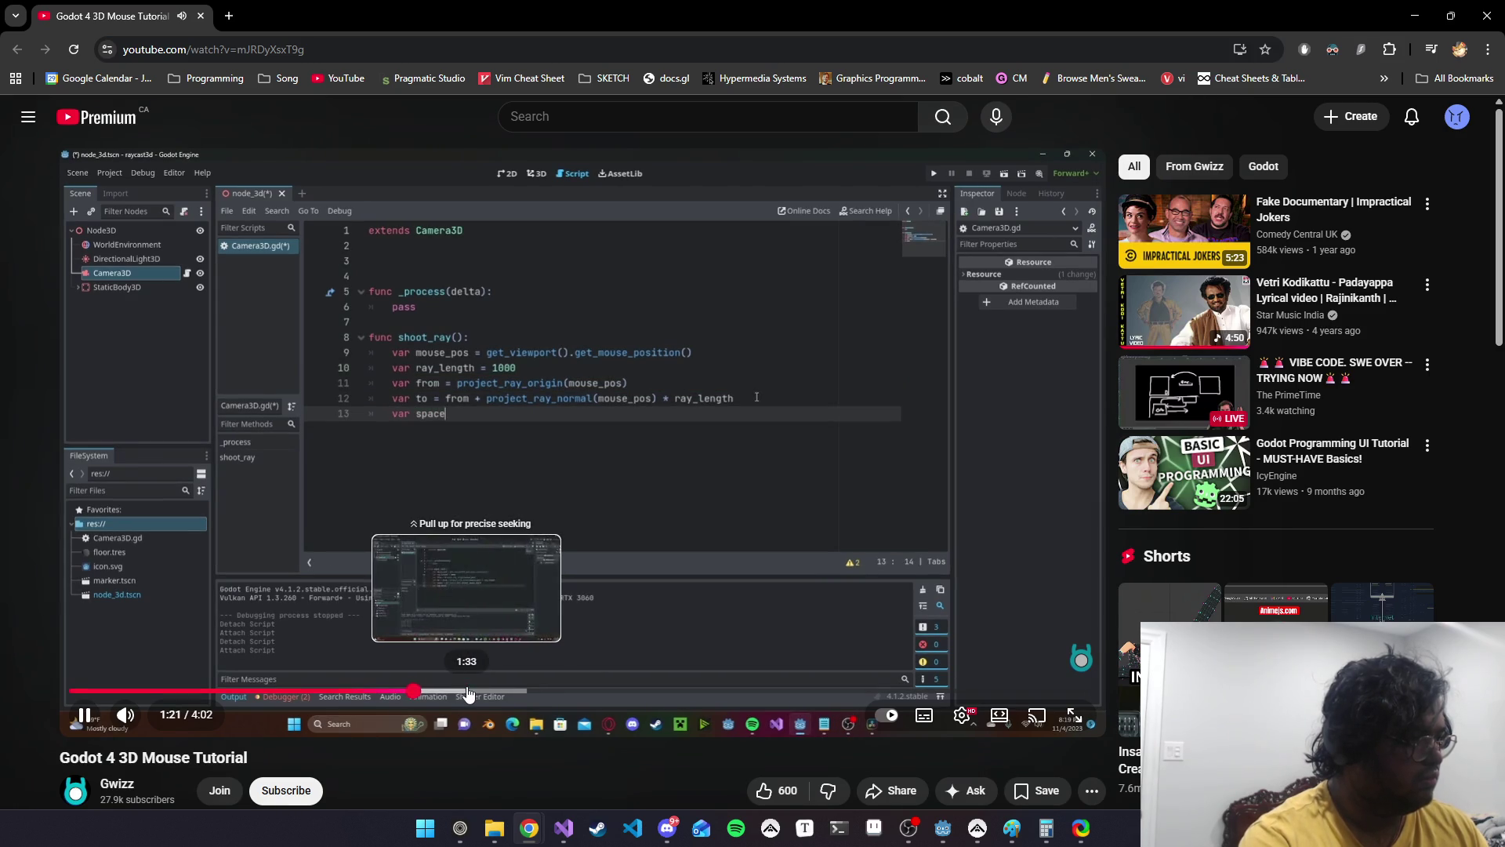
Skip through the ray query, raycast_result, input map and _input sections, pausing on the finished script.
{"action": "left_click", "coordinate": [471, 690]}
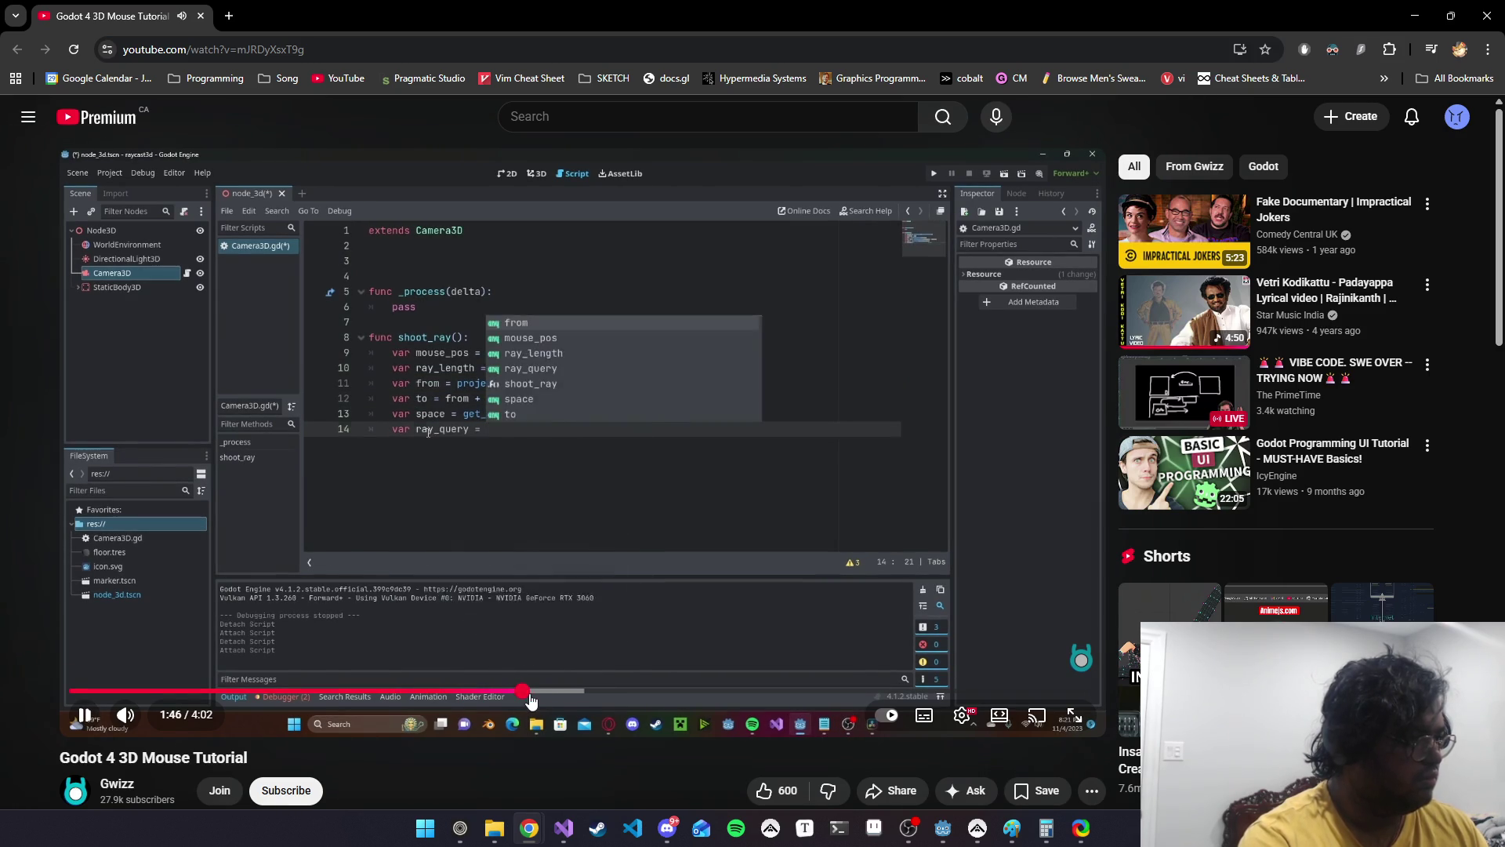
{"action": "left_click", "coordinate": [525, 691]}
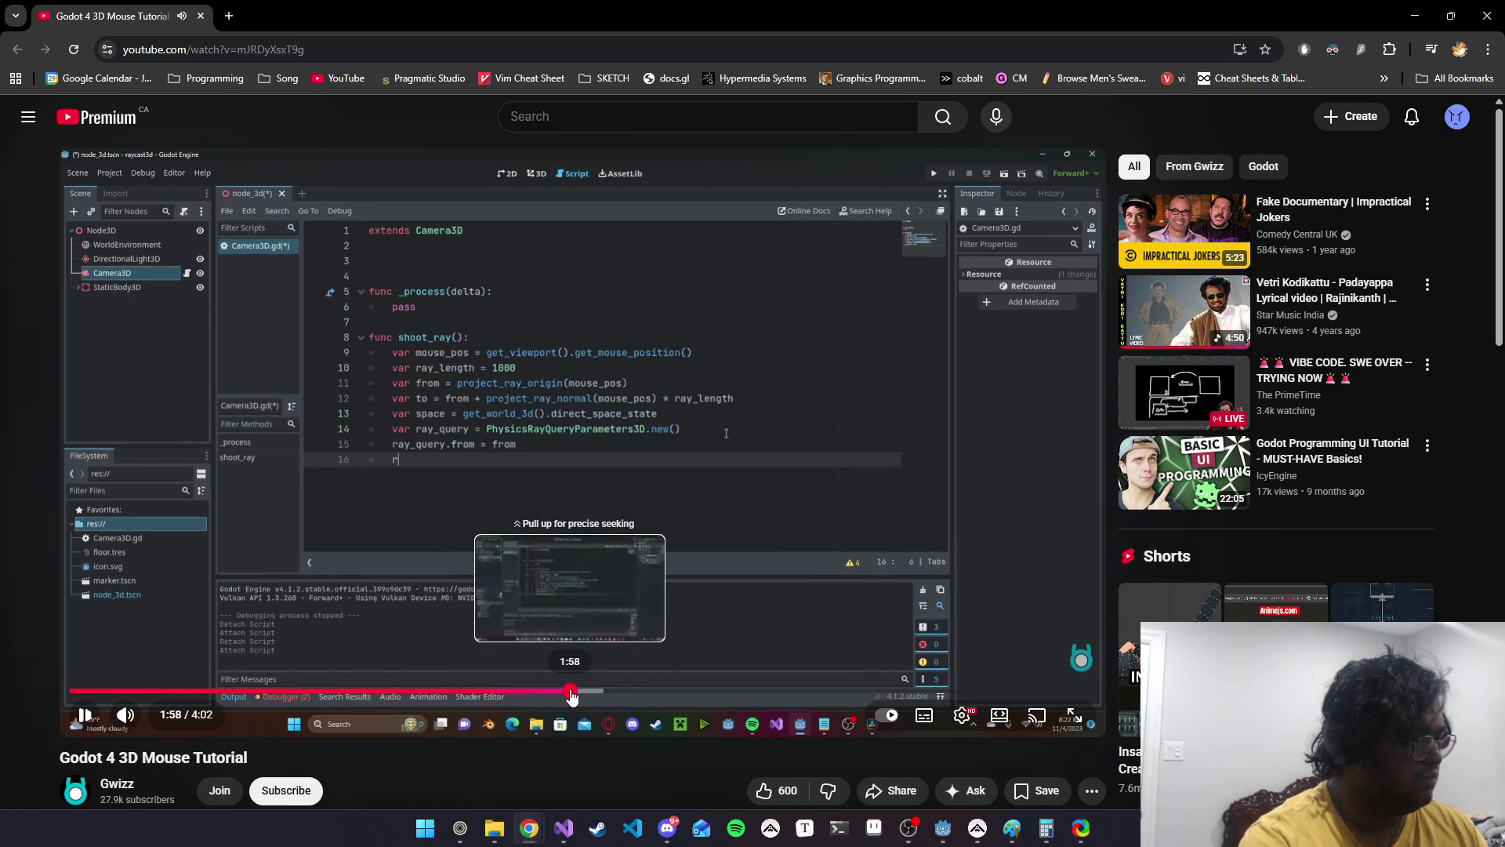
{"action": "left_click", "coordinate": [573, 692]}
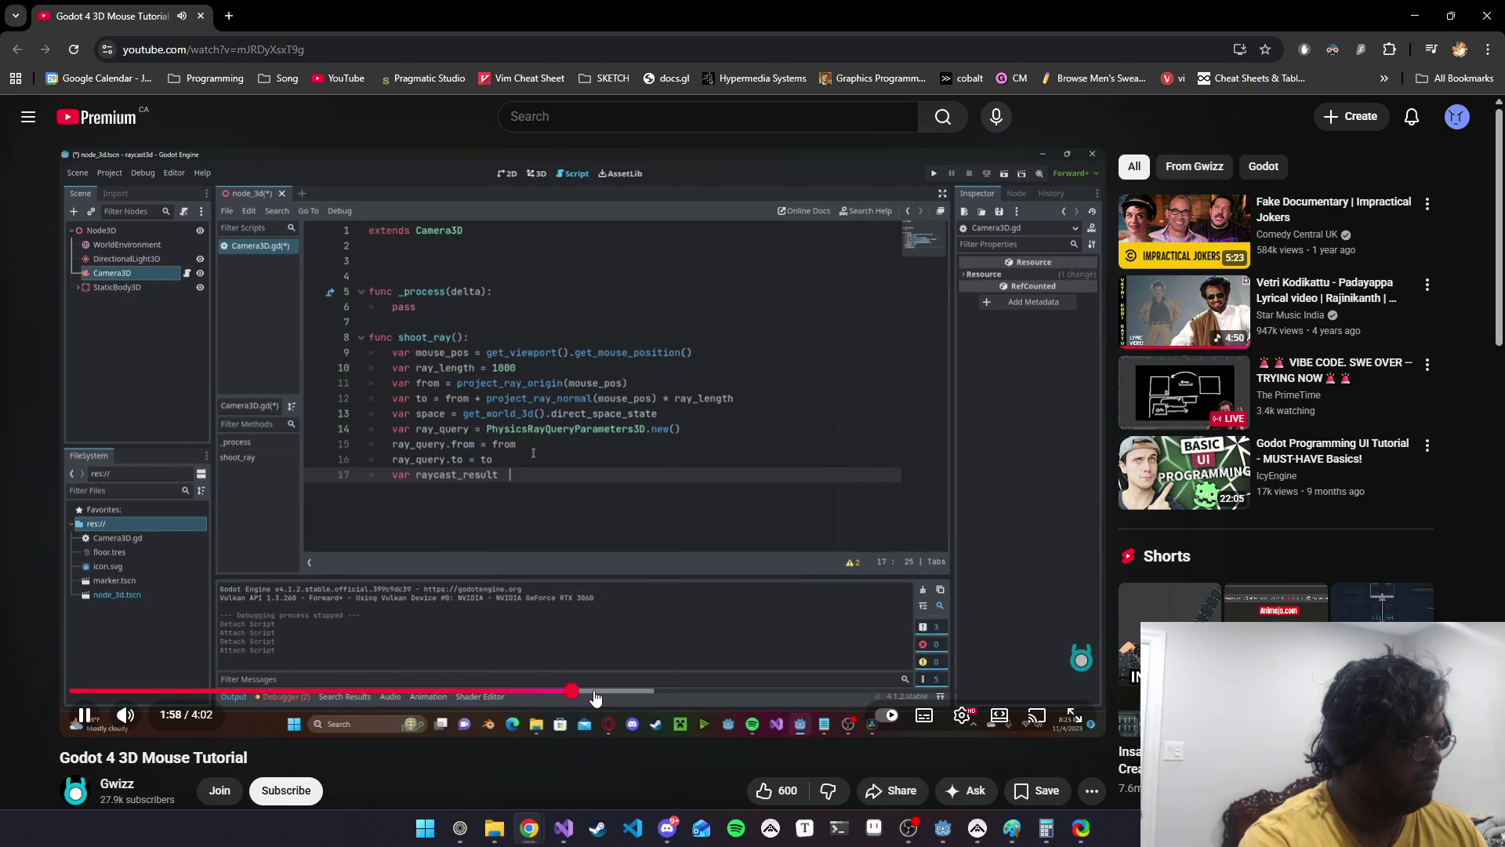
{"action": "left_click", "coordinate": [644, 693]}
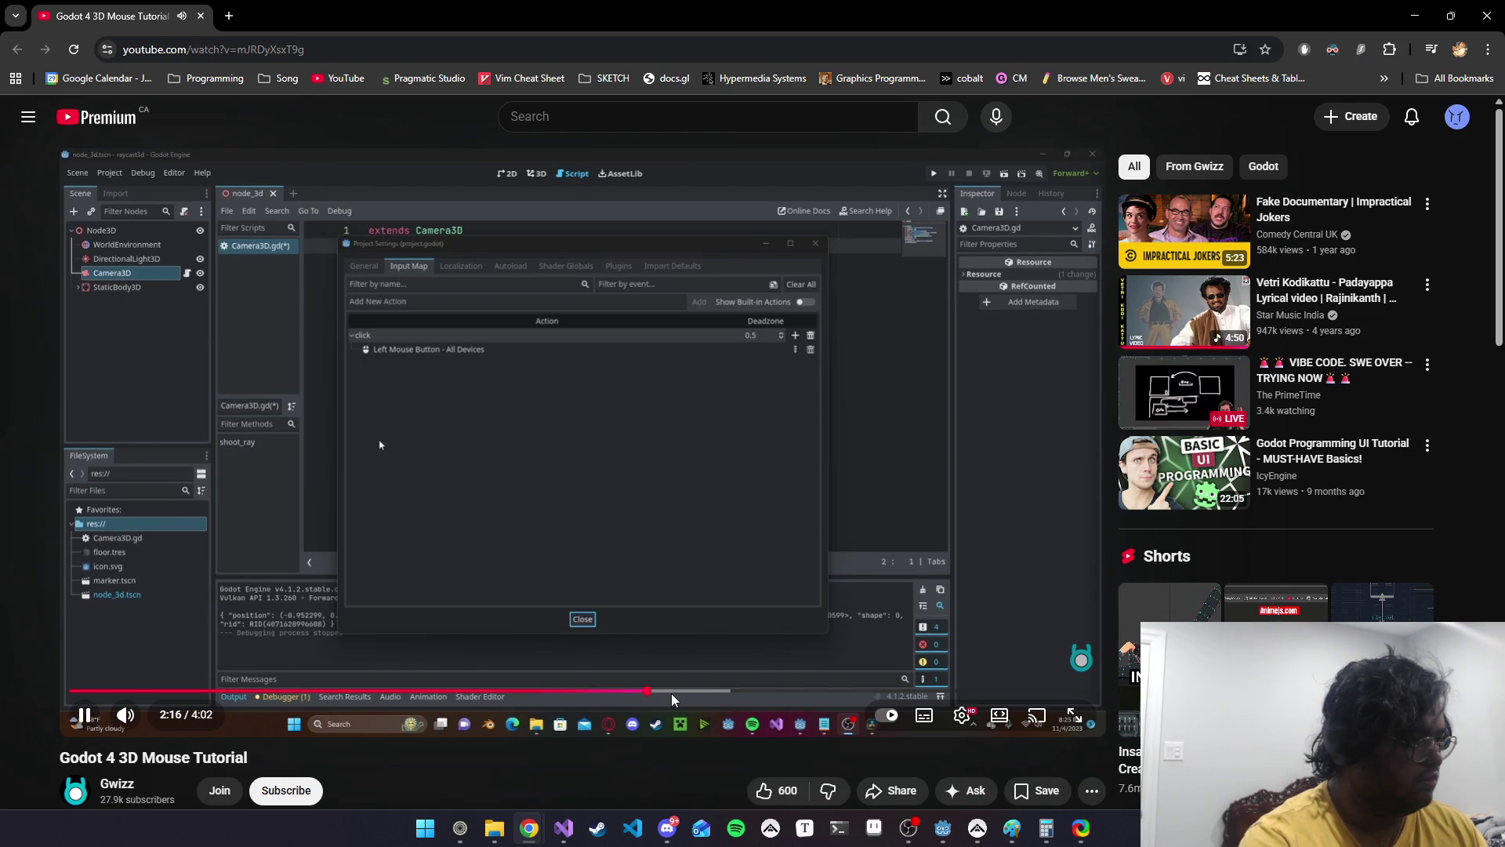
{"action": "left_click", "coordinate": [702, 693]}
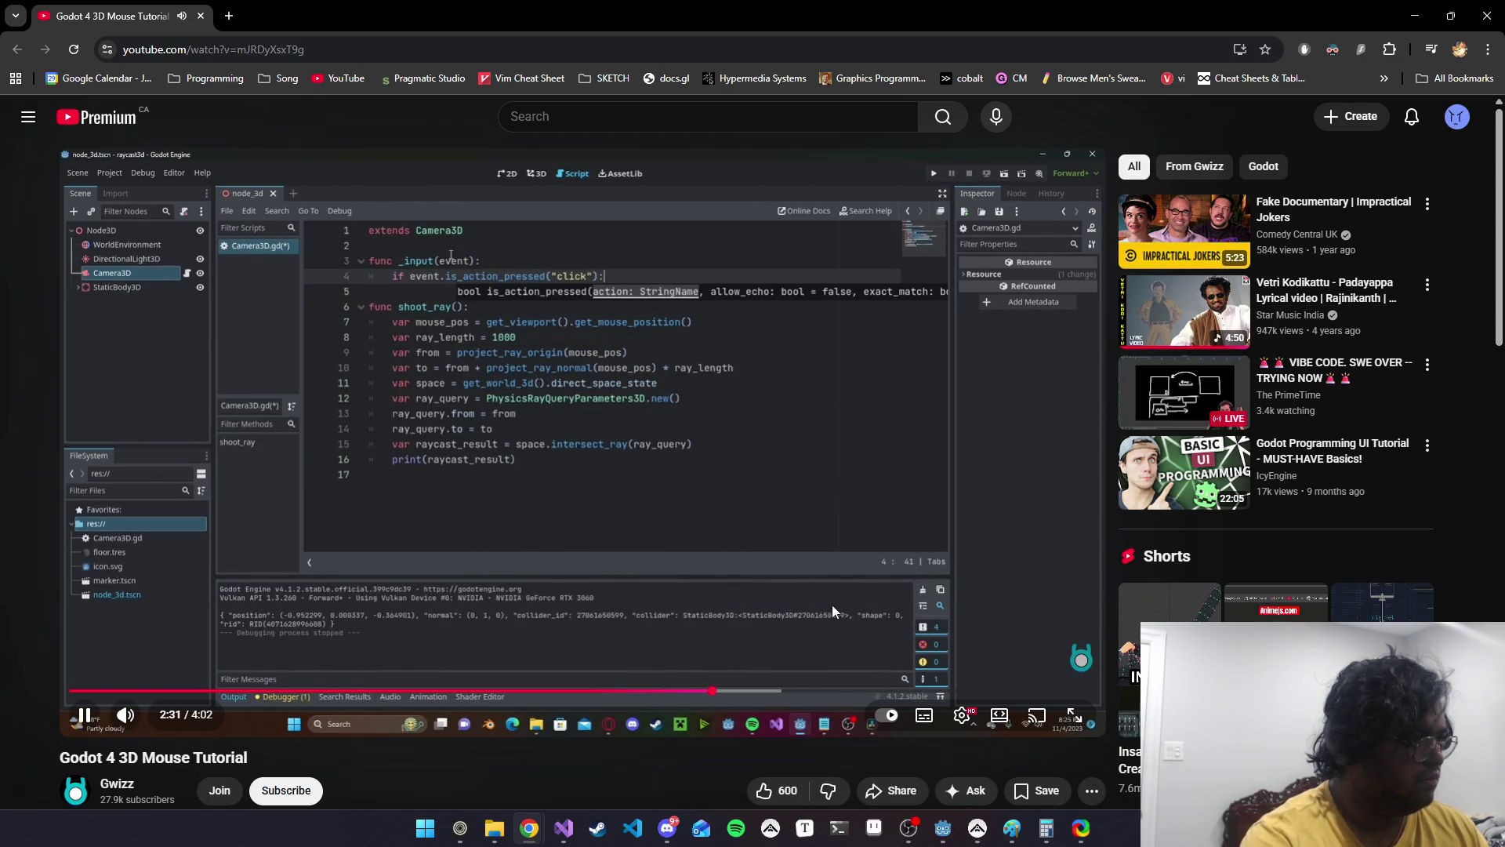
{"action": "left_click", "coordinate": [848, 558]}
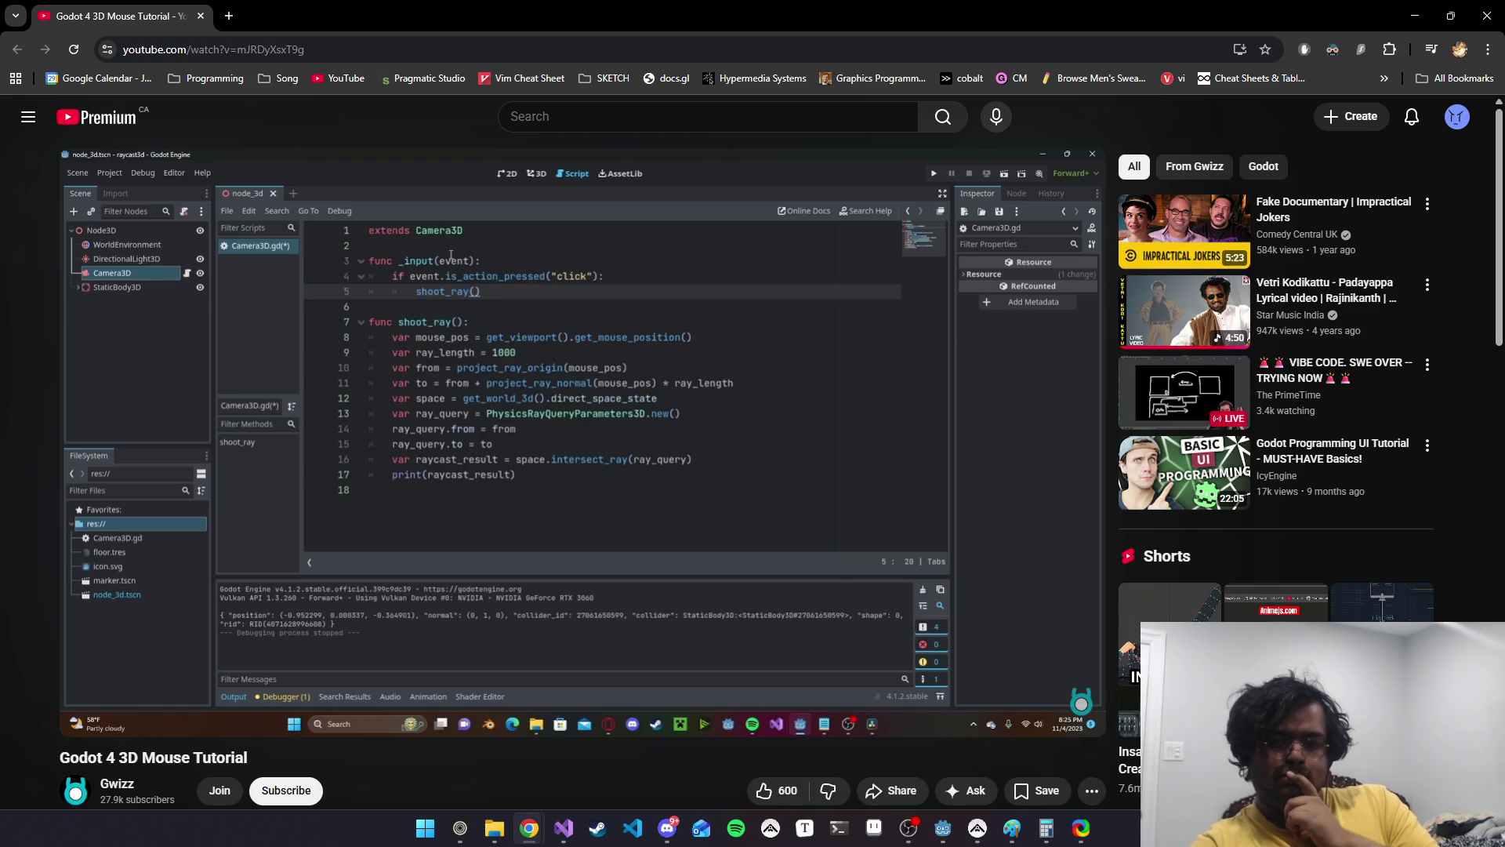
{"action": "mouse_move", "coordinate": [704, 568]}
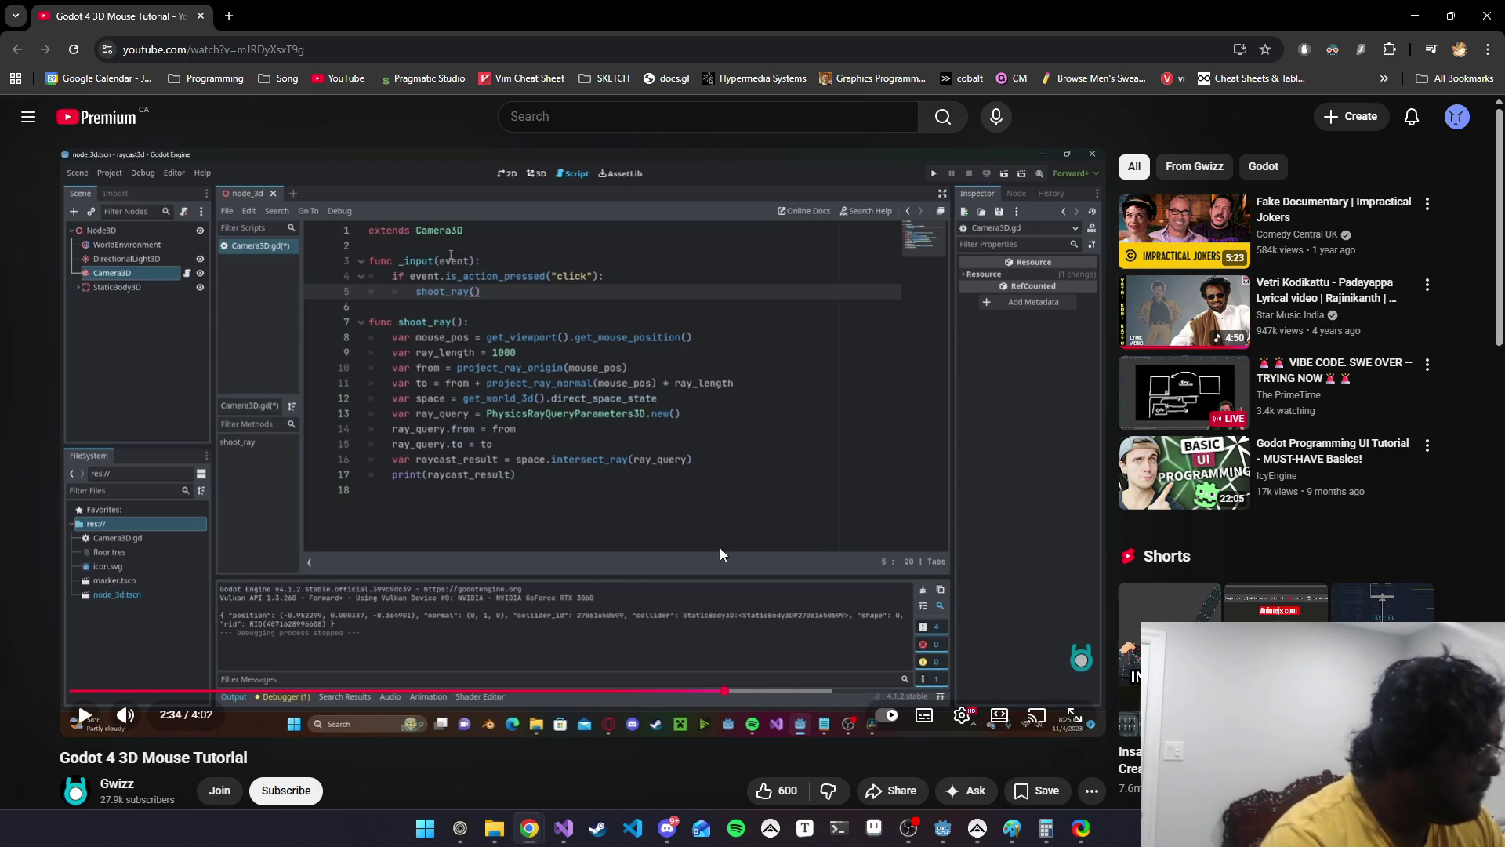
{"action": "left_click", "coordinate": [720, 476]}
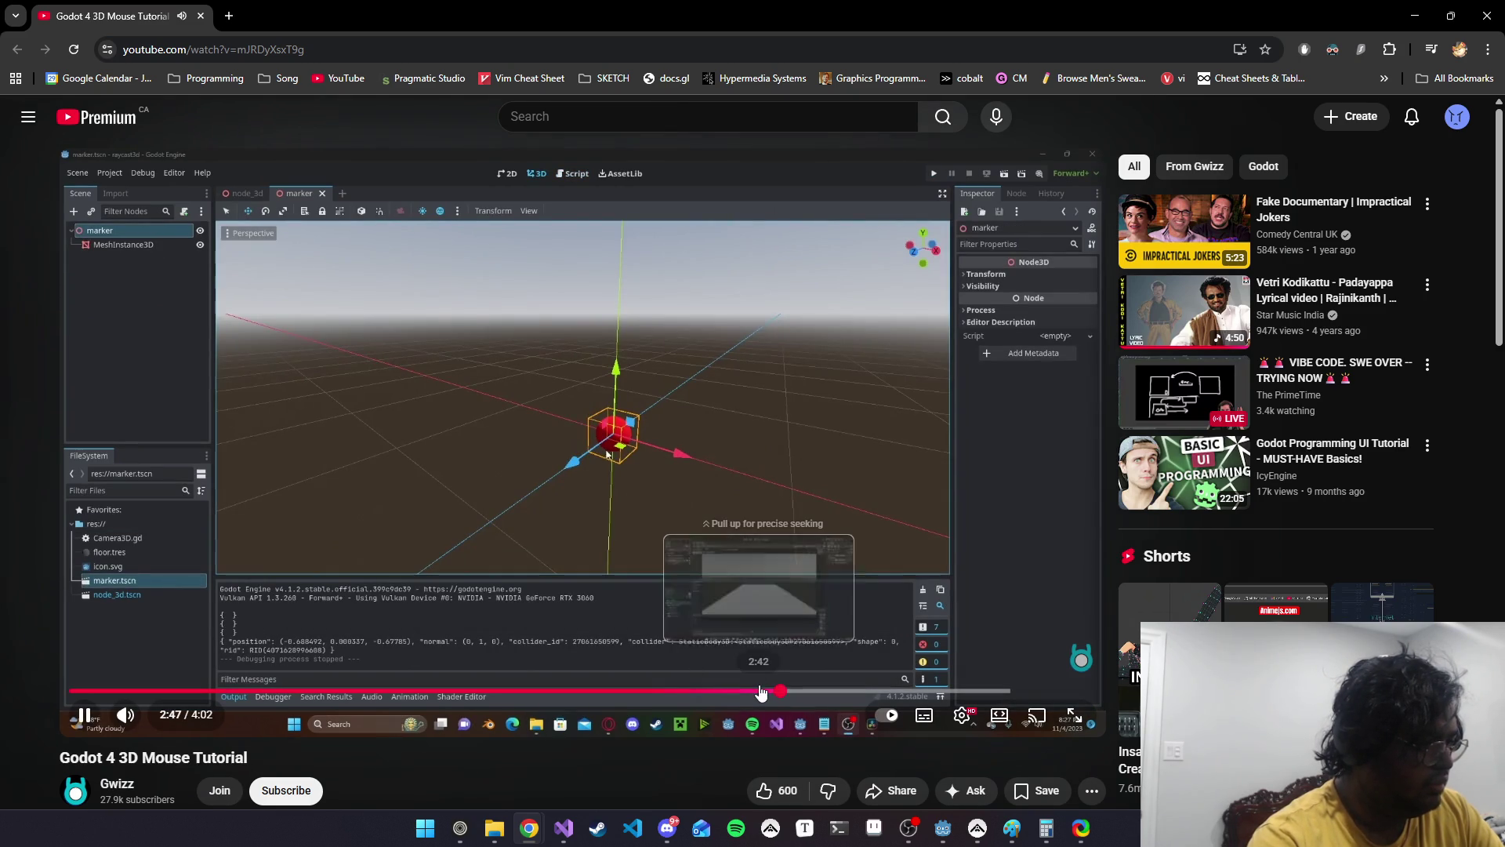
Seek the tutorial back to the finished script at 2:34, pause it, and return to Godot.
{"action": "left_click", "coordinate": [753, 693]}
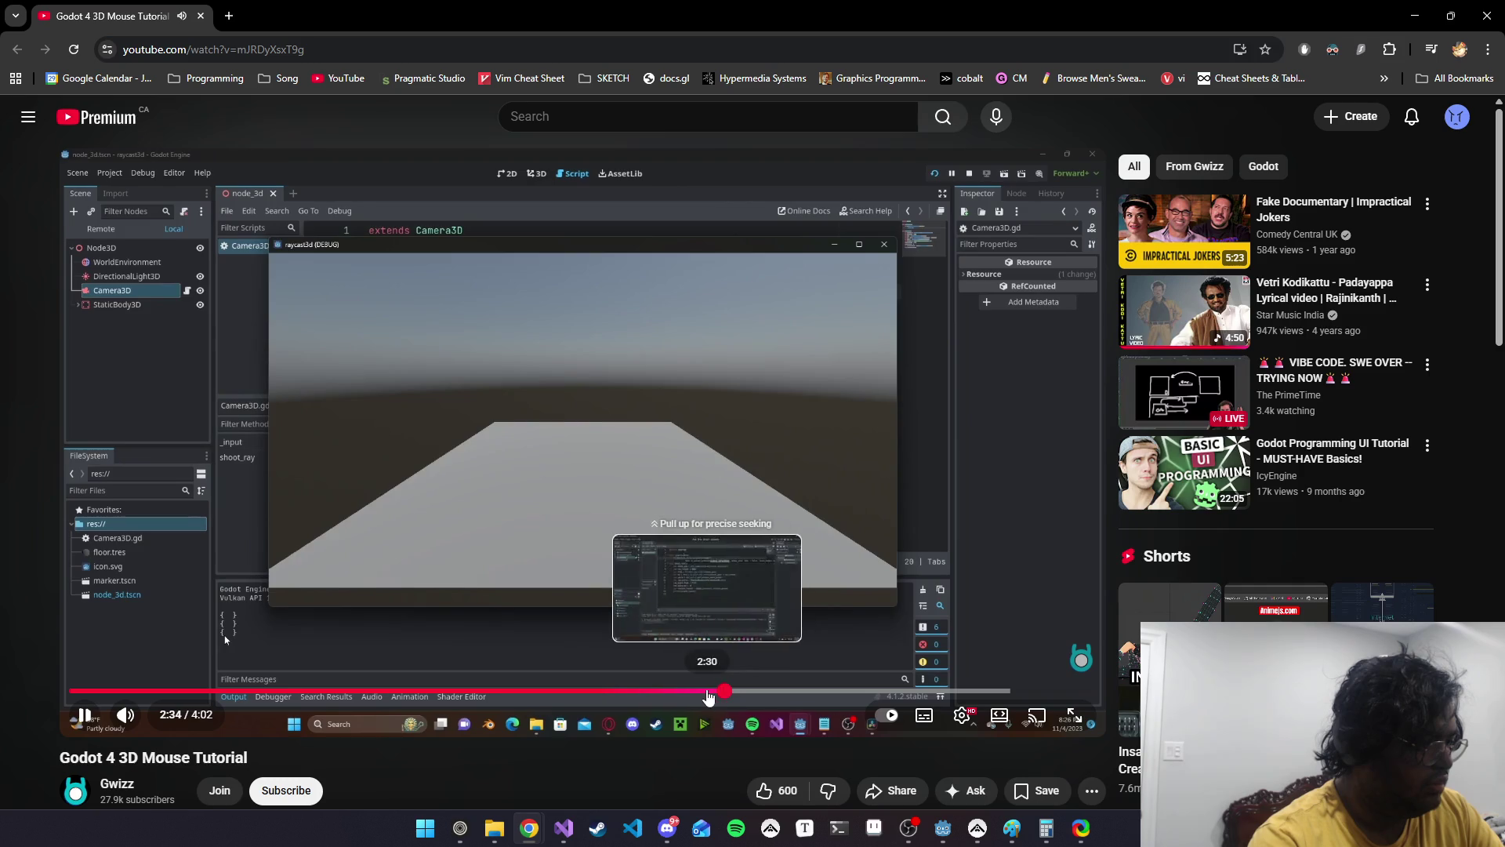
{"action": "left_click", "coordinate": [725, 694]}
{"action": "left_click", "coordinate": [665, 525]}
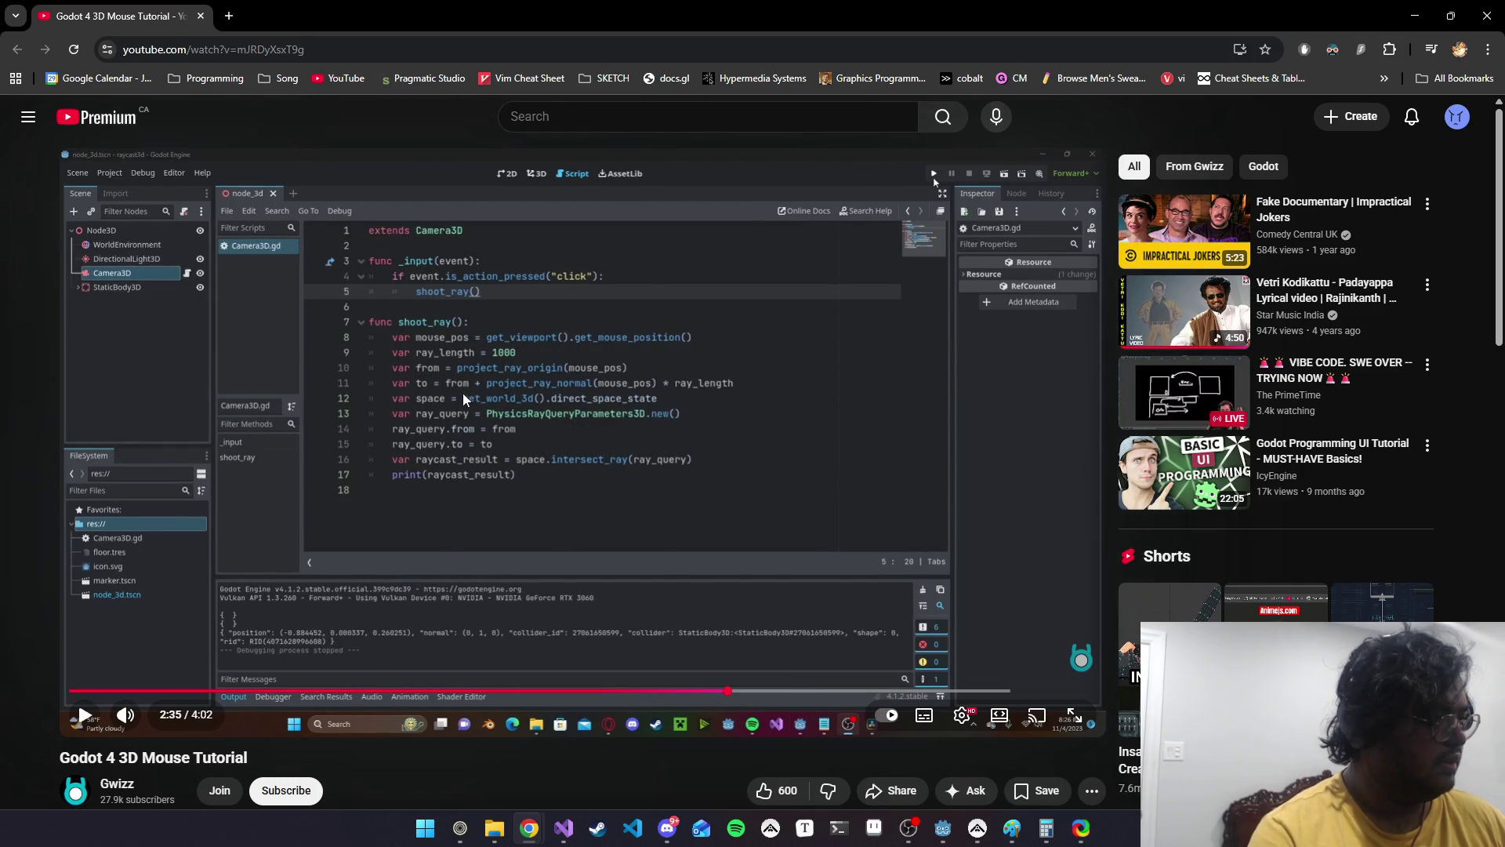
{"action": "key", "text": "alt+Tab"}
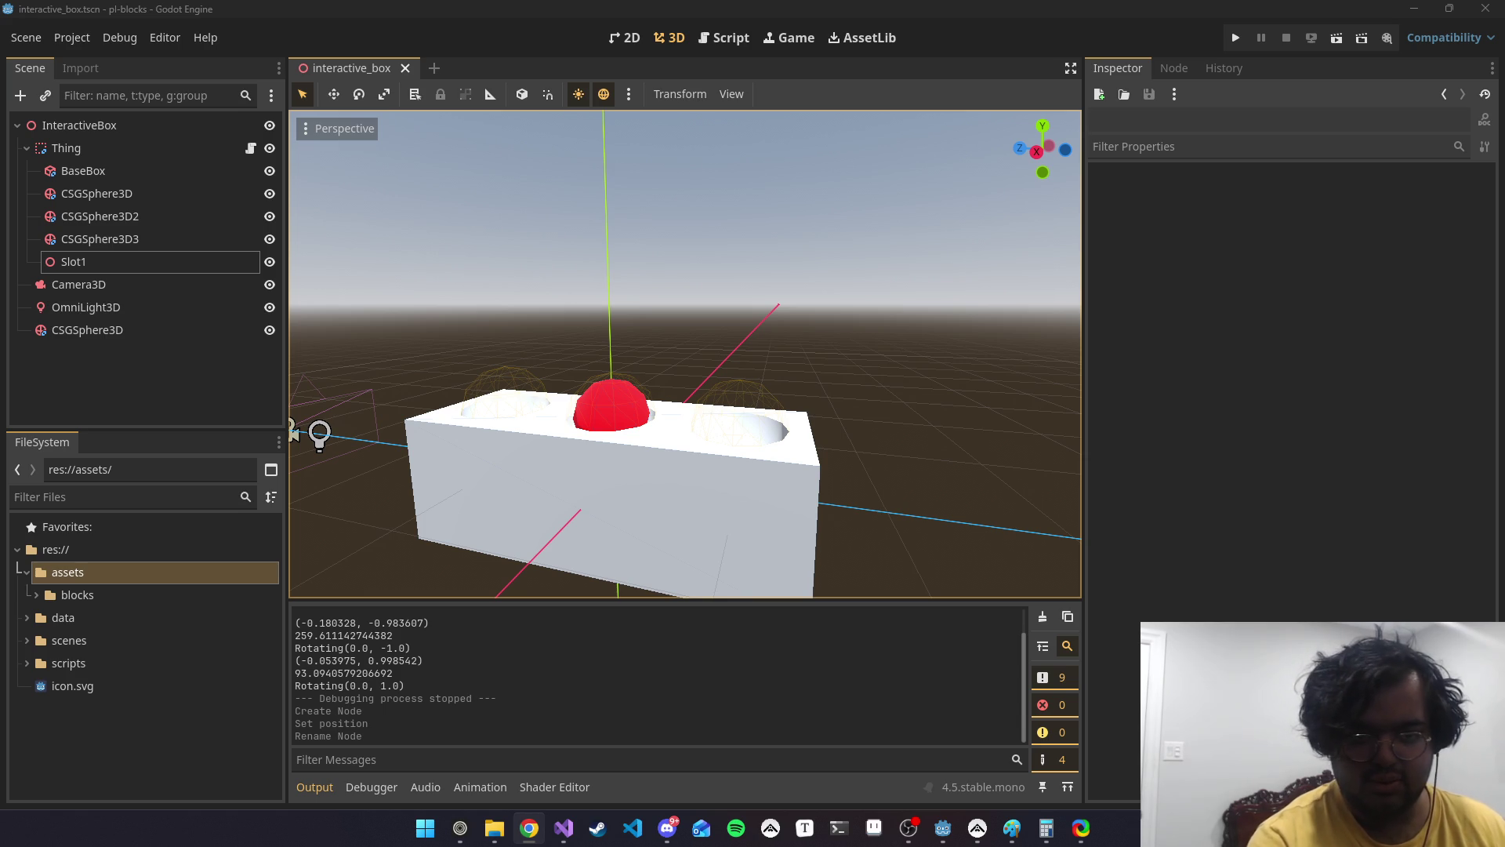
Zoom out and tilt the view over the box, then start attaching a script to Camera3D.
{"action": "mouse_move", "coordinate": [789, 266]}
{"action": "left_mouse_down"}
{"action": "mouse_move", "coordinate": [745, 382]}
{"action": "mouse_move", "coordinate": [350, 345]}
{"action": "left_mouse_up"}
{"action": "scroll", "coordinate": [739, 351], "scroll_direction": "down", "scroll_amount": 3}
{"action": "left_click_drag", "start_coordinate": [739, 351], "coordinate": [549, 407]}
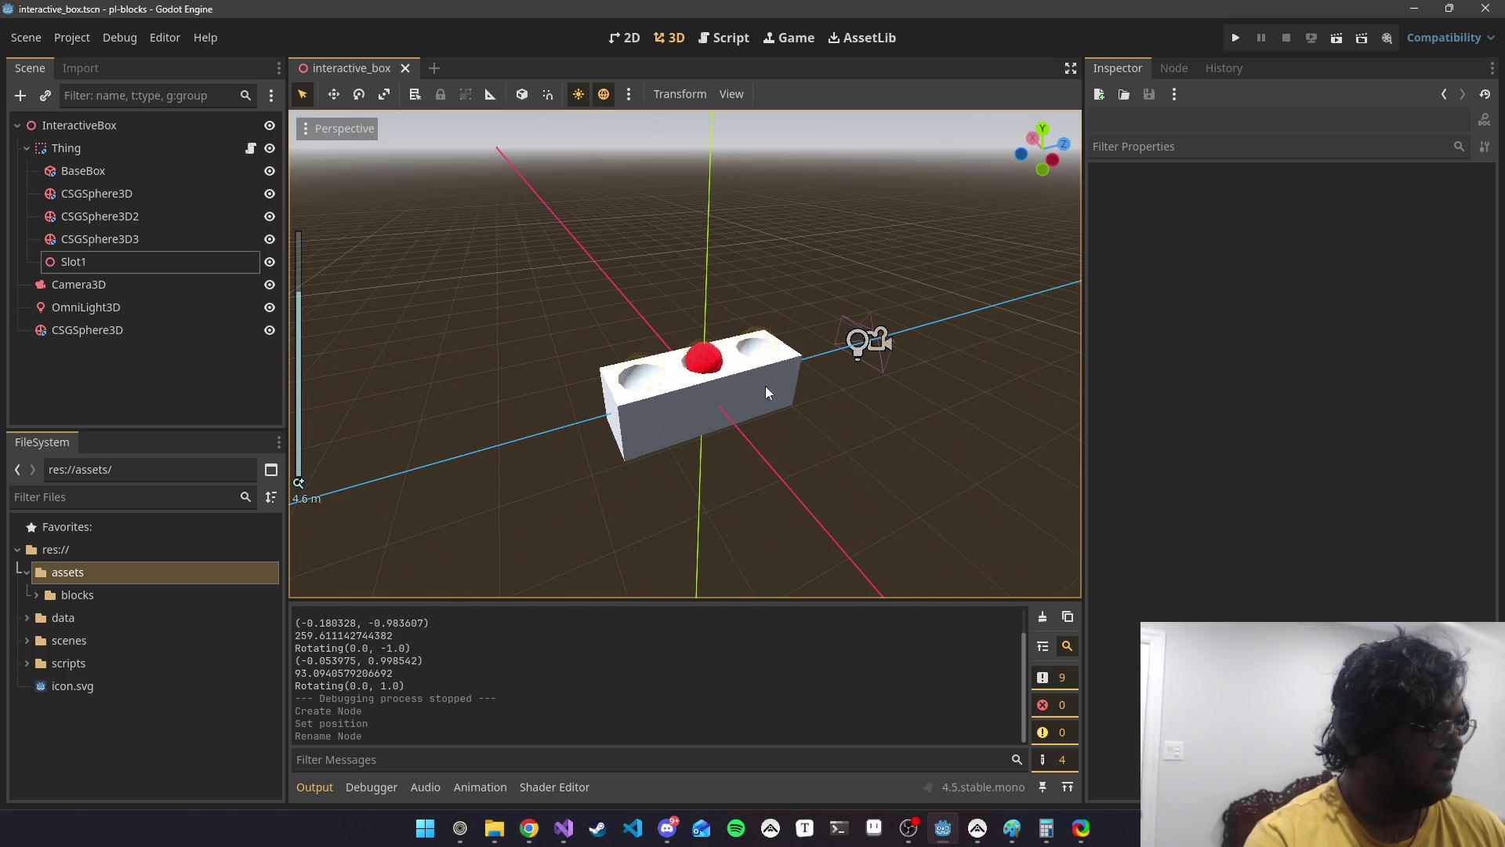
{"action": "left_click", "coordinate": [115, 345]}
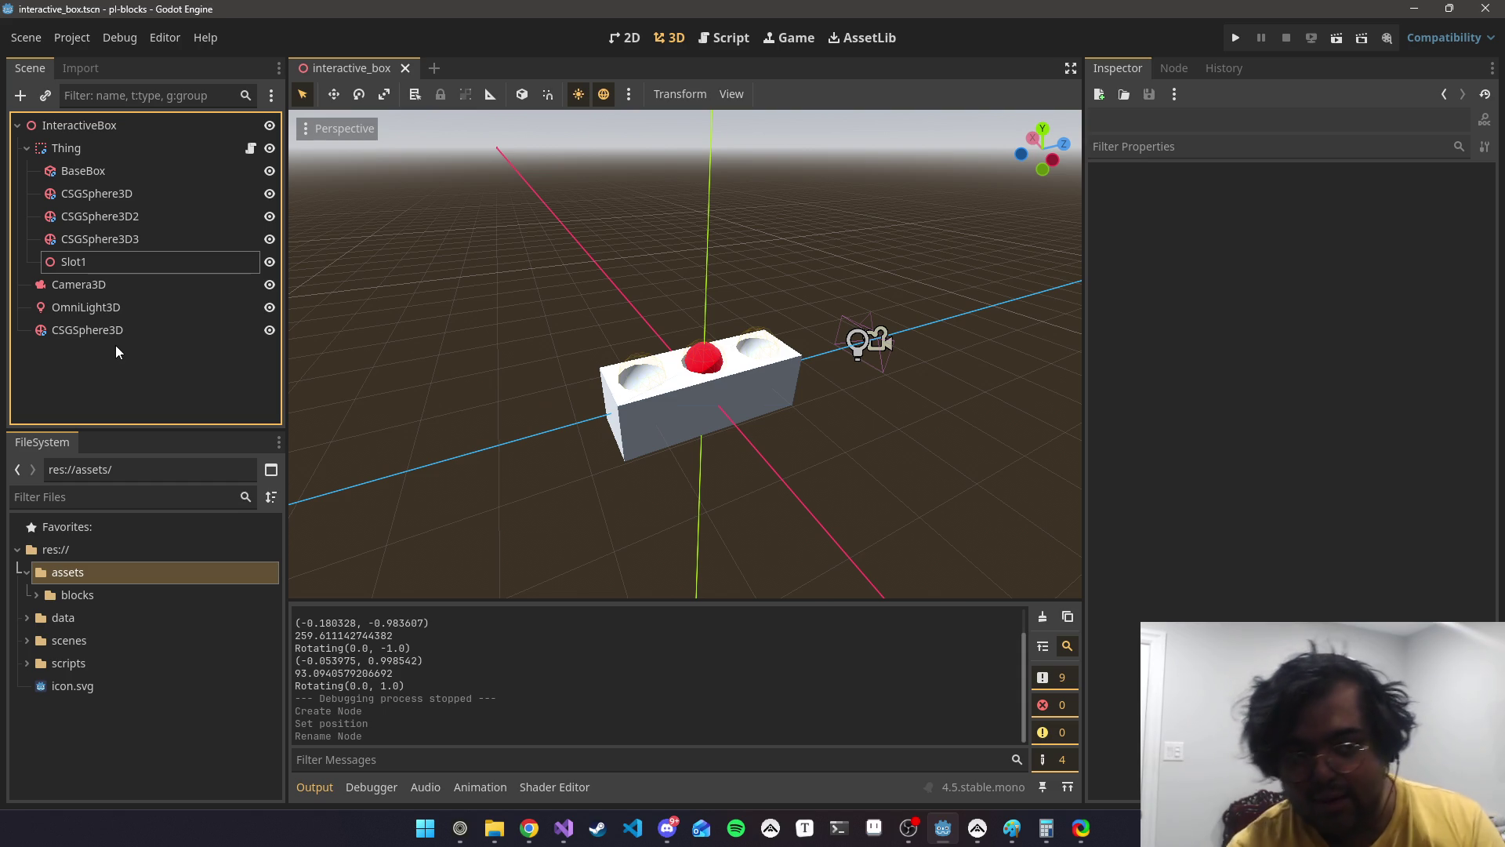
{"action": "left_click", "coordinate": [127, 278]}
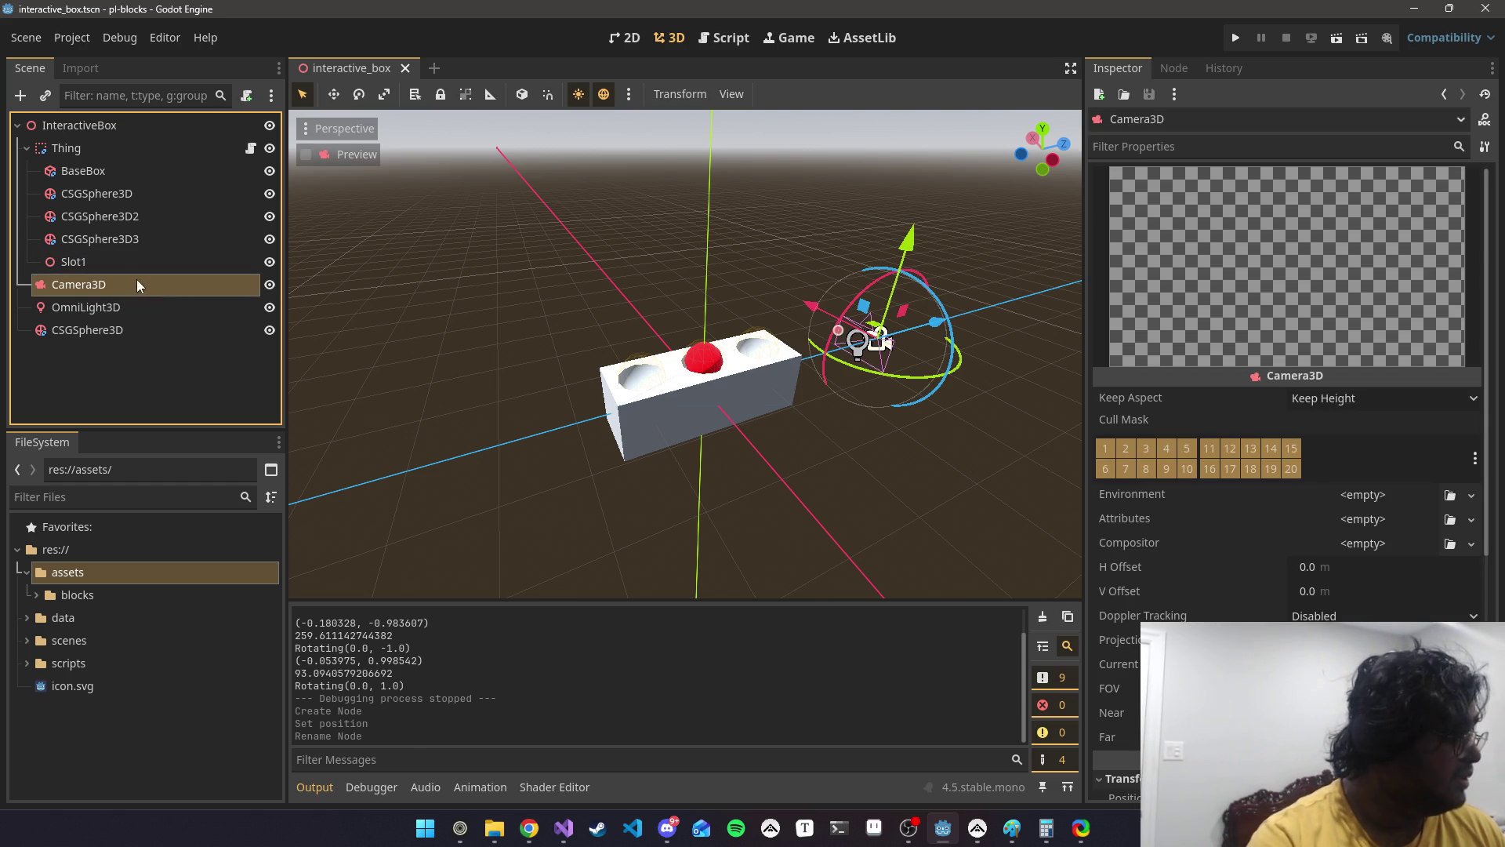
{"action": "right_click", "coordinate": [175, 282]}
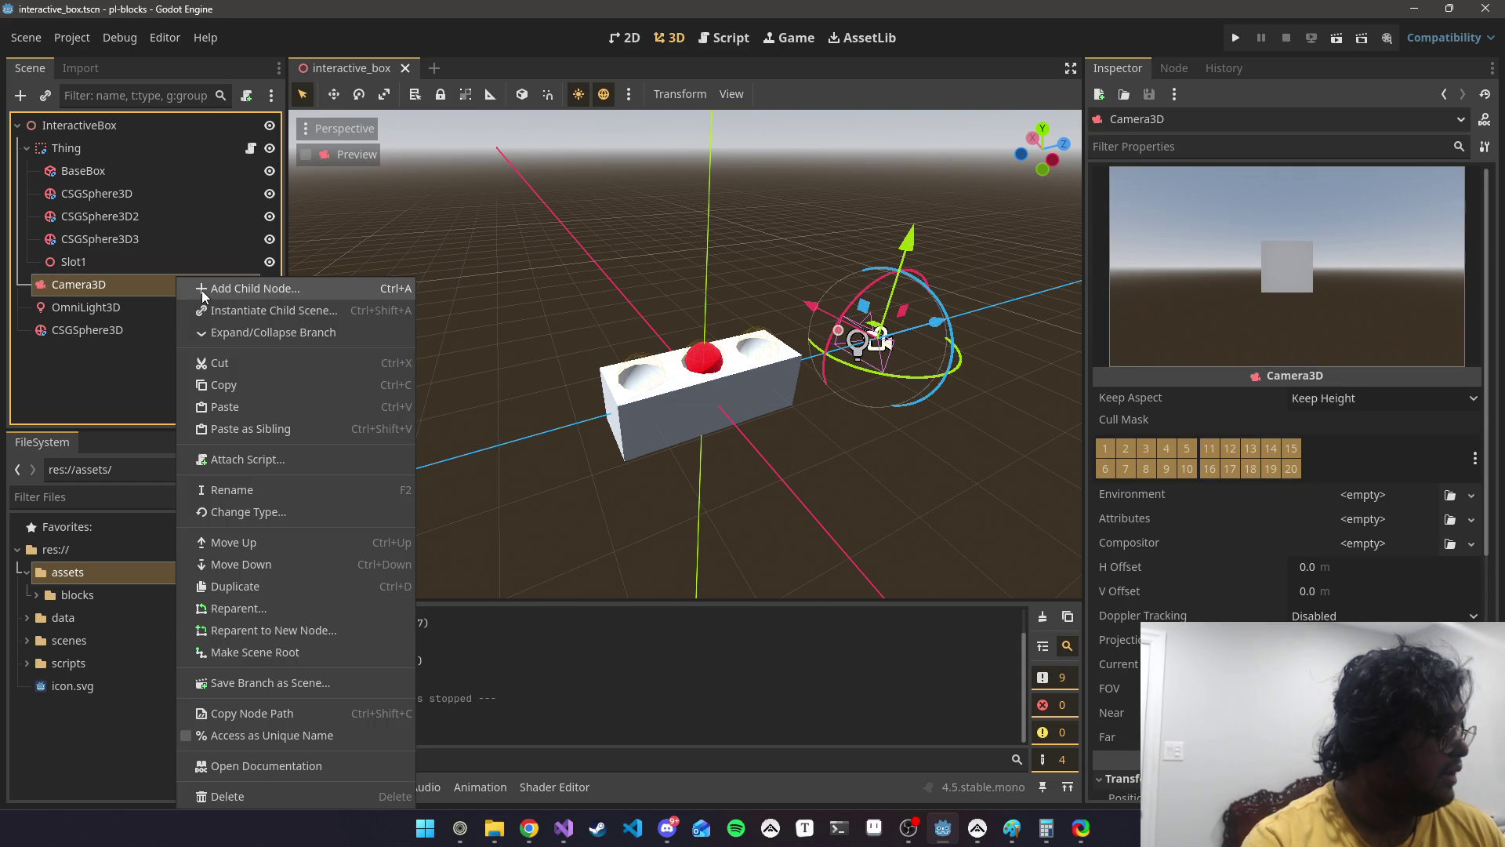
{"action": "left_click", "coordinate": [219, 461]}
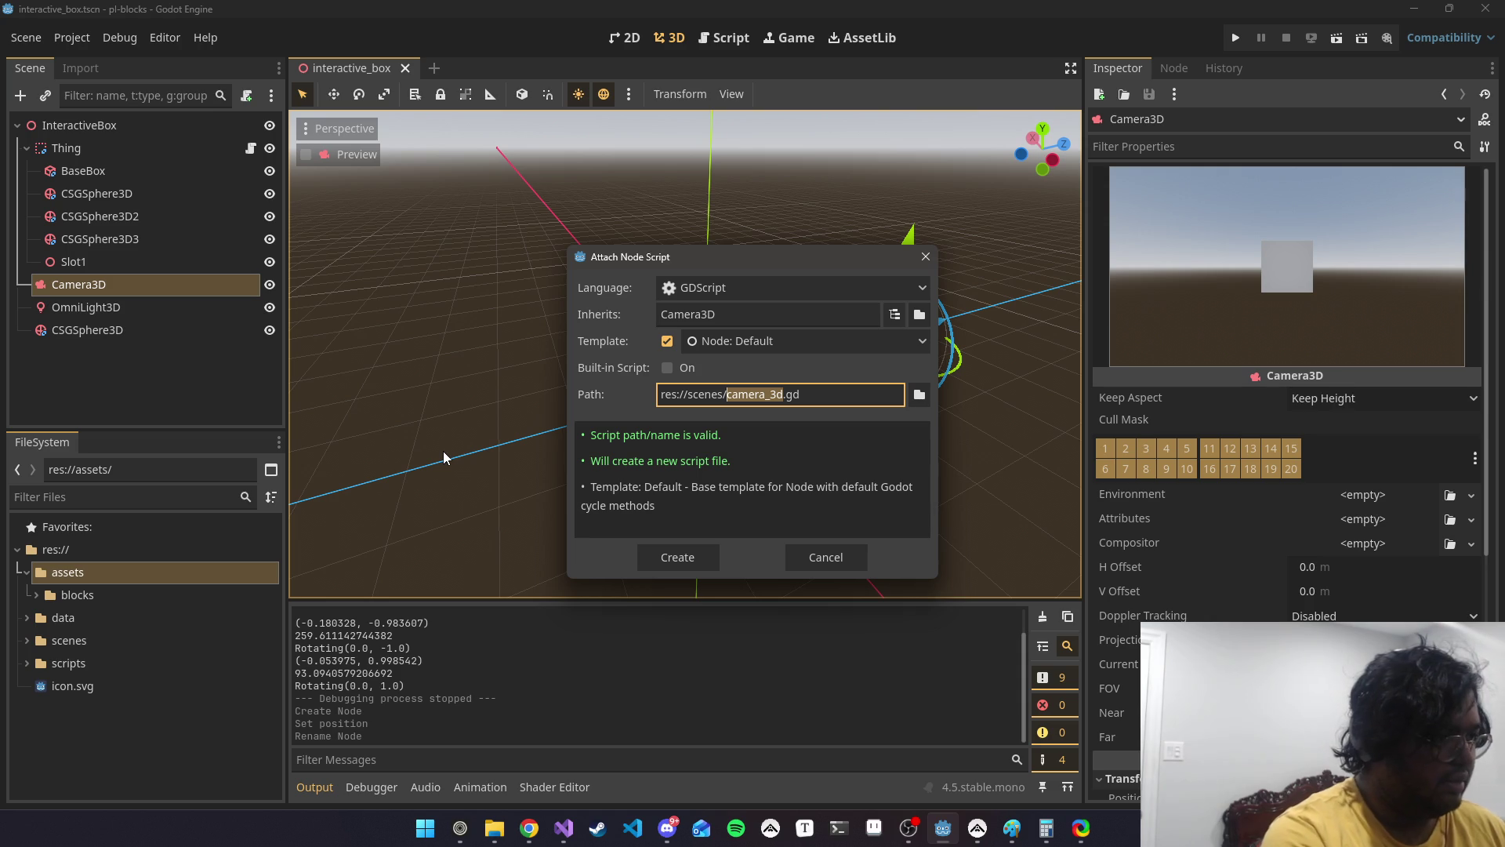
Create Camera3D's GDScript as mouse_picker.gd in res://scripts/interactive_box.
{"action": "left_click", "coordinate": [920, 394]}
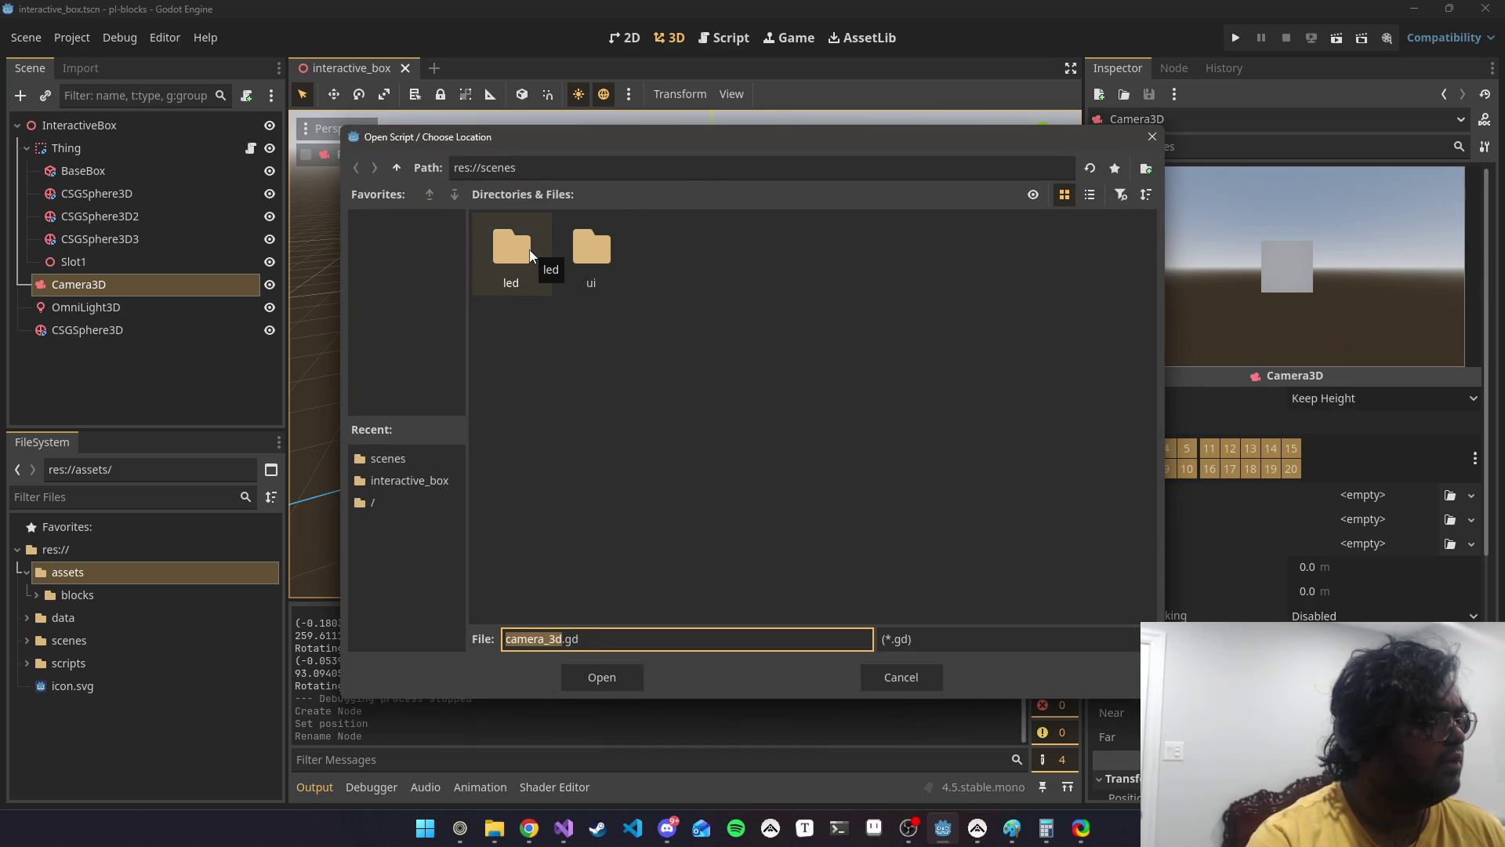
{"action": "left_click", "coordinate": [397, 170]}
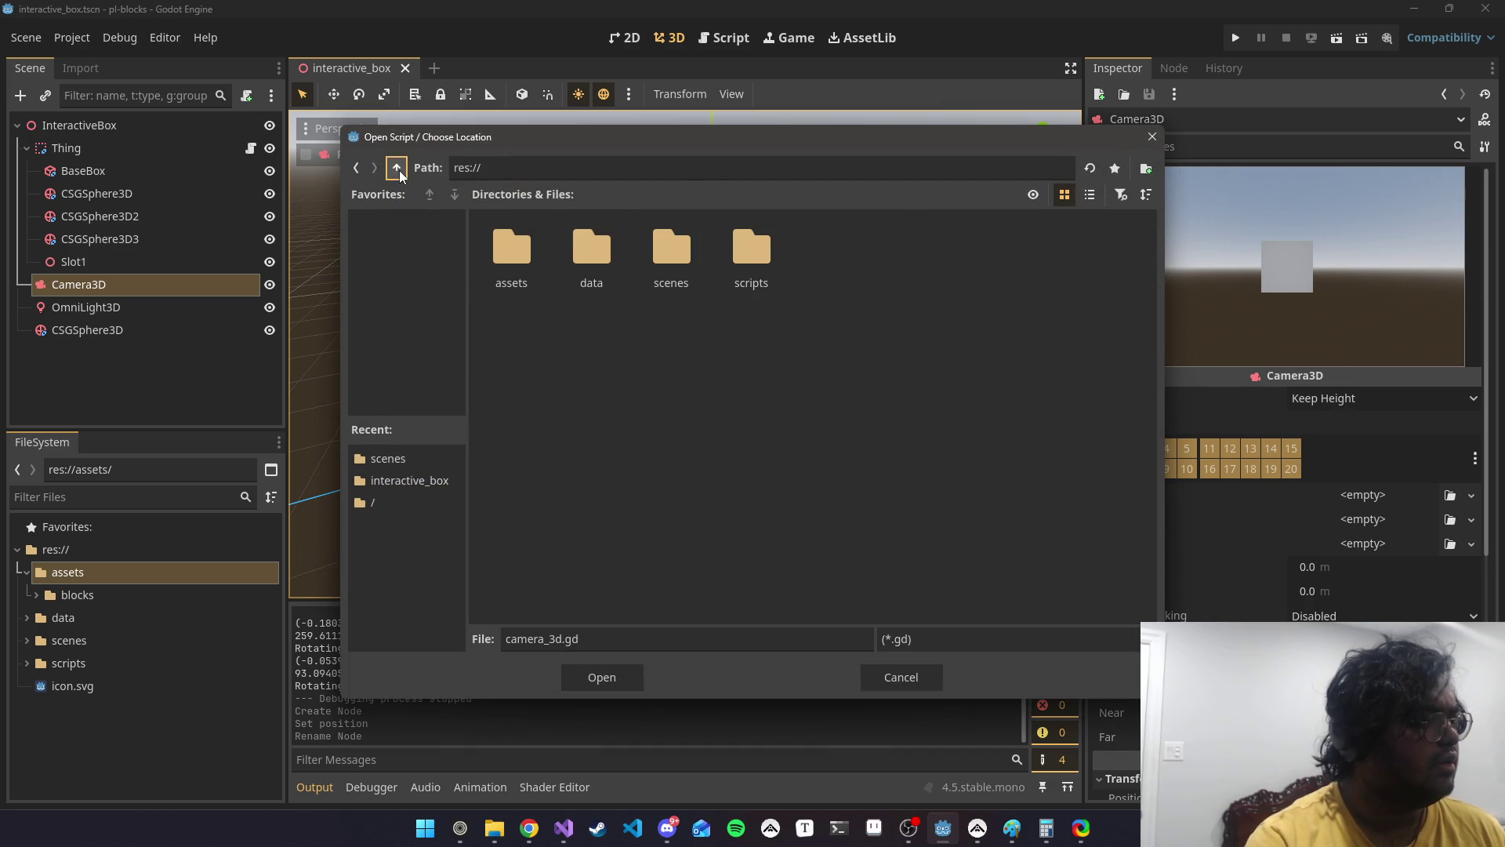
{"action": "double_click", "coordinate": [751, 252]}
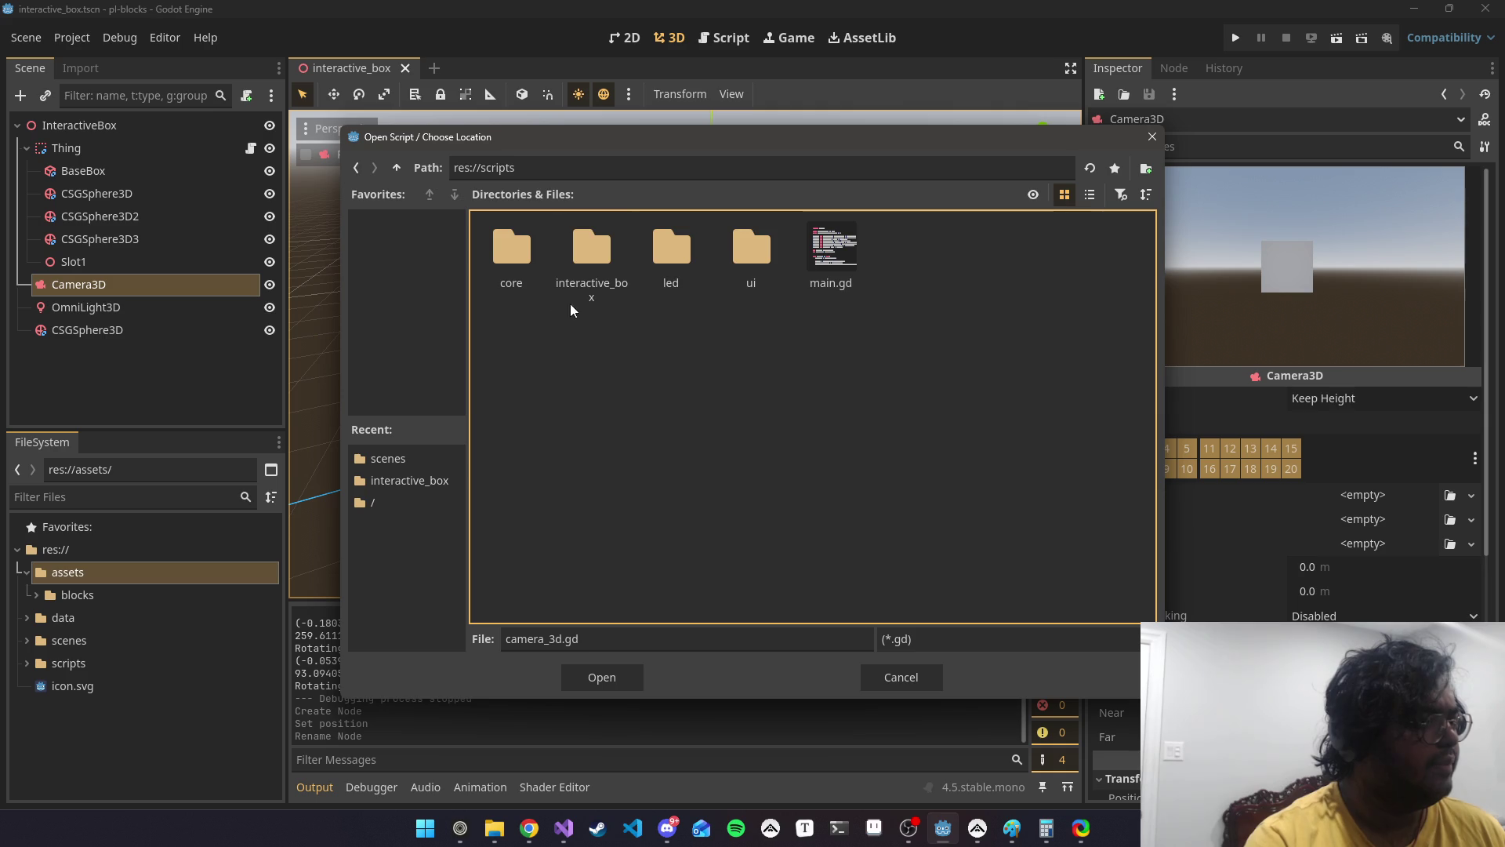
{"action": "double_click", "coordinate": [592, 252]}
{"action": "left_click", "coordinate": [629, 679]}
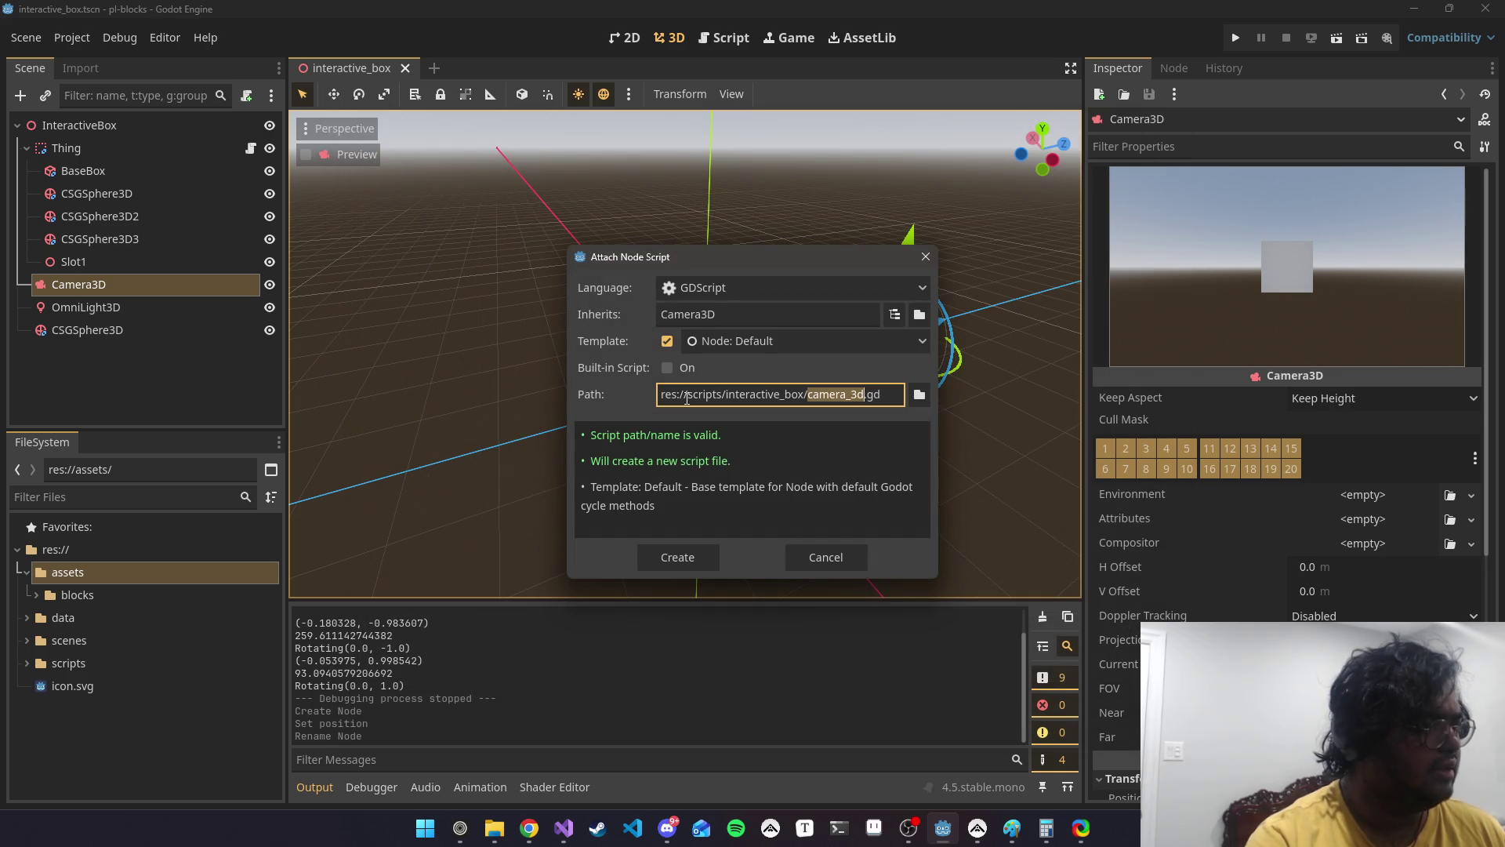
{"action": "type", "text": "mouse_pi"}
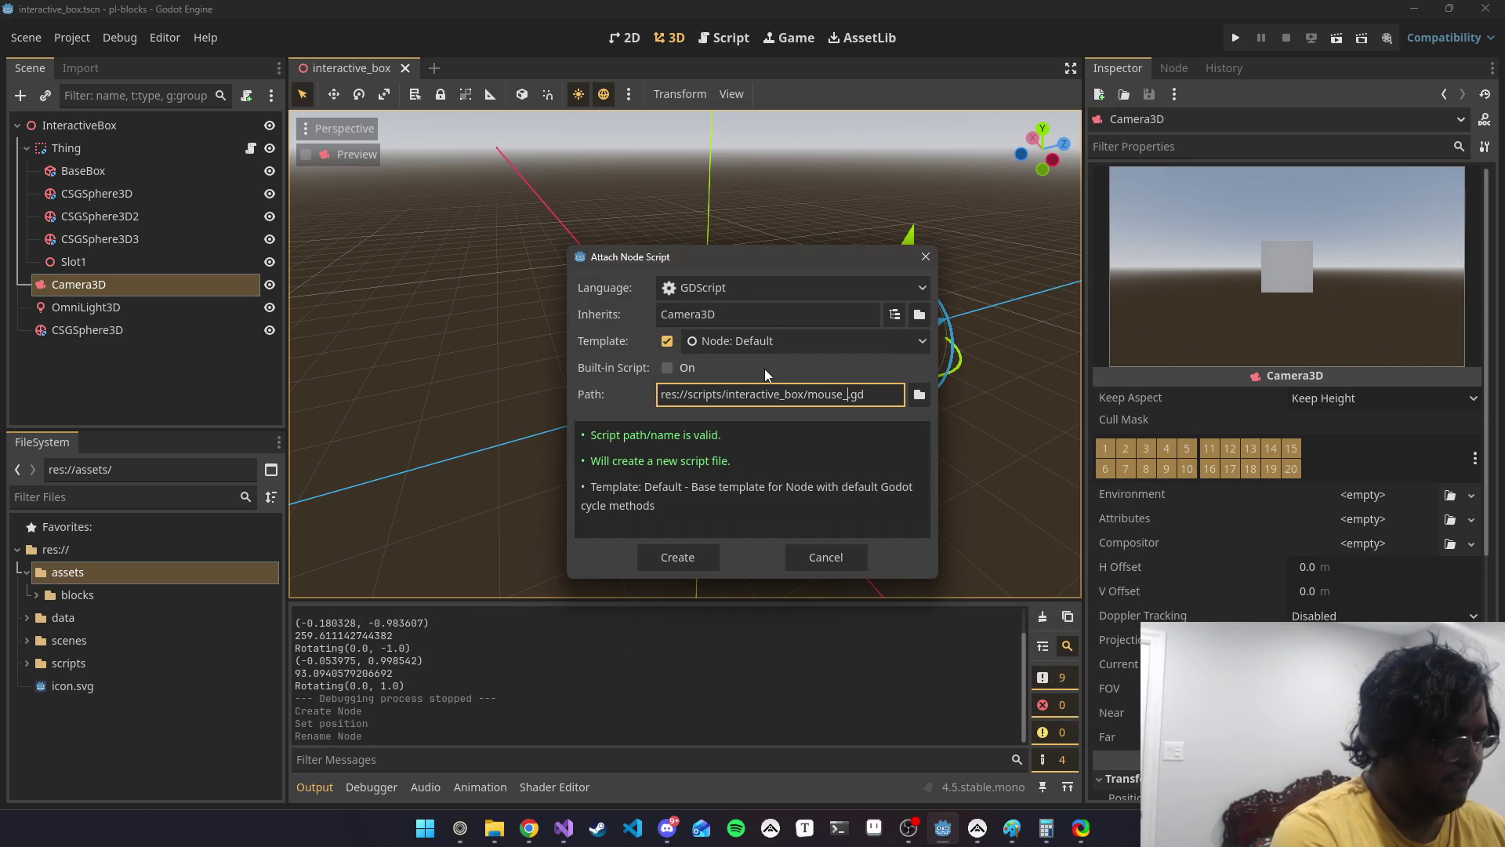
{"action": "type", "text": "cker"}
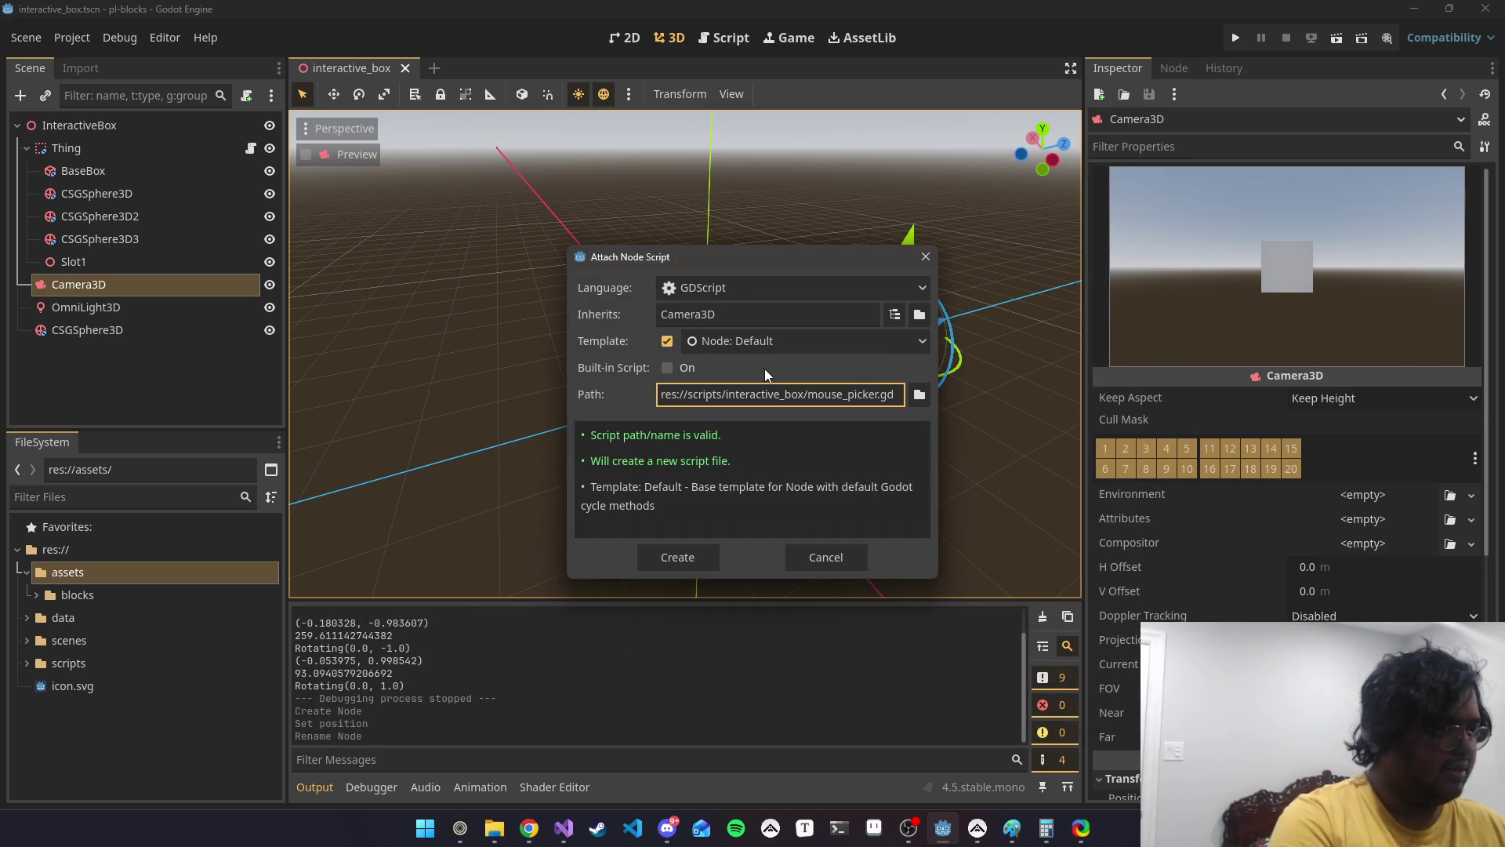
{"action": "left_click", "coordinate": [690, 562]}
{"action": "left_click", "coordinate": [690, 561]}
Replace pass in _process with if Input.is_action_pressed("click"):.
{"action": "left_click", "coordinate": [561, 353]}
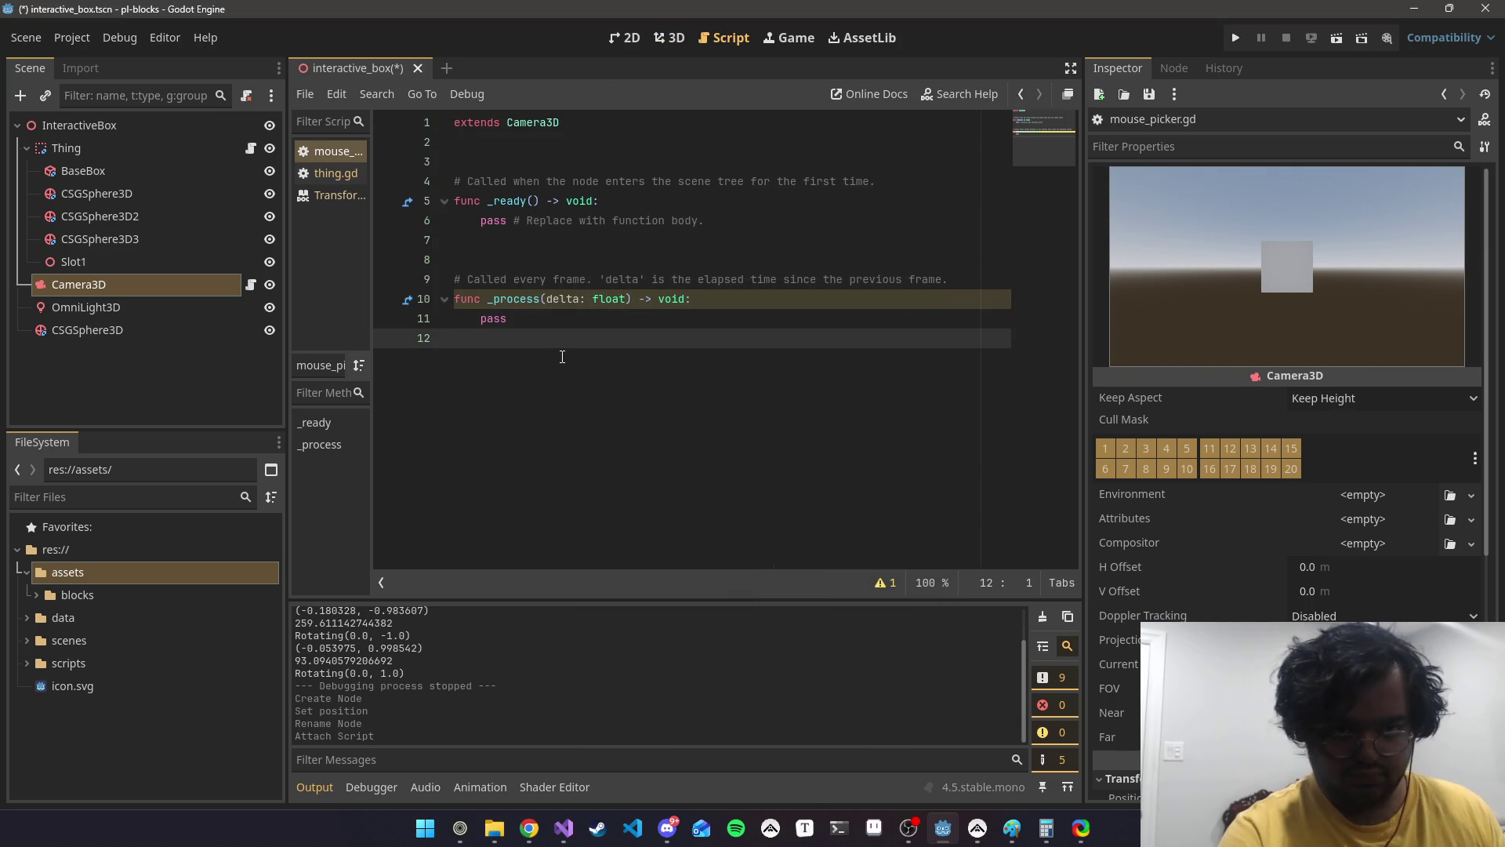
{"action": "left_click", "coordinate": [575, 320]}
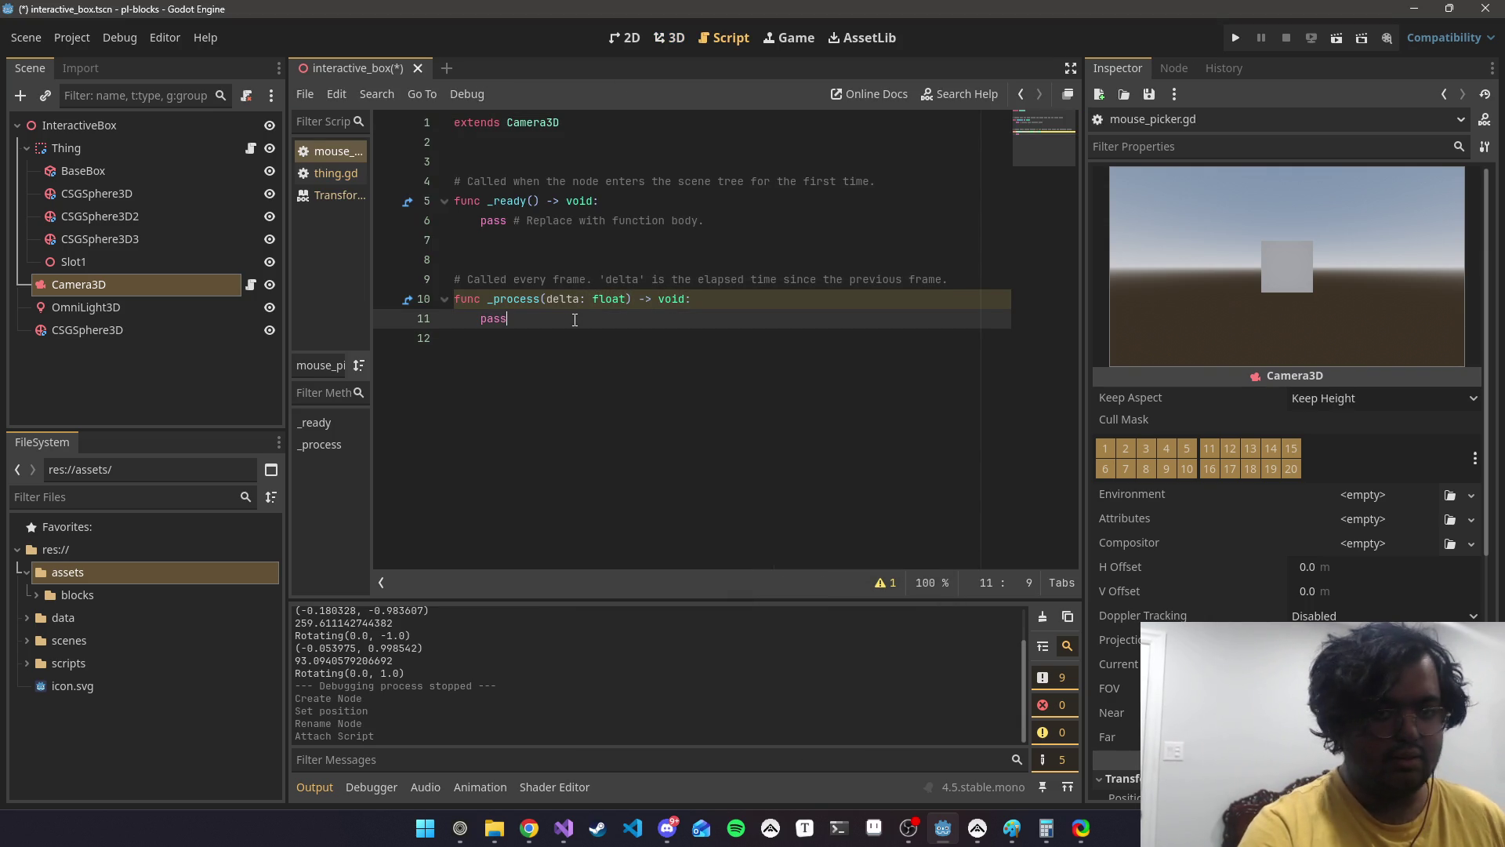
{"action": "left_click_drag", "start_coordinate": [575, 320], "coordinate": [479, 318]}
{"action": "type", "text": "if Input.is"}
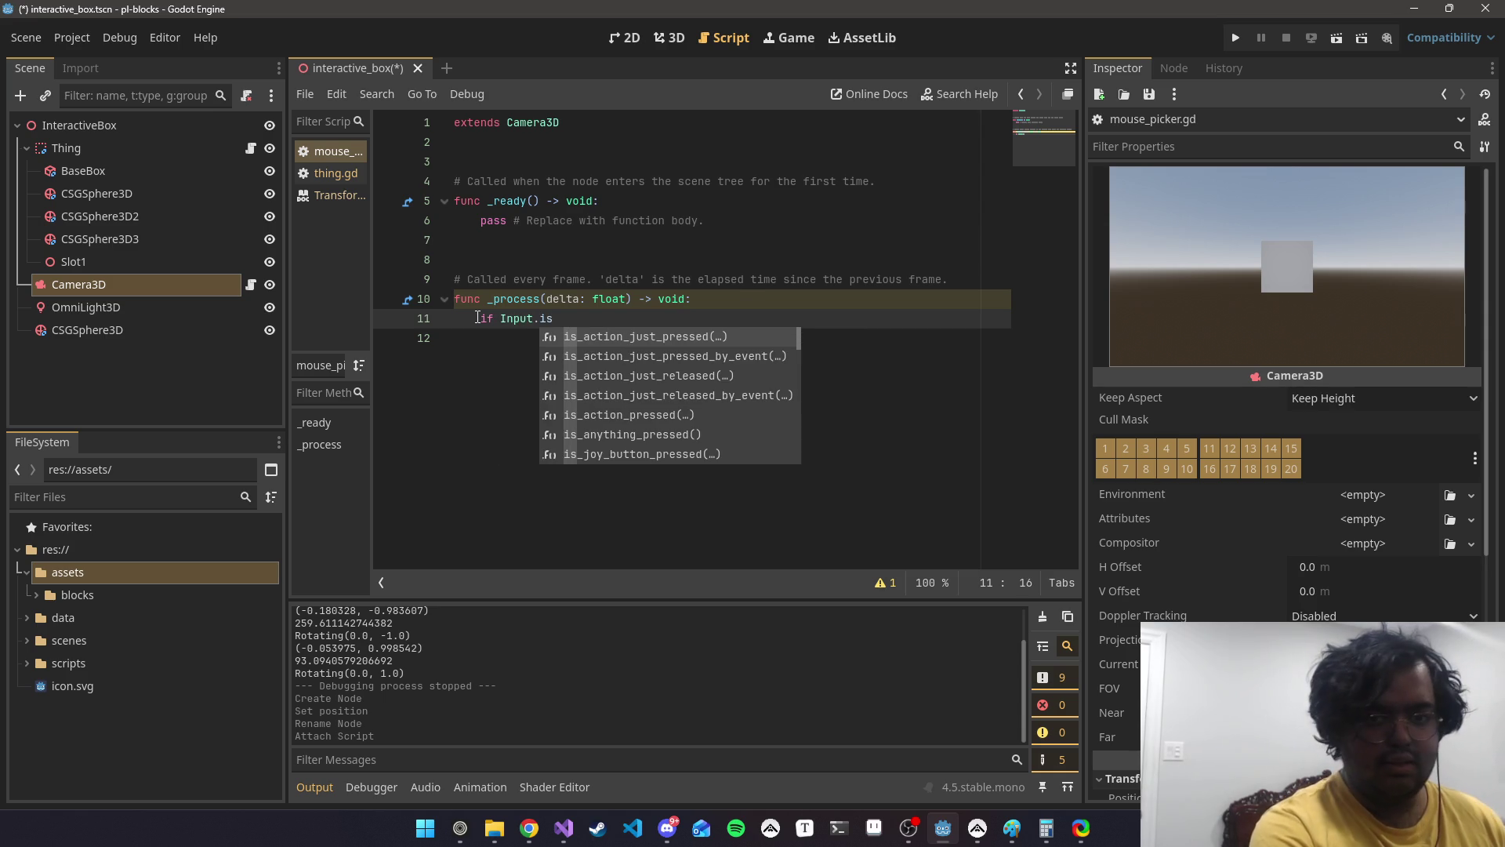
{"action": "key", "text": "Down"}
{"action": "key", "text": "Down"}
{"action": "key", "text": "Down"}
{"action": "key", "text": "Return"}
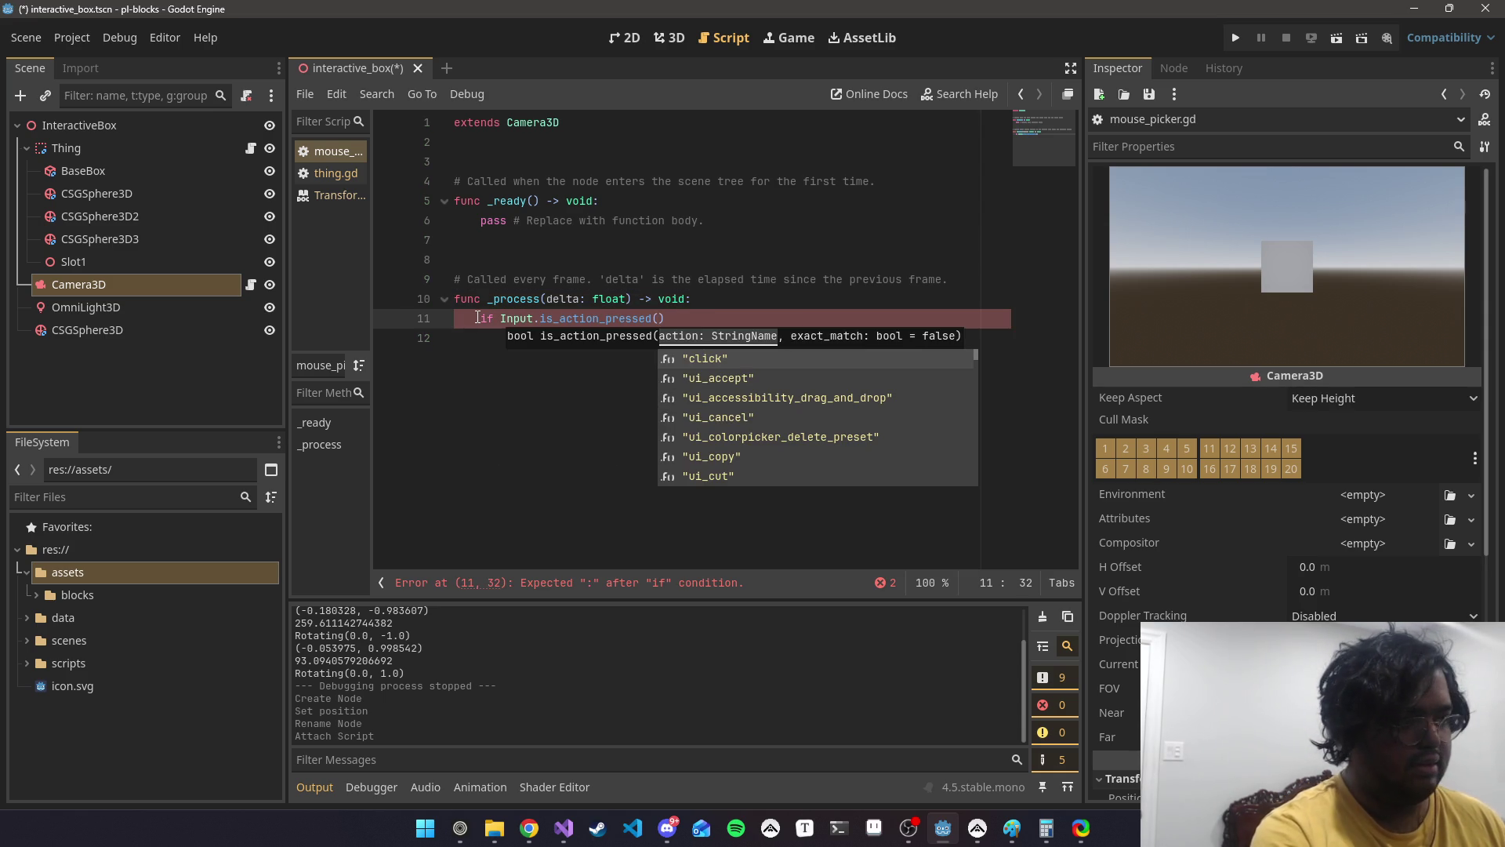
{"action": "key", "text": "Return"}
{"action": "key", "text": "End"}
{"action": "type", "text": ":"}
{"action": "key", "text": "Return"}
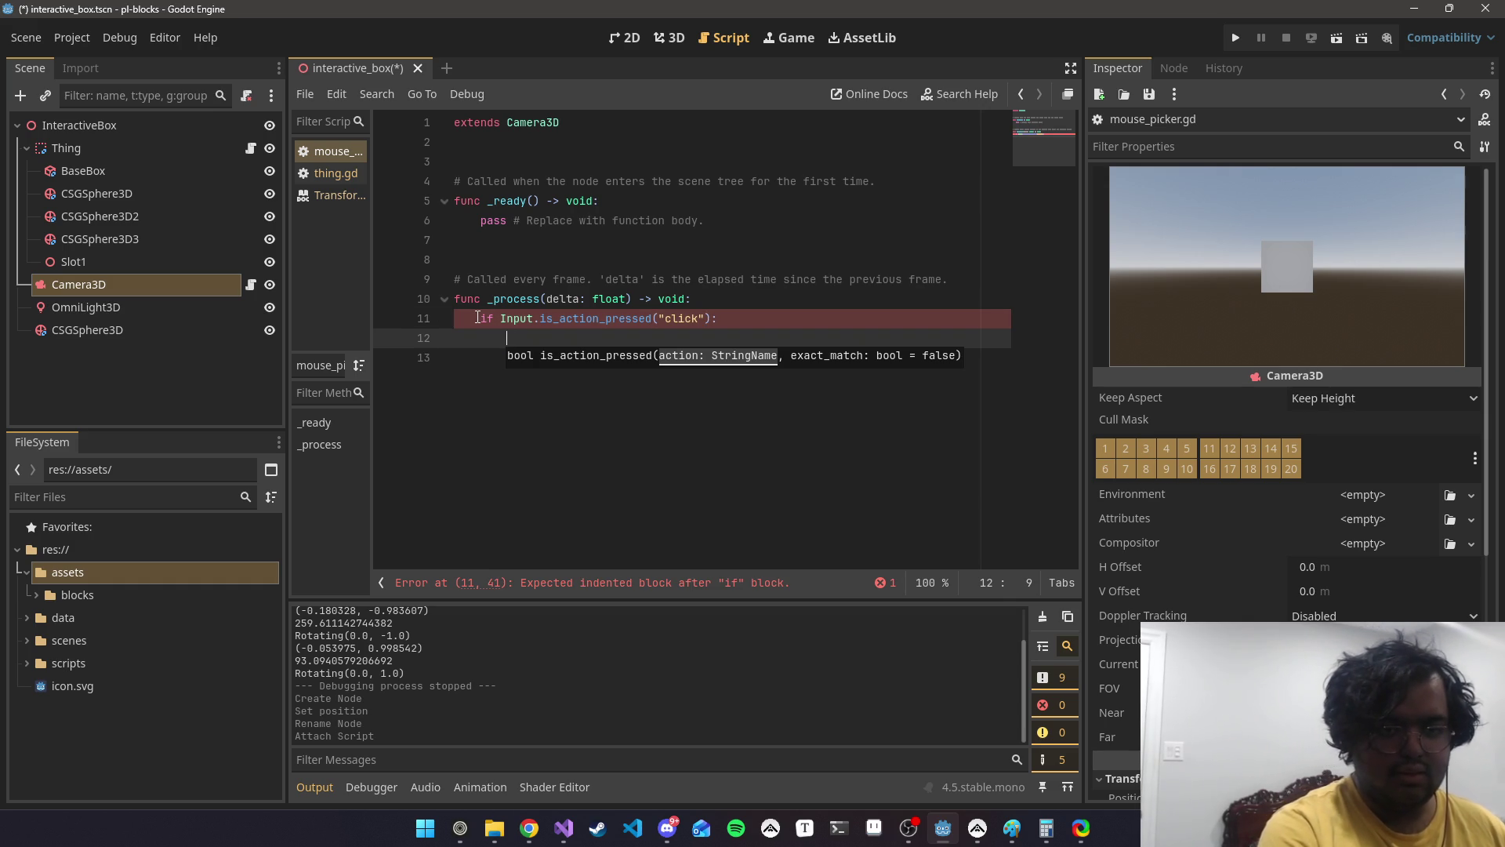
Call shoot_ray() inside the if and begin a func shoot_ray(): definition.
{"action": "type", "text": "shoot_"}
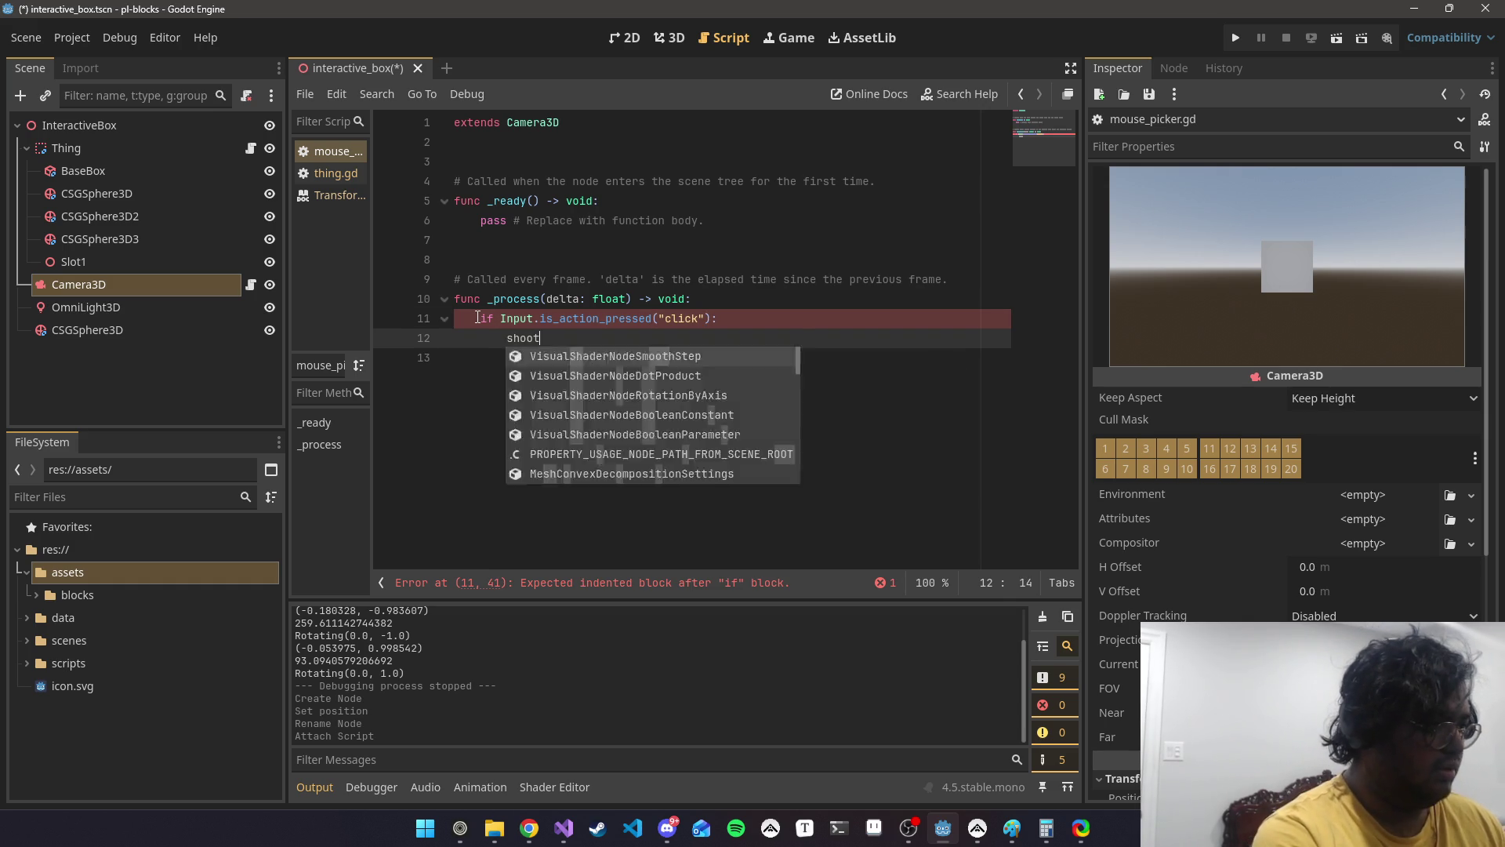
{"action": "type", "text": "ray()"}
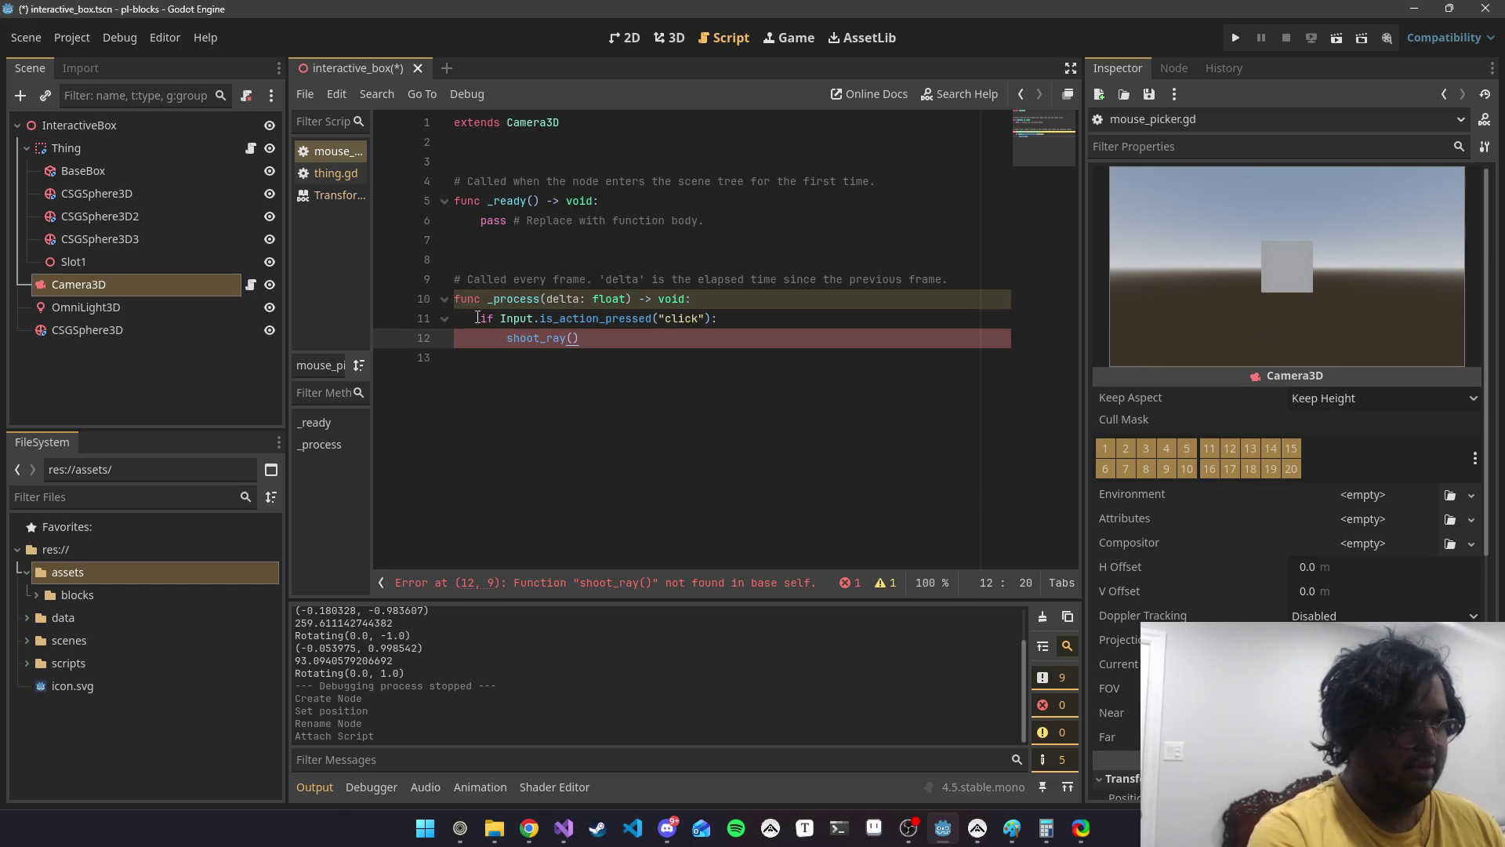
{"action": "key", "text": "Return"}
{"action": "key", "text": "Return"}
{"action": "key", "text": "Return"}
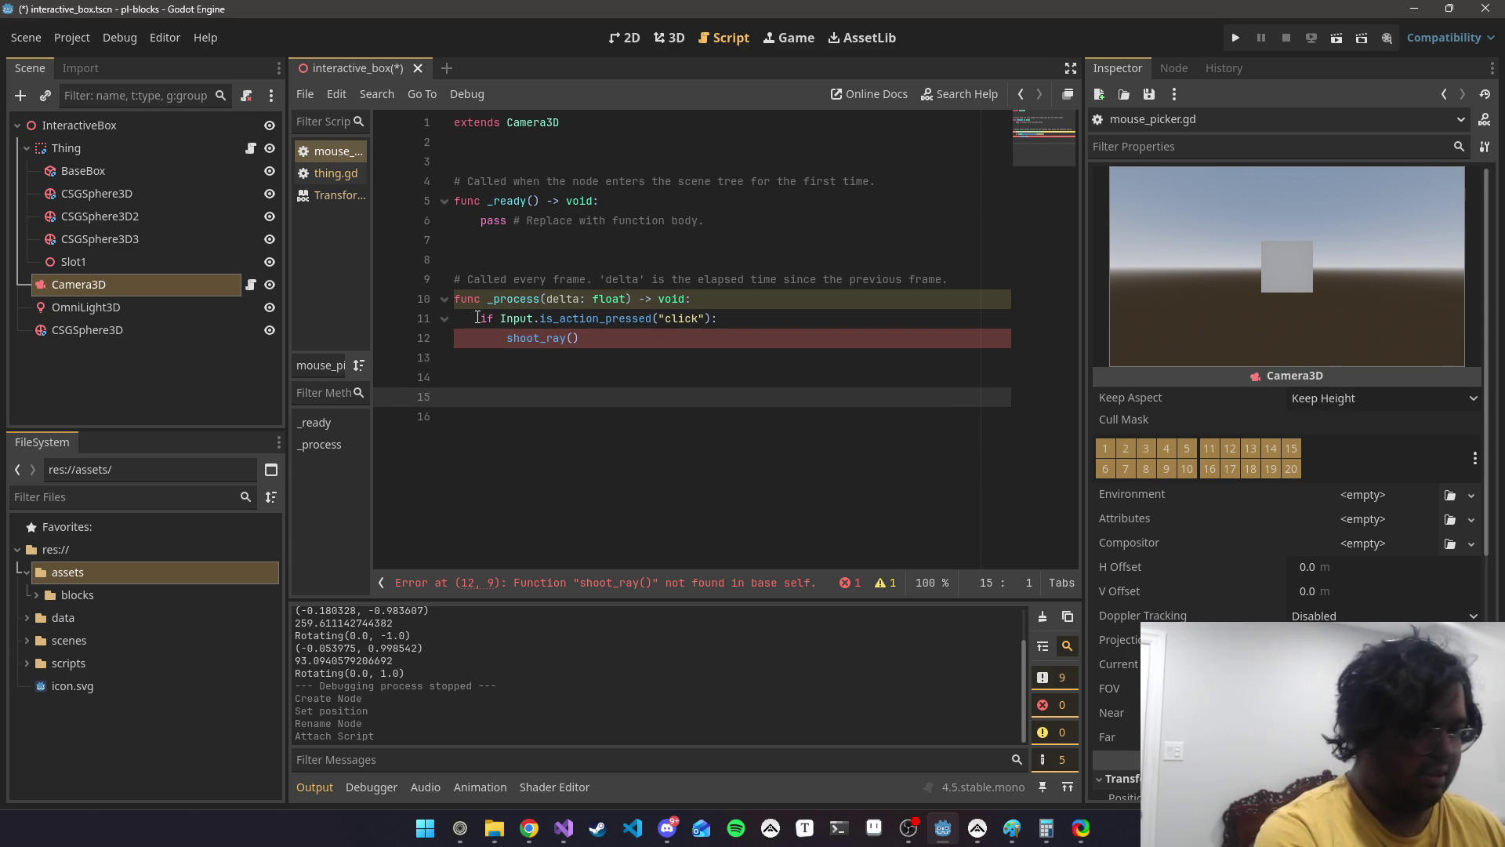
{"action": "type", "text": "fun"}
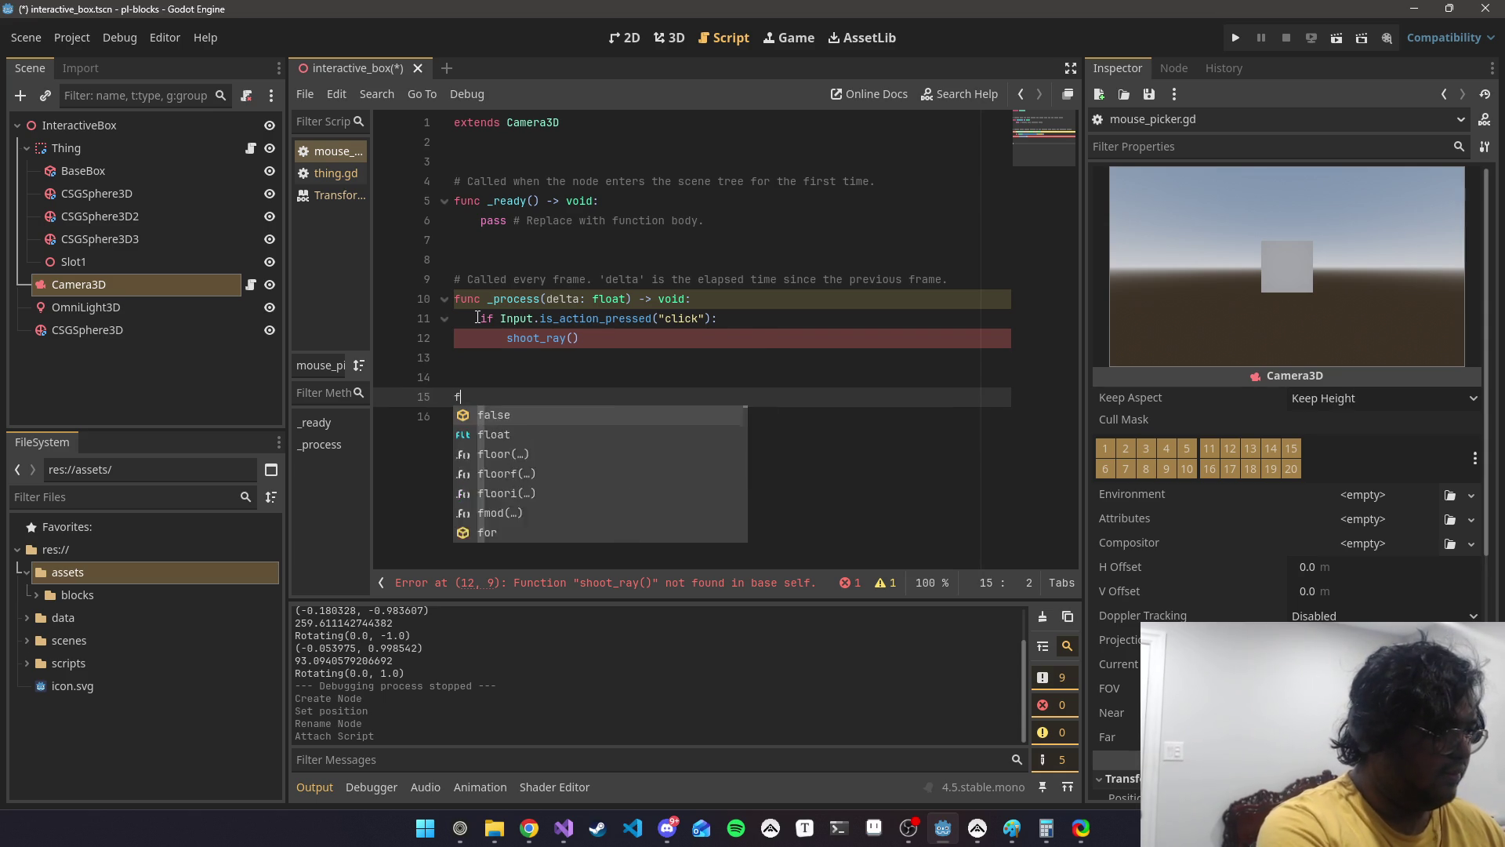
{"action": "type", "text": "c sh"}
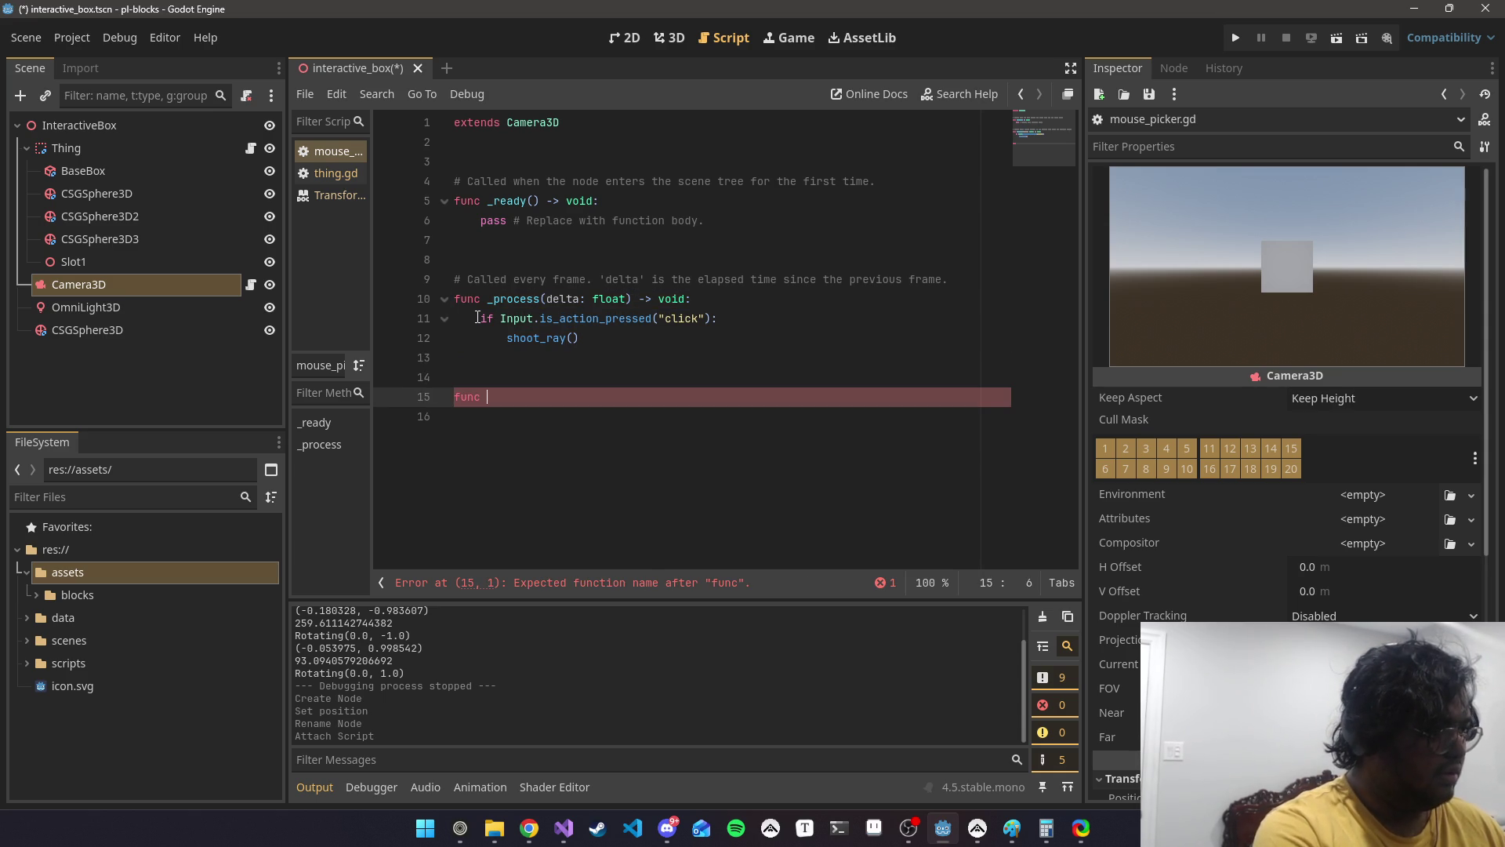
{"action": "type", "text": "oot_ray"}
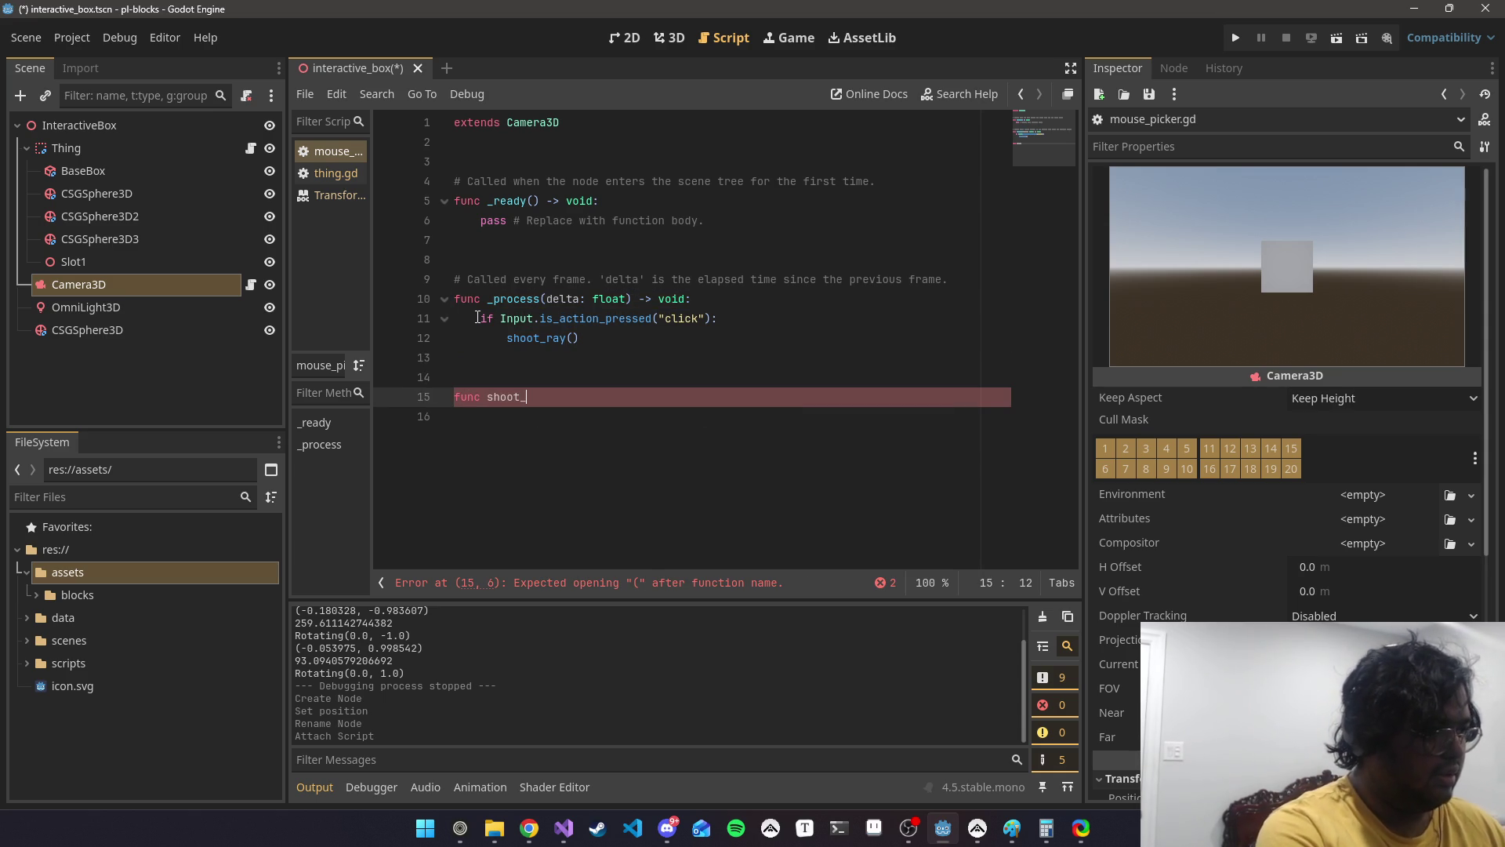
{"action": "type", "text": "():"}
In shoot_ray, store get_viewport().get_mouse_position() in var mouse_pos.
{"action": "key", "text": "Return"}
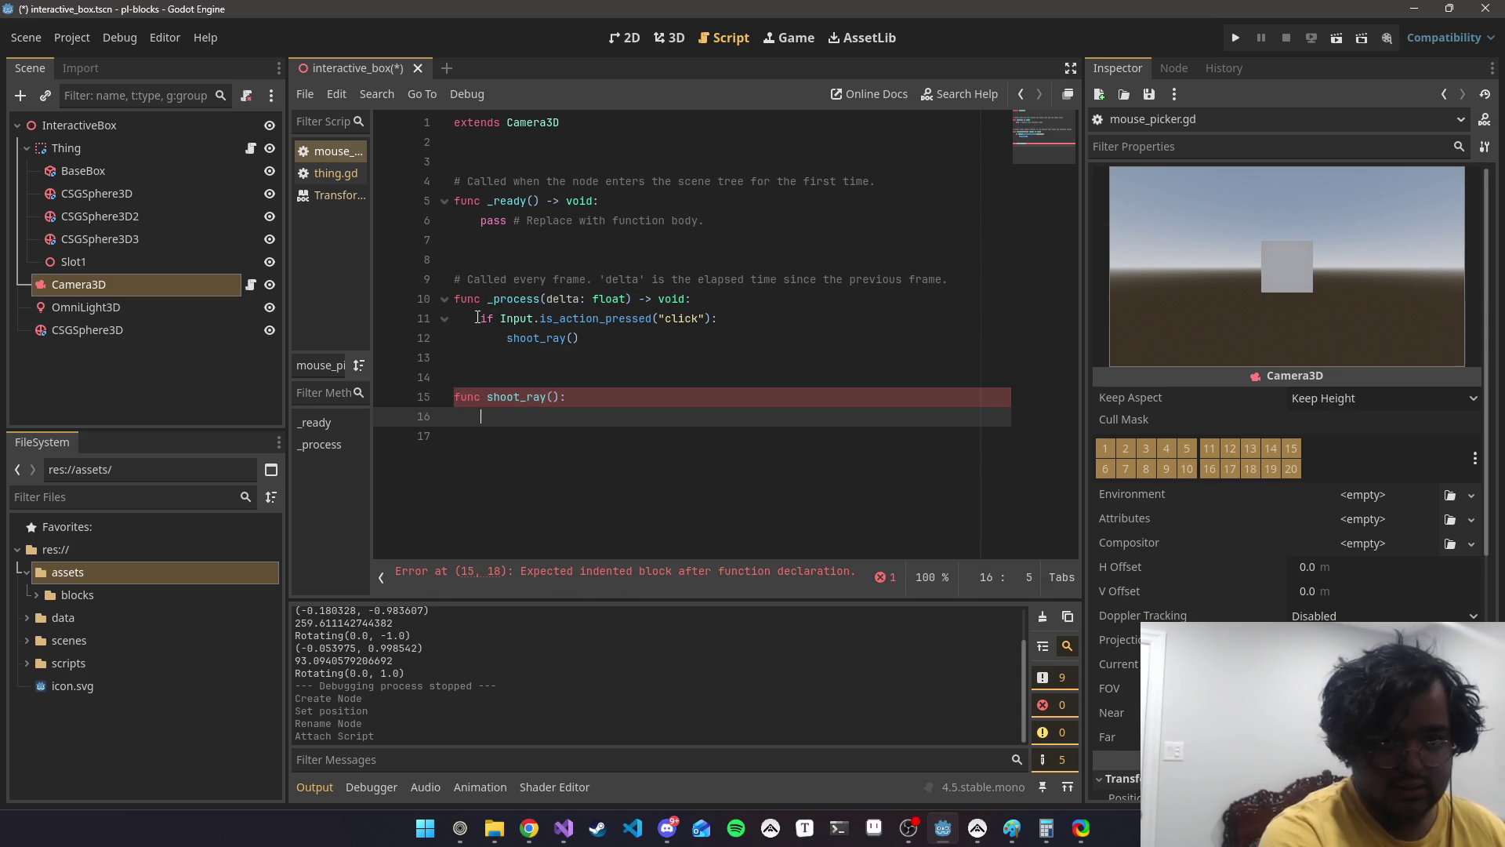
{"action": "type", "text": "var mouse_pos = get"}
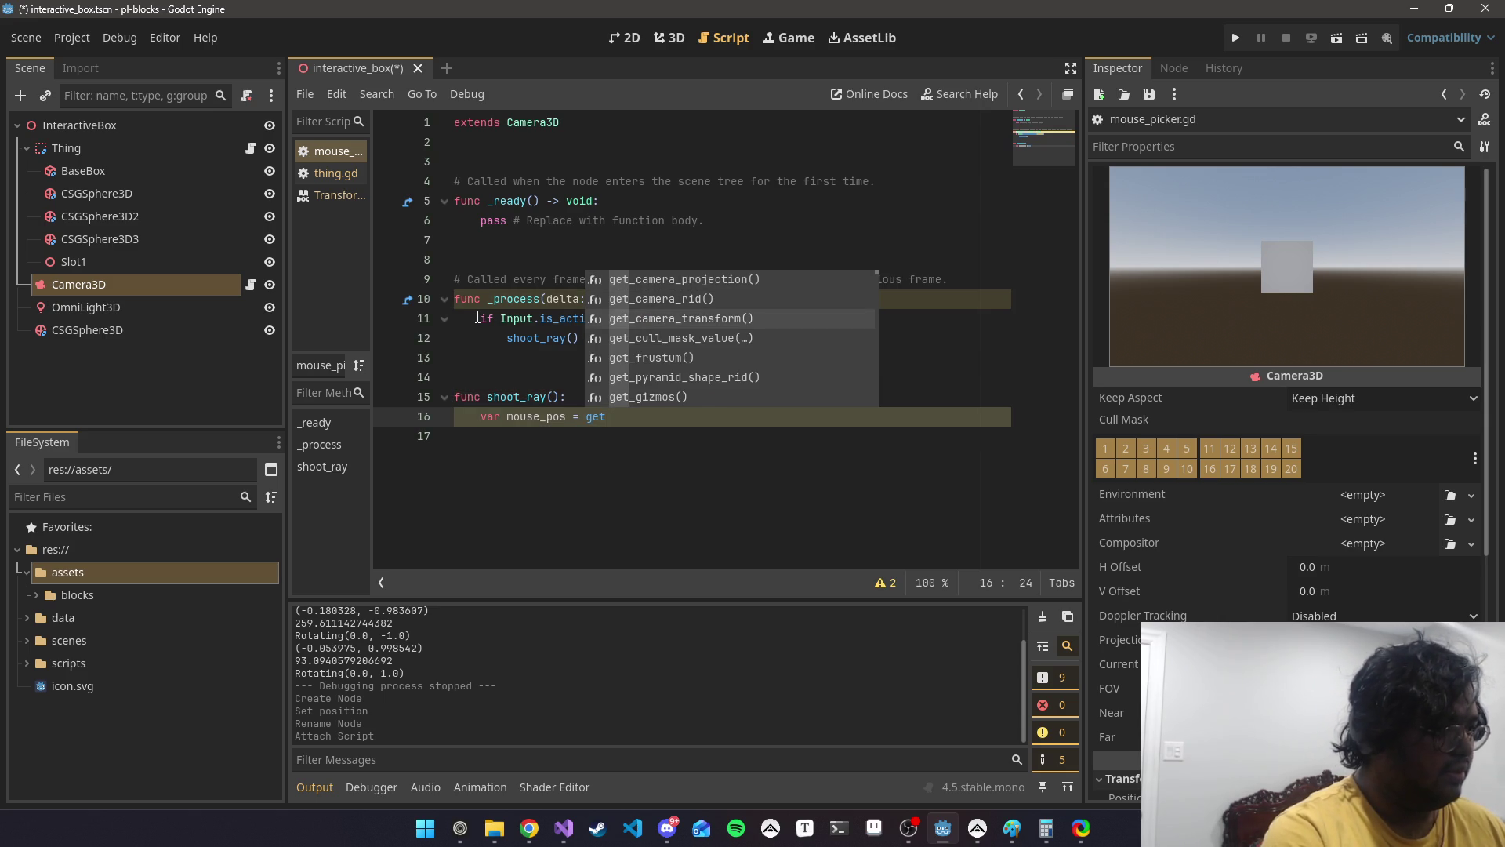
{"action": "type", "text": "v"}
{"action": "key", "text": "Return"}
{"action": "type", "text": ".getm"}
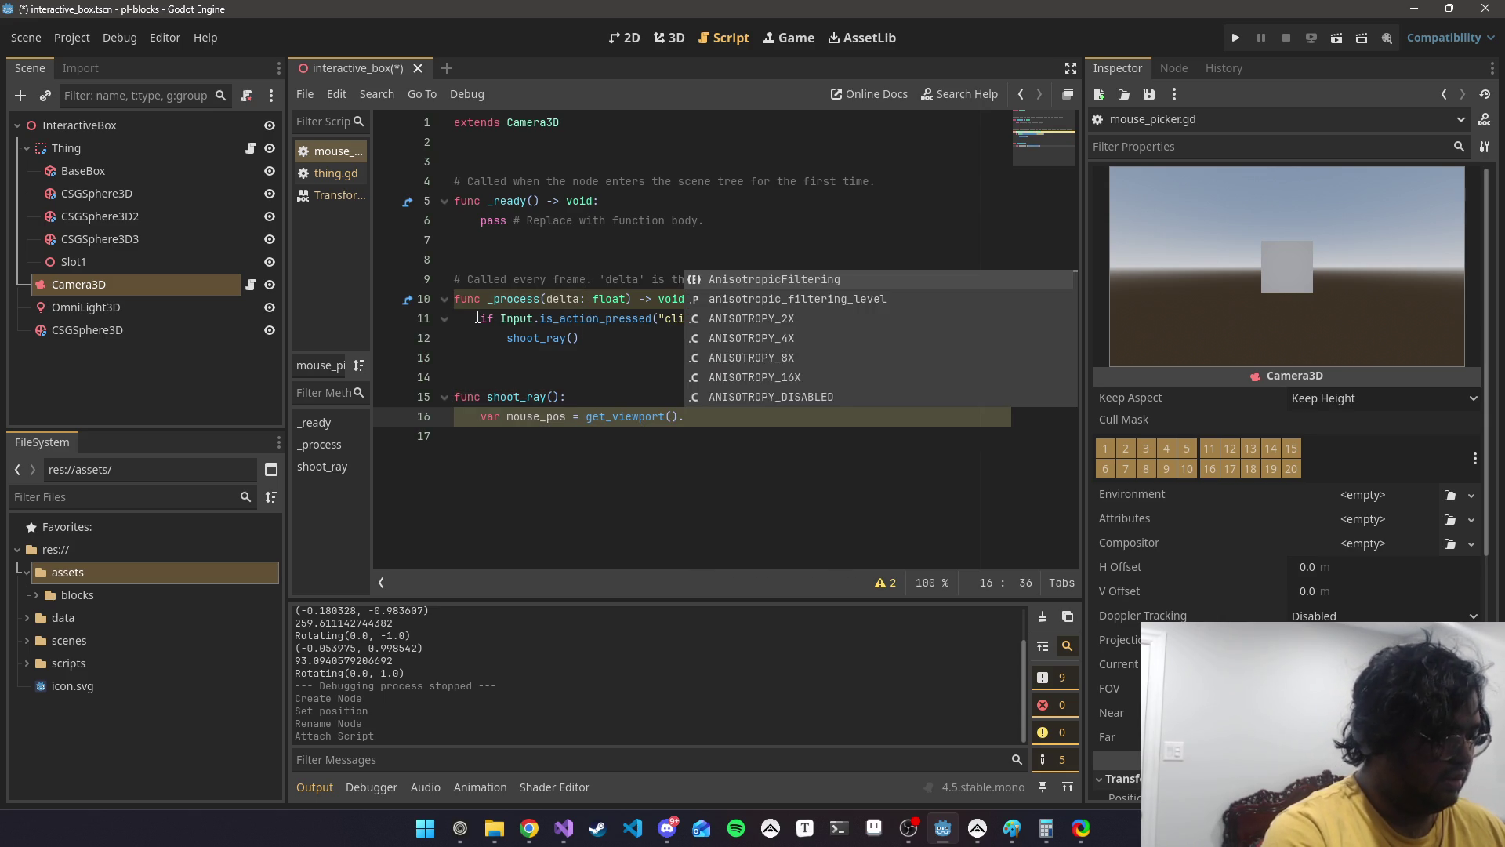
{"action": "key", "text": "Return"}
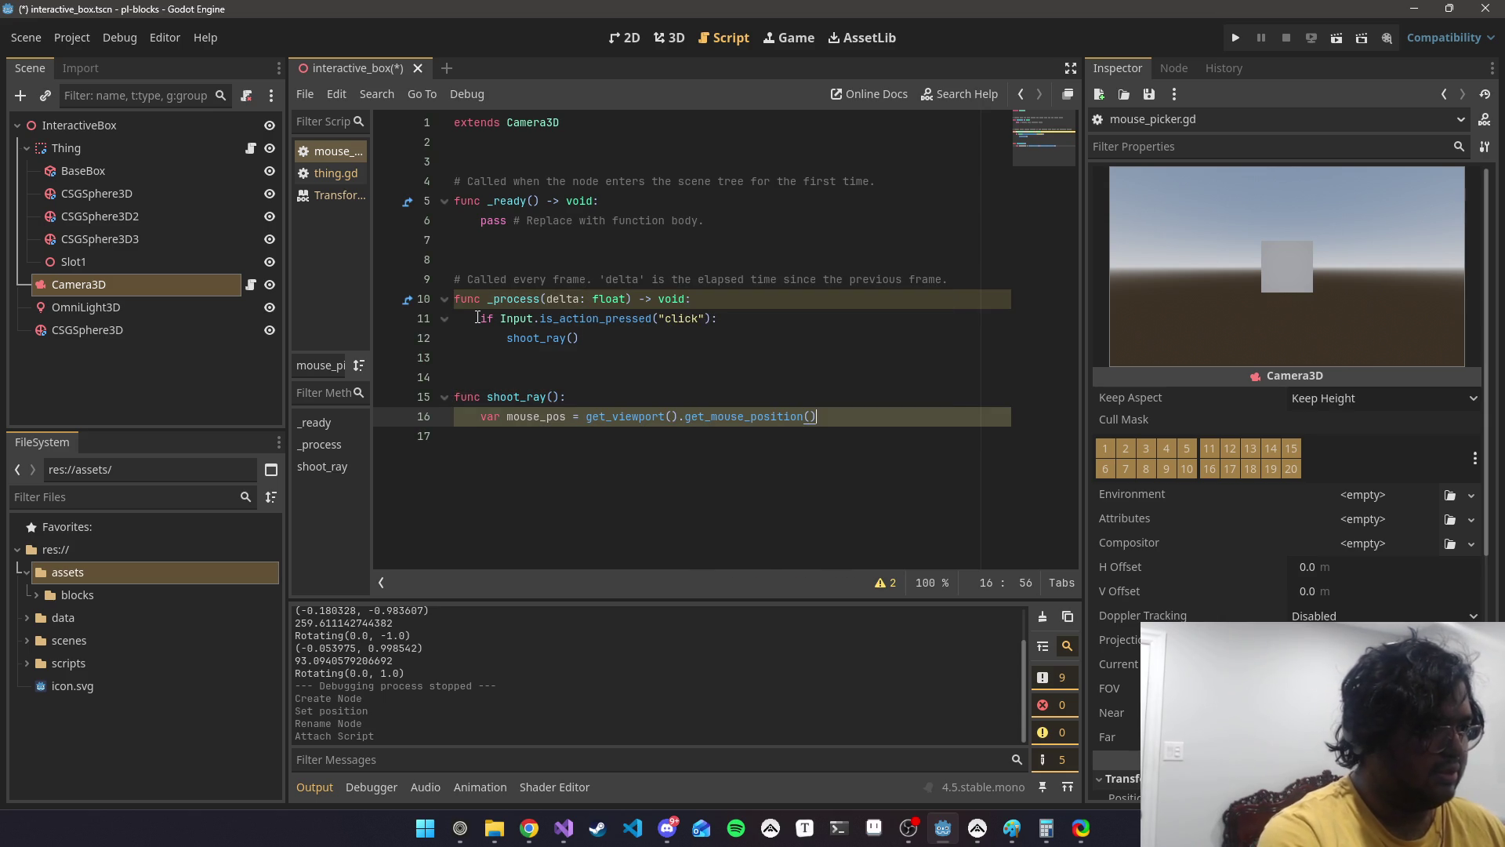
Begin a ray length variable with the value 1000 on the next line.
{"action": "key", "text": "Return"}
{"action": "type", "text": "vart"}
{"action": "key", "text": "BackSpace"}
{"action": "key", "text": "BackSpace"}
{"action": "type", "text": "ray"}
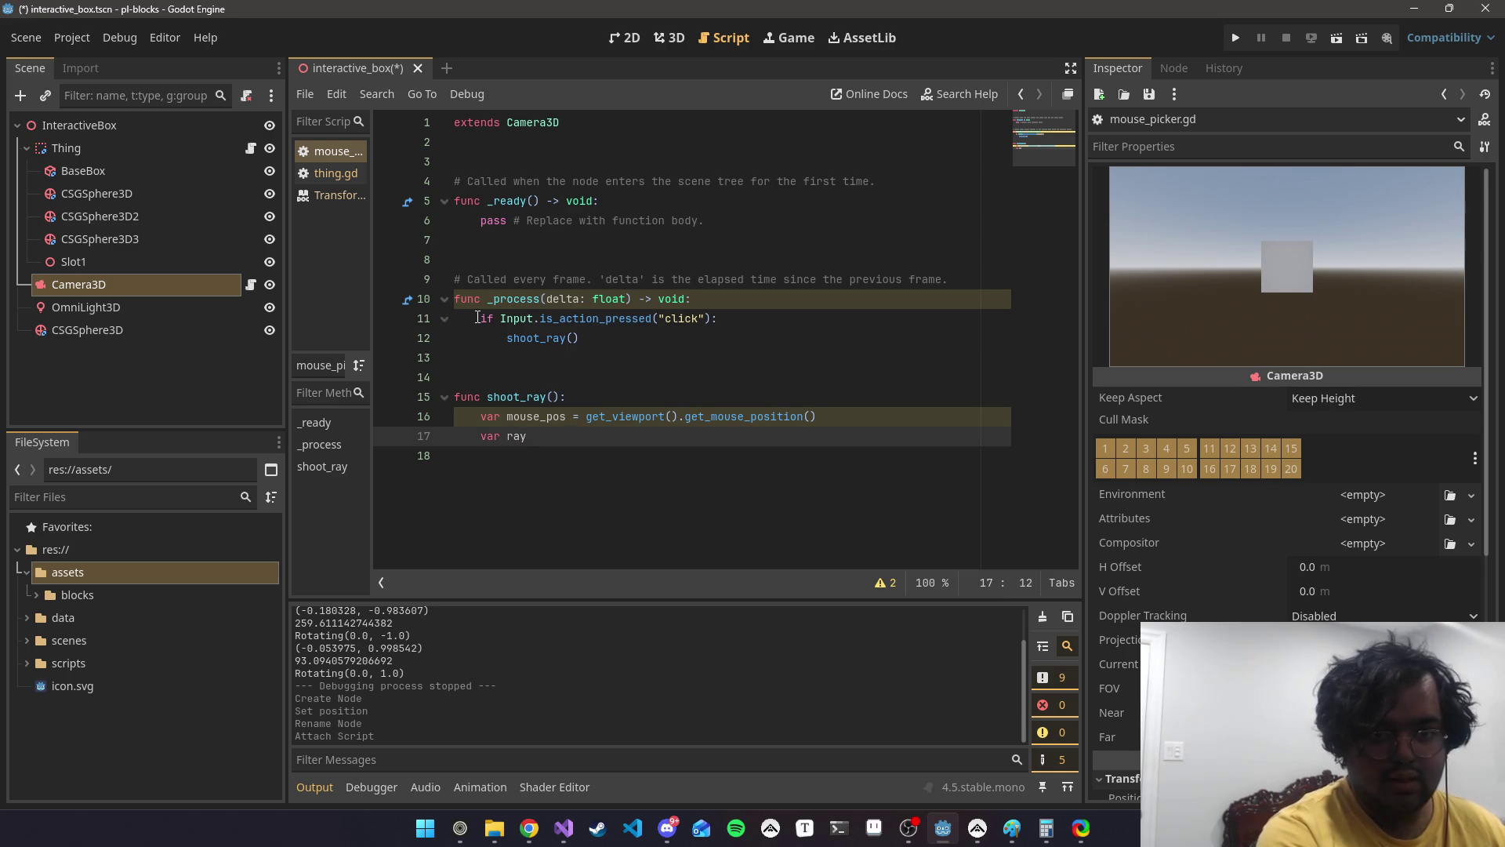
{"action": "type", "text": "_lenght"}
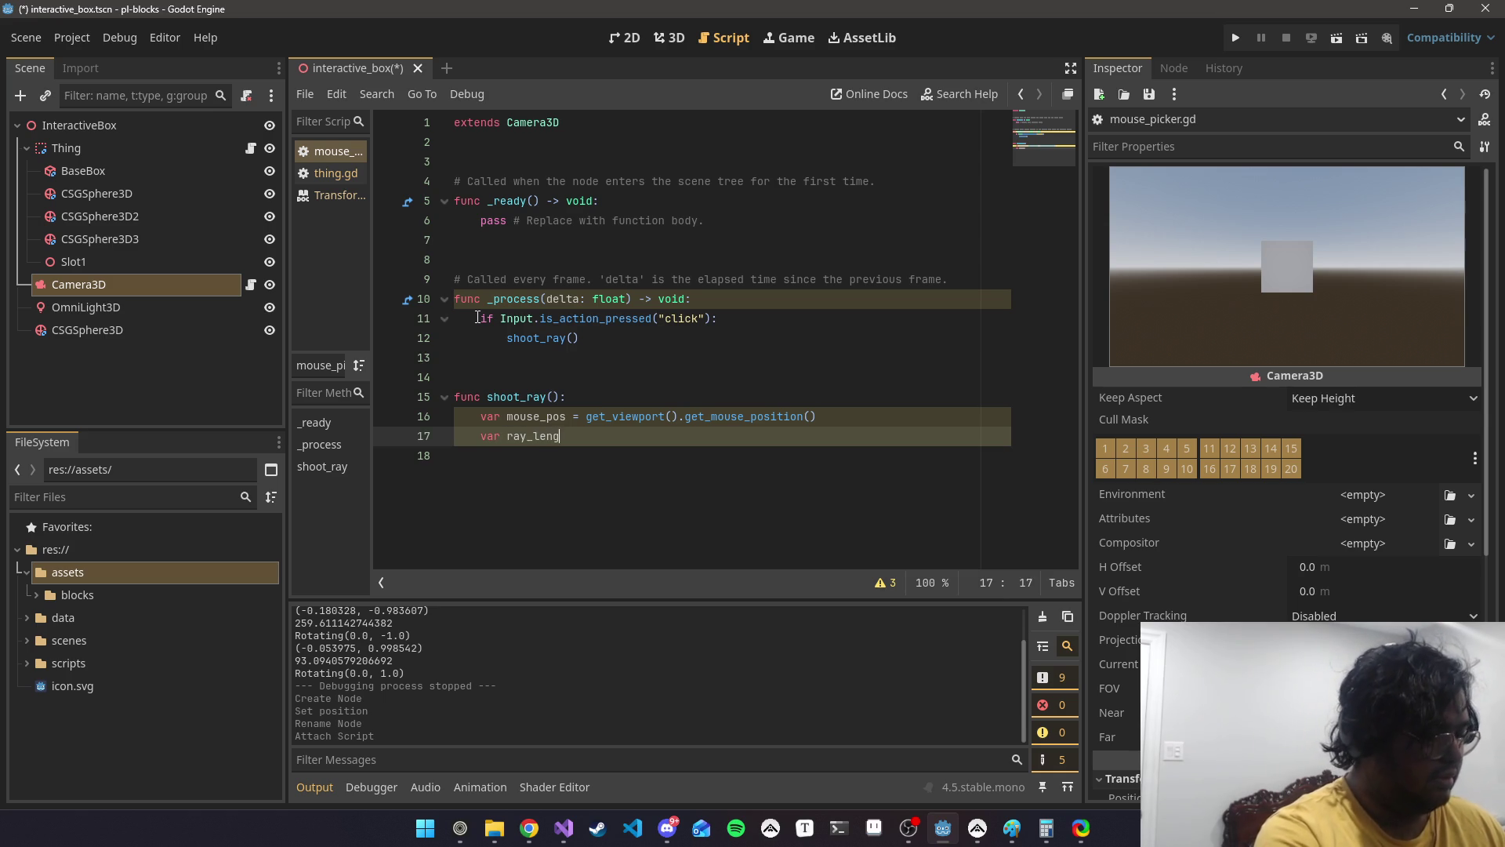
{"action": "type", "text": " 1000"}
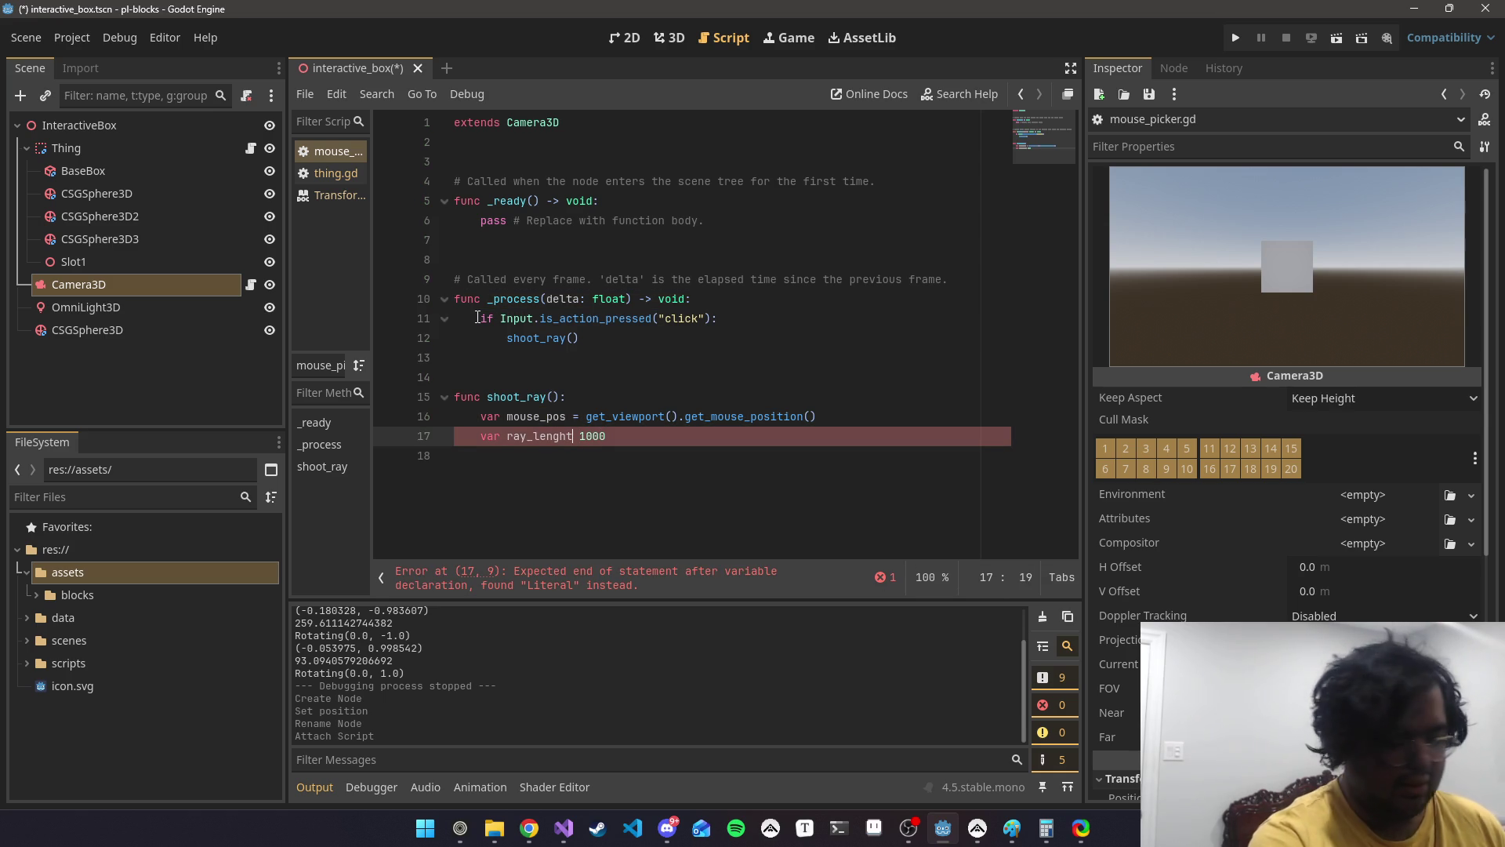
{"action": "type", "text": " ="}
Finish the ray length line and correct its name to ray_length = 1000.
{"action": "key", "text": "End"}
{"action": "key", "text": "Return"}
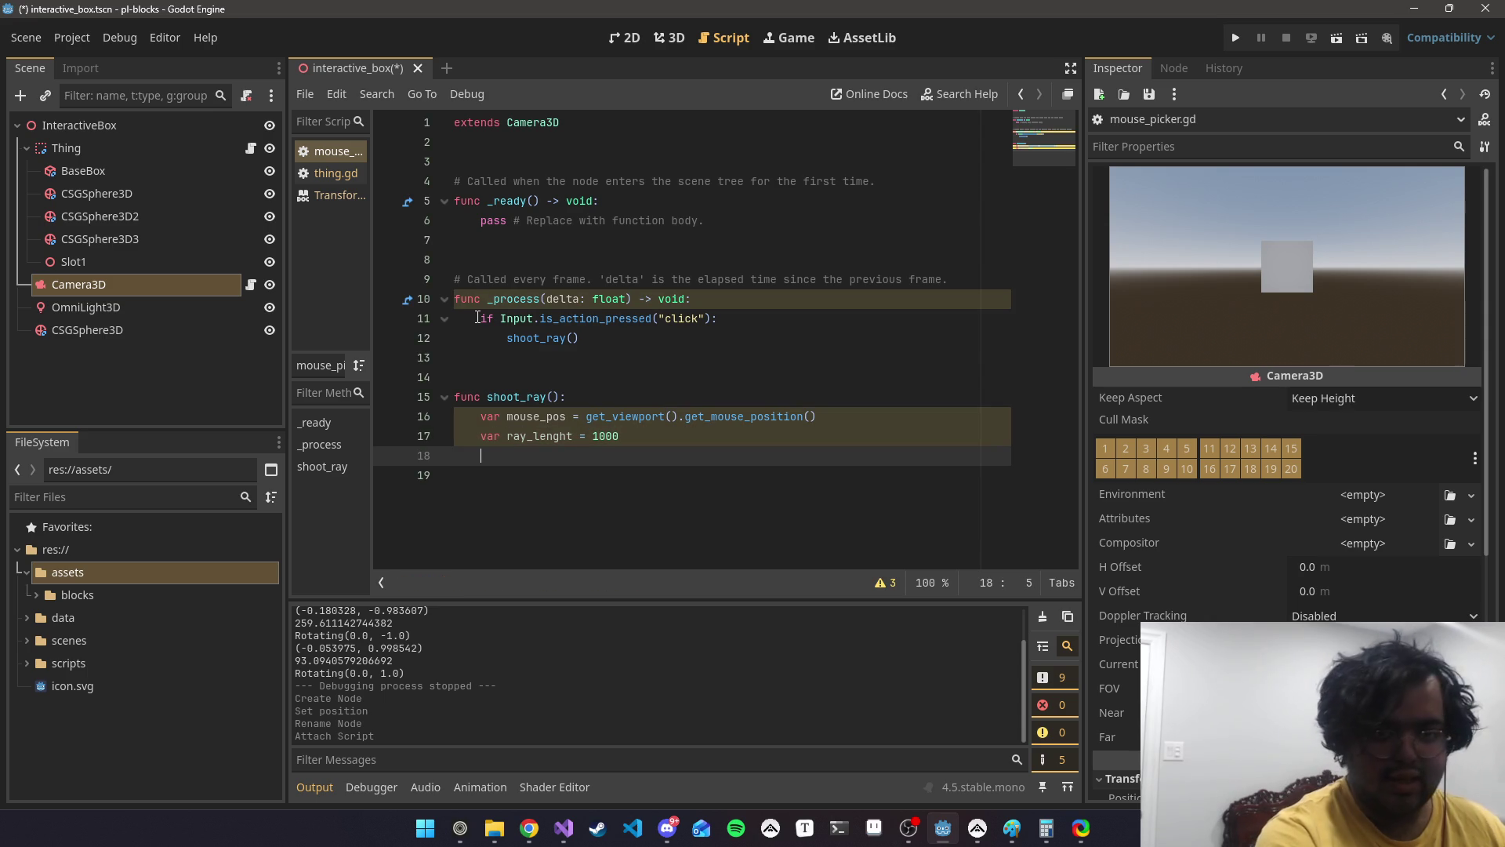
{"action": "key", "text": "Up"}
{"action": "key", "text": "End"}
{"action": "key", "text": "Left"}
{"action": "key", "text": "Left"}
{"action": "key", "text": "Left"}
{"action": "key", "text": "BackSpace"}
{"action": "key", "text": "BackSpace"}
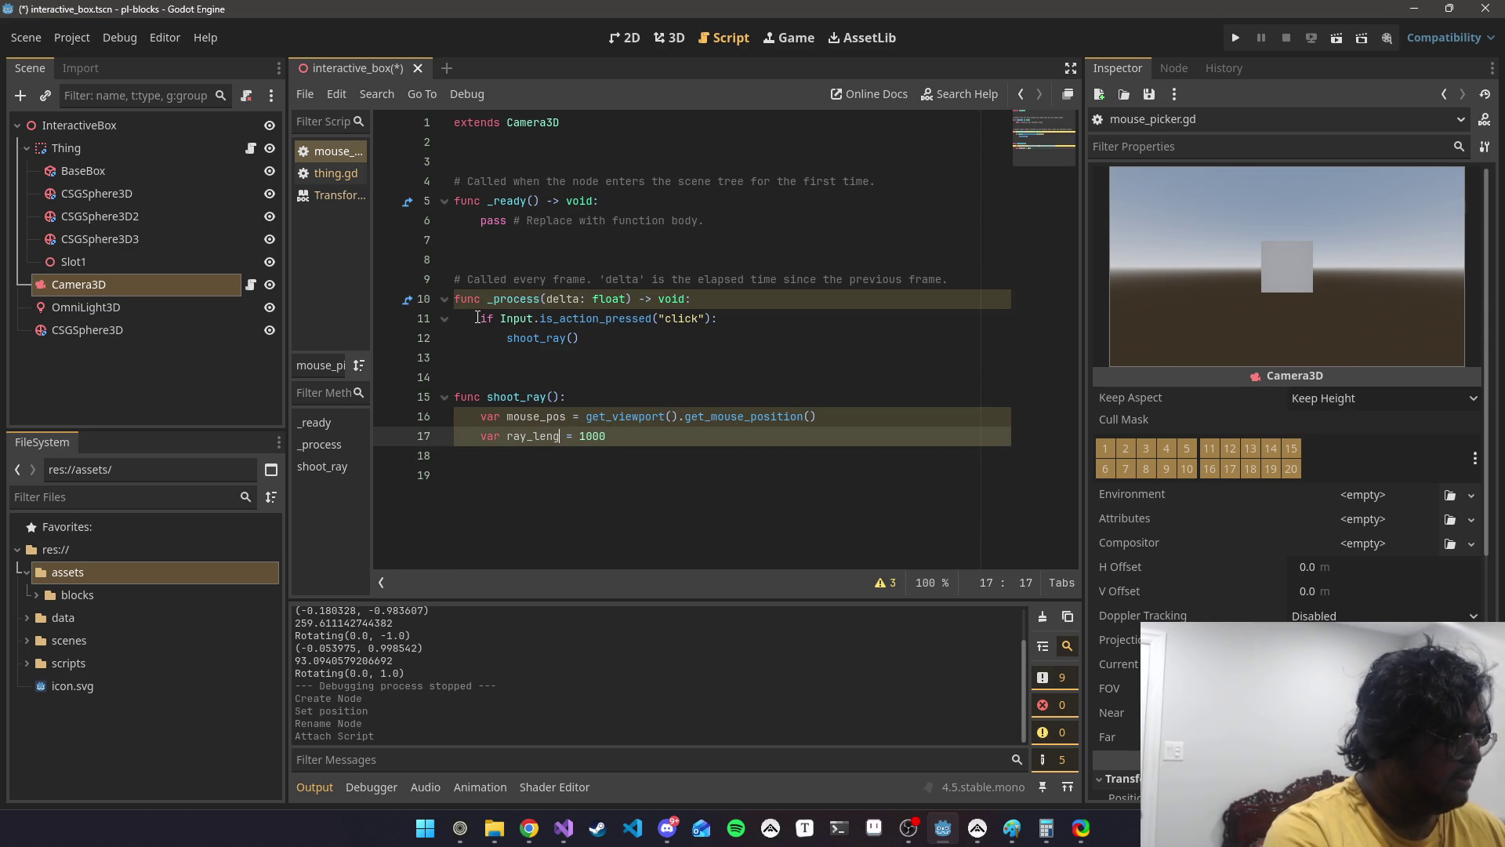
{"action": "type", "text": "th"}
Add var from = project_ray_origin(mouse_pos).
{"action": "key", "text": "End"}
{"action": "key", "text": "Return"}
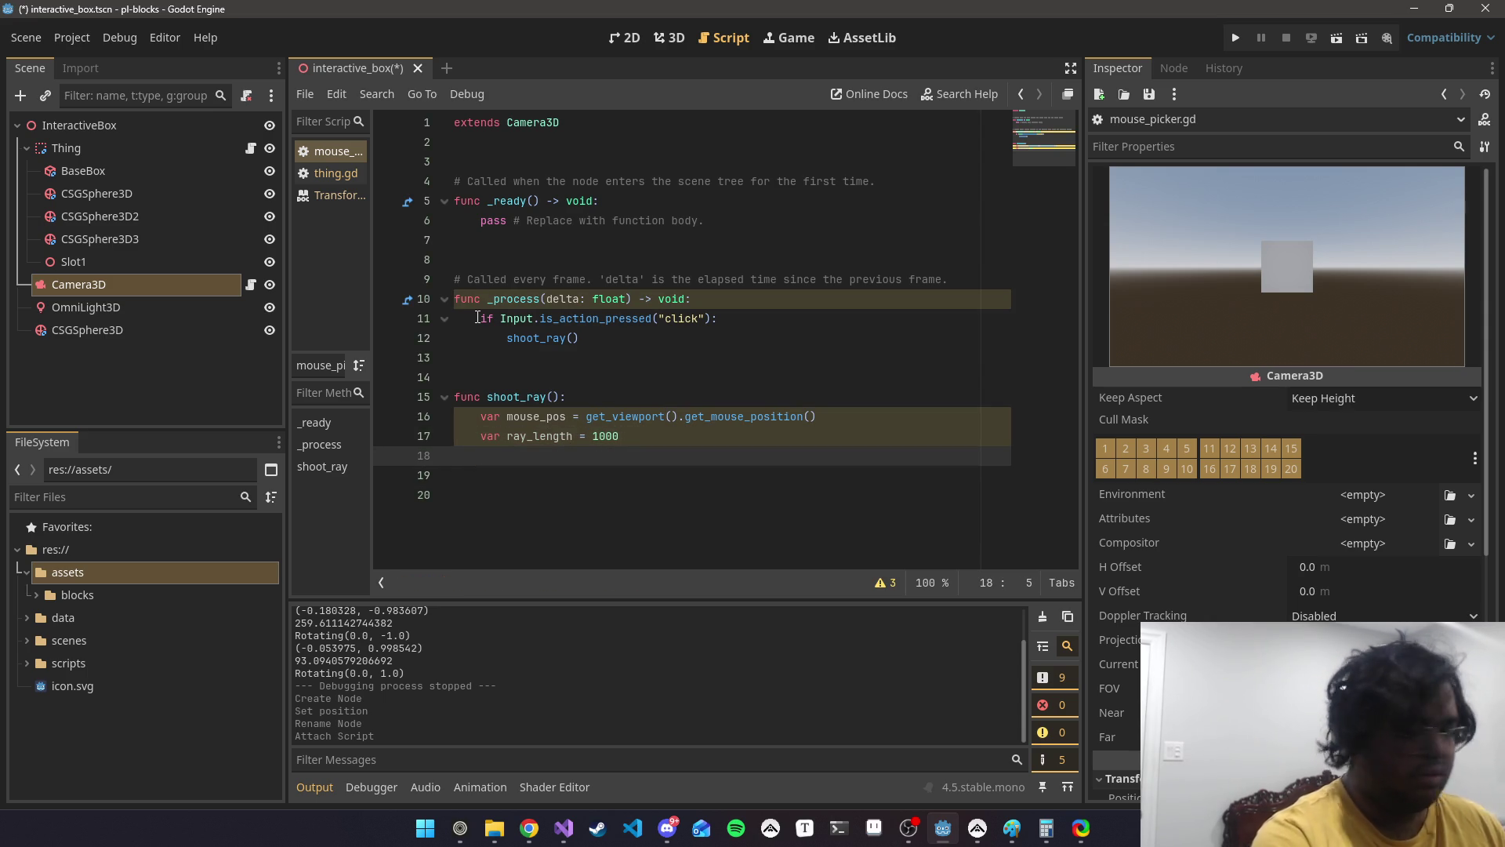
{"action": "type", "text": "var f"}
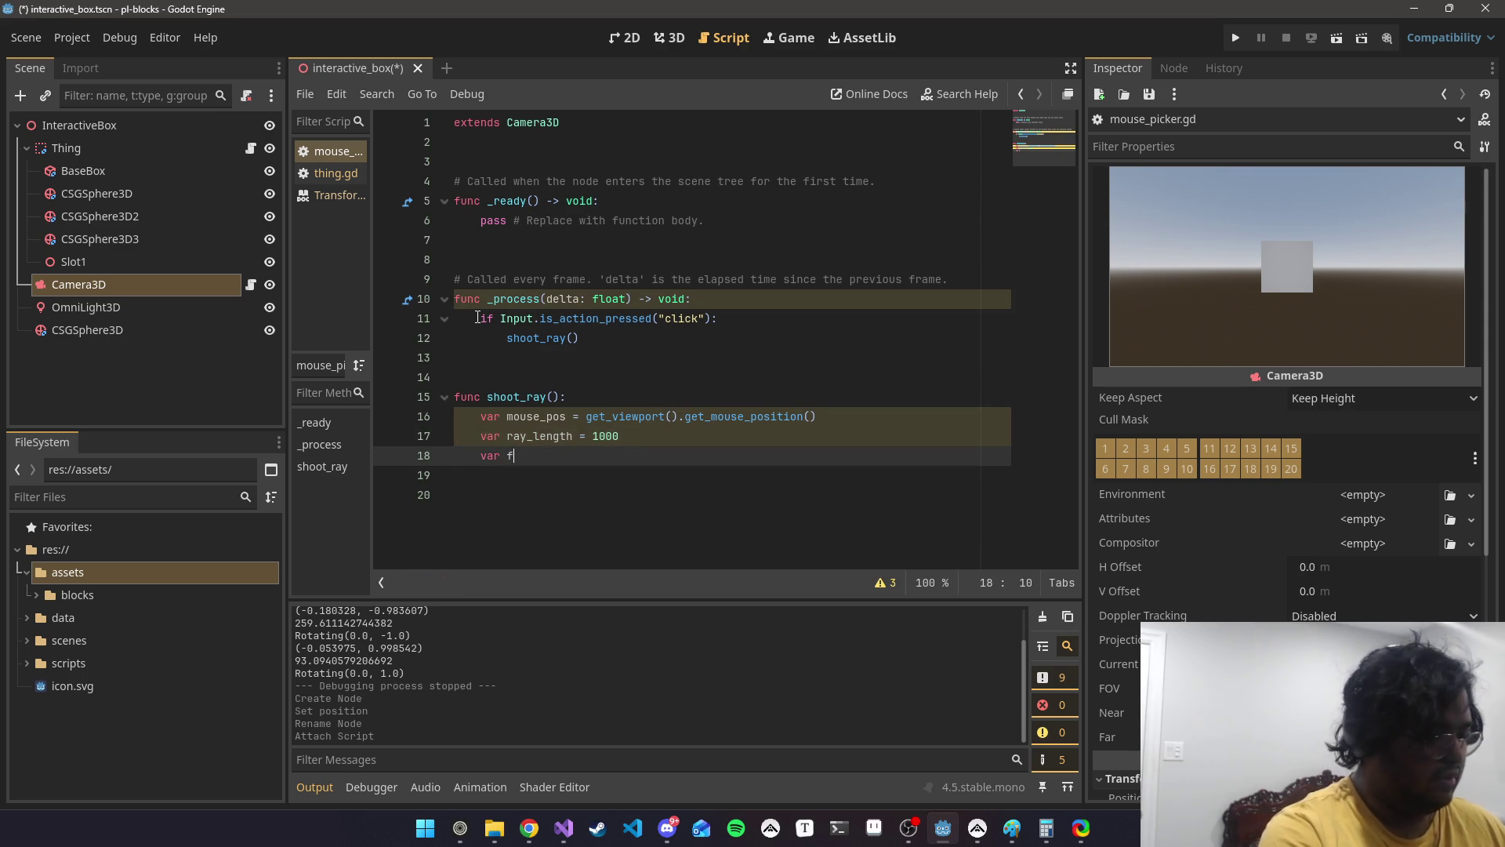
{"action": "type", "text": "r"}
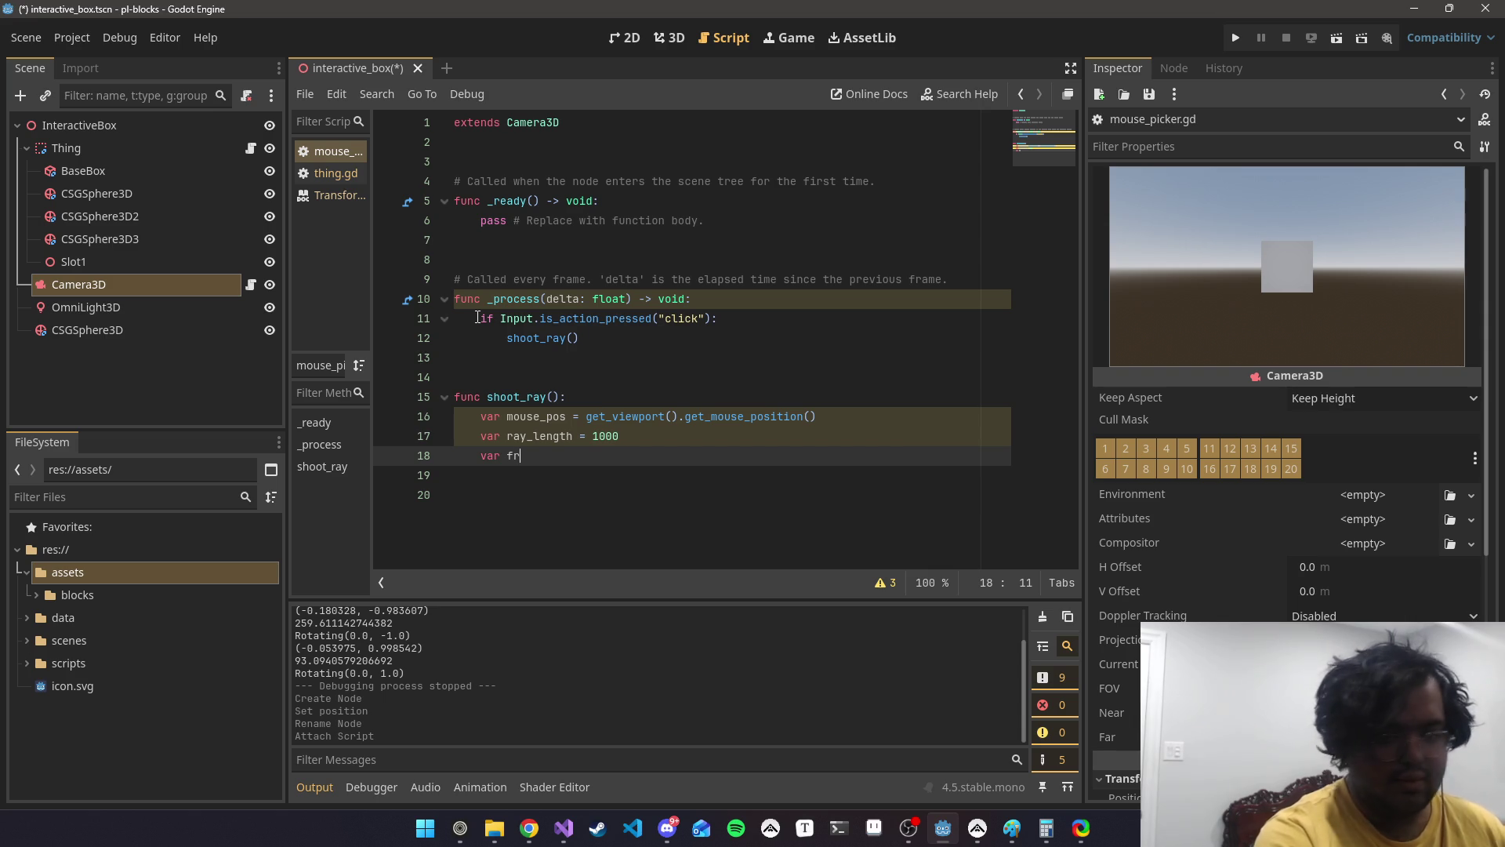
{"action": "type", "text": "om = "}
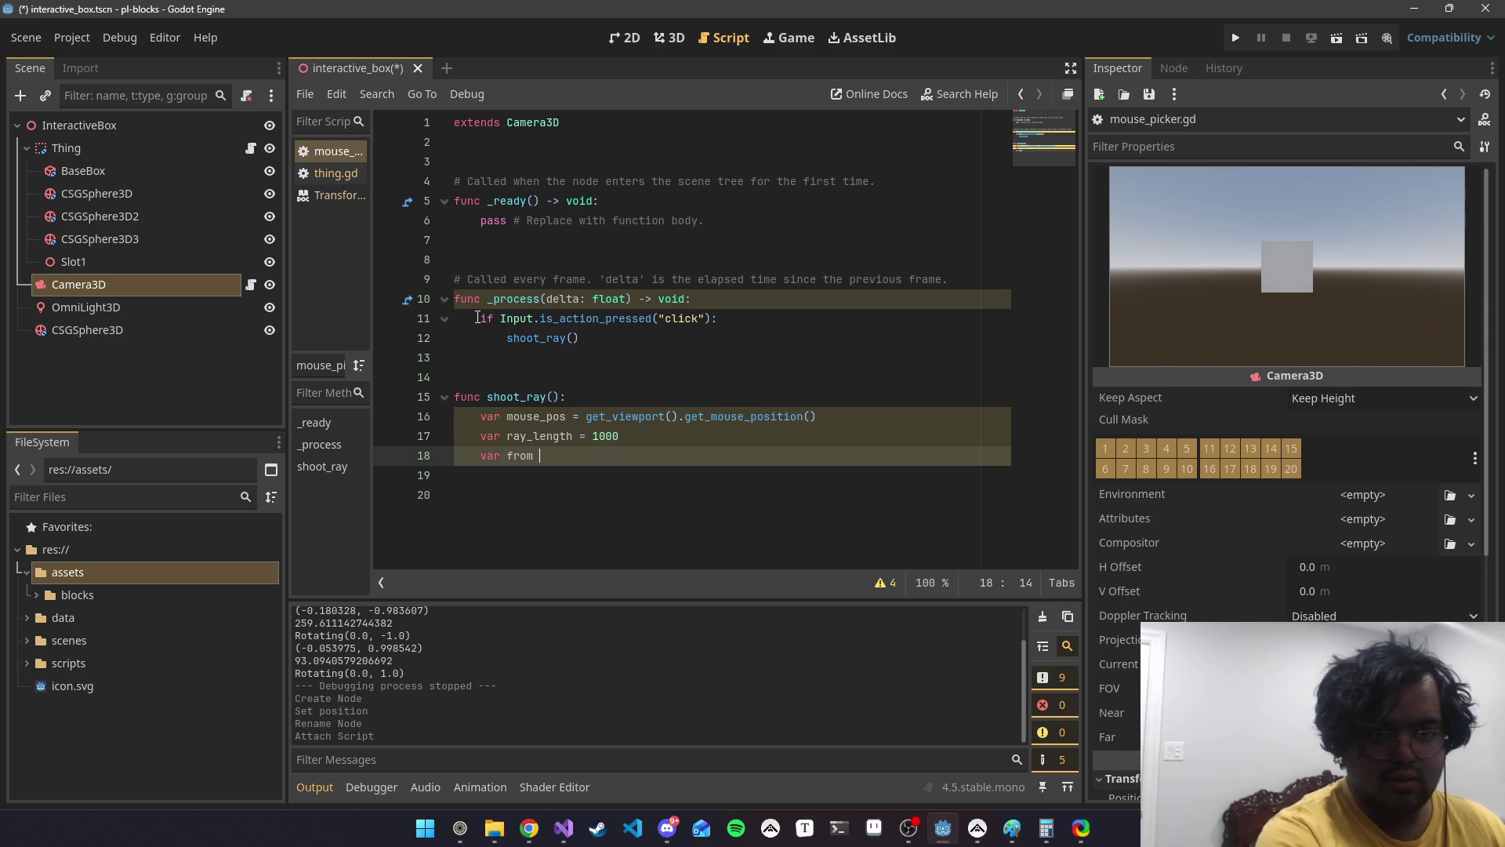
{"action": "type", "text": "proj"}
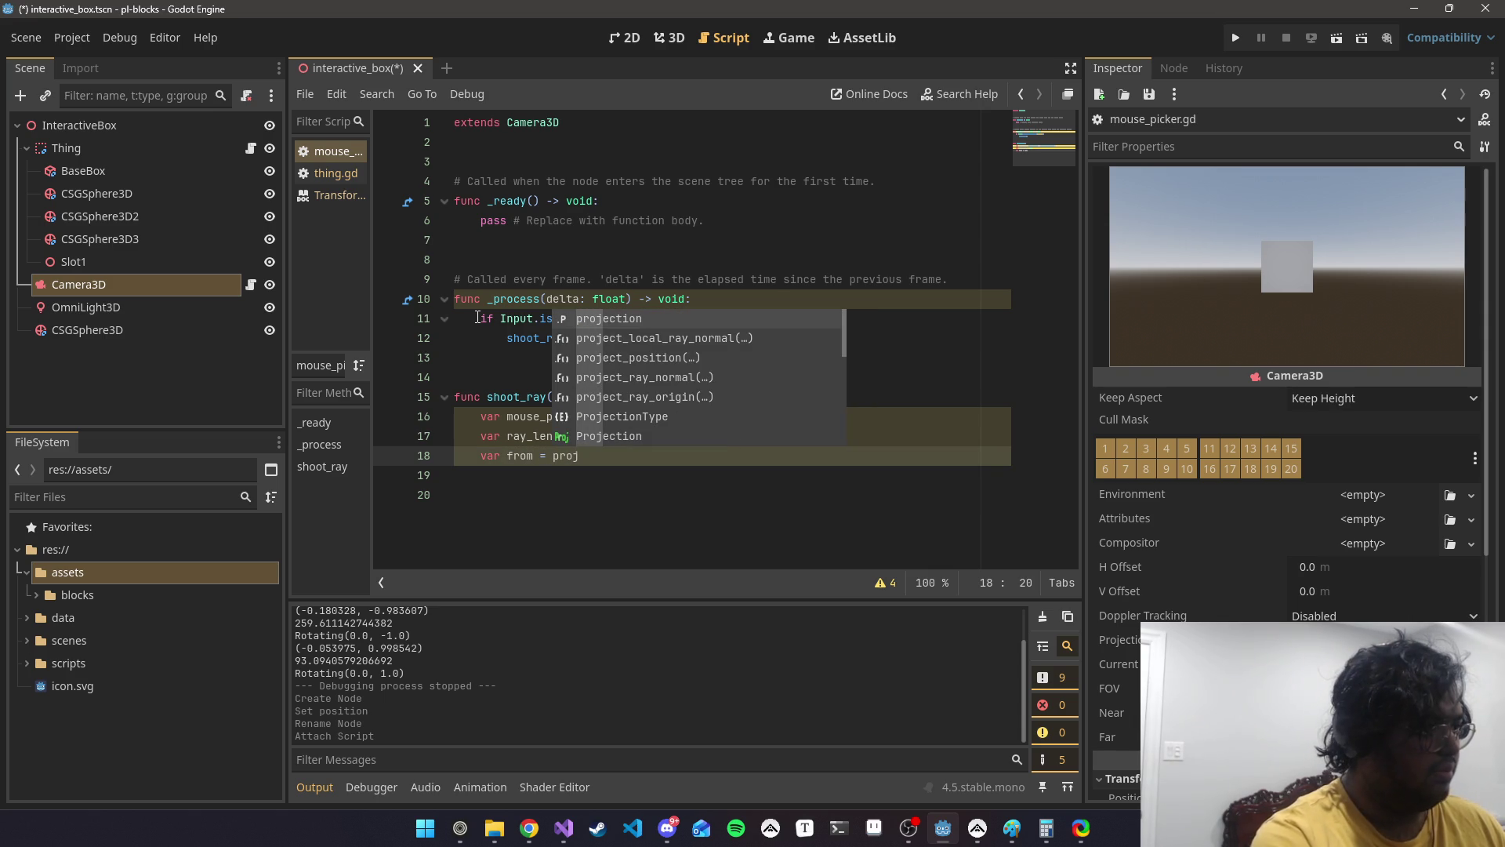
{"action": "key", "text": "Down"}
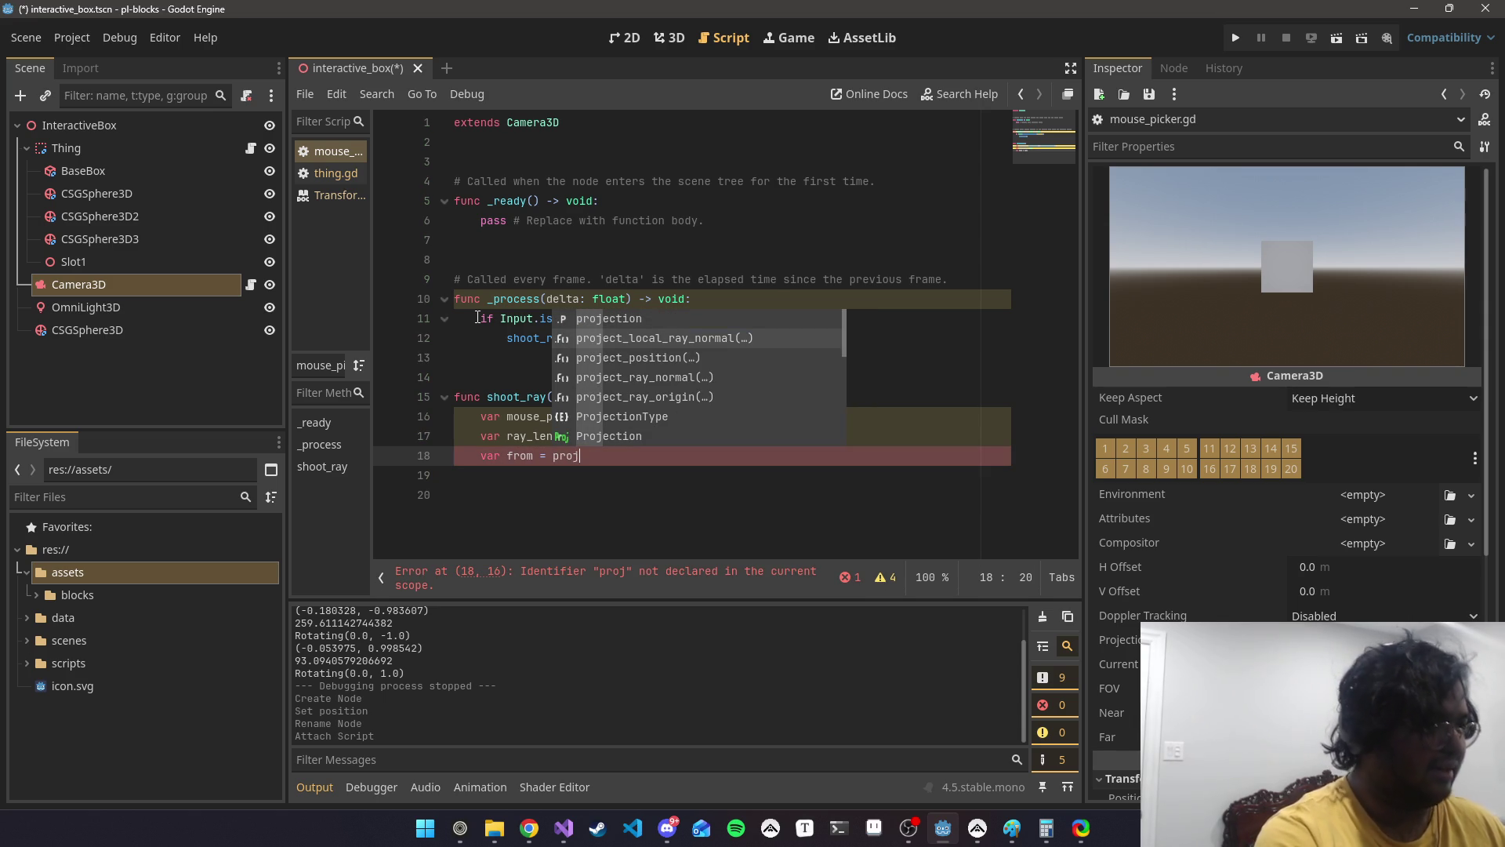
{"action": "key", "text": "Down"}
{"action": "key", "text": "Down"}
{"action": "key", "text": "Down"}
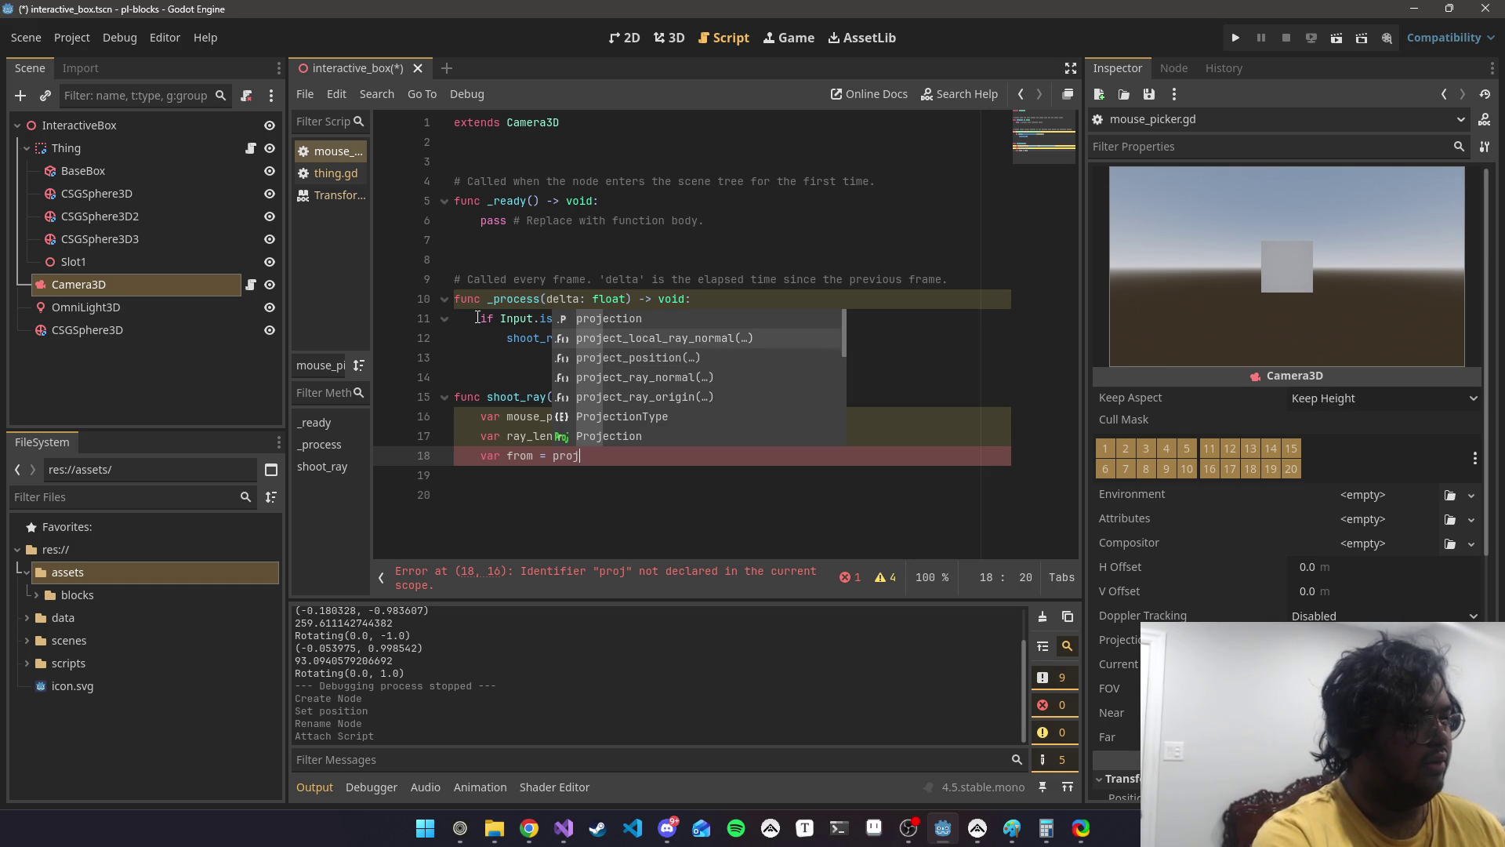
{"action": "key", "text": "Return"}
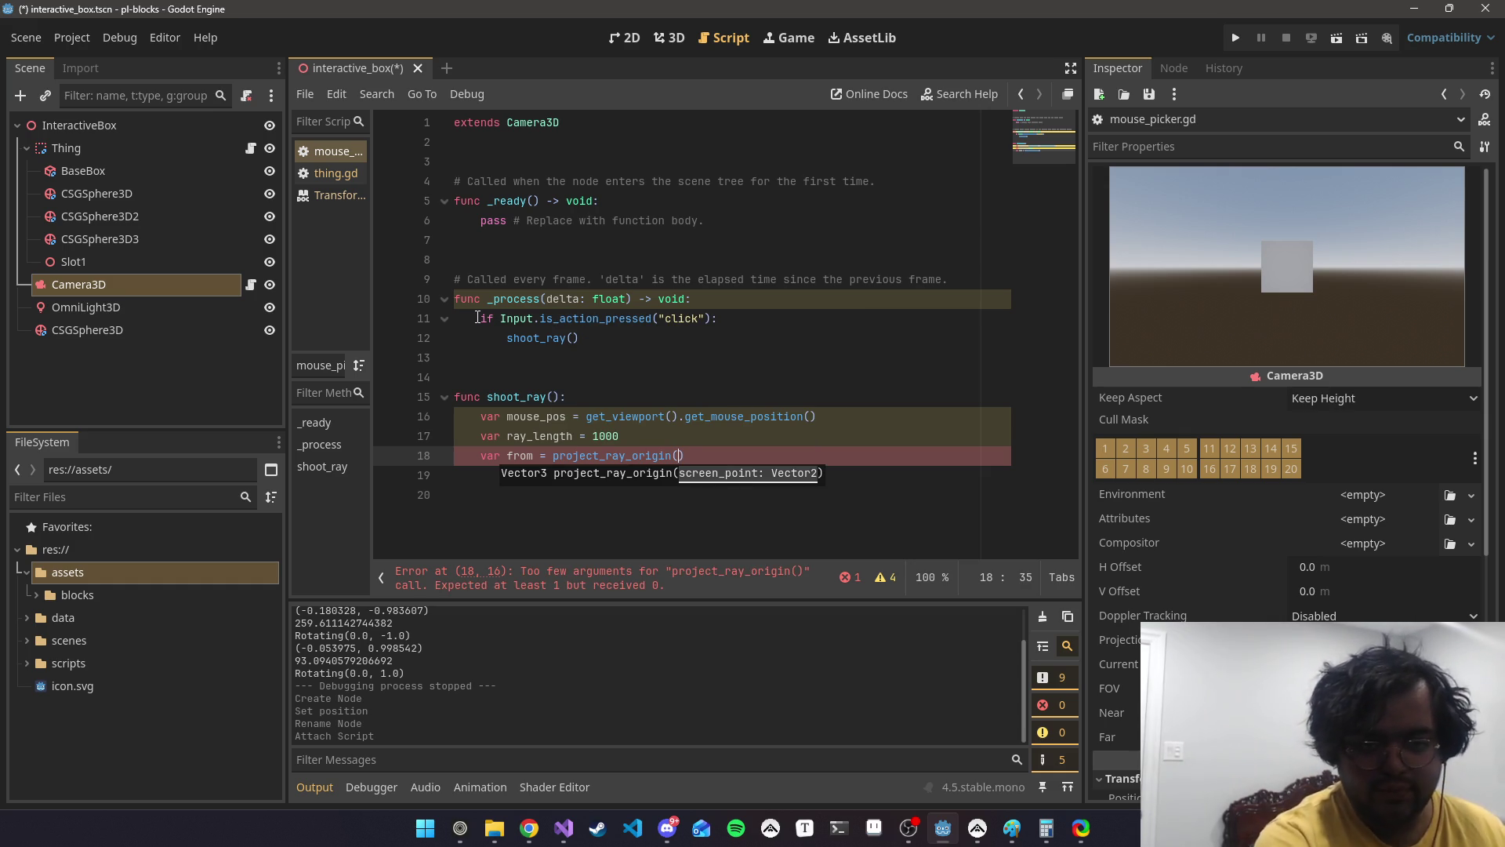
{"action": "type", "text": "mouse_"}
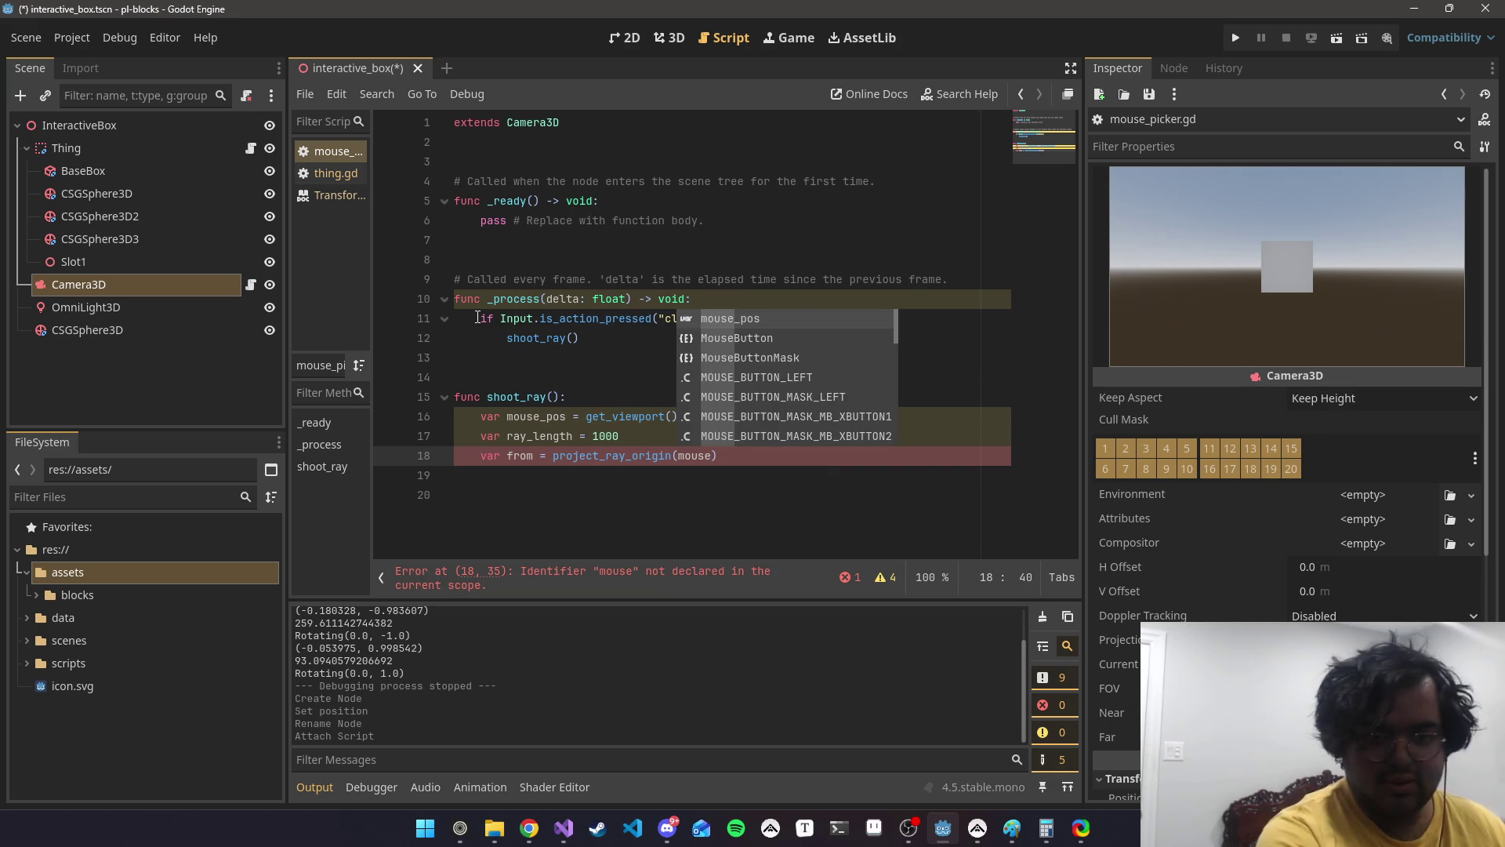
{"action": "key", "text": "Return"}
{"action": "type", "text": ")"}
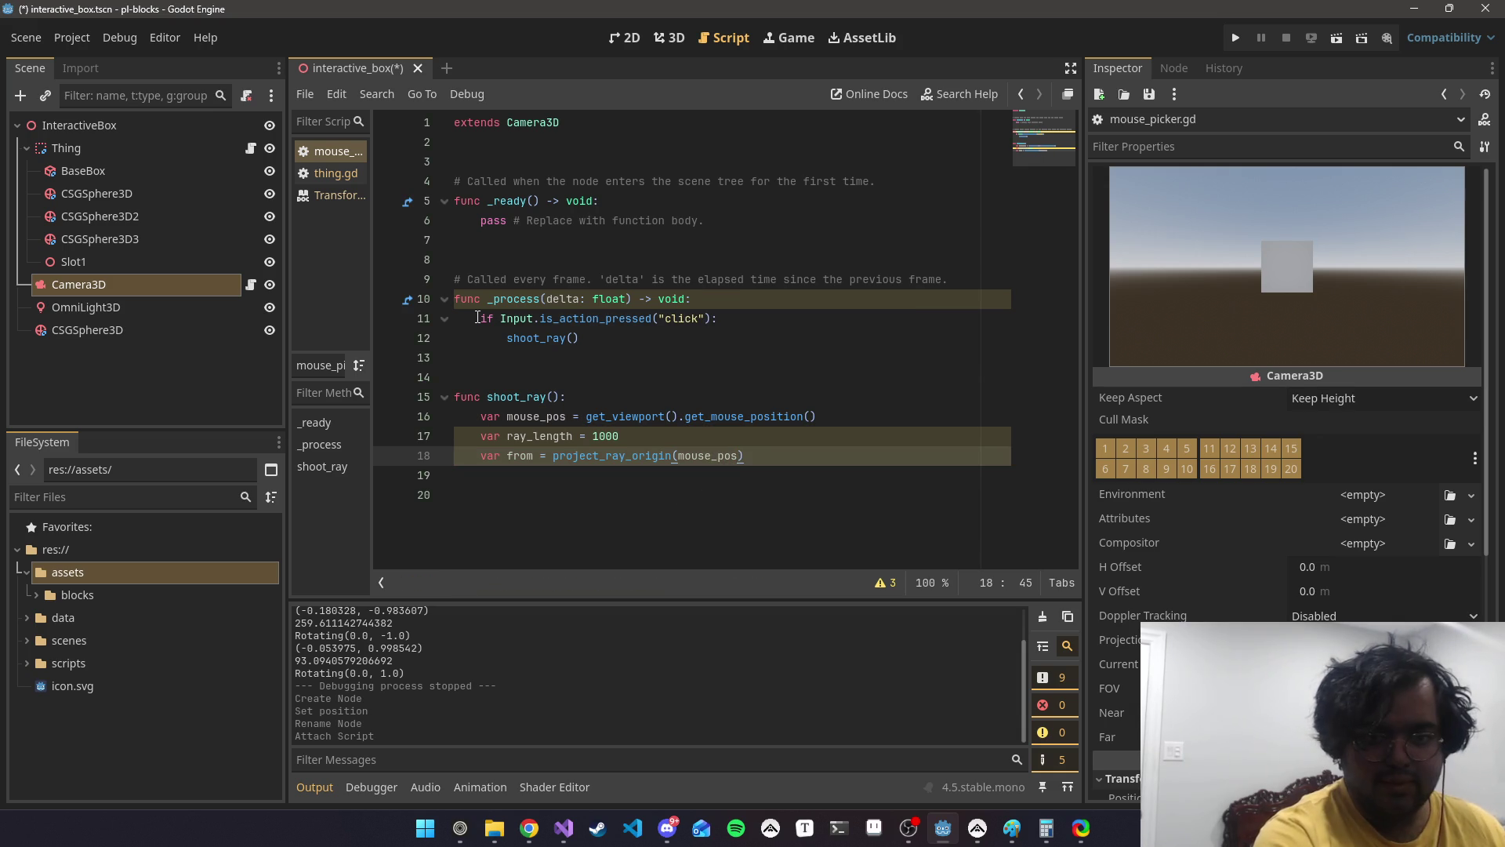
Begin the line var to = from + project_ray, then check the browser tutorial.
{"action": "key", "text": "Return"}
{"action": "type", "text": "var to "}
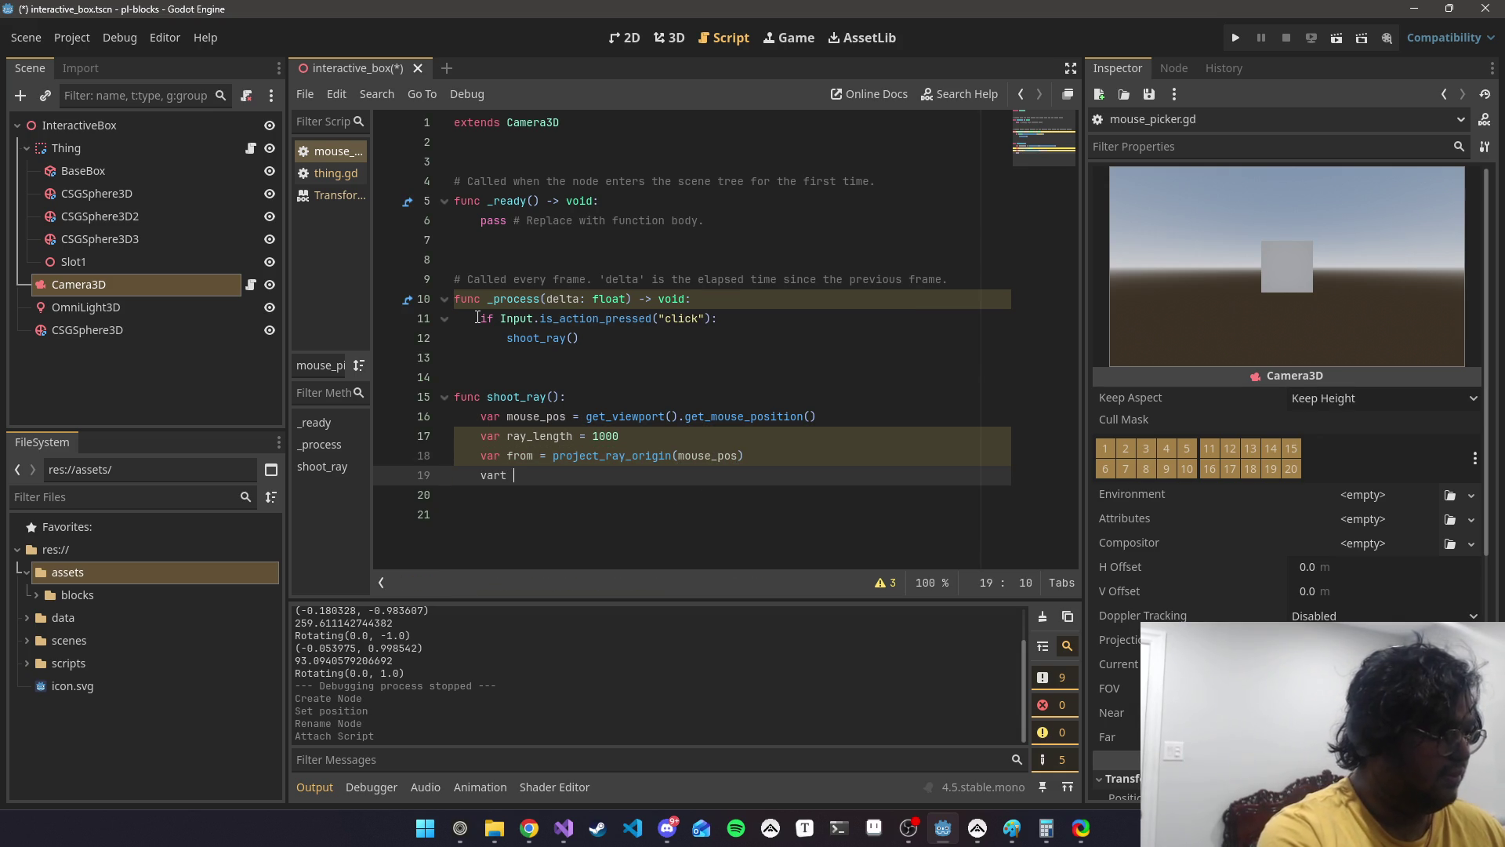
{"action": "type", "text": "= "}
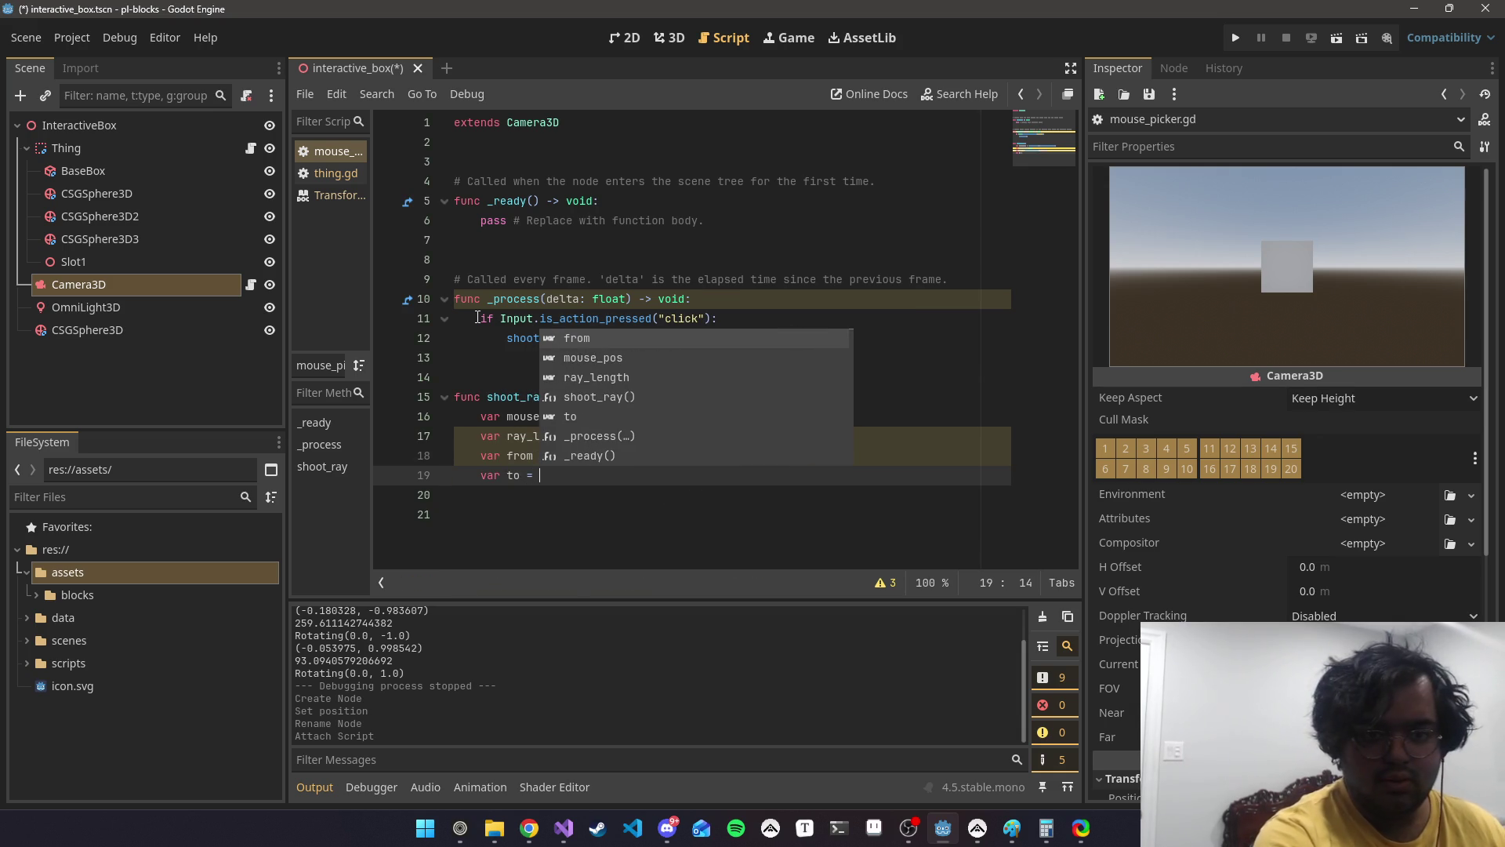
{"action": "type", "text": "from + pr"}
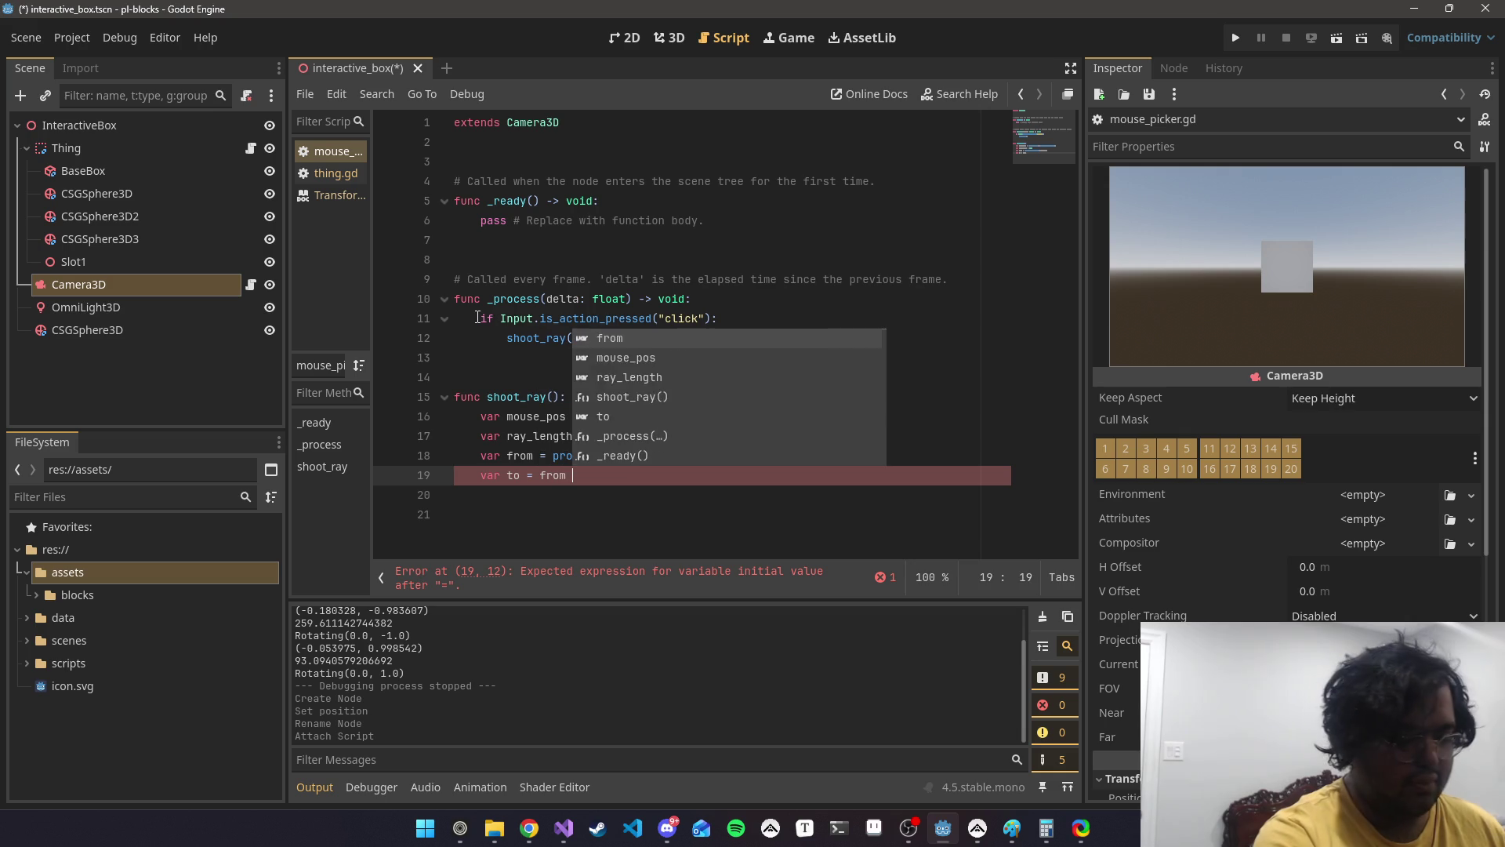
{"action": "type", "text": "oject_ray"}
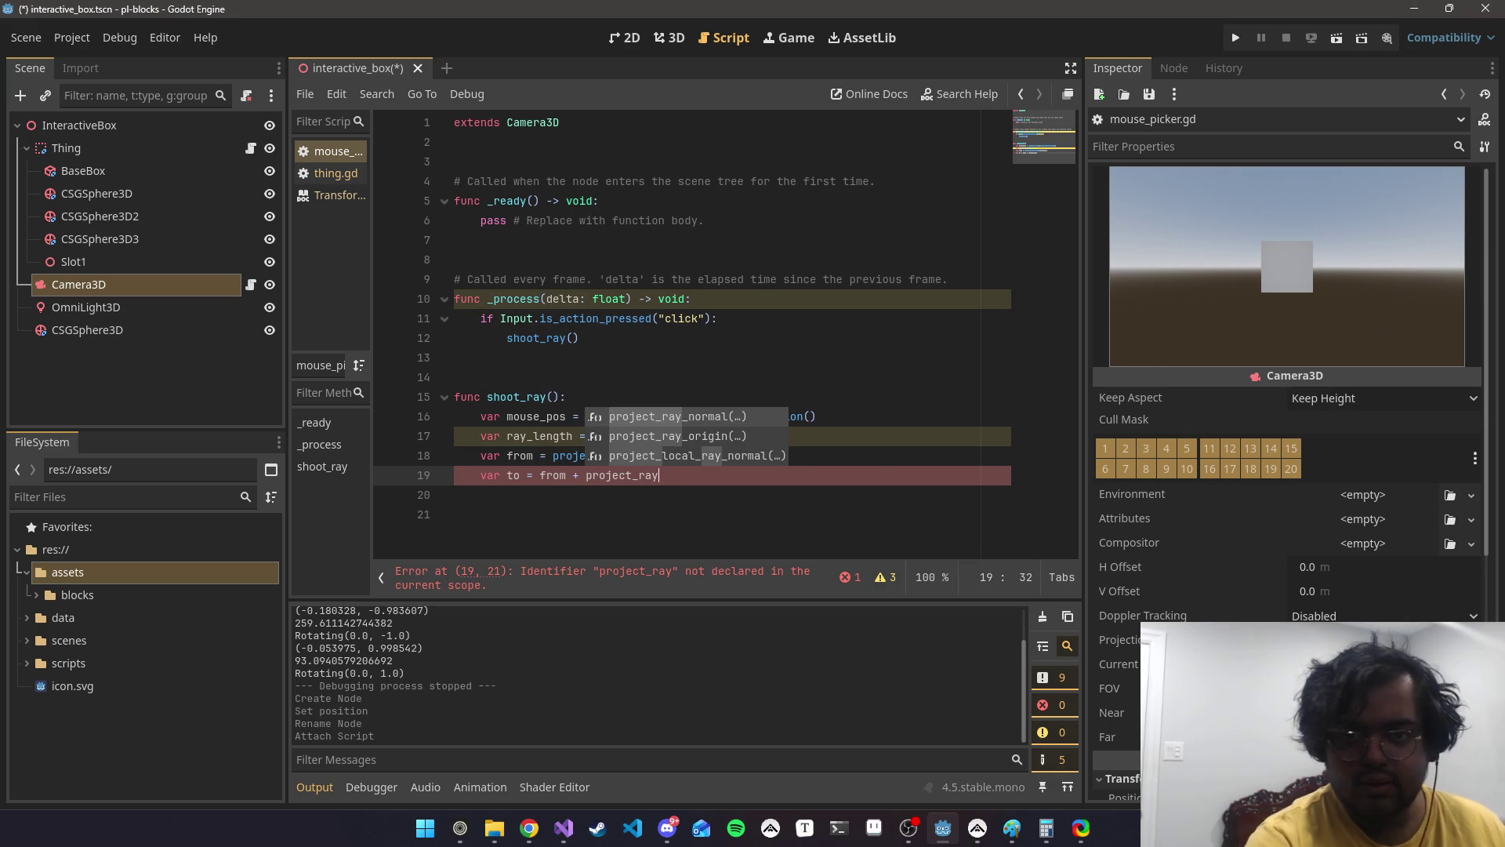
{"action": "key", "text": "alt+Tab"}
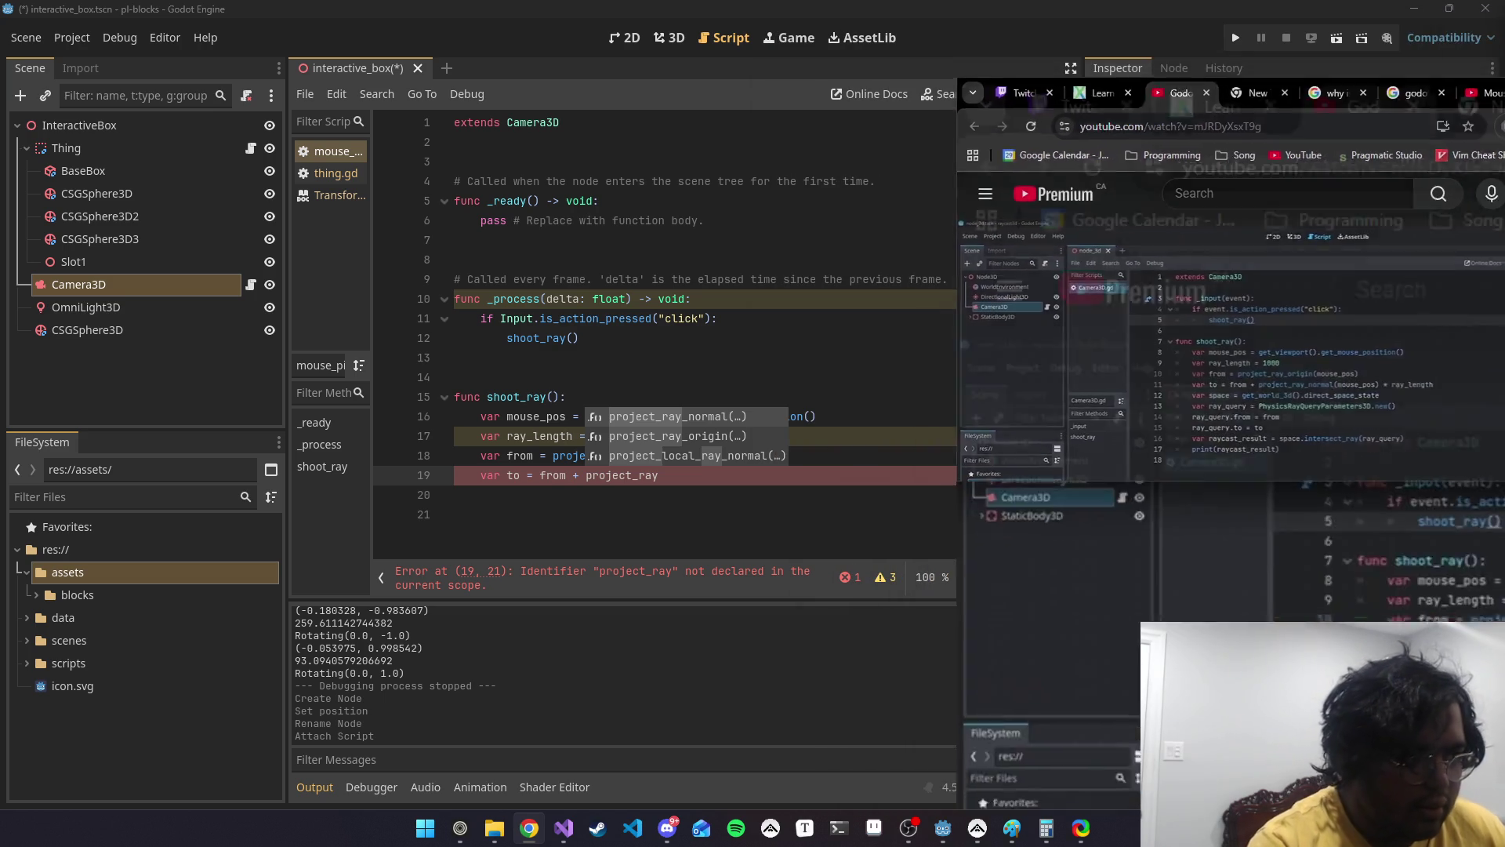
{"action": "key", "text": "alt+Tab"}
{"action": "key", "text": "alt+Tab"}
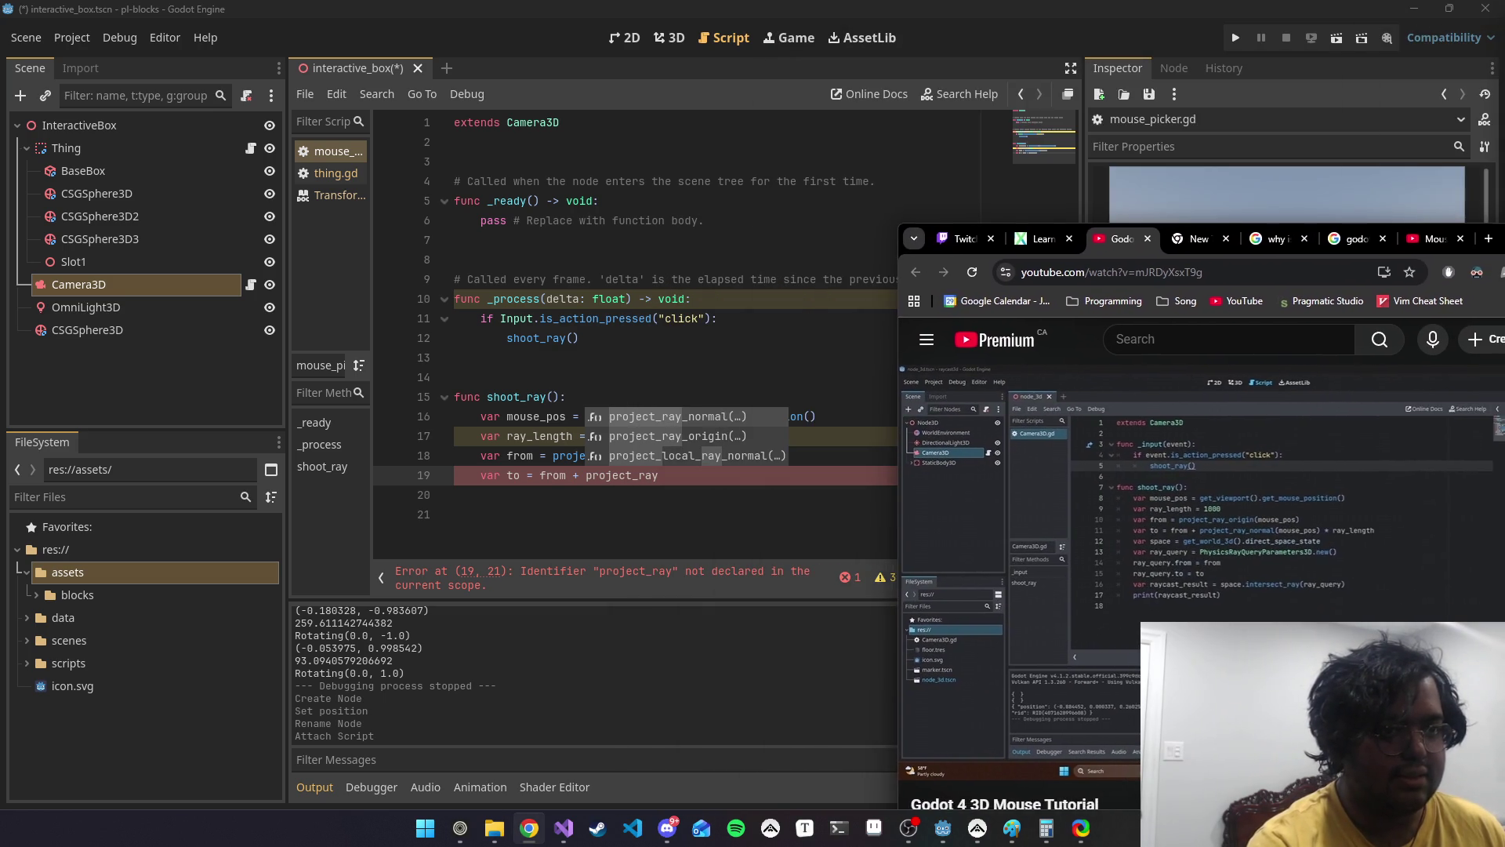
{"action": "key", "text": "super+Right"}
{"action": "left_click", "coordinate": [140, 233]}
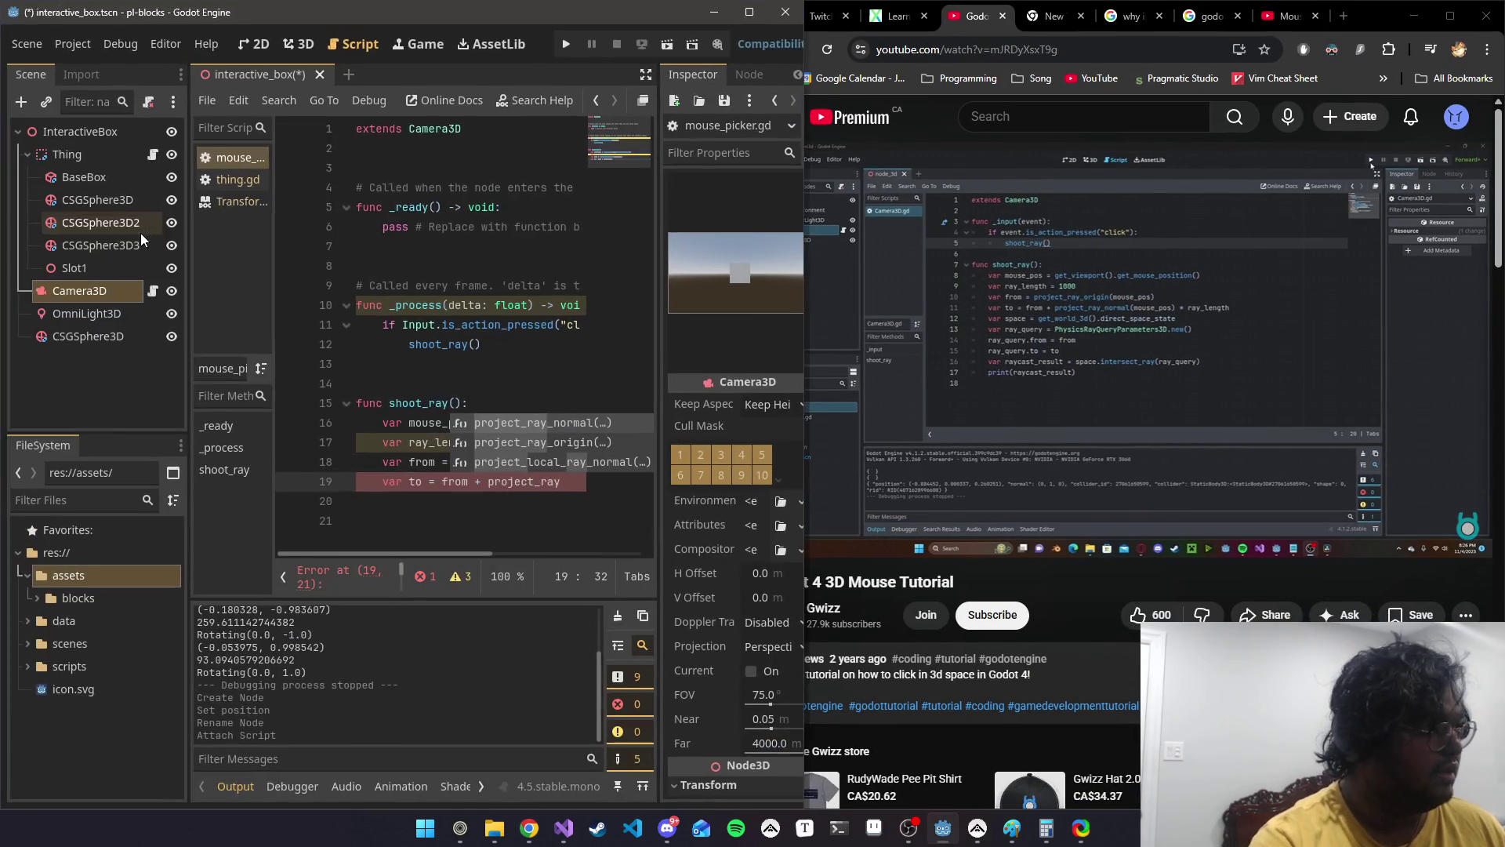
{"action": "key", "text": "Escape"}
{"action": "left_click_drag", "start_coordinate": [403, 554], "coordinate": [446, 559]}
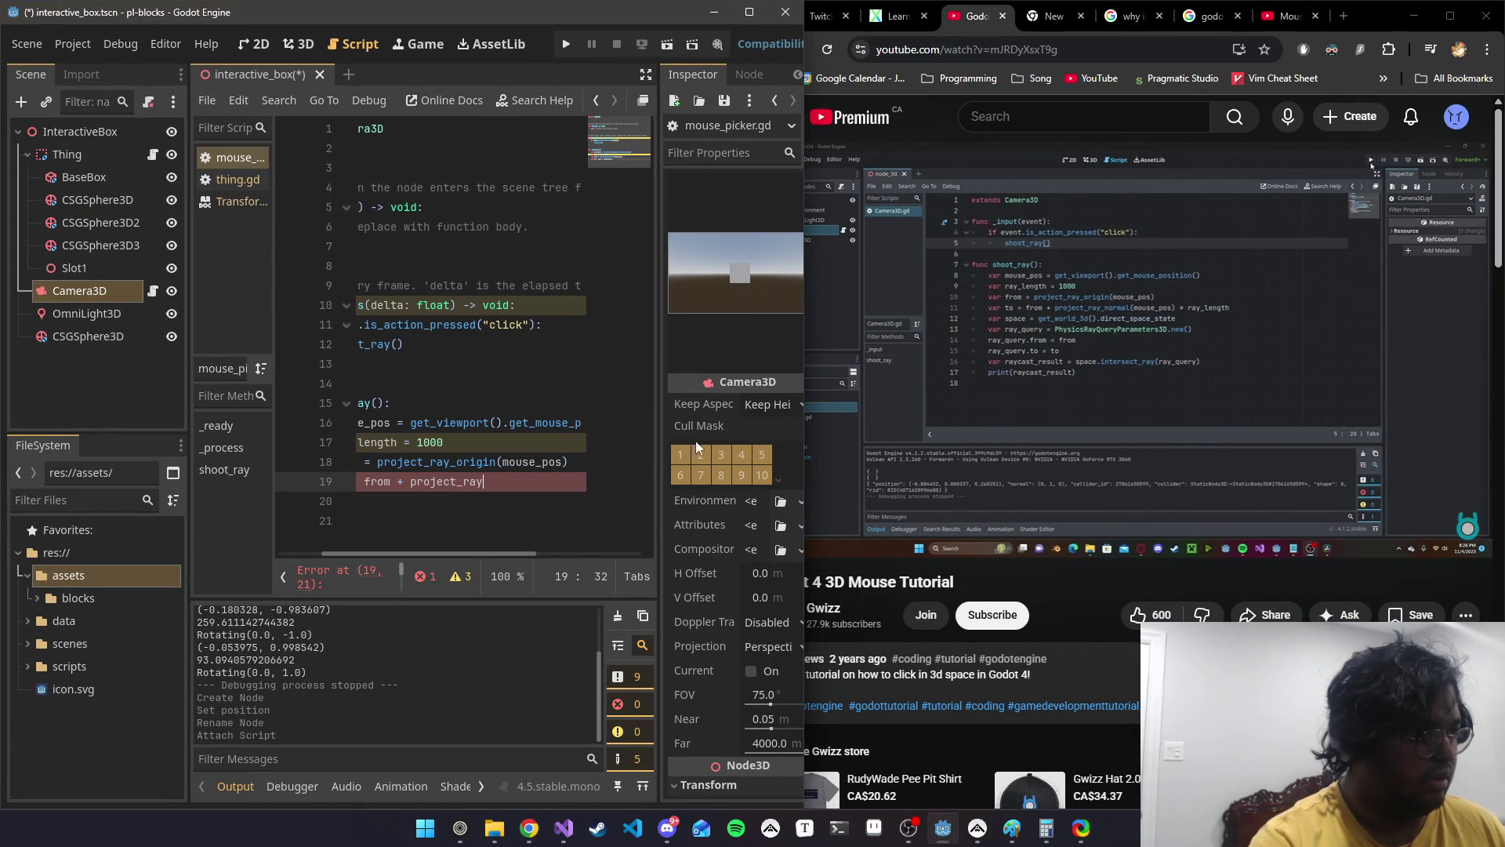
{"action": "left_click", "coordinate": [1415, 16]}
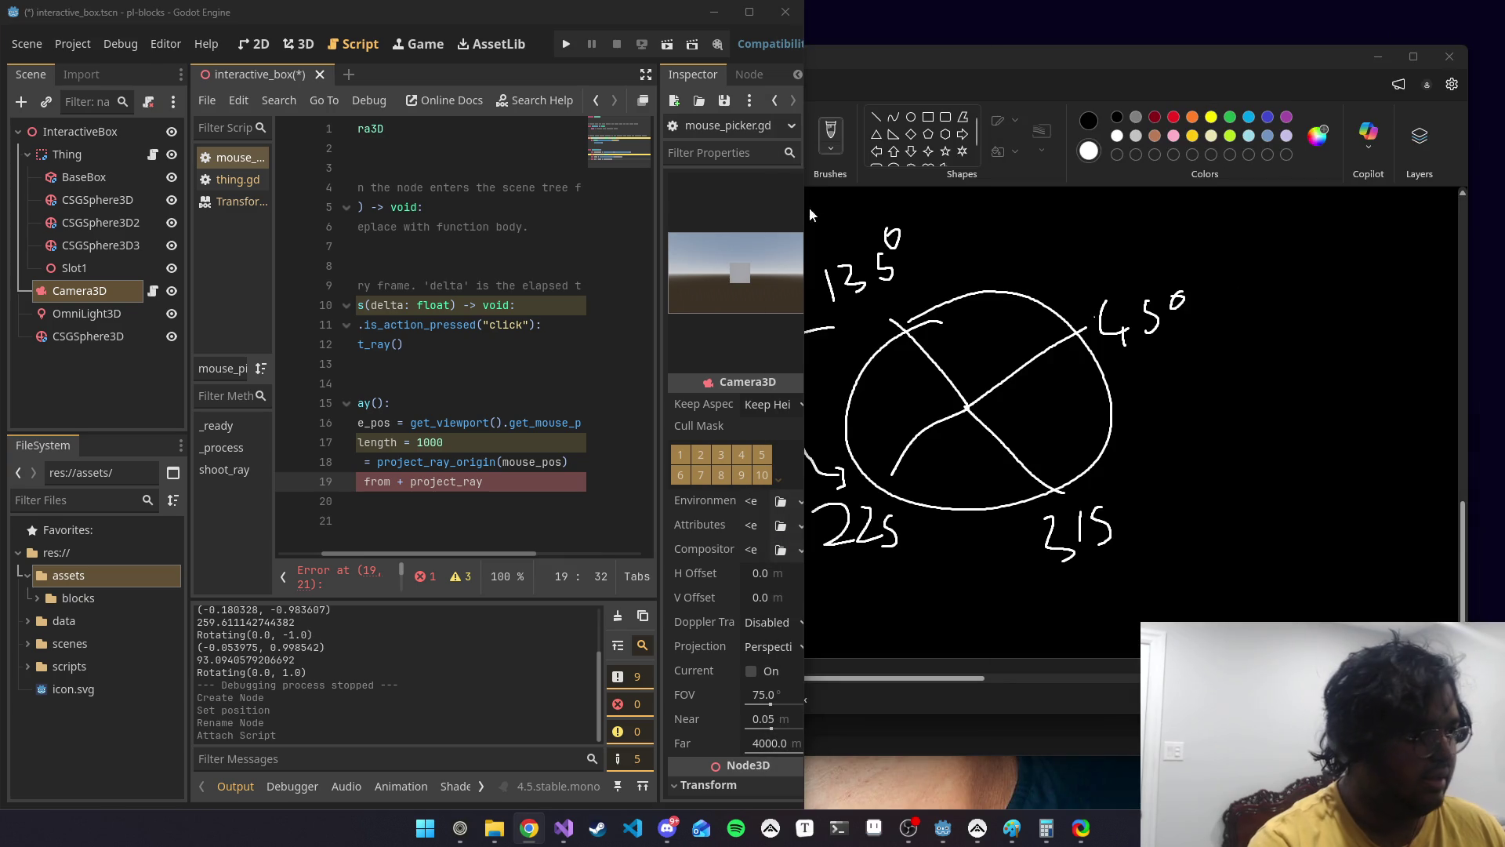
{"action": "left_click", "coordinate": [750, 11]}
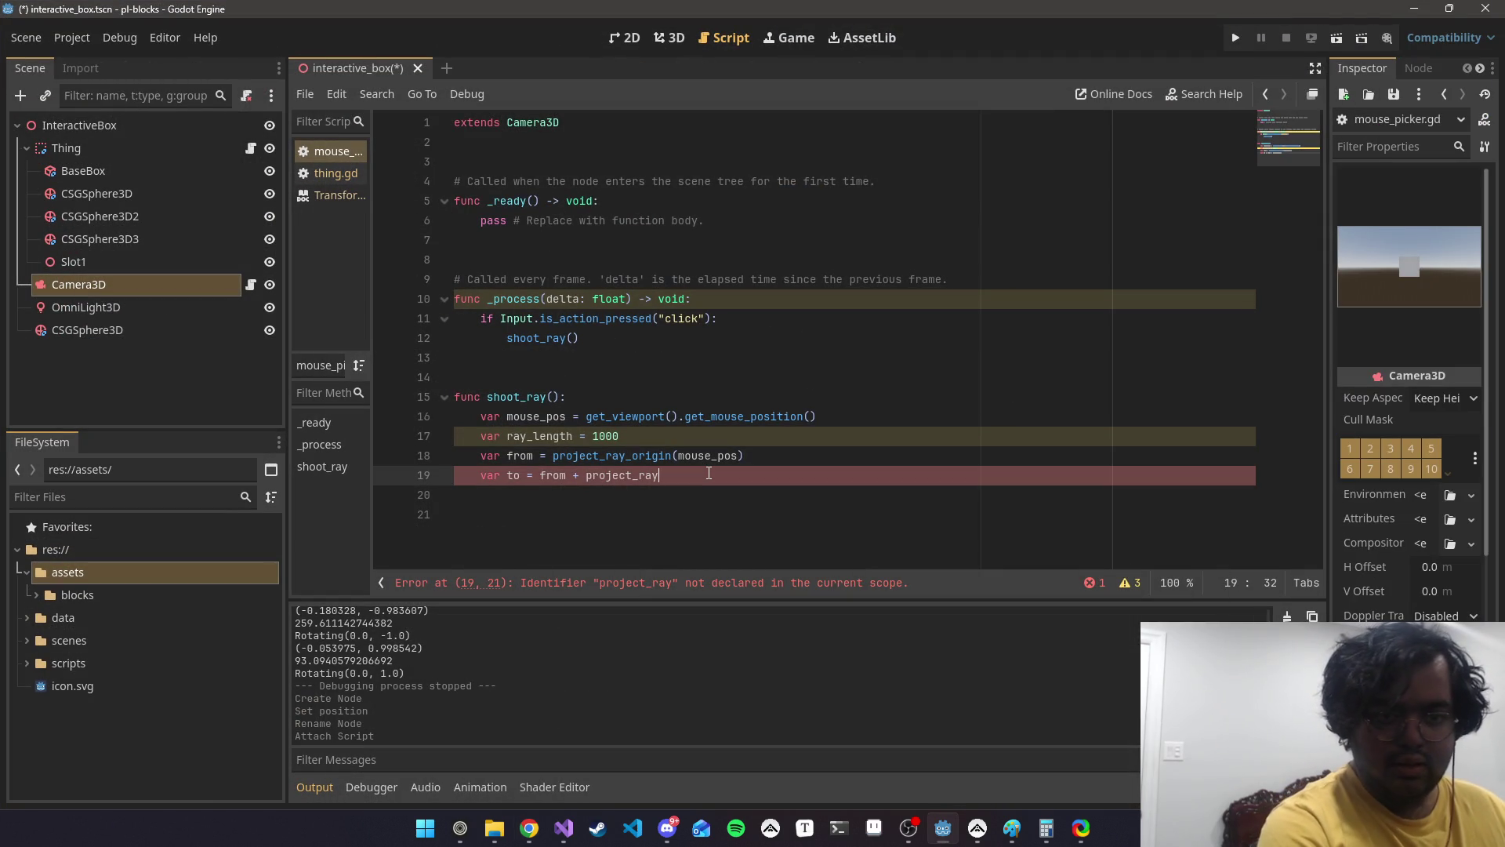
Complete the to line as from + project_ray_normal(mouse_pos) * ray_length.
{"action": "type", "text": "_nor"}
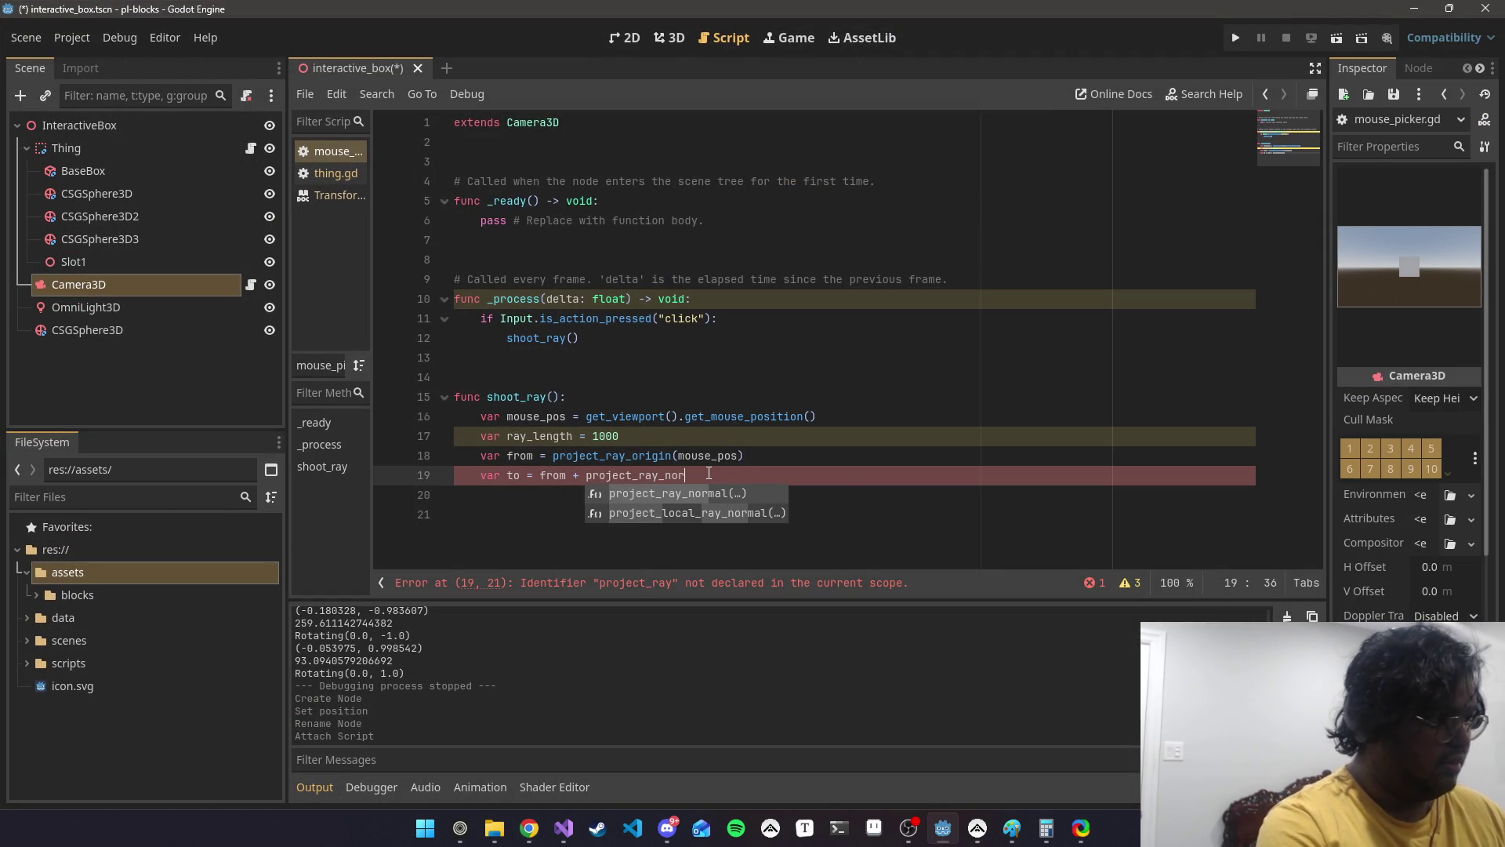
{"action": "key", "text": "Return"}
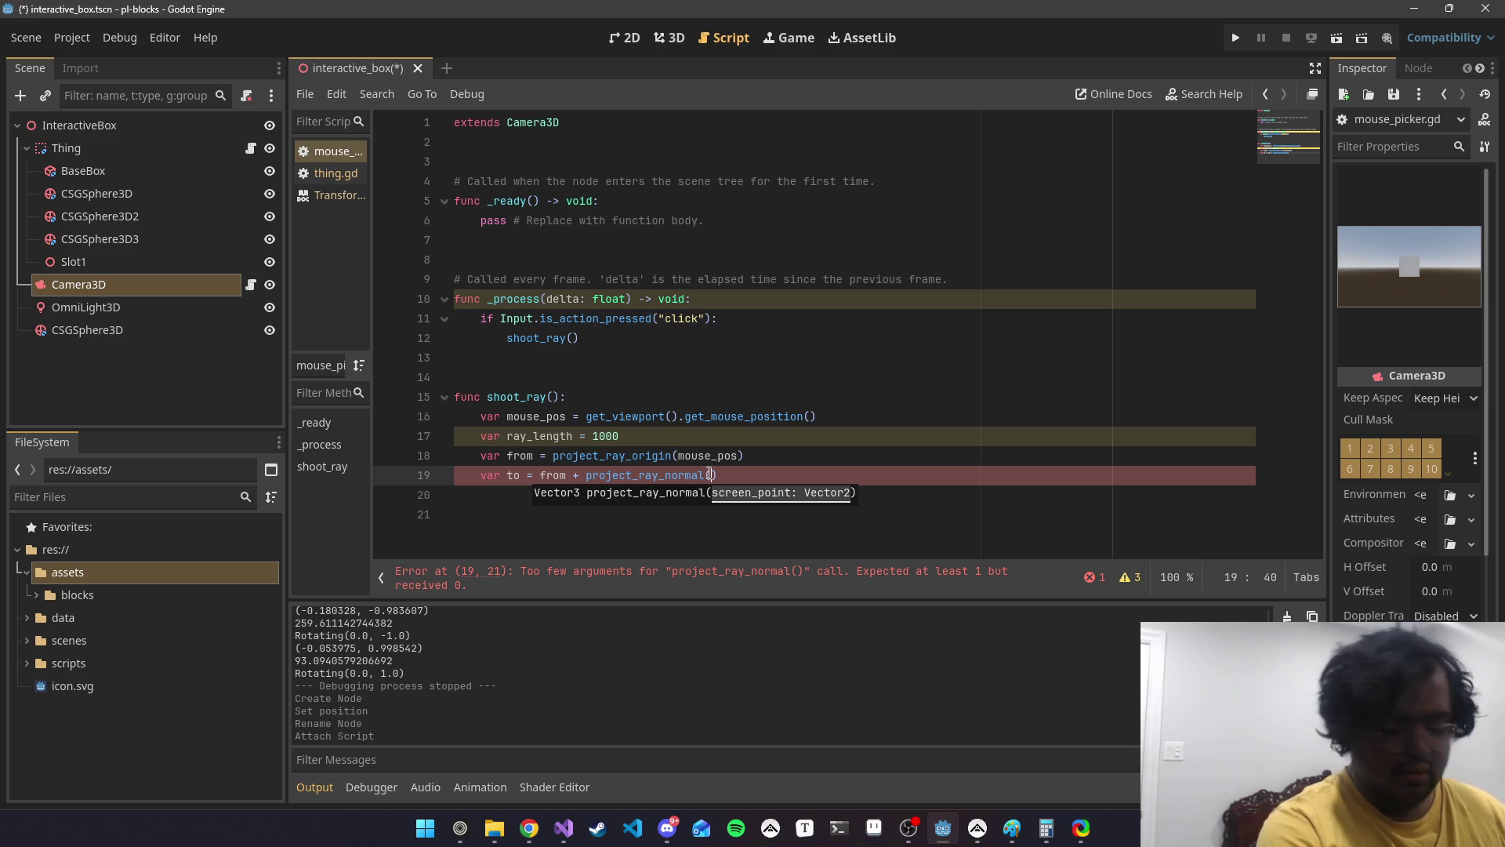
{"action": "type", "text": "mo"}
{"action": "key", "text": "Return"}
{"action": "type", "text": ") * "}
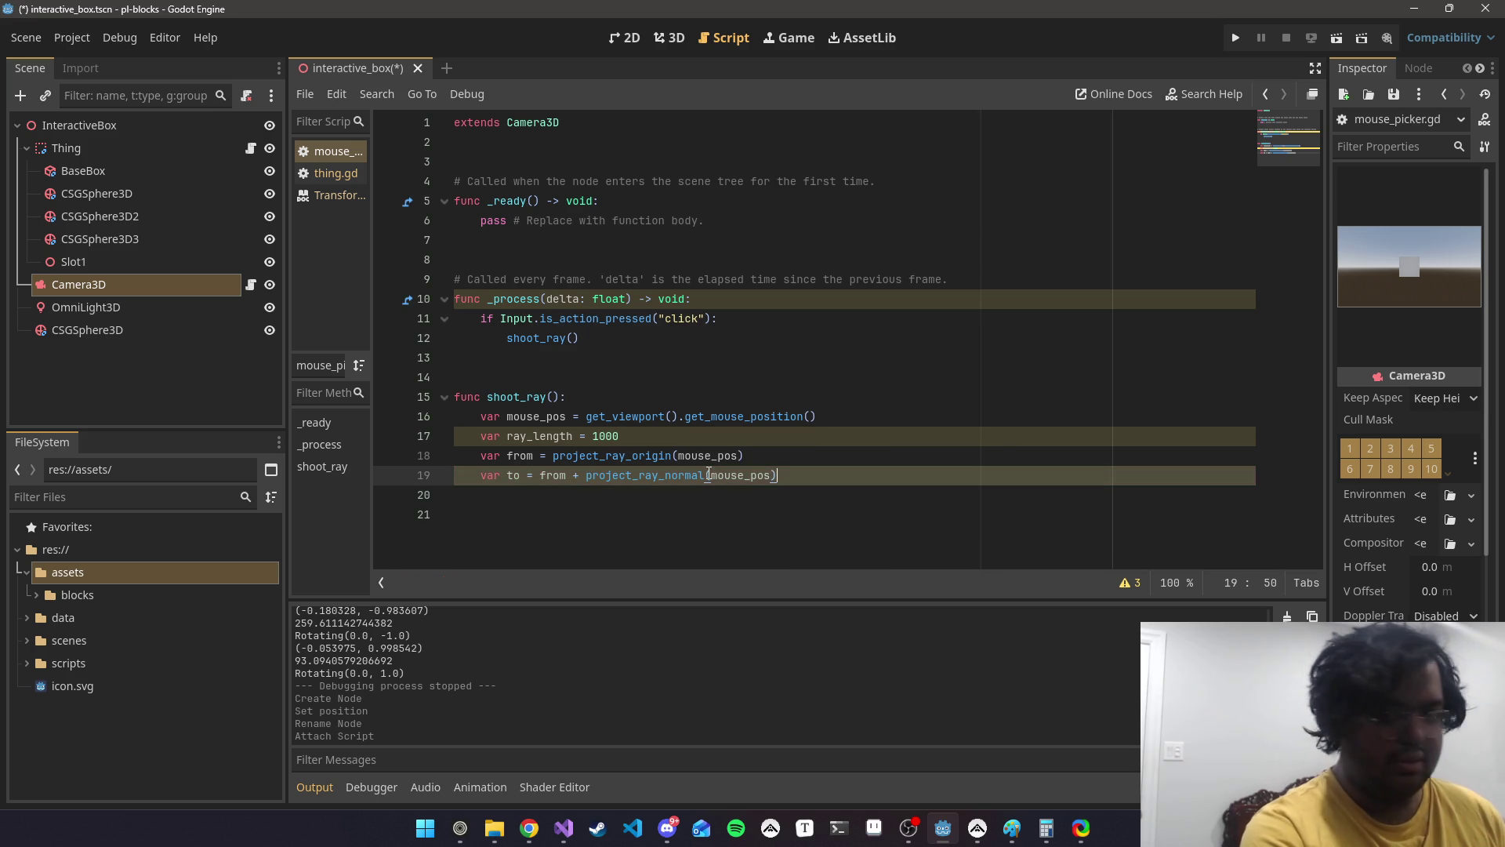
{"action": "type", "text": "ray"}
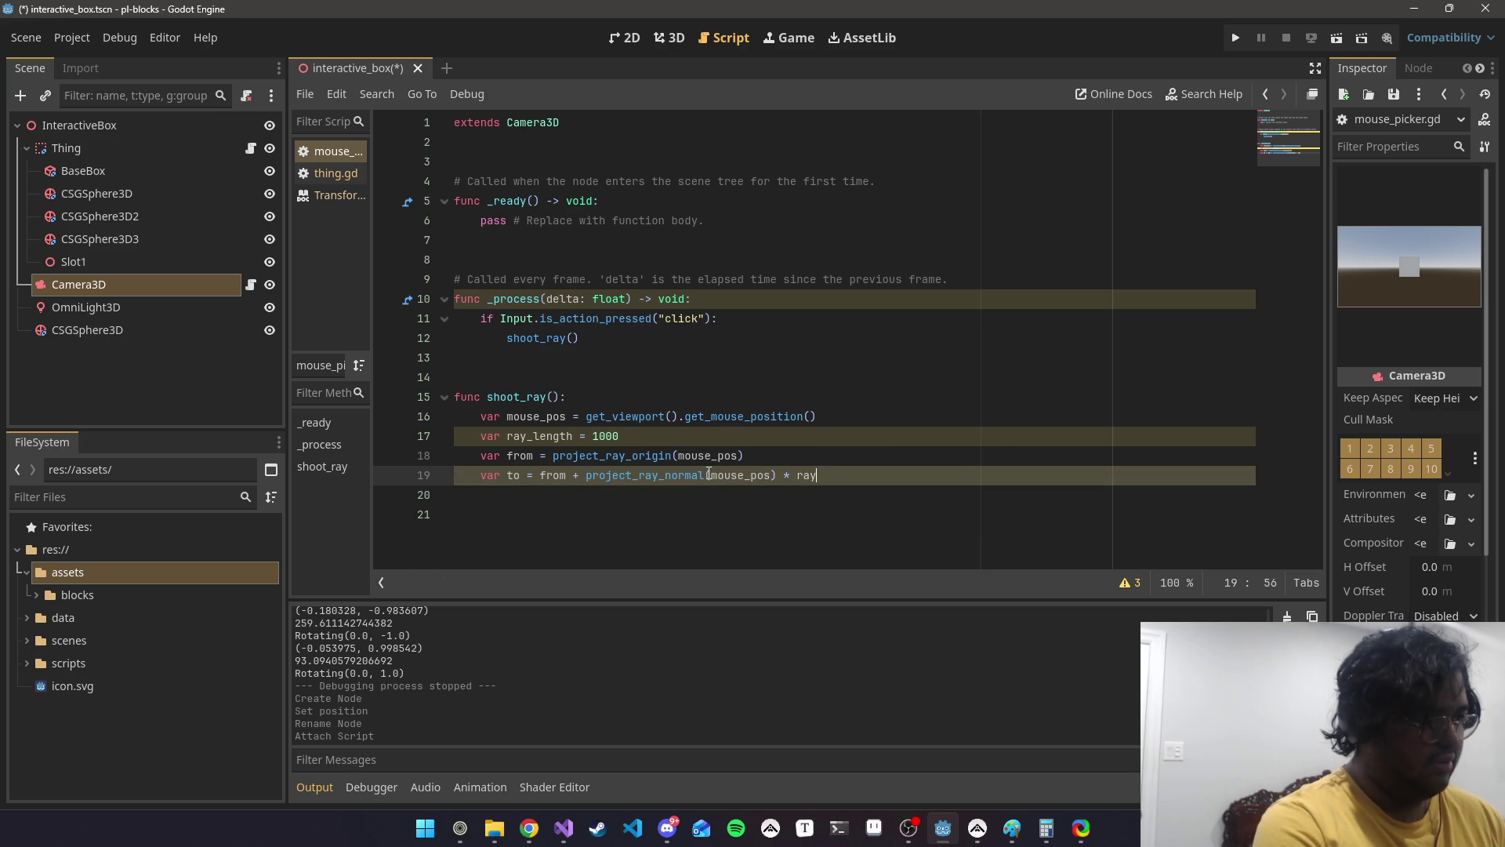
{"action": "key", "text": "Return"}
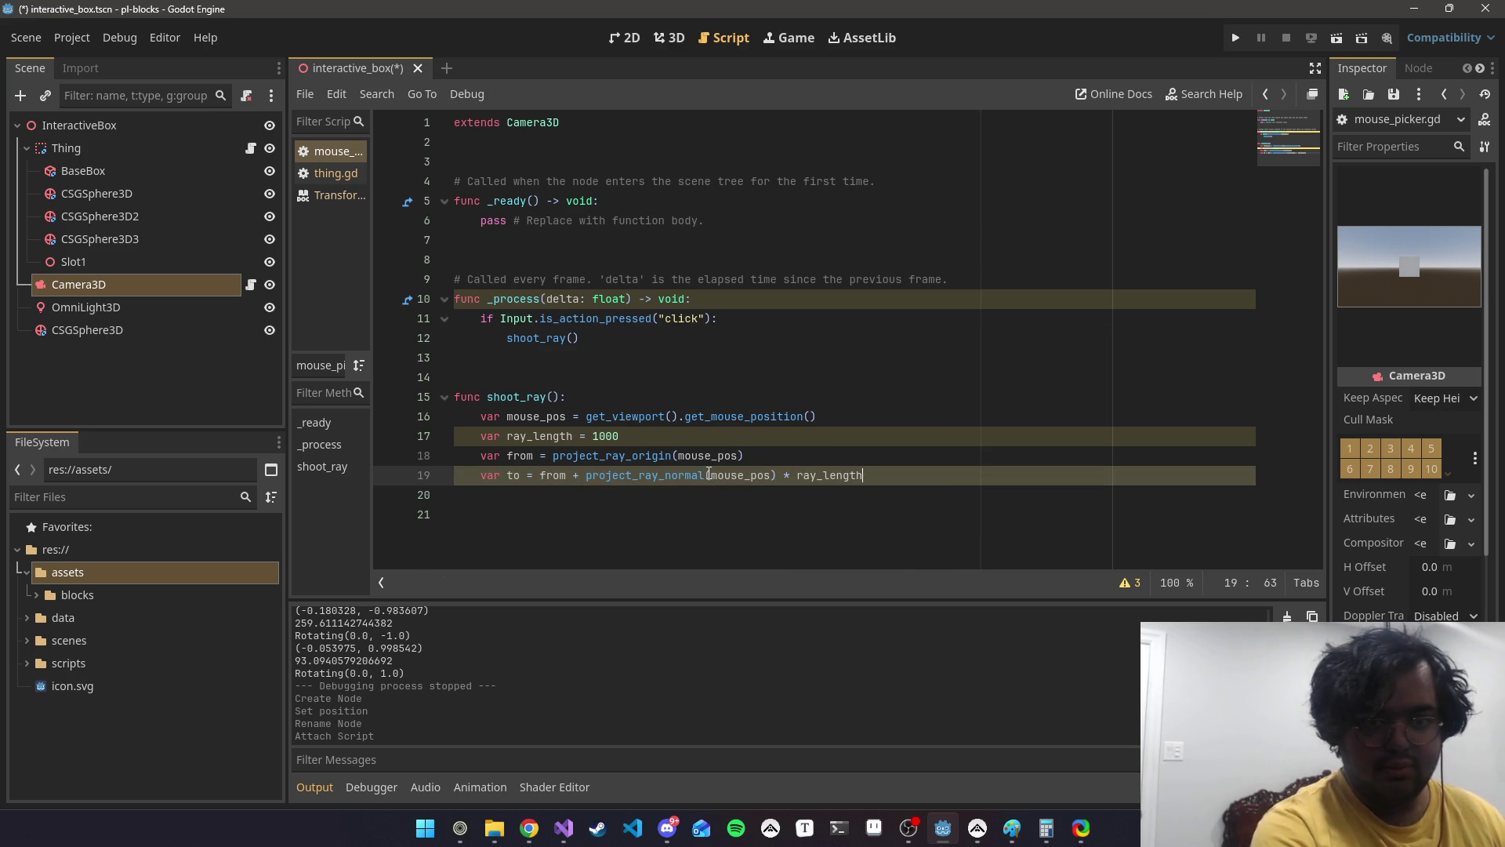
{"action": "key", "text": "Return"}
Add var space = get_world_3d().direct_space_state.
{"action": "type", "text": "va"}
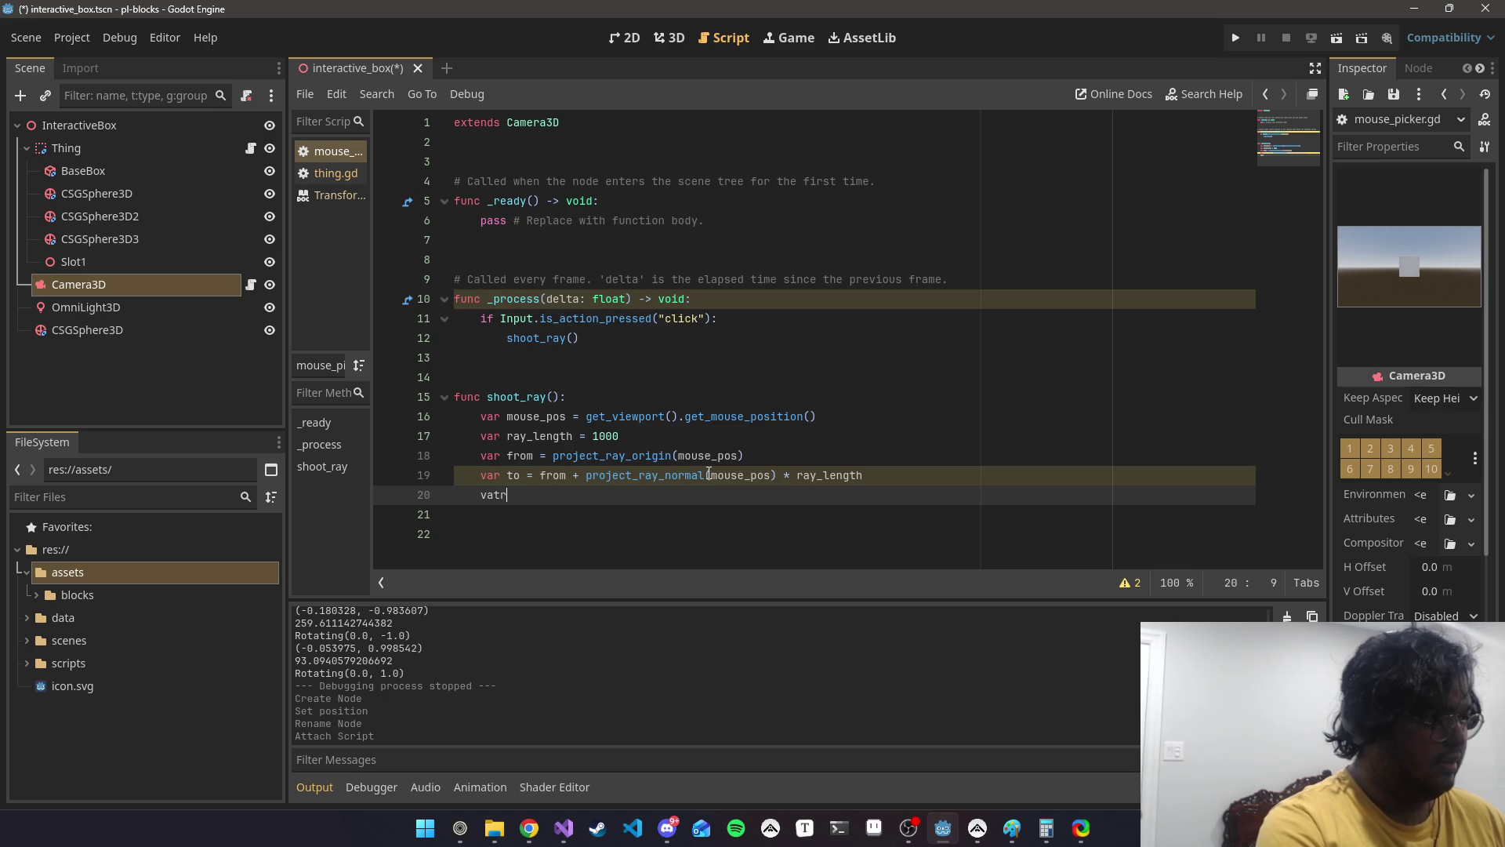
{"action": "key", "text": "BackSpace"}
{"action": "type", "text": "r space = "}
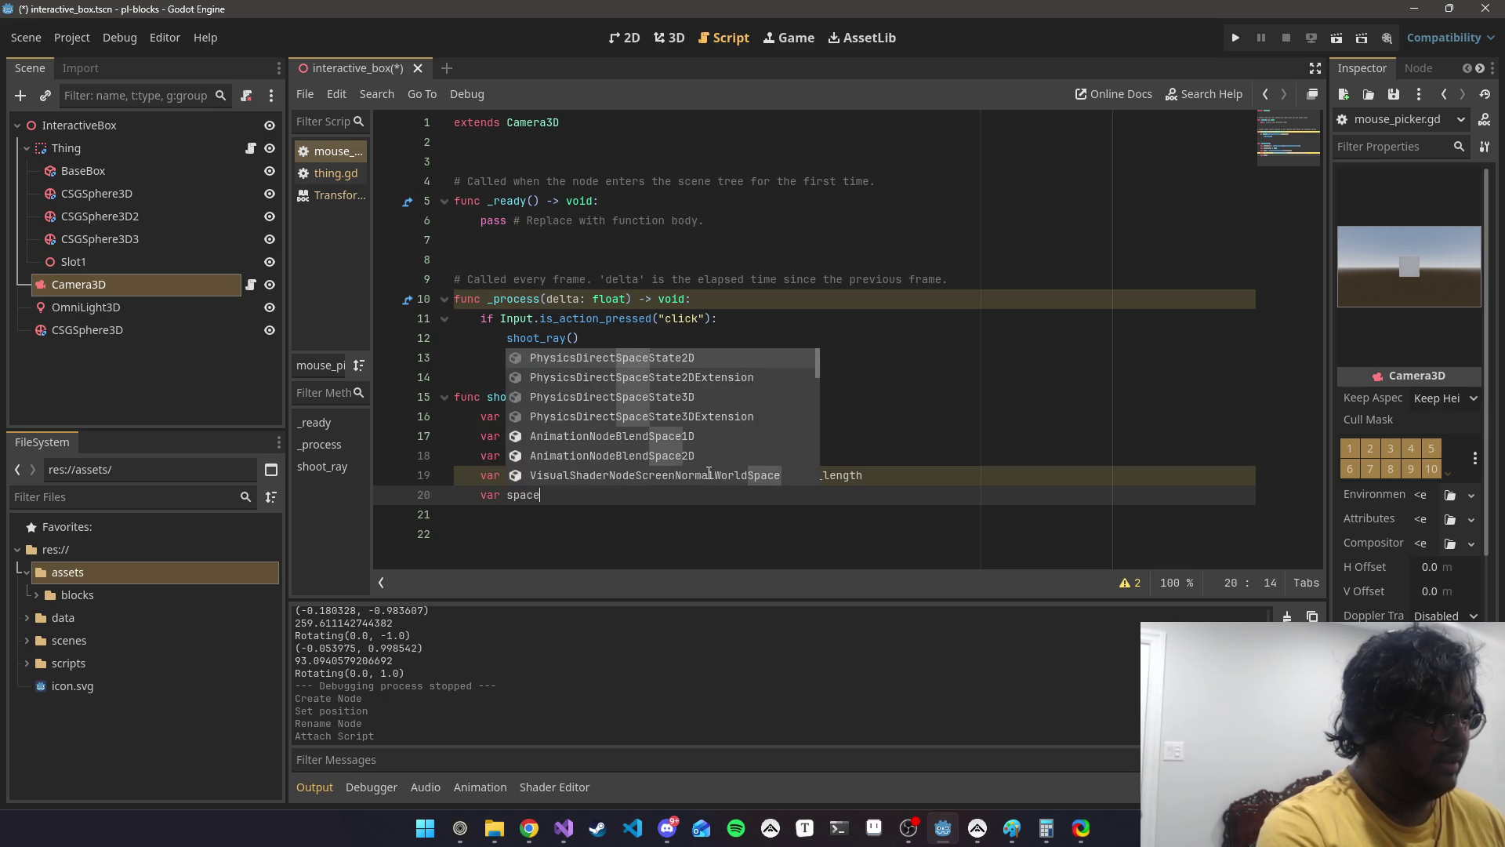
{"action": "type", "text": "get_wo"}
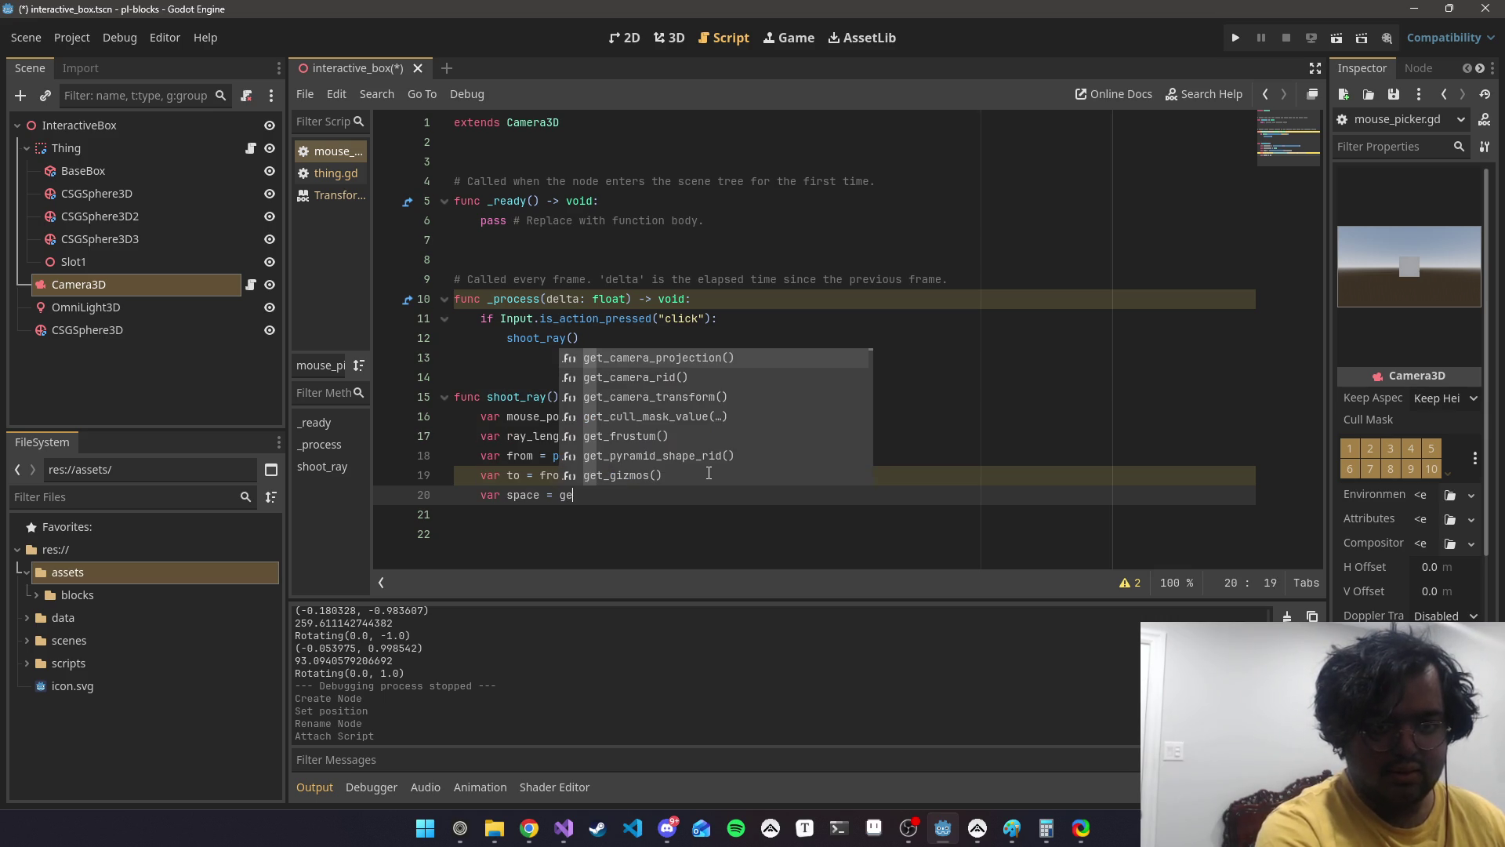
{"action": "key", "text": "Return"}
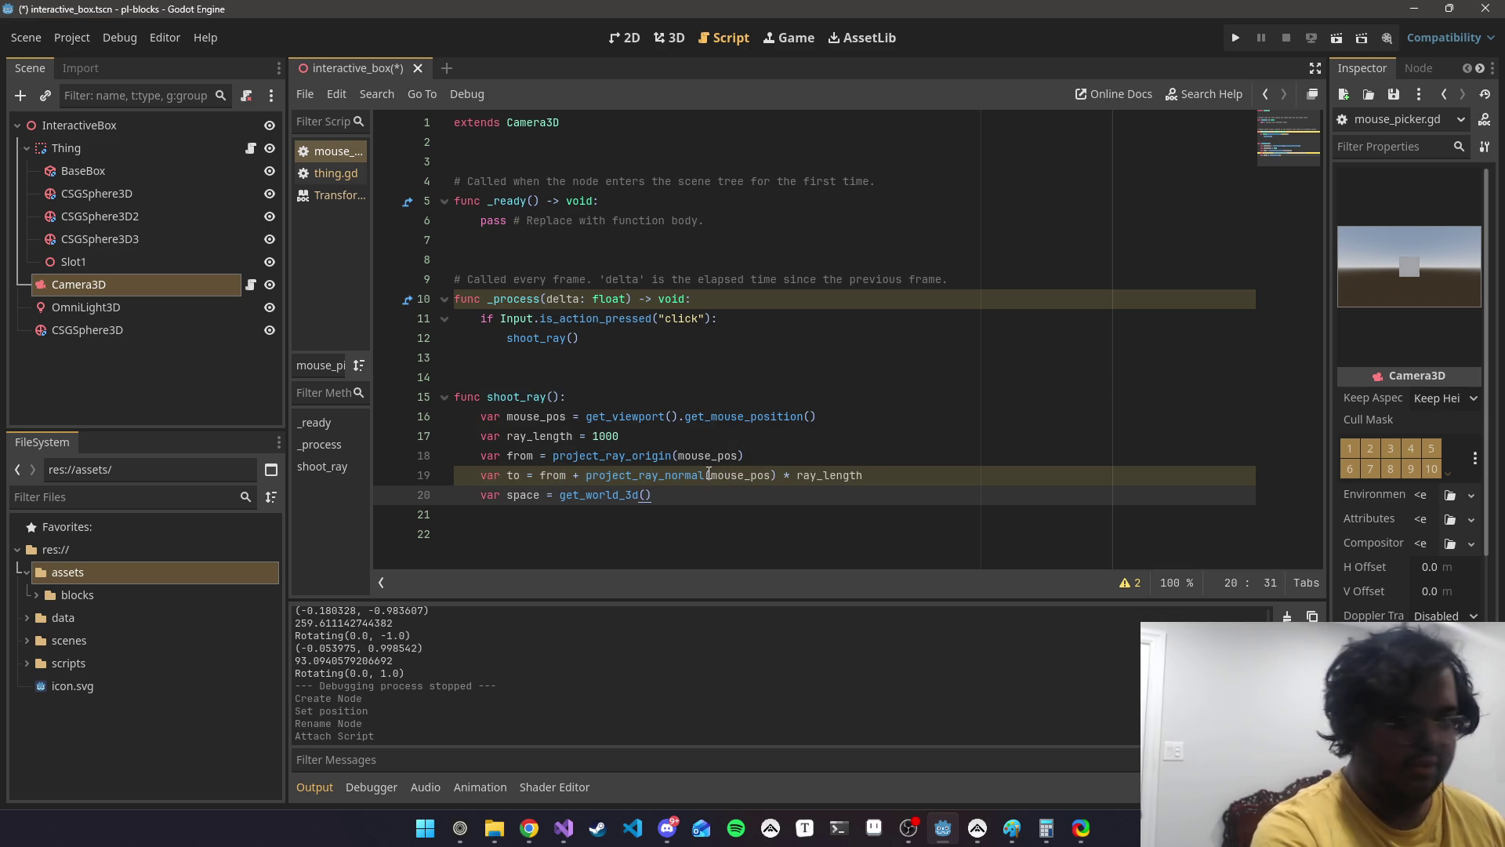
{"action": "type", "text": ".dir"}
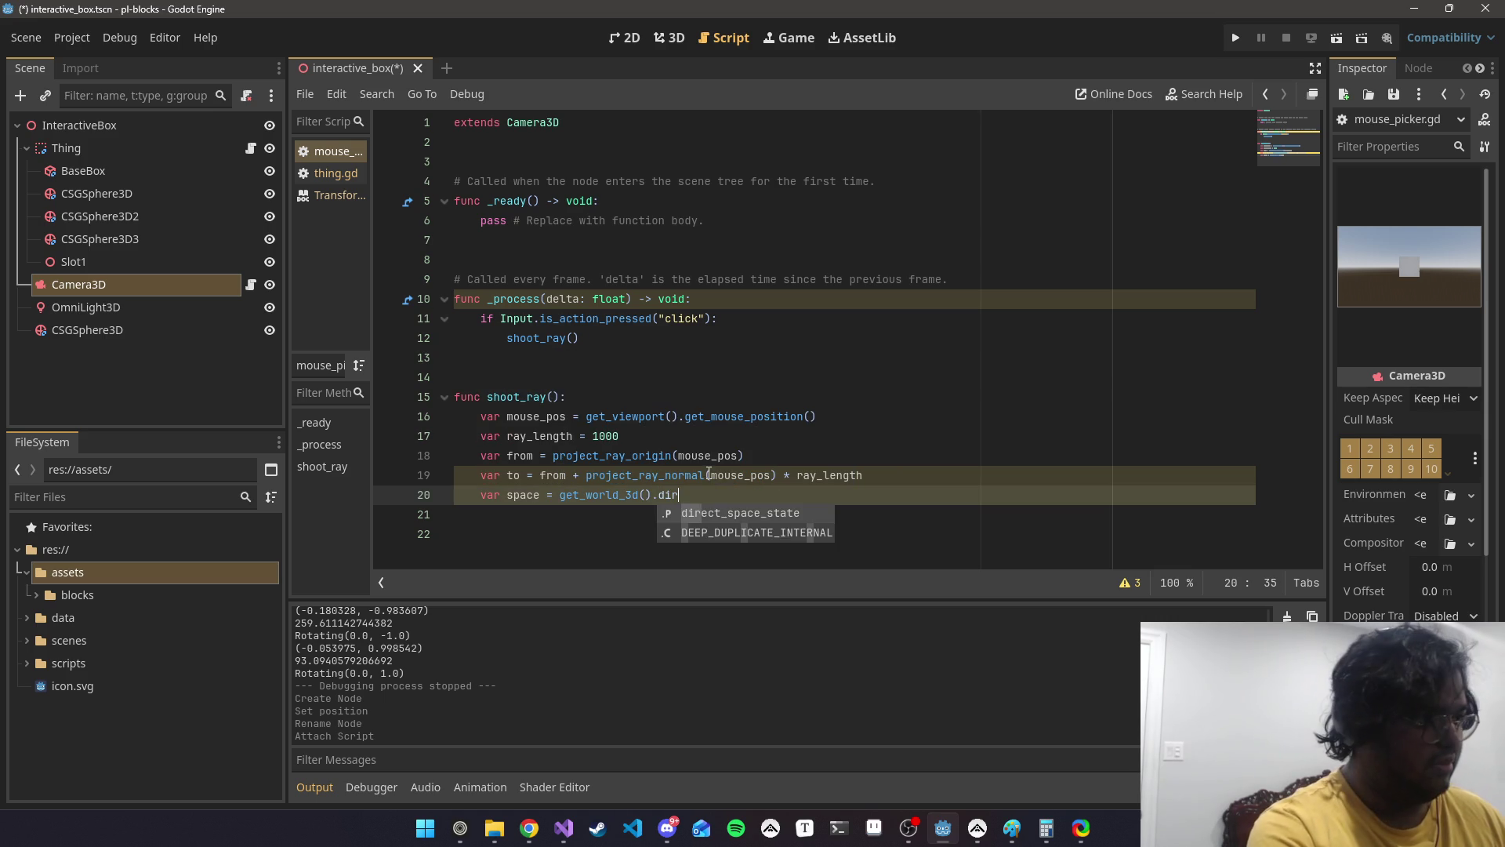
{"action": "key", "text": "Return"}
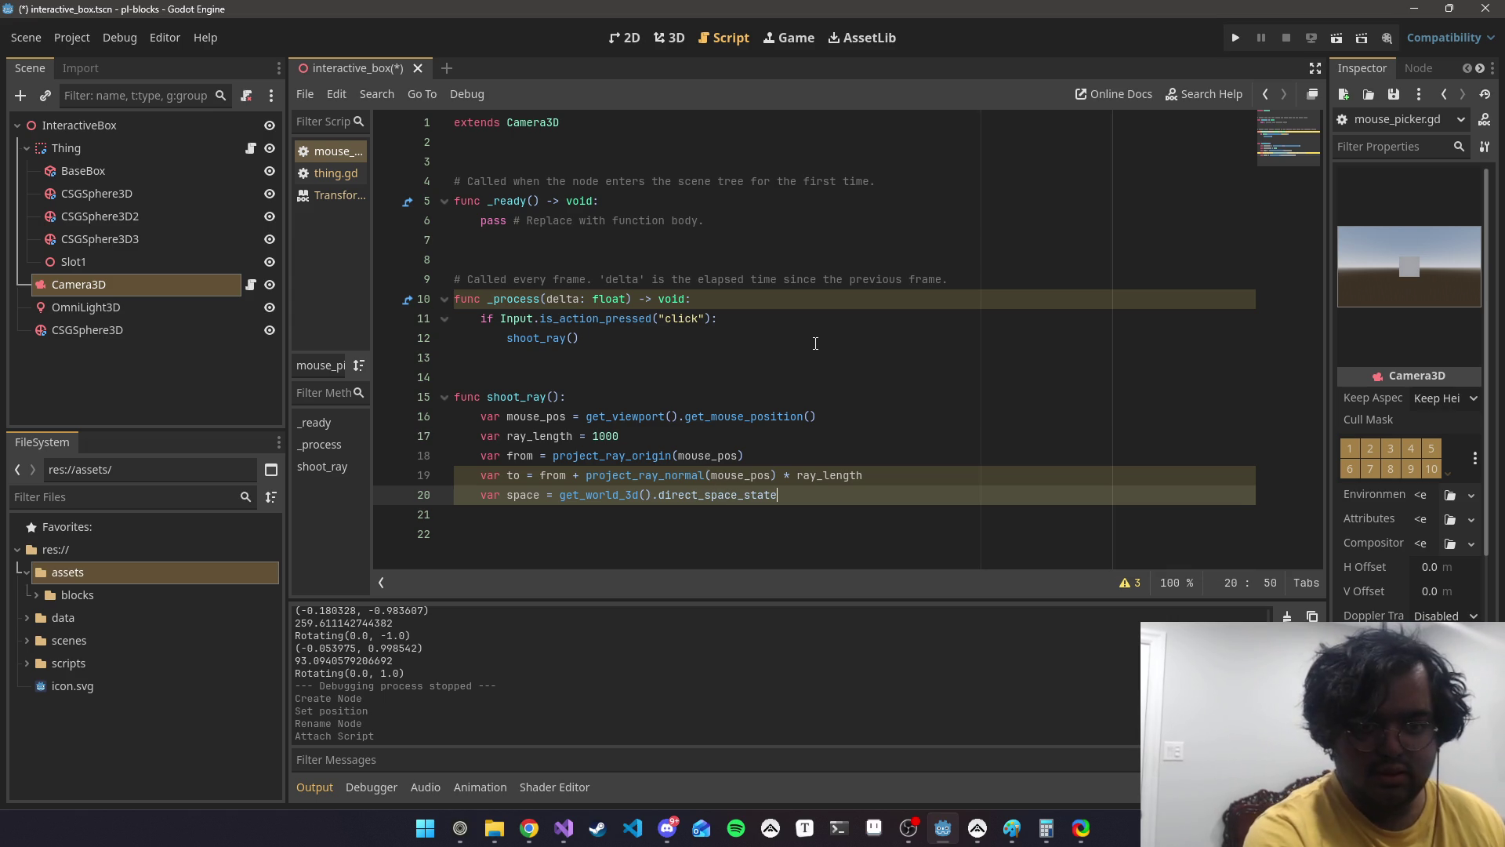
Add var ray_query = PhysicsRayQueryParameters3D.new().
{"action": "key", "text": "Return"}
{"action": "type", "text": "varr ra"}
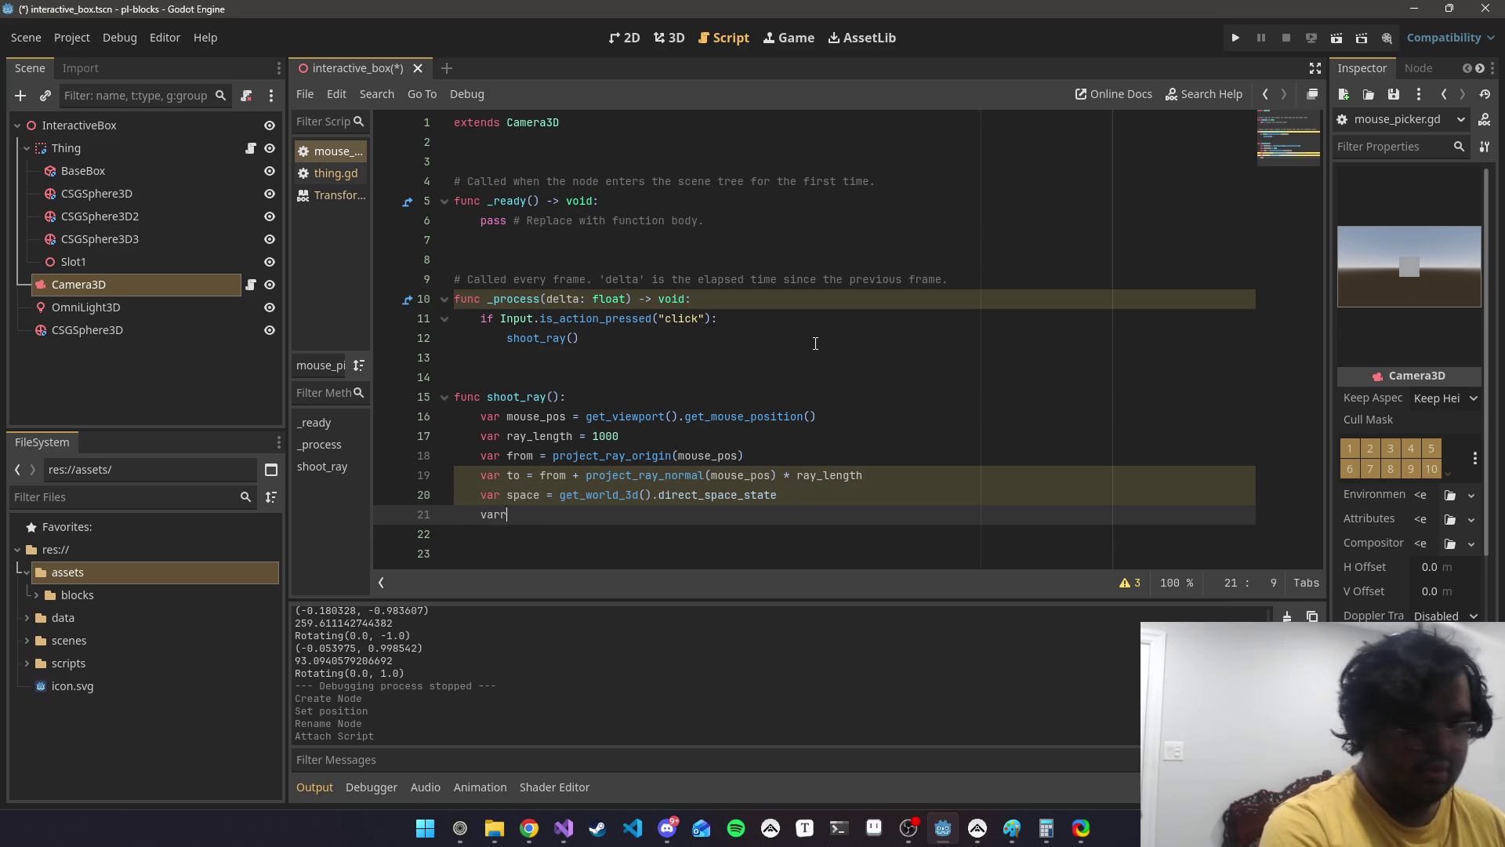
{"action": "type", "text": "y_q"}
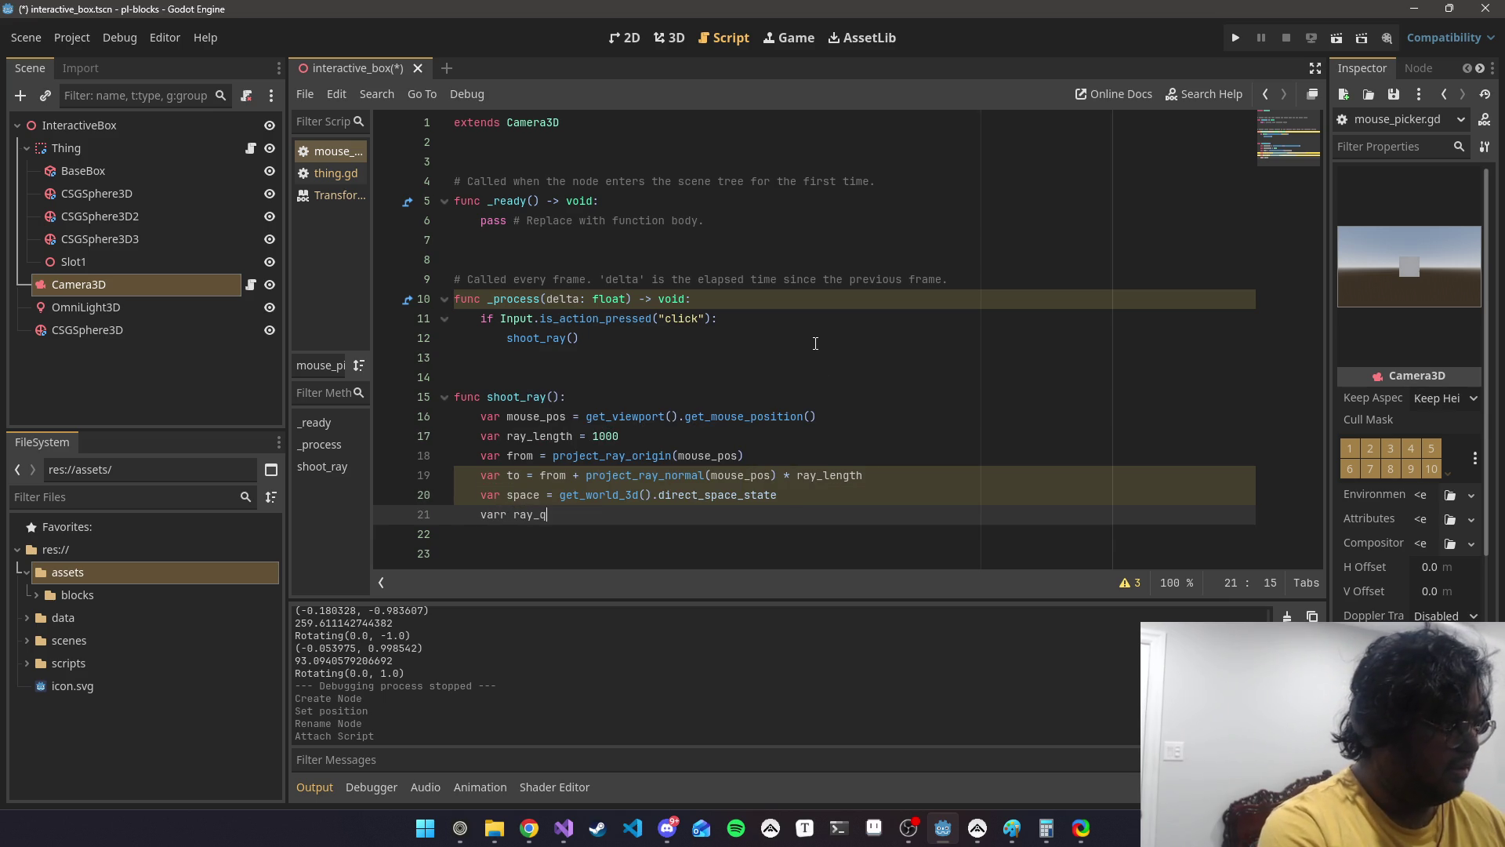
{"action": "type", "text": "uery "}
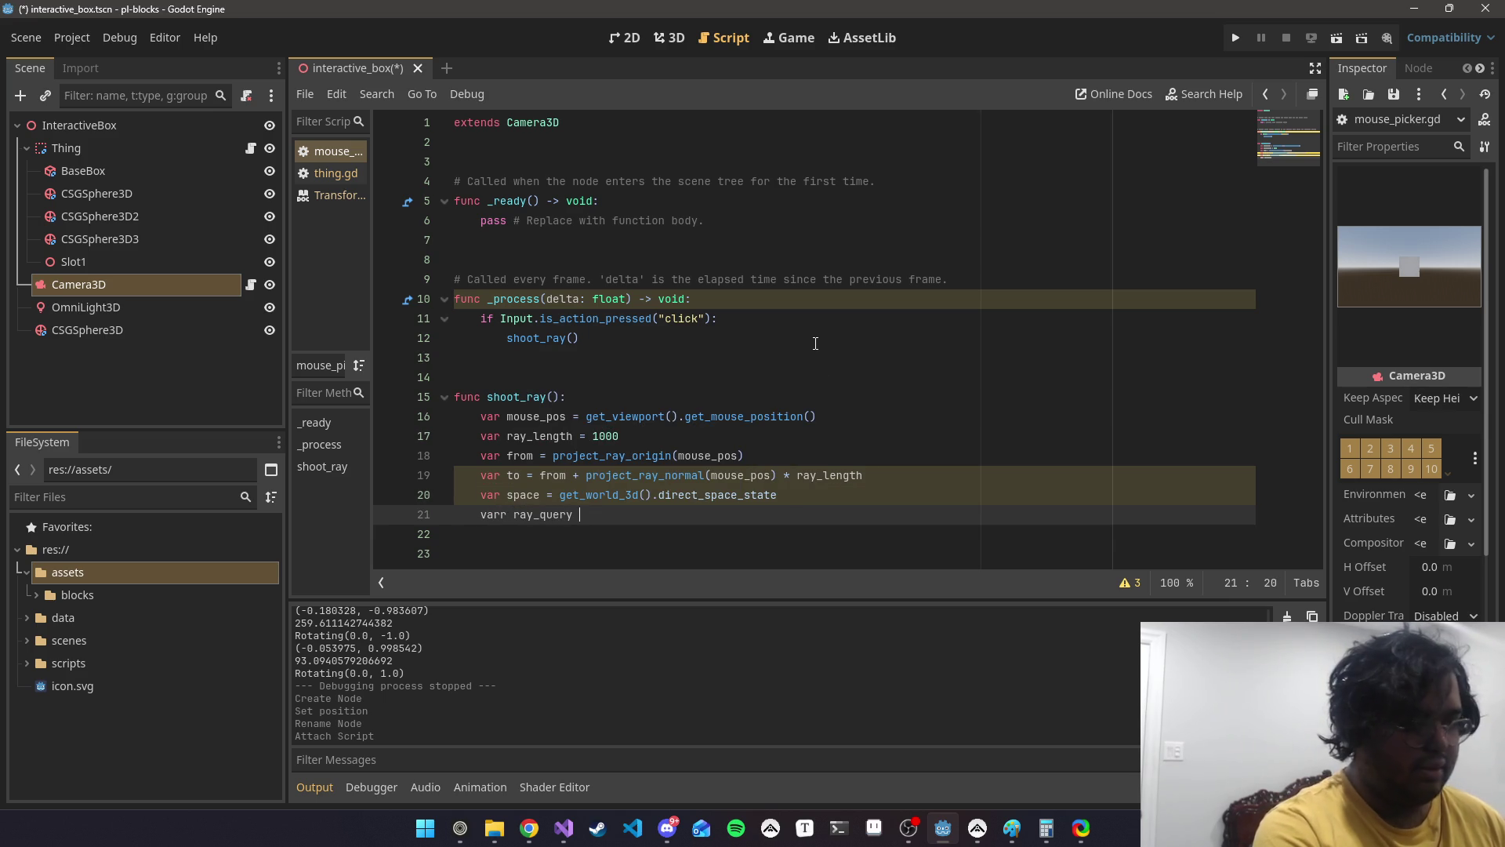
{"action": "type", "text": "= "}
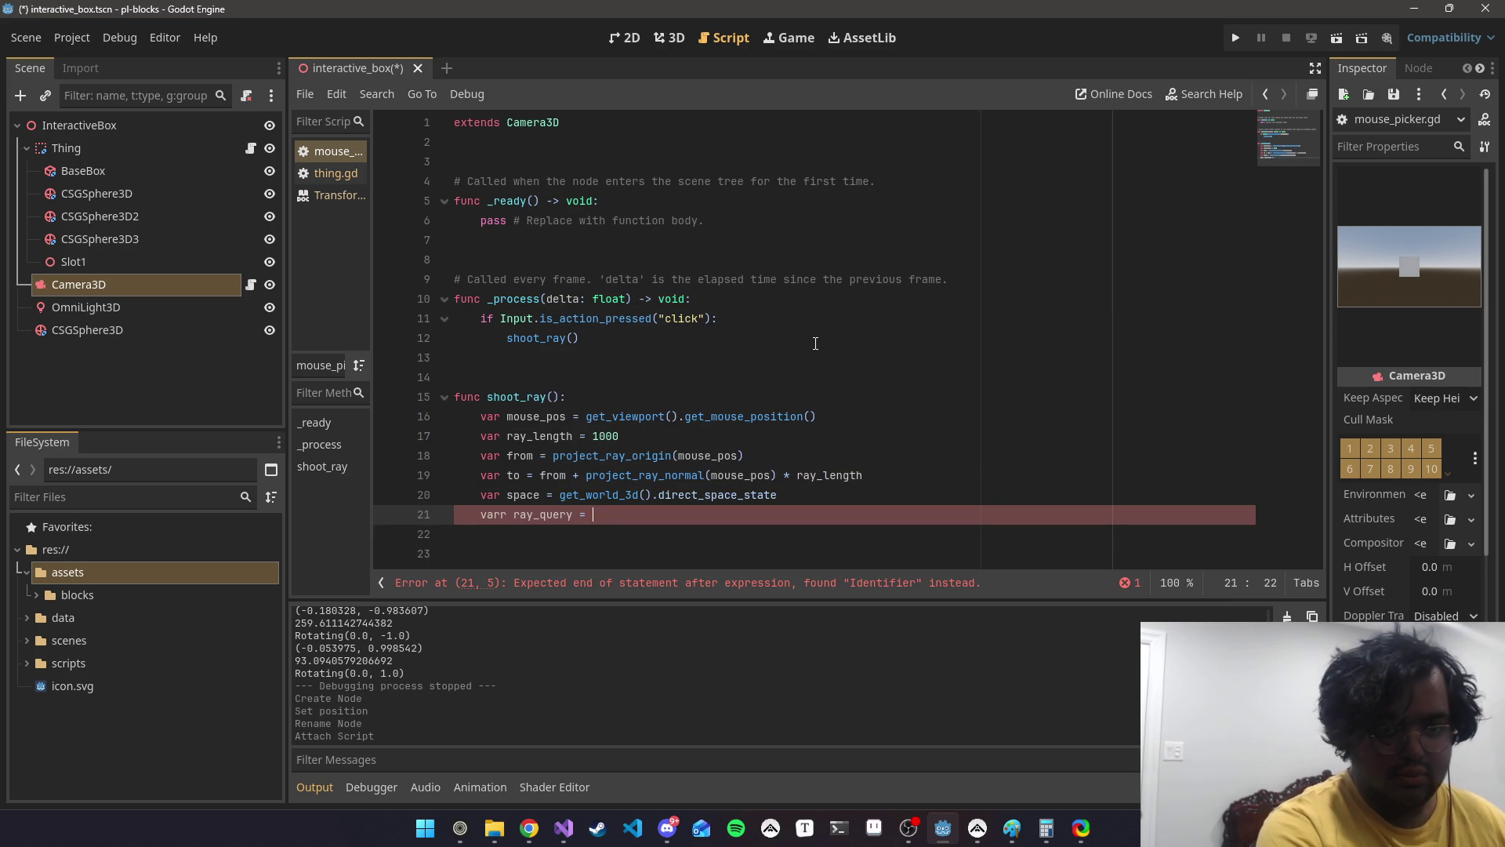
{"action": "type", "text": "Physics"}
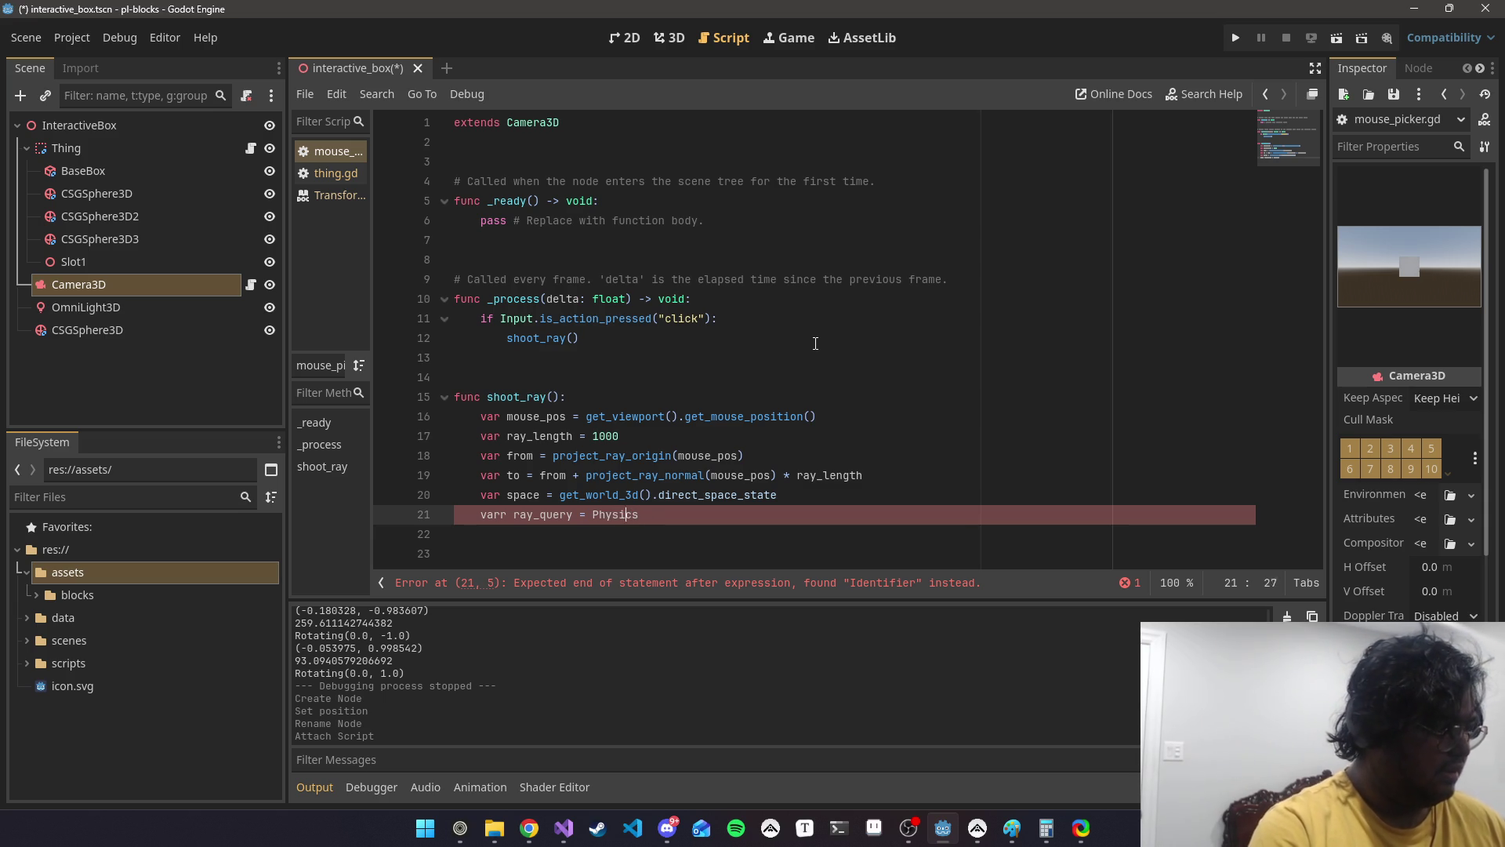
{"action": "key", "text": "Left"}
{"action": "key", "text": "BackSpace"}
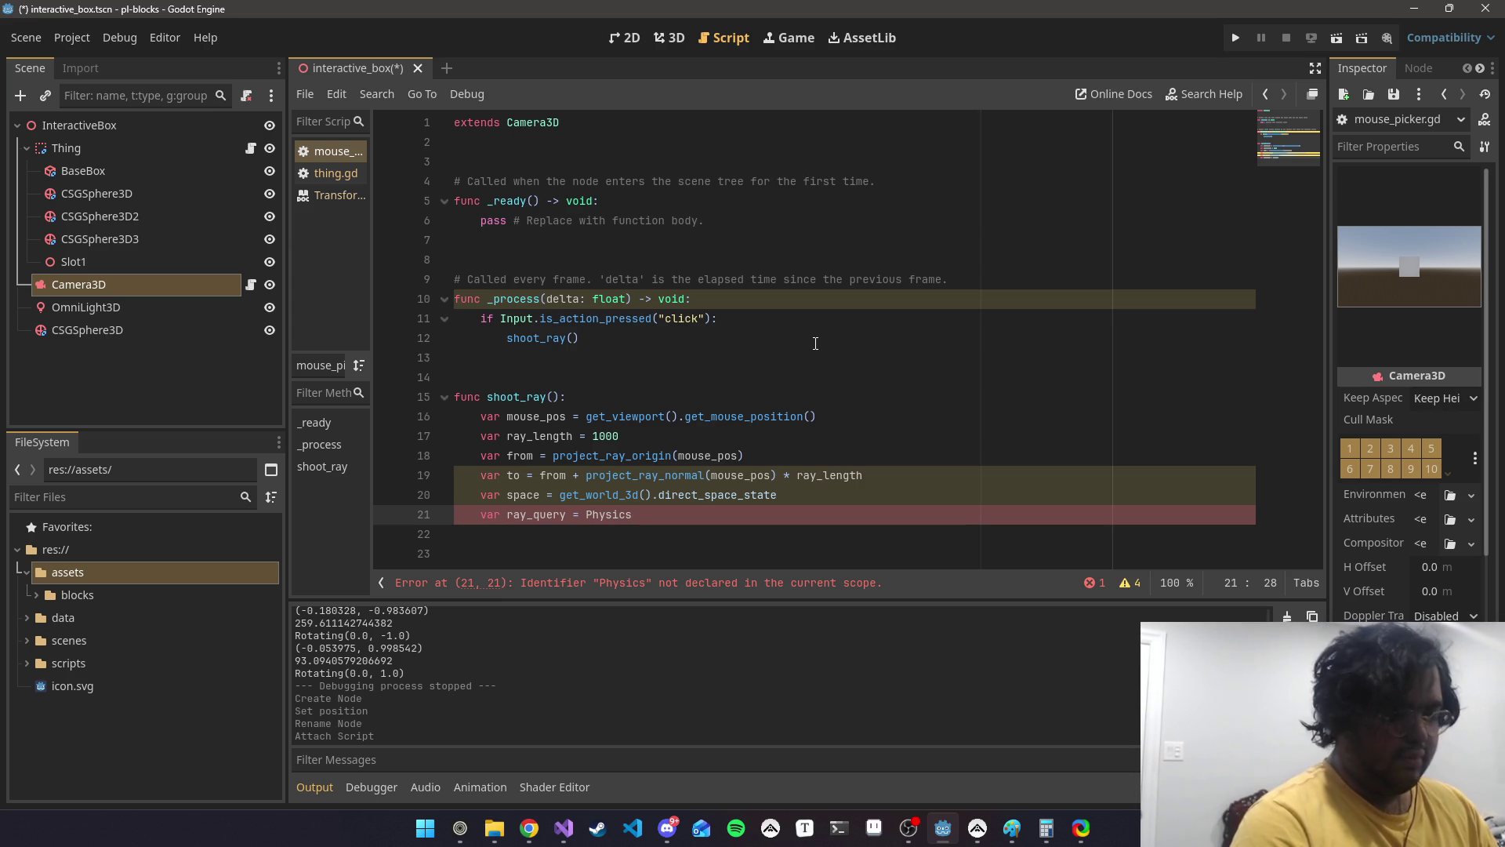
{"action": "type", "text": "Ray"}
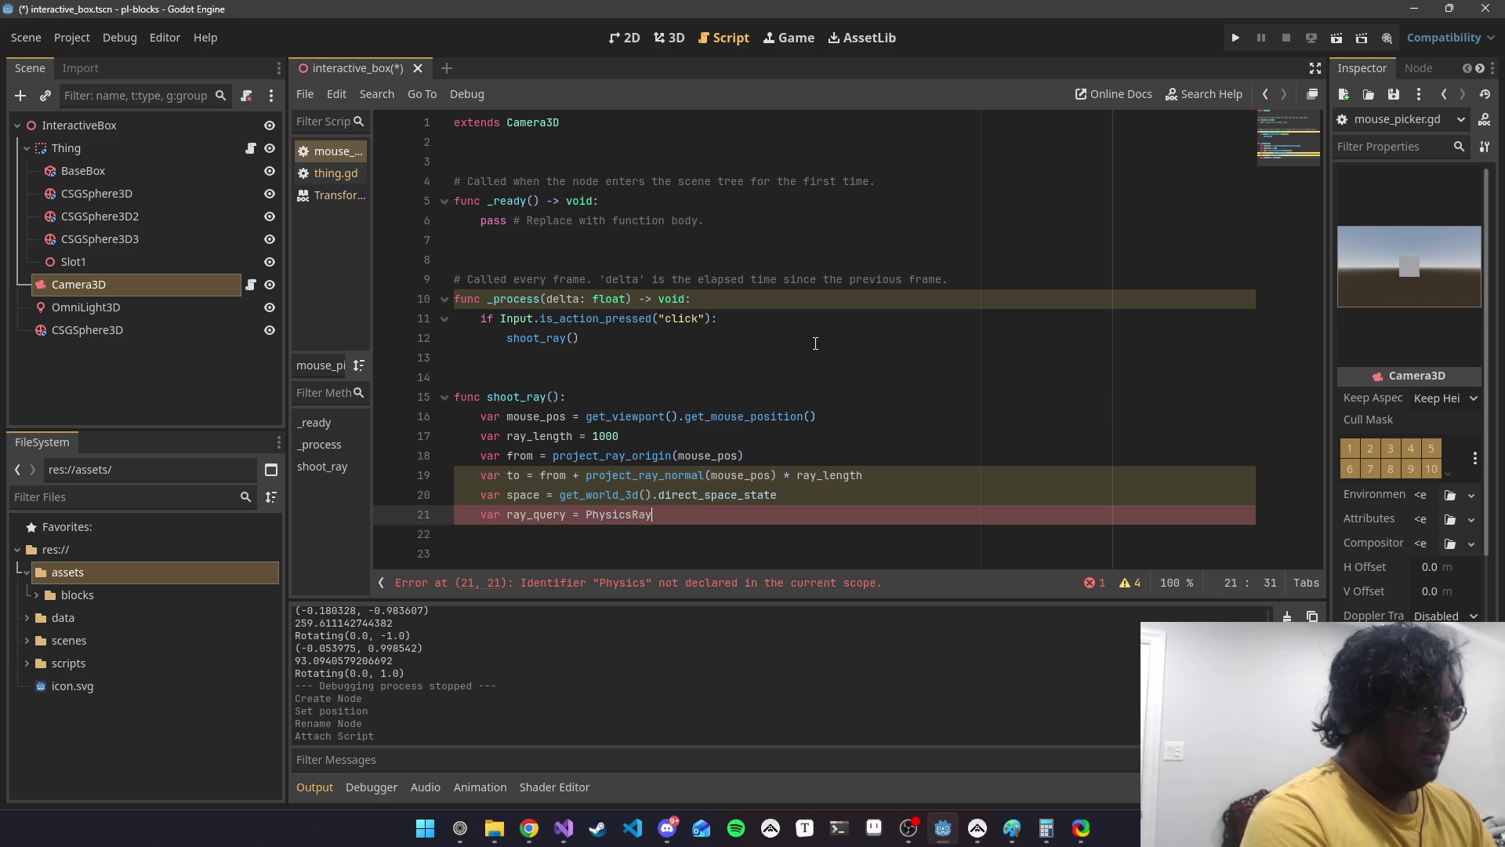
{"action": "key", "text": "Down"}
{"action": "key", "text": "Return"}
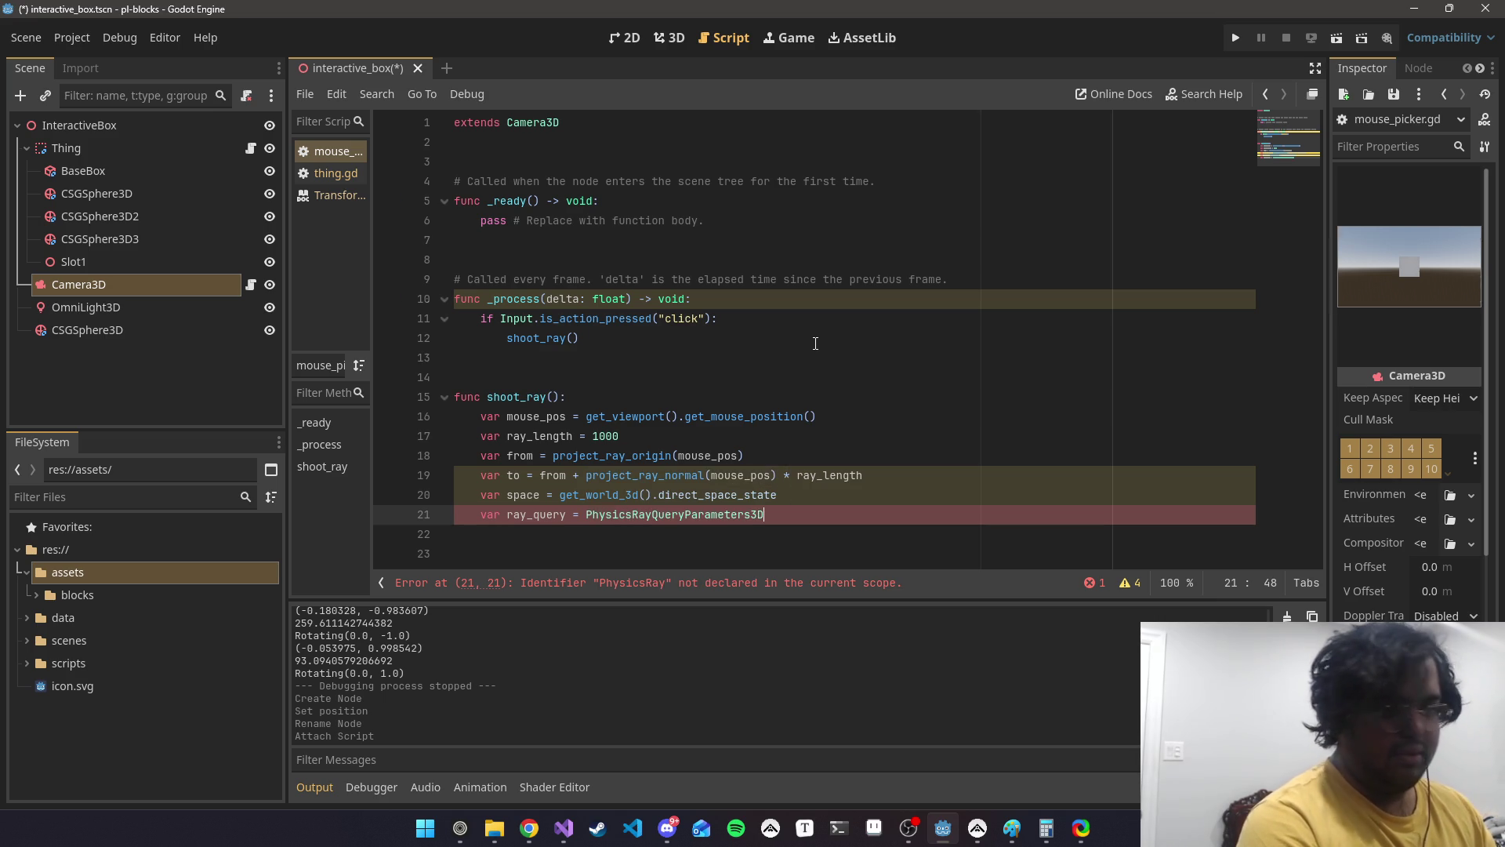
{"action": "type", "text": "()"}
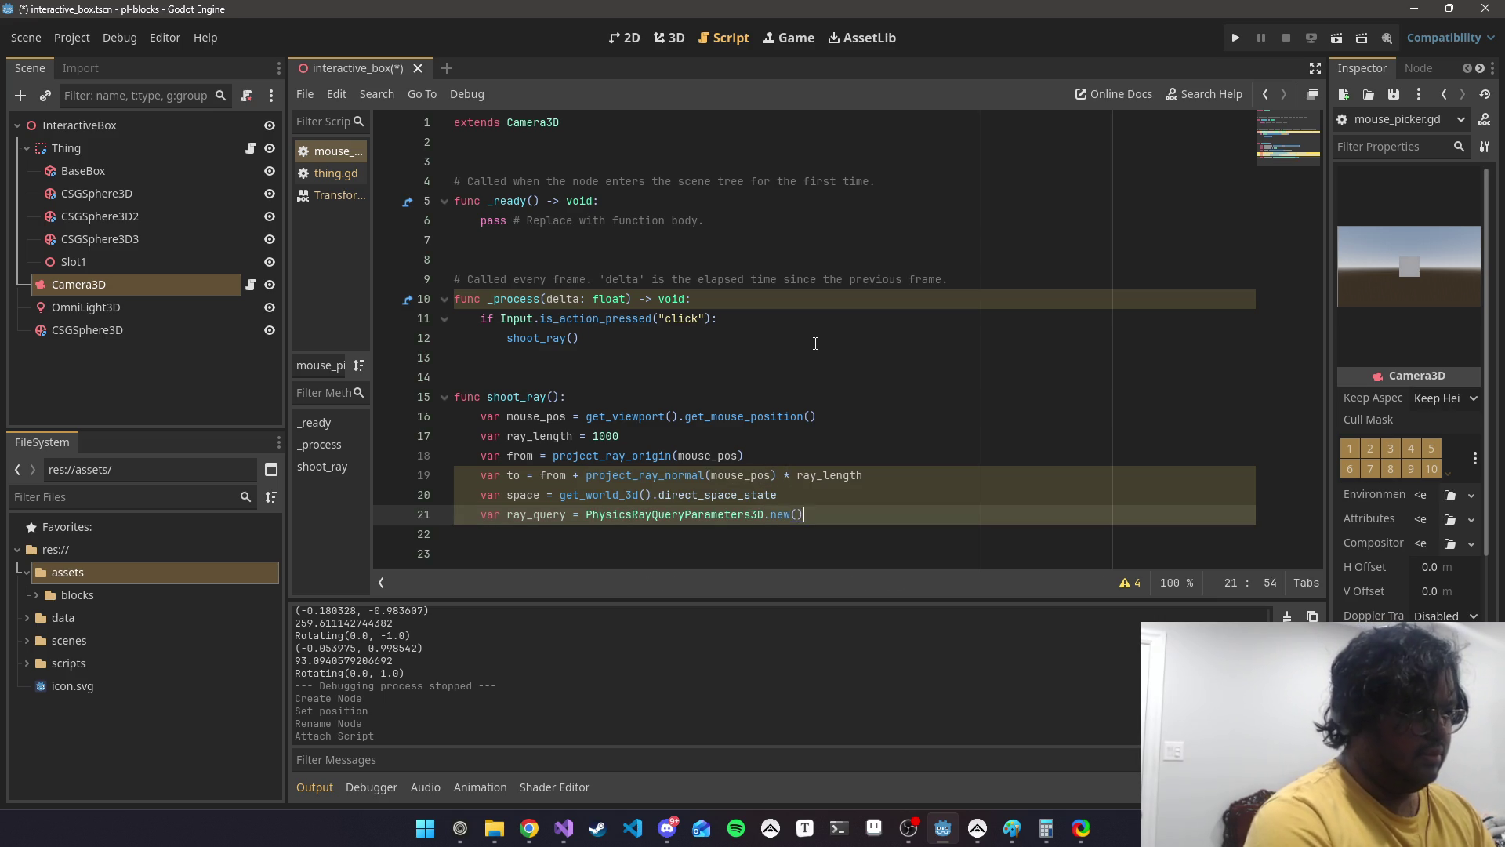
{"action": "key", "text": "Return"}
Set ray_query.from = from and ray_query.to = to.
{"action": "type", "text": "ray"}
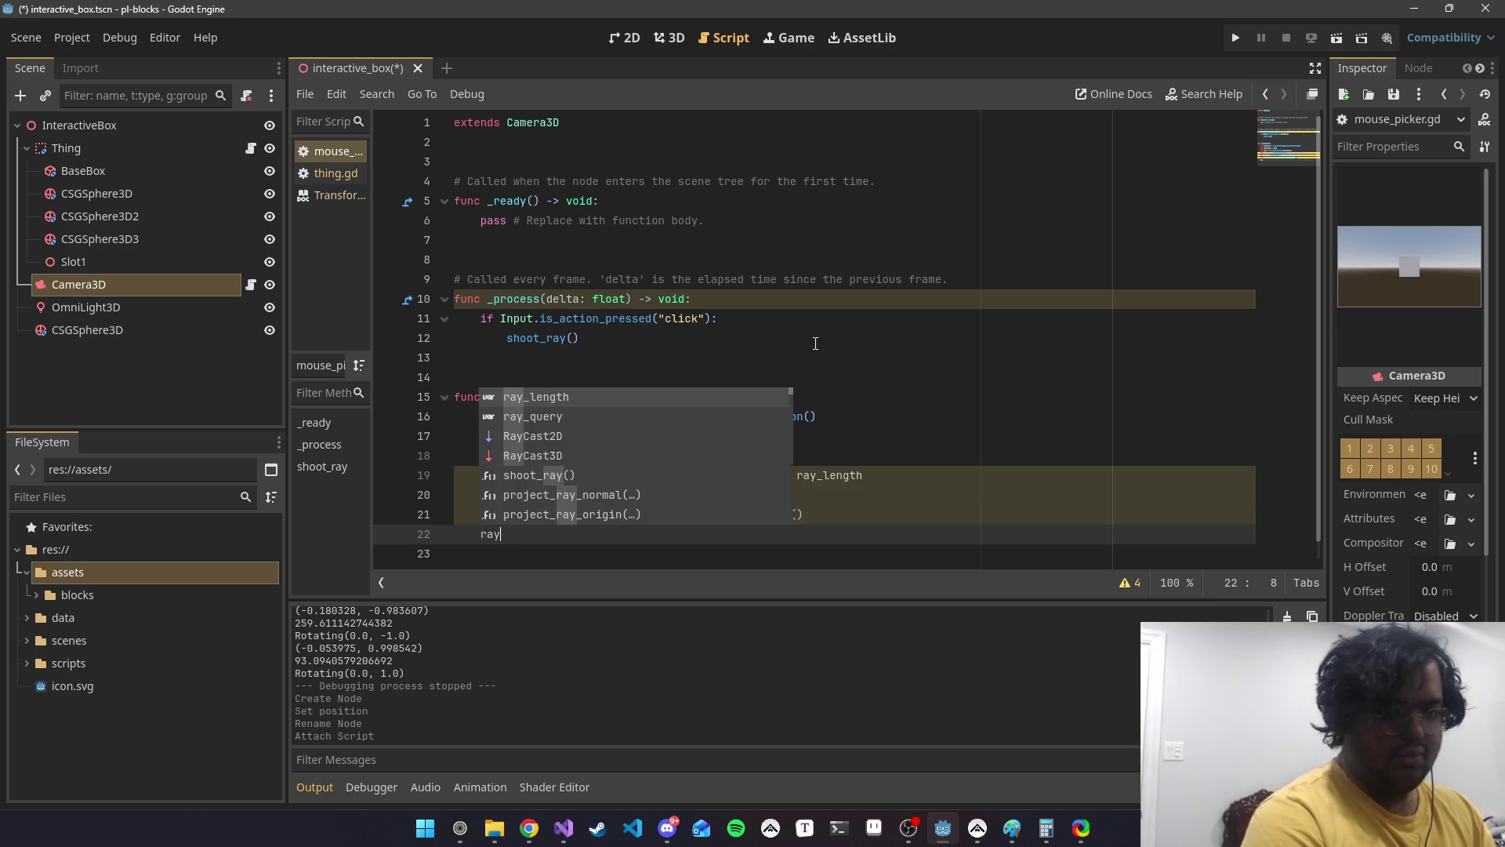
{"action": "key", "text": "Down"}
{"action": "key", "text": "Return"}
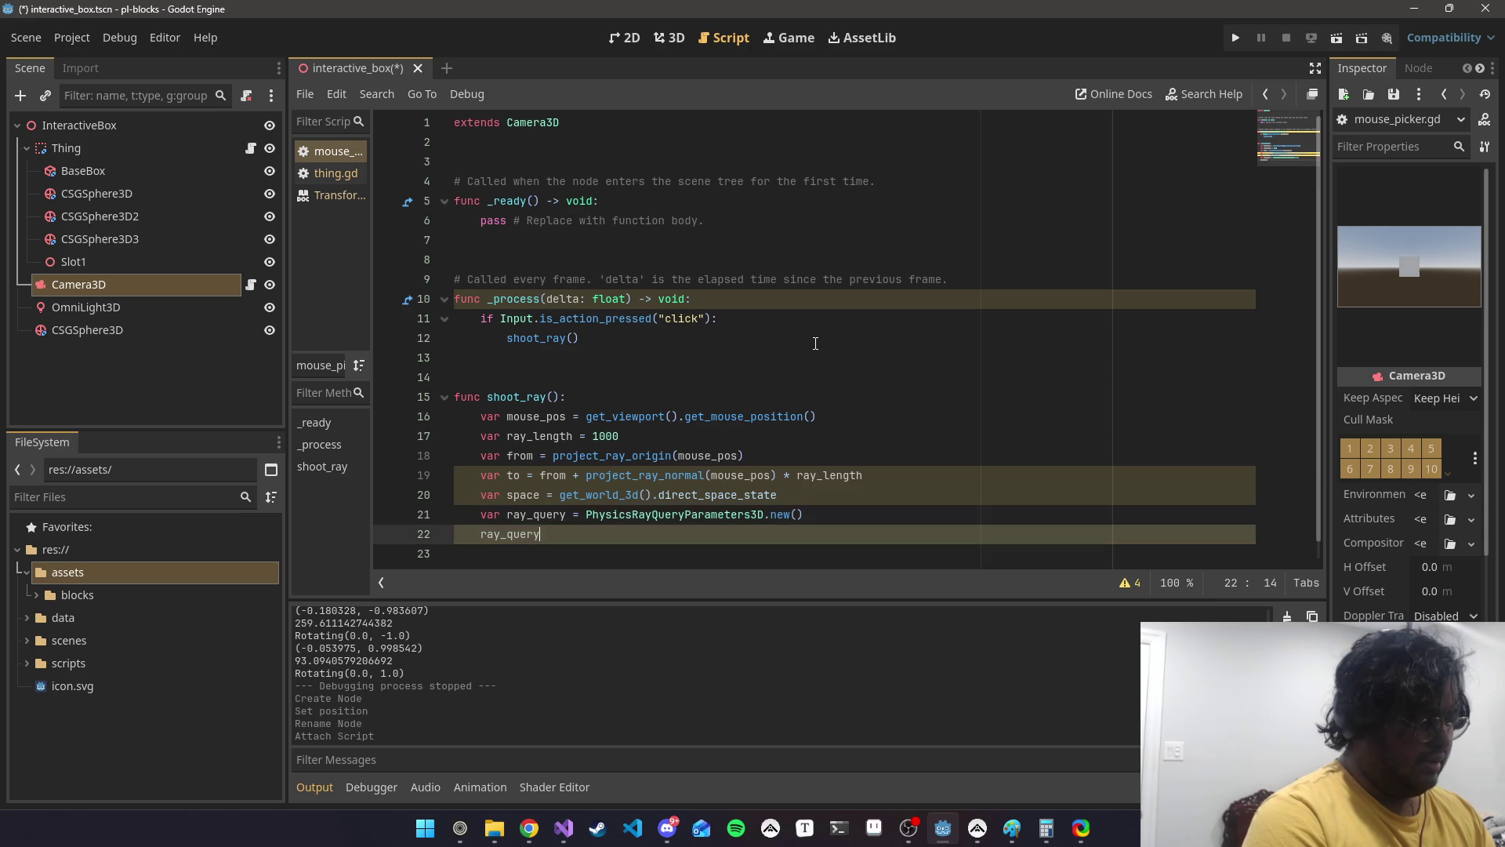
{"action": "type", "text": "from = fr"}
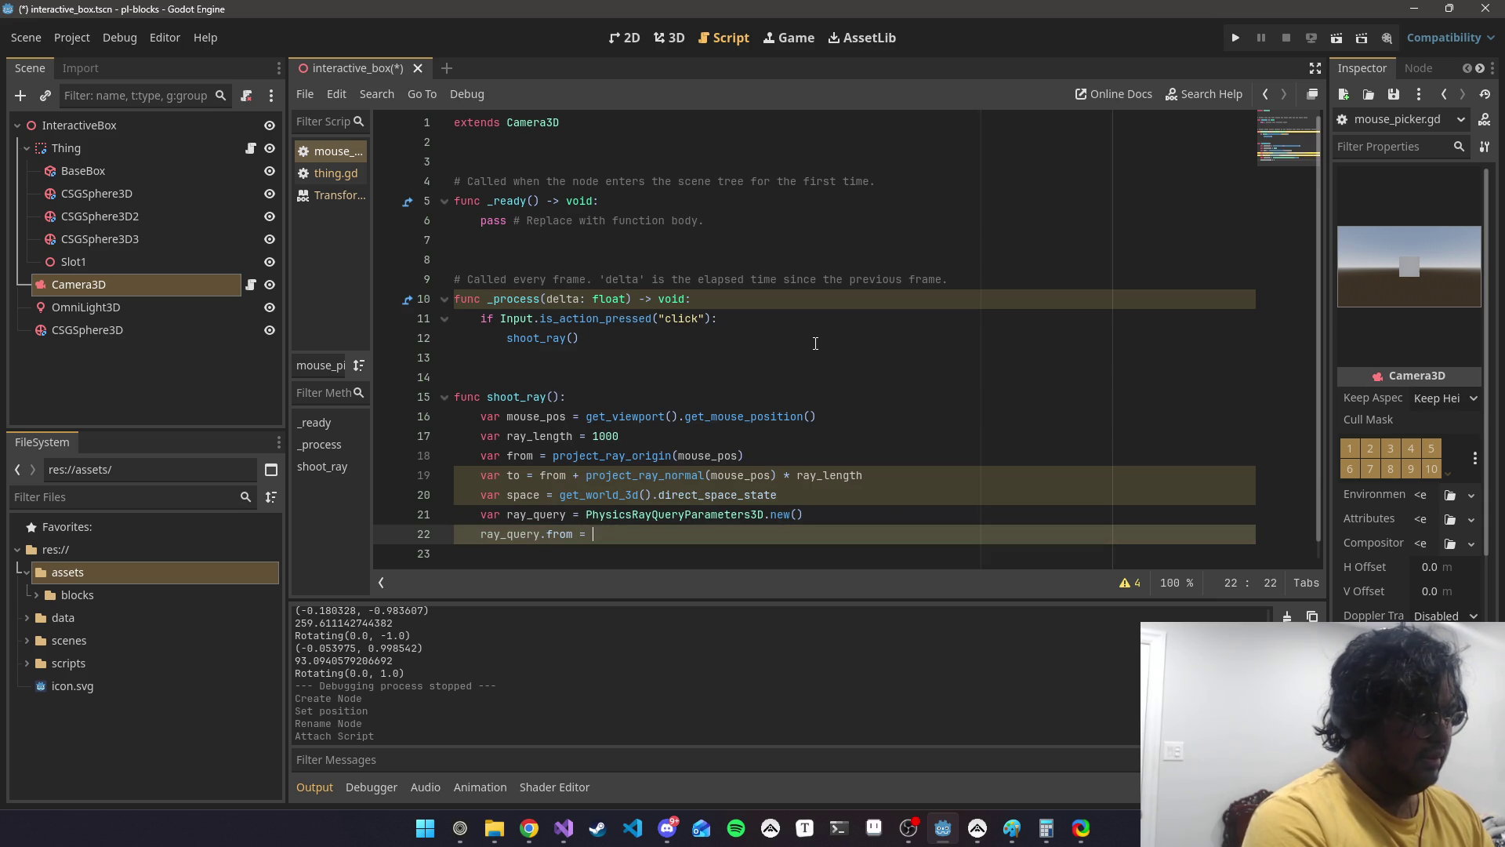
{"action": "type", "text": "om"}
{"action": "key", "text": "Return"}
{"action": "type", "text": "ray"}
{"action": "key", "text": "Return"}
{"action": "type", "text": ".to = t"}
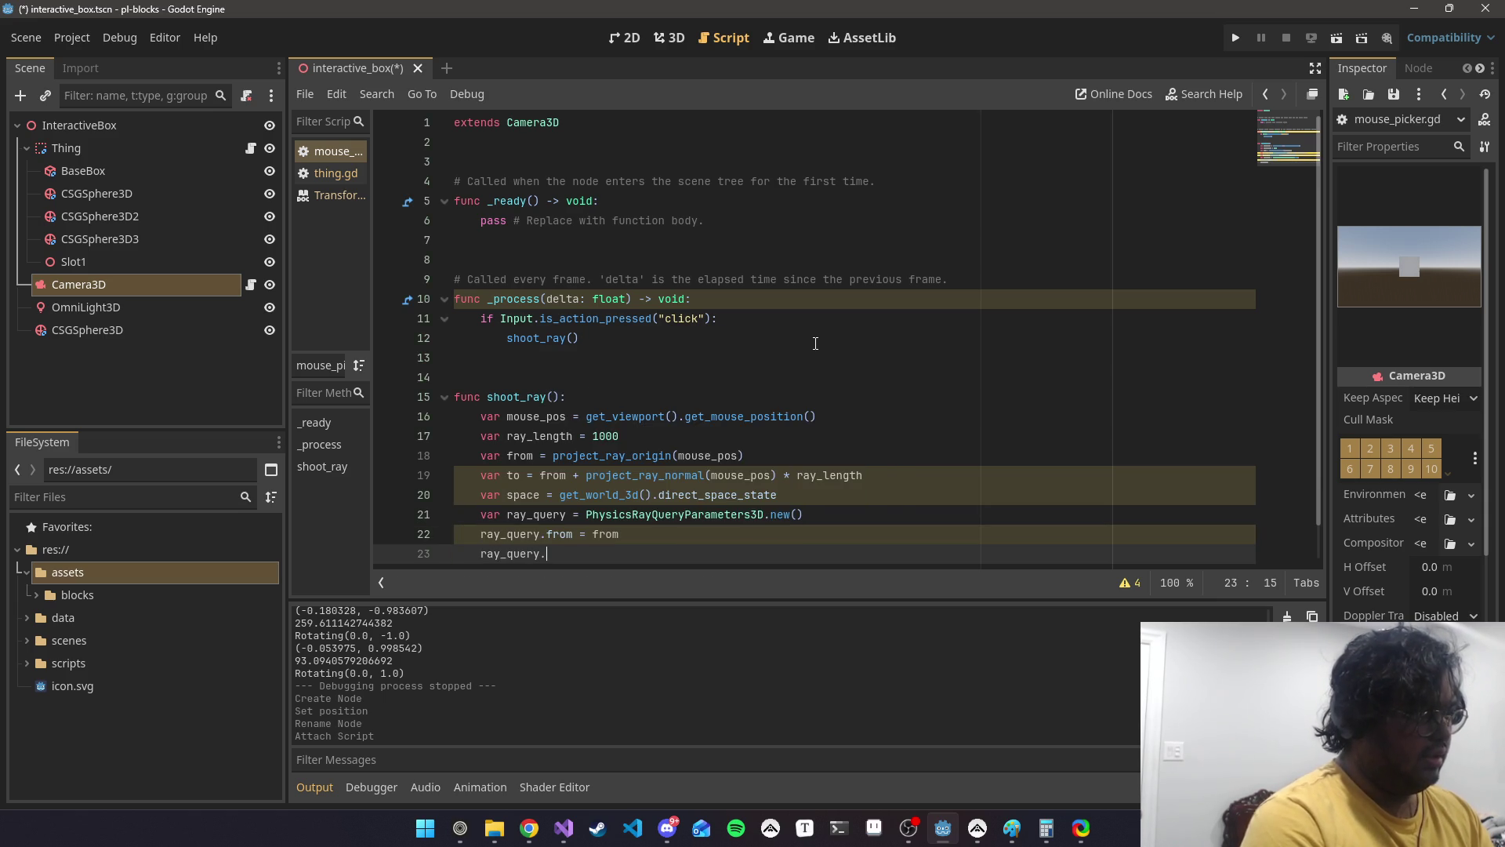
{"action": "type", "text": "o"}
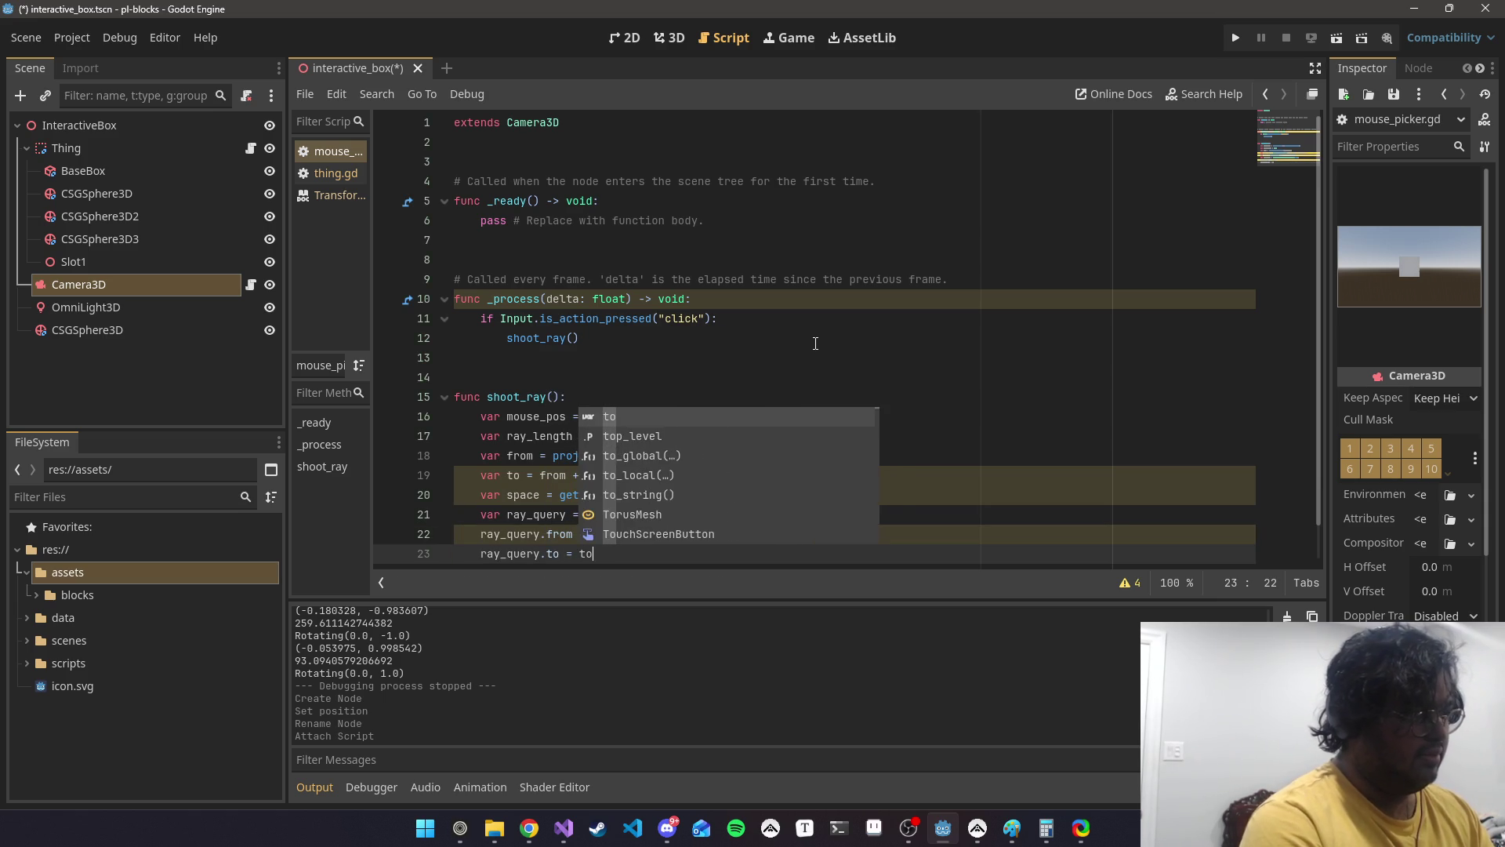
{"action": "key", "text": "Return"}
{"action": "key", "text": "Return"}
Add var raycast_result = space.intersect_ray(ray_query).
{"action": "scroll", "coordinate": [816, 343], "scroll_direction": "down", "scroll_amount": 1}
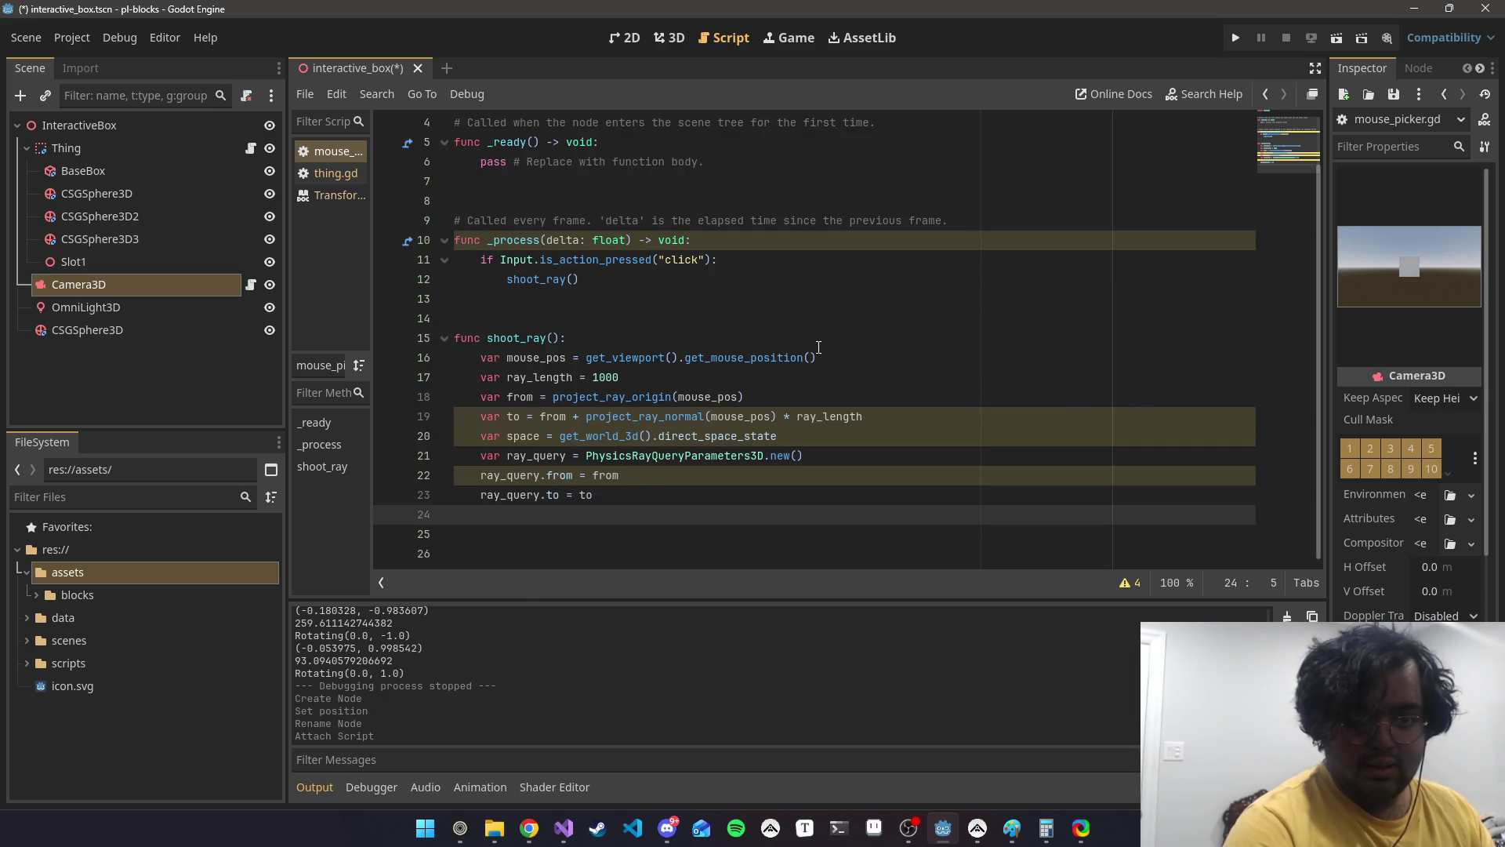
{"action": "type", "text": "var ray"}
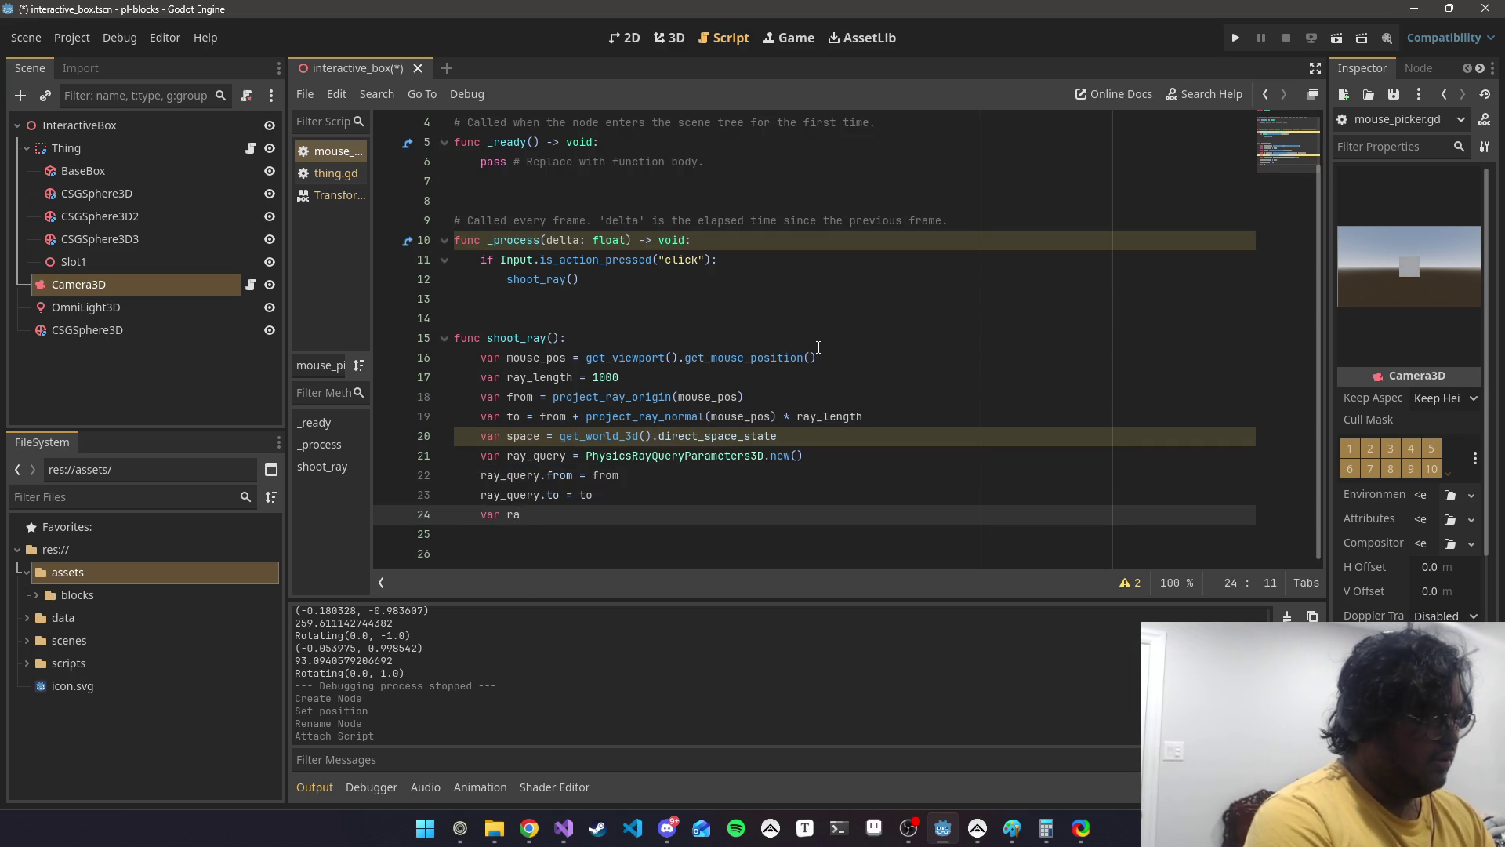
{"action": "type", "text": "cast_result = "}
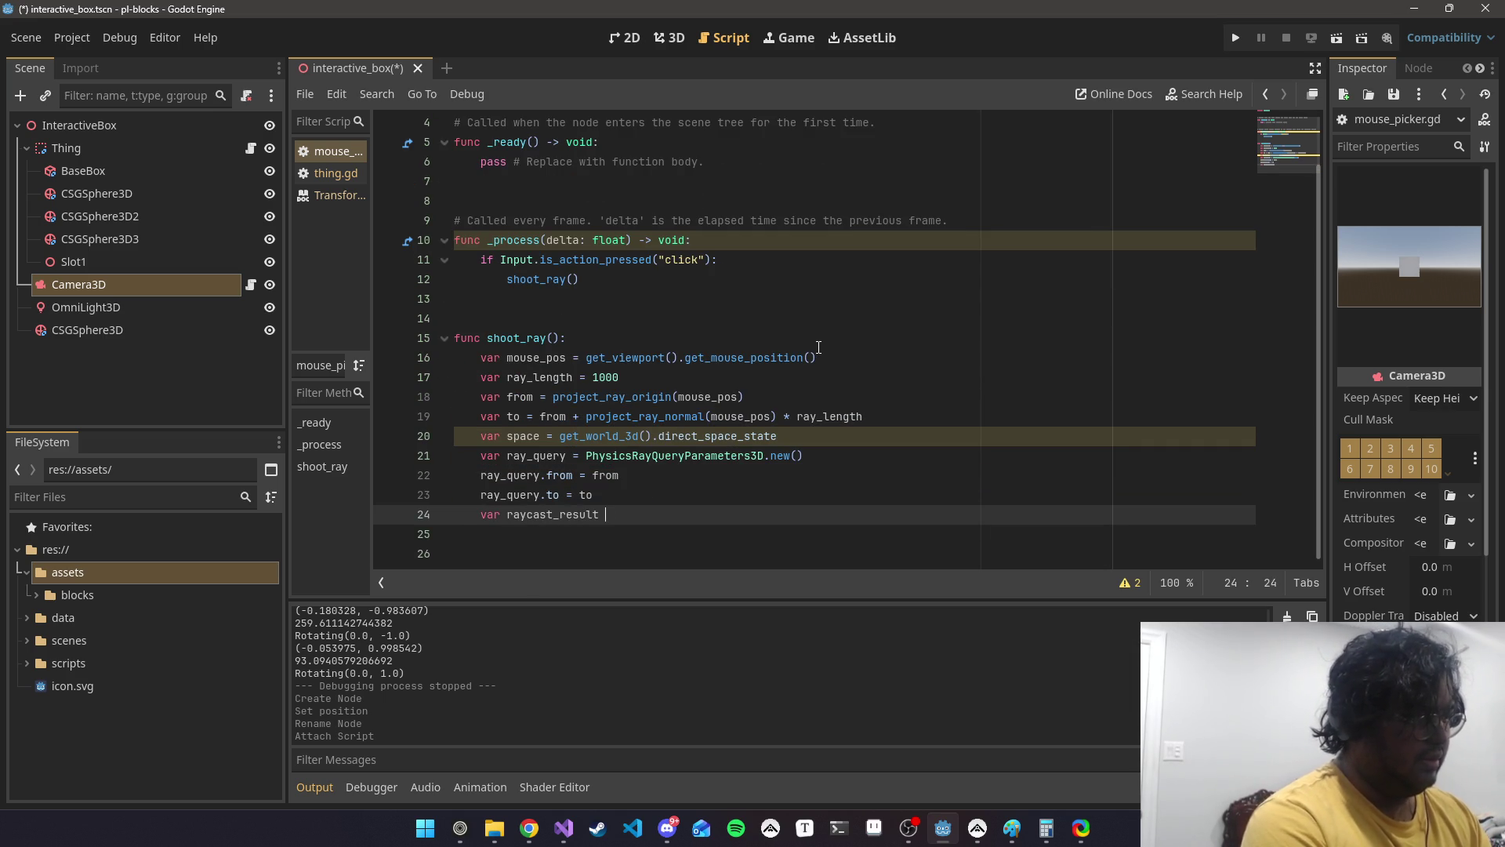
{"action": "type", "text": "space.i"}
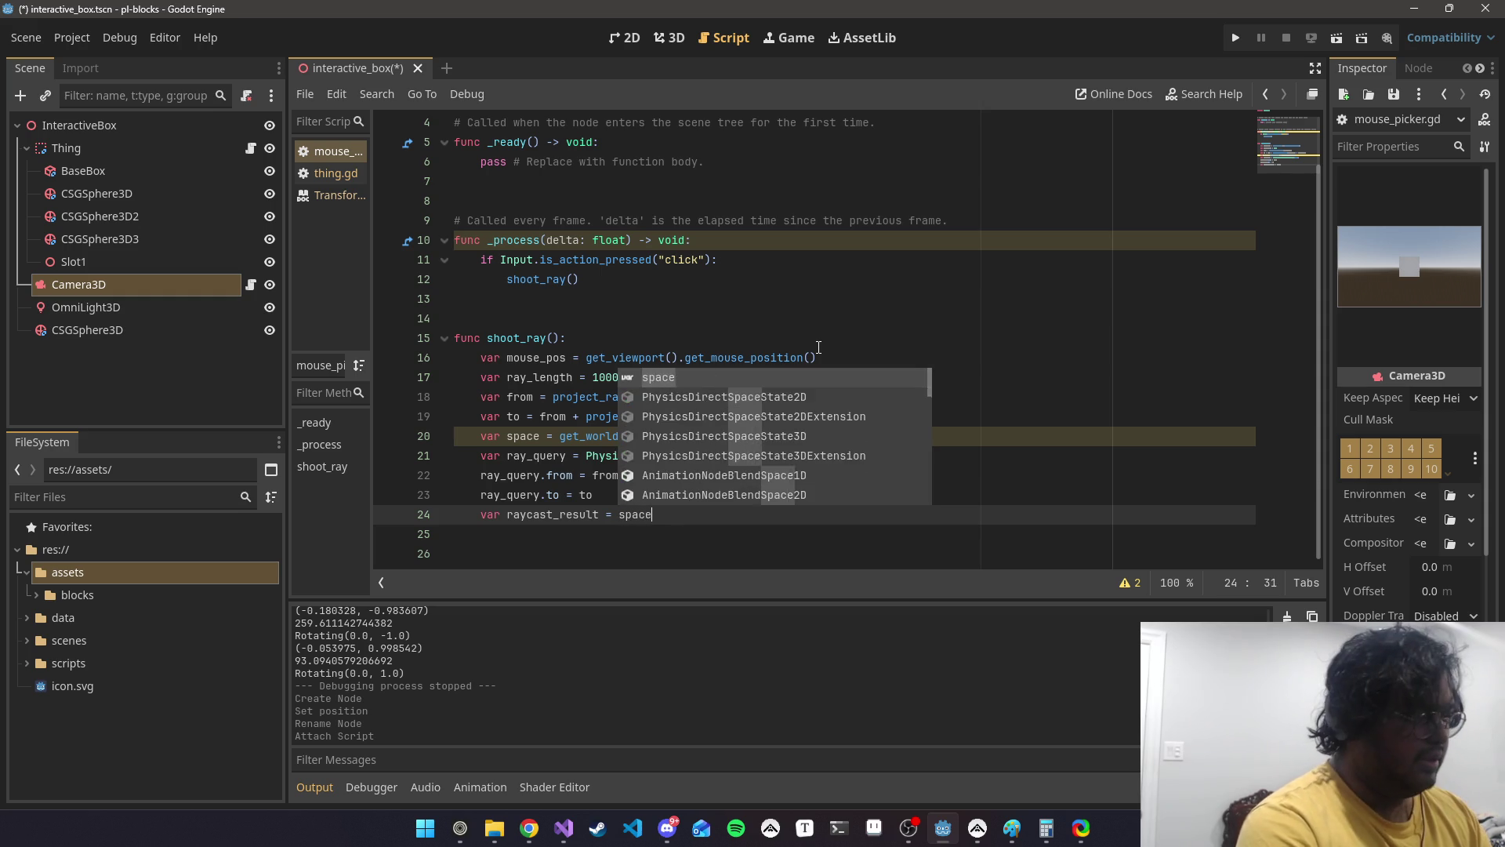
{"action": "type", "text": "nter"}
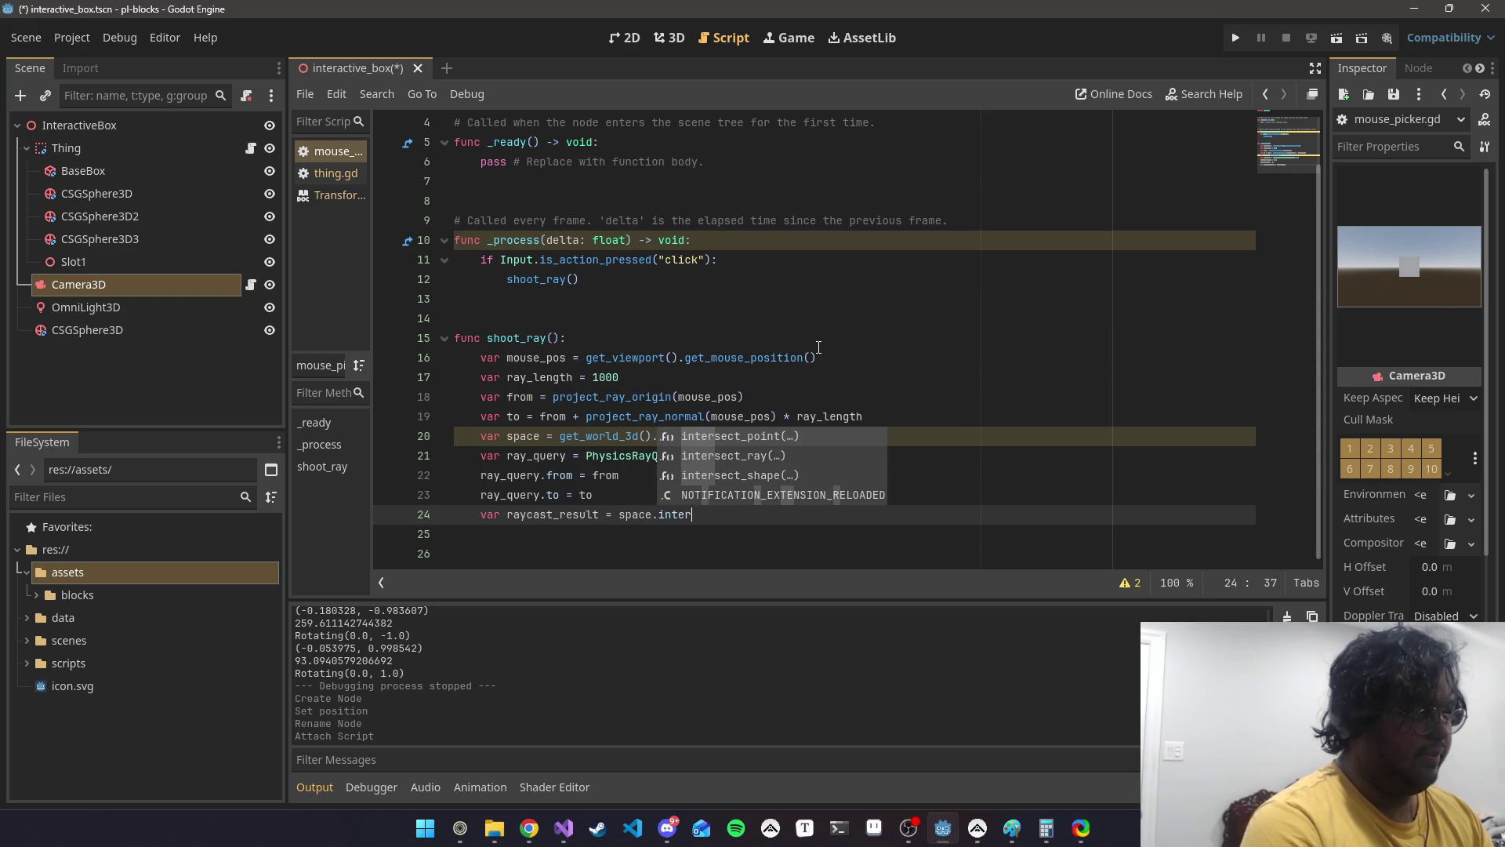
{"action": "key", "text": "Down"}
{"action": "key", "text": "Return"}
{"action": "type", "text": "ray(ra"}
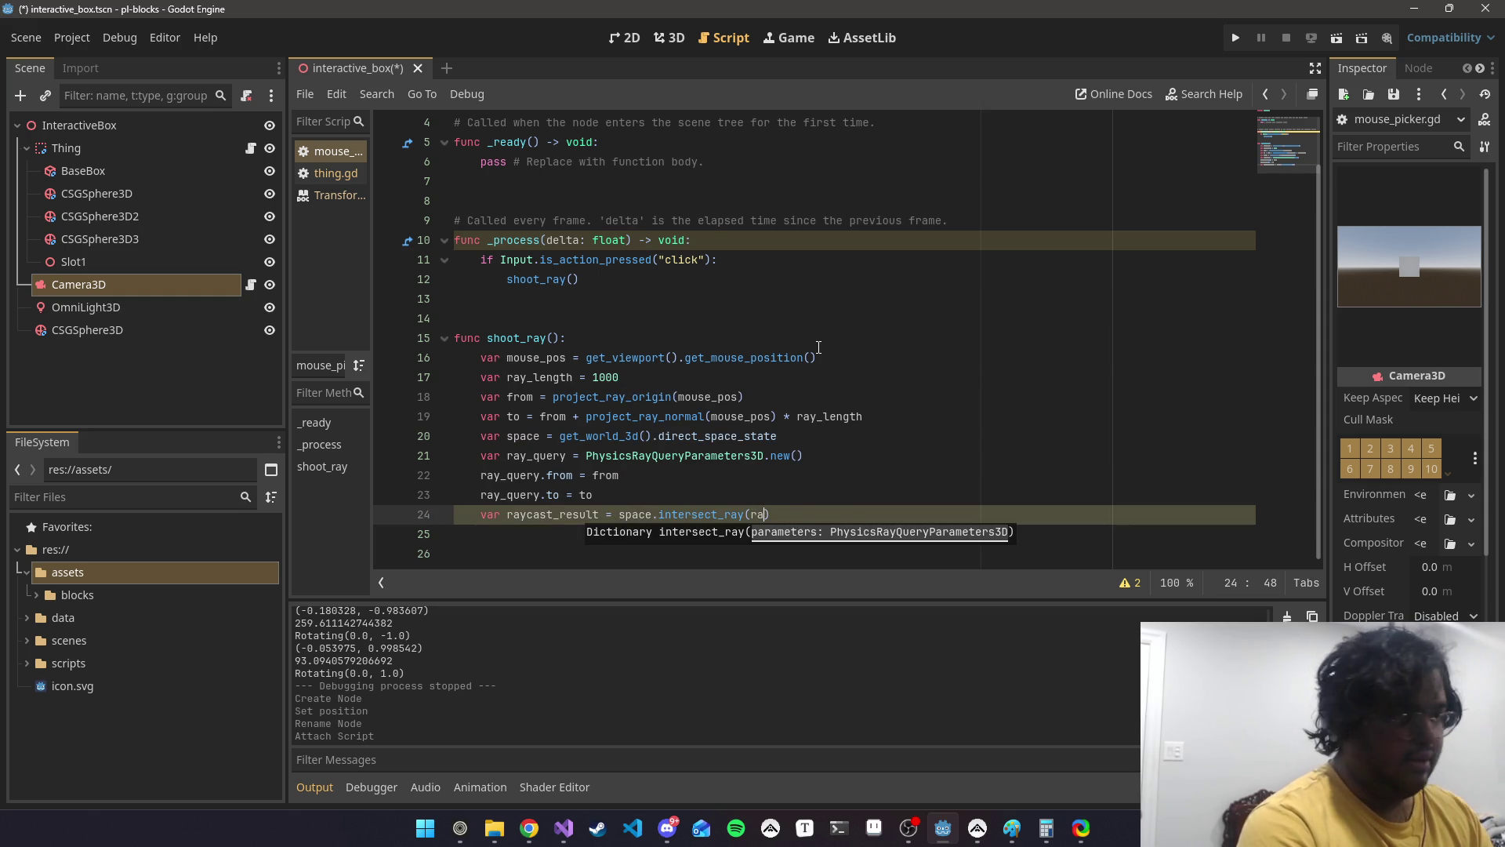
{"action": "key", "text": "Down"}
{"action": "key", "text": "Down"}
{"action": "key", "text": "Return"}
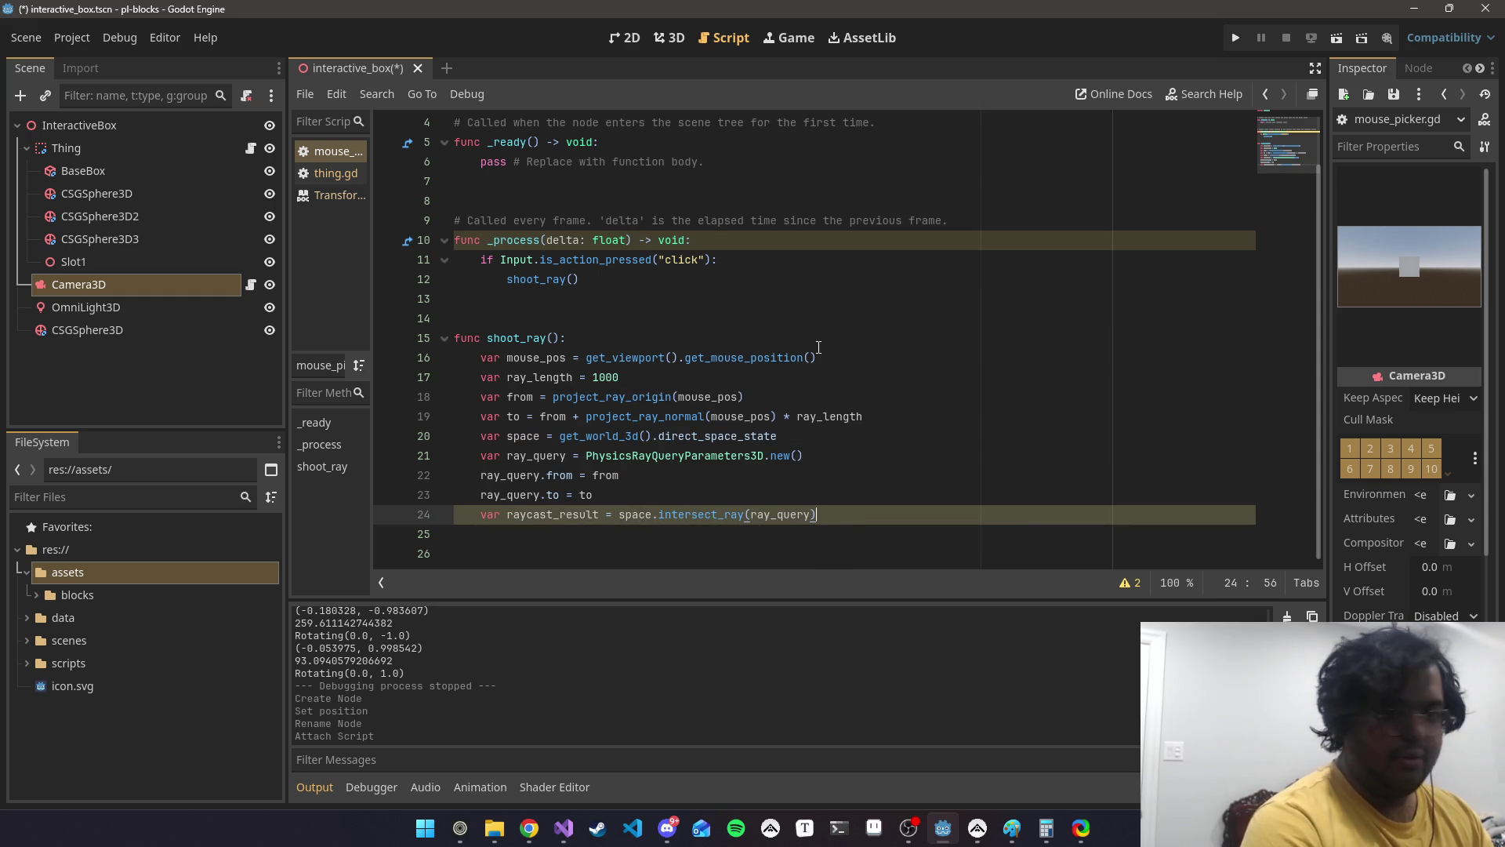
Add print(raycast_result) and save with Ctrl+S.
{"action": "key", "text": "Return"}
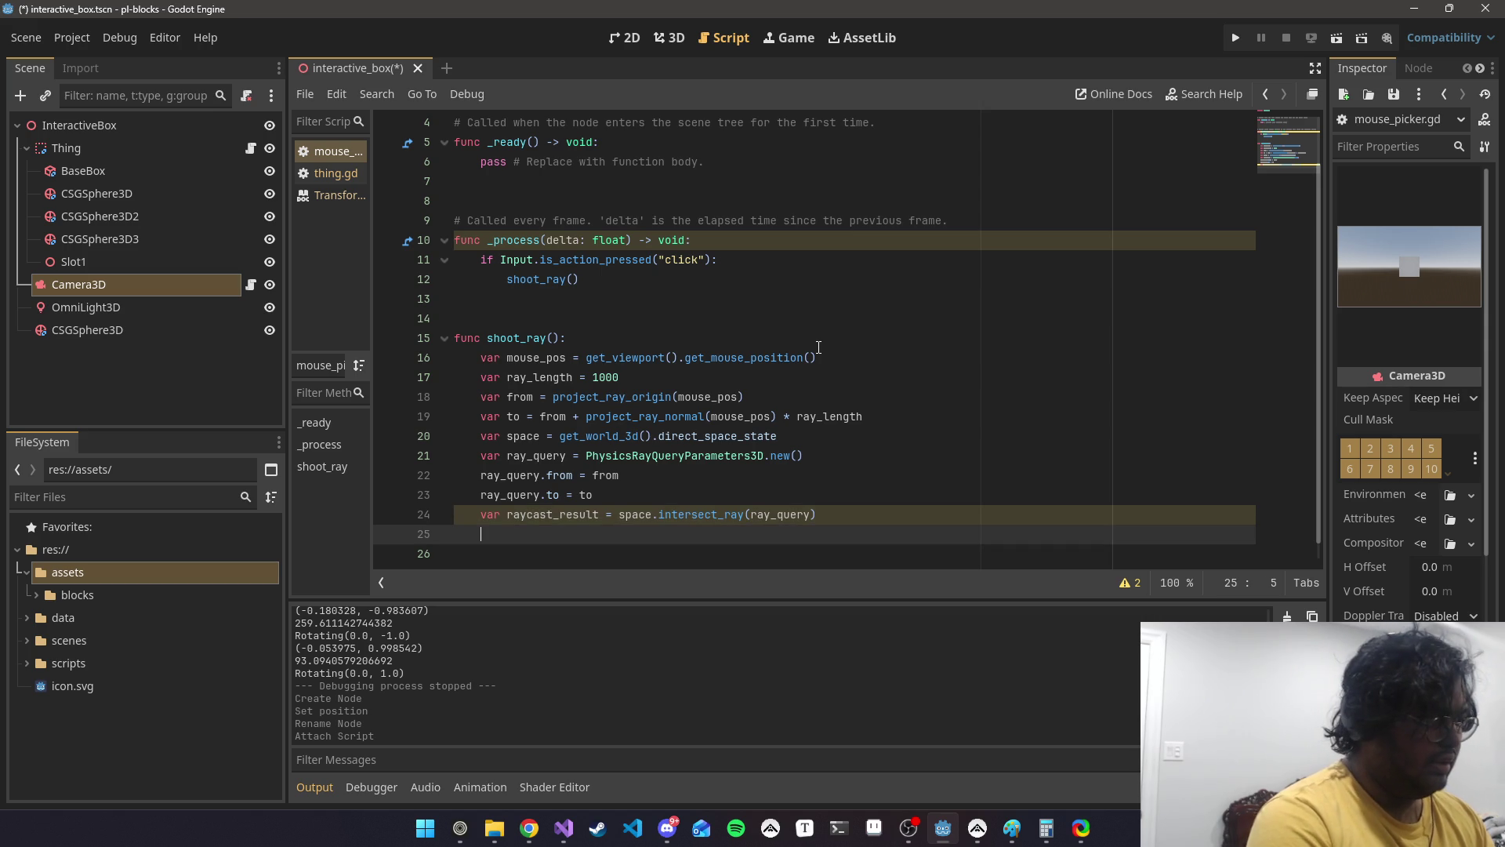
{"action": "type", "text": "print(ra"}
{"action": "key", "text": "Return"}
{"action": "type", "text": ")"}
{"action": "key", "text": "ctrl+s"}
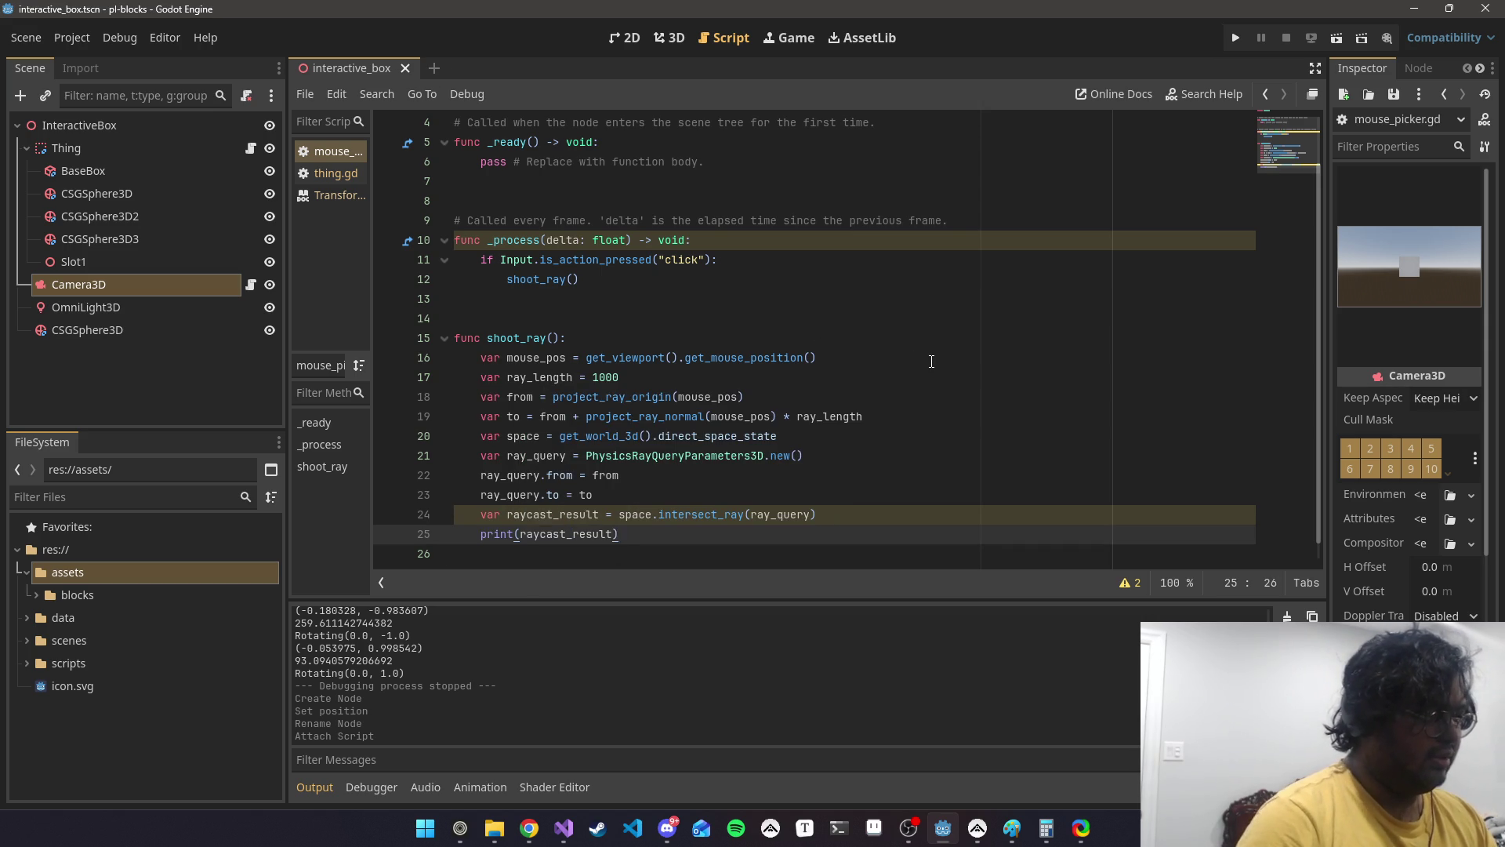
Reposition and maximize the Godot editor window to fill the screen.
{"action": "left_click", "coordinate": [932, 361]}
{"action": "scroll", "coordinate": [867, 528], "scroll_direction": "down", "scroll_amount": 1}
{"action": "left_click", "coordinate": [868, 528]}
{"action": "mouse_move", "coordinate": [845, 8]}
{"action": "left_mouse_down"}
{"action": "mouse_move", "coordinate": [1038, 139]}
{"action": "mouse_move", "coordinate": [609, 213]}
{"action": "mouse_move", "coordinate": [741, 152]}
{"action": "left_mouse_up"}
{"action": "double_click", "coordinate": [1045, 140]}
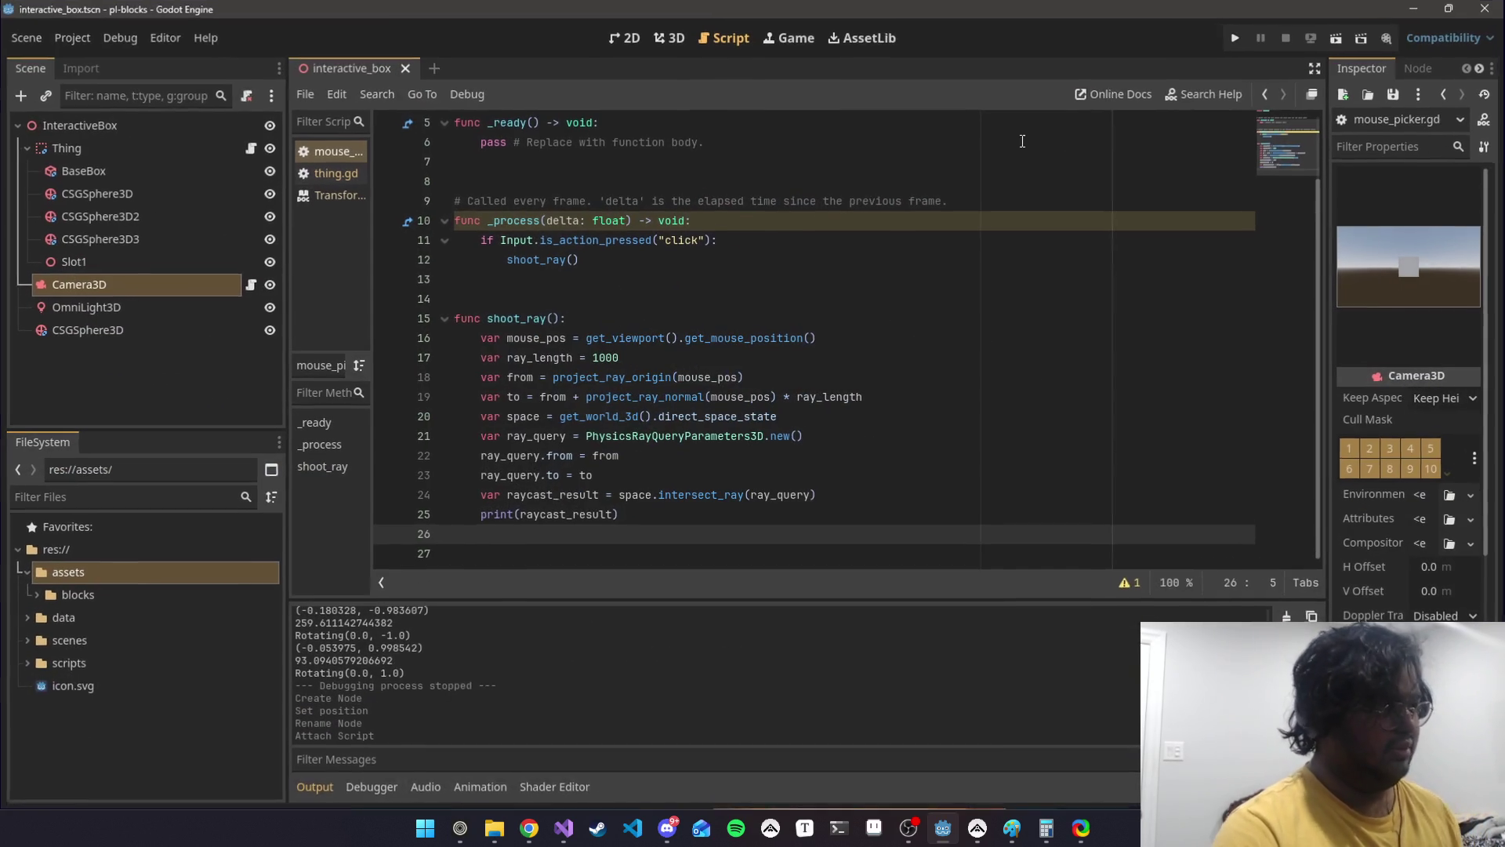
Run the project, drag to spin the box, then stop the game.
{"action": "left_click", "coordinate": [1233, 40]}
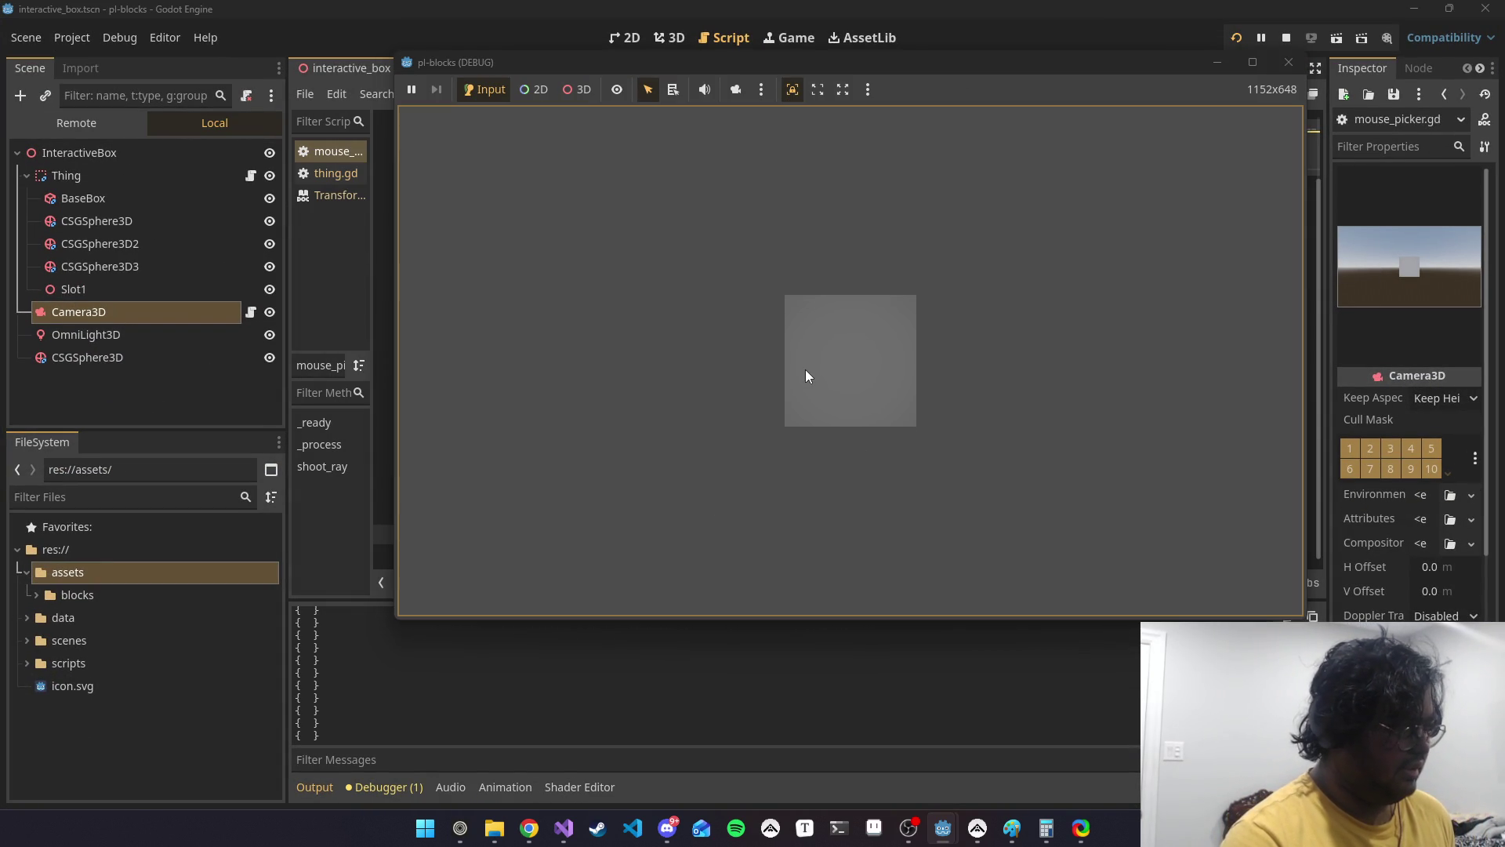
{"action": "left_click_drag", "start_coordinate": [806, 376], "coordinate": [777, 378]}
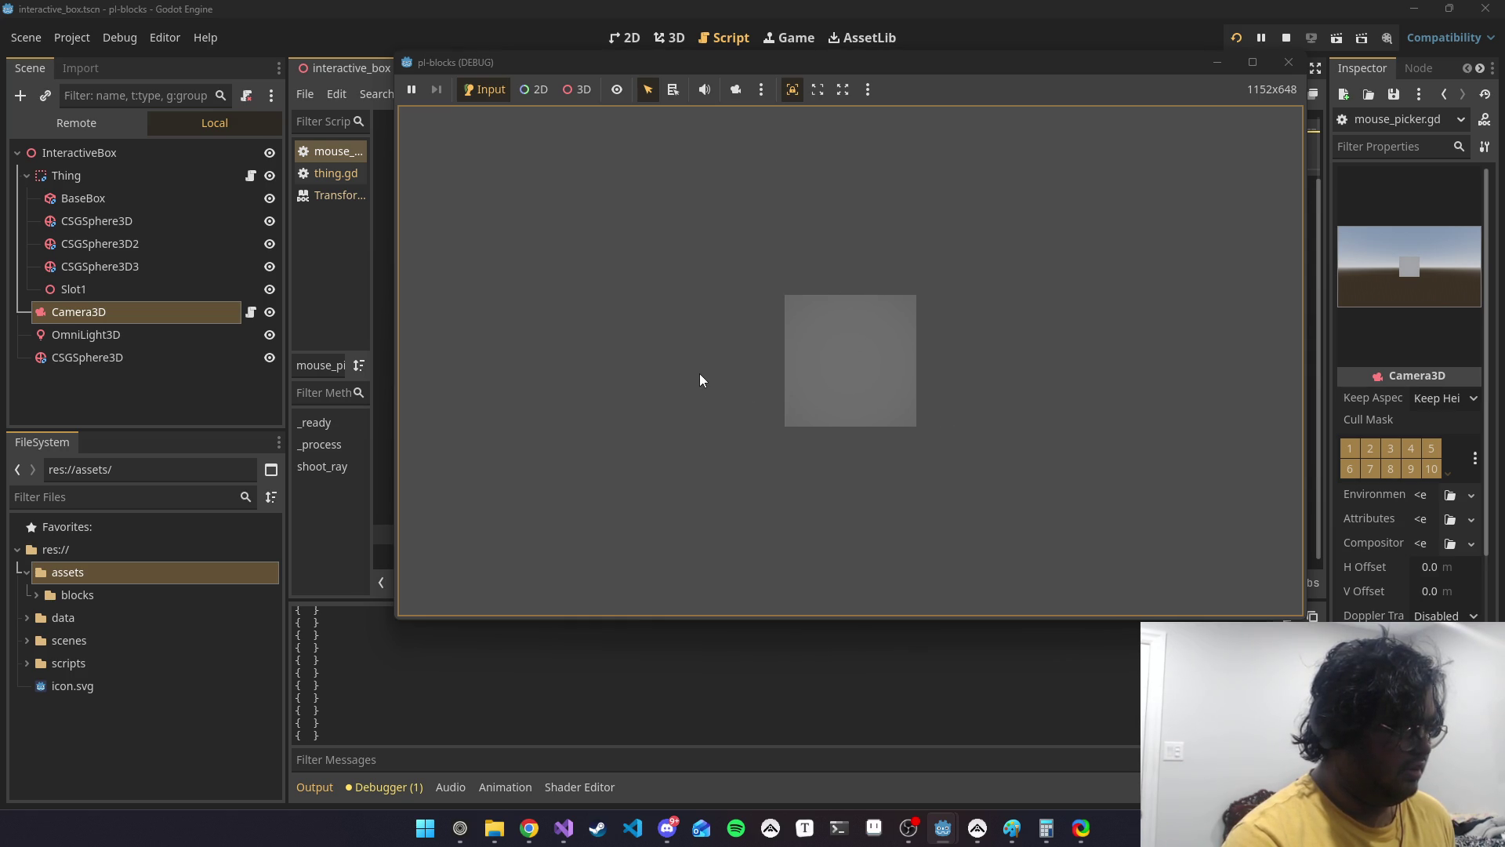
{"action": "left_click", "coordinate": [1289, 62]}
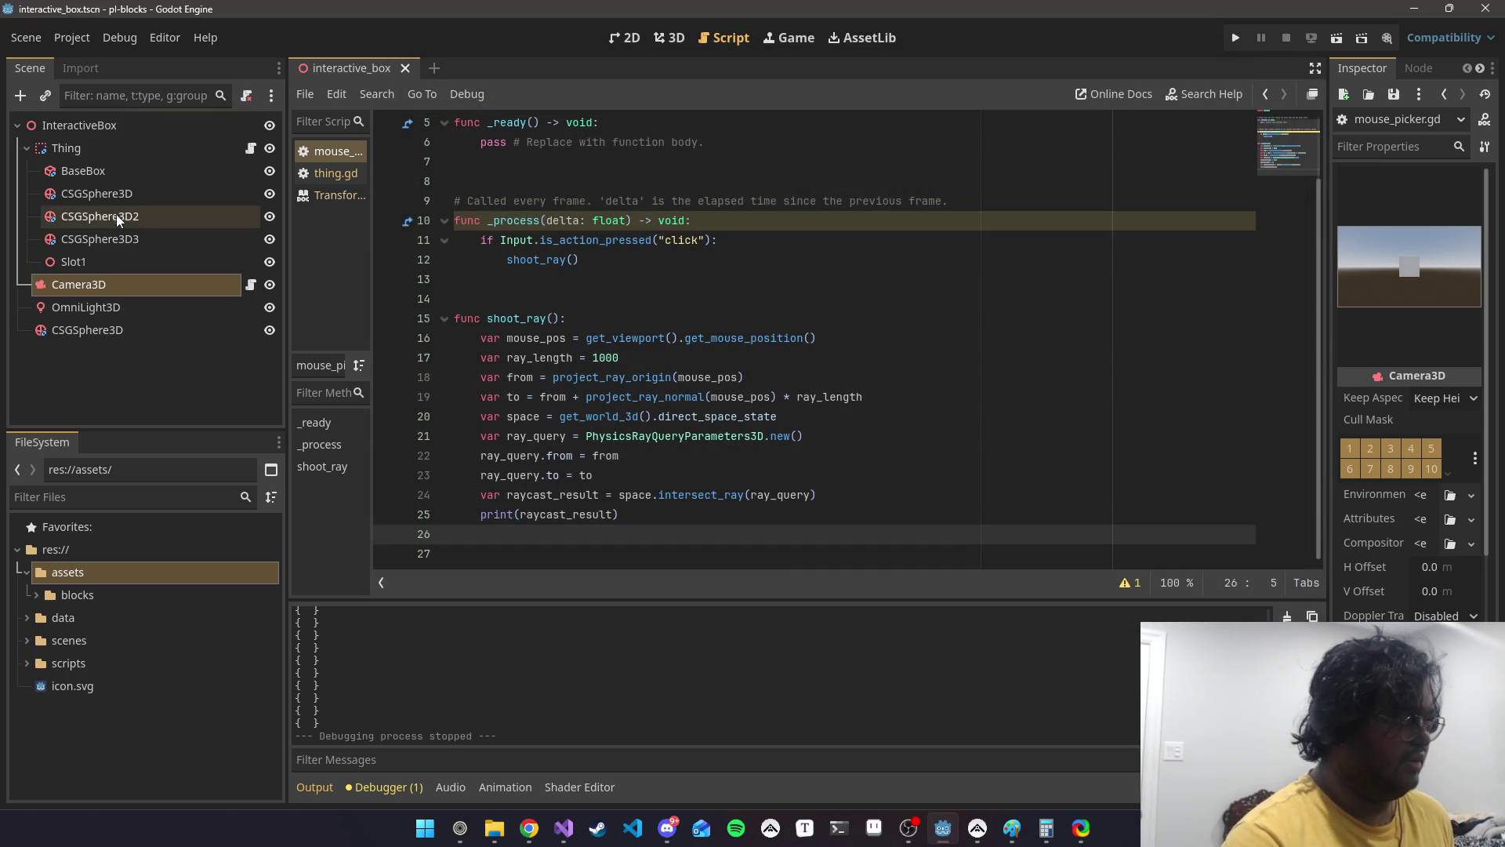
Inspect the CSGSphere3D, BaseBox and Thing nodes, turning on Thing's Use Collision.
{"action": "left_click", "coordinate": [123, 185]}
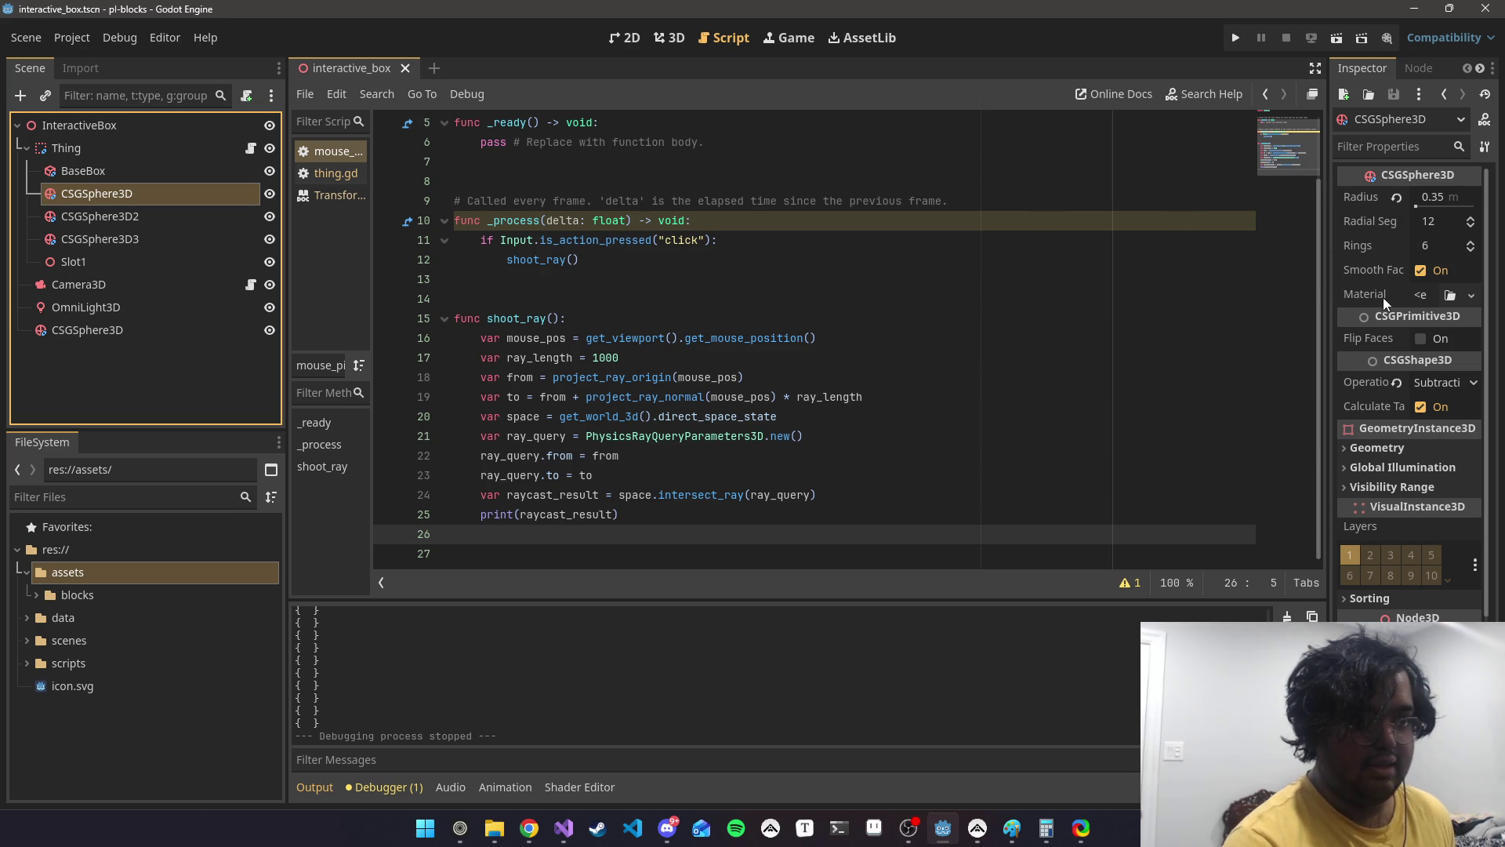
{"action": "left_click_drag", "start_coordinate": [1328, 283], "coordinate": [1172, 290]}
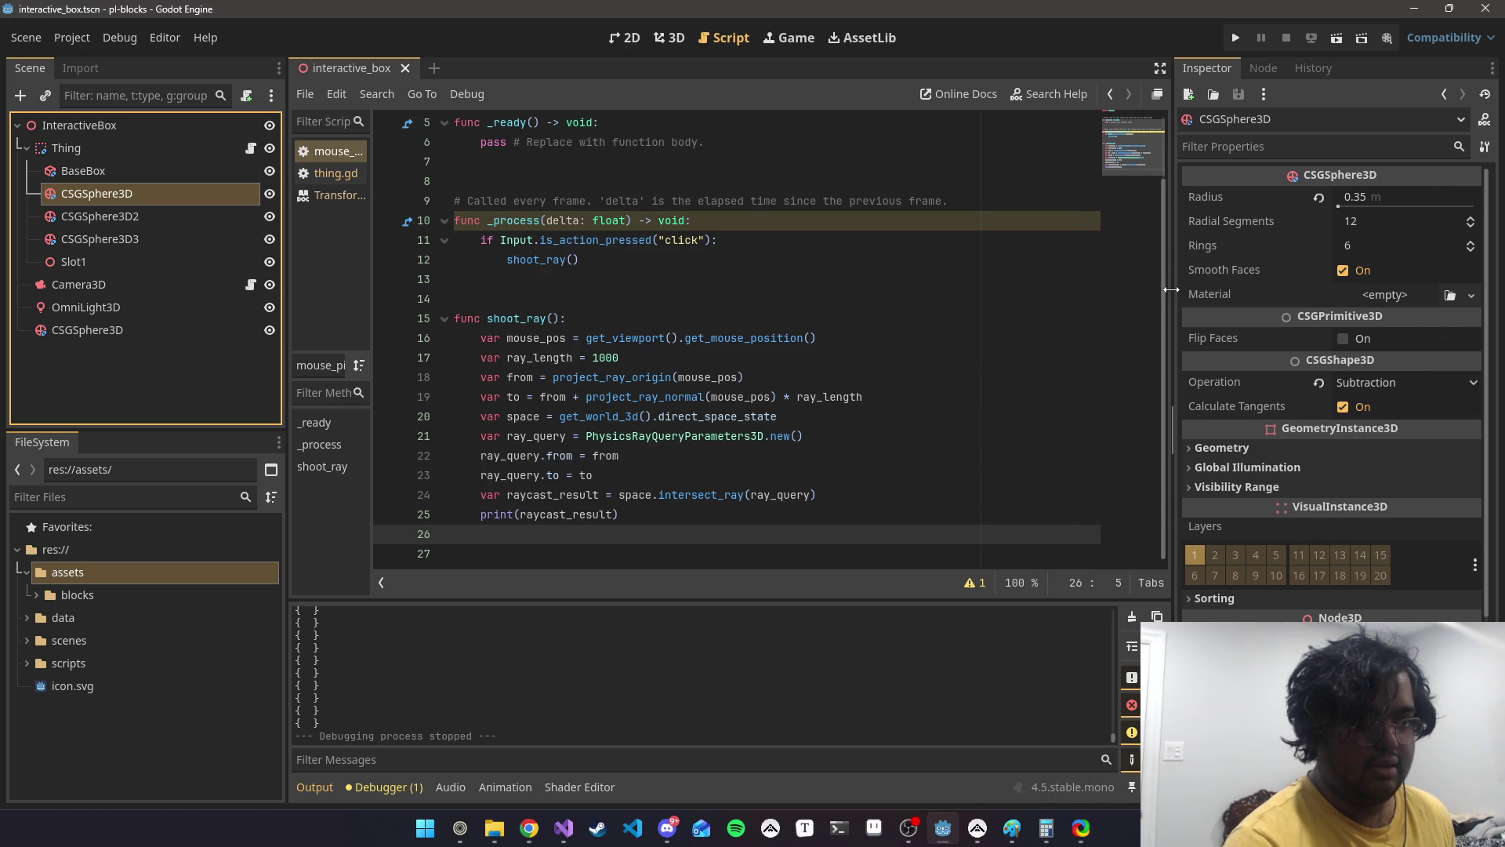
{"action": "left_click", "coordinate": [151, 170]}
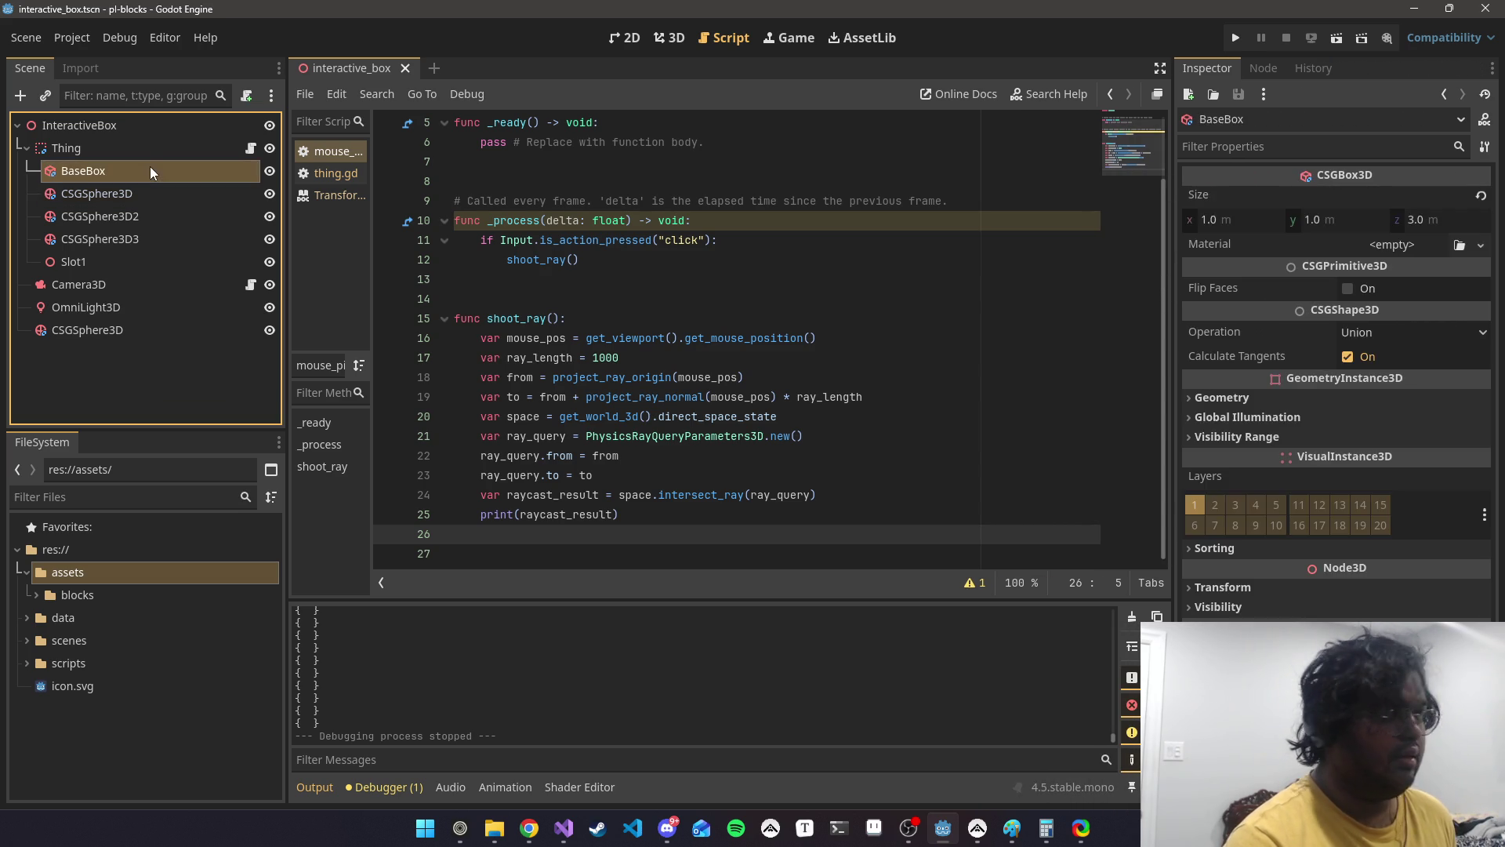
{"action": "left_click", "coordinate": [149, 155]}
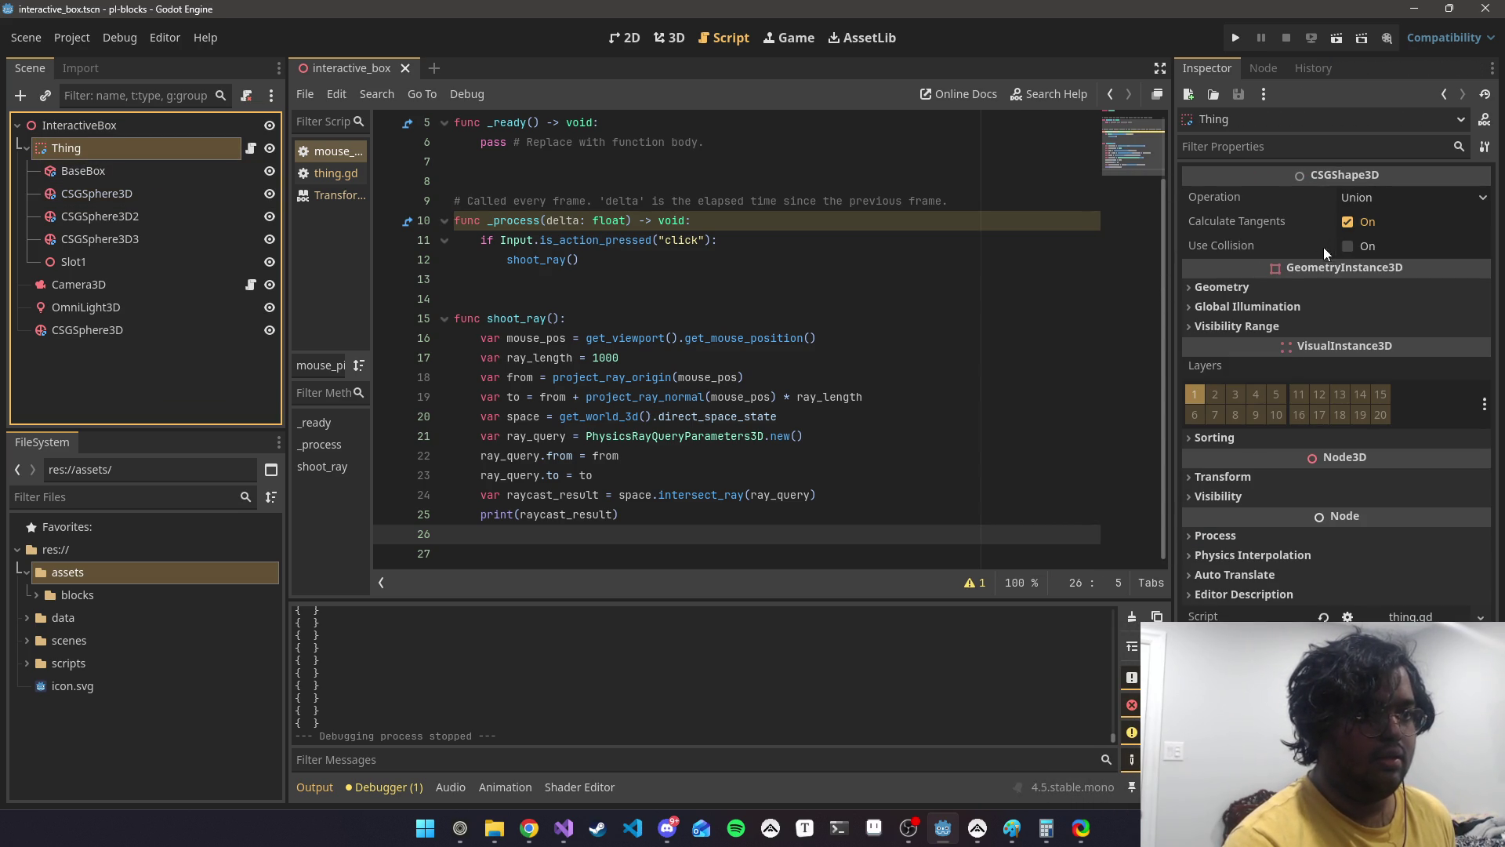
{"action": "left_click", "coordinate": [1350, 247]}
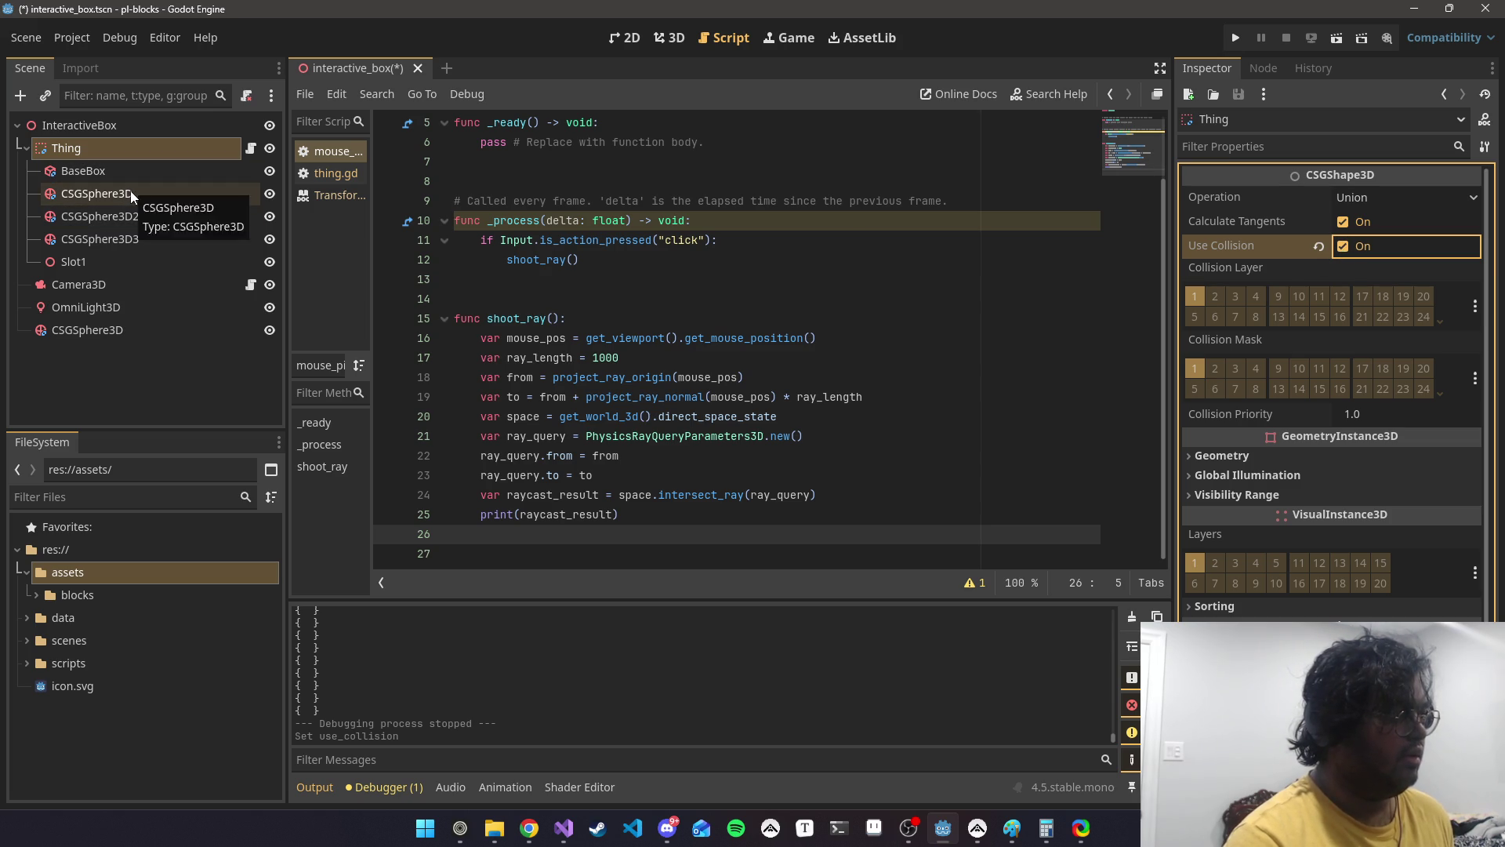
Enable Use Collision on the red CSGSphere3D, revert Thing's to off, and run the project.
{"action": "left_click", "coordinate": [94, 328]}
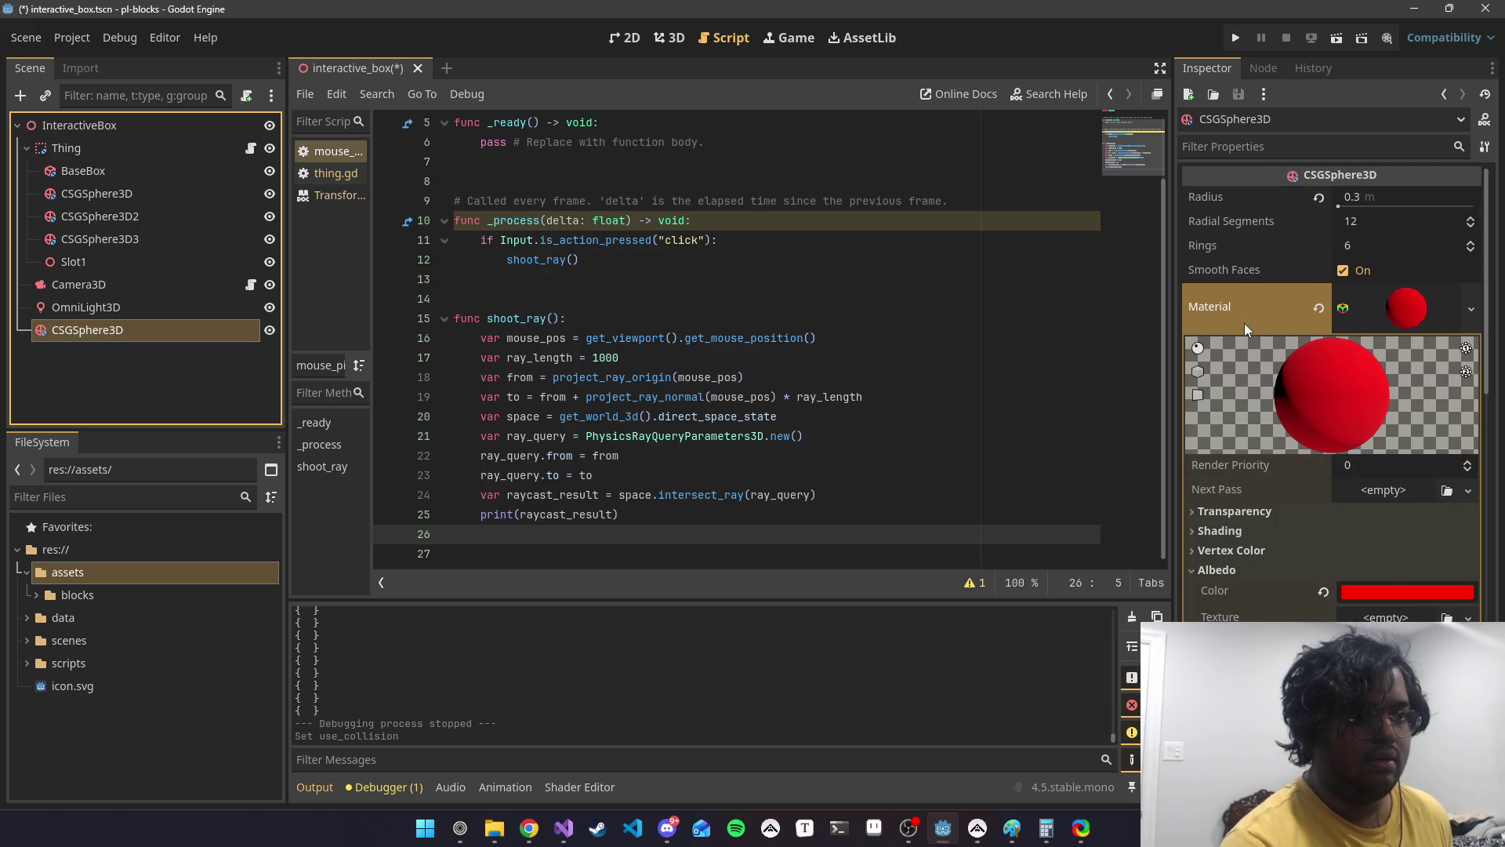
{"action": "scroll", "coordinate": [1255, 329], "scroll_direction": "down", "scroll_amount": 10}
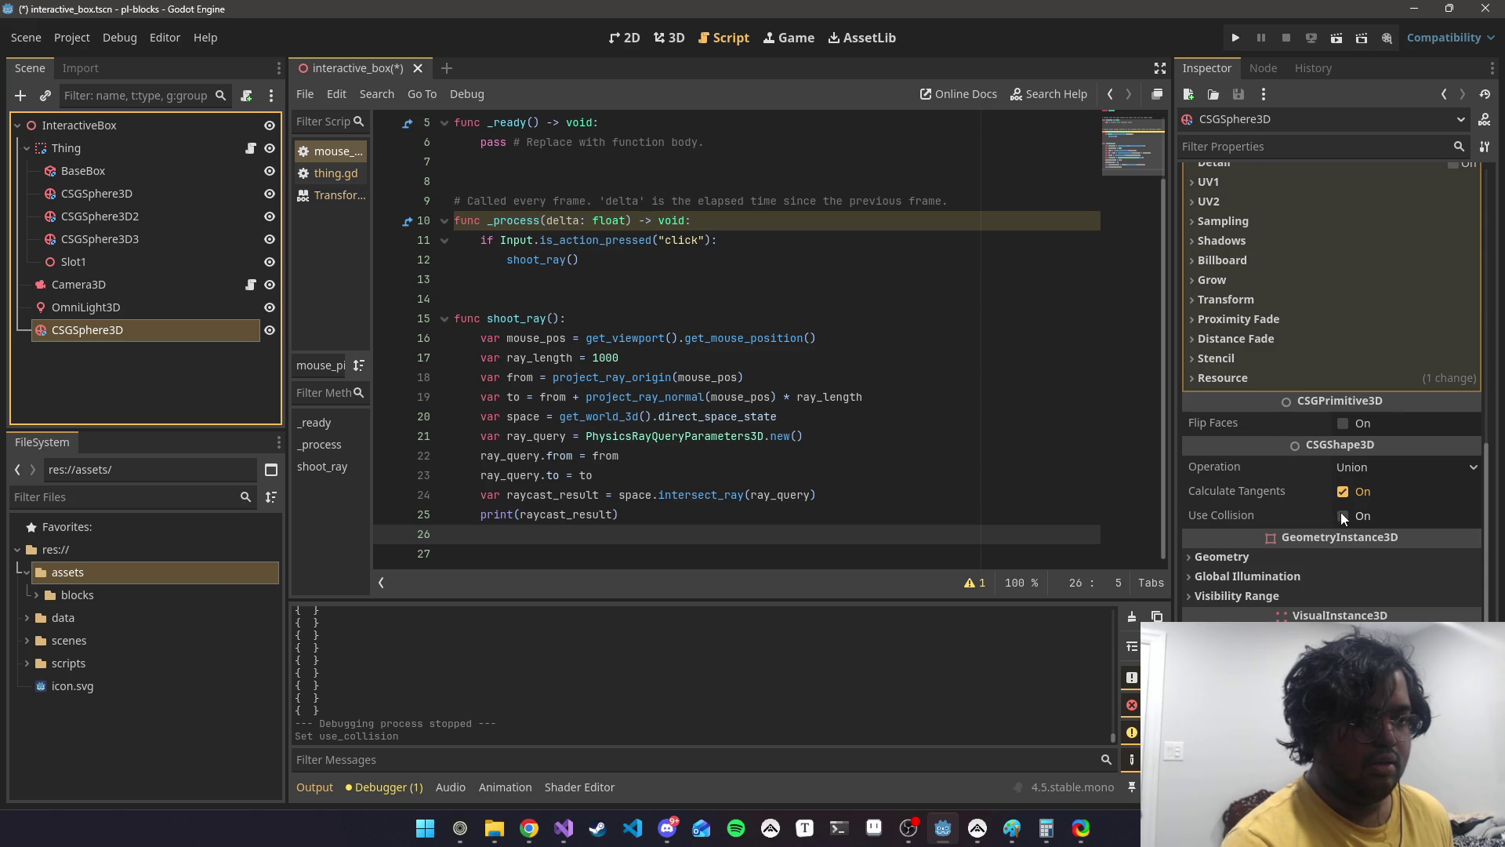
{"action": "left_click", "coordinate": [1343, 516]}
{"action": "left_click", "coordinate": [66, 148]}
{"action": "left_click", "coordinate": [1342, 246]}
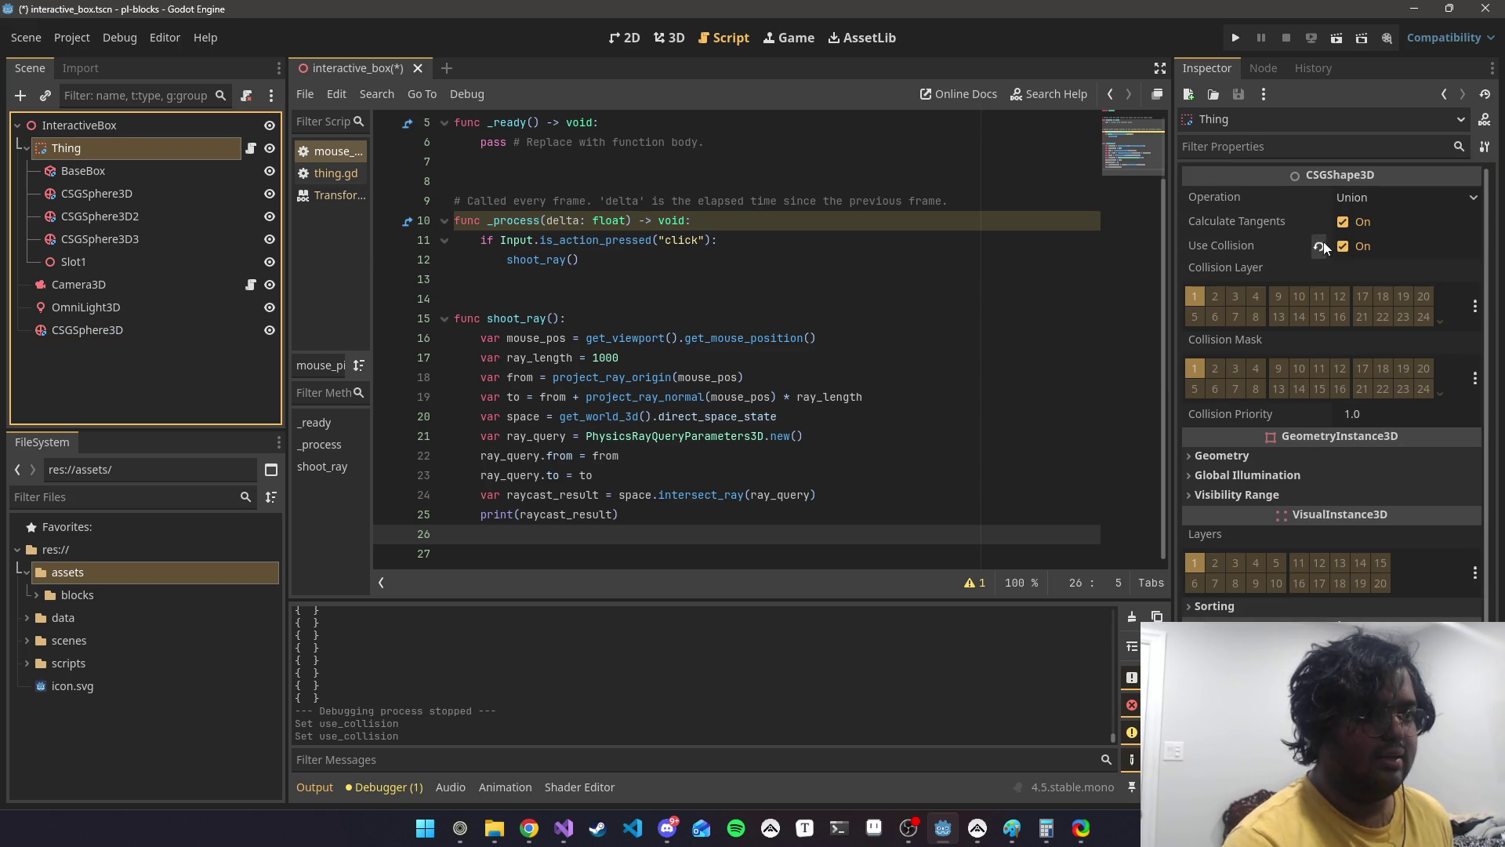
{"action": "left_click", "coordinate": [1320, 246]}
{"action": "left_click", "coordinate": [1234, 38]}
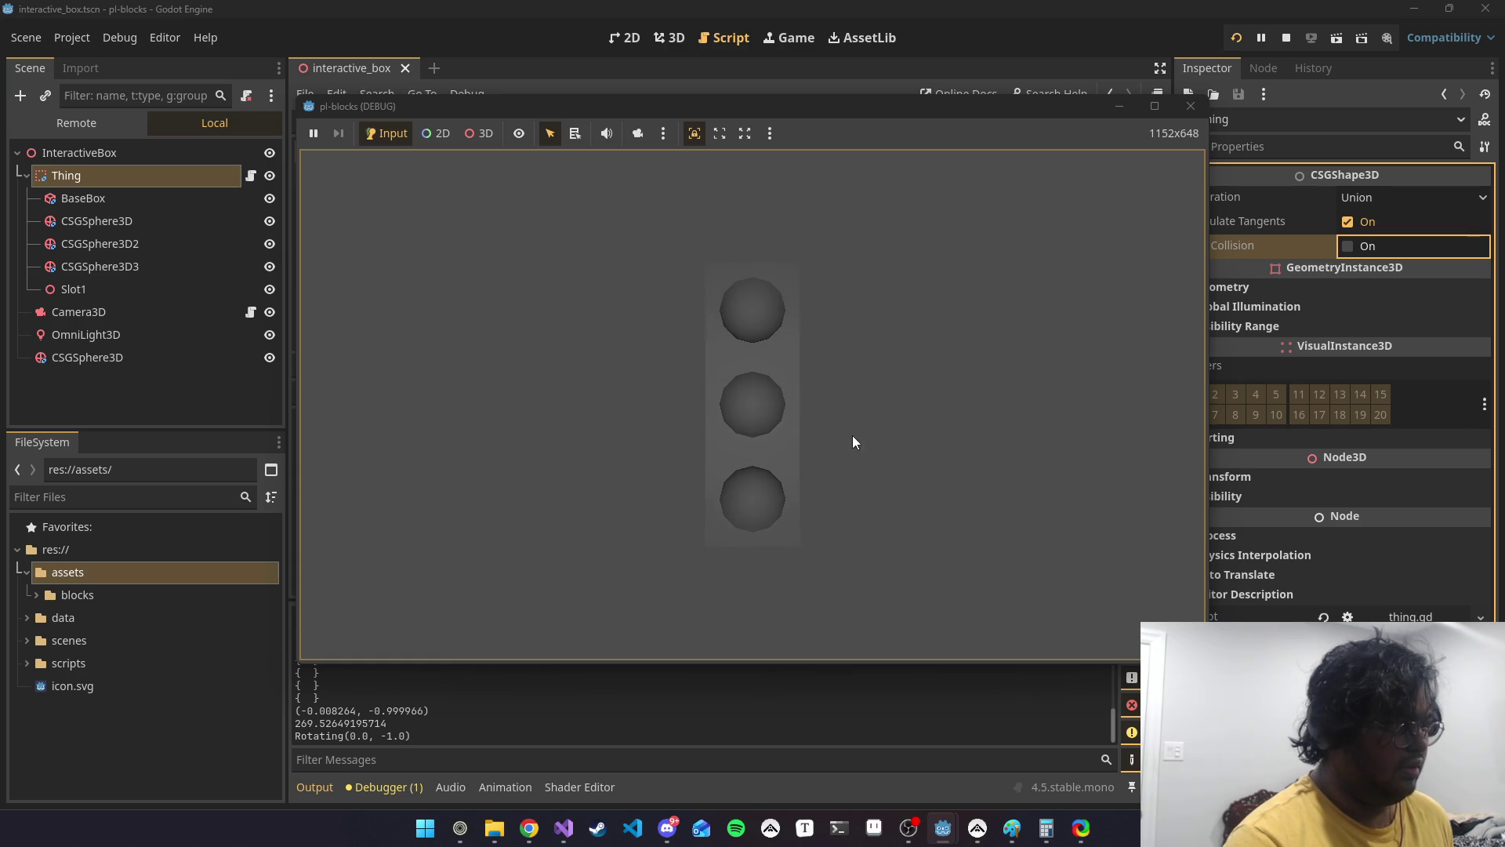
Rotate the box through top-down, sphere-socket, red-topped and front views, then close the game.
{"action": "left_click_drag", "start_coordinate": [853, 435], "coordinate": [868, 336]}
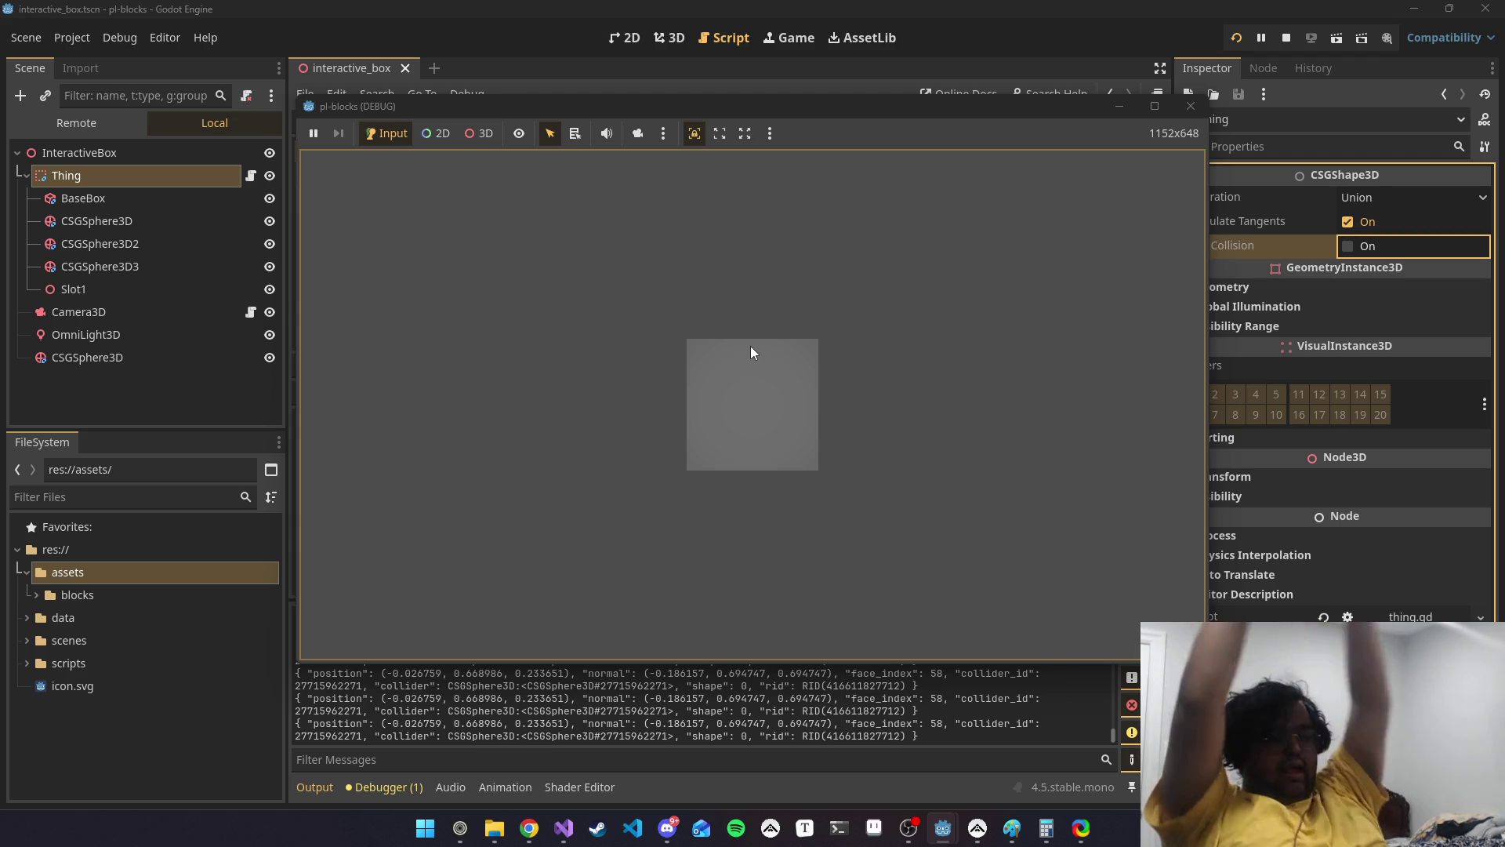
{"action": "left_click_drag", "start_coordinate": [761, 349], "coordinate": [830, 547]}
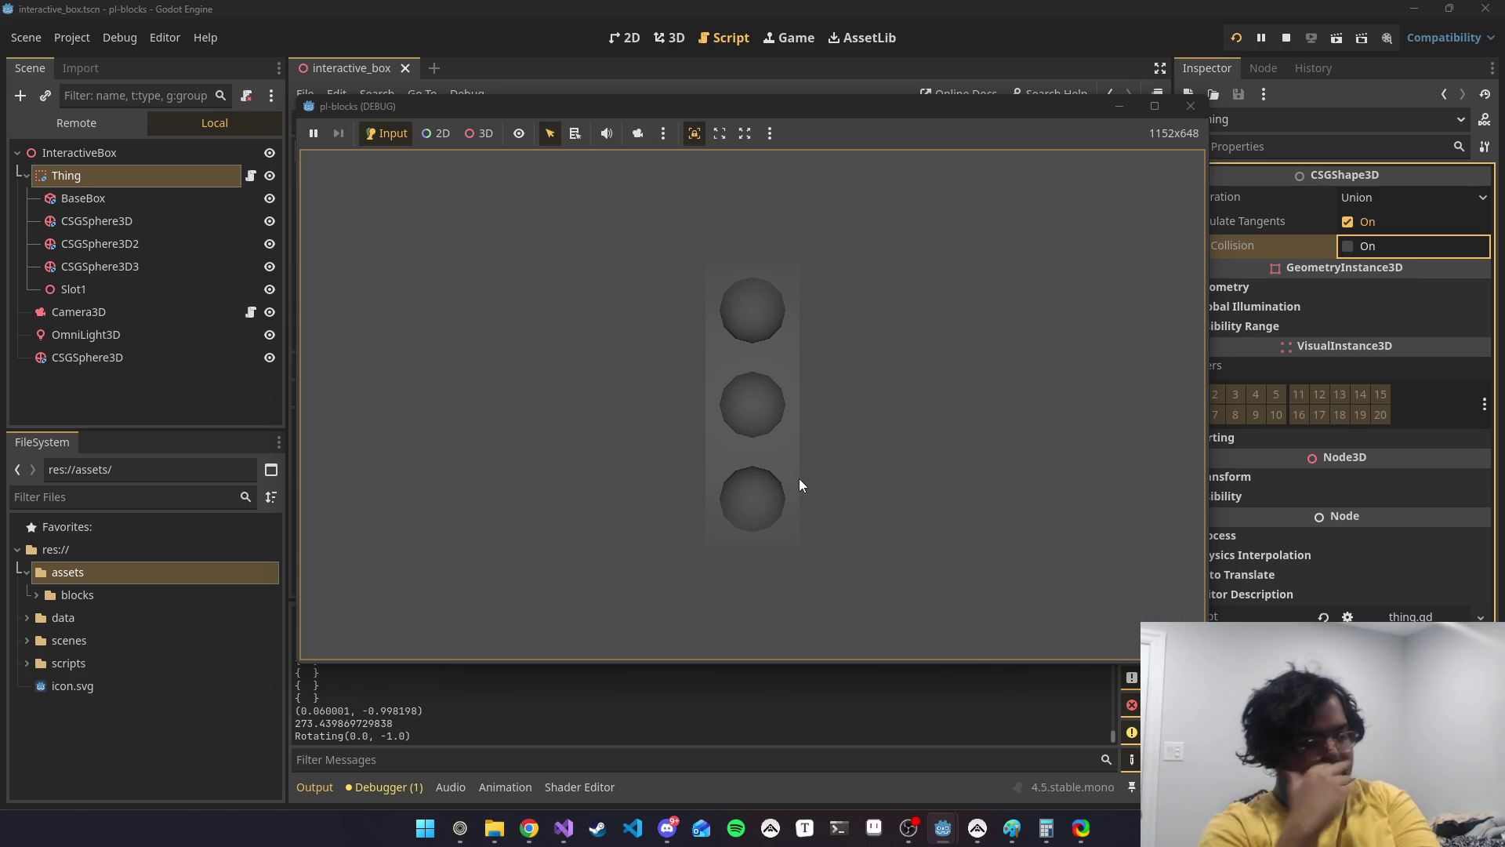
{"action": "mouse_move", "coordinate": [748, 416]}
{"action": "left_mouse_down"}
{"action": "mouse_move", "coordinate": [754, 323]}
{"action": "mouse_move", "coordinate": [767, 367]}
{"action": "mouse_move", "coordinate": [754, 348]}
{"action": "left_mouse_up"}
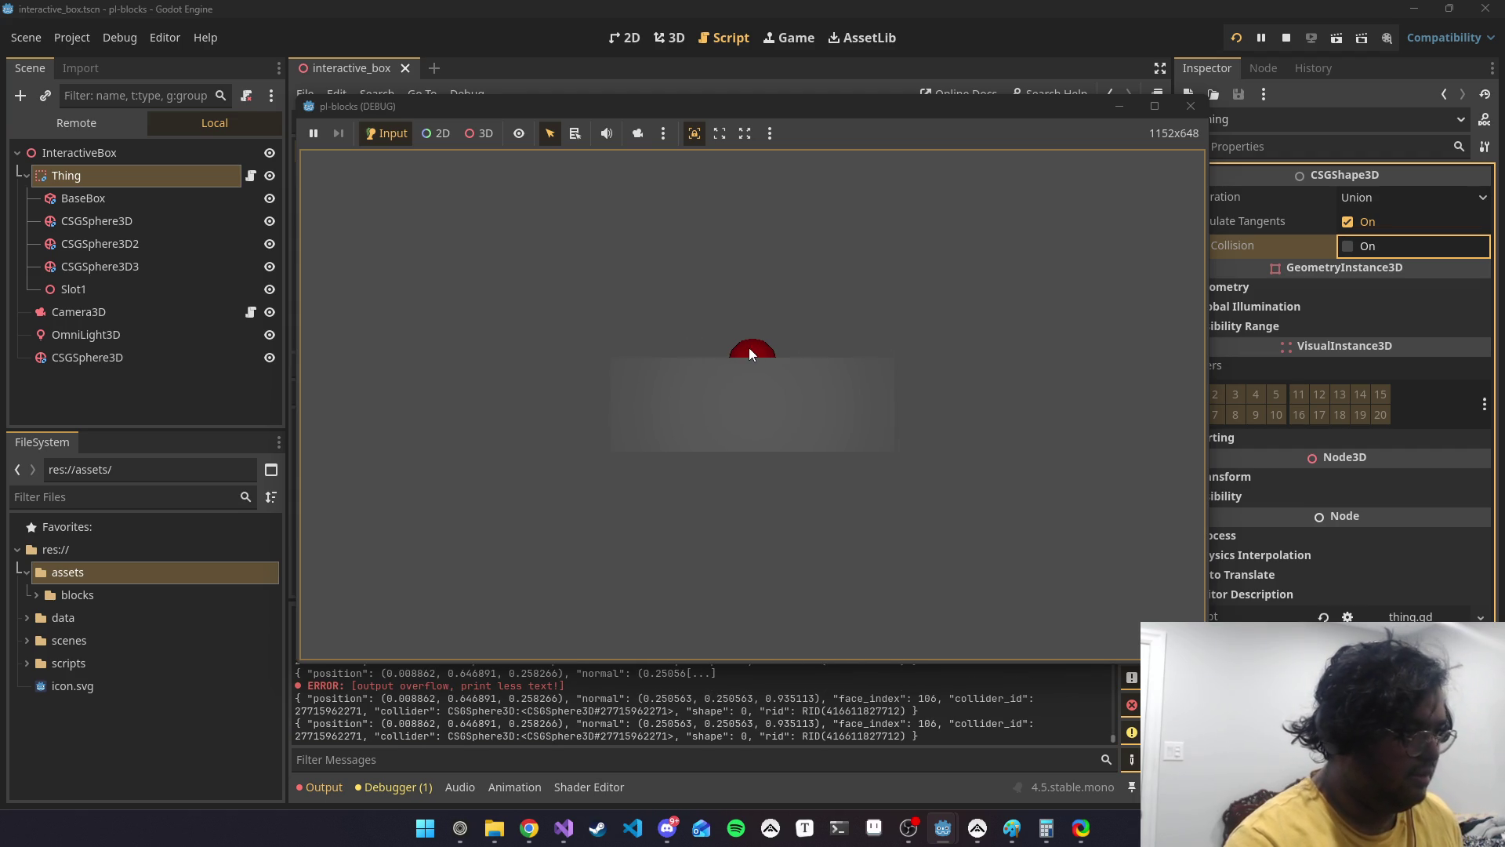
{"action": "left_click_drag", "start_coordinate": [821, 462], "coordinate": [797, 444]}
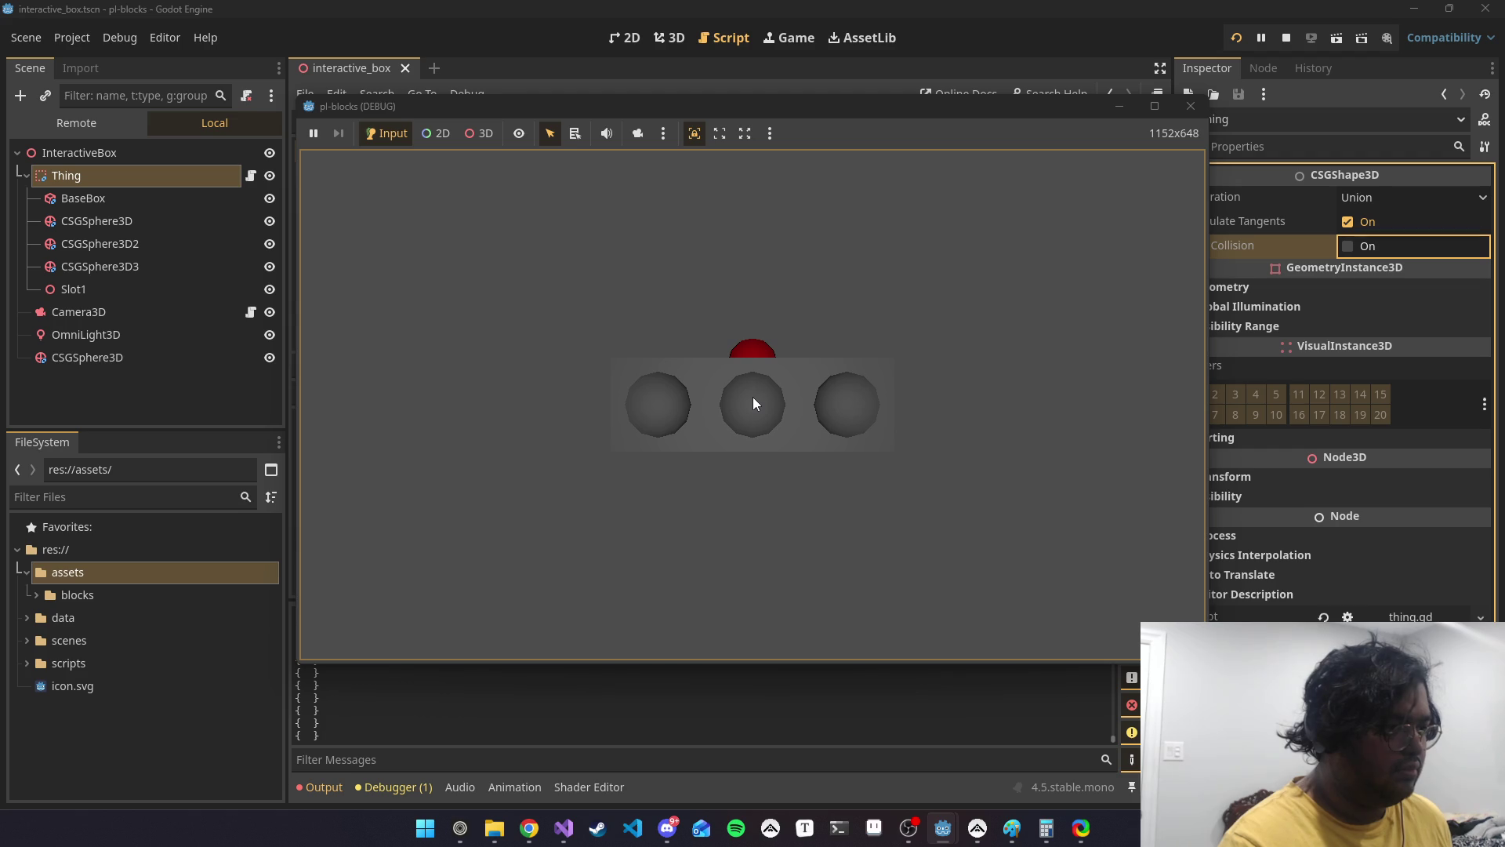
{"action": "left_click", "coordinate": [1191, 106]}
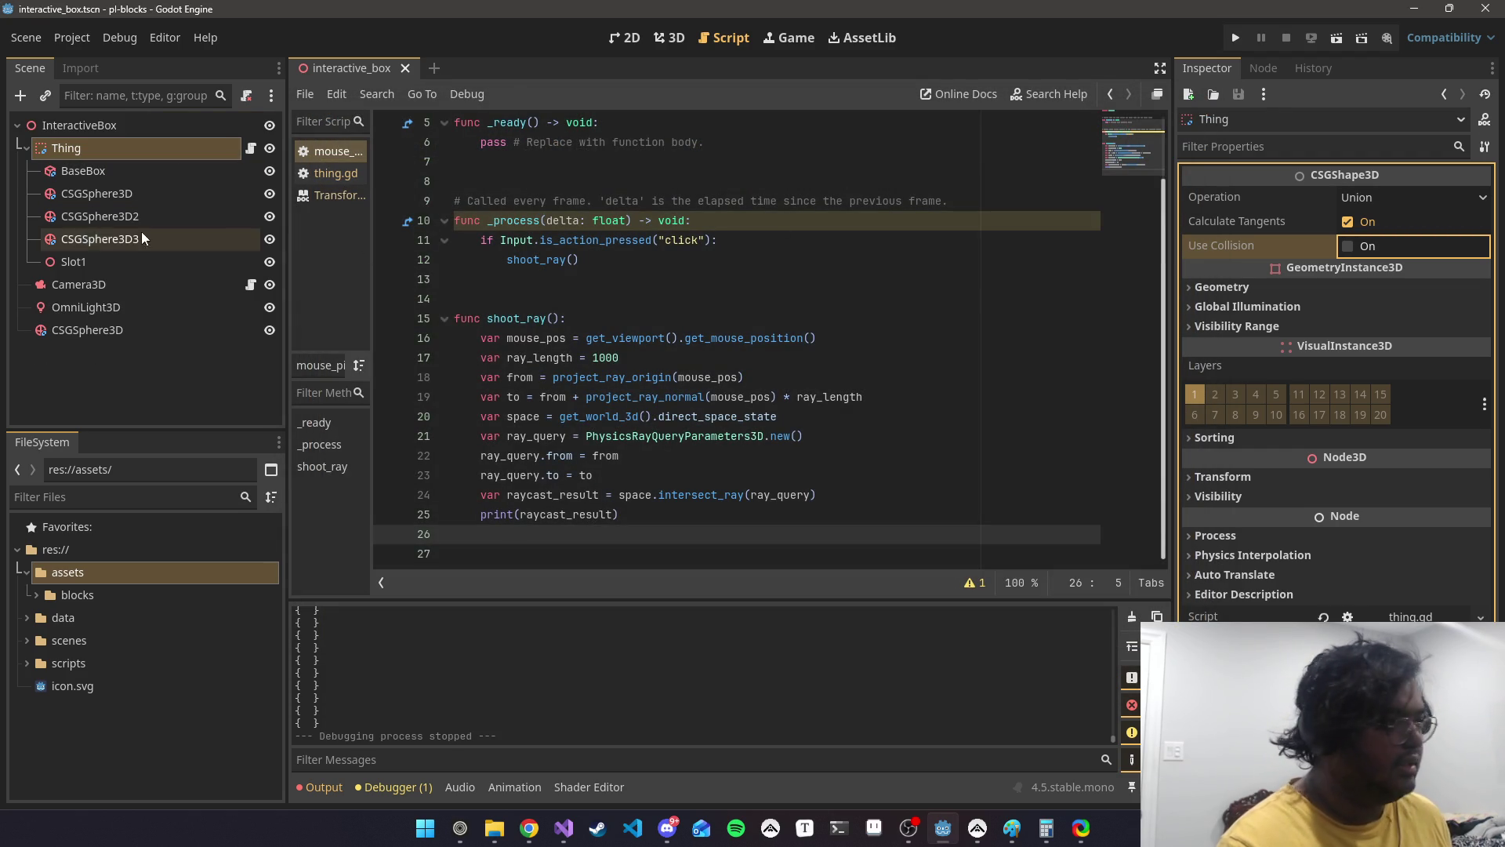
Turn on Use Collision for Thing, then look through BaseBox and the sphere nodes' properties.
{"action": "left_click", "coordinate": [119, 166]}
{"action": "left_click", "coordinate": [129, 148]}
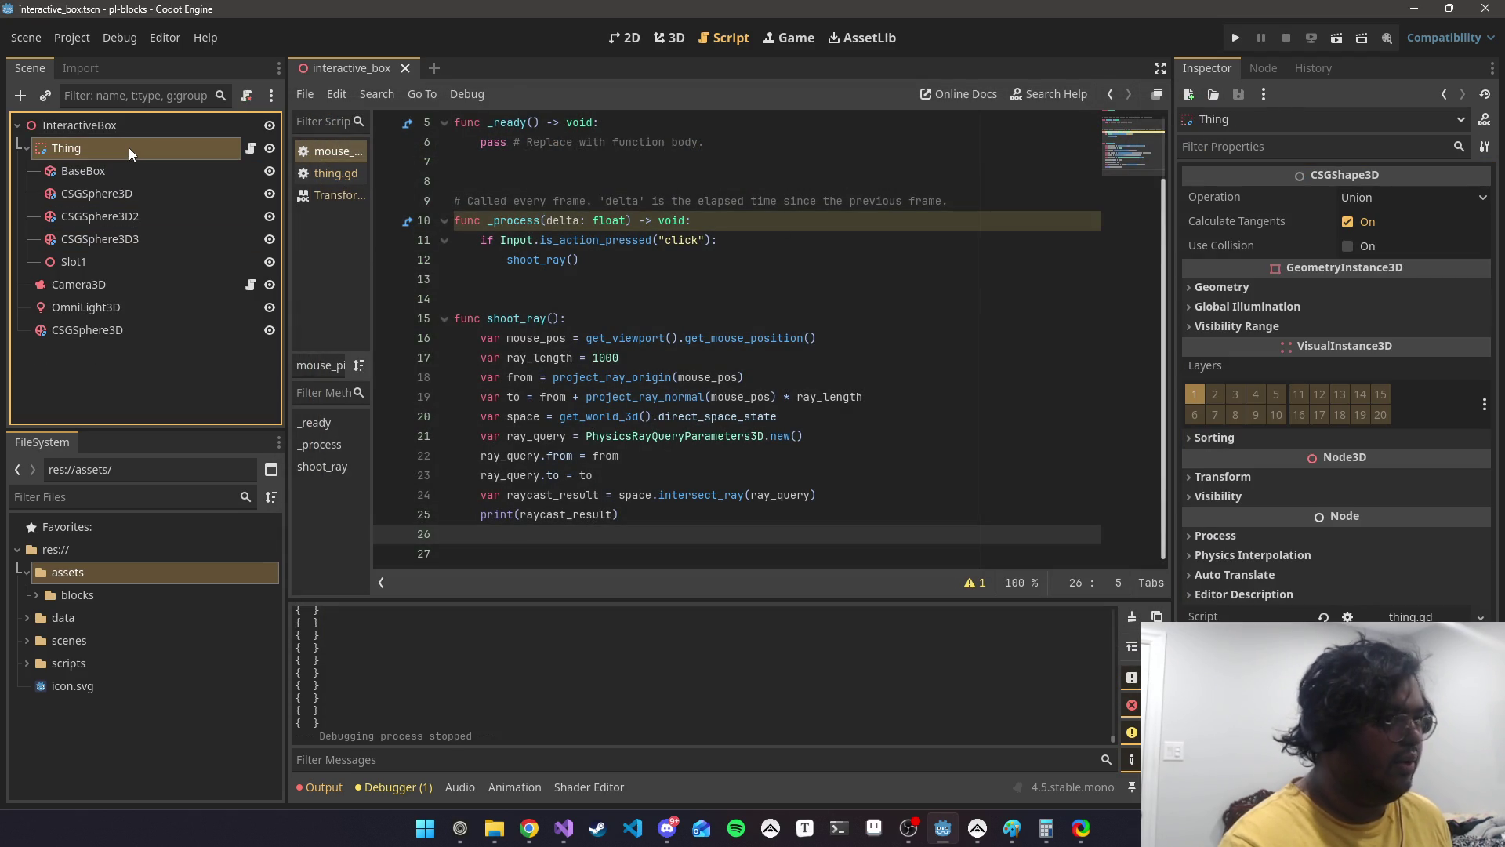
{"action": "left_click", "coordinate": [1348, 247]}
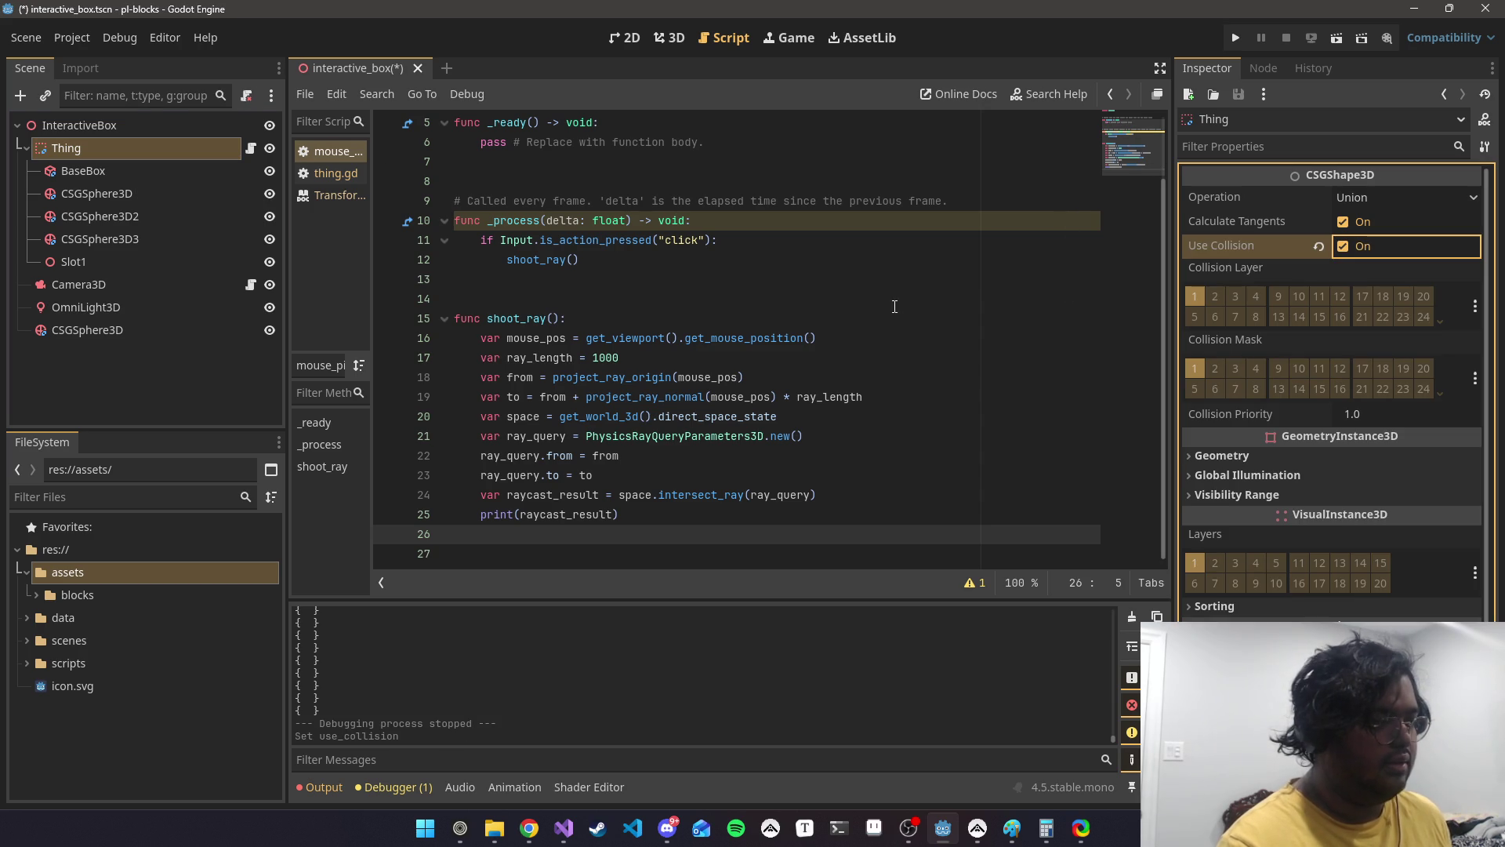
{"action": "left_click", "coordinate": [96, 240]}
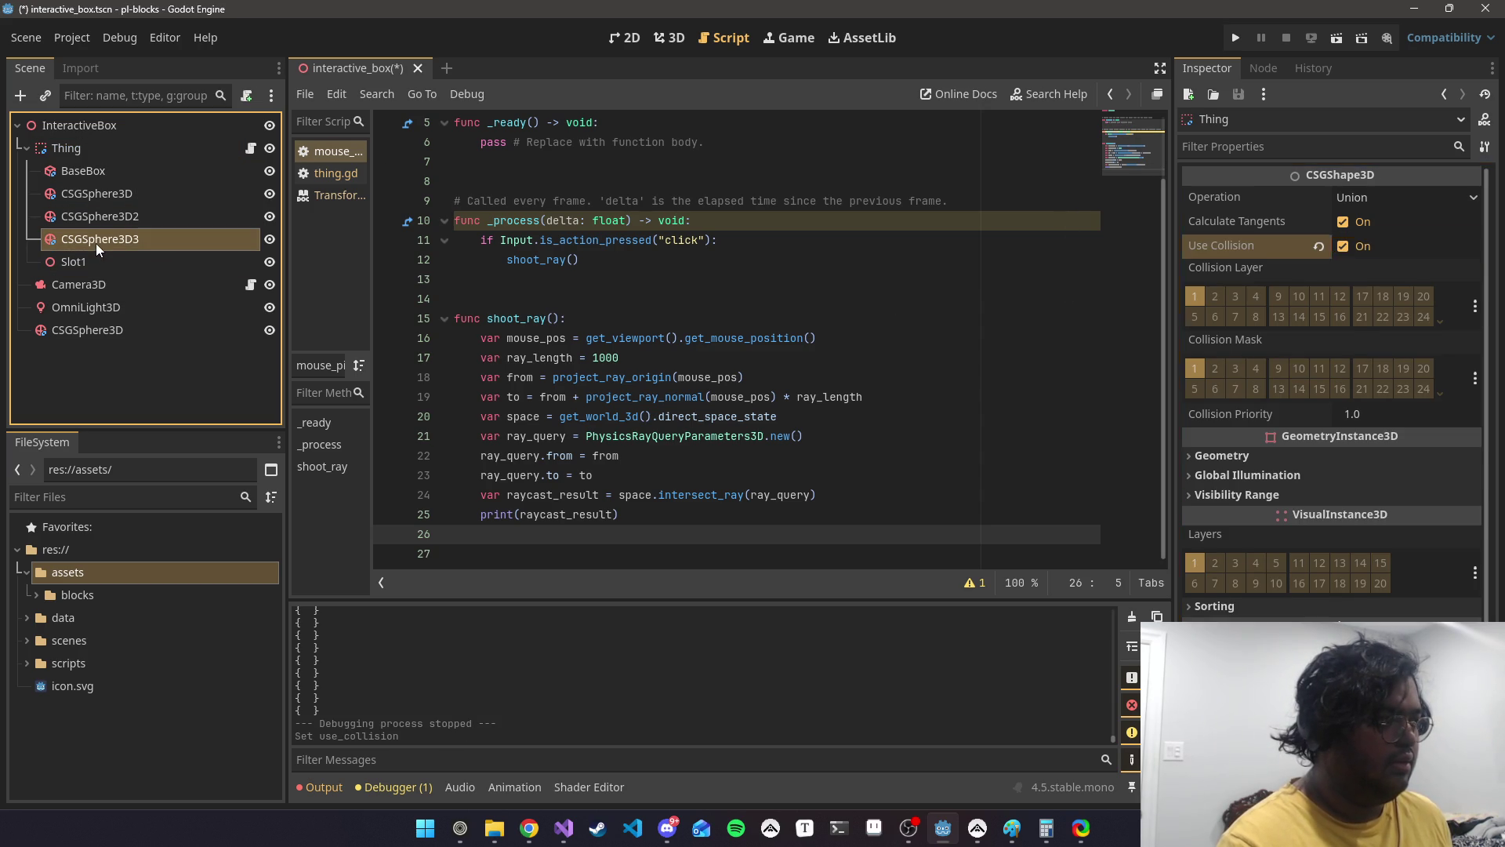
{"action": "left_click", "coordinate": [119, 193]}
{"action": "left_click", "coordinate": [117, 216]}
{"action": "left_click", "coordinate": [115, 234]}
Compare with BaseBox, re-enable Thing's Use Collision, and run the project.
{"action": "left_click", "coordinate": [67, 149]}
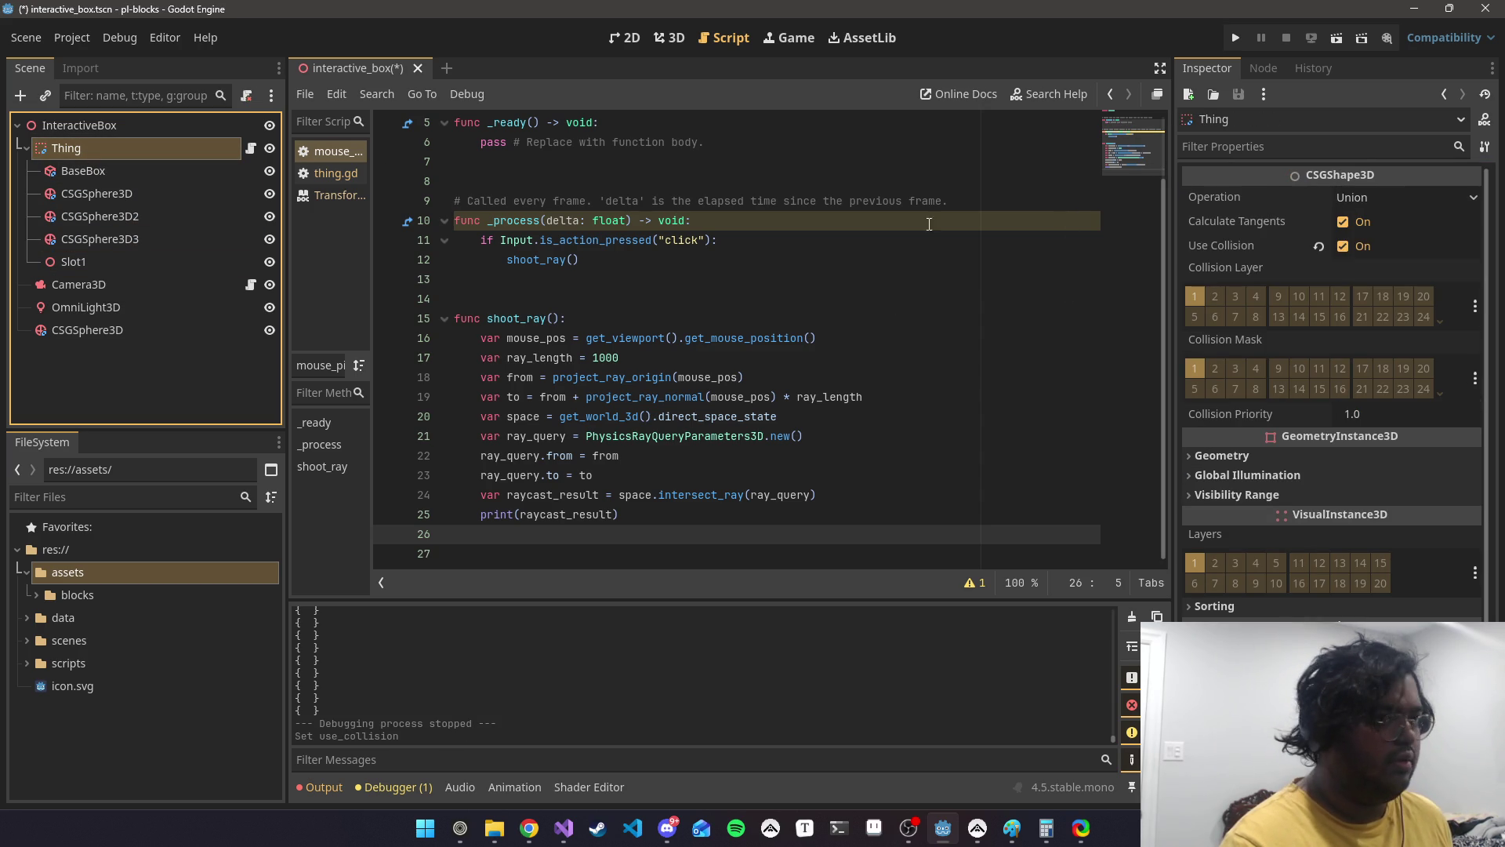
{"action": "left_click", "coordinate": [1348, 246]}
{"action": "left_click", "coordinate": [190, 166]}
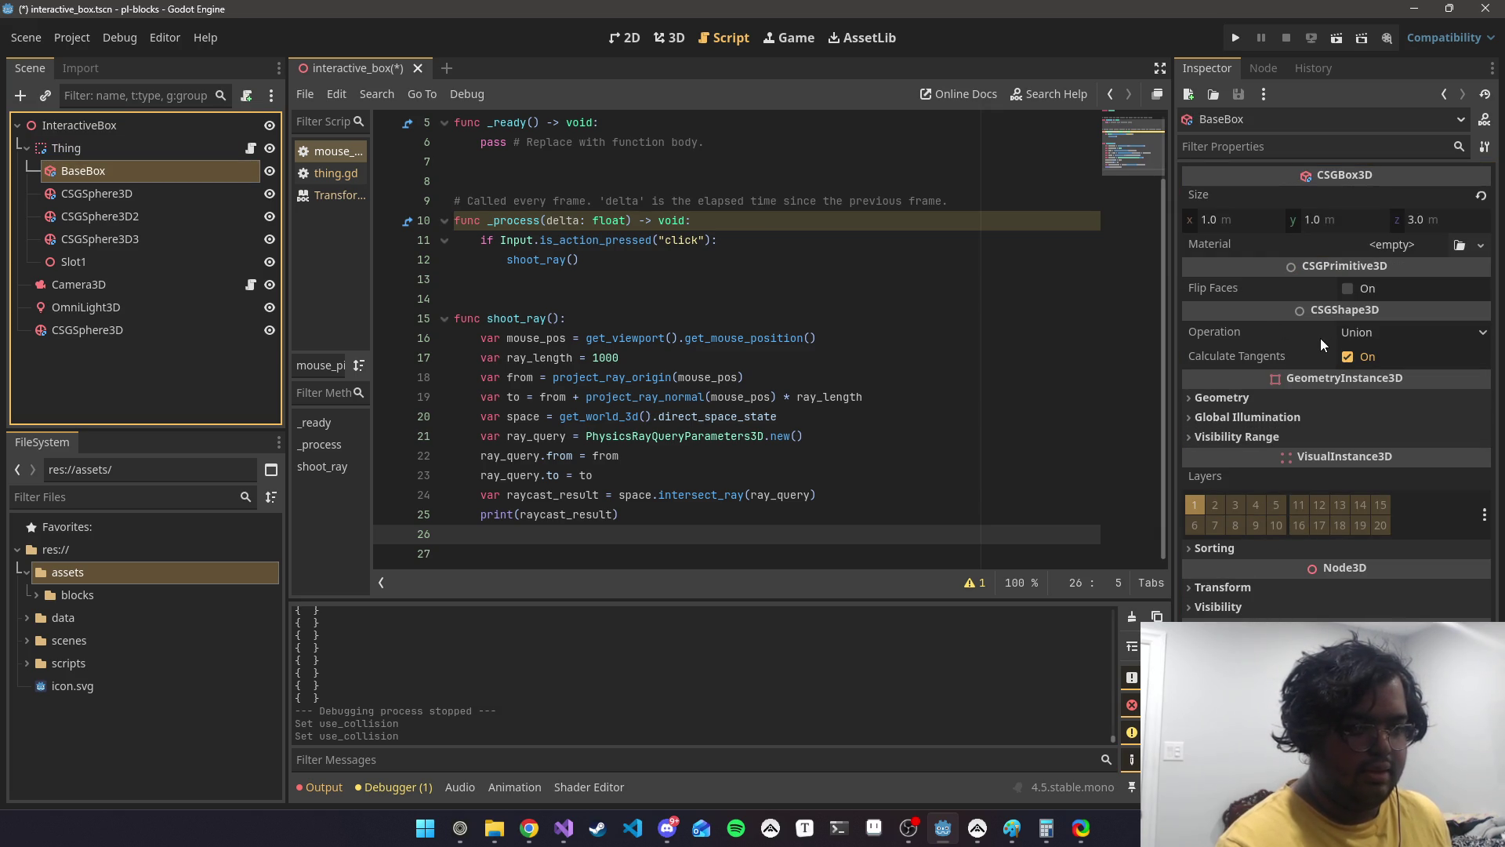
{"action": "mouse_move", "coordinate": [1321, 337]}
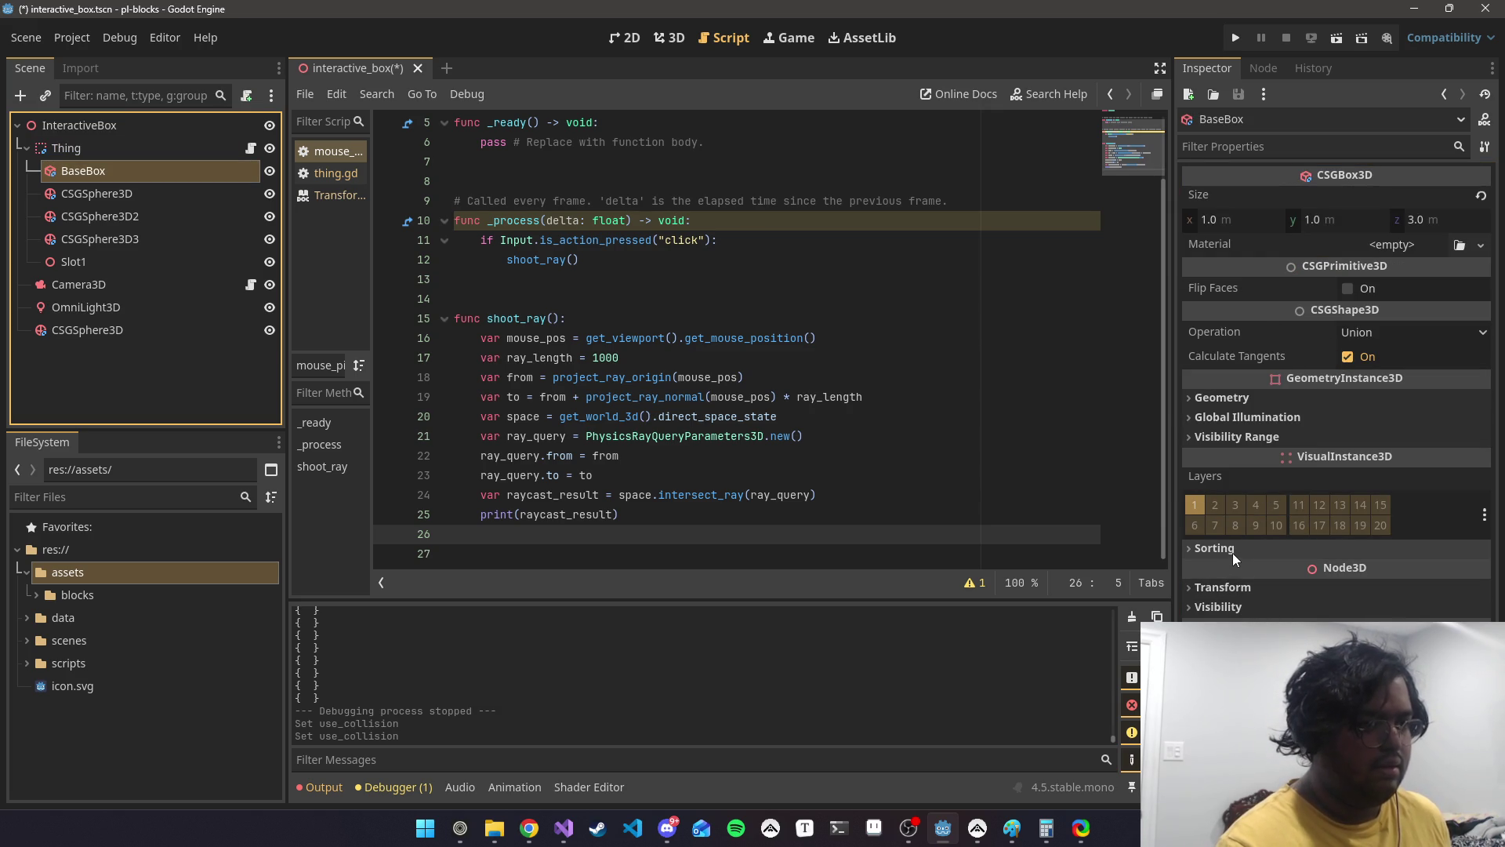
{"action": "left_click", "coordinate": [168, 150]}
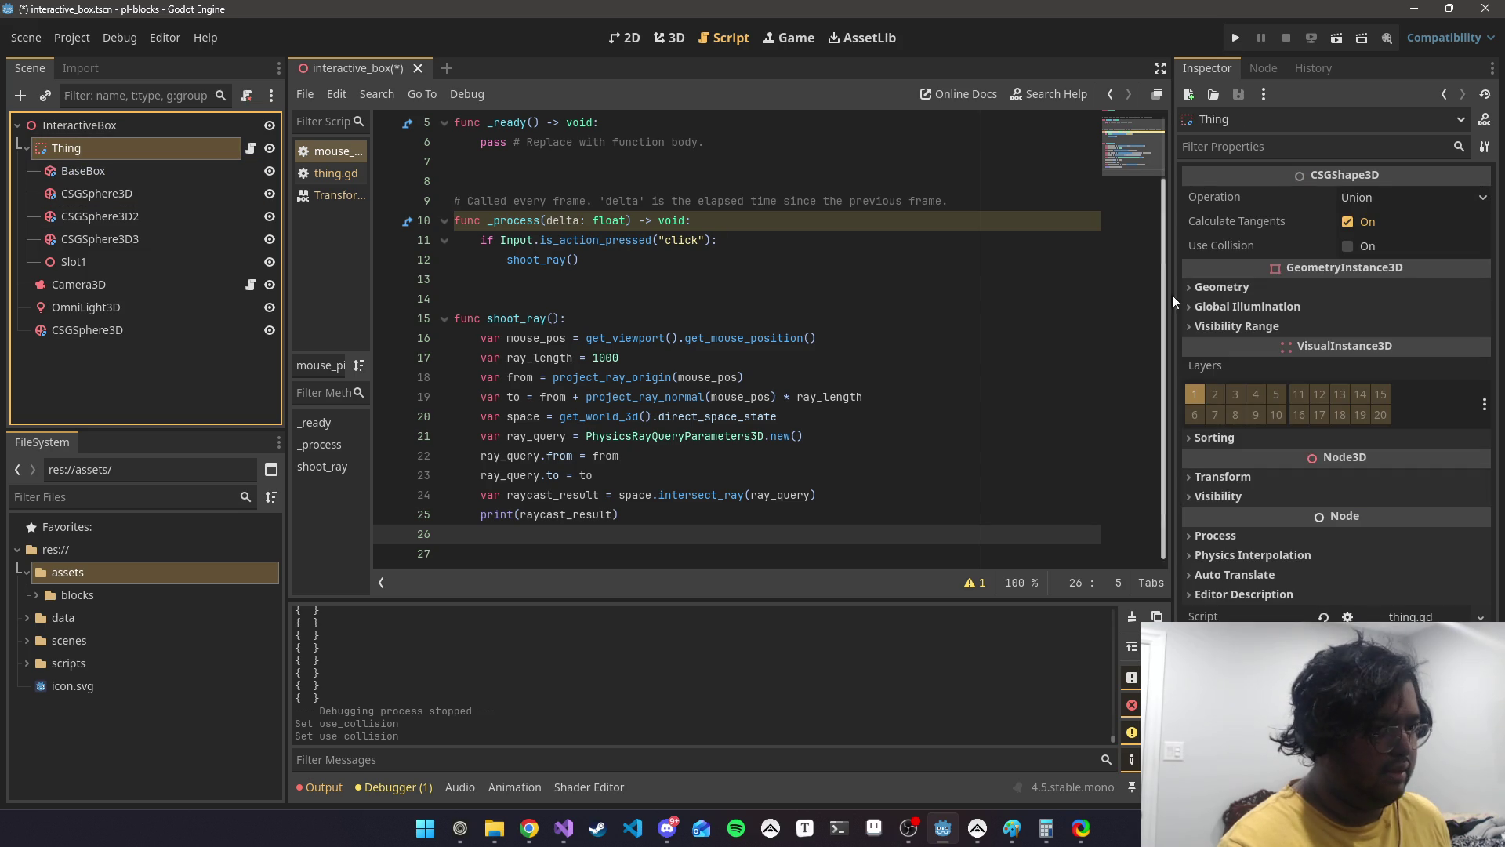
{"action": "left_click", "coordinate": [1346, 248]}
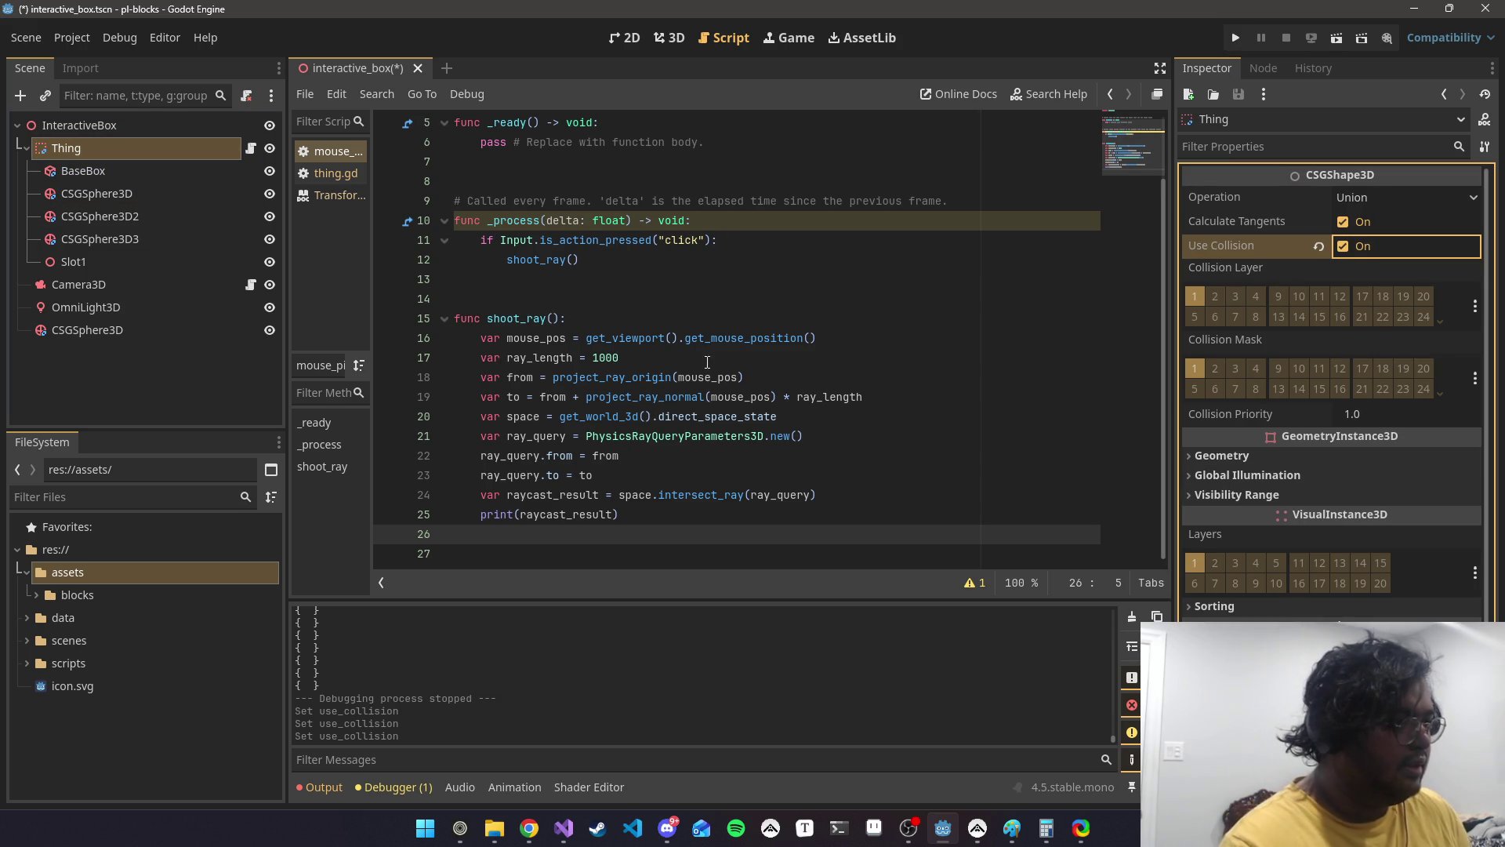
{"action": "left_click", "coordinate": [1234, 39]}
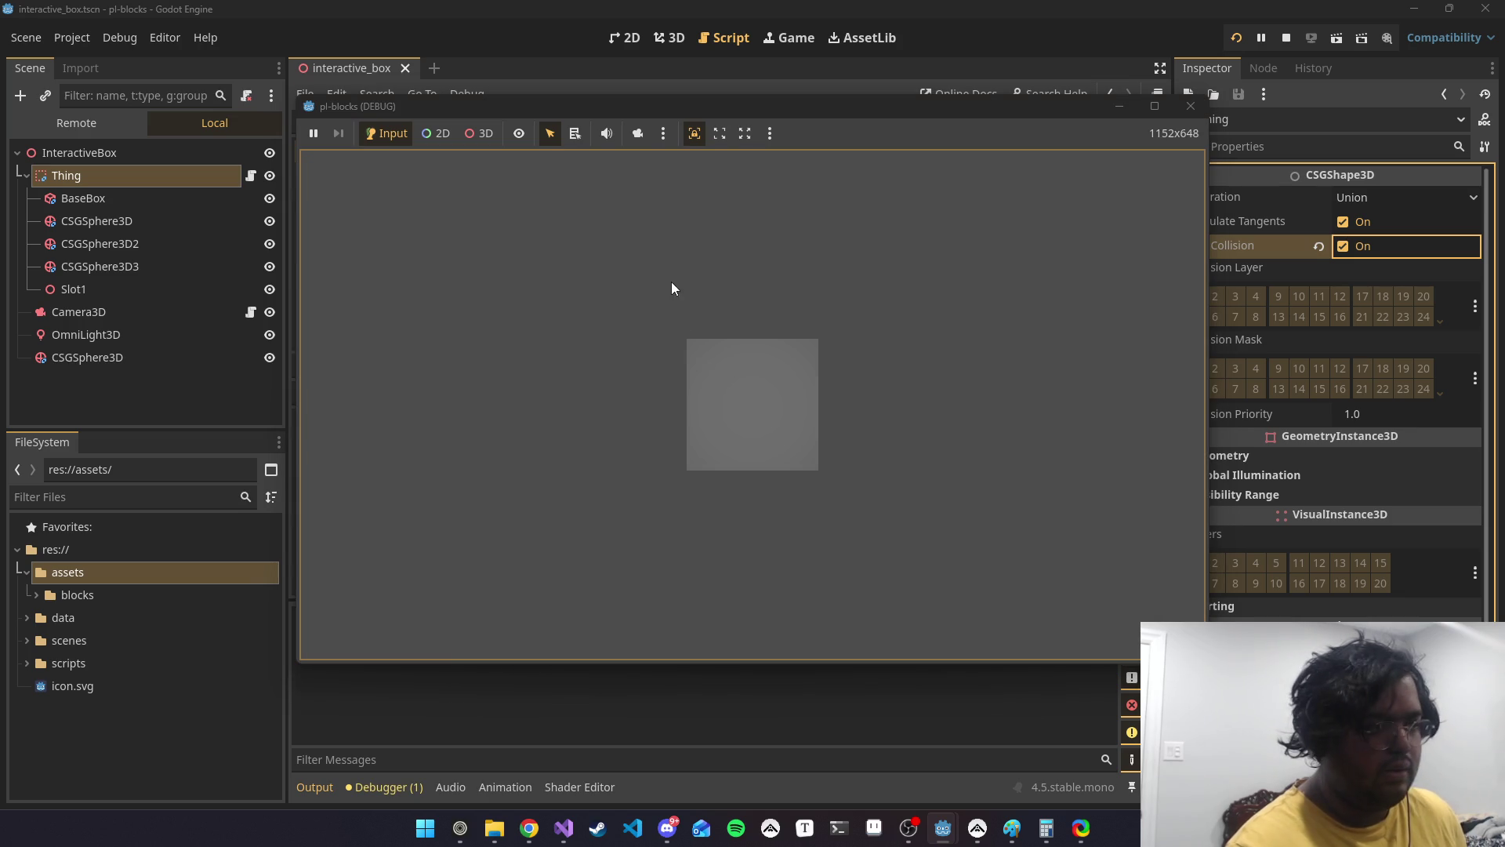
Click the box in the running game, rotate it to the side, front and top views, then close the game.
{"action": "left_click", "coordinate": [723, 360]}
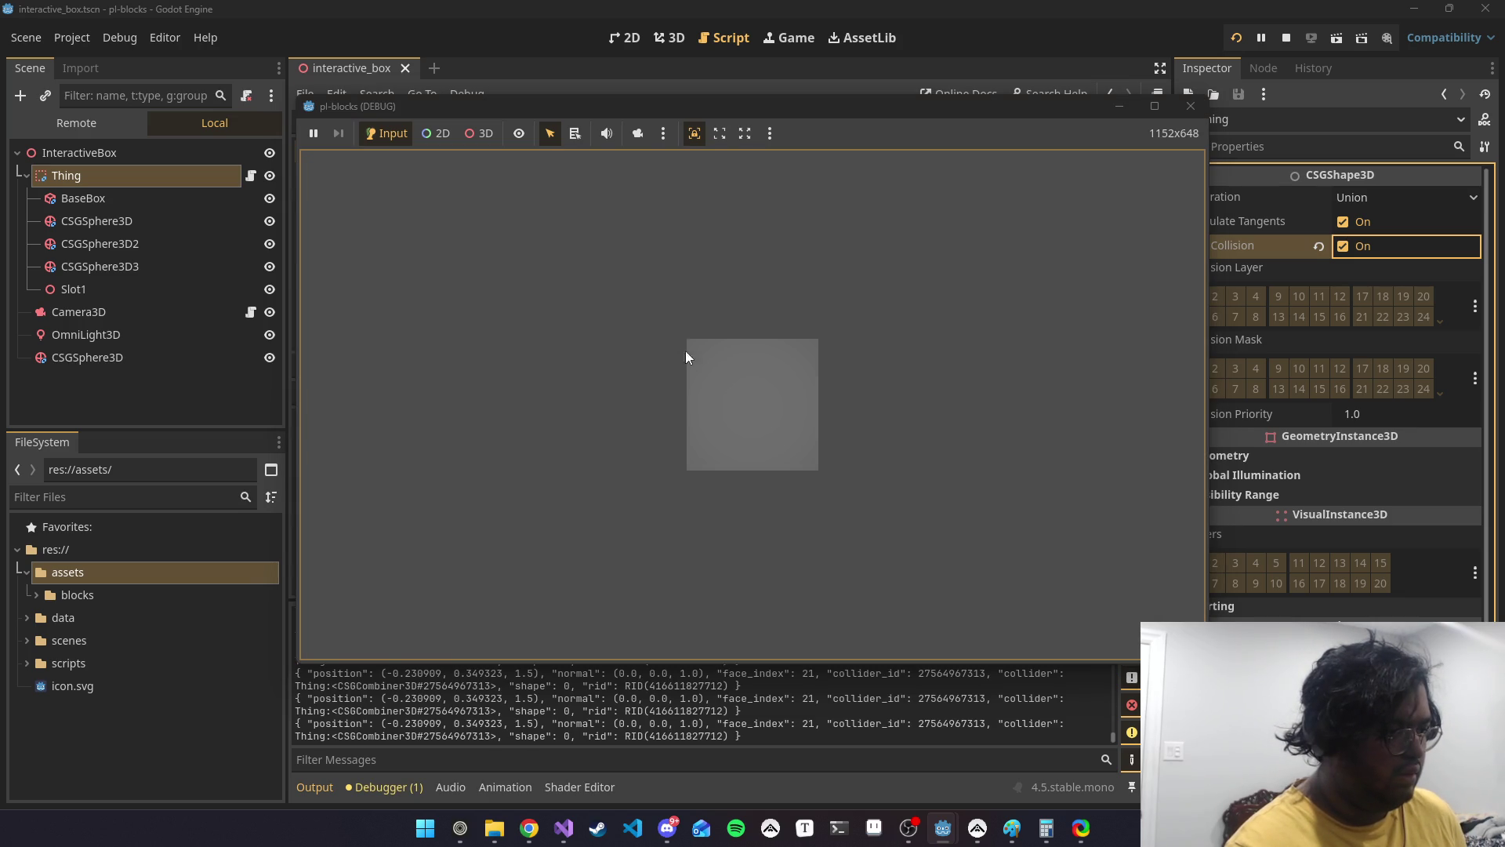
{"action": "left_click_drag", "start_coordinate": [665, 345], "coordinate": [767, 504]}
{"action": "left_click_drag", "start_coordinate": [759, 397], "coordinate": [716, 426]}
{"action": "left_click_drag", "start_coordinate": [504, 432], "coordinate": [917, 392]}
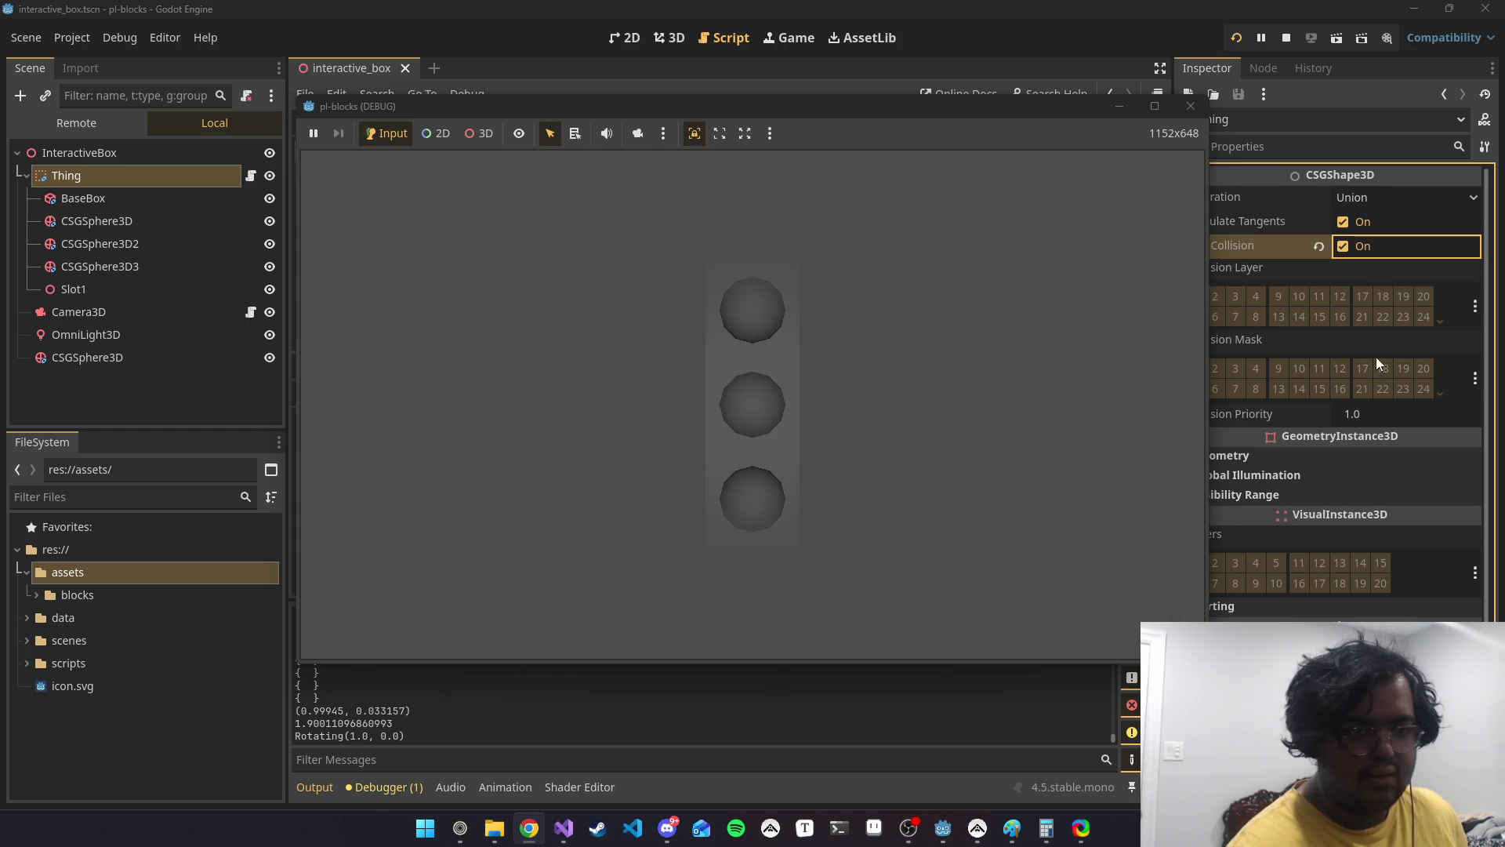
{"action": "left_click_drag", "start_coordinate": [759, 357], "coordinate": [760, 262]}
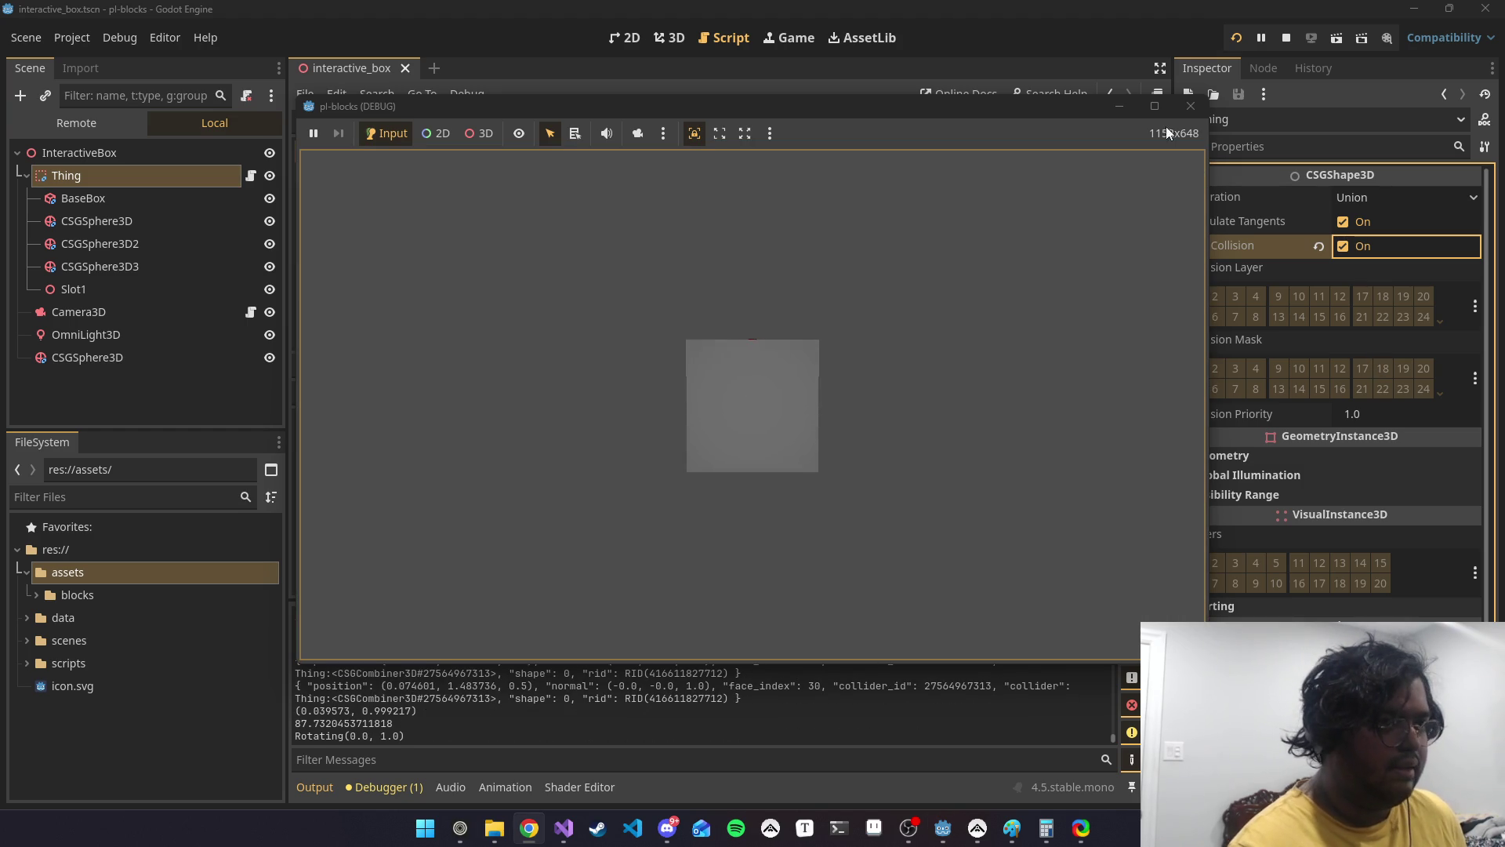
{"action": "left_click", "coordinate": [1187, 113]}
{"action": "left_click", "coordinate": [827, 319]}
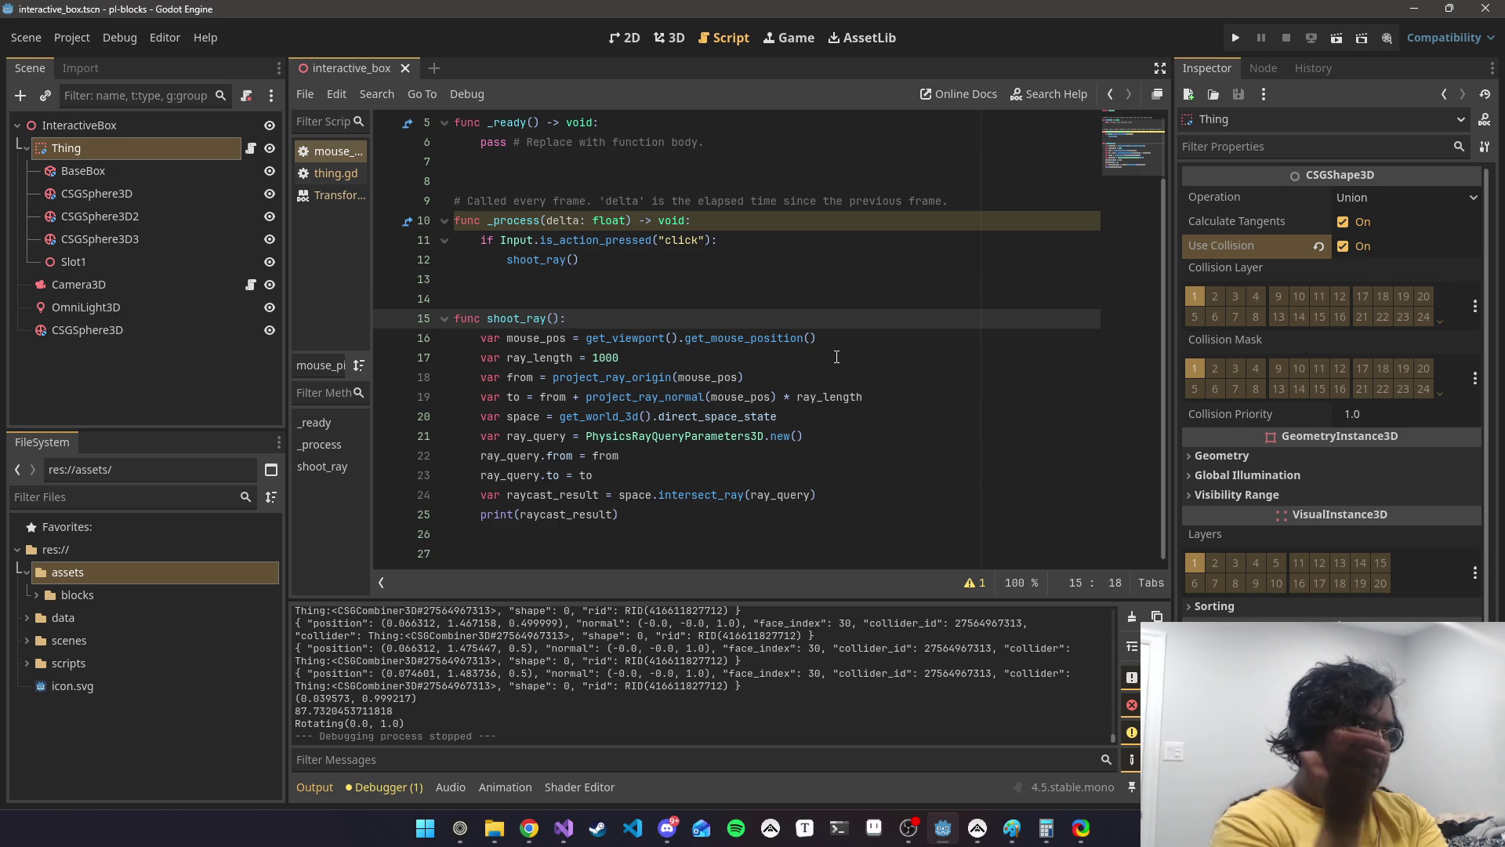
Check the standalone CSGSphere3D's collision settings and open Thing's thing.gd script.
{"action": "left_click", "coordinate": [72, 332]}
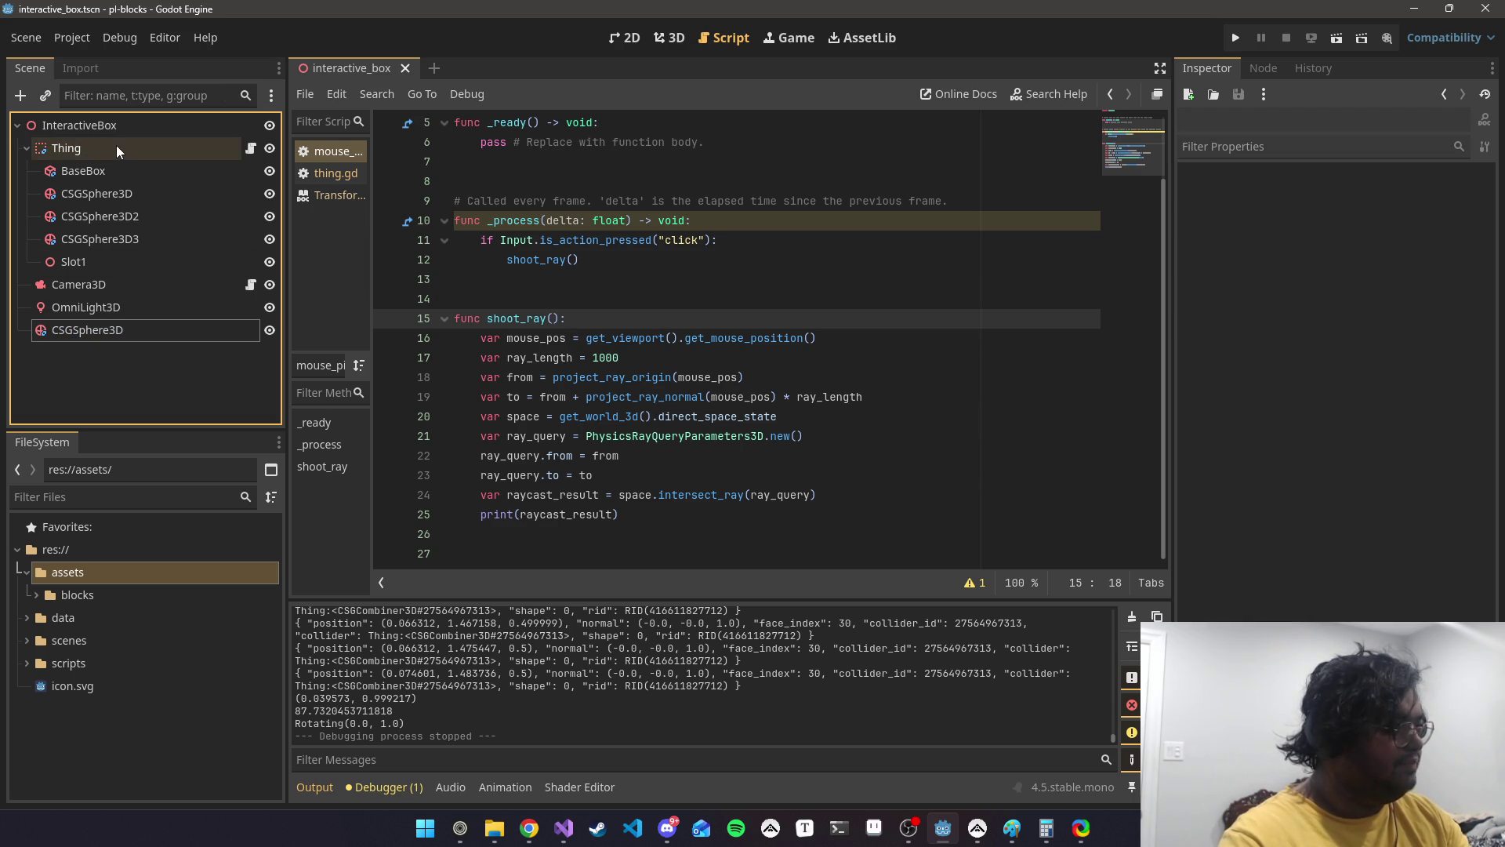
{"action": "left_click", "coordinate": [117, 148]}
{"action": "left_click", "coordinate": [129, 326]}
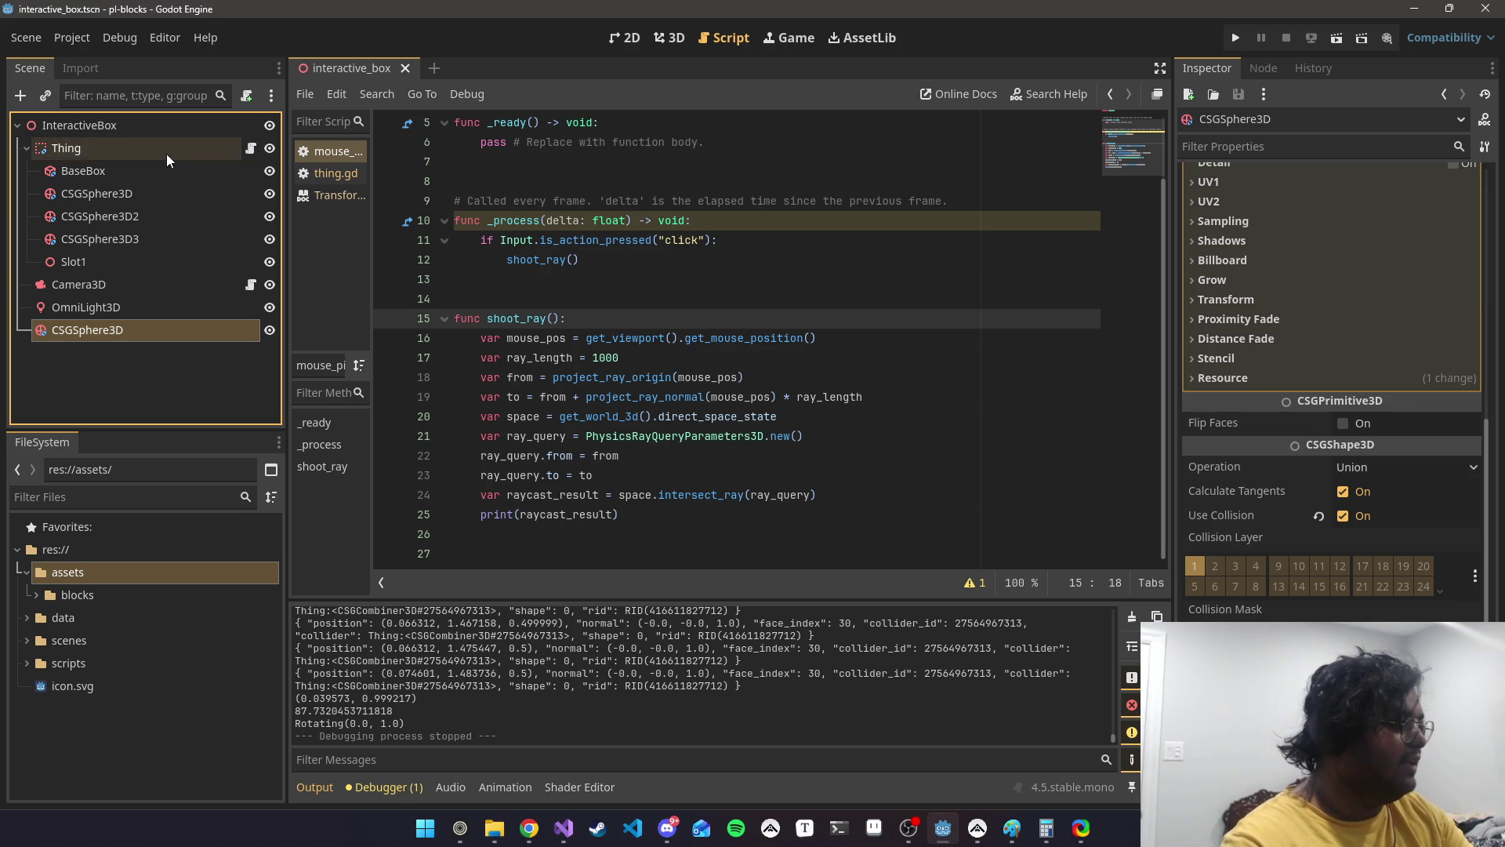
{"action": "left_click", "coordinate": [242, 148]}
{"action": "left_click", "coordinate": [250, 148]}
{"action": "scroll", "coordinate": [731, 300], "scroll_direction": "down", "scroll_amount": 4}
{"action": "scroll", "coordinate": [730, 299], "scroll_direction": "up", "scroll_amount": 4}
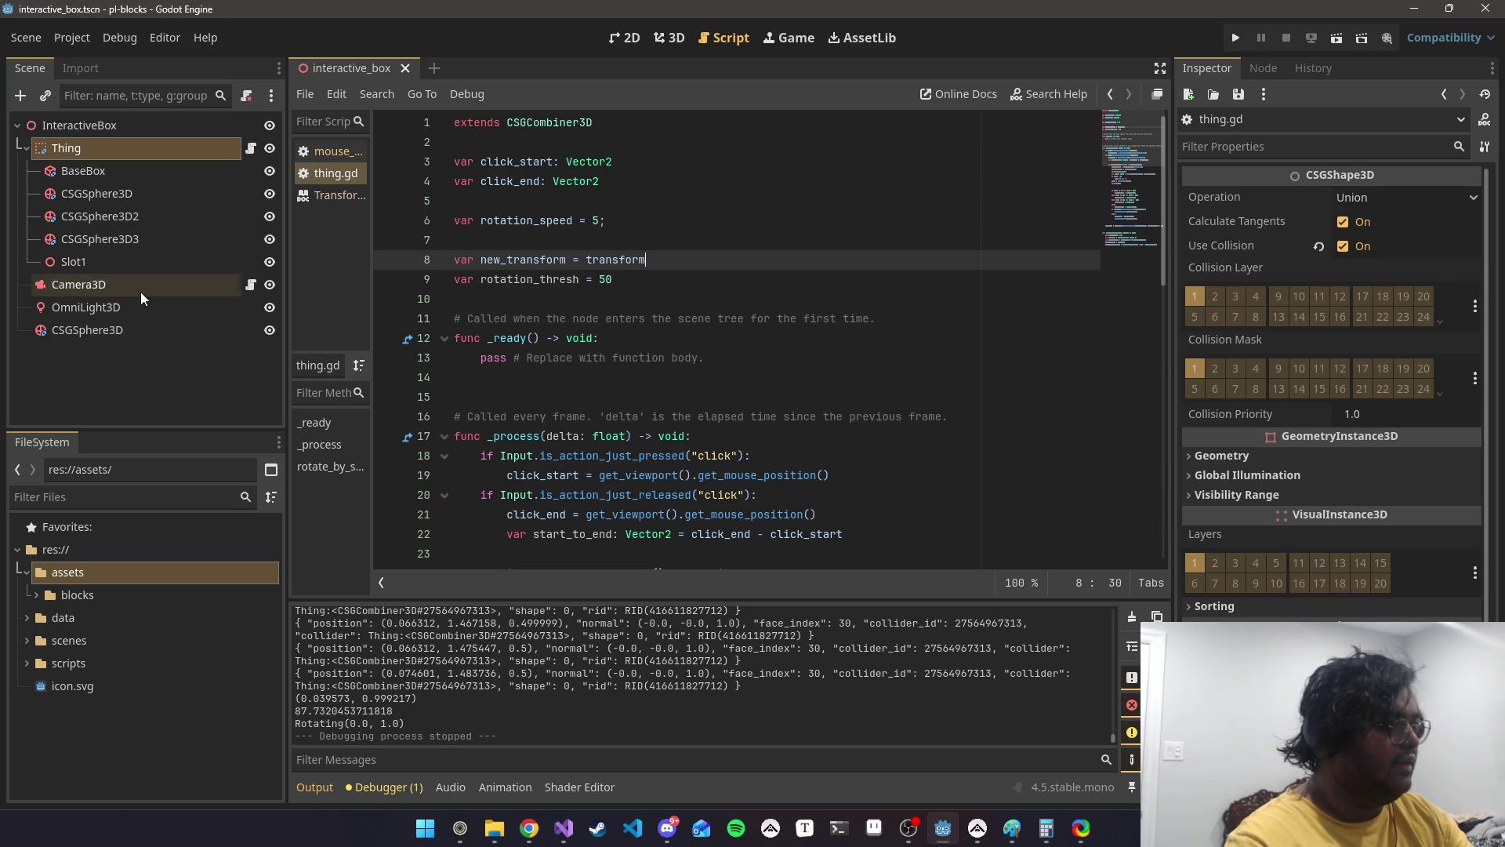
Select Slot1, expand its Visibility and Process sections, and show its Node settings.
{"action": "left_click", "coordinate": [105, 334]}
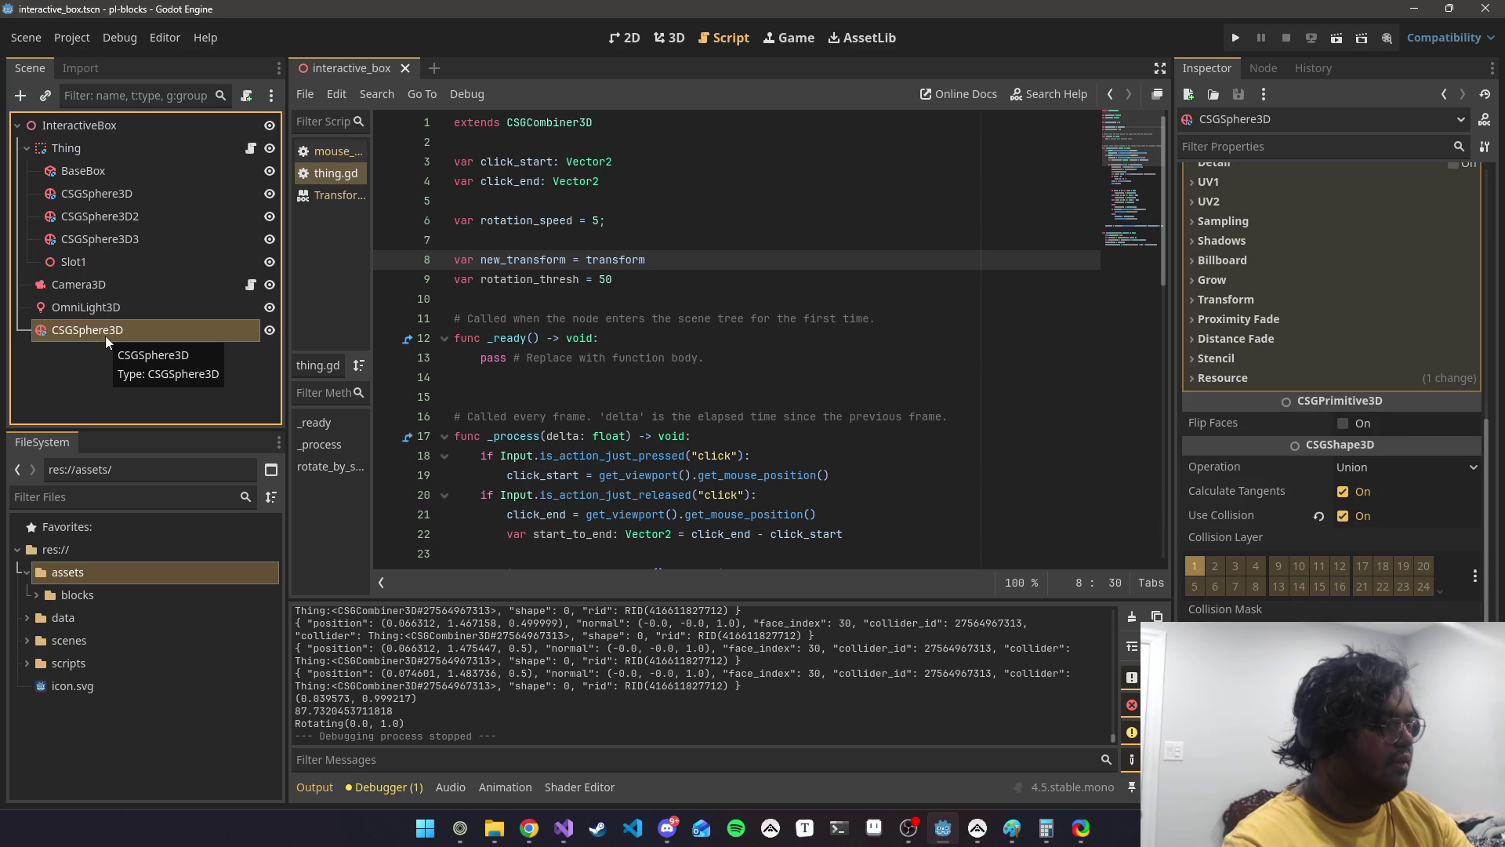
{"action": "left_click", "coordinate": [99, 263]}
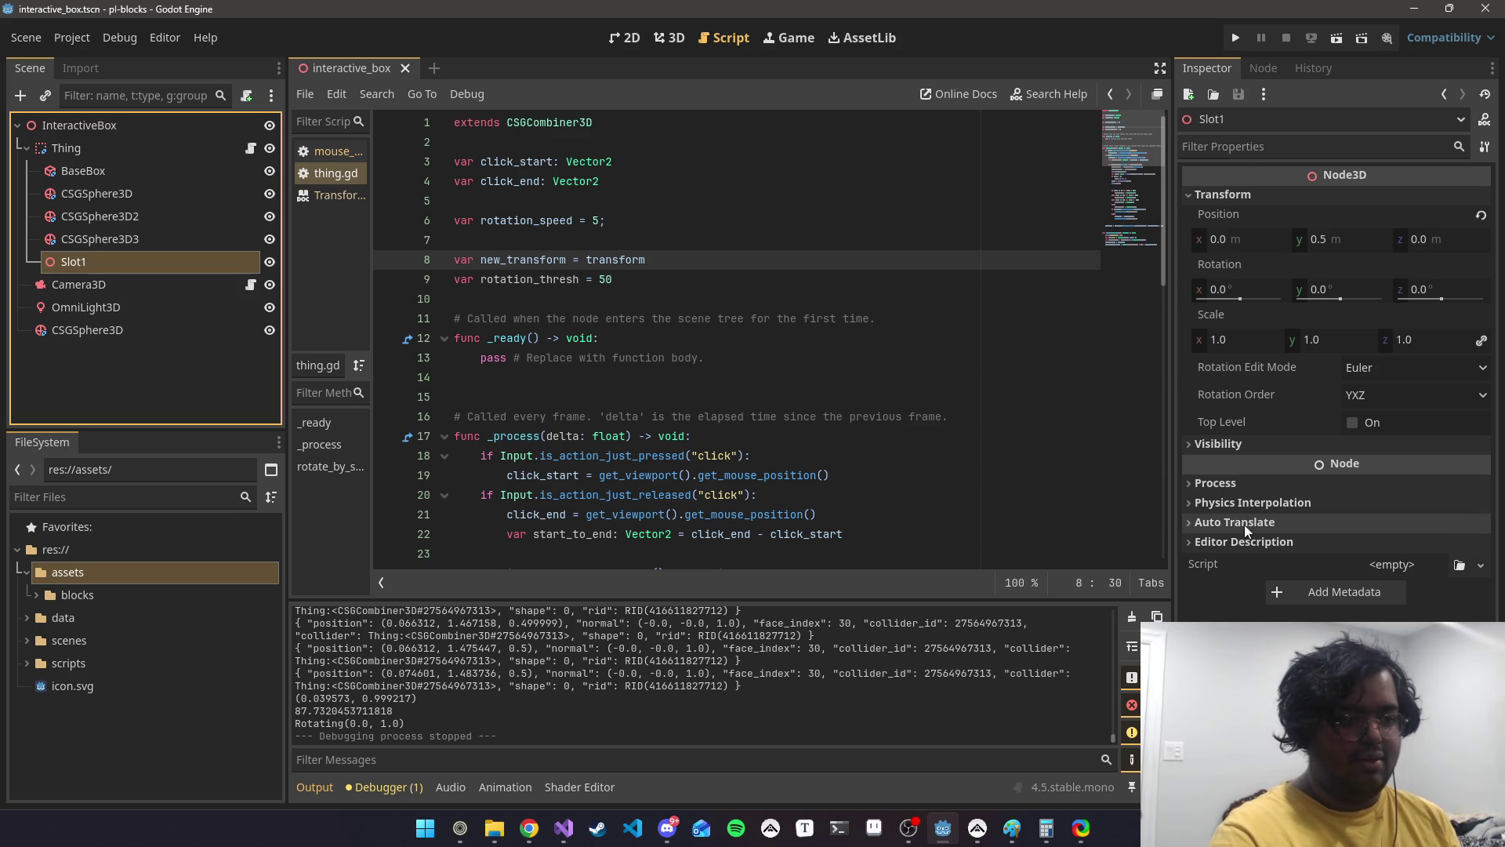
{"action": "left_click", "coordinate": [1263, 618]}
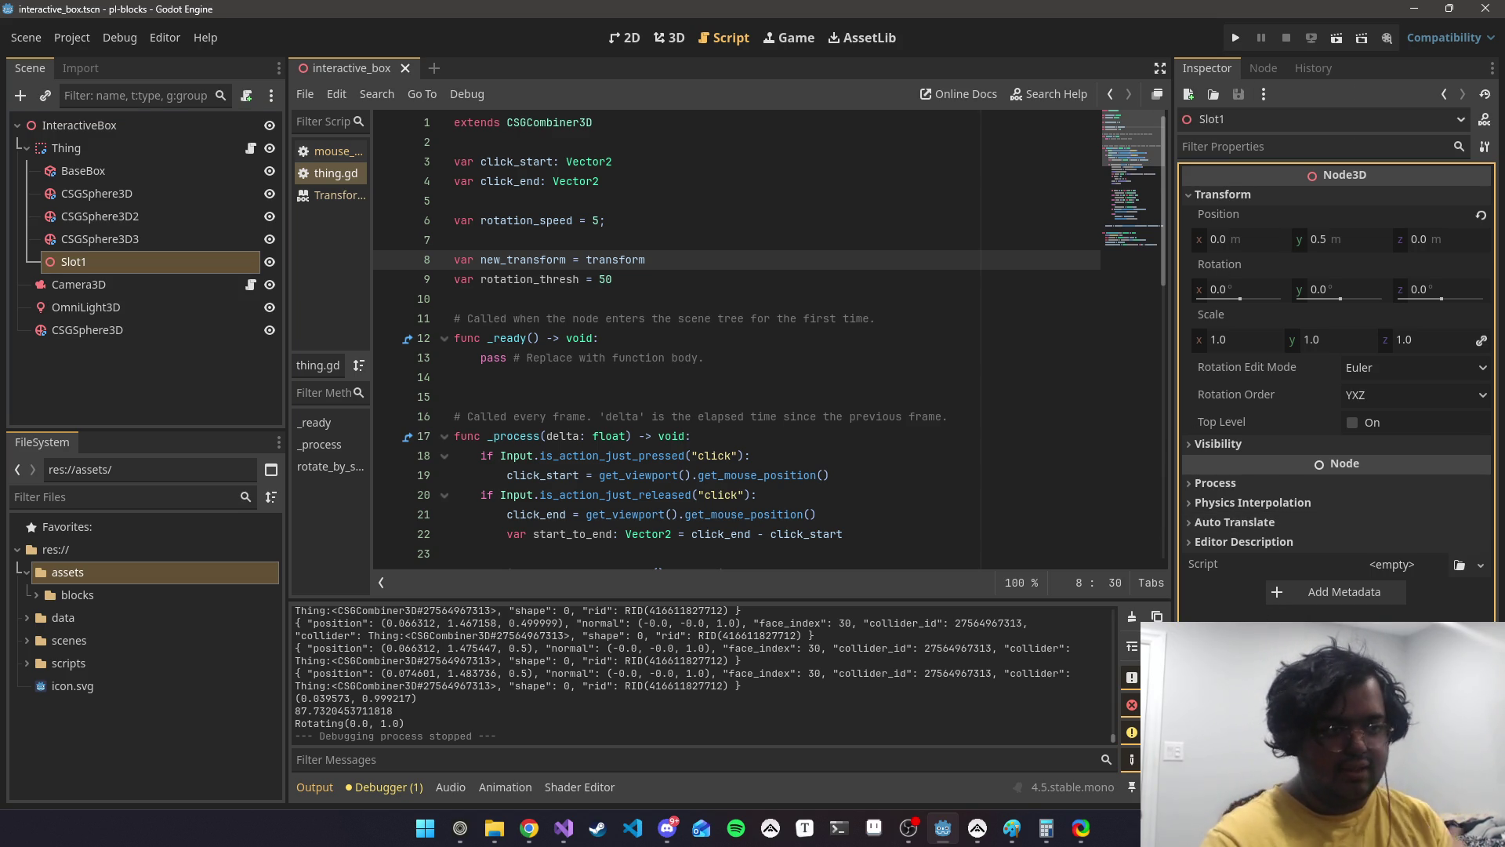
{"action": "left_click", "coordinate": [1216, 445]}
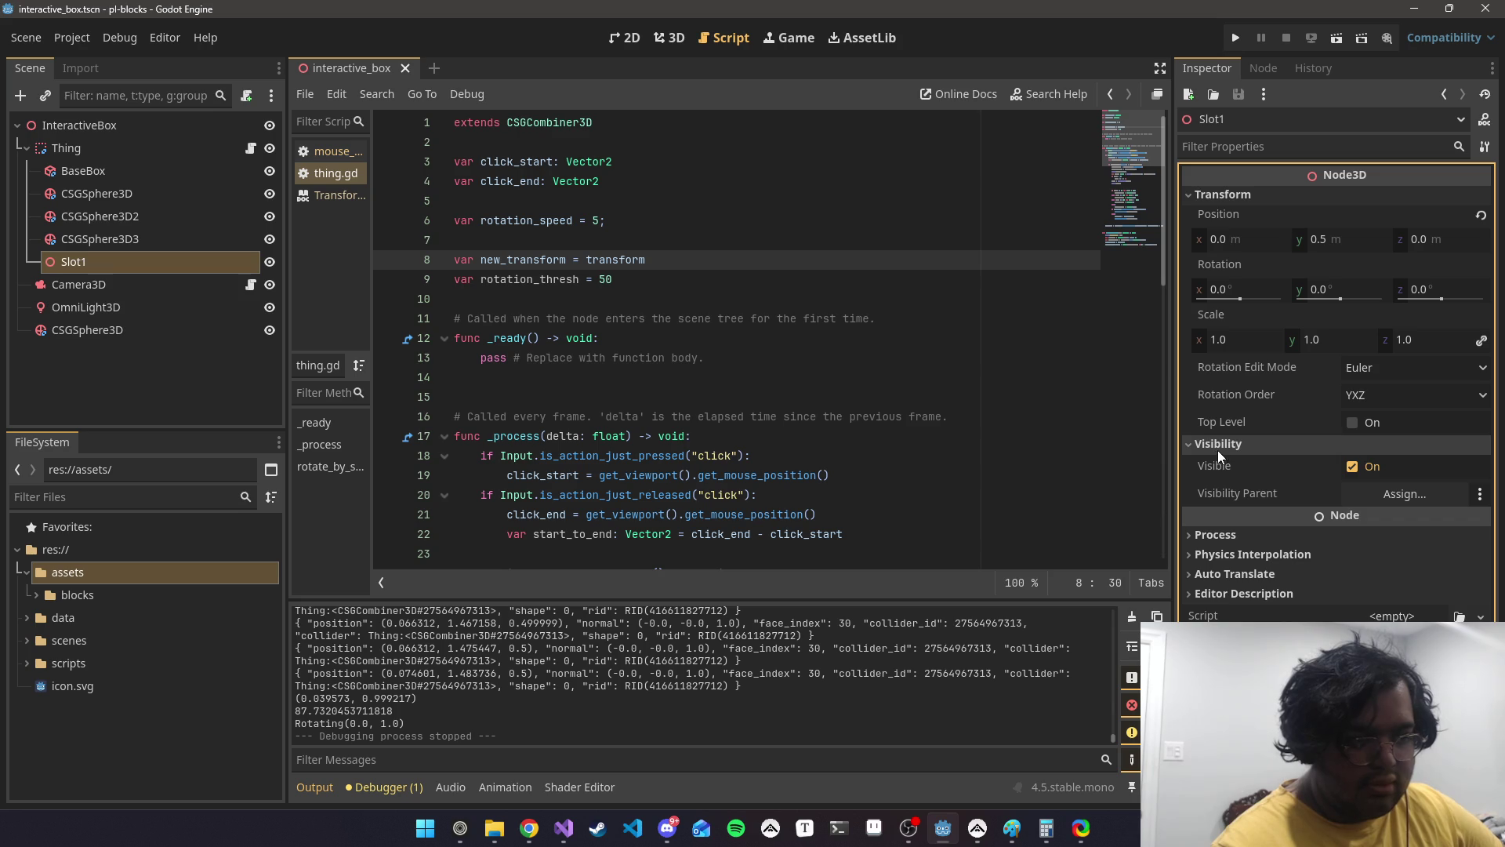
{"action": "left_click", "coordinate": [1250, 537]}
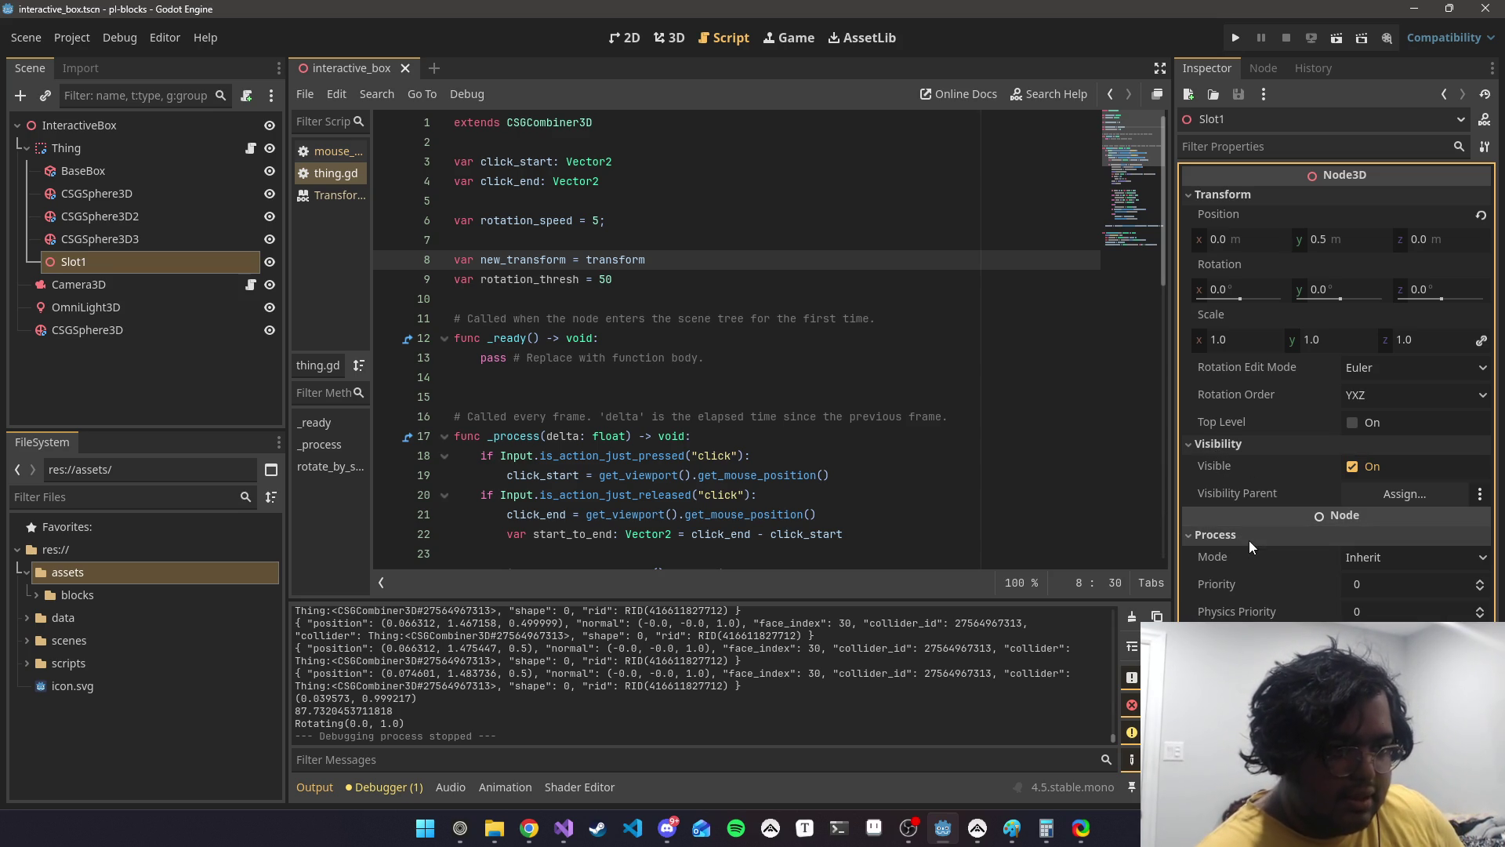
{"action": "mouse_move", "coordinate": [1278, 497]}
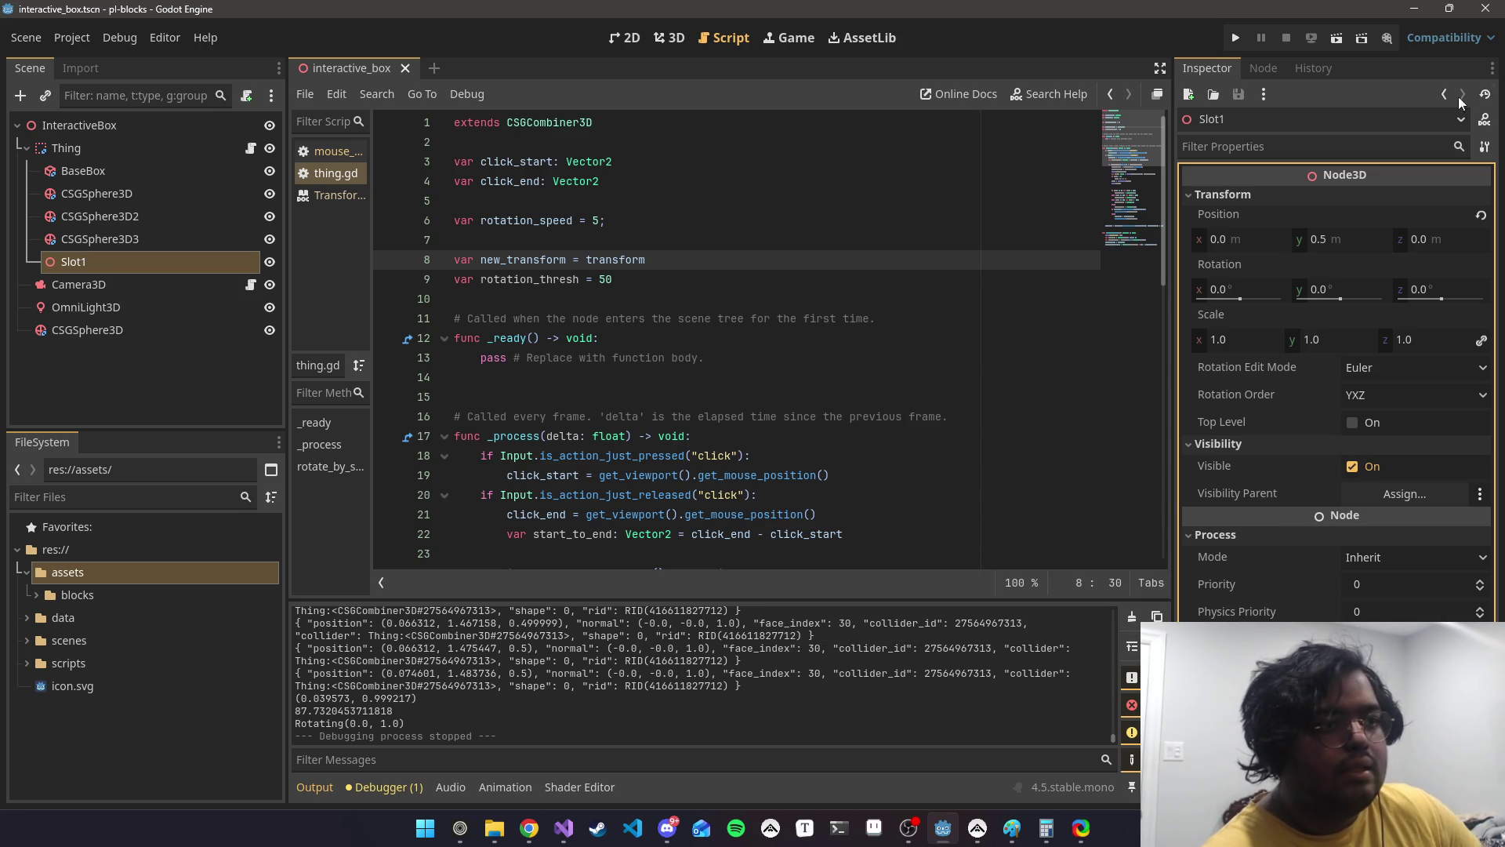
{"action": "left_click", "coordinate": [1256, 74]}
Review Slot1's group memberships, abandon a new-group attempt, and bring up Slot1's context menu.
{"action": "left_click", "coordinate": [1389, 96]}
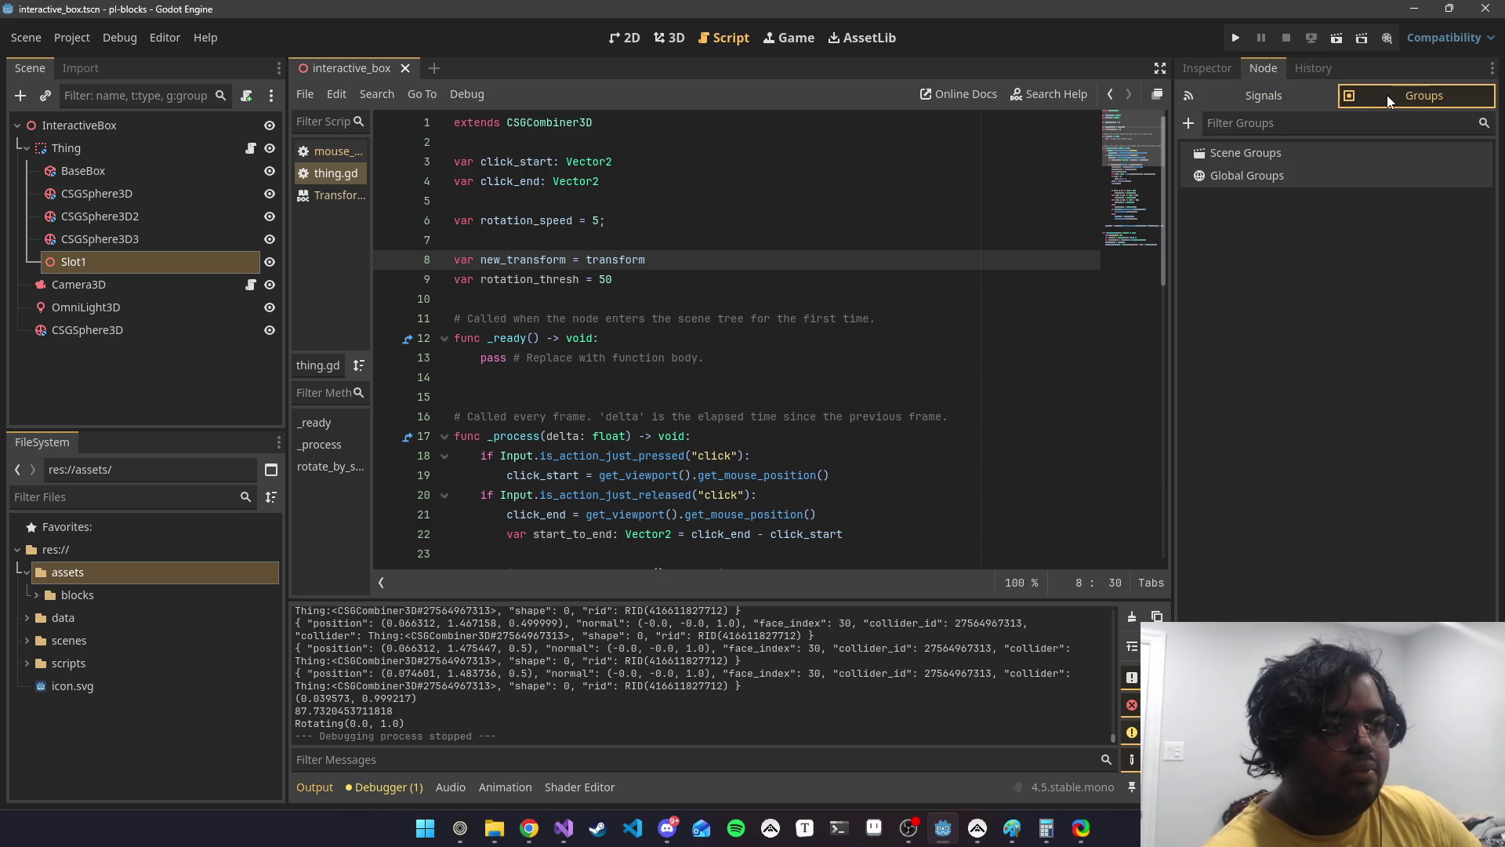
{"action": "left_click", "coordinate": [1255, 222]}
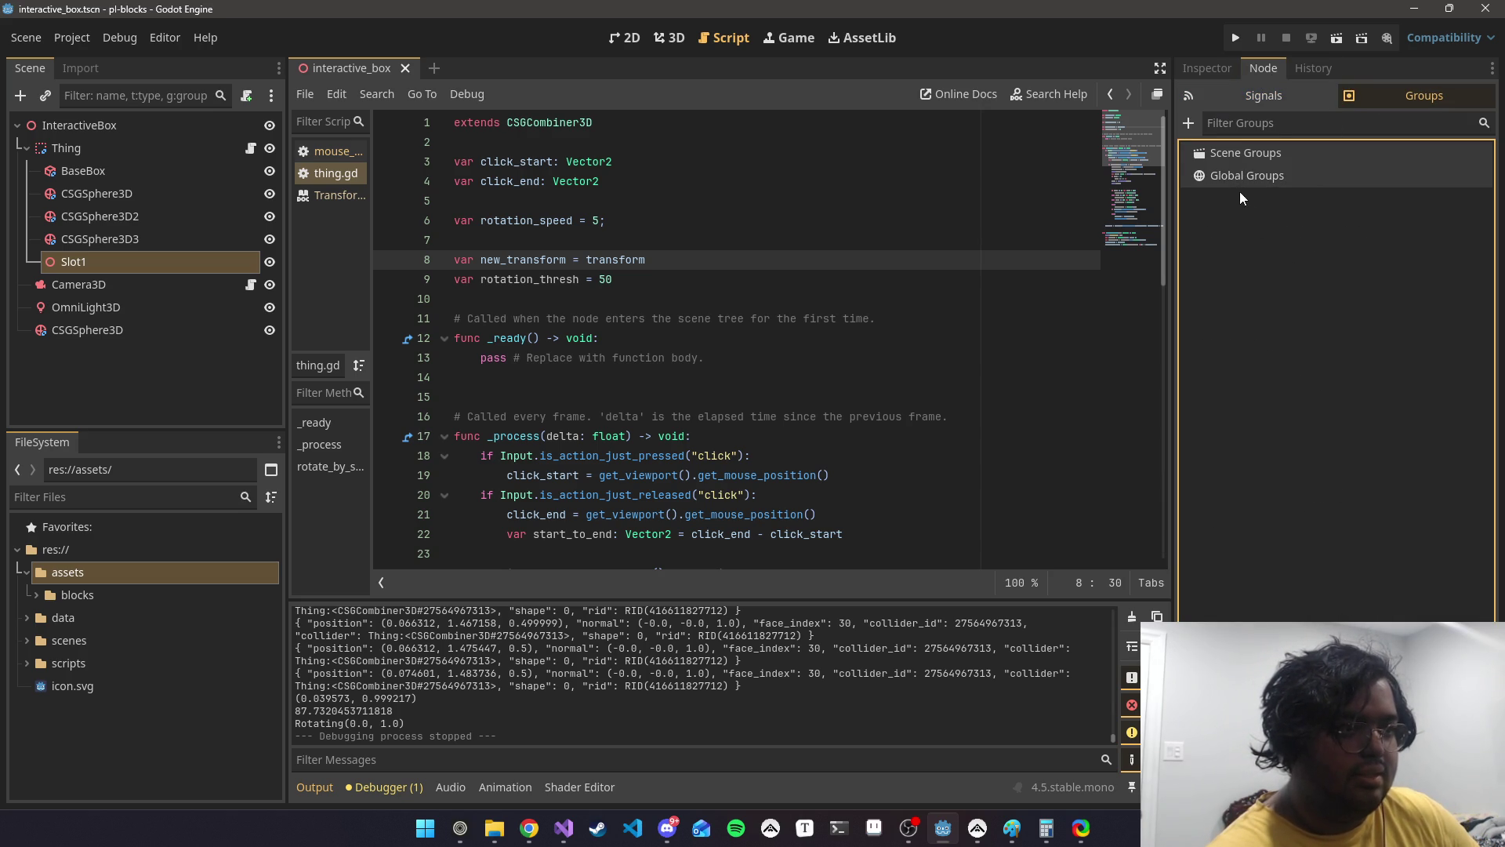
{"action": "left_click", "coordinate": [1192, 122]}
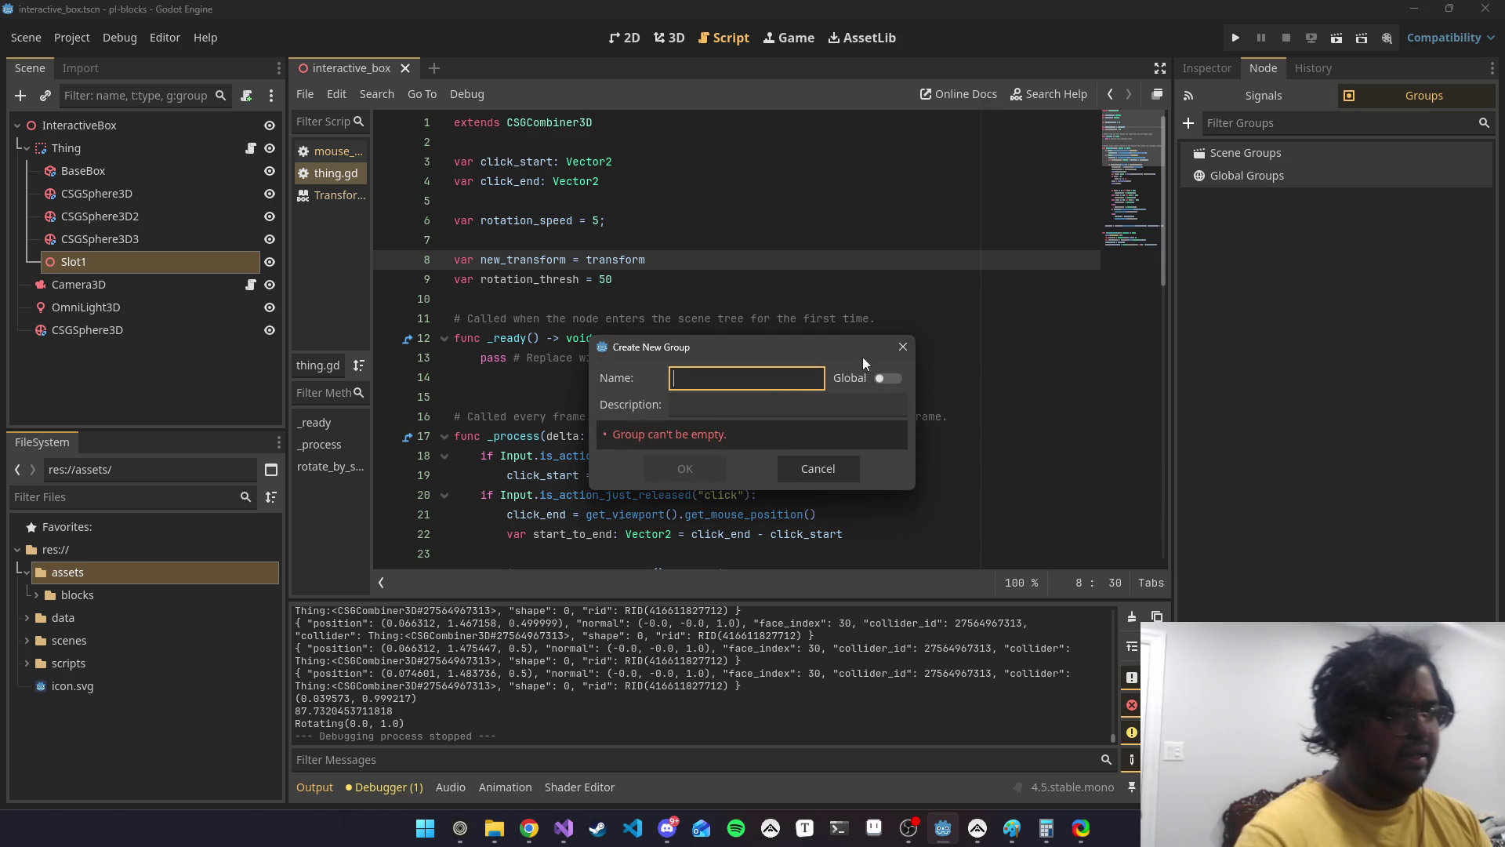
{"action": "left_click", "coordinate": [902, 347]}
{"action": "left_click", "coordinate": [1328, 364]}
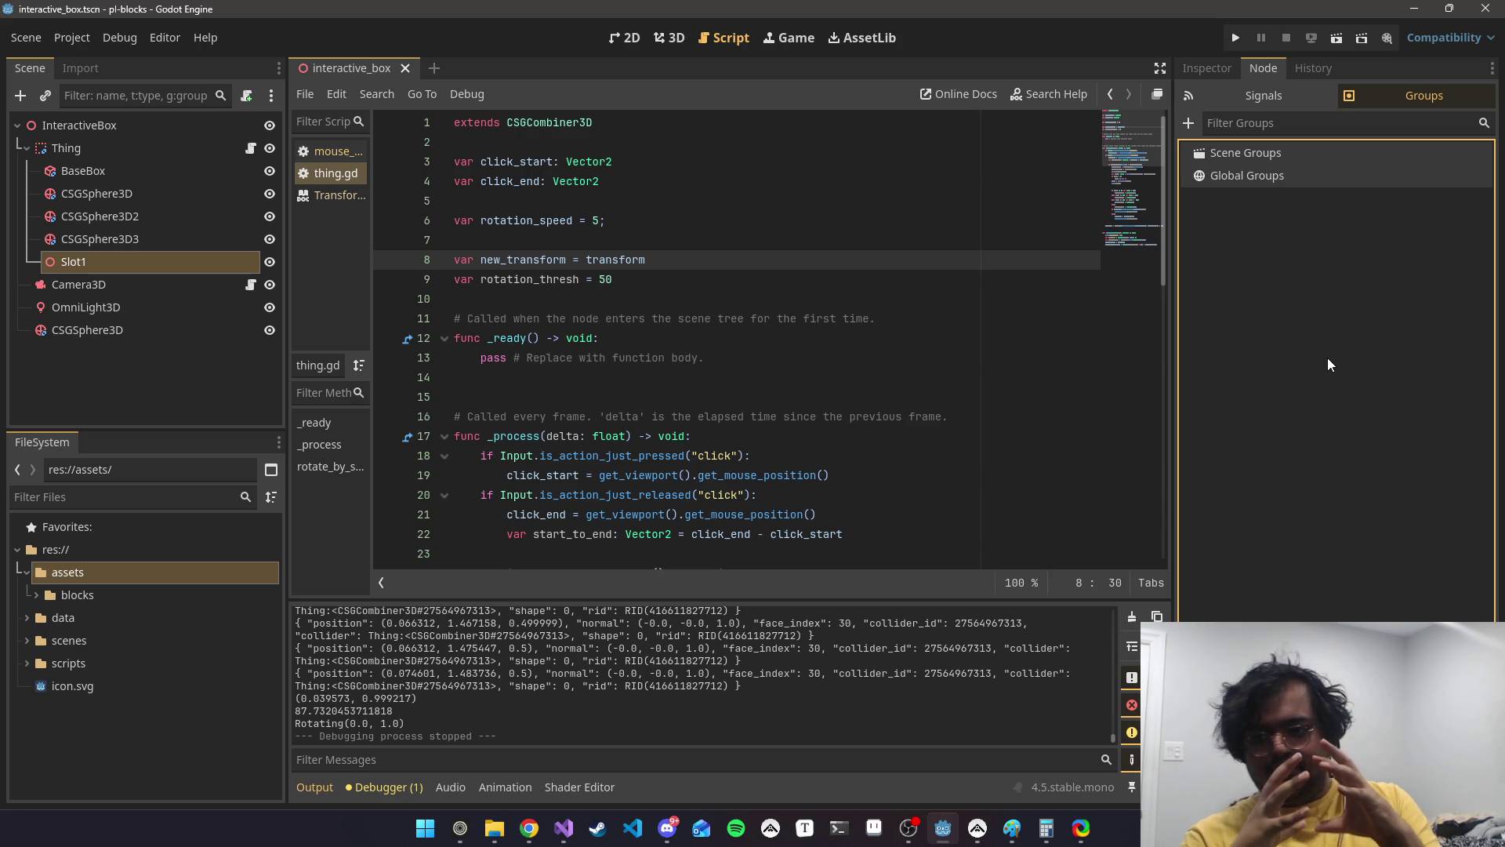
{"action": "right_click", "coordinate": [107, 268]}
Add an Area3D child under Slot1 by searching 'area' in the node list.
{"action": "left_click", "coordinate": [139, 273]}
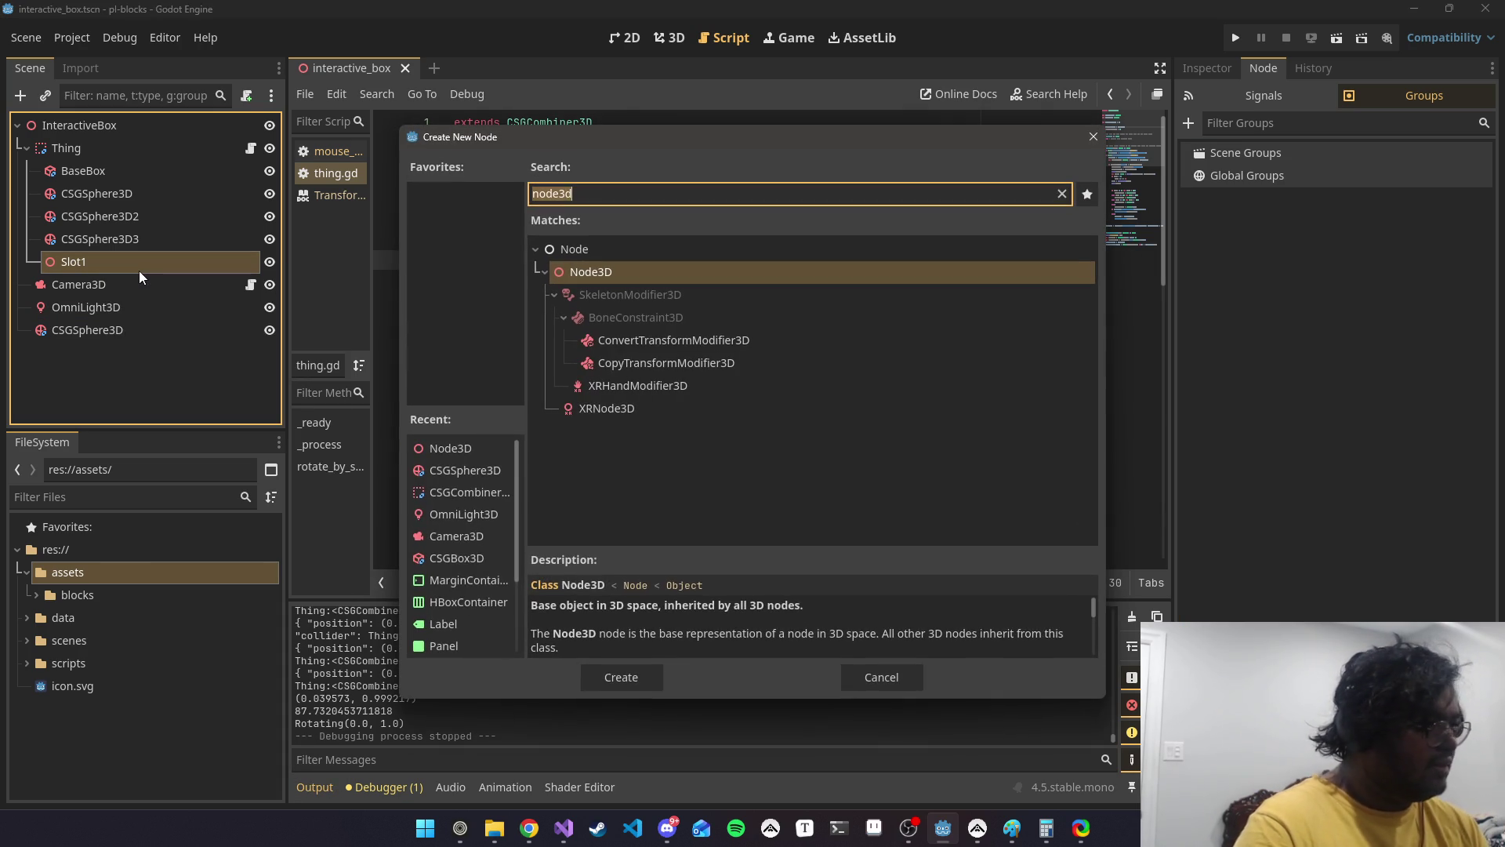
{"action": "type", "text": "colo"}
{"action": "key", "text": "BackSpace"}
{"action": "key", "text": "BackSpace"}
{"action": "key", "text": "BackSpace"}
{"action": "type", "text": "area"}
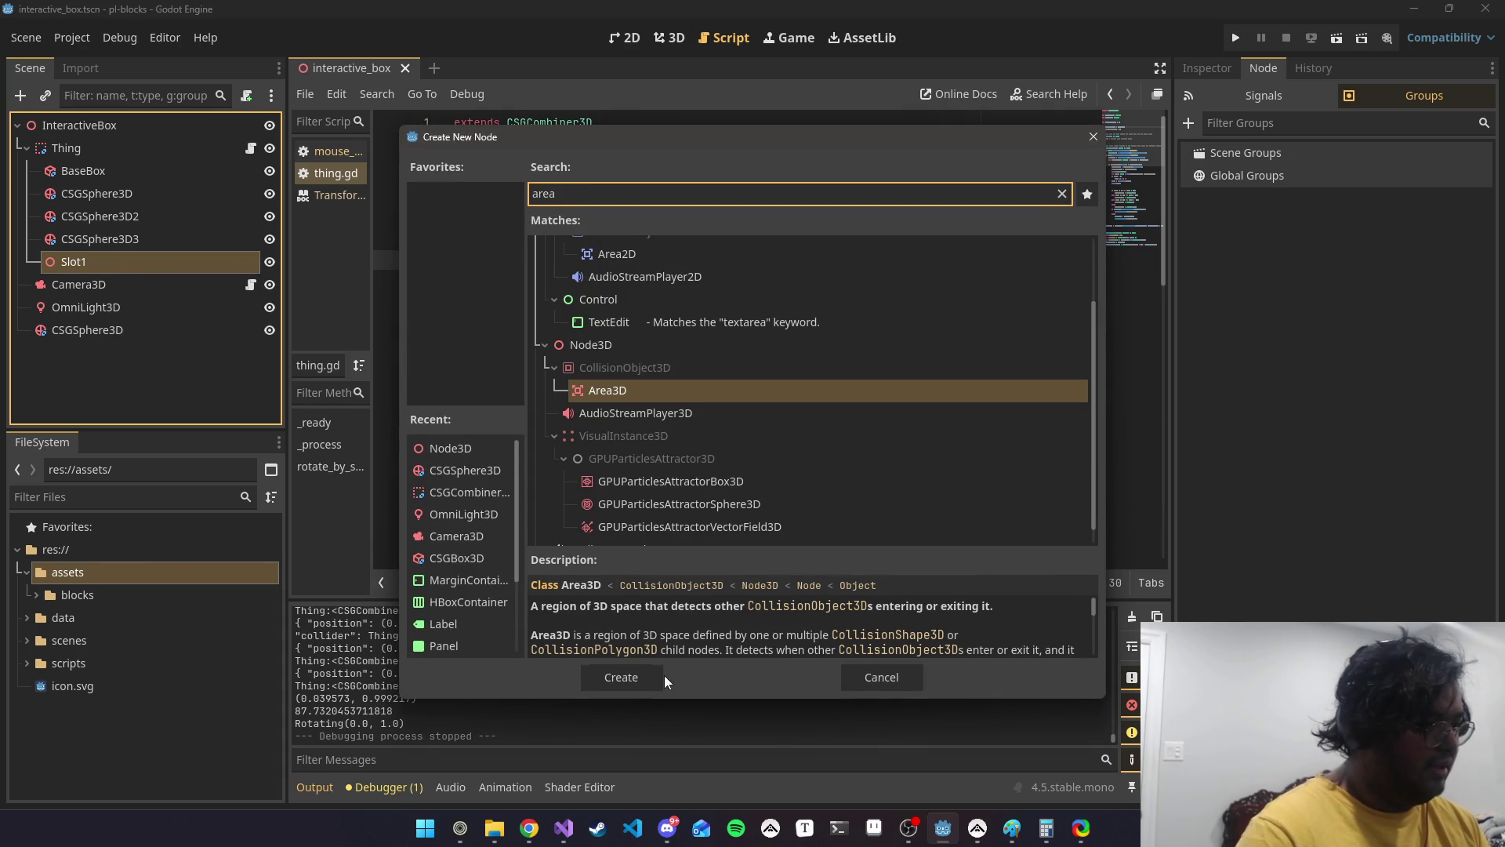
{"action": "left_click", "coordinate": [655, 677]}
Switch to the 3D view and add a CollisionShape3D child under the Area3D.
{"action": "right_click", "coordinate": [194, 287]}
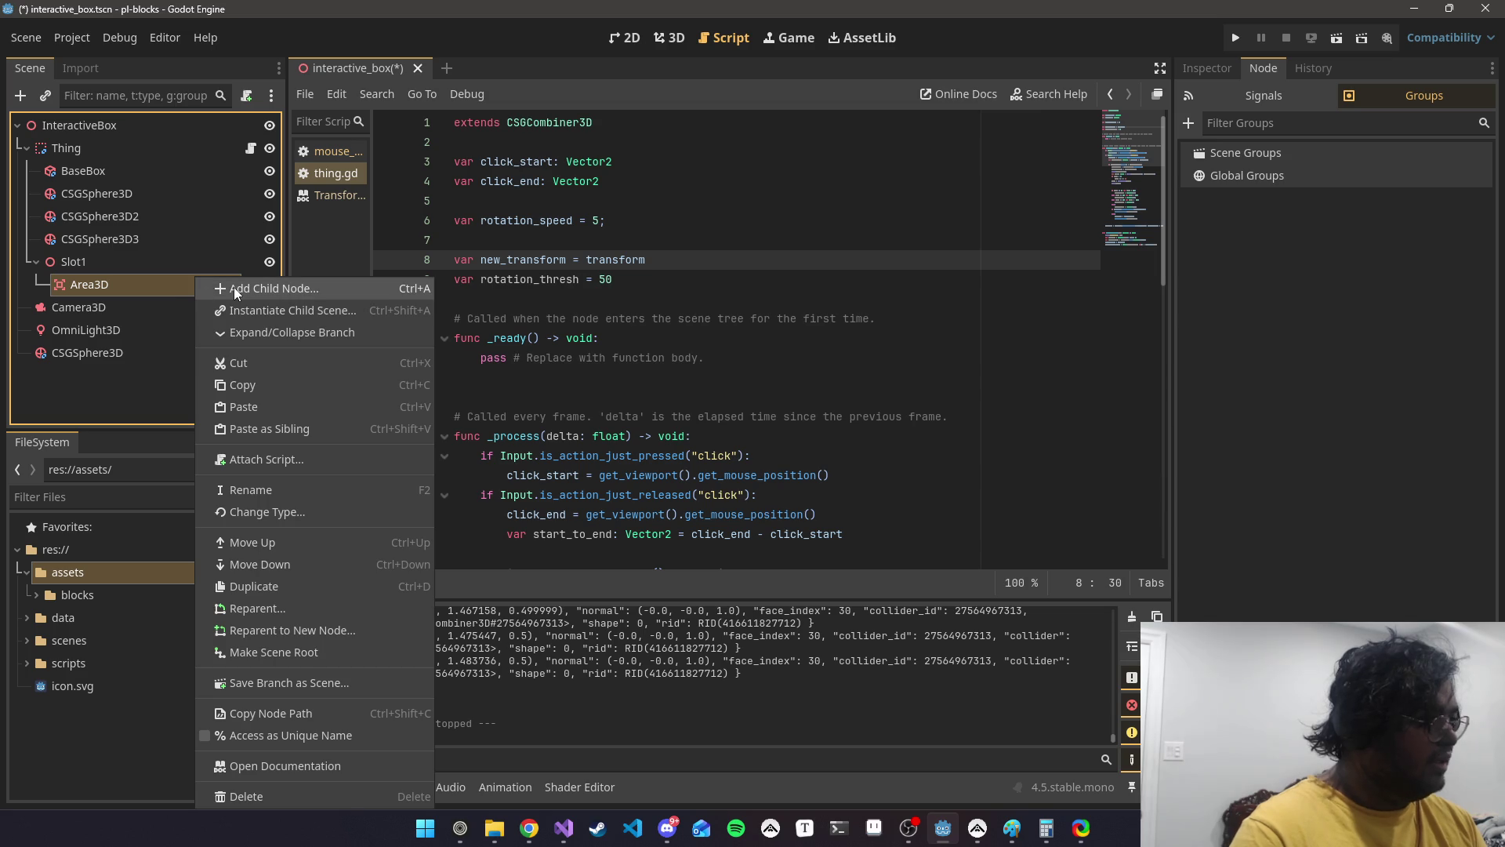
{"action": "left_click", "coordinate": [110, 280]}
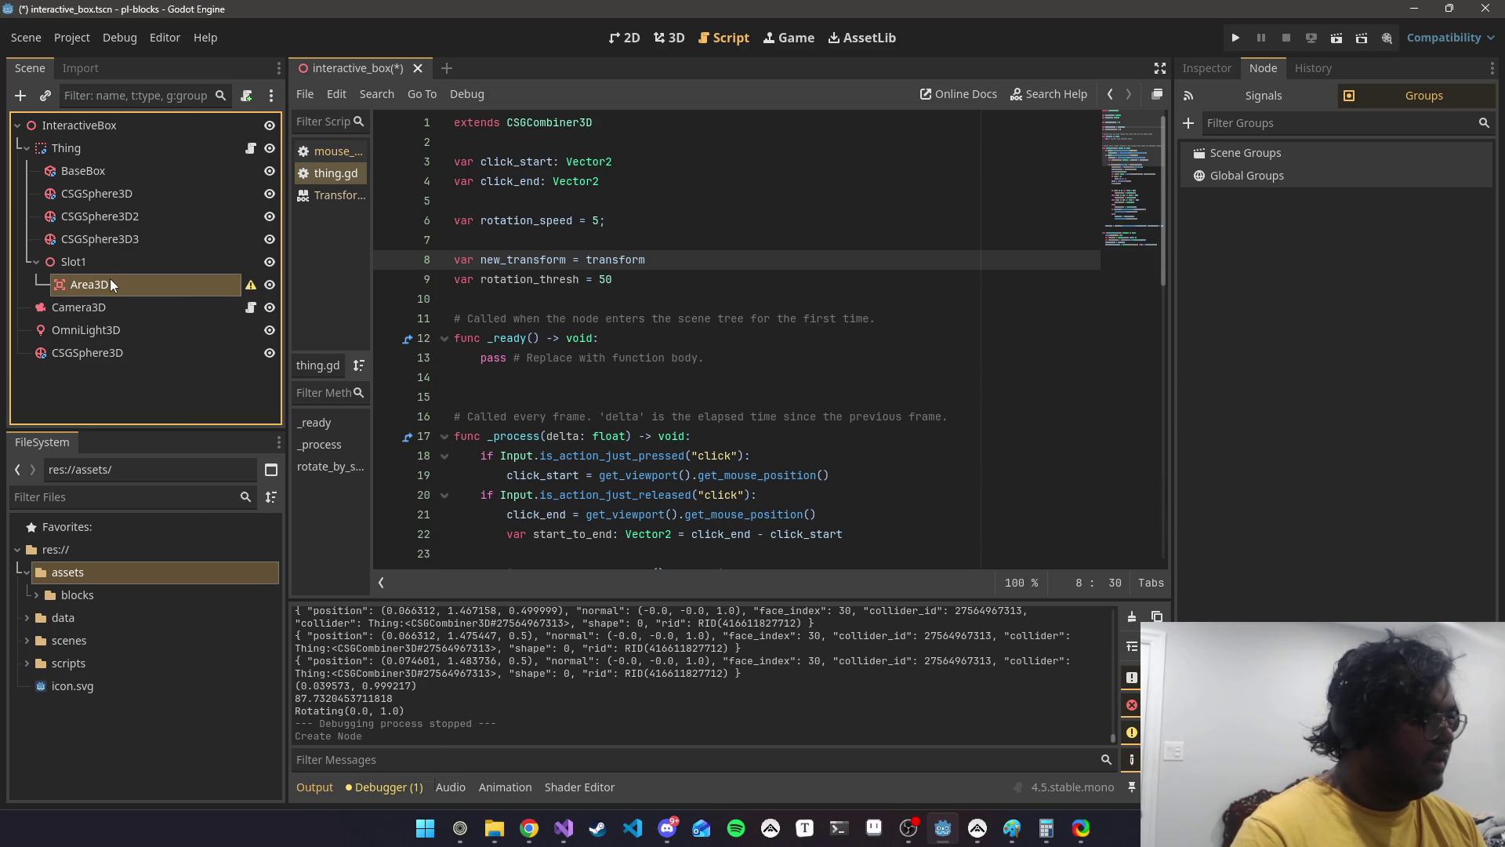
{"action": "left_click", "coordinate": [666, 46]}
{"action": "scroll", "coordinate": [608, 341], "scroll_direction": "up", "scroll_amount": 5}
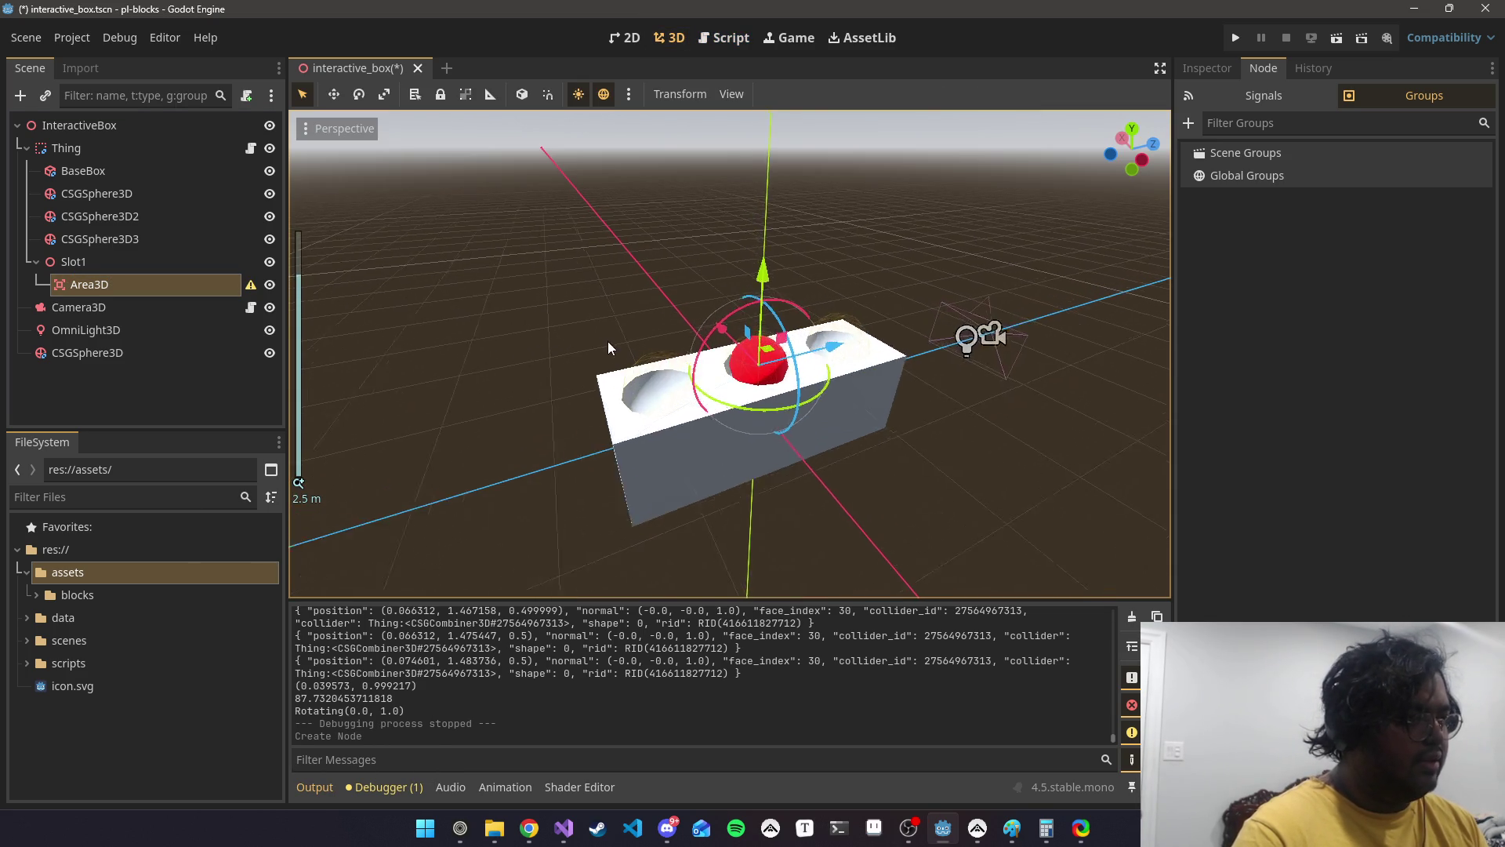
{"action": "right_click", "coordinate": [193, 291]}
{"action": "left_click", "coordinate": [193, 292]}
{"action": "type", "text": "coll"}
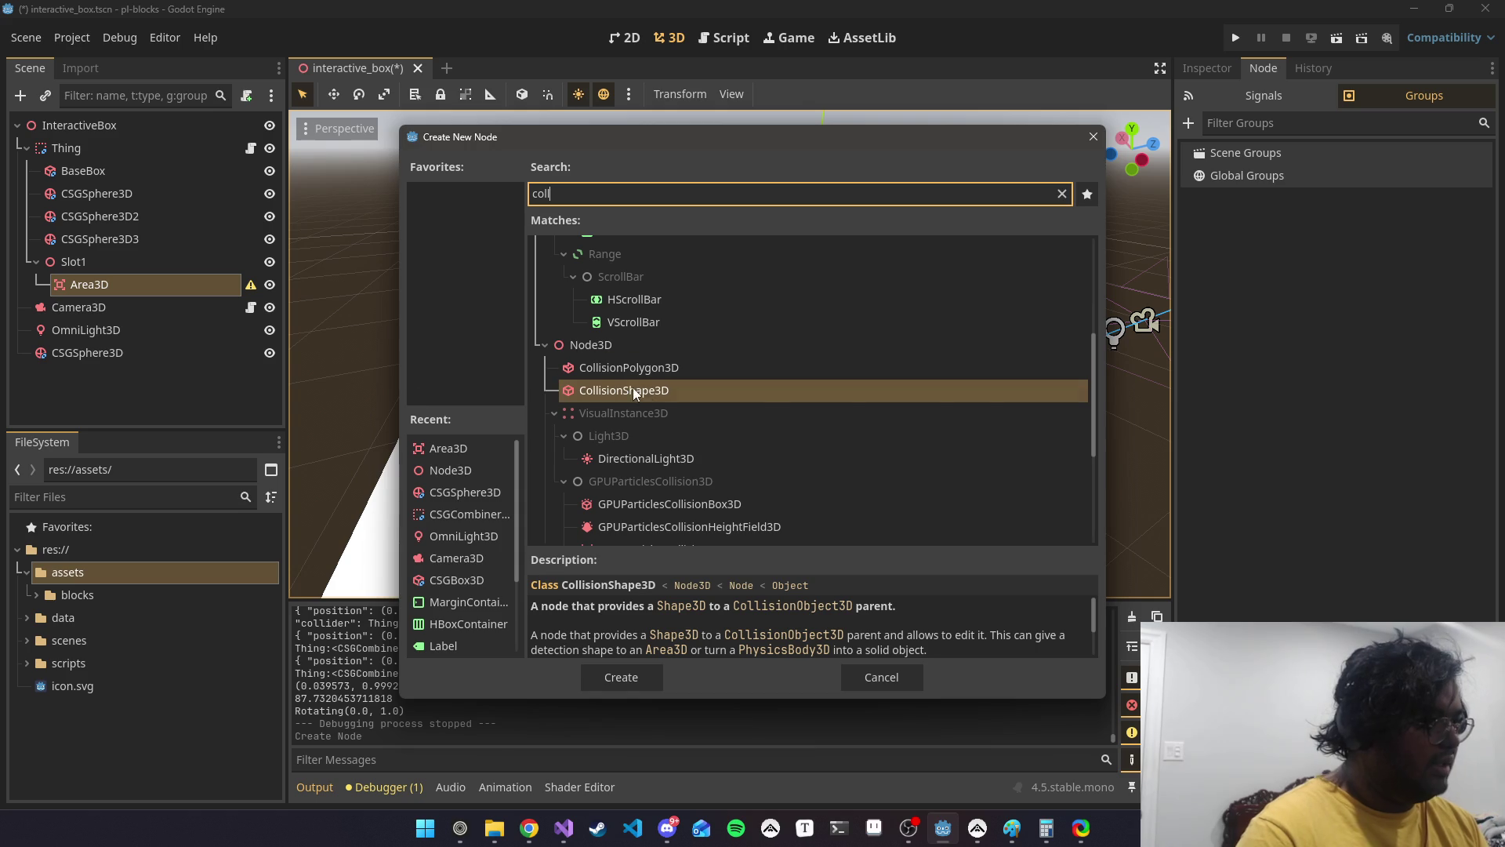
{"action": "scroll", "coordinate": [643, 391], "scroll_direction": "down", "scroll_amount": 1}
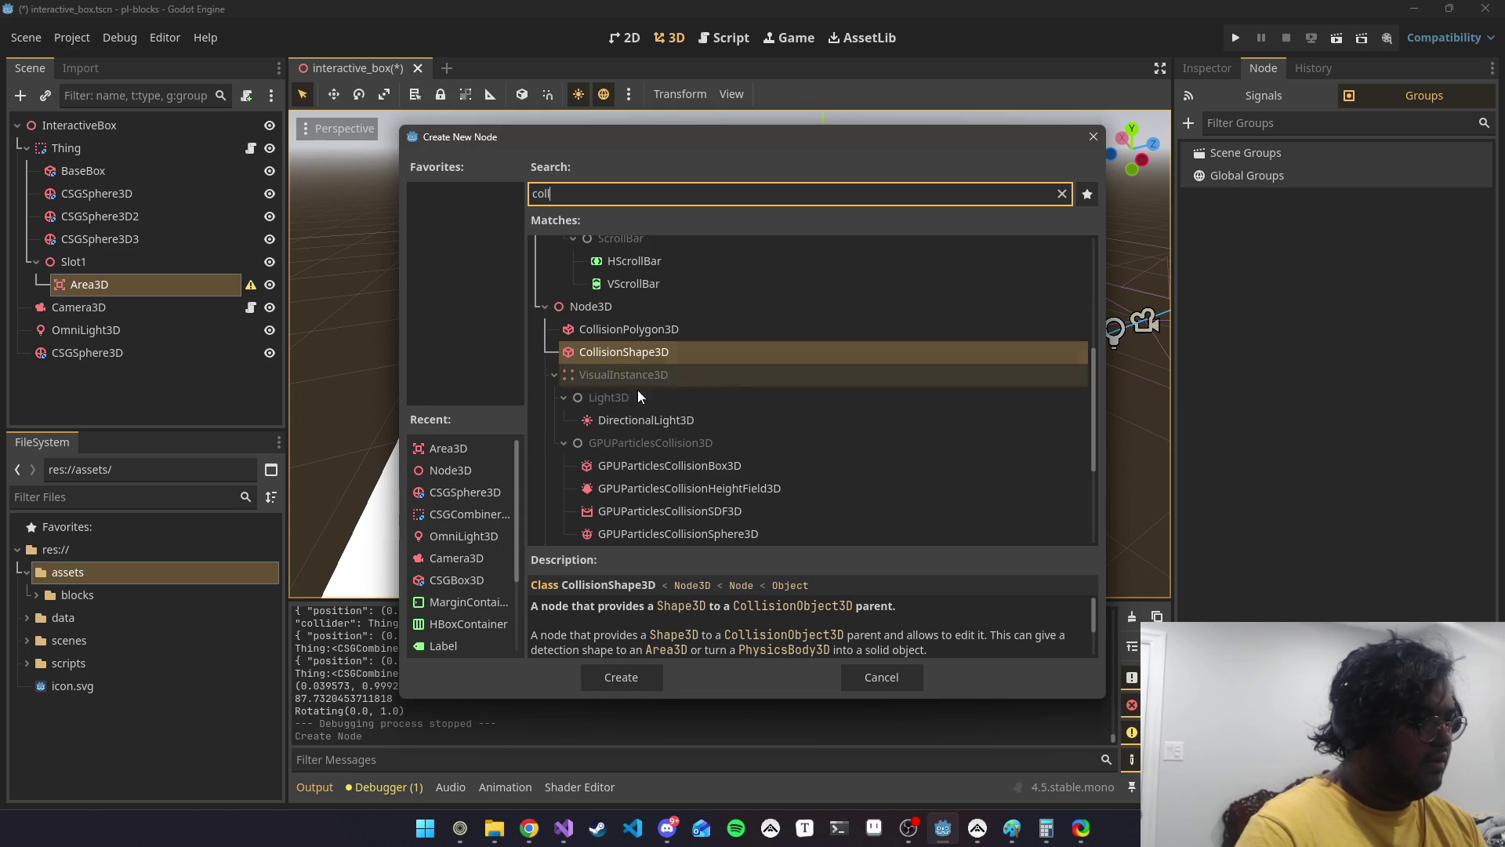
{"action": "left_click", "coordinate": [649, 679]}
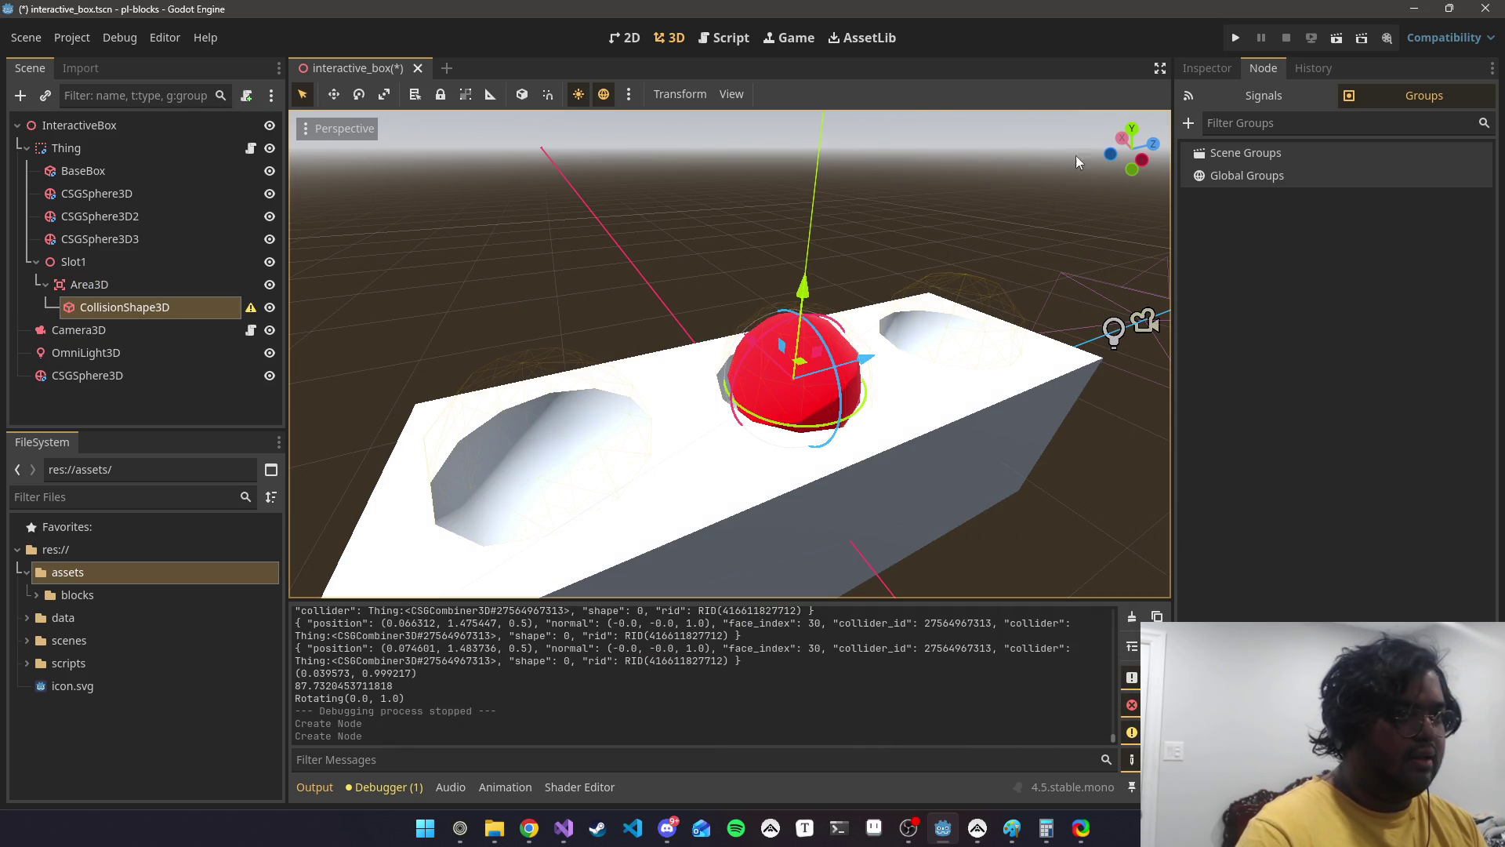
{"action": "left_click", "coordinate": [1194, 71]}
Give the CollisionShape3D a new SphereShape3D with radius 0.4.
{"action": "left_click", "coordinate": [1404, 197]}
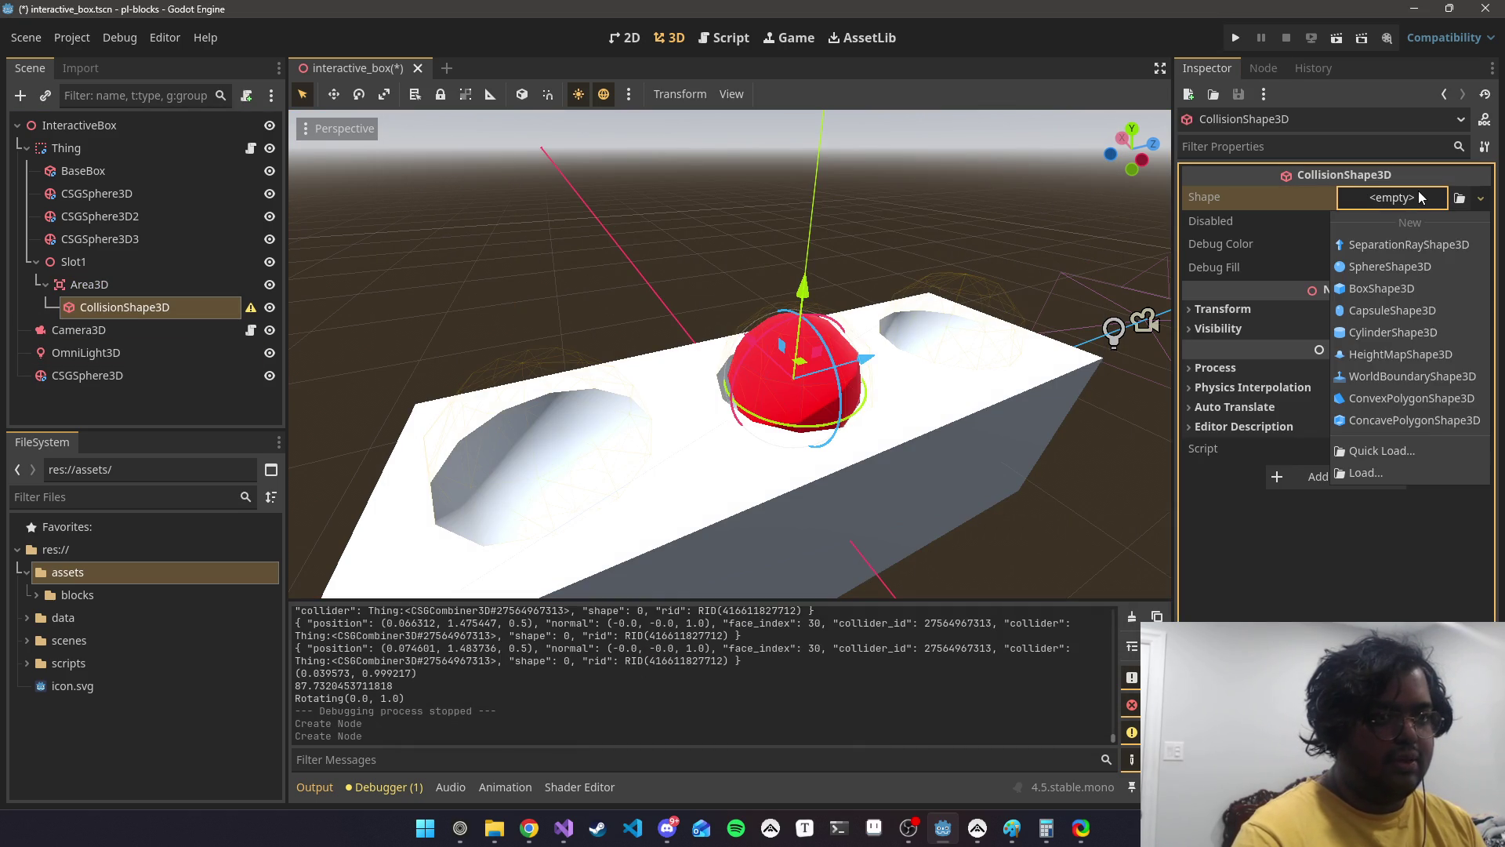
{"action": "left_click", "coordinate": [1382, 264]}
{"action": "scroll", "coordinate": [980, 353], "scroll_direction": "up", "scroll_amount": 2}
{"action": "left_click_drag", "start_coordinate": [980, 352], "coordinate": [355, 327]}
{"action": "left_click", "coordinate": [1480, 197]}
{"action": "left_click", "coordinate": [1334, 238]}
{"action": "left_click", "coordinate": [1379, 202]}
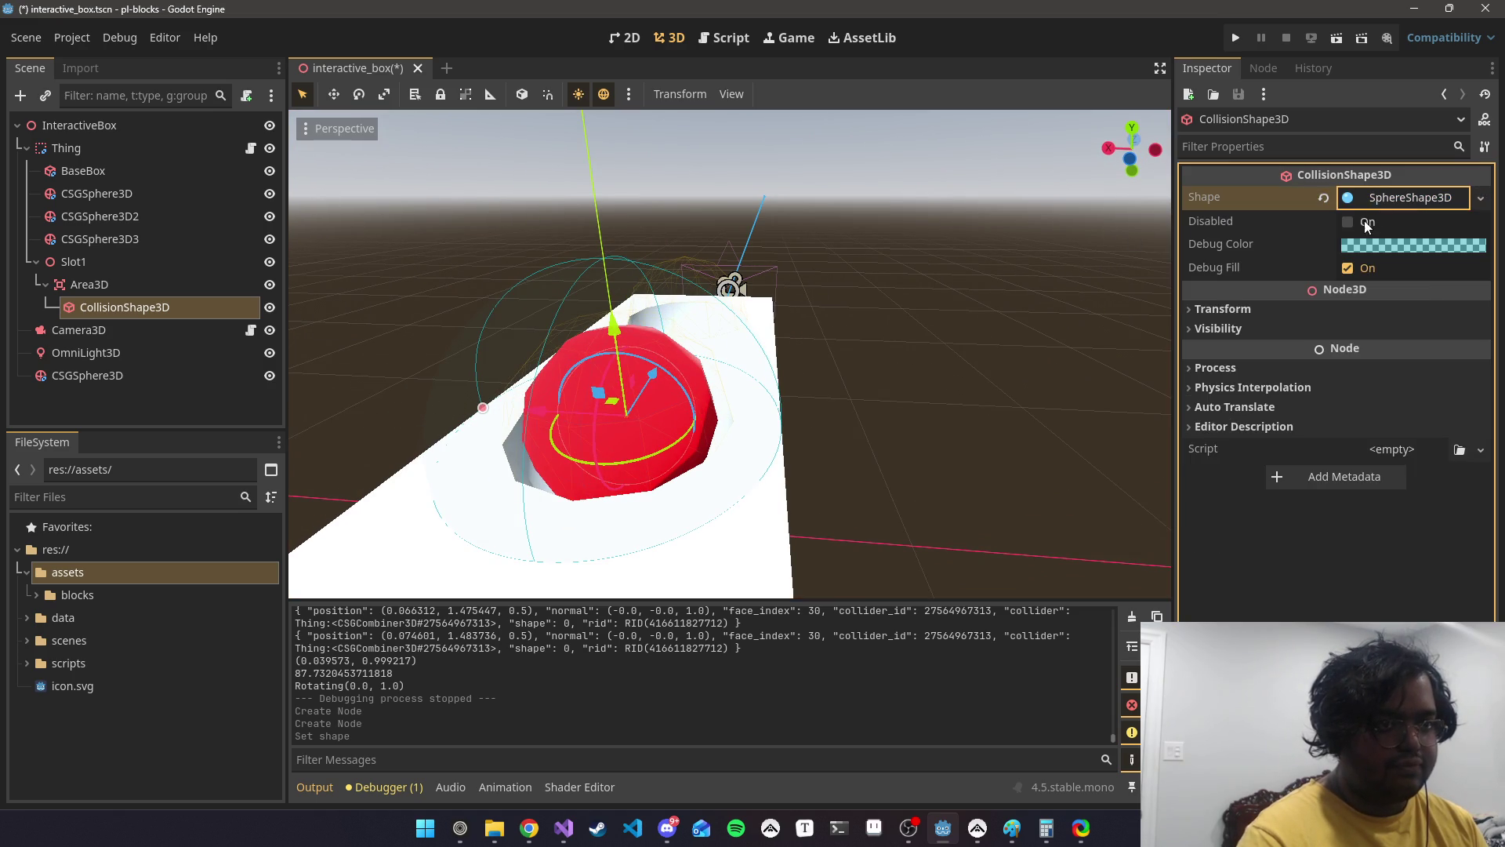
{"action": "left_click", "coordinate": [1386, 226]}
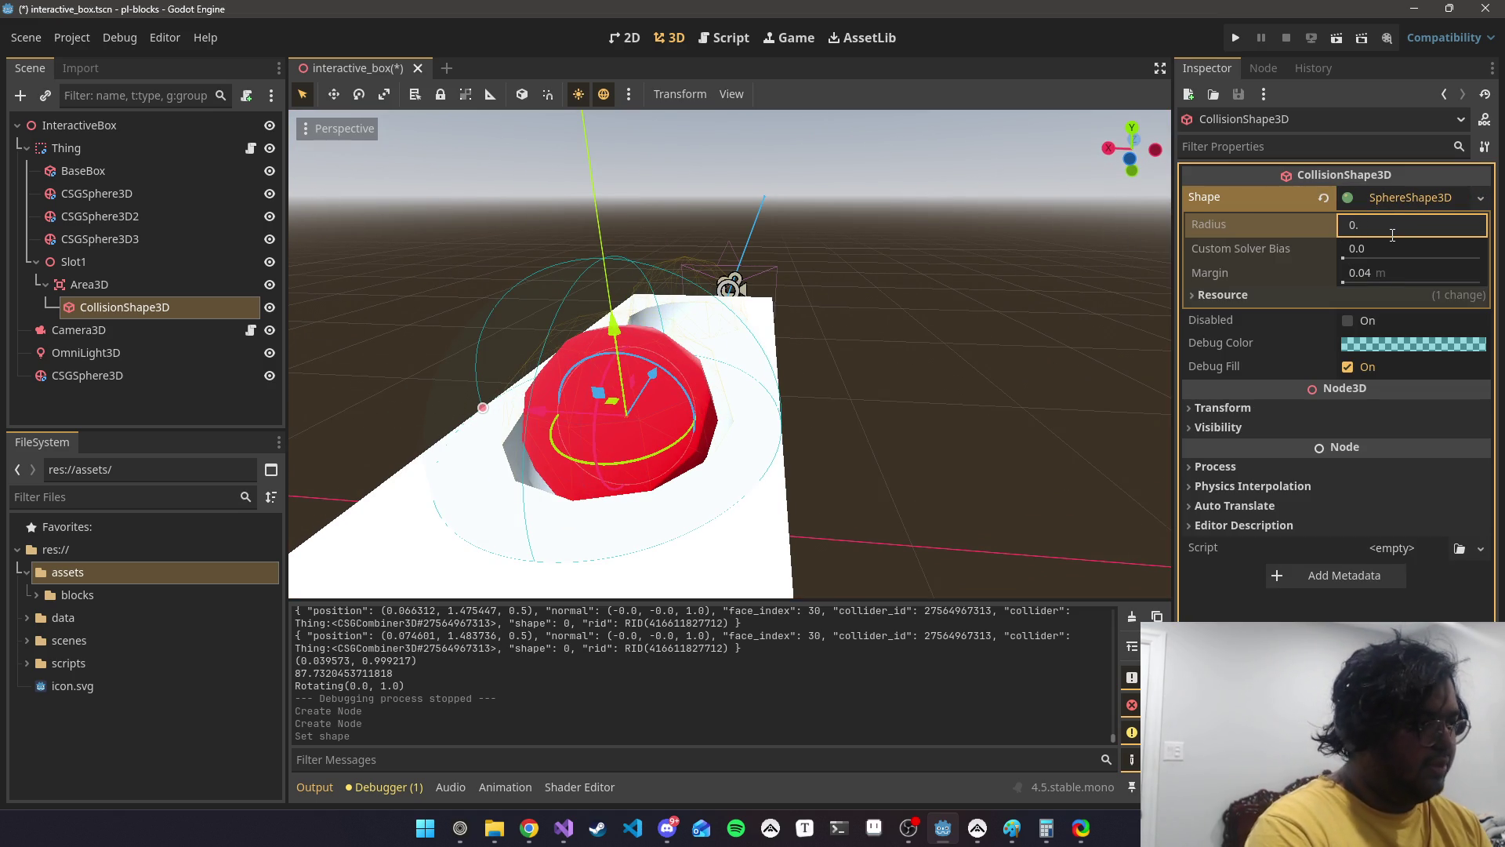
{"action": "type", "text": "4"}
{"action": "key", "text": "Return"}
Check CSGSphere3D2's position against Slot1 at Y 0.5 and reselect Slot1.
{"action": "scroll", "coordinate": [1052, 374], "scroll_direction": "up", "scroll_amount": 3}
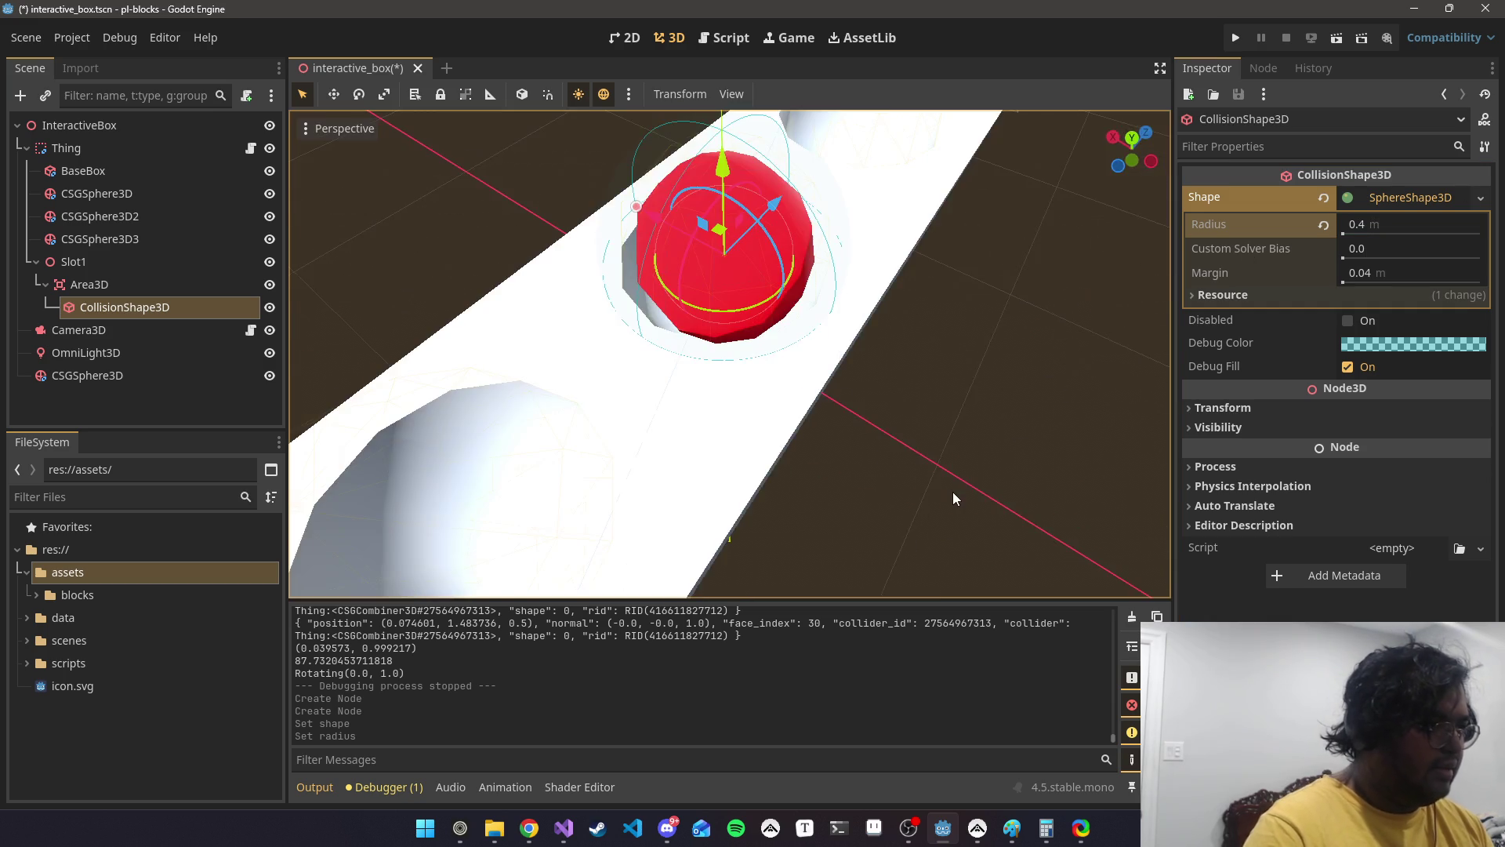
{"action": "left_click", "coordinate": [811, 238]}
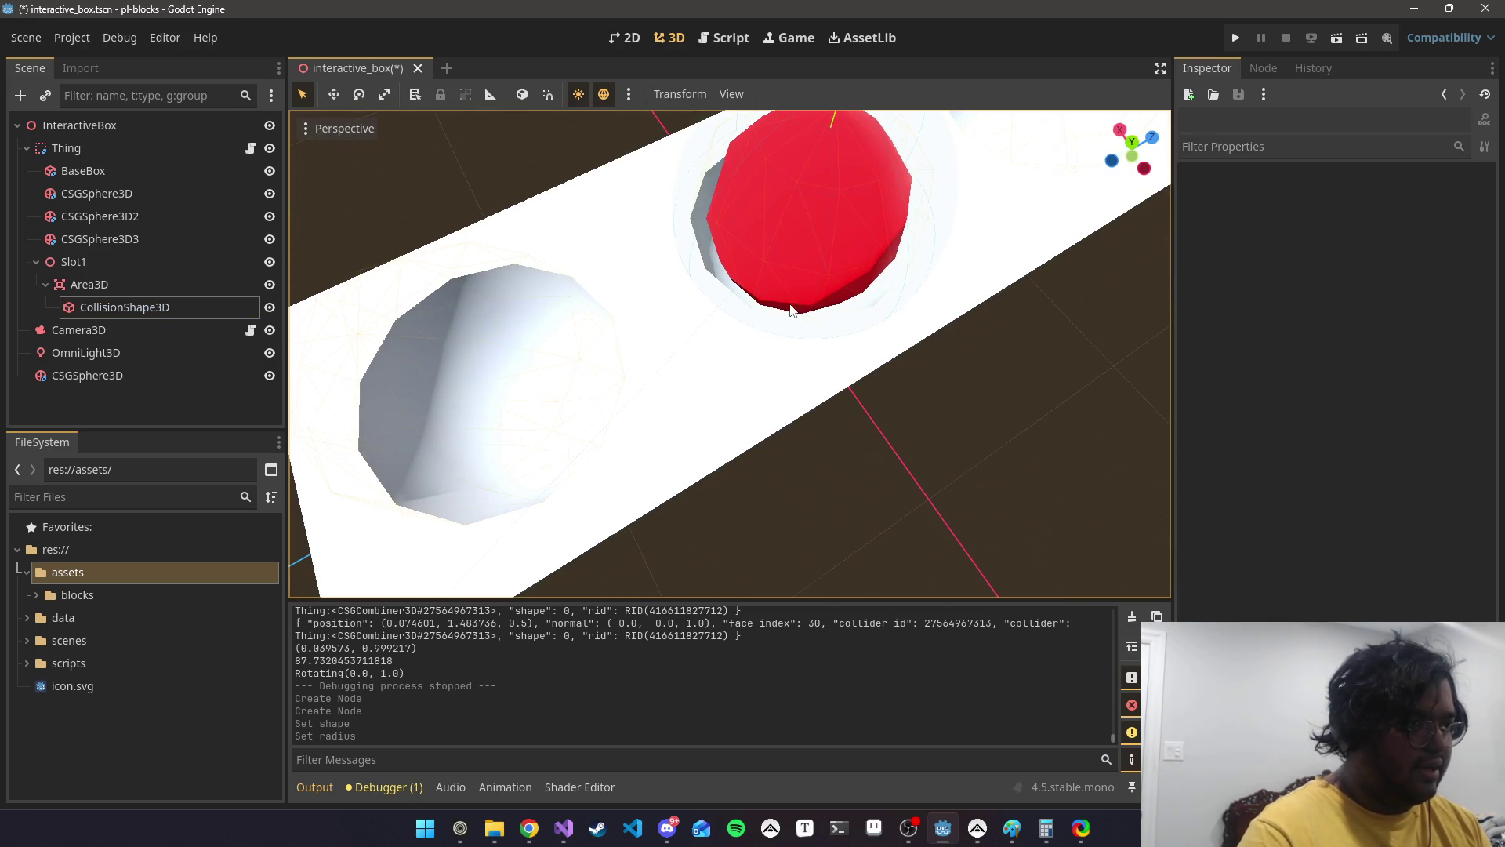
{"action": "left_click", "coordinate": [791, 310]}
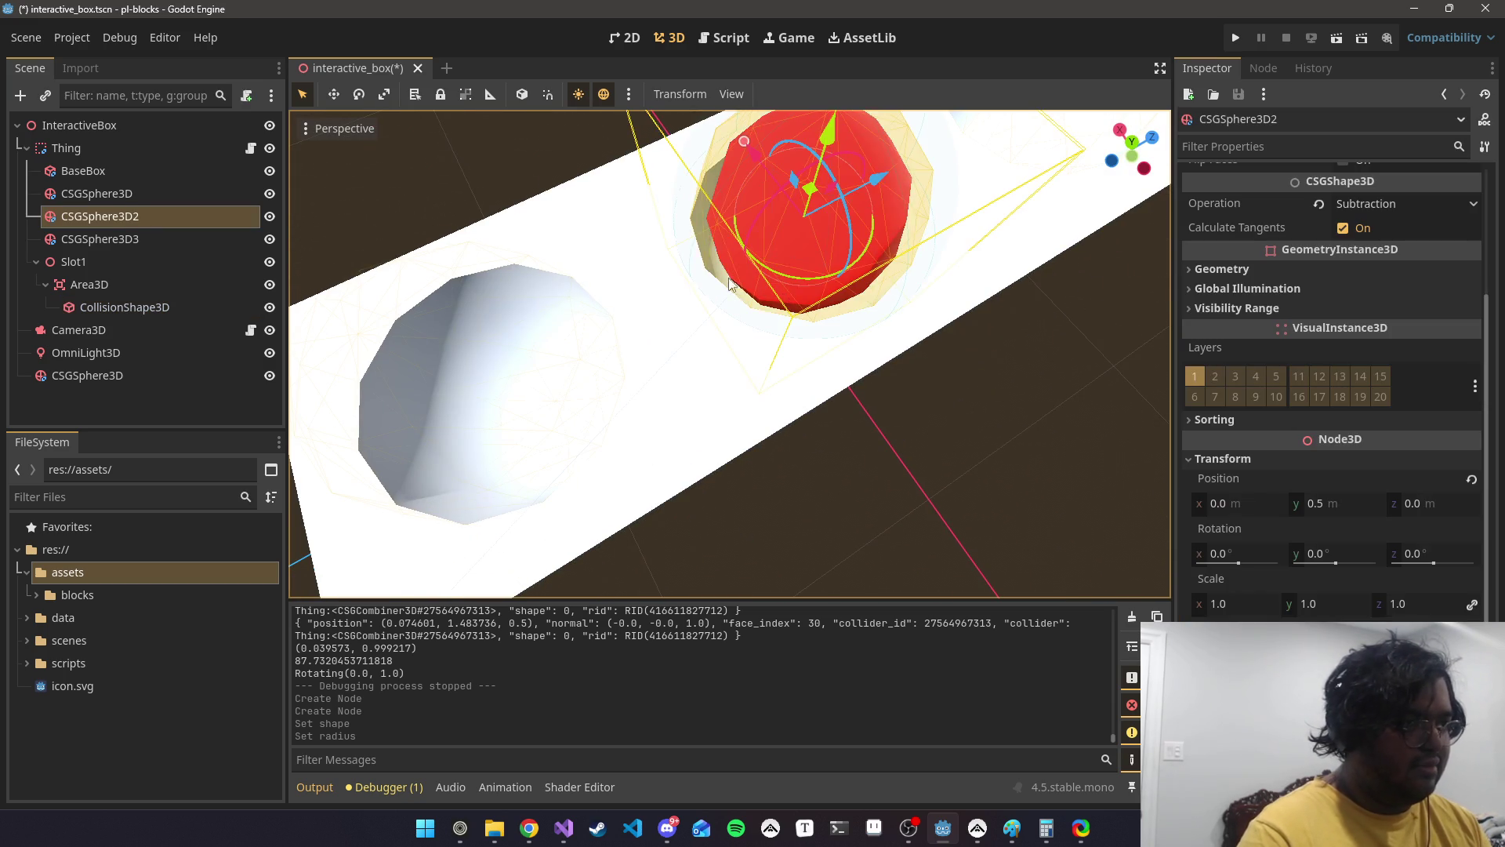
{"action": "scroll", "coordinate": [713, 242], "scroll_direction": "down", "scroll_amount": 5}
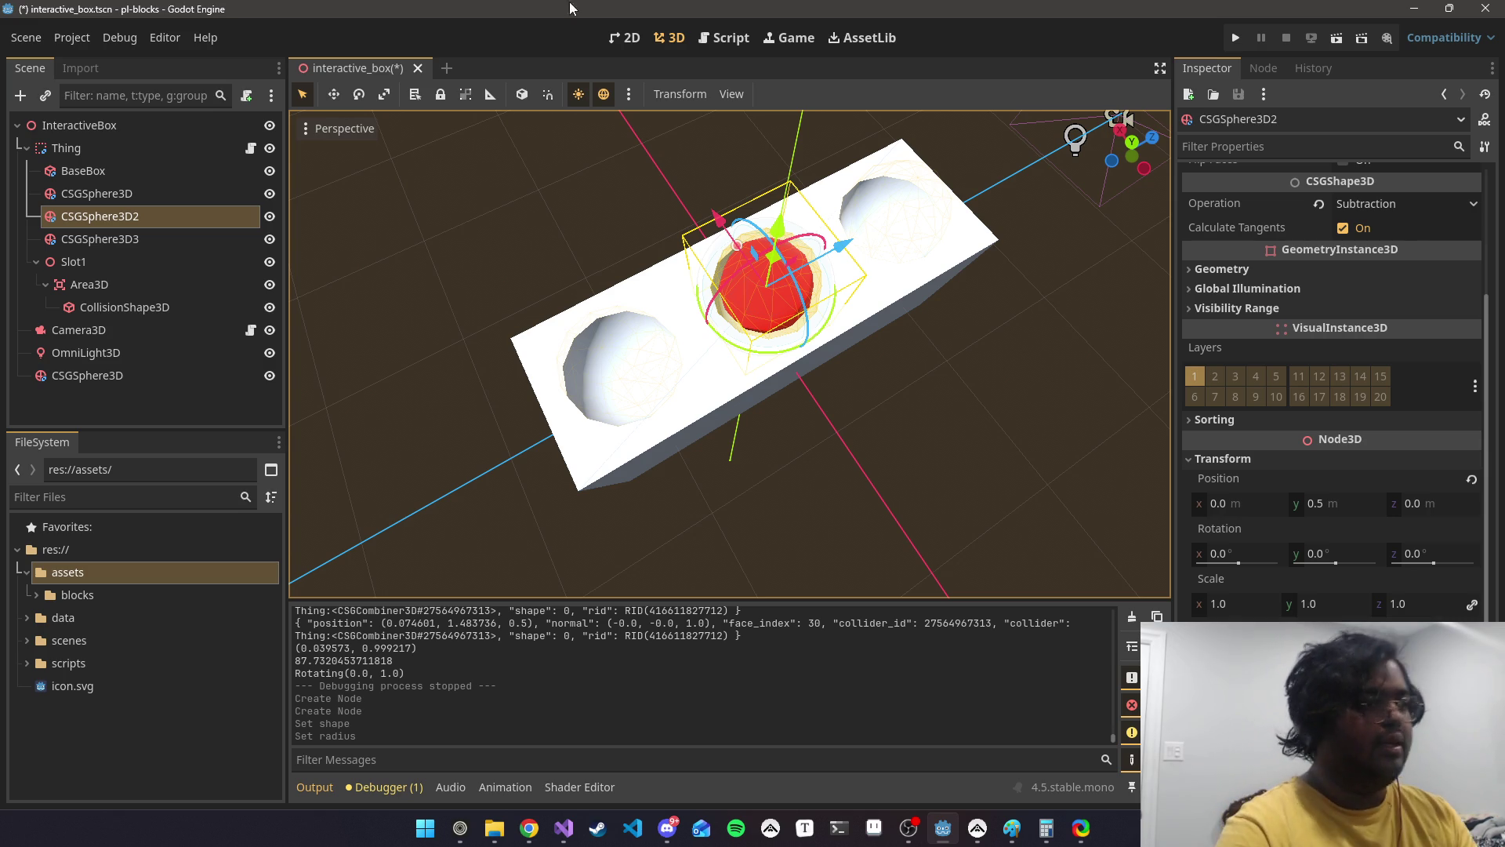
{"action": "left_click", "coordinate": [102, 263]}
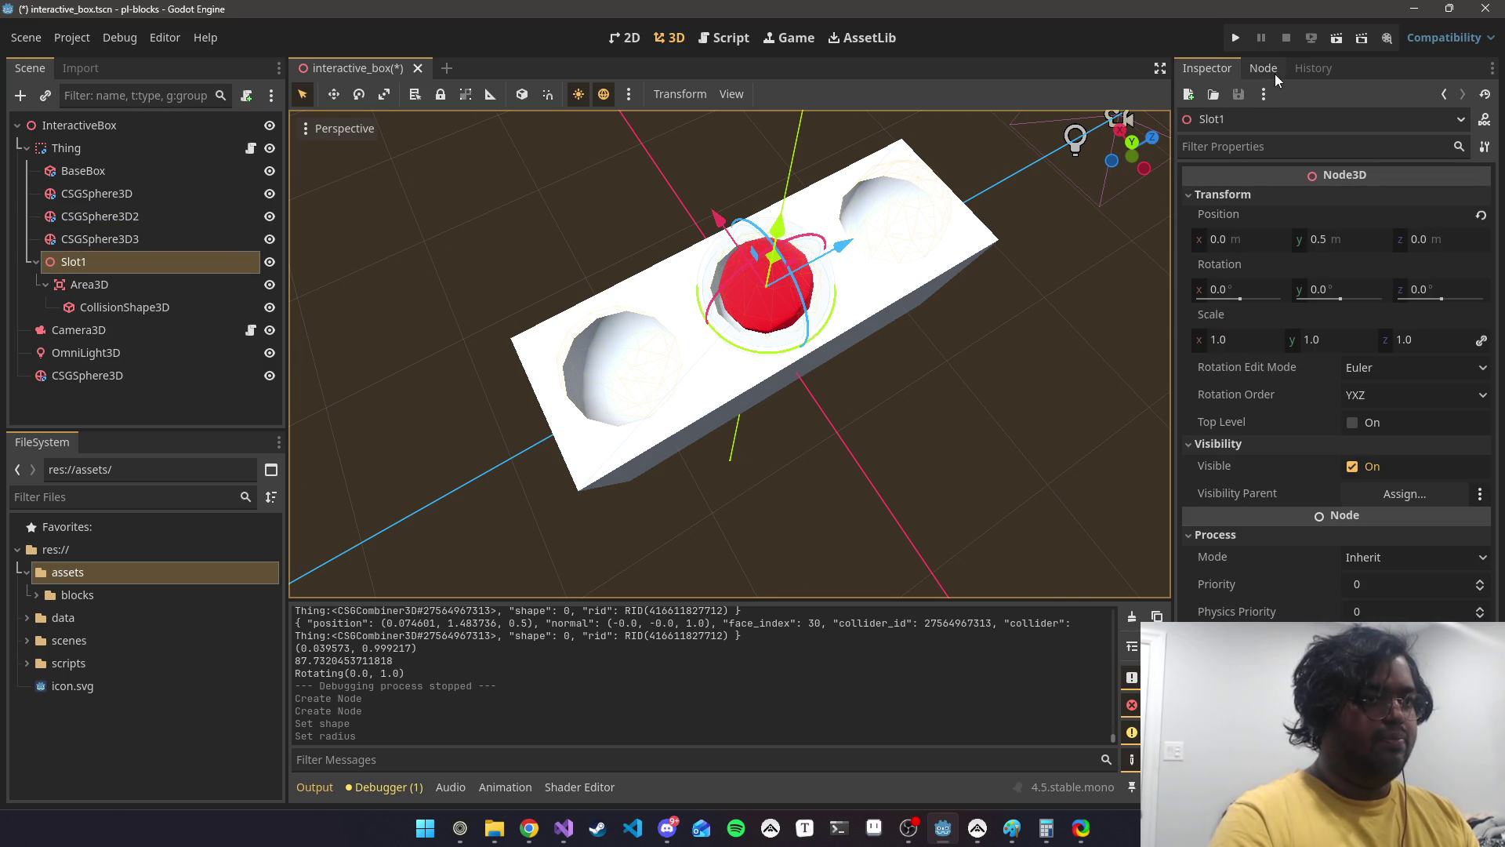
{"action": "left_click", "coordinate": [49, 289]}
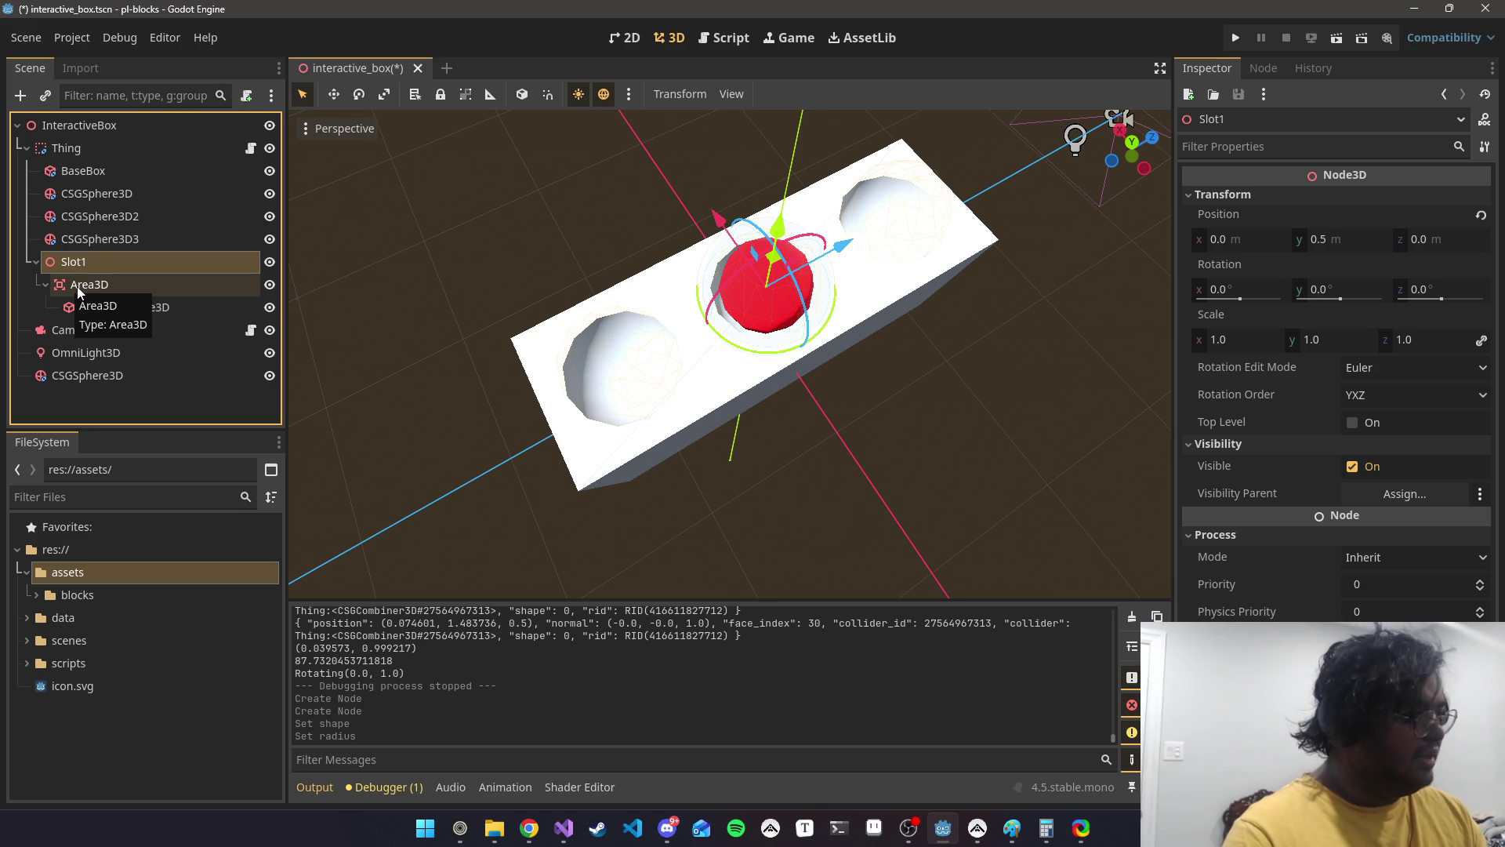
Move the Area3D directly under Thing and delete the leftover Slot1 node.
{"action": "left_click_drag", "start_coordinate": [89, 287], "coordinate": [78, 251]}
{"action": "left_click", "coordinate": [83, 309]}
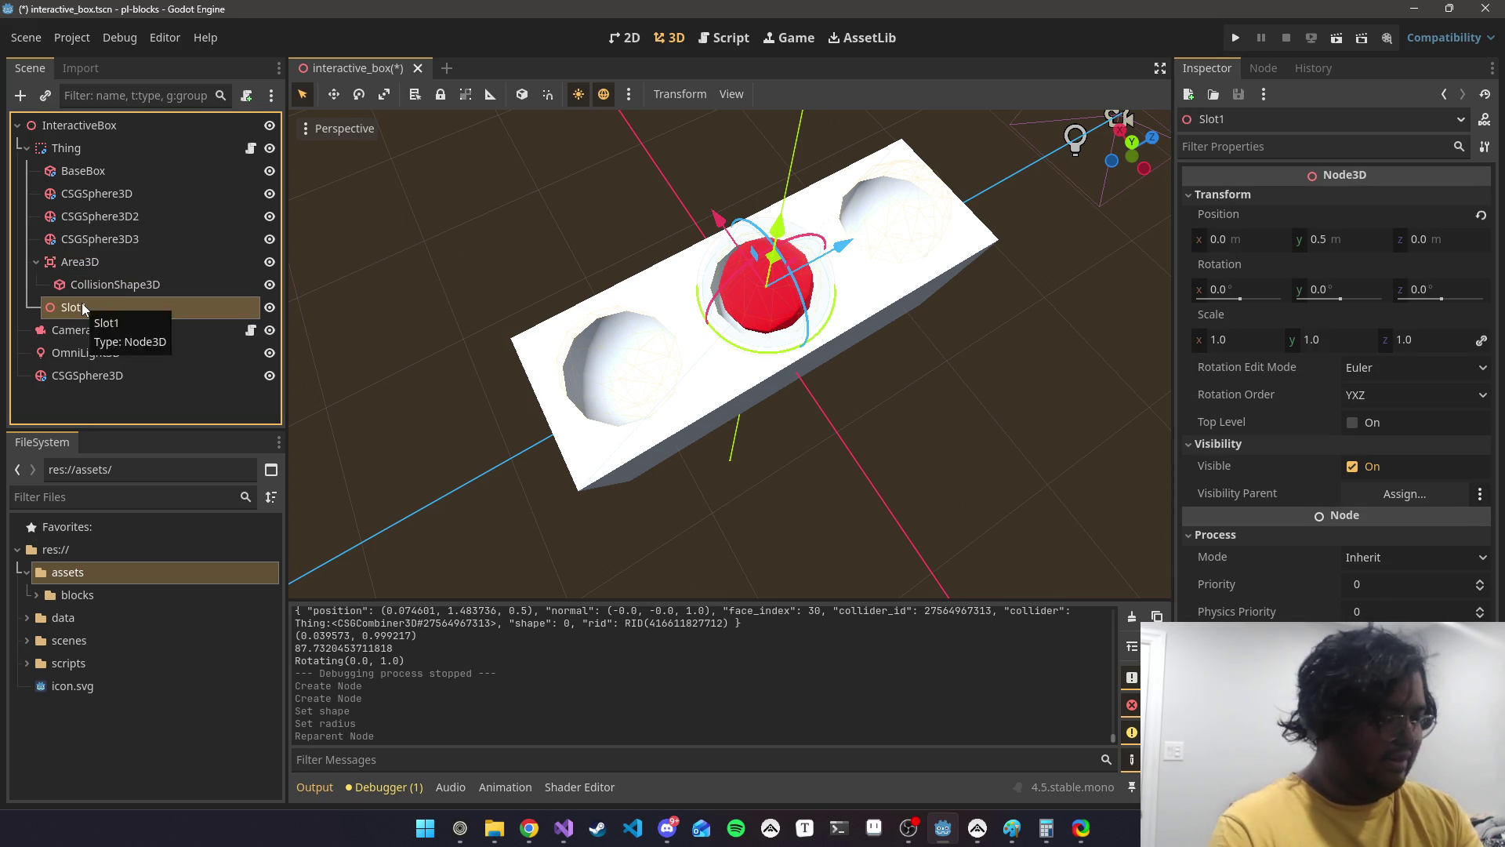
{"action": "key", "text": "Delete"}
{"action": "left_click", "coordinate": [709, 445]}
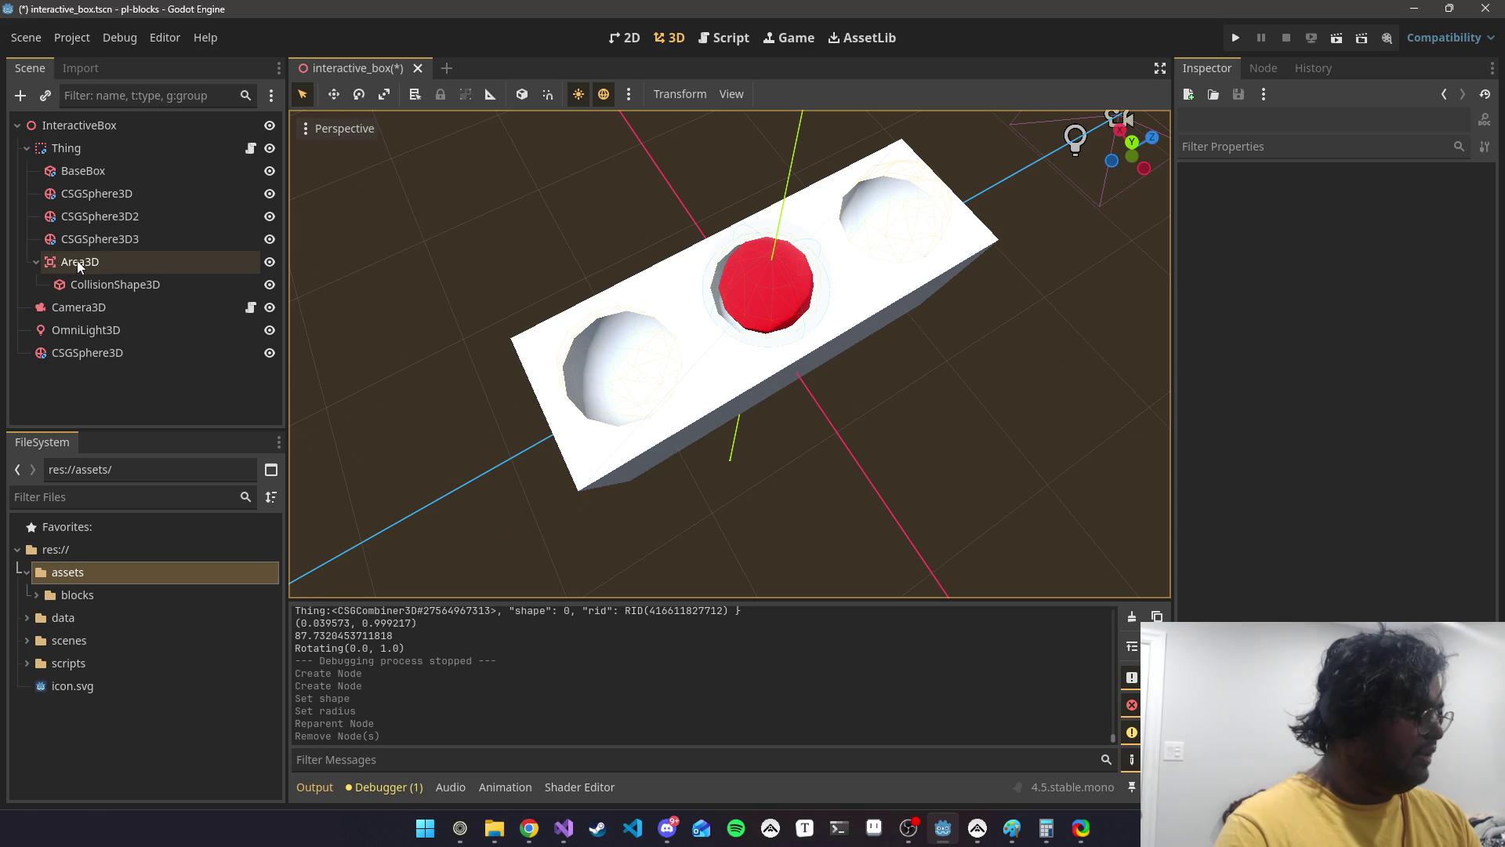
Rename the Area3D to 'Slot 1' and check its CollisionShape3D child.
{"action": "right_click", "coordinate": [77, 261]}
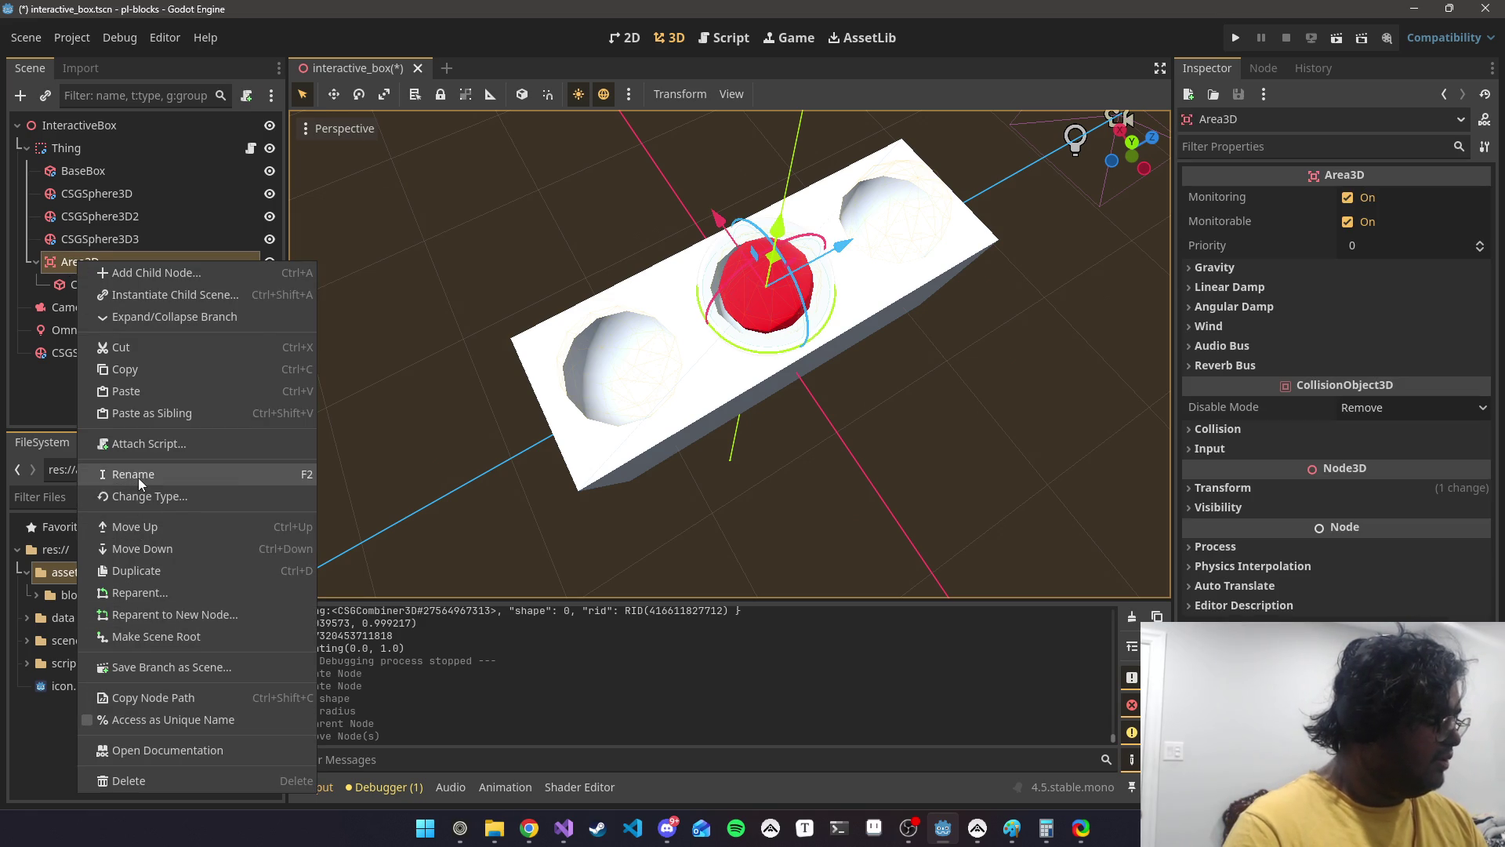
{"action": "left_click", "coordinate": [138, 478]}
{"action": "type", "text": "Slo1"}
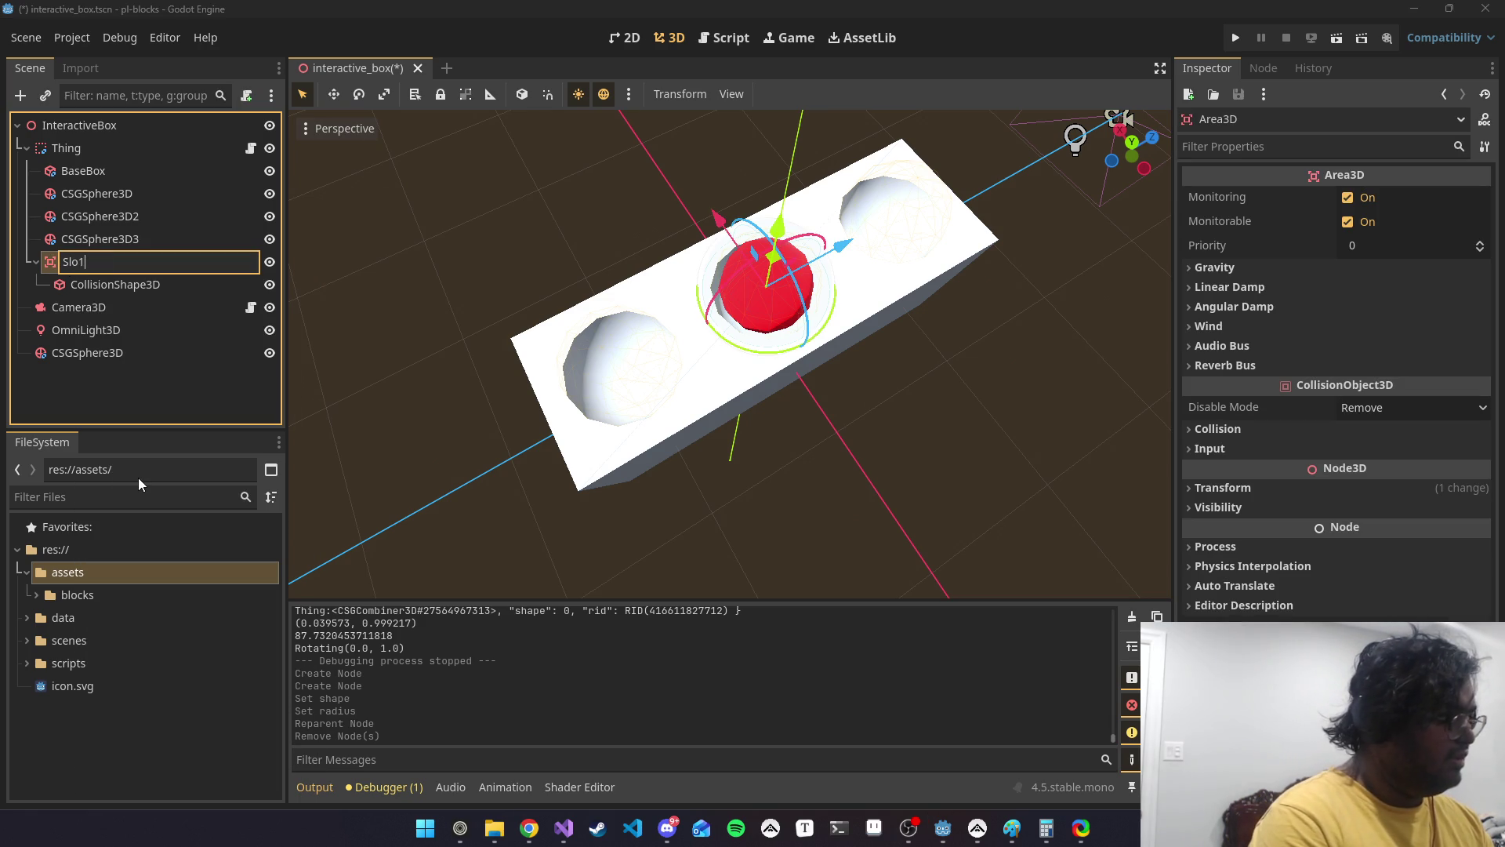
{"action": "key", "text": "BackSpace"}
{"action": "type", "text": "t 1"}
{"action": "key", "text": "Return"}
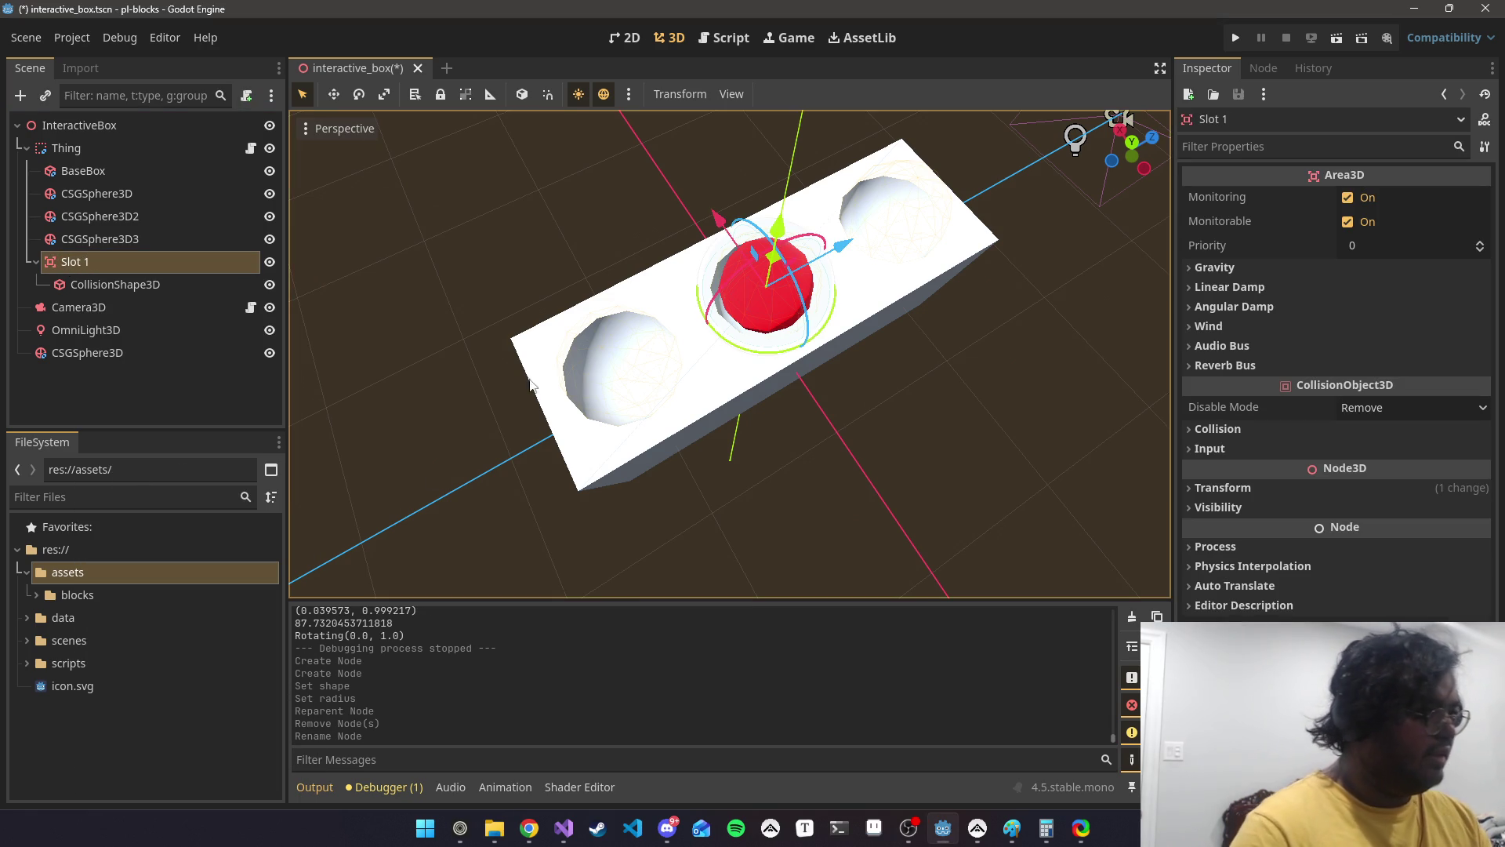
{"action": "scroll", "coordinate": [497, 396], "scroll_direction": "up", "scroll_amount": 3}
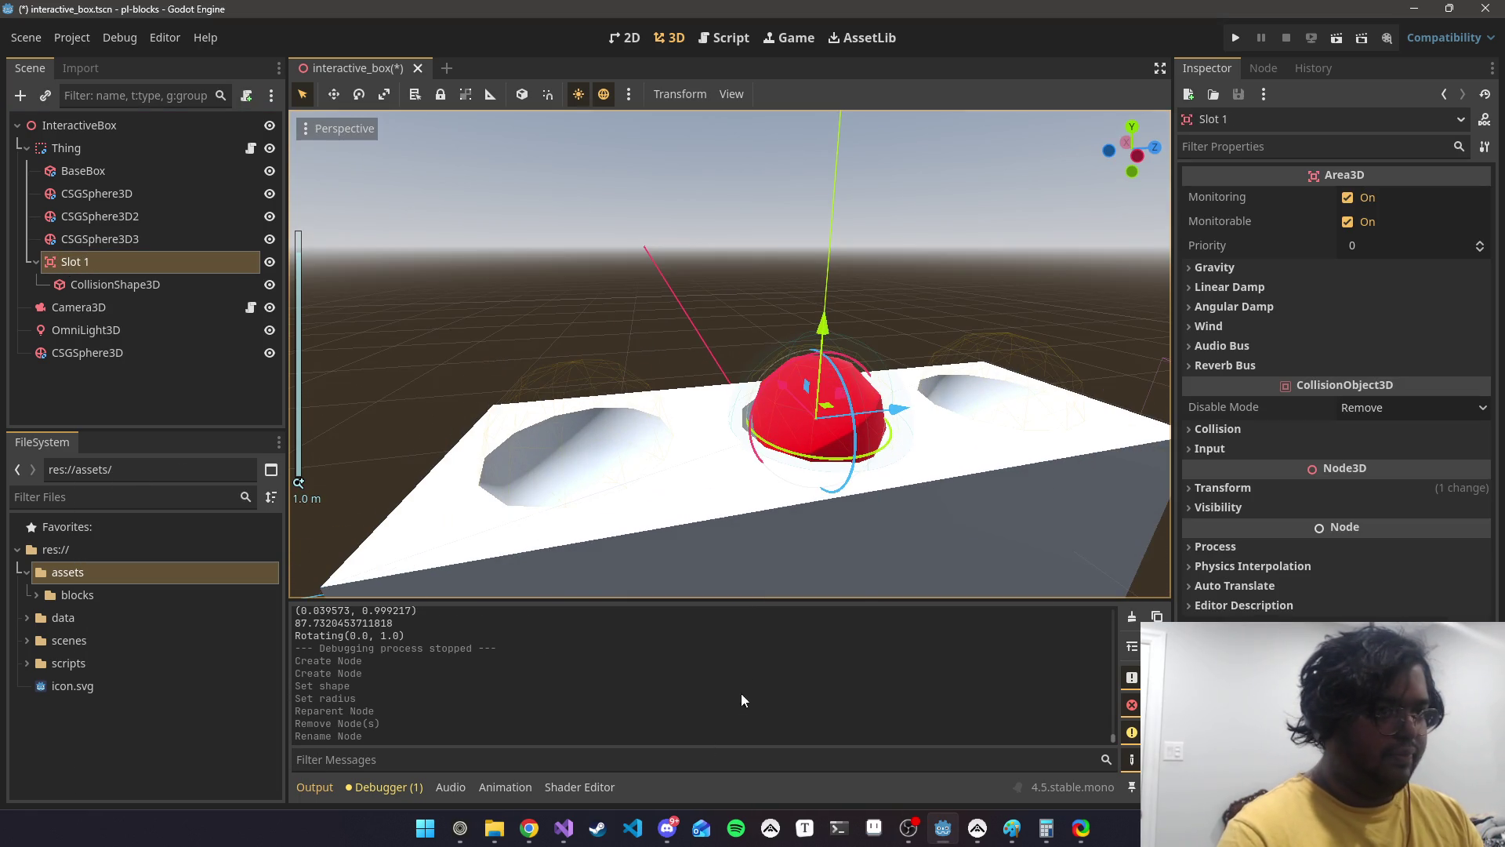
{"action": "scroll", "coordinate": [948, 515], "scroll_direction": "down", "scroll_amount": 2}
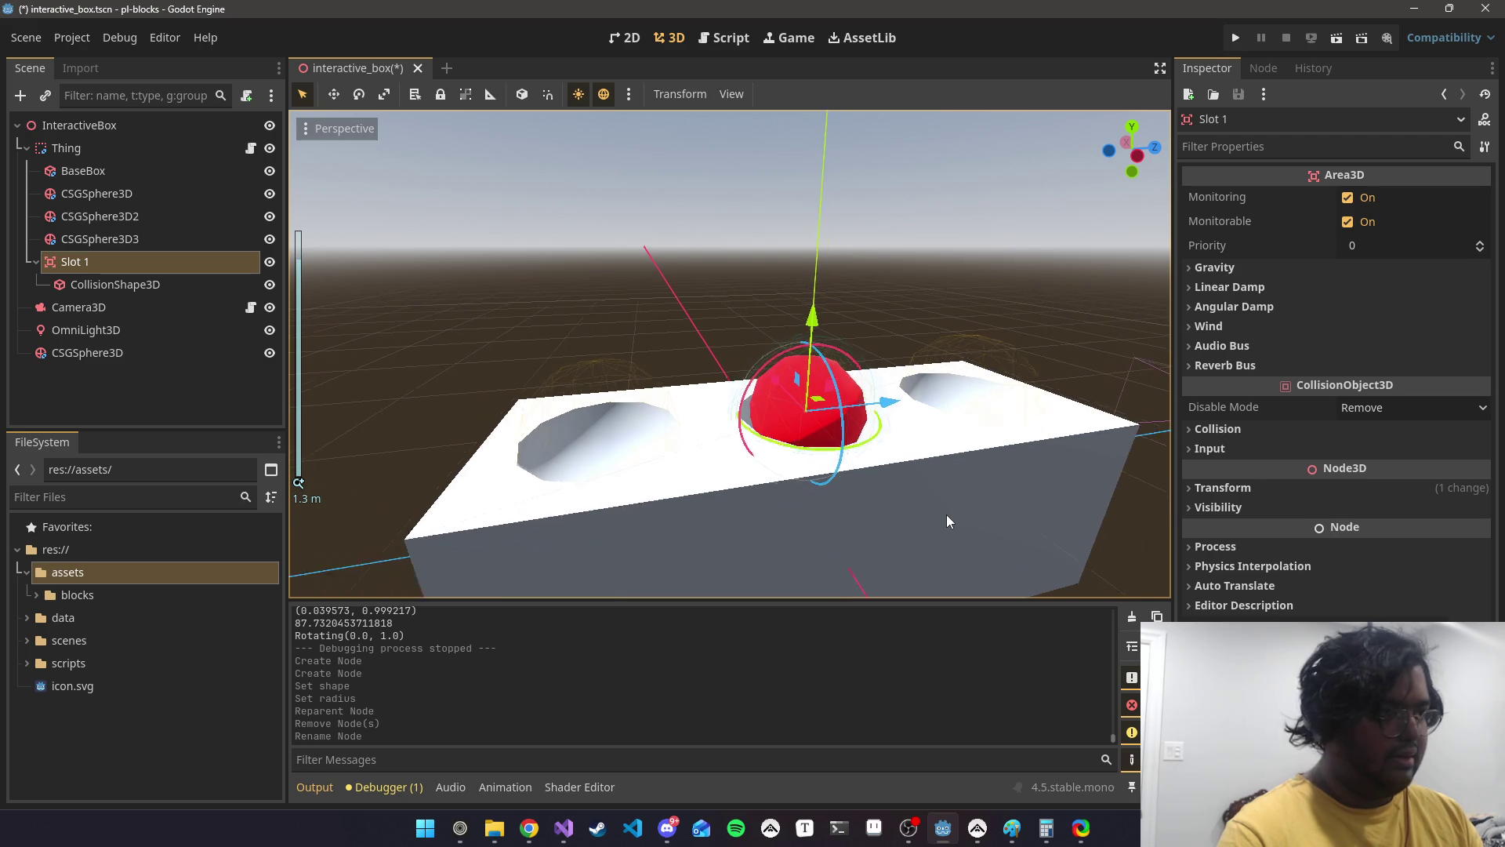
{"action": "left_click", "coordinate": [116, 261]}
{"action": "left_click", "coordinate": [129, 278]}
{"action": "left_click", "coordinate": [120, 270]}
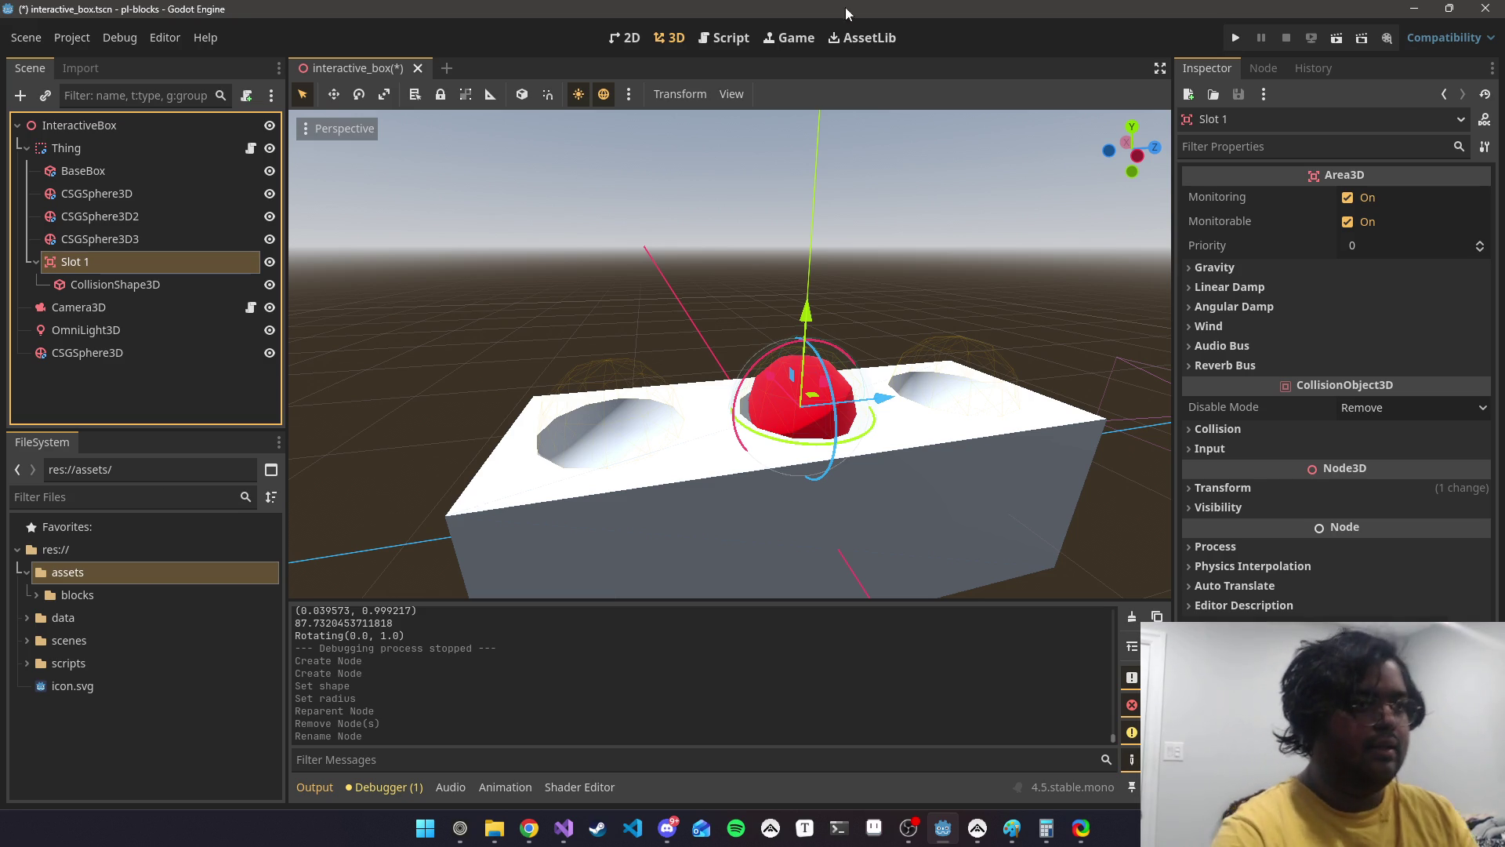
Create a non-global group named 'slot' under Groups and add Slot 1 to it.
{"action": "left_click", "coordinate": [1260, 73]}
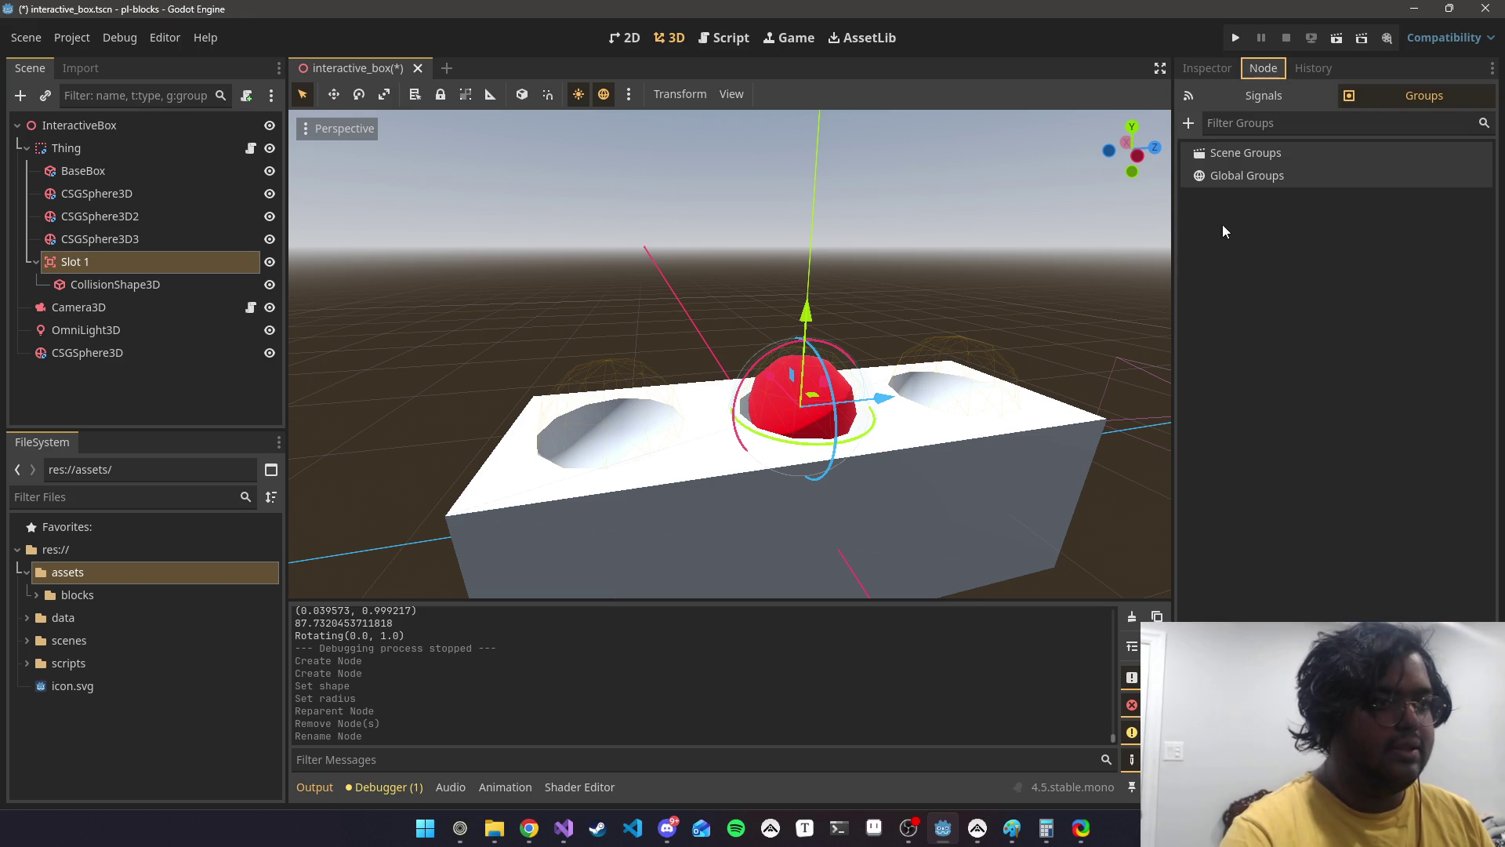
{"action": "left_click", "coordinate": [1189, 127]}
{"action": "left_click", "coordinate": [889, 378]}
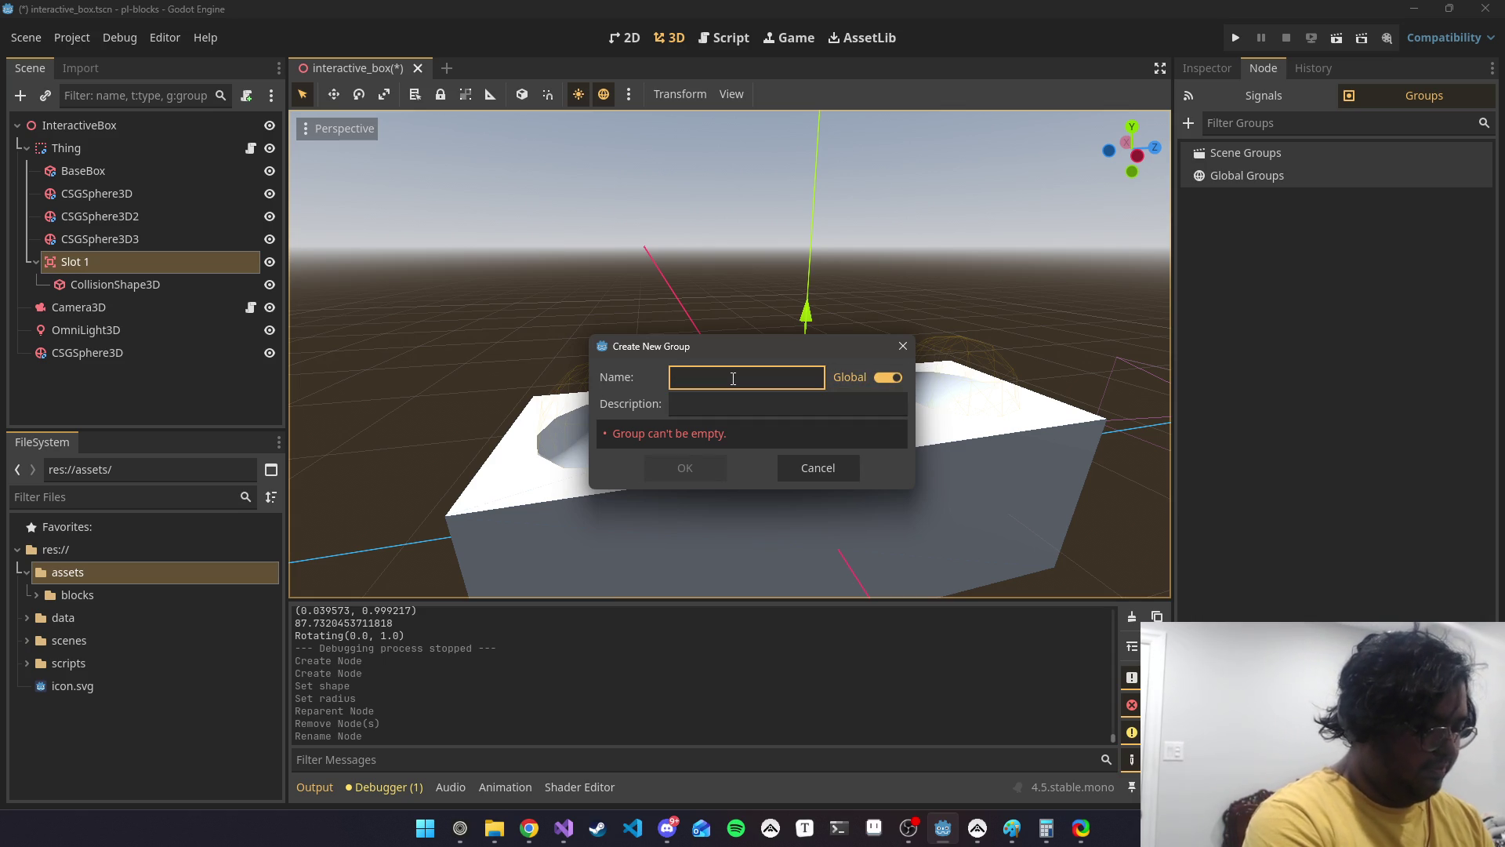
{"action": "type", "text": "b"}
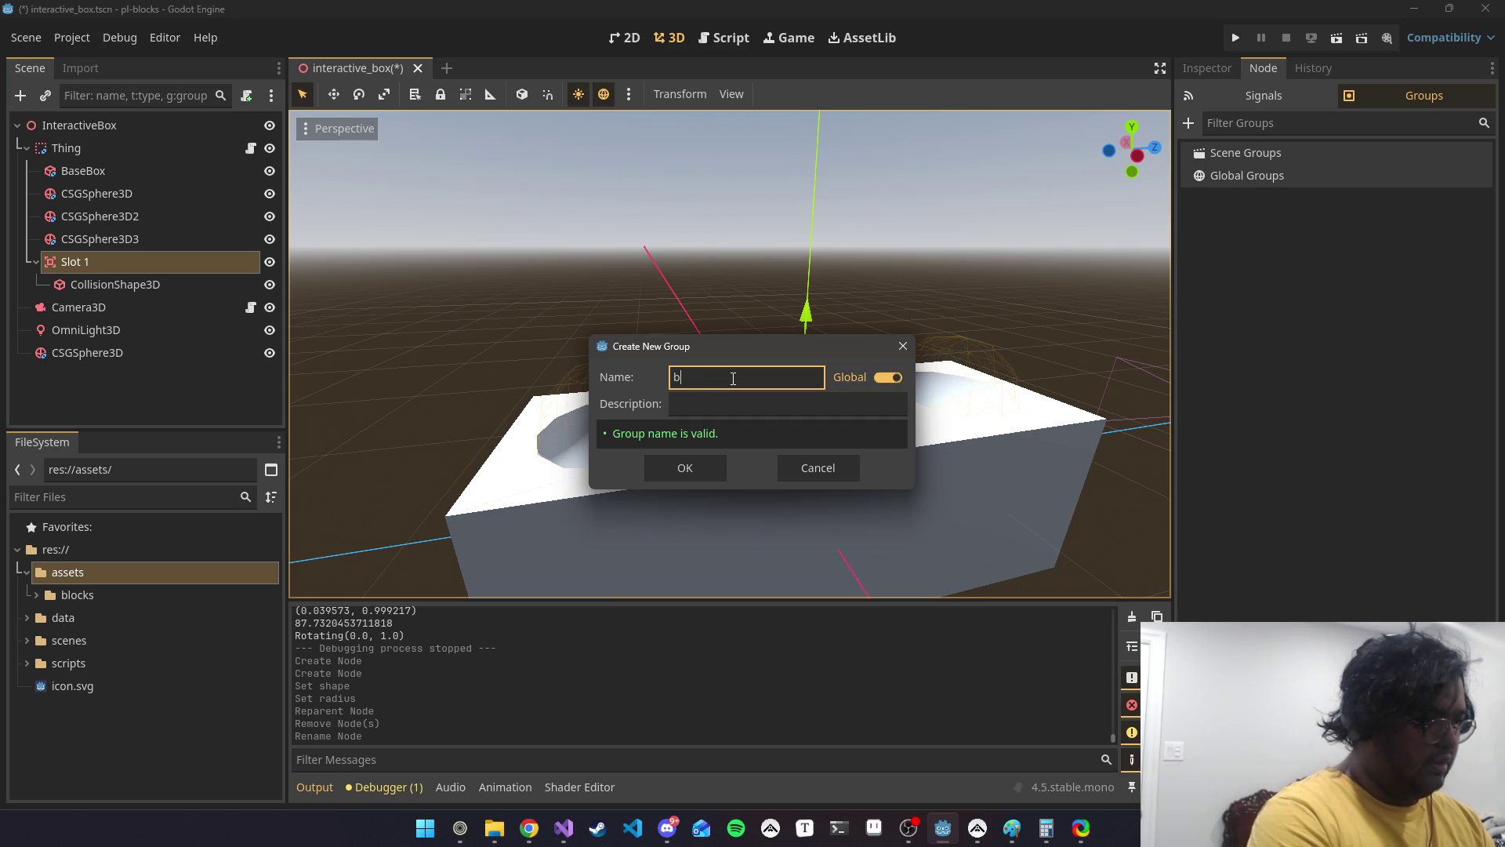
{"action": "key", "text": "BackSpace"}
{"action": "type", "text": "b_slot"}
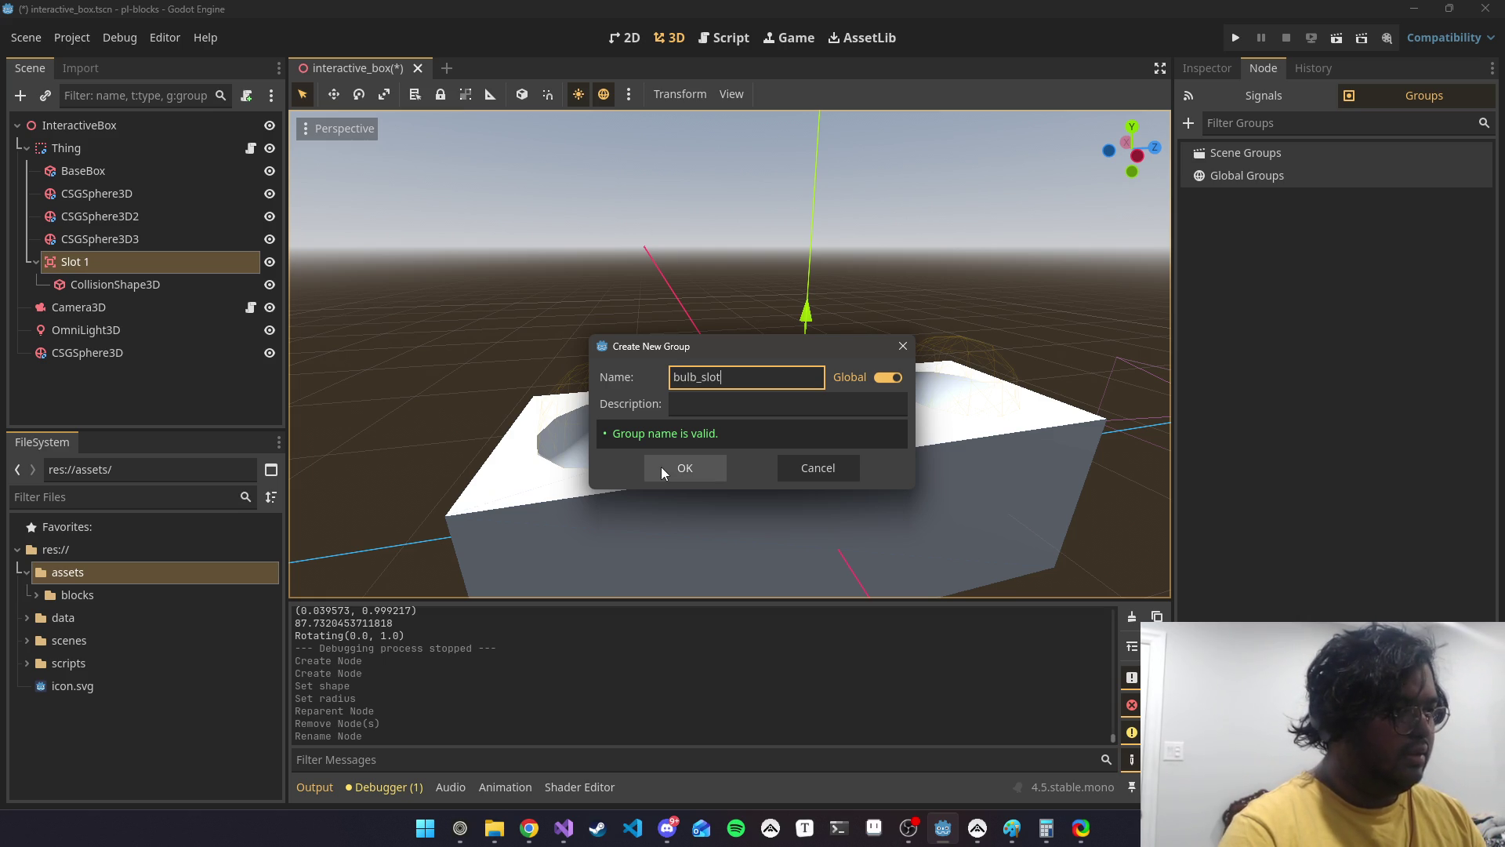
{"action": "left_click", "coordinate": [889, 377]}
{"action": "mouse_move", "coordinate": [767, 351]}
{"action": "left_mouse_down"}
{"action": "mouse_move", "coordinate": [874, 327]}
{"action": "mouse_move", "coordinate": [779, 353]}
{"action": "mouse_move", "coordinate": [791, 317]}
{"action": "mouse_move", "coordinate": [763, 314]}
{"action": "left_mouse_up"}
{"action": "key", "text": "BackSpace"}
{"action": "left_click", "coordinate": [753, 439]}
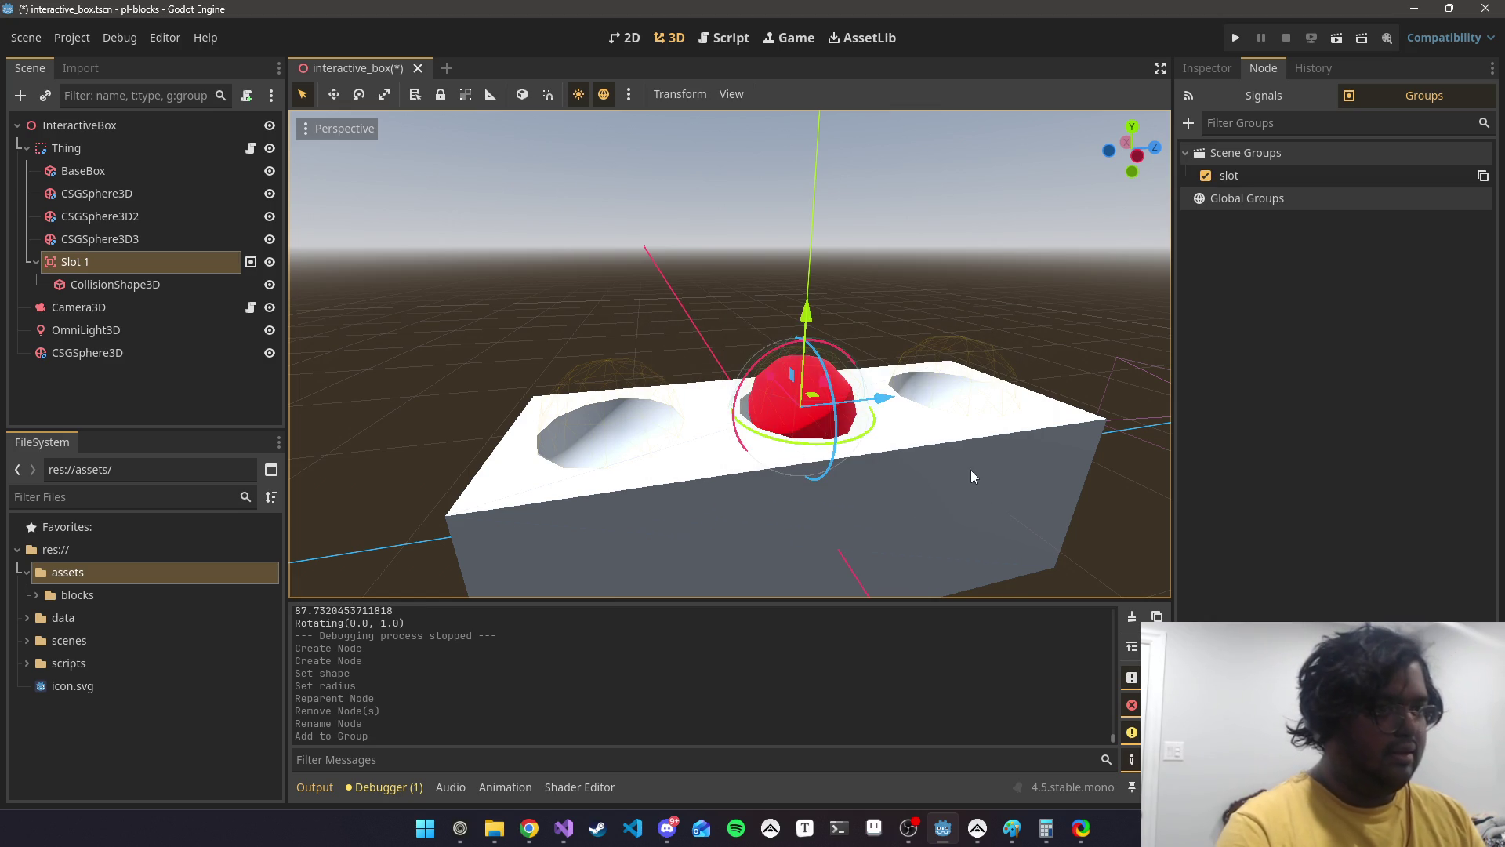
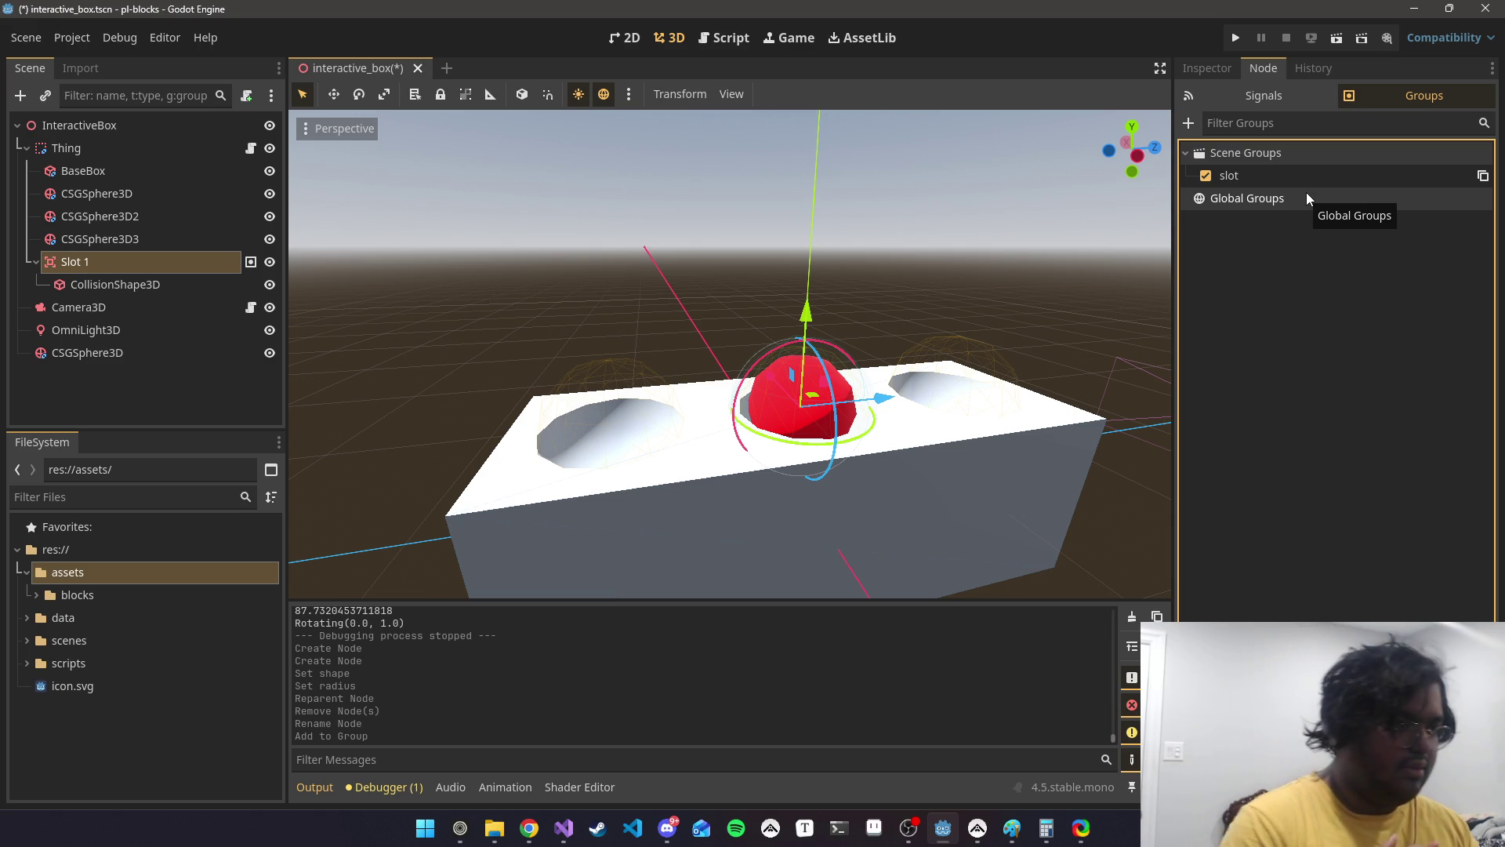
Begin renaming the bottom CSGSphere3D node to the bulb name, starting with 'Bu'.
{"action": "right_click", "coordinate": [95, 352]}
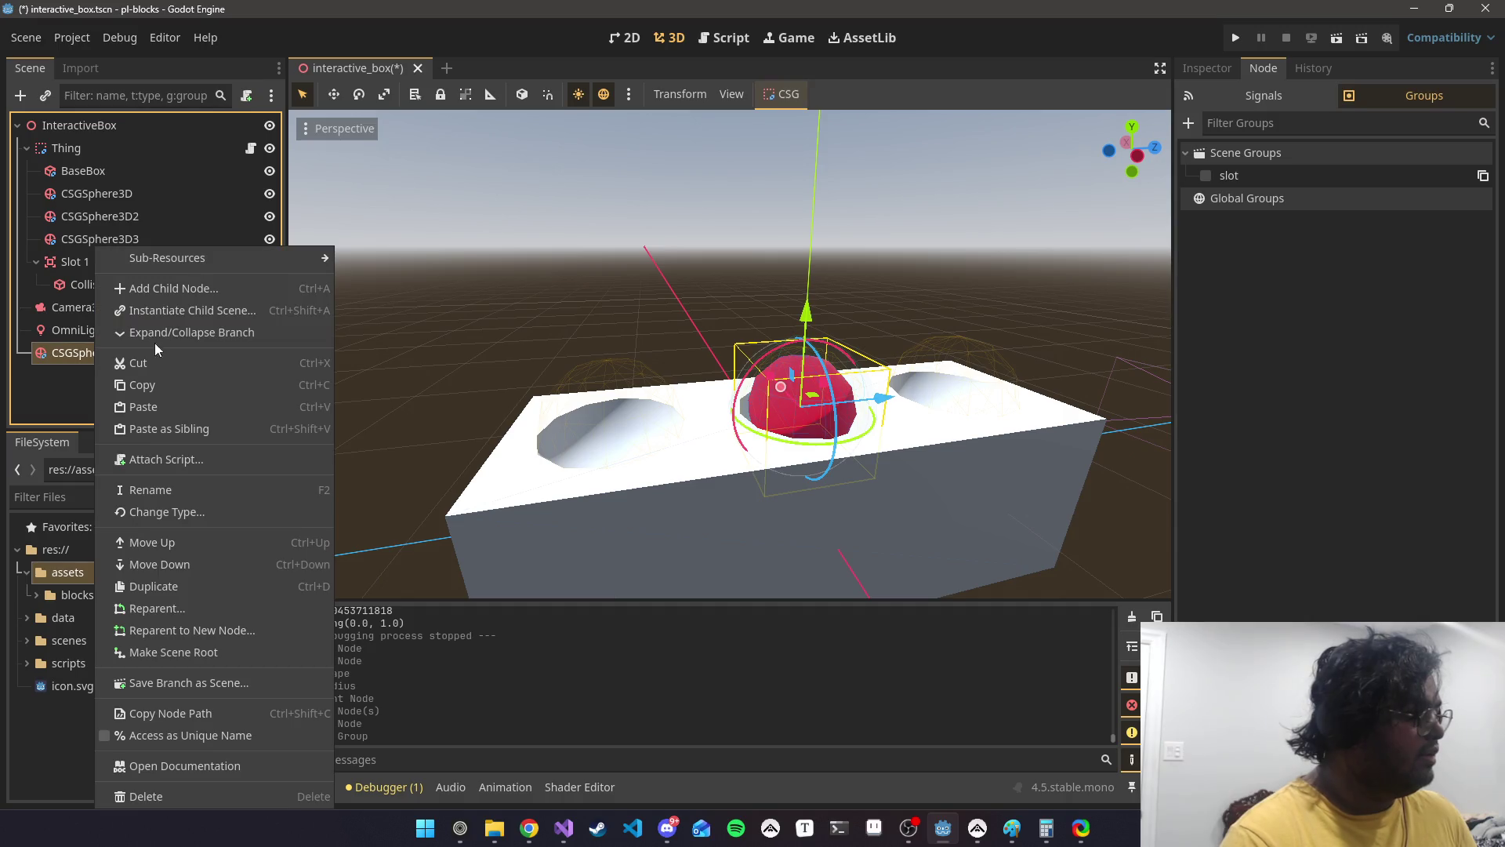
{"action": "left_click", "coordinate": [138, 290]}
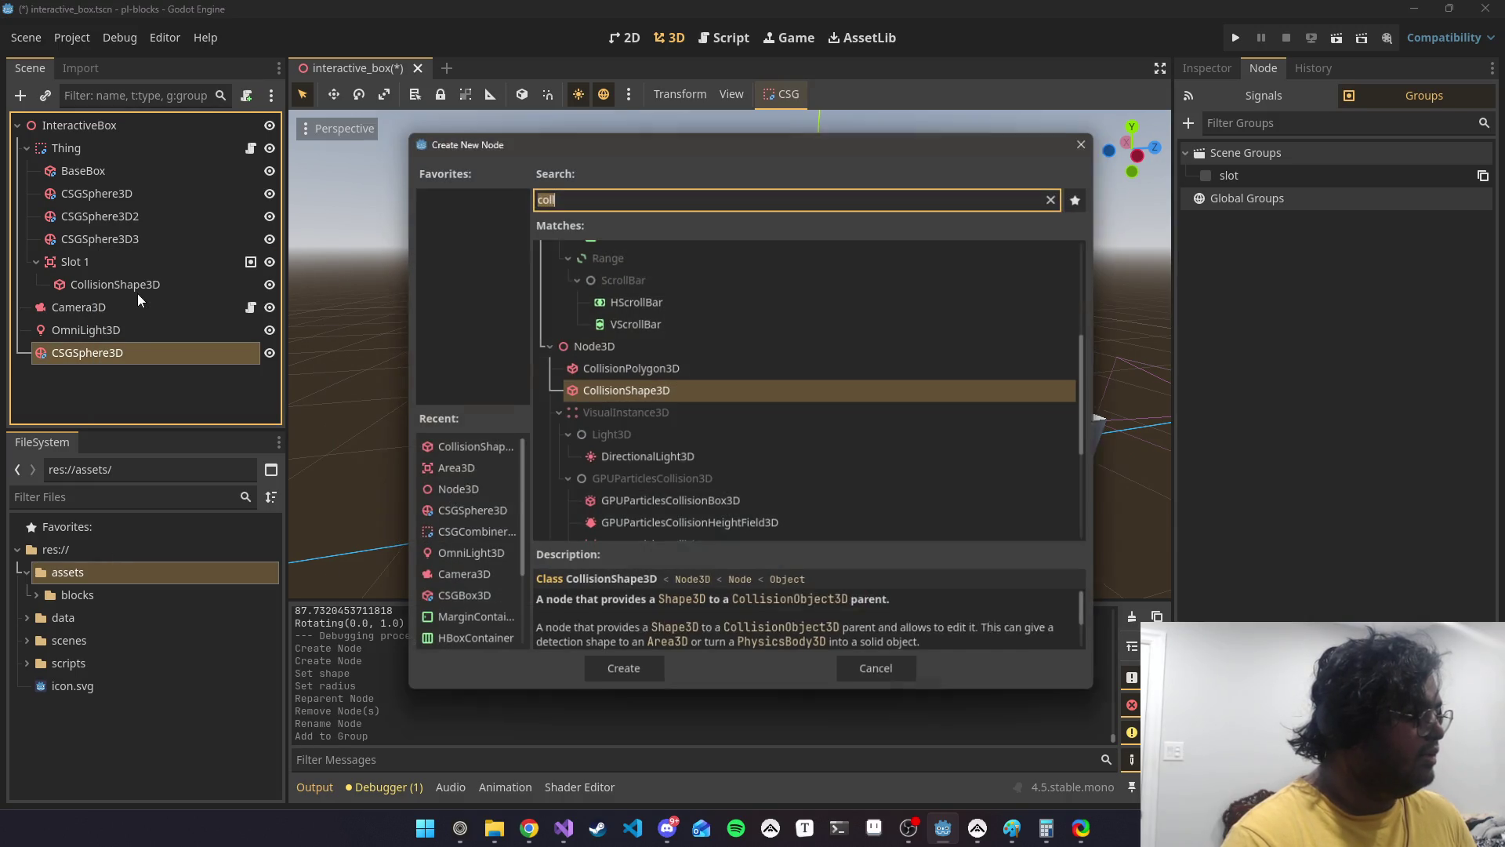
{"action": "key", "text": "Escape"}
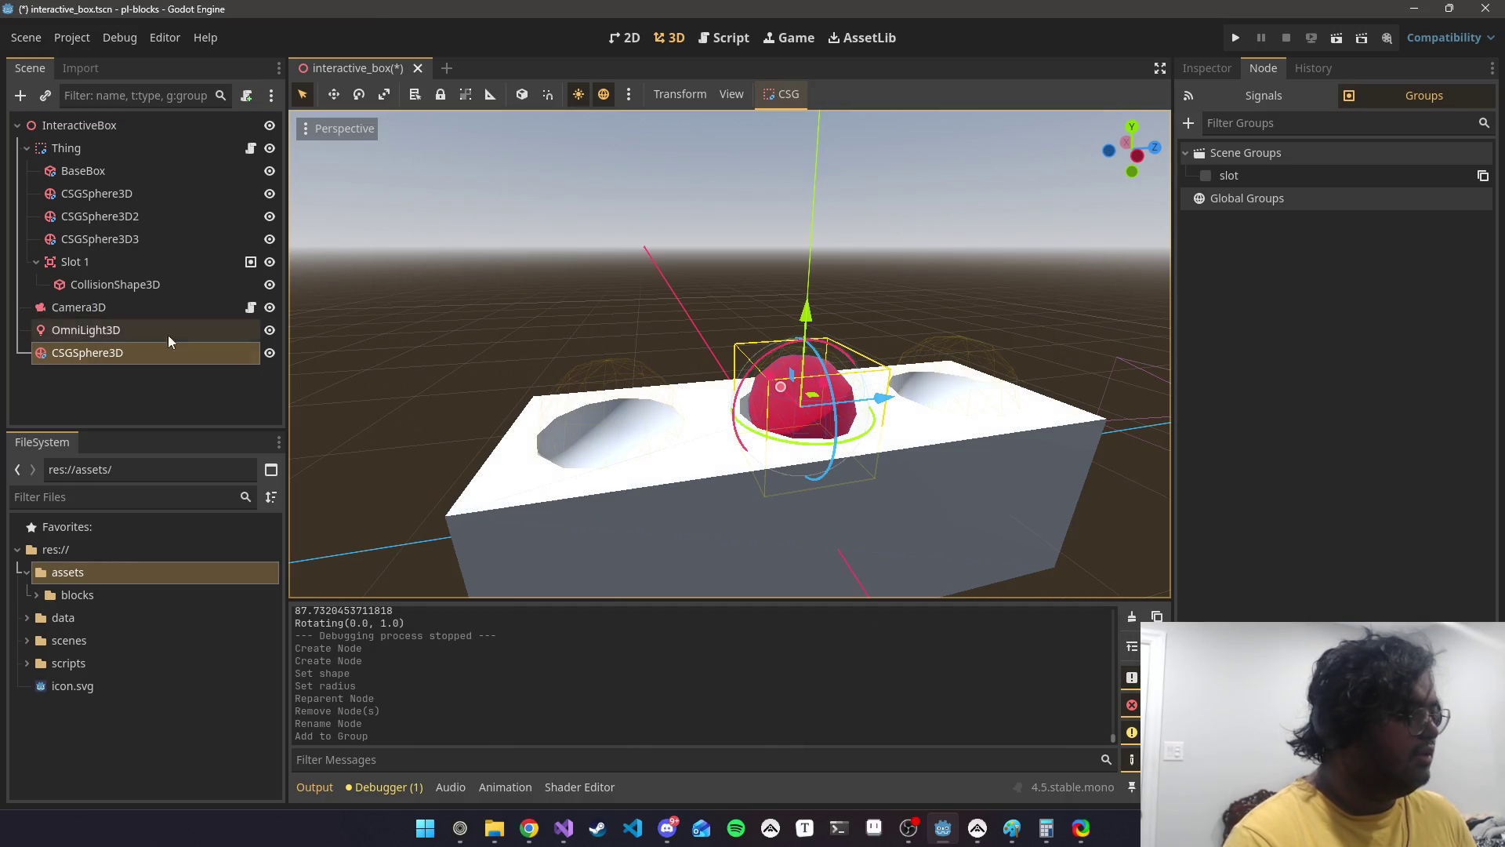
{"action": "right_click", "coordinate": [100, 356]}
{"action": "left_click", "coordinate": [55, 353]}
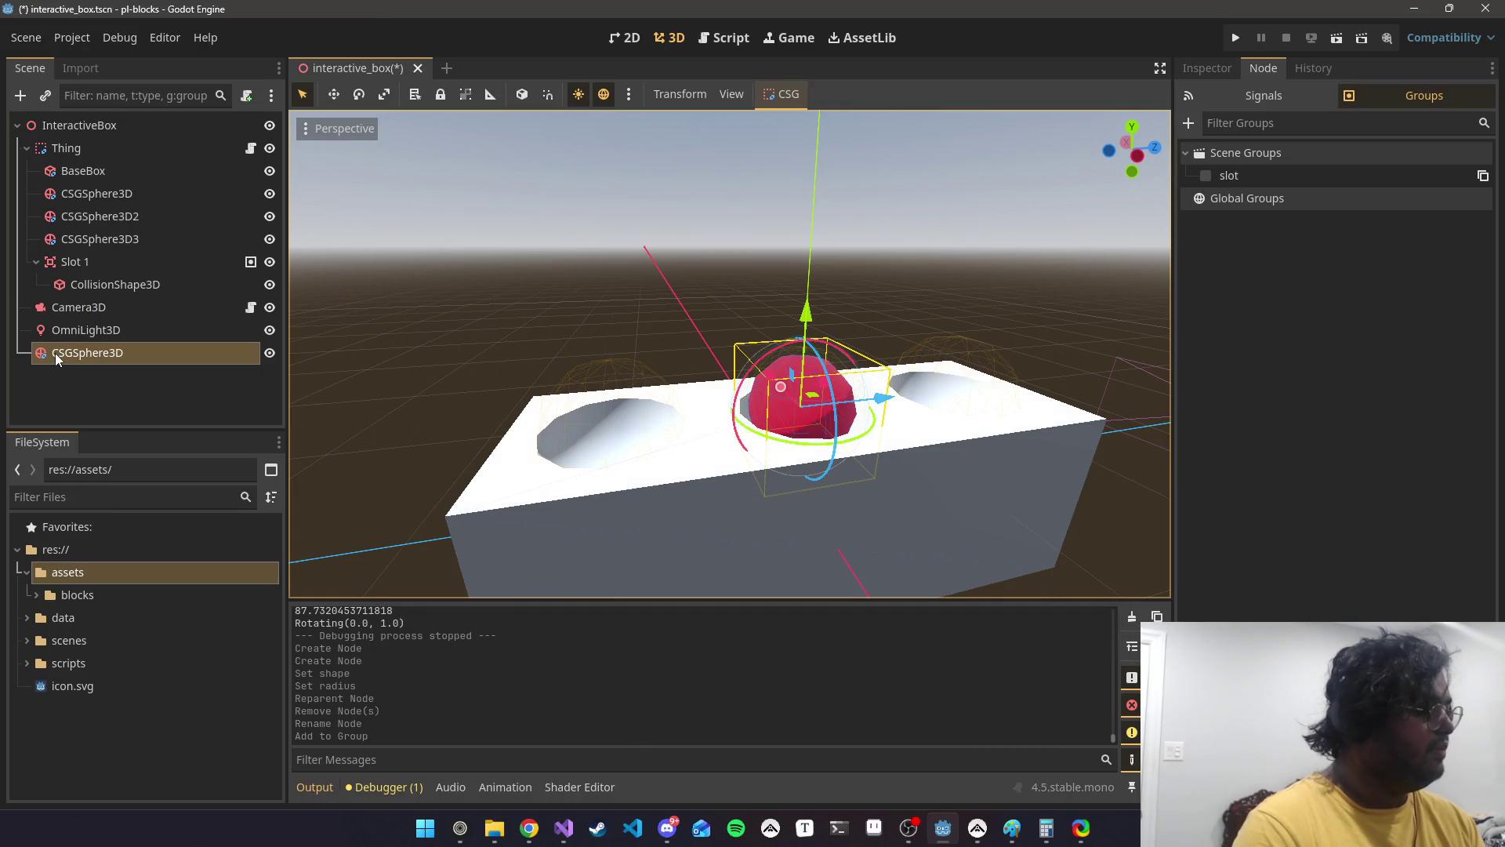
{"action": "double_click", "coordinate": [97, 351]}
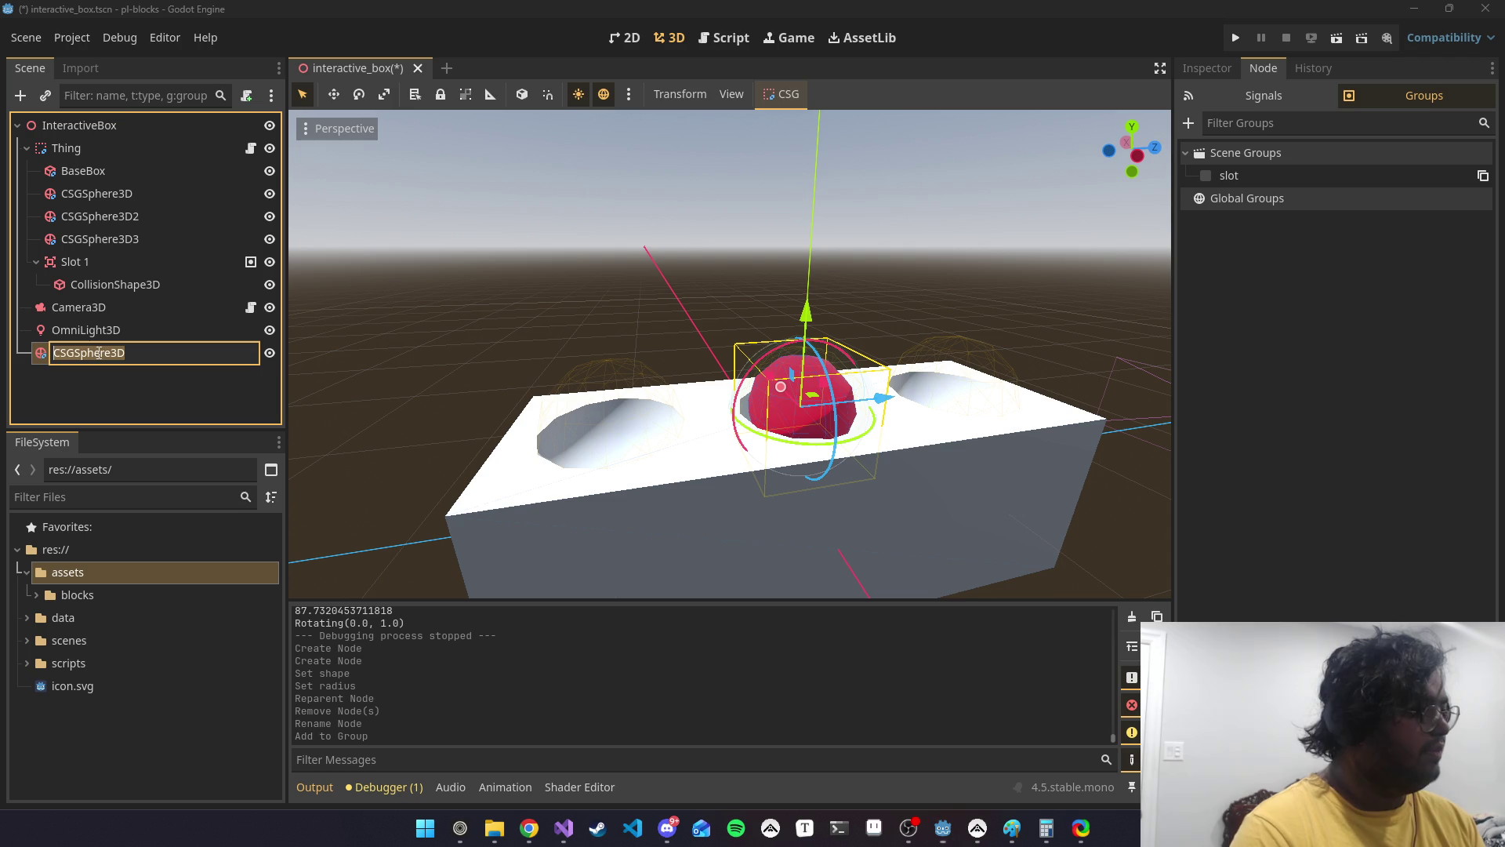
{"action": "type", "text": "Bulb"}
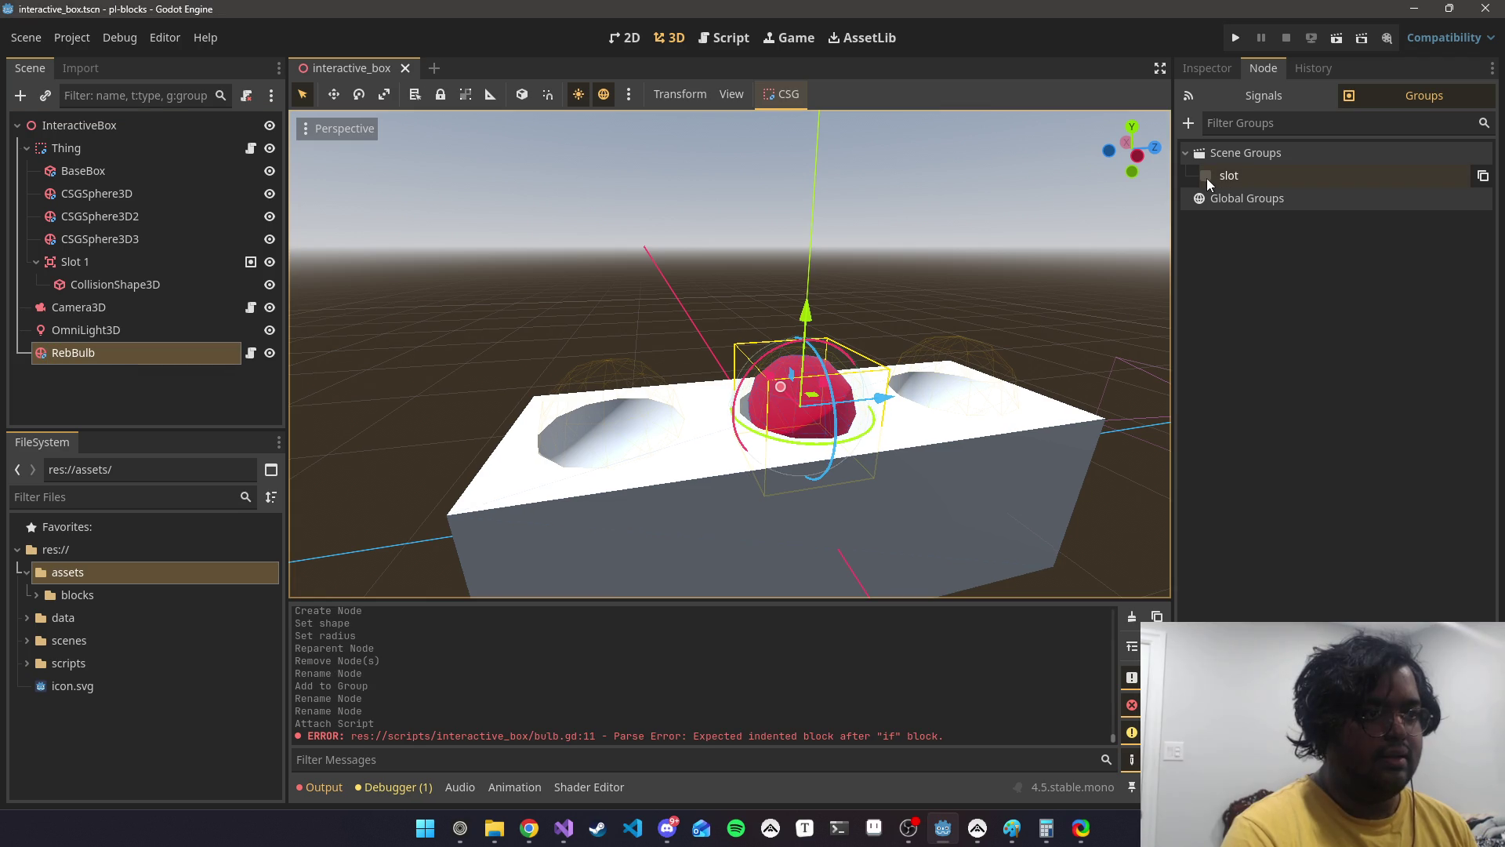
Check RebBulb's properties and node groups in the Inspector.
{"action": "left_click", "coordinate": [1208, 69]}
{"action": "left_click", "coordinate": [1264, 69]}
{"action": "left_click", "coordinate": [1211, 71]}
{"action": "scroll", "coordinate": [1317, 328], "scroll_direction": "up", "scroll_amount": 10}
{"action": "scroll", "coordinate": [1324, 374], "scroll_direction": "down", "scroll_amount": 10}
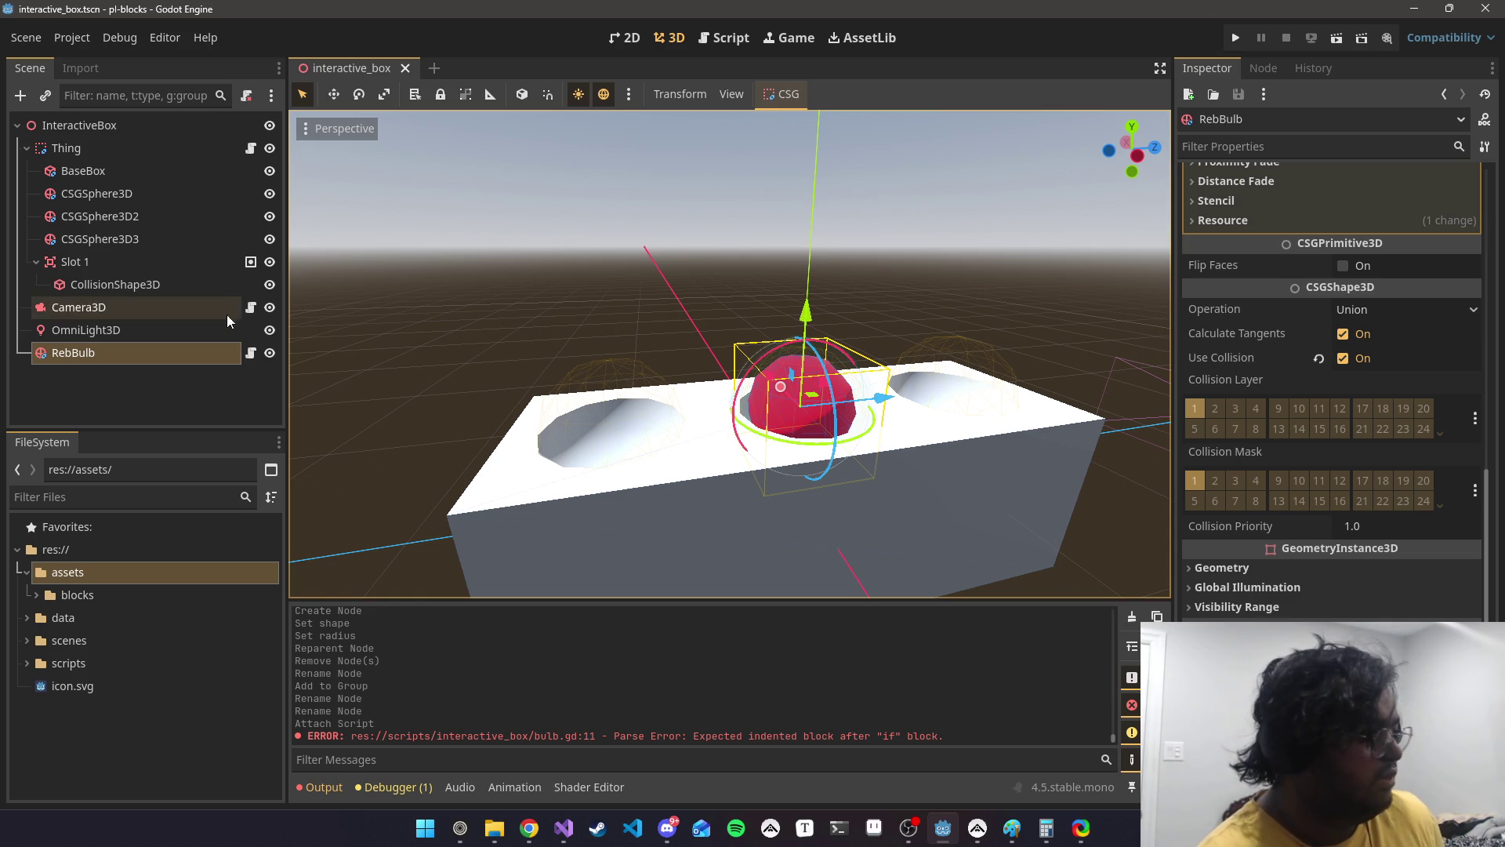
Inspect Thing, BaseBox and the slot's CollisionShape3D, then run the project.
{"action": "left_click", "coordinate": [86, 152]}
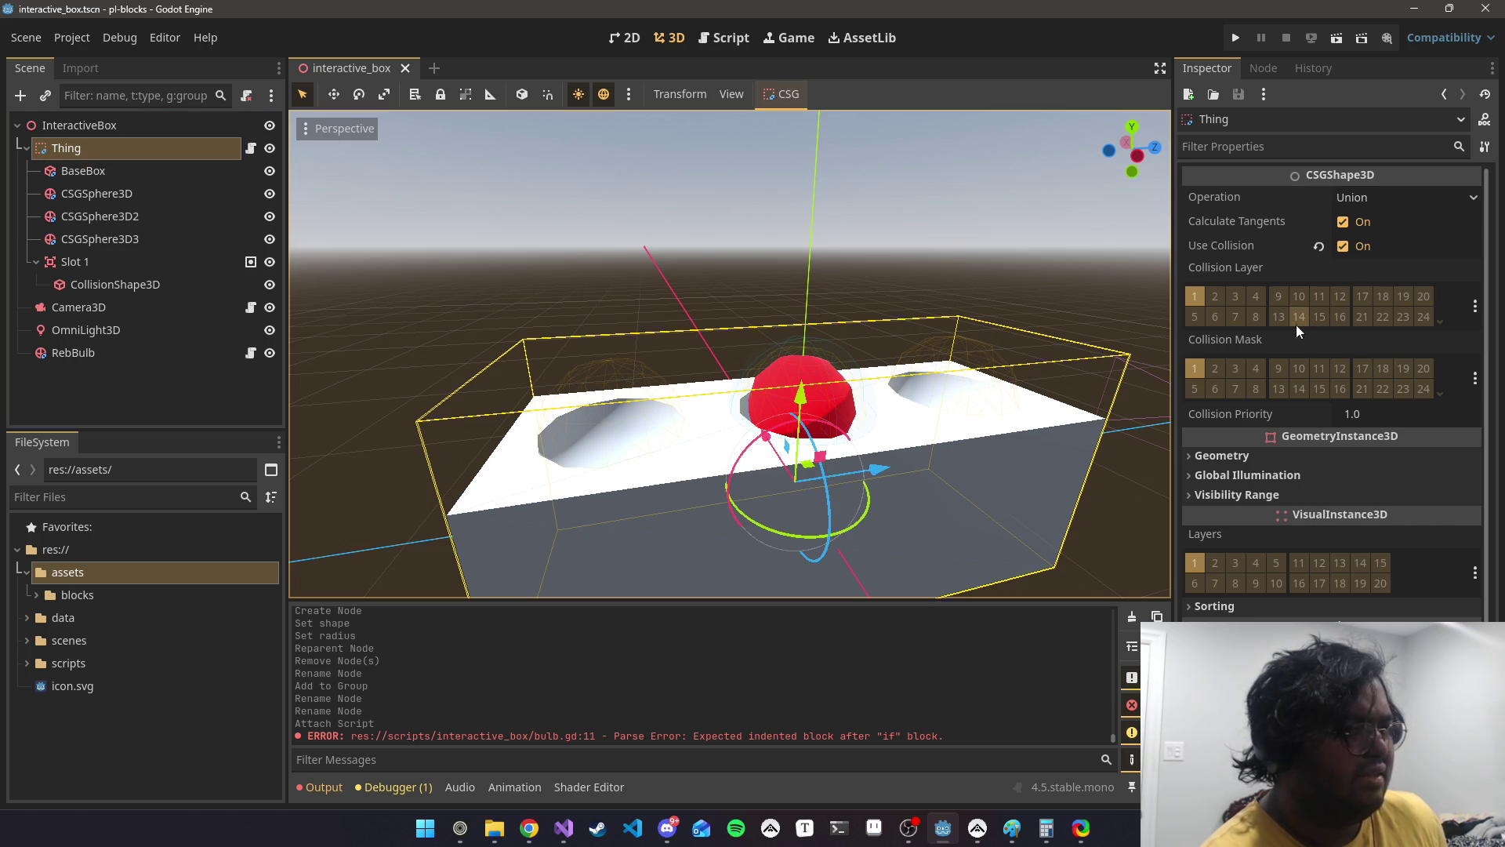
{"action": "left_click", "coordinate": [191, 172]}
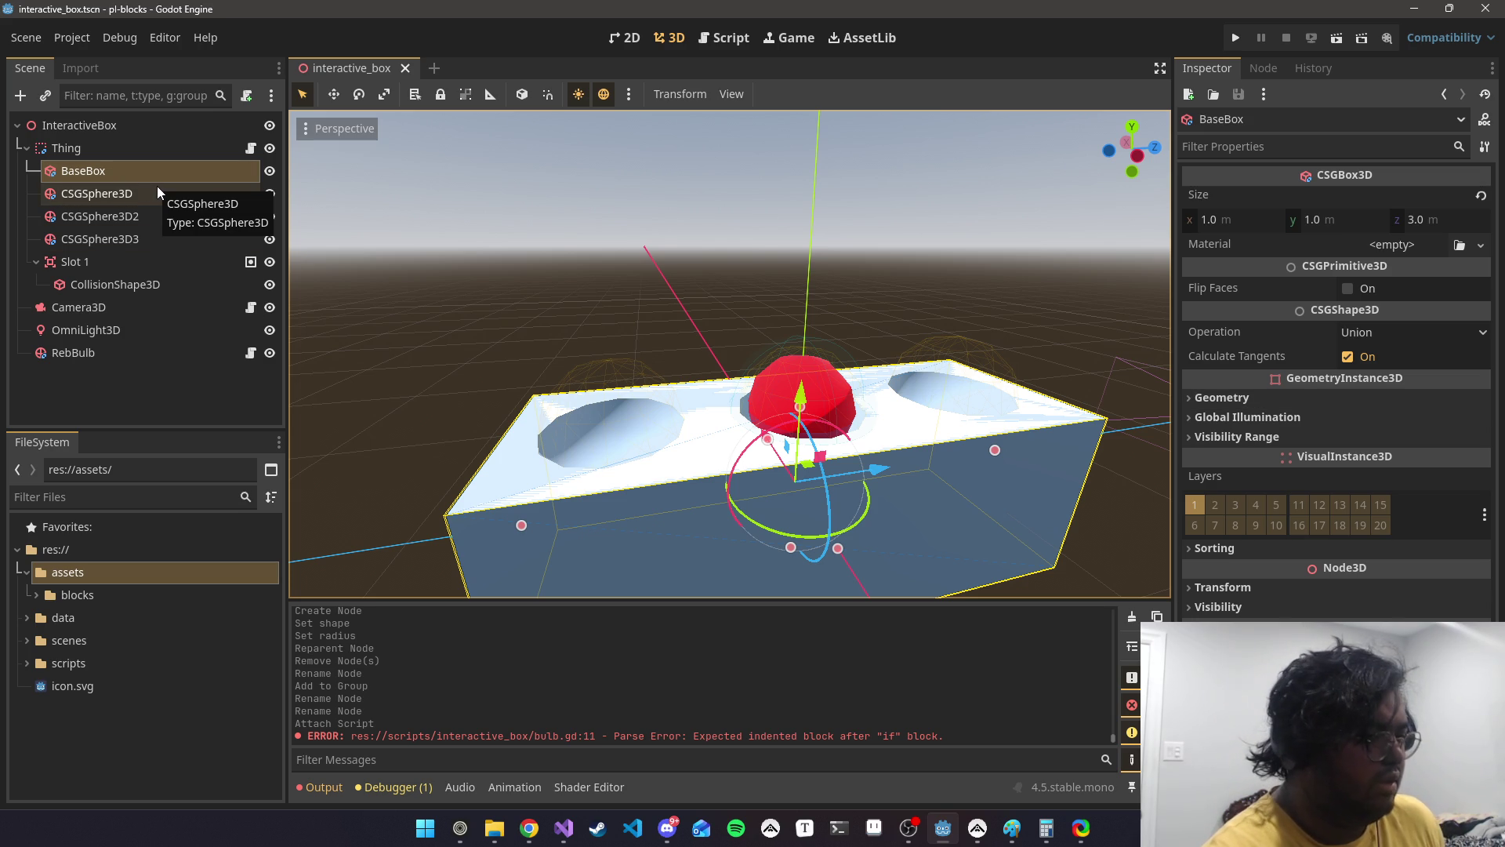
{"action": "left_click", "coordinate": [115, 284]}
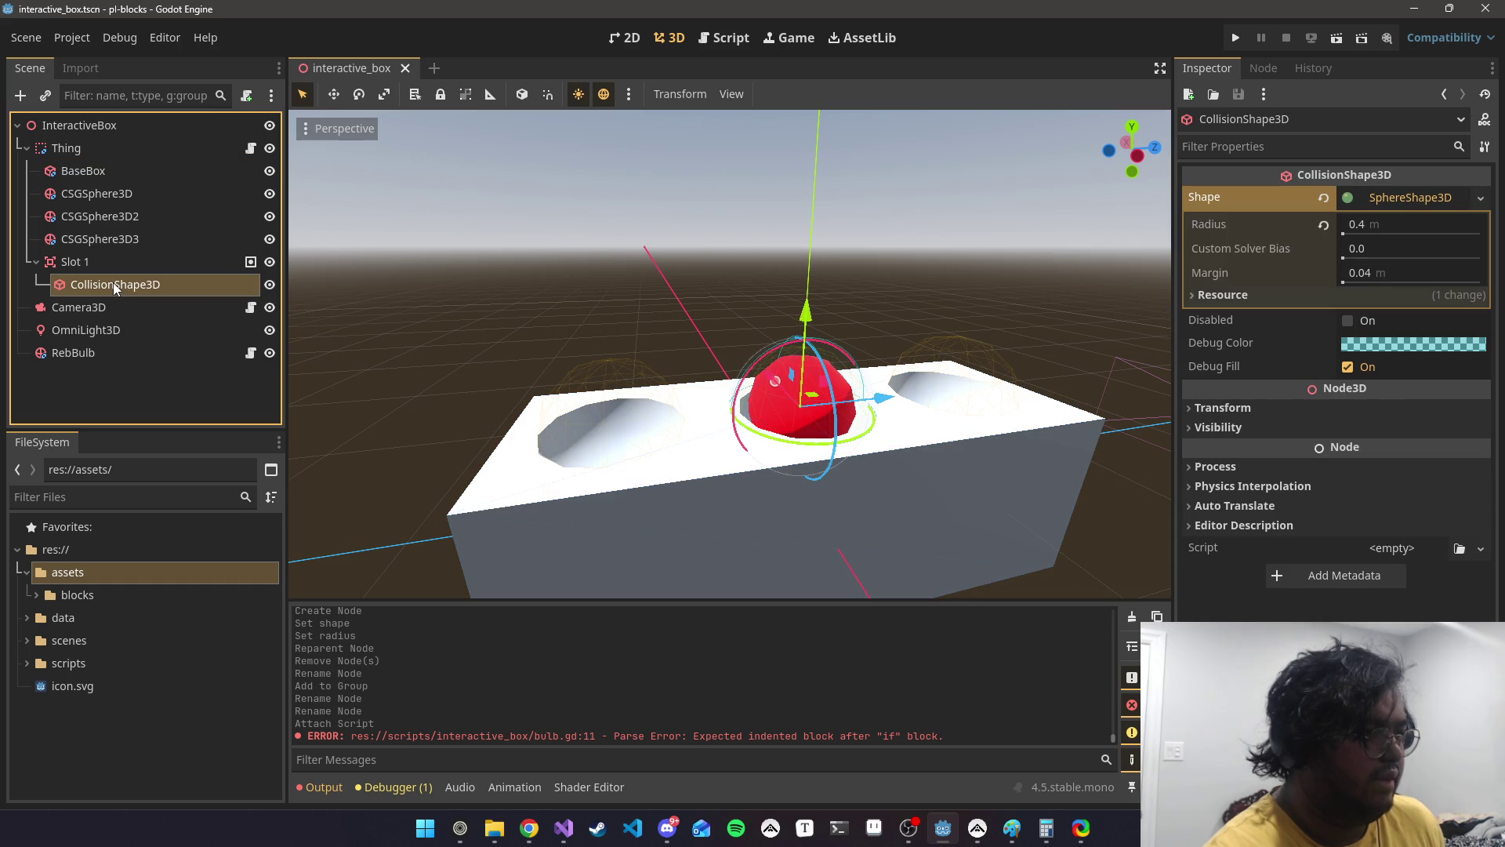
{"action": "left_click", "coordinate": [1236, 39]}
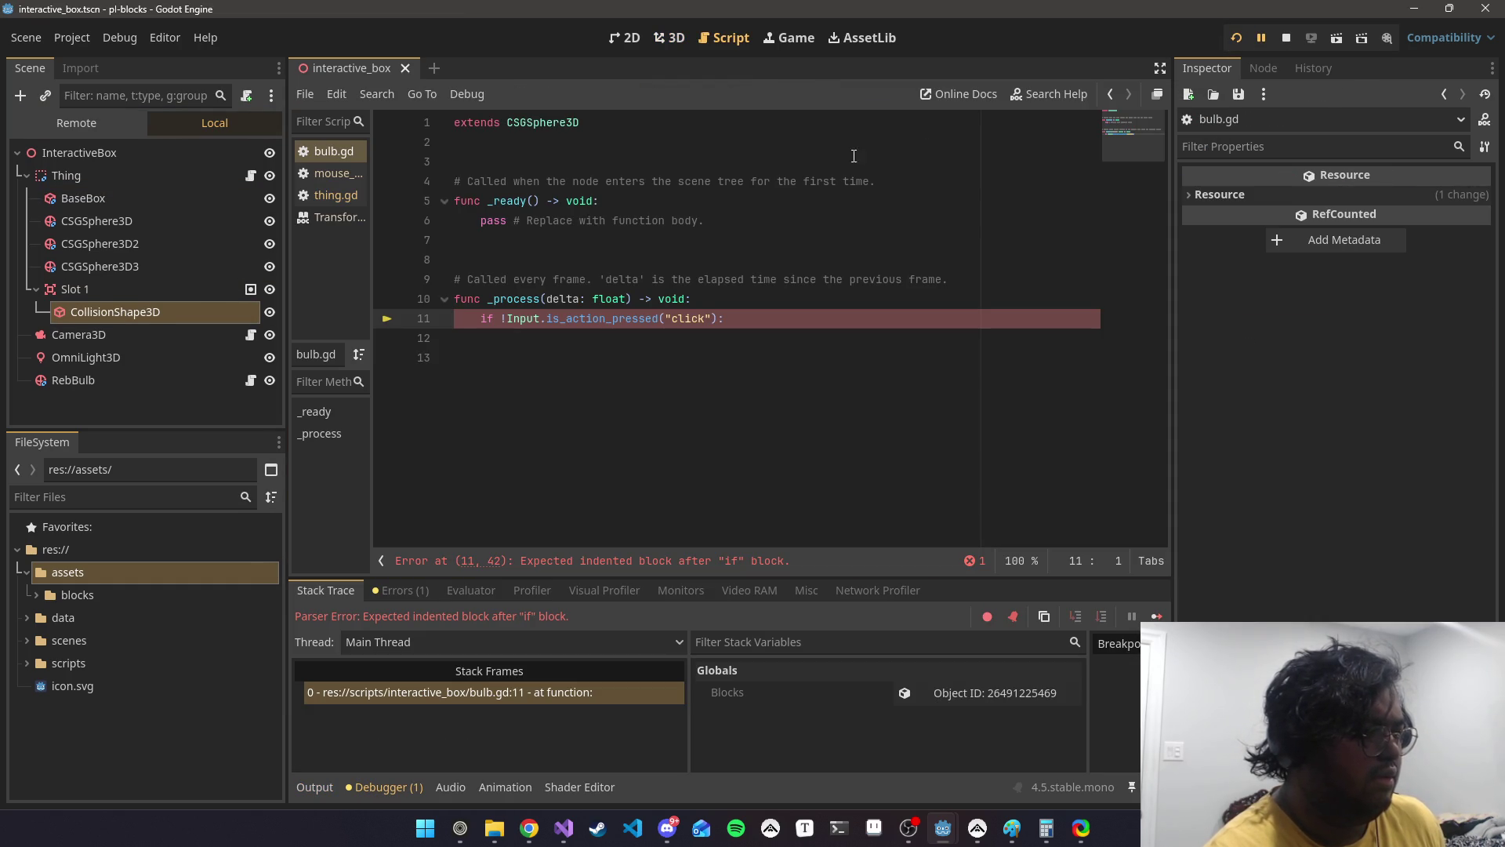
Remove the unfinished click check on line 11 of bulb.gd.
{"action": "left_click", "coordinate": [751, 321]}
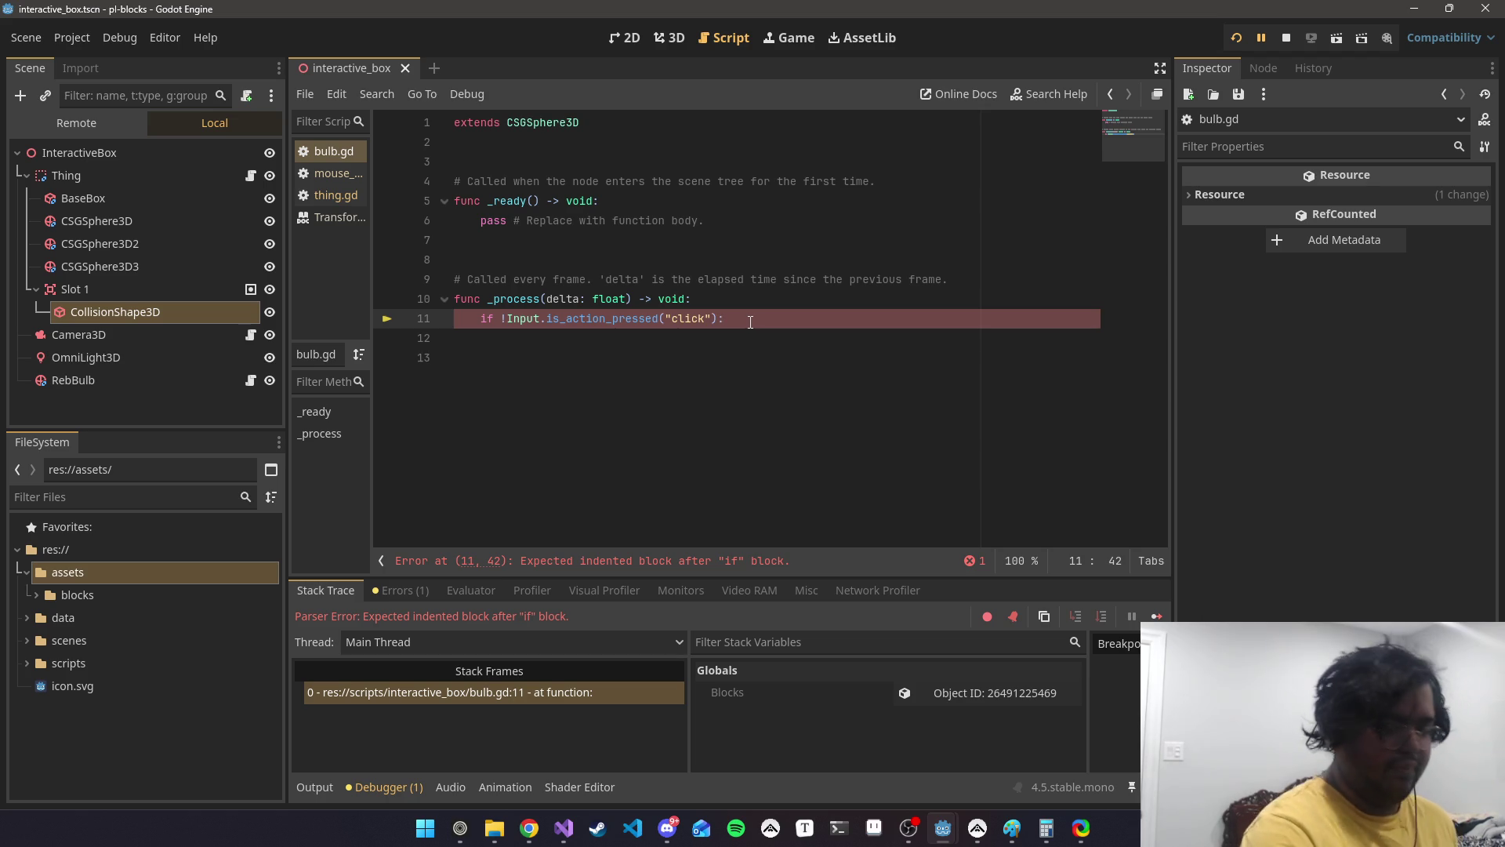
{"action": "key", "text": "Return"}
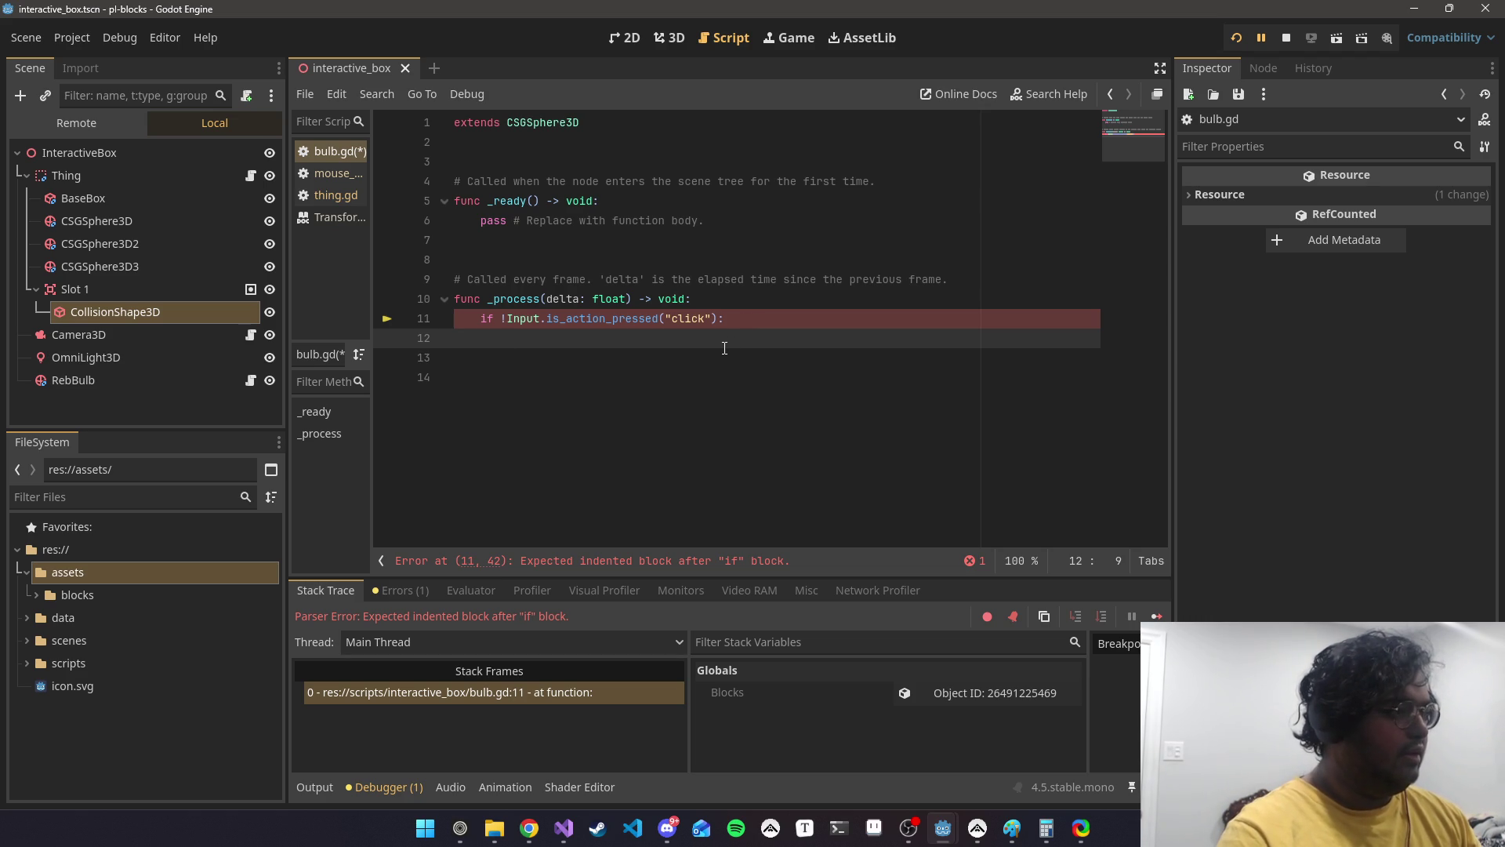
{"action": "key", "text": "ctrl+z"}
{"action": "key", "text": "ctrl+z"}
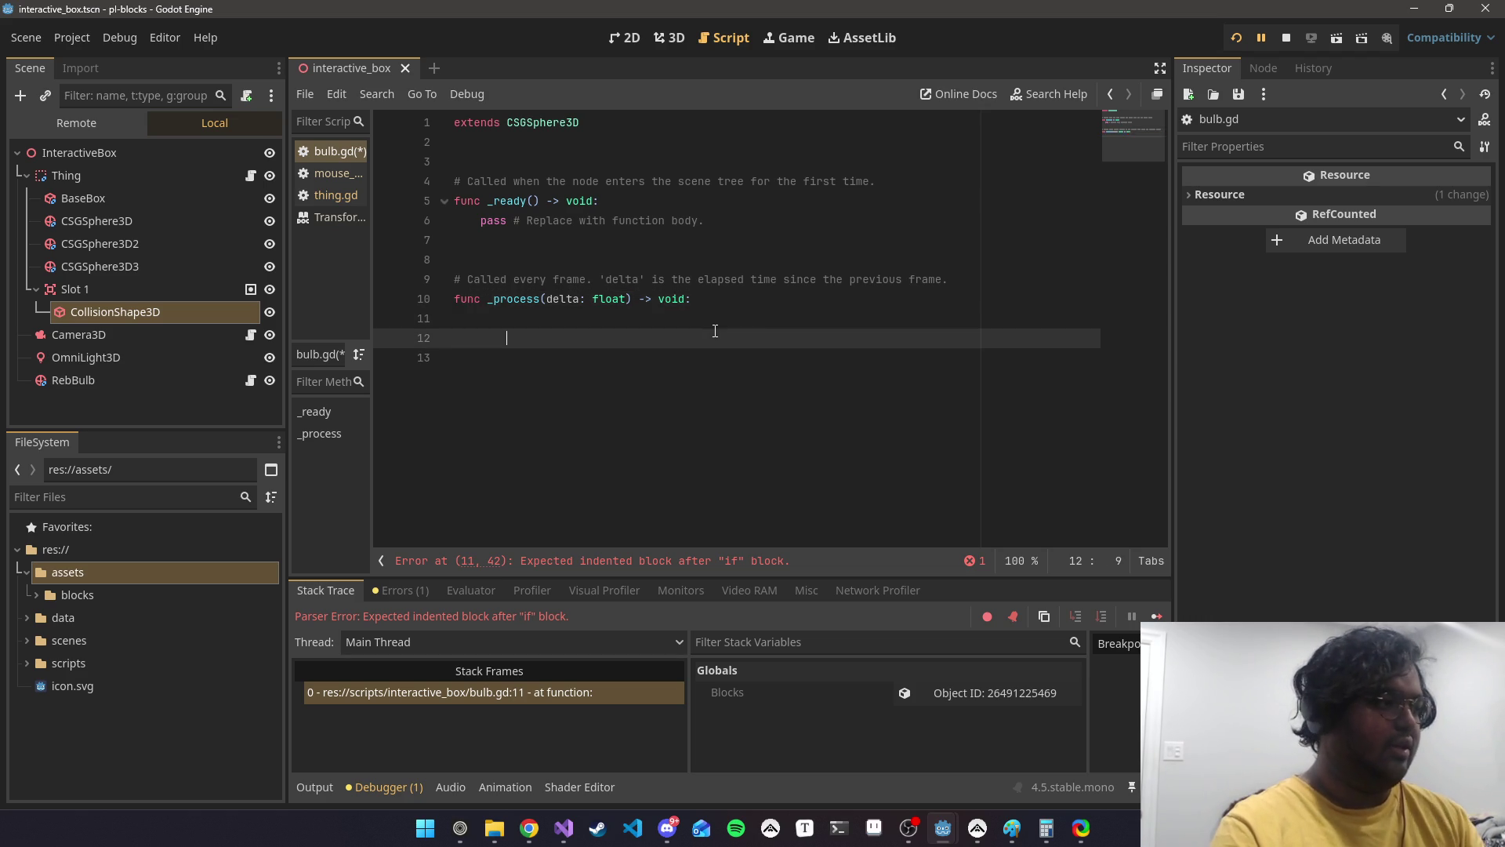
Select RebBulb and show its groups, then its signals list.
{"action": "left_click", "coordinate": [100, 292]}
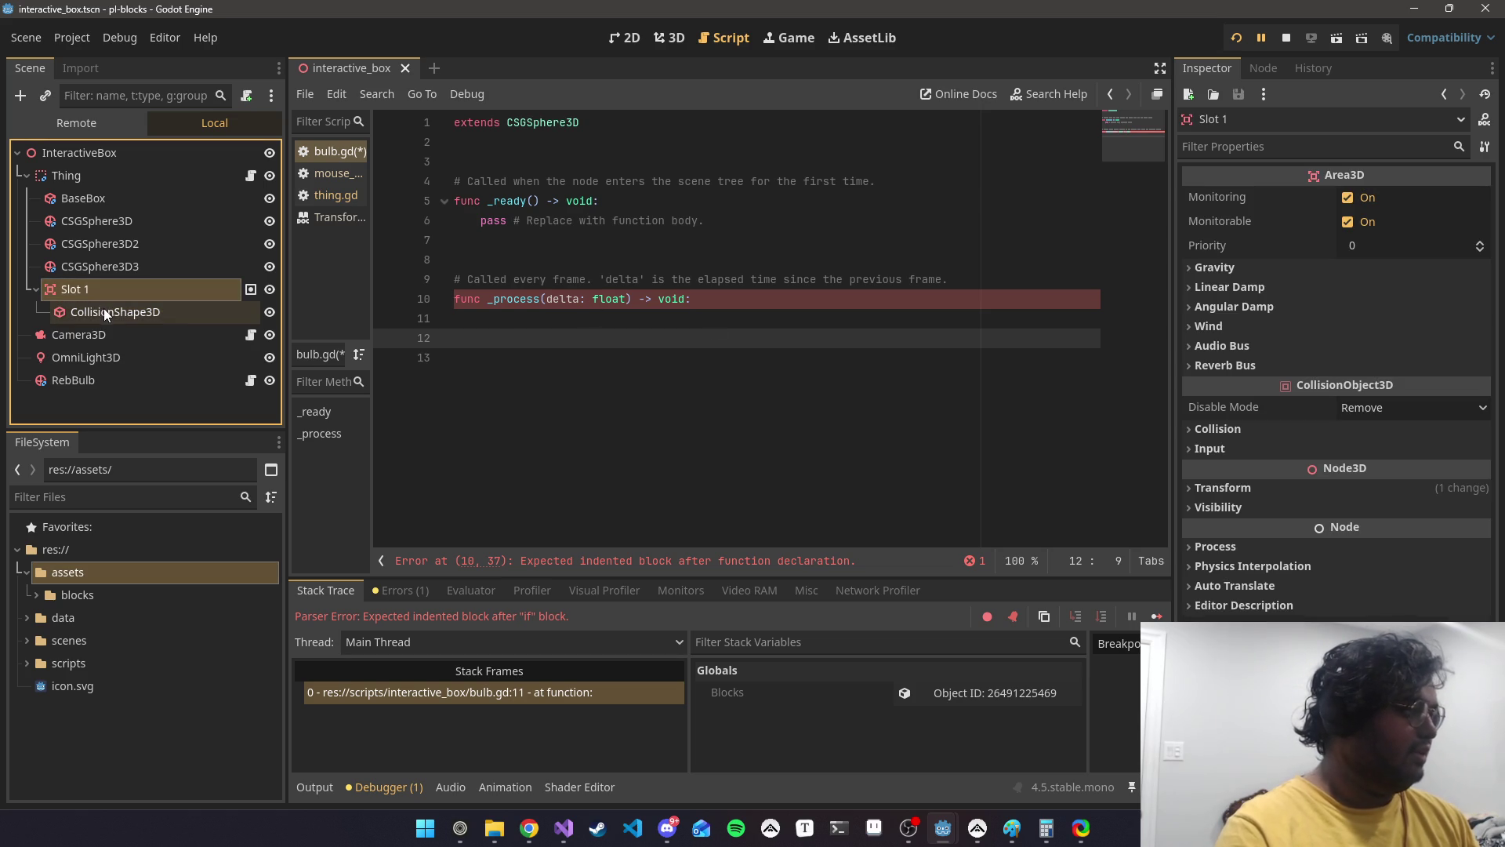
{"action": "left_click", "coordinate": [112, 381]}
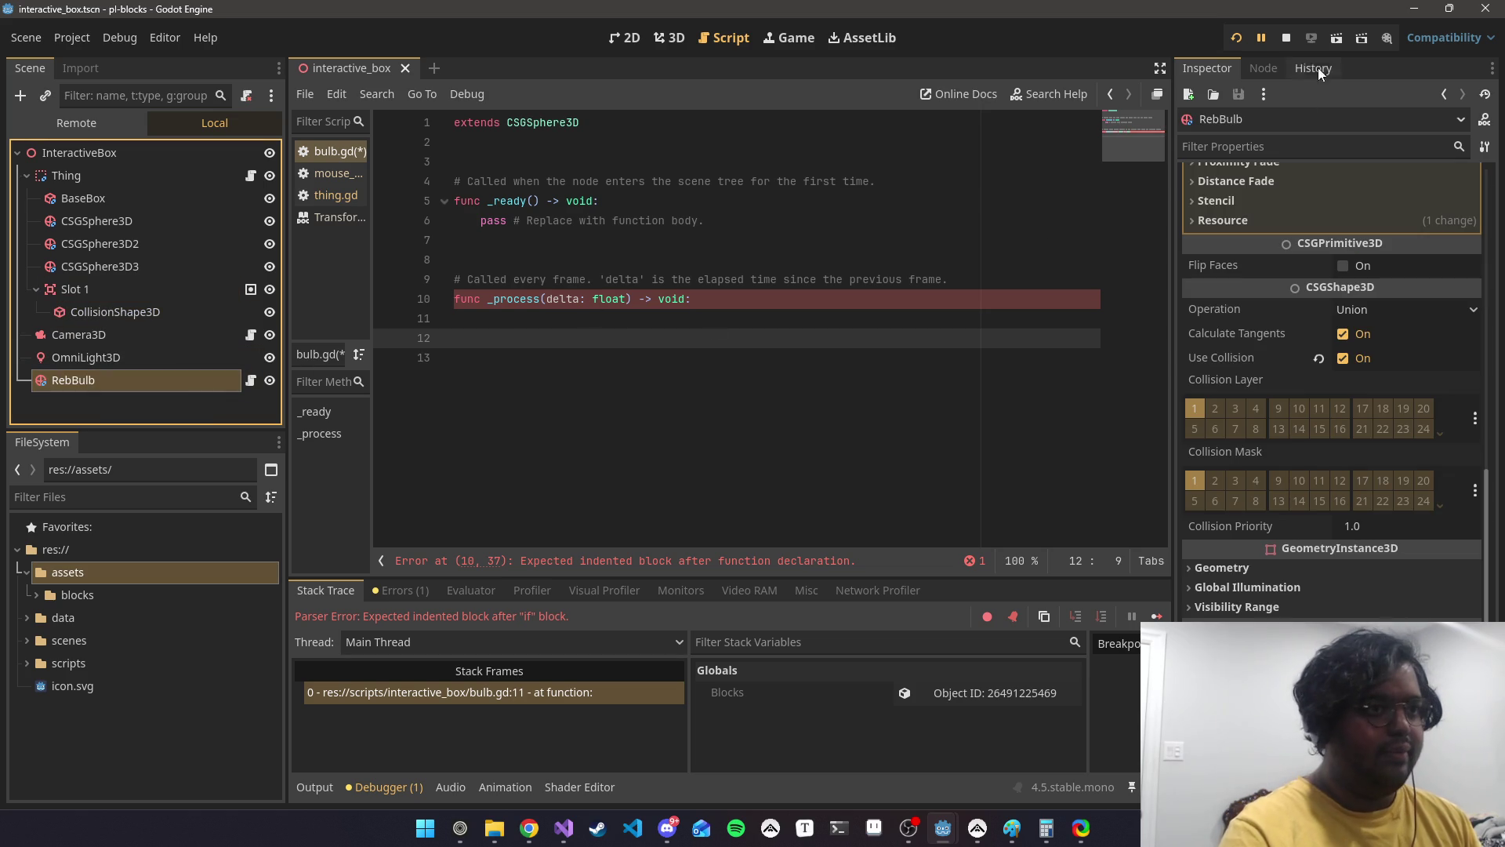
{"action": "left_click", "coordinate": [1263, 69]}
{"action": "left_click", "coordinate": [1264, 96]}
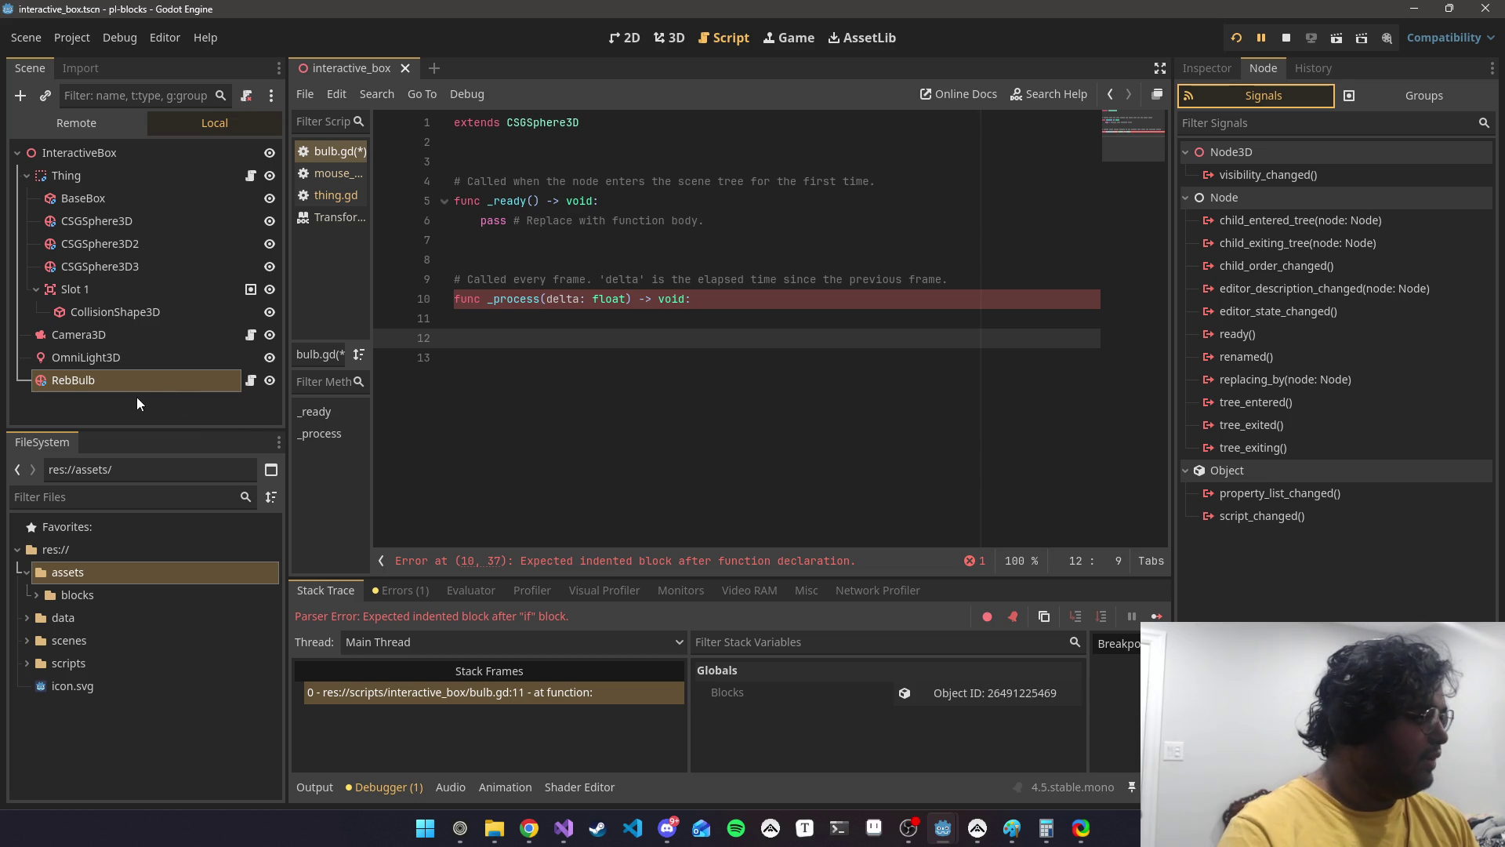
Add an Area3D node, nest RebBulb under it, and detach RebBulb's script.
{"action": "right_click", "coordinate": [68, 379]}
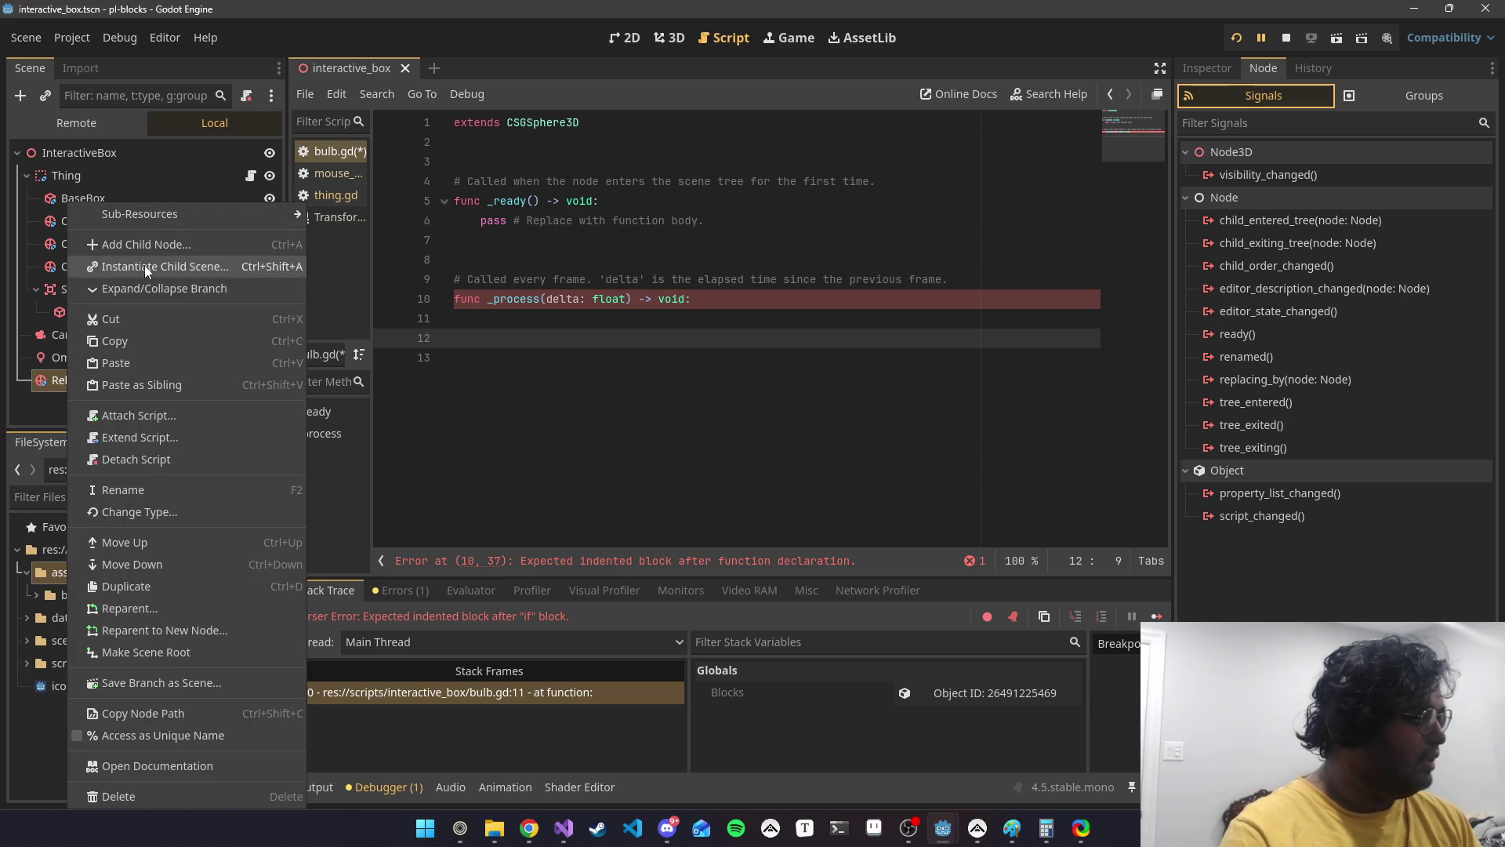
{"action": "left_click", "coordinate": [146, 244]}
{"action": "type", "text": "A"}
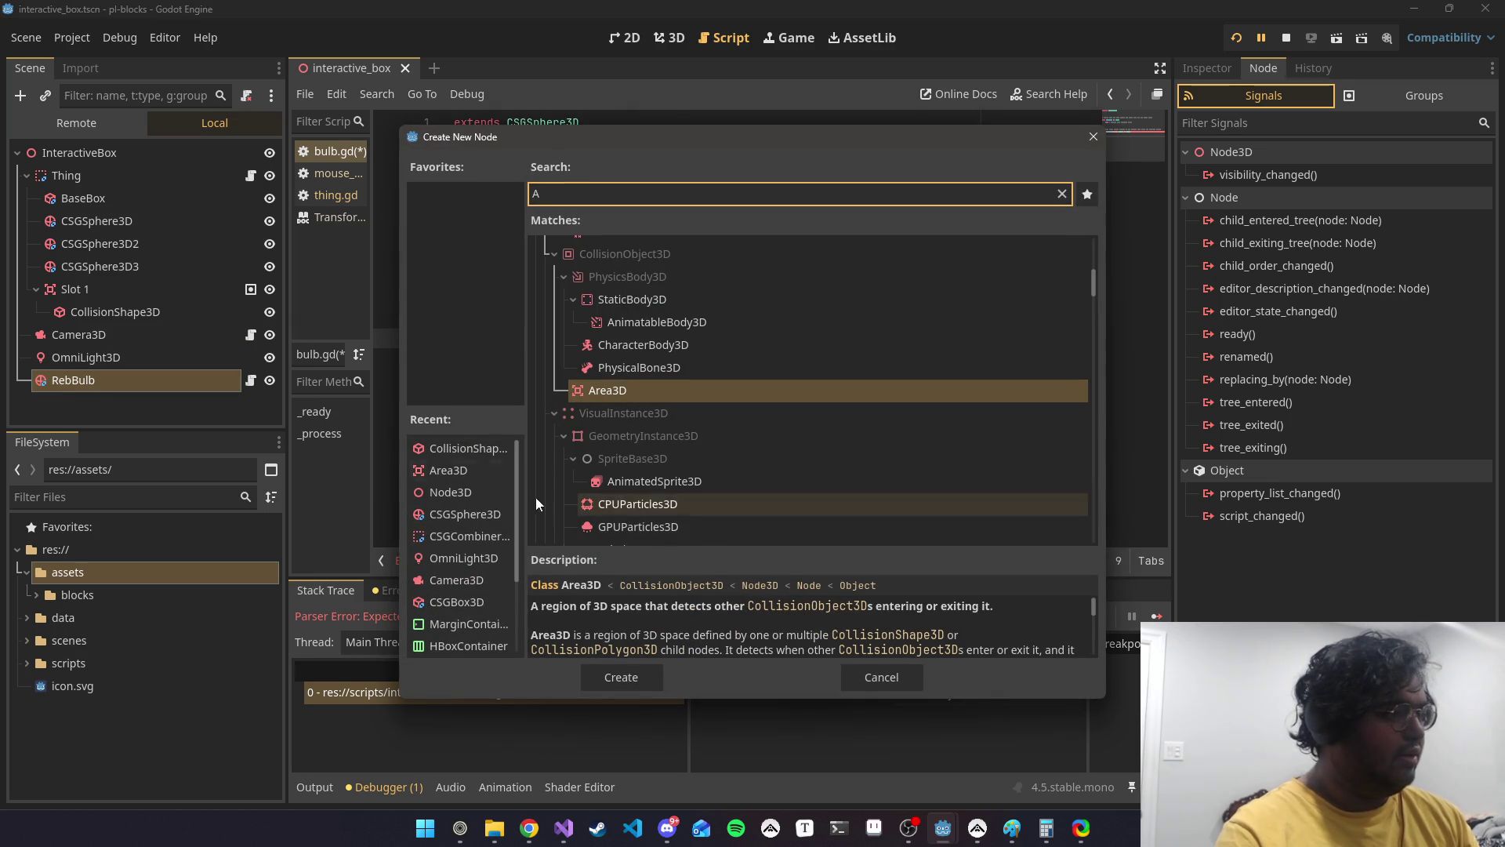
{"action": "left_click", "coordinate": [621, 676]}
{"action": "left_click_drag", "start_coordinate": [79, 403], "coordinate": [77, 382]}
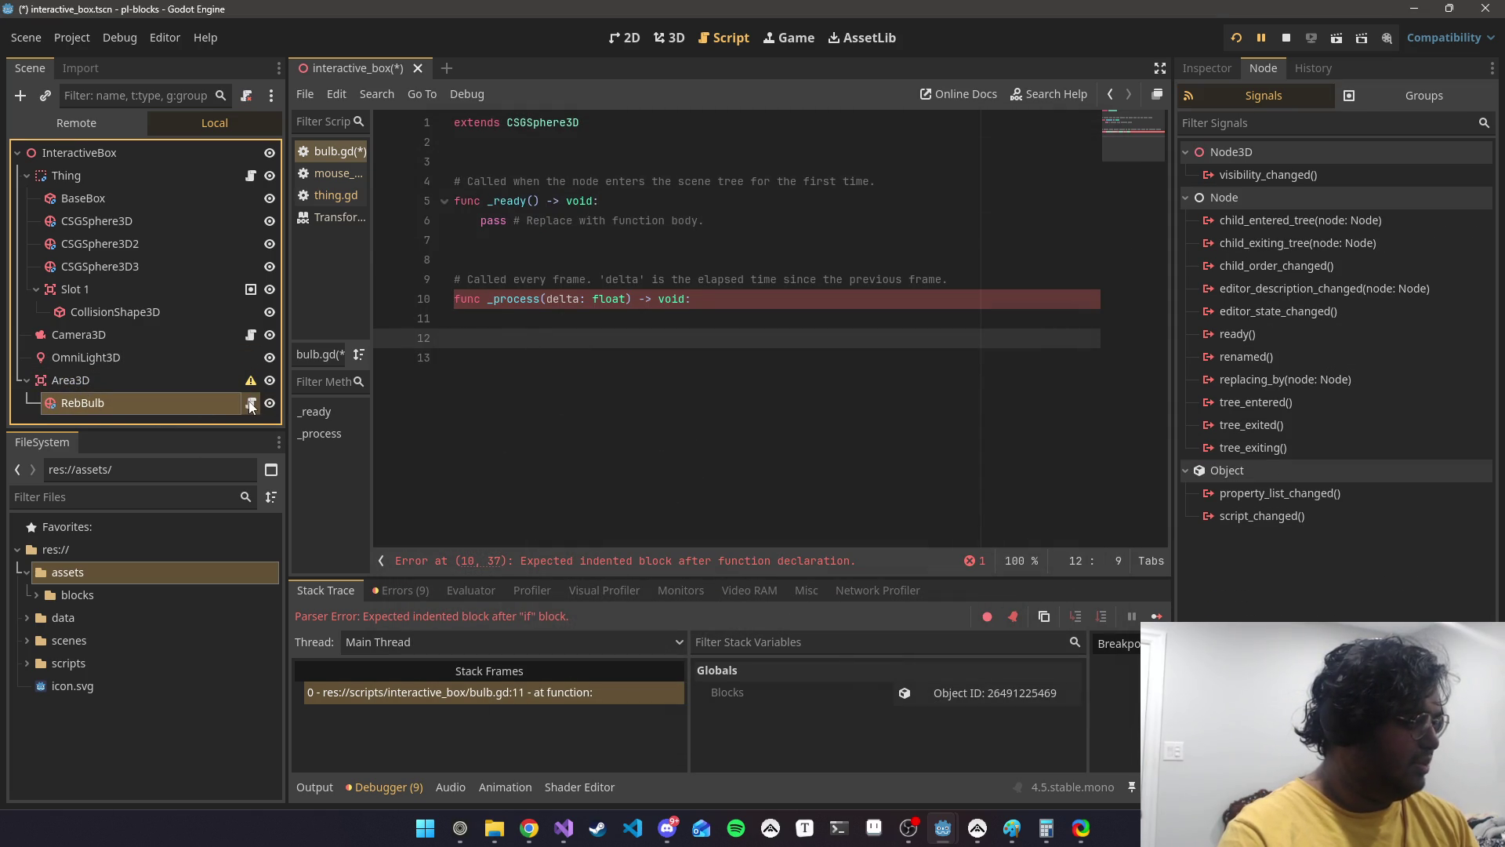
{"action": "right_click", "coordinate": [187, 397]}
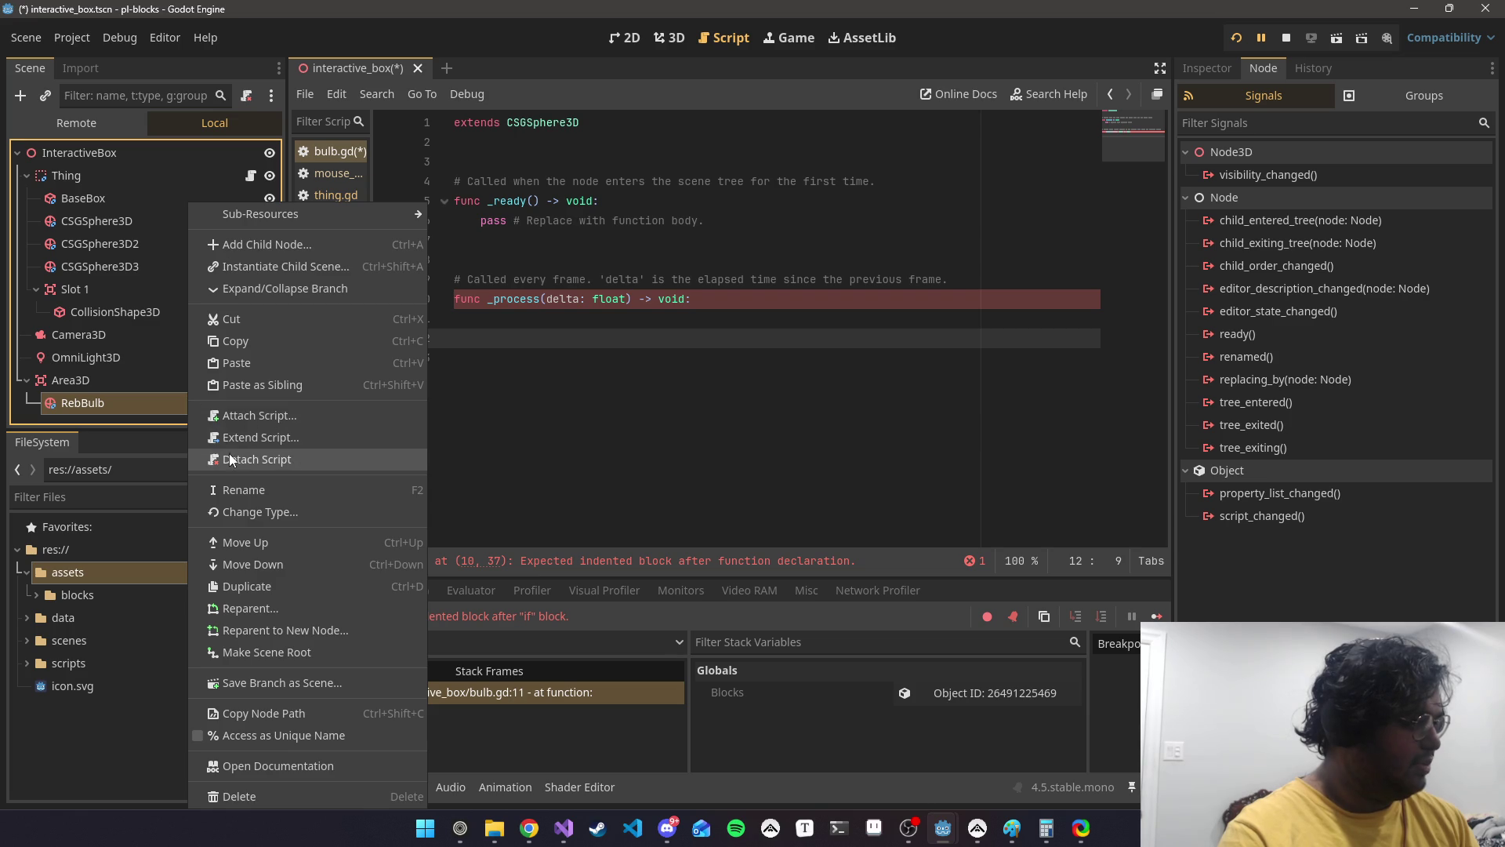
{"action": "left_click", "coordinate": [227, 453]}
Attach the existing bulb.gd from the interactive_box scripts folder to Area3D.
{"action": "right_click", "coordinate": [133, 384]}
{"action": "left_click", "coordinate": [179, 461]}
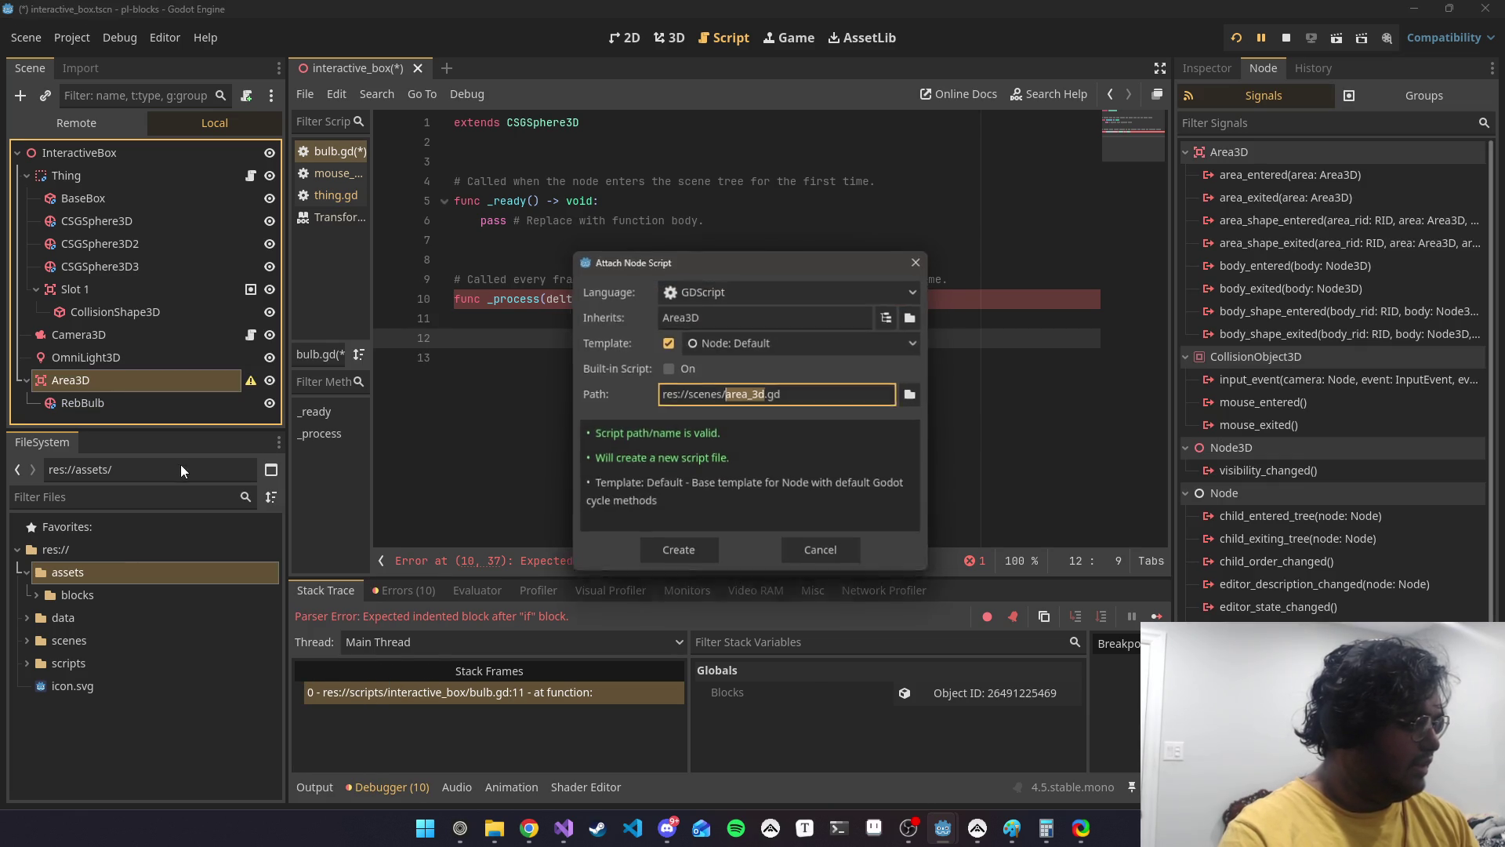
{"action": "left_click", "coordinate": [920, 394]}
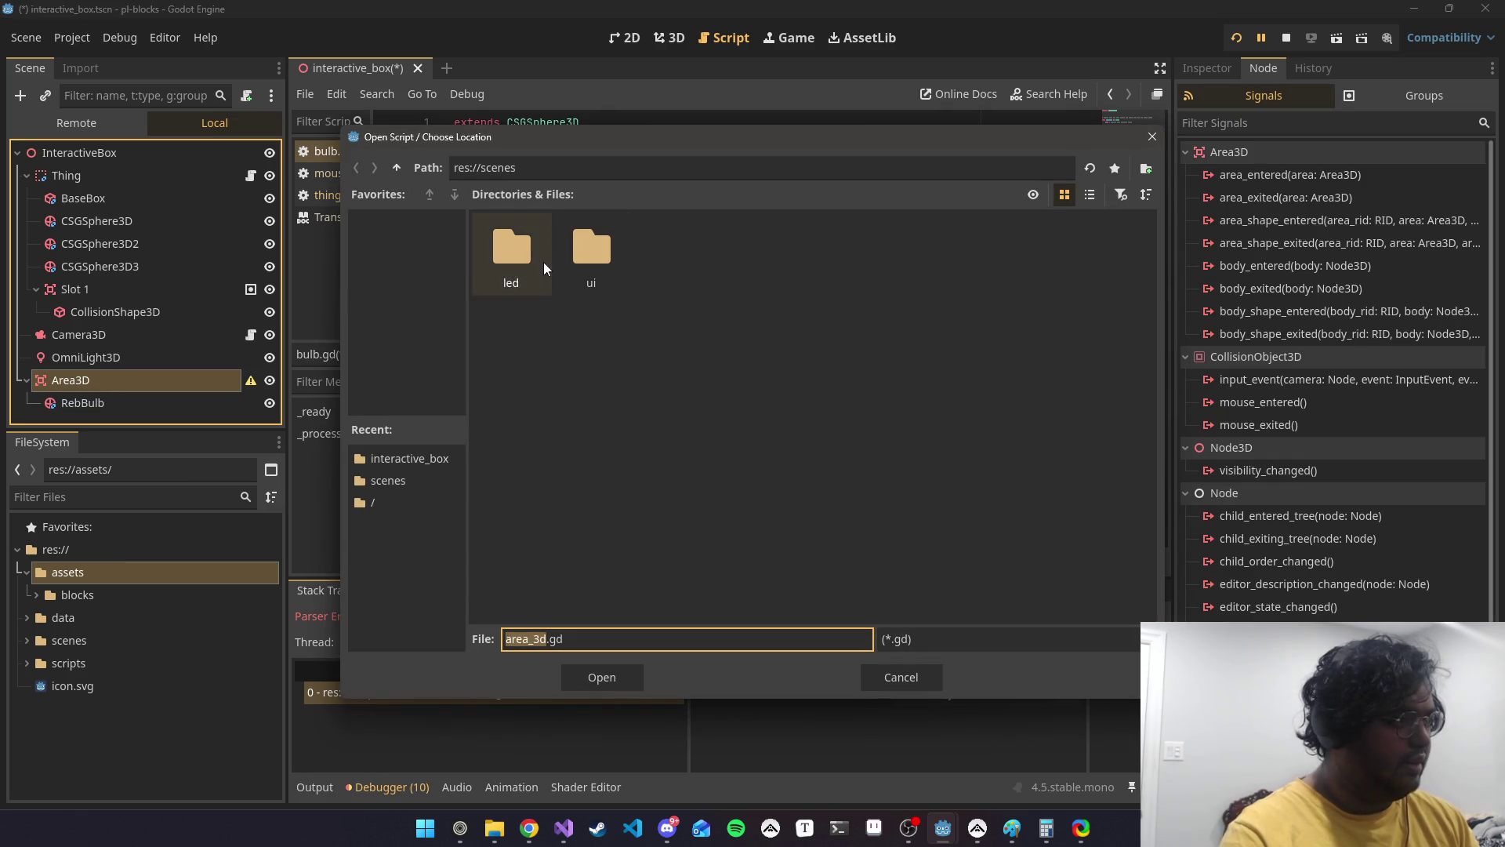
{"action": "left_click", "coordinate": [397, 167]}
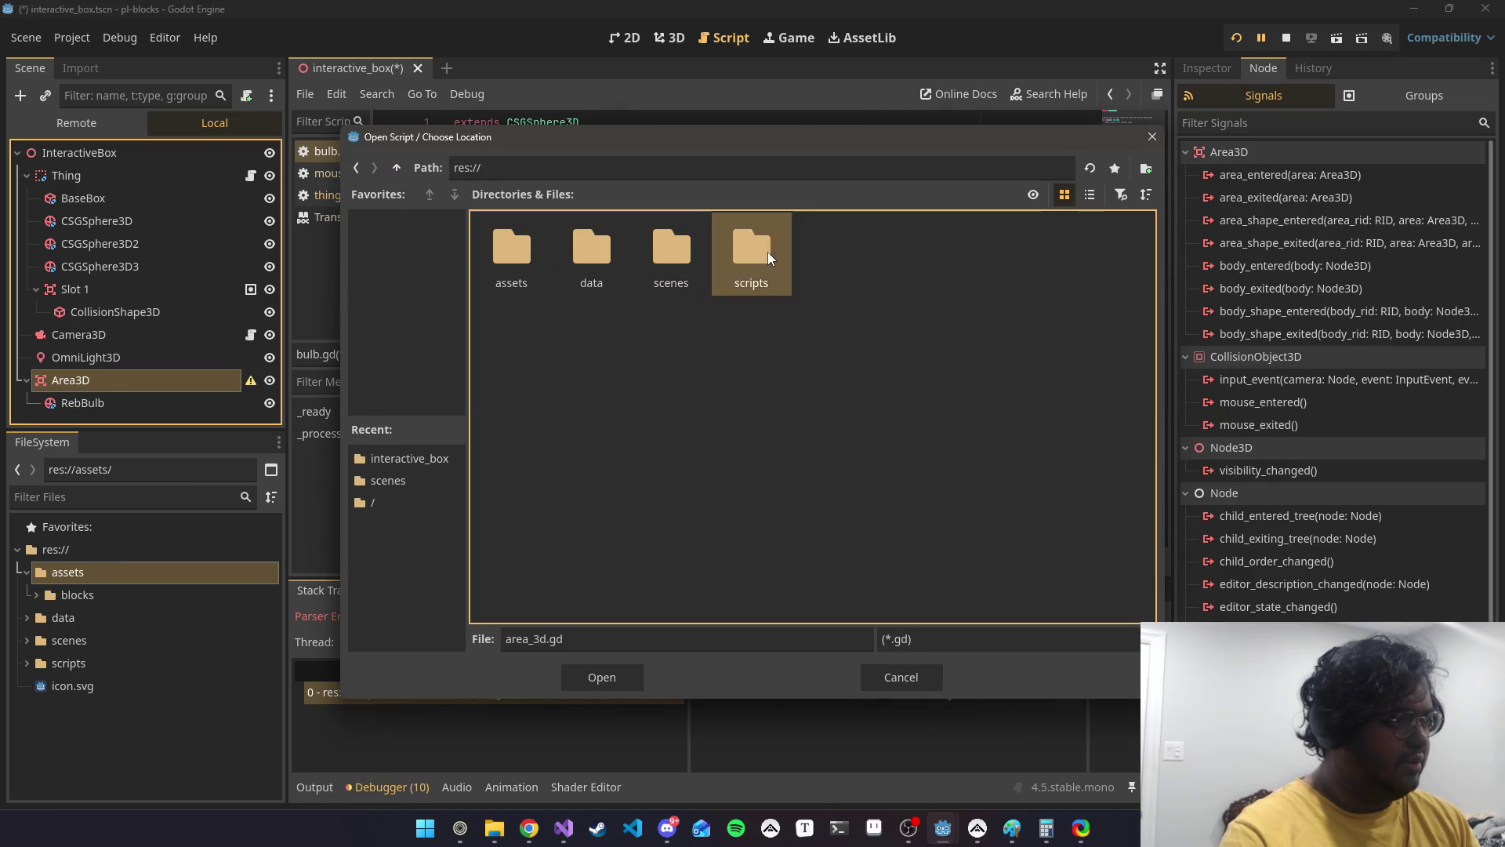
{"action": "double_click", "coordinate": [748, 250]}
{"action": "double_click", "coordinate": [592, 250]}
{"action": "left_click", "coordinate": [511, 251]}
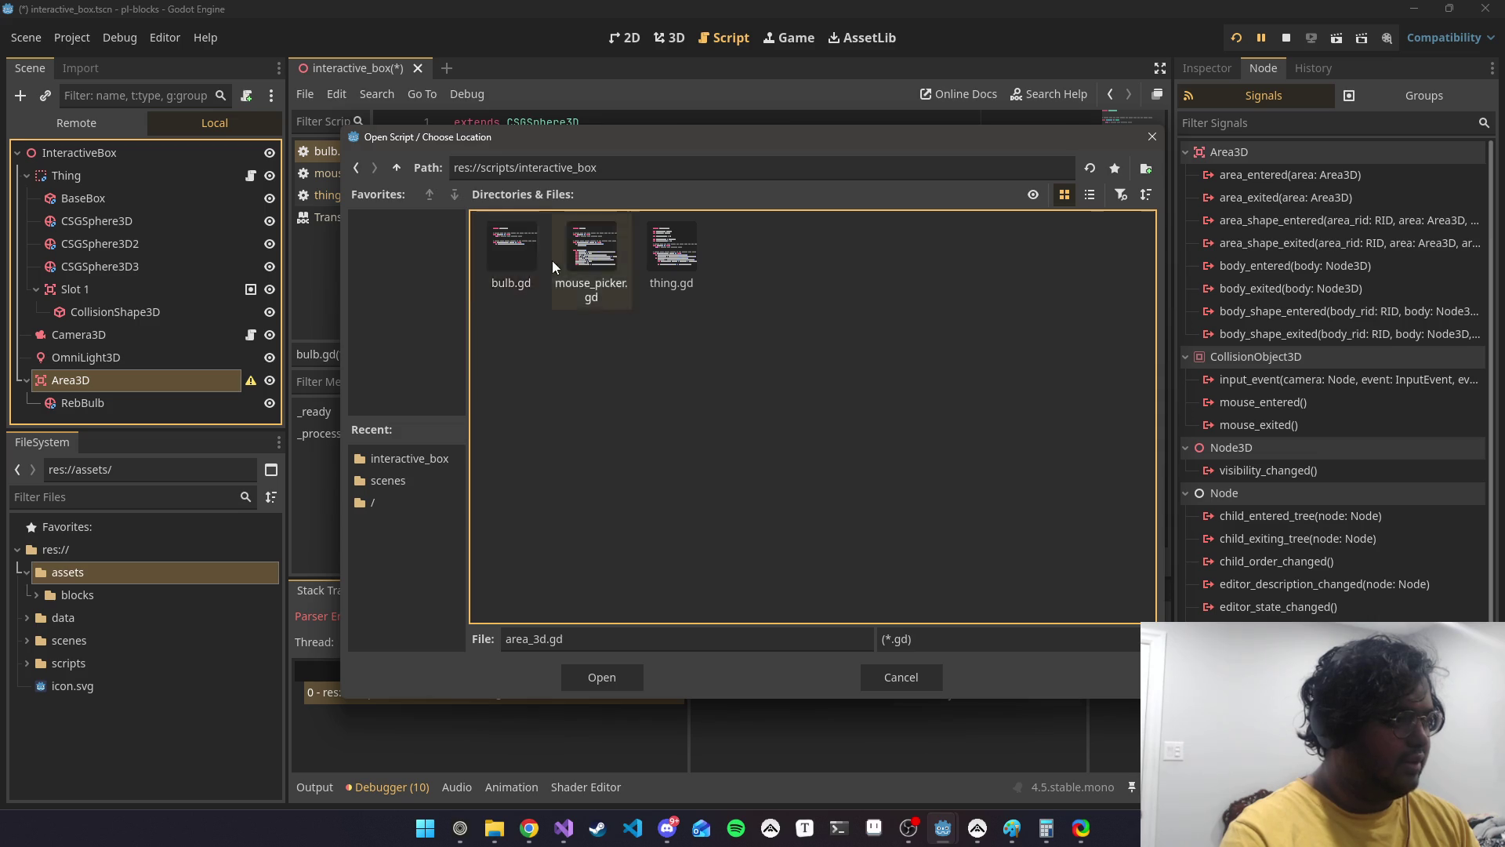
{"action": "left_click", "coordinate": [608, 687]}
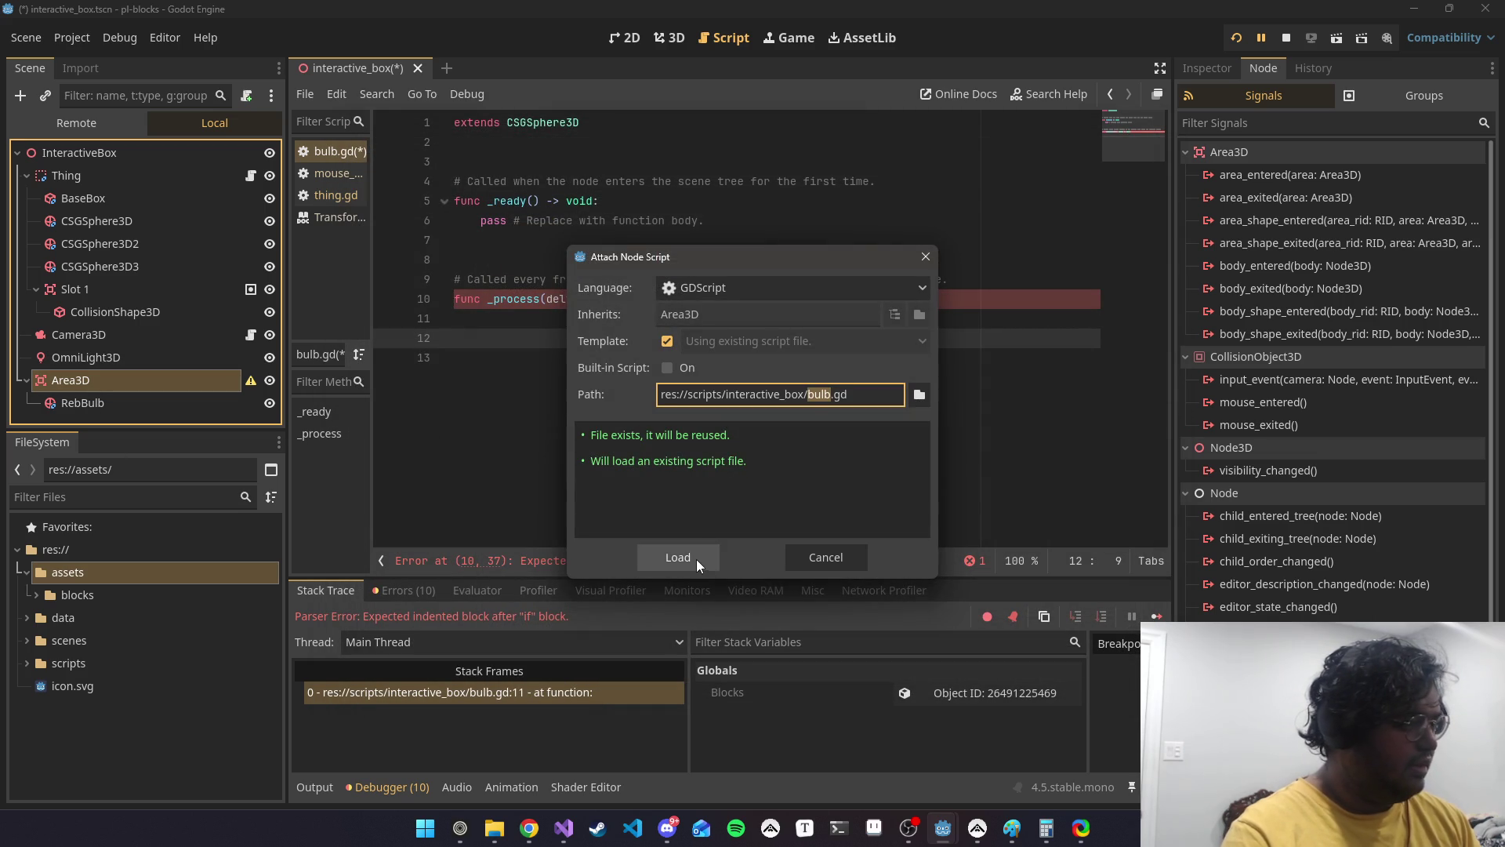
{"action": "left_click", "coordinate": [703, 558]}
{"action": "right_click", "coordinate": [77, 404]}
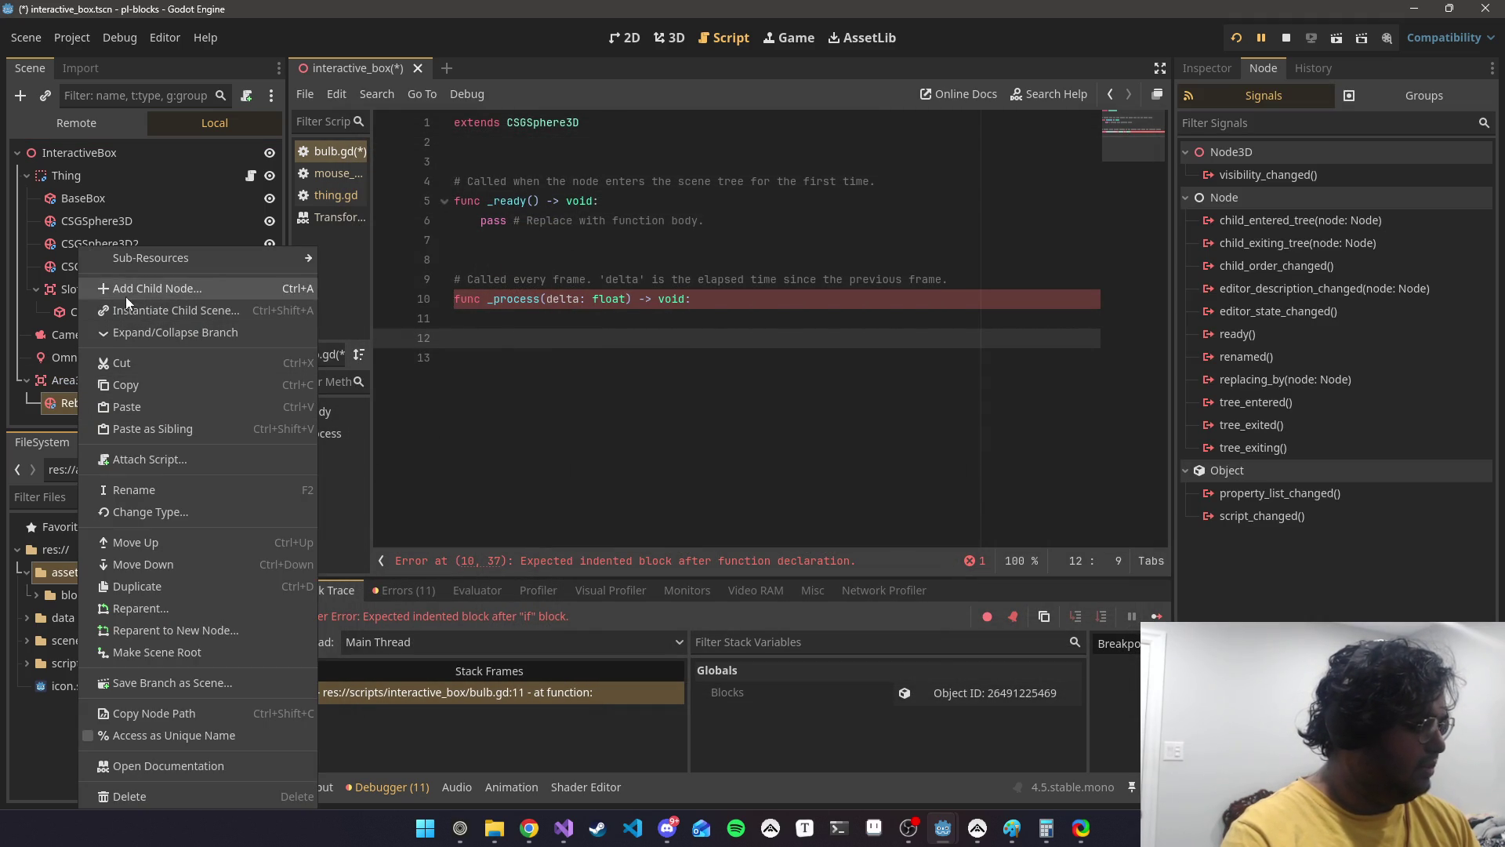
{"action": "left_click", "coordinate": [127, 492]}
{"action": "type", "text": "BulbShape"}
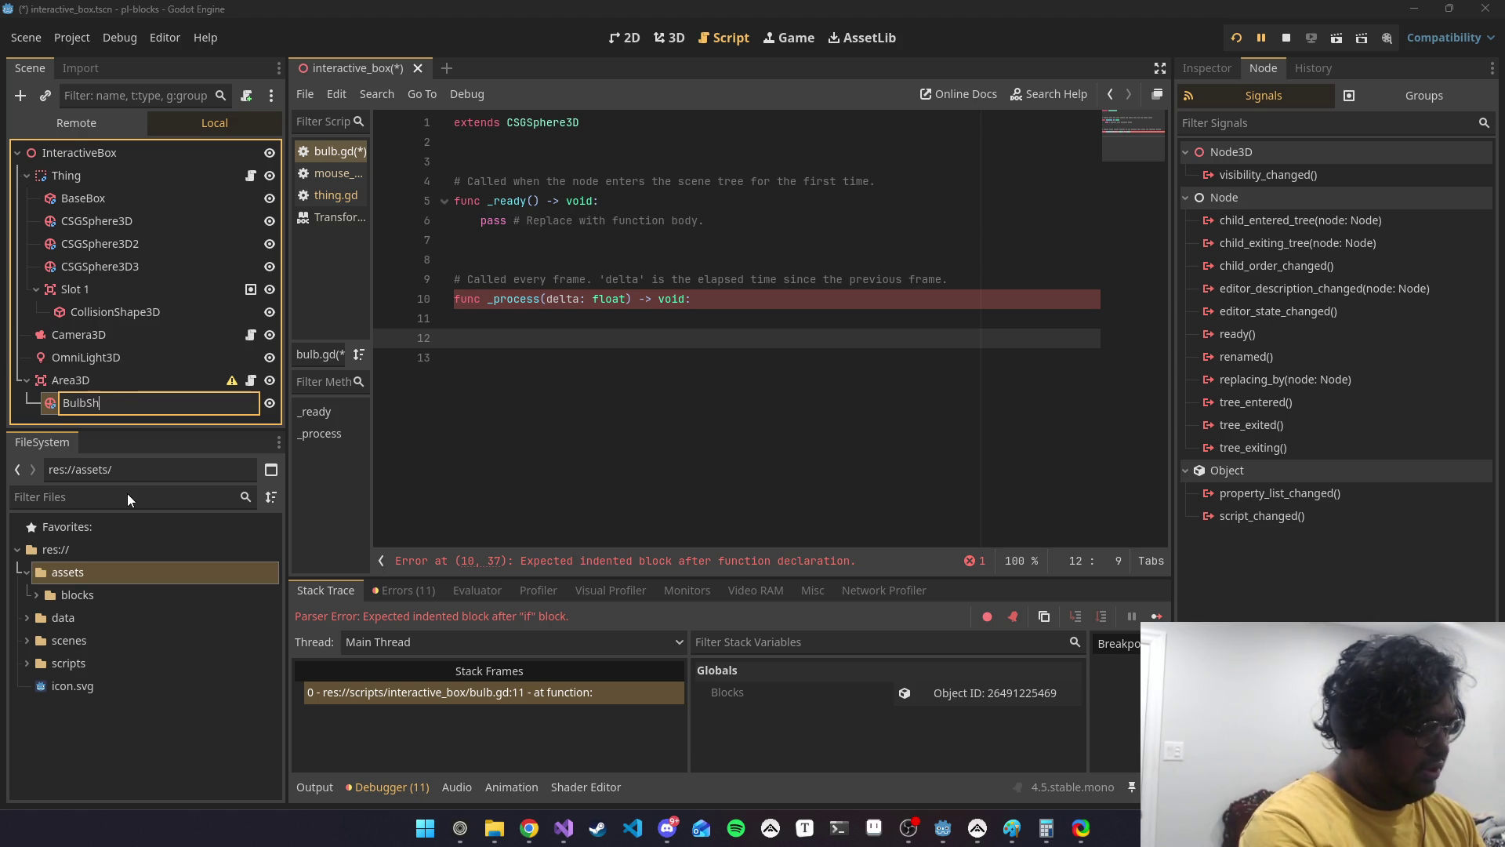
{"action": "key", "text": "Return"}
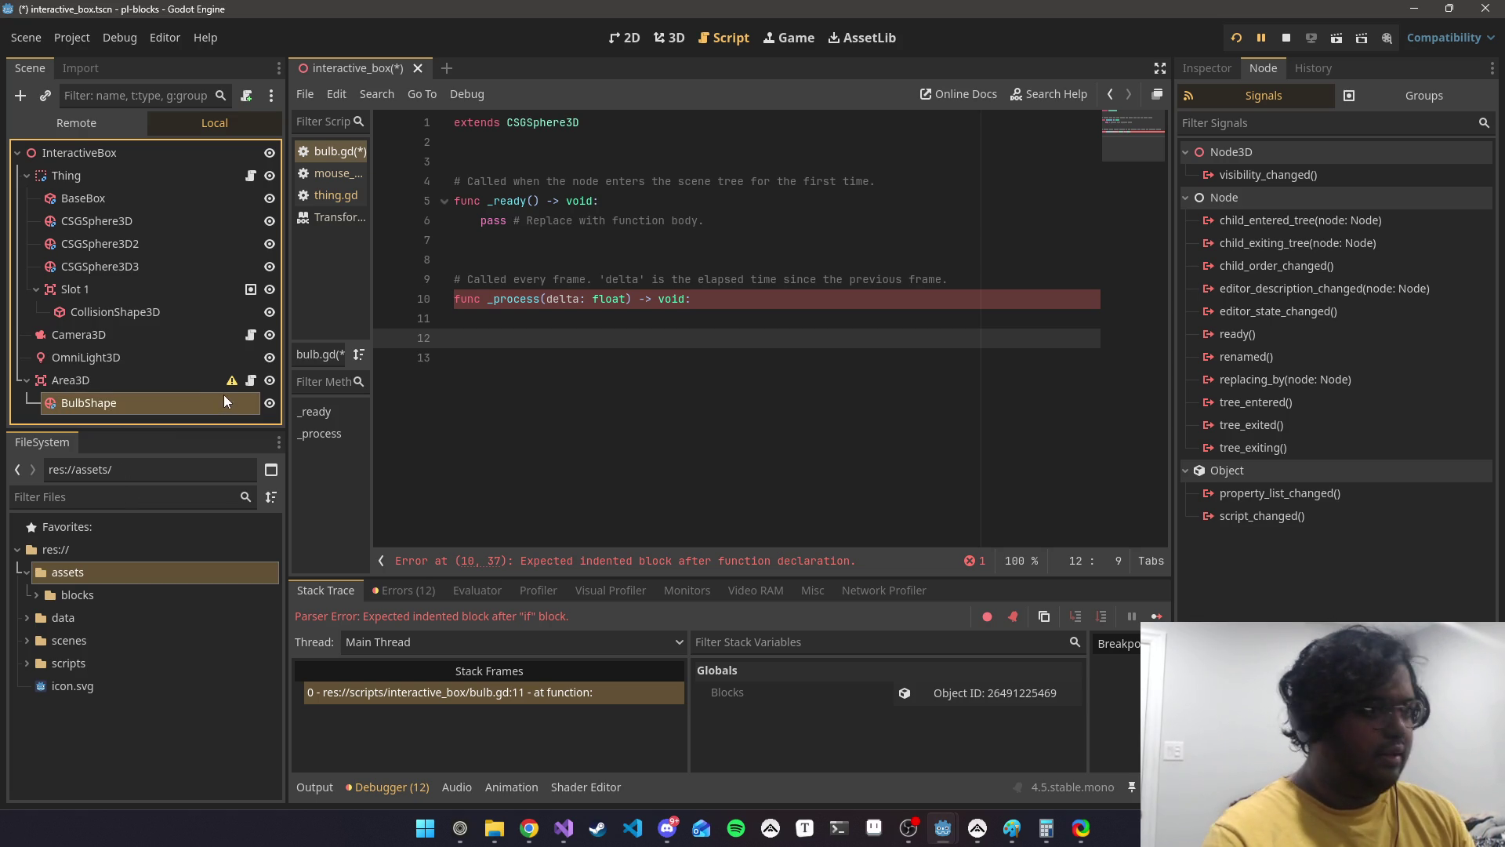
{"action": "left_click", "coordinate": [1220, 63]}
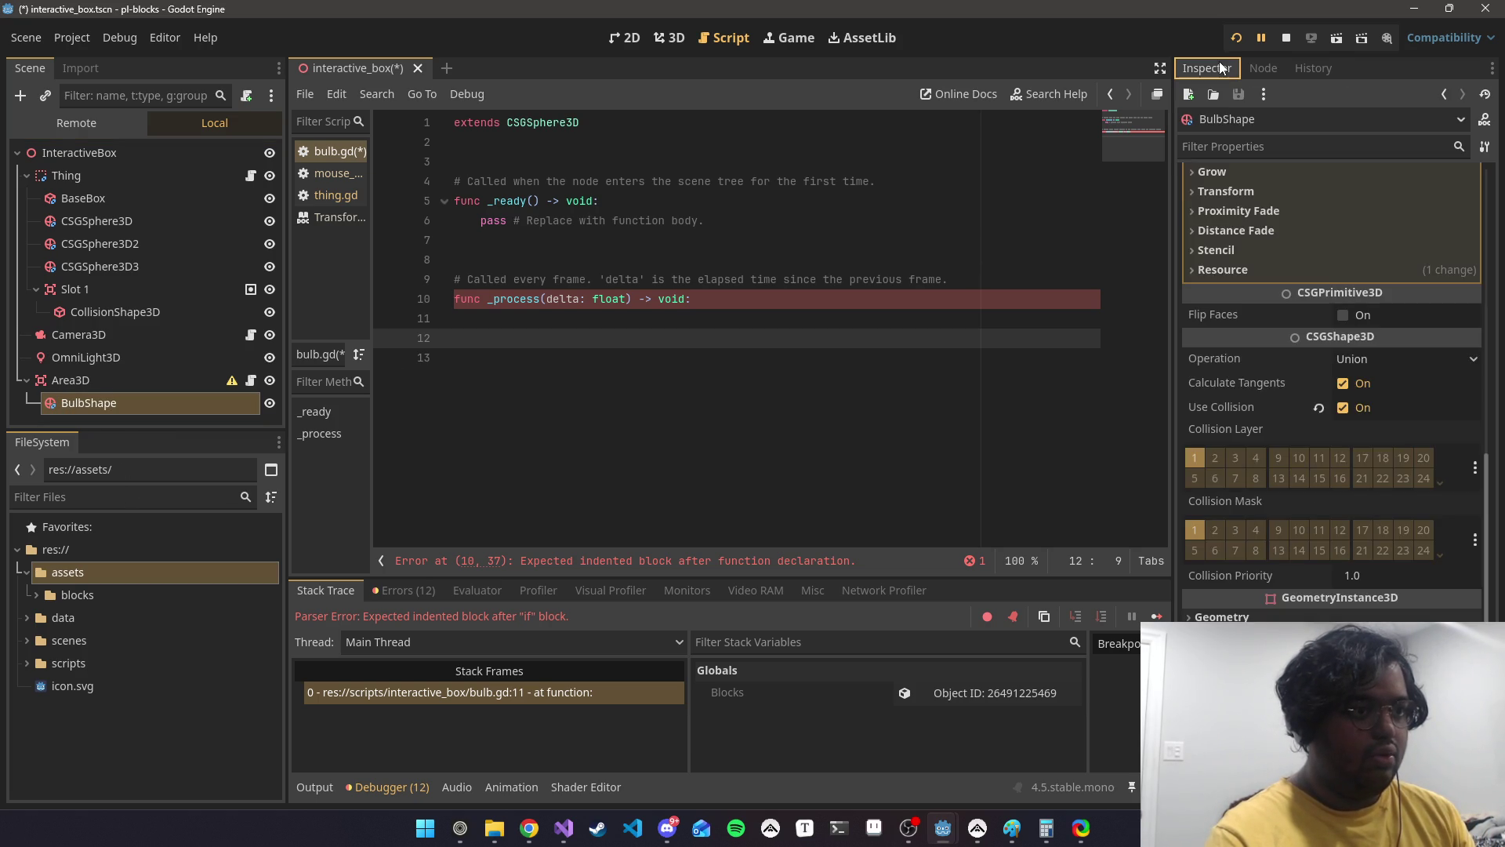
{"action": "left_click", "coordinate": [1270, 278]}
{"action": "scroll", "coordinate": [1295, 402], "scroll_direction": "down", "scroll_amount": 10}
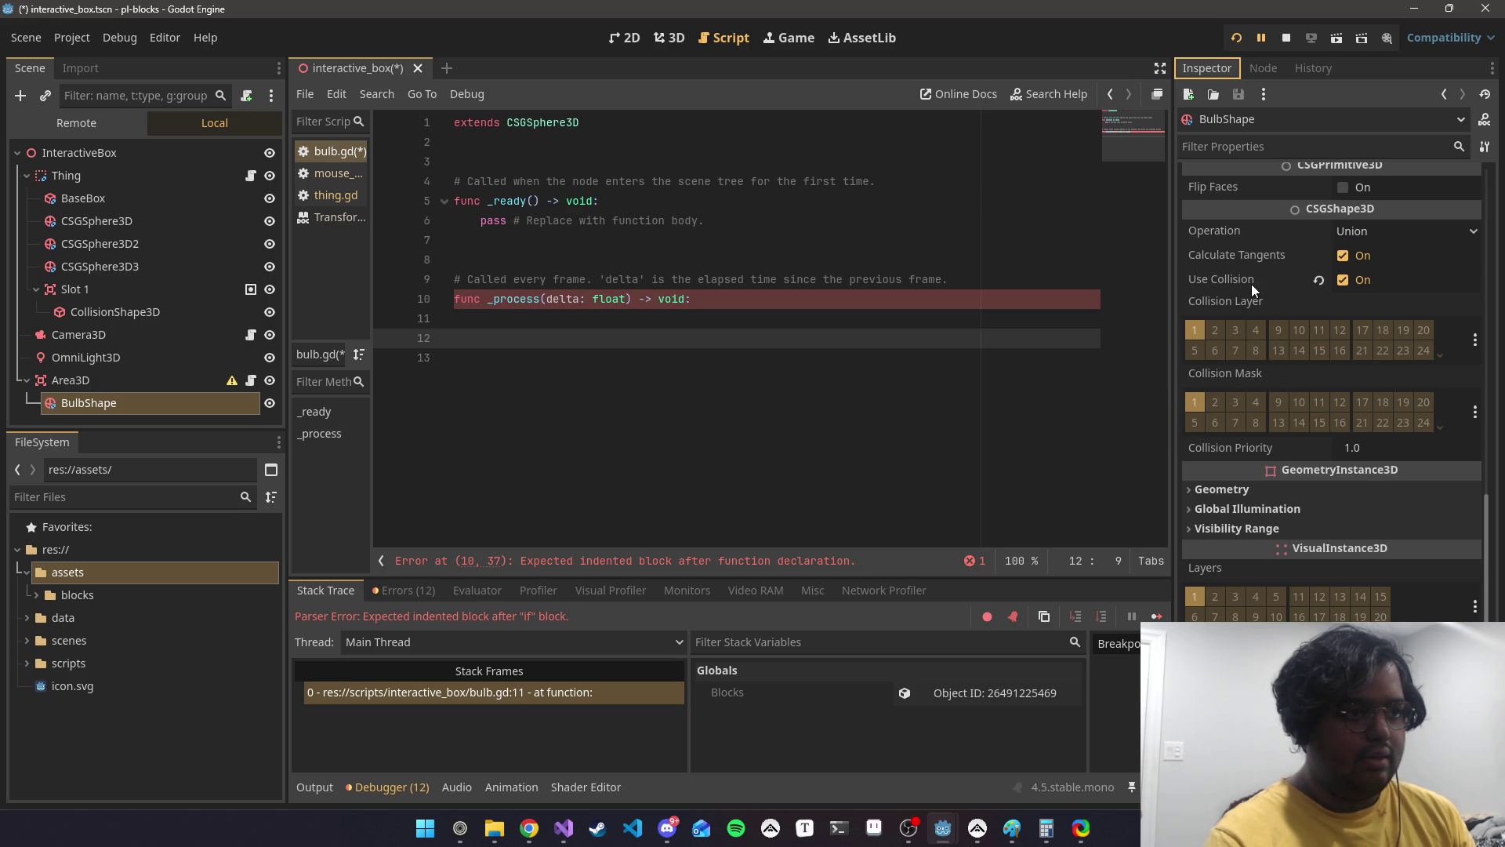
{"action": "left_click", "coordinate": [1251, 284]}
{"action": "mouse_move", "coordinate": [1235, 279]}
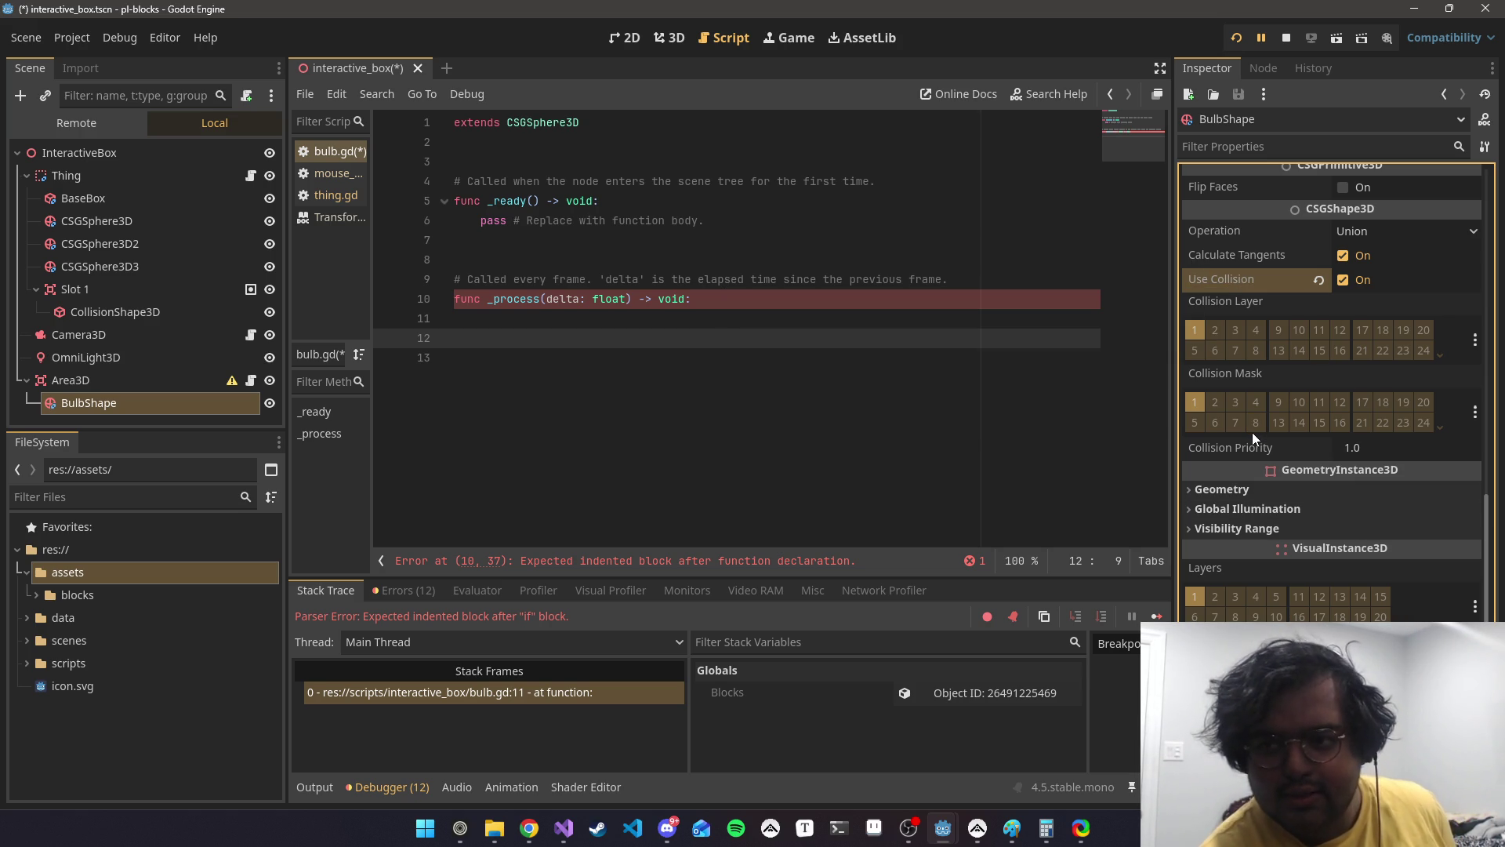
{"action": "left_click", "coordinate": [100, 380]}
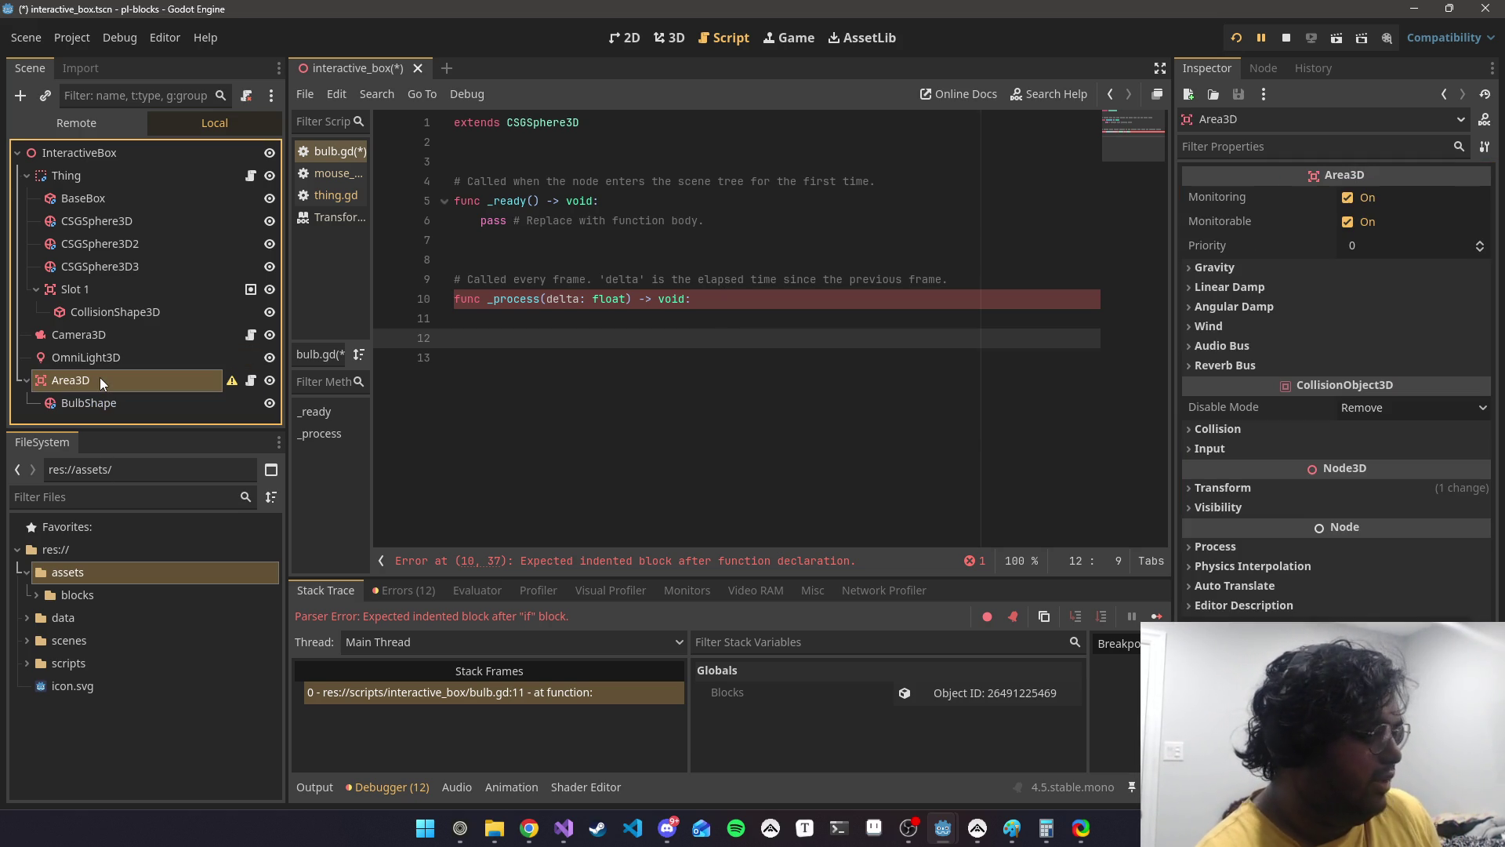
{"action": "left_click", "coordinate": [100, 403]}
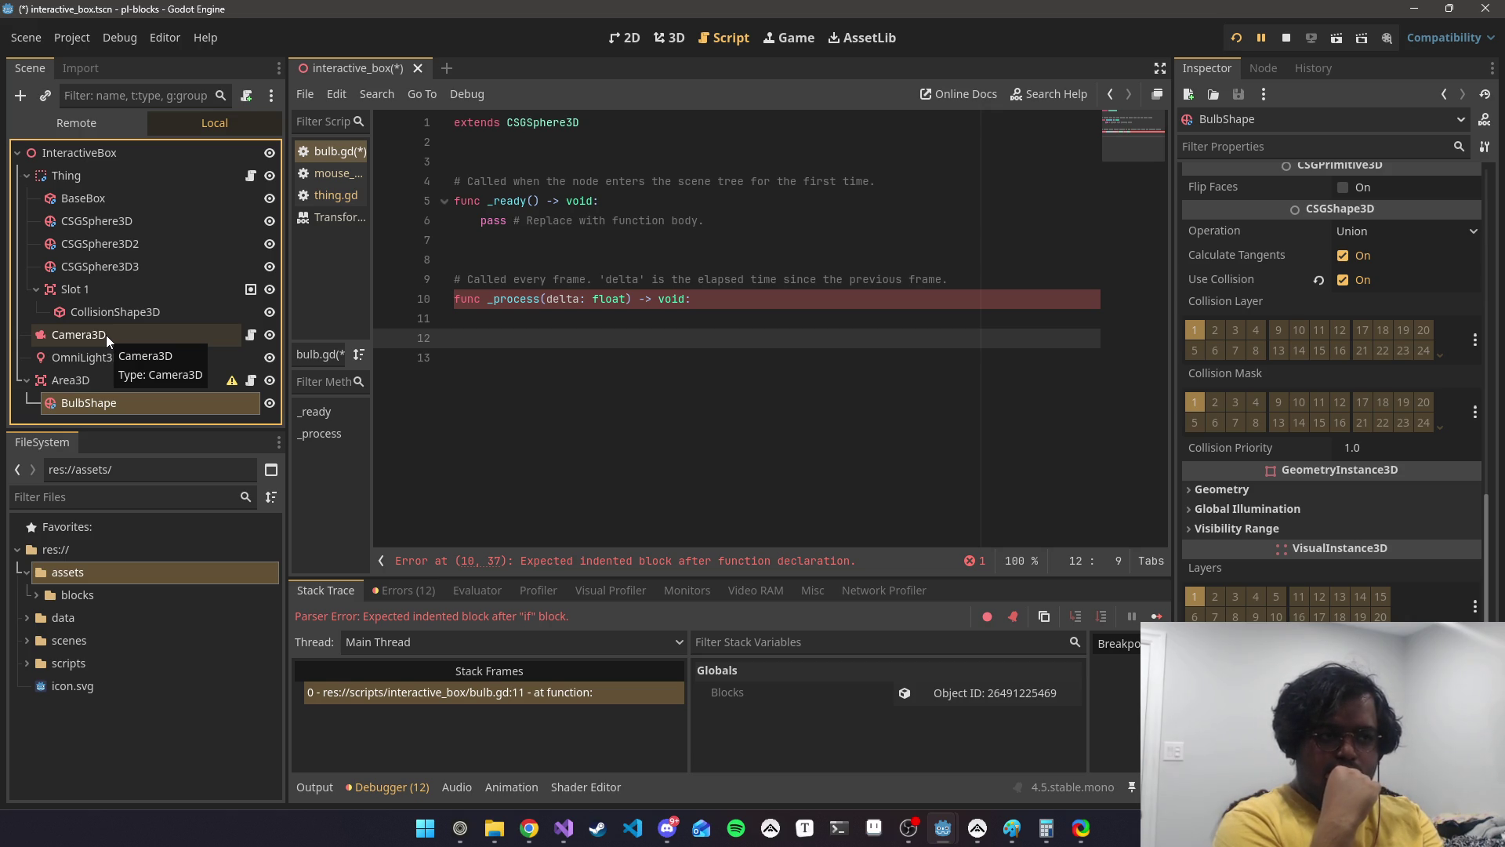
{"action": "left_click", "coordinate": [611, 380]}
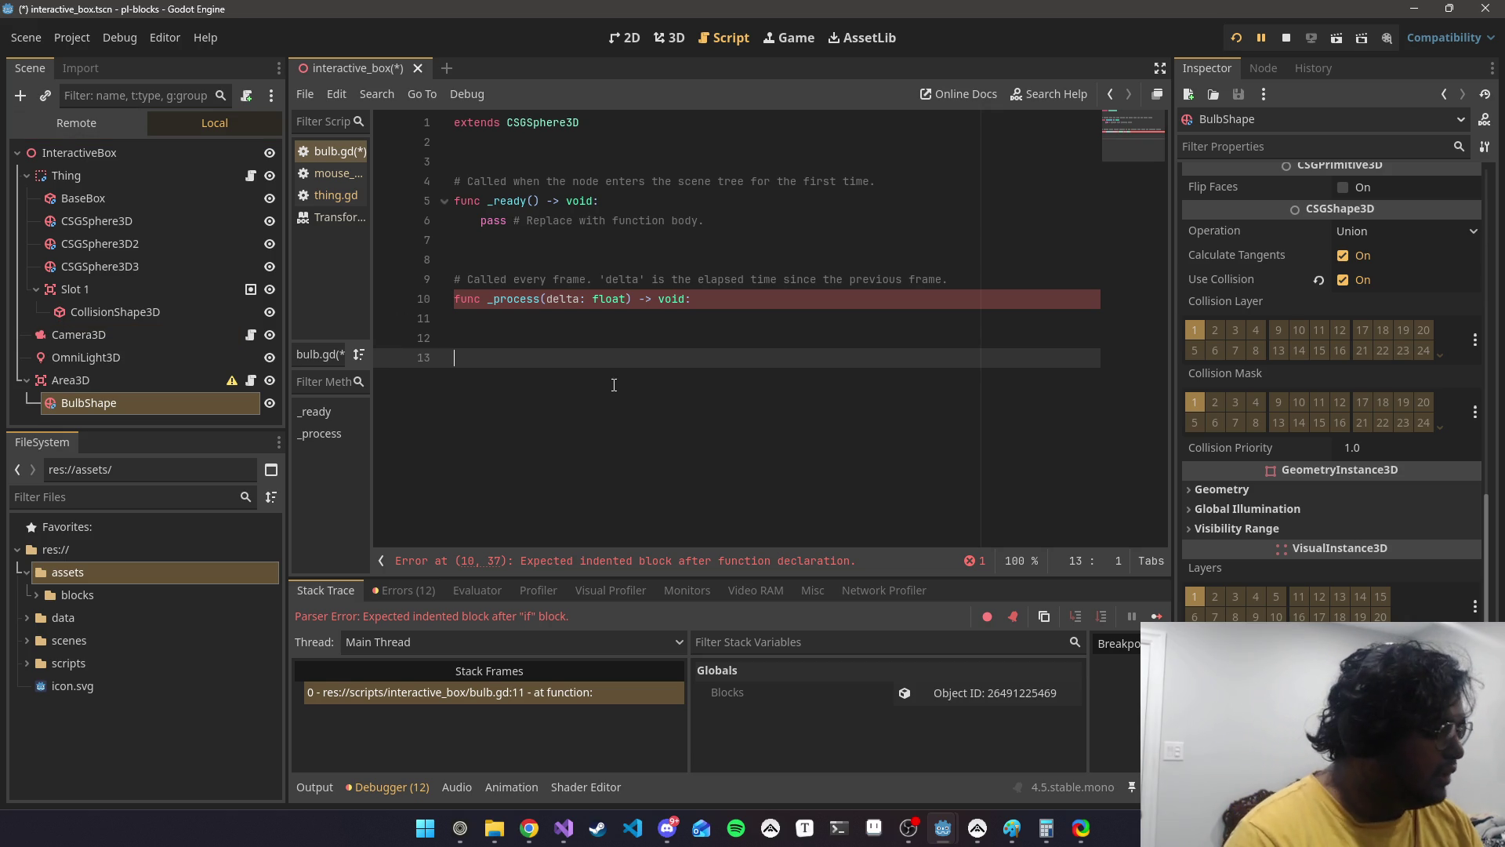
Rename the Area3D node to RedBulb.
{"action": "left_click", "coordinate": [181, 376]}
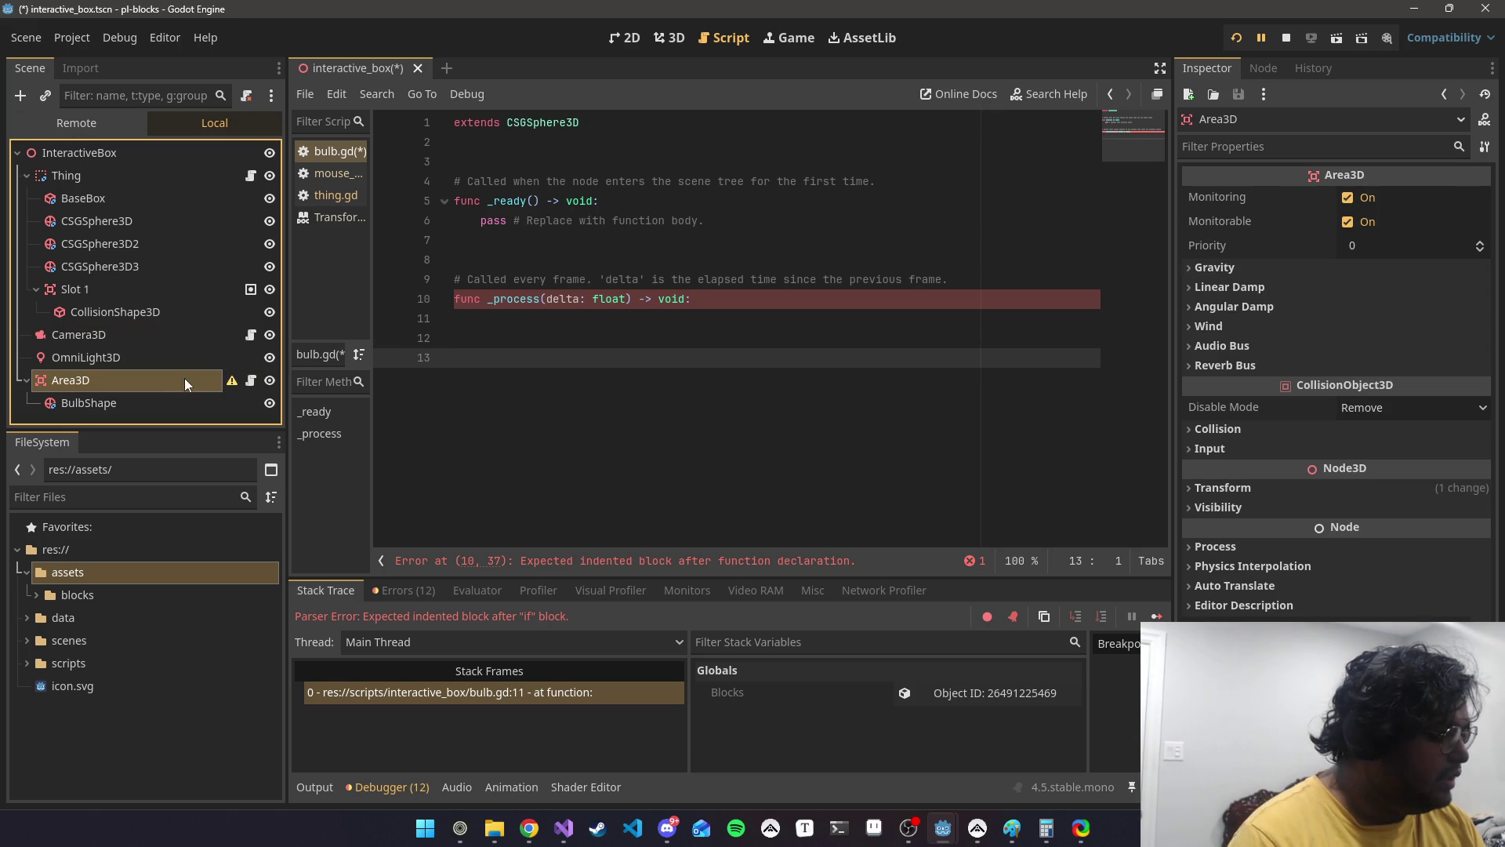
{"action": "right_click", "coordinate": [166, 378]}
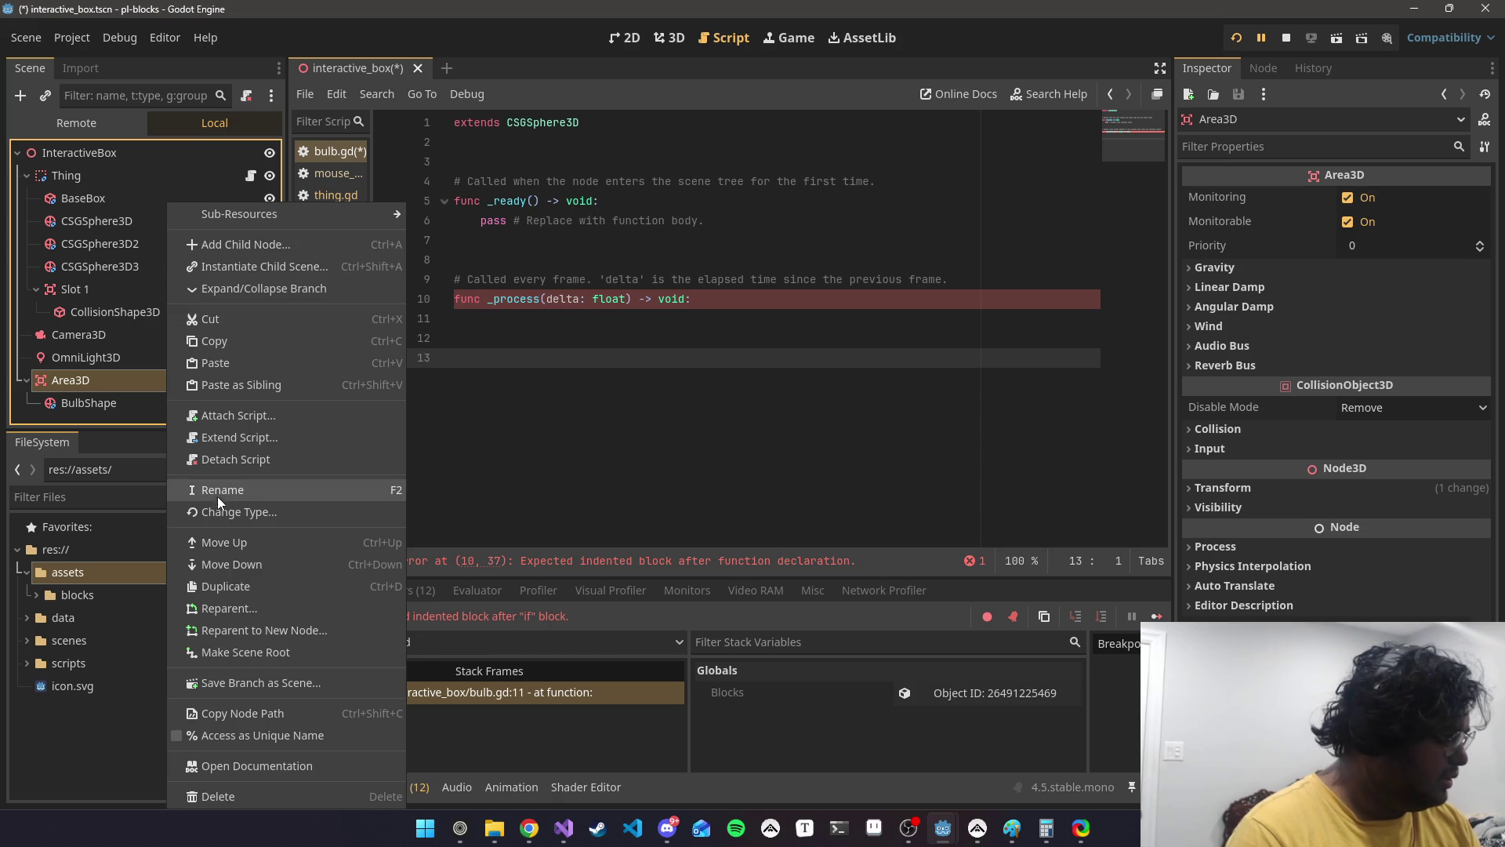
{"action": "left_click", "coordinate": [216, 490]}
{"action": "type", "text": "Re"}
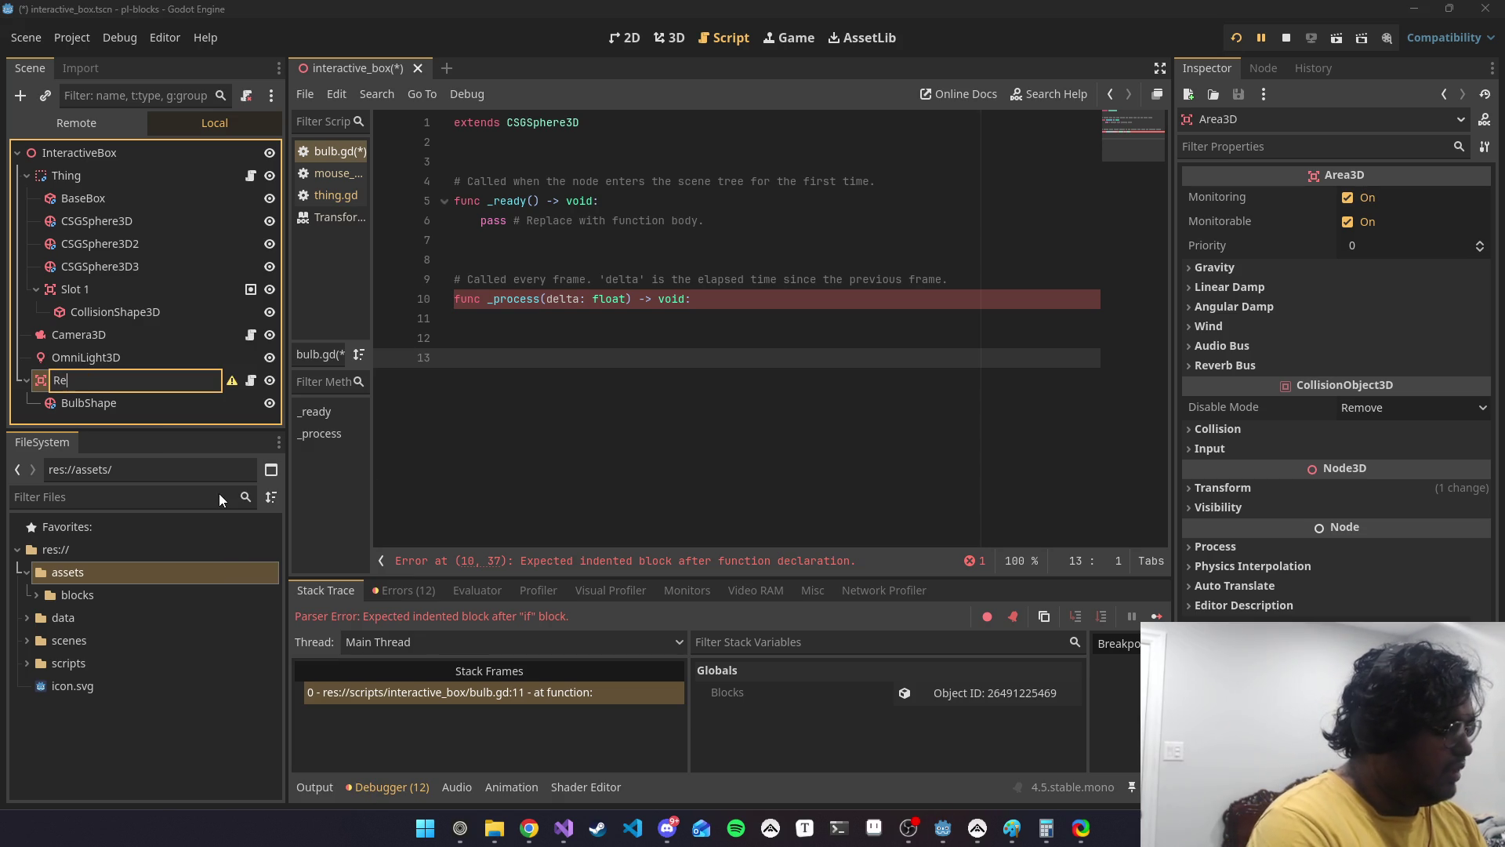
{"action": "type", "text": "dBulb"}
{"action": "key", "text": "Return"}
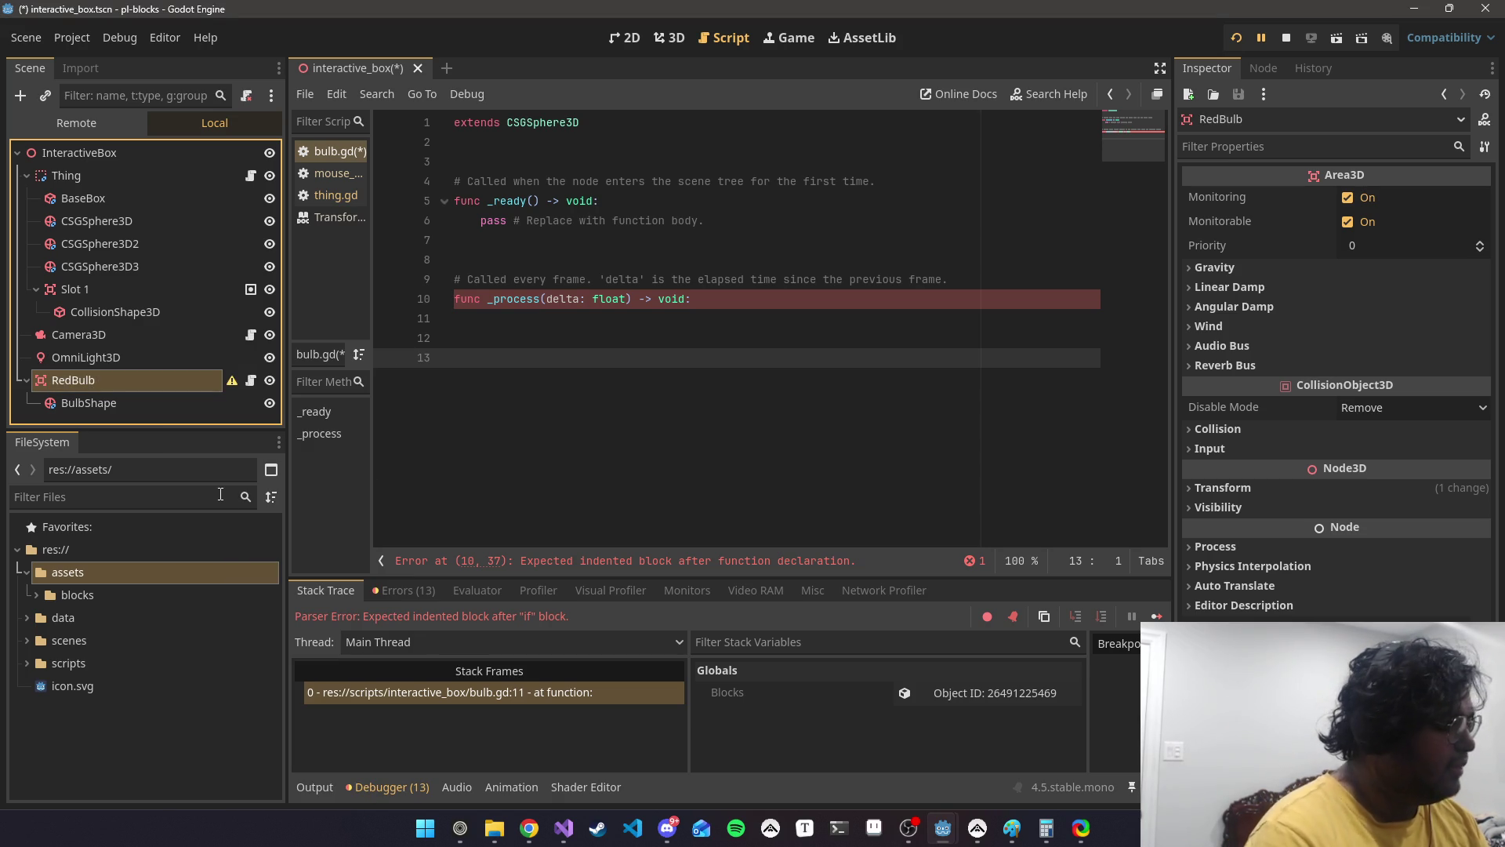
Save the scene twice, dismissing the file write errors each time.
{"action": "left_click", "coordinate": [861, 458]}
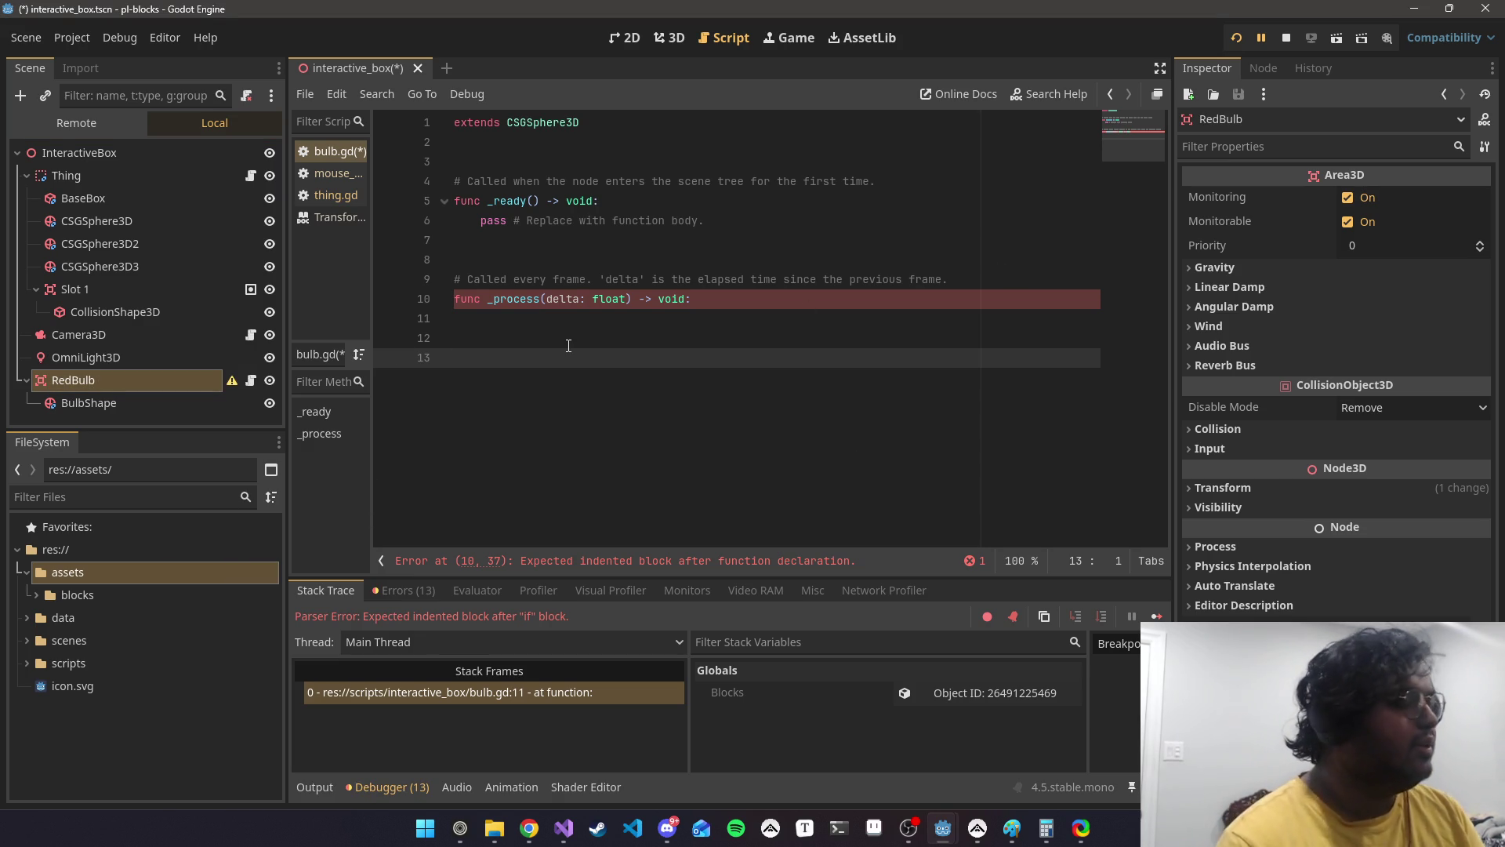
{"action": "key", "text": "ctrl+s"}
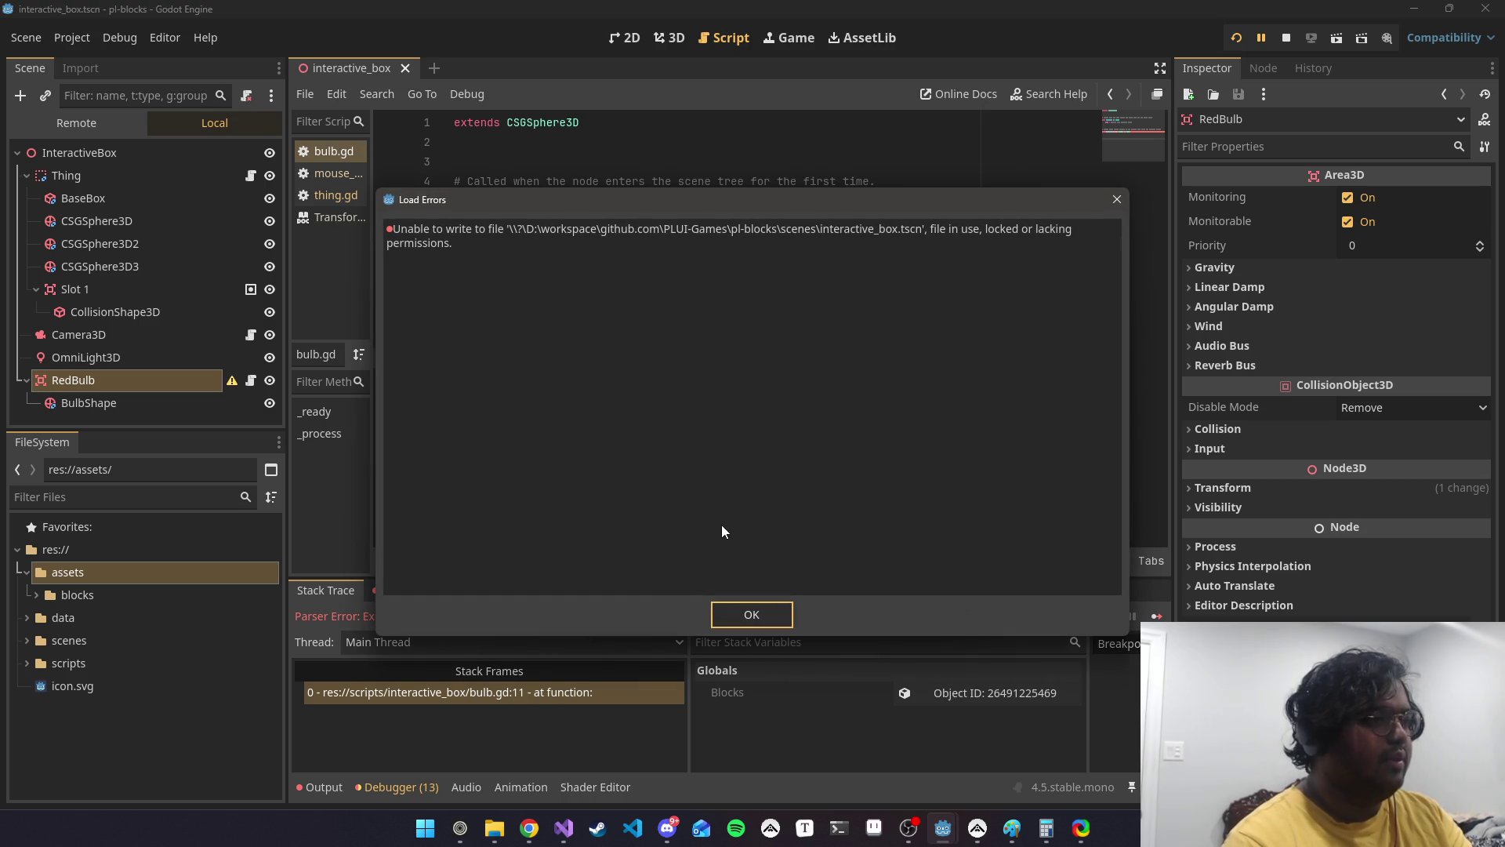
{"action": "left_click", "coordinate": [749, 613]}
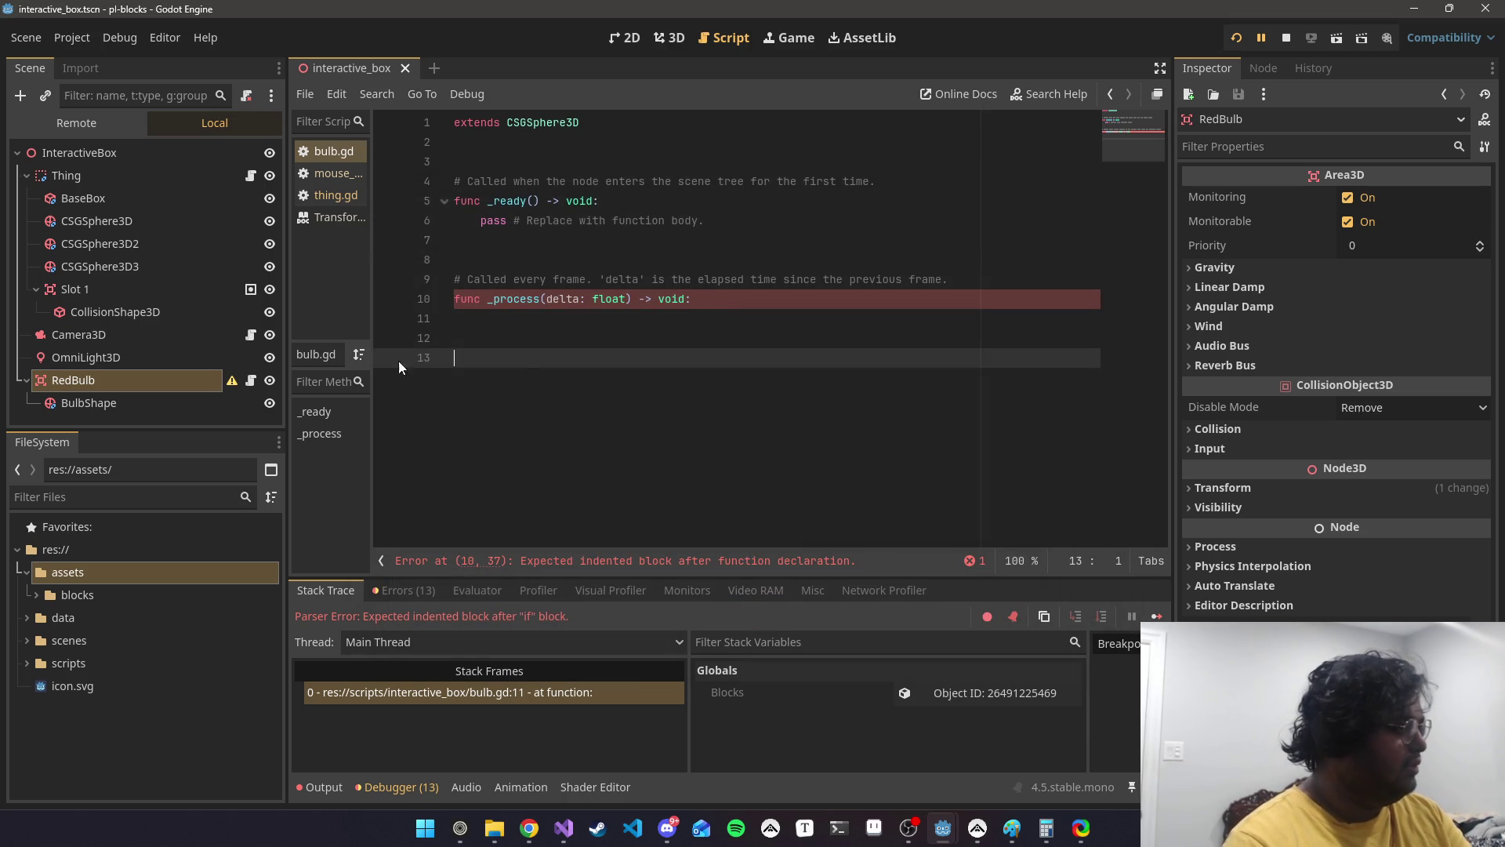
{"action": "left_click", "coordinate": [111, 408]}
{"action": "key", "text": "ctrl+s"}
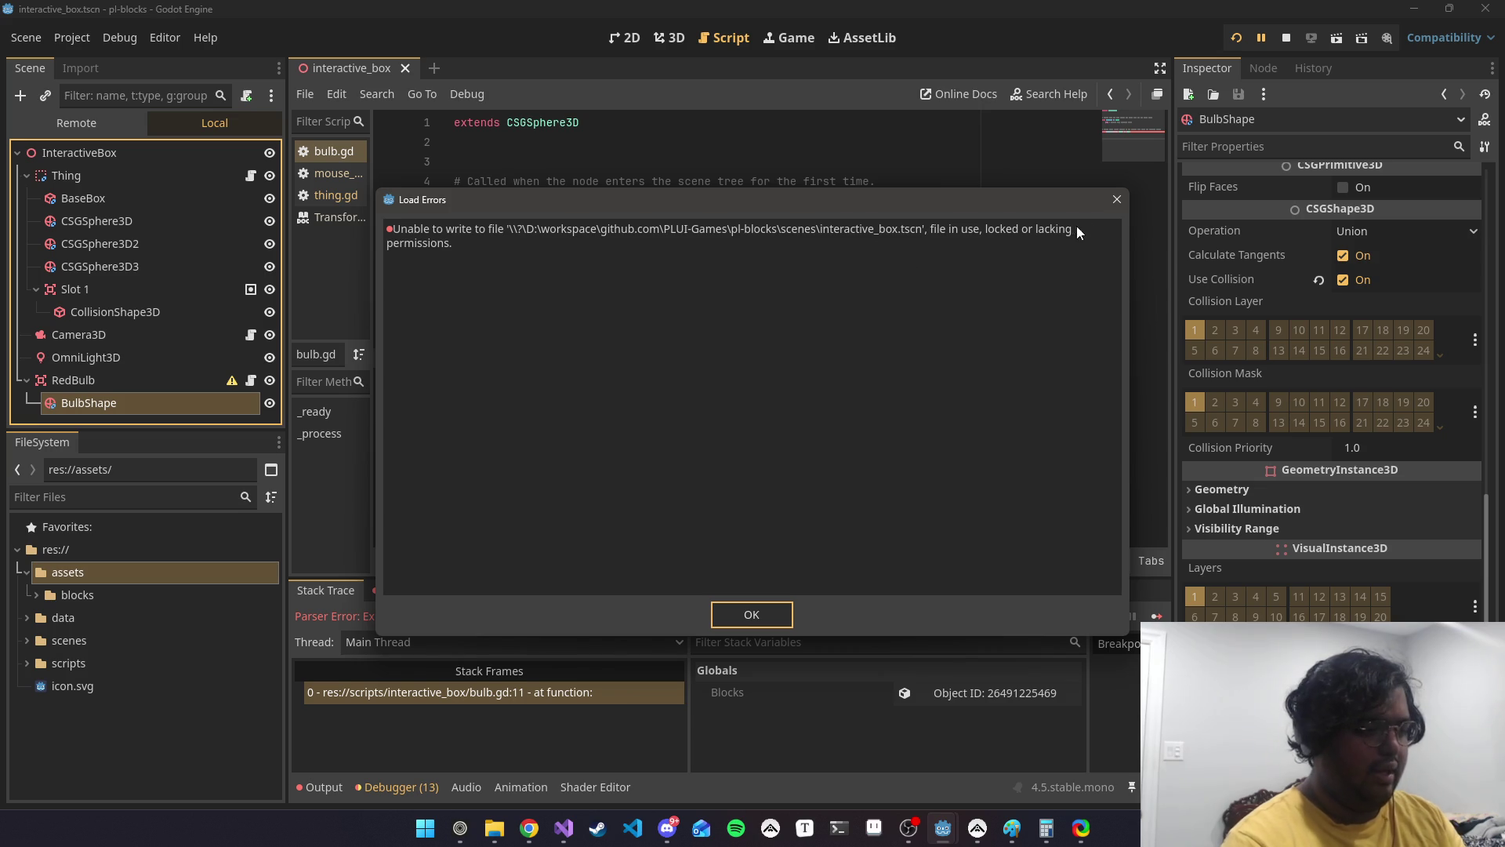
{"action": "left_click", "coordinate": [1118, 198]}
Return to bulb.gd and place the cursor at the end of the _process declaration.
{"action": "left_click", "coordinate": [782, 267]}
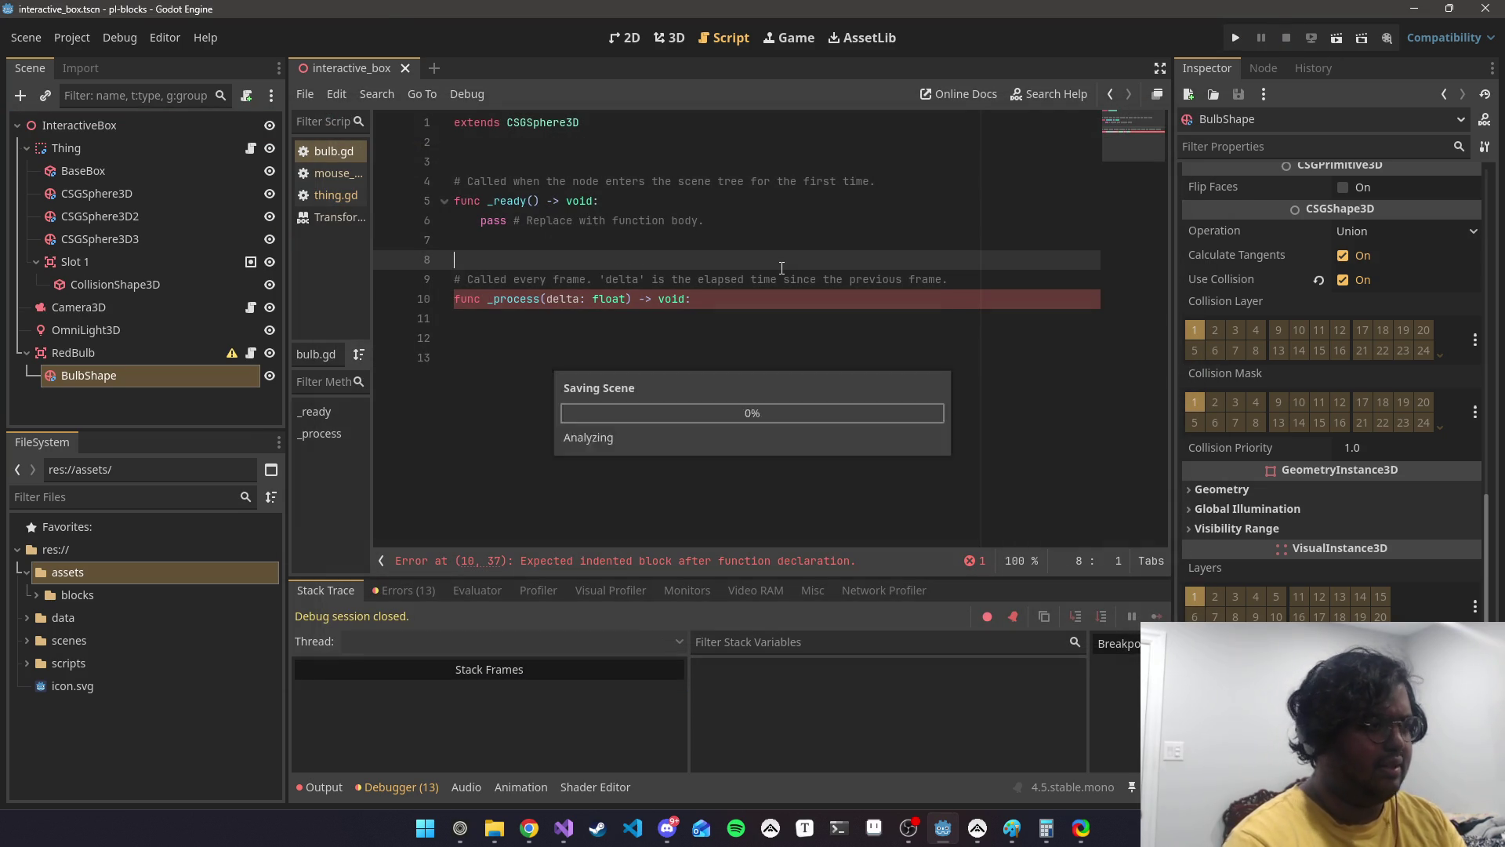
{"action": "left_click", "coordinate": [654, 355]}
{"action": "left_click", "coordinate": [710, 304]}
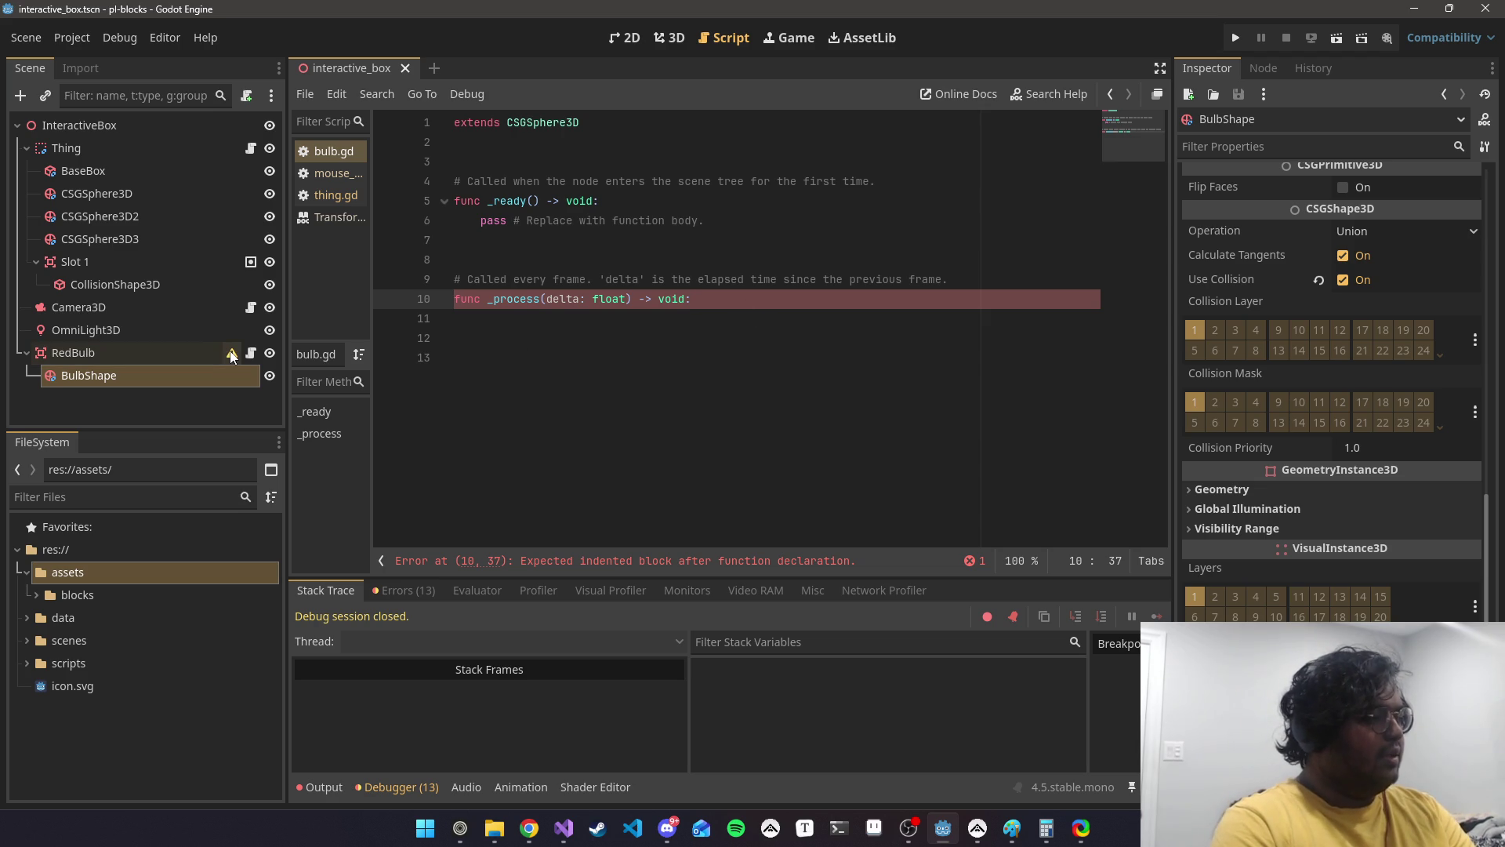
Turn off Use Collision on BulbShape.
{"action": "mouse_move", "coordinate": [232, 357]}
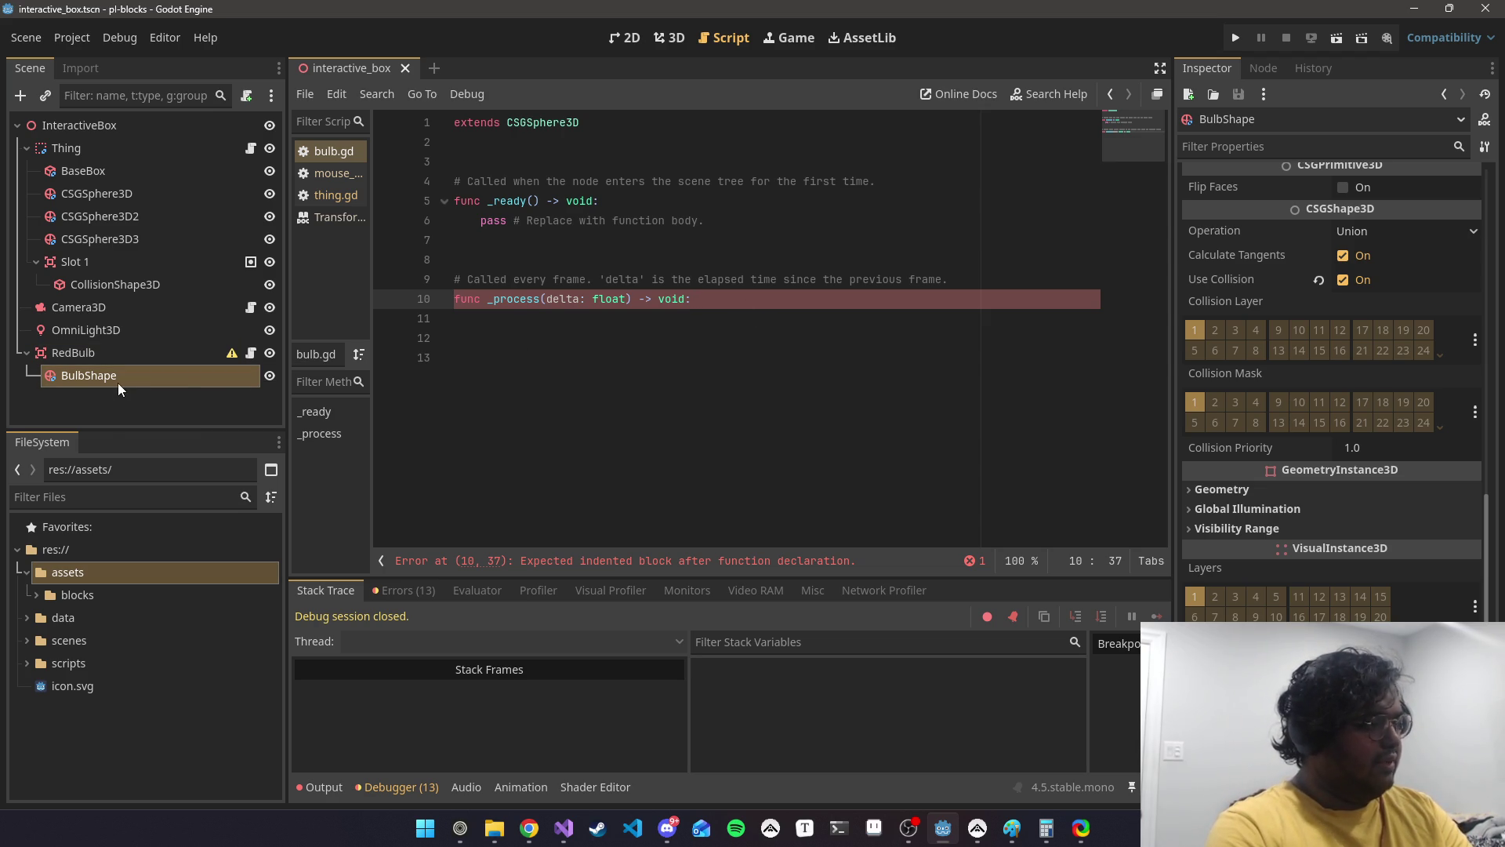
{"action": "scroll", "coordinate": [1337, 333], "scroll_direction": "up", "scroll_amount": 3}
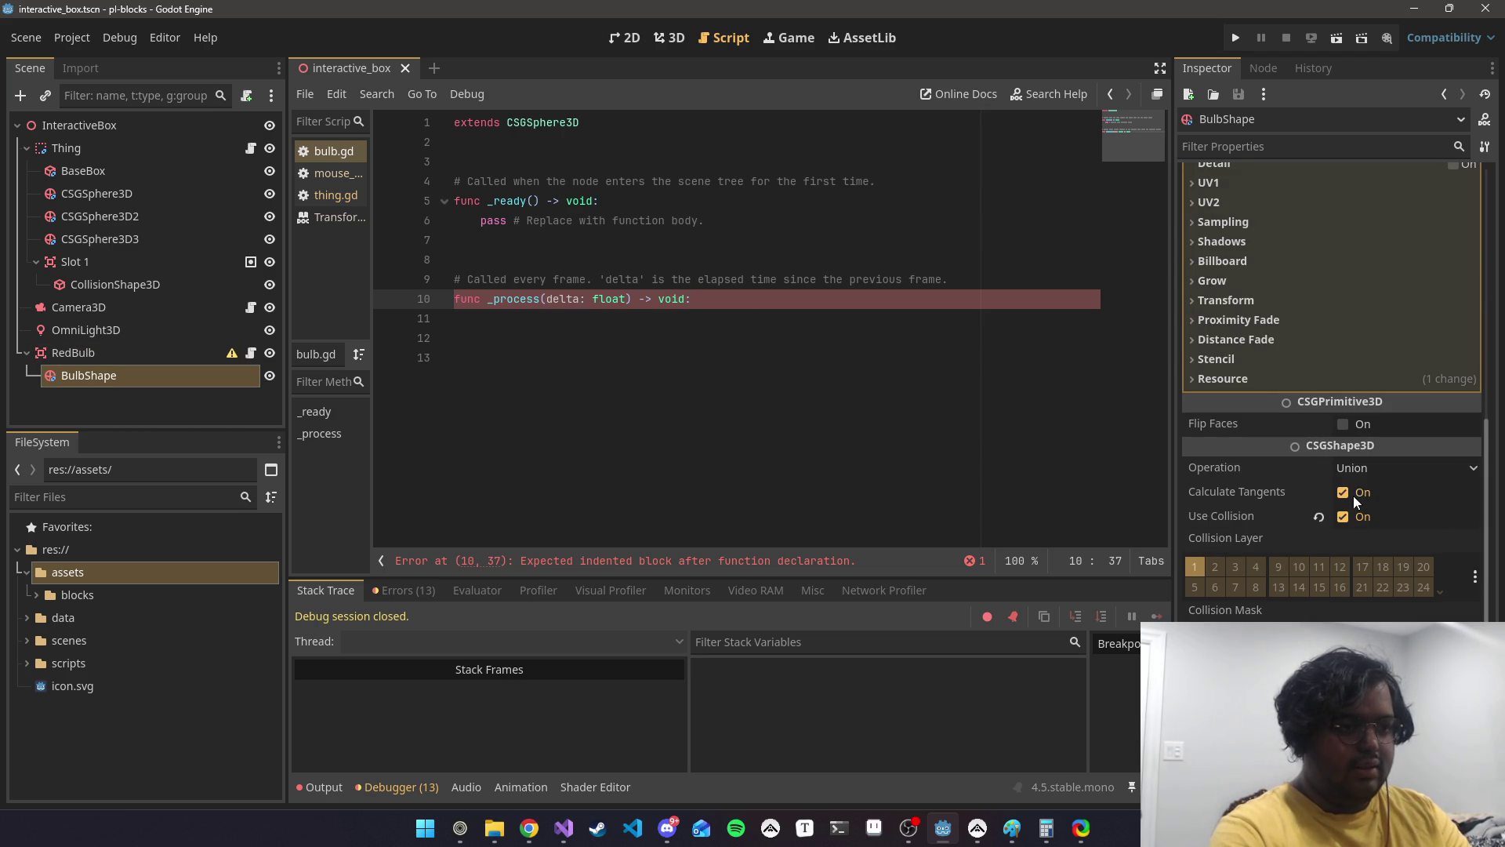
{"action": "left_click", "coordinate": [773, 437]}
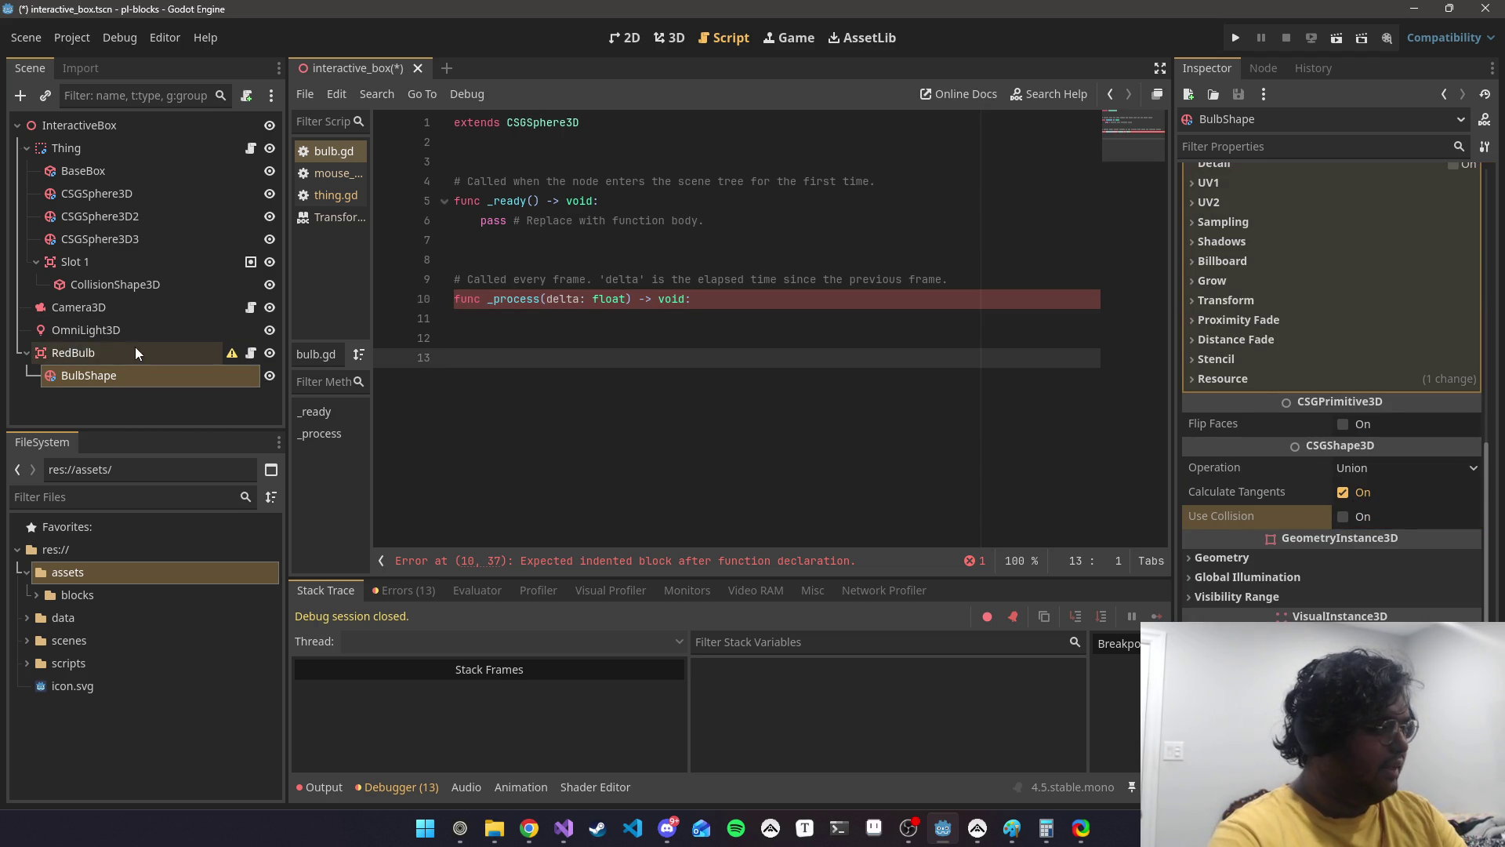
Add a CollisionShape3D child to RedBulb with a new SphereShape3D, and save.
{"action": "left_click", "coordinate": [137, 350]}
{"action": "right_click", "coordinate": [141, 353]}
{"action": "left_click", "coordinate": [251, 239]}
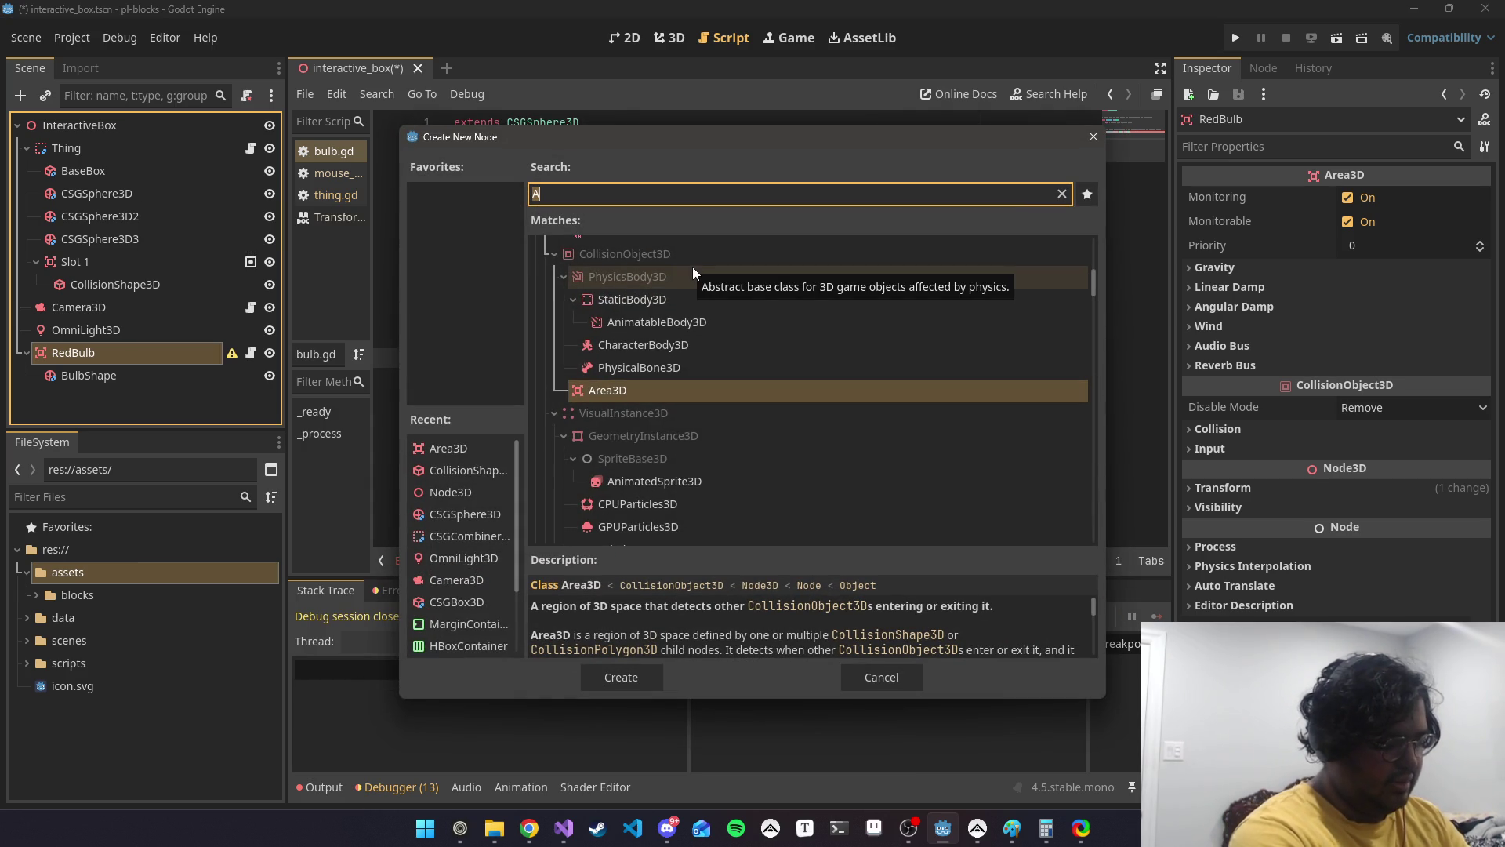
{"action": "type", "text": "coll"}
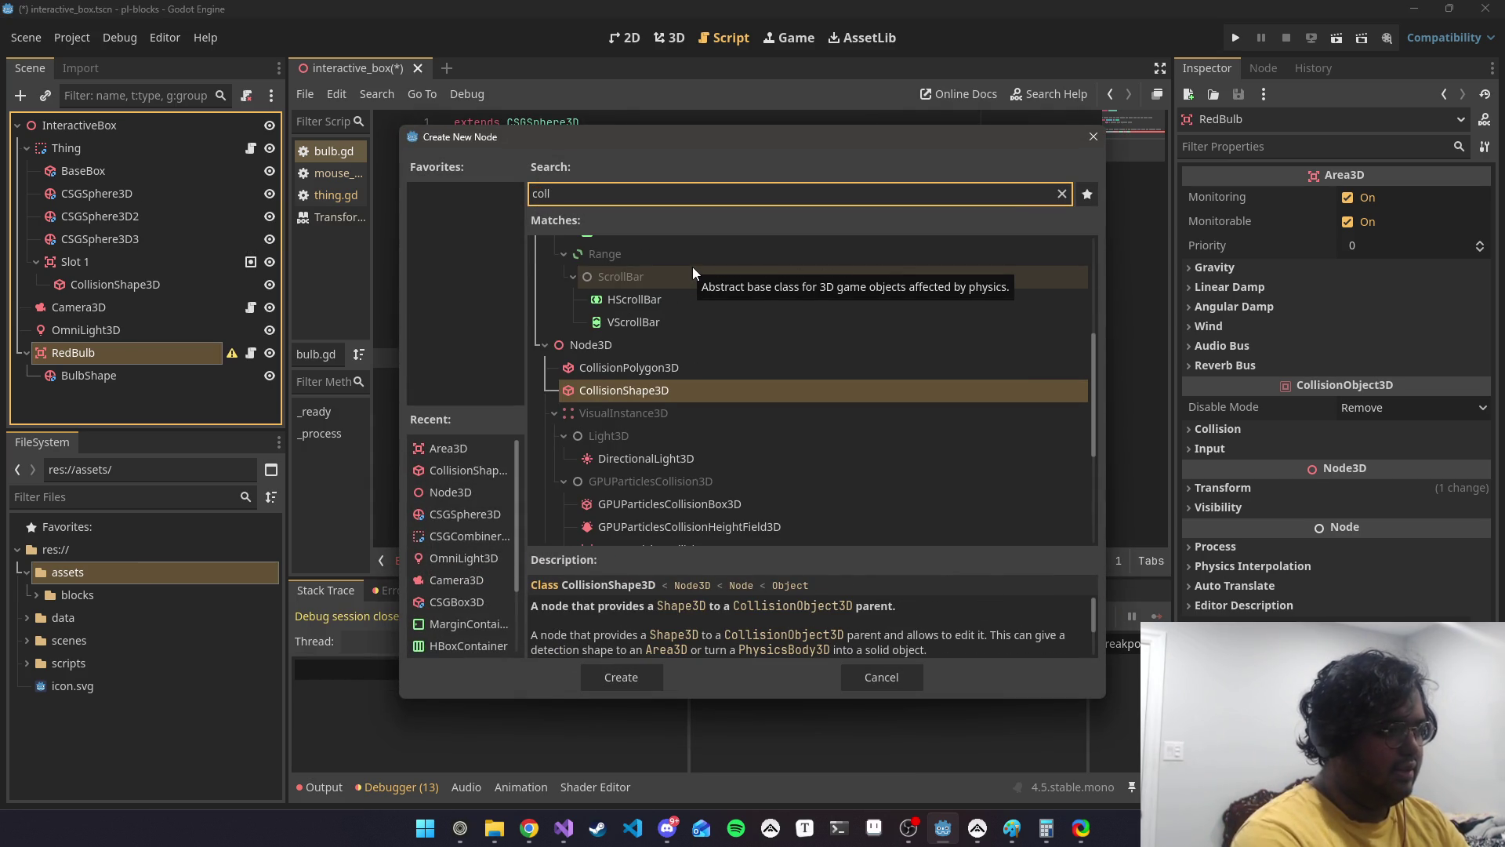
{"action": "left_click", "coordinate": [633, 673]}
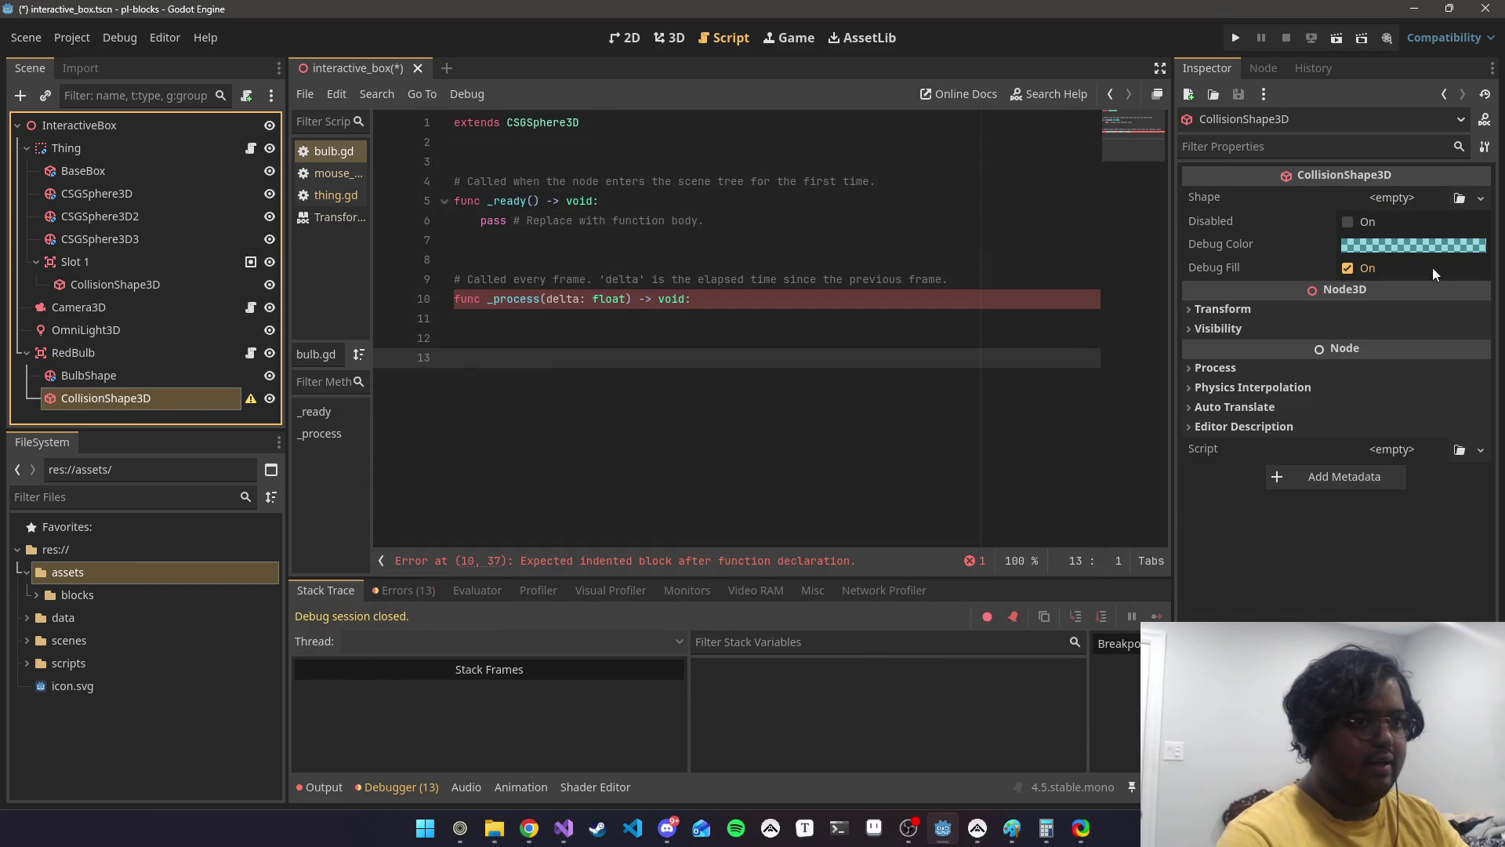
{"action": "left_click", "coordinate": [1393, 197]}
{"action": "left_click", "coordinate": [1395, 260]}
{"action": "left_click", "coordinate": [903, 429]}
{"action": "key", "text": "ctrl+s"}
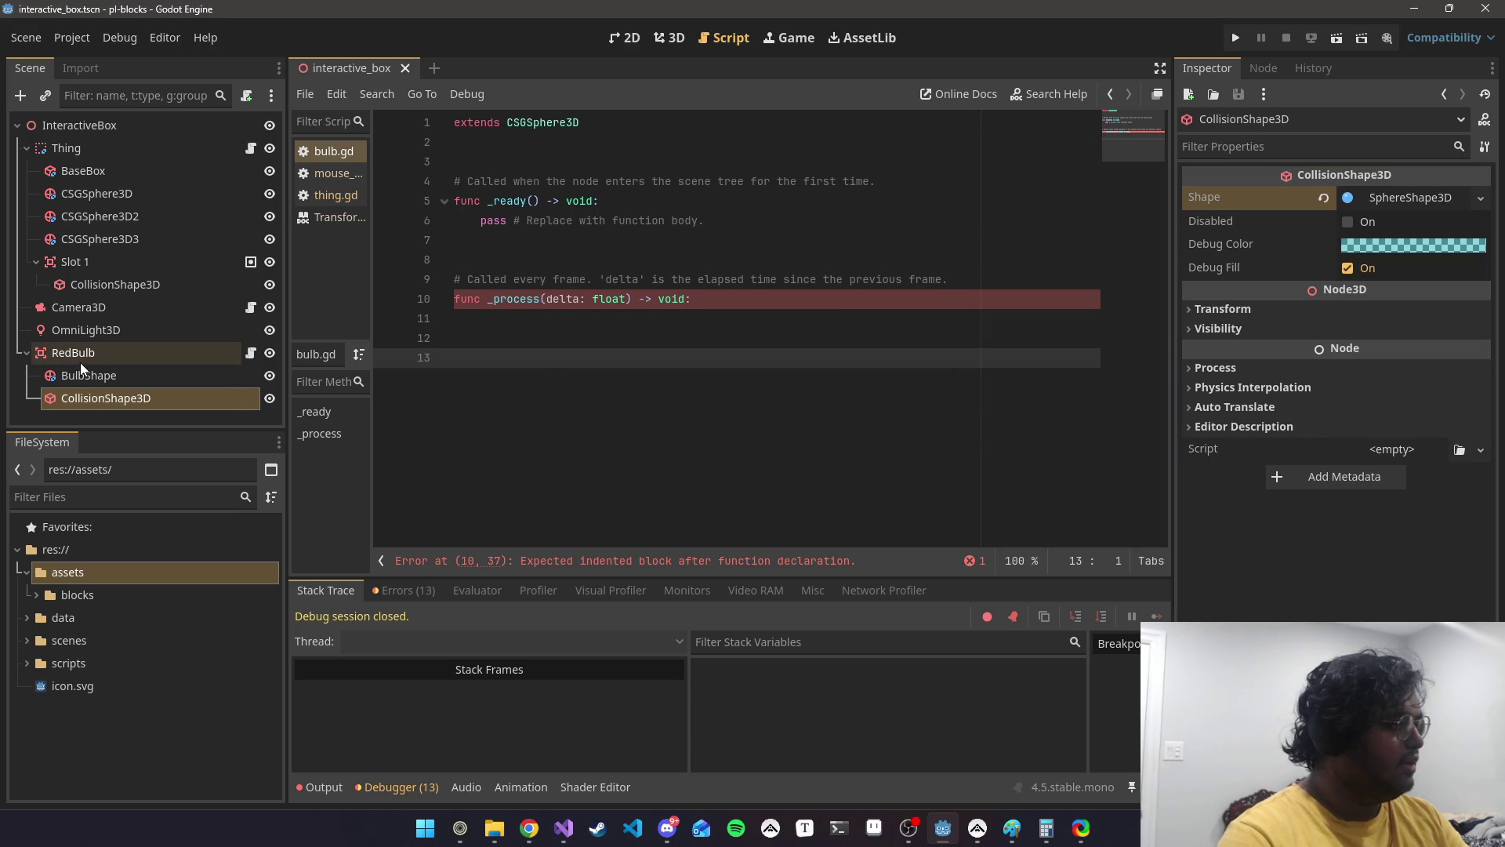
In the 3D view, set the sphere shape's radius to 0.3 m.
{"action": "left_click", "coordinate": [669, 37]}
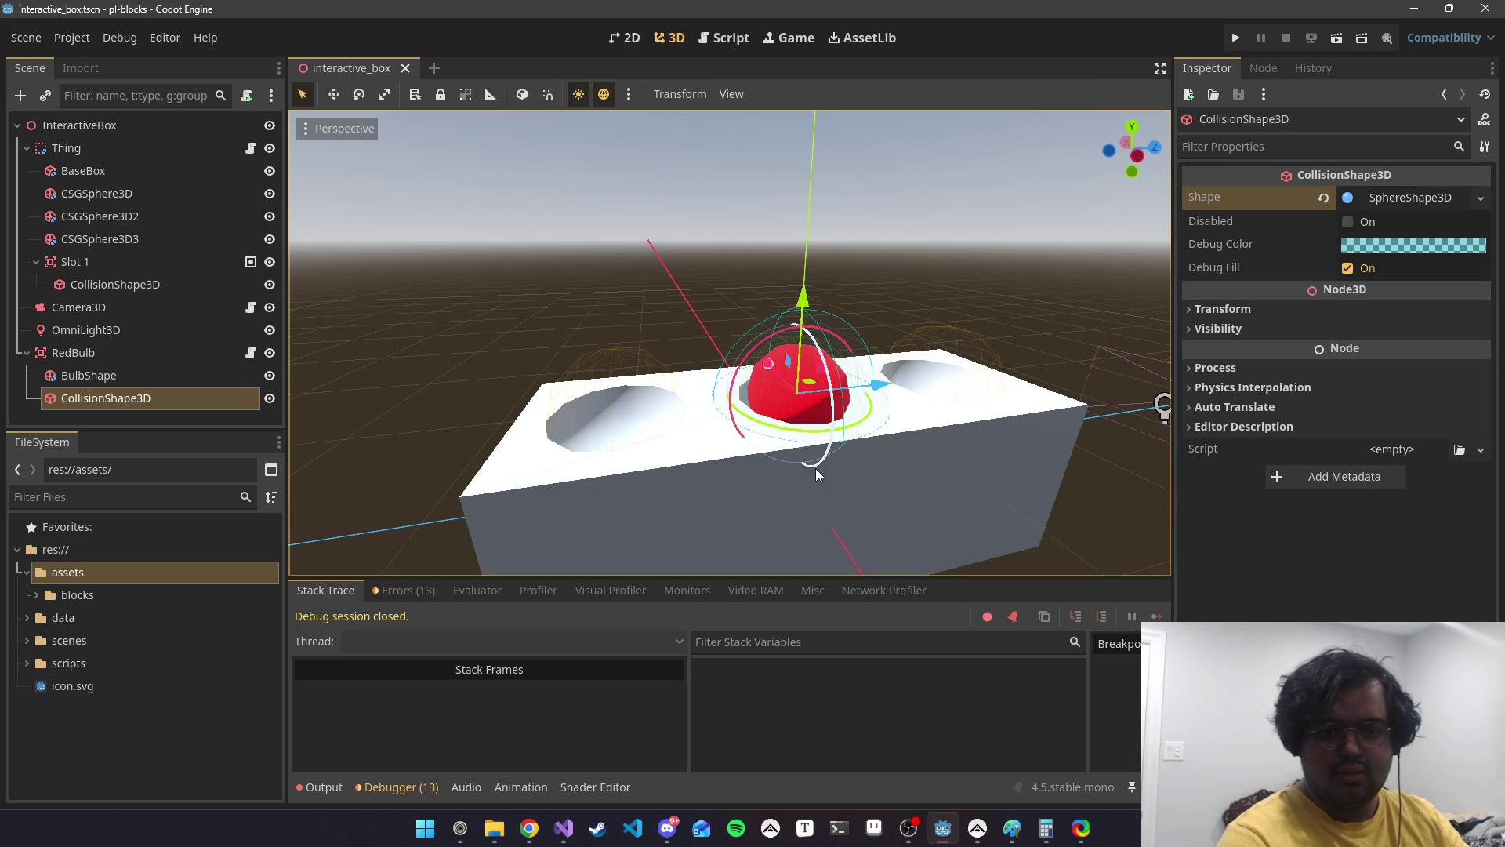
{"action": "scroll", "coordinate": [935, 451], "scroll_direction": "up", "scroll_amount": 10}
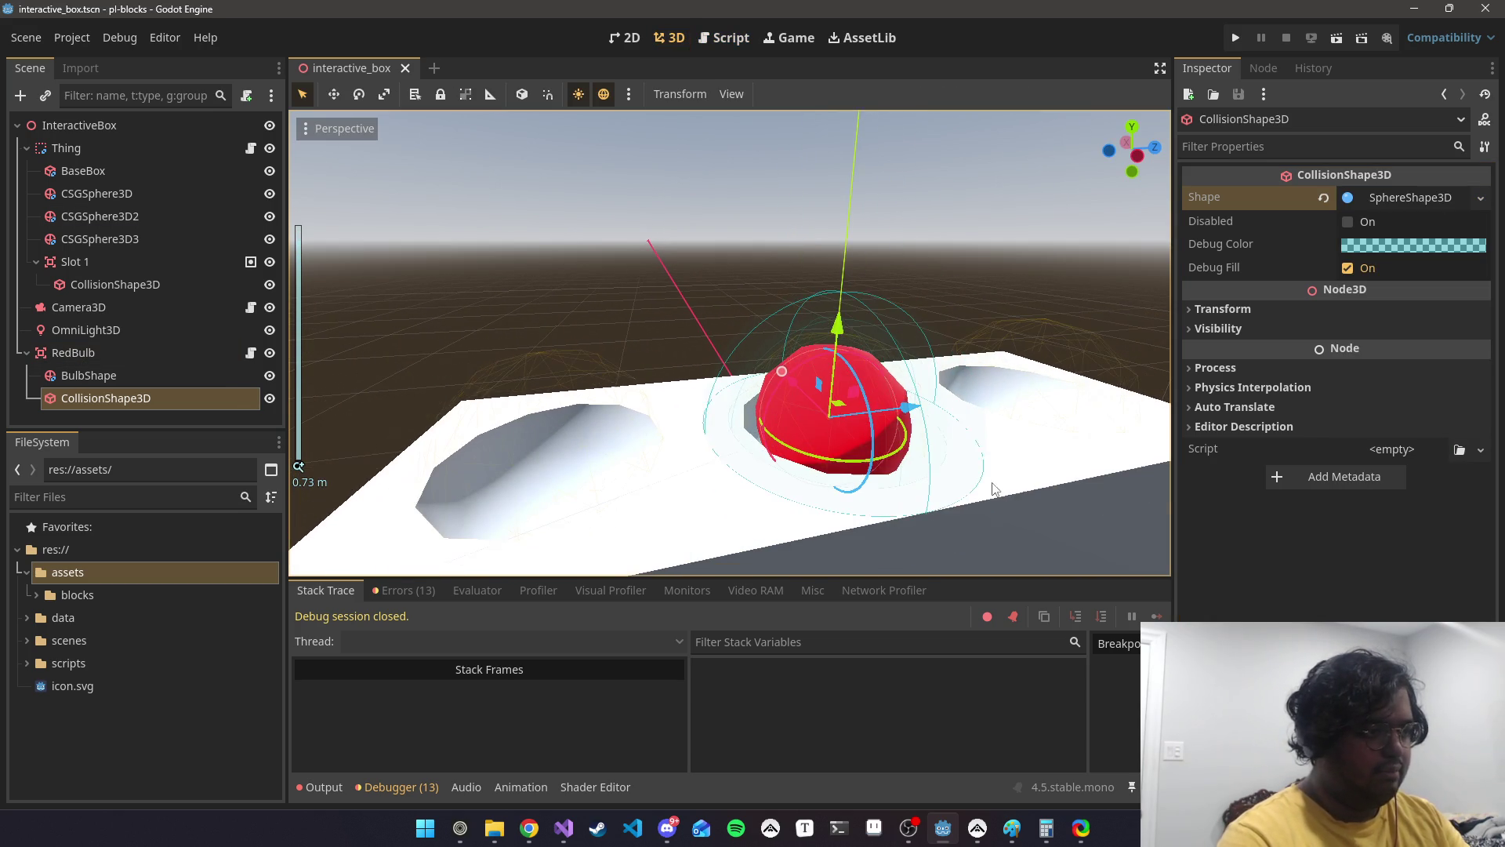
{"action": "left_click", "coordinate": [1408, 198]}
{"action": "type", "text": "0.3"}
{"action": "key", "text": "Return"}
{"action": "left_click", "coordinate": [866, 271]}
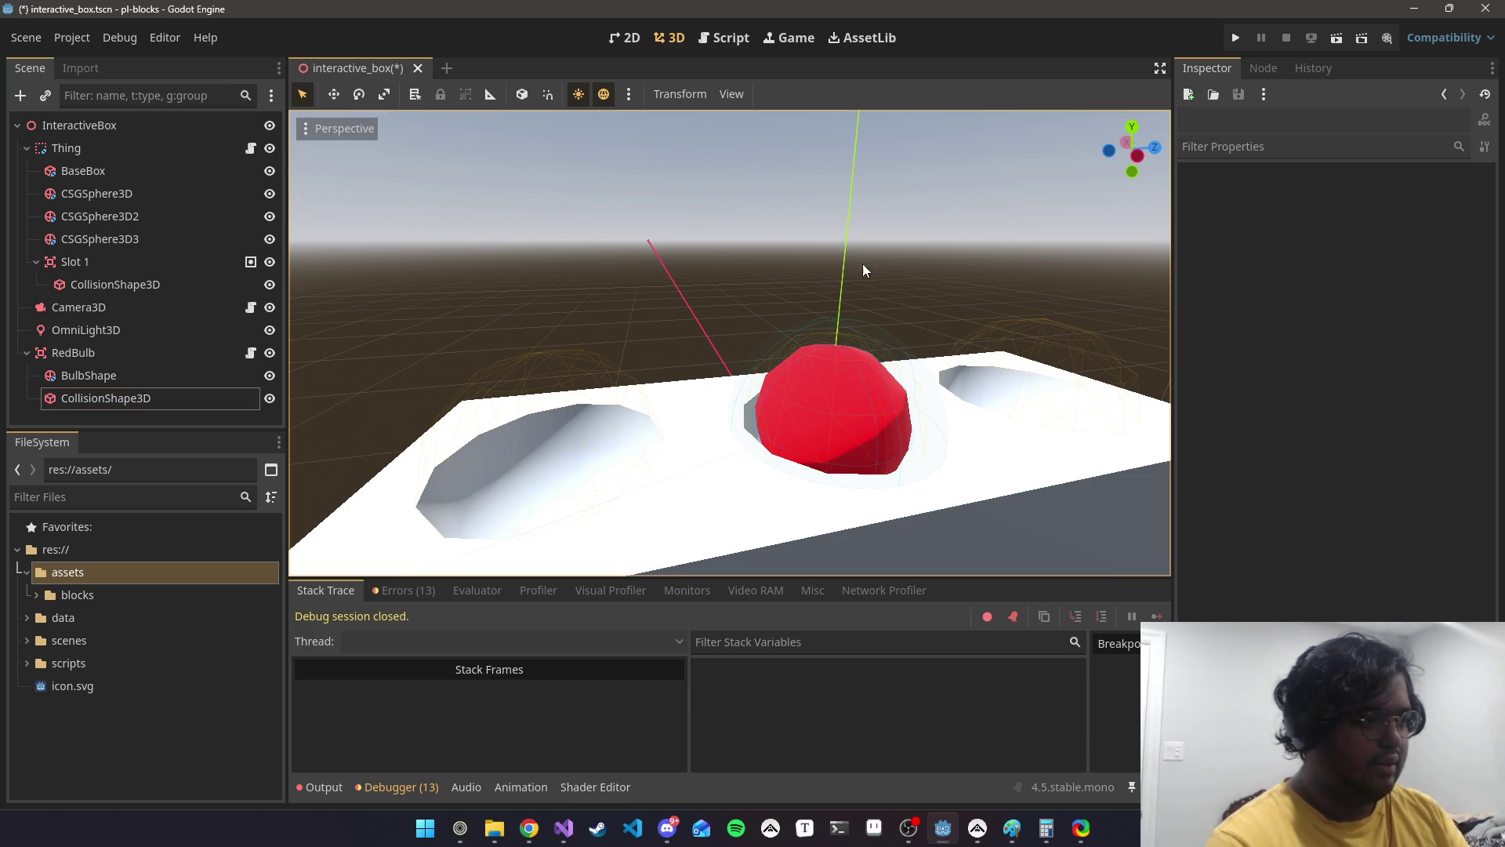
Connect RedBulb's area_entered signal to Thing, keeping the method name _on_red_bulb_area_entered.
{"action": "left_click", "coordinate": [75, 353]}
{"action": "left_click", "coordinate": [1263, 69]}
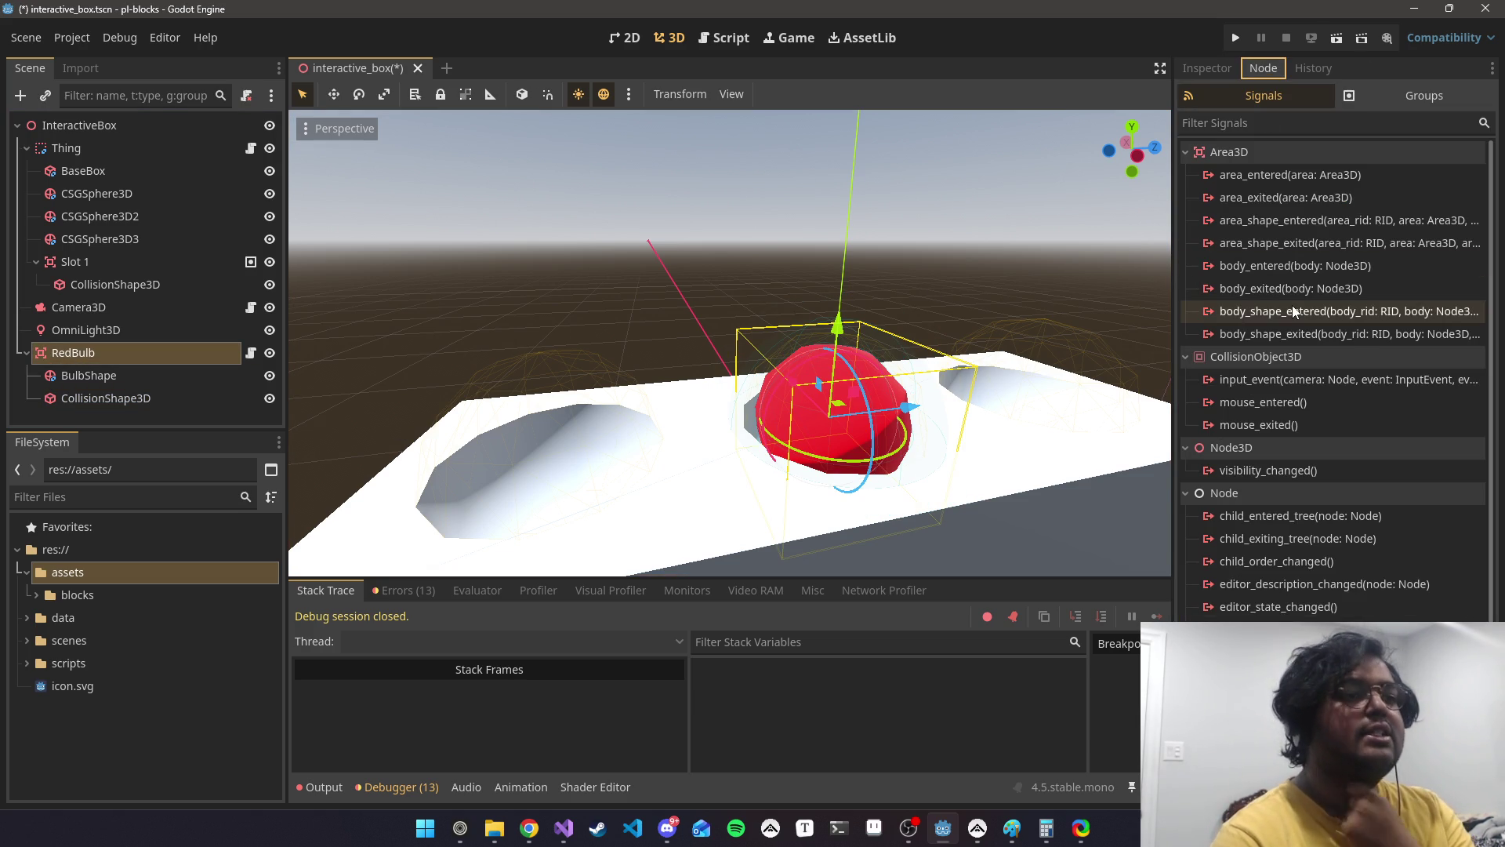
{"action": "mouse_move", "coordinate": [1301, 223]}
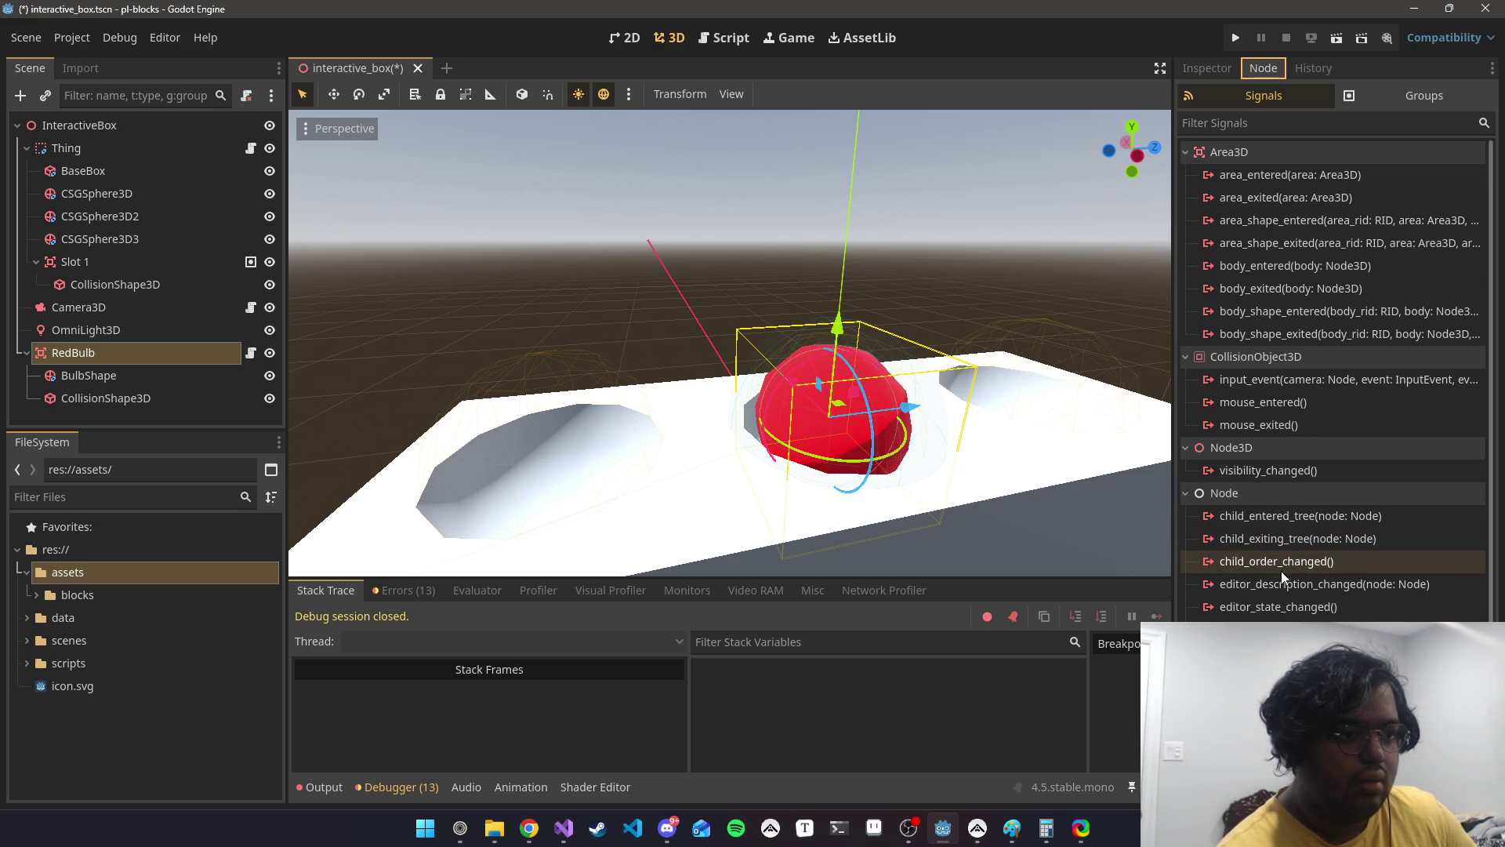
{"action": "mouse_move", "coordinate": [1268, 177]}
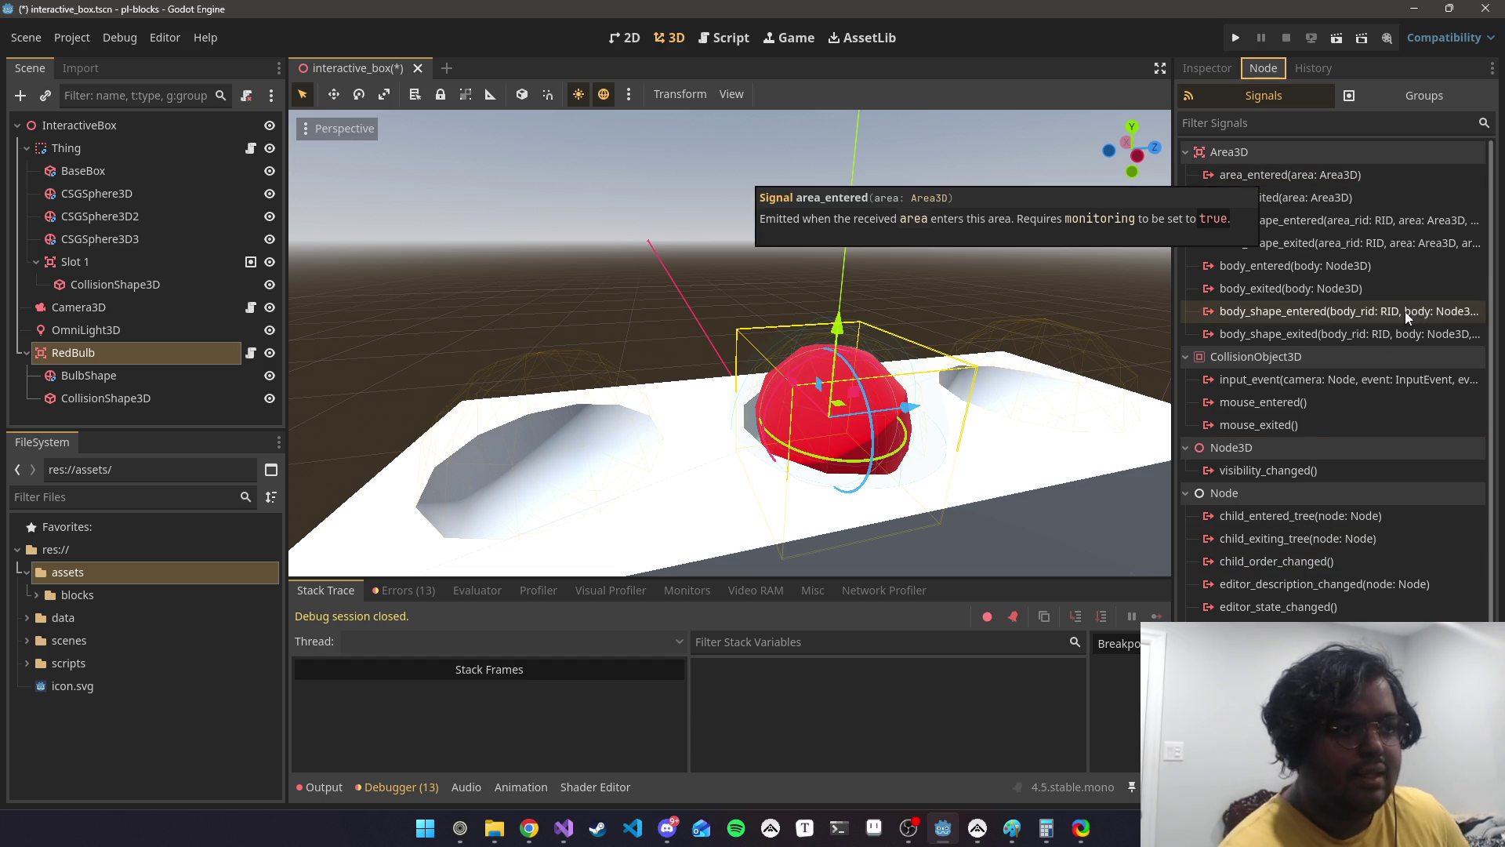
{"action": "left_click", "coordinate": [1270, 173]}
{"action": "double_click", "coordinate": [1270, 172]}
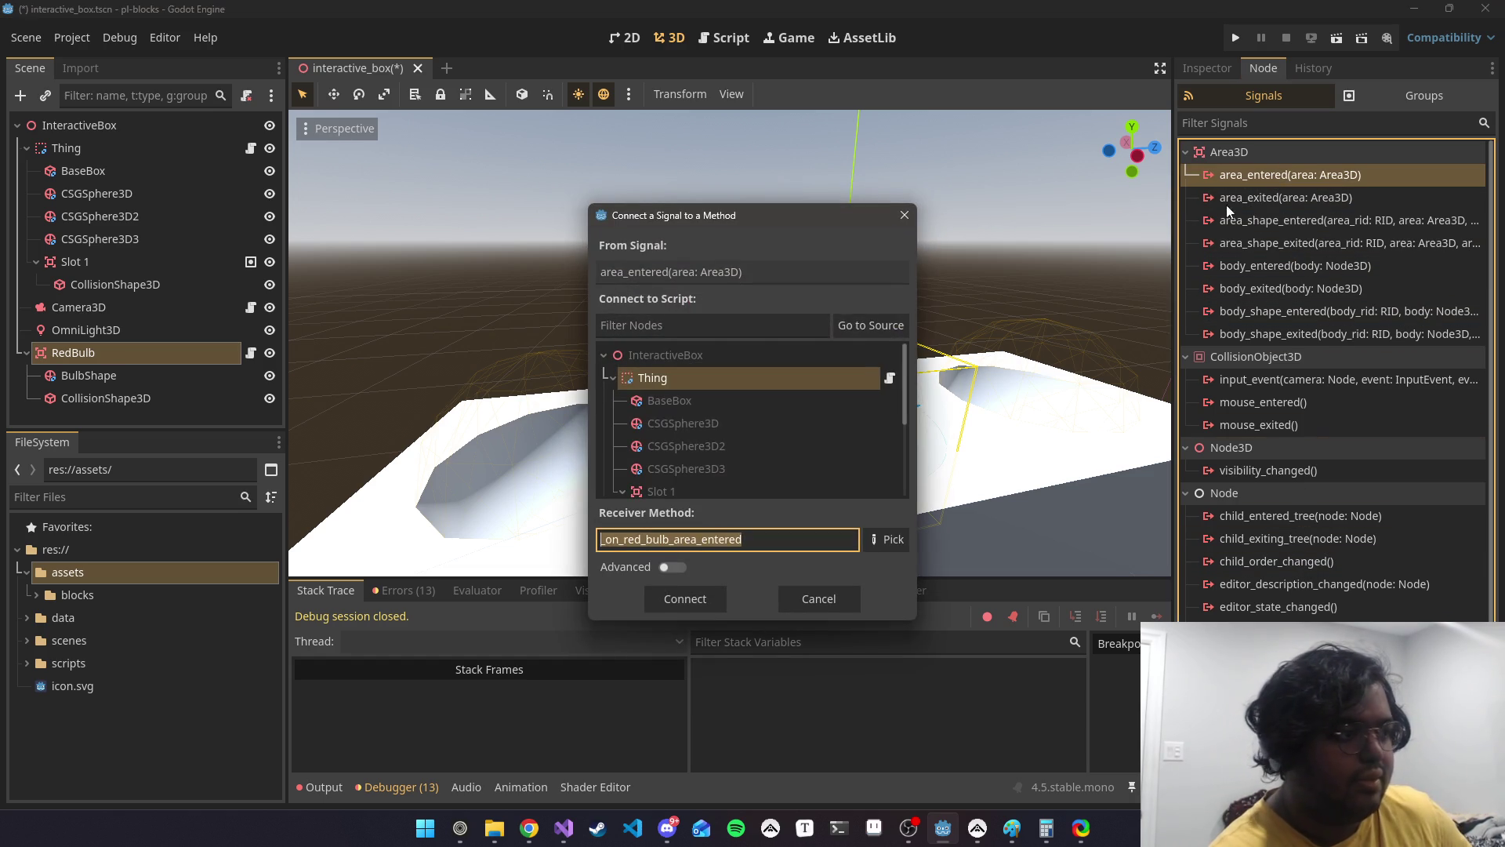
{"action": "scroll", "coordinate": [718, 469], "scroll_direction": "down", "scroll_amount": 5}
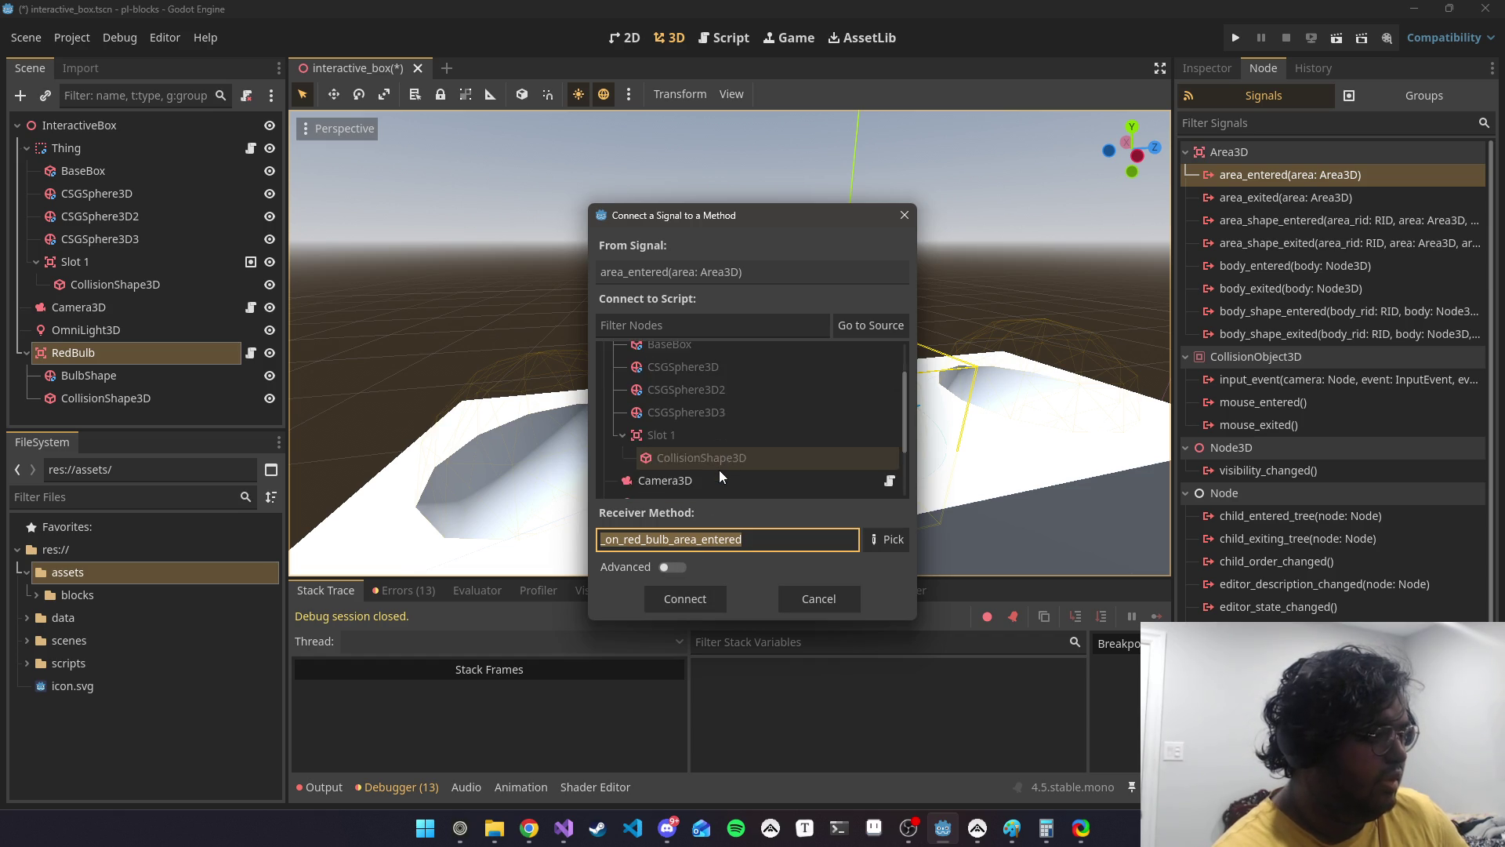
{"action": "left_click", "coordinate": [903, 448]}
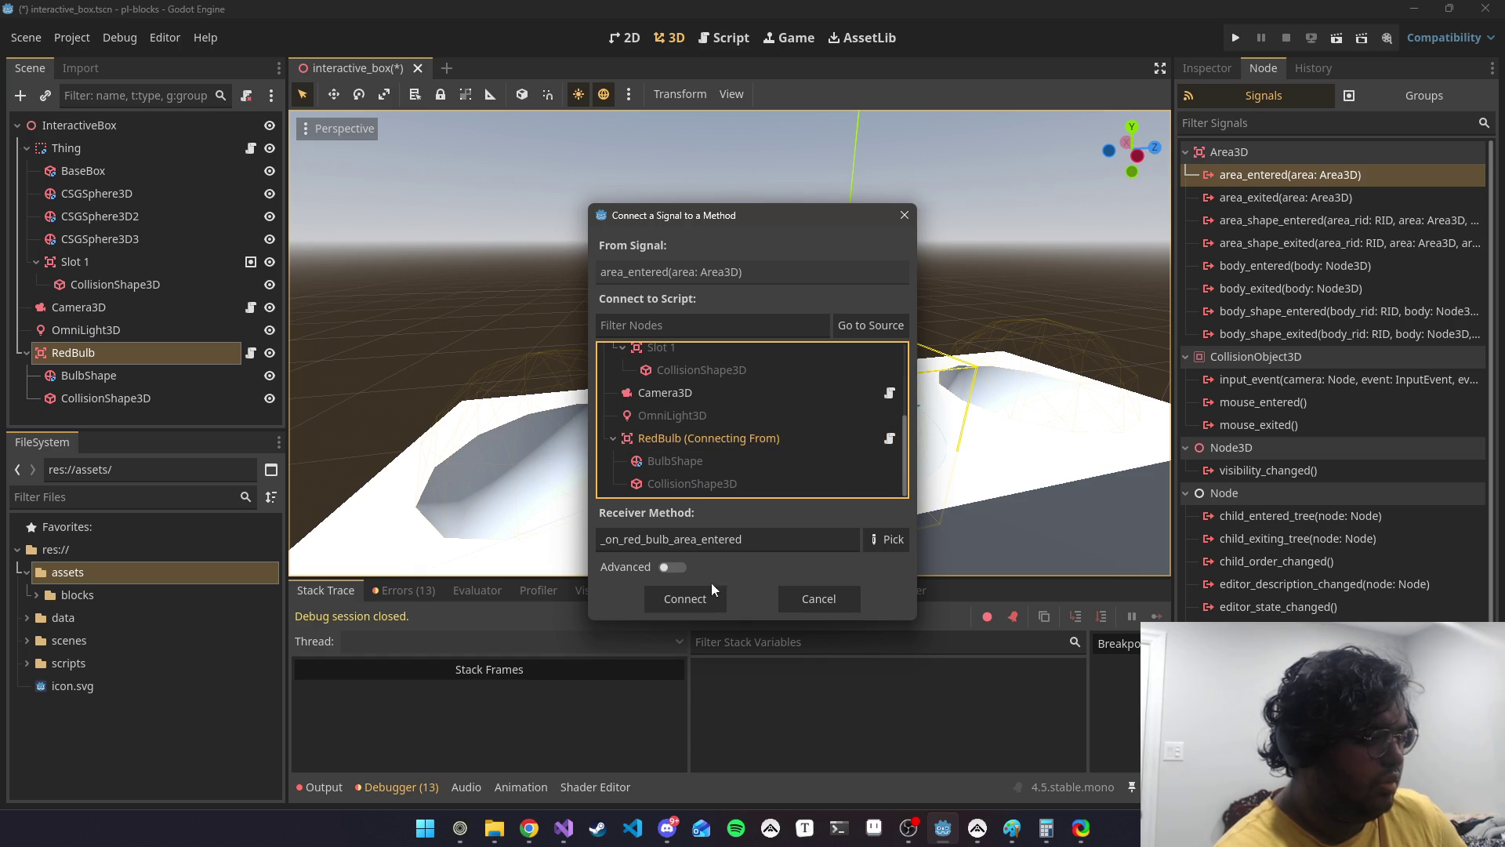
{"action": "left_click", "coordinate": [695, 595]}
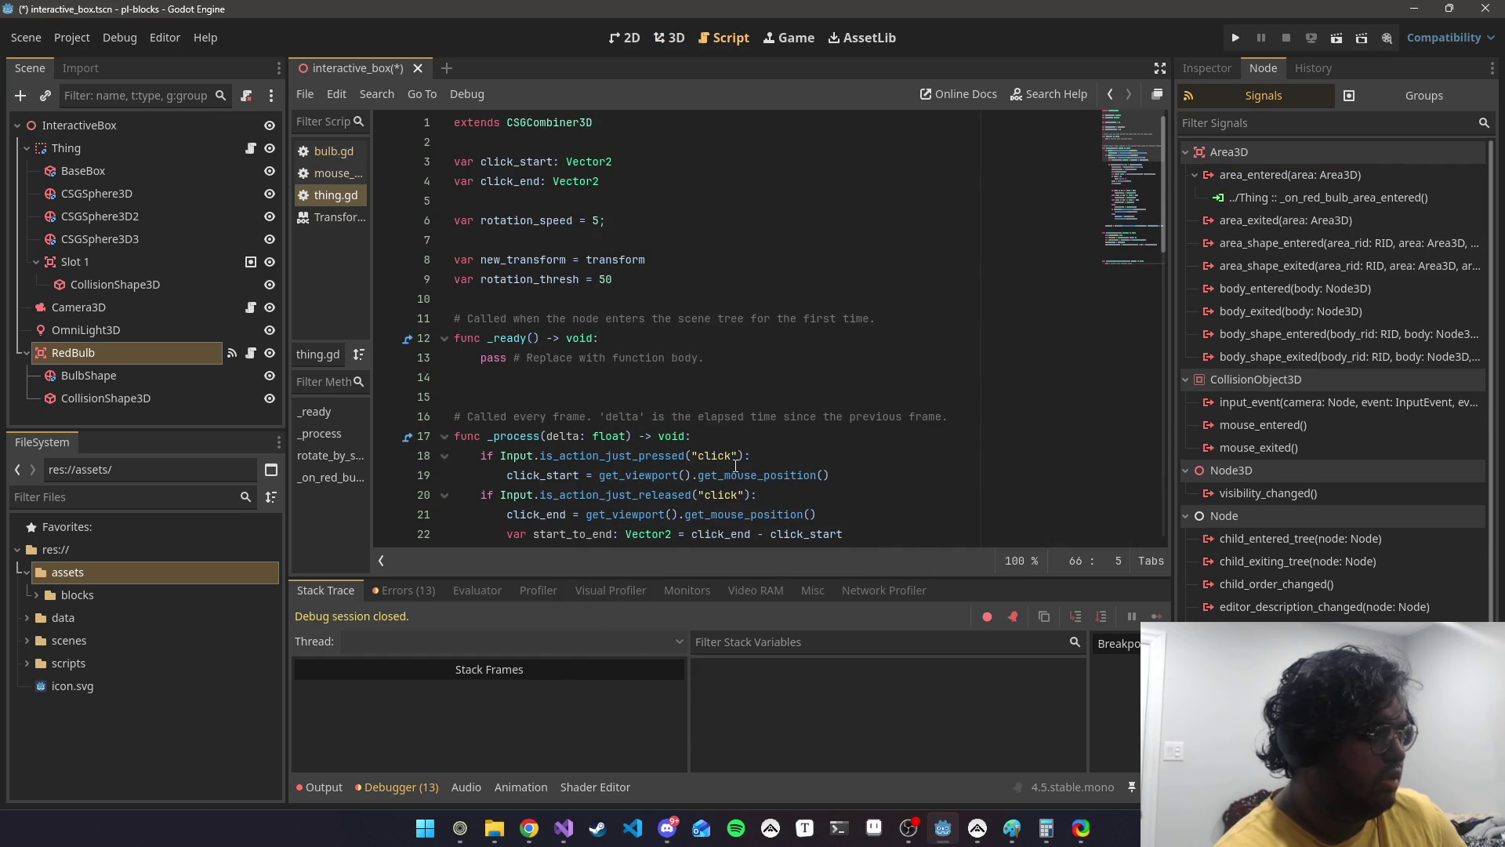
Inspect the new _on_red_bulb_area_entered method in thing.gd and its connections.
{"action": "scroll", "coordinate": [736, 466], "scroll_direction": "down", "scroll_amount": 7}
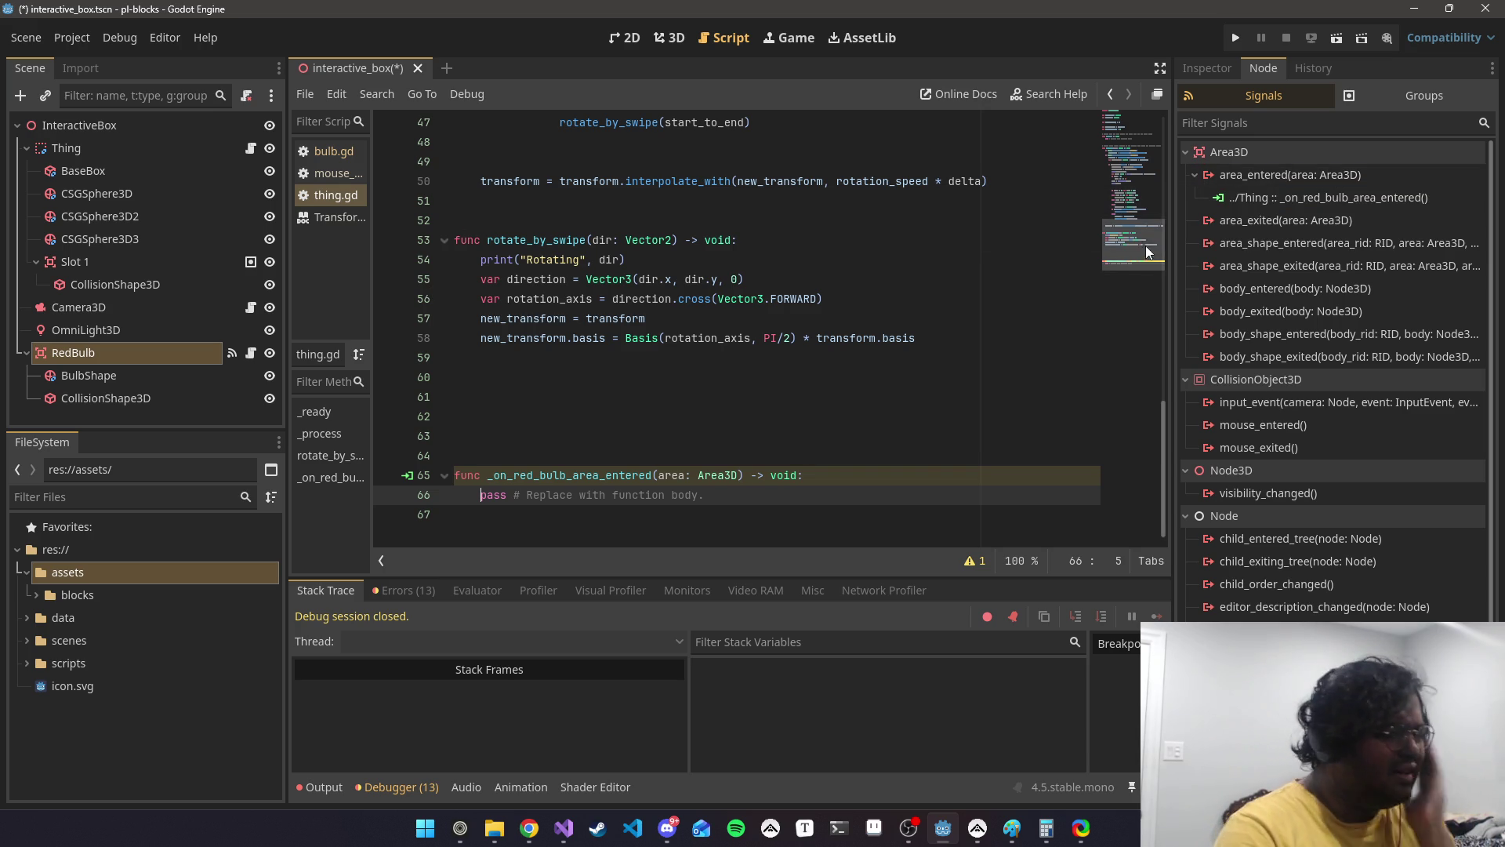
{"action": "mouse_move", "coordinate": [810, 486]}
{"action": "left_mouse_down"}
{"action": "mouse_move", "coordinate": [486, 436]}
{"action": "mouse_move", "coordinate": [454, 416]}
{"action": "left_mouse_up"}
{"action": "left_click", "coordinate": [408, 475]}
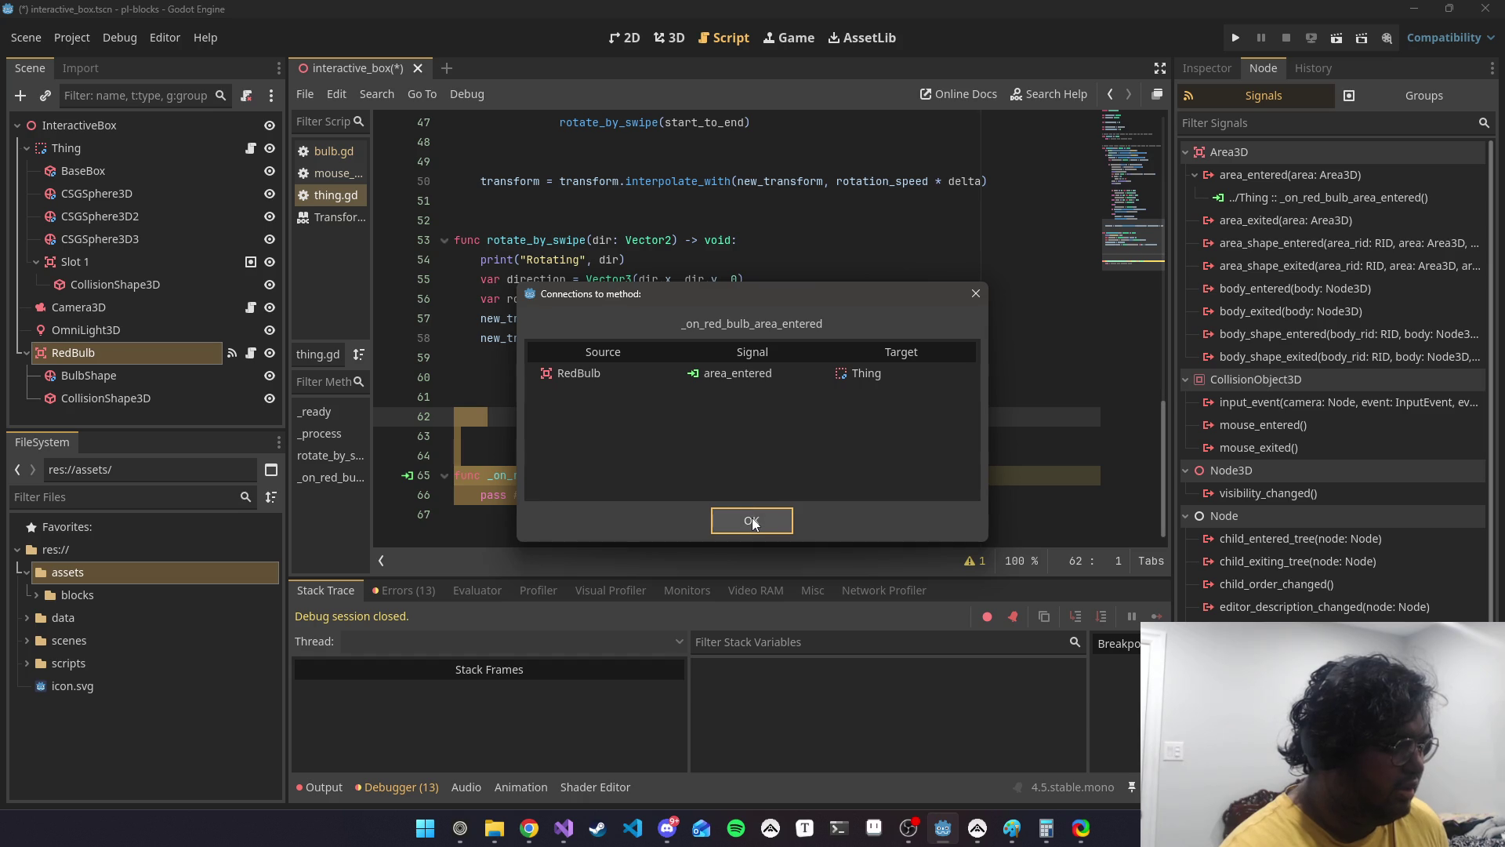
{"action": "left_click", "coordinate": [752, 521]}
{"action": "right_click", "coordinate": [414, 480]}
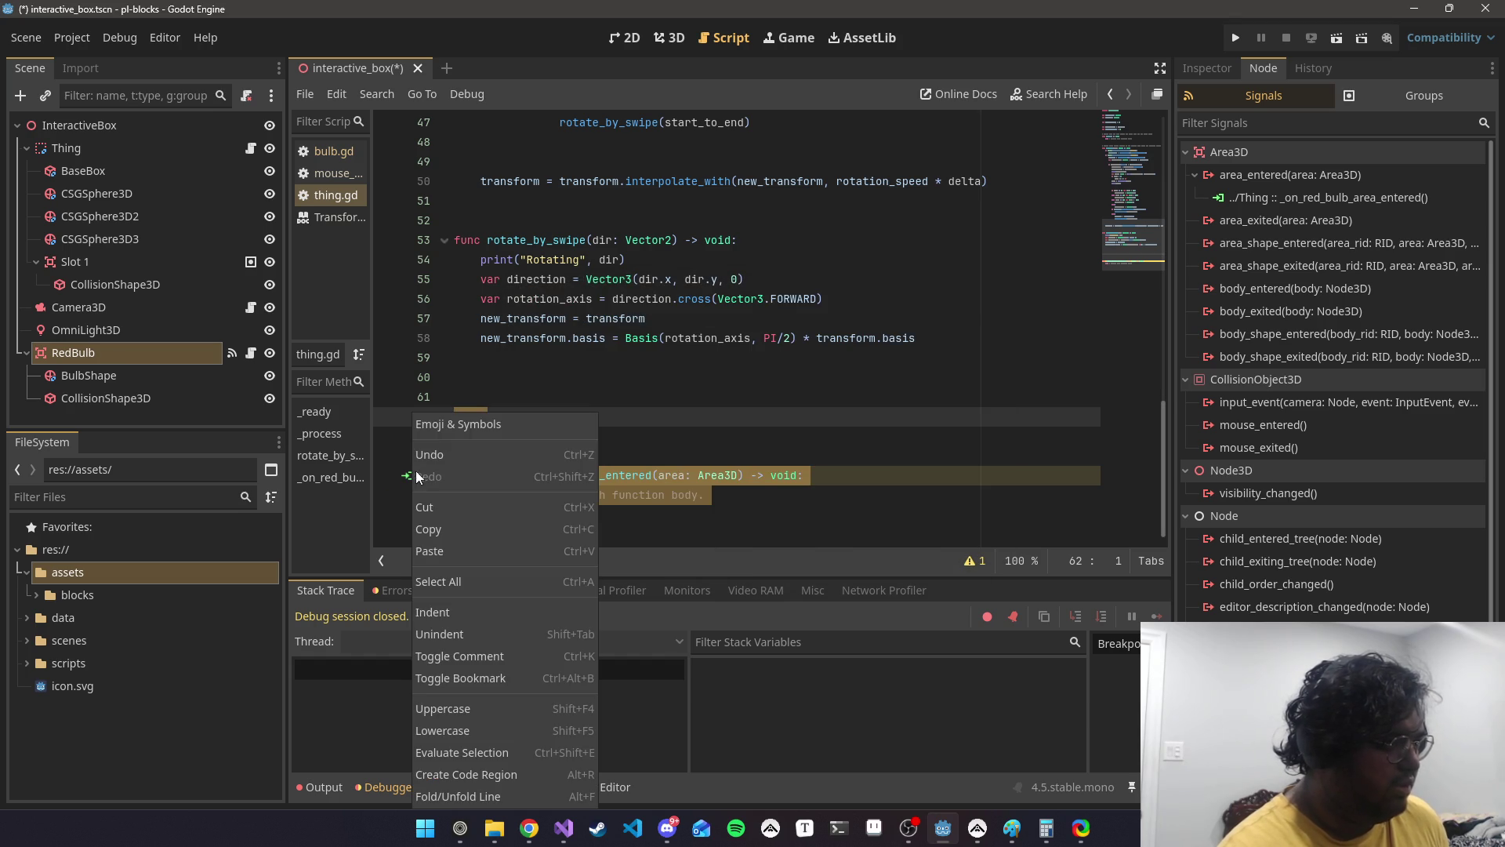
{"action": "key", "text": "Escape"}
Disconnect area_entered from Thing and delete the _on_red_bulb_area_entered stub.
{"action": "right_click", "coordinate": [1304, 197]}
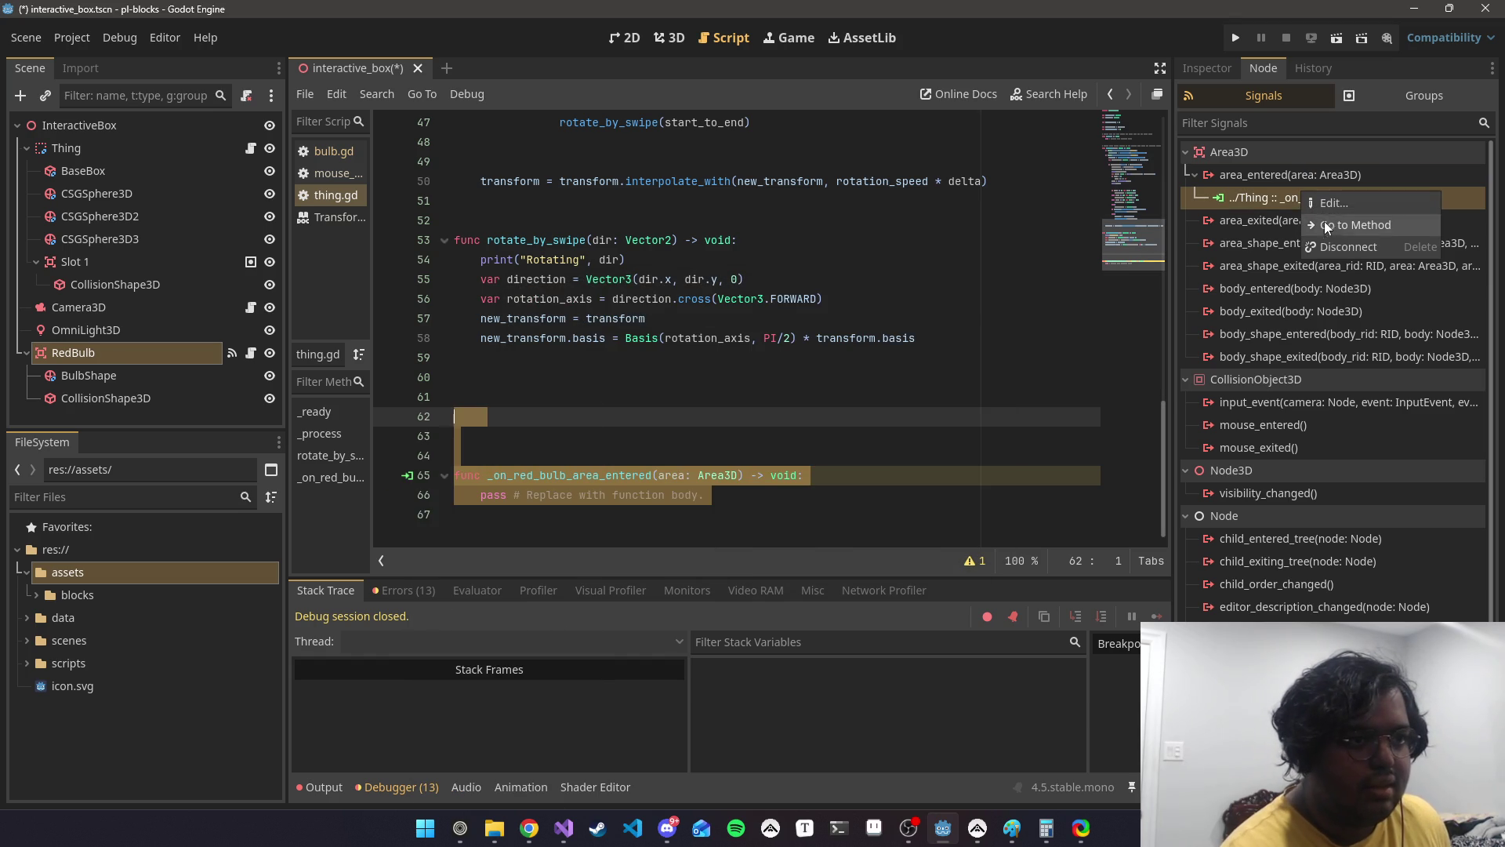
{"action": "left_click", "coordinate": [1333, 247]}
{"action": "left_click_drag", "start_coordinate": [470, 516], "coordinate": [471, 396]}
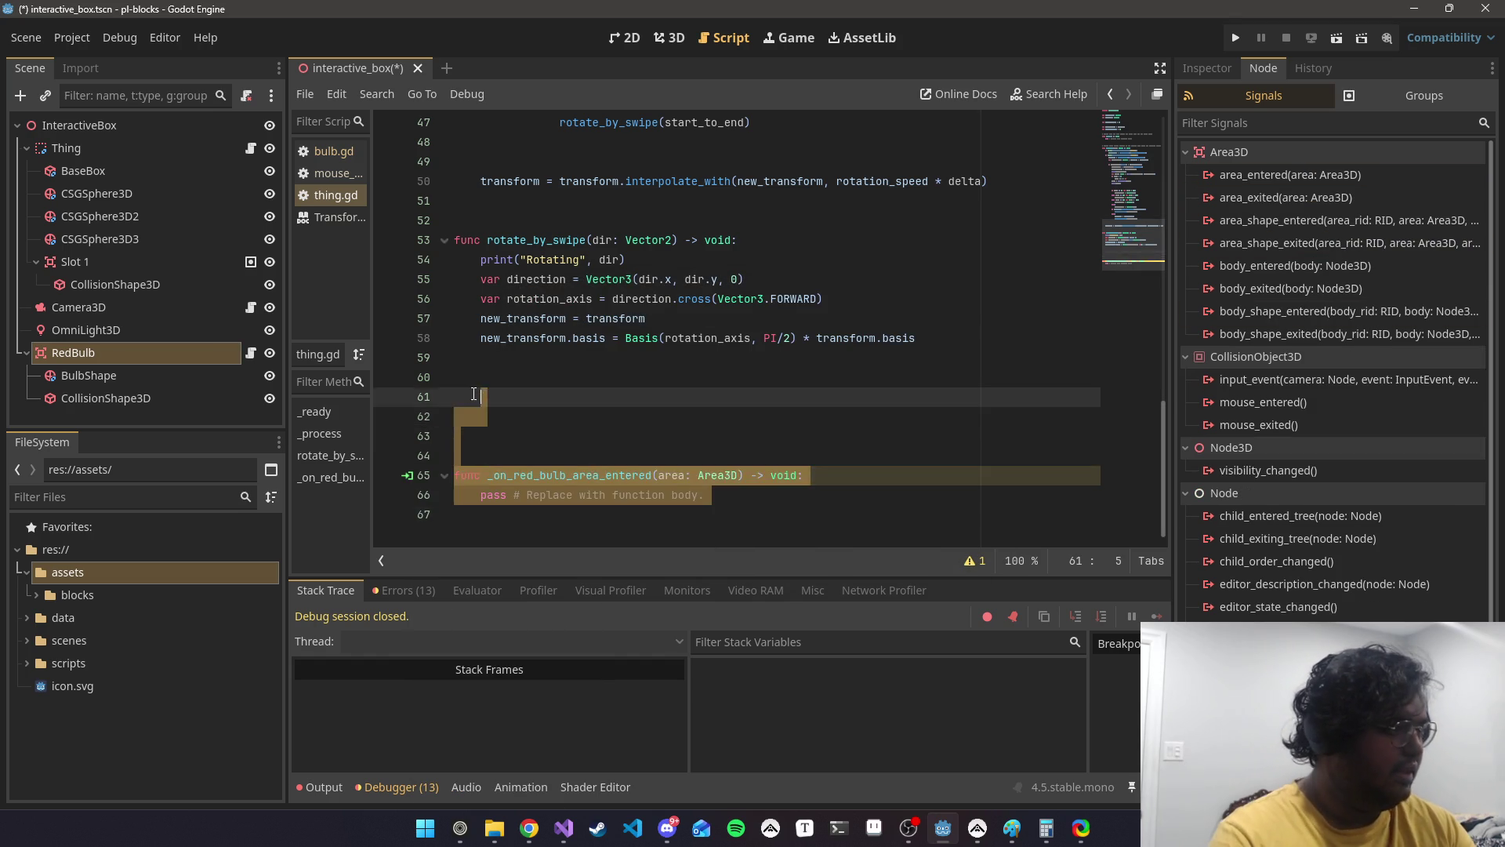
{"action": "key", "text": "BackSpace"}
{"action": "key", "text": "BackSpace"}
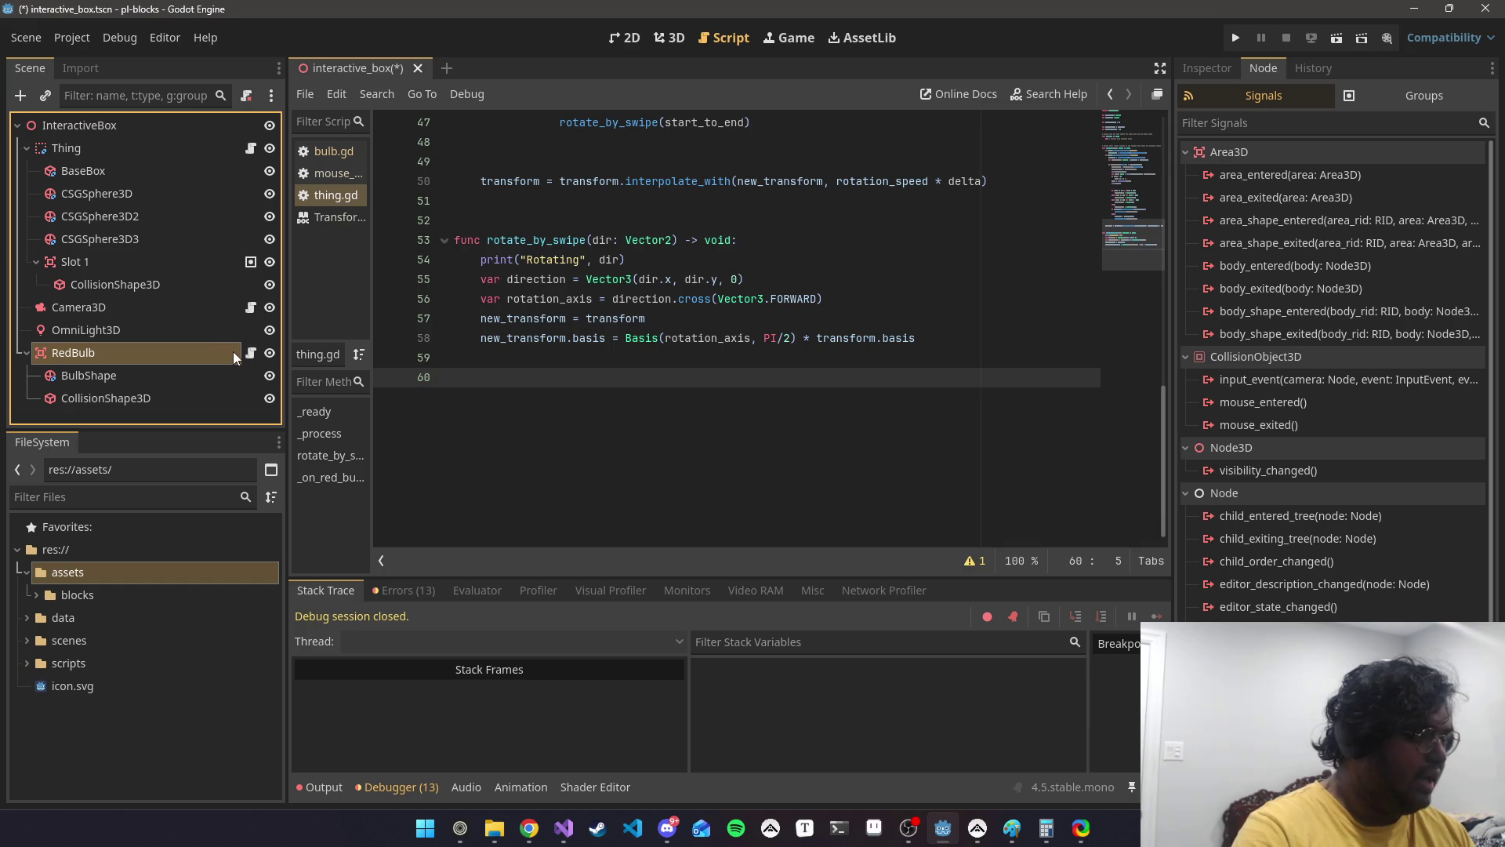
{"action": "left_click", "coordinate": [250, 353]}
Connect RedBulb's area_entered to bulb.gd, creating _on_area_entered(area: Area3D), and save.
{"action": "type", "text": "ar"}
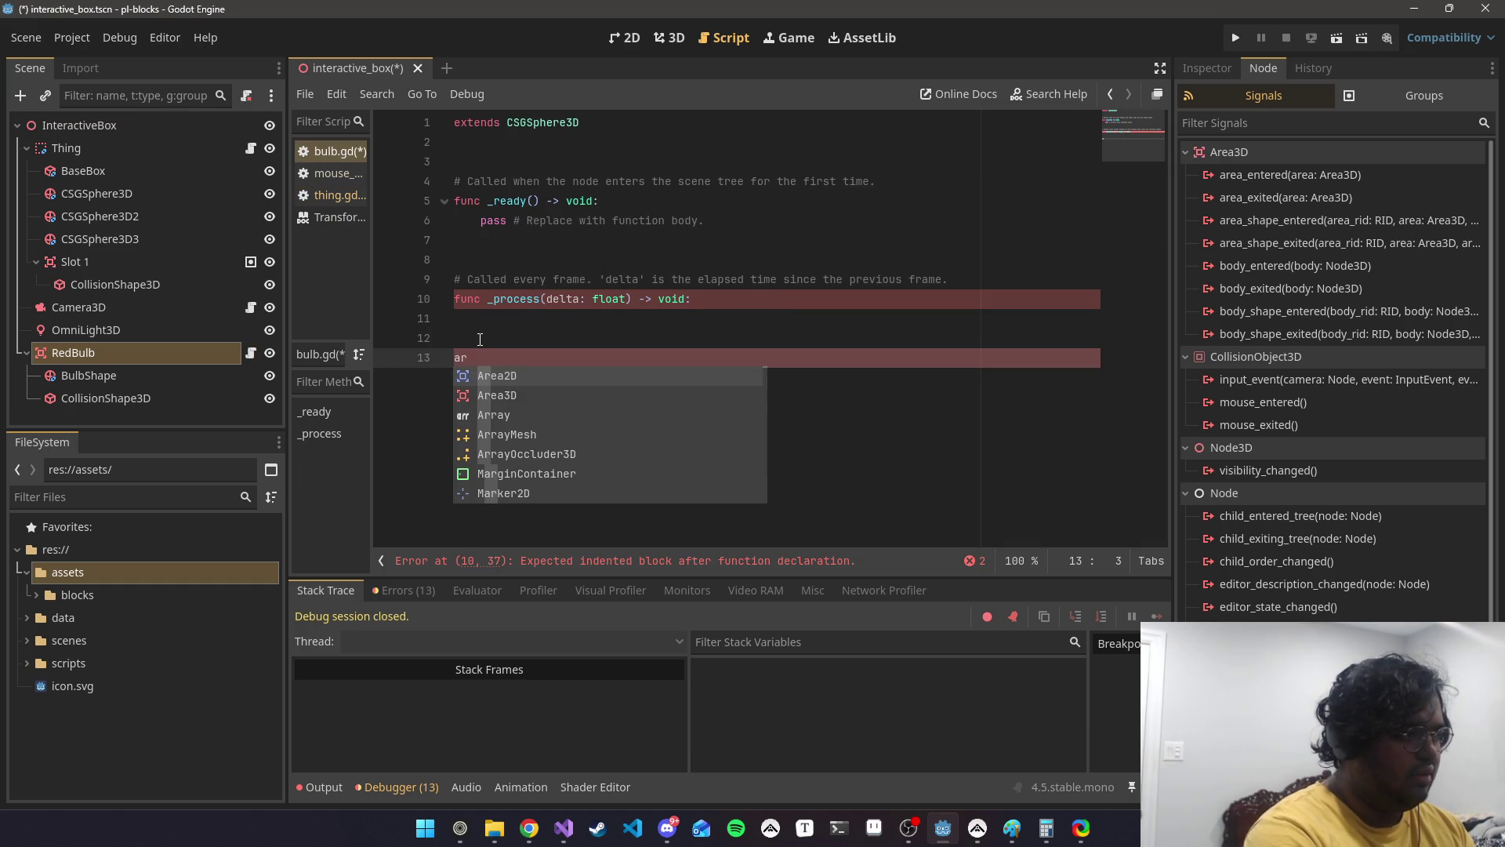
{"action": "key", "text": "BackSpace"}
{"action": "key", "text": "BackSpace"}
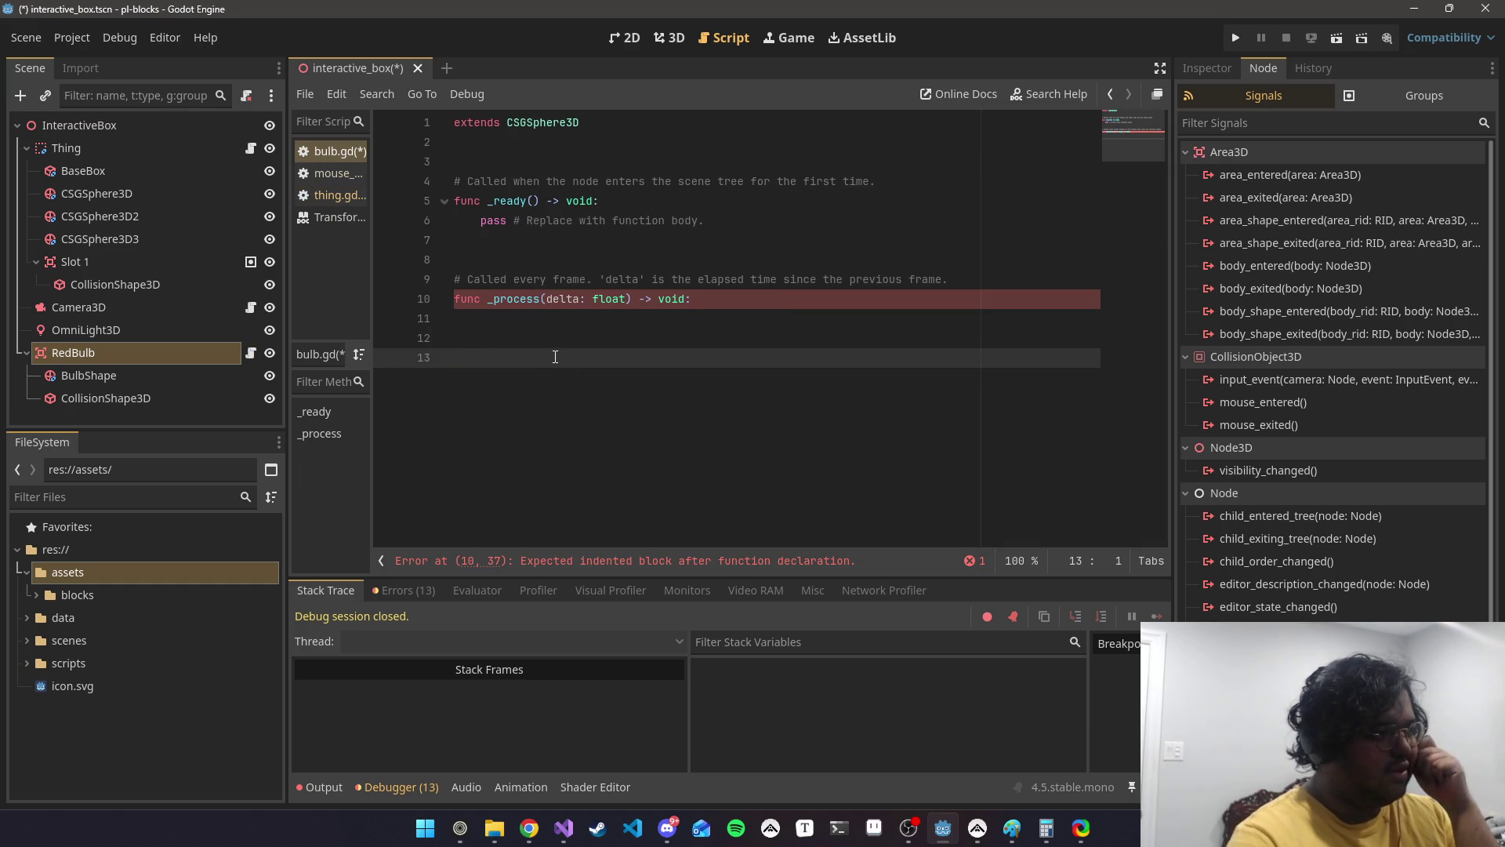
{"action": "type", "text": "on"}
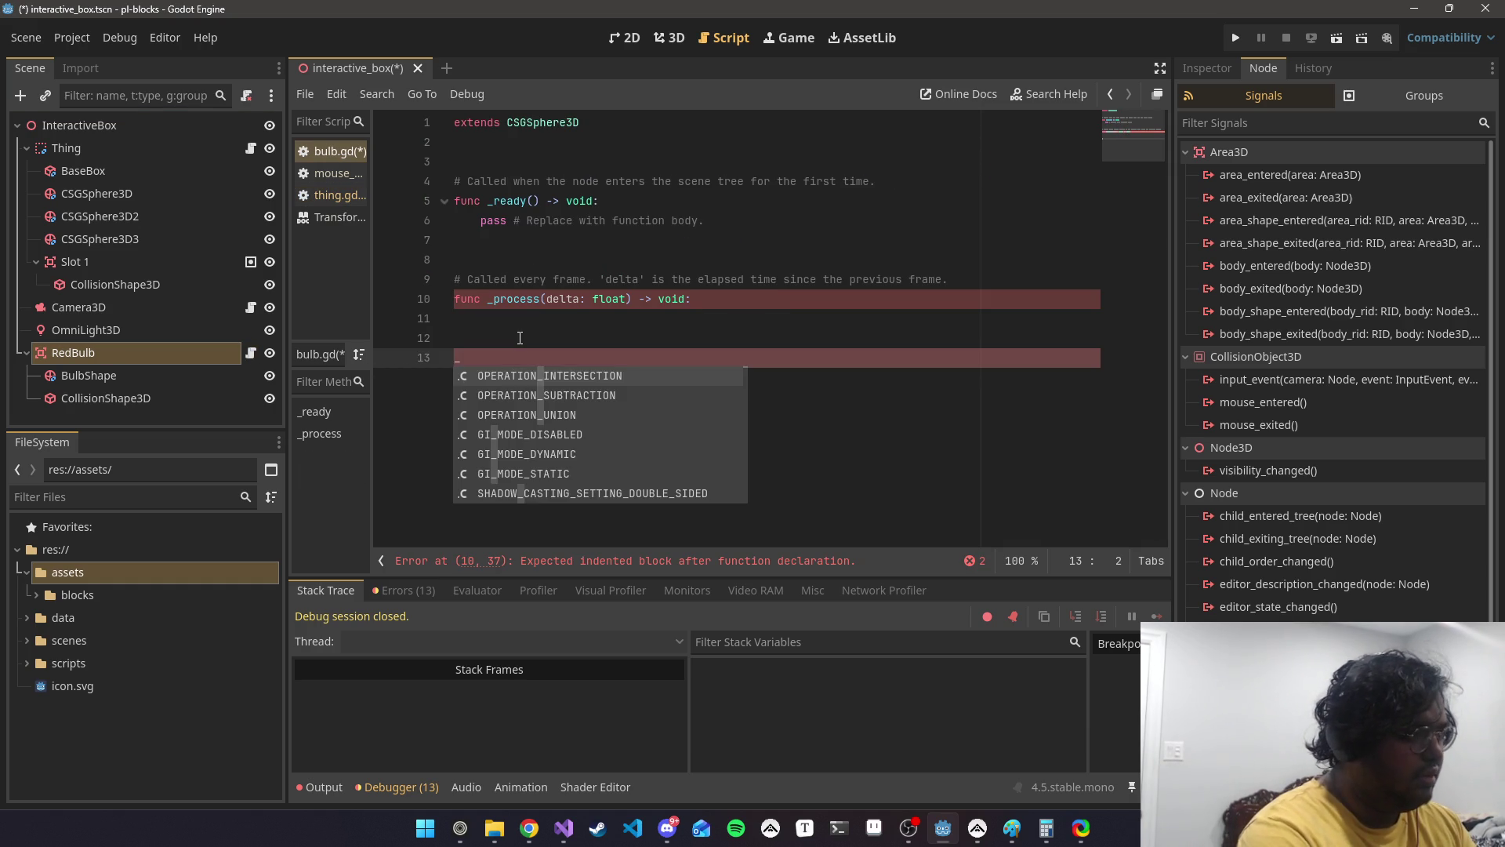
{"action": "type", "text": "_m"}
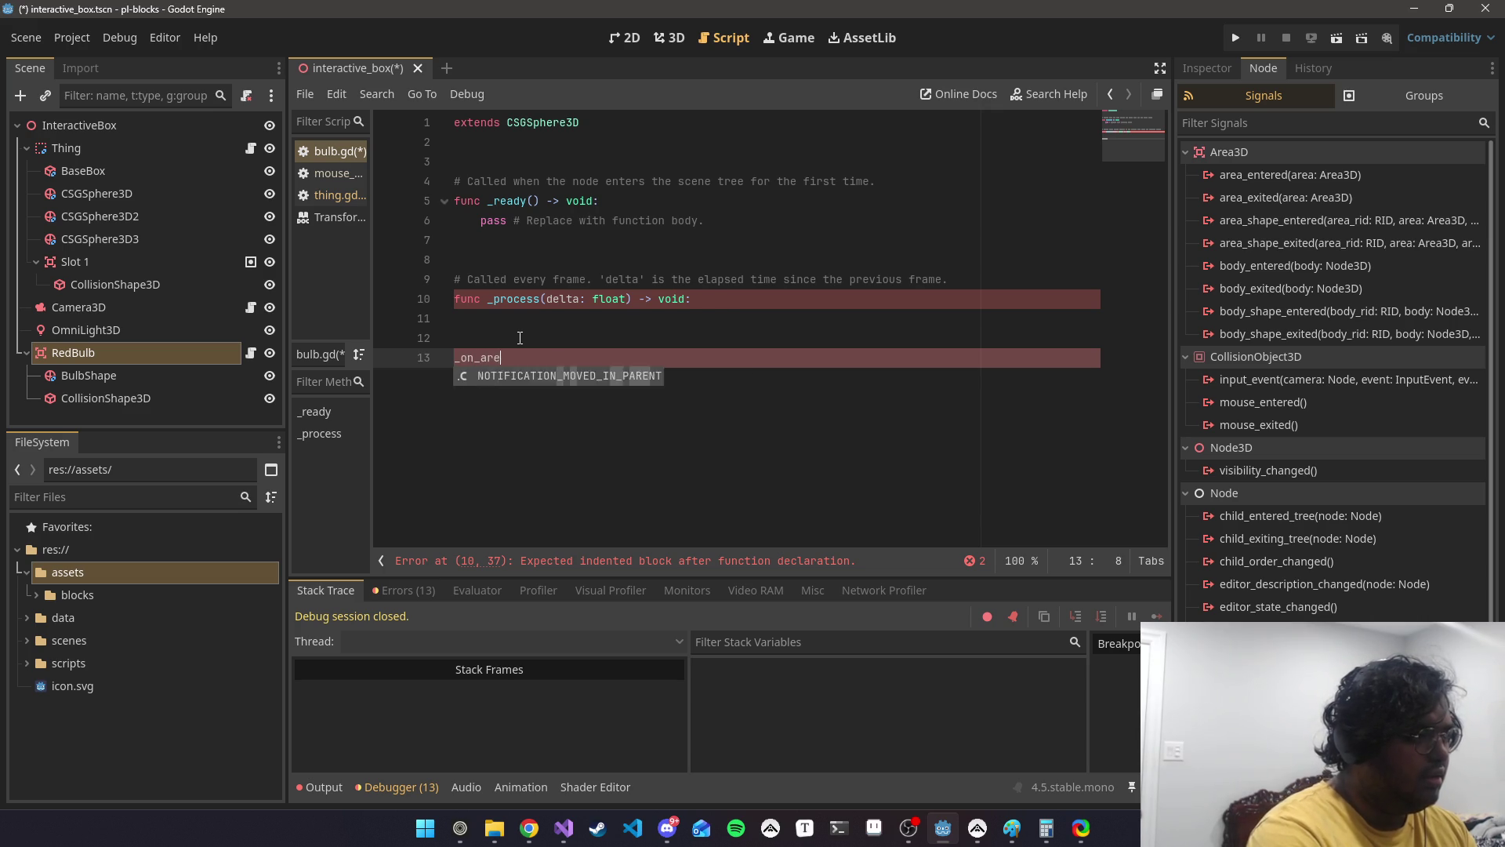
{"action": "key", "text": "BackSpace"}
{"action": "key", "text": "BackSpace"}
{"action": "key", "text": "BackSpace"}
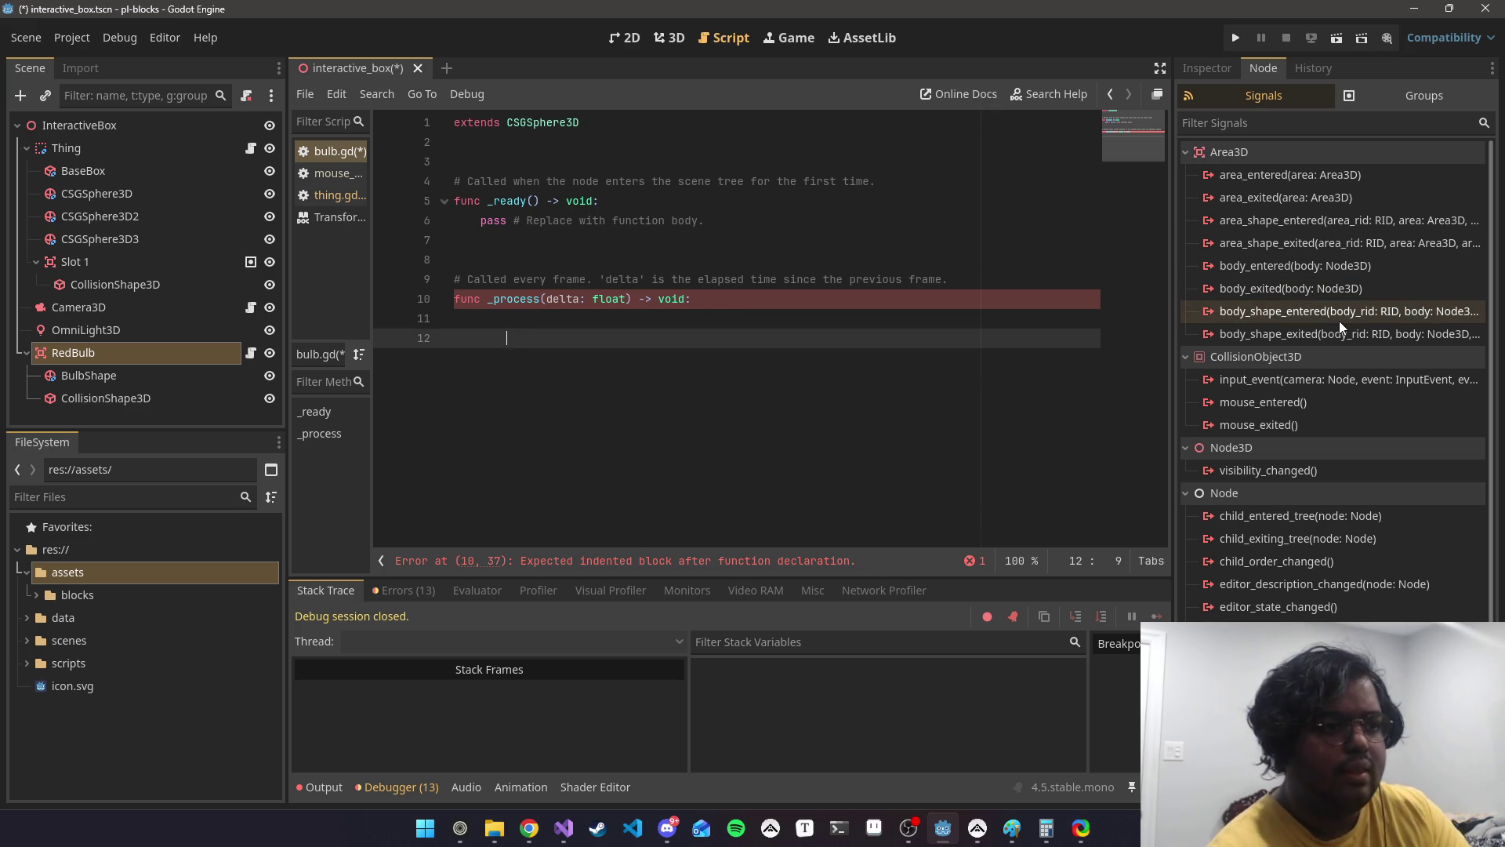
{"action": "double_click", "coordinate": [1278, 179]}
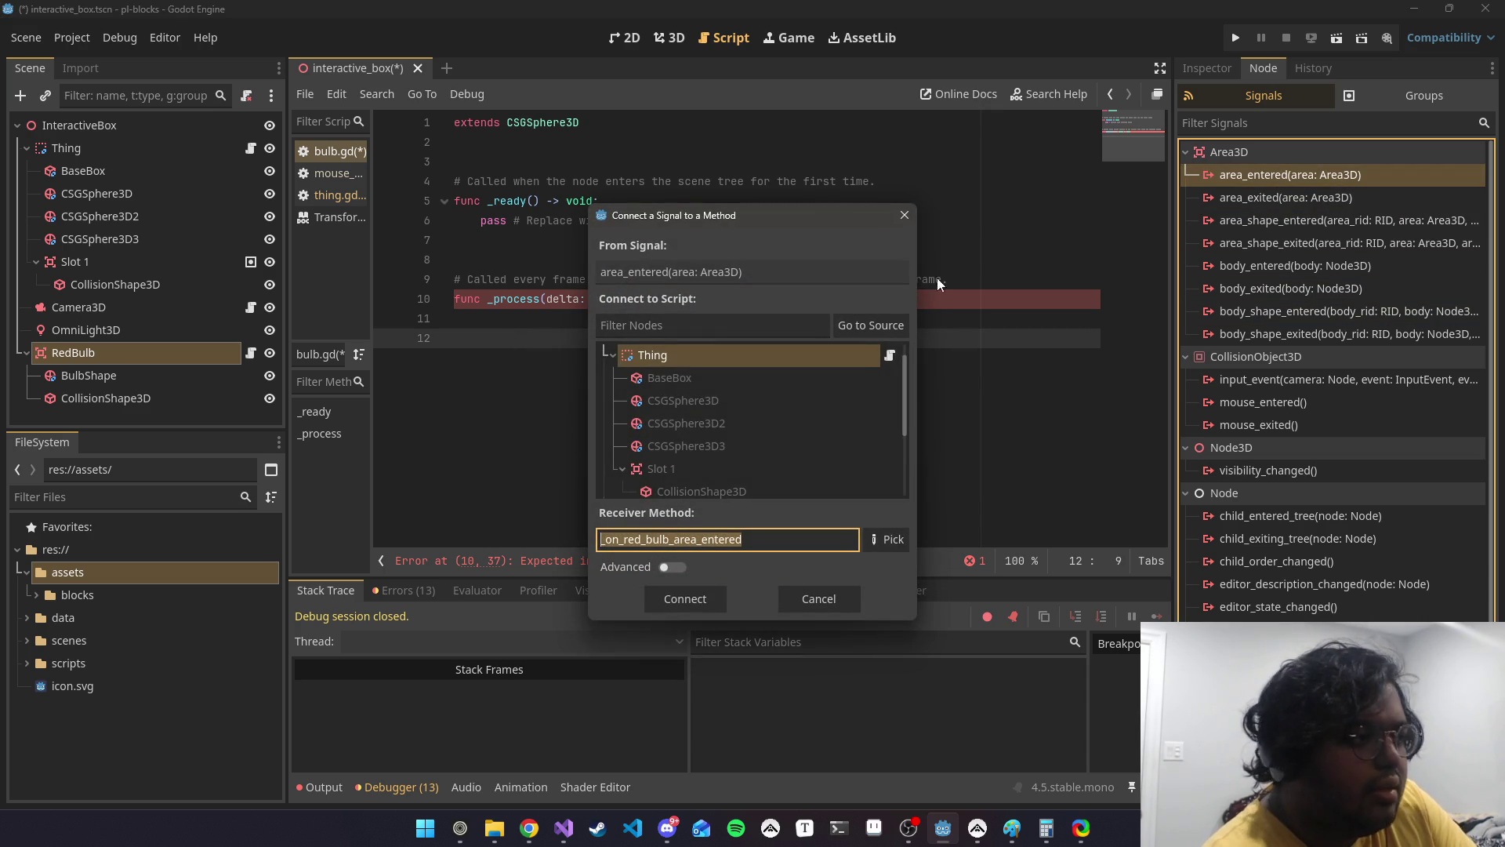
{"action": "scroll", "coordinate": [706, 447], "scroll_direction": "down", "scroll_amount": 2}
{"action": "double_click", "coordinate": [666, 460]}
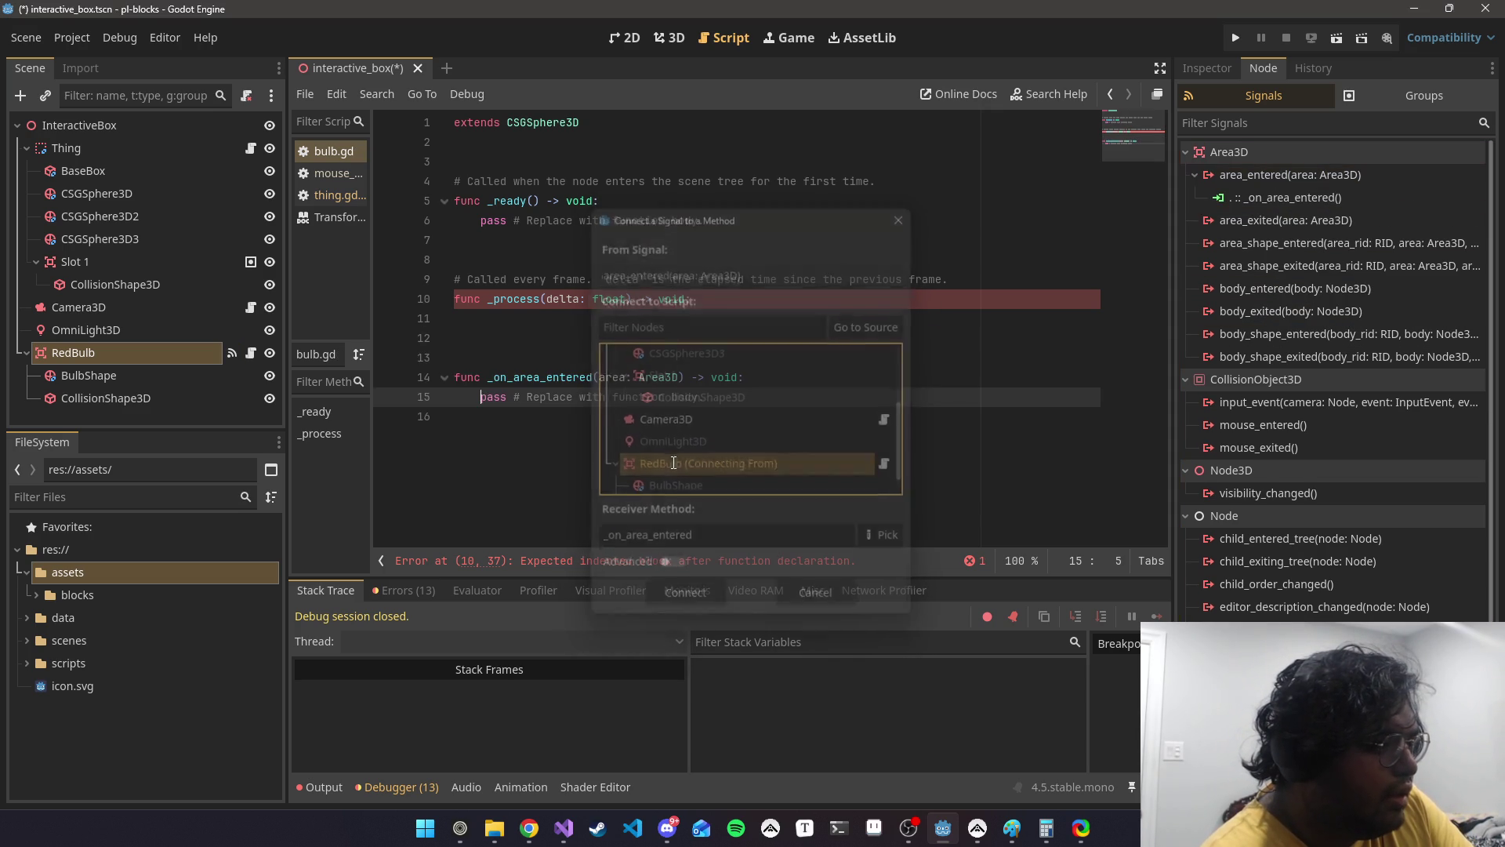
{"action": "key", "text": "ctrl+s"}
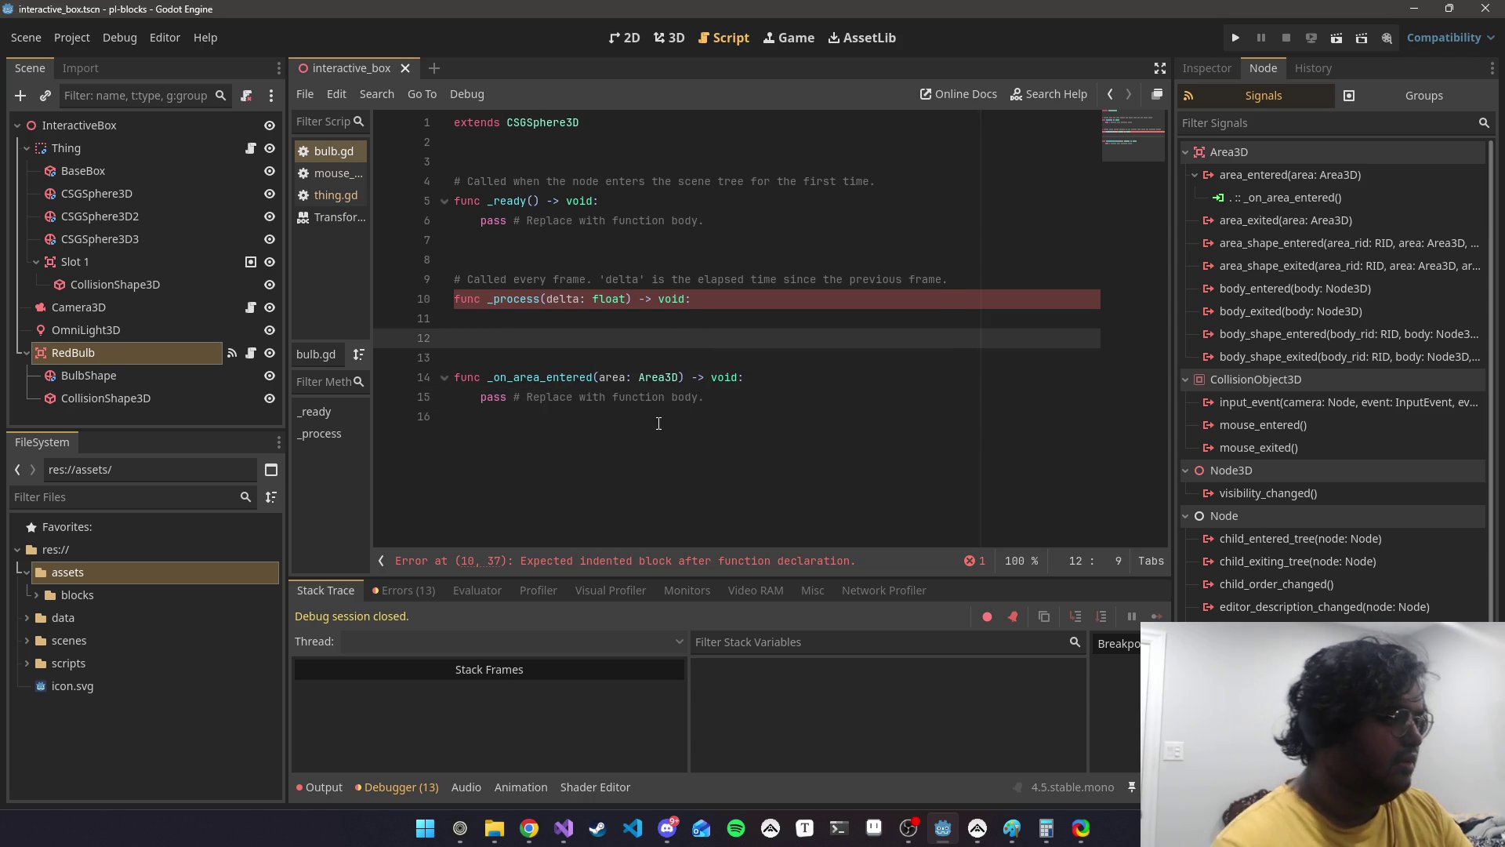
{"action": "mouse_move", "coordinate": [658, 420]}
{"action": "left_mouse_down"}
{"action": "mouse_move", "coordinate": [465, 408]}
{"action": "mouse_move", "coordinate": [712, 406]}
{"action": "left_mouse_up"}
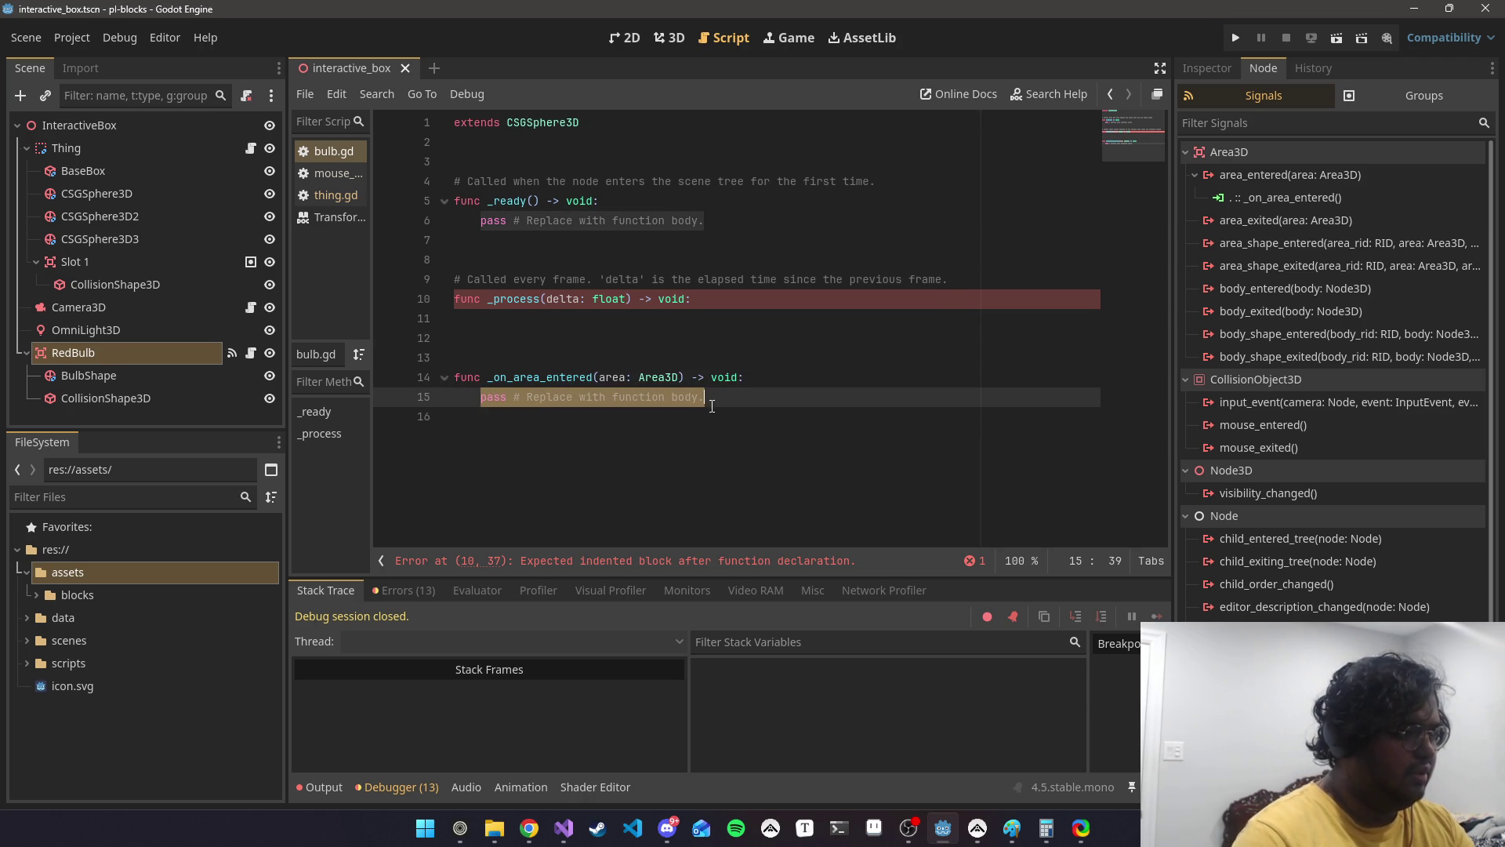
Put 'pass' in the empty _process body and save bulb.gd.
{"action": "left_click", "coordinate": [673, 318]}
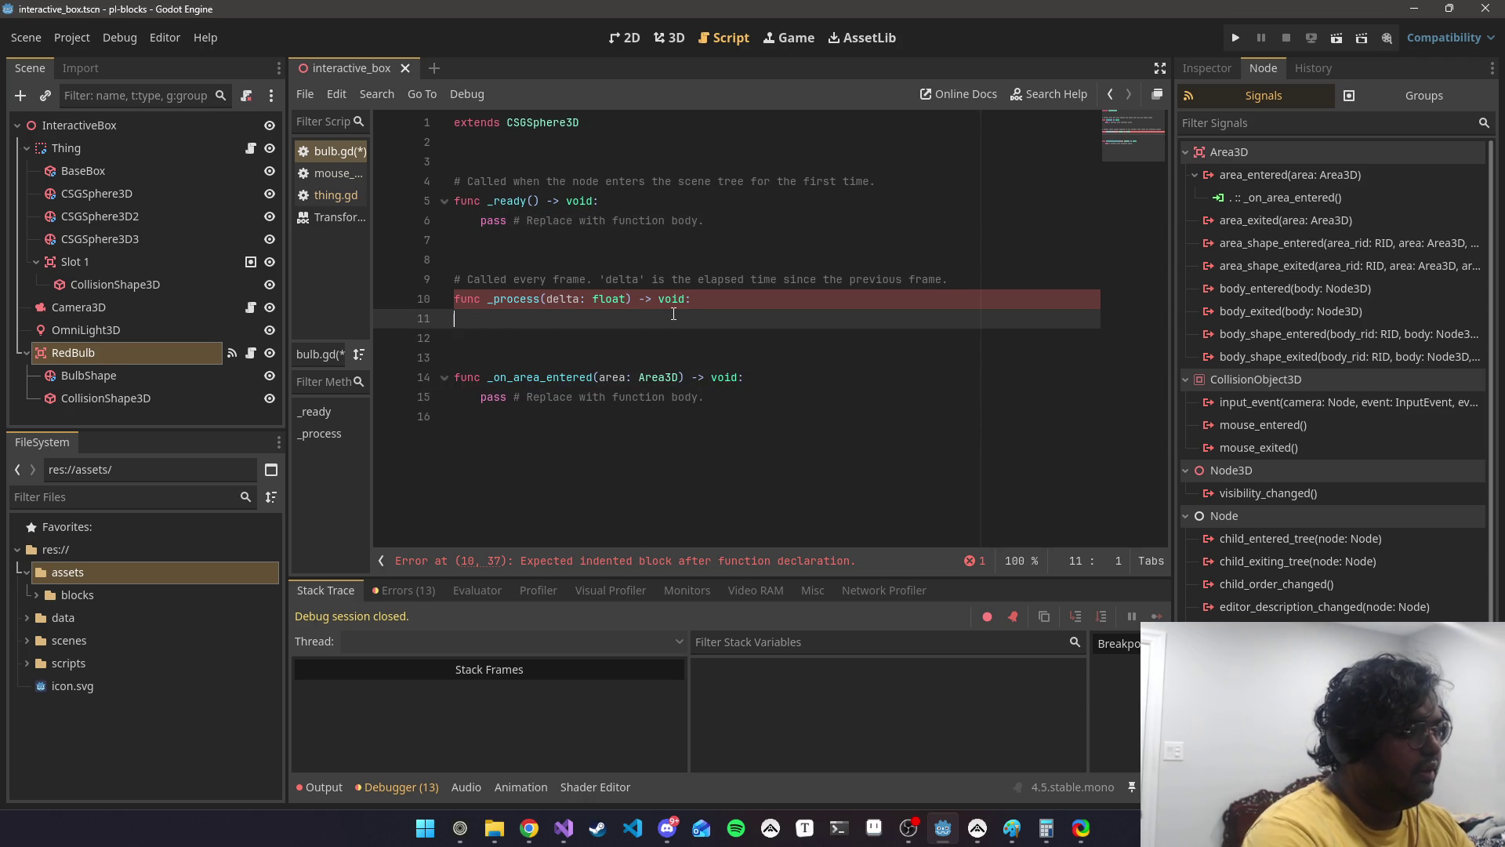
{"action": "type", "text": "pass"}
{"action": "key", "text": "ctrl+s"}
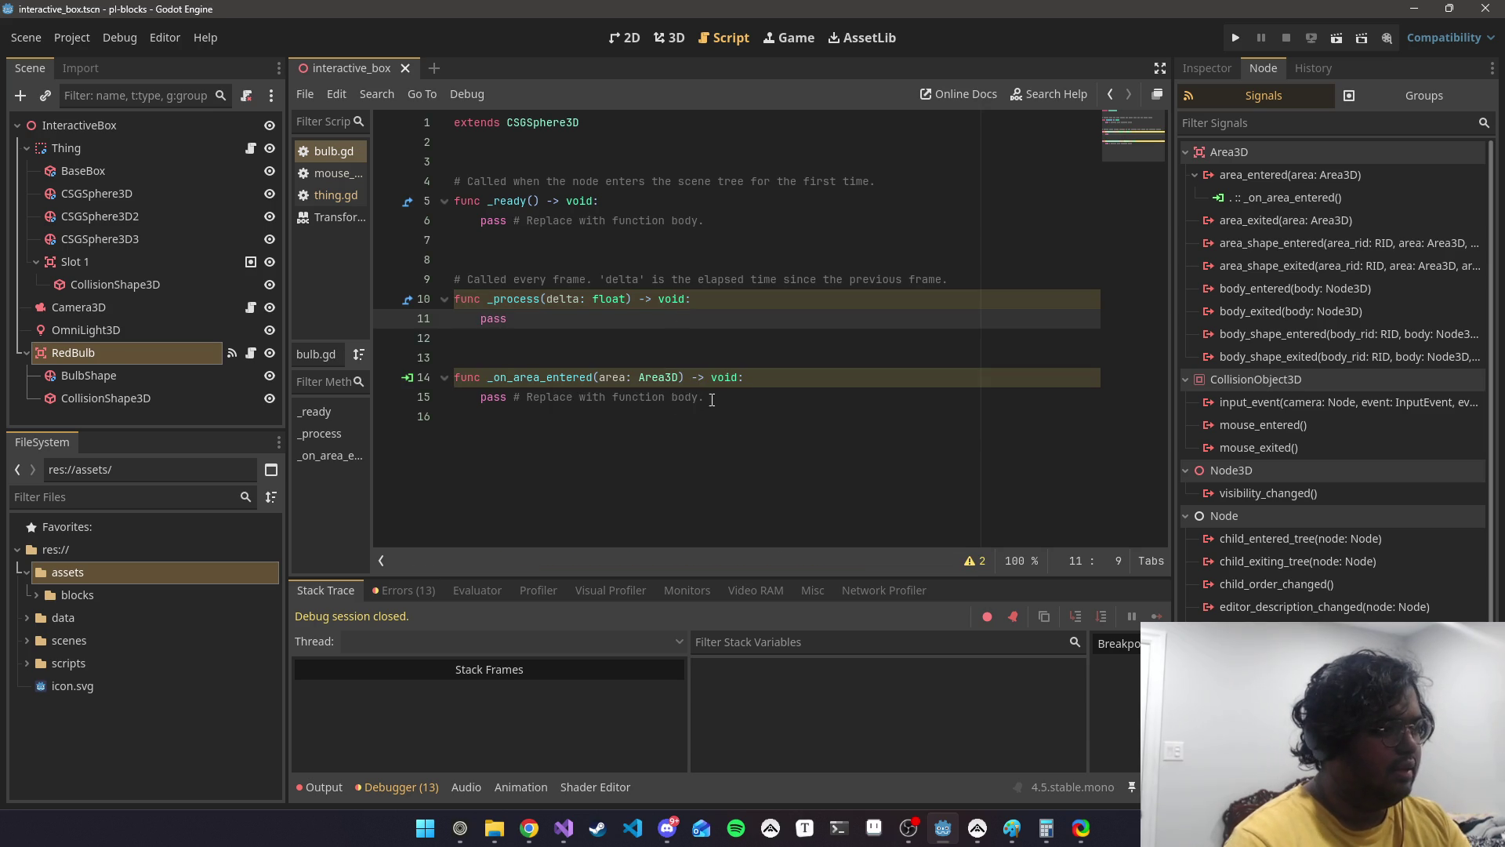
Replace _on_area_entered's placeholder with 'if !Input.is_action_pressed("click"):'.
{"action": "left_click_drag", "start_coordinate": [710, 400], "coordinate": [476, 397]}
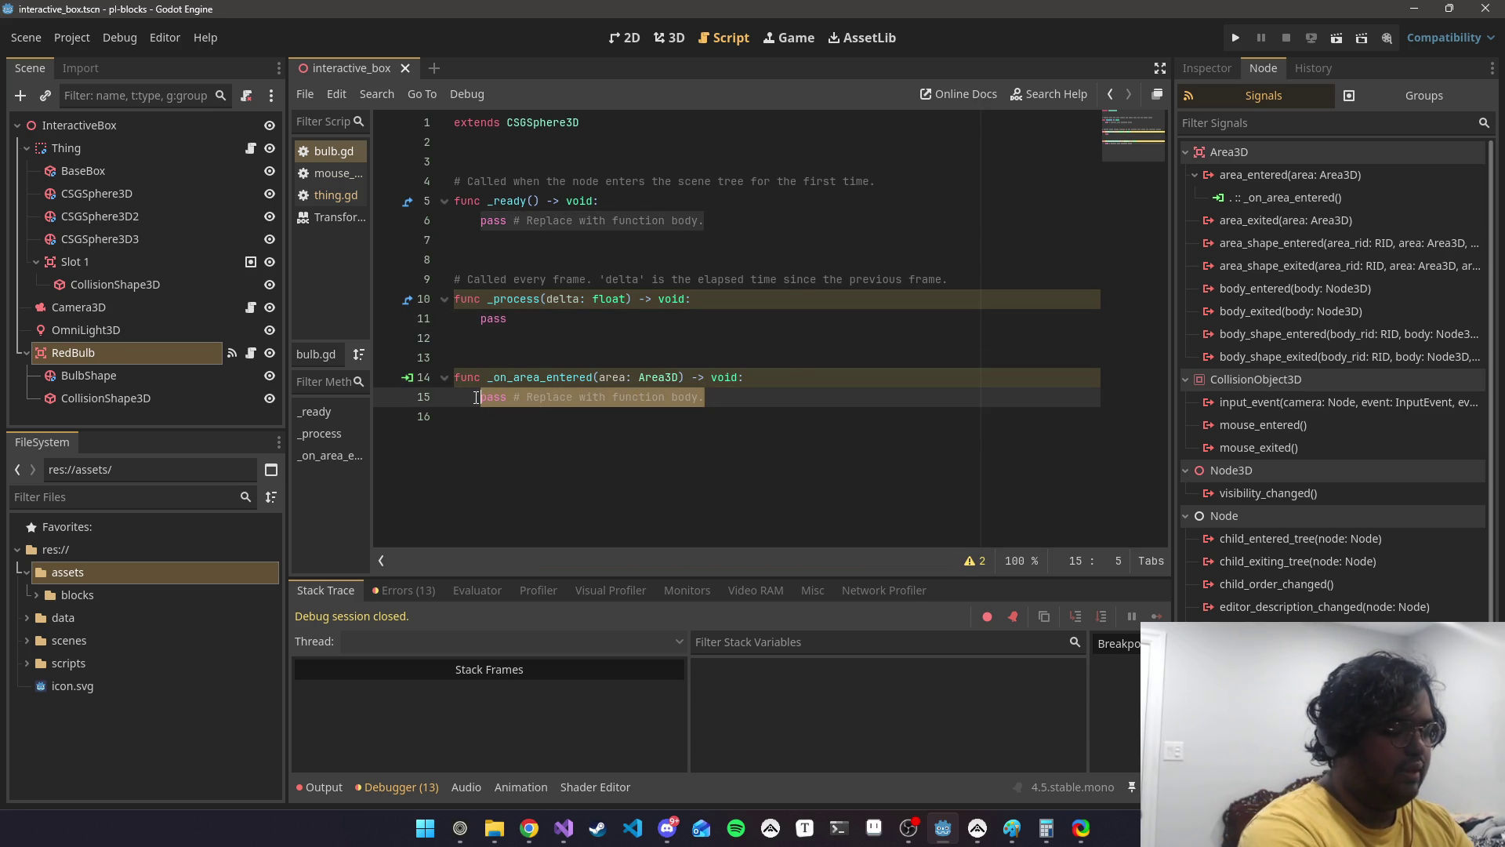
{"action": "type", "text": "if !Inpu"}
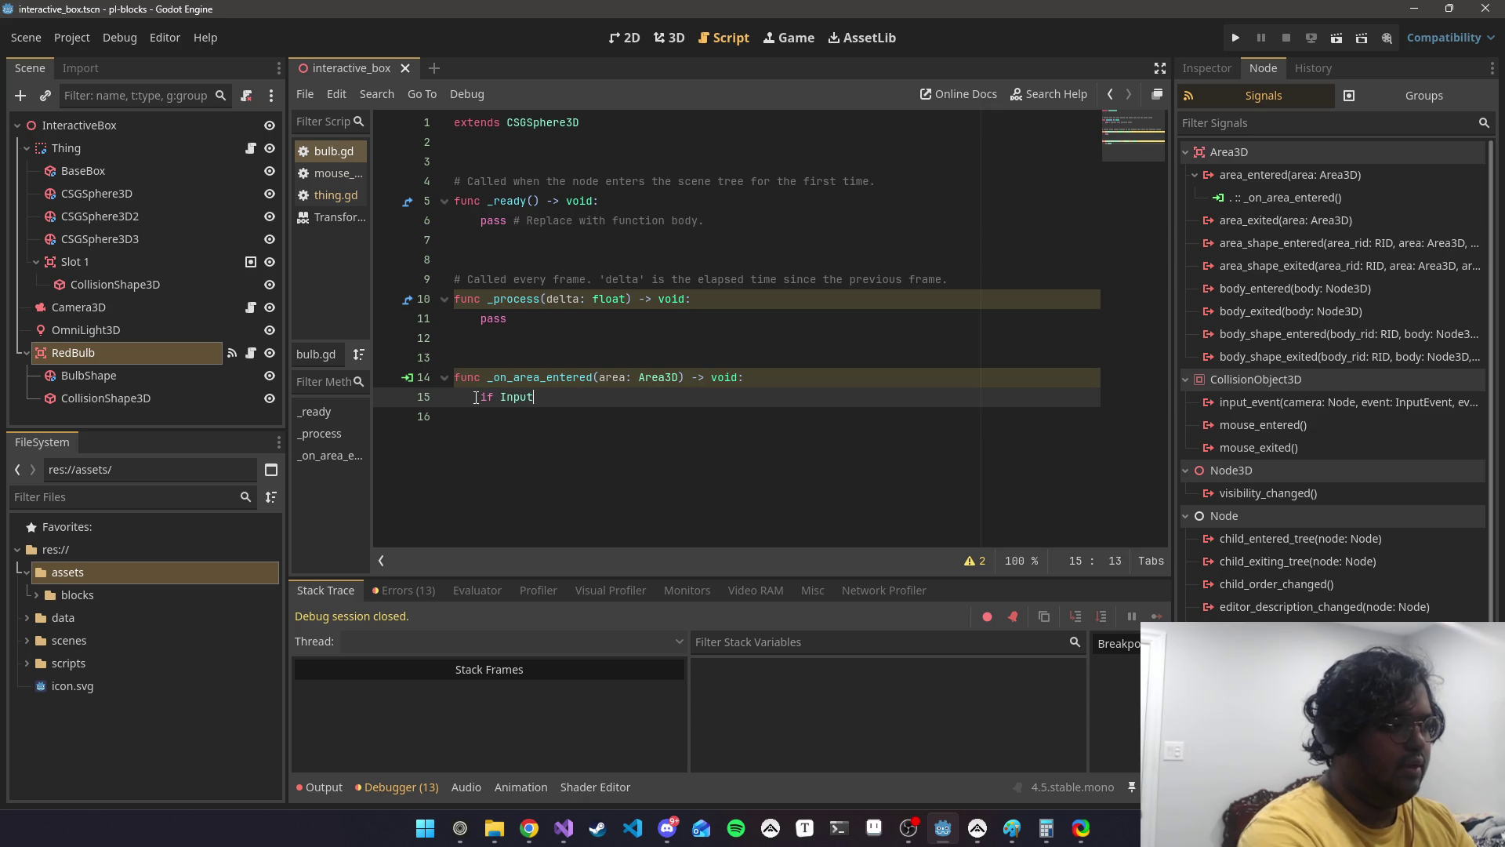
{"action": "type", "text": "t"}
{"action": "key", "text": "ctrl+Left"}
{"action": "type", "text": "!"}
{"action": "key", "text": "End"}
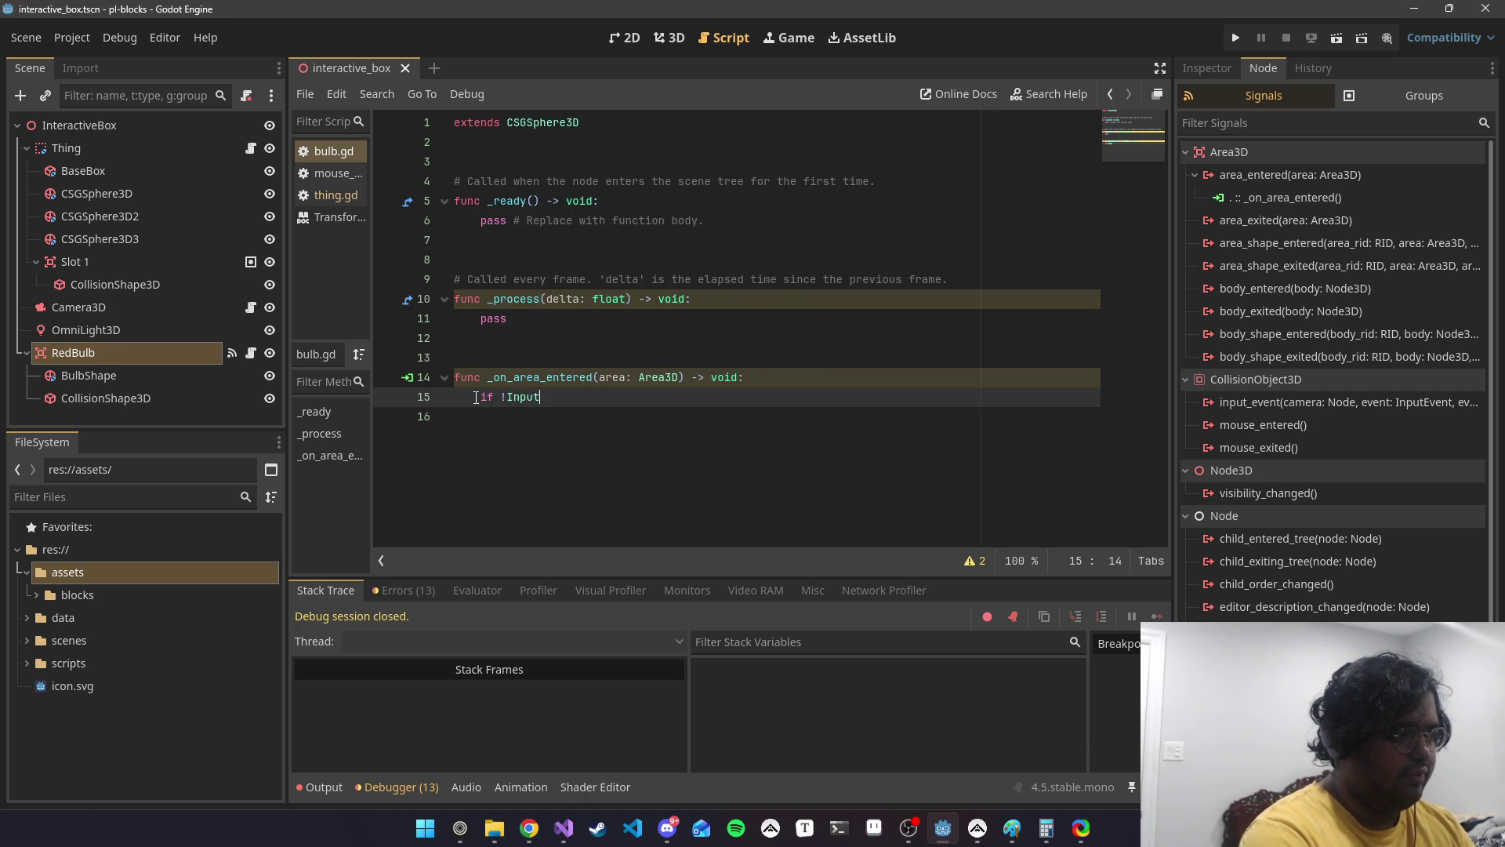
{"action": "type", "text": "is"}
{"action": "key", "text": "Down"}
{"action": "key", "text": "Down"}
{"action": "key", "text": "Down"}
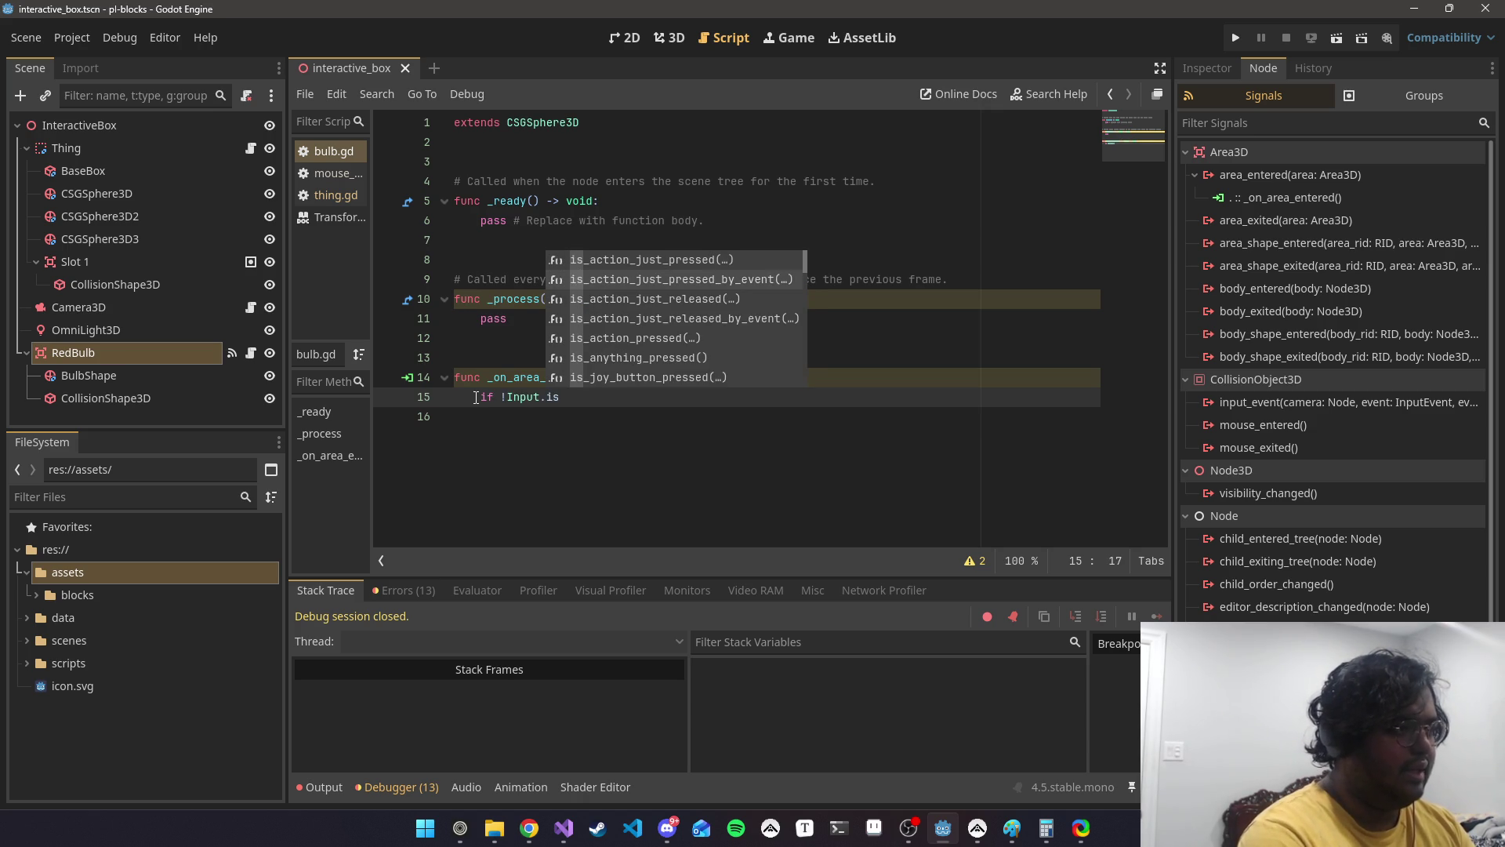
{"action": "key", "text": "Return"}
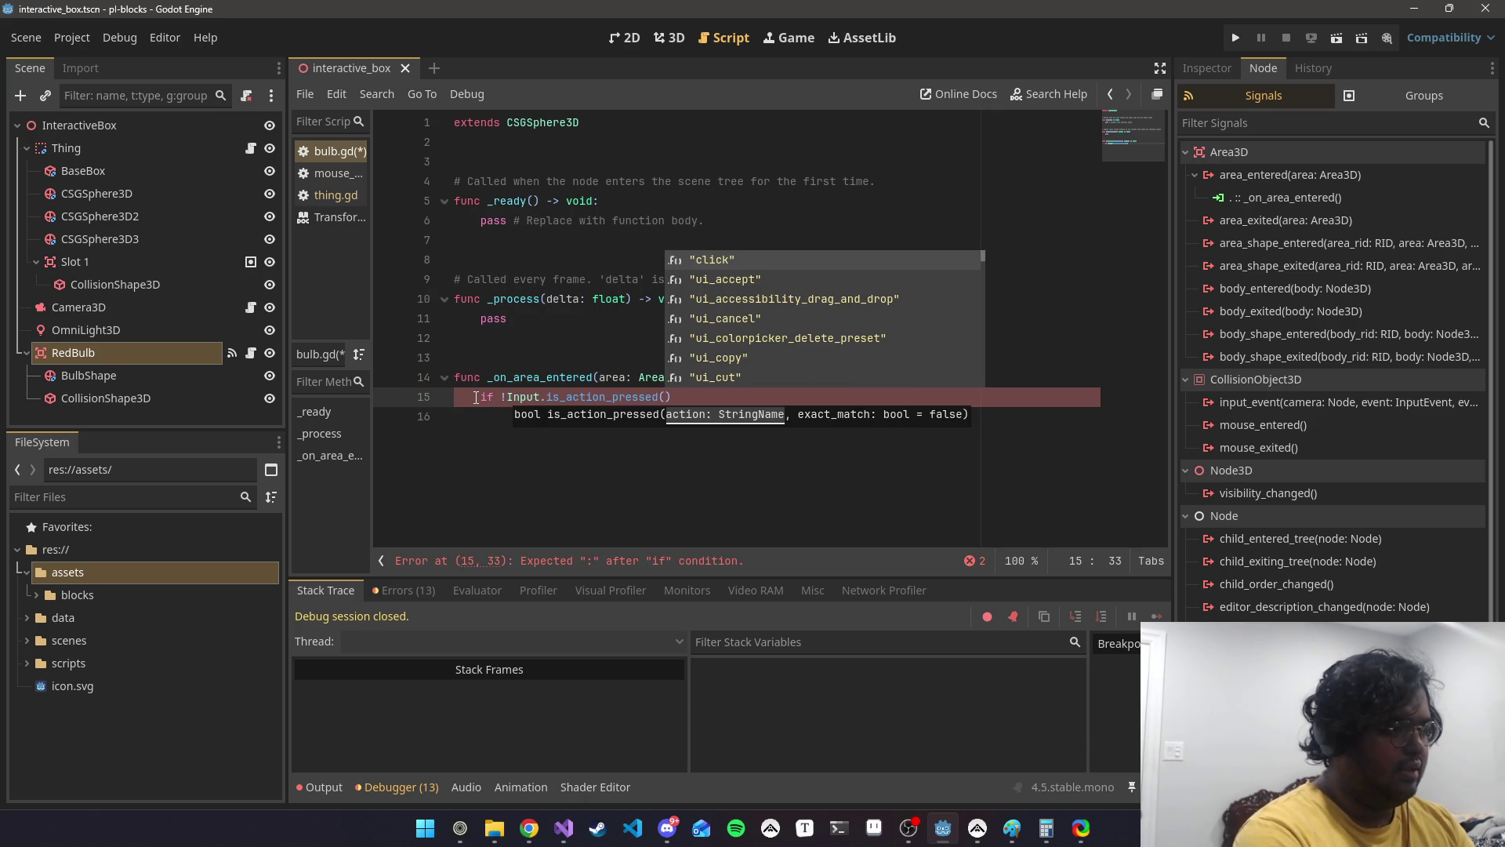
{"action": "key", "text": "Return"}
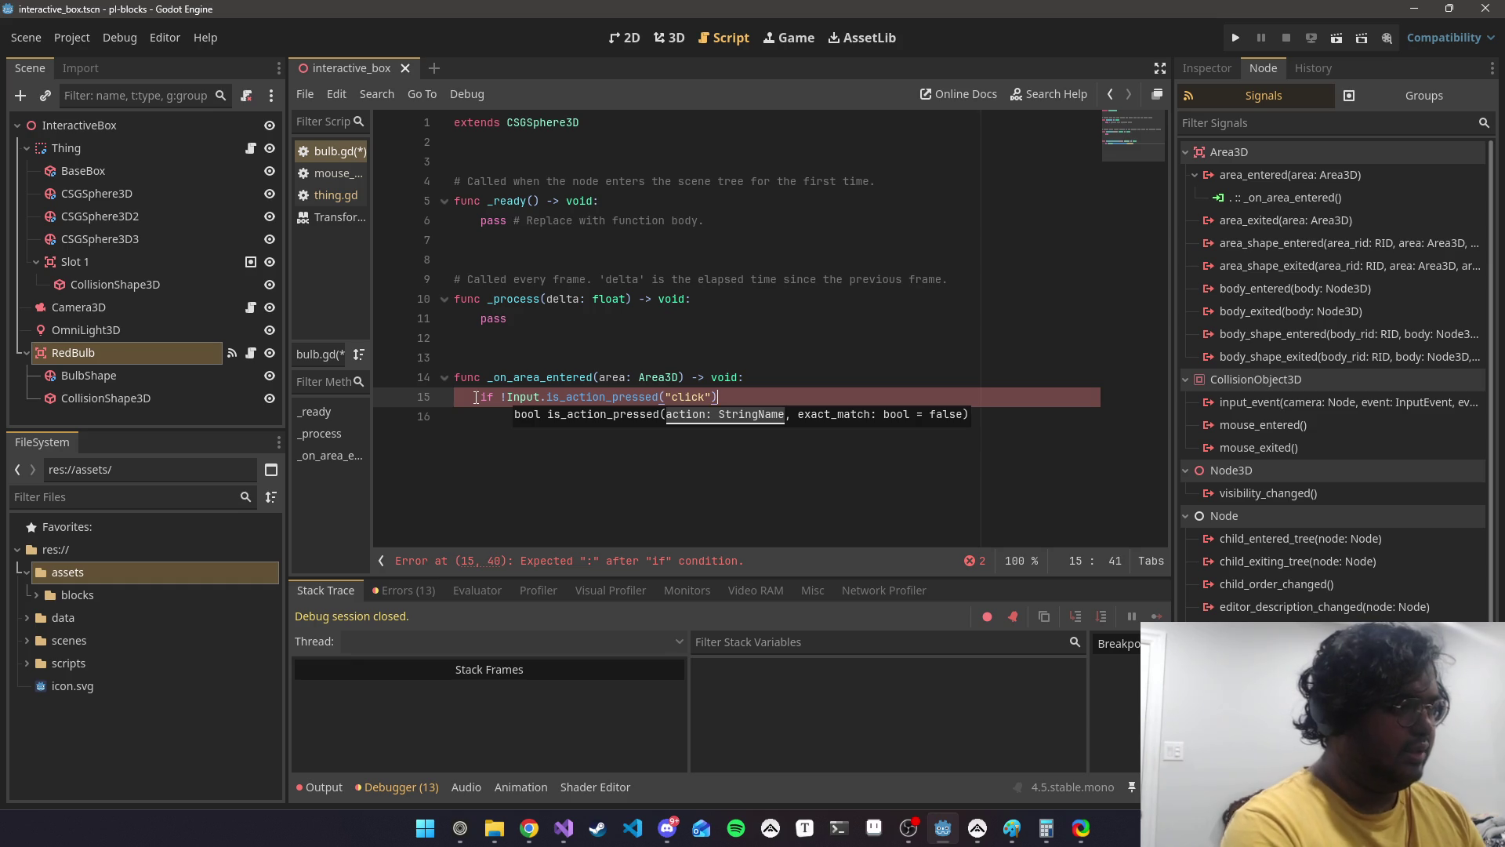
{"action": "type", "text": ":"}
{"action": "key", "text": "Return"}
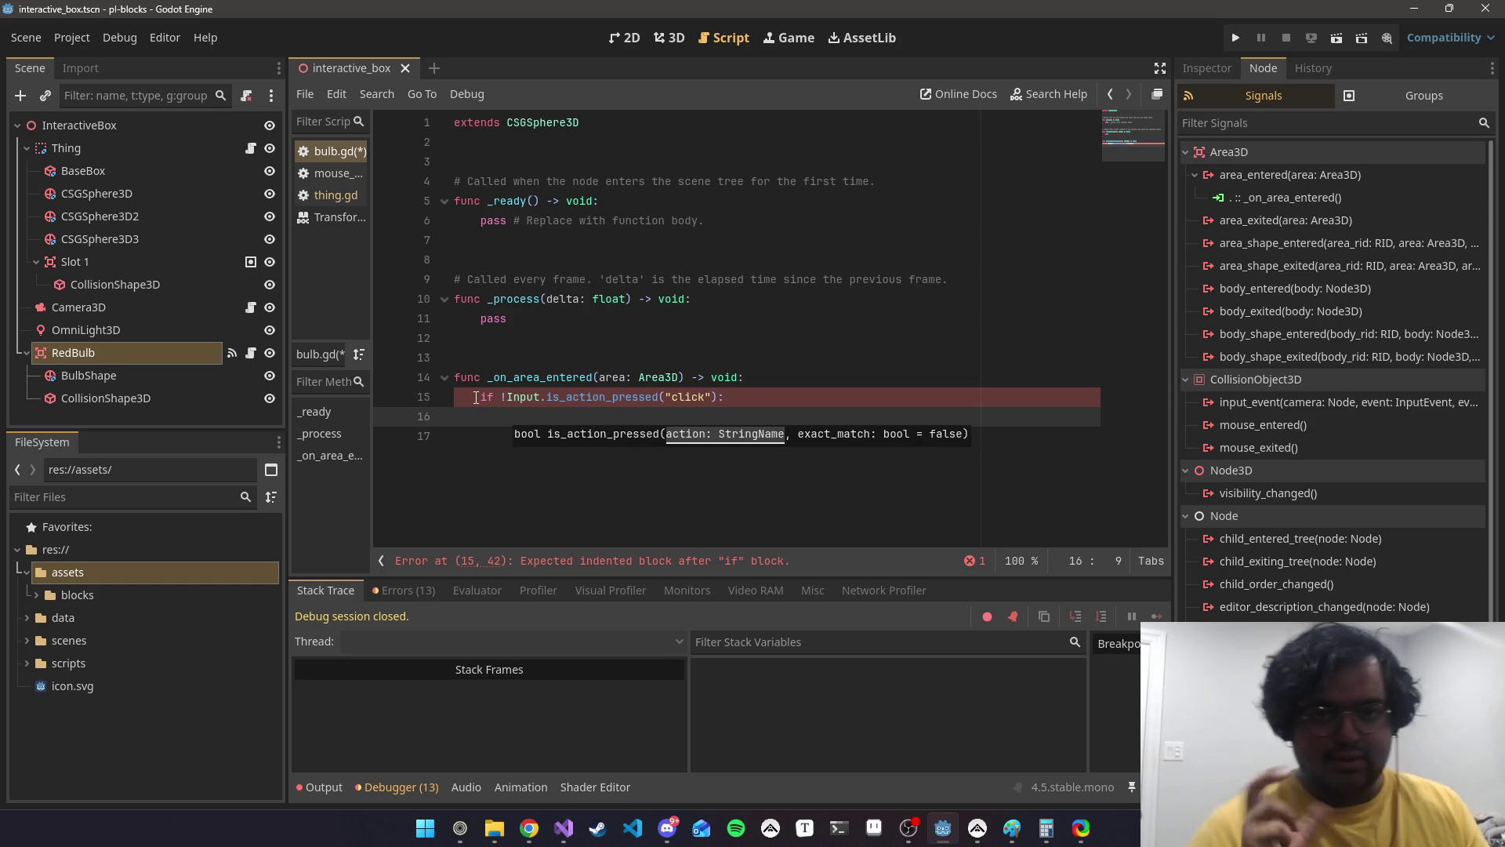
{"action": "key", "text": "Down"}
{"action": "left_click", "coordinate": [532, 416]}
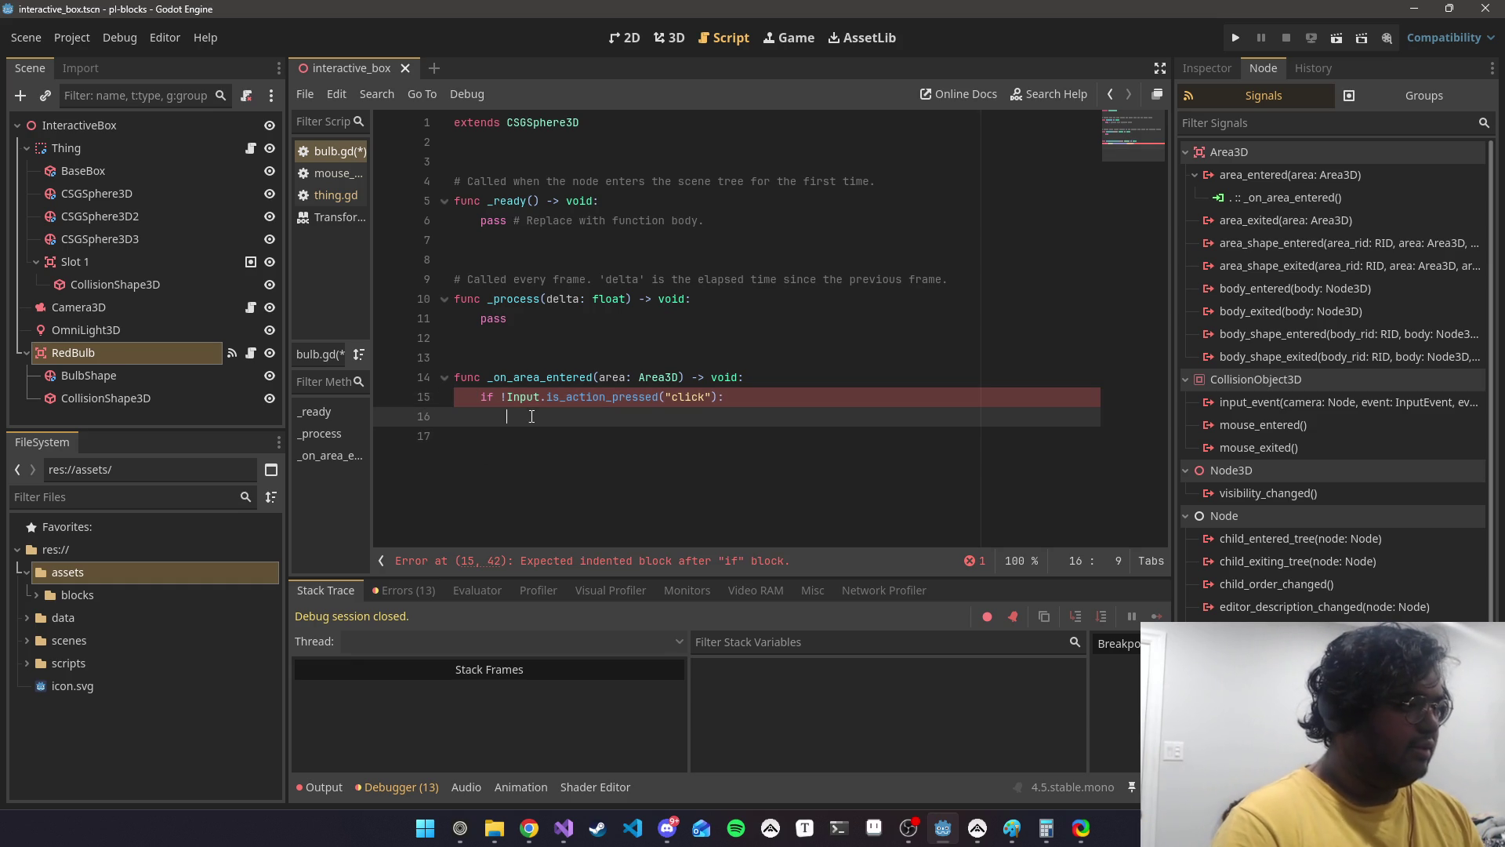
Add a nested 'if area.is_in_group("slot"):' check and delete the stray word below it.
{"action": "type", "text": "are"}
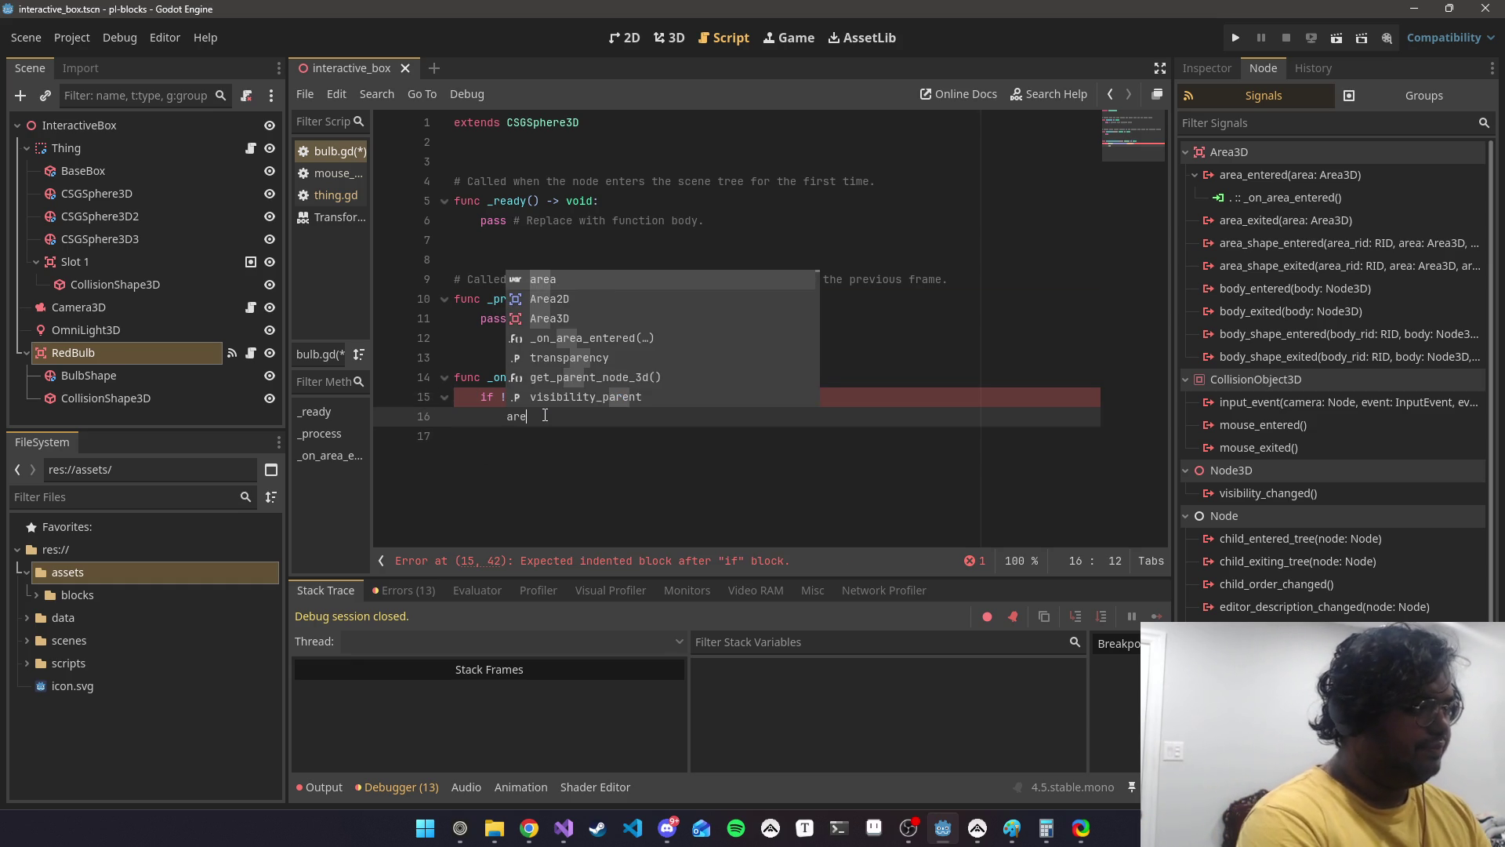
{"action": "key", "text": "BackSpace"}
{"action": "key", "text": "BackSpace"}
{"action": "key", "text": "BackSpace"}
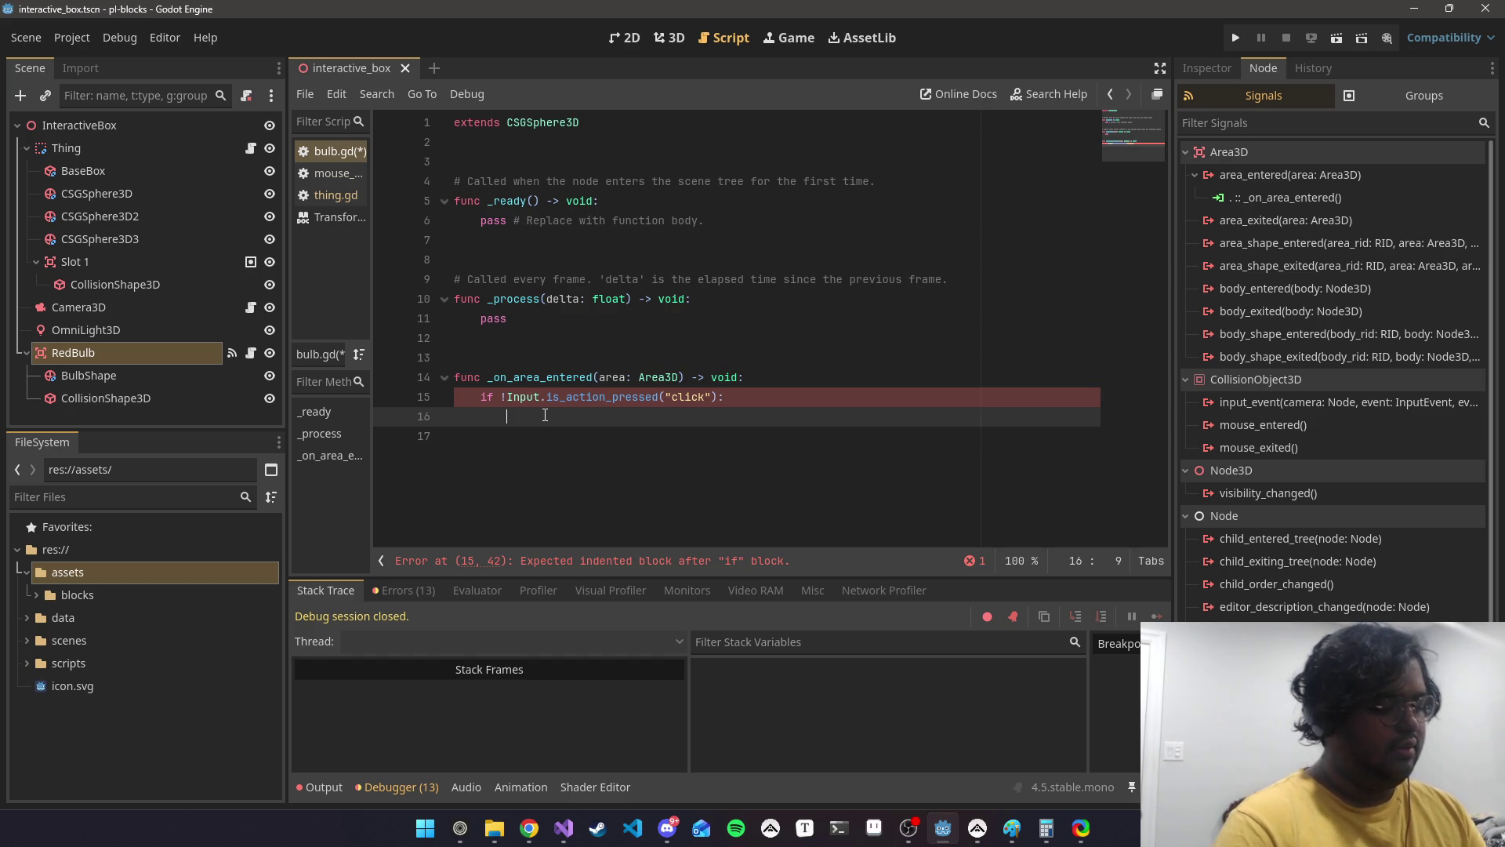
{"action": "type", "text": "if area"}
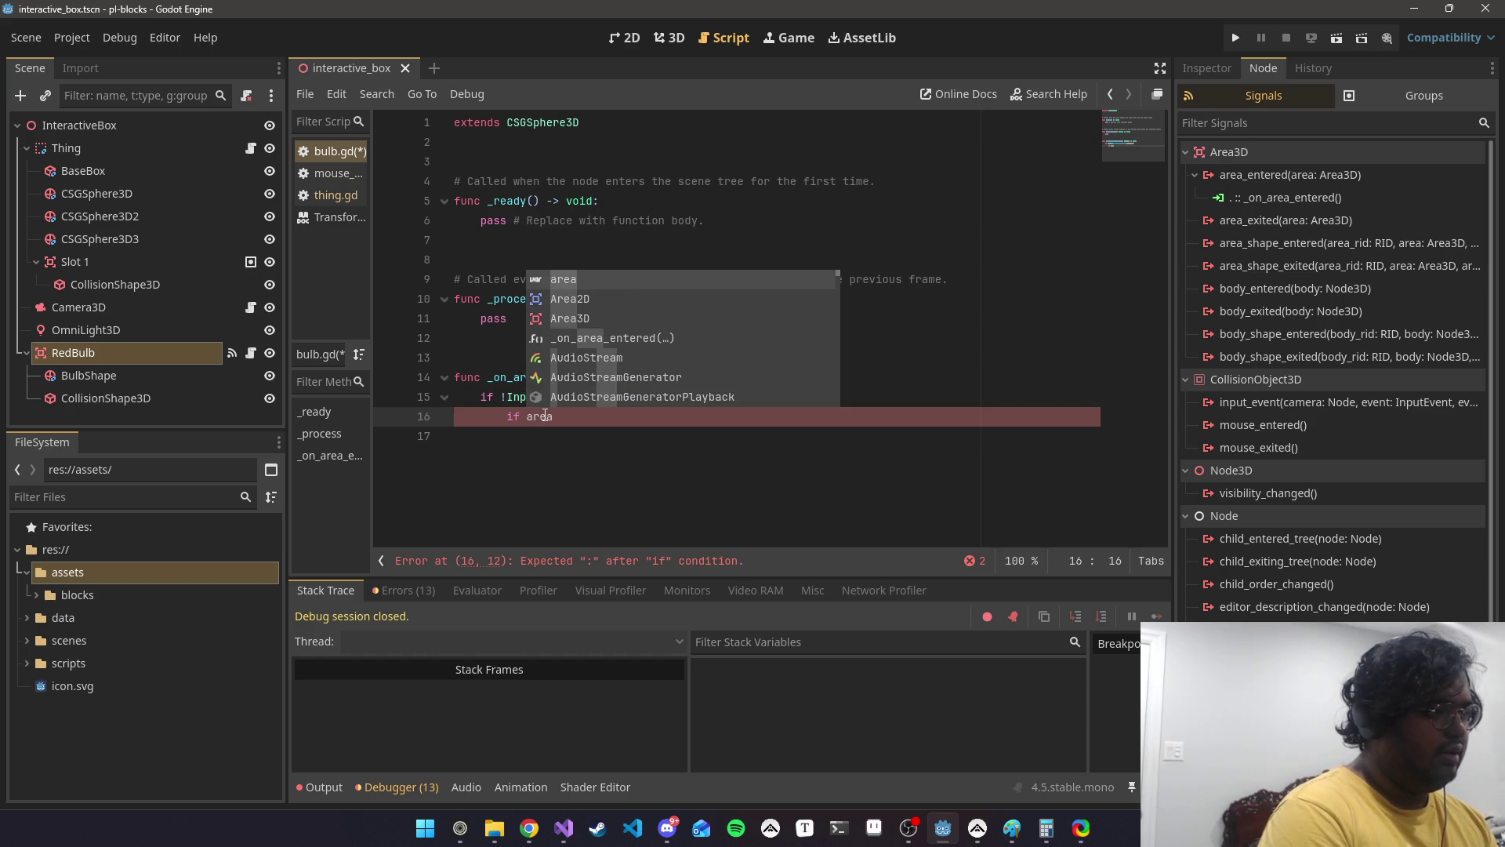
{"action": "type", "text": ".is"}
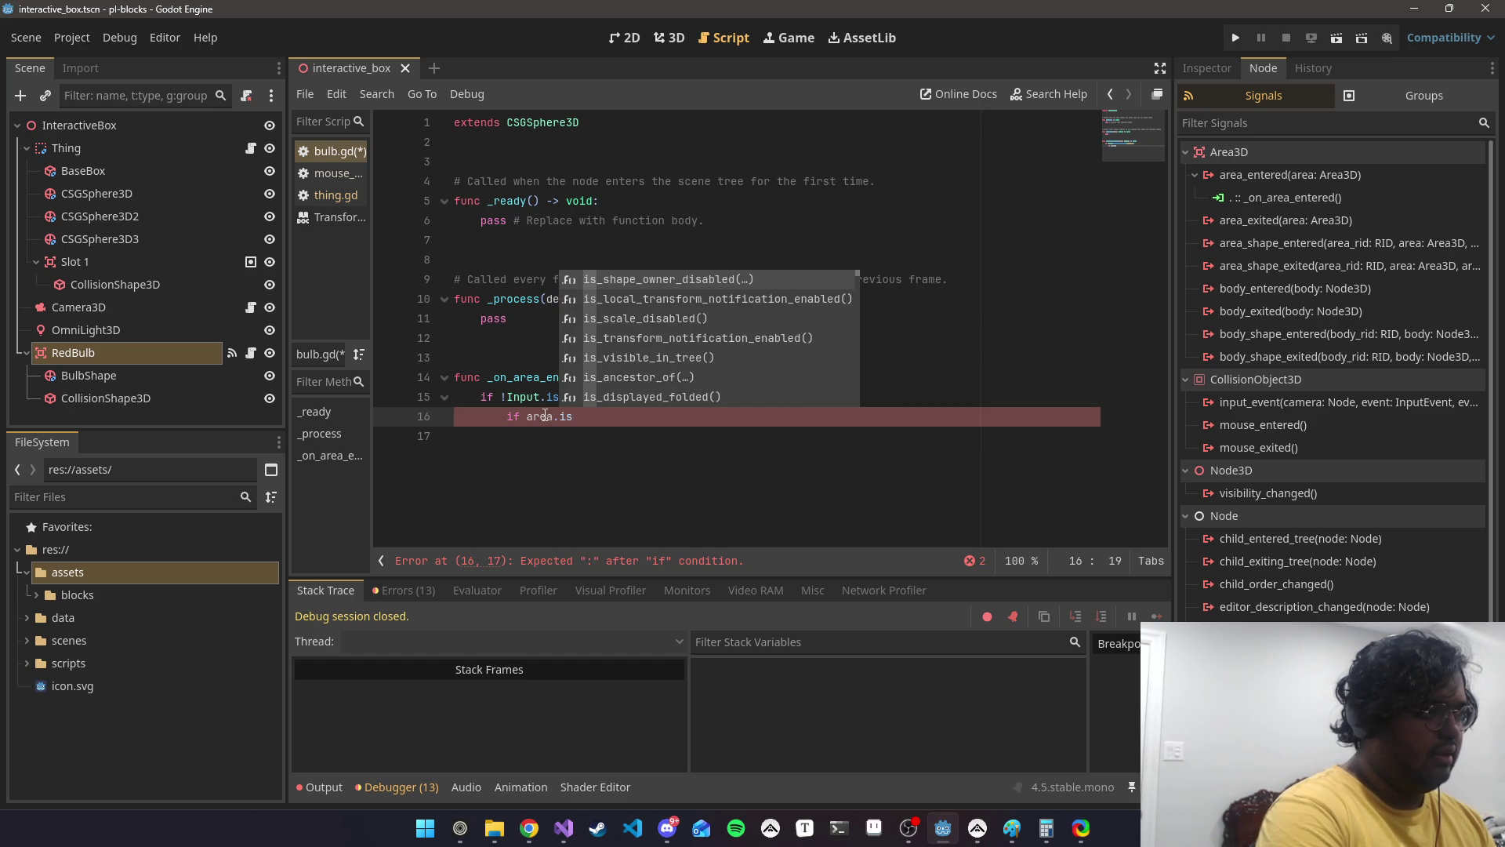
{"action": "type", "text": "_in"}
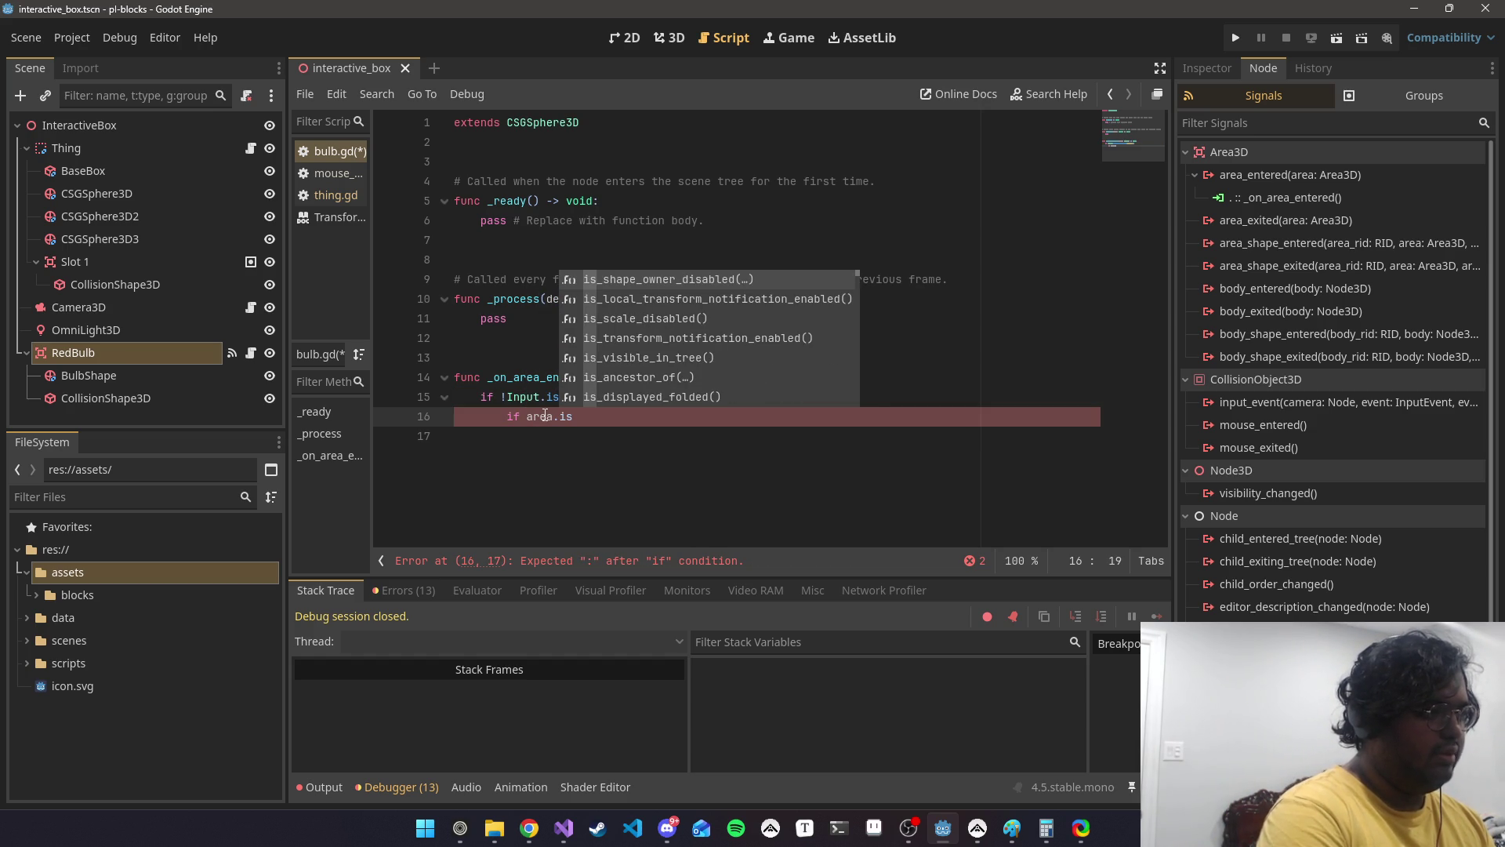
{"action": "key", "text": "Down"}
{"action": "key", "text": "Return"}
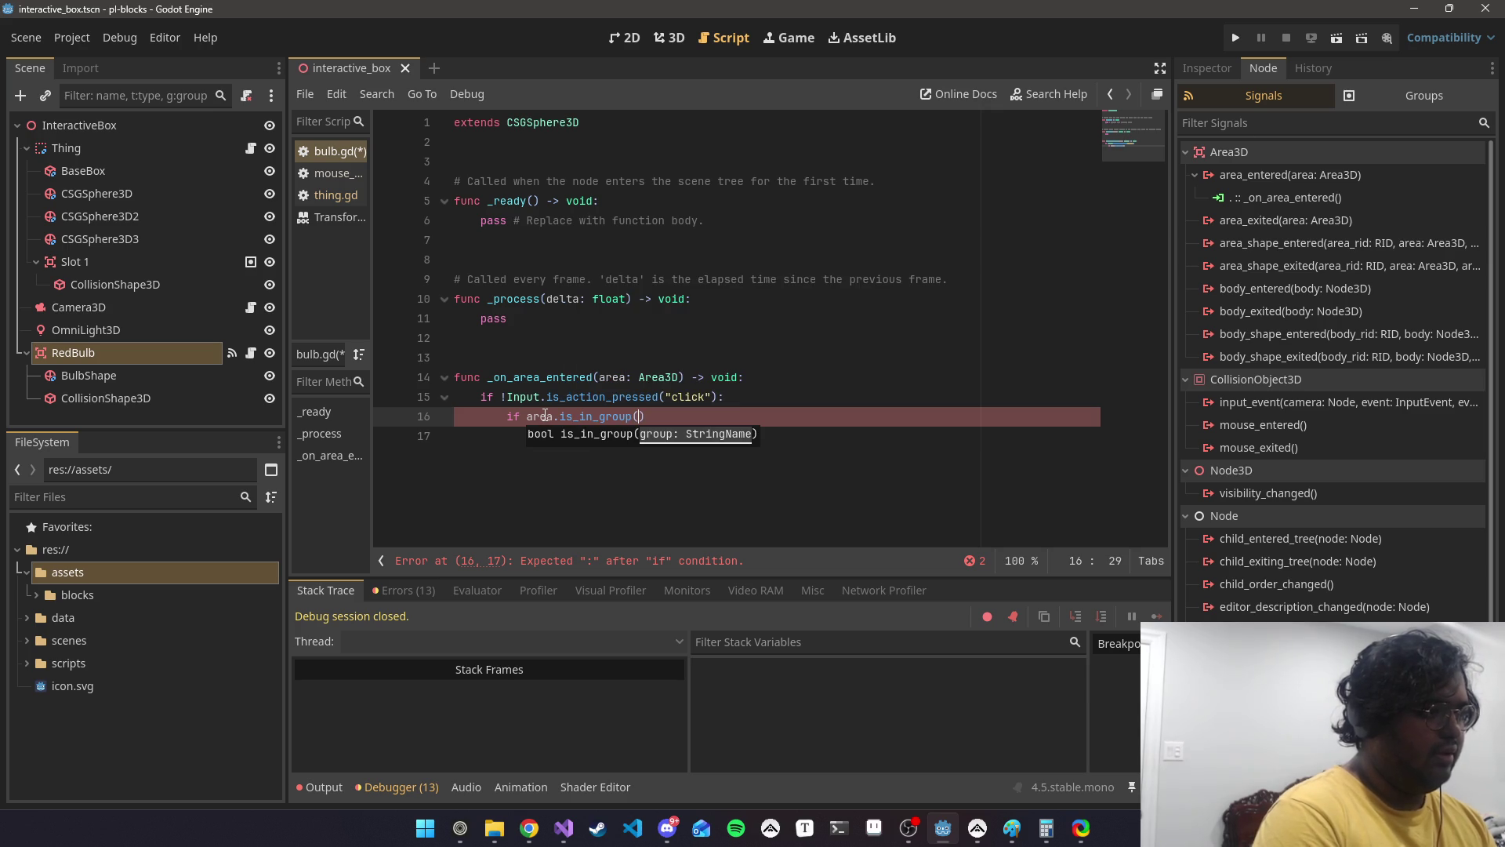
{"action": "type", "text": "\""}
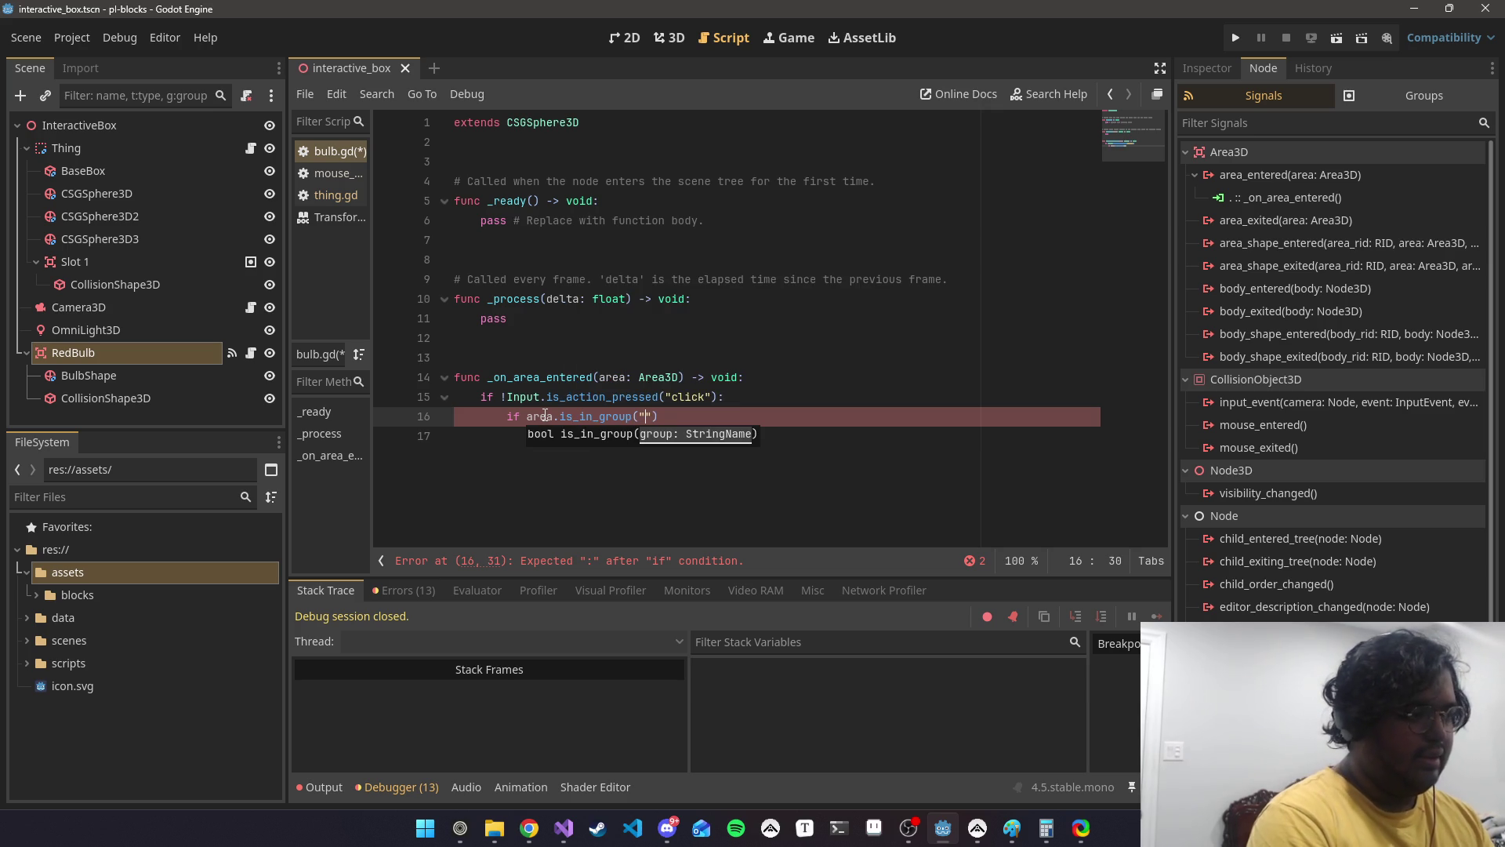
{"action": "type", "text": "slot"}
{"action": "key", "text": "ctrl+s"}
{"action": "key", "text": "End"}
{"action": "type", "text": ":"}
{"action": "key", "text": "Return"}
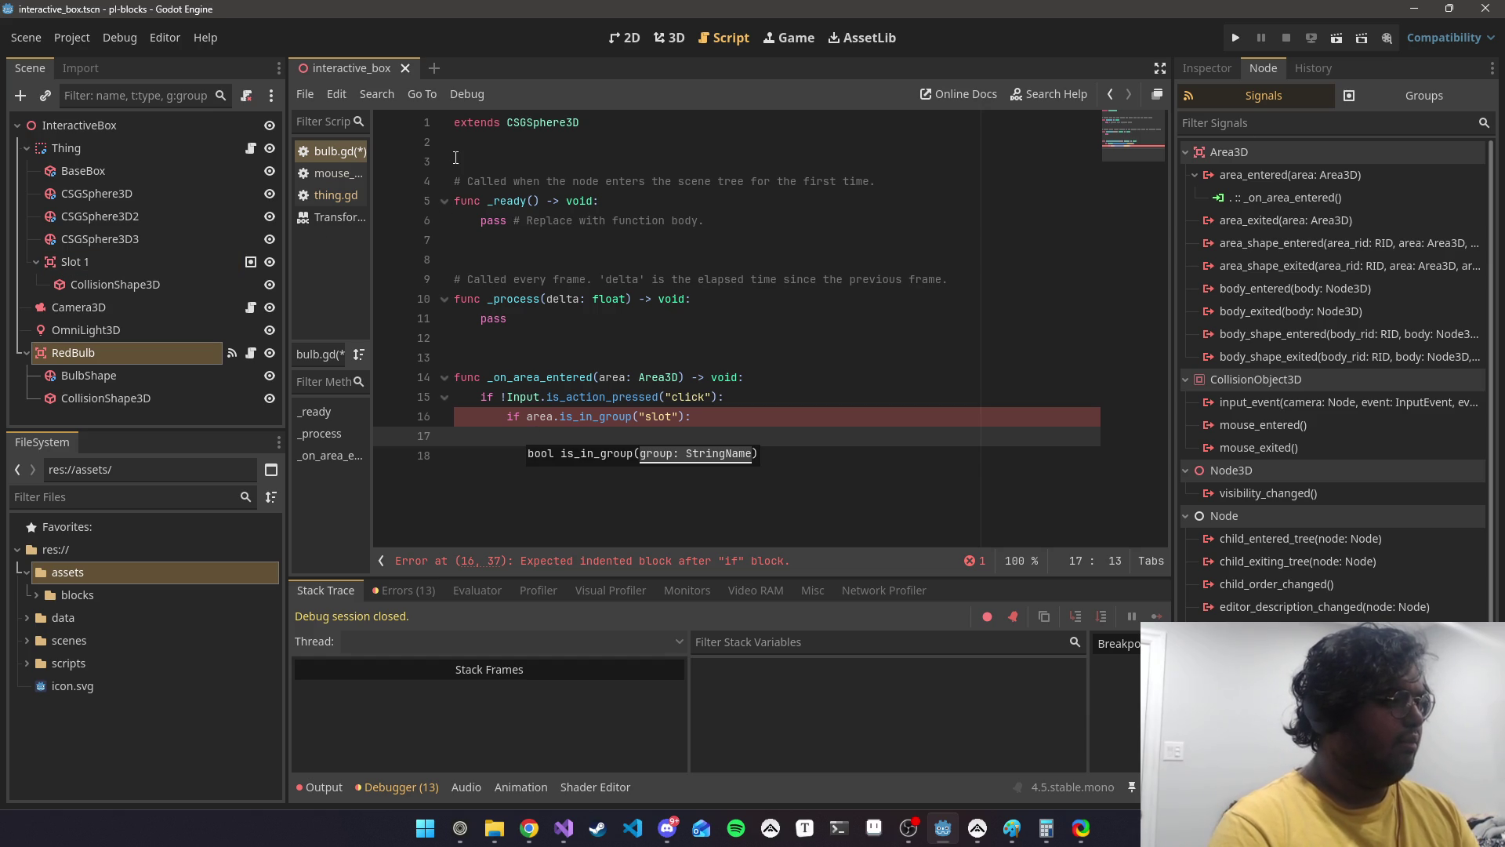
{"action": "type", "text": "rea"}
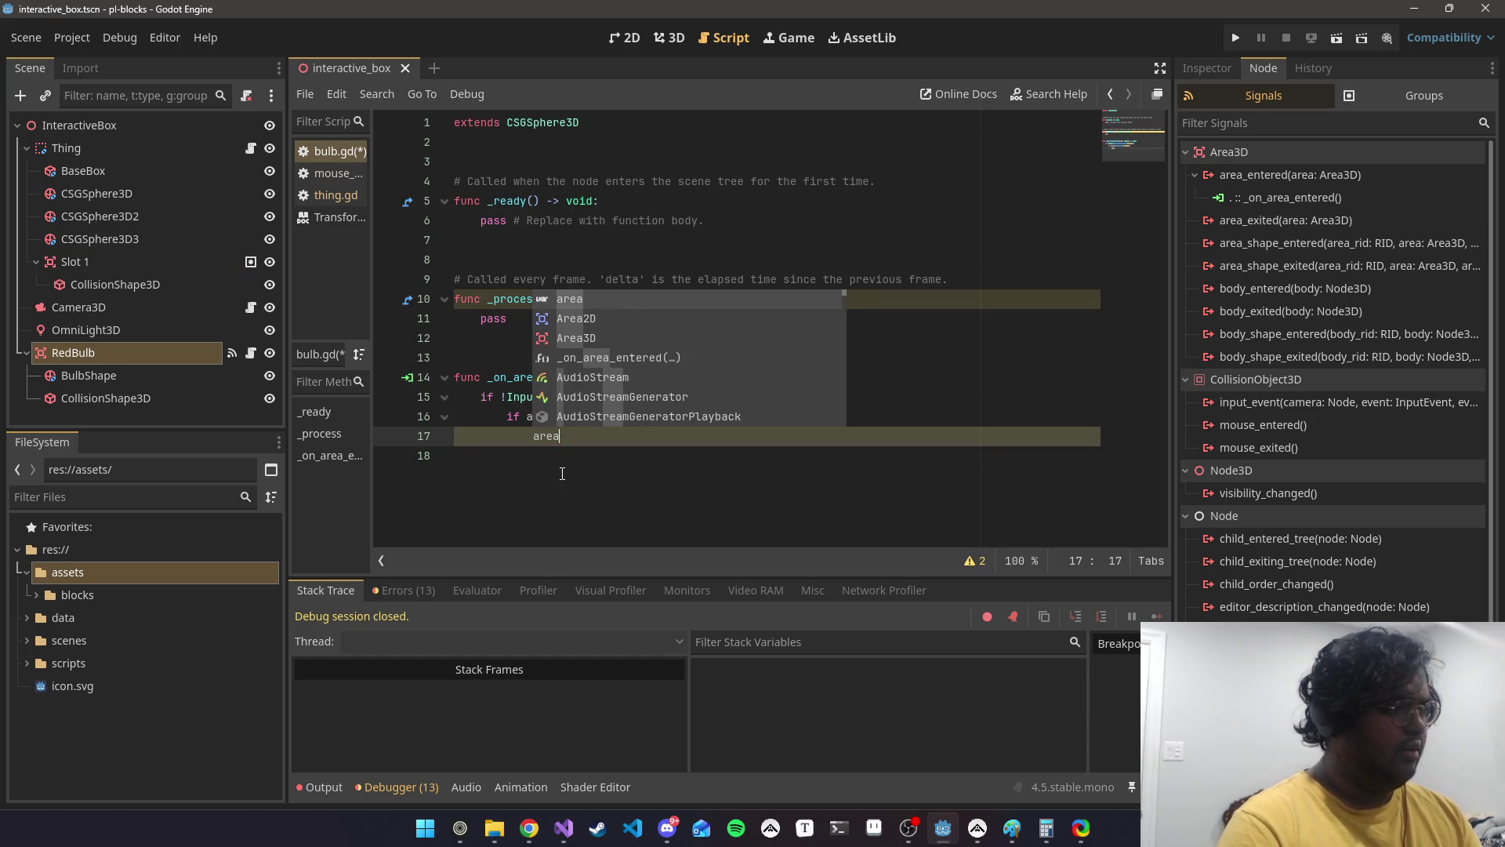
{"action": "left_click_drag", "start_coordinate": [560, 436], "coordinate": [530, 438]}
{"action": "key", "text": "BackSpace"}
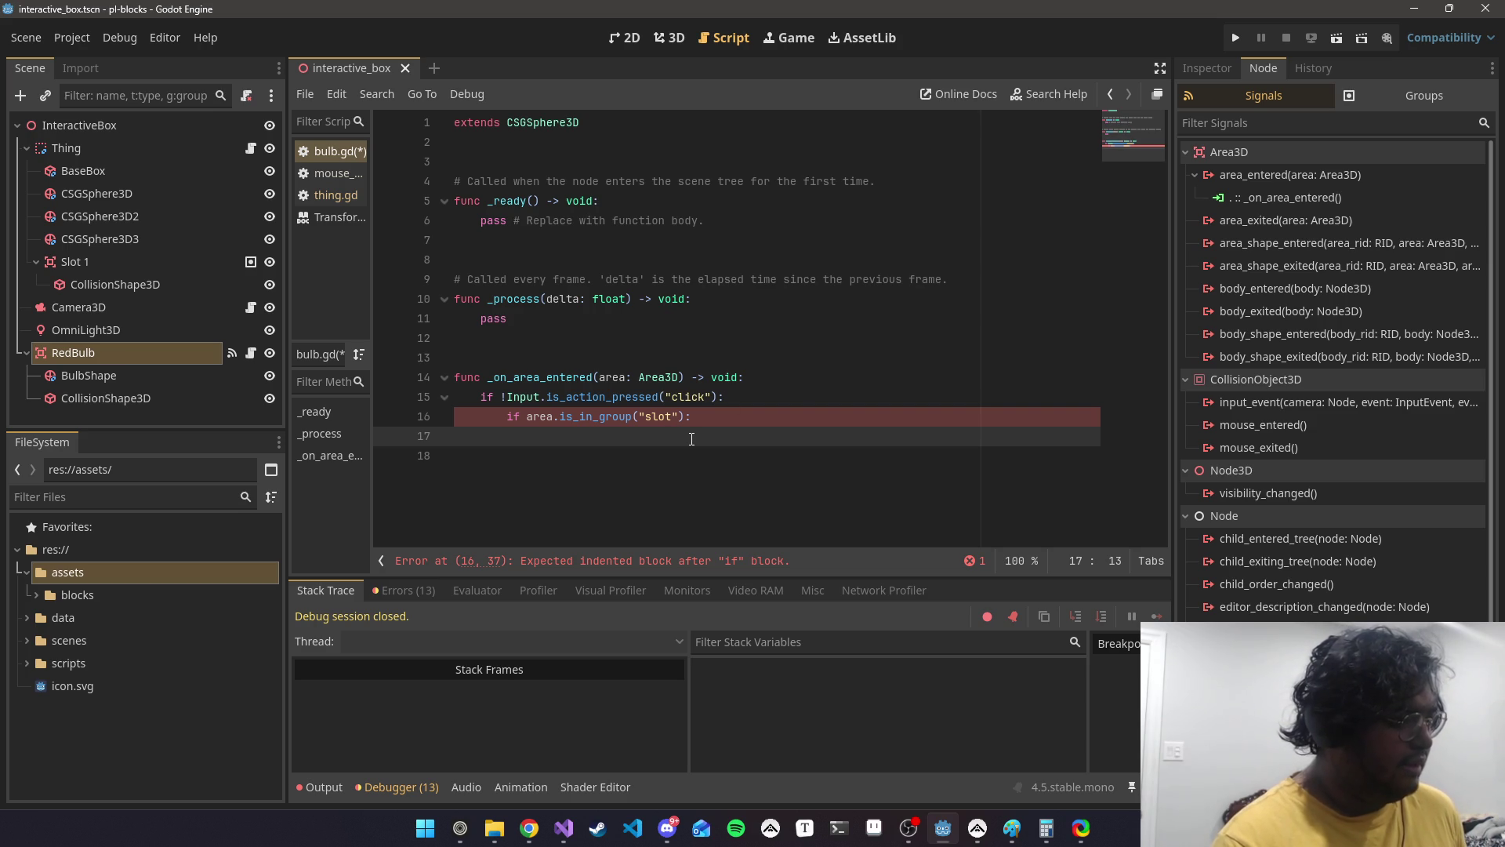
Replace the partial code on line 17 with reparent(area, false) and save bulb.gd.
{"action": "type", "text": "area."}
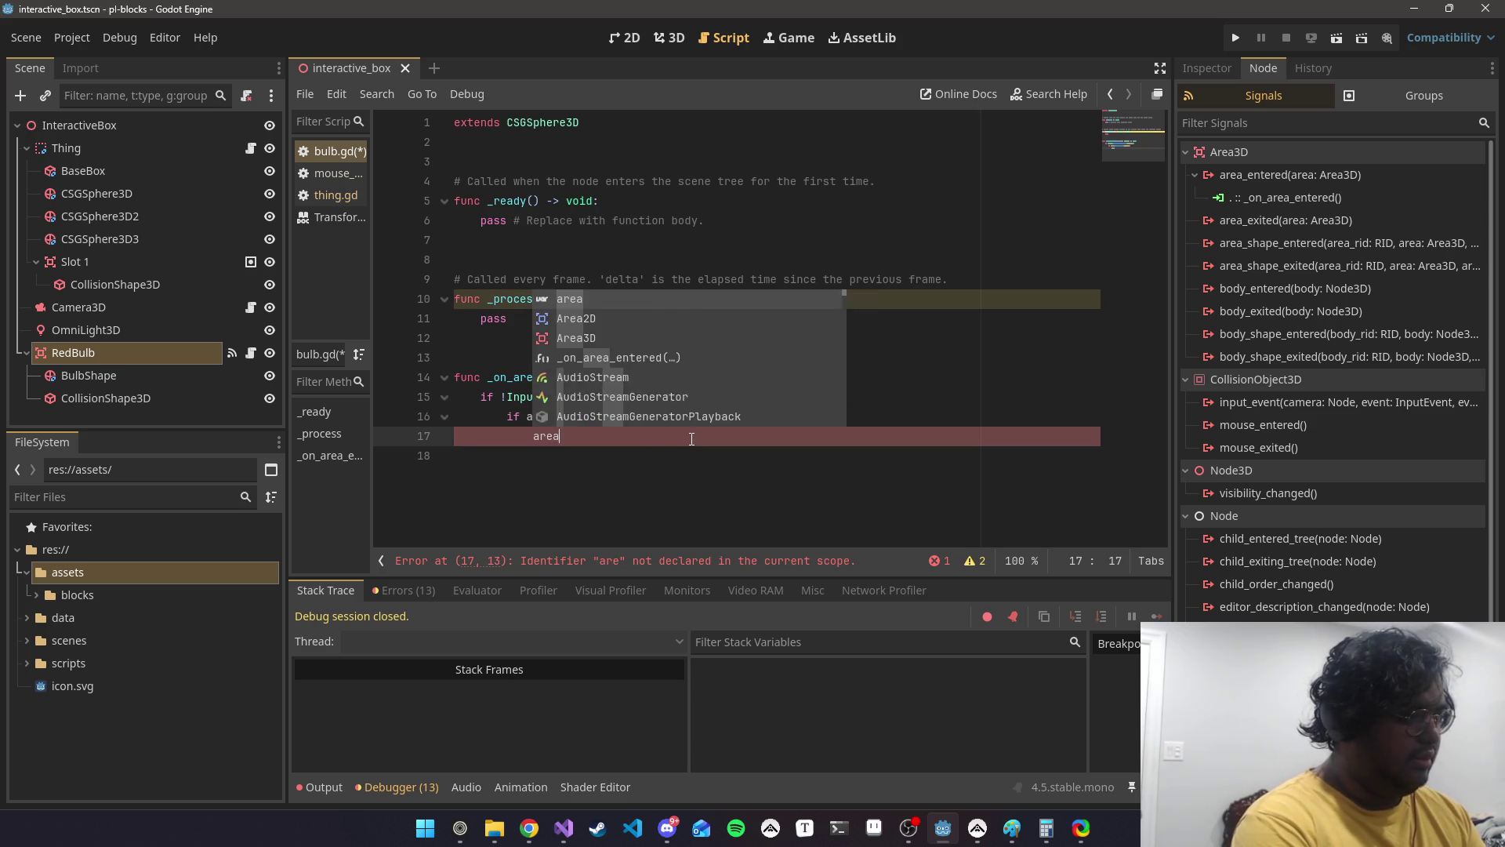
{"action": "type", "text": "set"}
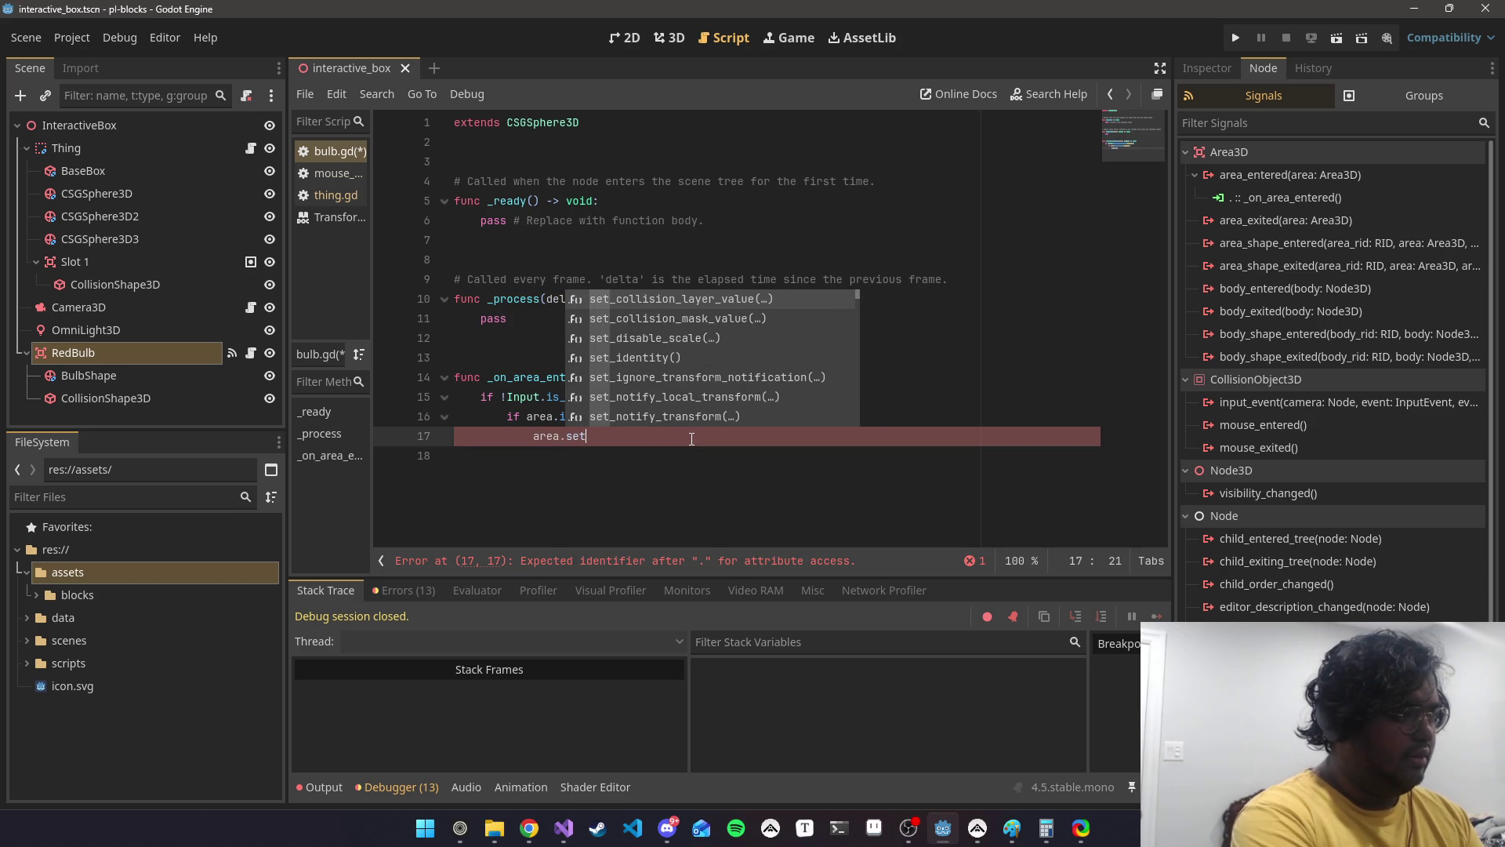
{"action": "key", "text": "BackSpace"}
{"action": "key", "text": "BackSpace"}
{"action": "key", "text": "BackSpace"}
{"action": "type", "text": "pare"}
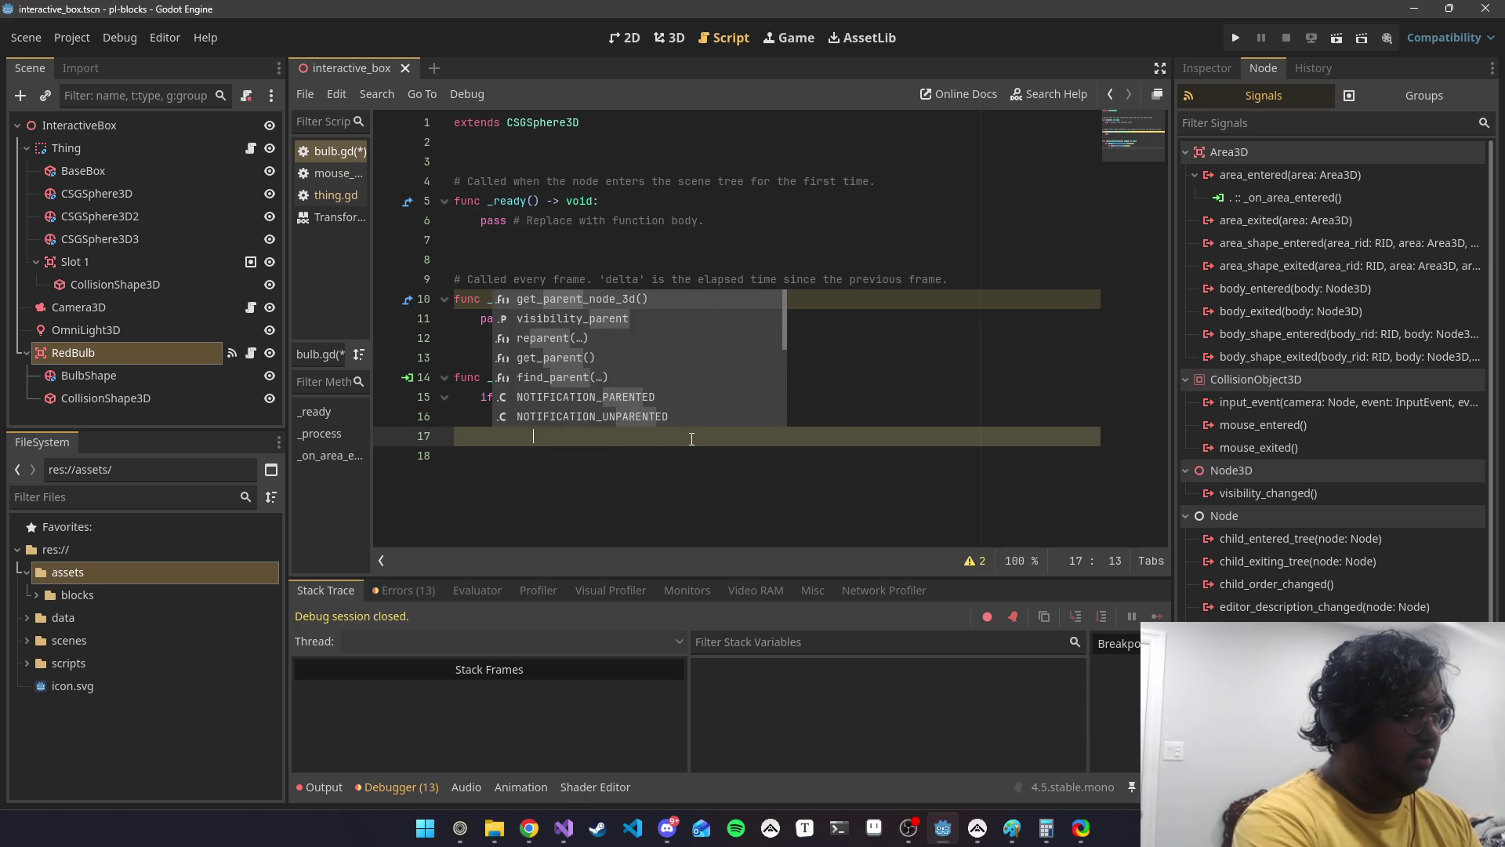
{"action": "key", "text": "BackSpace"}
{"action": "type", "text": "etn"}
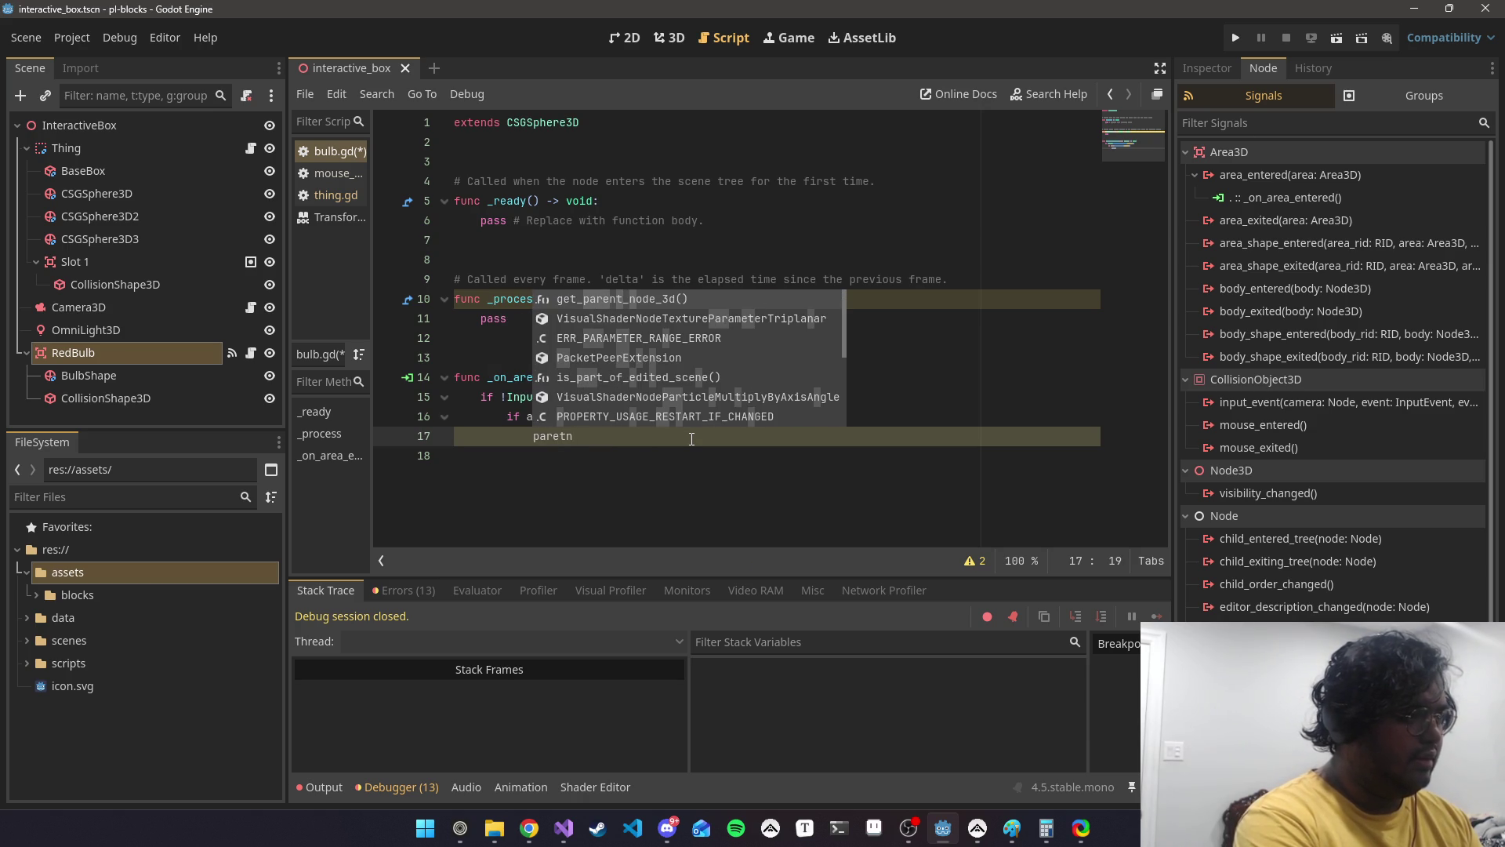
{"action": "key", "text": "BackSpace"}
{"action": "key", "text": "BackSpace"}
{"action": "key", "text": "BackSpace"}
{"action": "type", "text": "repar"}
{"action": "key", "text": "Return"}
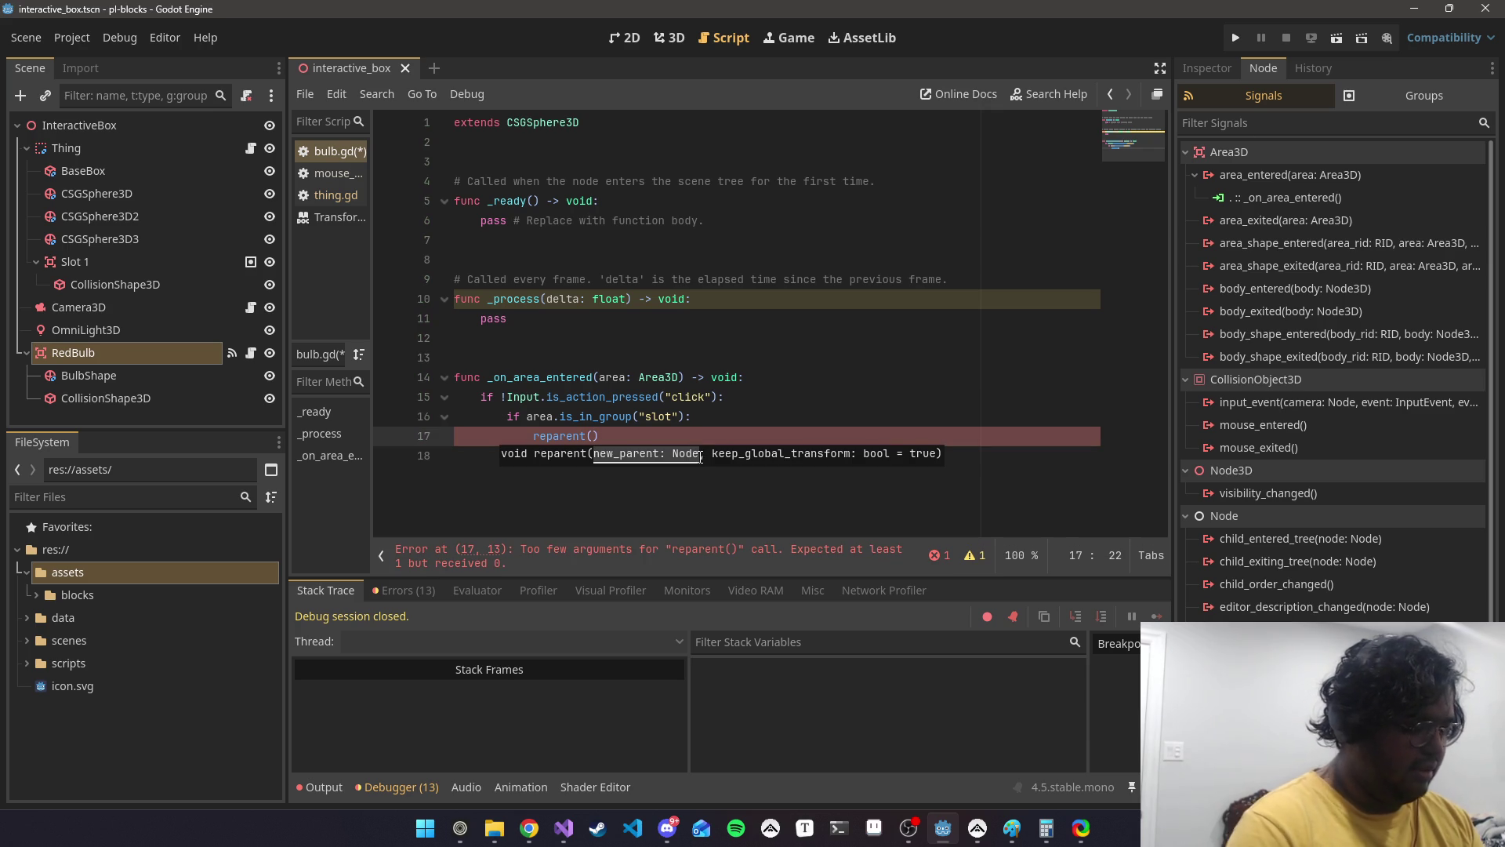
{"action": "type", "text": "n"}
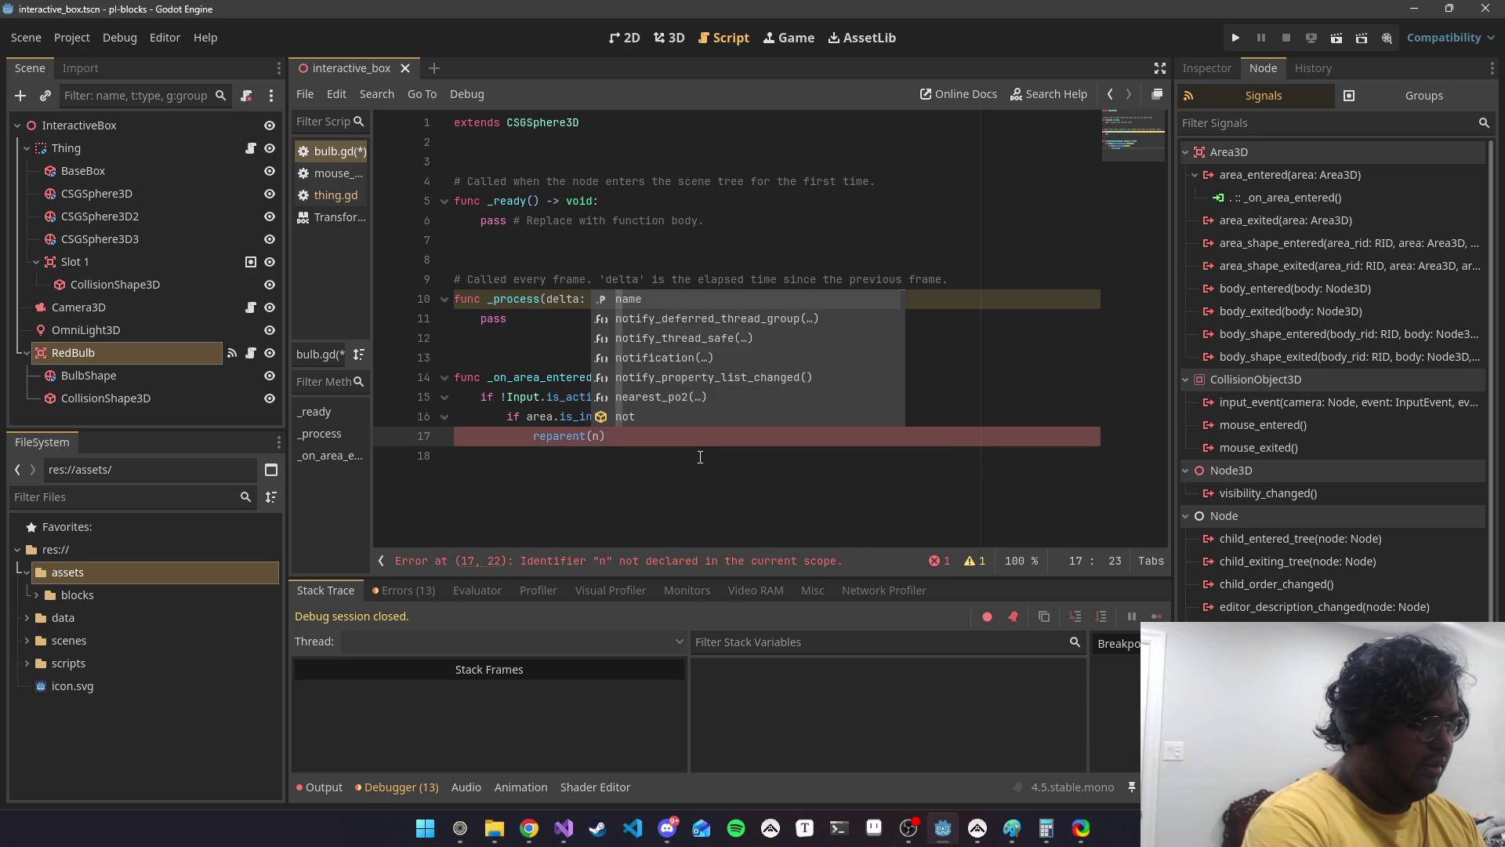
{"action": "key", "text": "BackSpace"}
{"action": "type", "text": "area"}
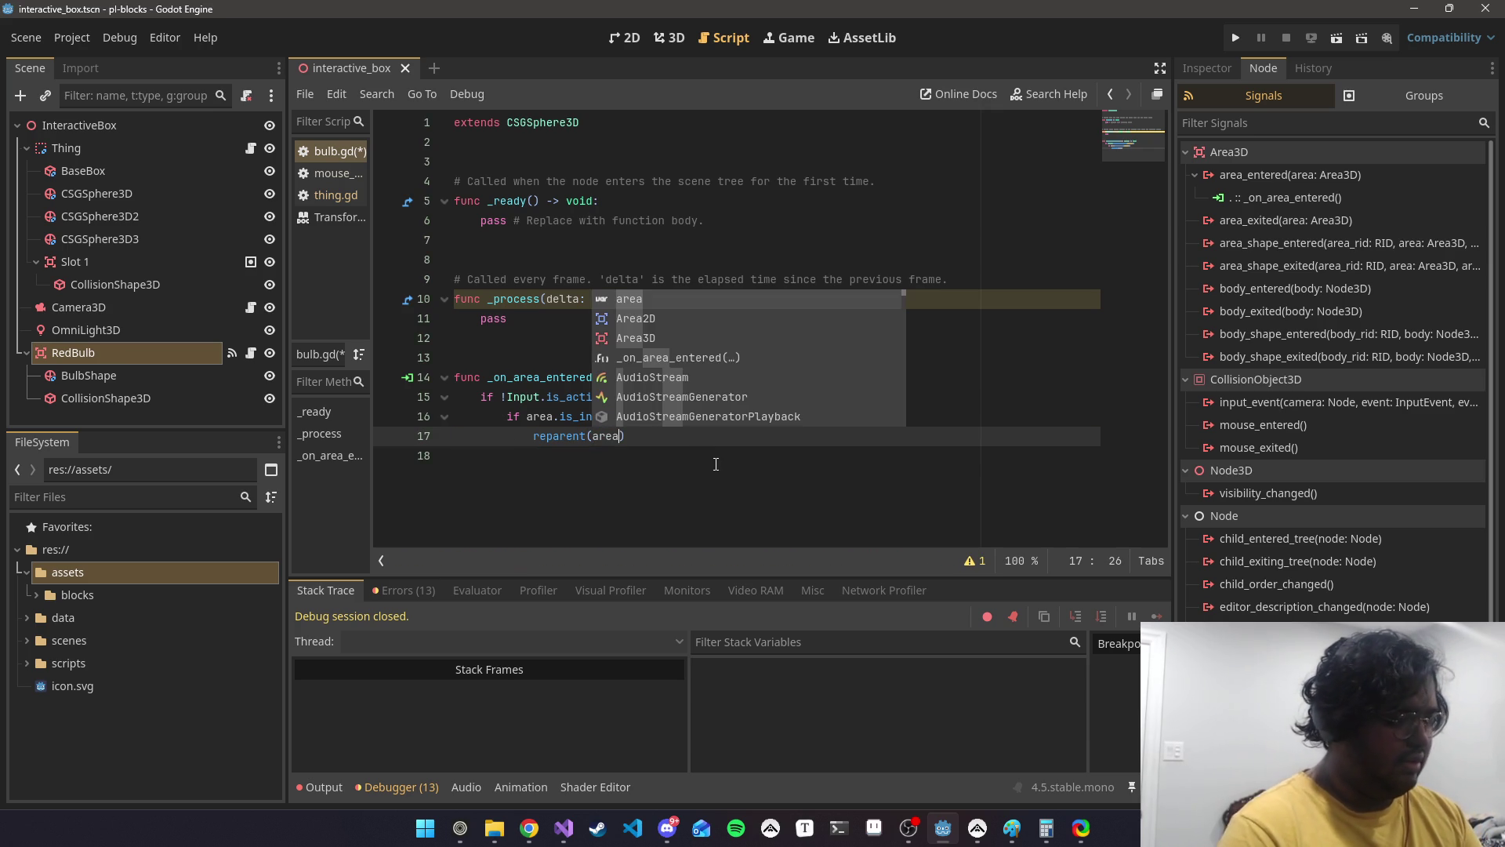
{"action": "type", "text": ", "}
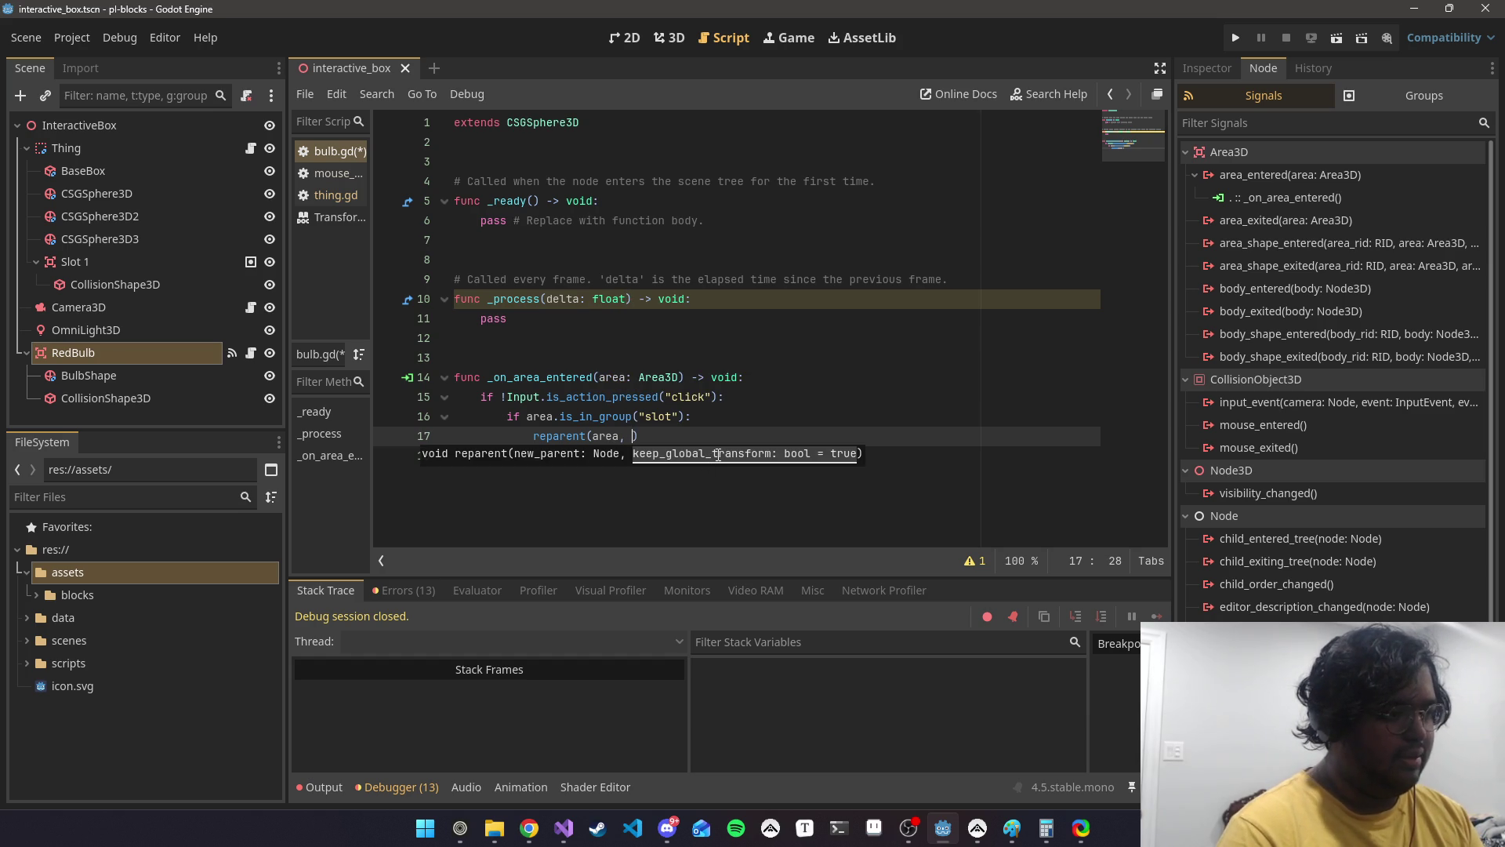
{"action": "type", "text": "f"}
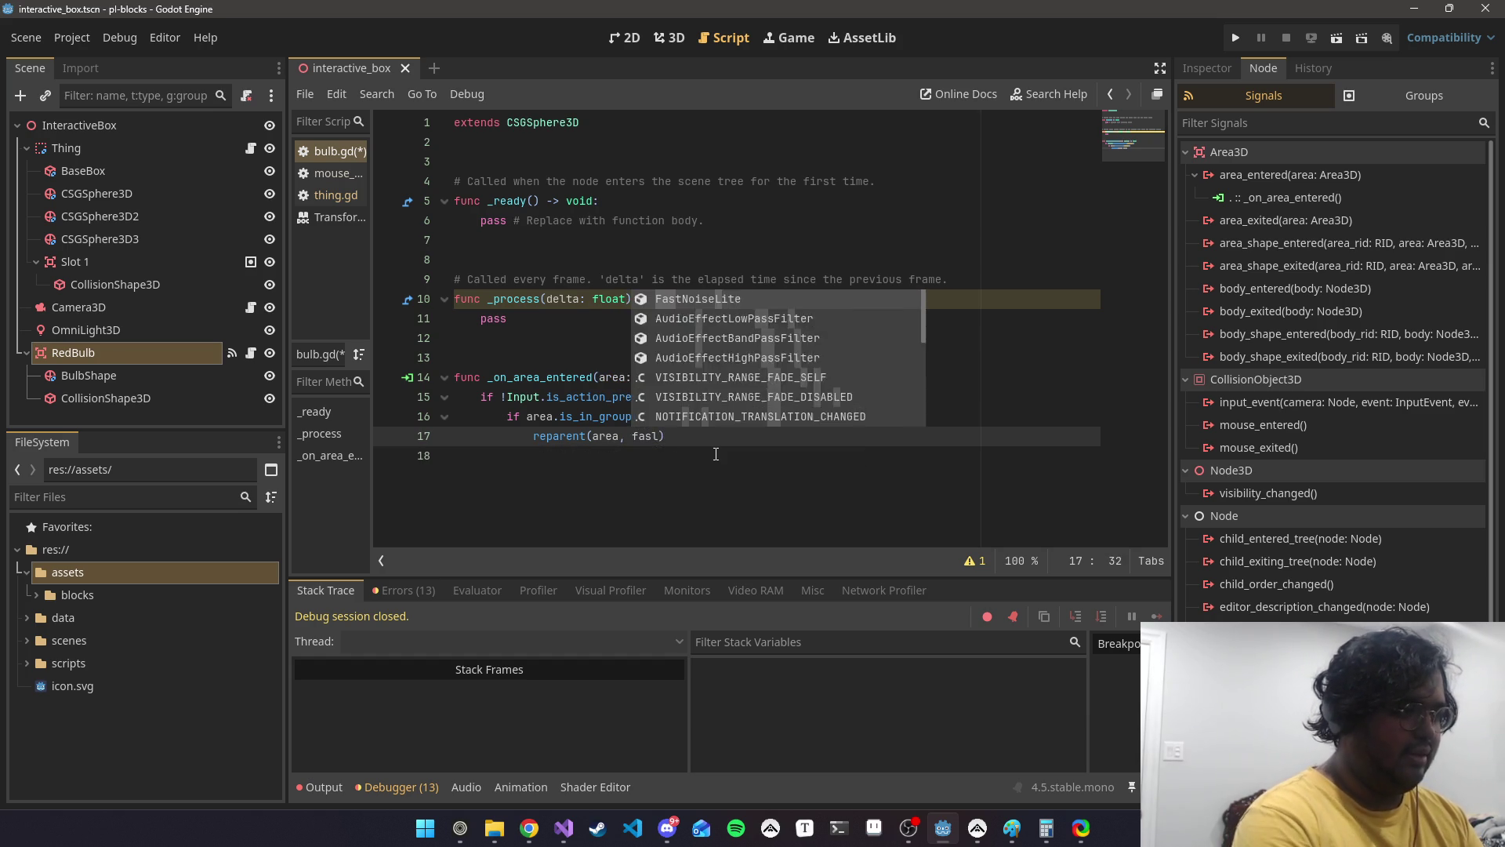
{"action": "type", "text": "alse)"}
{"action": "key", "text": "ctrl+s"}
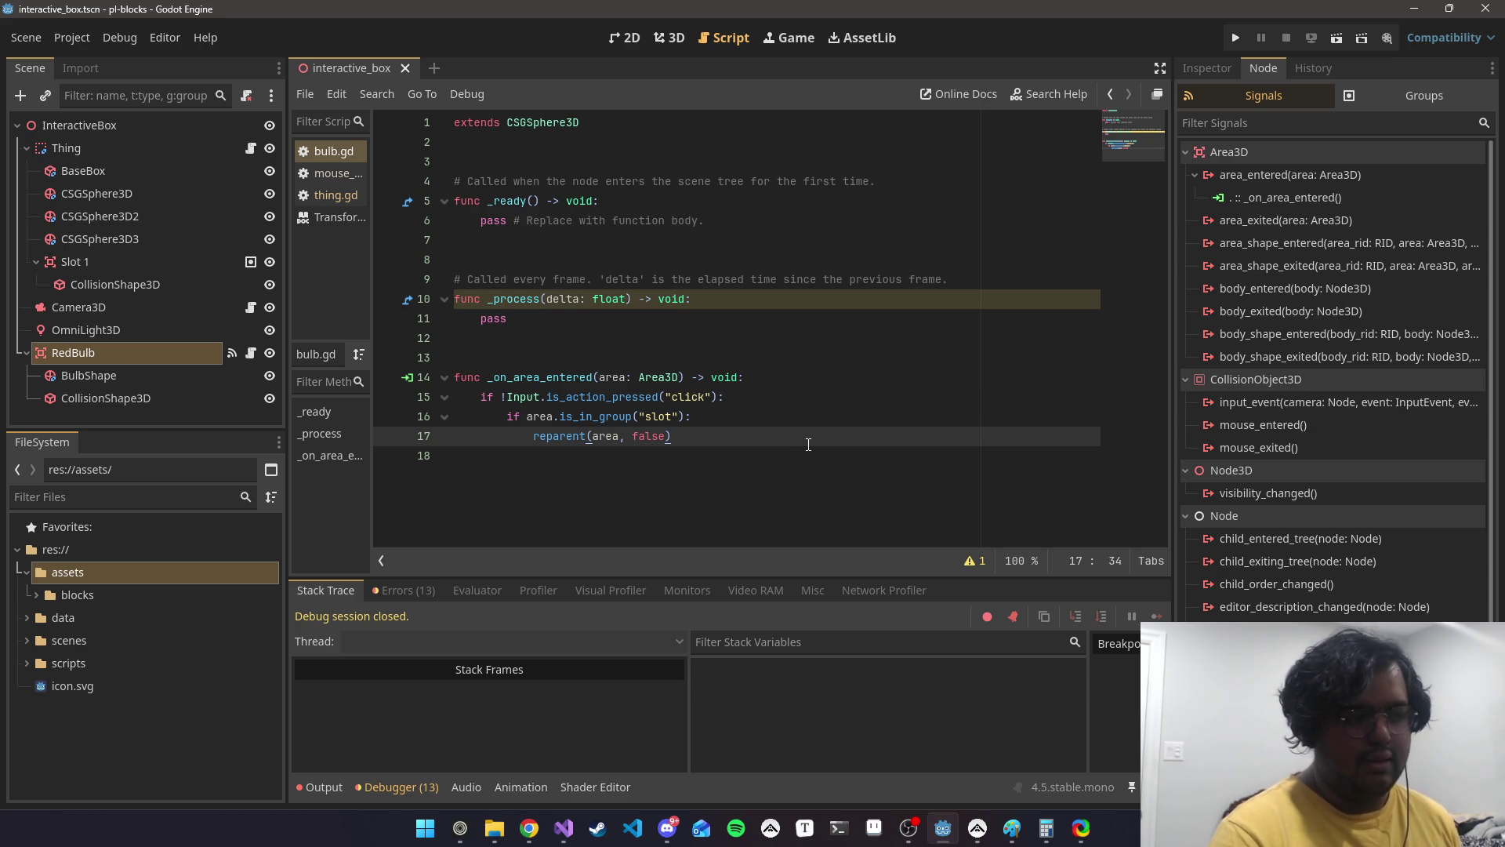
{"action": "left_click", "coordinate": [794, 340]}
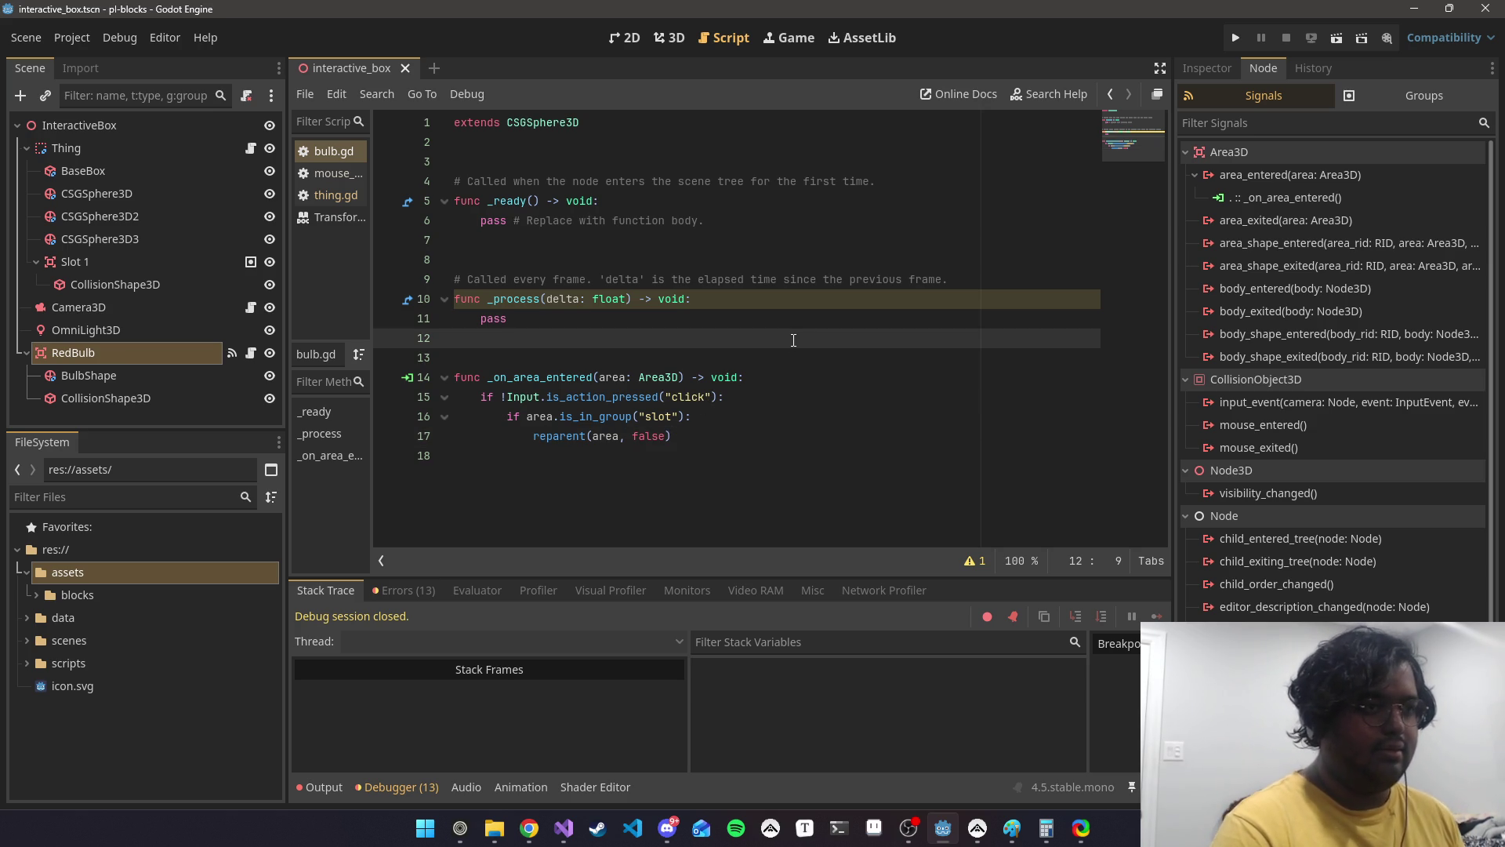
After the run error, change bulb.gd's base class from CSGSphere3D to Area3D and save.
{"action": "left_click", "coordinate": [1234, 39]}
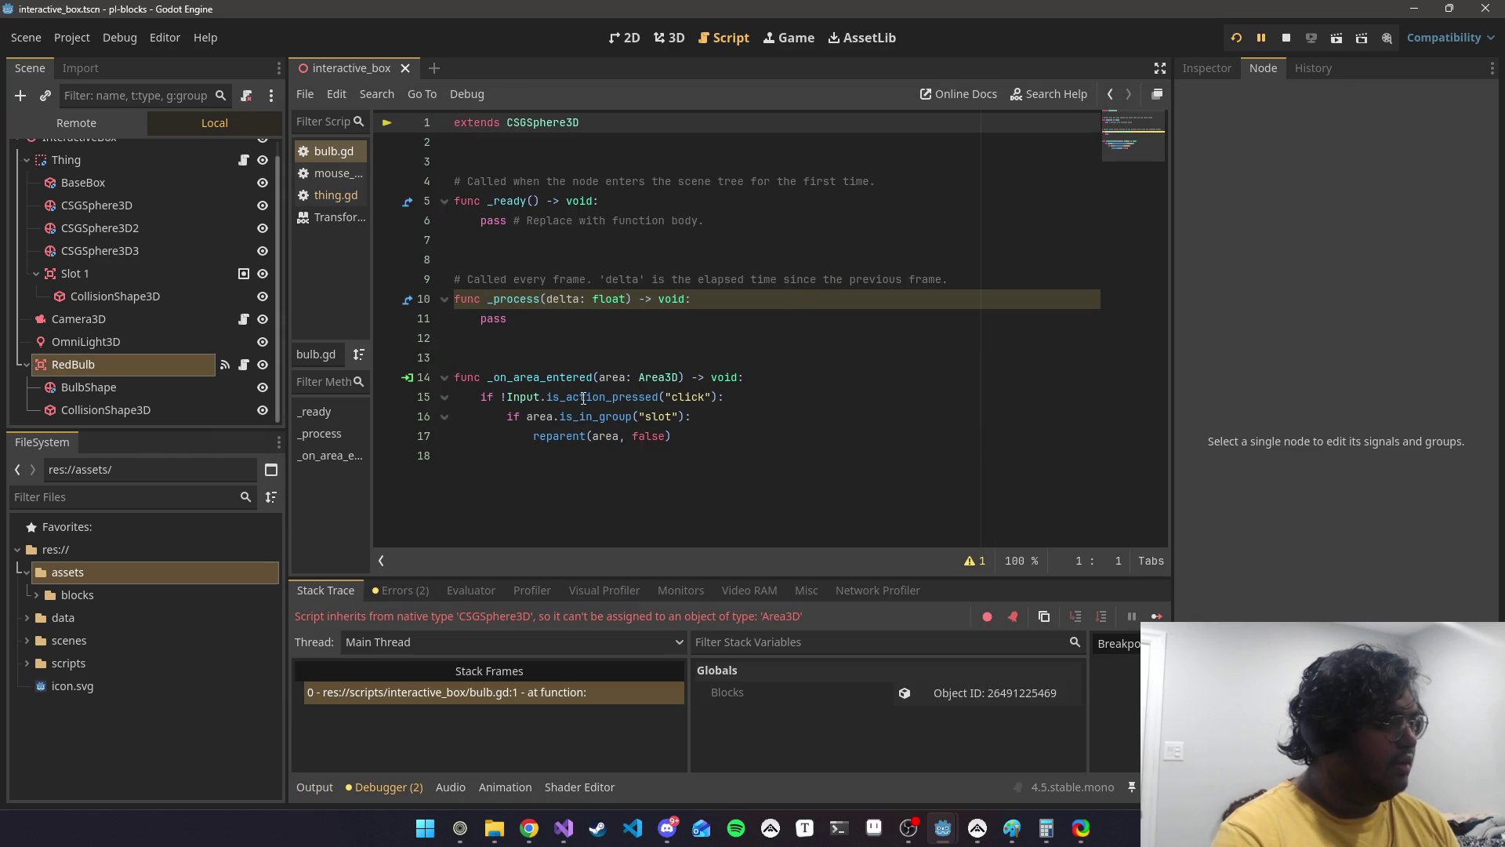
{"action": "double_click", "coordinate": [526, 122]}
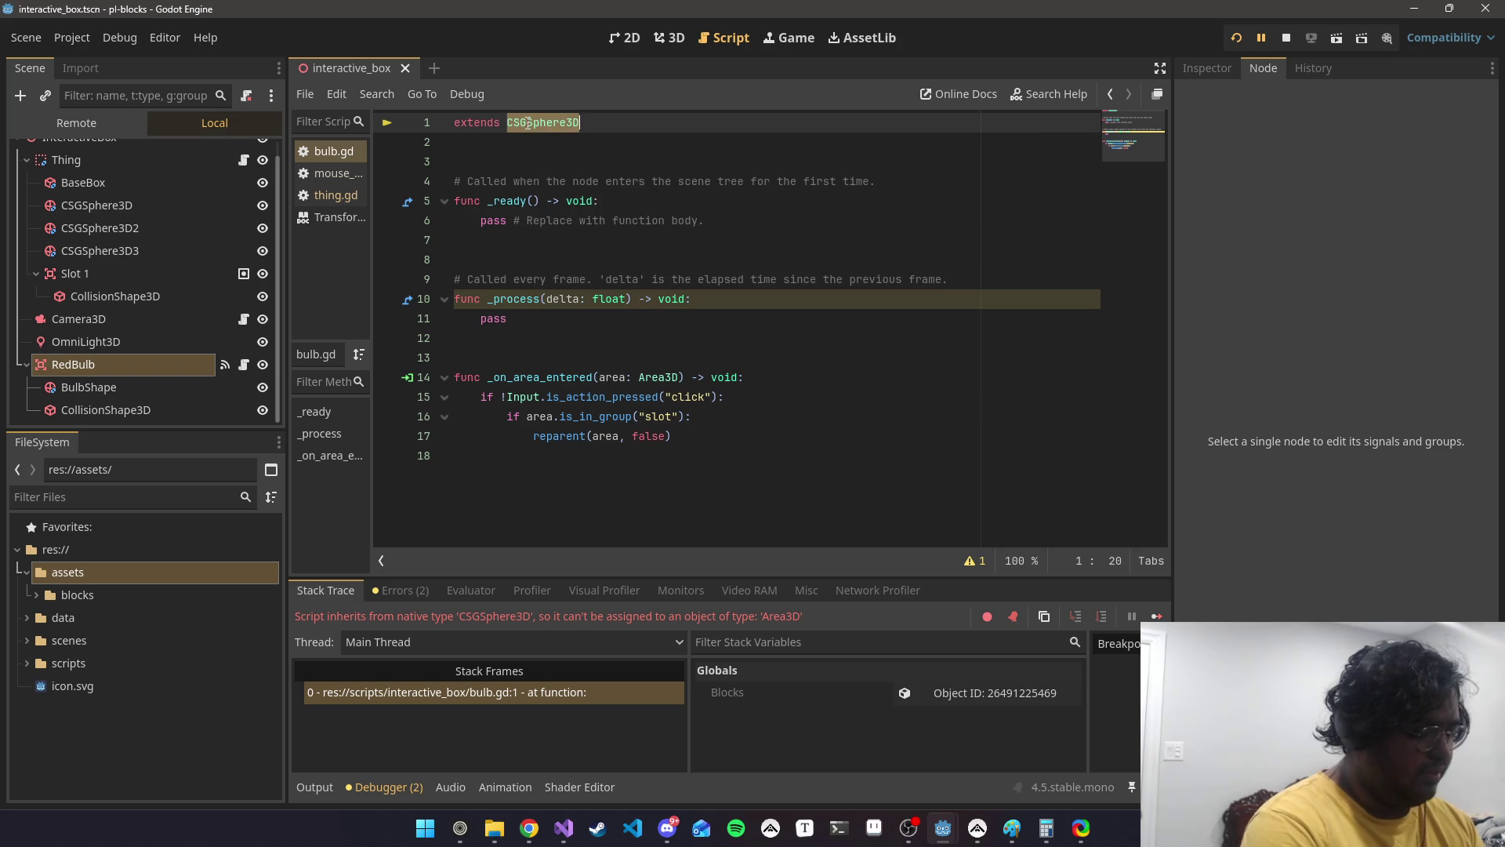
{"action": "type", "text": "Area3D"}
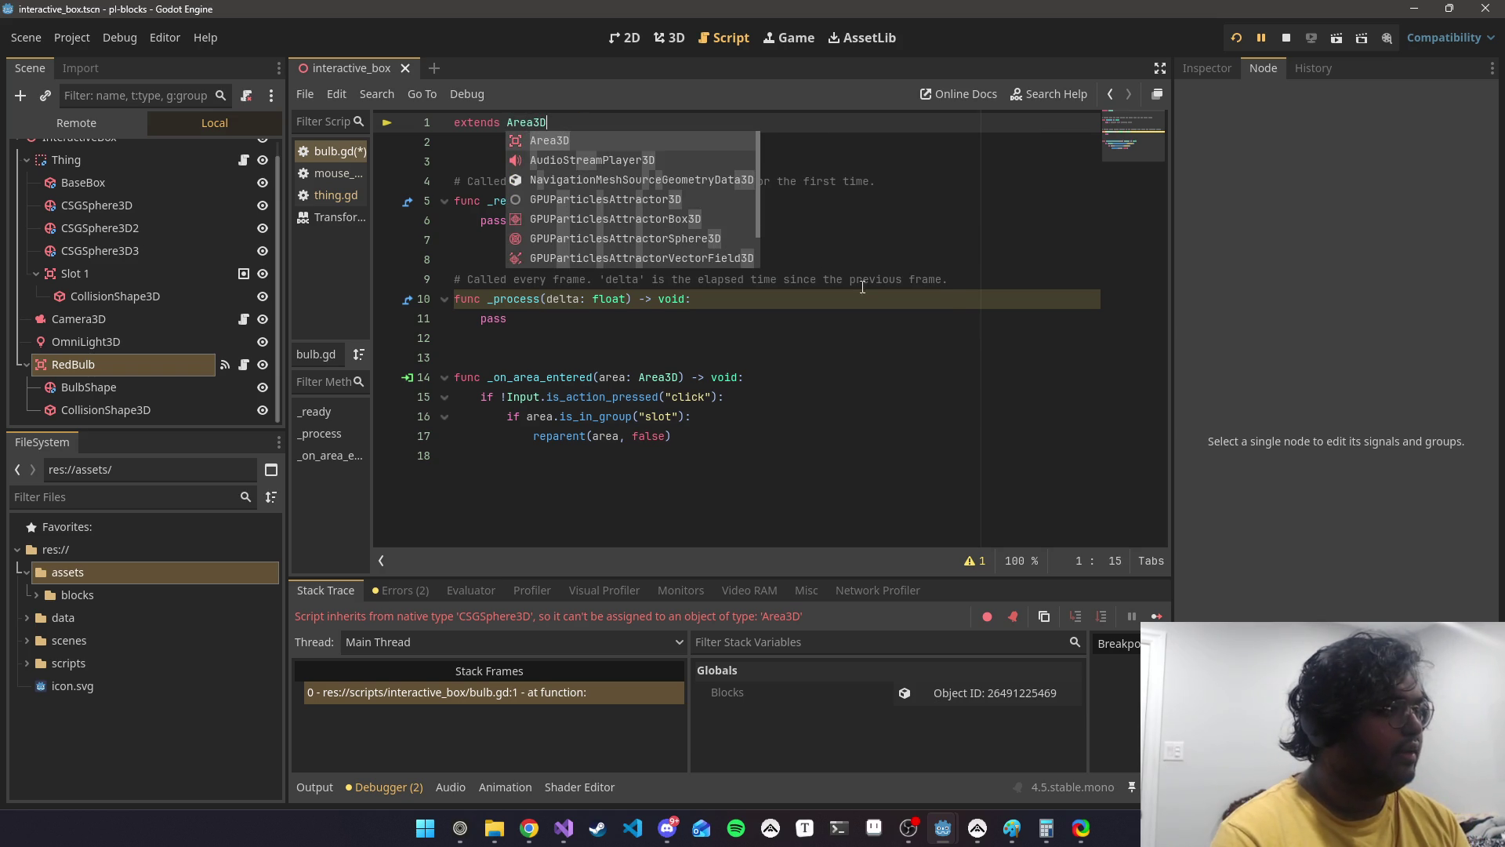
{"action": "key", "text": "ctrl+s"}
{"action": "left_click", "coordinate": [1019, 357]}
Run the game again and rotate the box to bring the red bulb into view.
{"action": "left_click", "coordinate": [1236, 38]}
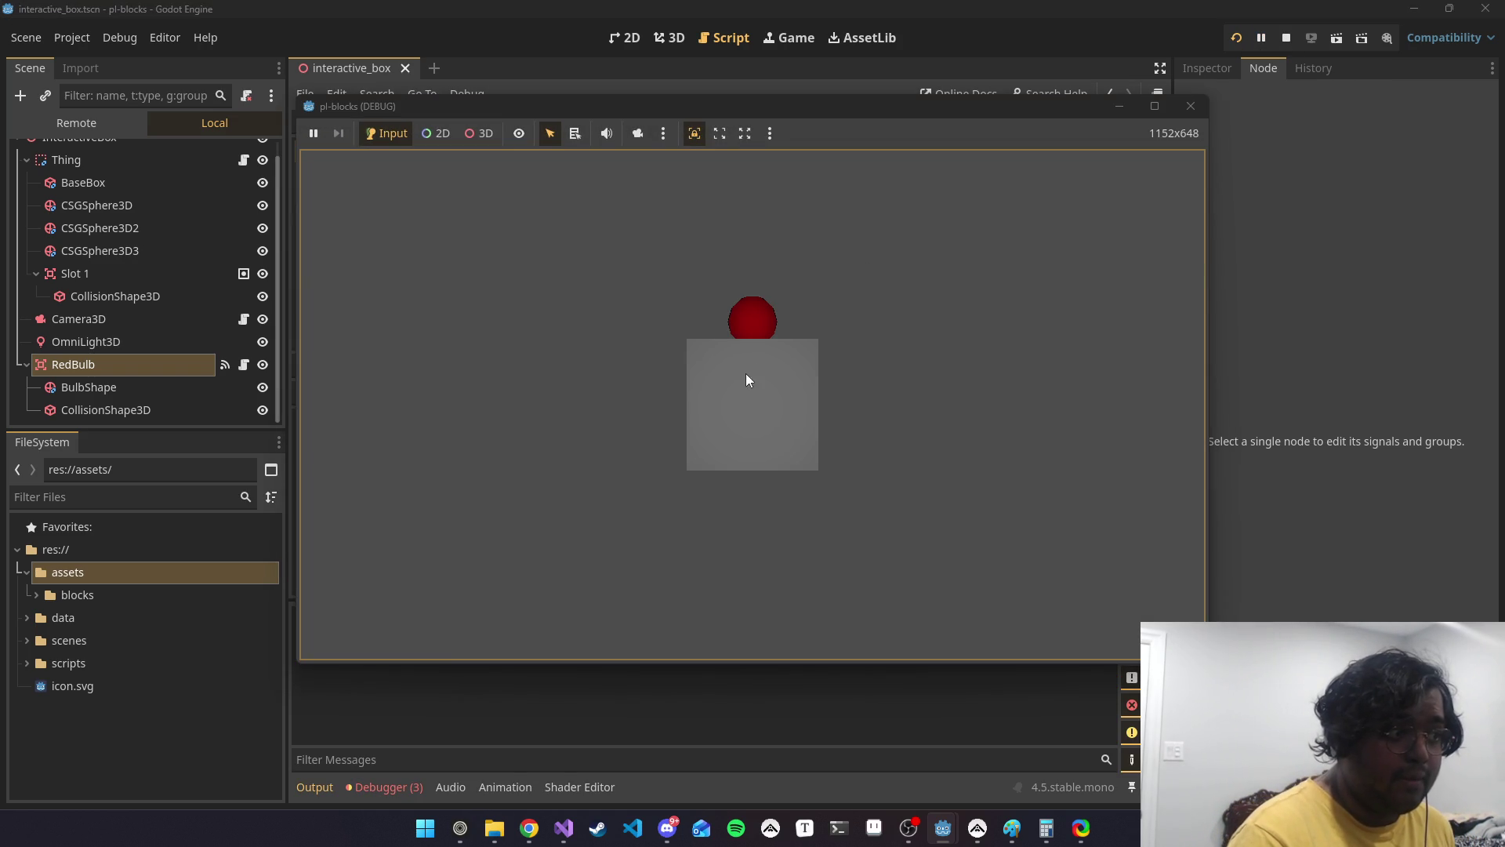
{"action": "mouse_move", "coordinate": [746, 373]}
{"action": "left_mouse_down"}
{"action": "mouse_move", "coordinate": [737, 535]}
{"action": "mouse_move", "coordinate": [494, 459]}
{"action": "left_mouse_up"}
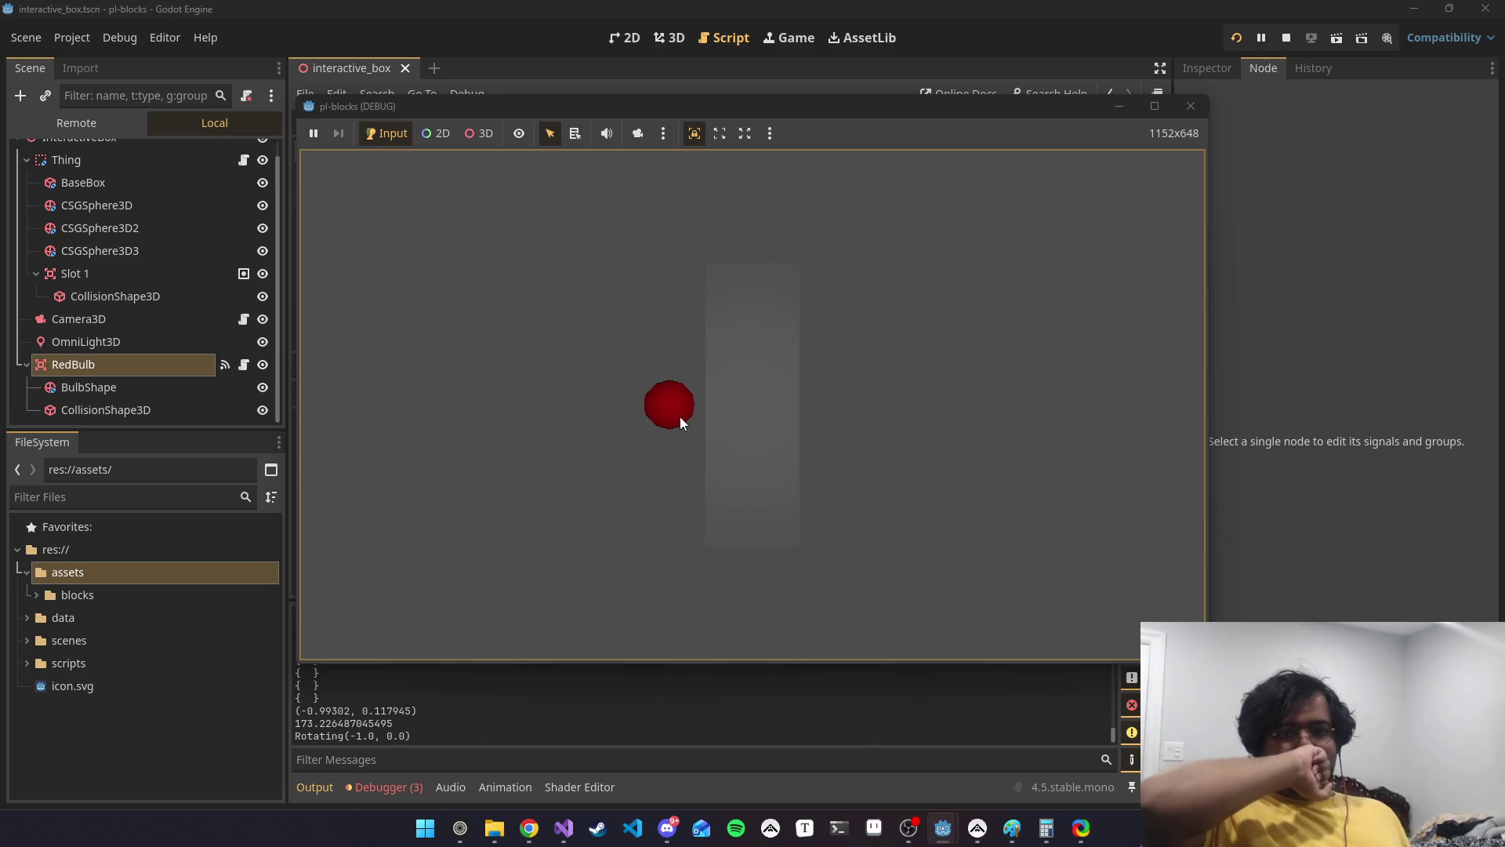
{"action": "left_click_drag", "start_coordinate": [685, 420], "coordinate": [884, 497]}
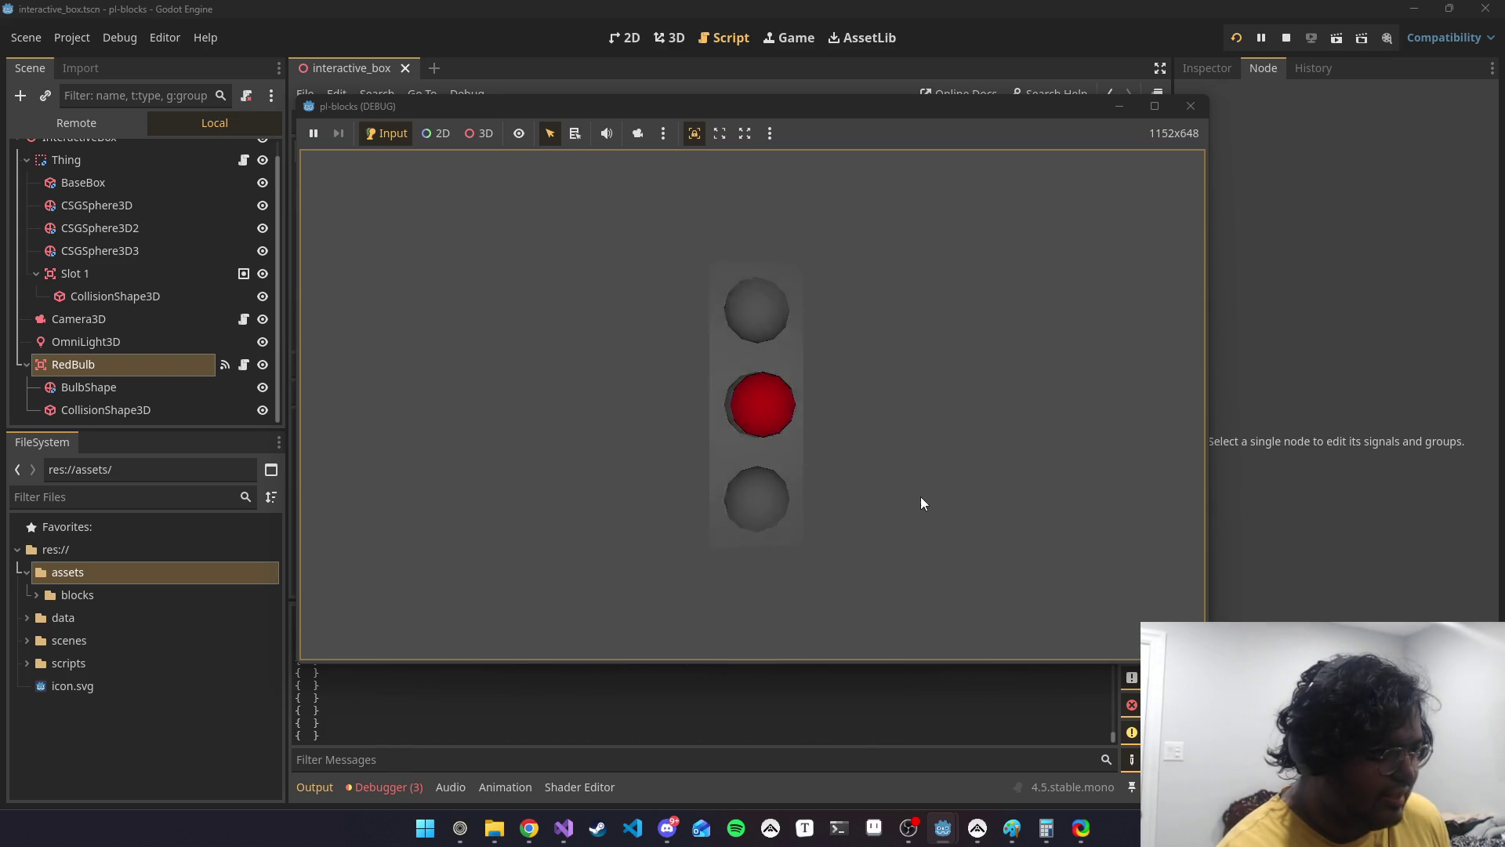
{"action": "left_click_drag", "start_coordinate": [625, 508], "coordinate": [620, 509]}
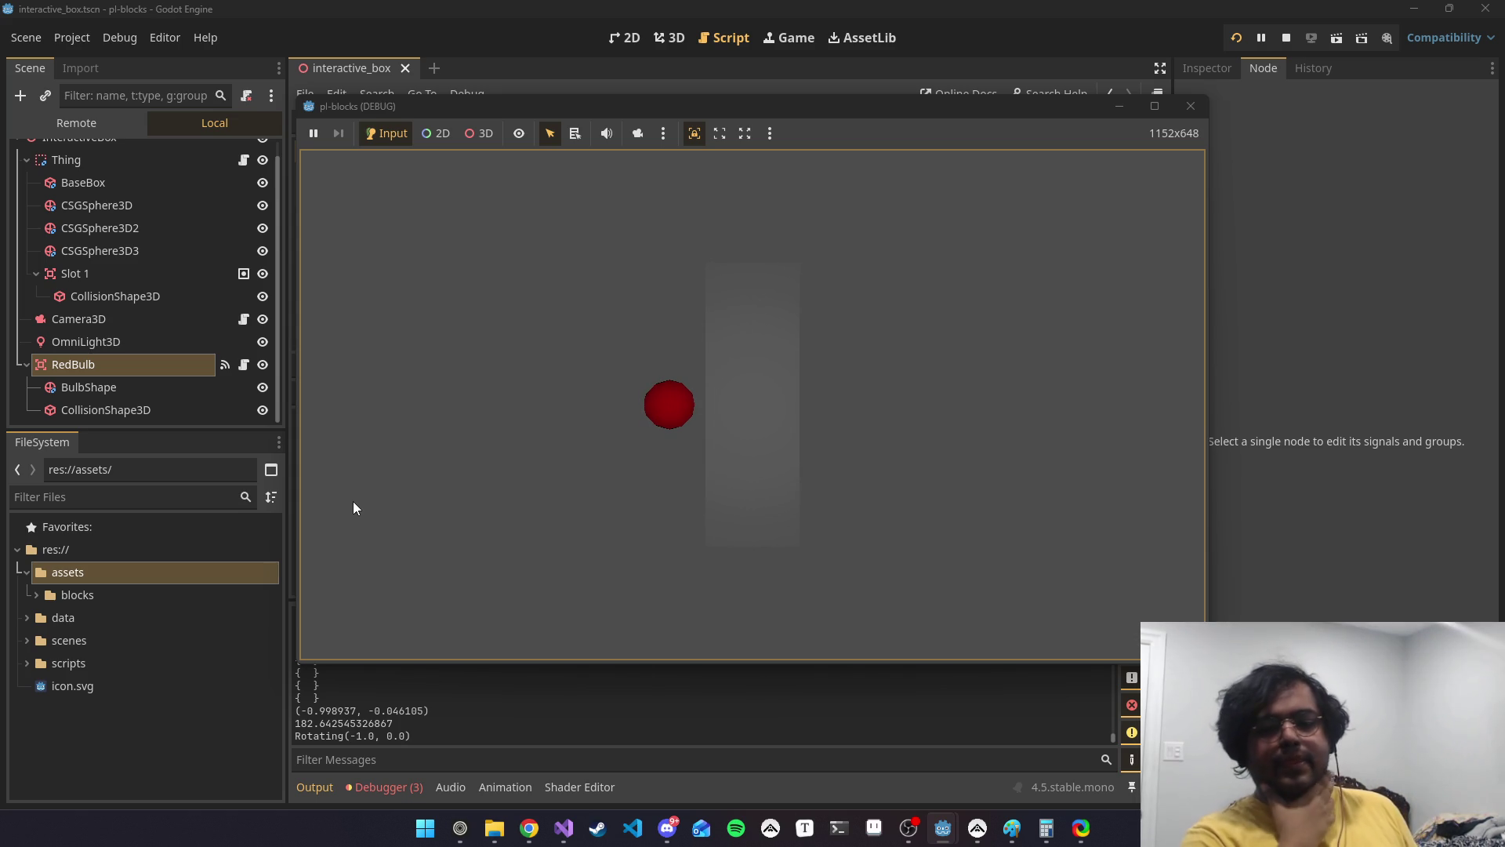
Stop the game and change the reparent argument on line 17 from false to true.
{"action": "left_click", "coordinate": [1192, 108]}
{"action": "double_click", "coordinate": [647, 436]}
{"action": "type", "text": "true"}
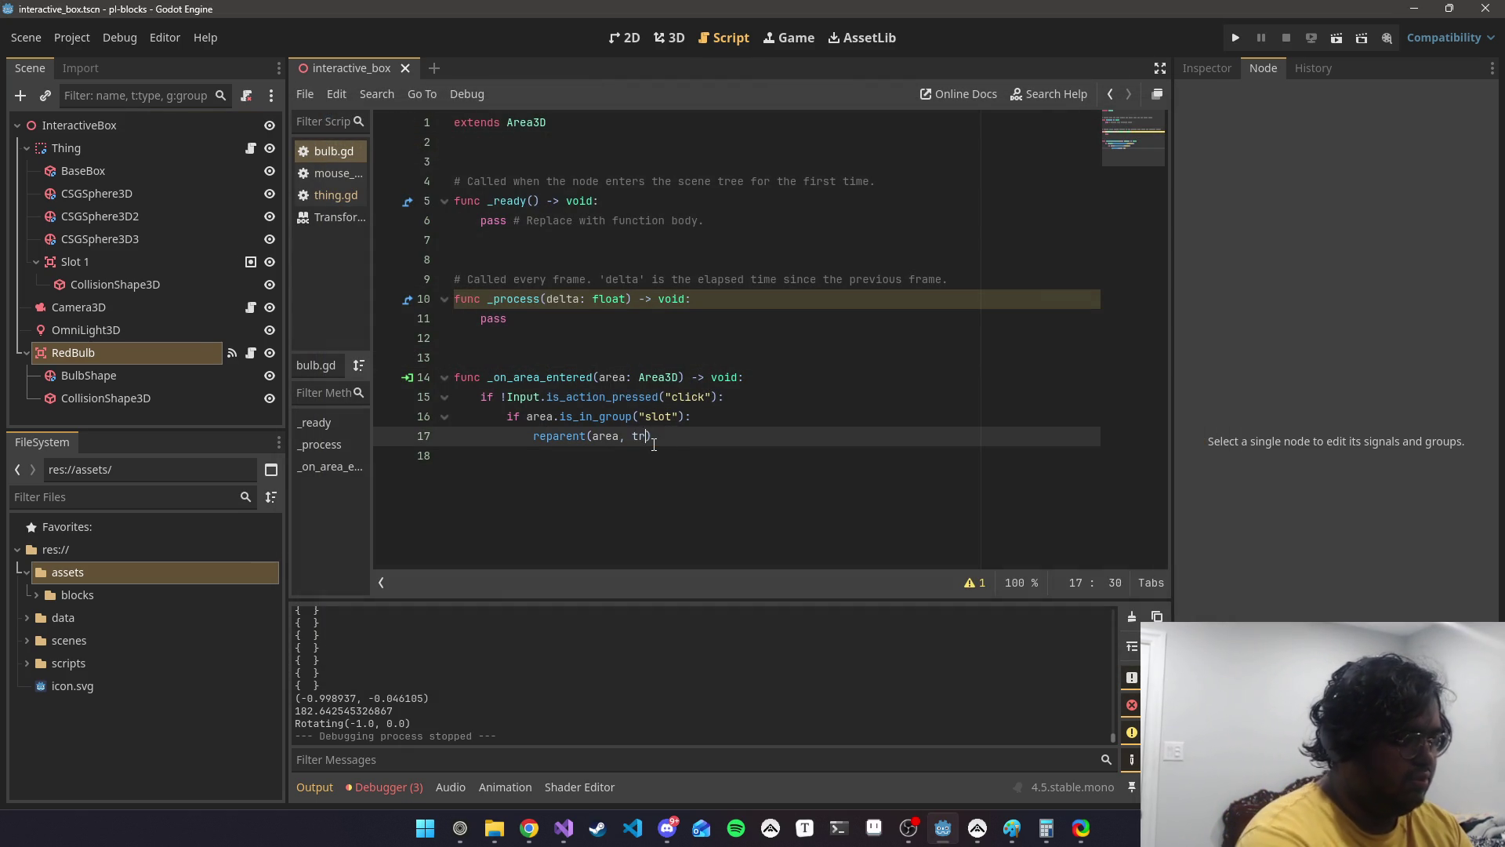
Rerun the game, rotate the box, and click the red bulb to test the raycast hit.
{"action": "left_click", "coordinate": [1236, 37]}
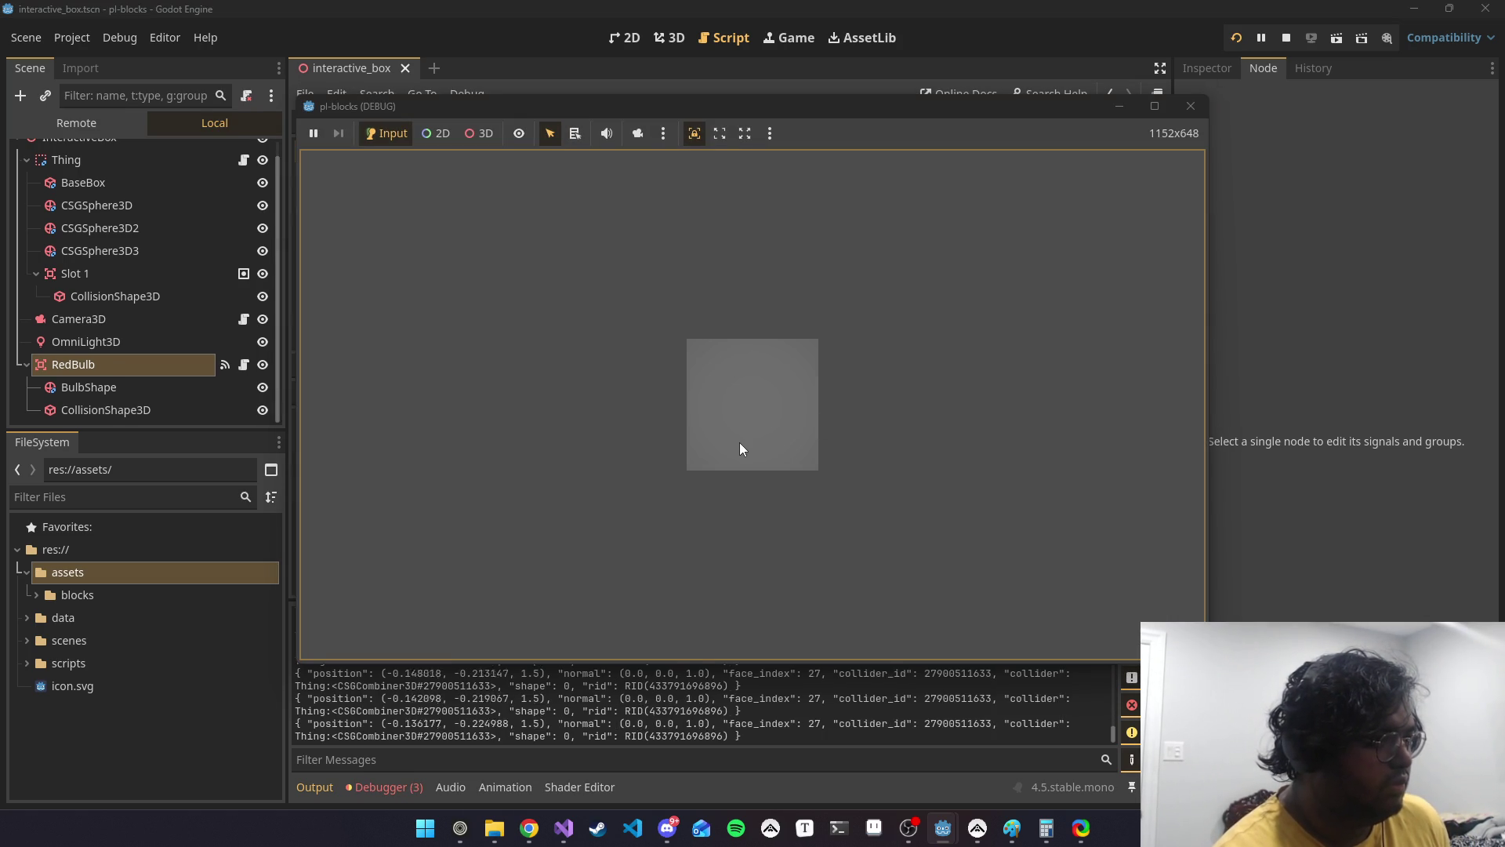
{"action": "mouse_move", "coordinate": [740, 443]}
{"action": "left_mouse_down"}
{"action": "mouse_move", "coordinate": [754, 414]}
{"action": "mouse_move", "coordinate": [608, 462]}
{"action": "mouse_move", "coordinate": [671, 446]}
{"action": "mouse_move", "coordinate": [929, 463]}
{"action": "left_mouse_up"}
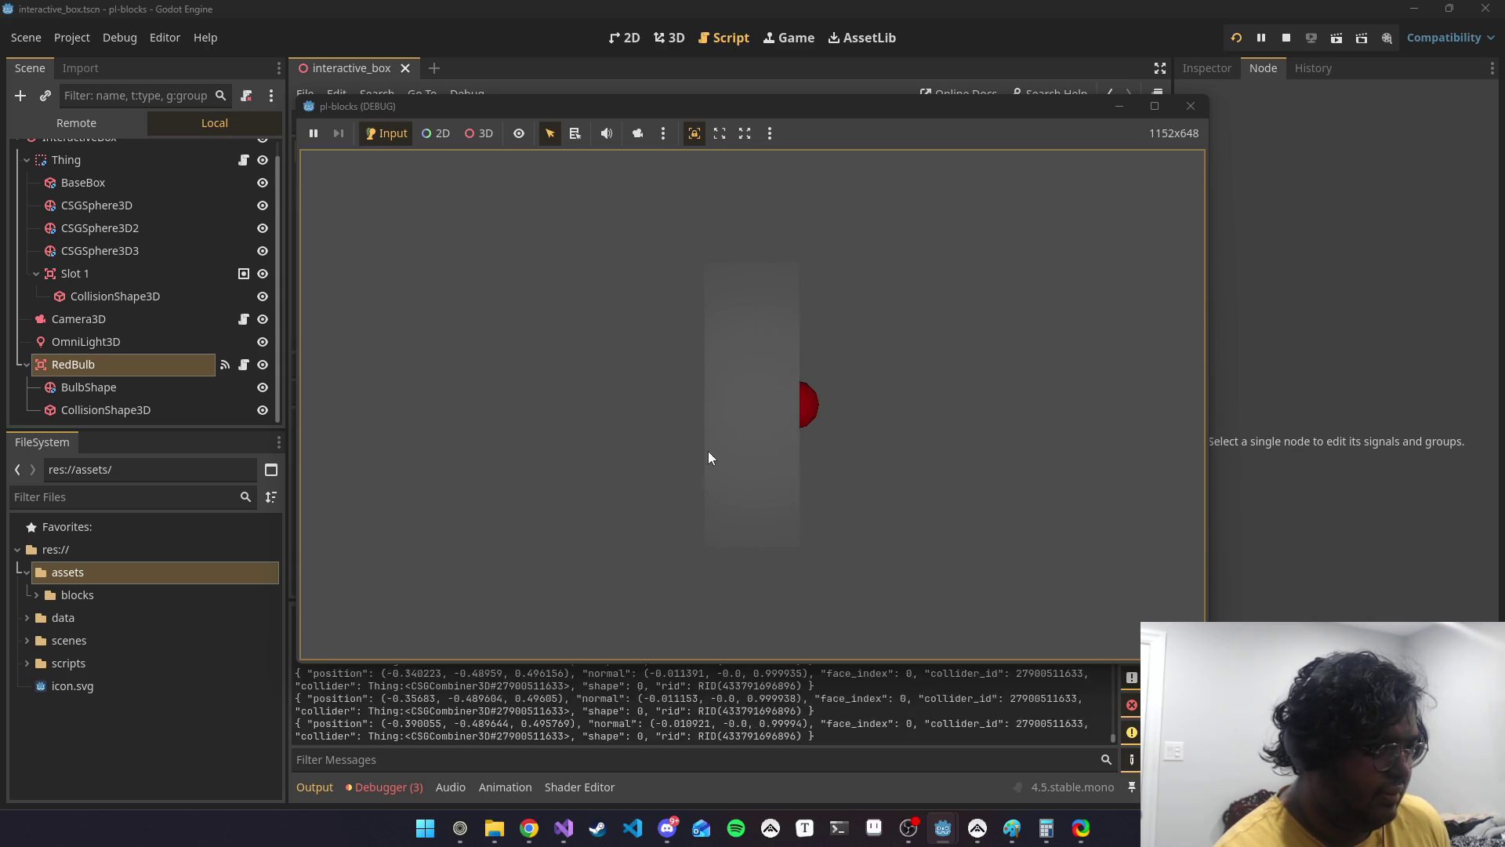
{"action": "left_click_drag", "start_coordinate": [726, 450], "coordinate": [706, 478]}
{"action": "mouse_move", "coordinate": [775, 360]}
{"action": "left_mouse_down"}
{"action": "mouse_move", "coordinate": [782, 331]}
{"action": "mouse_move", "coordinate": [745, 372]}
{"action": "left_mouse_up"}
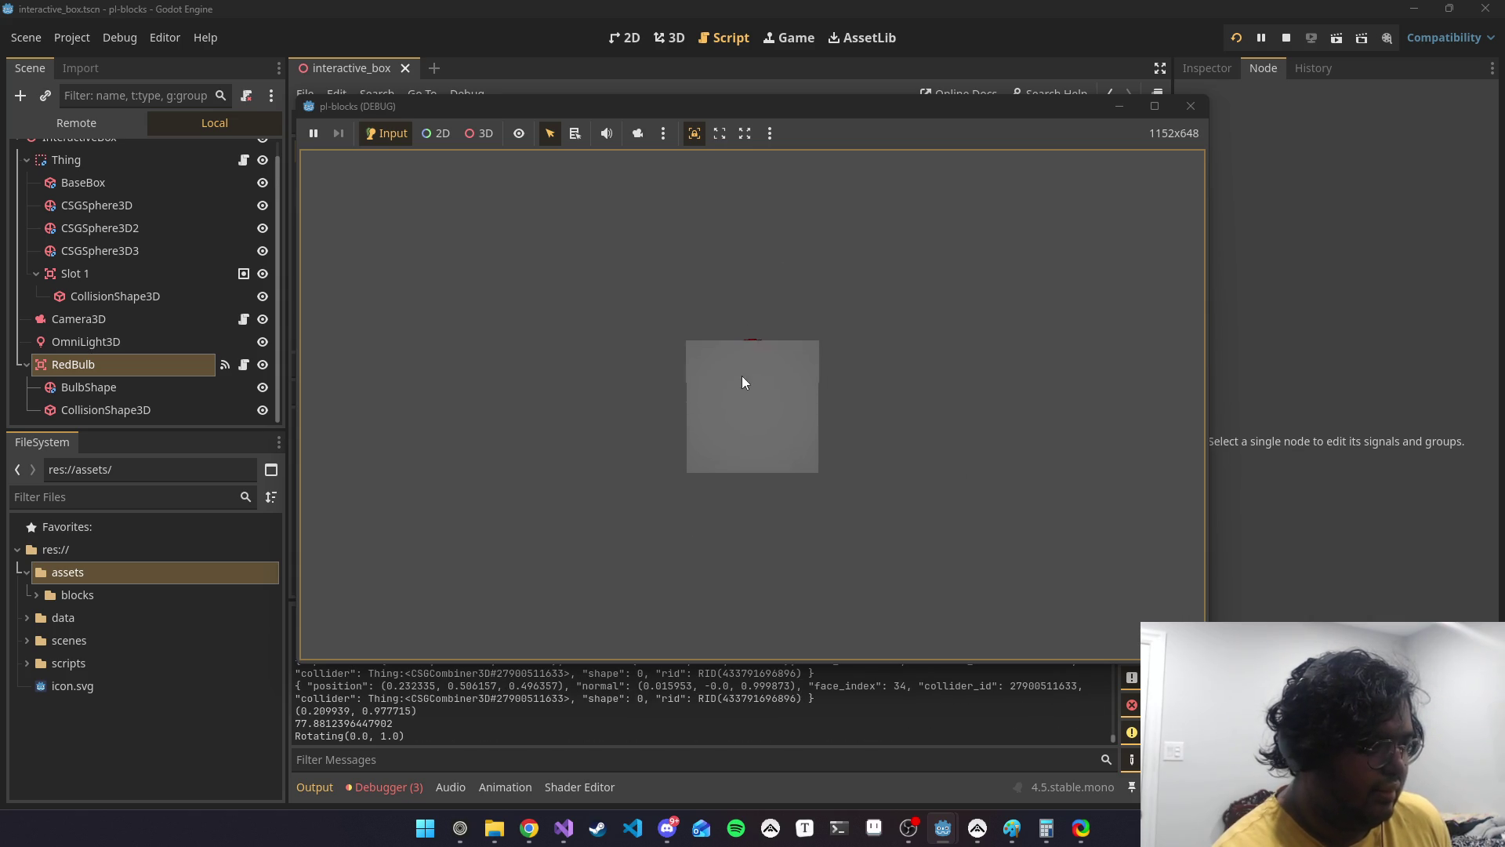
{"action": "left_click", "coordinate": [766, 414]}
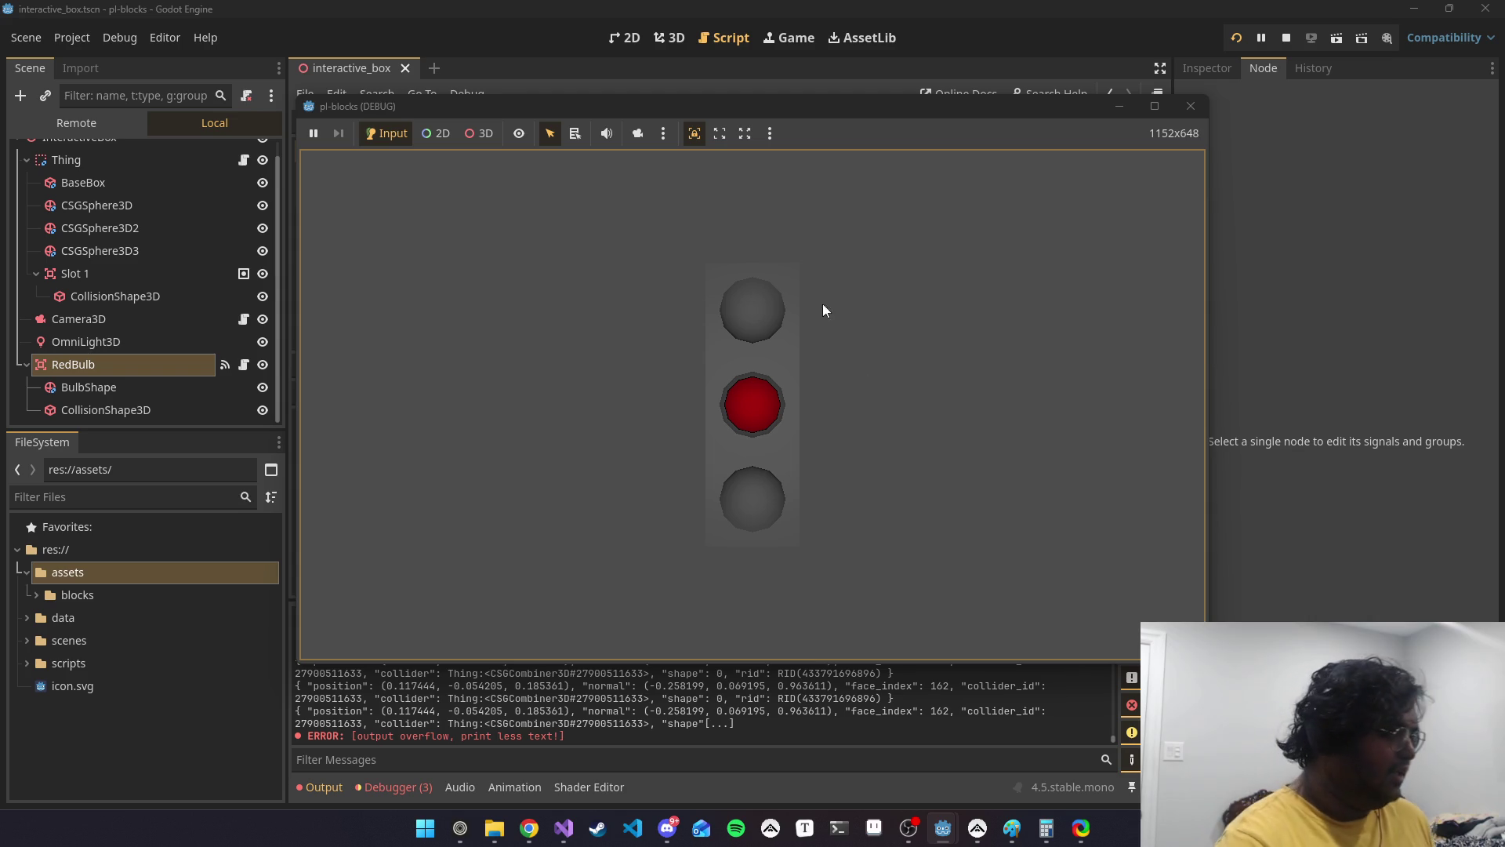
Stop the game and enable Use Collision on the BulbShape node in the Inspector.
{"action": "left_click", "coordinate": [1190, 106]}
{"action": "left_click", "coordinate": [139, 398]}
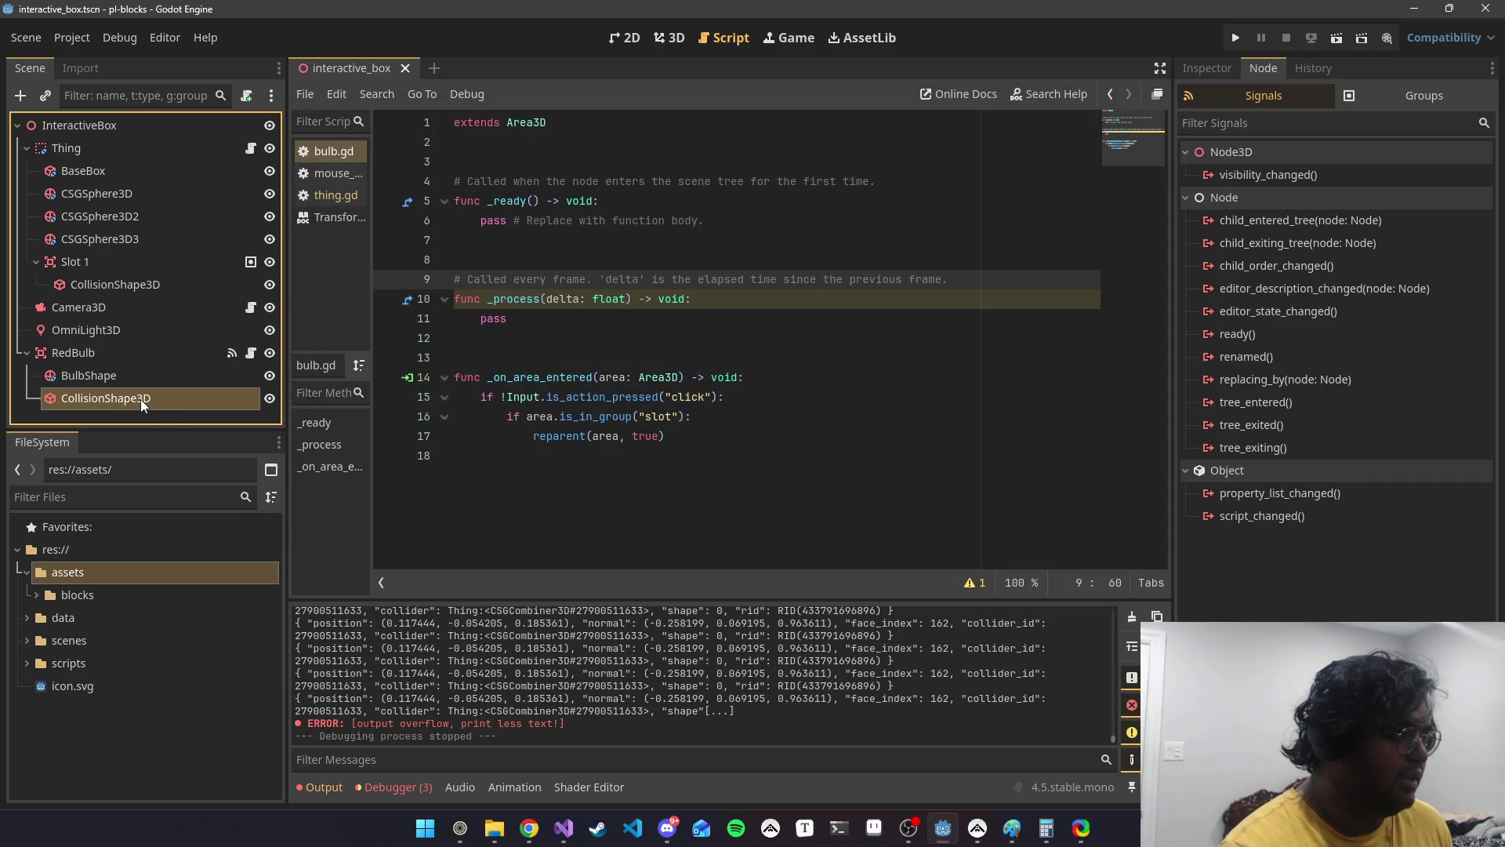
{"action": "left_click", "coordinate": [140, 383]}
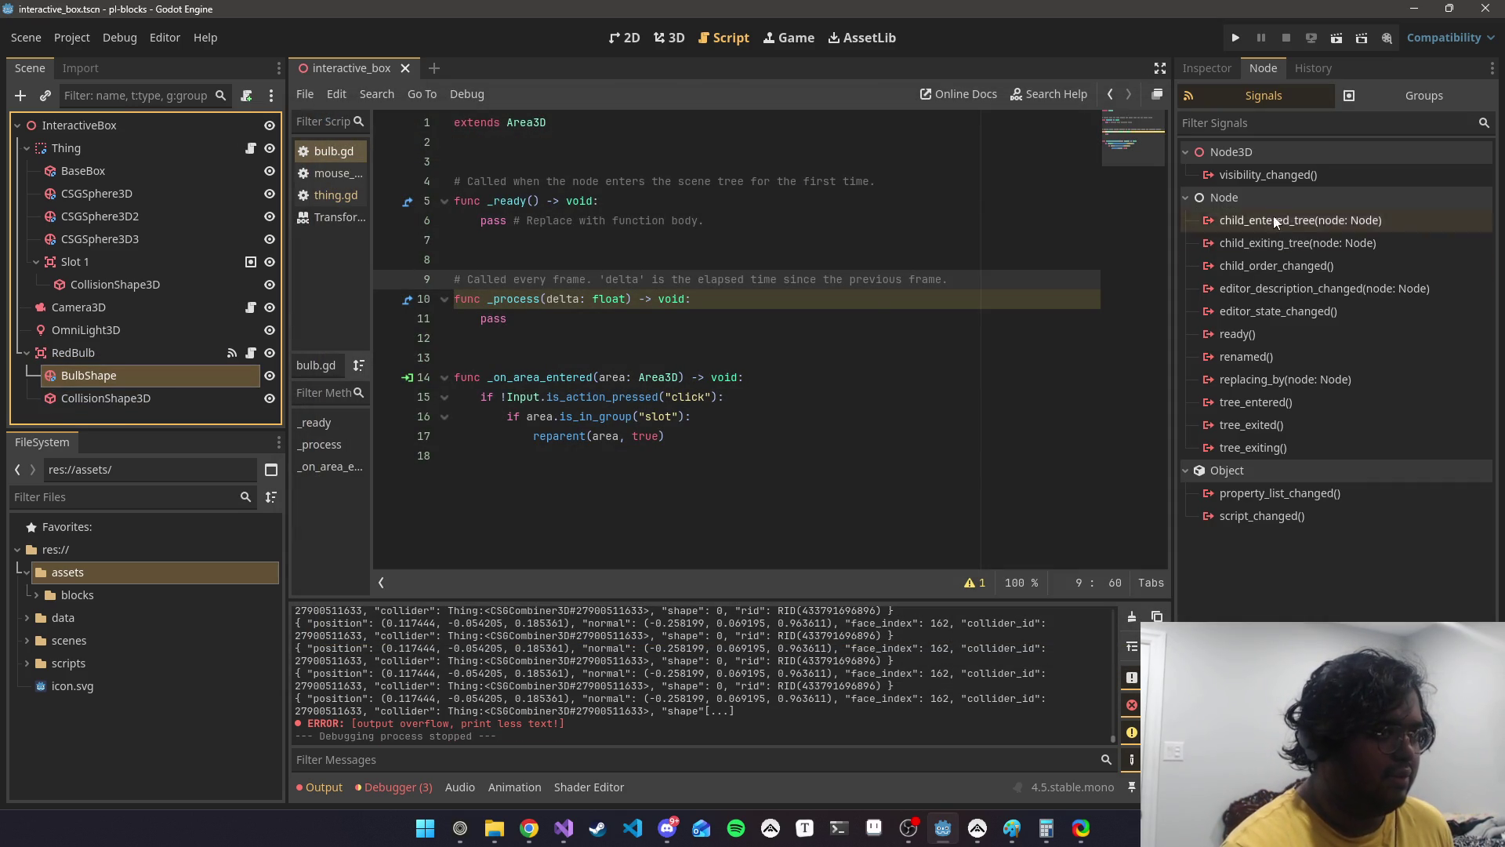
{"action": "left_click", "coordinate": [1207, 69]}
{"action": "left_click", "coordinate": [1251, 67]}
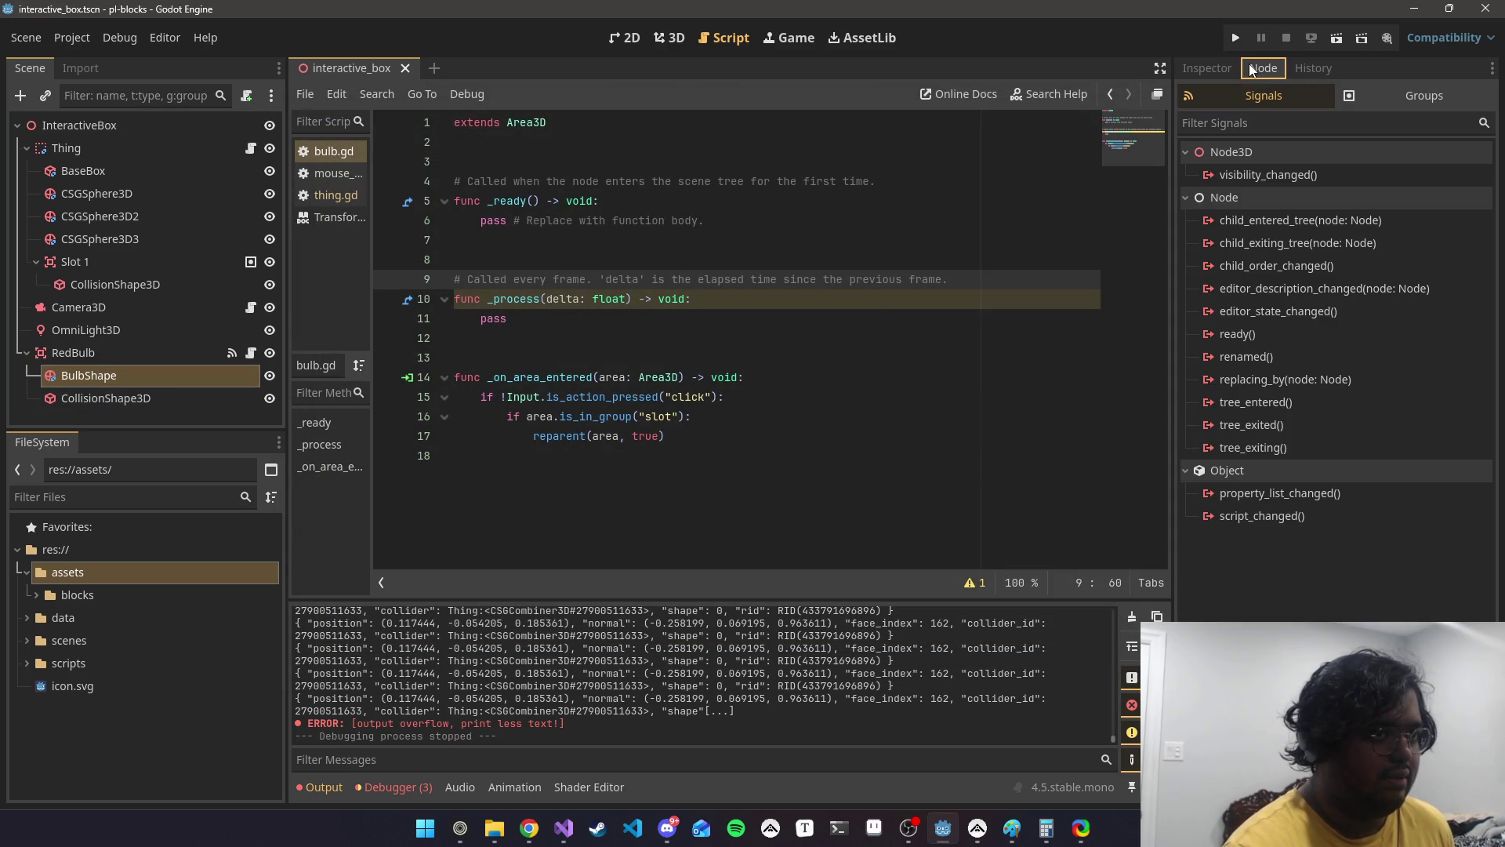
{"action": "left_click", "coordinate": [1211, 68]}
{"action": "scroll", "coordinate": [1246, 497], "scroll_direction": "down", "scroll_amount": 10}
{"action": "scroll", "coordinate": [1251, 501], "scroll_direction": "up", "scroll_amount": 3}
{"action": "scroll", "coordinate": [1253, 501], "scroll_direction": "down", "scroll_amount": 4}
{"action": "scroll", "coordinate": [1253, 501], "scroll_direction": "down", "scroll_amount": 10}
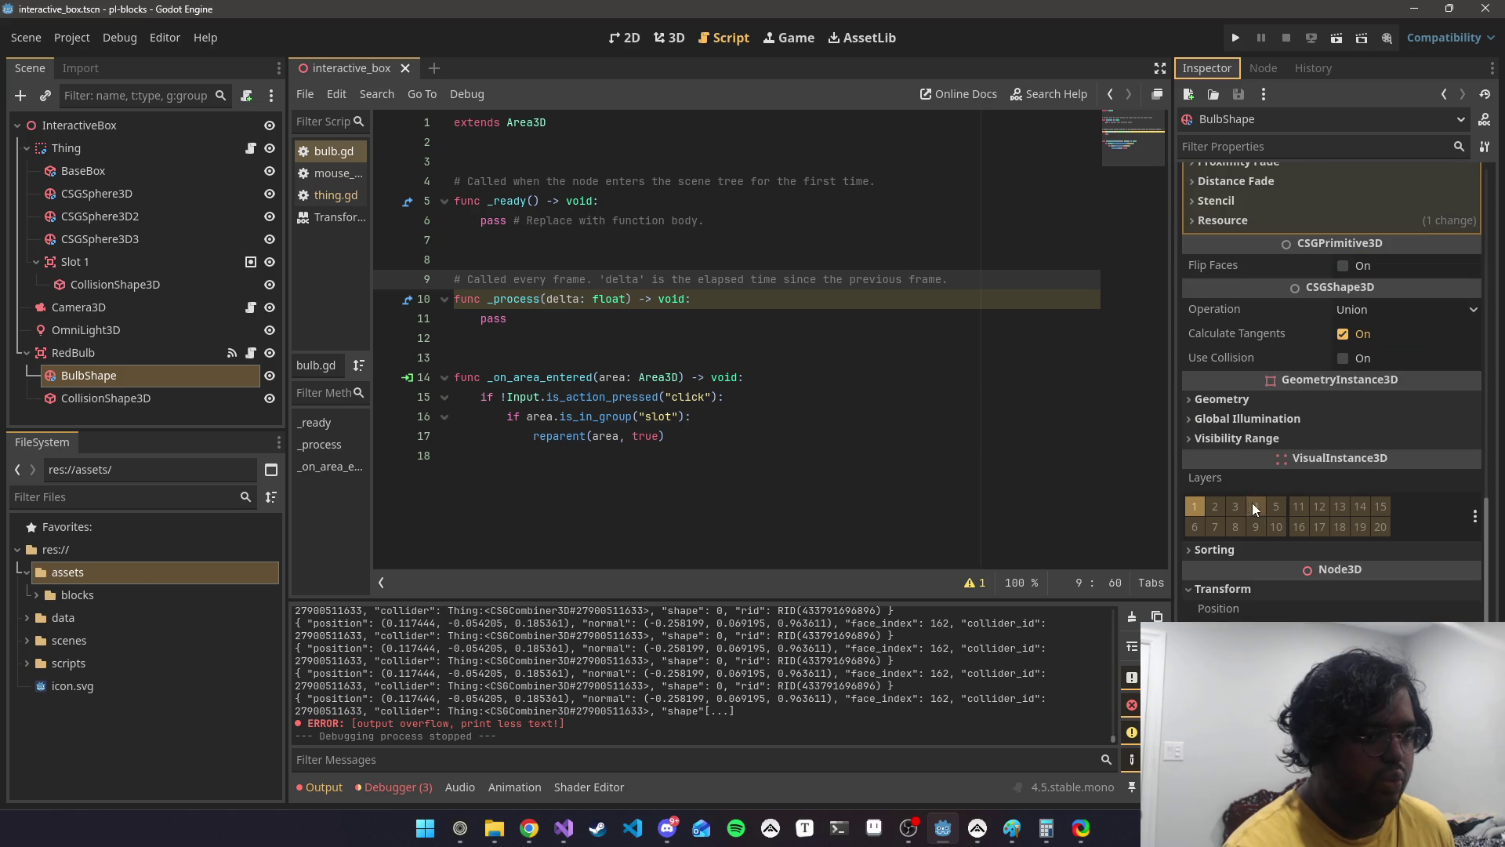
{"action": "left_click", "coordinate": [1343, 358]}
Run the game and spin the box to test collision, then stop it and return to line 15.
{"action": "left_click", "coordinate": [1233, 41]}
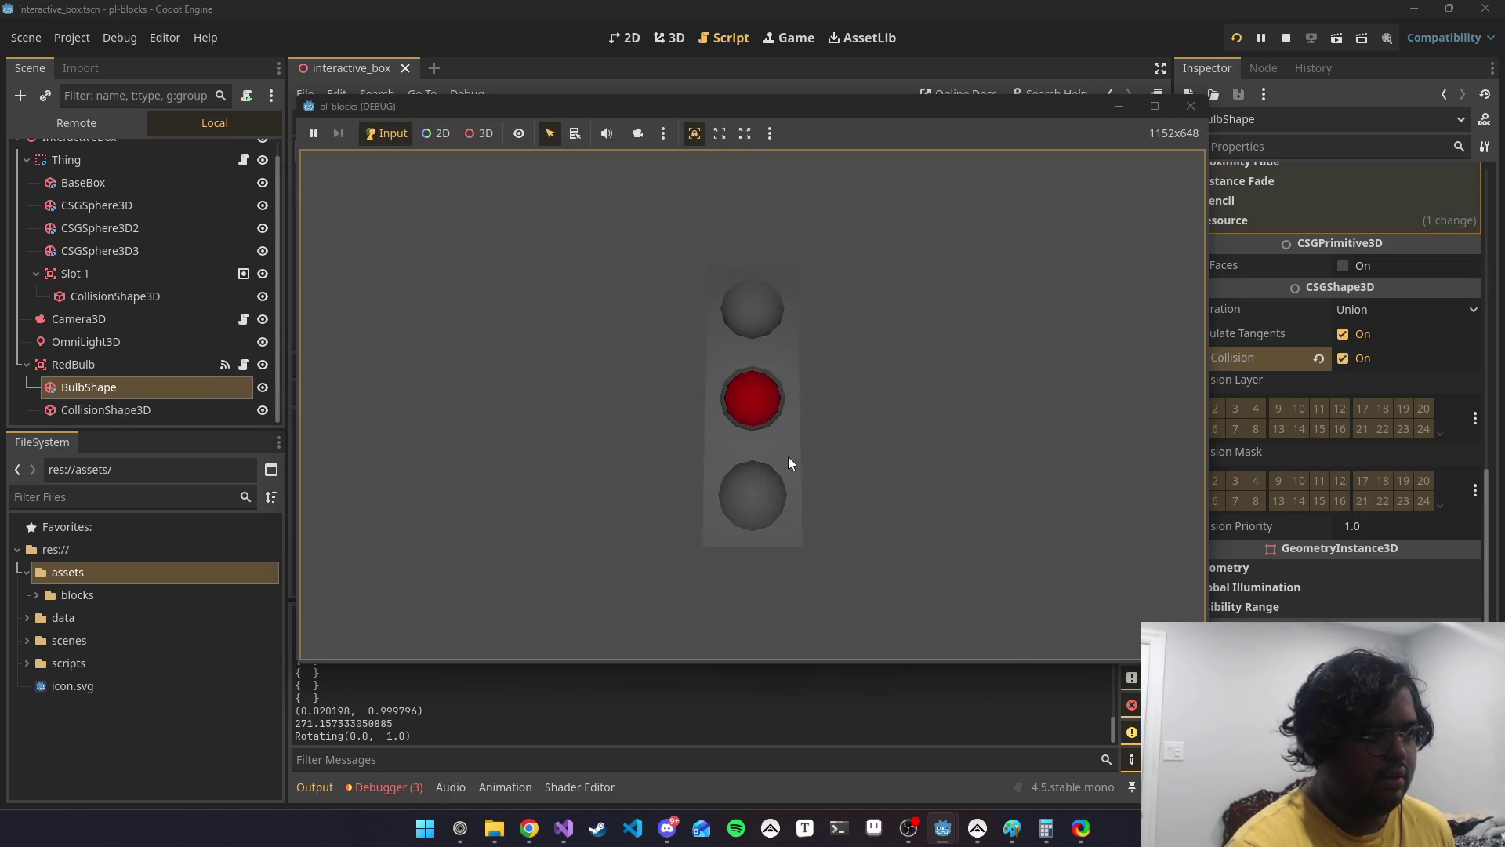
{"action": "mouse_move", "coordinate": [788, 463]}
{"action": "left_mouse_down"}
{"action": "mouse_move", "coordinate": [593, 463]}
{"action": "mouse_move", "coordinate": [775, 417]}
{"action": "mouse_move", "coordinate": [873, 442]}
{"action": "mouse_move", "coordinate": [786, 470]}
{"action": "mouse_move", "coordinate": [826, 366]}
{"action": "left_mouse_up"}
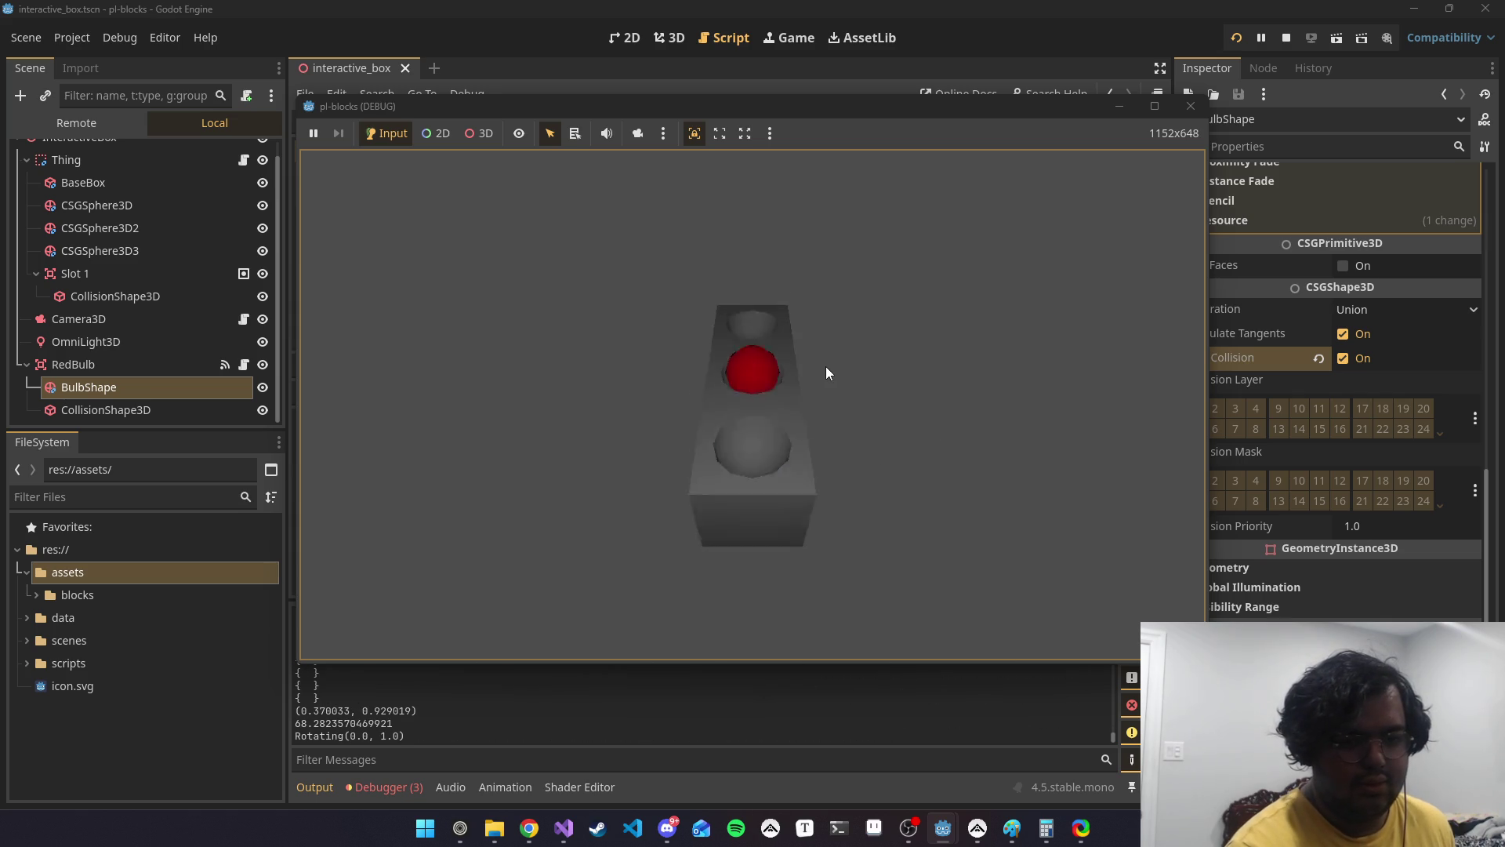
{"action": "mouse_move", "coordinate": [780, 438]}
{"action": "left_mouse_down"}
{"action": "mouse_move", "coordinate": [926, 388]}
{"action": "mouse_move", "coordinate": [731, 399]}
{"action": "left_mouse_up"}
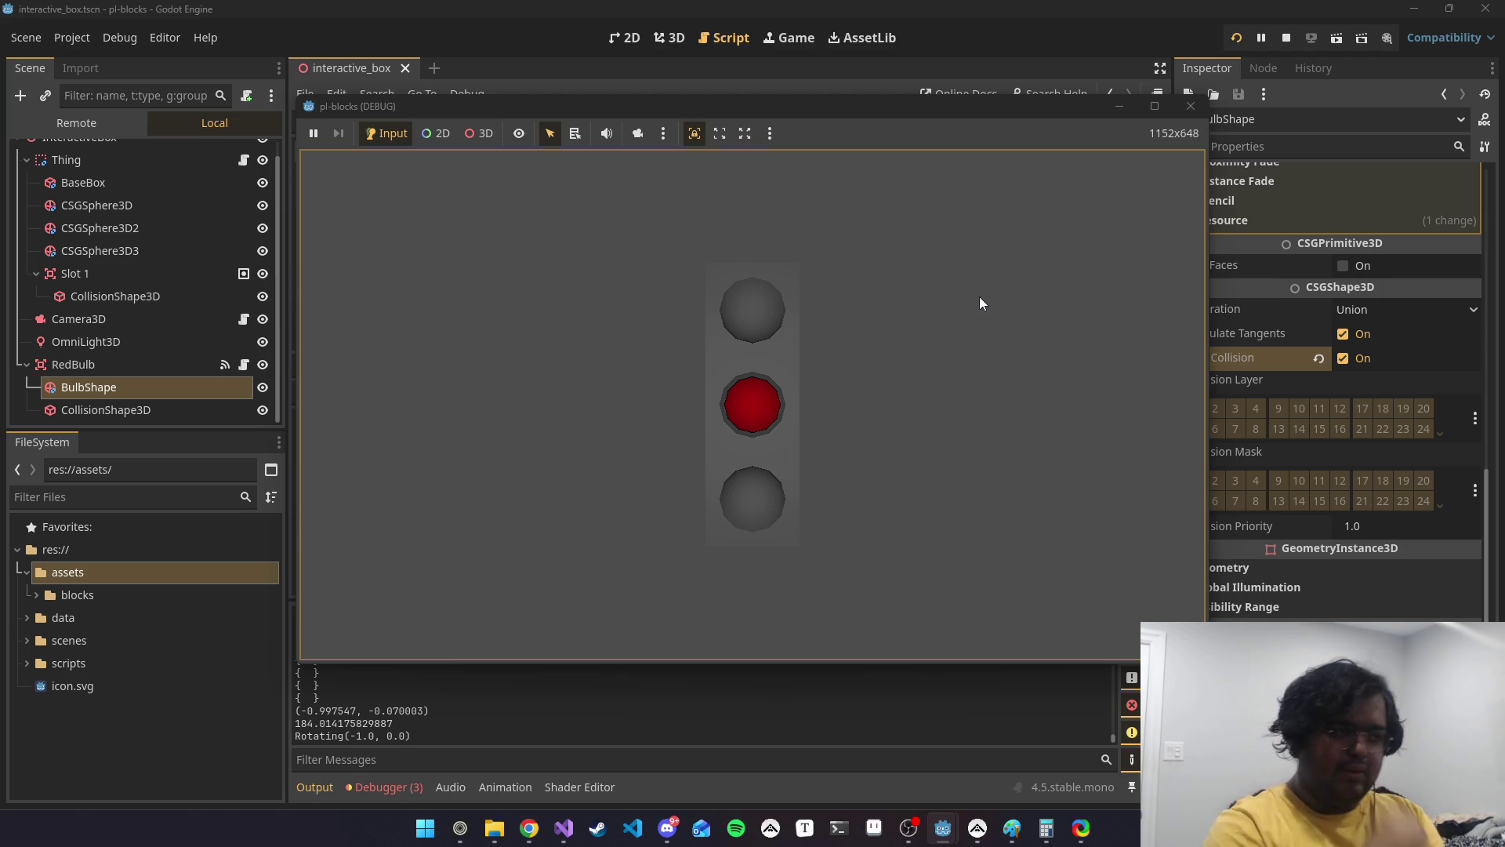
{"action": "left_click", "coordinate": [1191, 104]}
{"action": "left_click", "coordinate": [736, 398]}
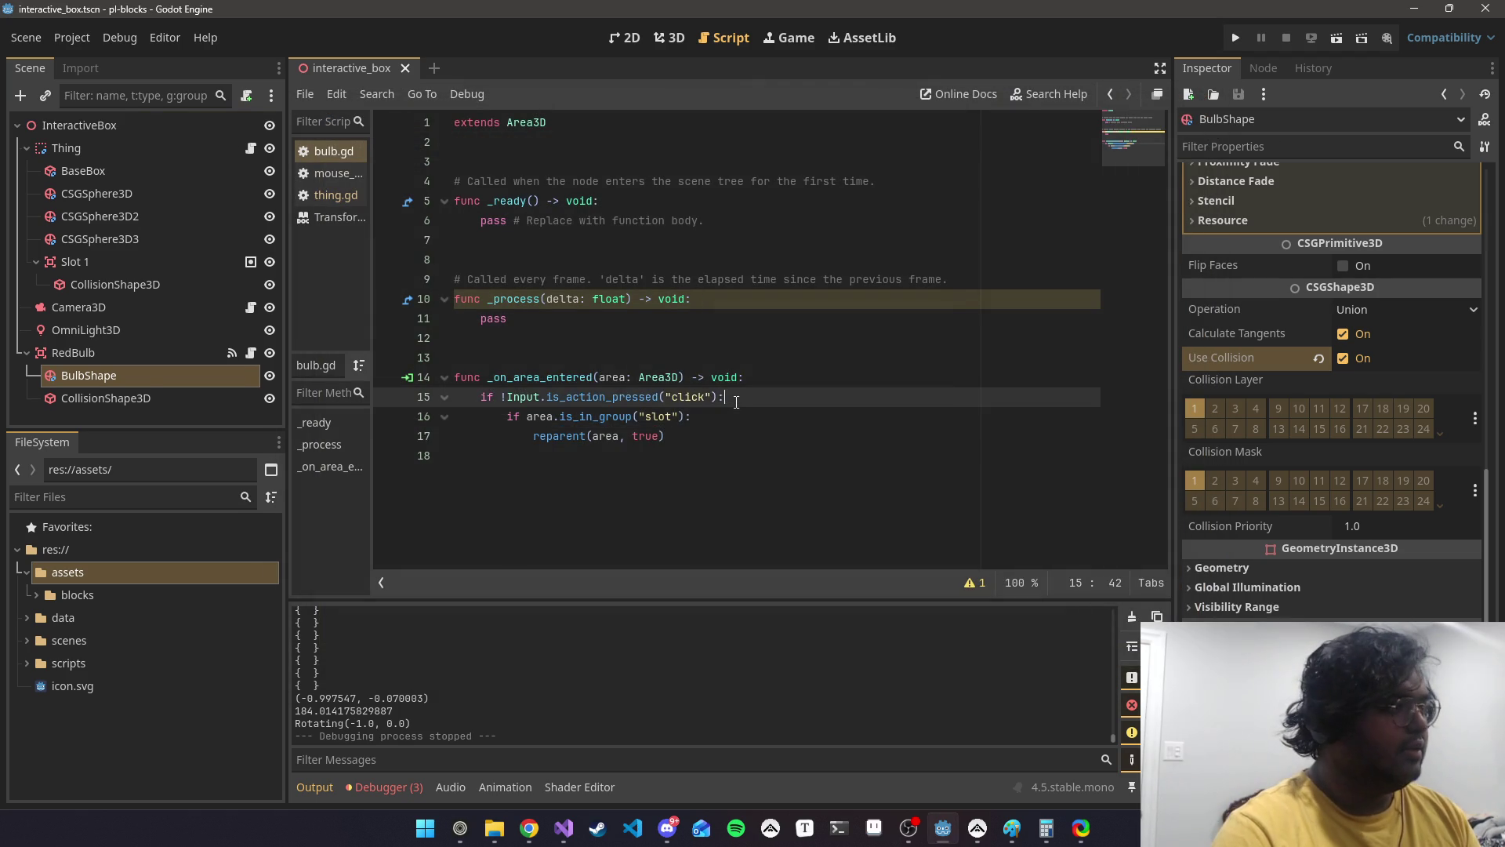
In the 3D view, move the whole RedBulb up above the box.
{"action": "left_click", "coordinate": [737, 455]}
{"action": "left_click", "coordinate": [669, 38]}
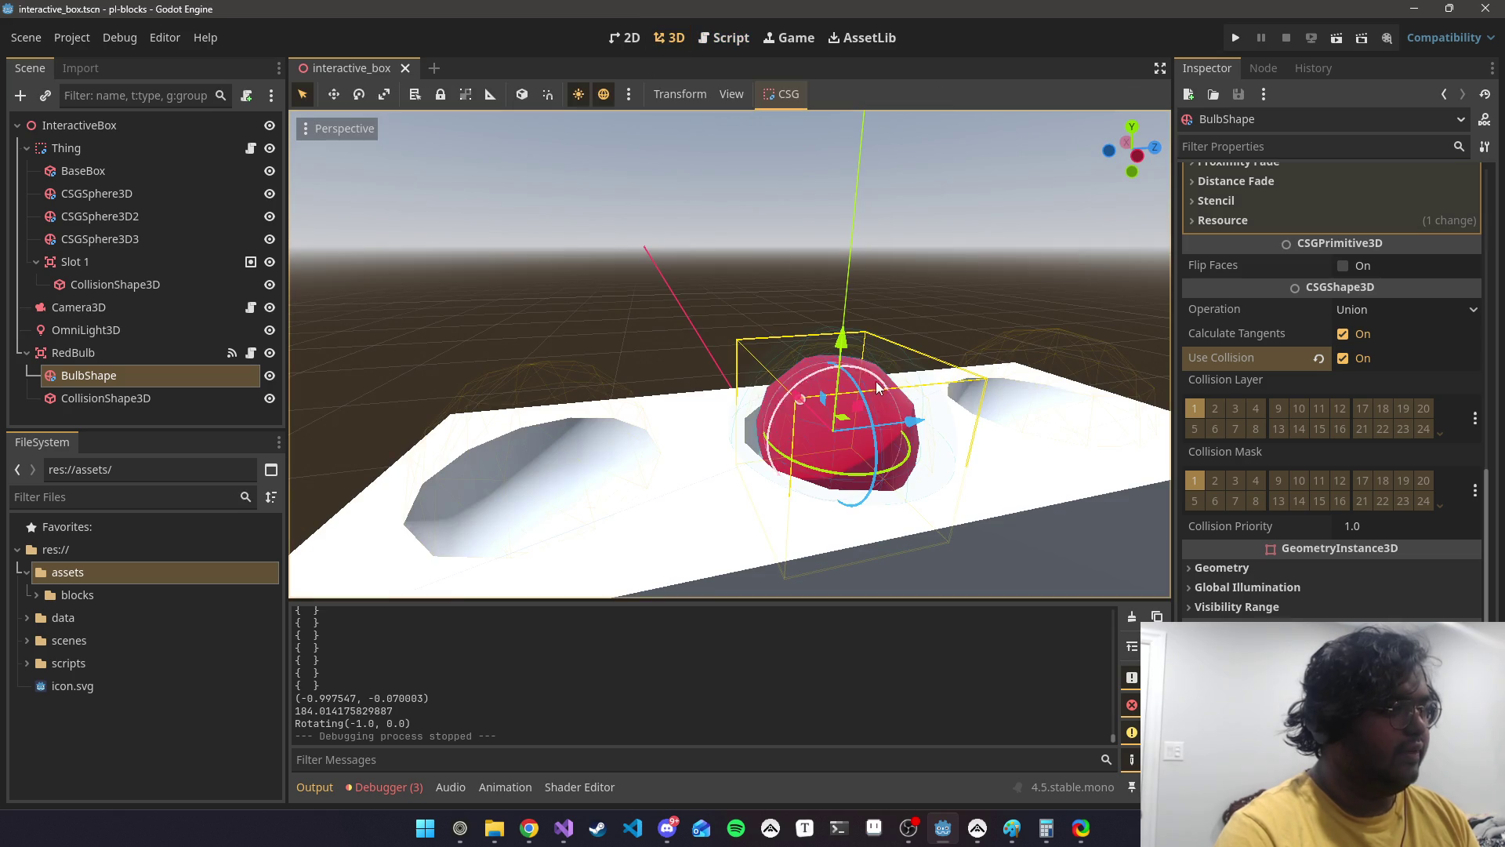
{"action": "left_click_drag", "start_coordinate": [673, 346], "coordinate": [773, 291]}
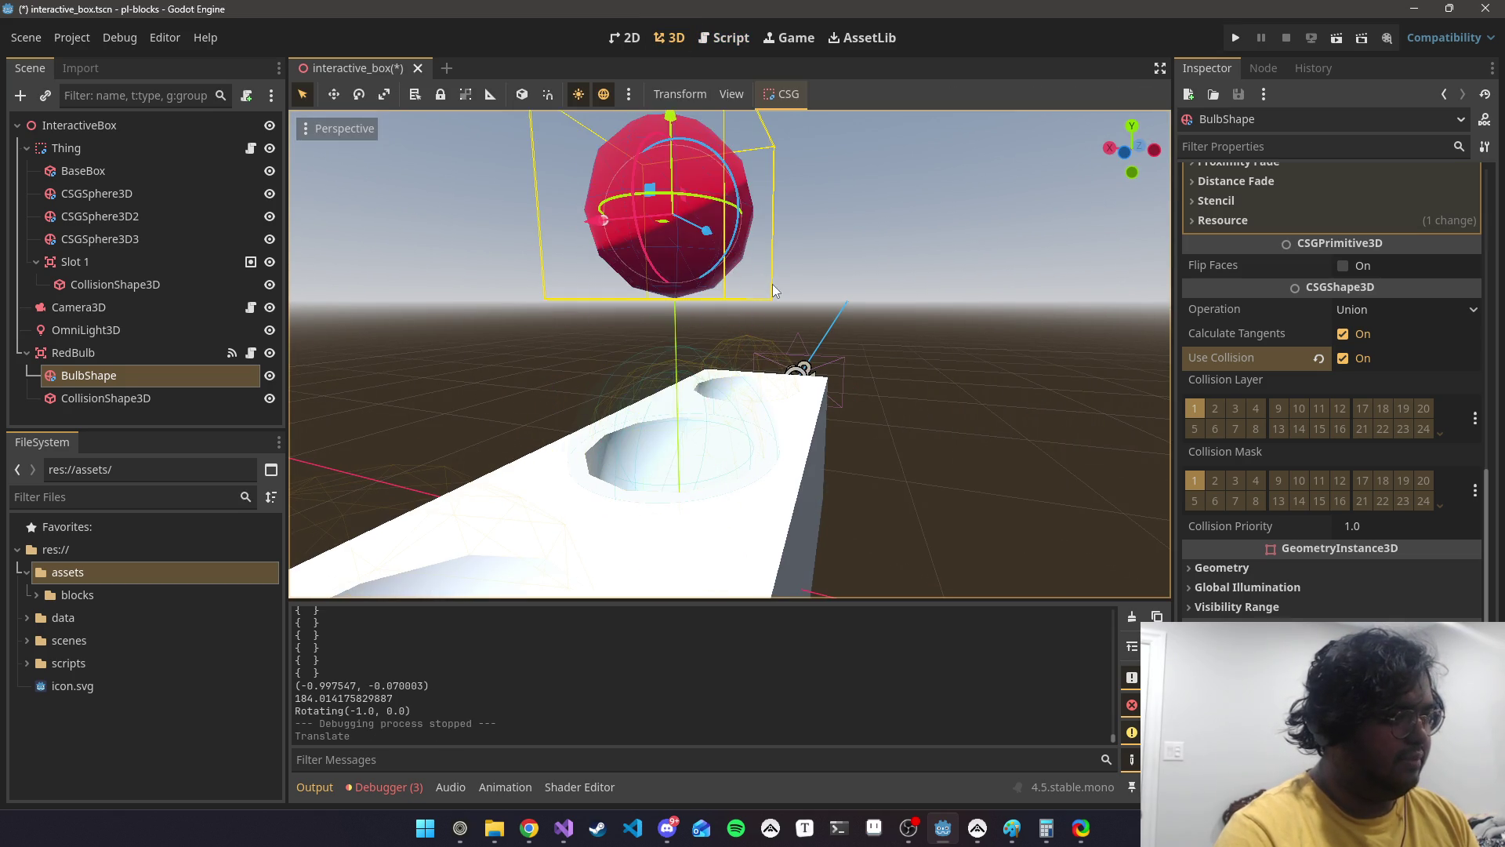
{"action": "scroll", "coordinate": [777, 287], "scroll_direction": "down", "scroll_amount": 5}
{"action": "left_click_drag", "start_coordinate": [696, 227], "coordinate": [706, 102]}
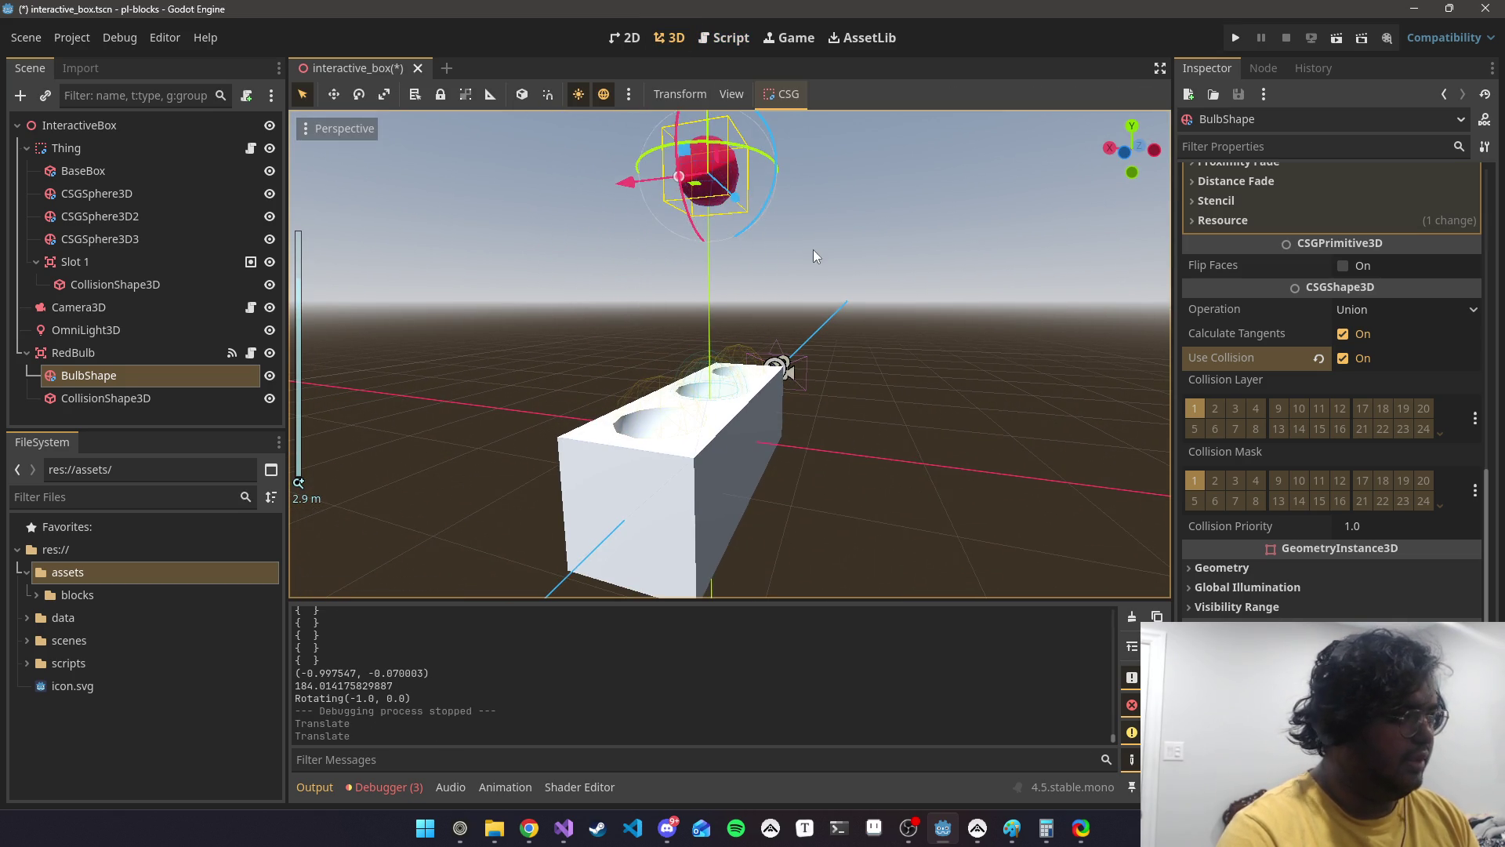
{"action": "key", "text": "ctrl+z"}
{"action": "key", "text": "ctrl+z"}
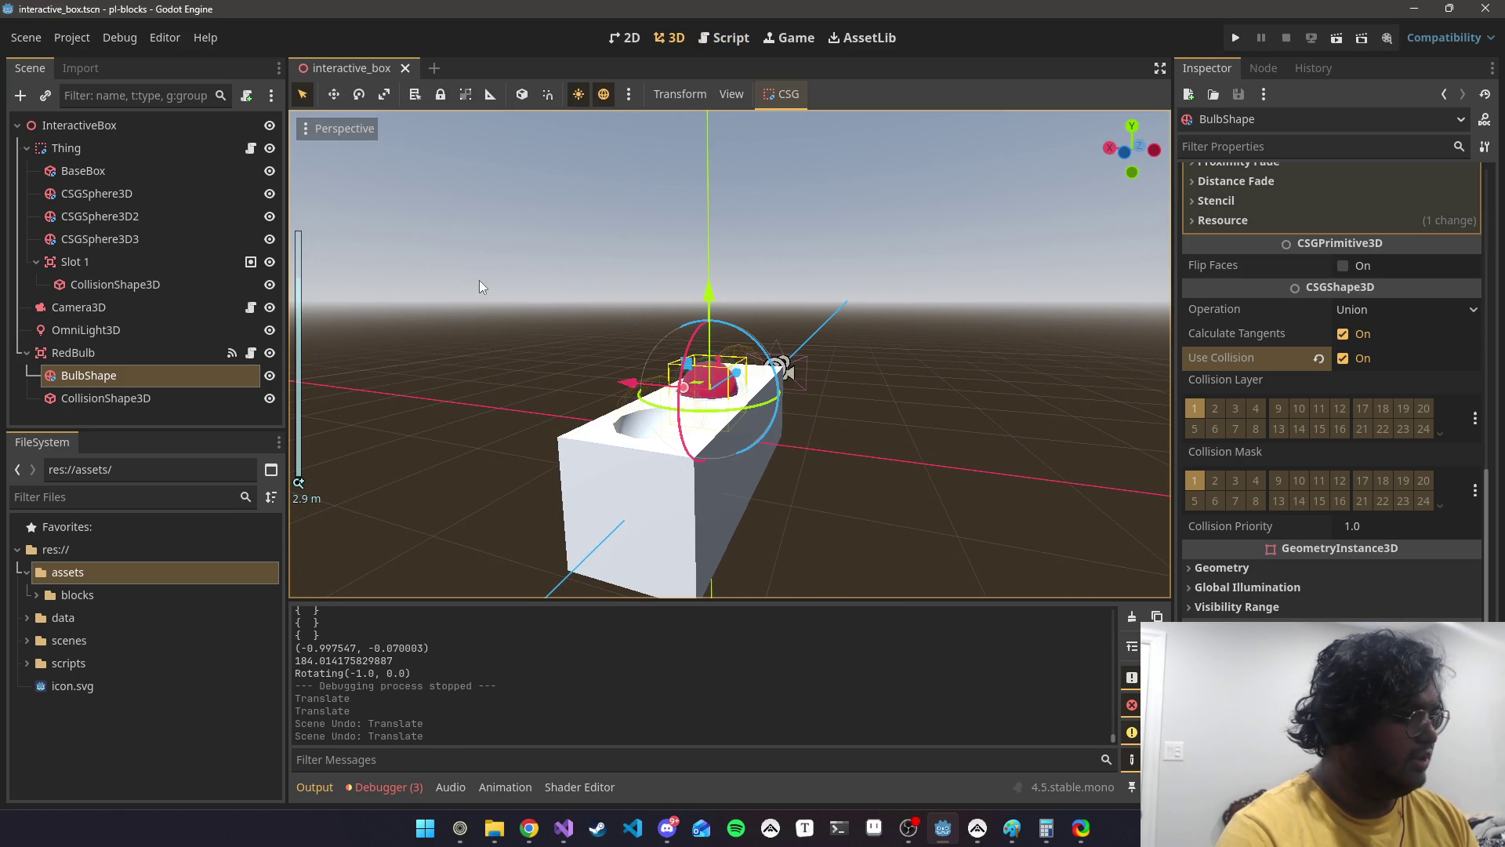
{"action": "left_click", "coordinate": [164, 354]}
{"action": "left_click_drag", "start_coordinate": [711, 308], "coordinate": [710, 118]}
{"action": "left_click_drag", "start_coordinate": [1132, 149], "coordinate": [1155, 146]}
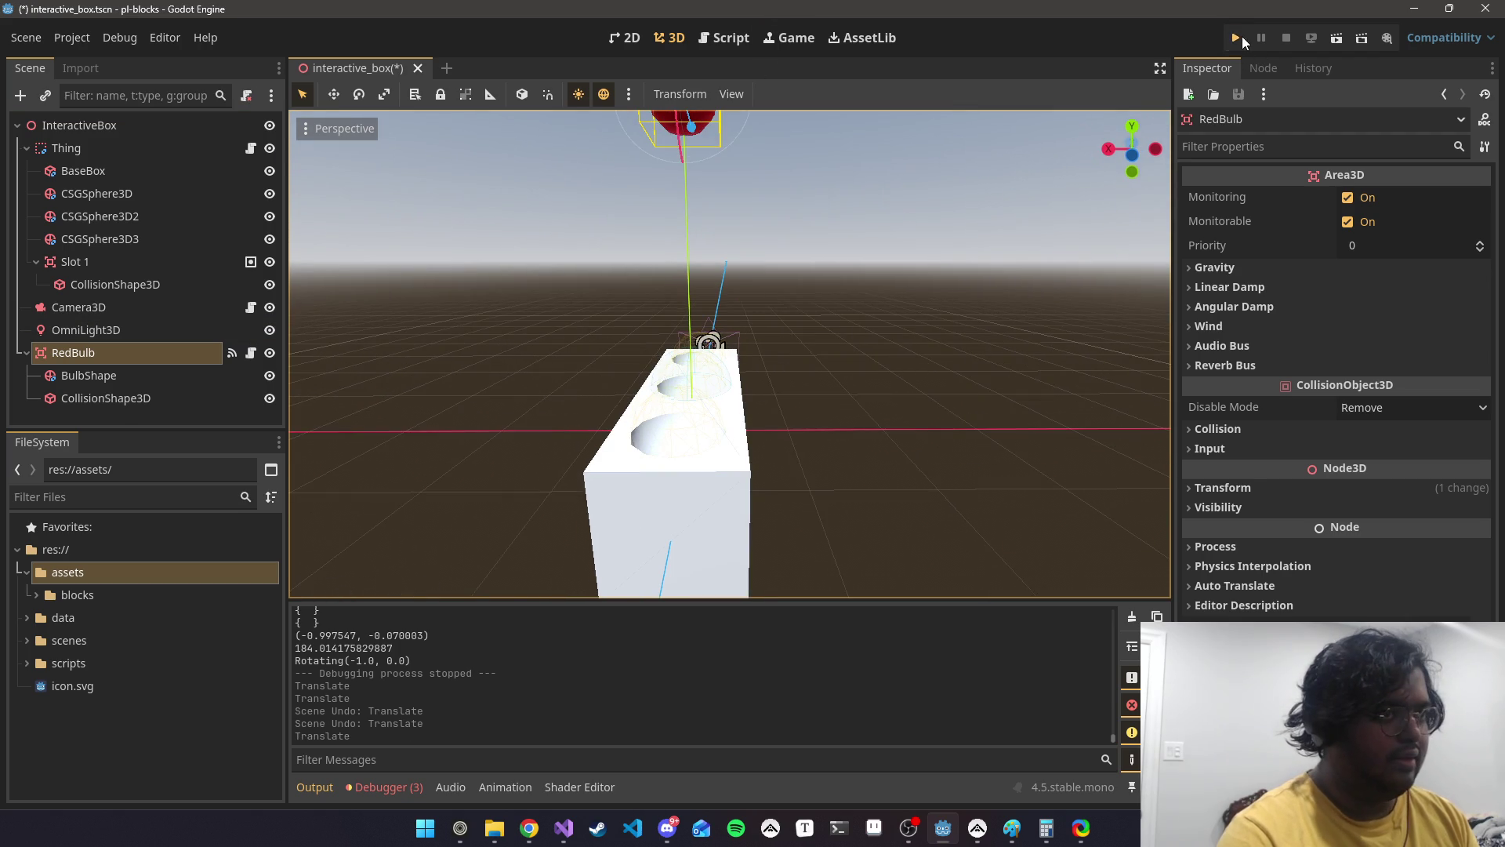
Test-run the game, then slide RedBulb sideways along X, lower it along Y, and run again.
{"action": "left_click", "coordinate": [1237, 37]}
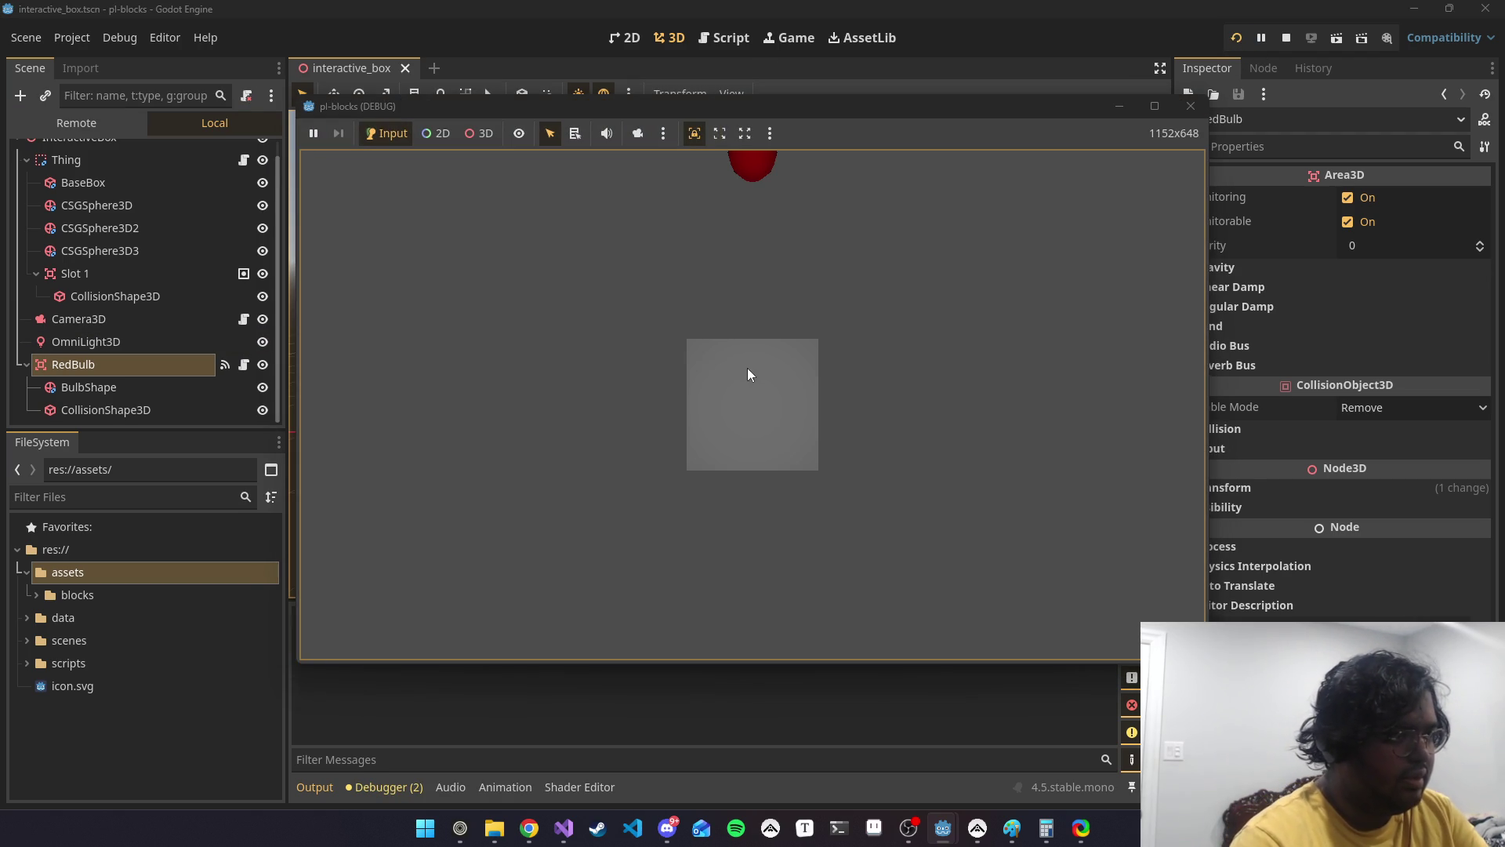
{"action": "left_click_drag", "start_coordinate": [747, 368], "coordinate": [753, 534]}
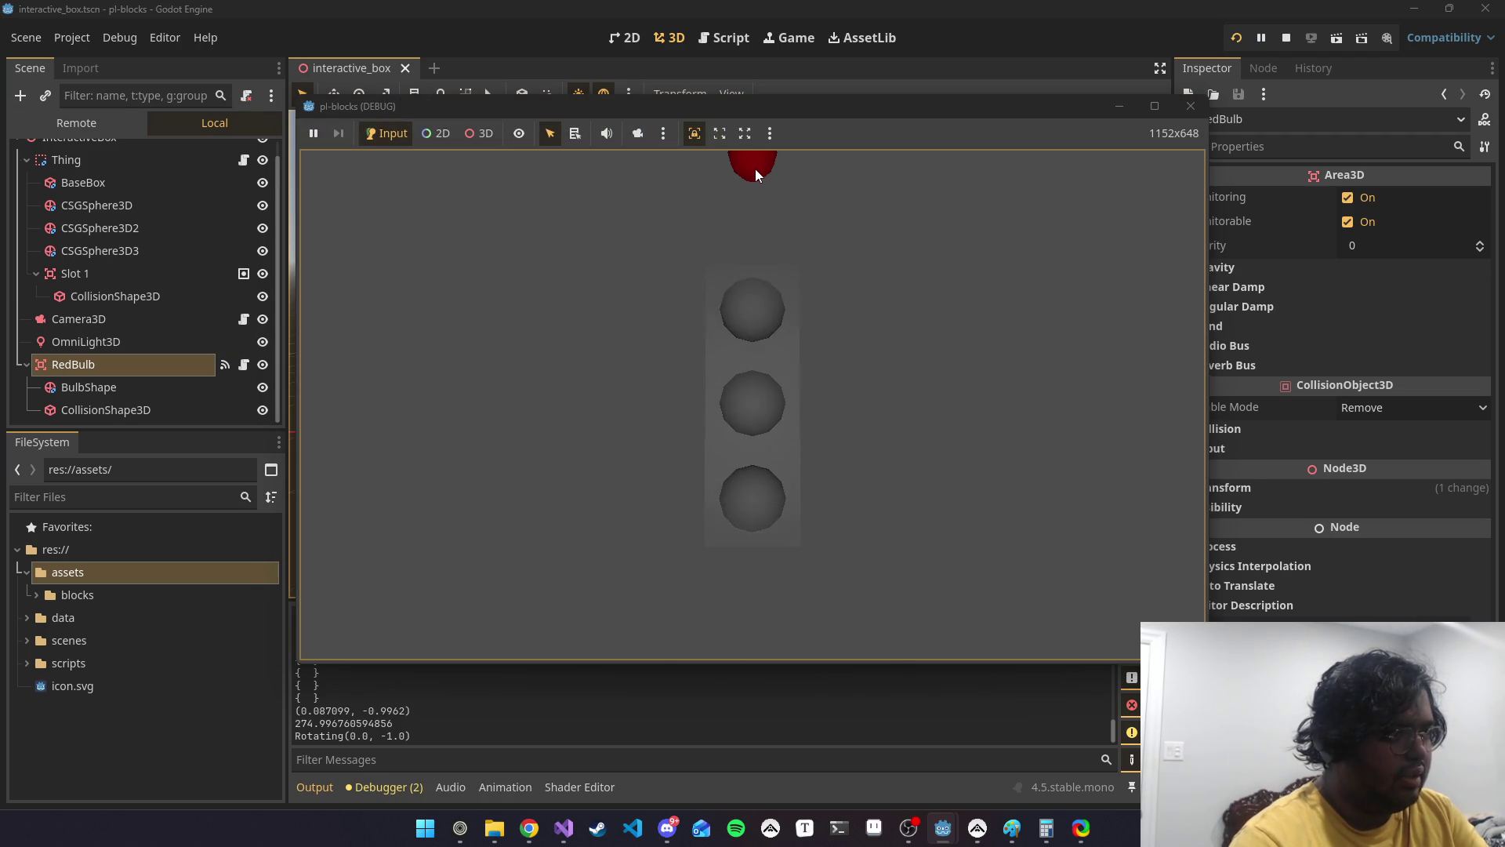
{"action": "left_click_drag", "start_coordinate": [815, 213], "coordinate": [753, 168]}
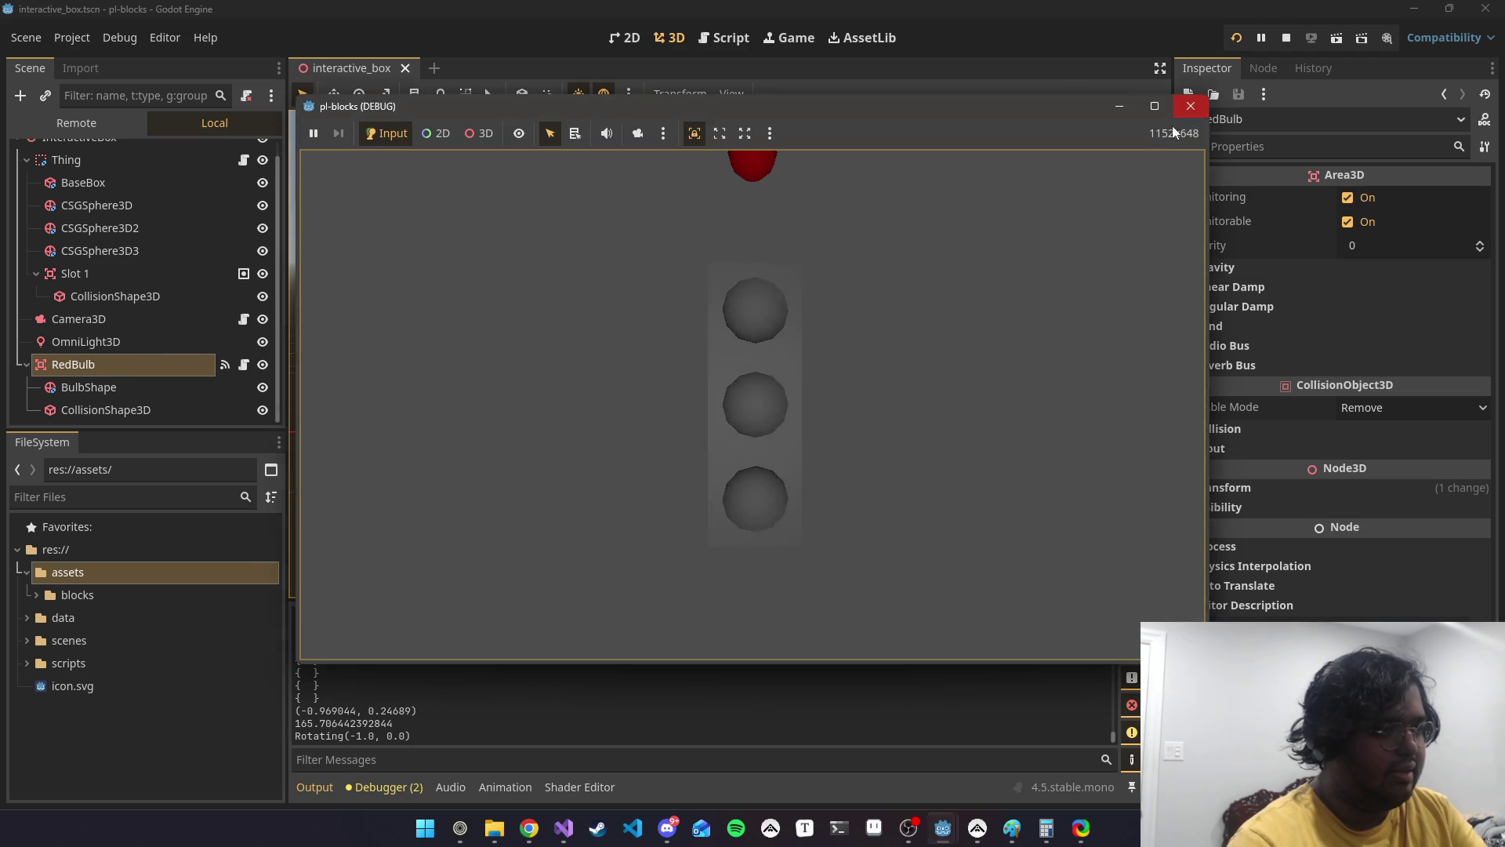
{"action": "left_click", "coordinate": [1190, 105]}
{"action": "left_click_drag", "start_coordinate": [603, 212], "coordinate": [715, 224]}
{"action": "left_click_drag", "start_coordinate": [827, 122], "coordinate": [831, 175]}
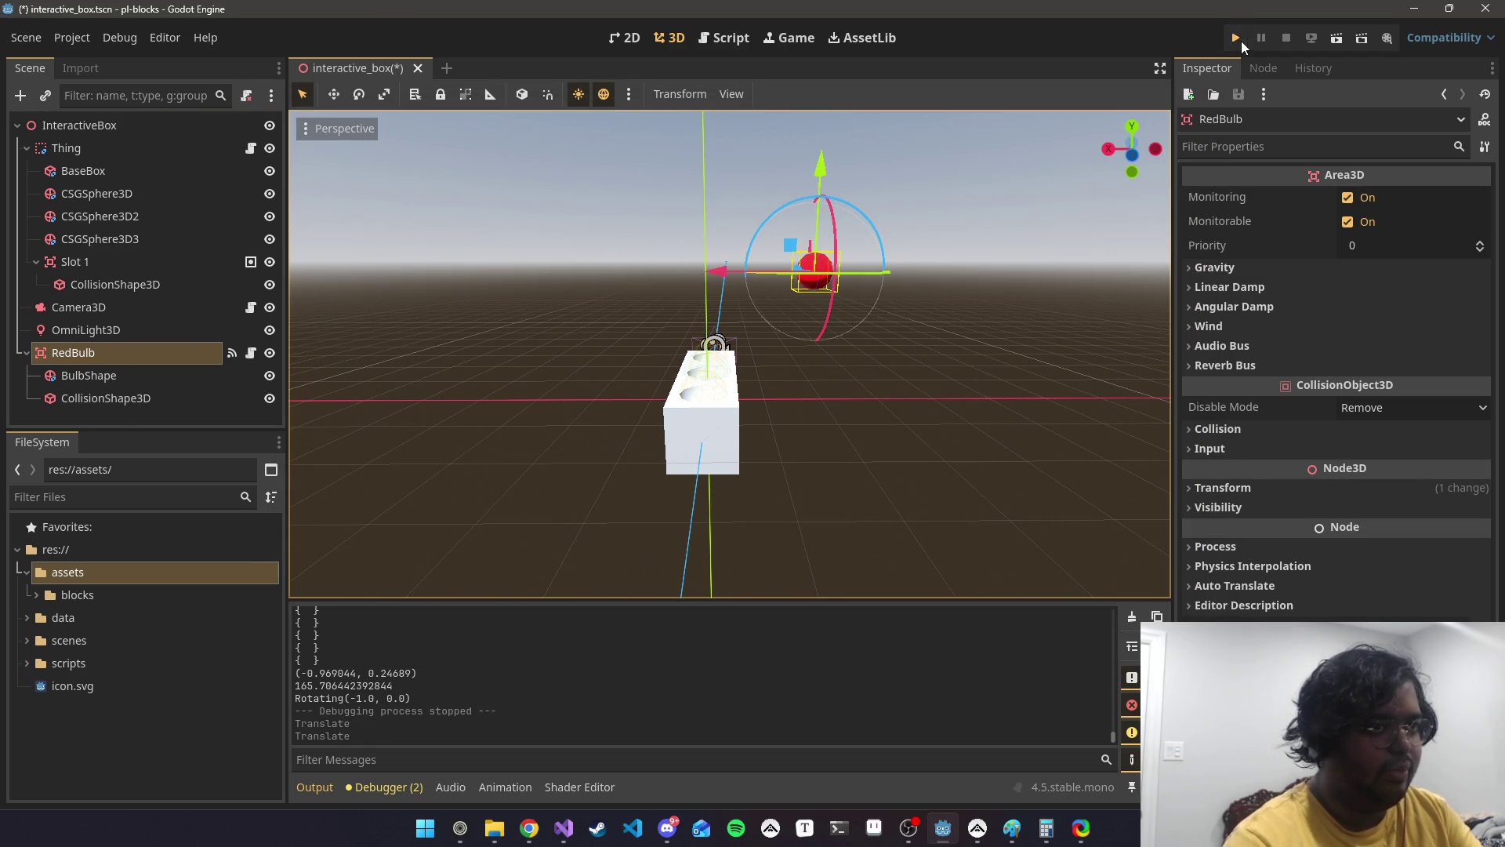
{"action": "left_click", "coordinate": [1237, 38]}
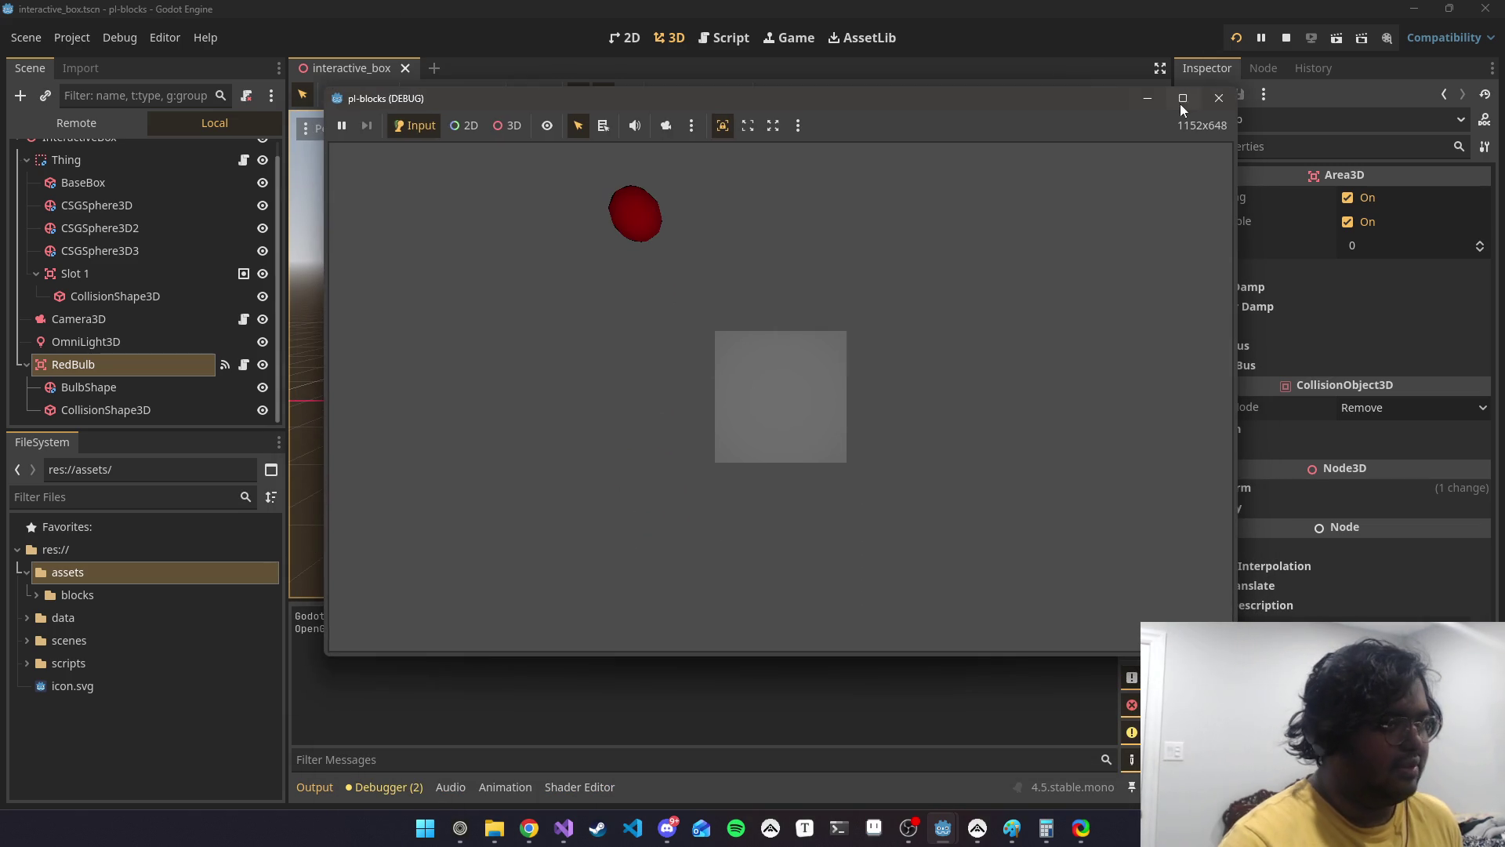
{"action": "left_click", "coordinate": [1211, 102]}
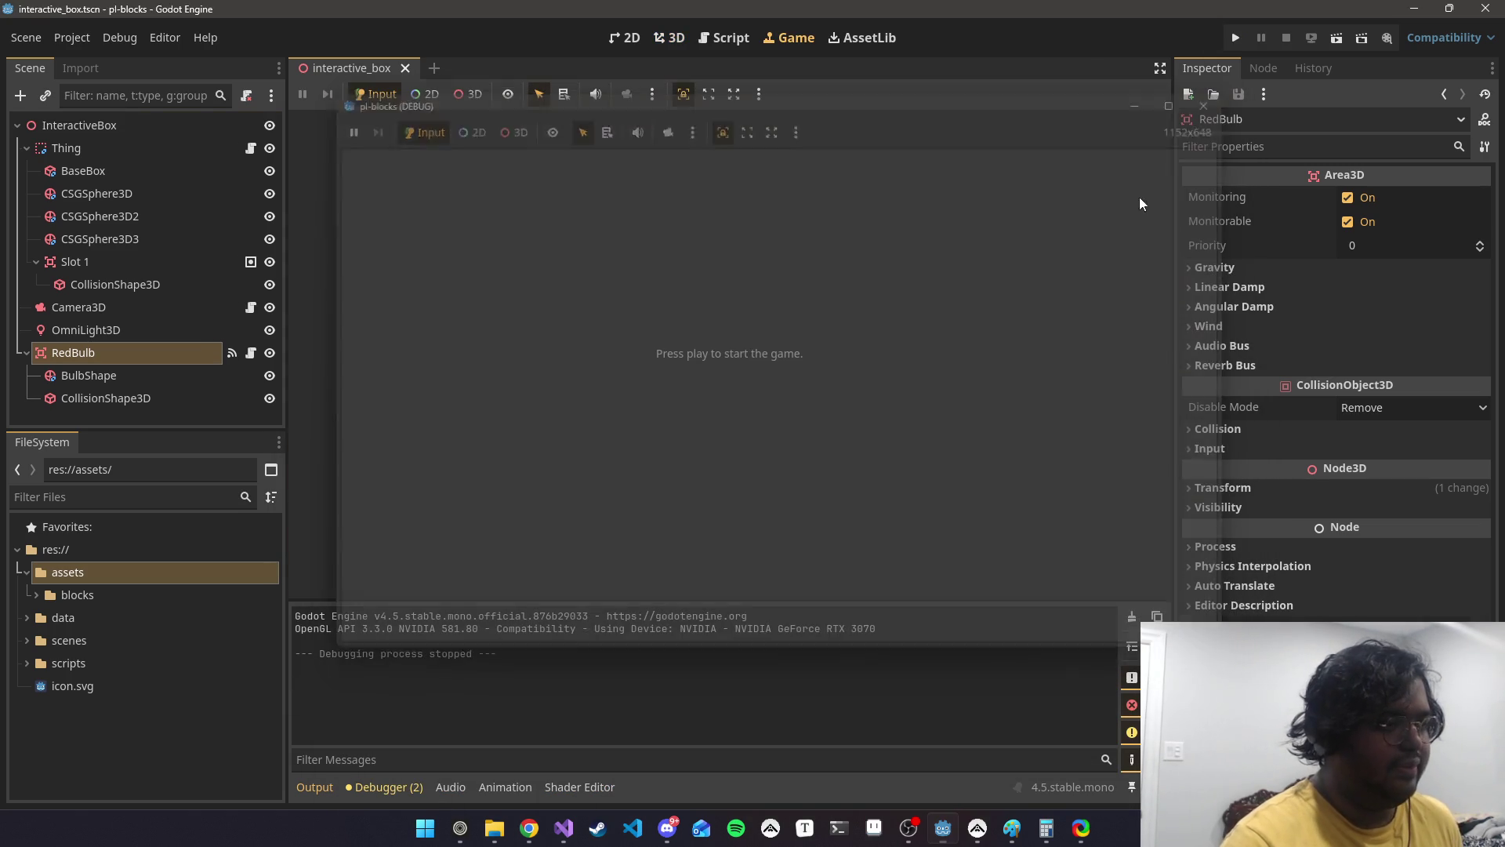
Shift RedBulb further along X beside the box and check its placement in the running game.
{"action": "left_click", "coordinate": [670, 38]}
{"action": "left_click_drag", "start_coordinate": [737, 279], "coordinate": [962, 310]}
{"action": "left_click_drag", "start_coordinate": [865, 192], "coordinate": [868, 236]}
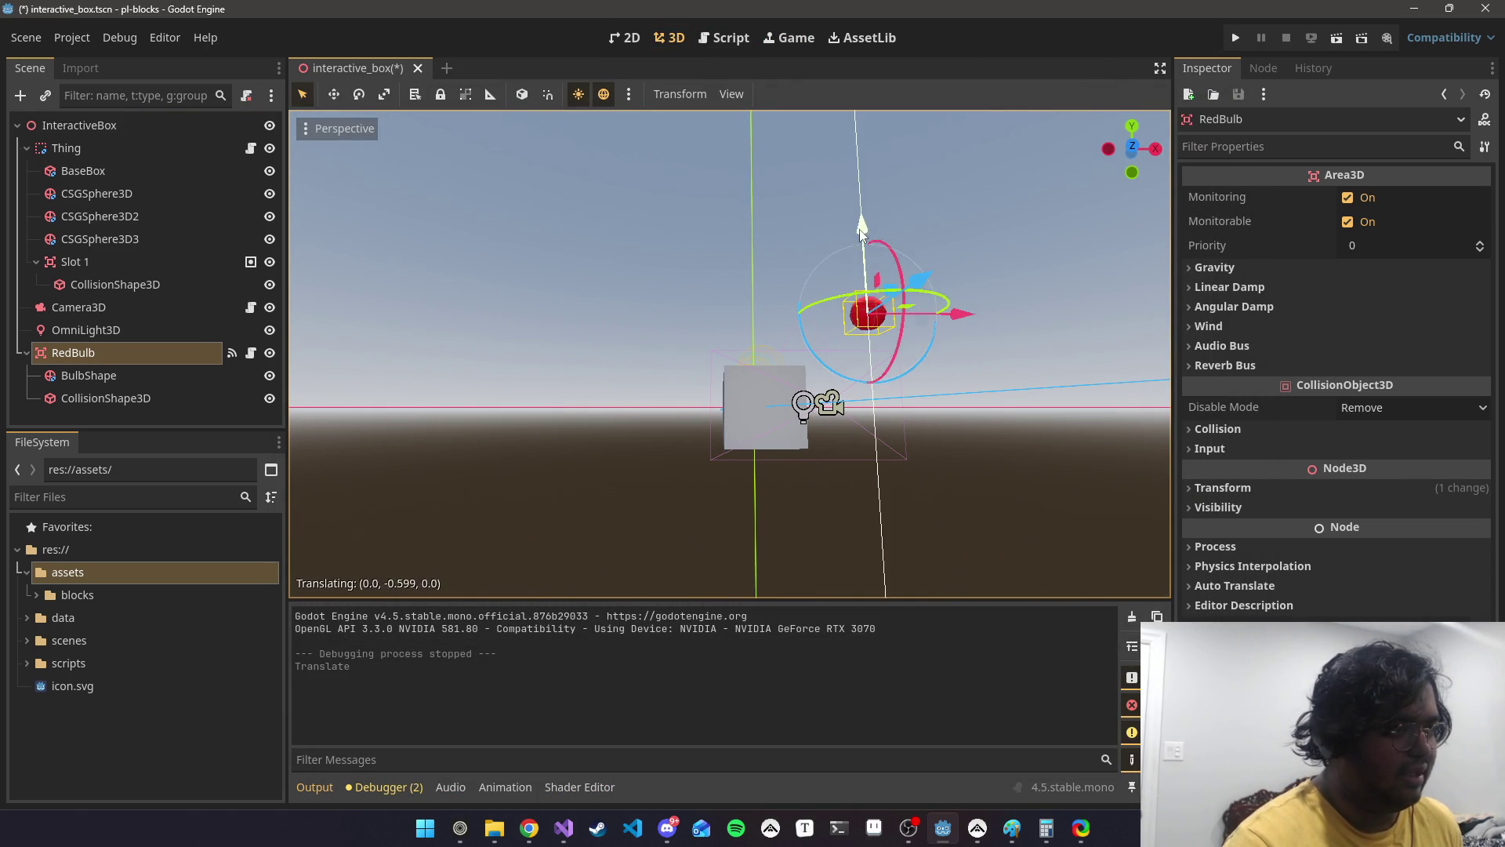
{"action": "scroll", "coordinate": [920, 448], "scroll_direction": "up", "scroll_amount": 2}
{"action": "left_click_drag", "start_coordinate": [939, 450], "coordinate": [1047, 313]}
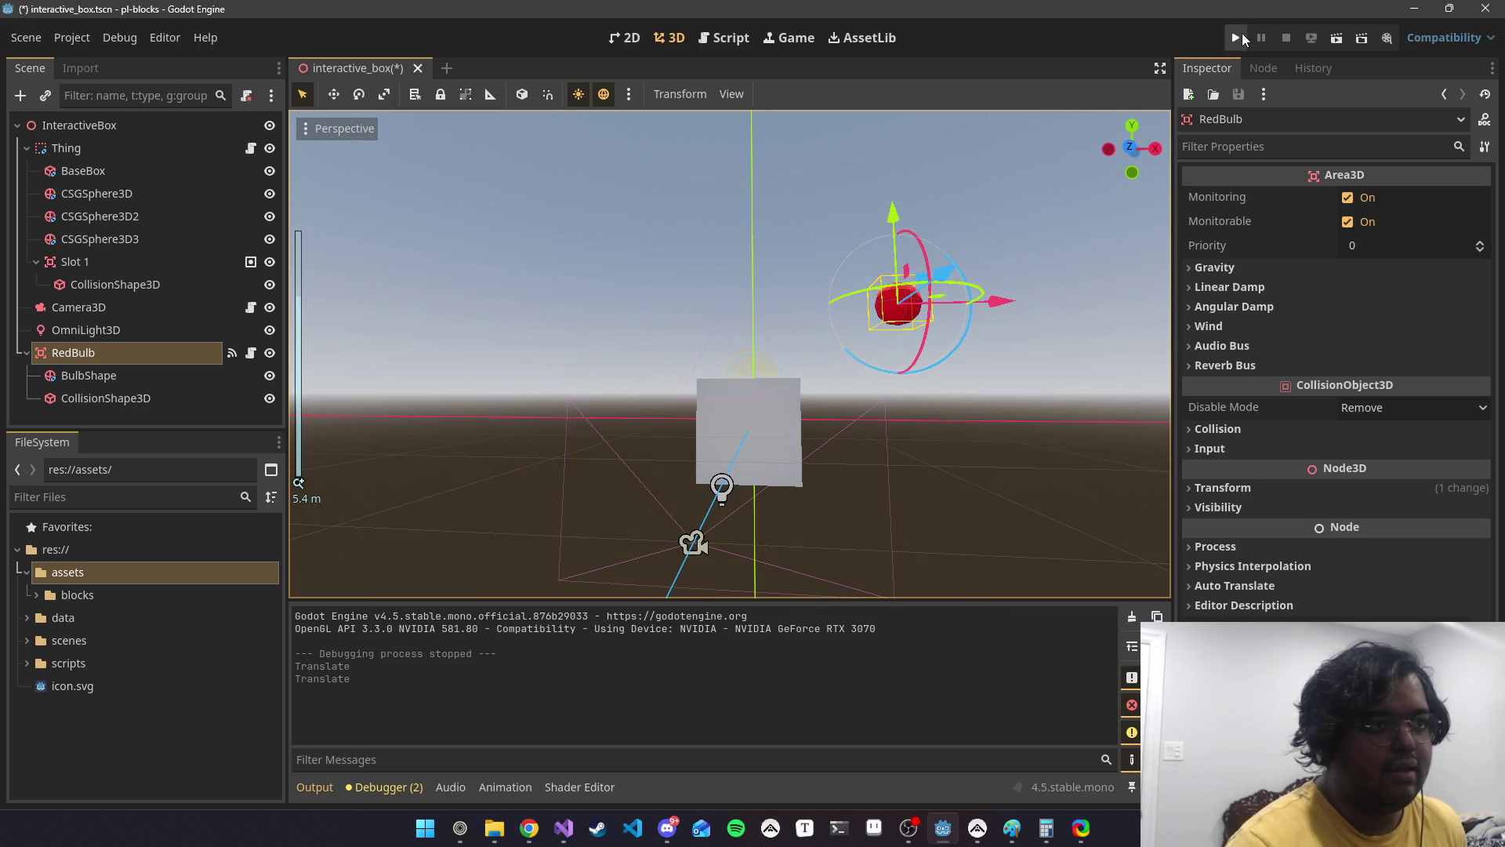
{"action": "left_click", "coordinate": [1242, 36]}
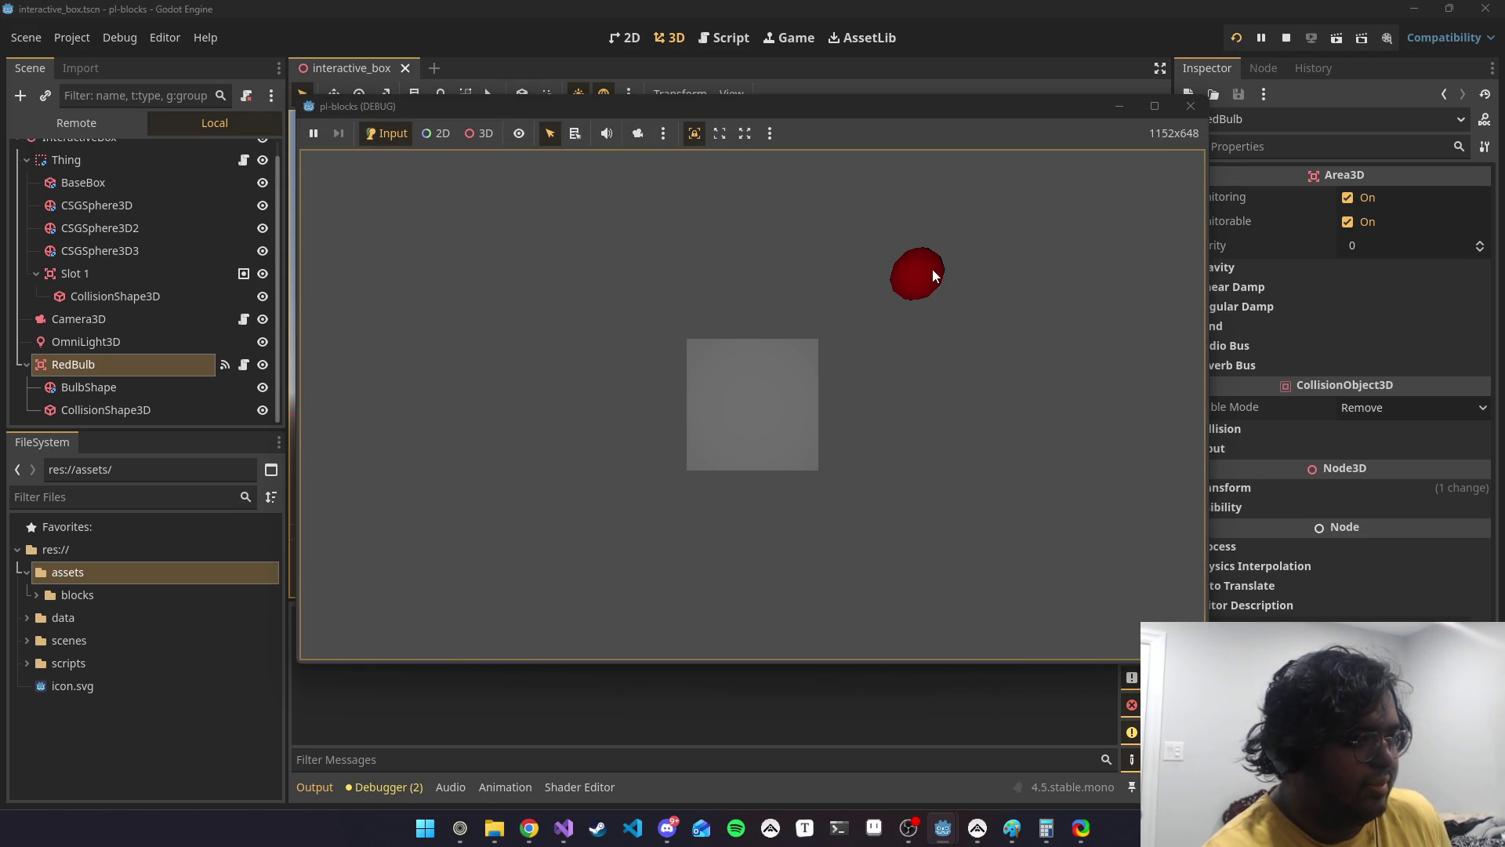
{"action": "left_click_drag", "start_coordinate": [935, 275], "coordinate": [730, 578]}
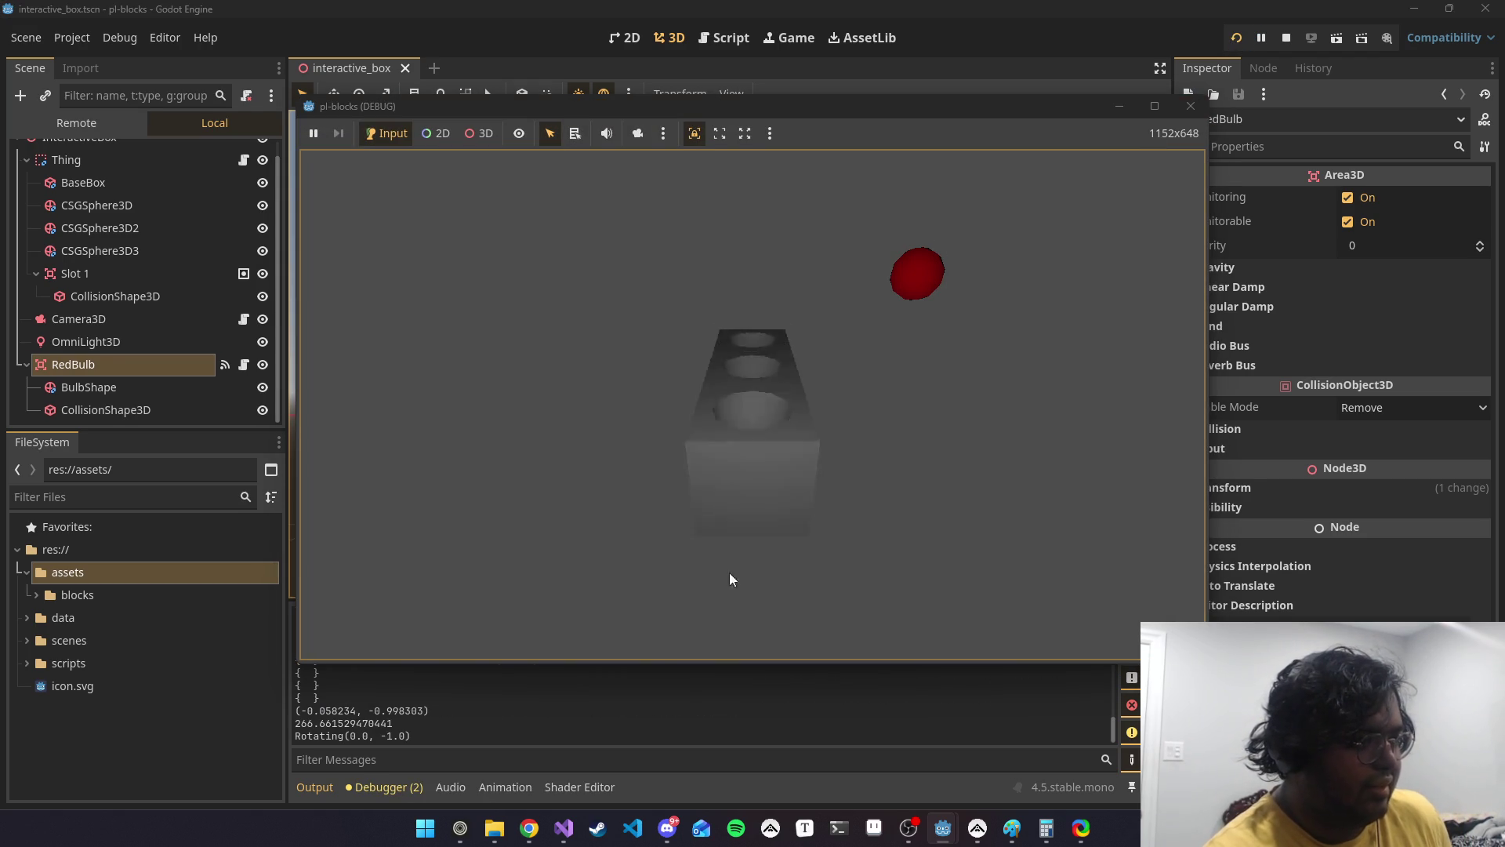
{"action": "mouse_move", "coordinate": [901, 285]}
{"action": "left_mouse_down"}
{"action": "mouse_move", "coordinate": [740, 411]}
{"action": "mouse_move", "coordinate": [962, 370]}
{"action": "left_mouse_up"}
Stop the game, deselect RedBulb, and open mouse_picker.gd.
{"action": "left_click", "coordinate": [1191, 106]}
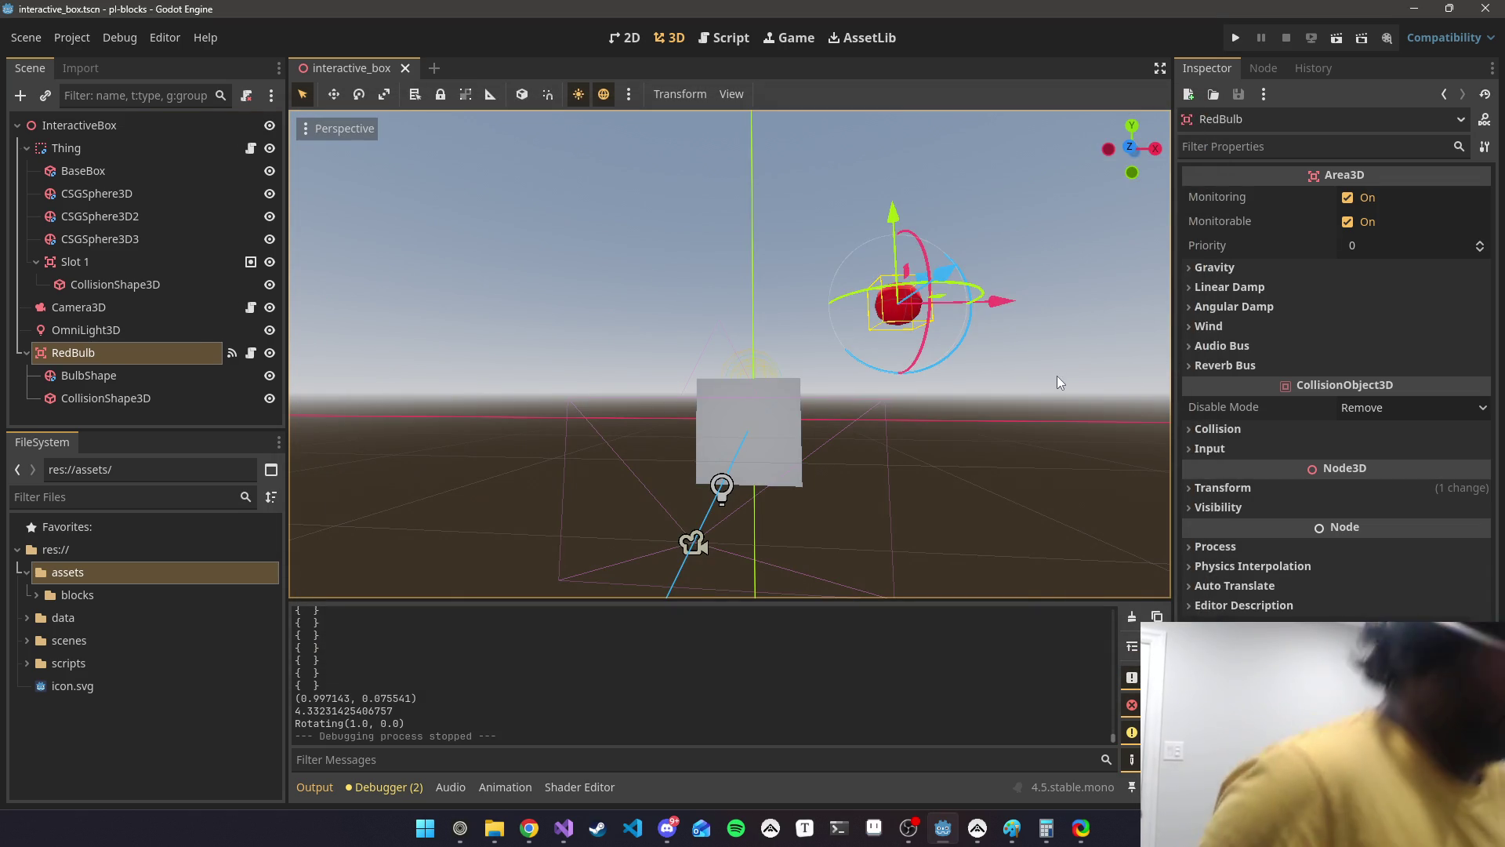
{"action": "left_click", "coordinate": [524, 432]}
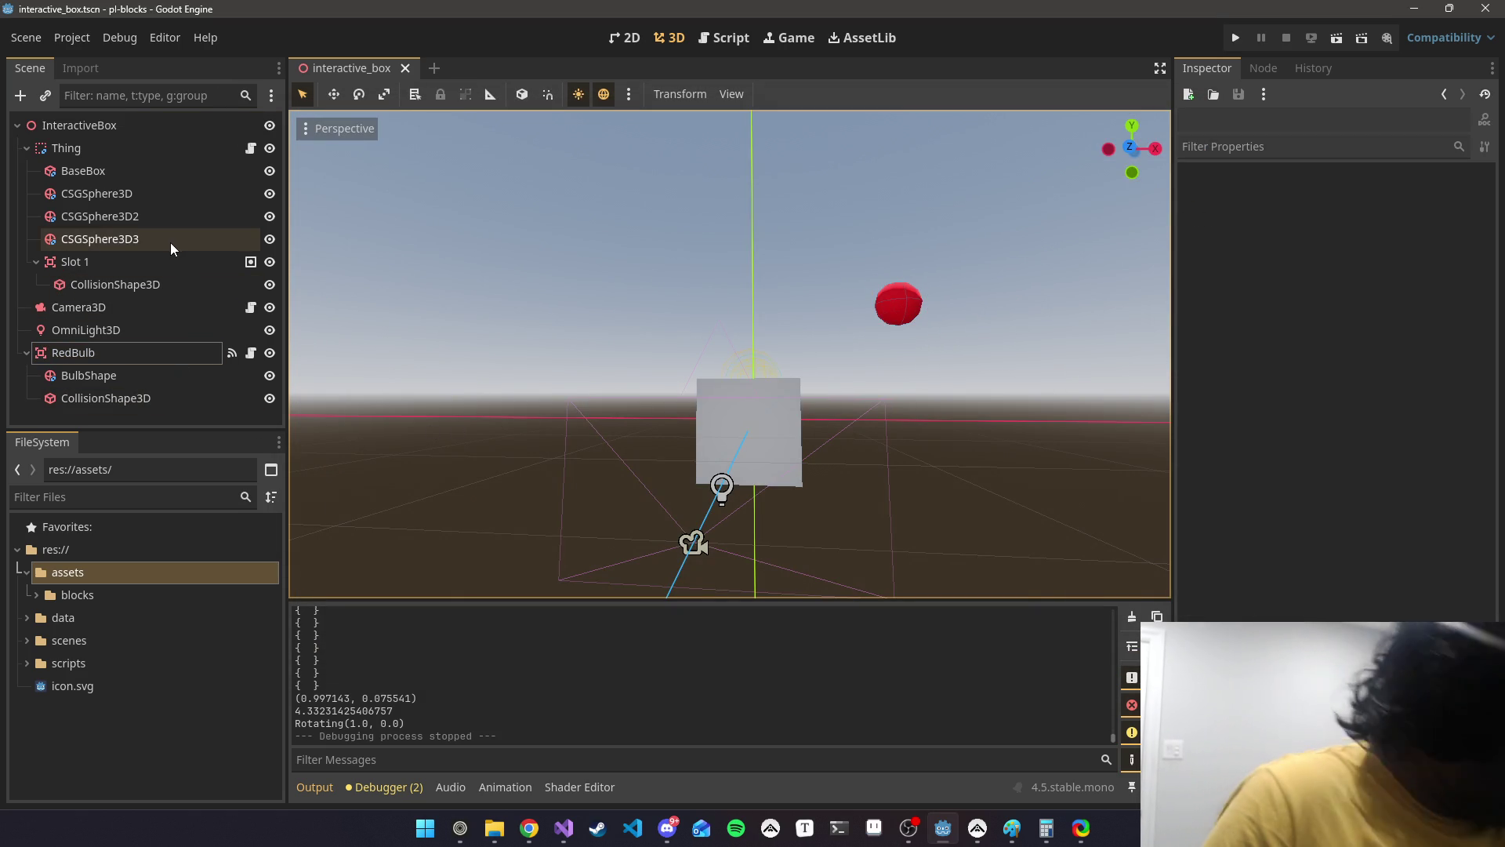
{"action": "left_click", "coordinate": [250, 307]}
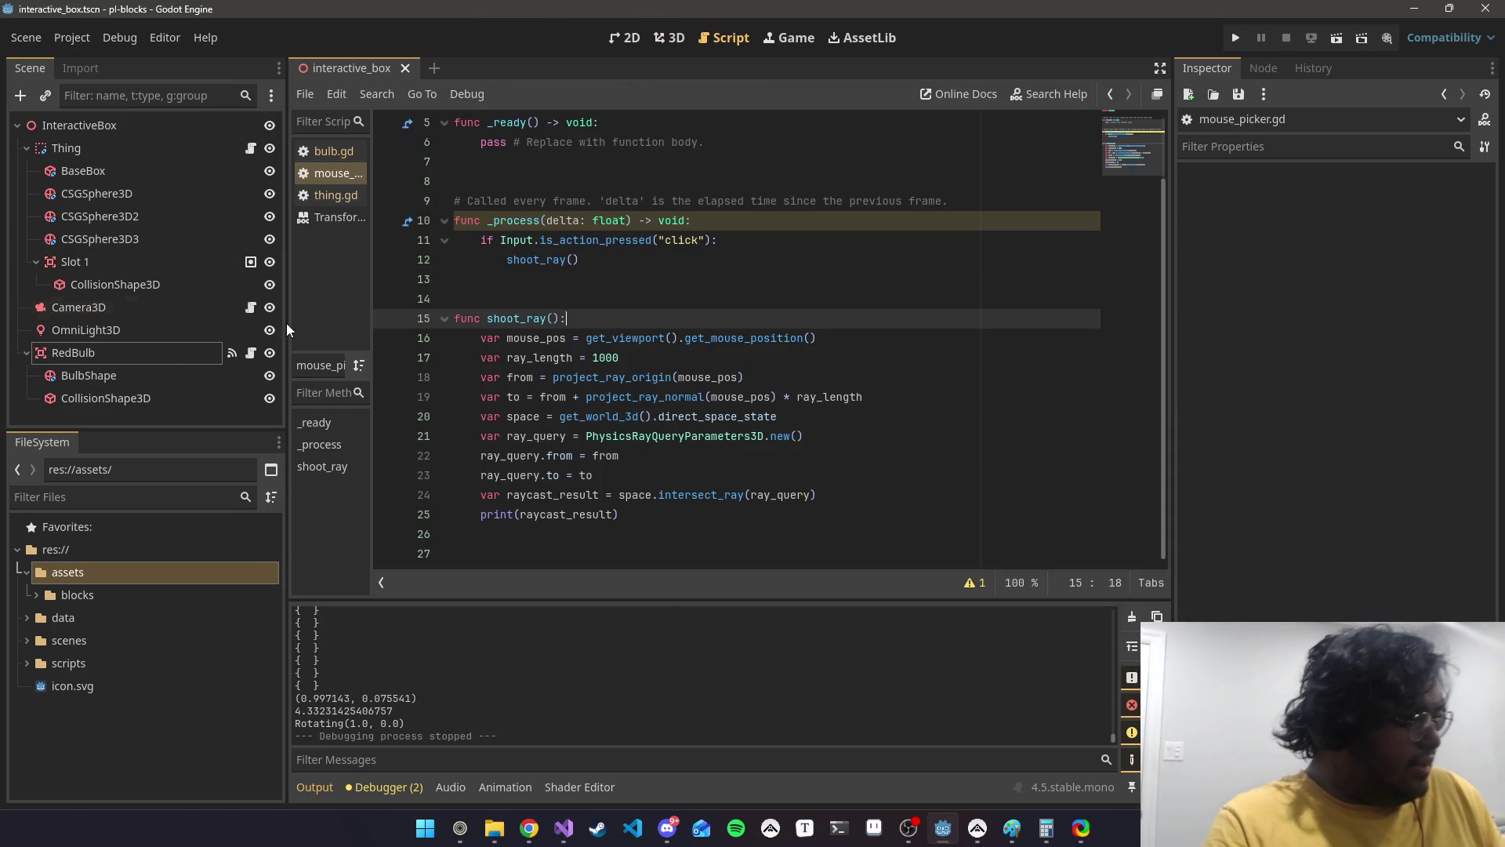
{"action": "left_click", "coordinate": [660, 521]}
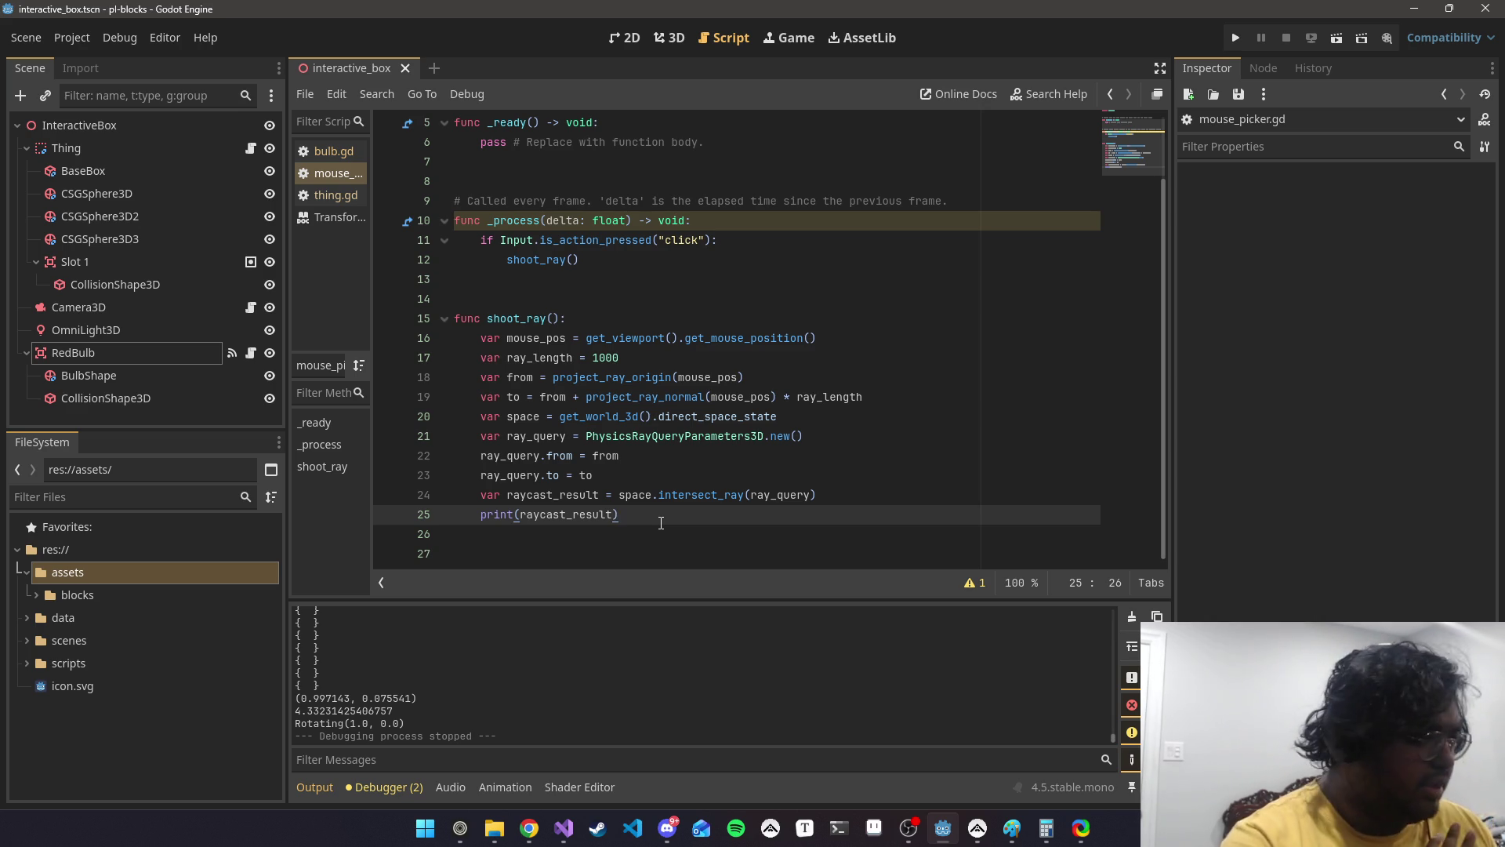
{"action": "key", "text": "alt+Tab"}
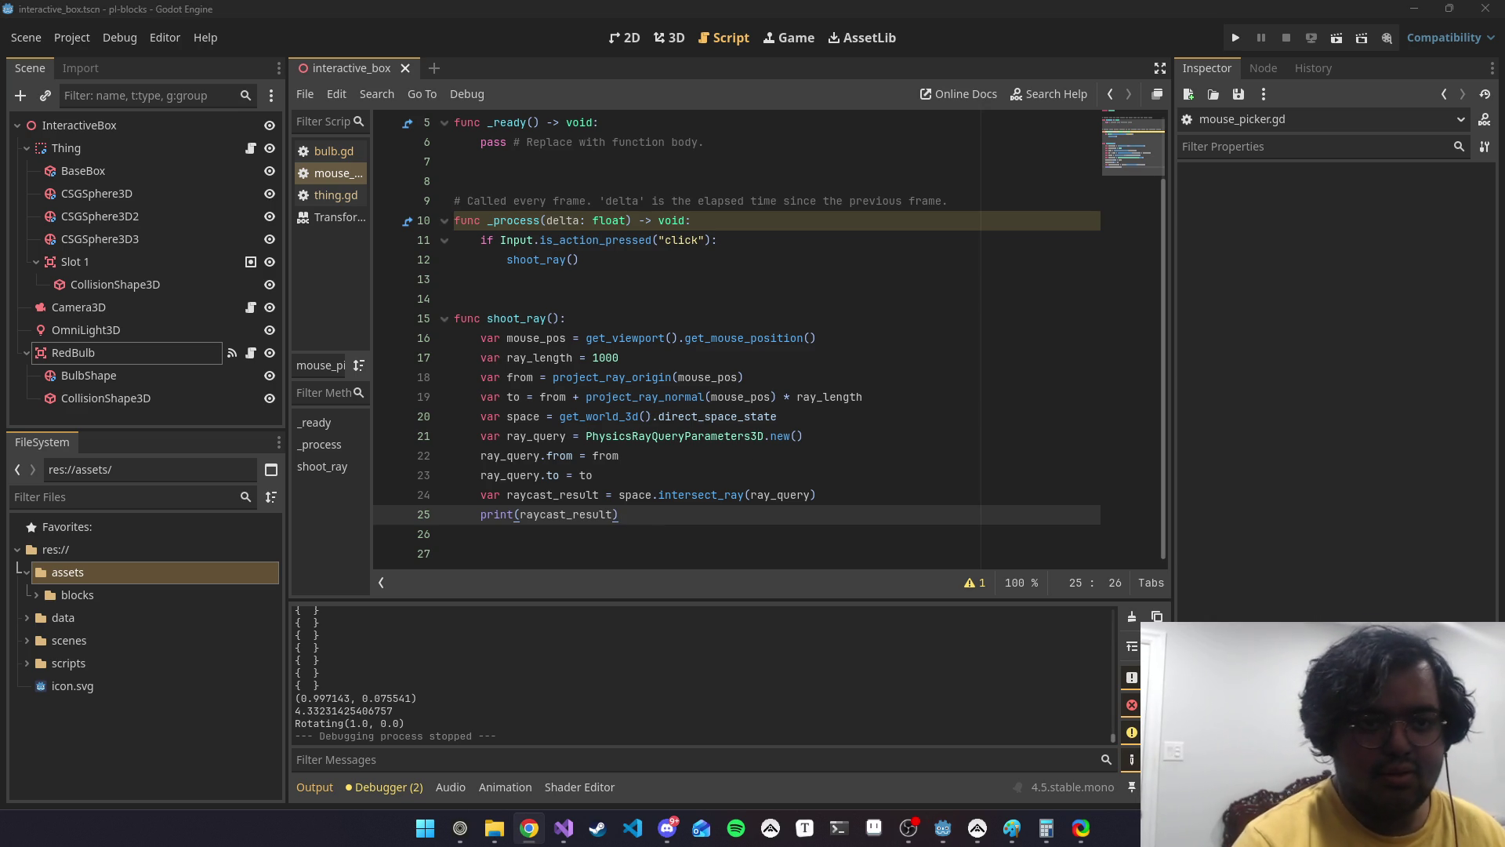
{"action": "key", "text": "alt+Tab"}
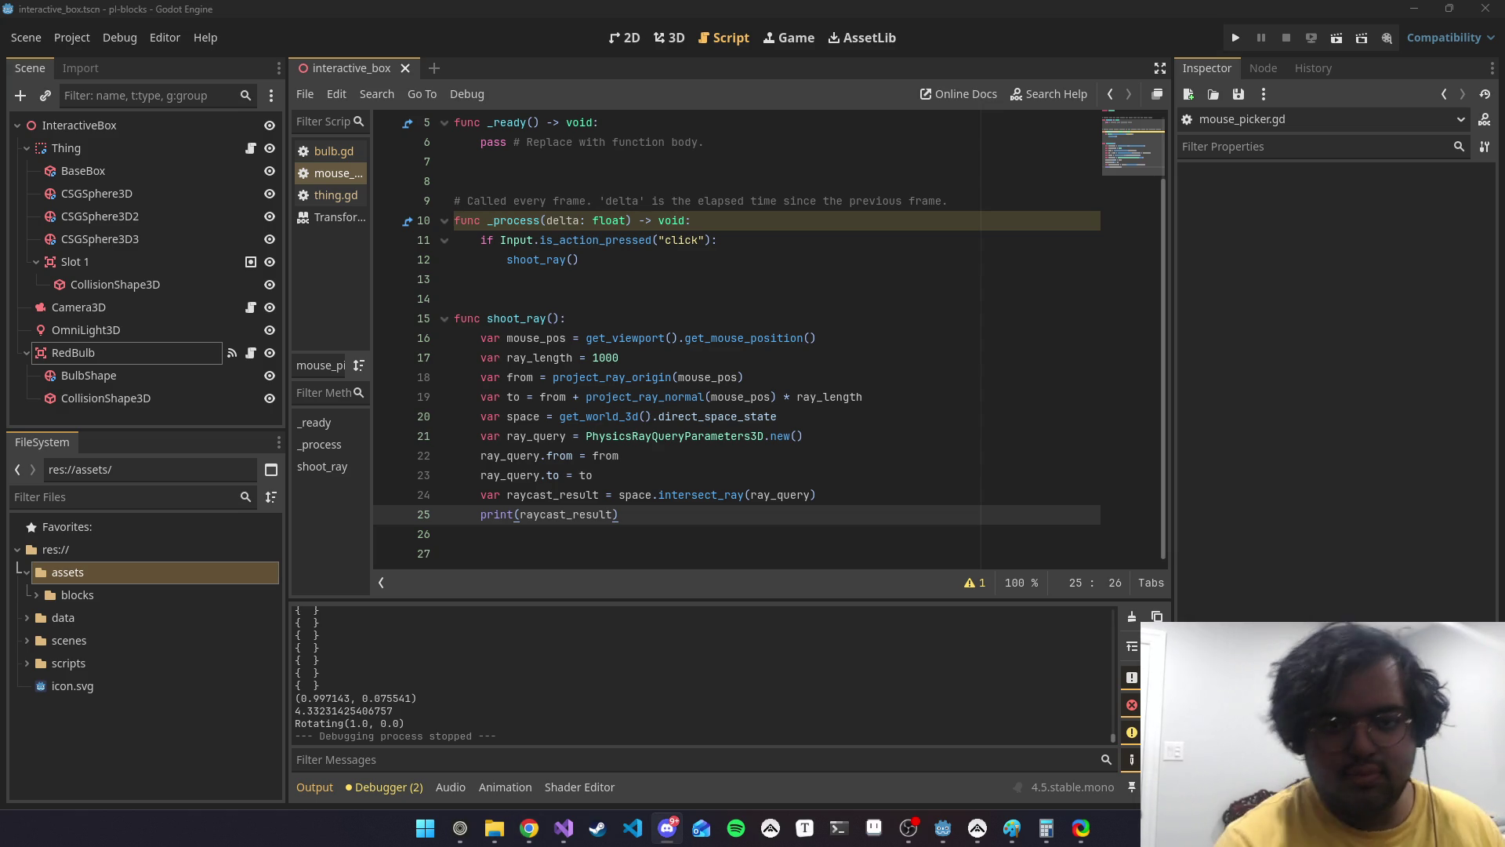
{"action": "key", "text": "alt+Tab"}
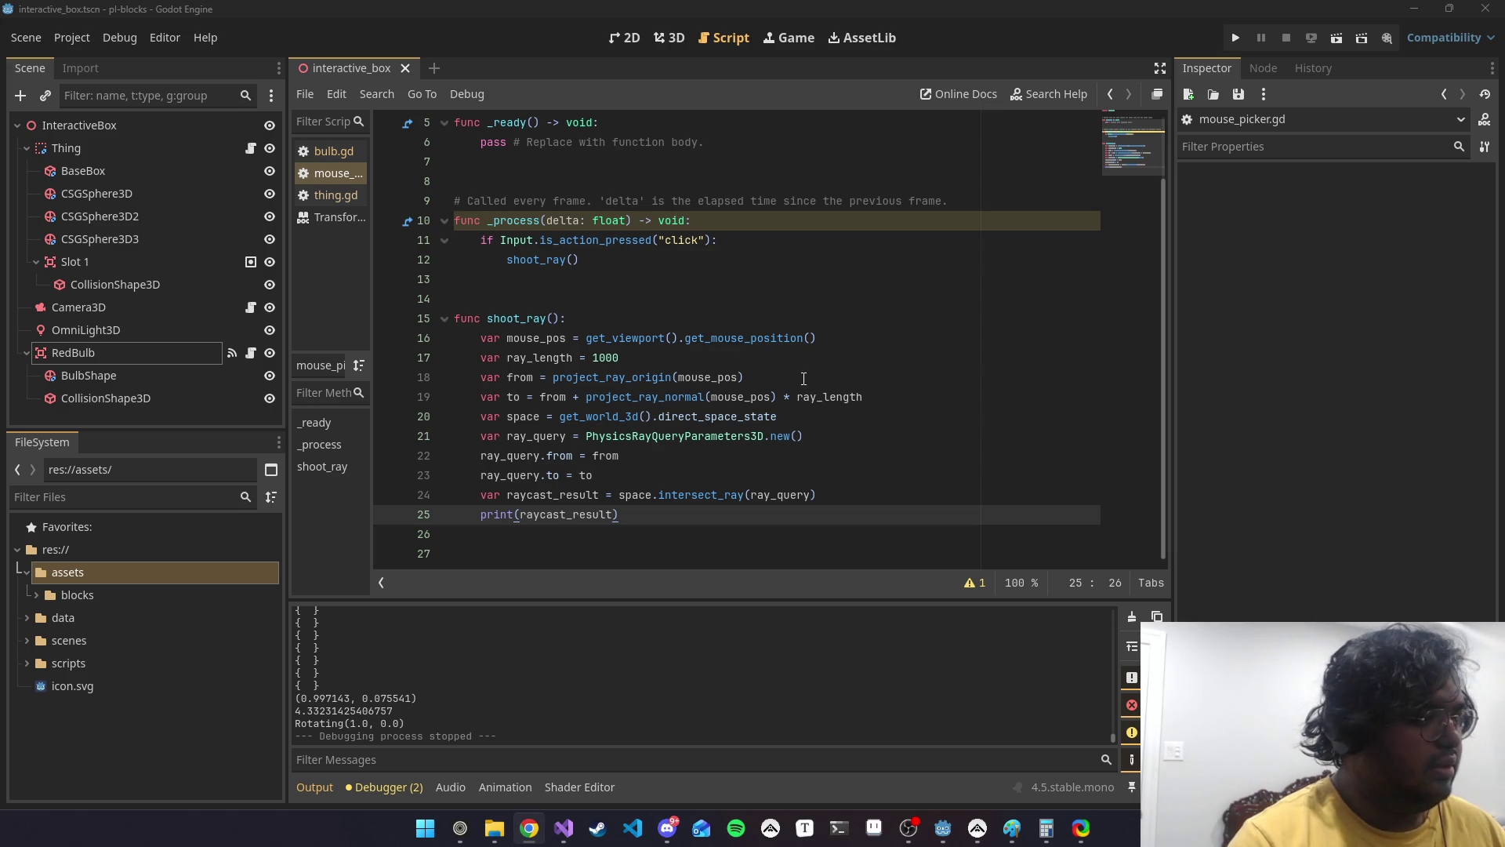
{"action": "left_click", "coordinate": [824, 377]}
{"action": "left_click", "coordinate": [825, 474]}
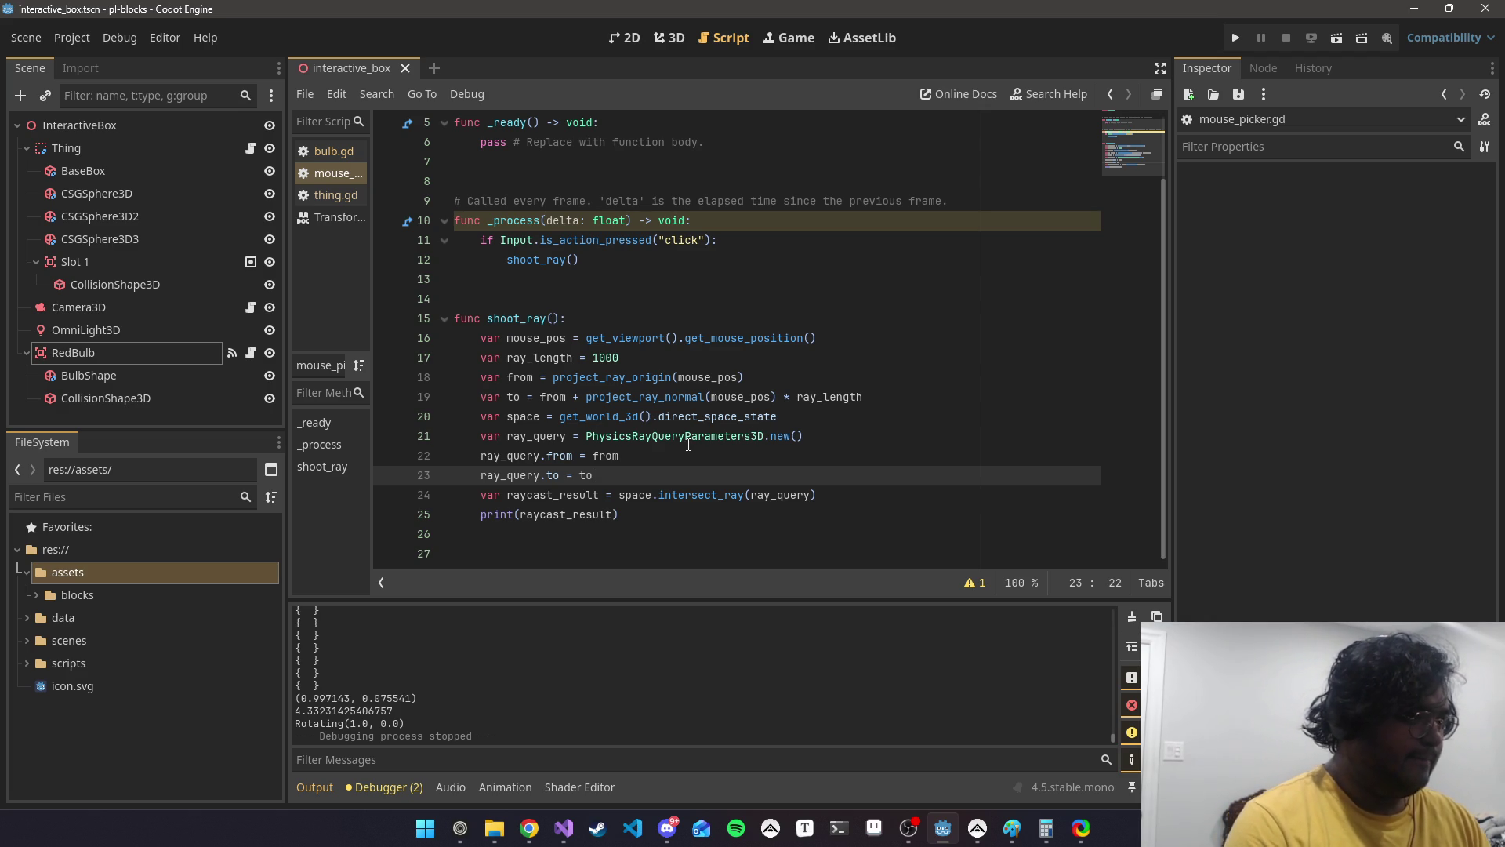
{"action": "mouse_move", "coordinate": [687, 444]}
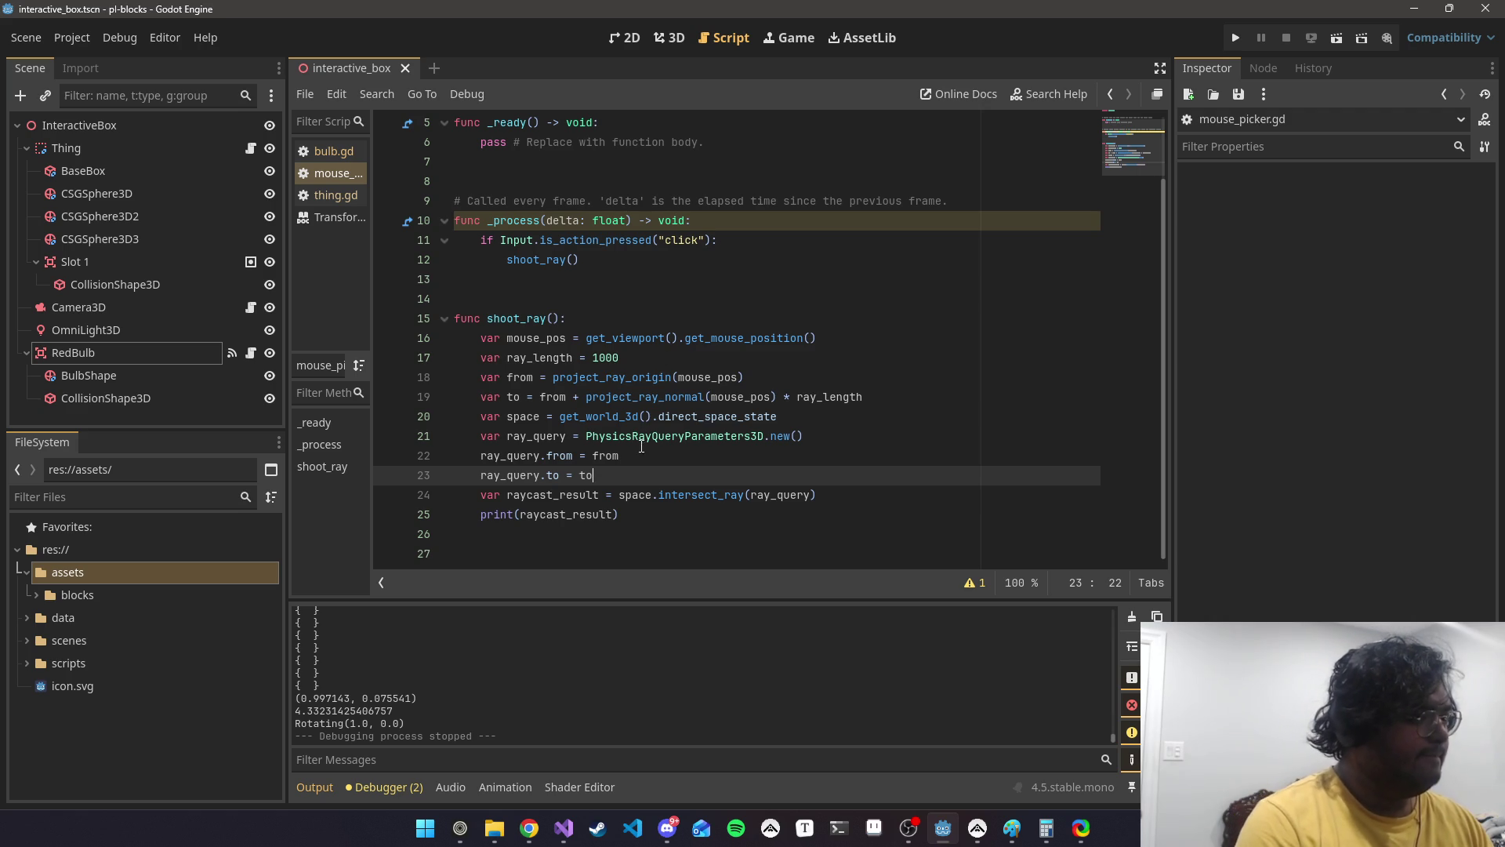
{"action": "mouse_move", "coordinate": [638, 506]}
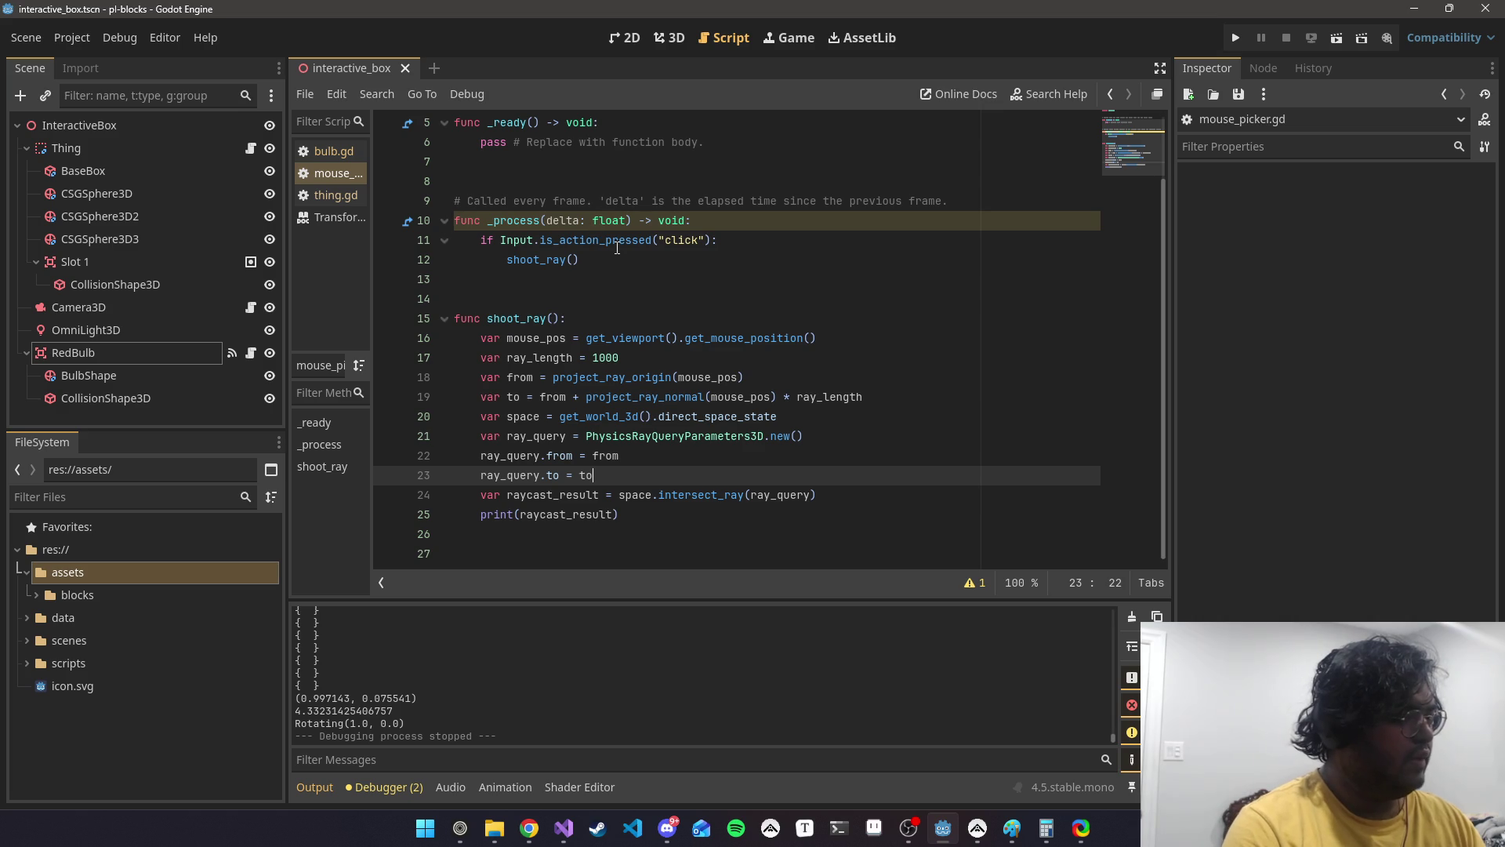
{"action": "left_click", "coordinate": [627, 517]}
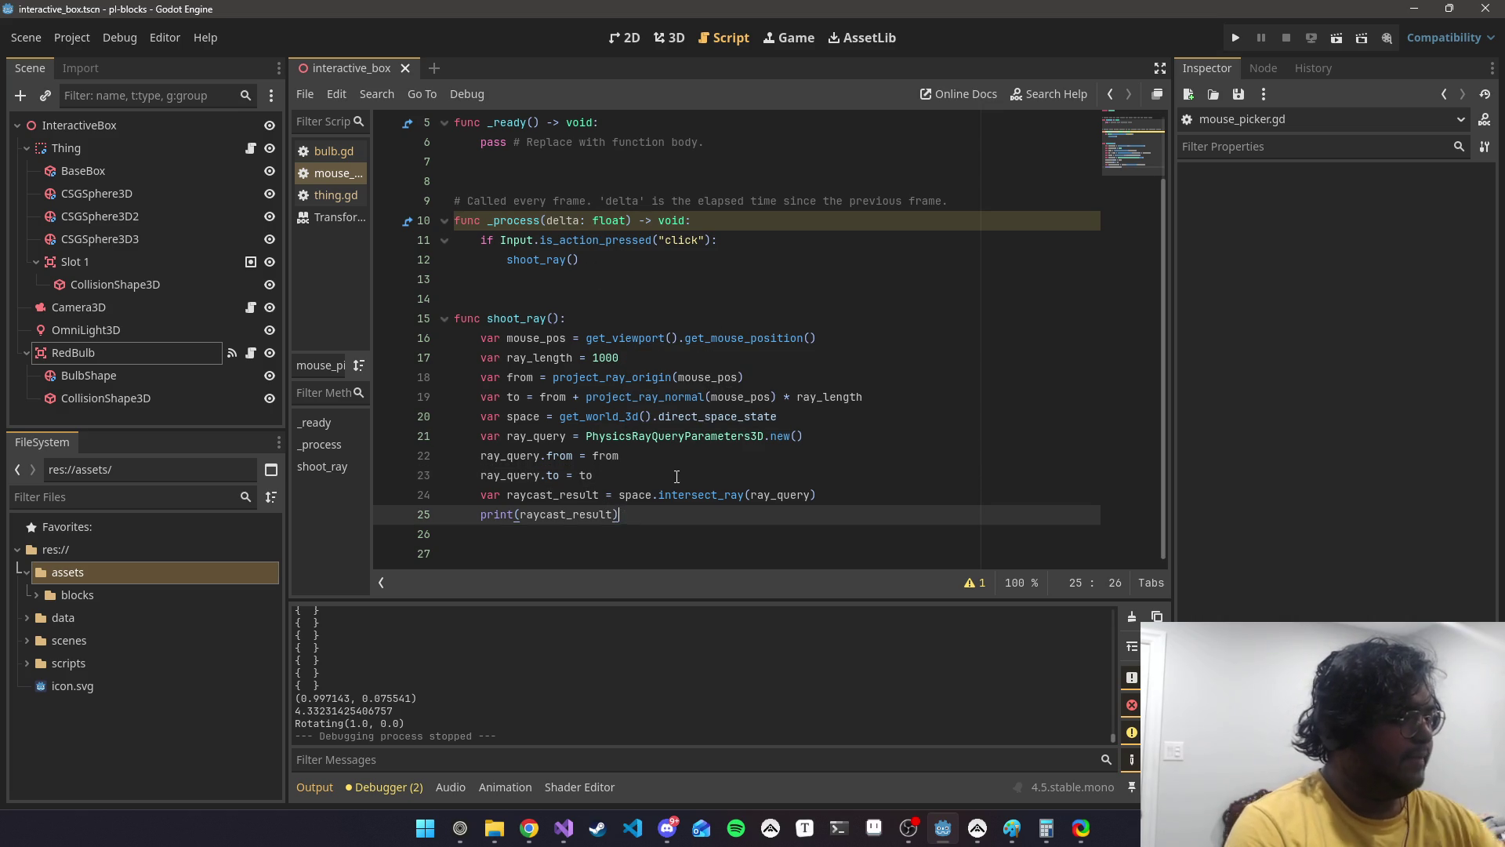
{"action": "mouse_move", "coordinate": [731, 435]}
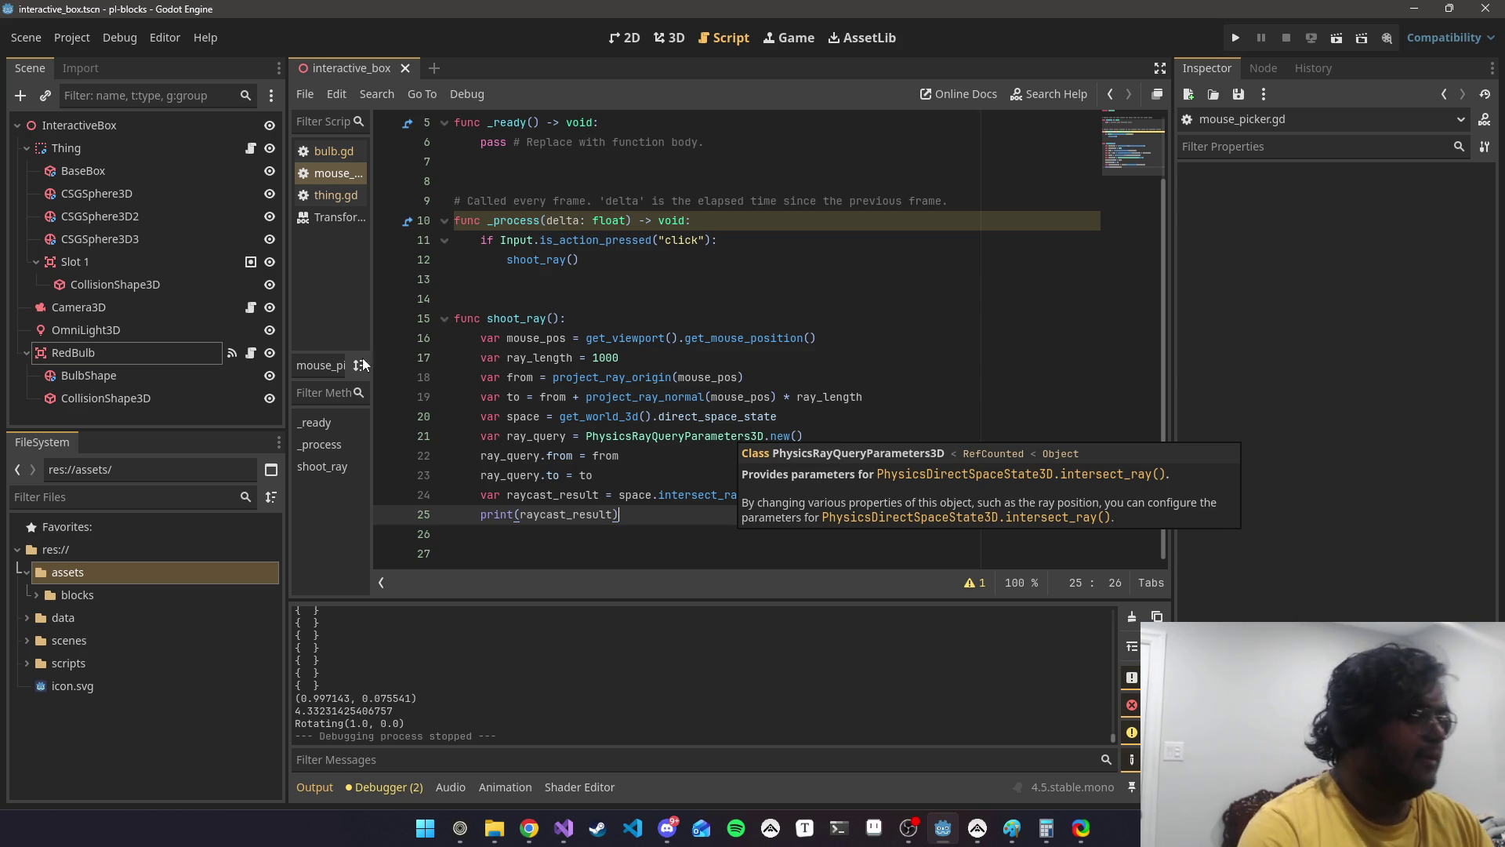
{"action": "left_click", "coordinate": [102, 350]}
In RedBulb's Groups tab, create a new scene group named dragable.
{"action": "left_click", "coordinate": [1256, 67]}
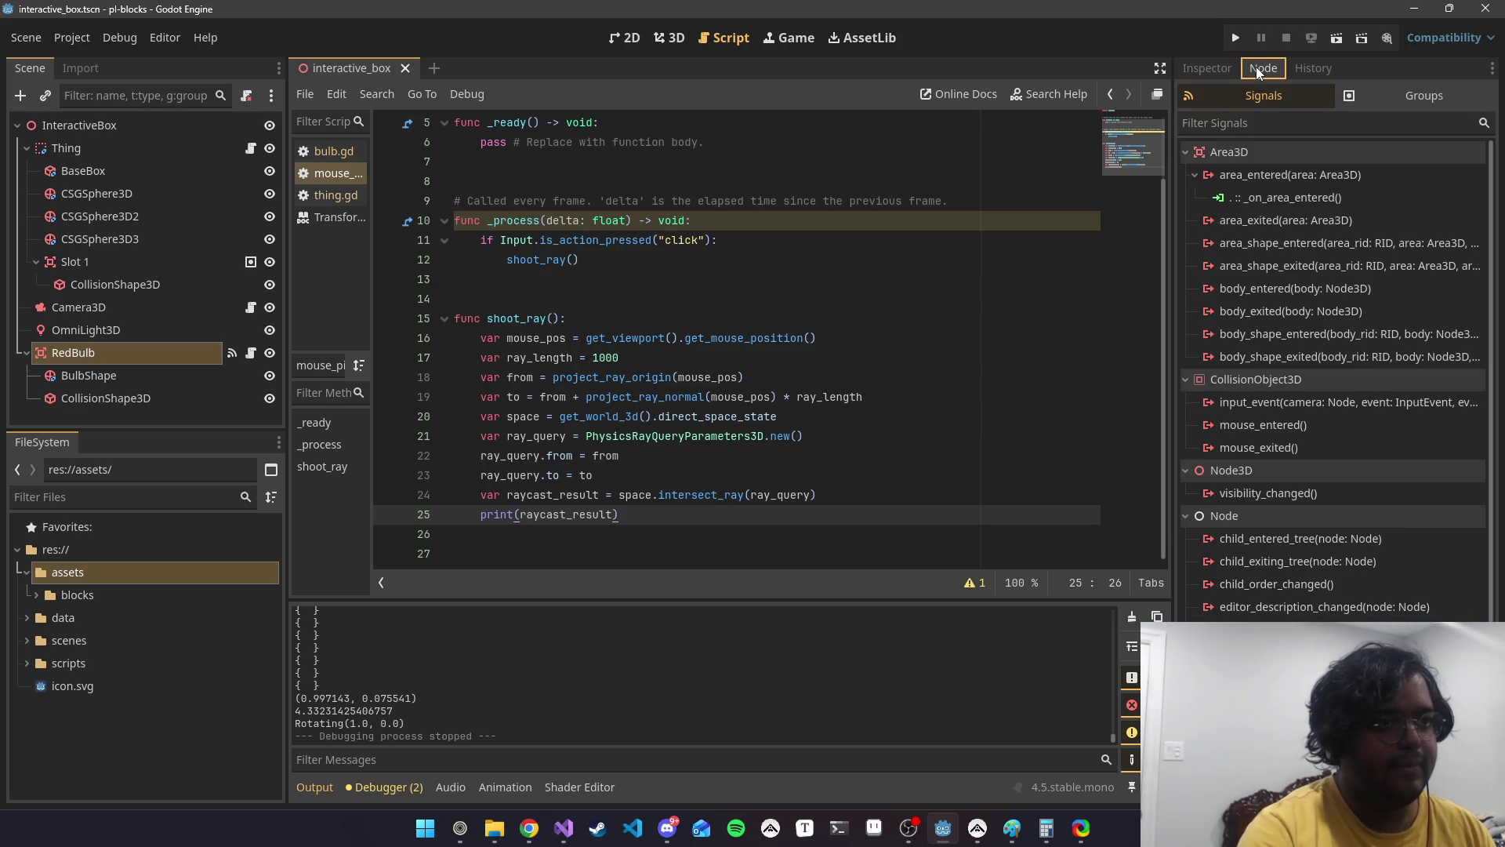
{"action": "left_click", "coordinate": [1372, 92]}
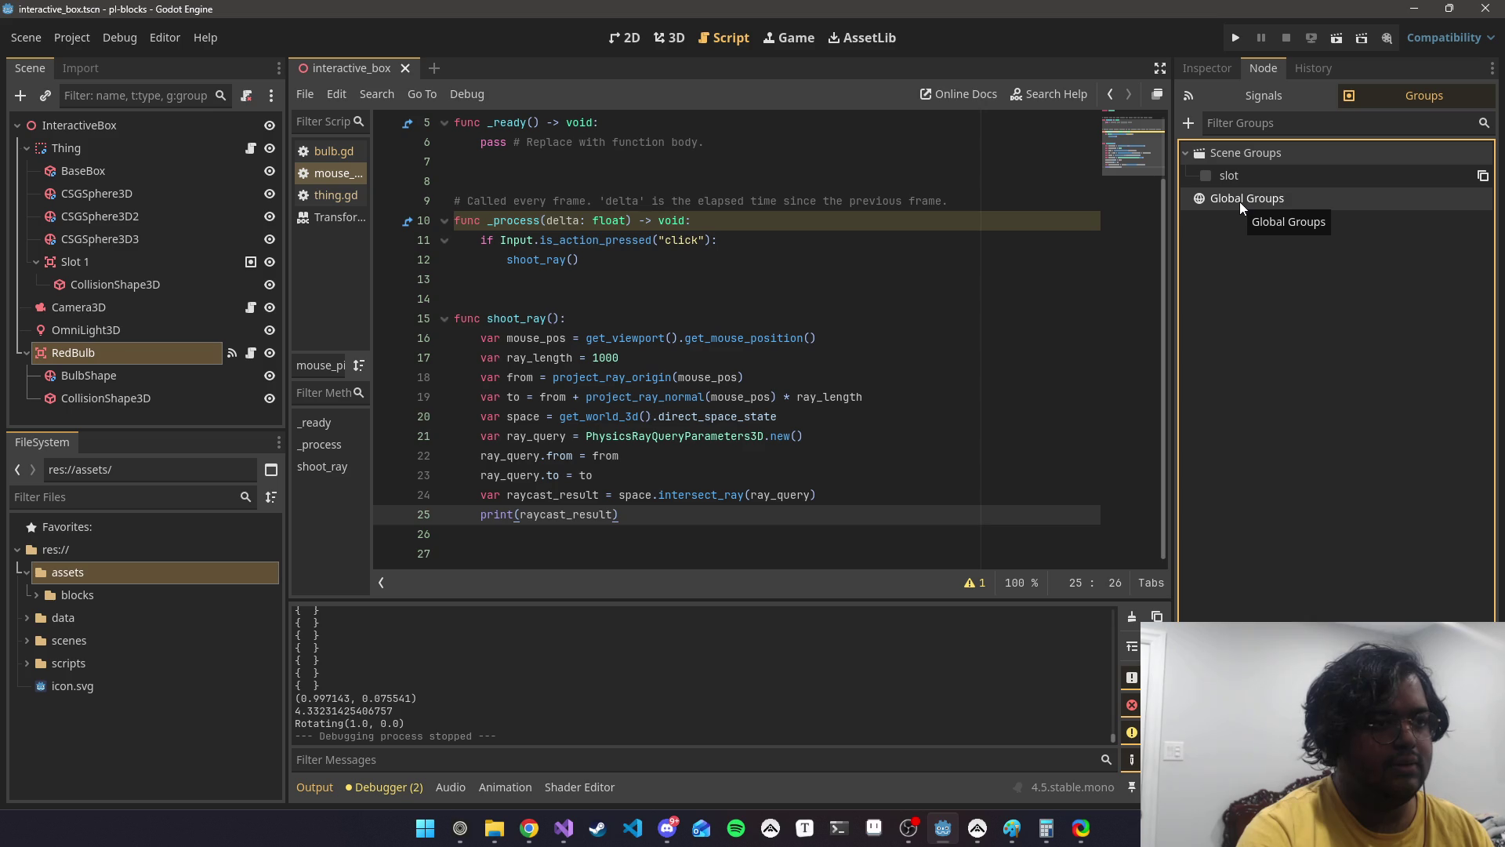
{"action": "left_click", "coordinate": [1271, 155]}
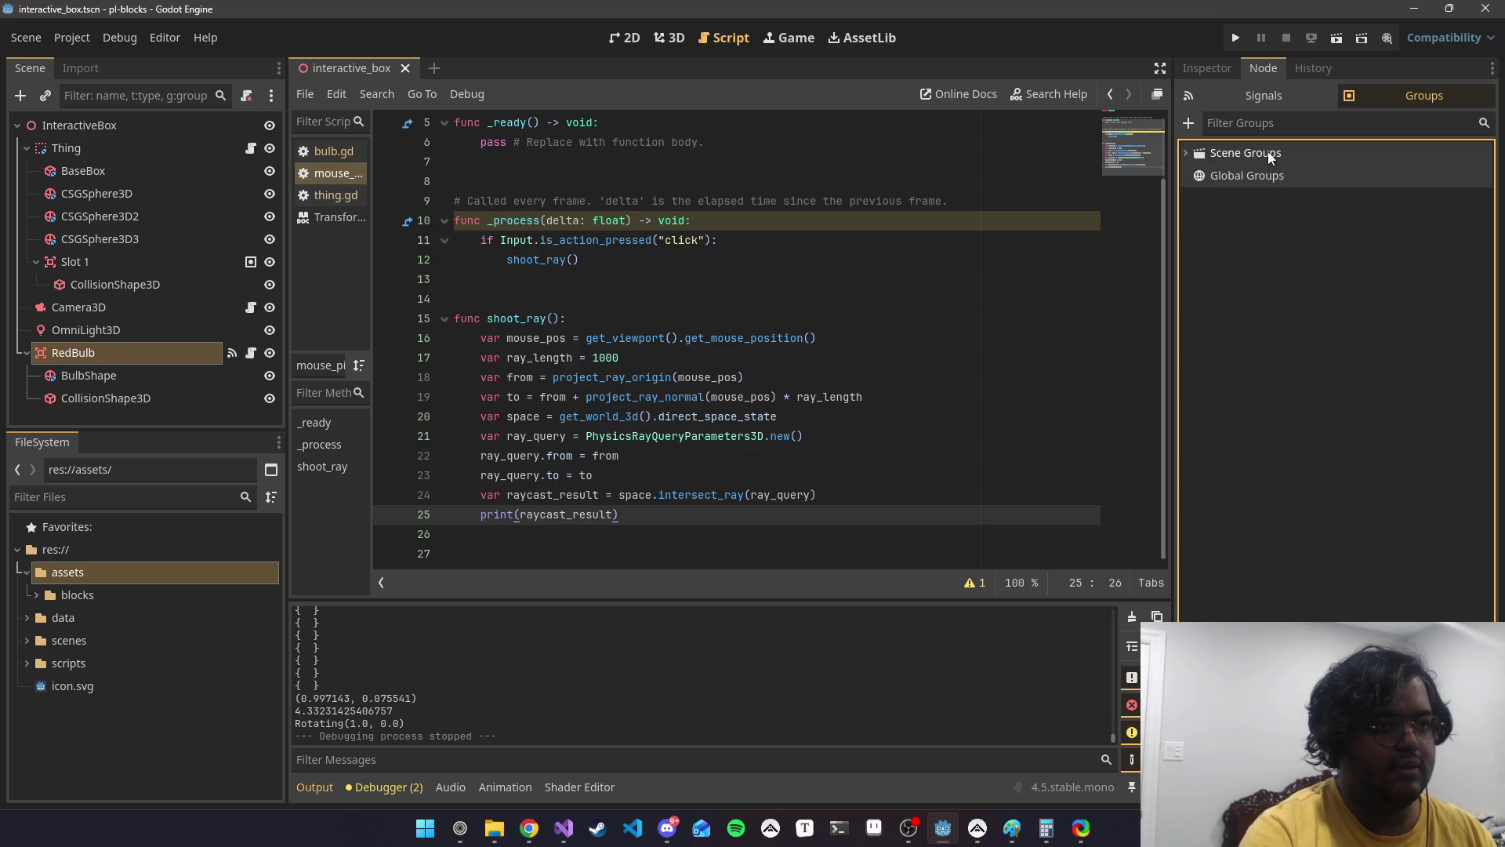
{"action": "left_click", "coordinate": [1253, 153]}
{"action": "left_click", "coordinate": [1189, 124]}
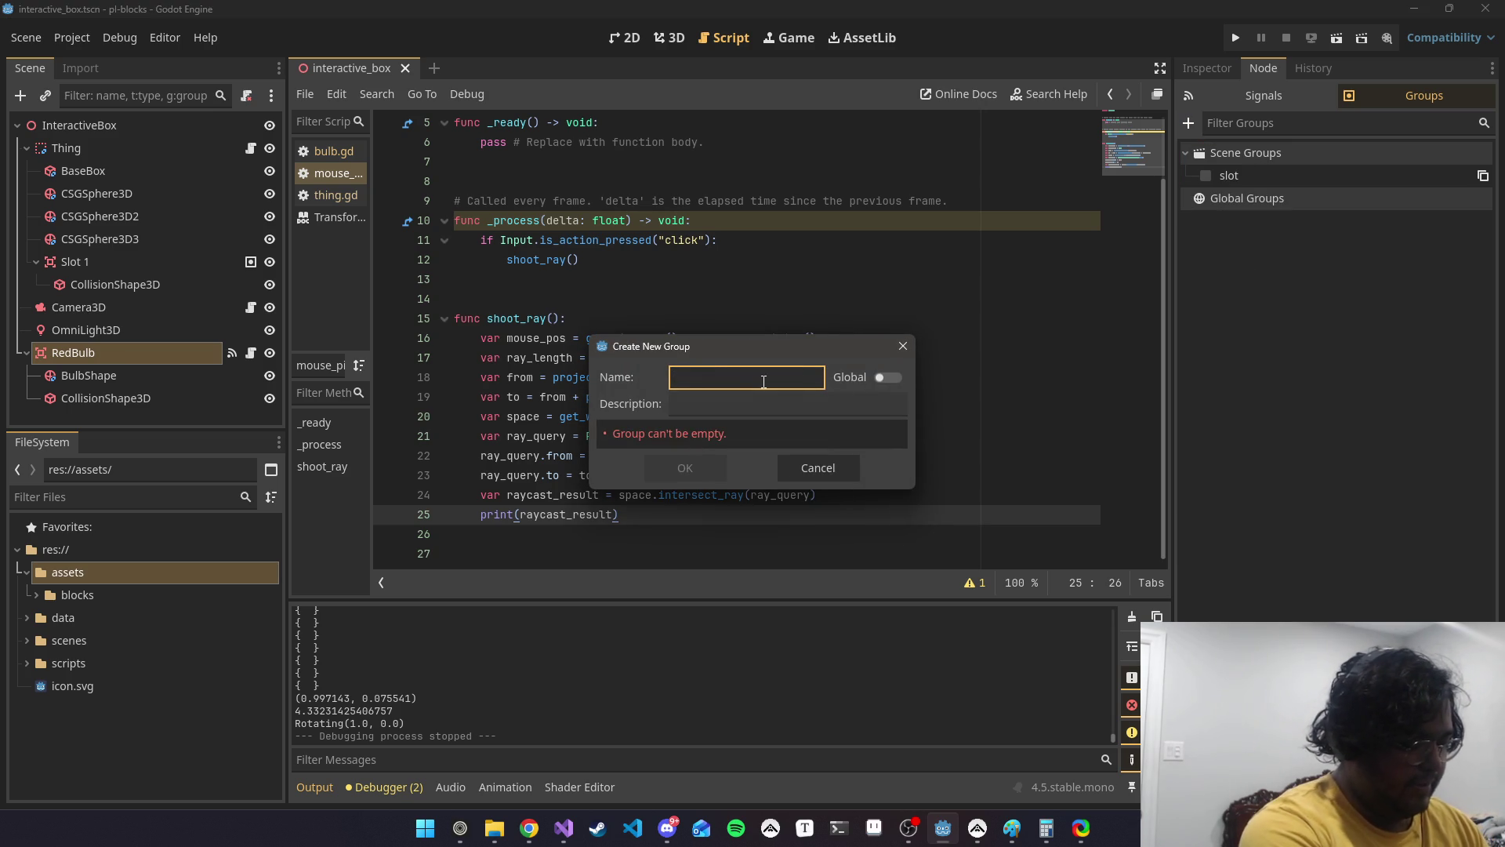
{"action": "type", "text": "dragable"}
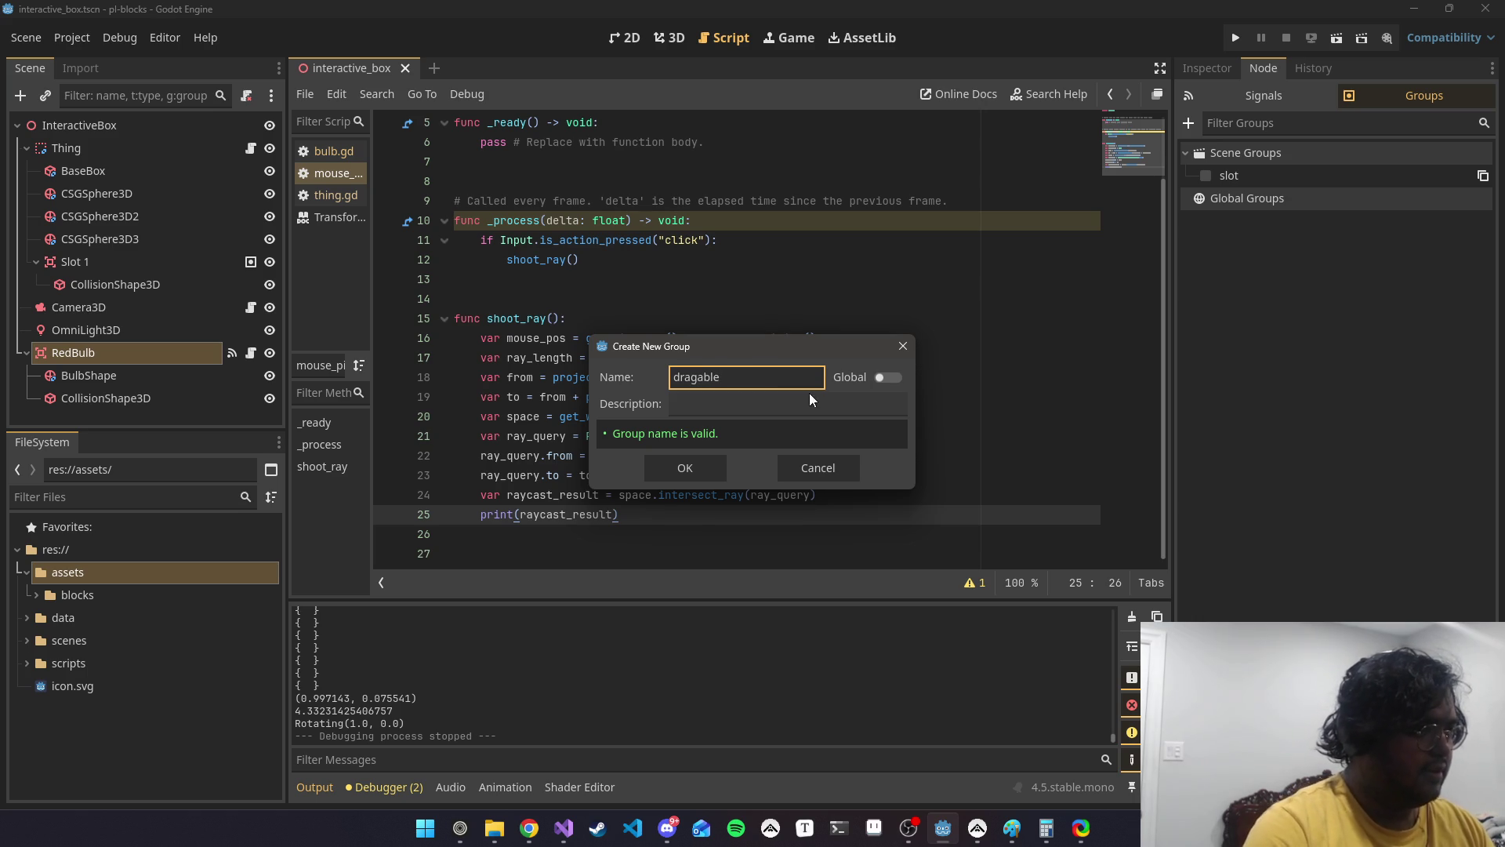
{"action": "left_click", "coordinate": [663, 468]}
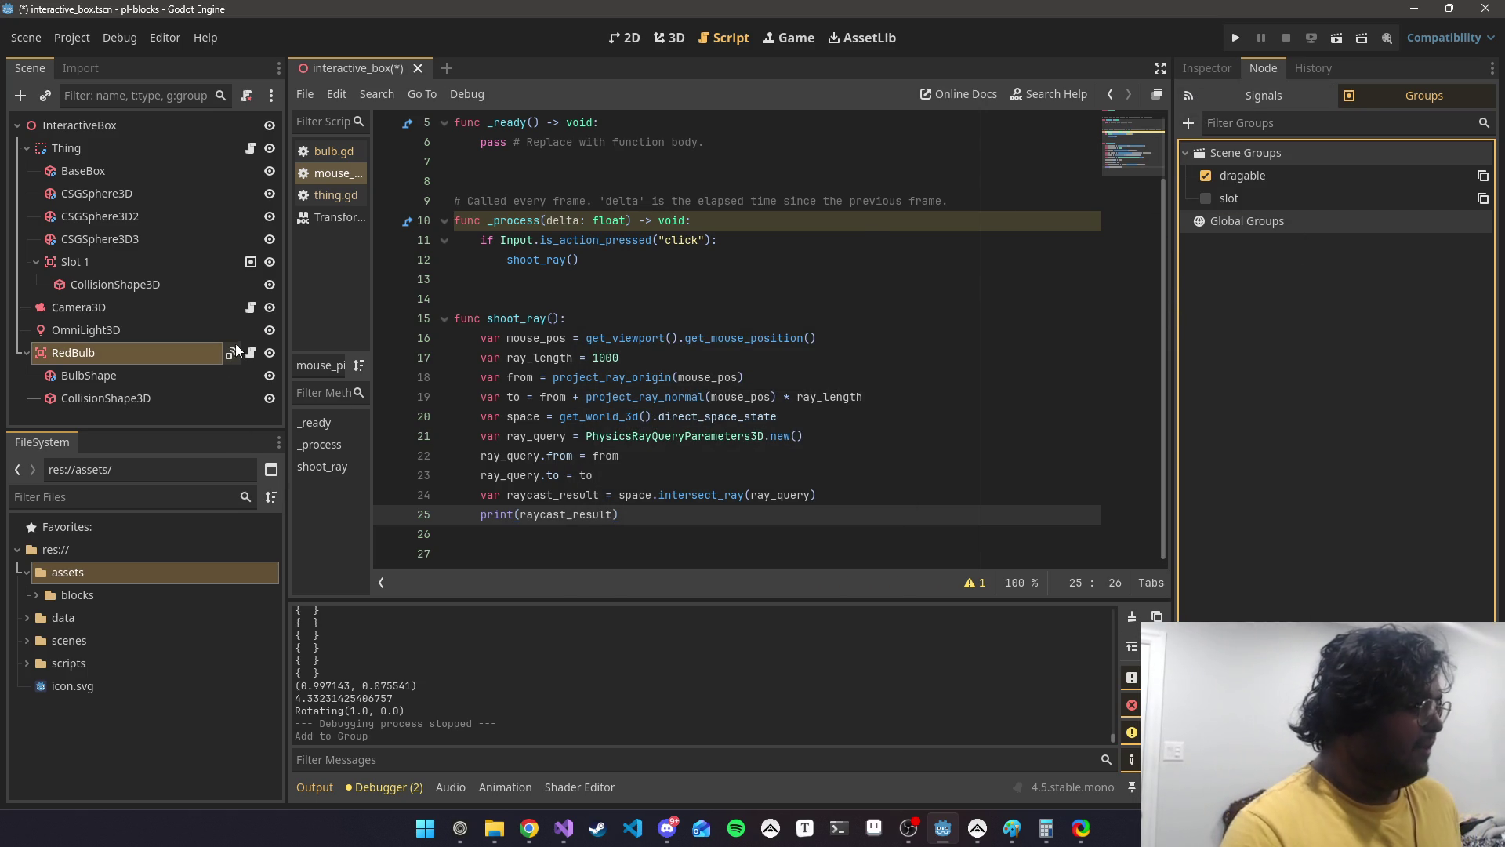
{"action": "mouse_move", "coordinate": [235, 352]}
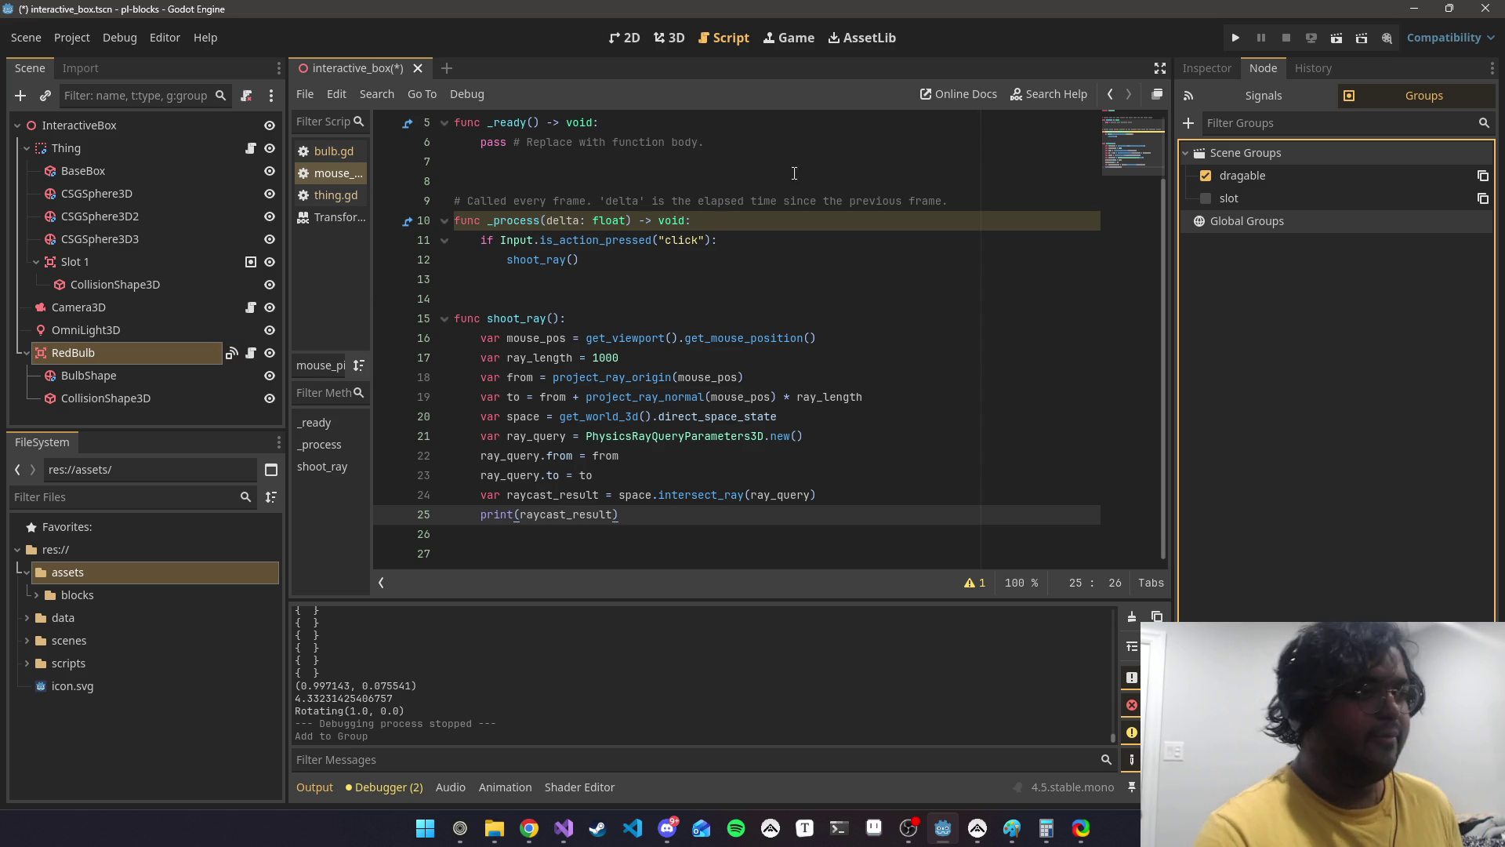
{"action": "left_click", "coordinate": [645, 517]}
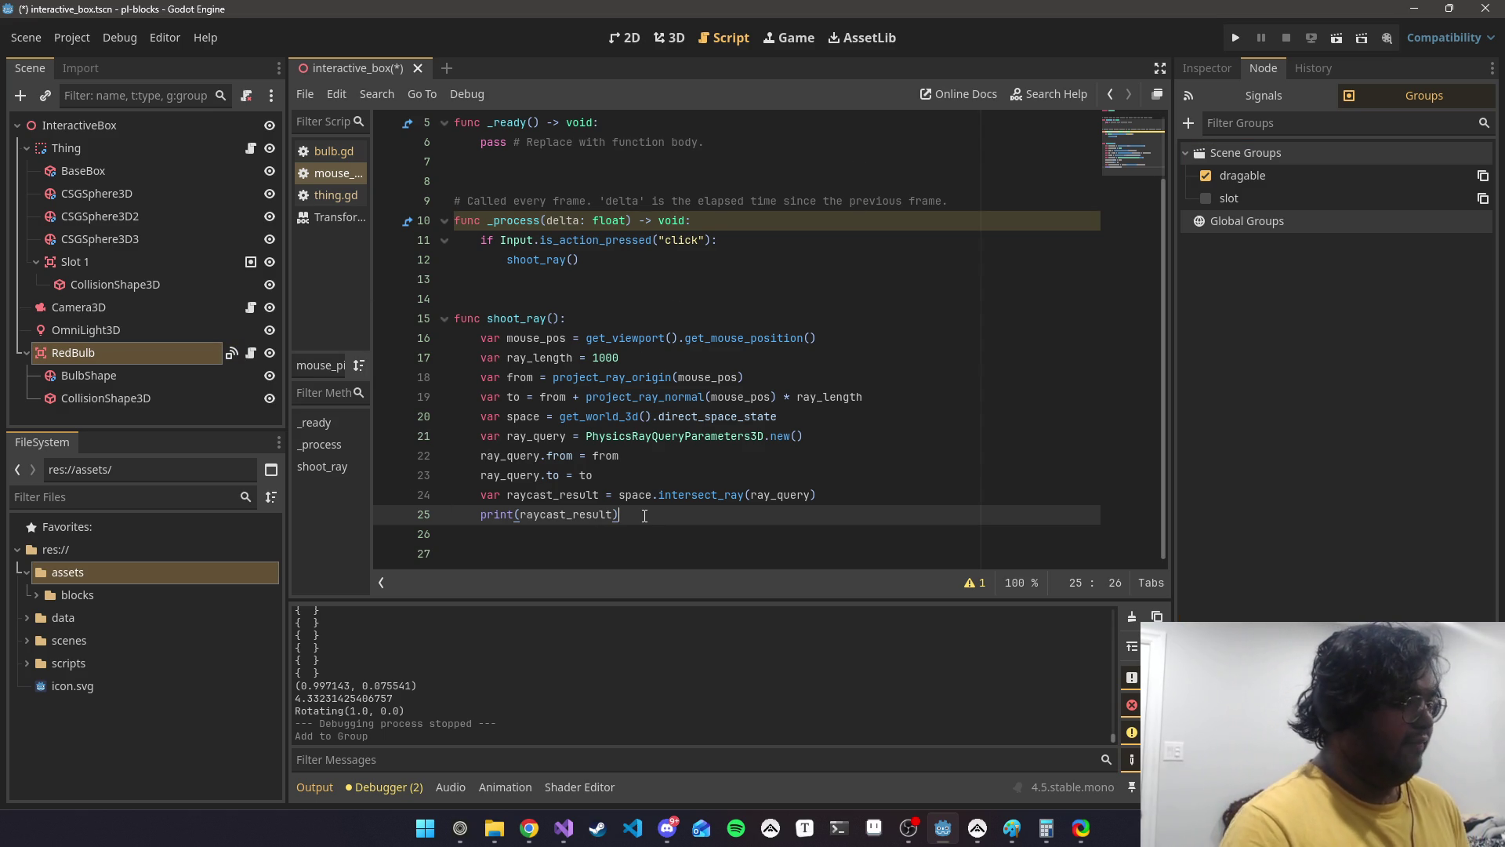
Replace print(raycast_result) on line 25 with an if raycast_result condition.
{"action": "left_click_drag", "start_coordinate": [623, 514], "coordinate": [484, 526]}
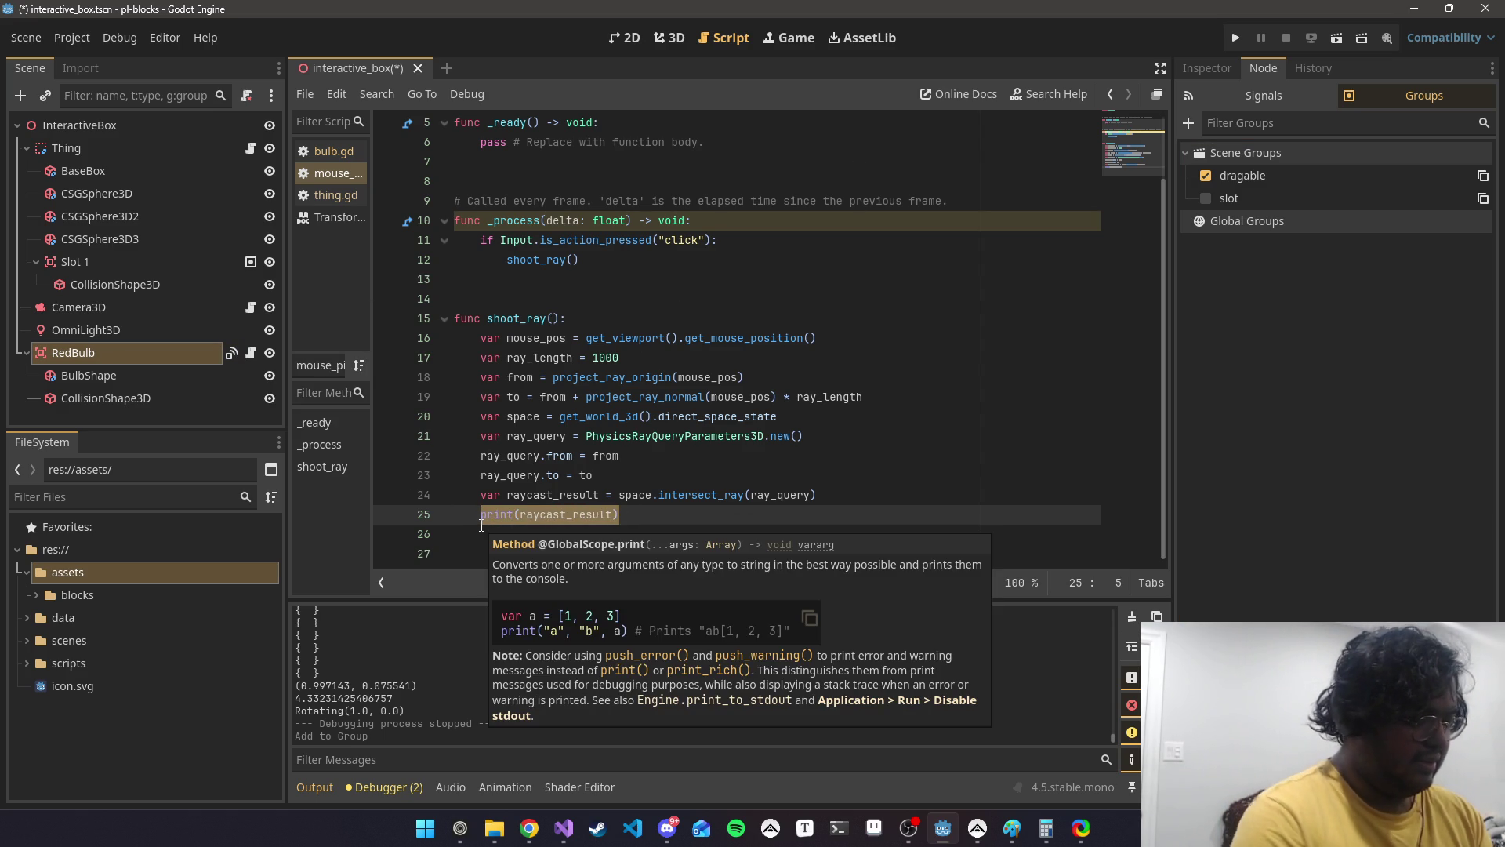
{"action": "type", "text": "if ra"}
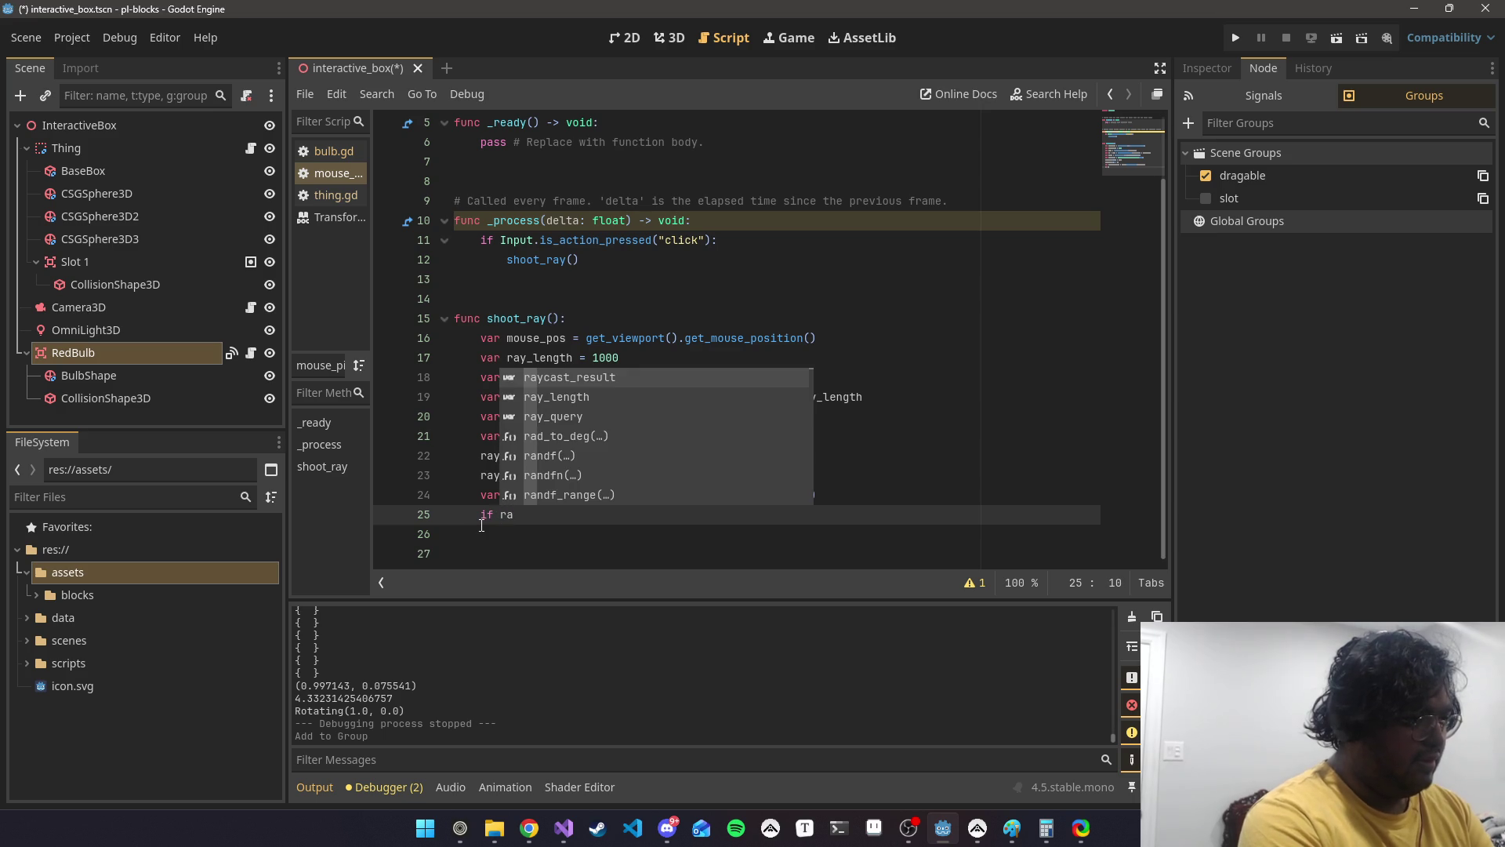
{"action": "key", "text": "Return"}
{"action": "type", "text": ".co"}
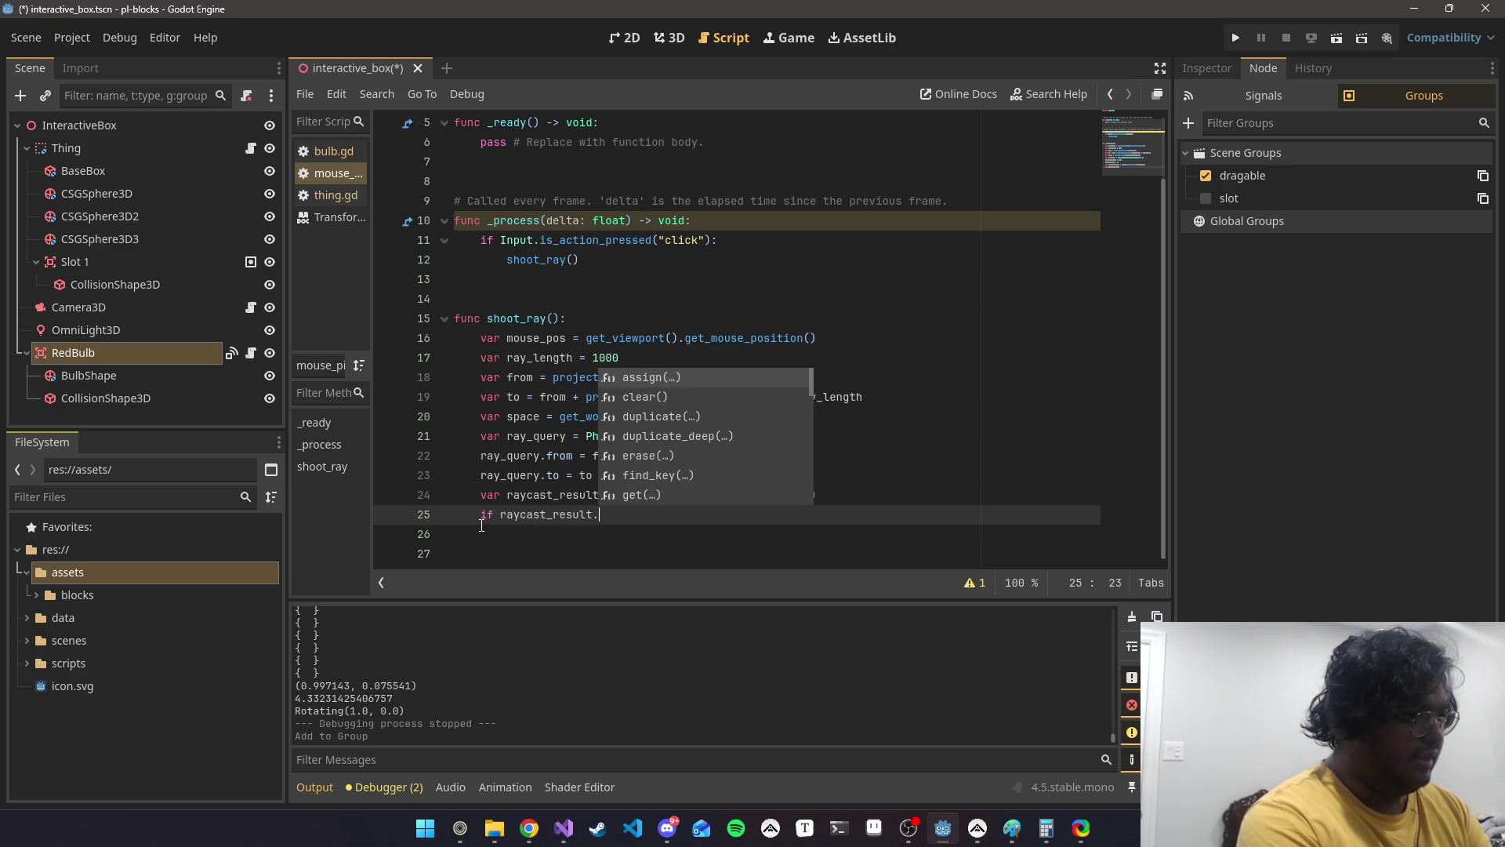
{"action": "key", "text": "BackSpace"}
{"action": "key", "text": "BackSpace"}
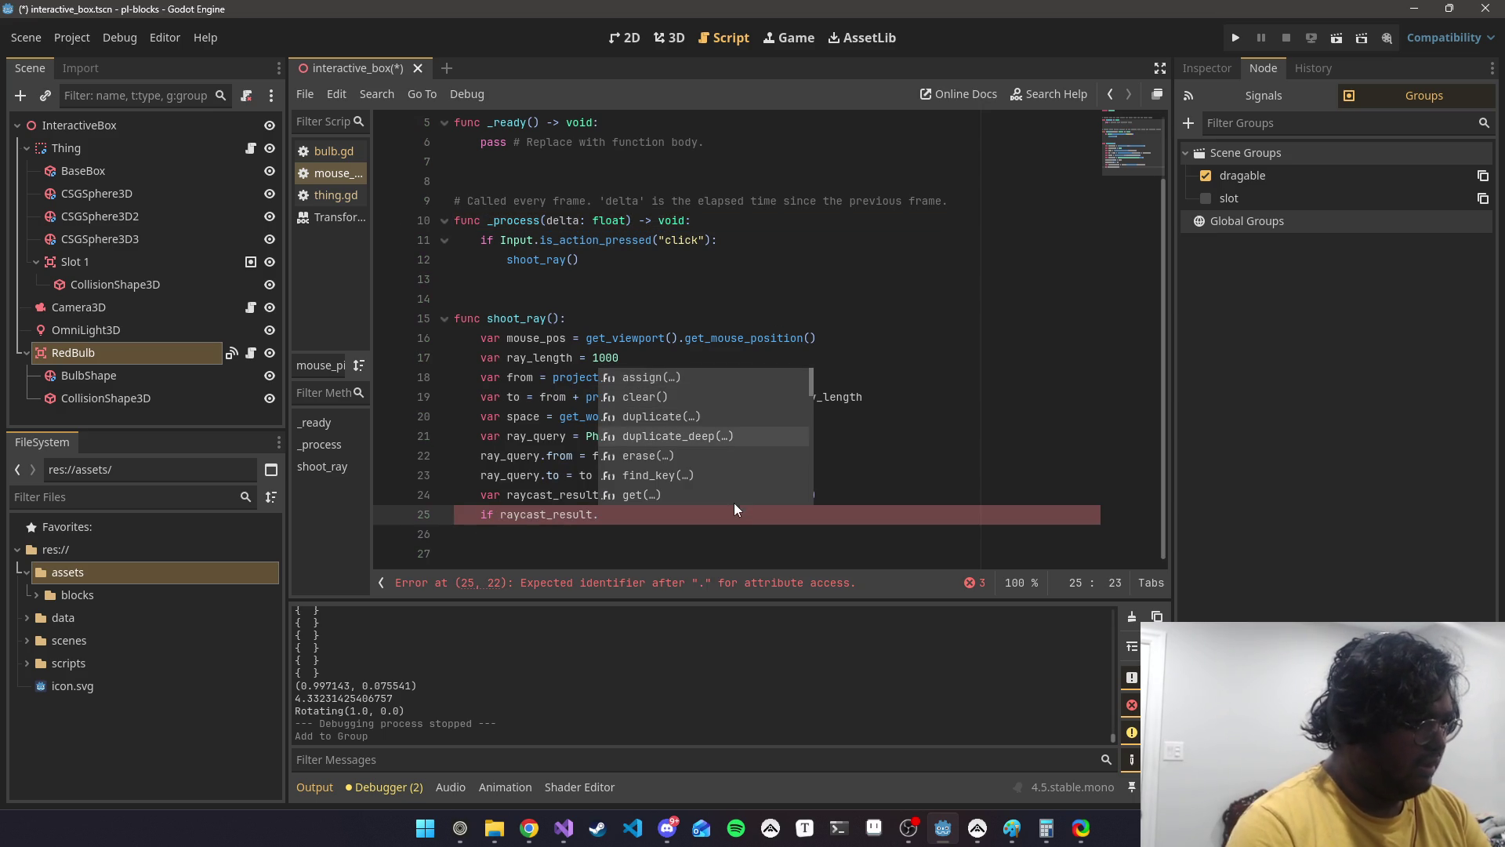
{"action": "key", "text": "Escape"}
{"action": "key", "text": "Return"}
Review the raycast results in the Output panel, then extend the condition to raycast_result.collider.
{"action": "scroll", "coordinate": [461, 682], "scroll_direction": "up", "scroll_amount": 4}
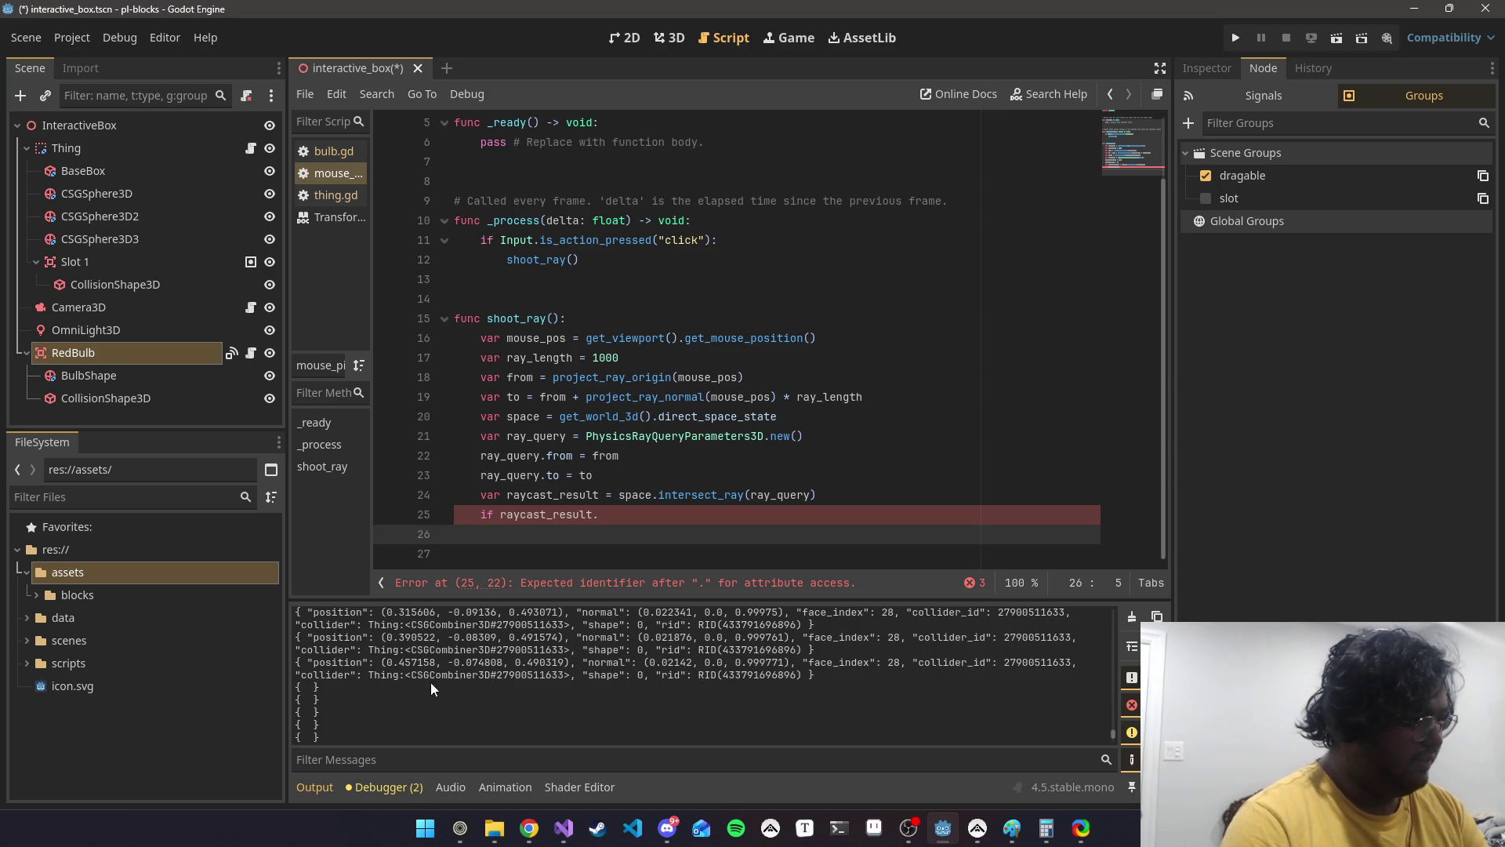
{"action": "scroll", "coordinate": [441, 647], "scroll_direction": "up", "scroll_amount": 5}
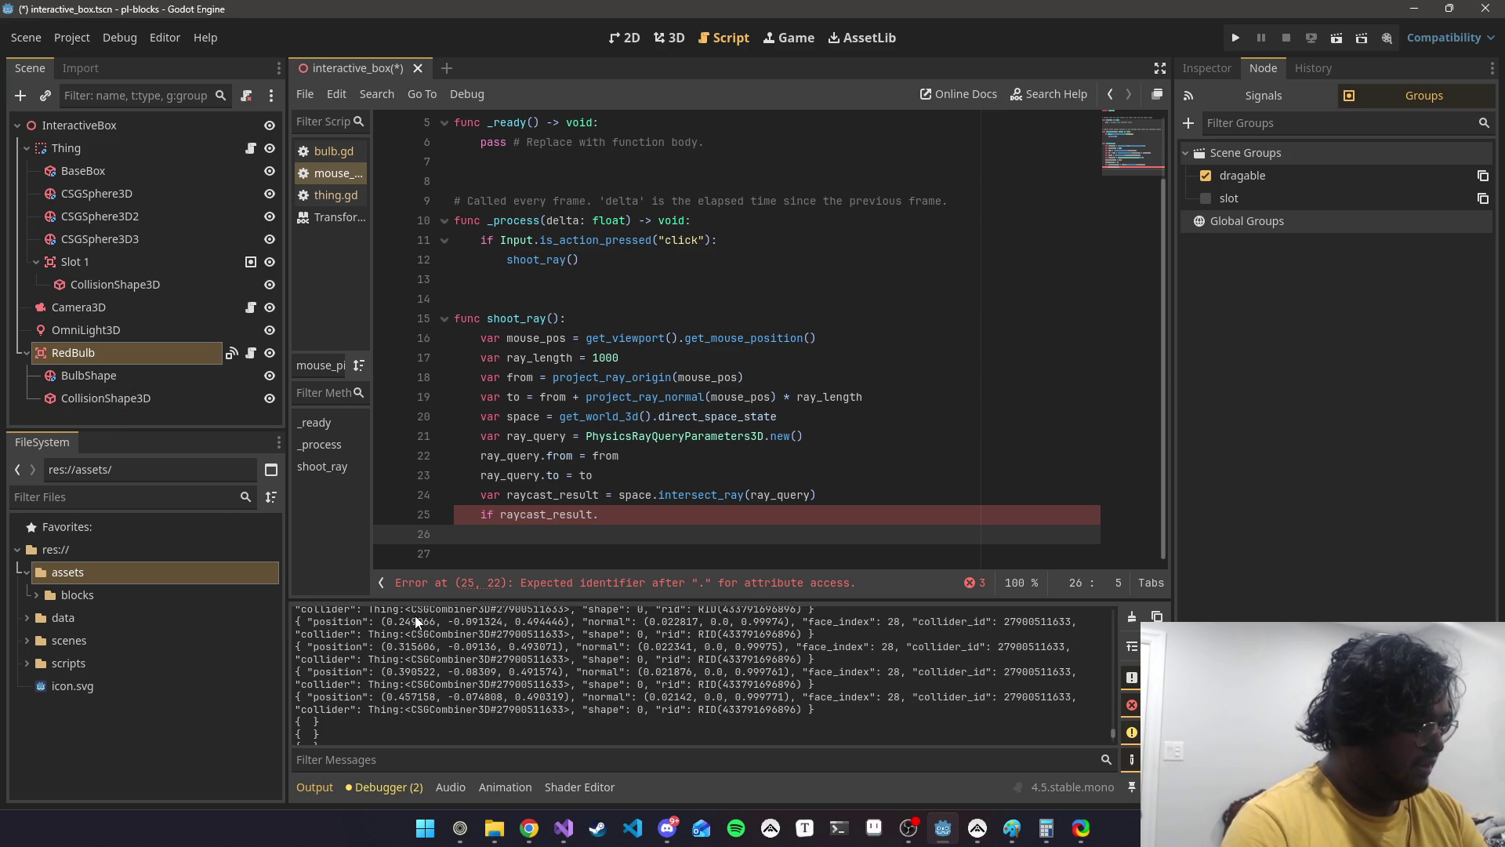
{"action": "scroll", "coordinate": [445, 650], "scroll_direction": "up", "scroll_amount": 5}
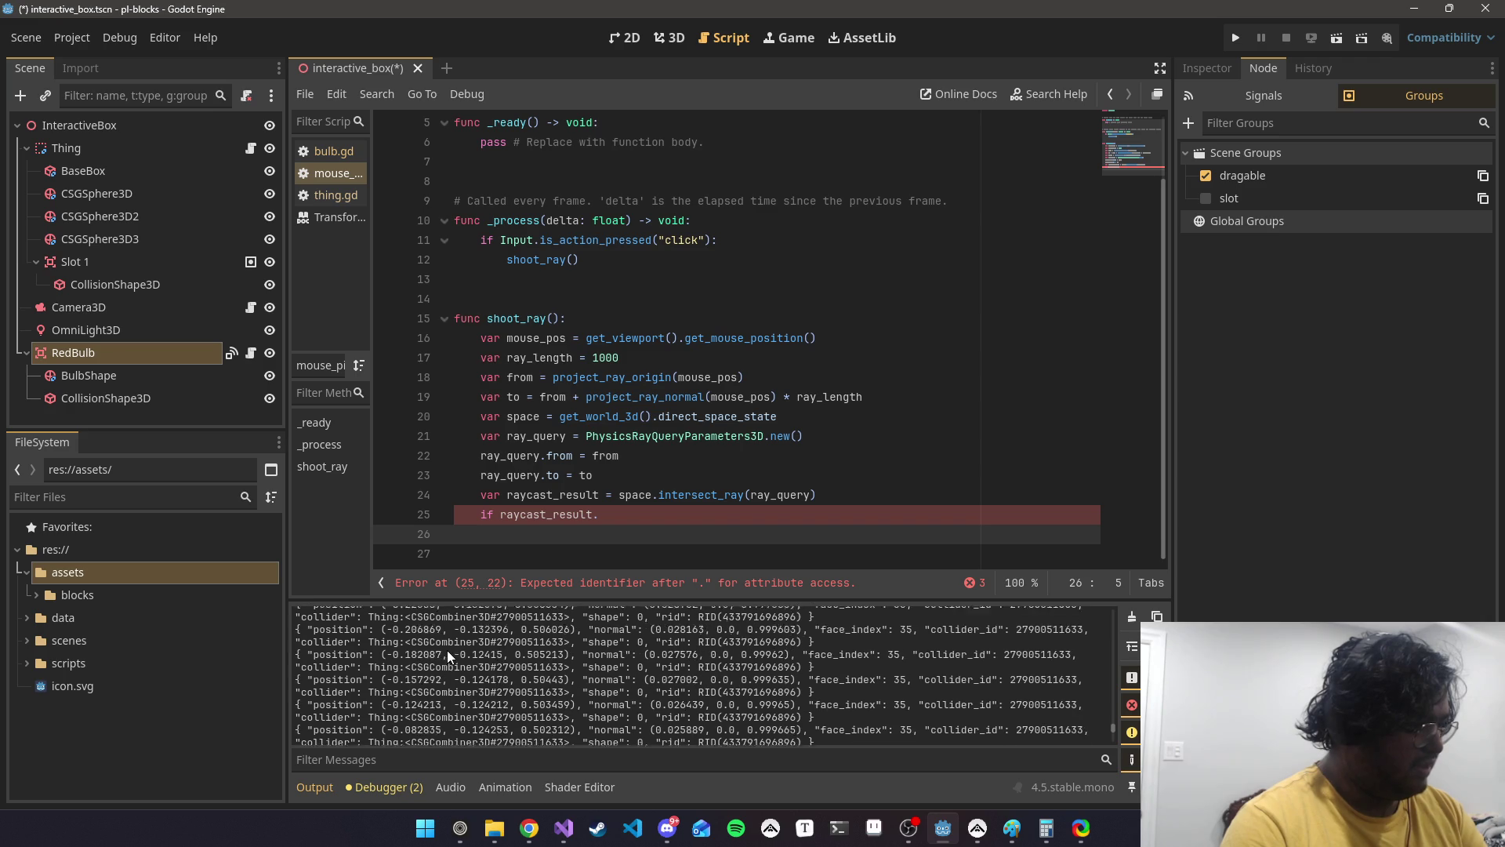
{"action": "scroll", "coordinate": [449, 652], "scroll_direction": "up", "scroll_amount": 1}
{"action": "left_click", "coordinate": [632, 516]}
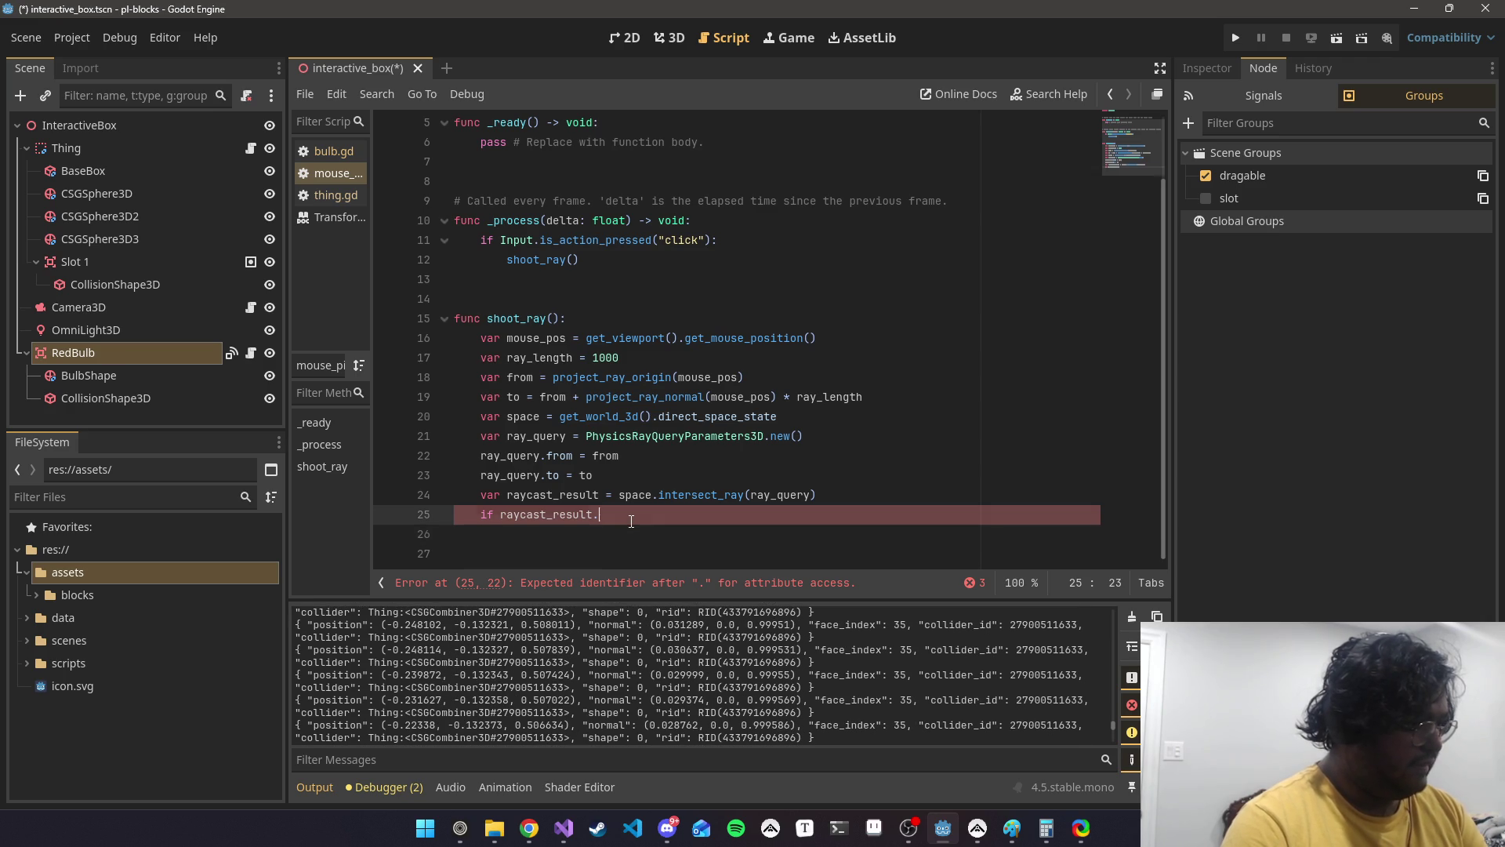
{"action": "type", "text": "collider"}
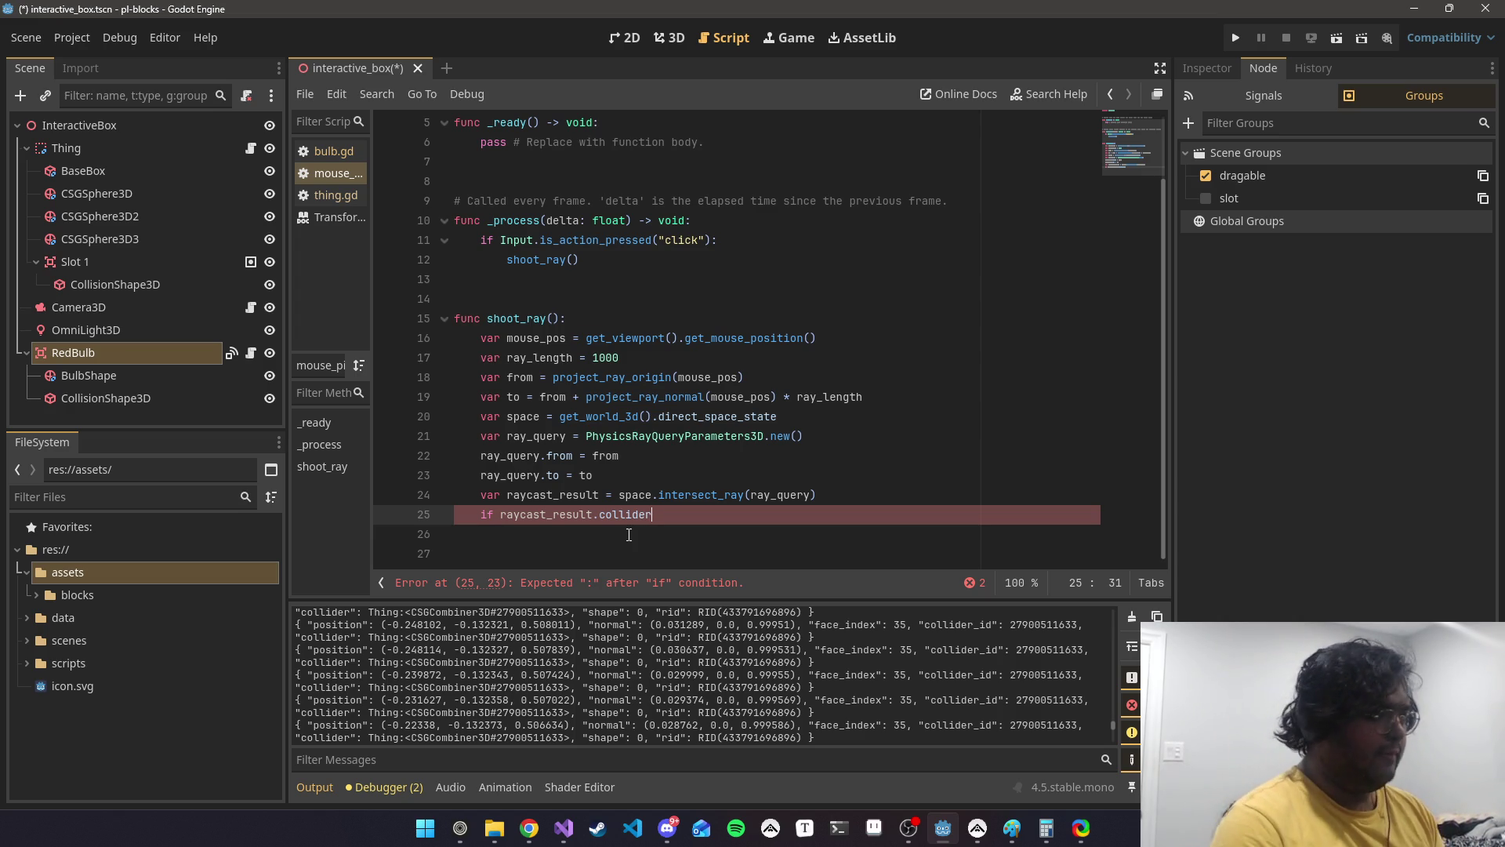
{"action": "left_click", "coordinate": [116, 368]}
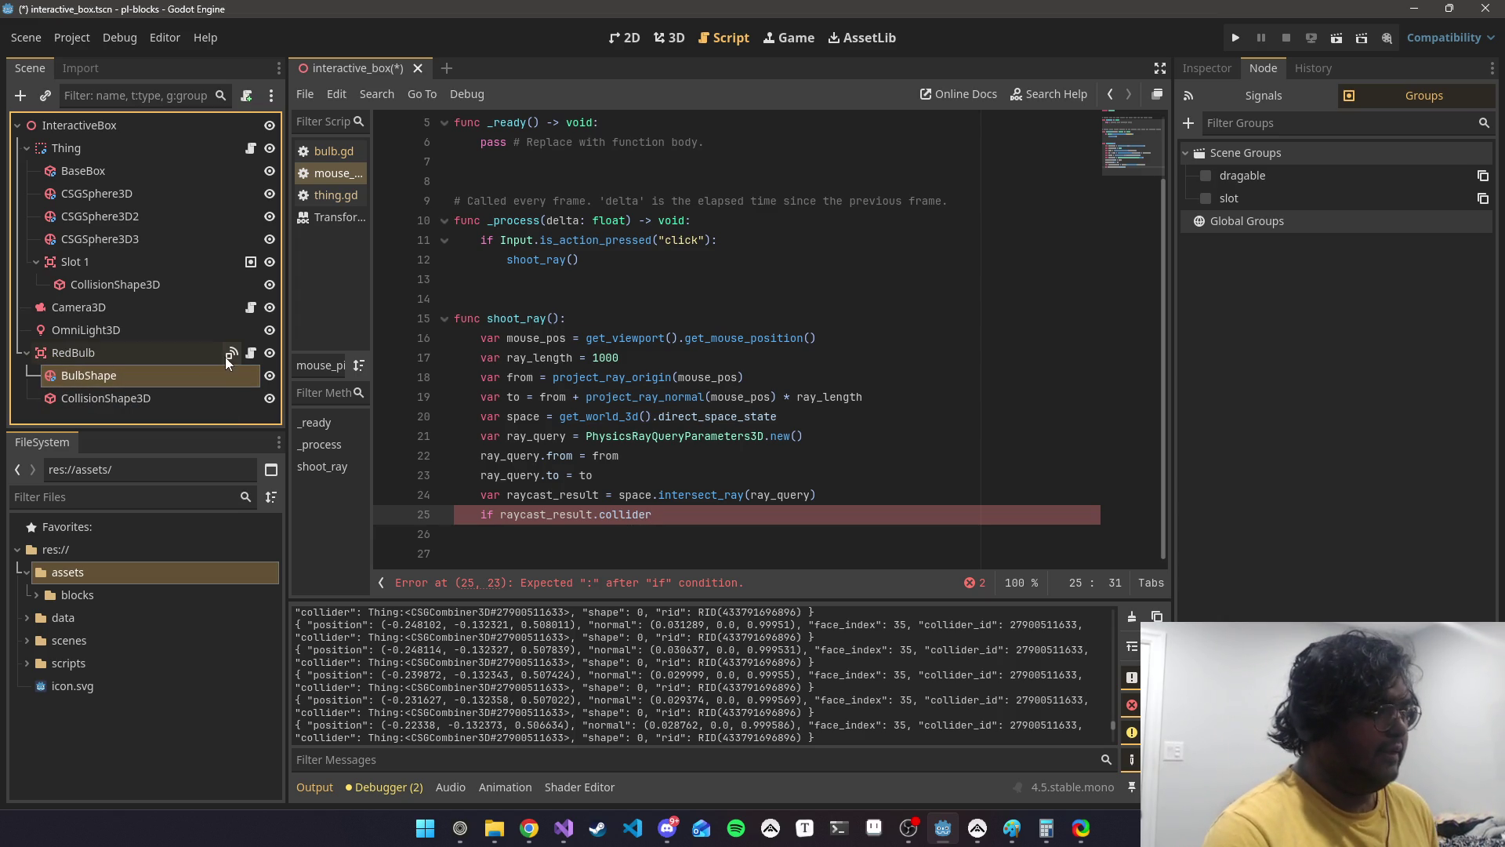
Check RedBulb's groups, then tick dragable in BulbShape's Groups tab.
{"action": "mouse_move", "coordinate": [233, 354]}
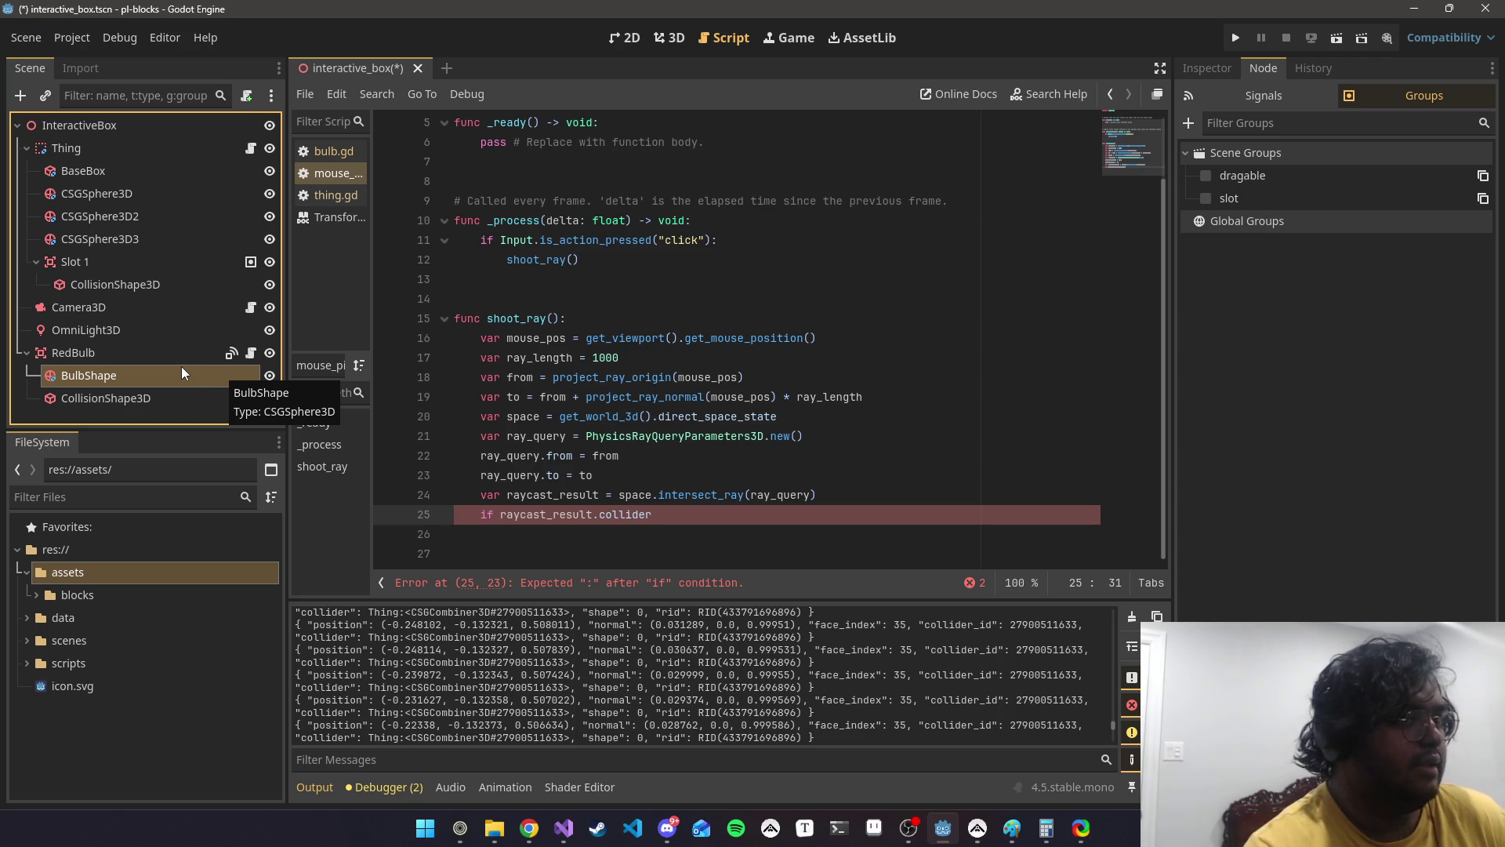
{"action": "double_click", "coordinate": [181, 365]}
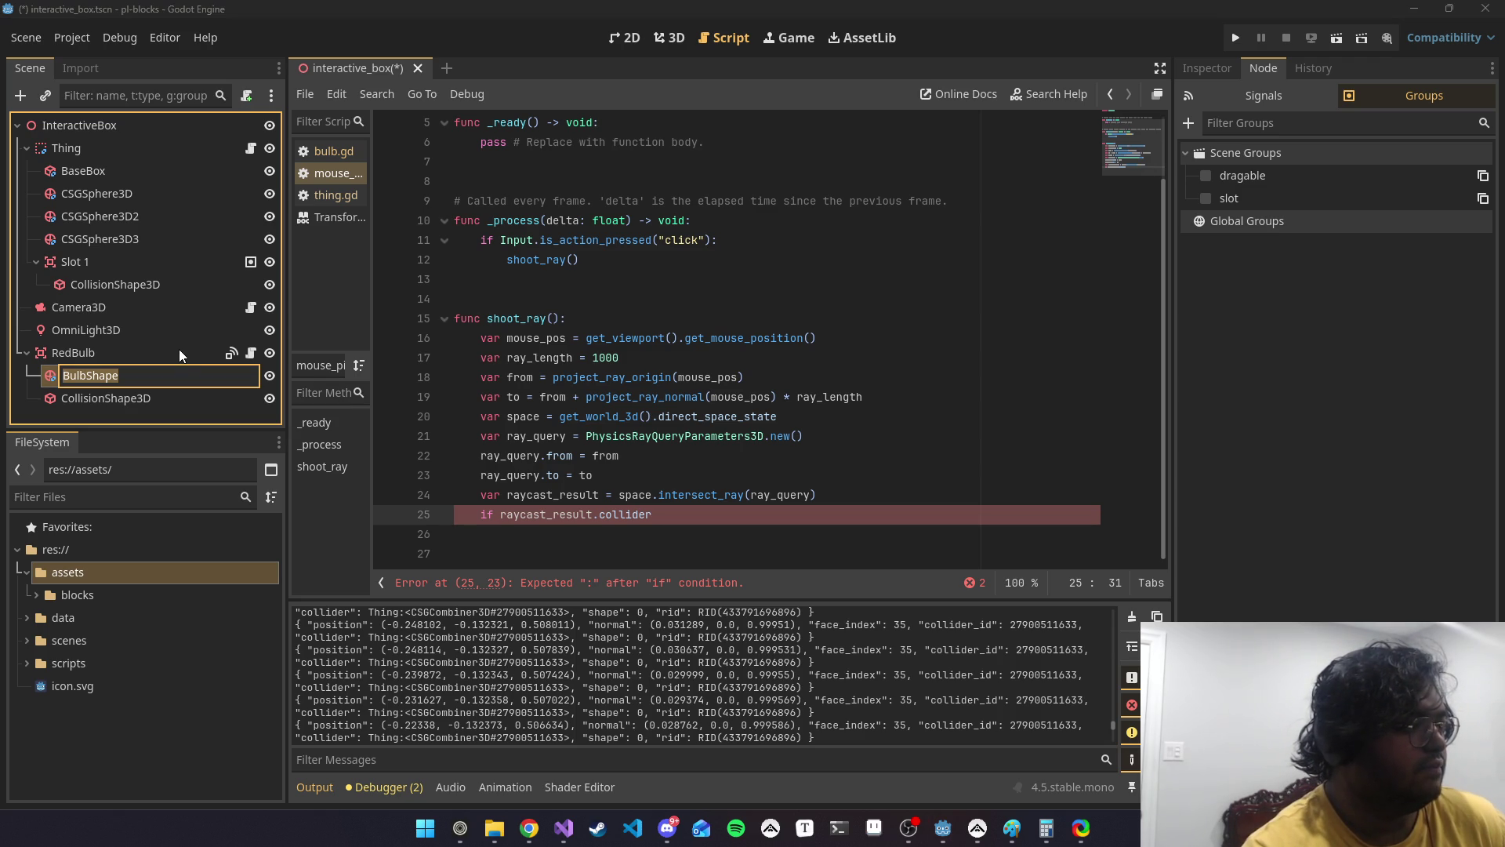
{"action": "key", "text": "Escape"}
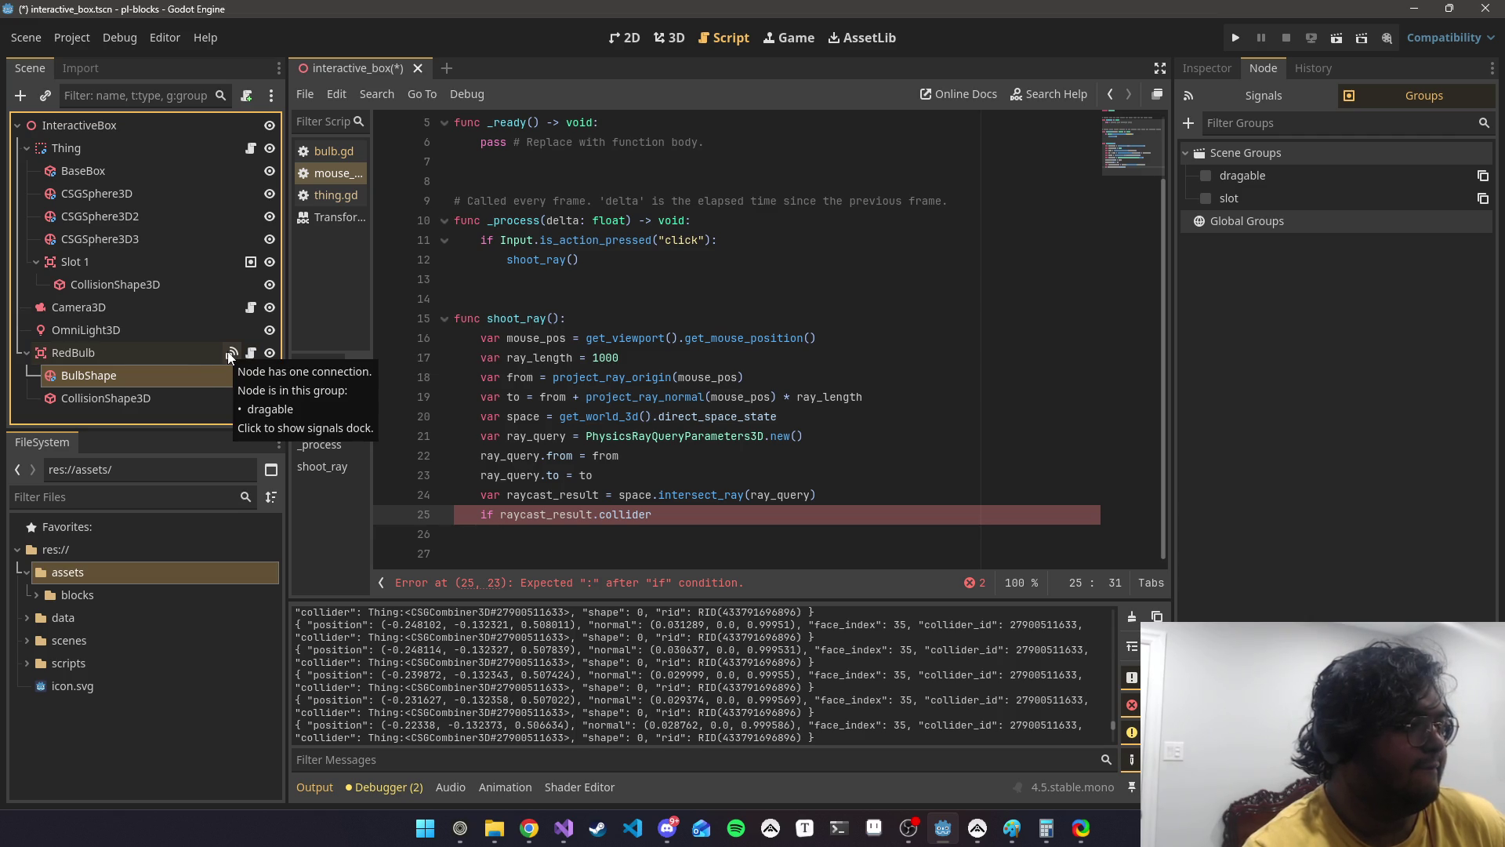
{"action": "left_click", "coordinate": [225, 357]}
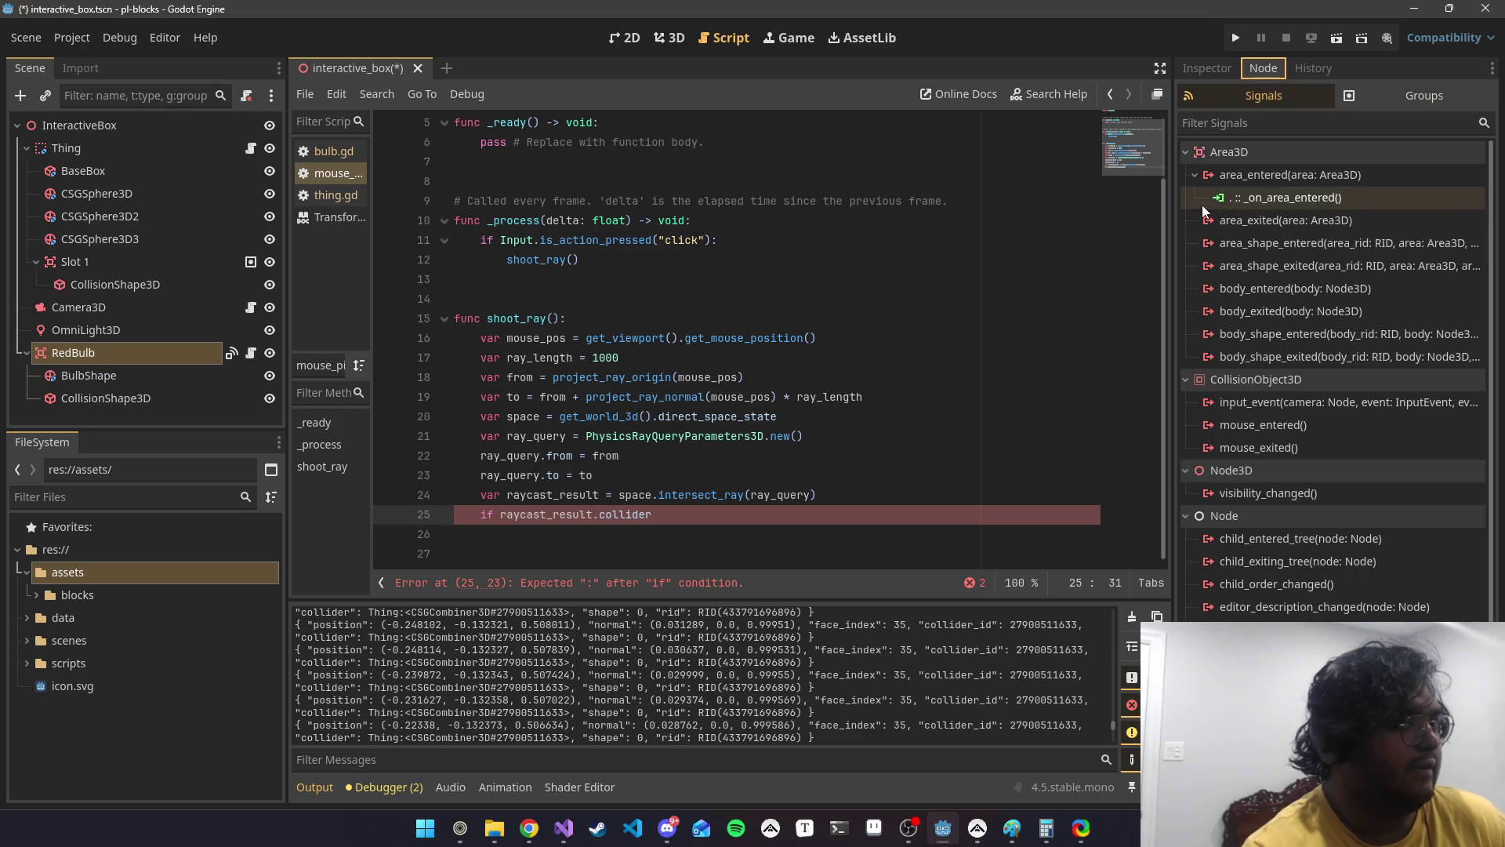
{"action": "left_click", "coordinate": [1366, 102]}
{"action": "left_click", "coordinate": [1263, 100]}
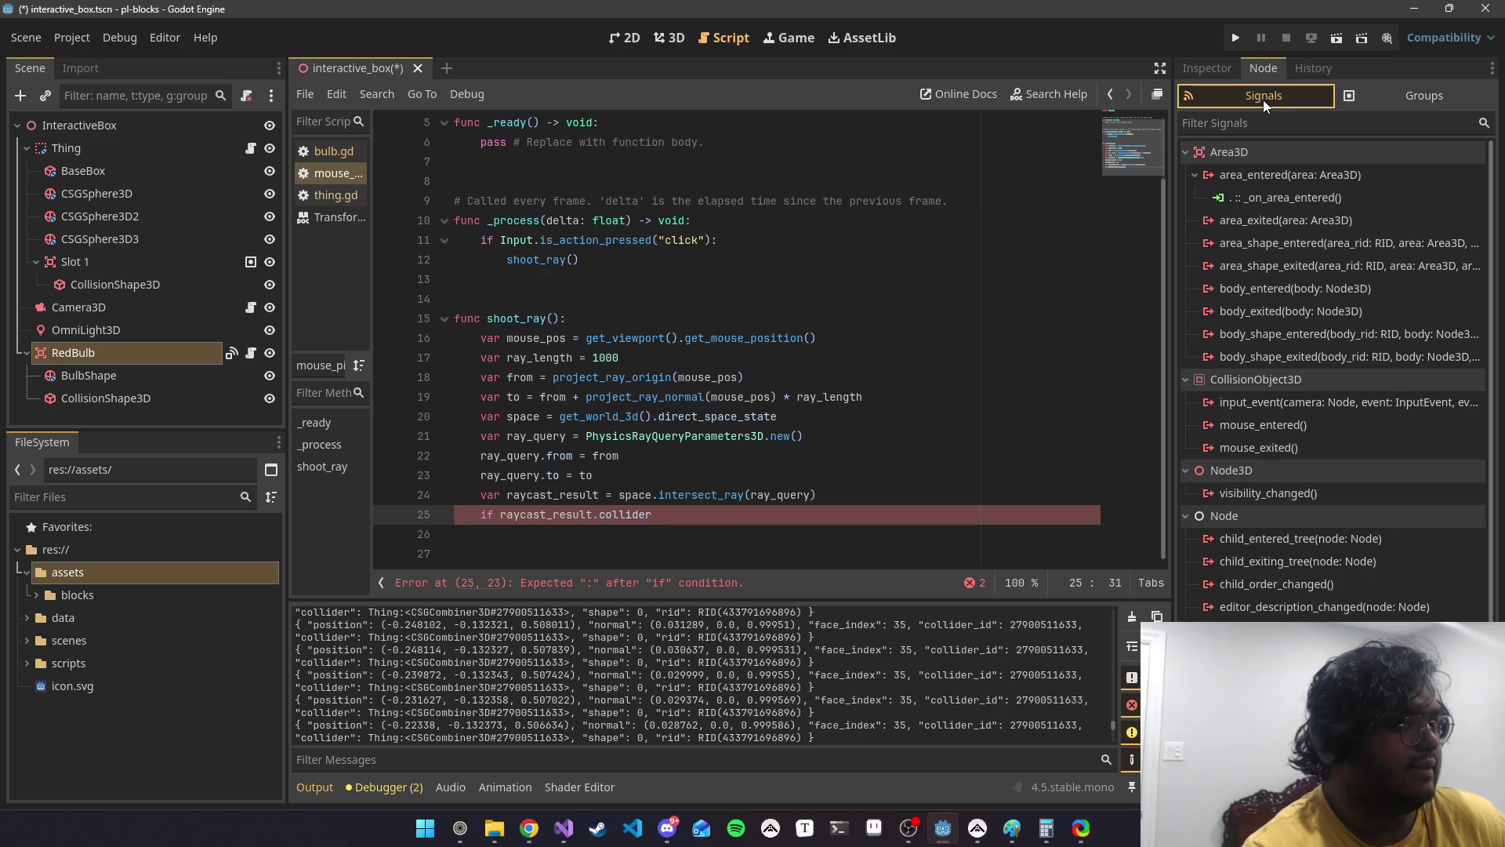
{"action": "left_click", "coordinate": [1396, 95]}
{"action": "left_click", "coordinate": [1206, 175]}
{"action": "left_click", "coordinate": [119, 375]}
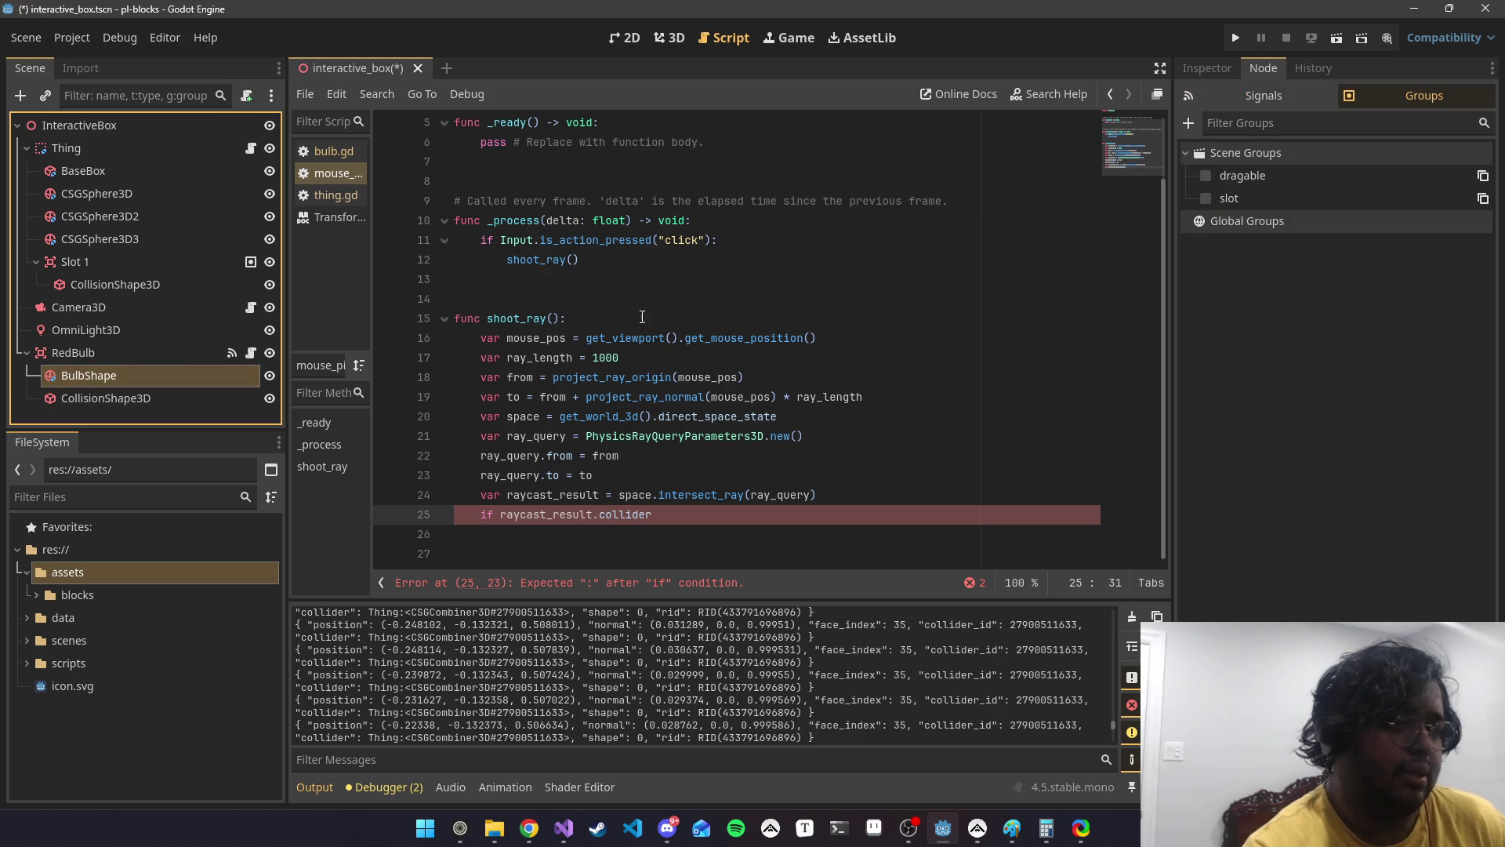
{"action": "left_click", "coordinate": [1206, 176]}
{"action": "left_click", "coordinate": [704, 523]}
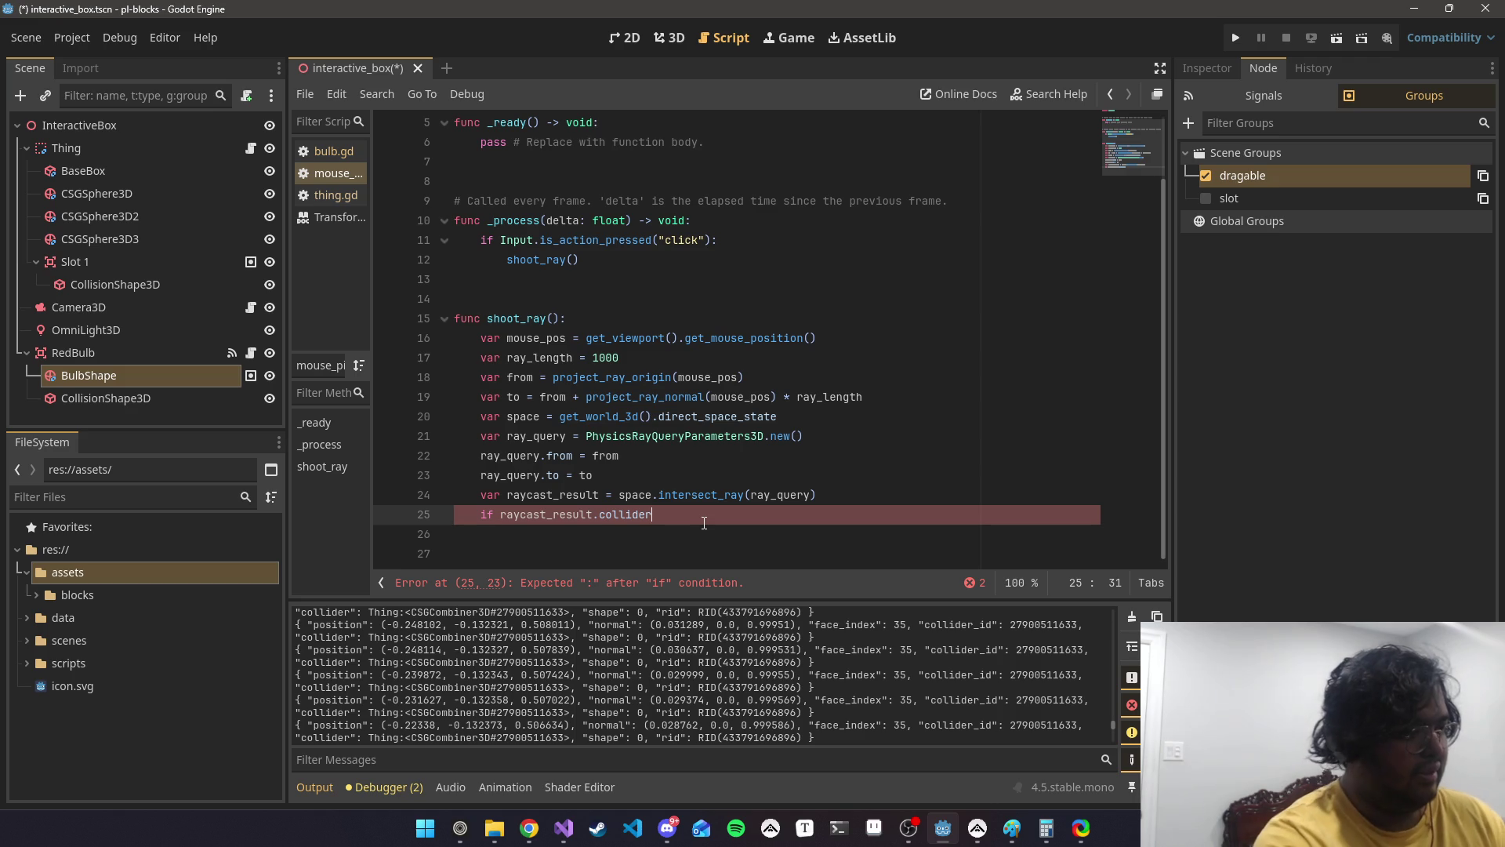
Complete the condition as if raycast_result.collider.is_in_group("dragable"): and start its body.
{"action": "type", "text": "isi"}
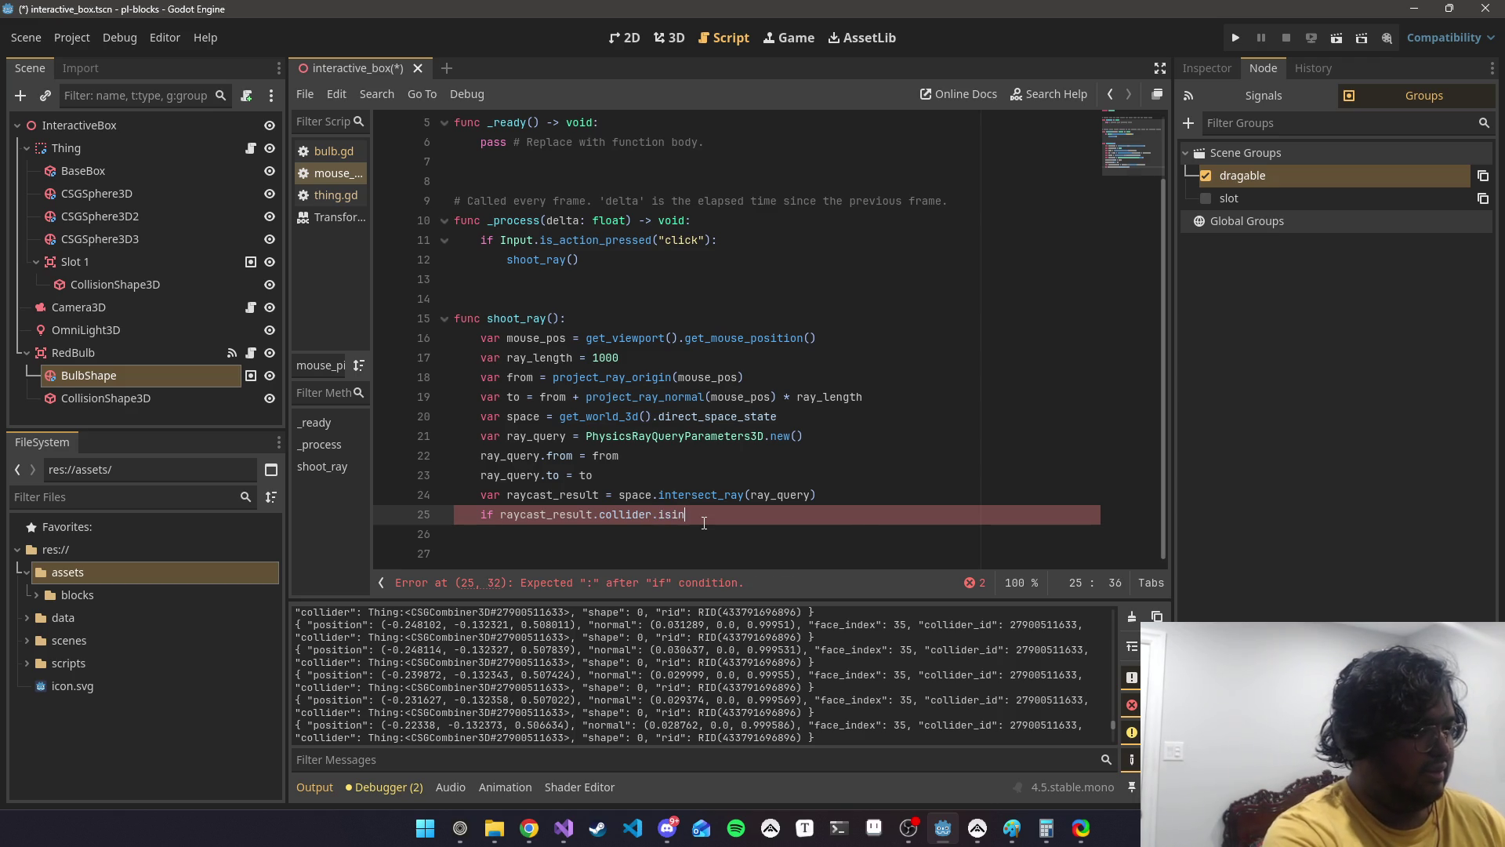
{"action": "key", "text": "BackSpace"}
{"action": "type", "text": "_in_"}
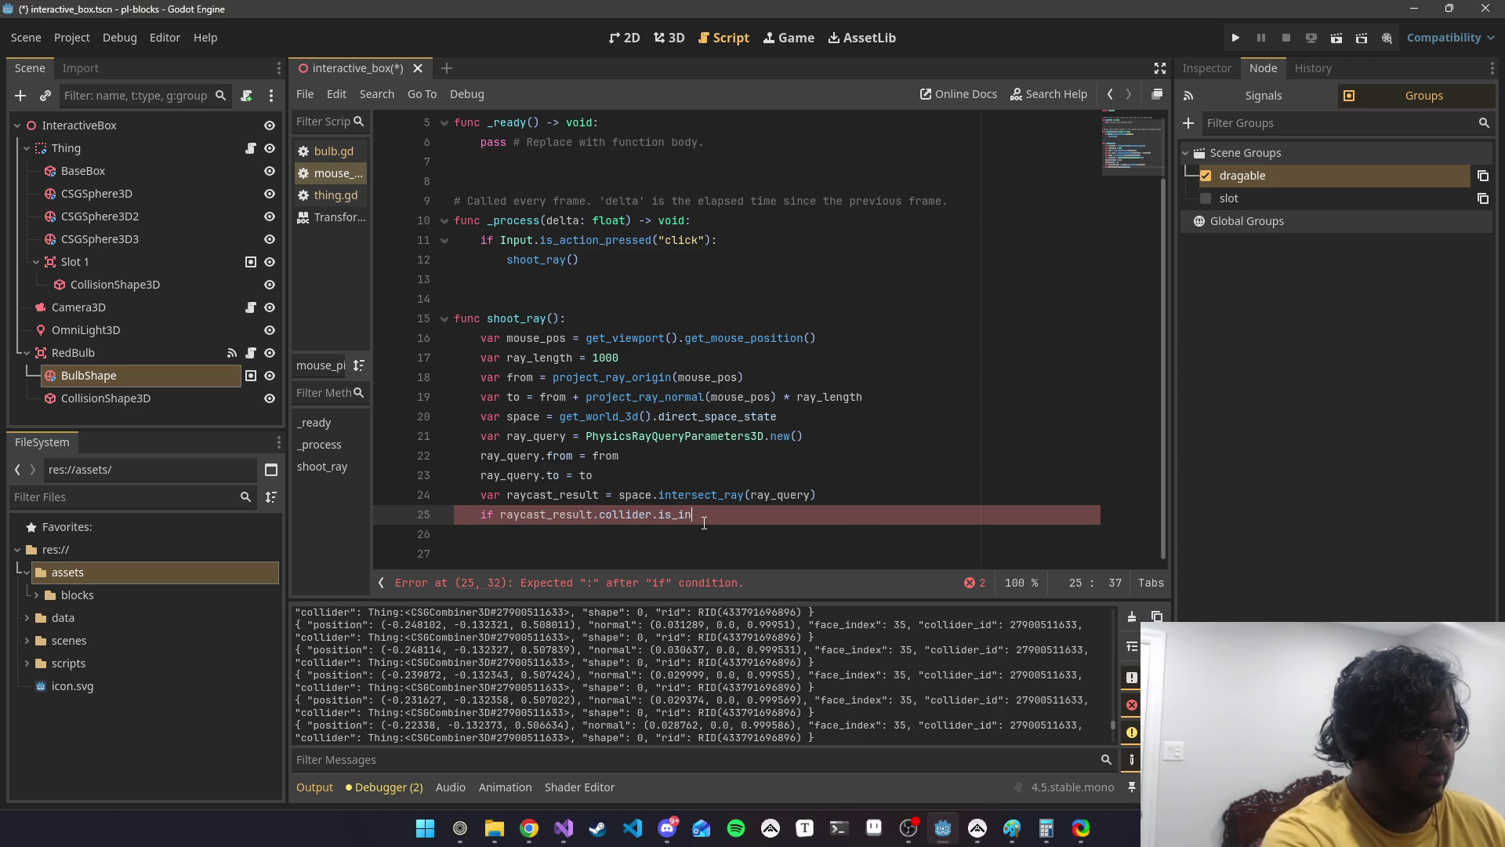
{"action": "type", "text": "group("}
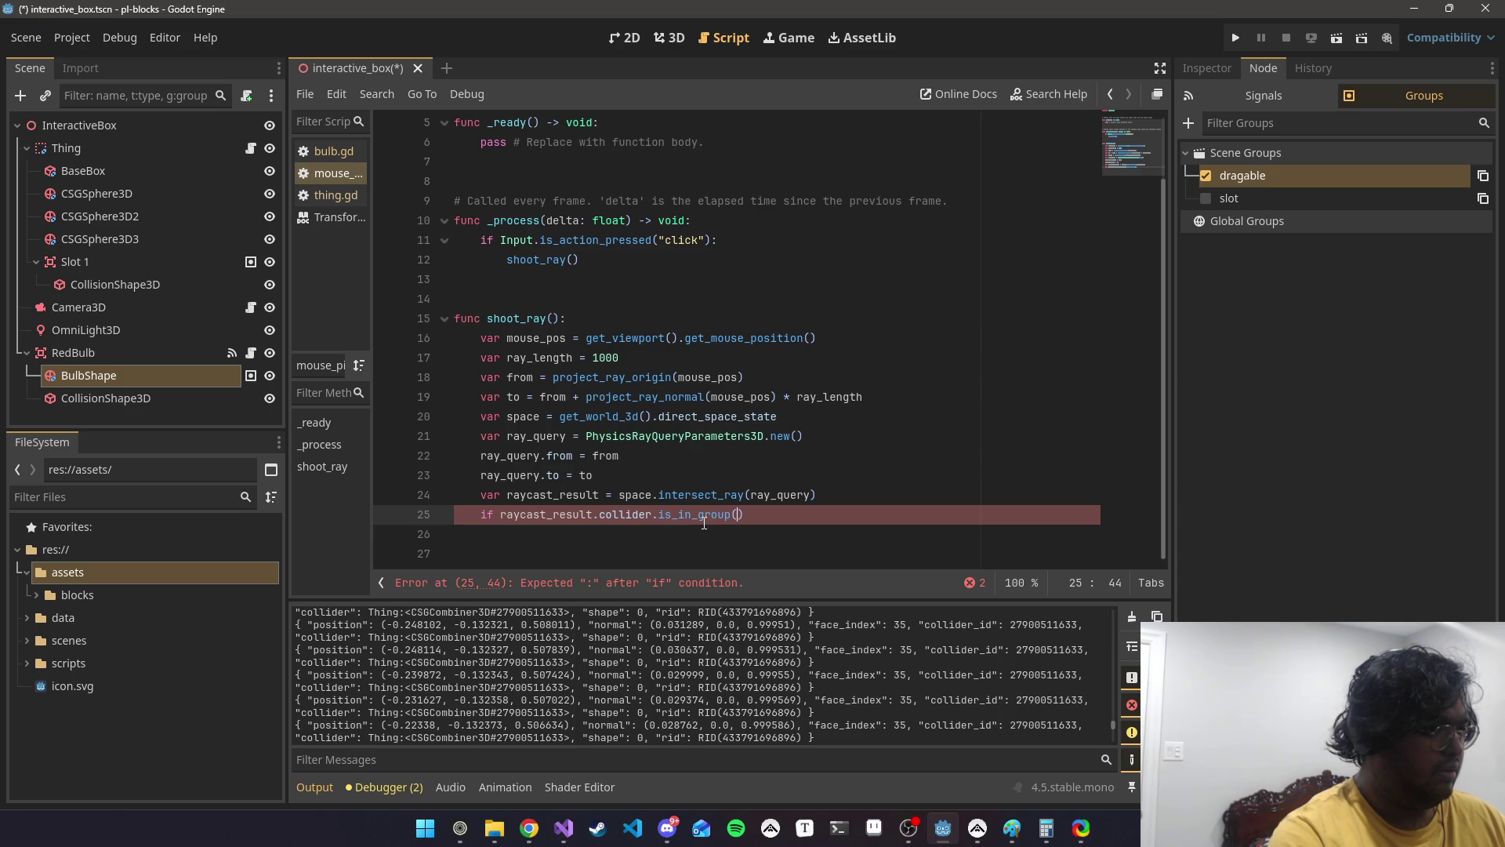
{"action": "left_click", "coordinate": [951, 494]}
{"action": "key", "text": "Return"}
{"action": "left_click", "coordinate": [740, 534]}
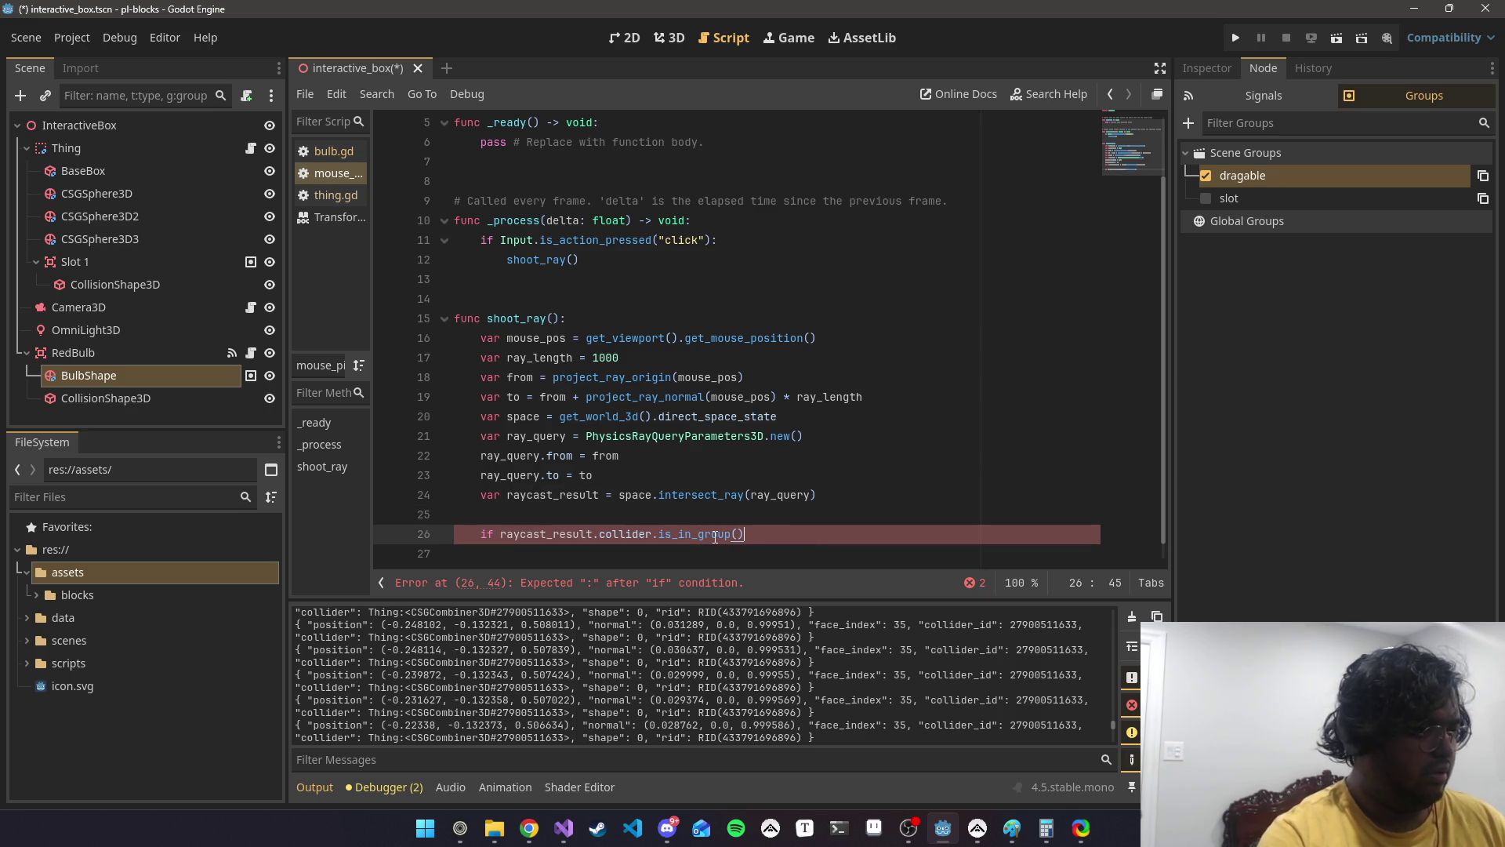
{"action": "type", "text": "\"dragable\"):"}
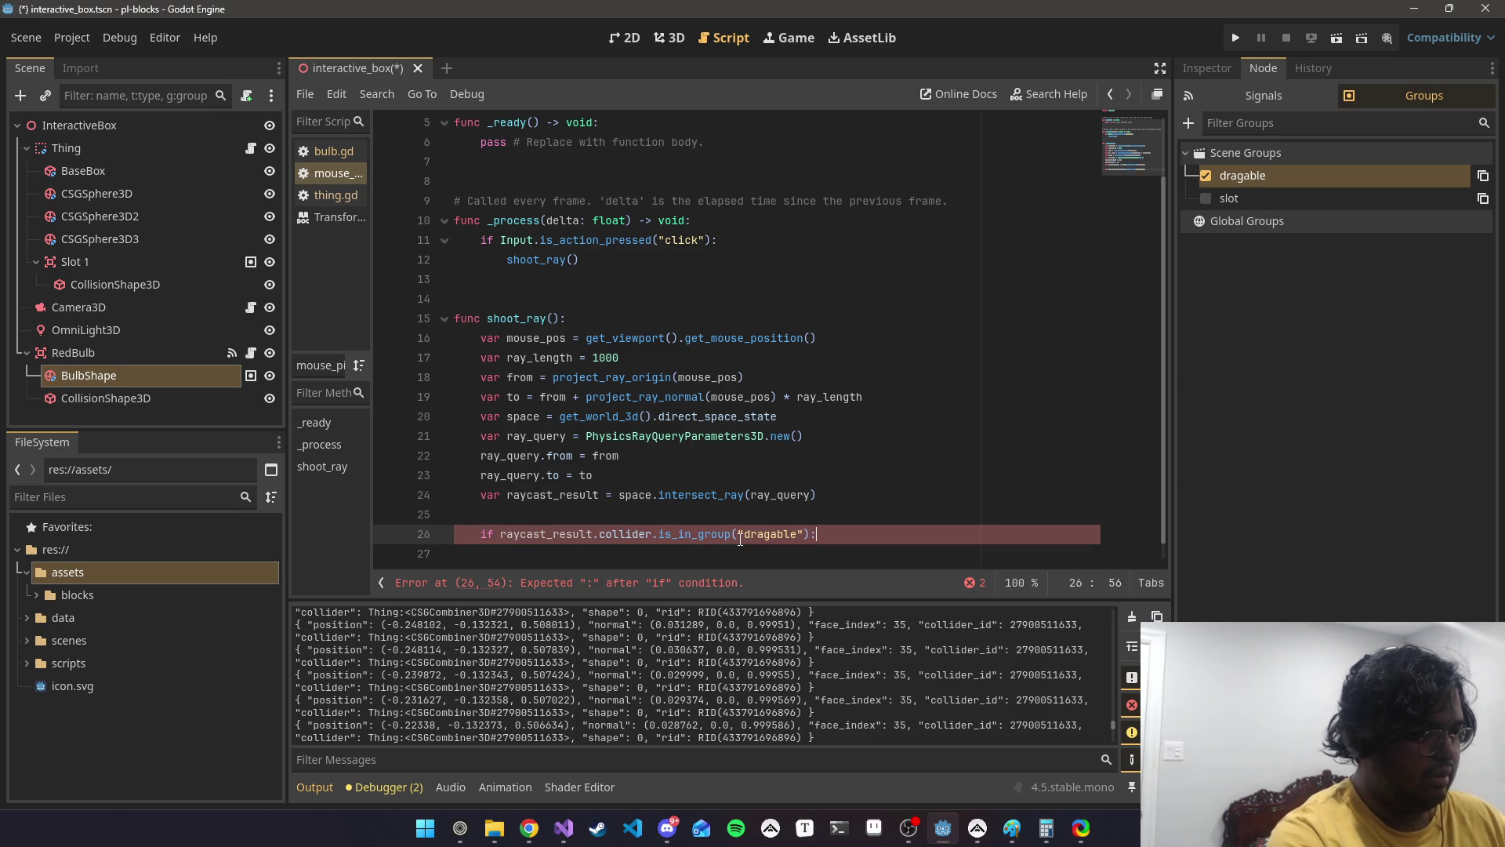
{"action": "key", "text": "Return"}
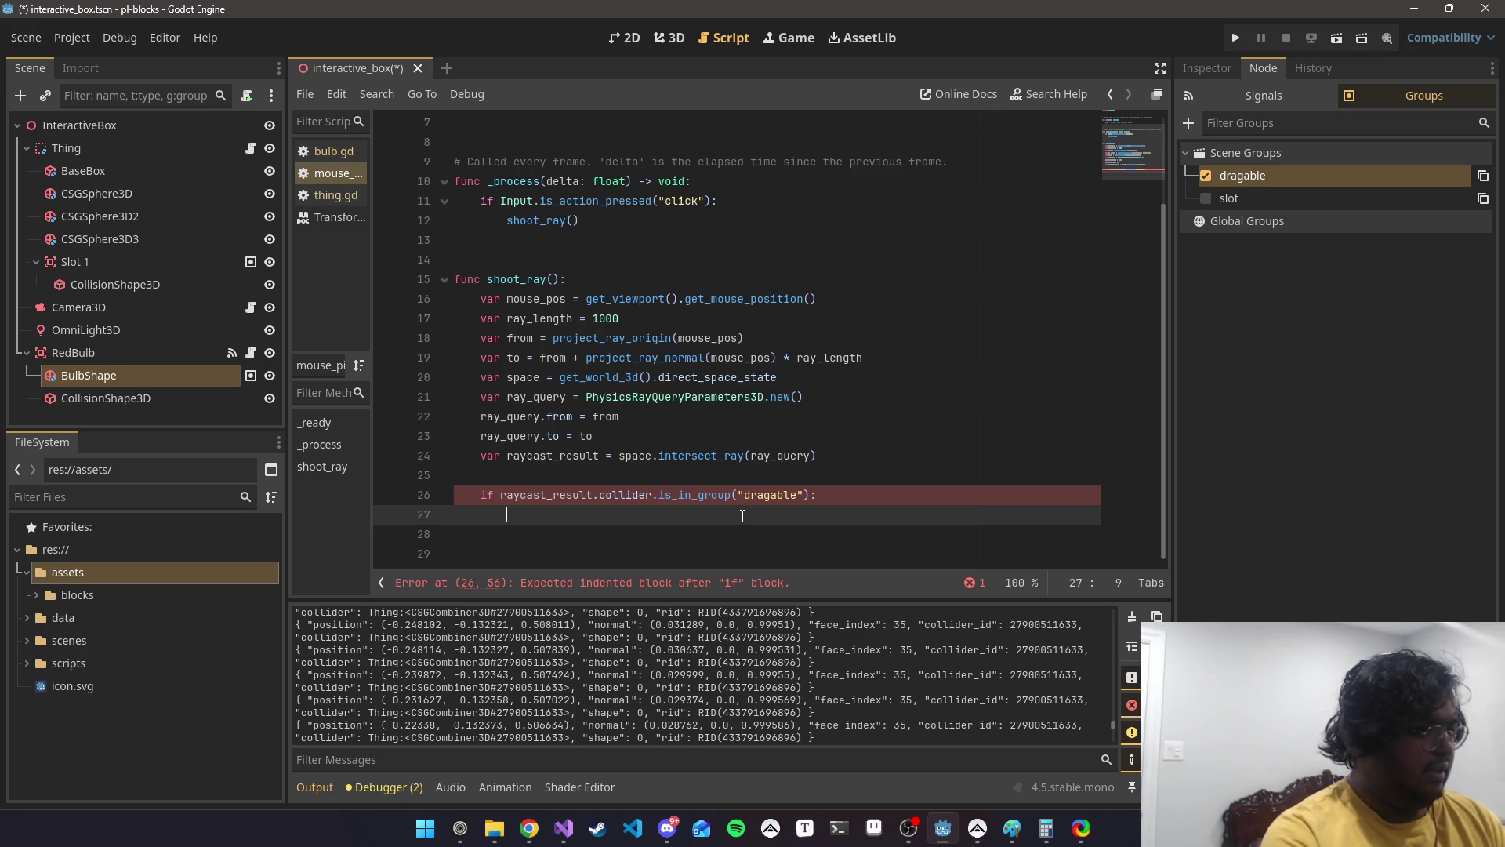
Paste raycast_result.collider onto the body line 27 and append .get_parnet.
{"action": "type", "text": "collider"}
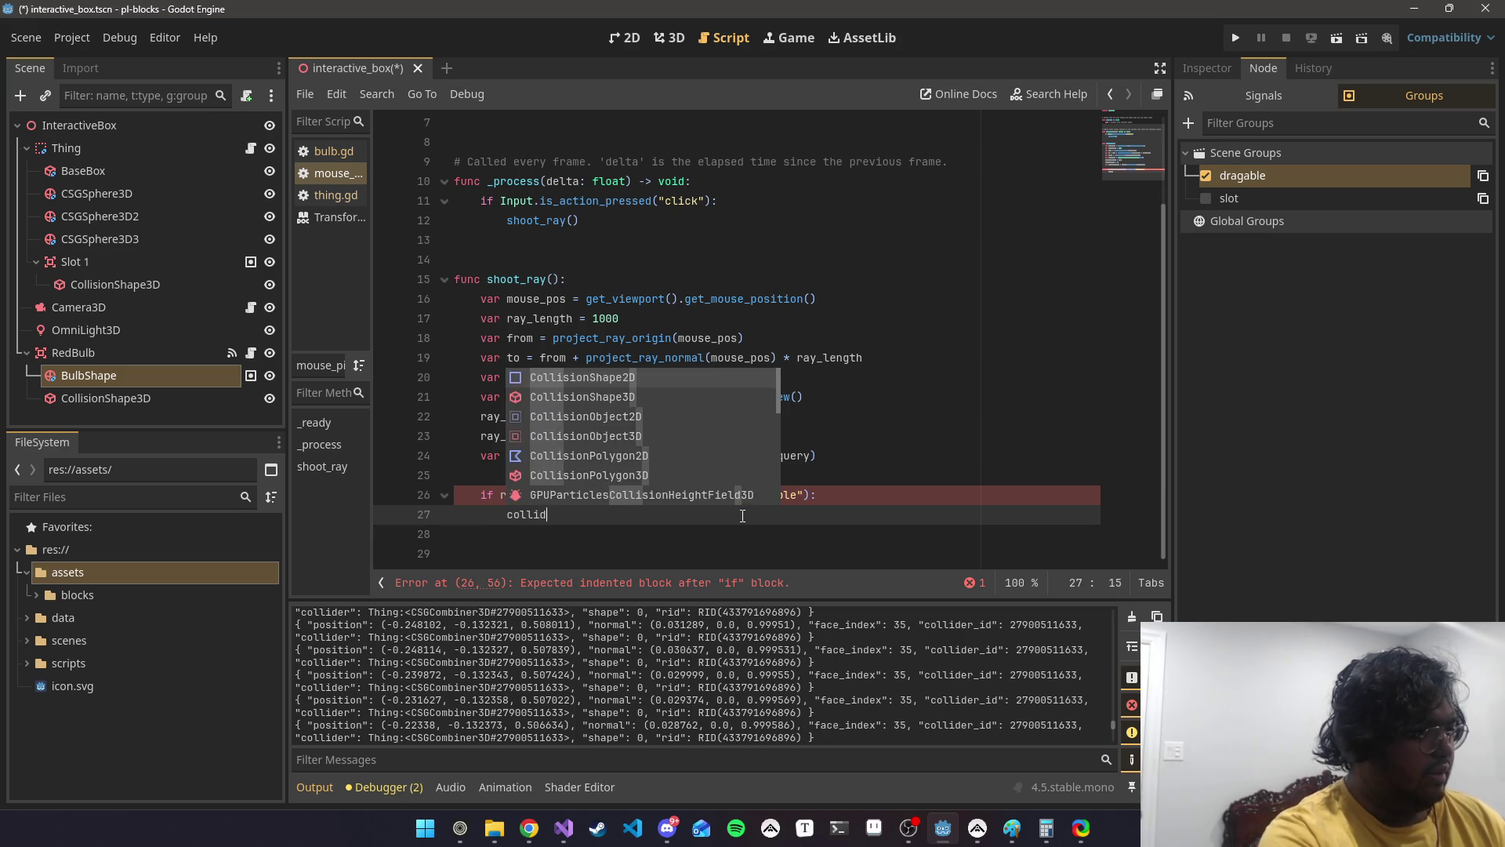
{"action": "type", "text": "."}
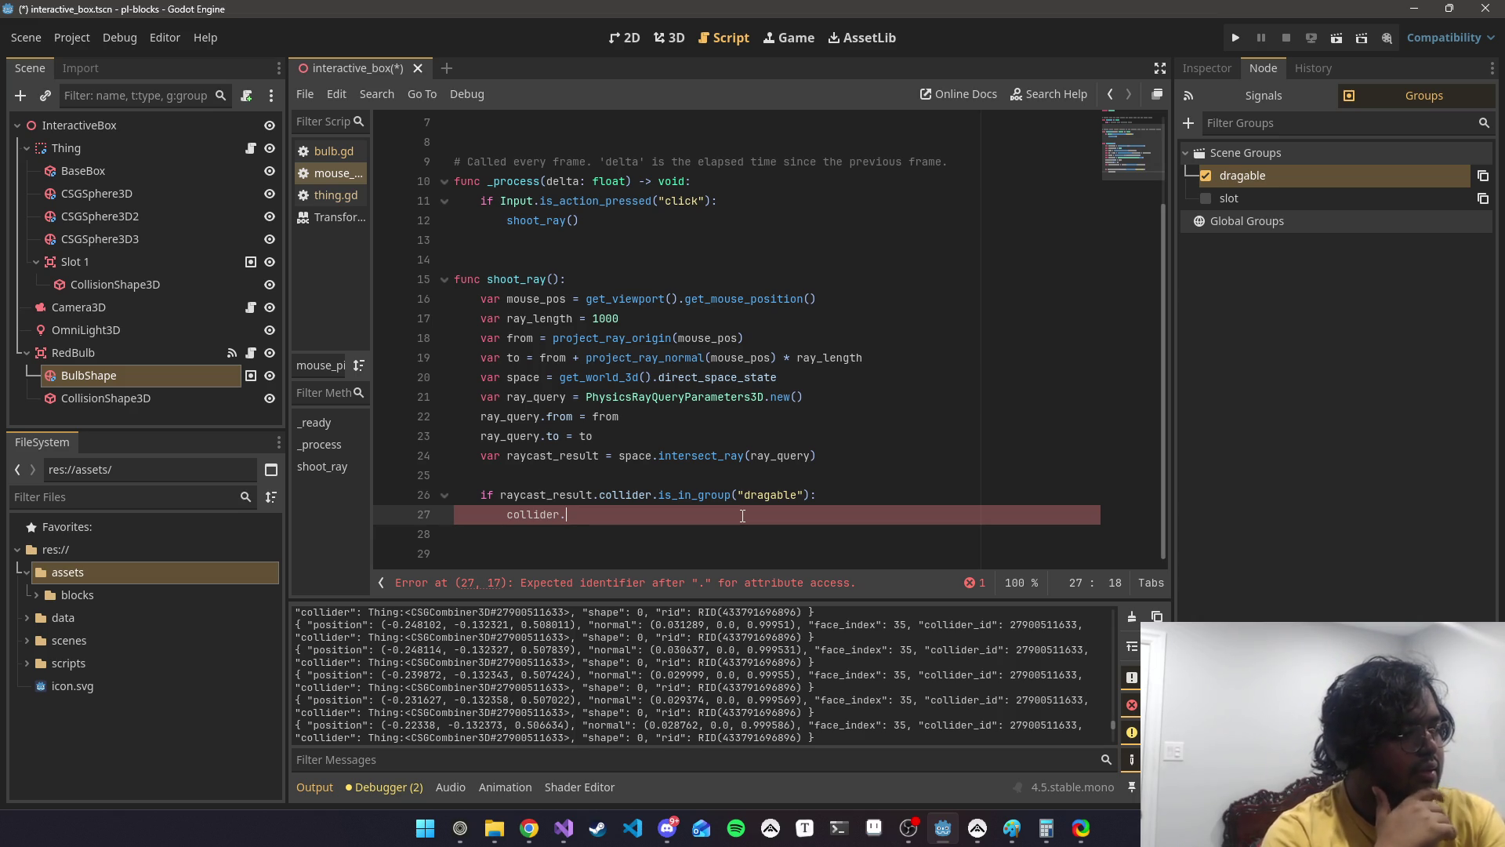
{"action": "key", "text": "ctrl+BackSpace"}
{"action": "key", "text": "ctrl+BackSpace"}
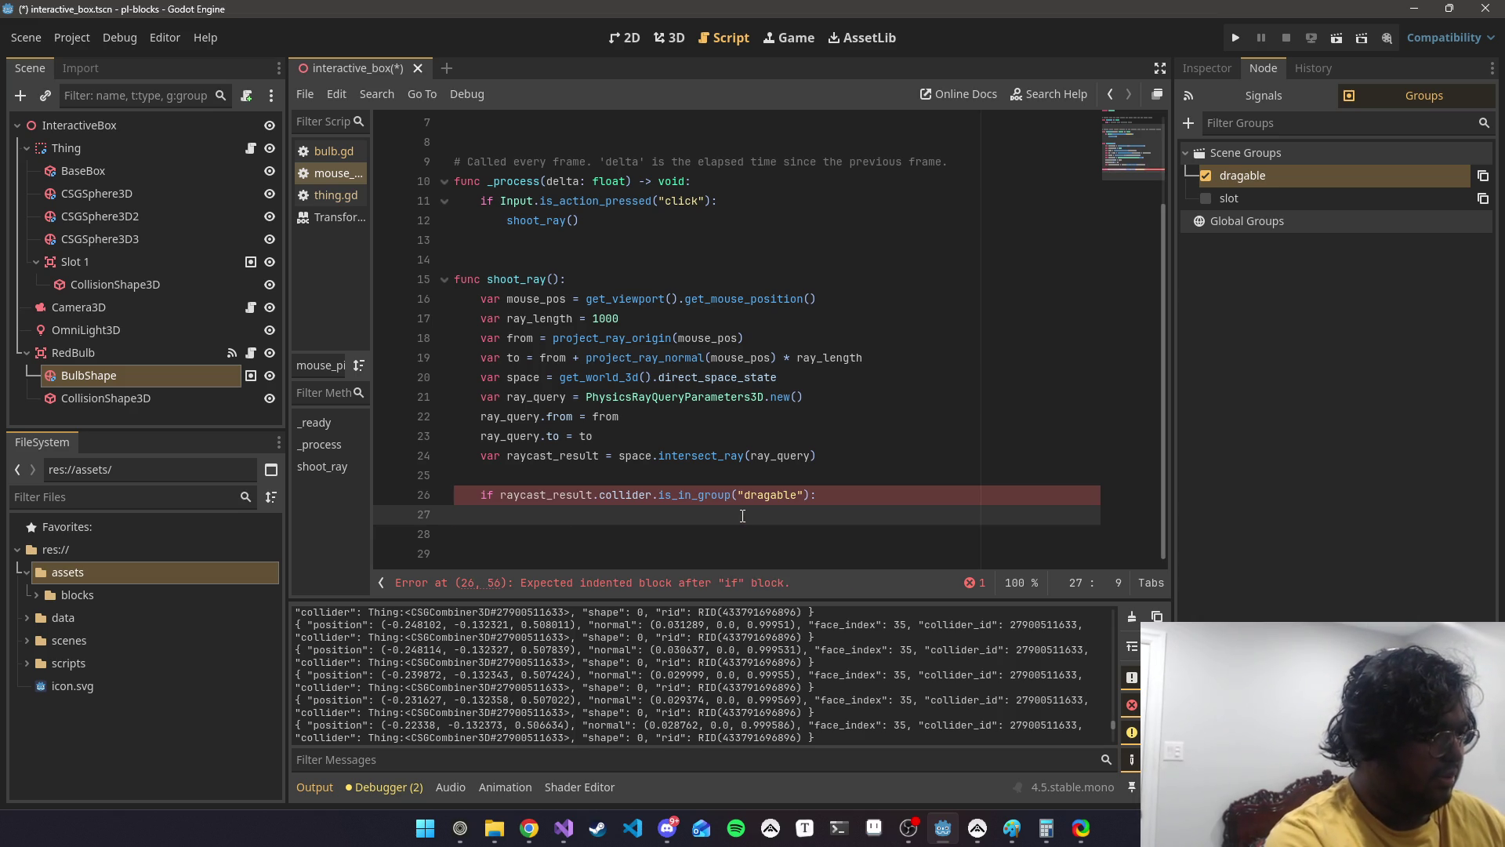
{"action": "type", "text": "col"}
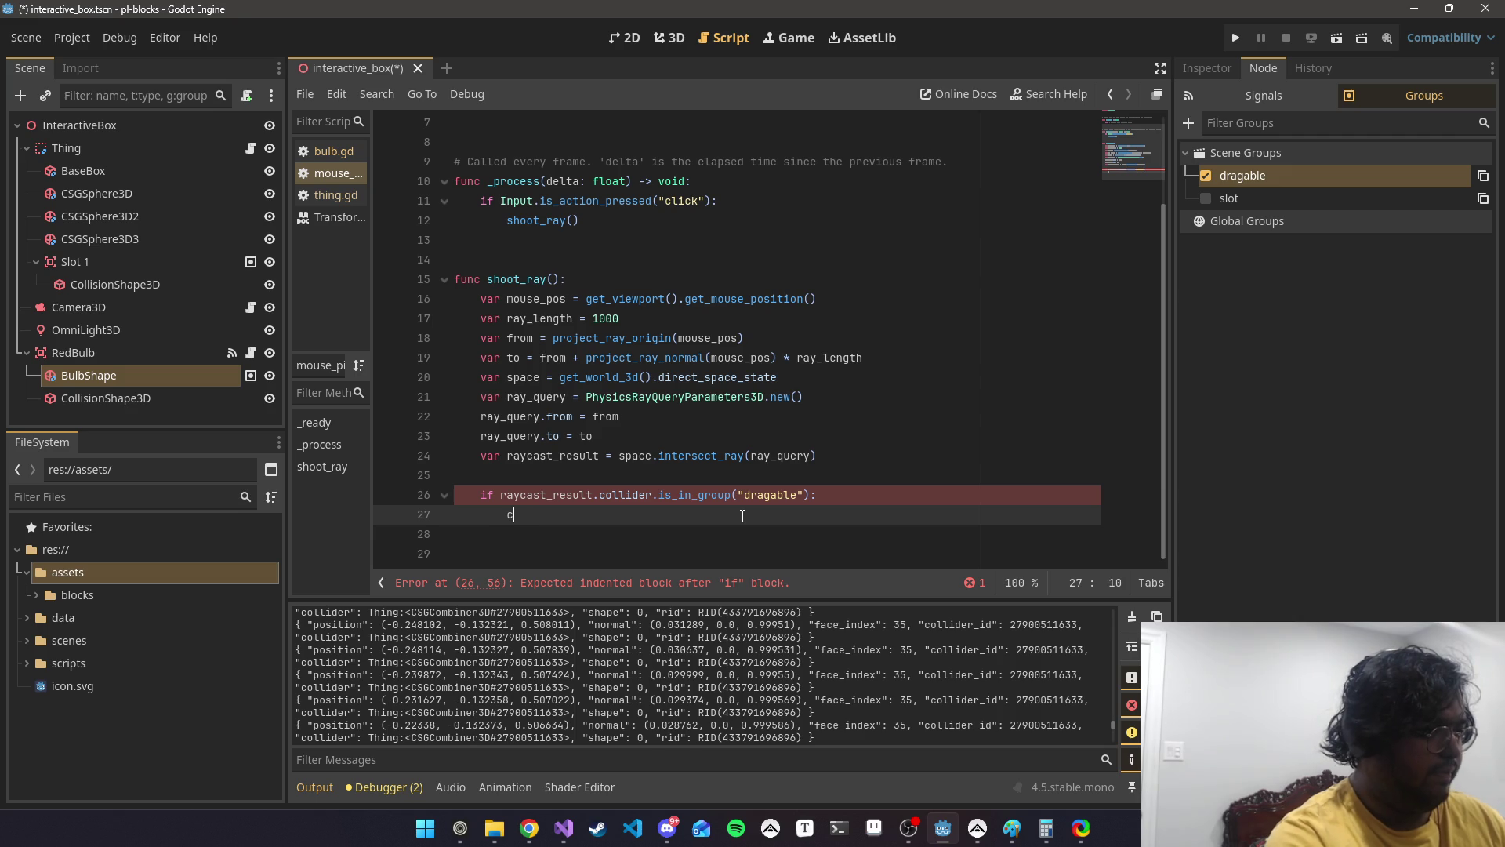
{"action": "type", "text": "lider"}
{"action": "key", "text": "ctrl+BackSpace"}
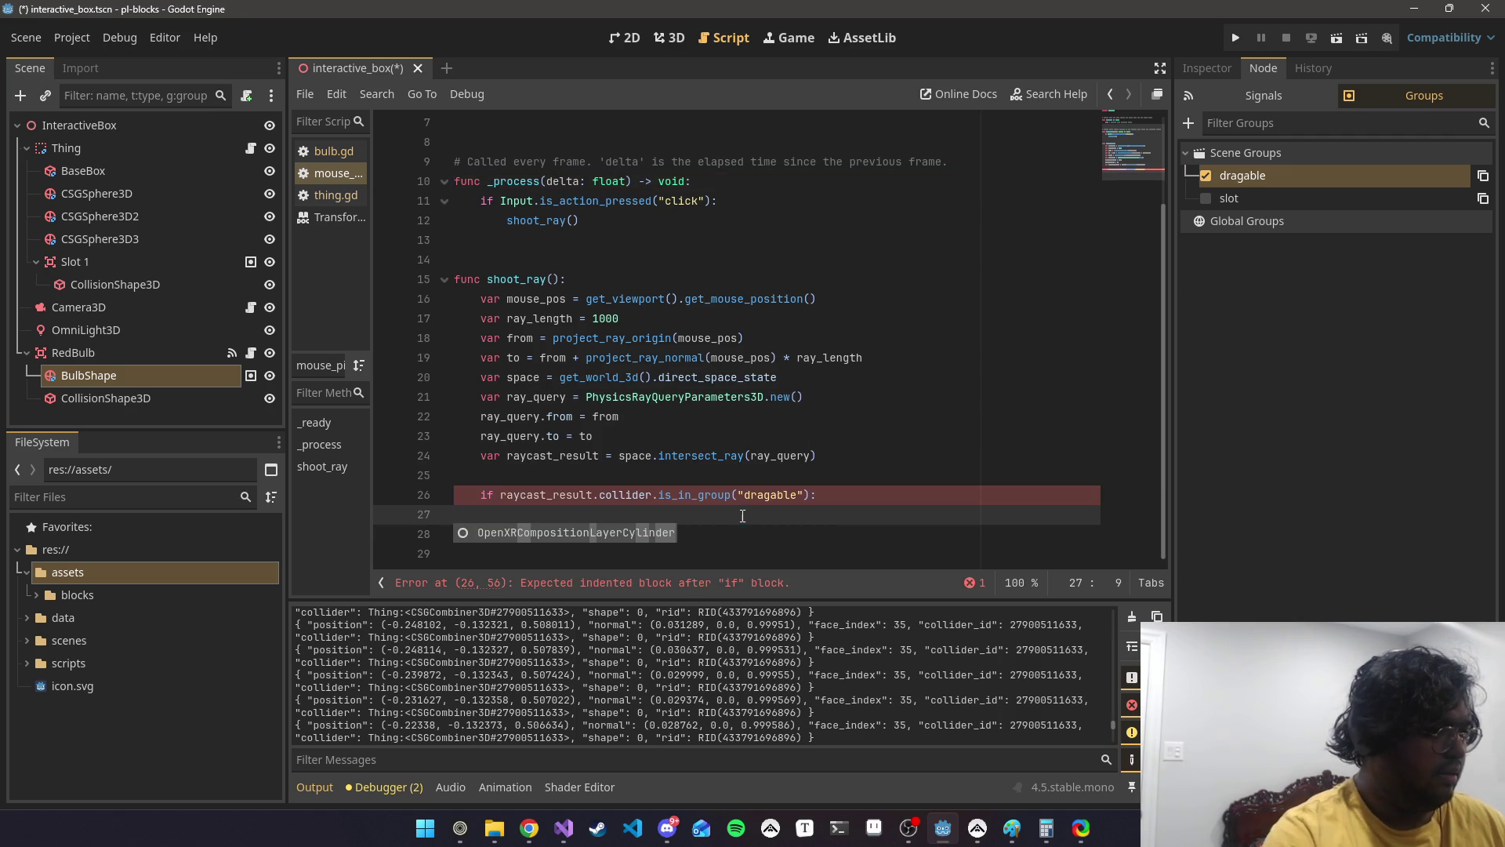
{"action": "left_click_drag", "start_coordinate": [501, 496], "coordinate": [652, 496]}
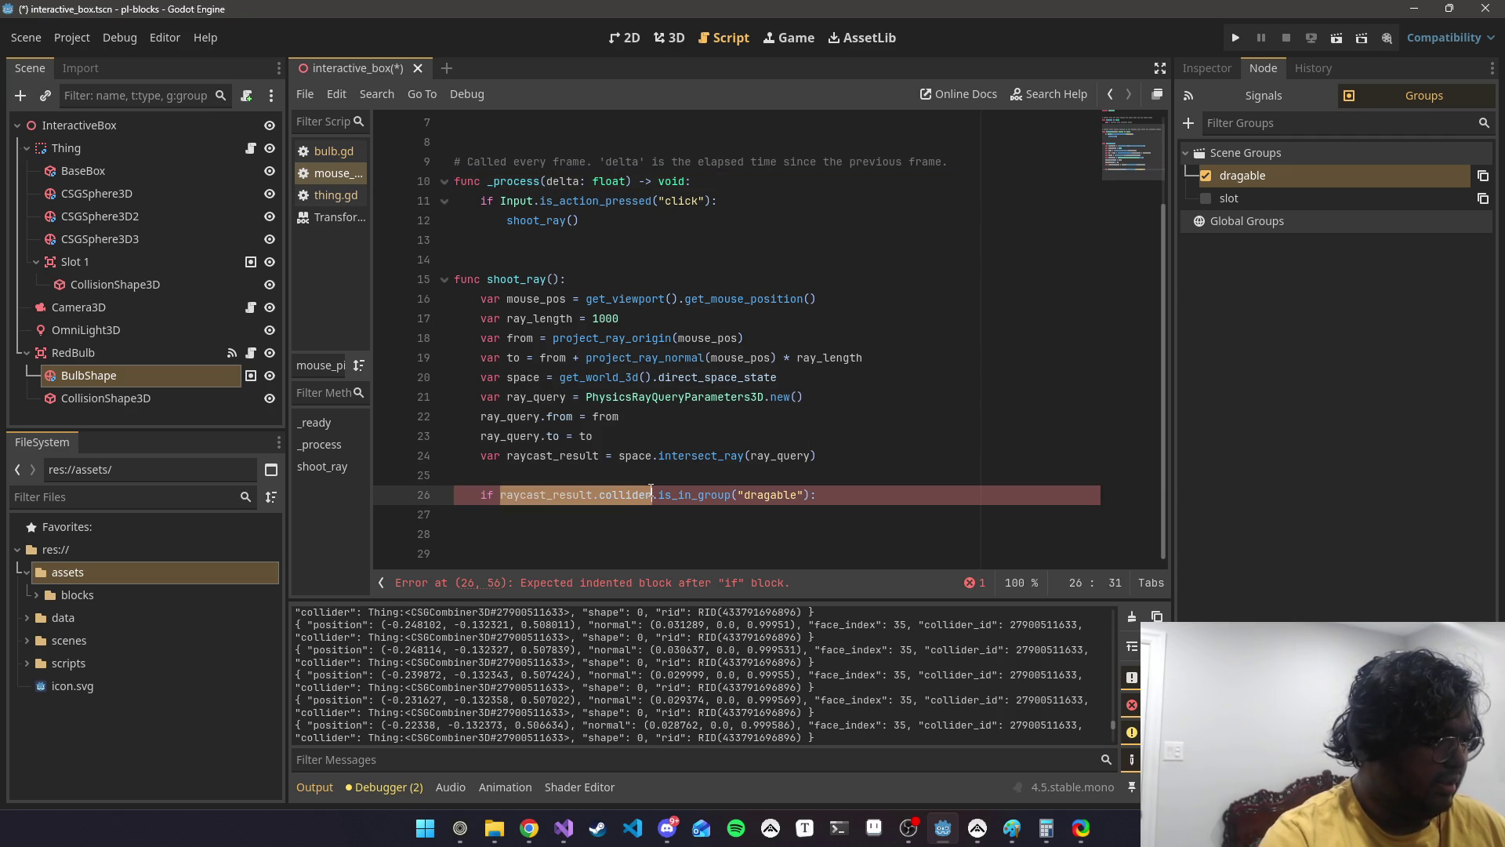
{"action": "key", "text": "ctrl+c"}
{"action": "key", "text": "Down"}
{"action": "key", "text": "ctrl+v"}
{"action": "type", "text": ".pa"}
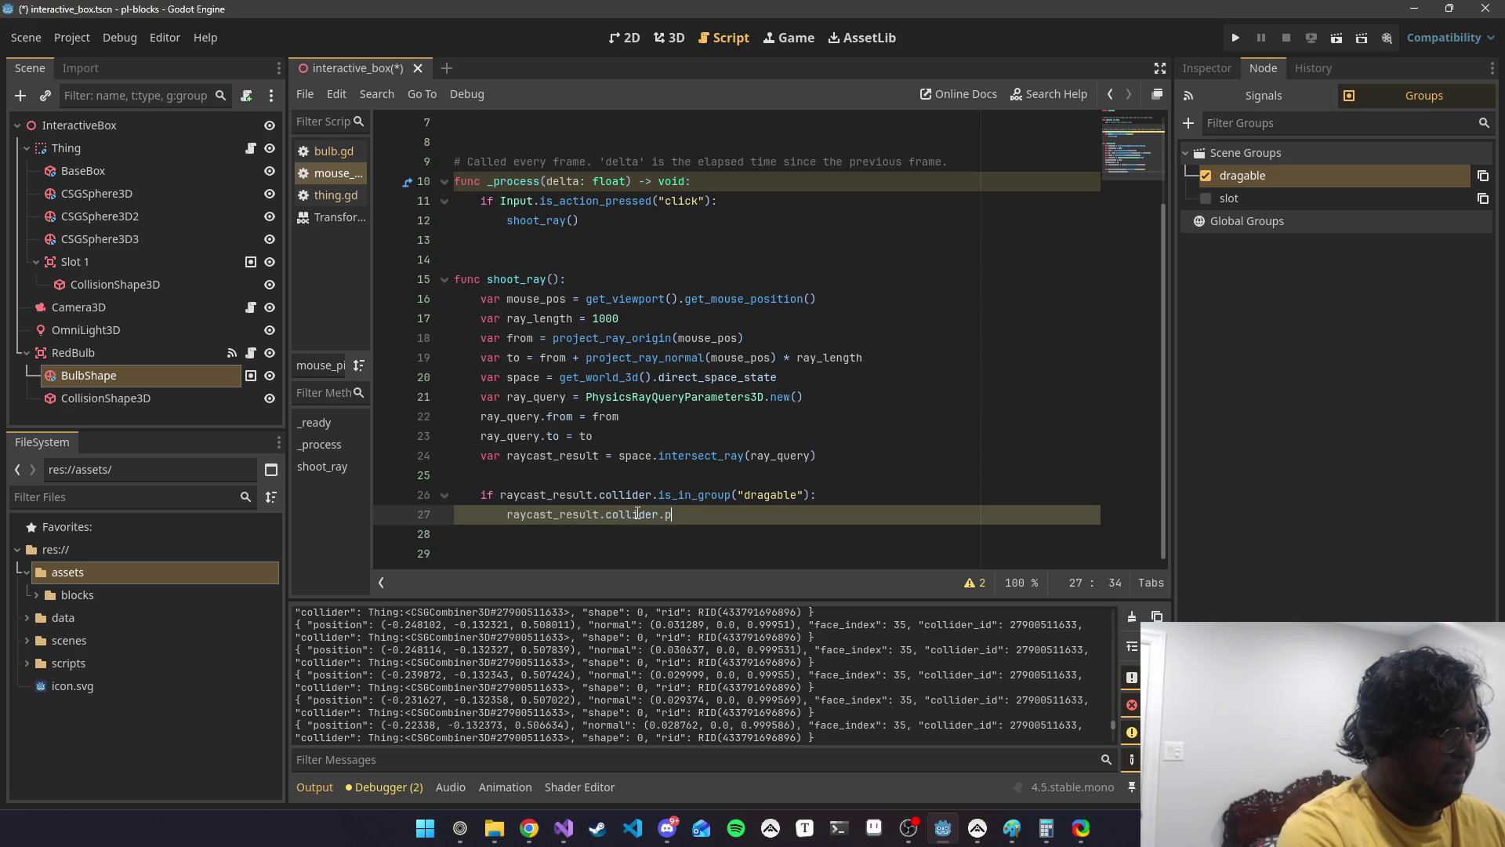
{"action": "type", "text": "rent"}
{"action": "key", "text": "ctrl+BackSpace"}
{"action": "type", "text": "get_parnet"}
{"action": "left_click", "coordinate": [647, 513]}
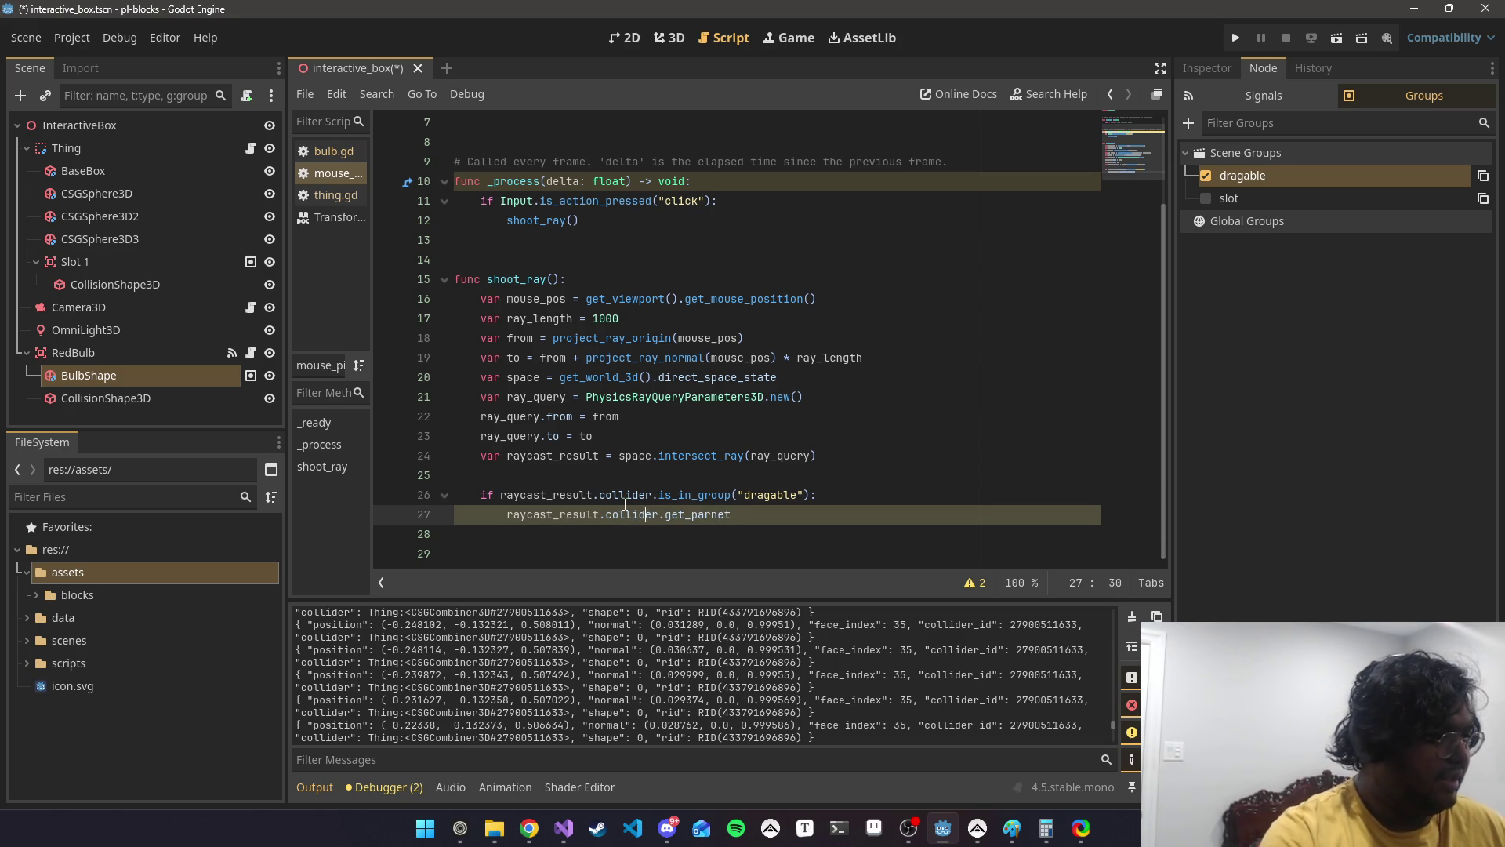
{"action": "left_click", "coordinate": [614, 482]}
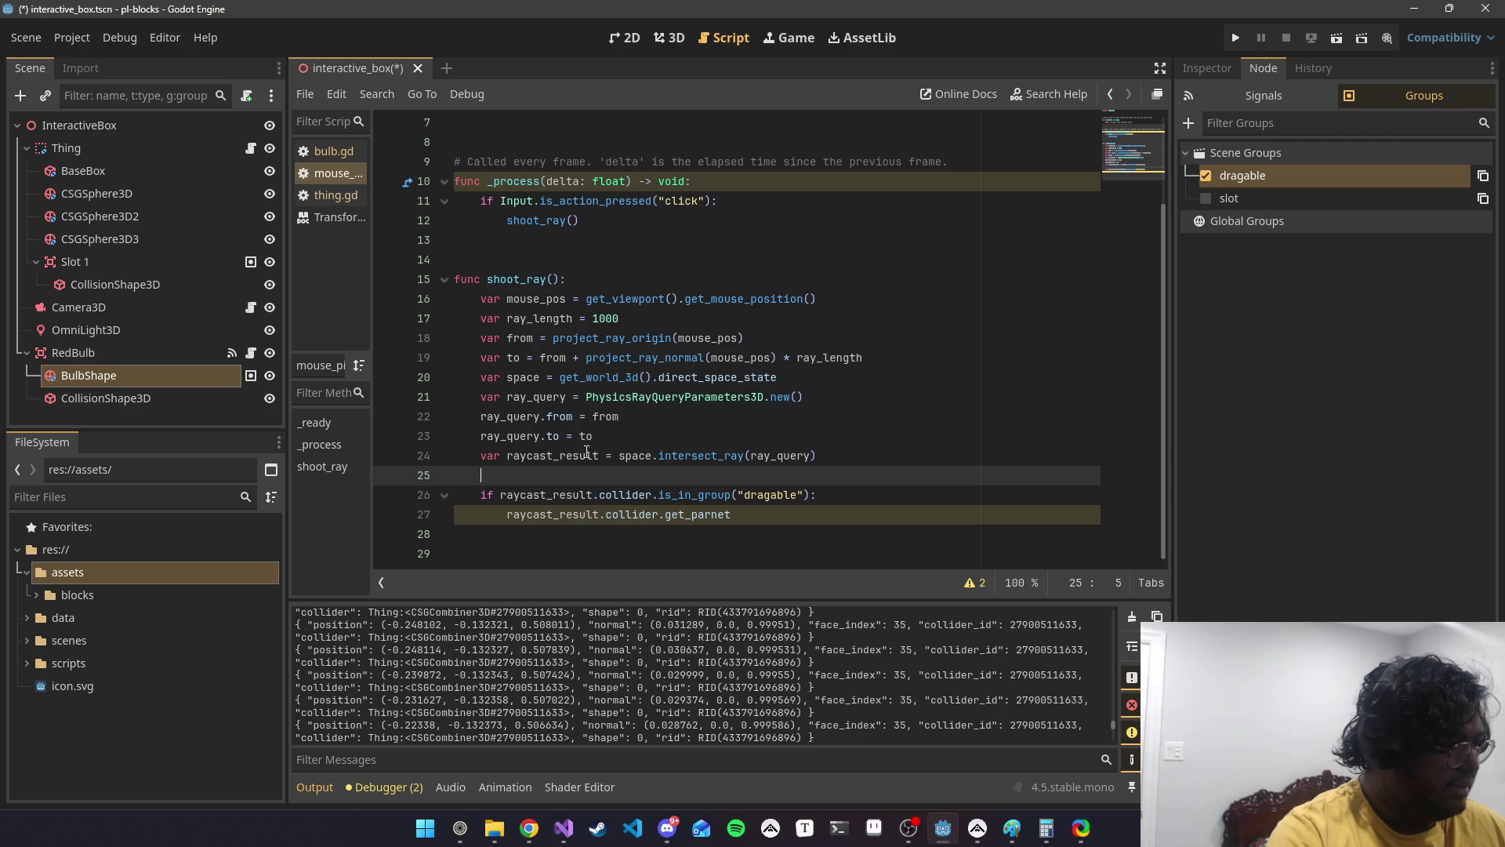
Read the intersect_ray docs, then copy raycast_result.collider from line 26 onto empty line 25.
{"action": "left_click", "coordinate": [620, 417]}
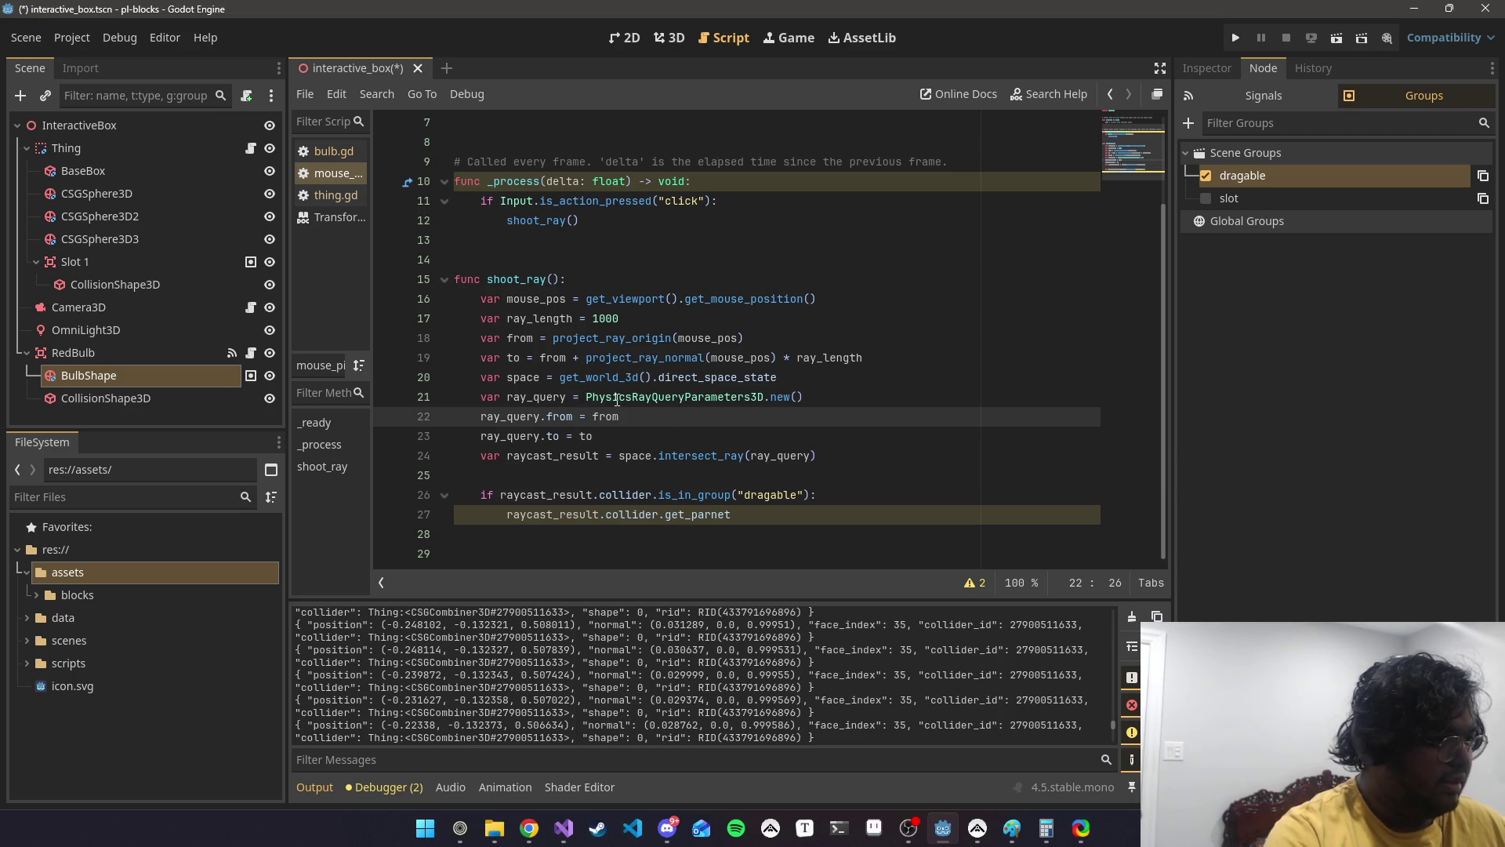
{"action": "mouse_move", "coordinate": [719, 462]}
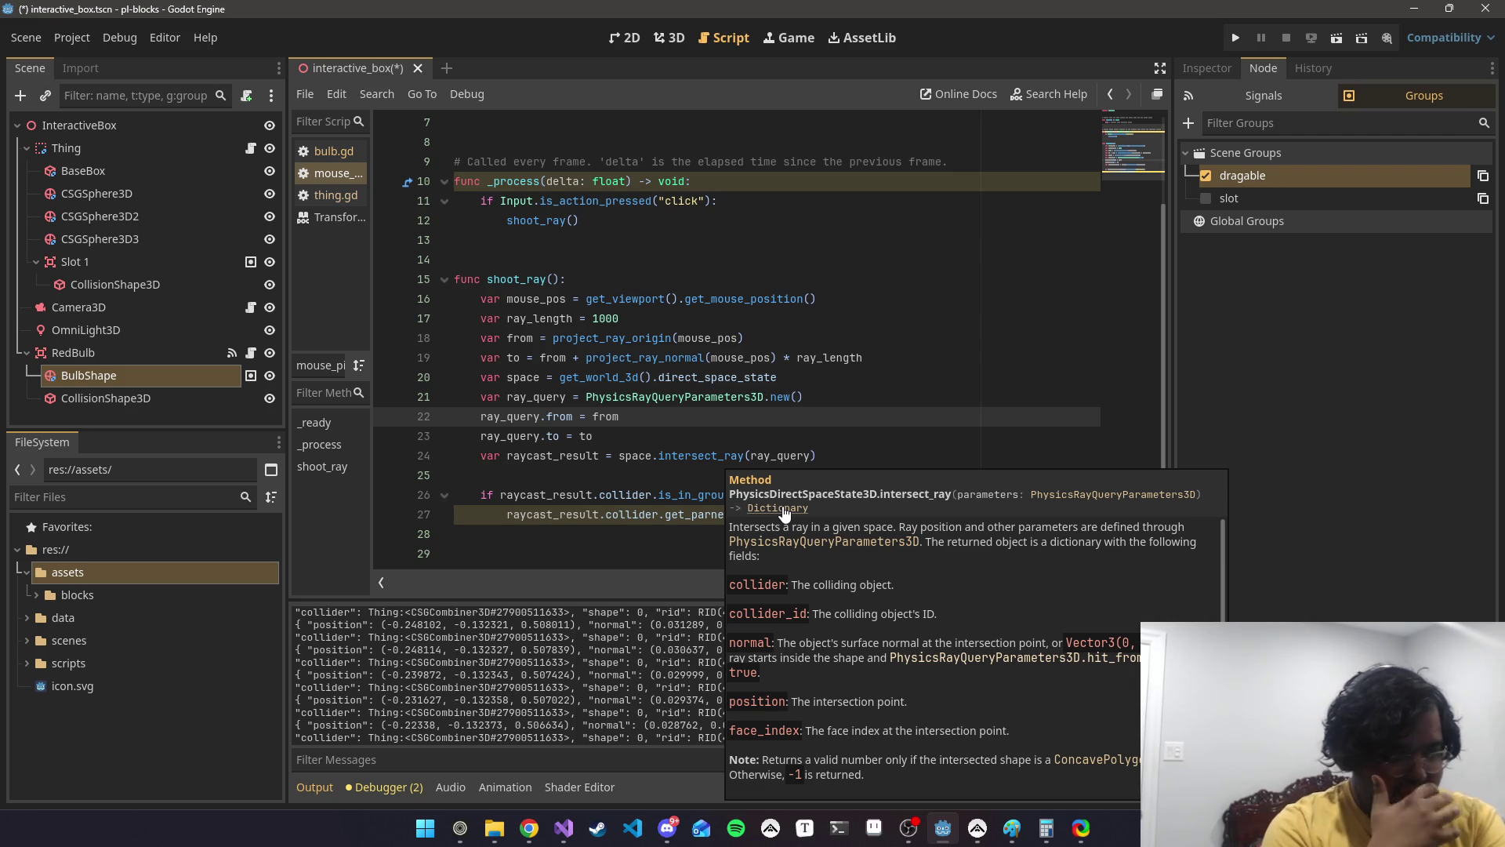
{"action": "left_click_drag", "start_coordinate": [501, 495], "coordinate": [654, 497]}
{"action": "key", "text": "ctrl+c"}
{"action": "key", "text": "Up"}
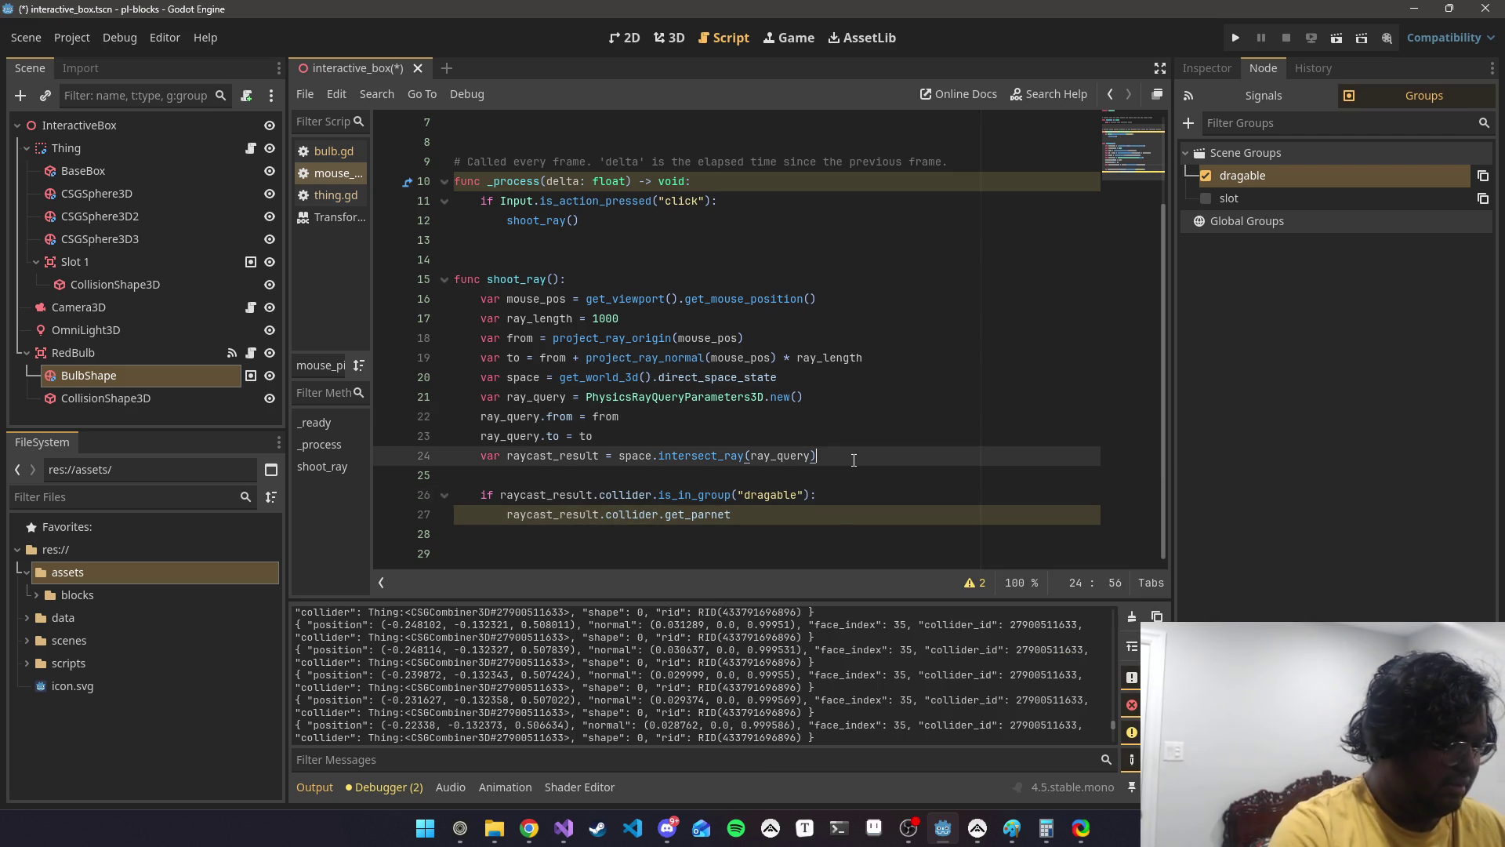
{"action": "key", "text": "ctrl+v"}
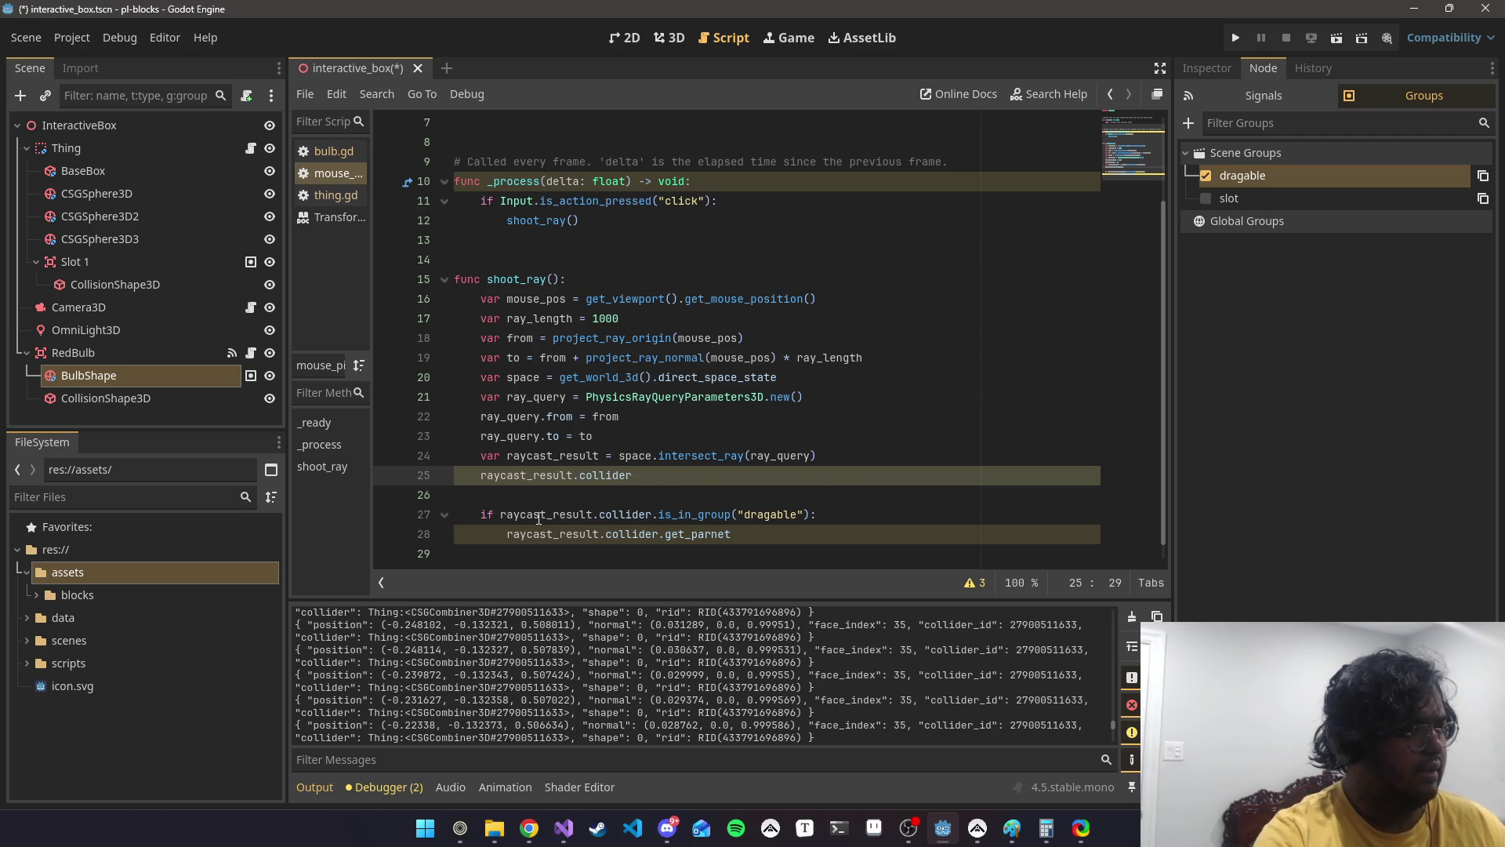
{"action": "scroll", "coordinate": [614, 529], "scroll_direction": "up", "scroll_amount": 2}
{"action": "scroll", "coordinate": [614, 529], "scroll_direction": "down", "scroll_amount": 2}
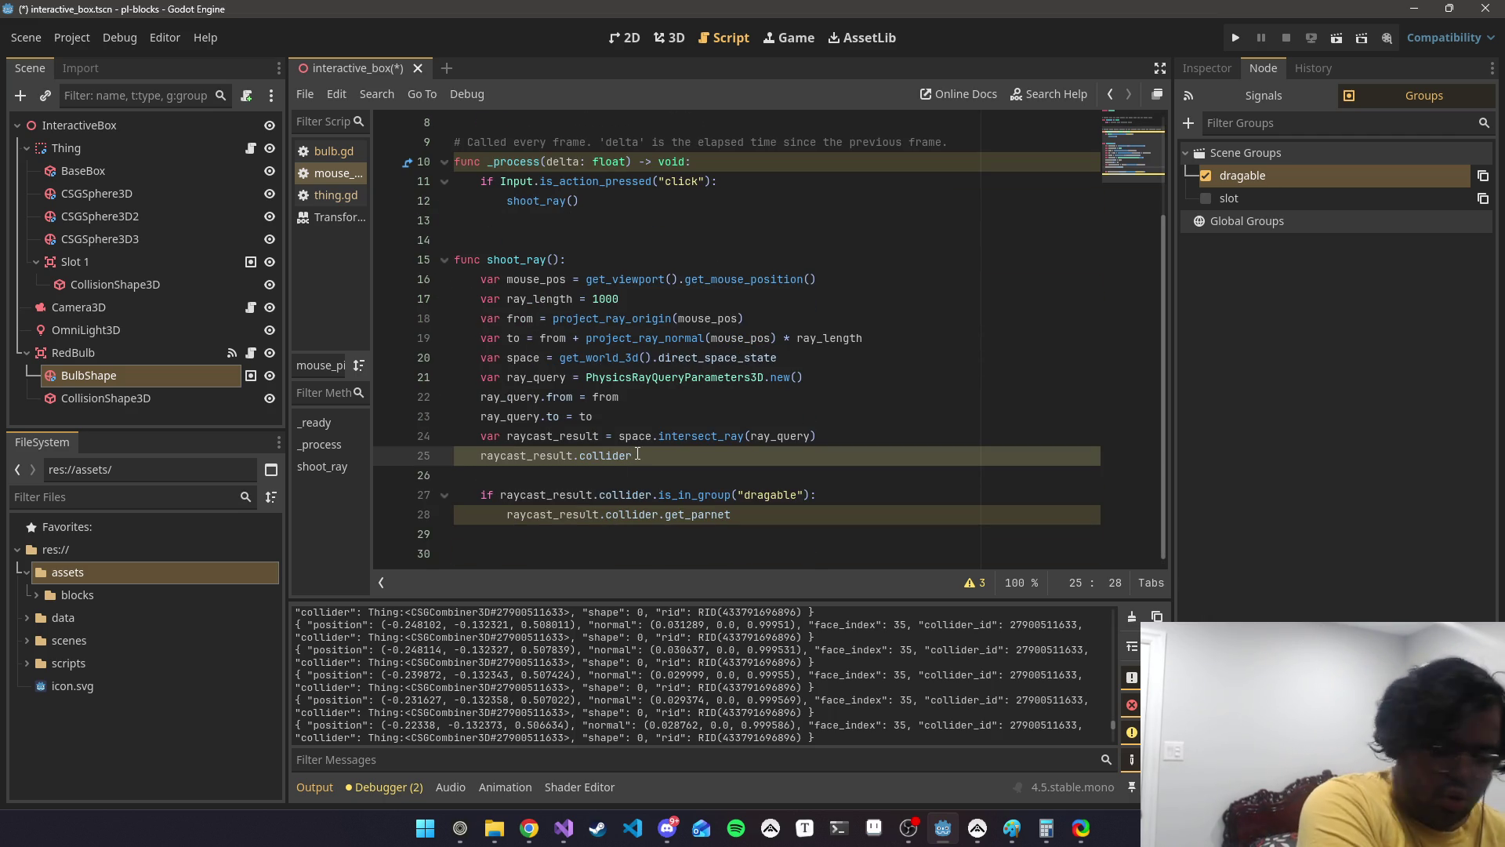
{"action": "type", "text": ": Node"}
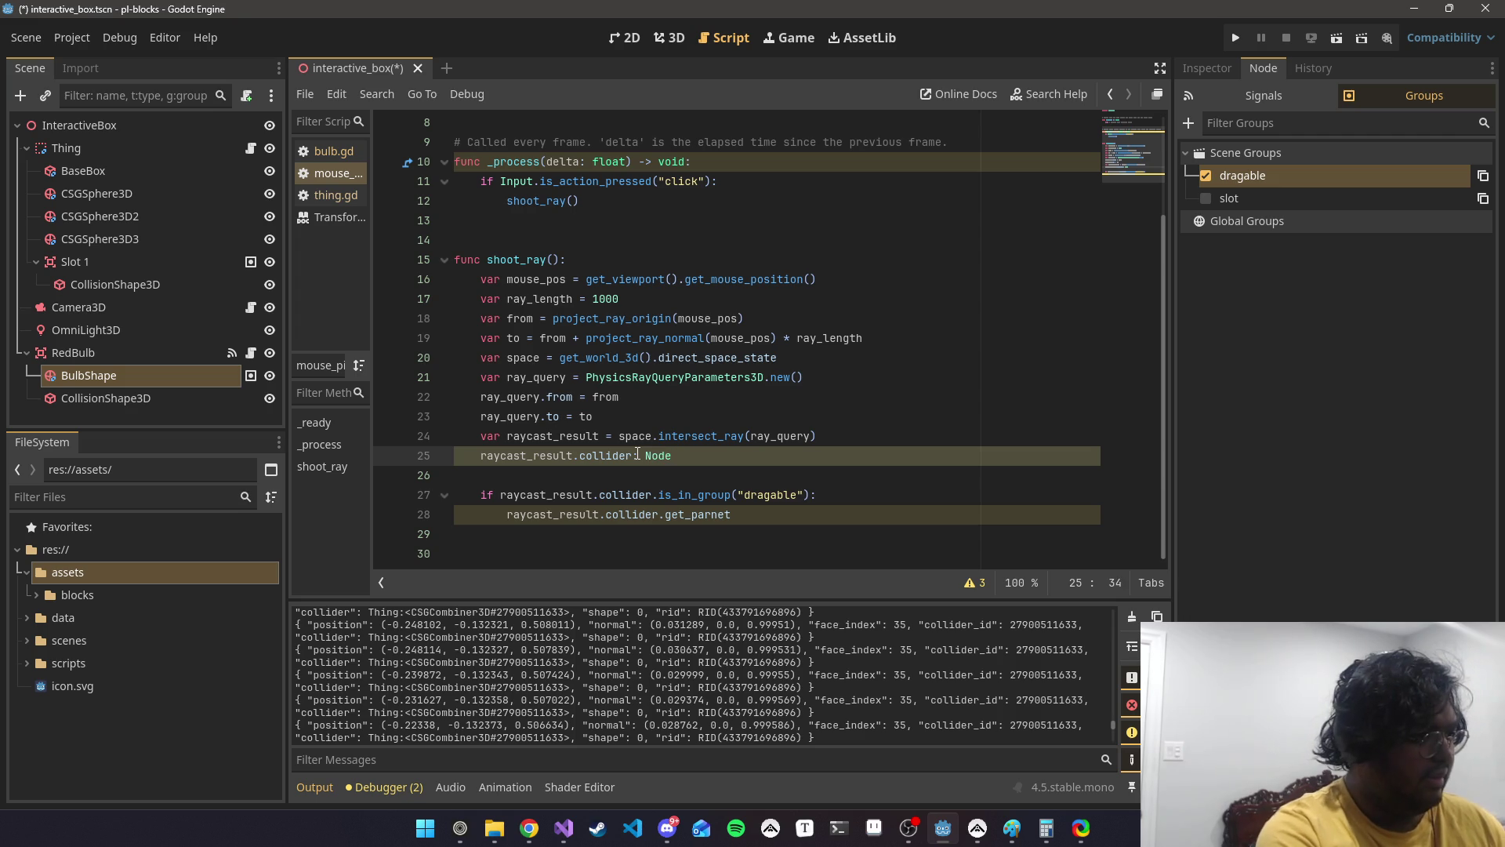
{"action": "key", "text": "ctrl+Left"}
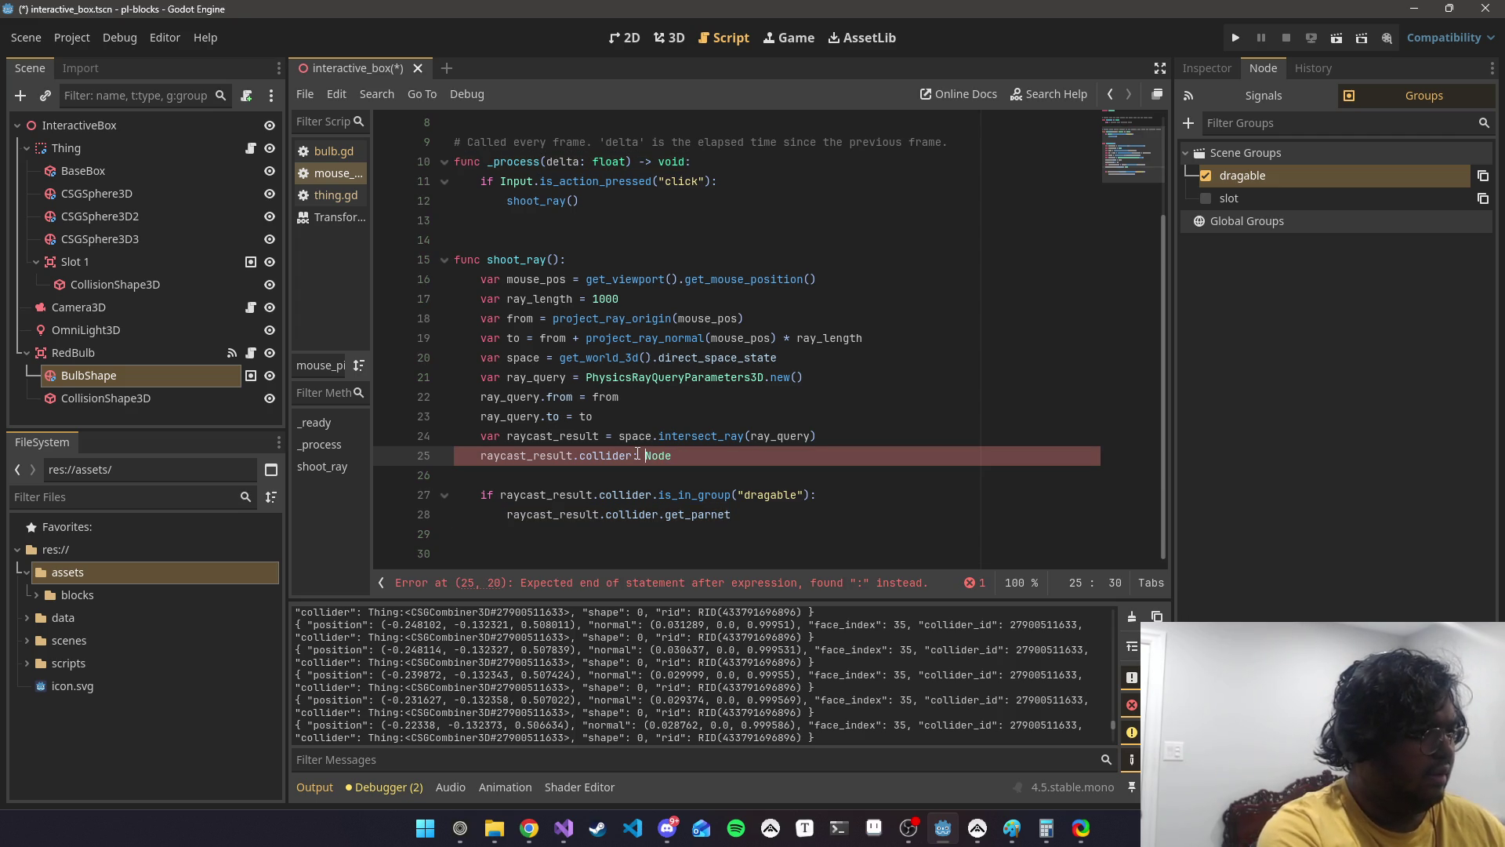
{"action": "key", "text": "Delete"}
{"action": "key", "text": "Delete"}
{"action": "key", "text": "Delete"}
{"action": "key", "text": "ctrl+BackSpace"}
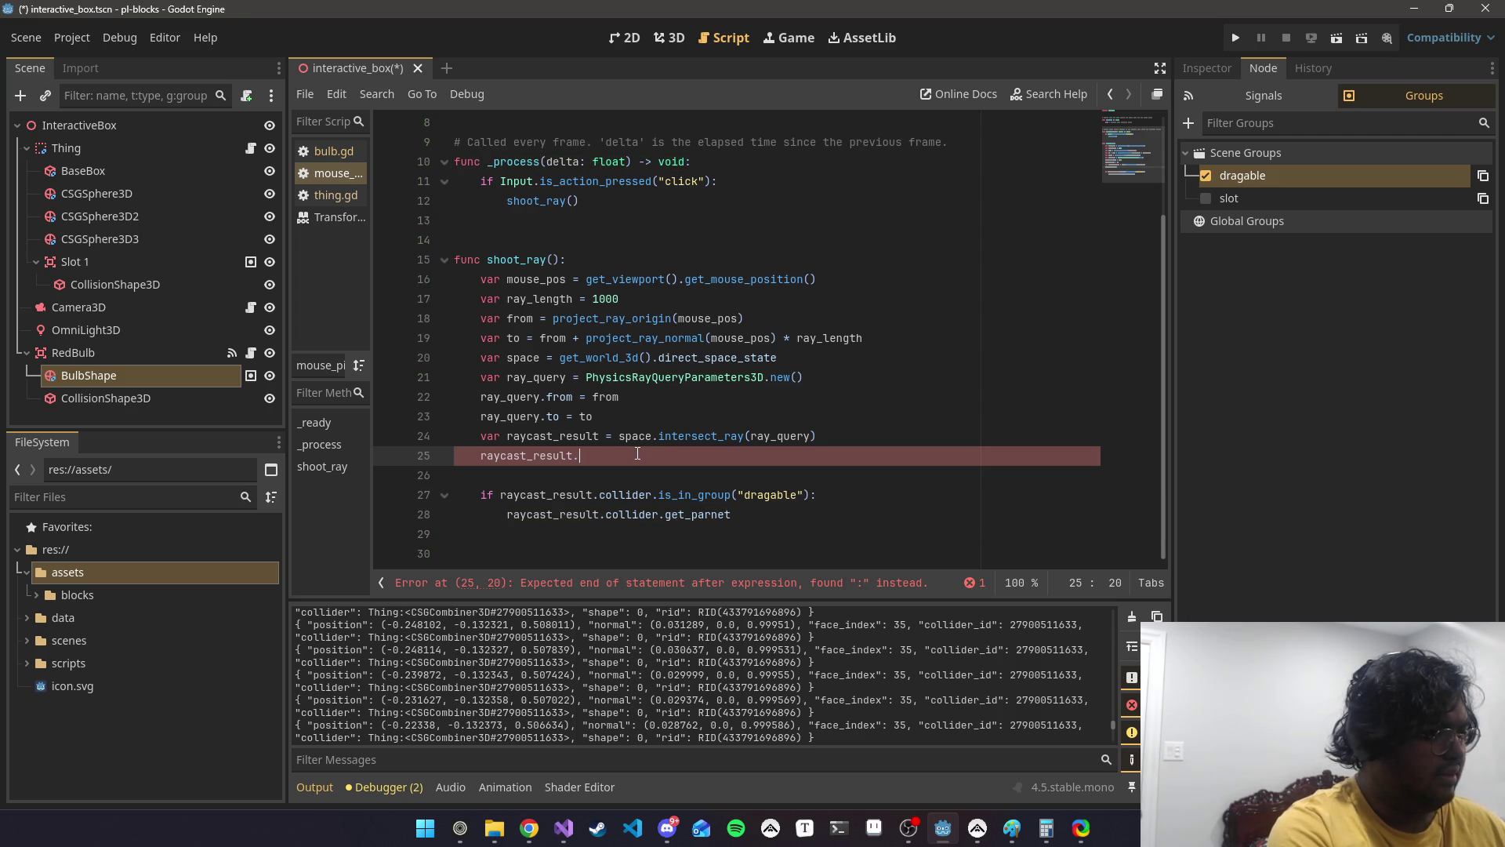
{"action": "type", "text": "collider"}
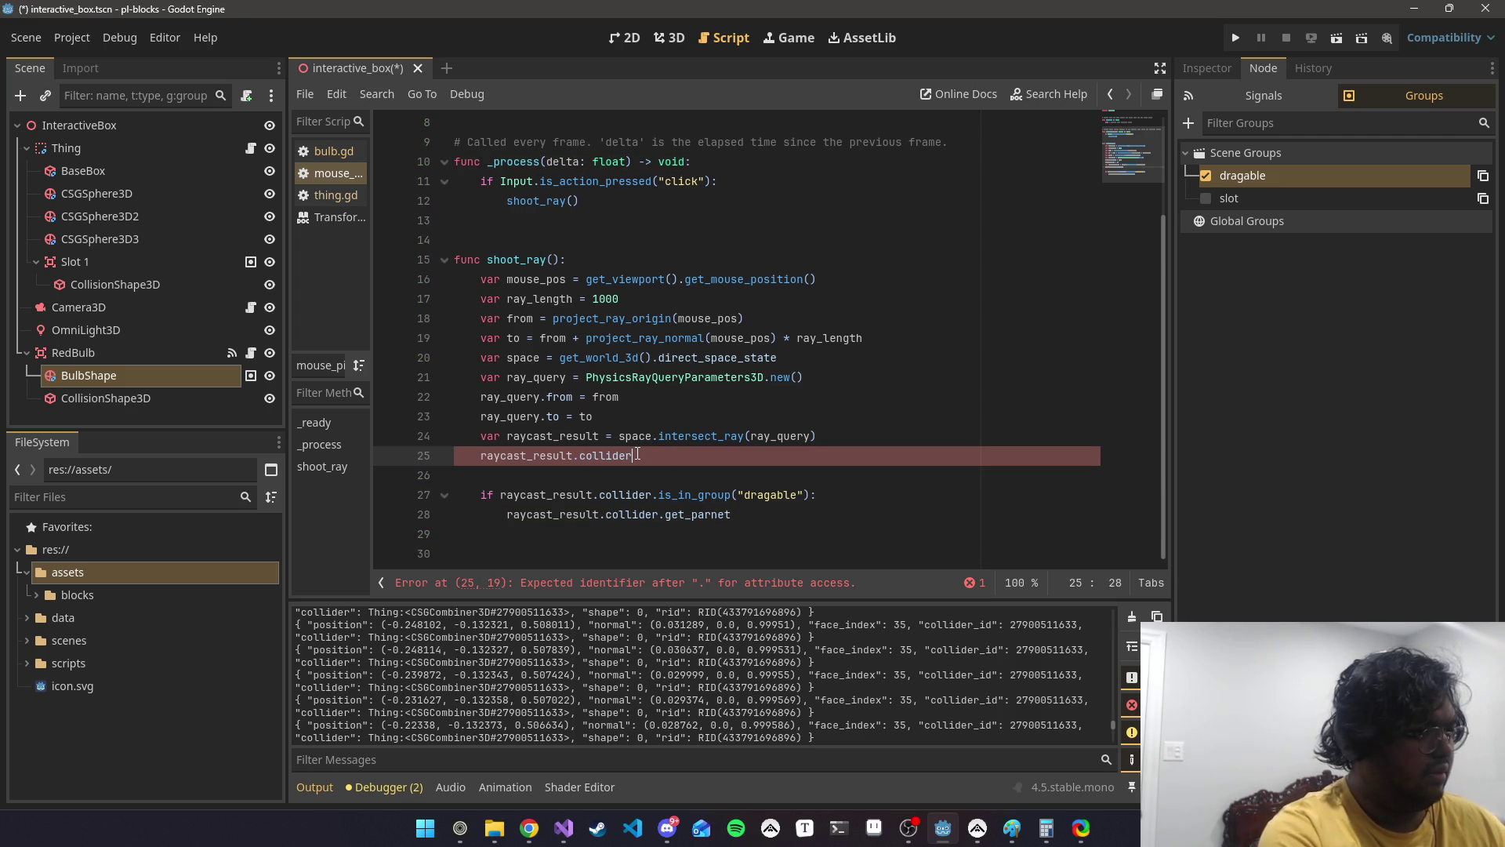
{"action": "key", "text": "ctrl+Left"}
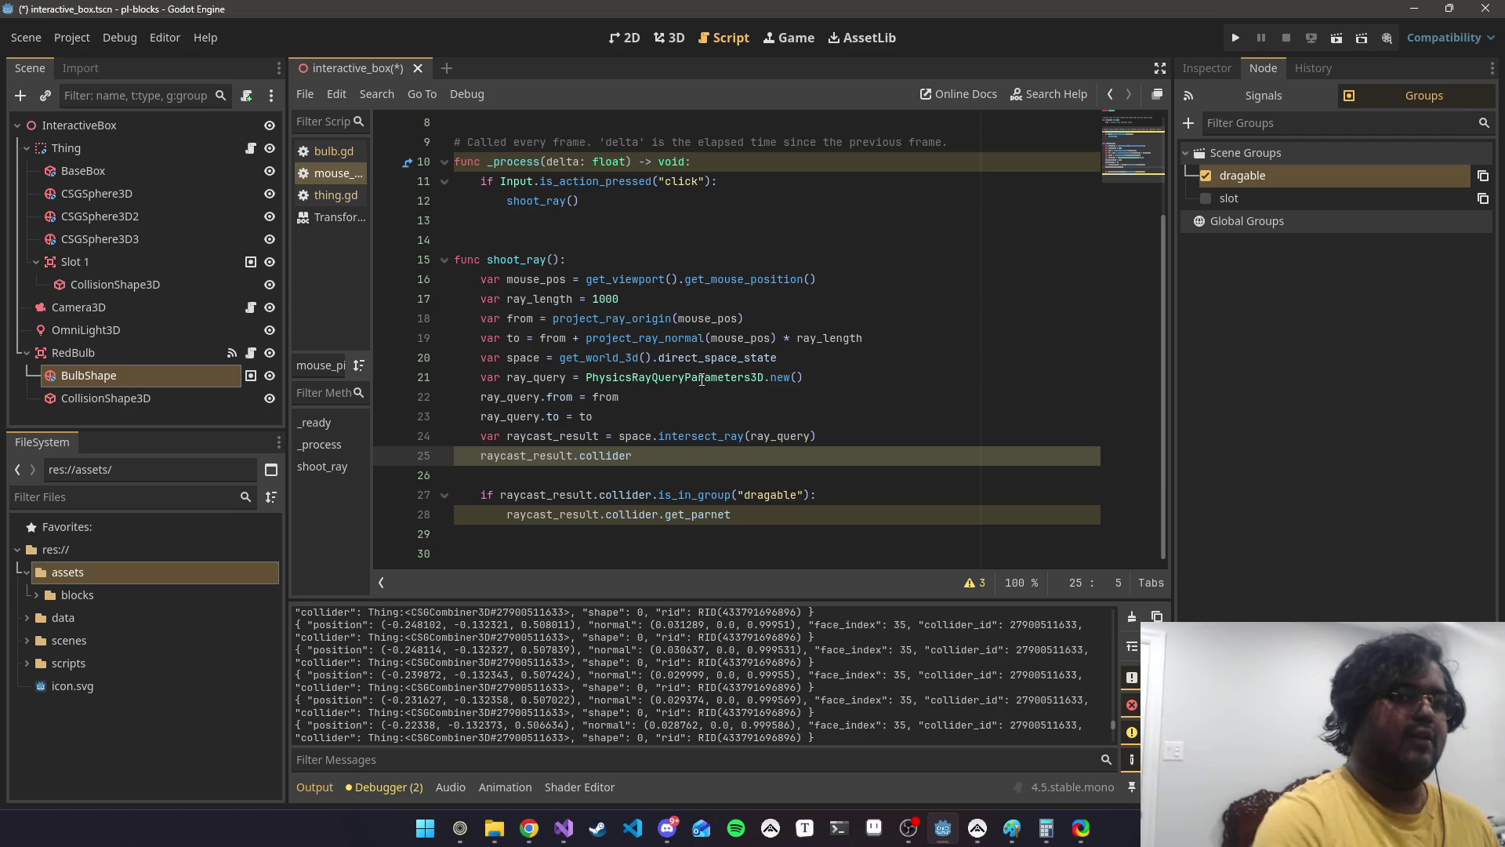
{"action": "left_click", "coordinate": [460, 828]}
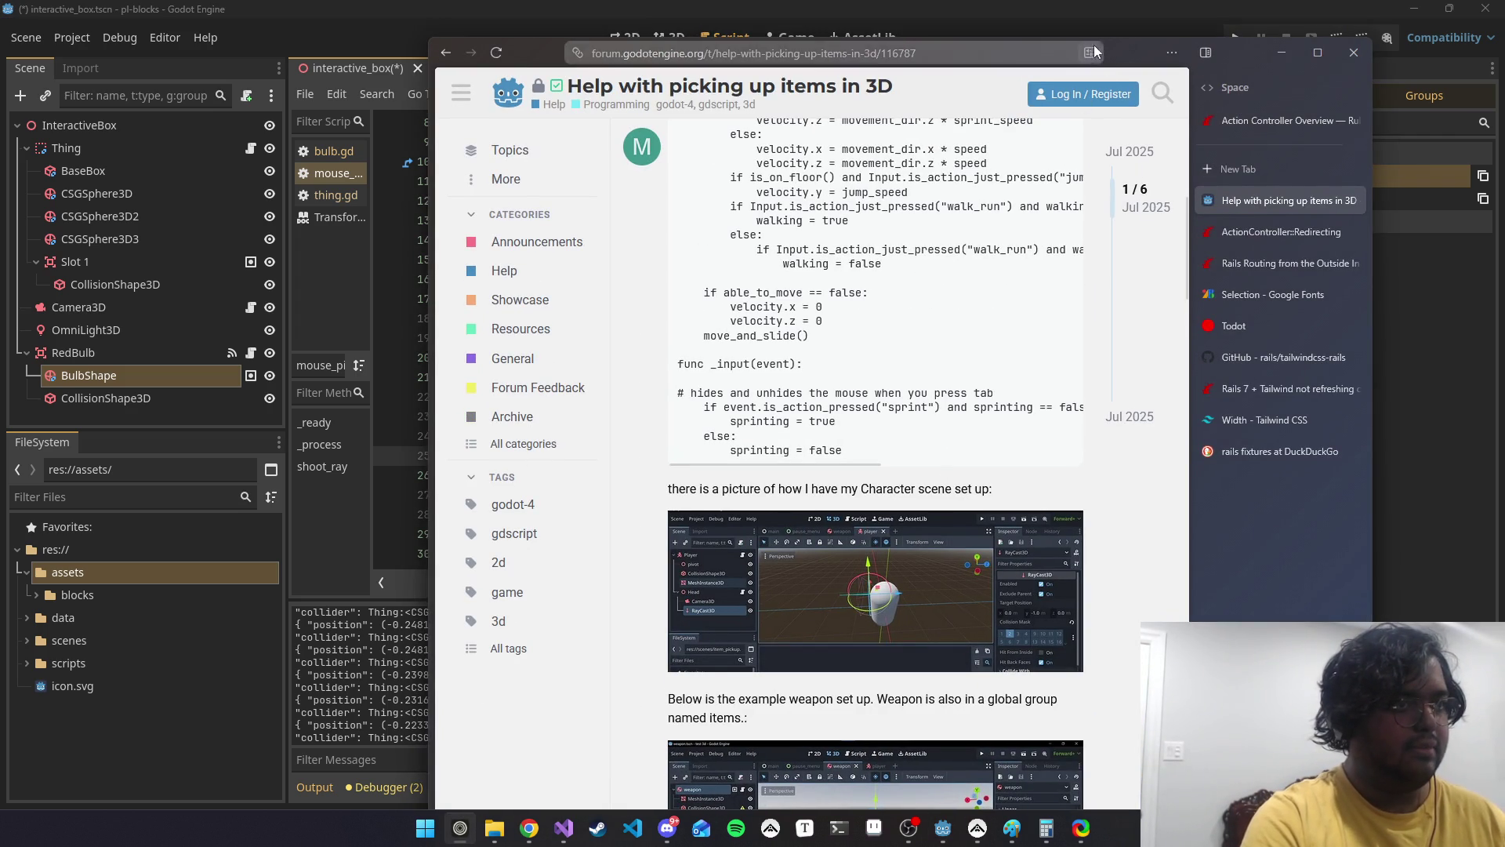
Search 'godot dict' in a new browser tab and open the Dictionary documentation page.
{"action": "left_click", "coordinate": [1319, 171]}
{"action": "type", "text": "godot dict"}
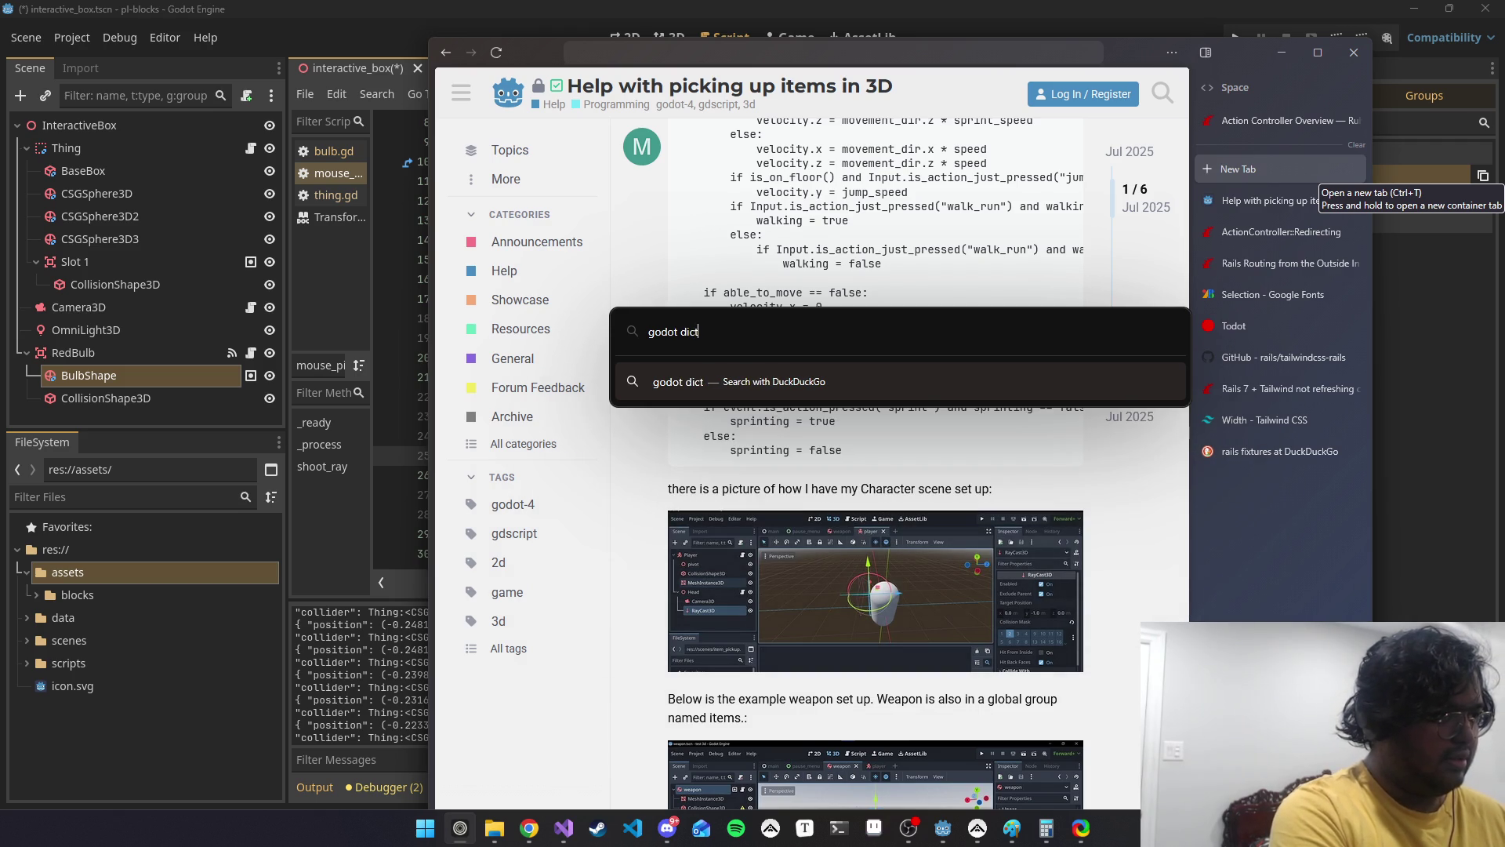
{"action": "key", "text": "Return"}
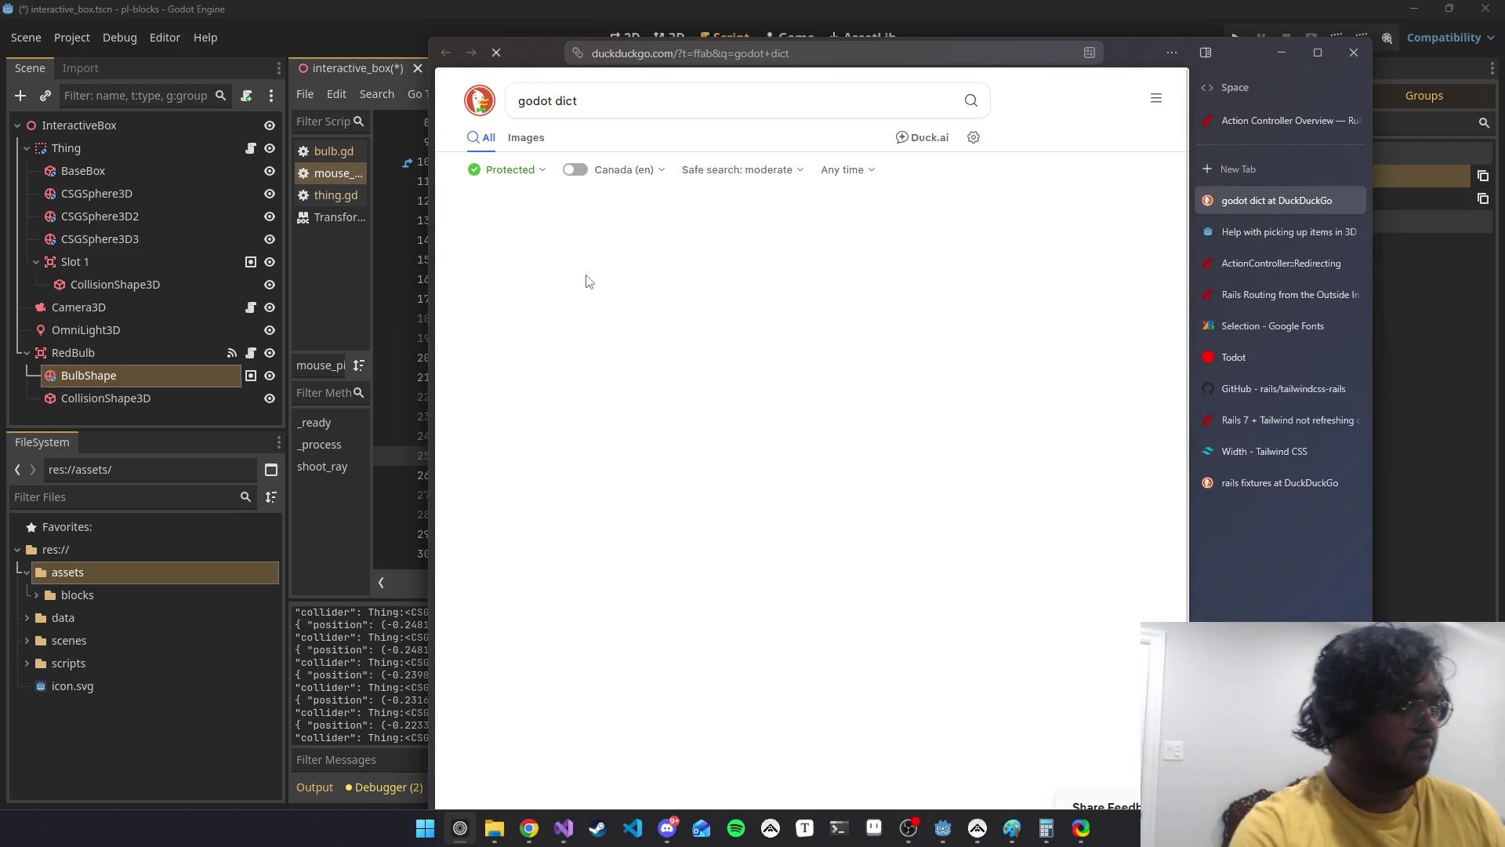
{"action": "left_click", "coordinate": [566, 453]}
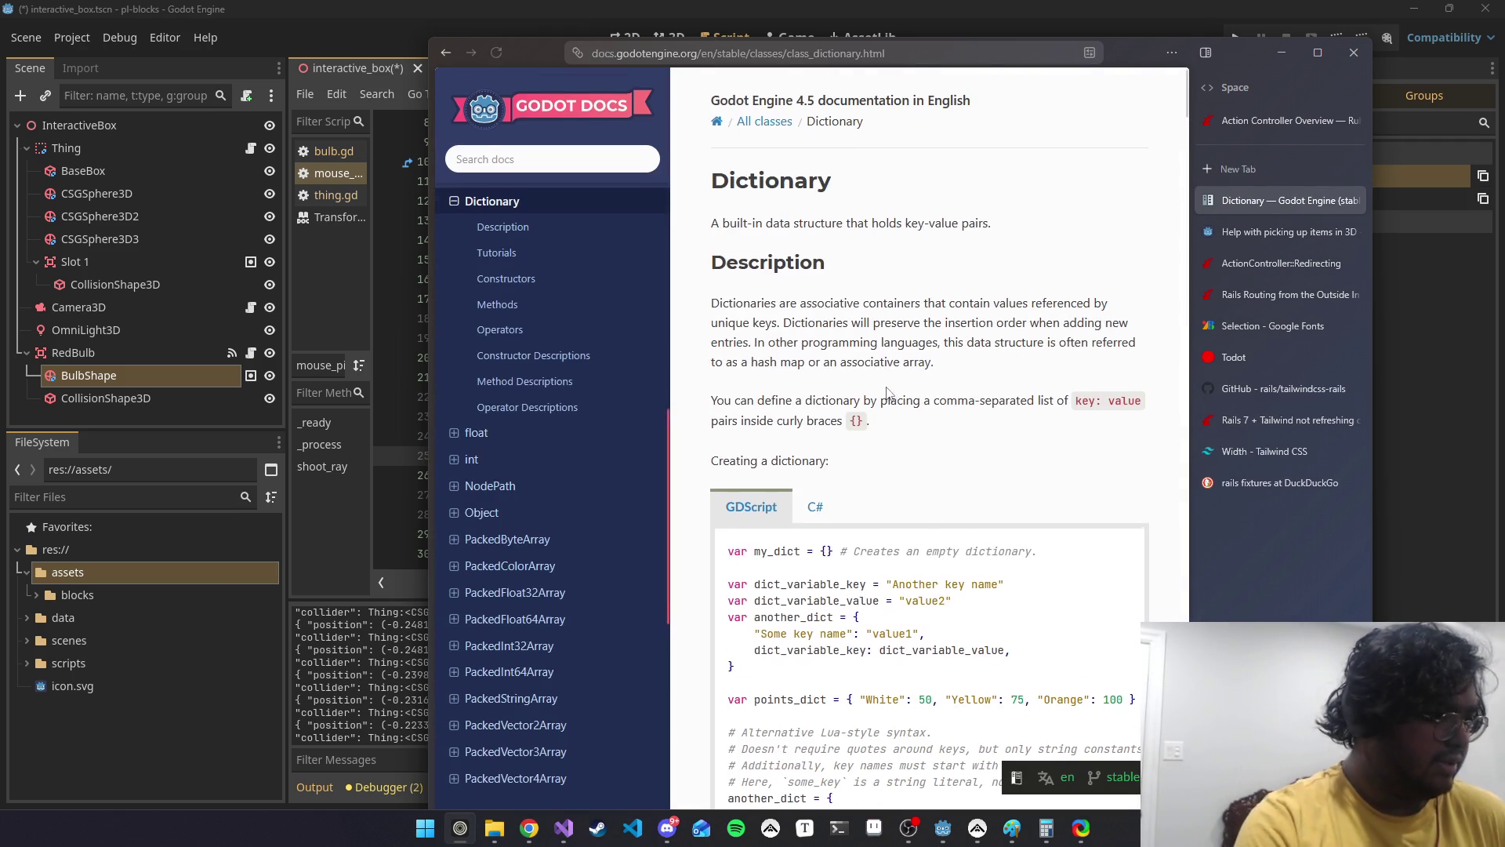
Scroll the Dictionary reference down to its Methods list, then return to the Godot script editor.
{"action": "scroll", "coordinate": [849, 571], "scroll_direction": "down", "scroll_amount": 3}
{"action": "scroll", "coordinate": [848, 570], "scroll_direction": "down", "scroll_amount": 1}
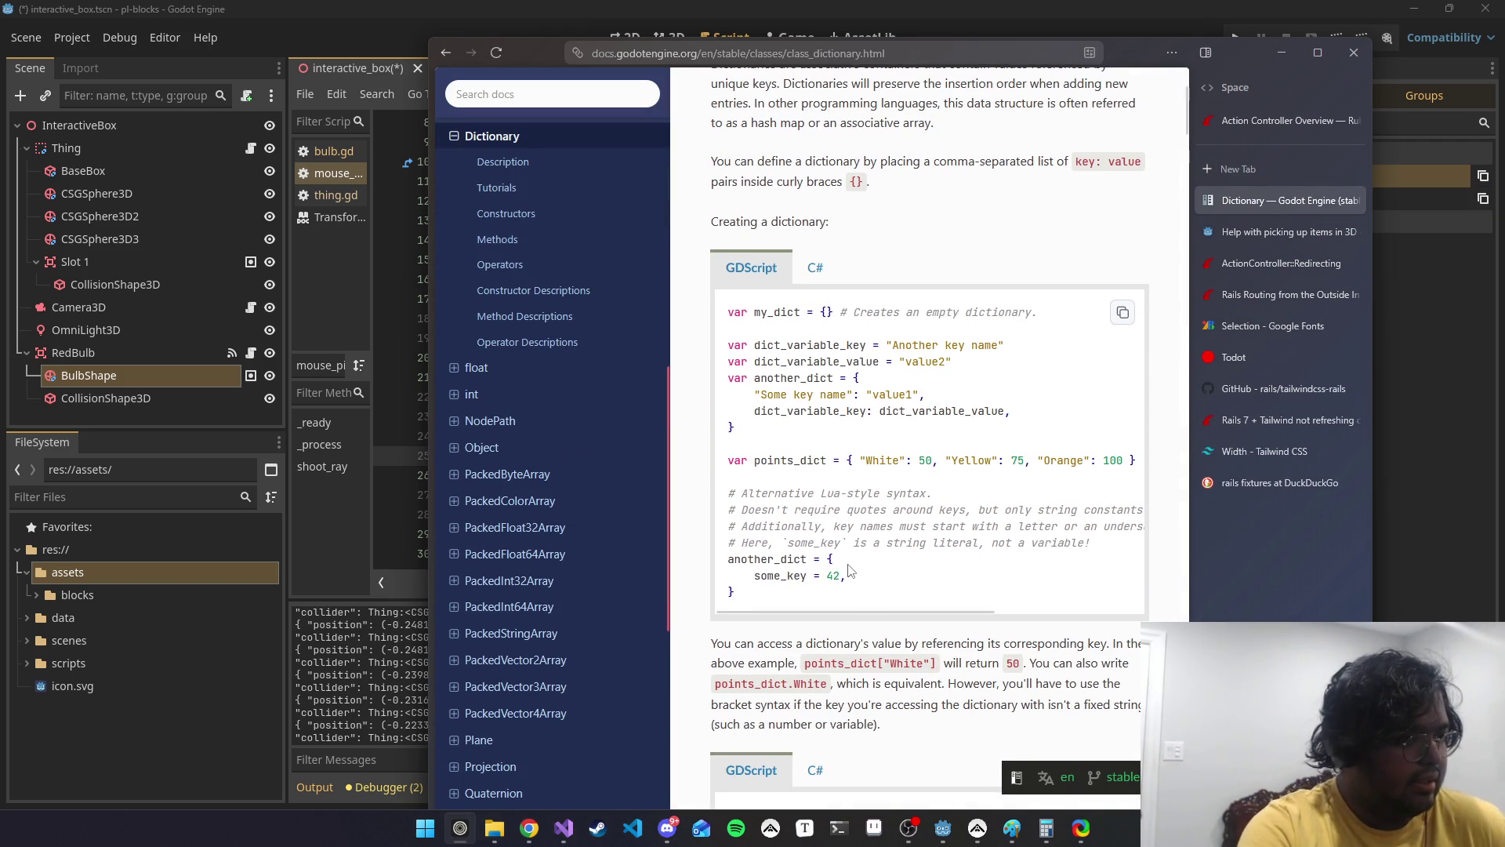
{"action": "scroll", "coordinate": [868, 537], "scroll_direction": "down", "scroll_amount": 4}
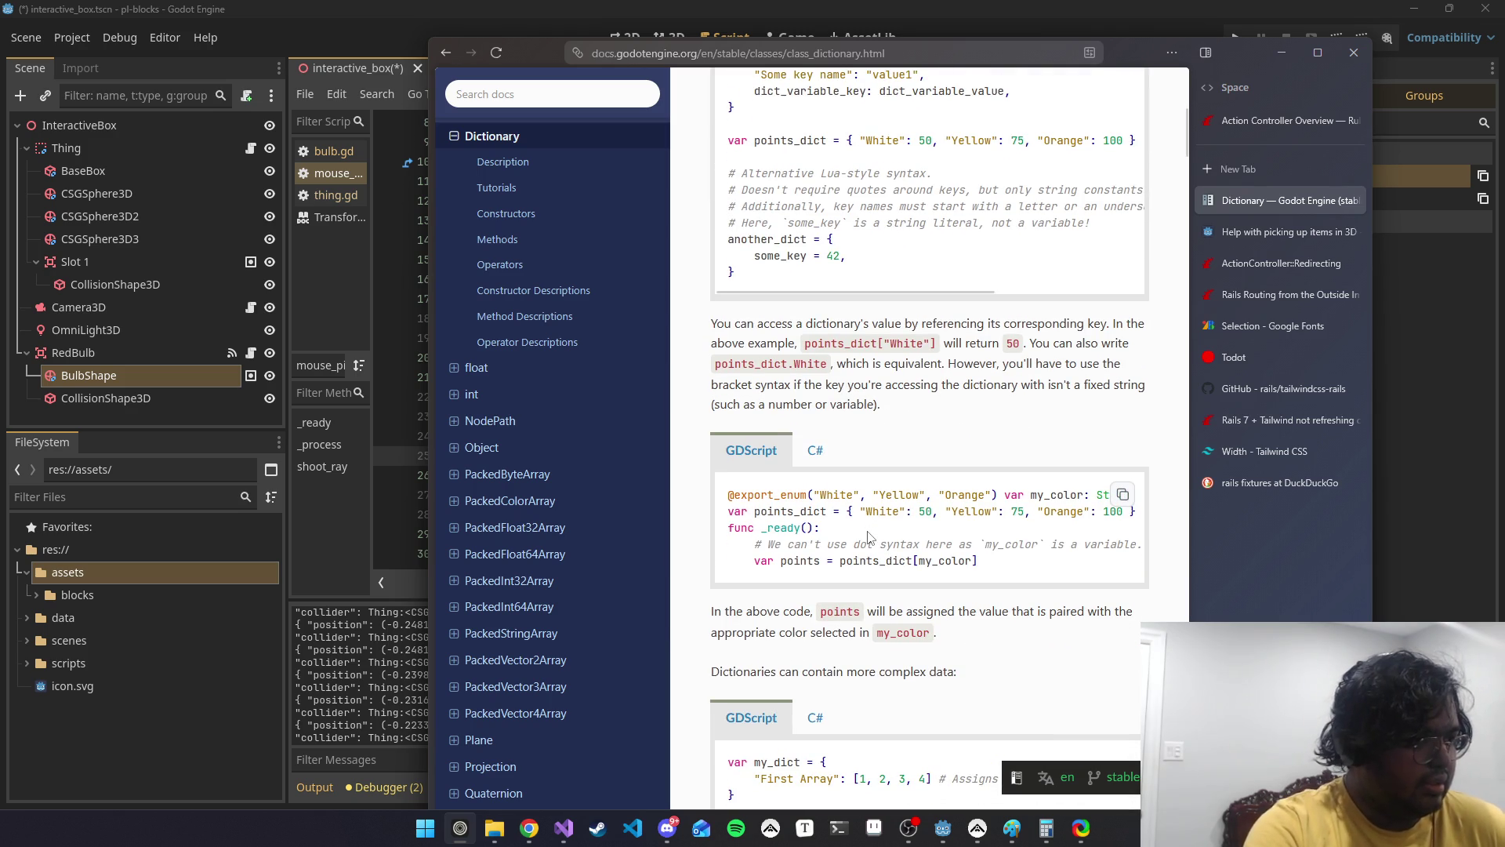
{"action": "scroll", "coordinate": [868, 536], "scroll_direction": "down", "scroll_amount": 8}
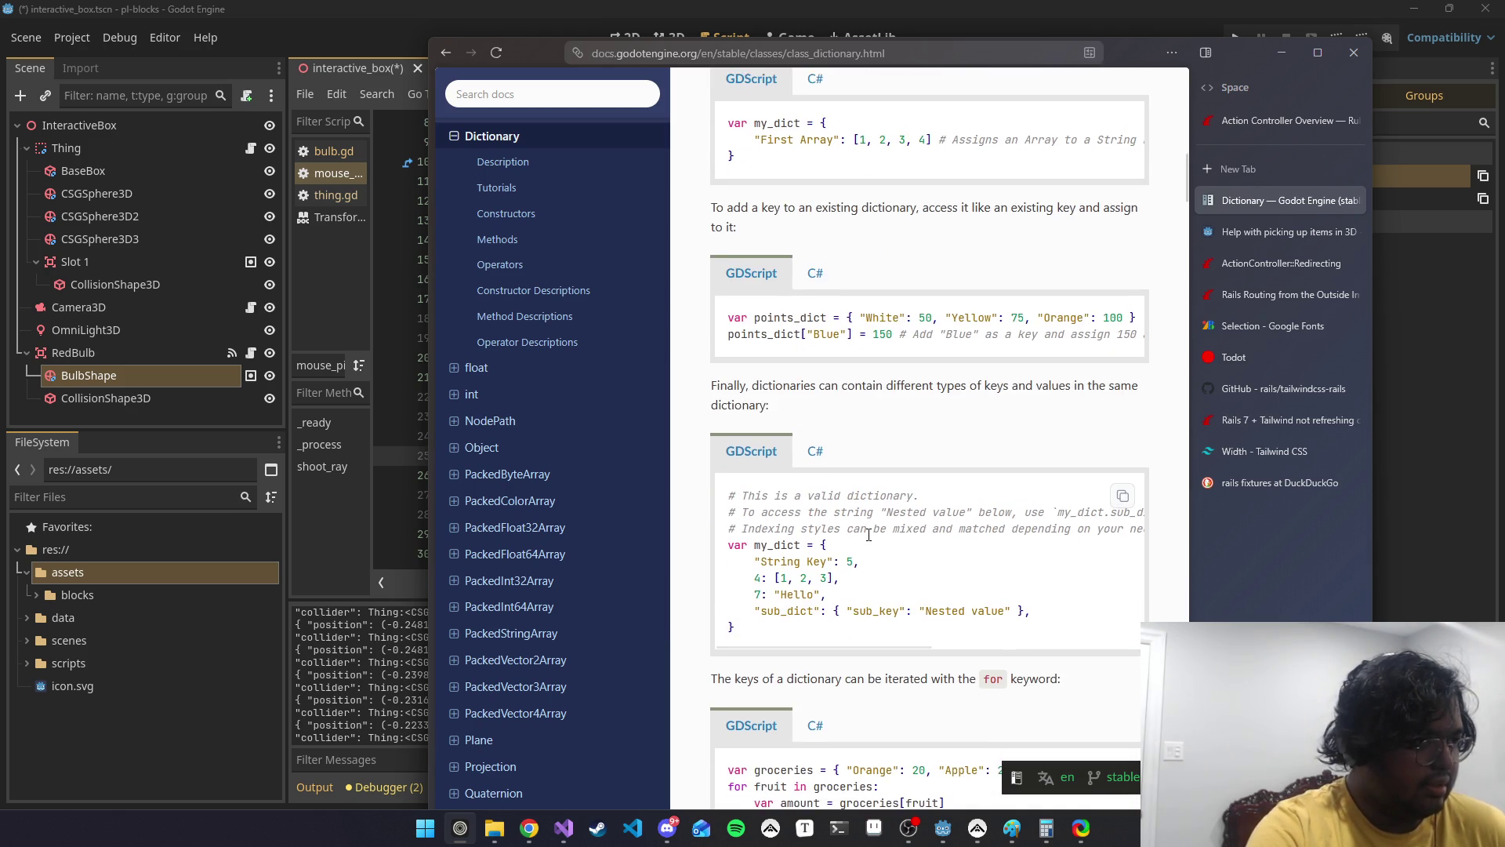
{"action": "scroll", "coordinate": [869, 536], "scroll_direction": "down", "scroll_amount": 9}
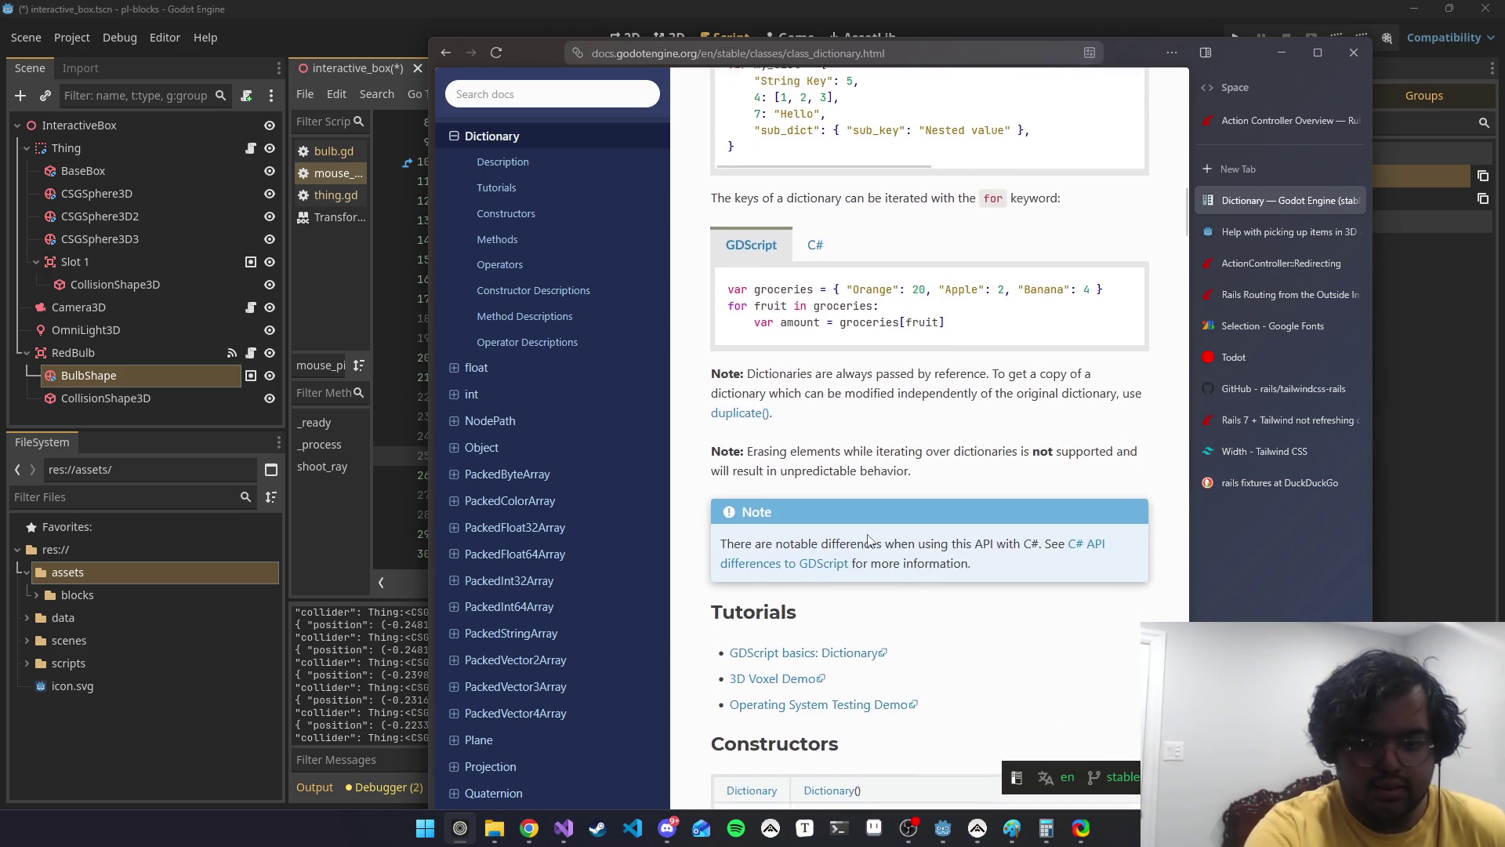
{"action": "scroll", "coordinate": [869, 541], "scroll_direction": "up", "scroll_amount": 5}
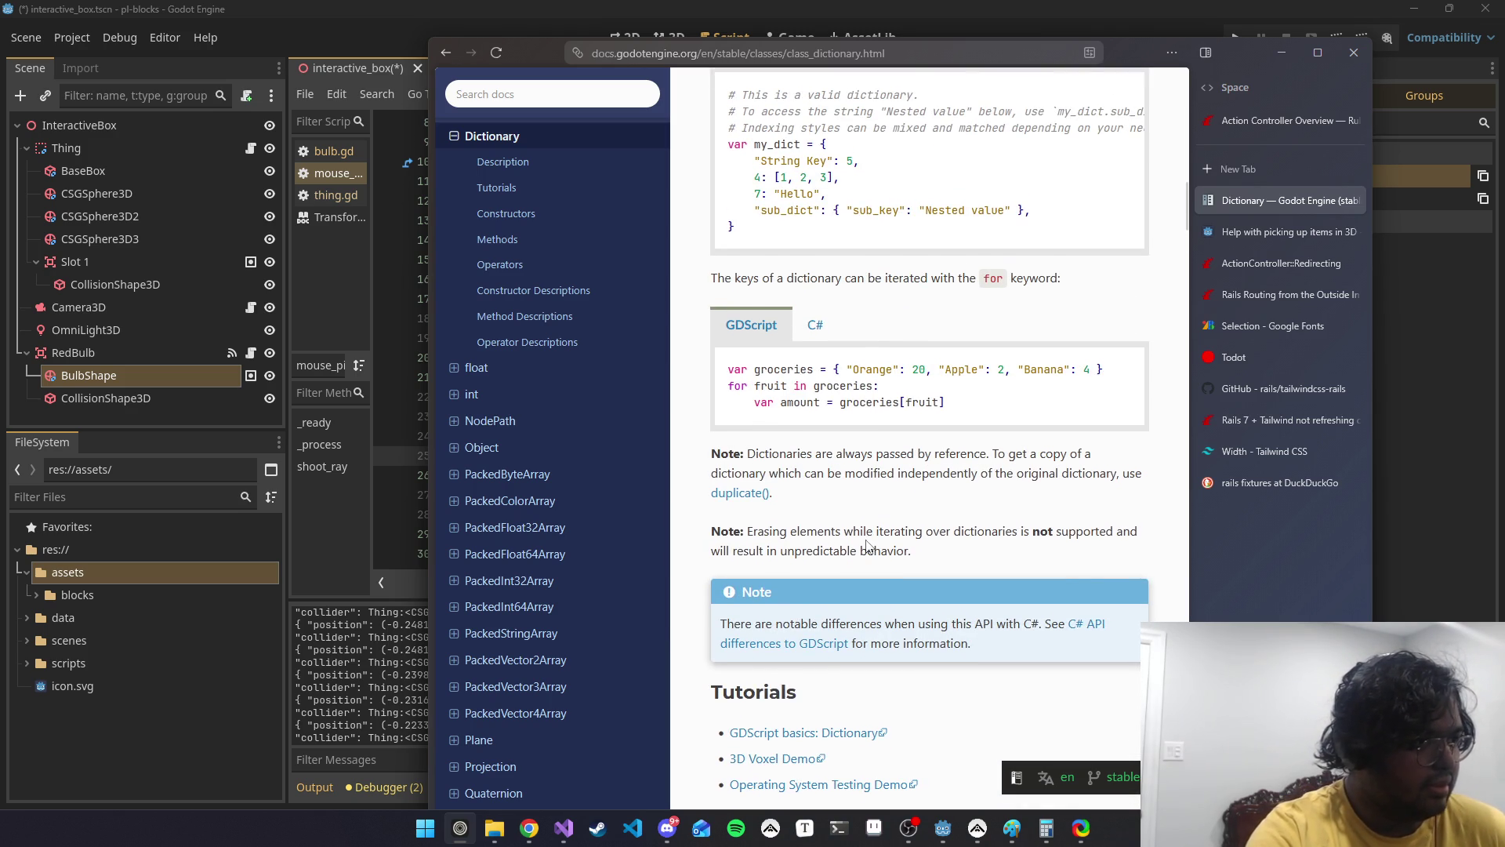
{"action": "scroll", "coordinate": [868, 549], "scroll_direction": "down", "scroll_amount": 4}
{"action": "scroll", "coordinate": [868, 552], "scroll_direction": "down", "scroll_amount": 7}
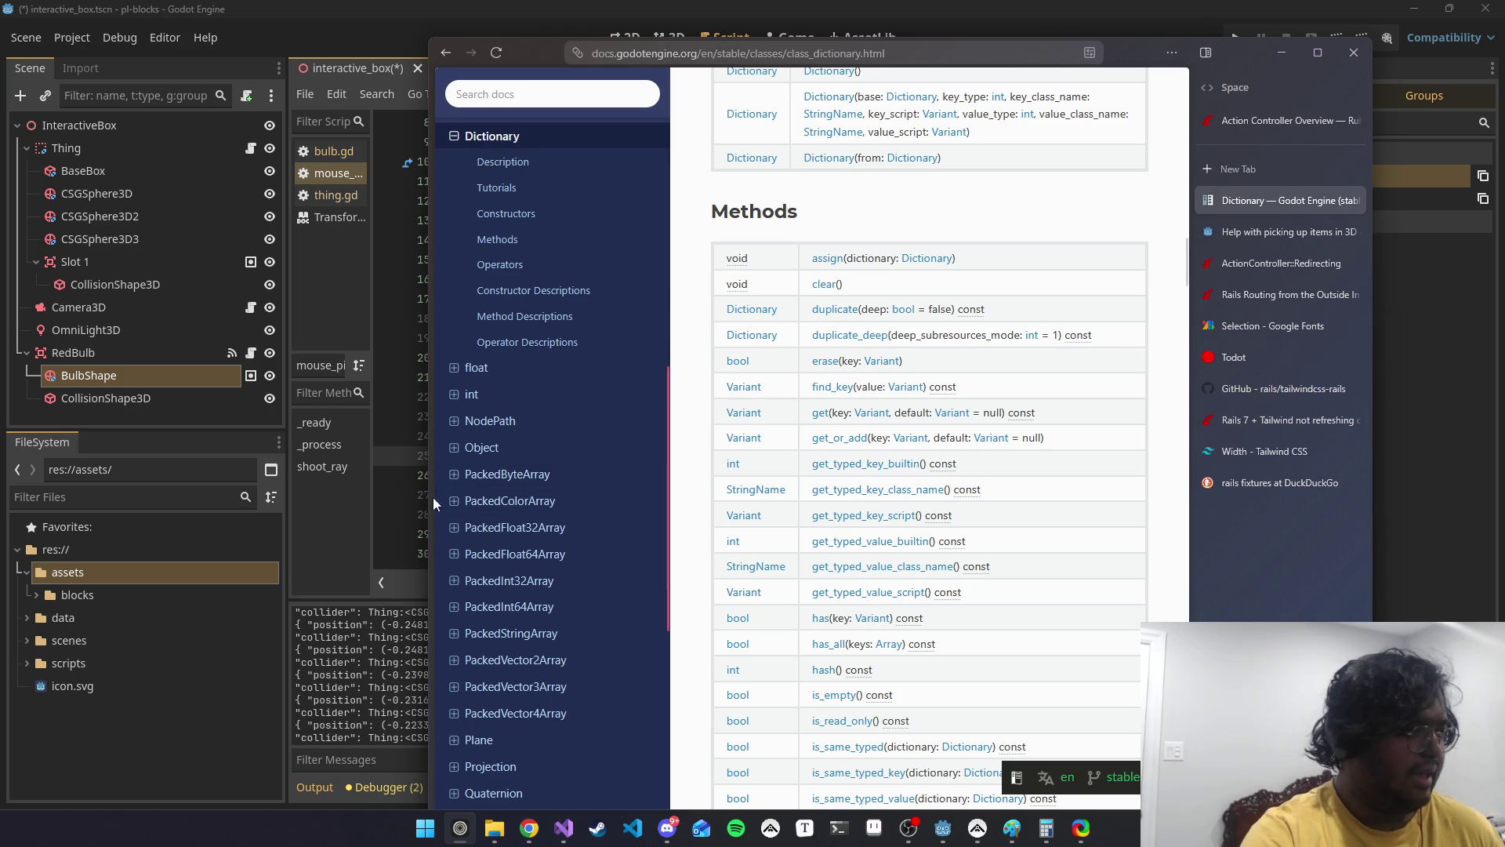
{"action": "left_click", "coordinate": [288, 557]}
Rewrite line 25 as thing = raycast_result.get(collider and save the script.
{"action": "left_click_drag", "start_coordinate": [645, 455], "coordinate": [597, 454]}
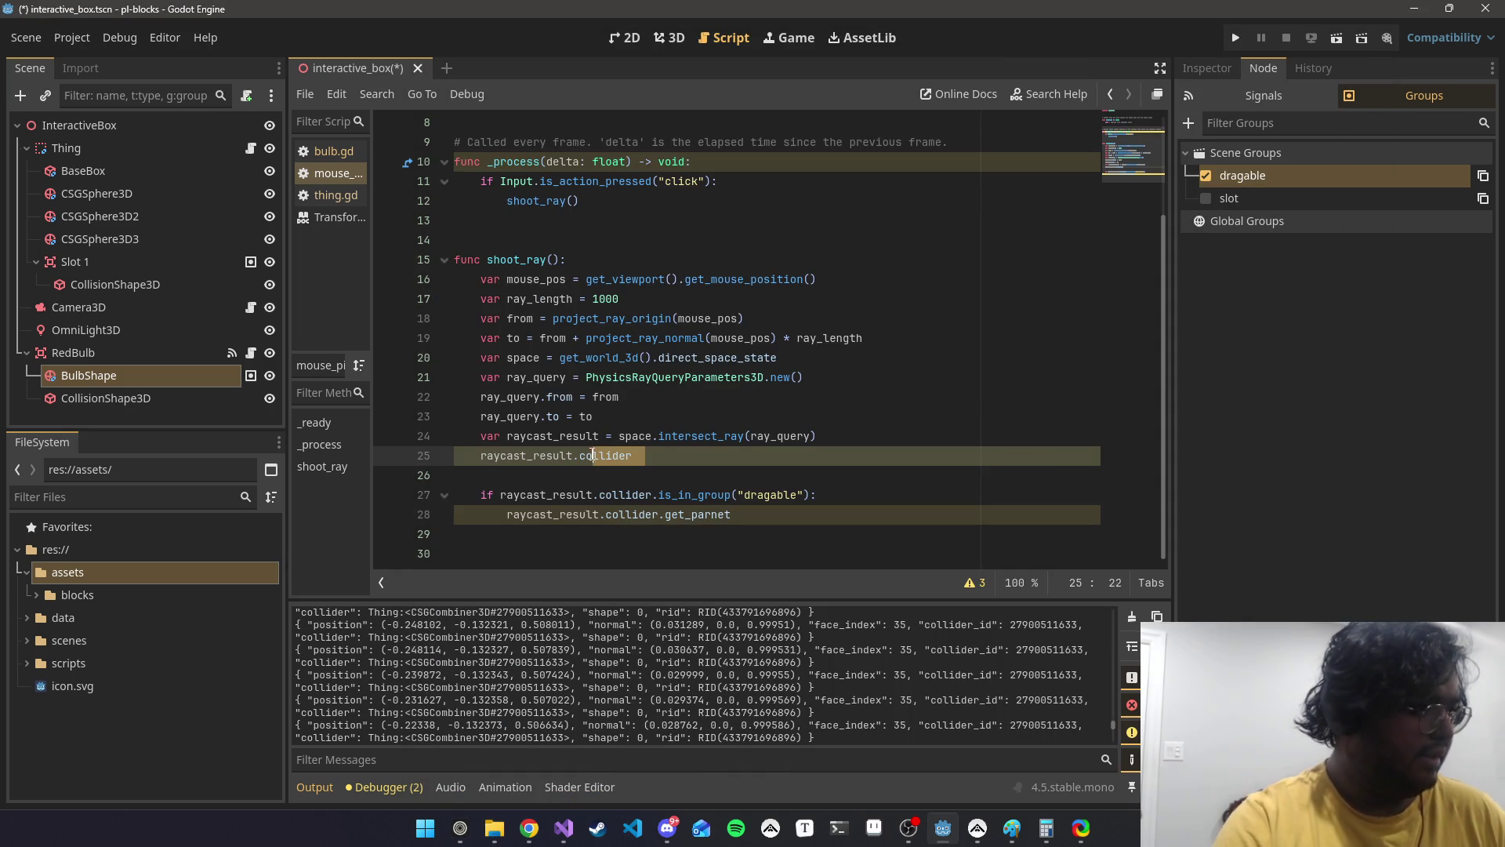
{"action": "left_click", "coordinate": [481, 456]}
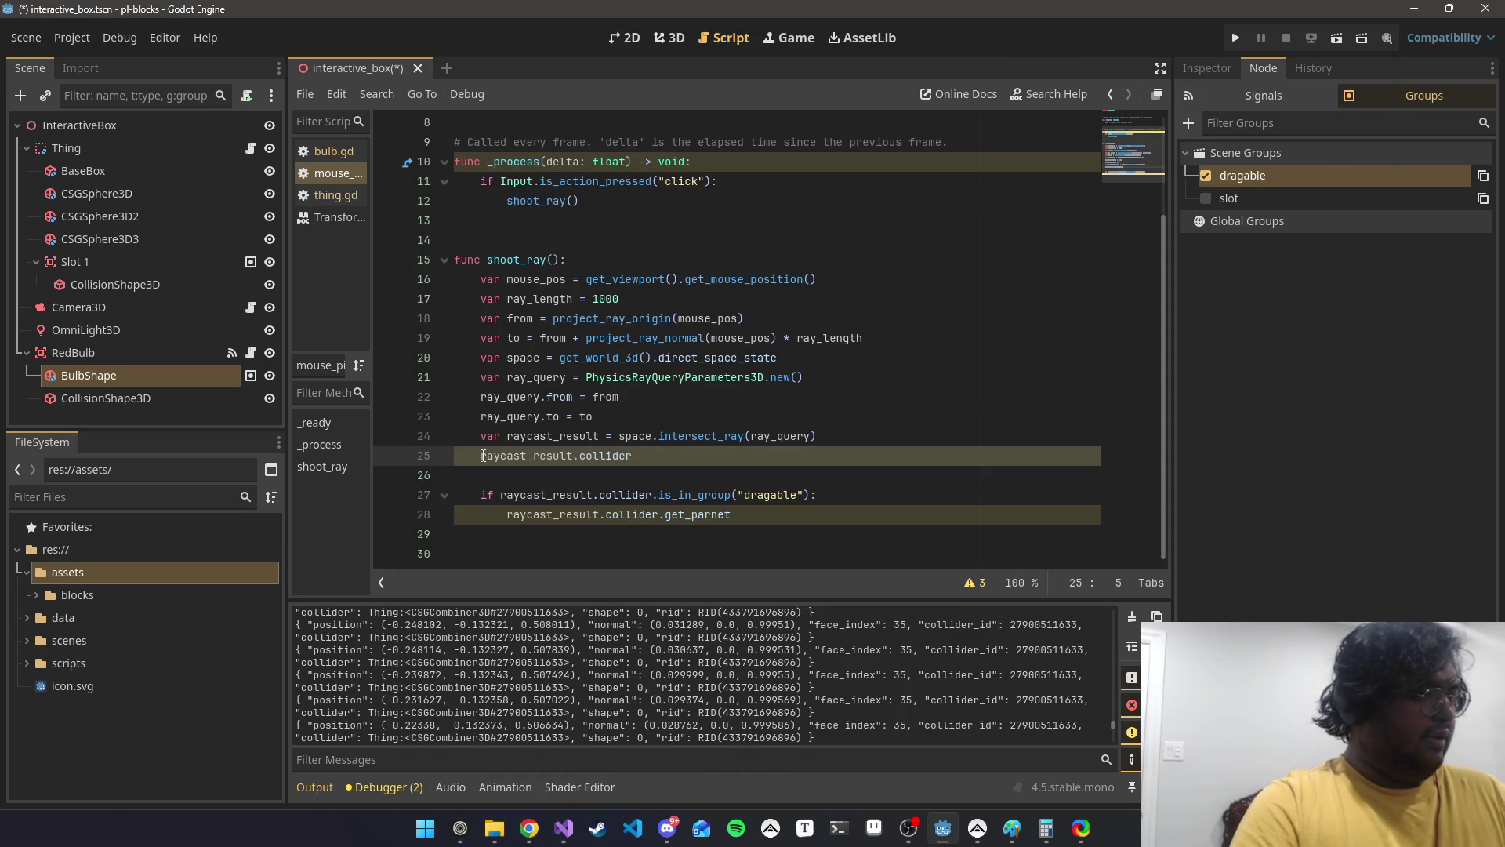
{"action": "left_click_drag", "start_coordinate": [481, 456], "coordinate": [678, 457]}
{"action": "key", "text": "BackSpace"}
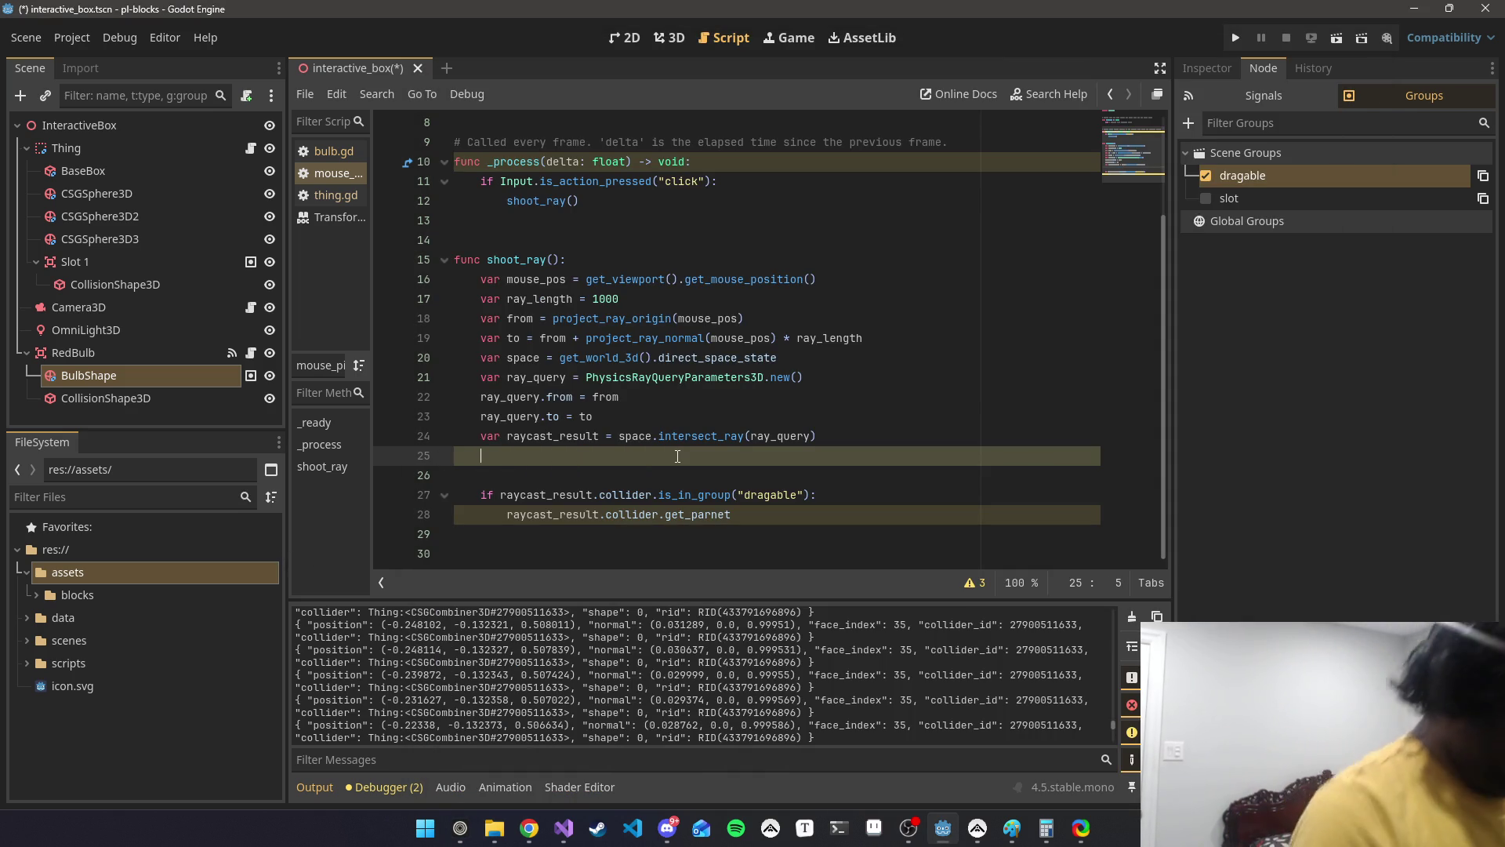
{"action": "type", "text": "other"}
{"action": "key", "text": "BackSpace"}
{"action": "key", "text": "BackSpace"}
{"action": "key", "text": "BackSpace"}
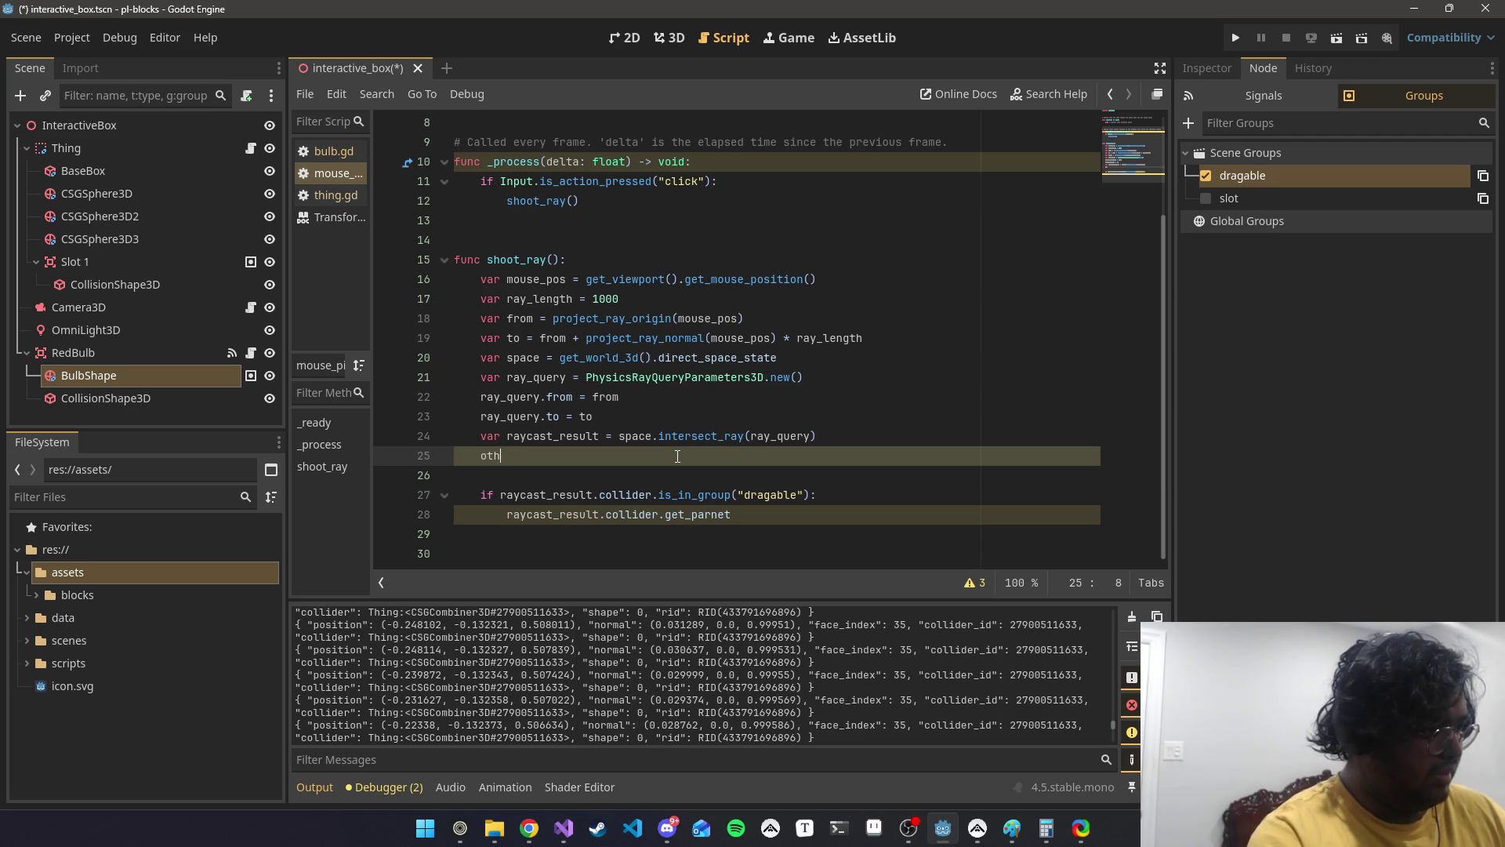
{"action": "type", "text": "thing "}
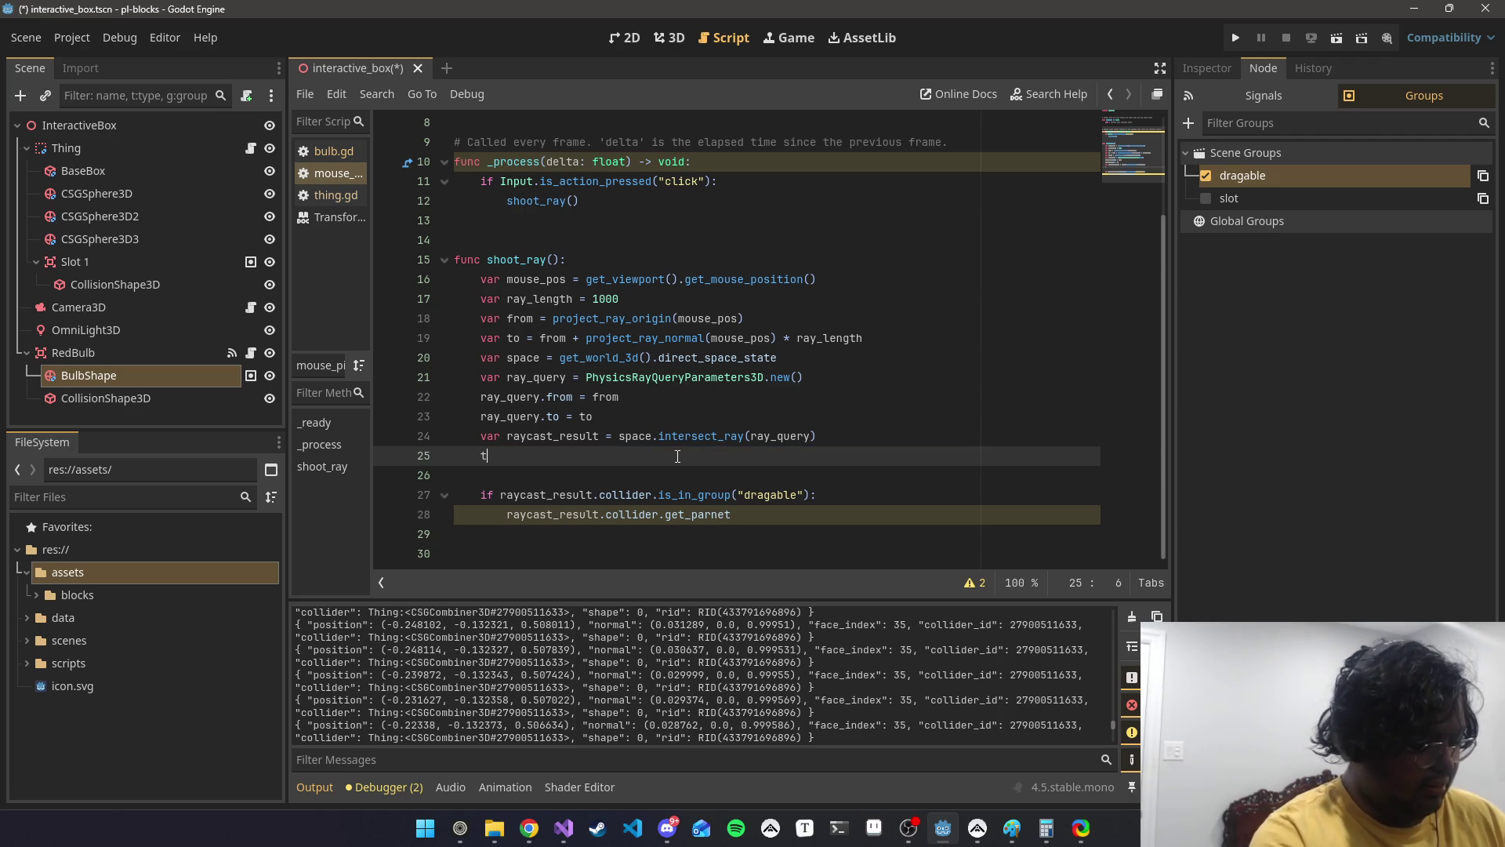
{"action": "type", "text": "="}
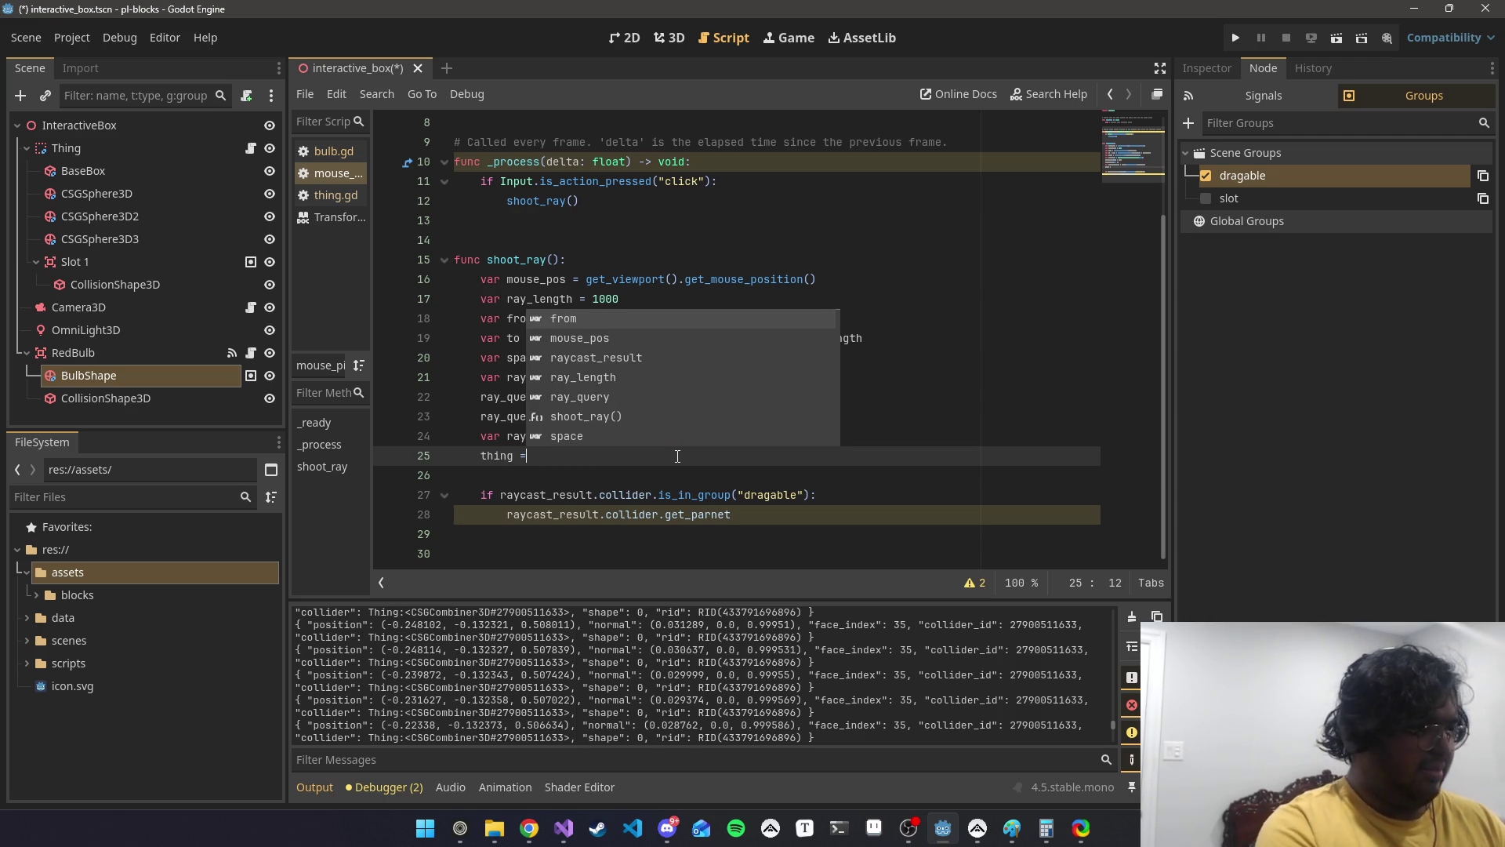
{"action": "key", "text": "BackSpace"}
{"action": "key", "text": "BackSpace"}
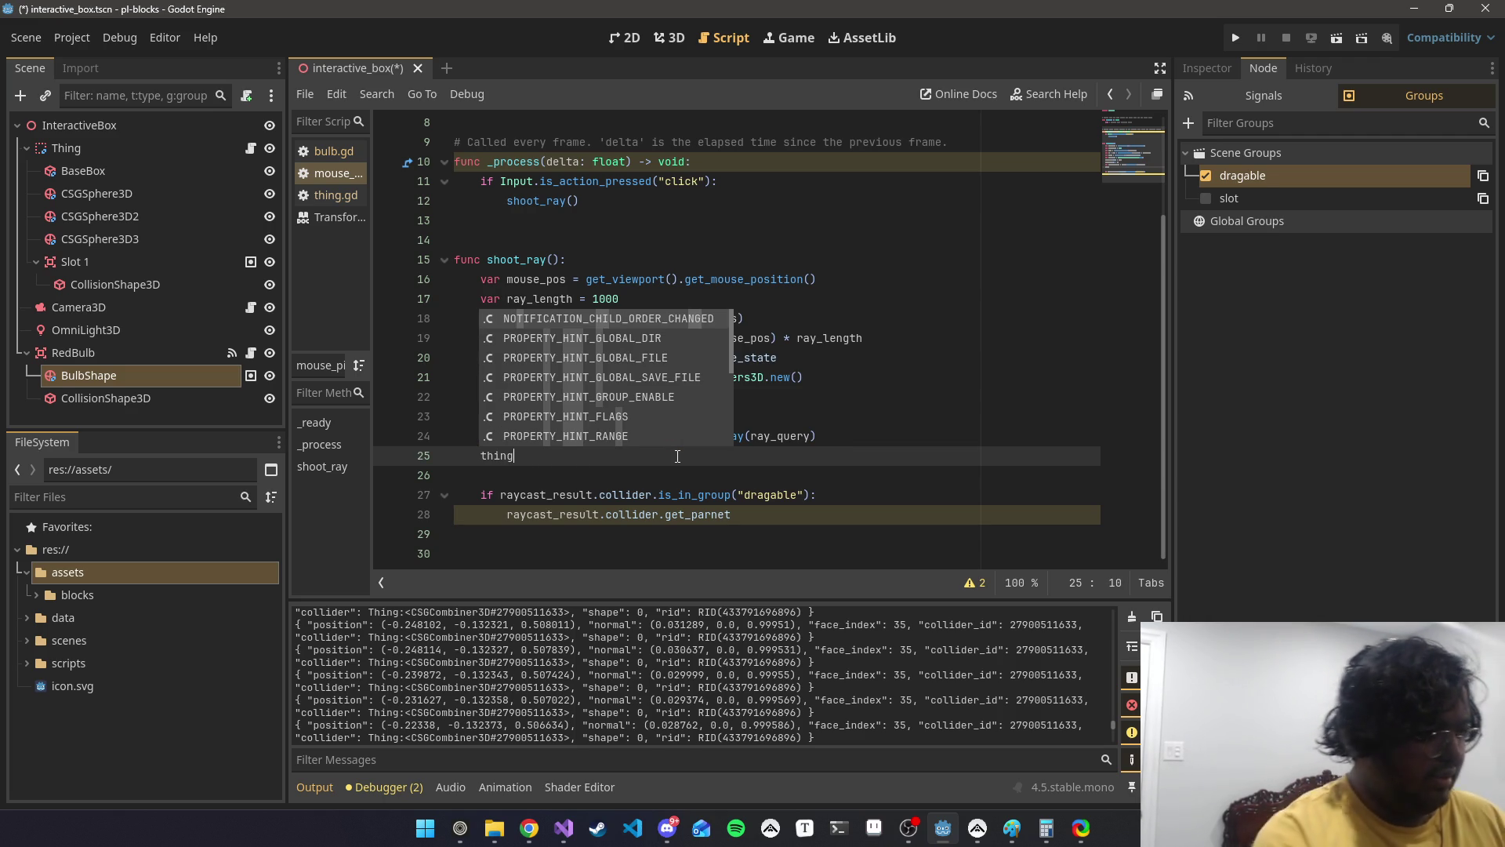
{"action": "type", "text": "= "}
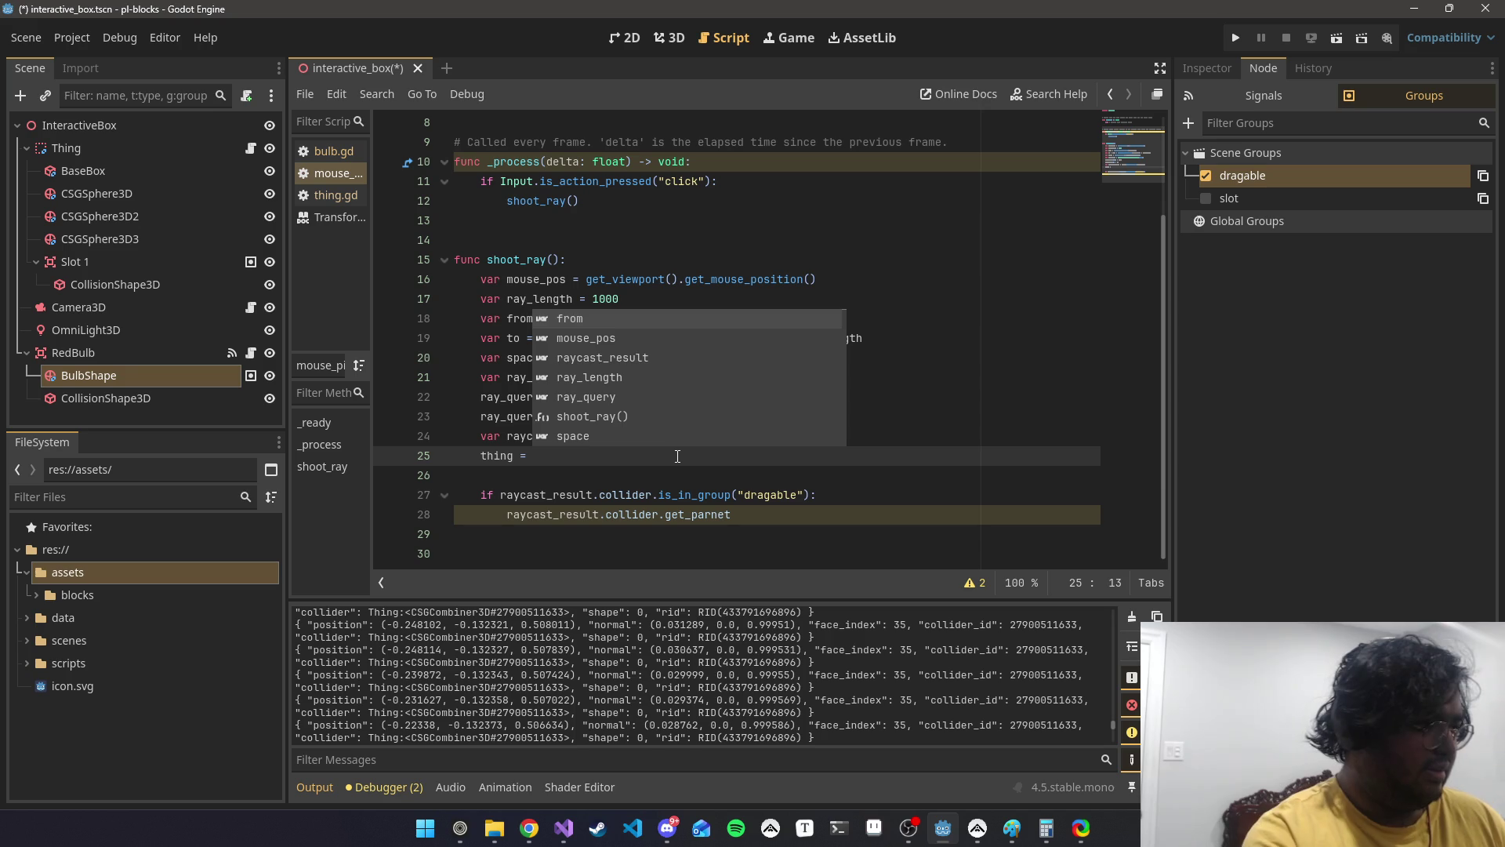
{"action": "type", "text": "ra"}
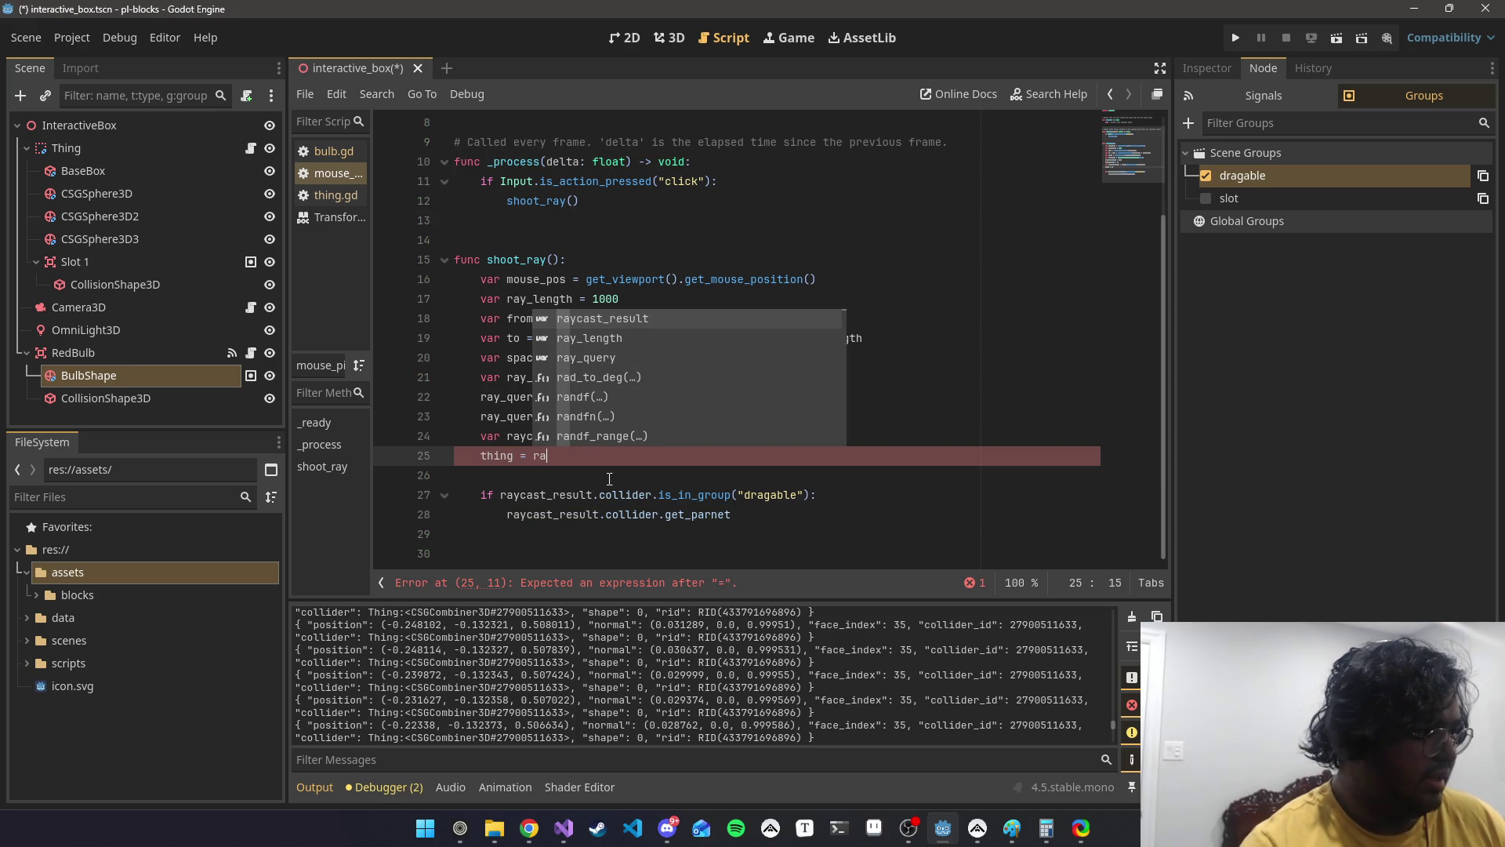
{"action": "key", "text": "Return"}
{"action": "type", "text": ".get("}
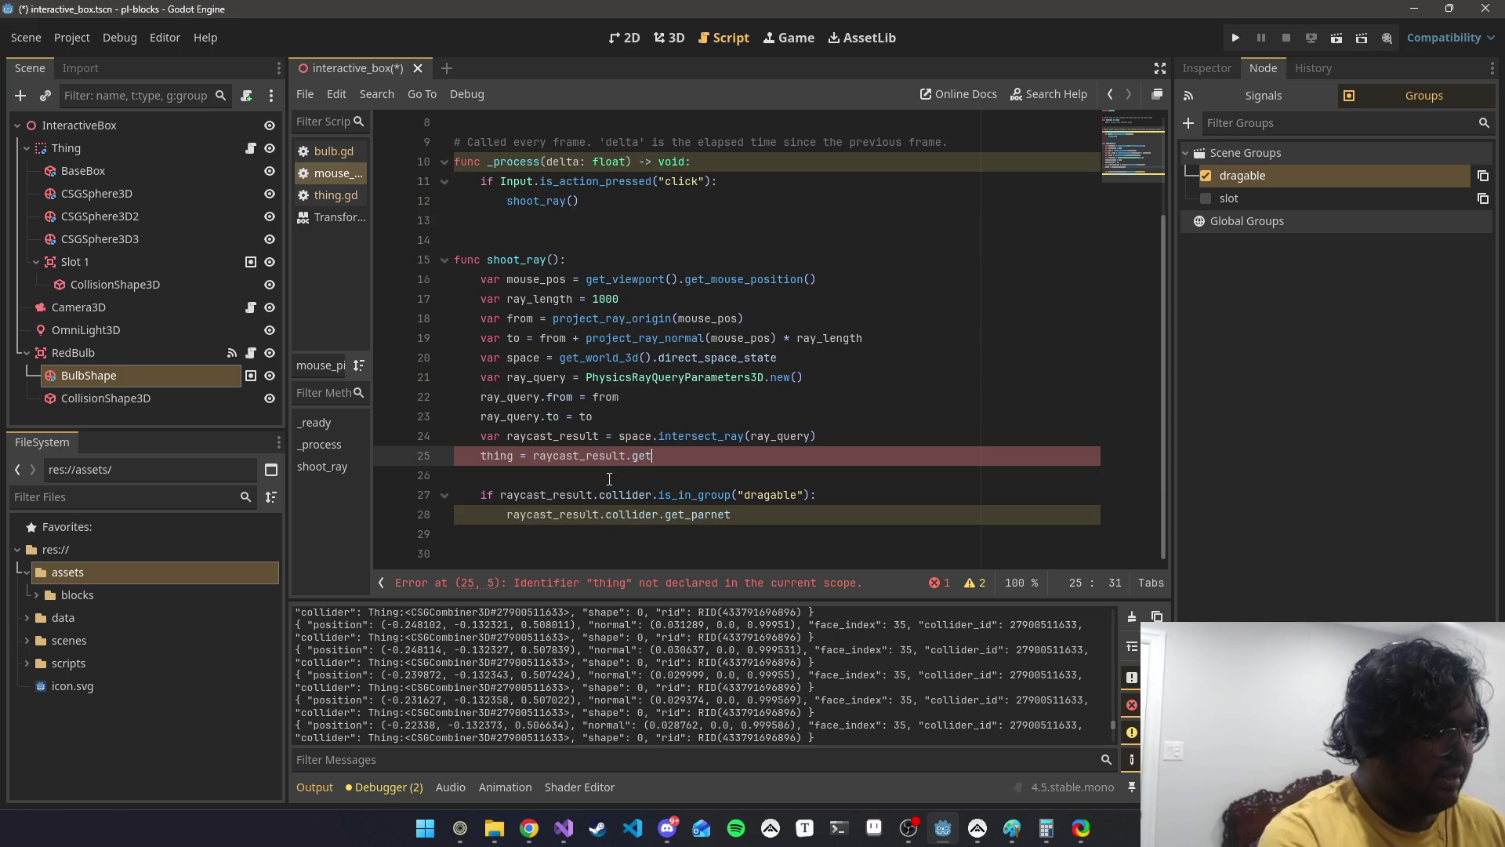
{"action": "type", "text": "collider"}
{"action": "key", "text": "ctrl+s"}
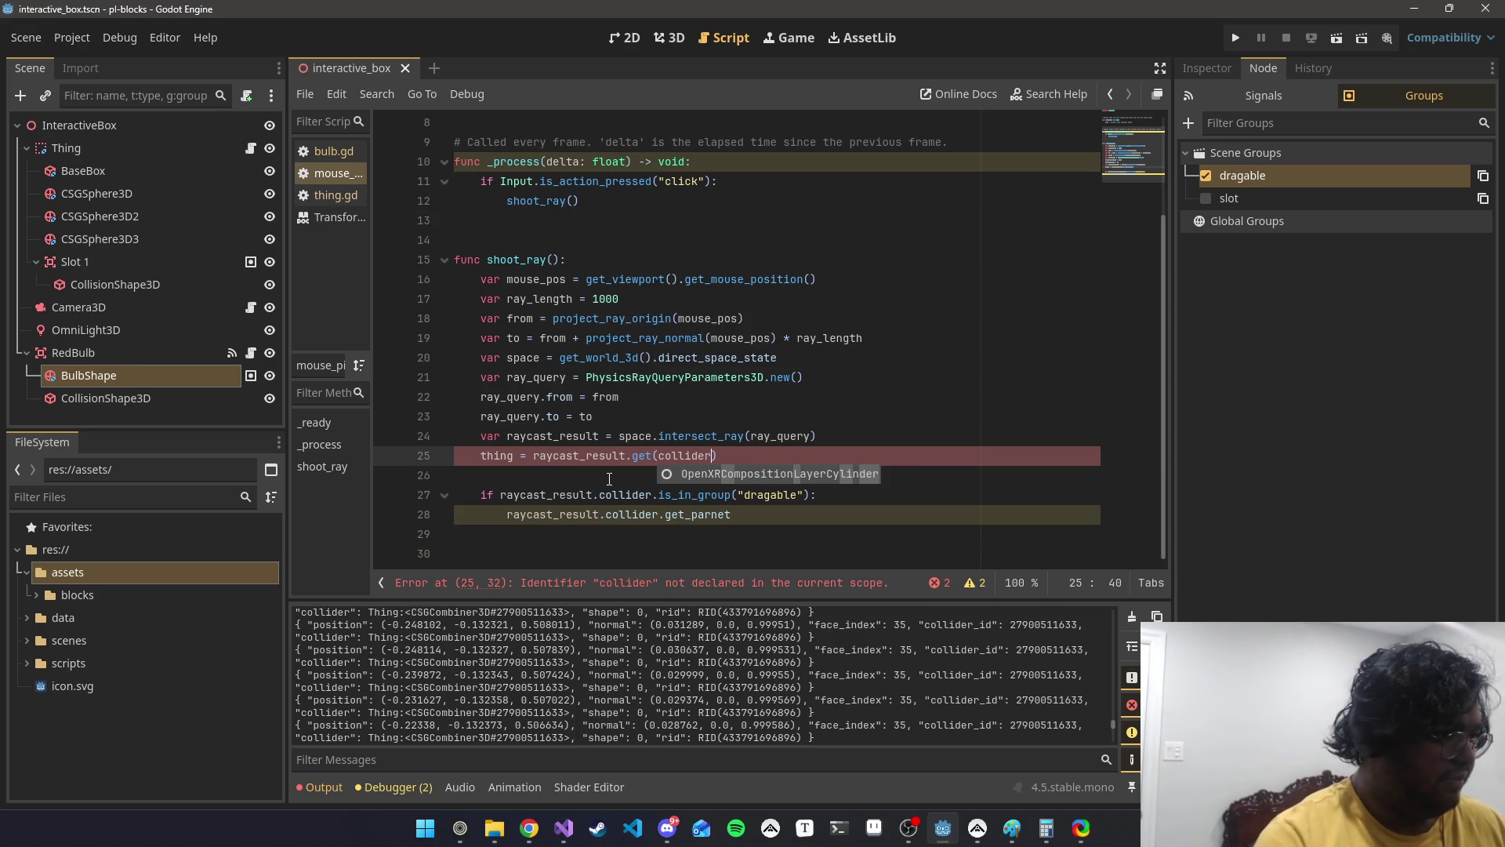
Wrap collider in quotes inside the get call and start a new line below.
{"action": "key", "text": "End"}
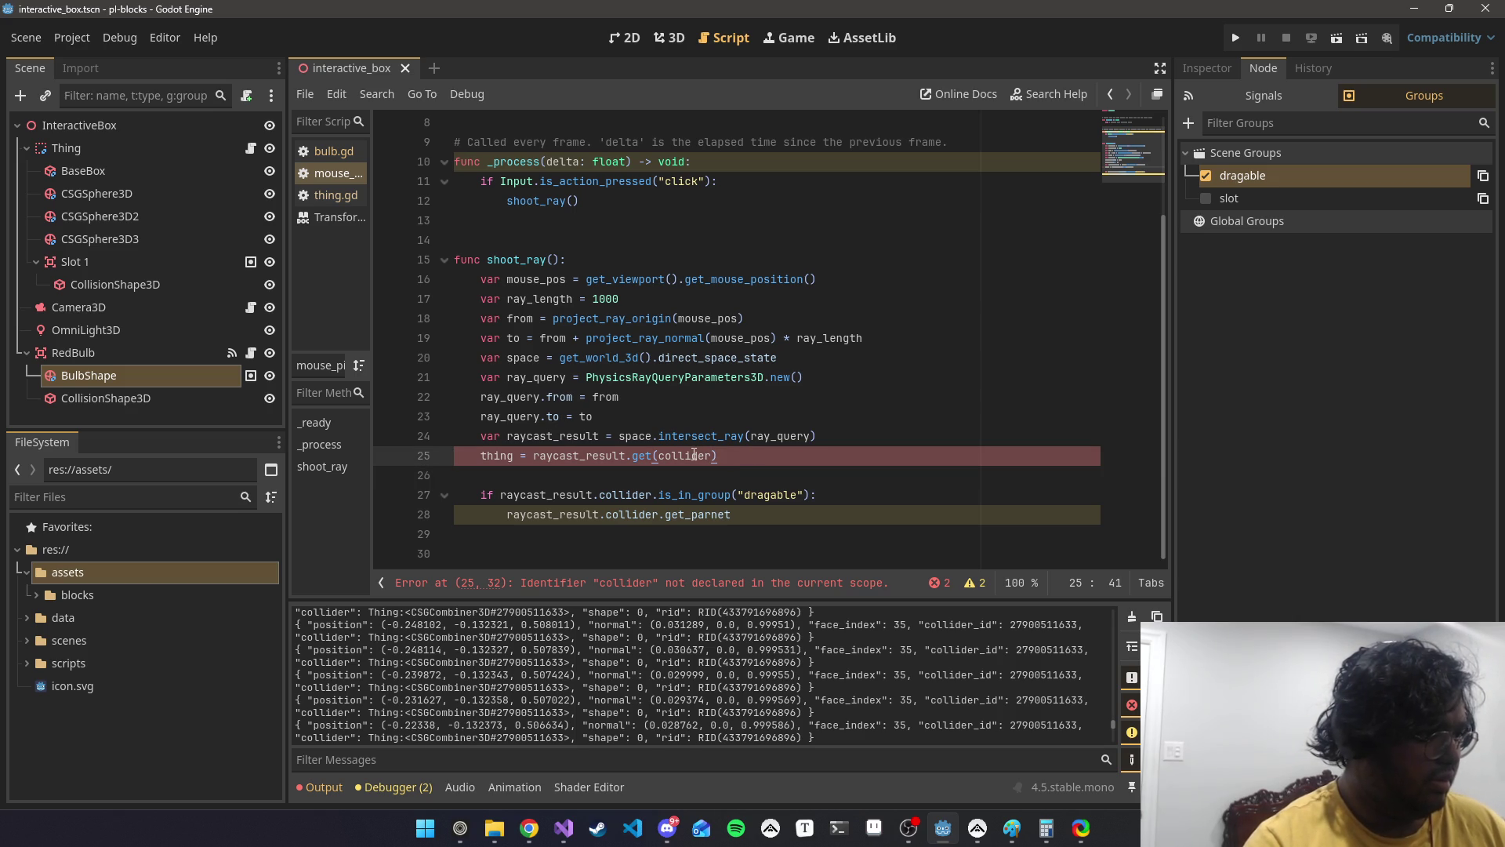
{"action": "left_click", "coordinate": [659, 457]}
{"action": "type", "text": "\""}
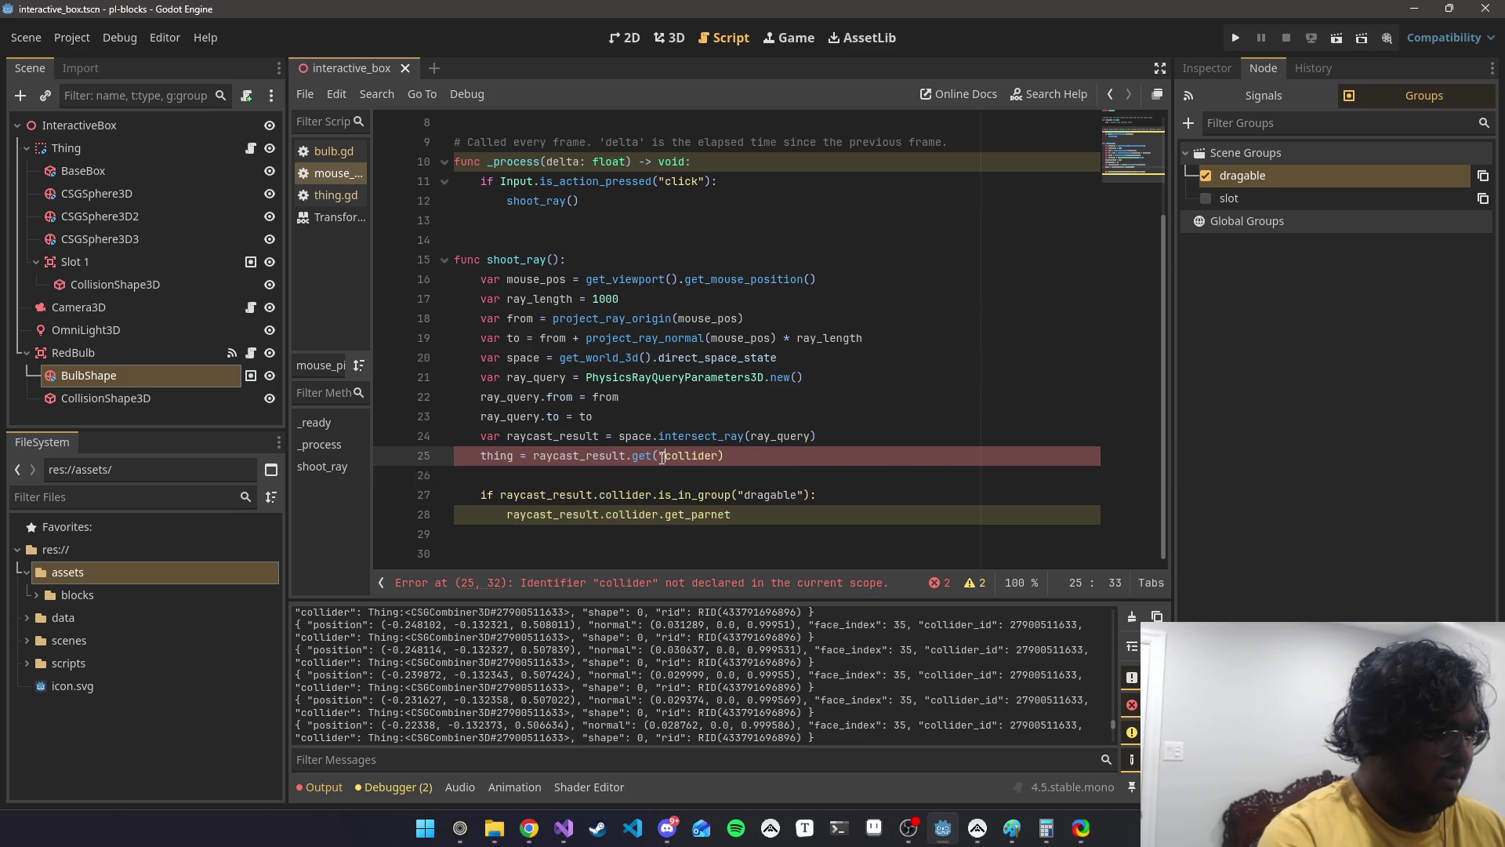
{"action": "key", "text": "ctrl+Right"}
{"action": "type", "text": "\""}
{"action": "key", "text": "End"}
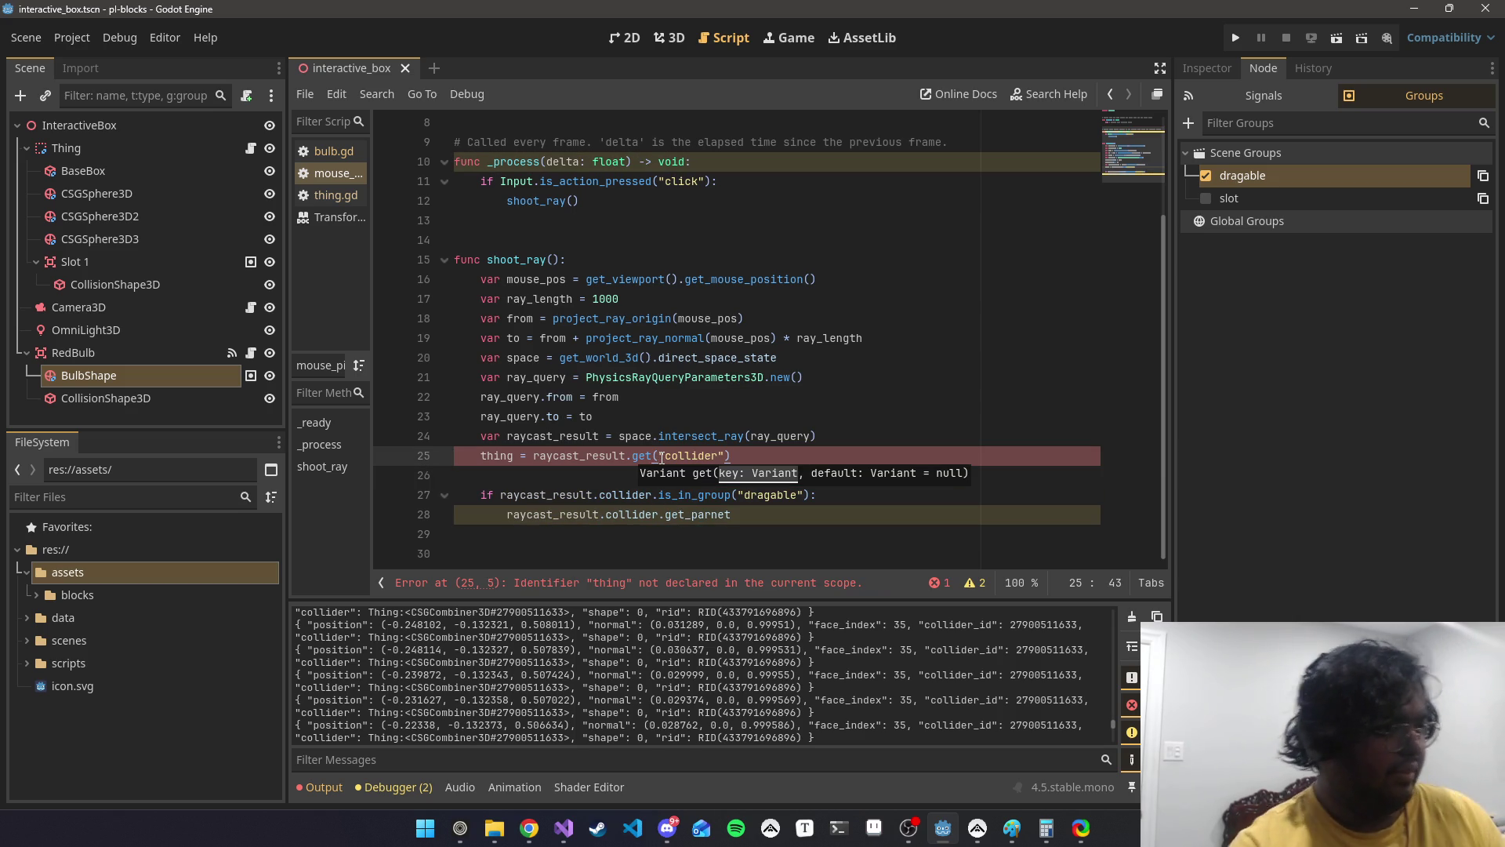
{"action": "key", "text": "Return"}
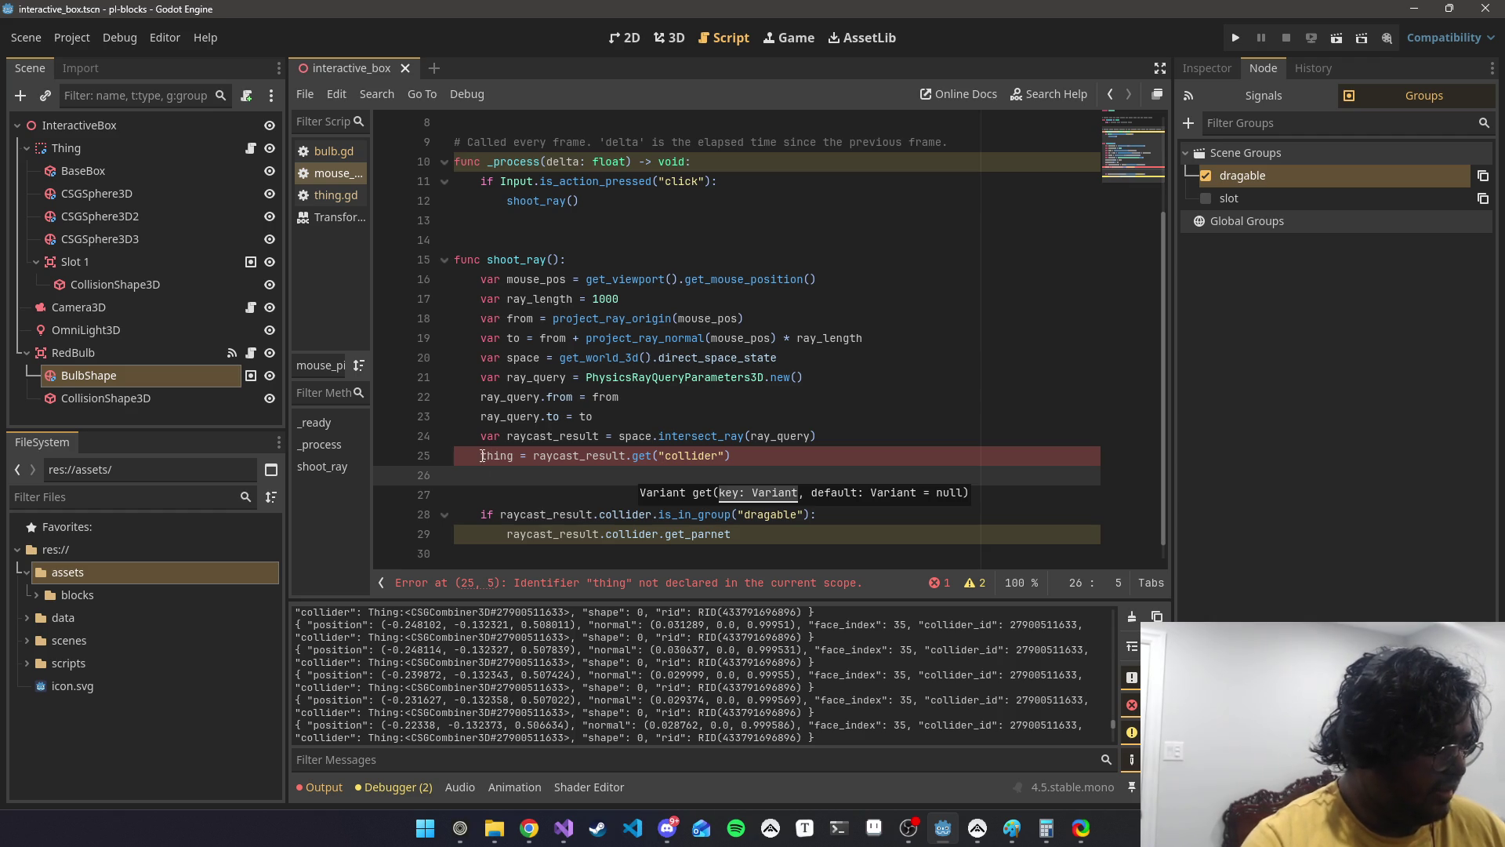
Declare var thing, add 'if thing:' and indent the dragable group check under it.
{"action": "left_click", "coordinate": [480, 456]}
{"action": "type", "text": "var"}
{"action": "left_click", "coordinate": [507, 477]}
{"action": "type", "text": "thing:"}
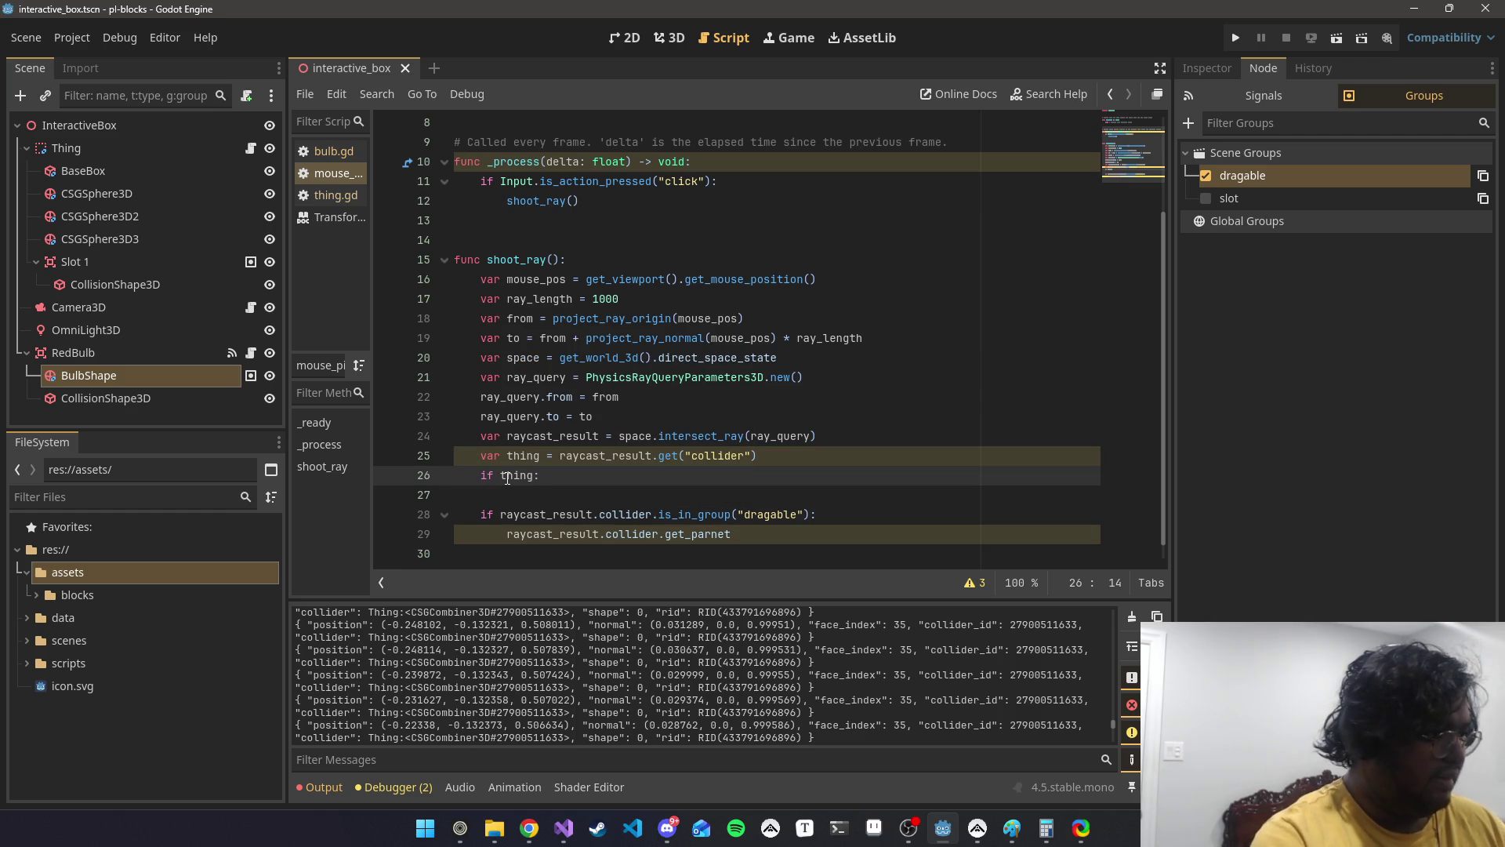
{"action": "mouse_move", "coordinate": [734, 536]}
{"action": "left_mouse_down"}
{"action": "mouse_move", "coordinate": [463, 505]}
{"action": "mouse_move", "coordinate": [465, 489]}
{"action": "left_mouse_up"}
{"action": "key", "text": "Tab"}
{"action": "left_click", "coordinate": [466, 490]}
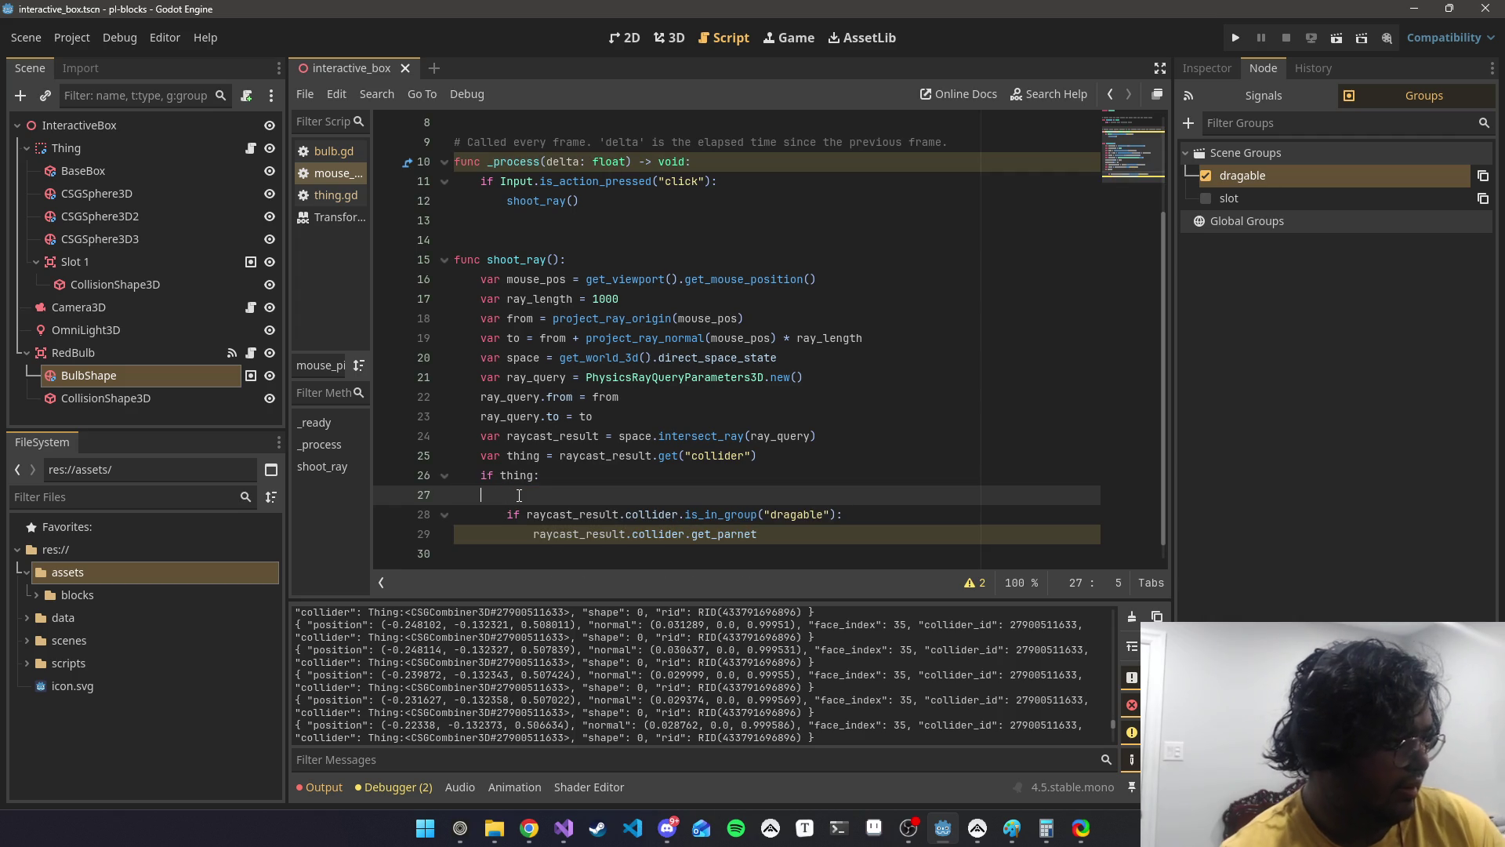
{"action": "key", "text": "BackSpace"}
{"action": "left_click", "coordinate": [807, 510]}
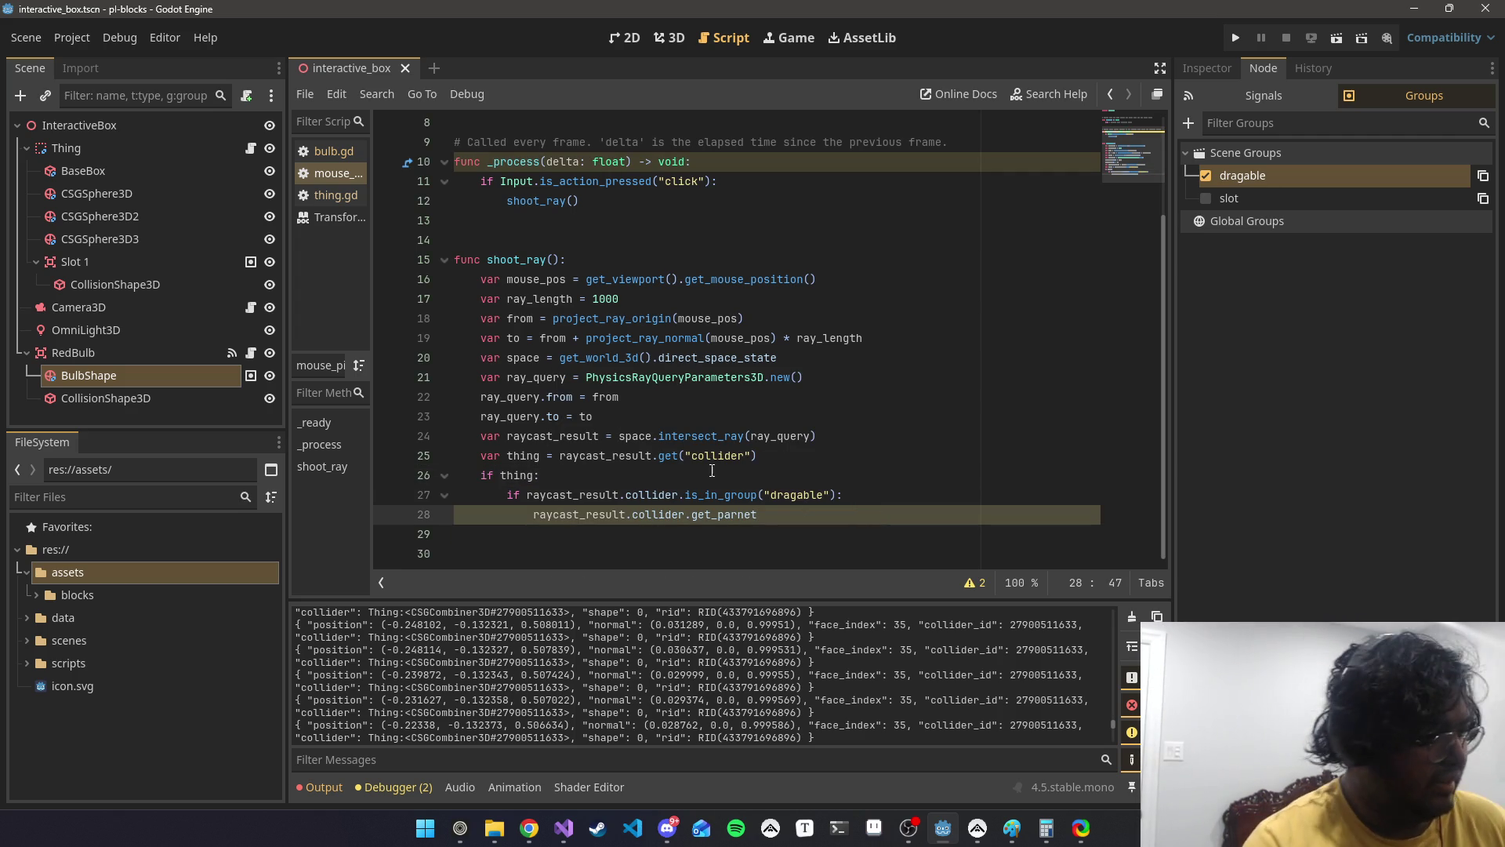
Replace raycast_result.collider with thing in the dragable group check.
{"action": "left_click", "coordinate": [712, 471]}
{"action": "left_click_drag", "start_coordinate": [753, 510], "coordinate": [717, 517]}
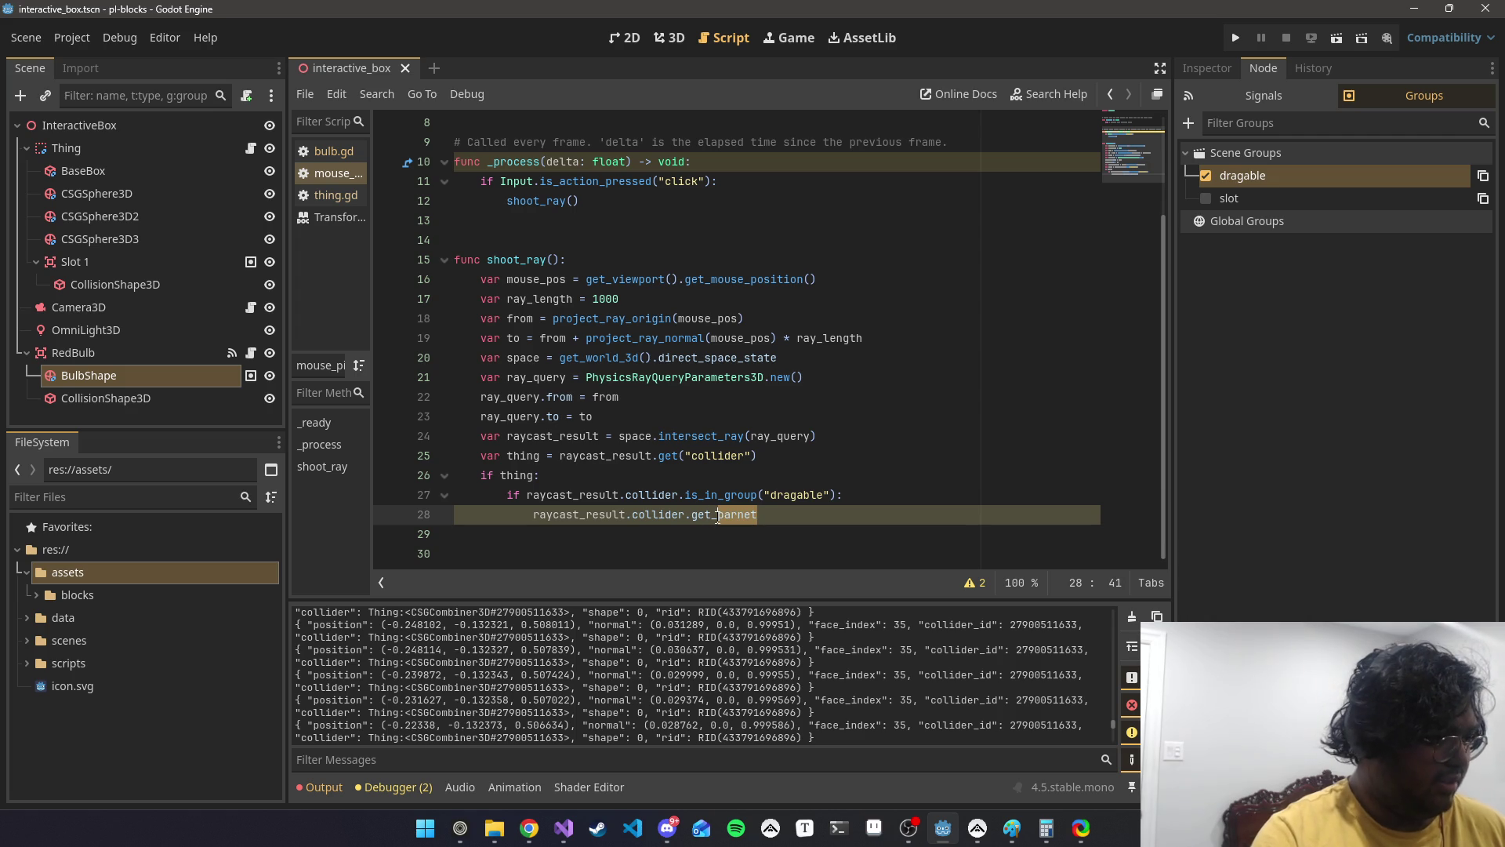
{"action": "left_click_drag", "start_coordinate": [529, 495], "coordinate": [681, 497]}
{"action": "type", "text": "thing"}
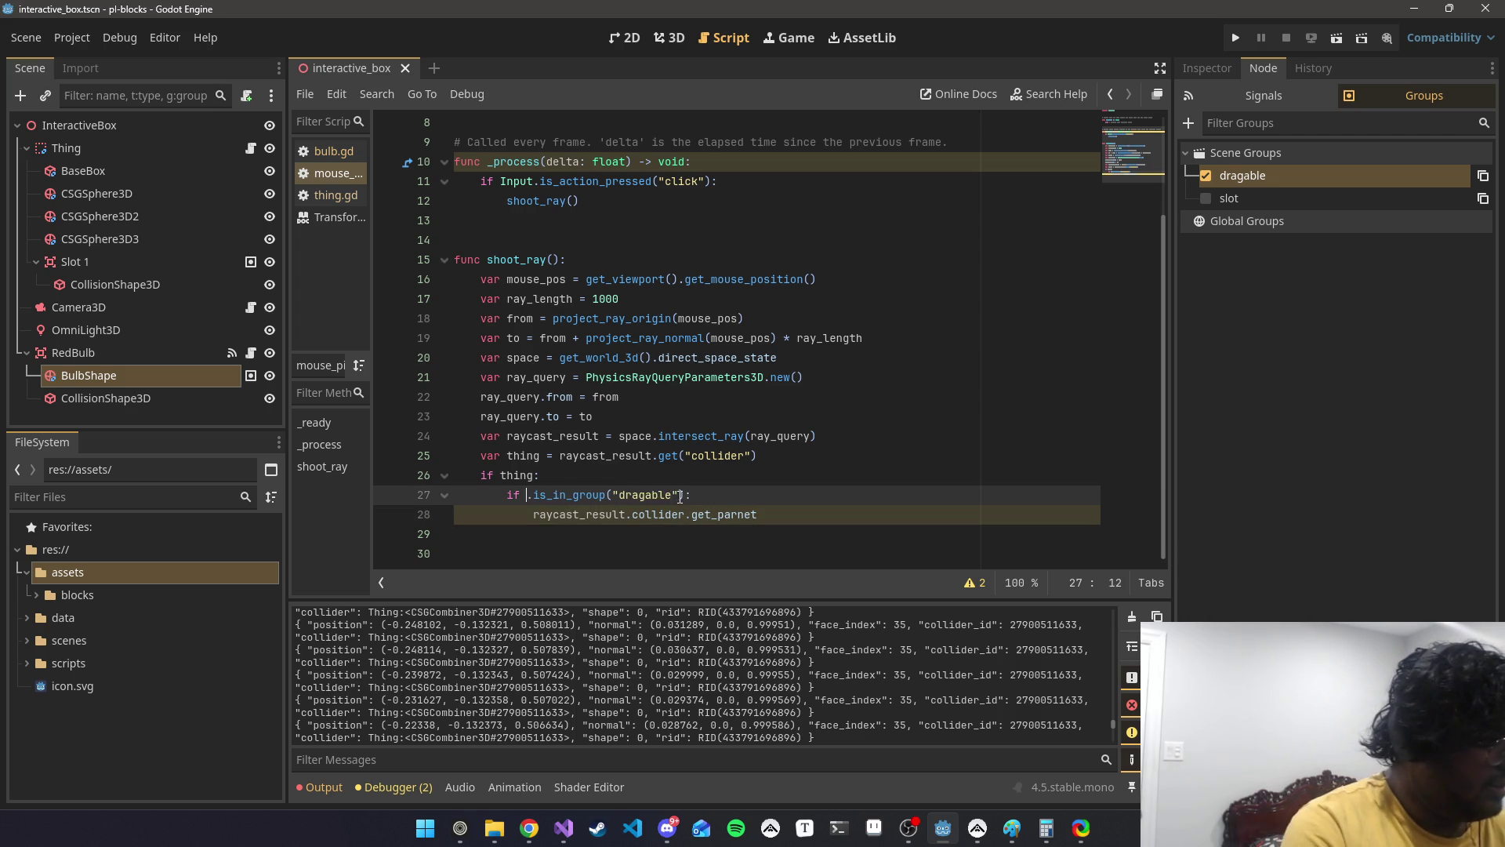
{"action": "key", "text": "Escape"}
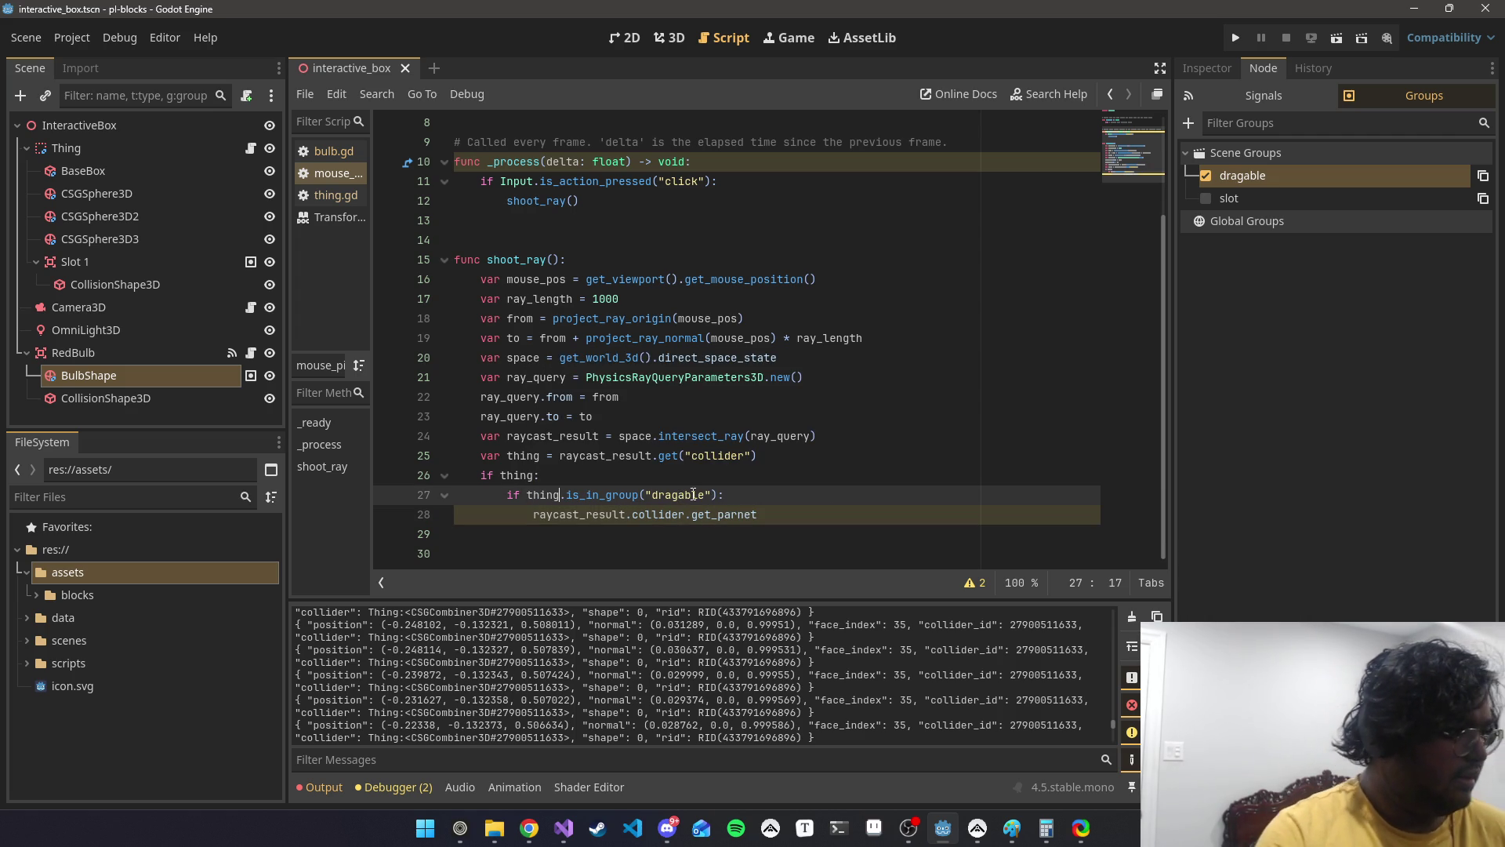
Select the whole get_parnet call on line 28 for replacement.
{"action": "left_click", "coordinate": [539, 476]}
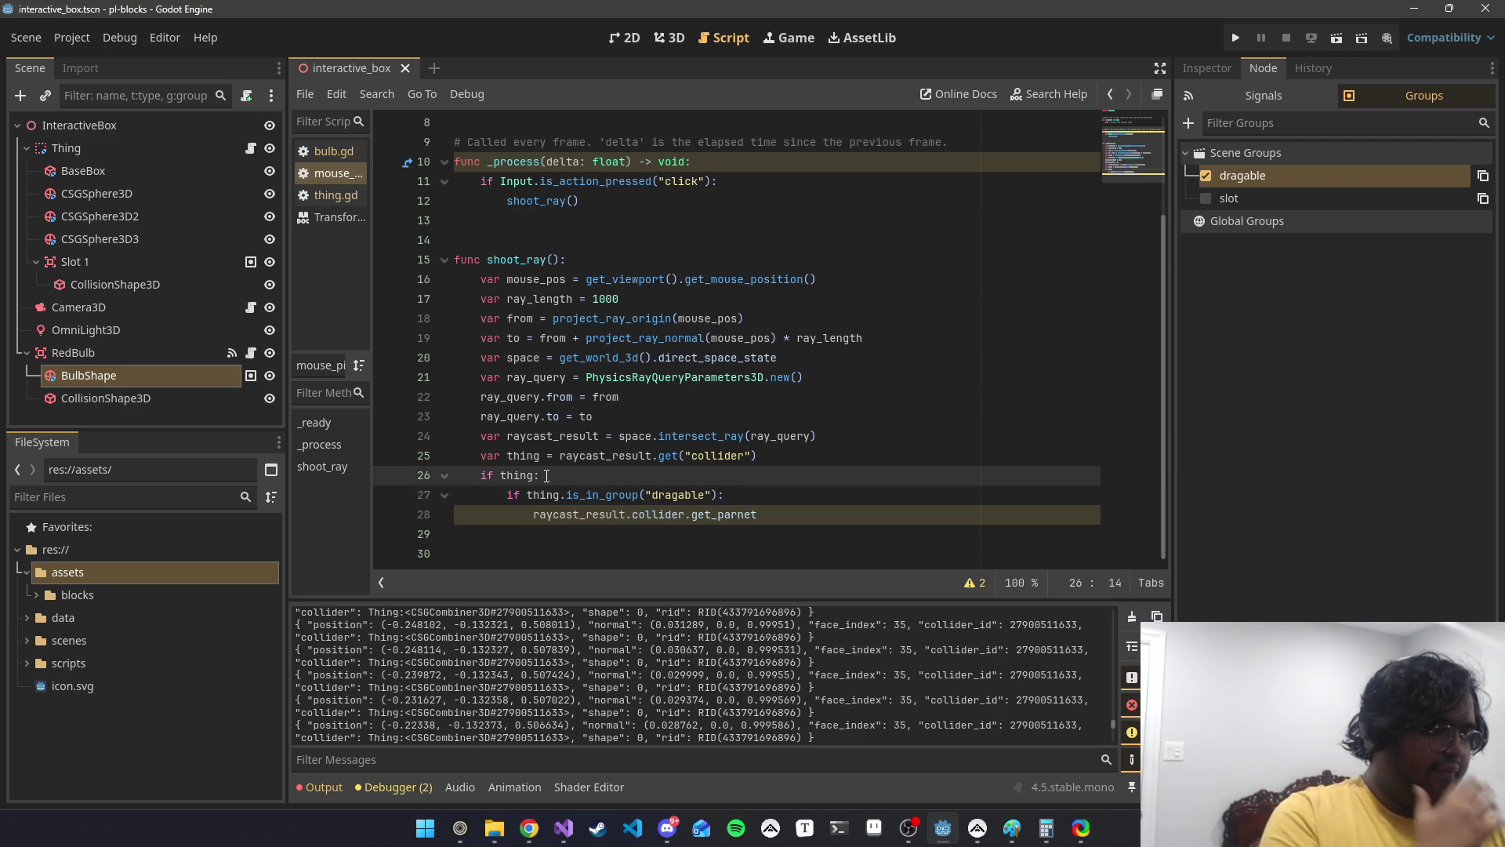
{"action": "key", "text": "Up"}
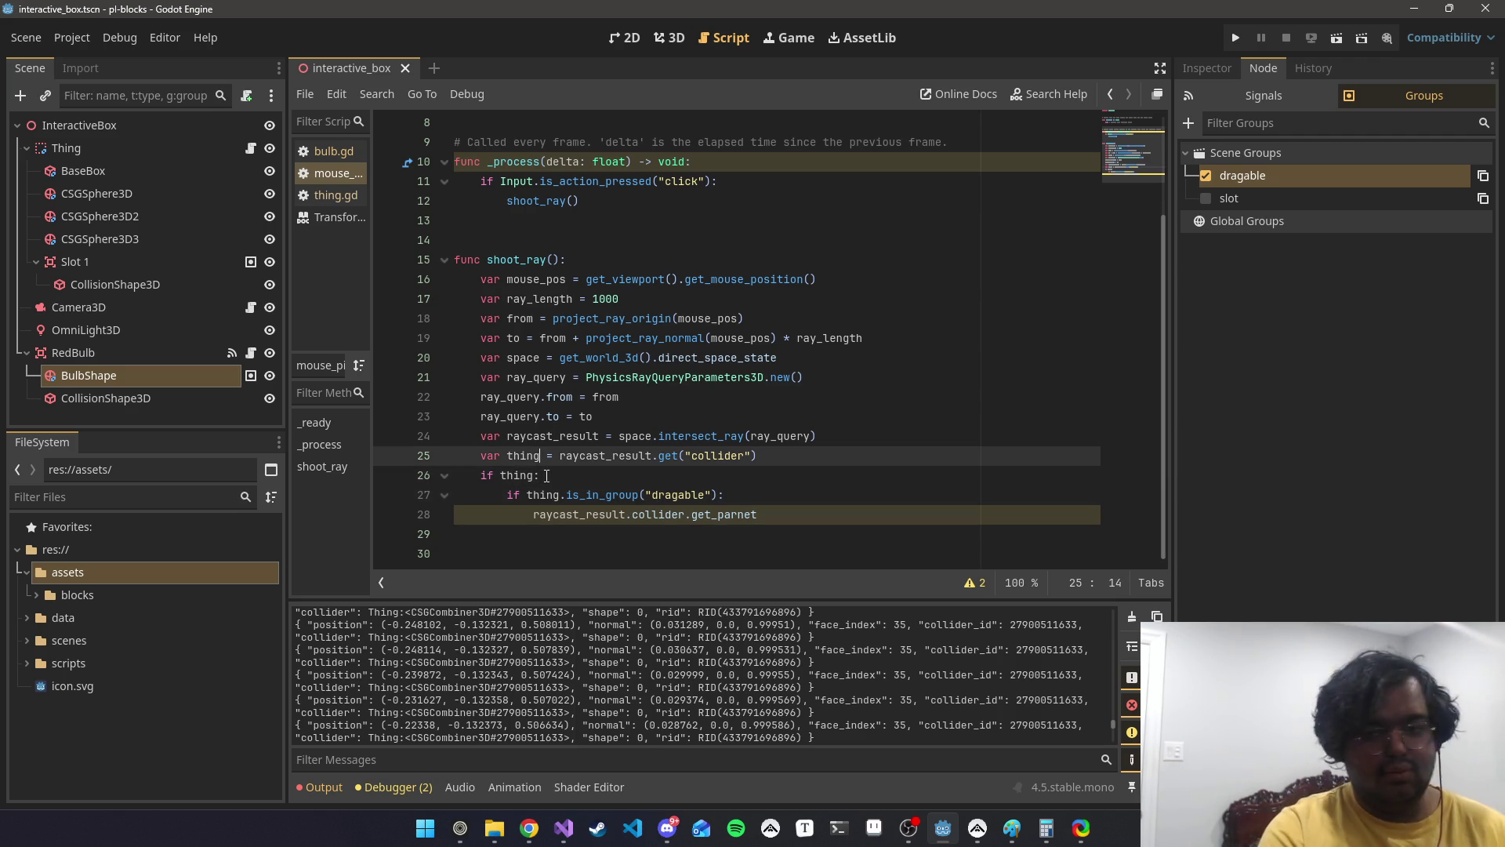
{"action": "mouse_move", "coordinate": [674, 458]}
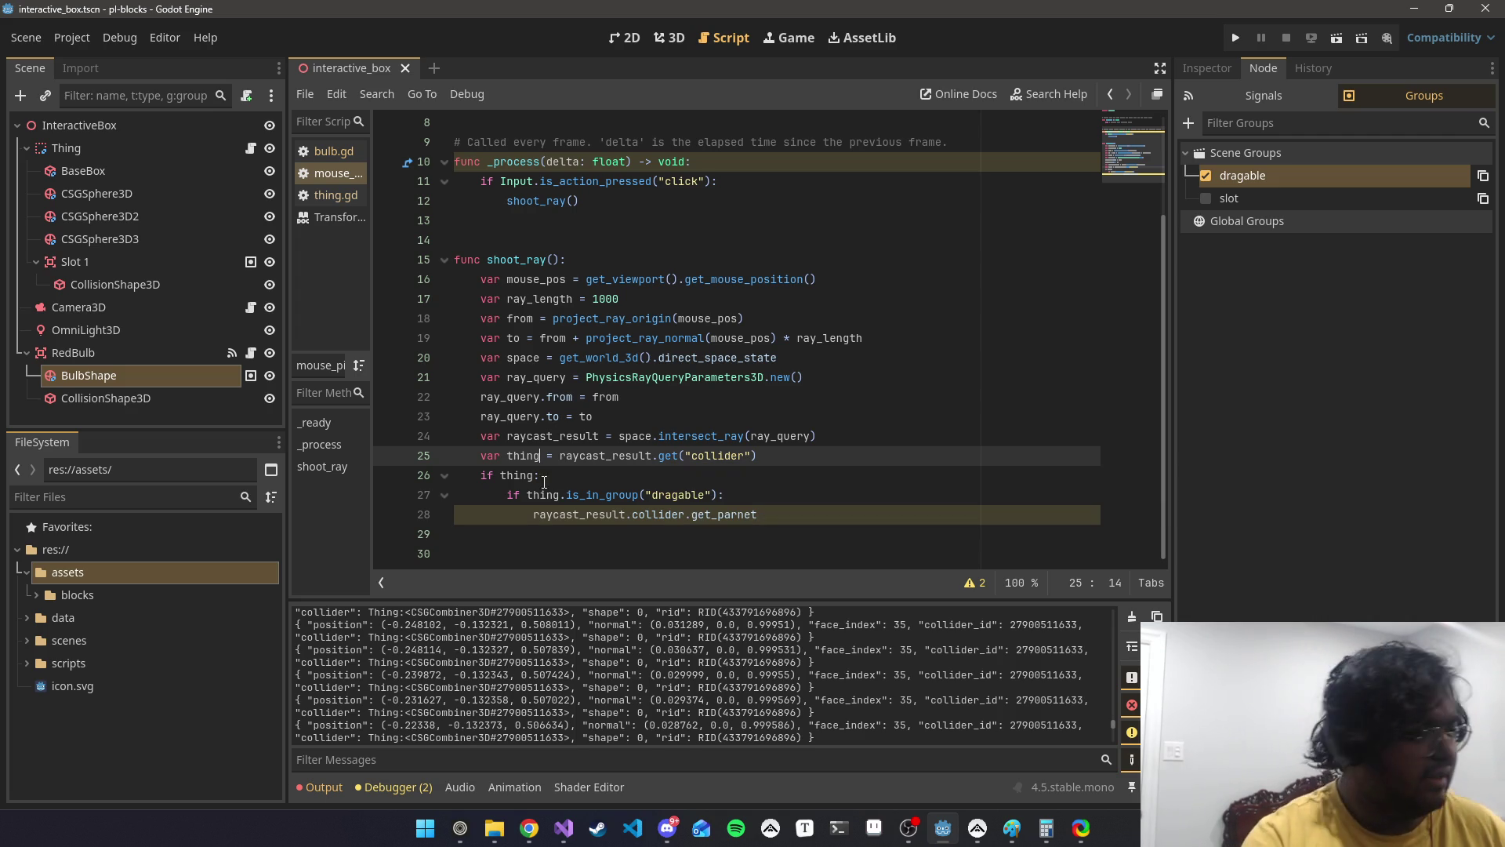
{"action": "left_click", "coordinate": [555, 515]}
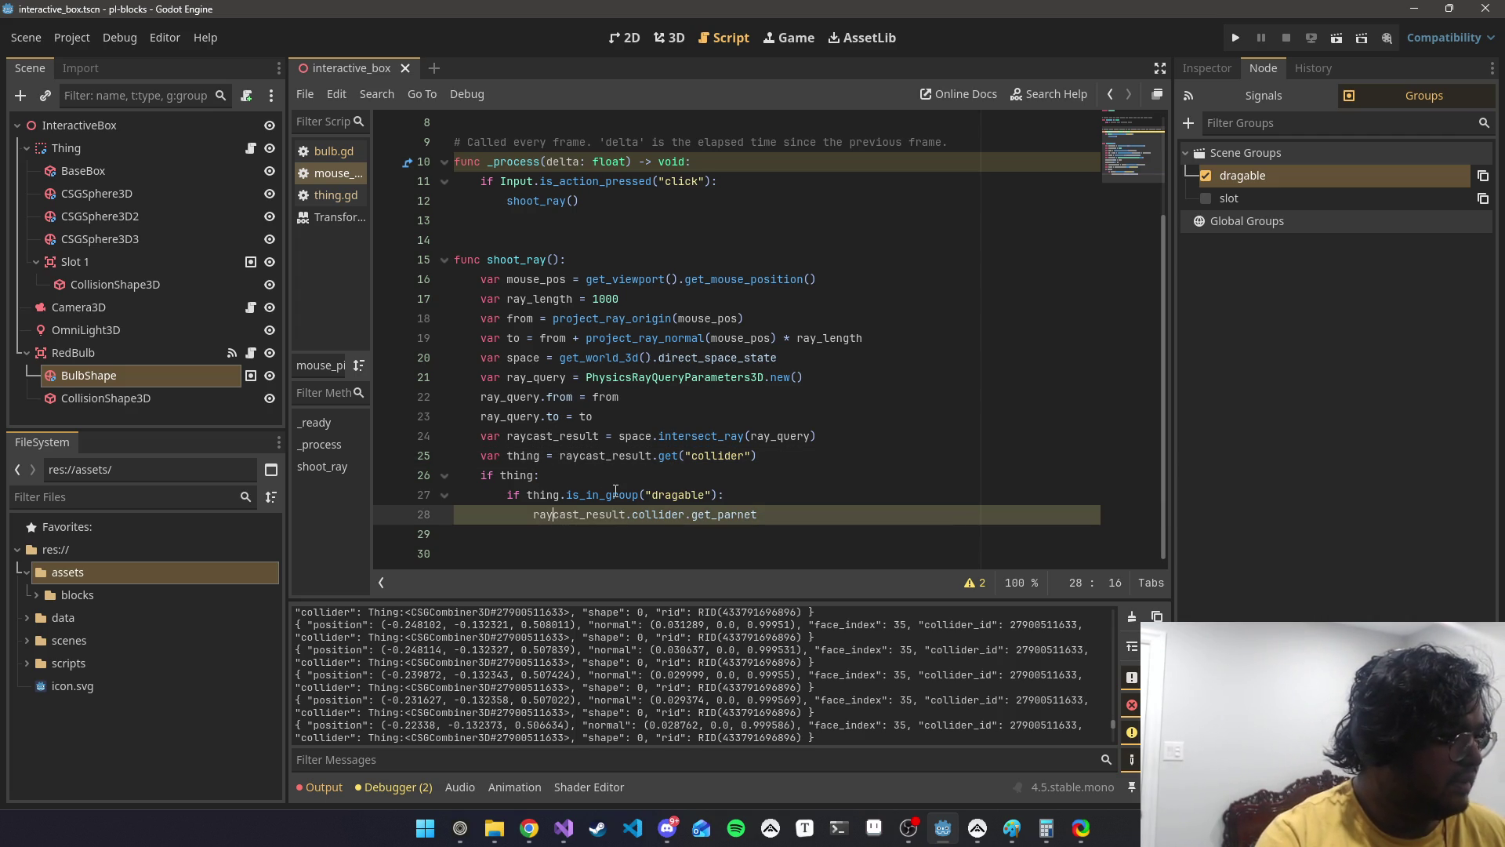
{"action": "left_click", "coordinate": [759, 516]}
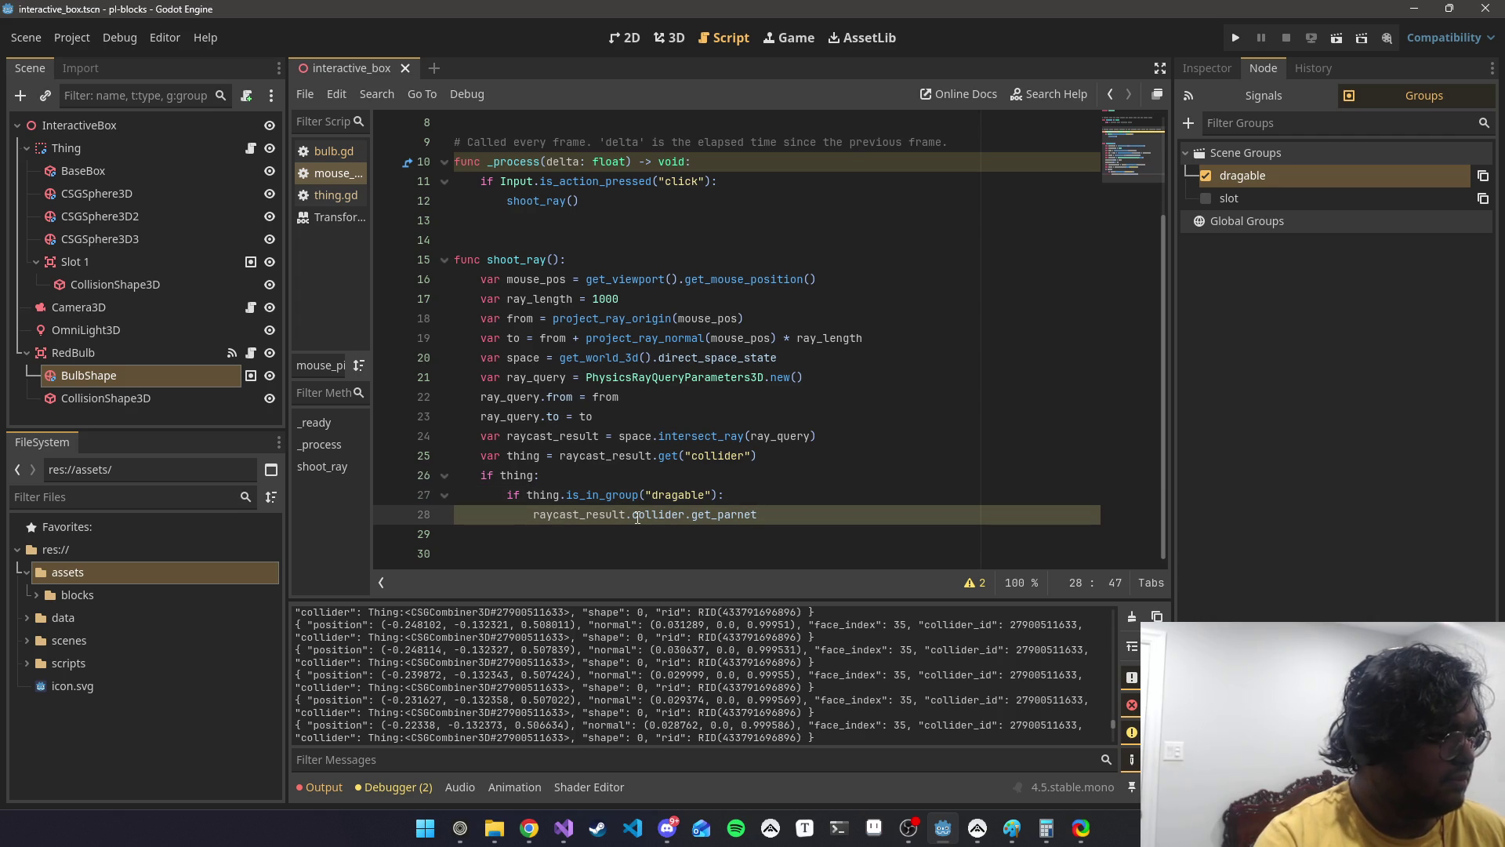
{"action": "left_click_drag", "start_coordinate": [685, 514], "coordinate": [533, 514]}
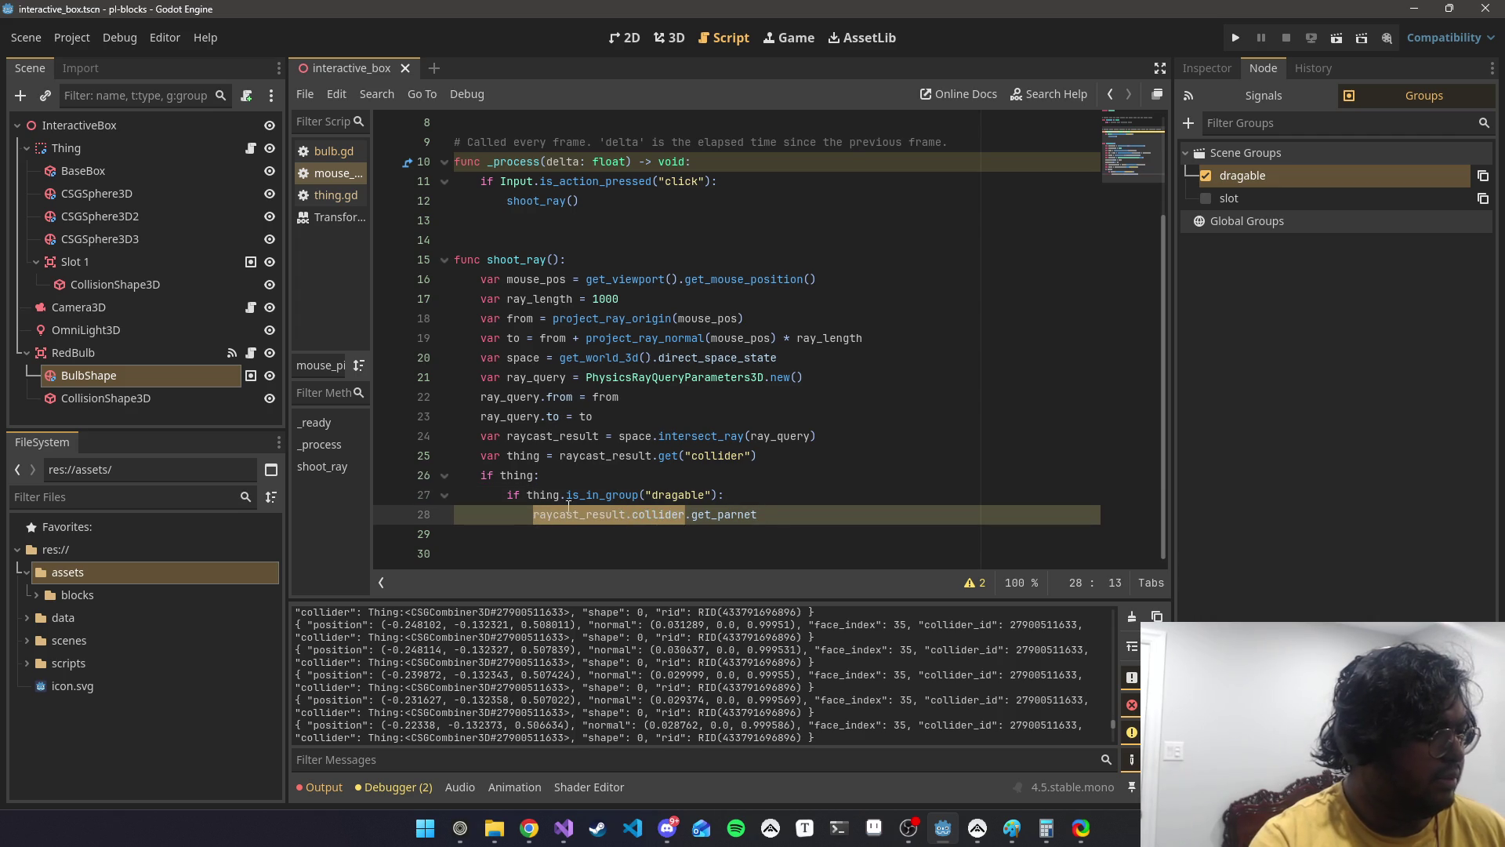
{"action": "left_click_drag", "start_coordinate": [770, 509], "coordinate": [531, 514]}
Replace line 28 with thing.get_parent() and save the script.
{"action": "type", "text": "get_pare"}
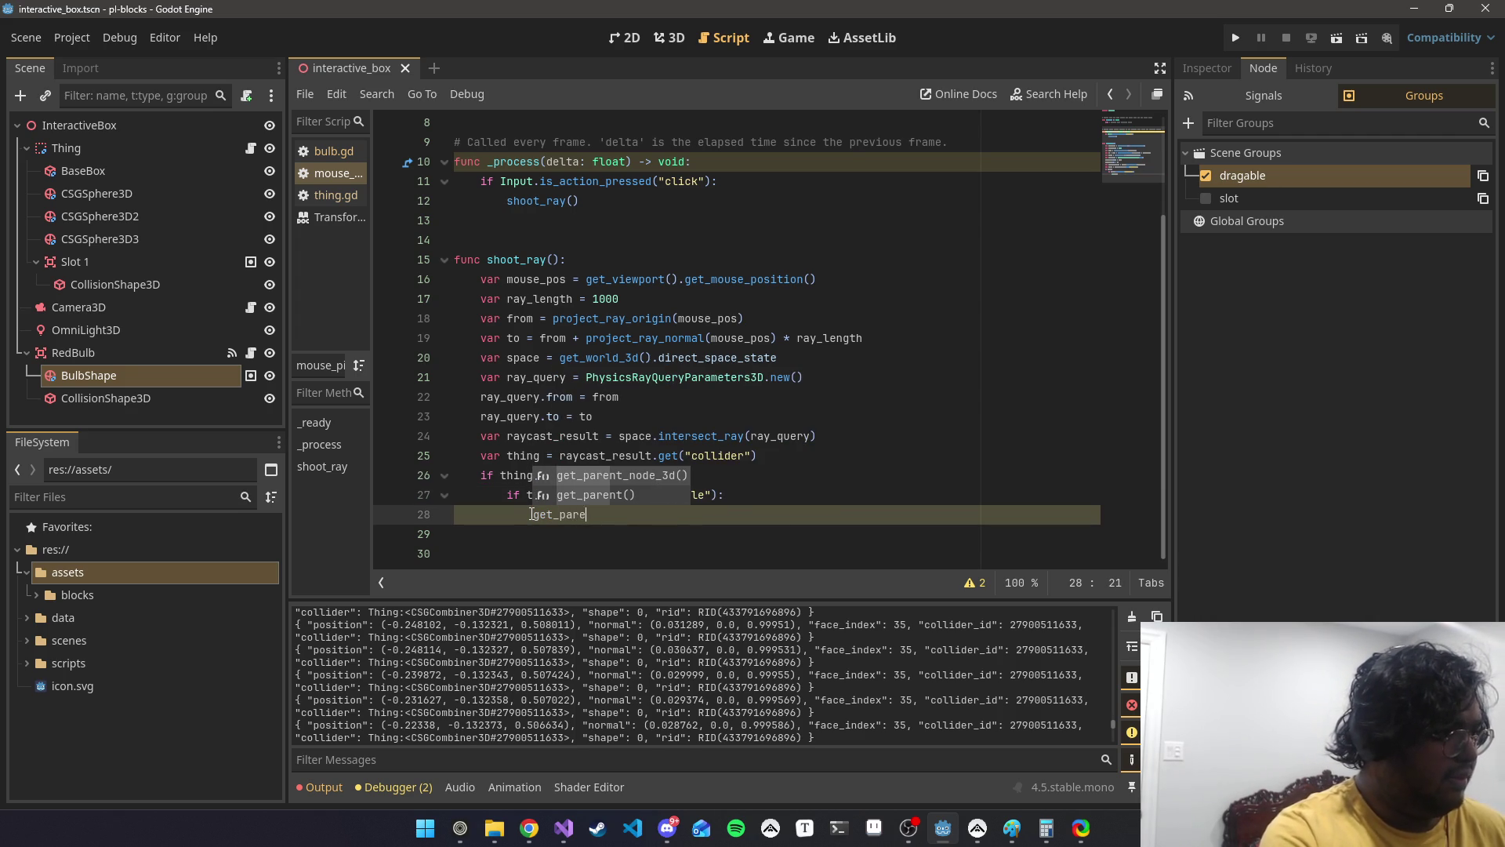
{"action": "key", "text": "ctrl+BackSpace"}
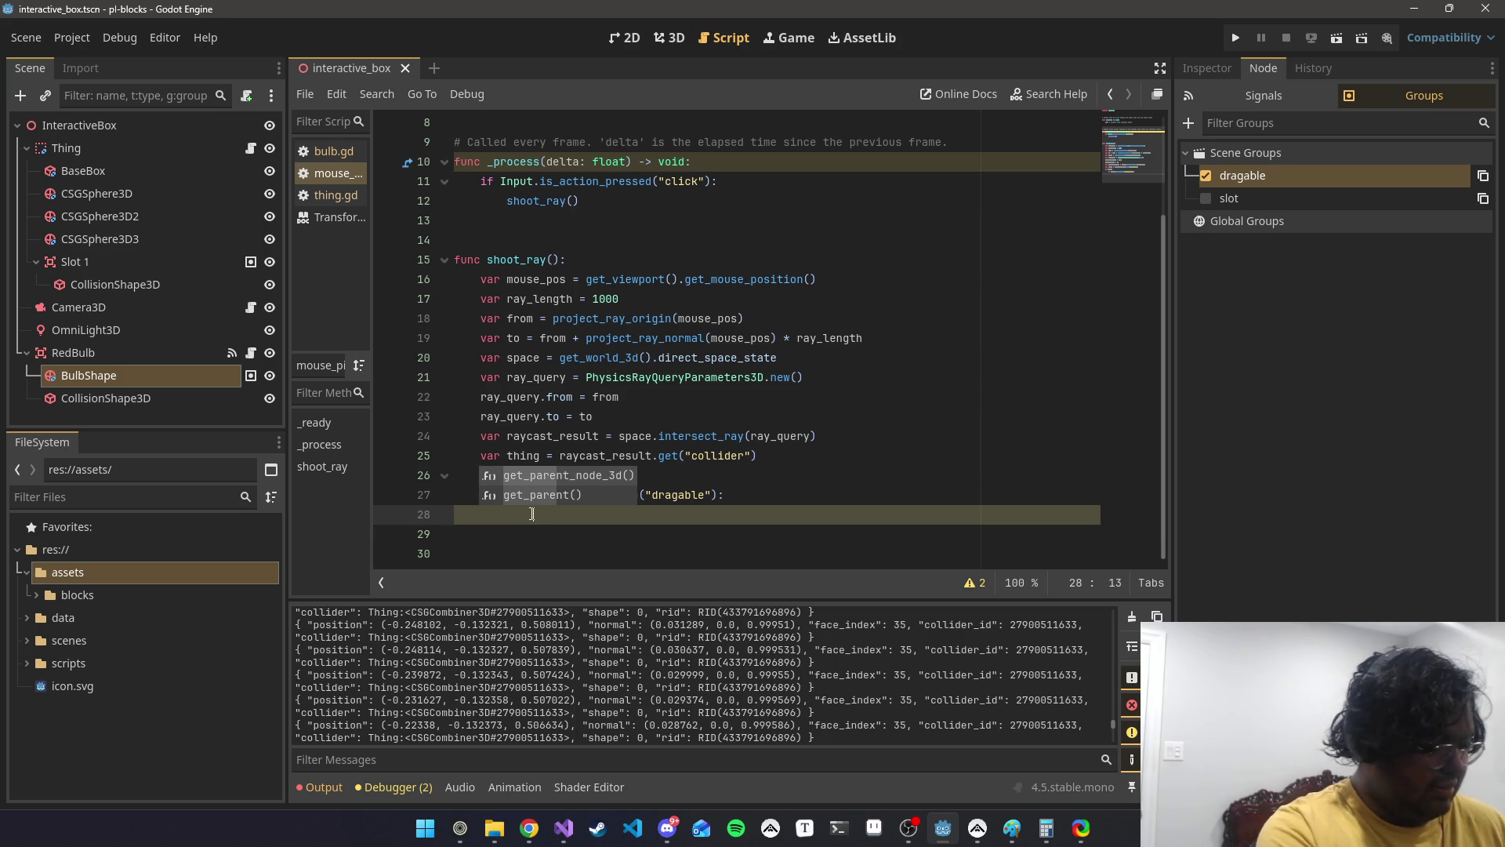
{"action": "type", "text": "thing.get_parent();"}
{"action": "key", "text": "BackSpace"}
{"action": "key", "text": "ctrl+s"}
Turn line 28 into var bulb = thing.get_parent() and add bulb.drag() below it.
{"action": "key", "text": "Return"}
{"action": "left_click", "coordinate": [560, 514]}
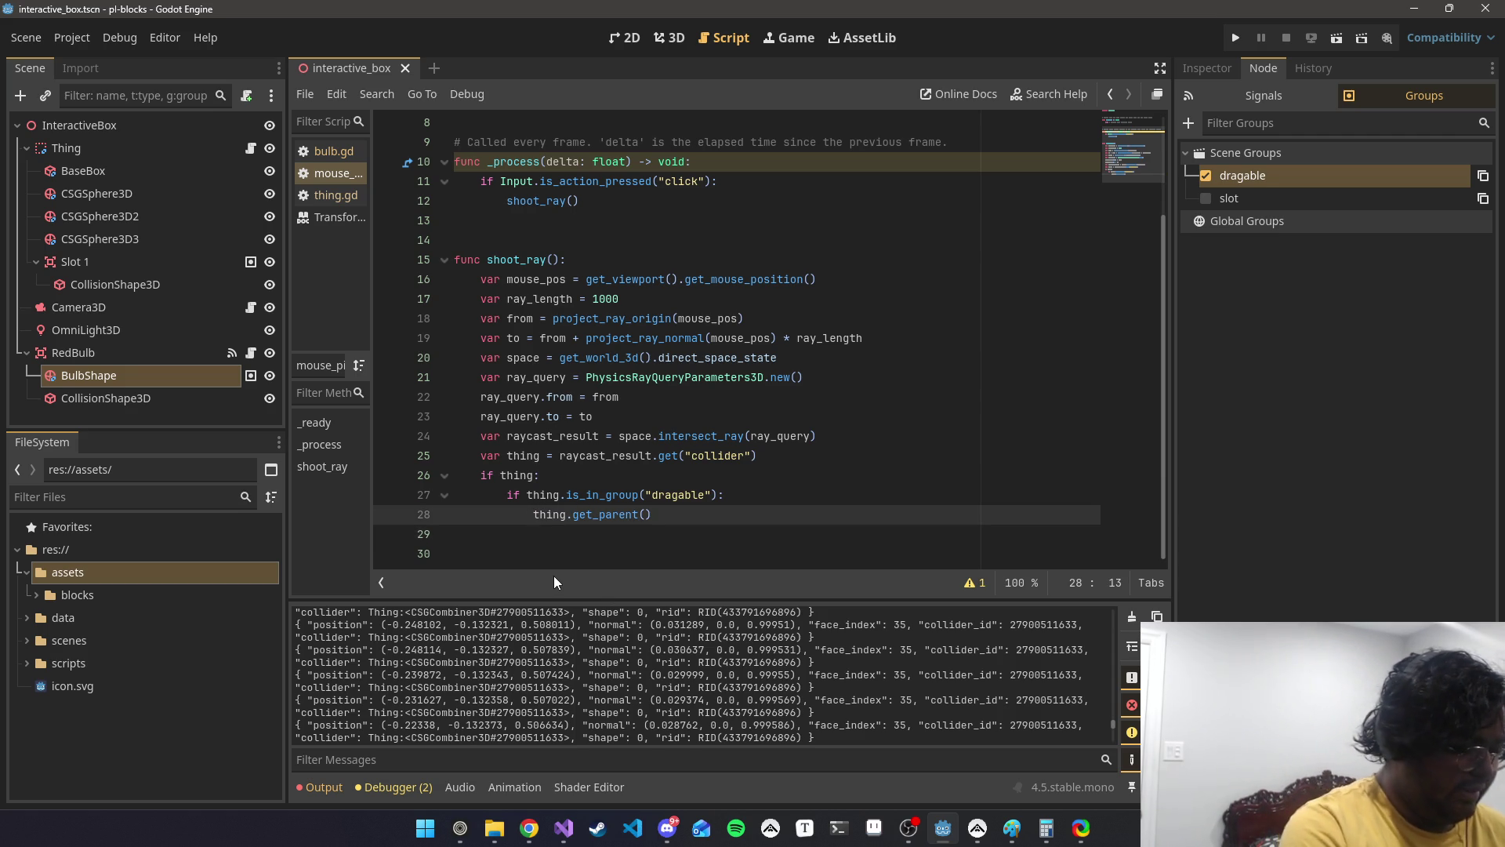
{"action": "type", "text": "bulb "}
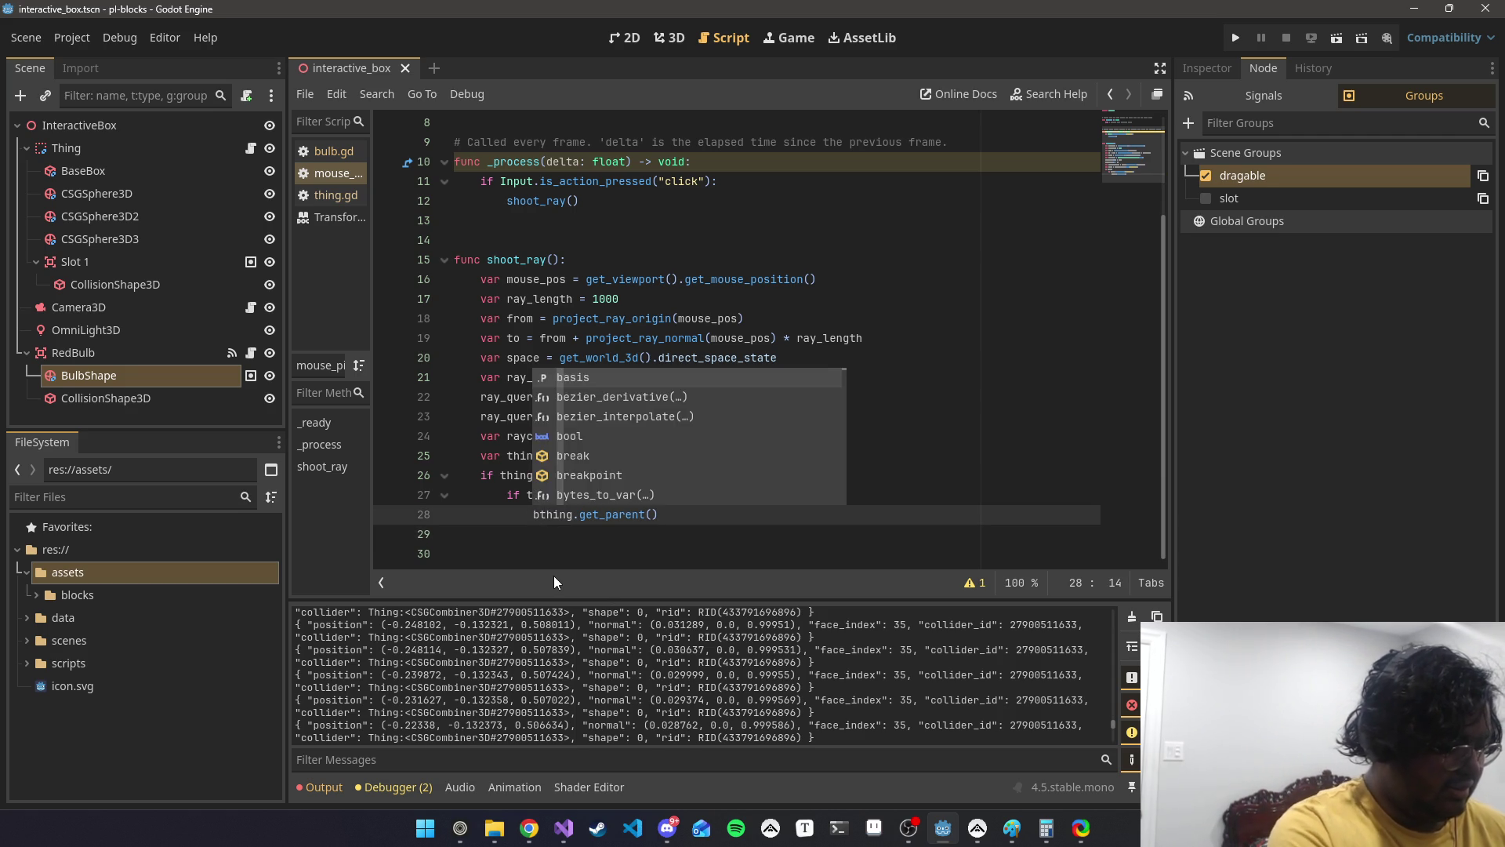
{"action": "type", "text": "="}
{"action": "key", "text": "Home"}
{"action": "type", "text": "var"}
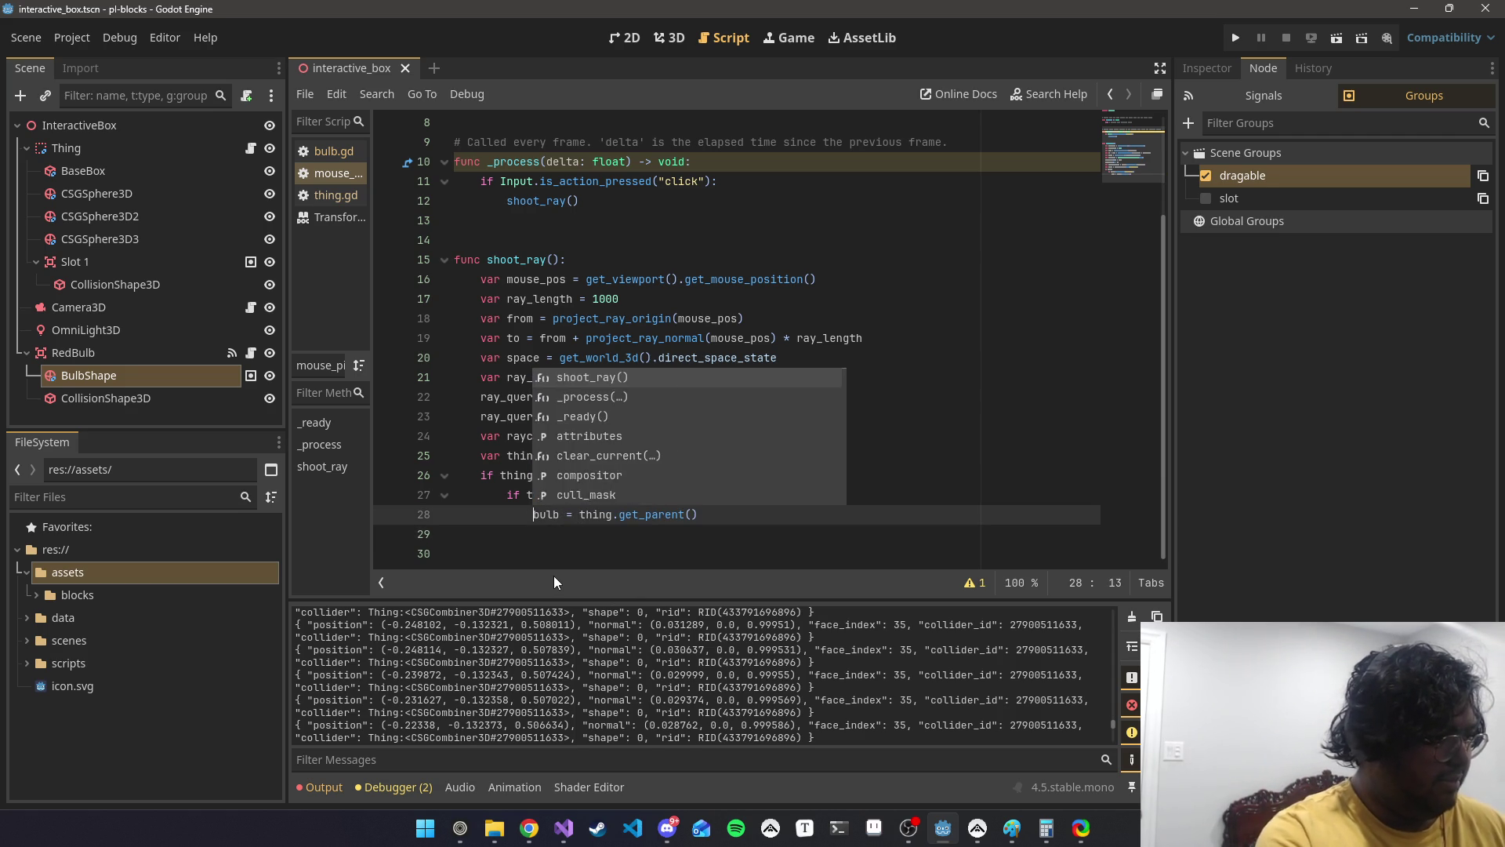
{"action": "left_click", "coordinate": [754, 515]}
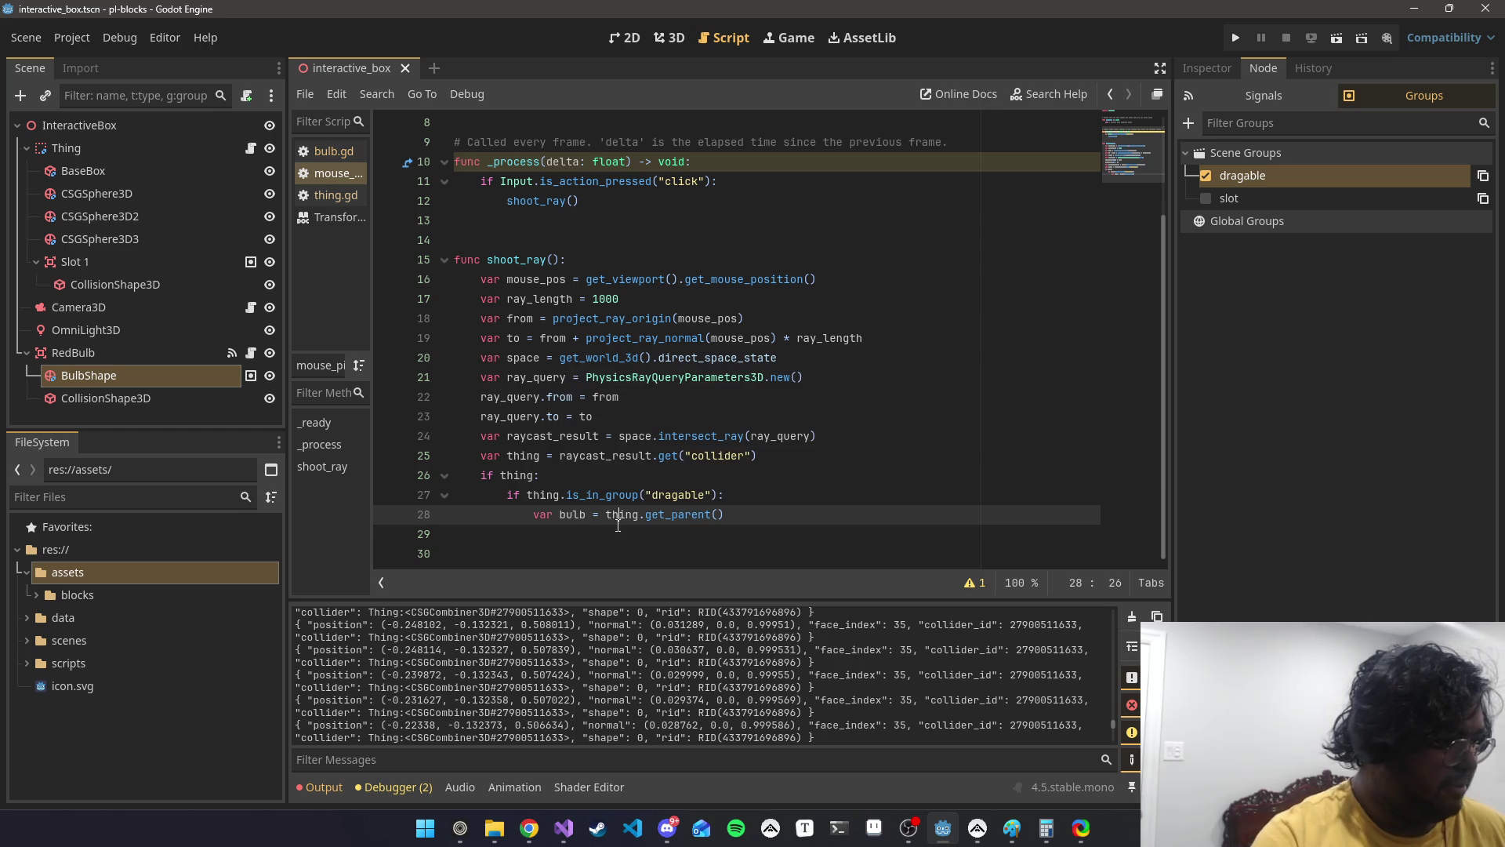
{"action": "key", "text": "Return"}
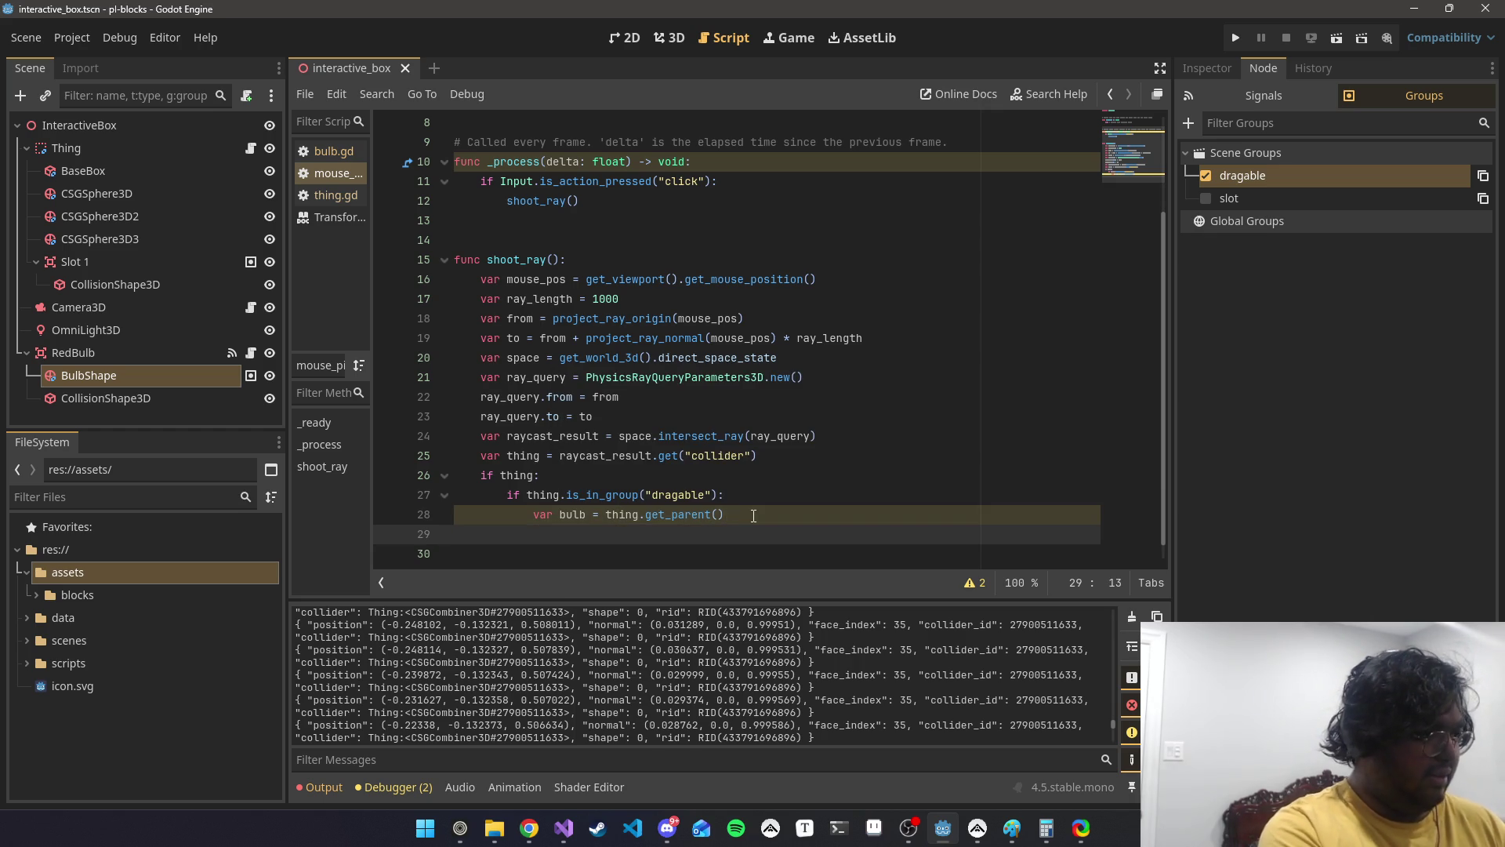
{"action": "type", "text": "b"}
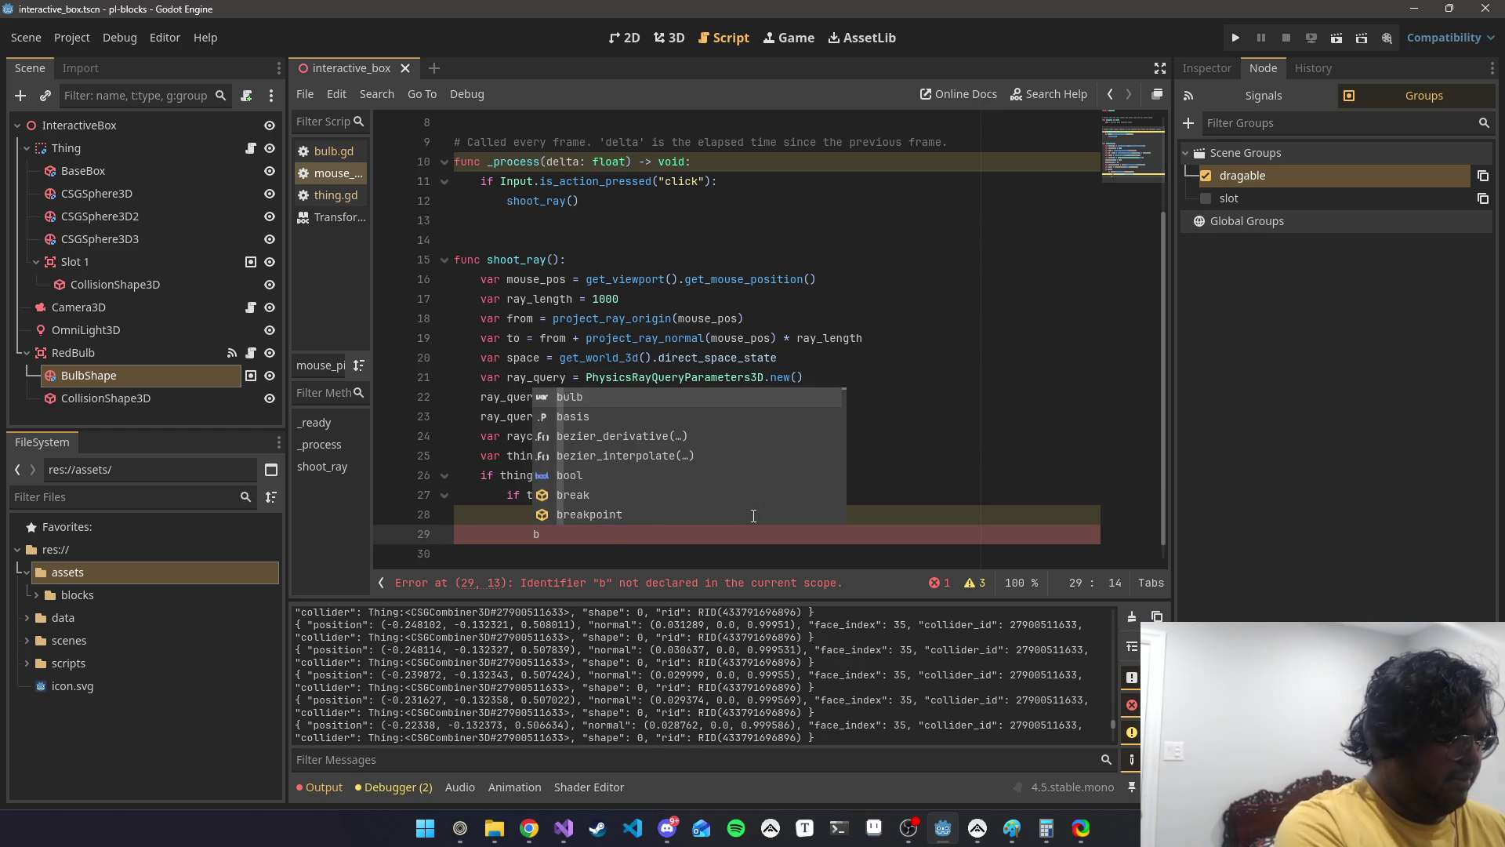
{"action": "type", "text": "ulb.drag("}
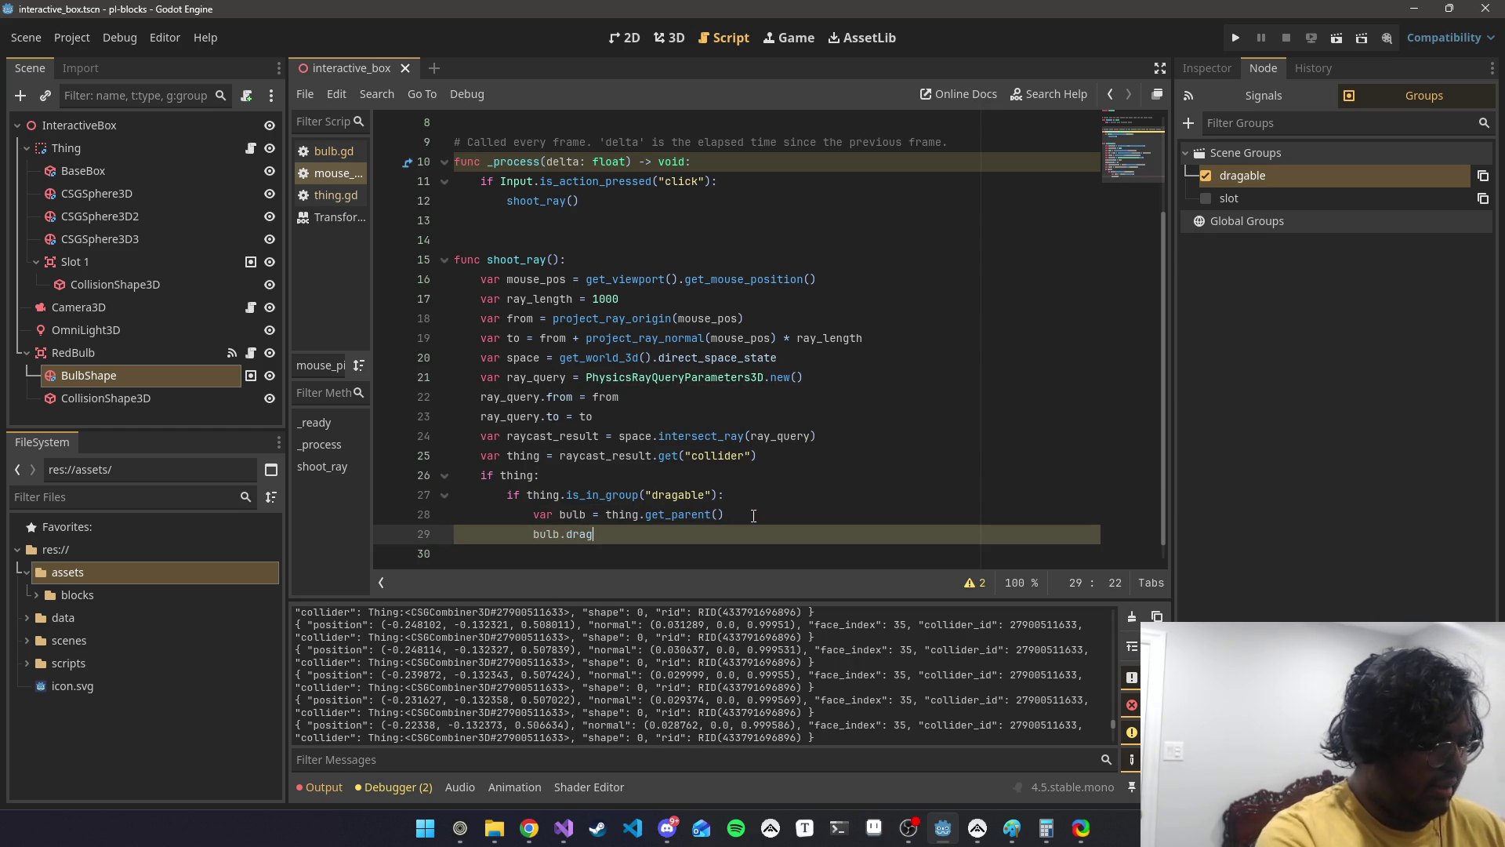
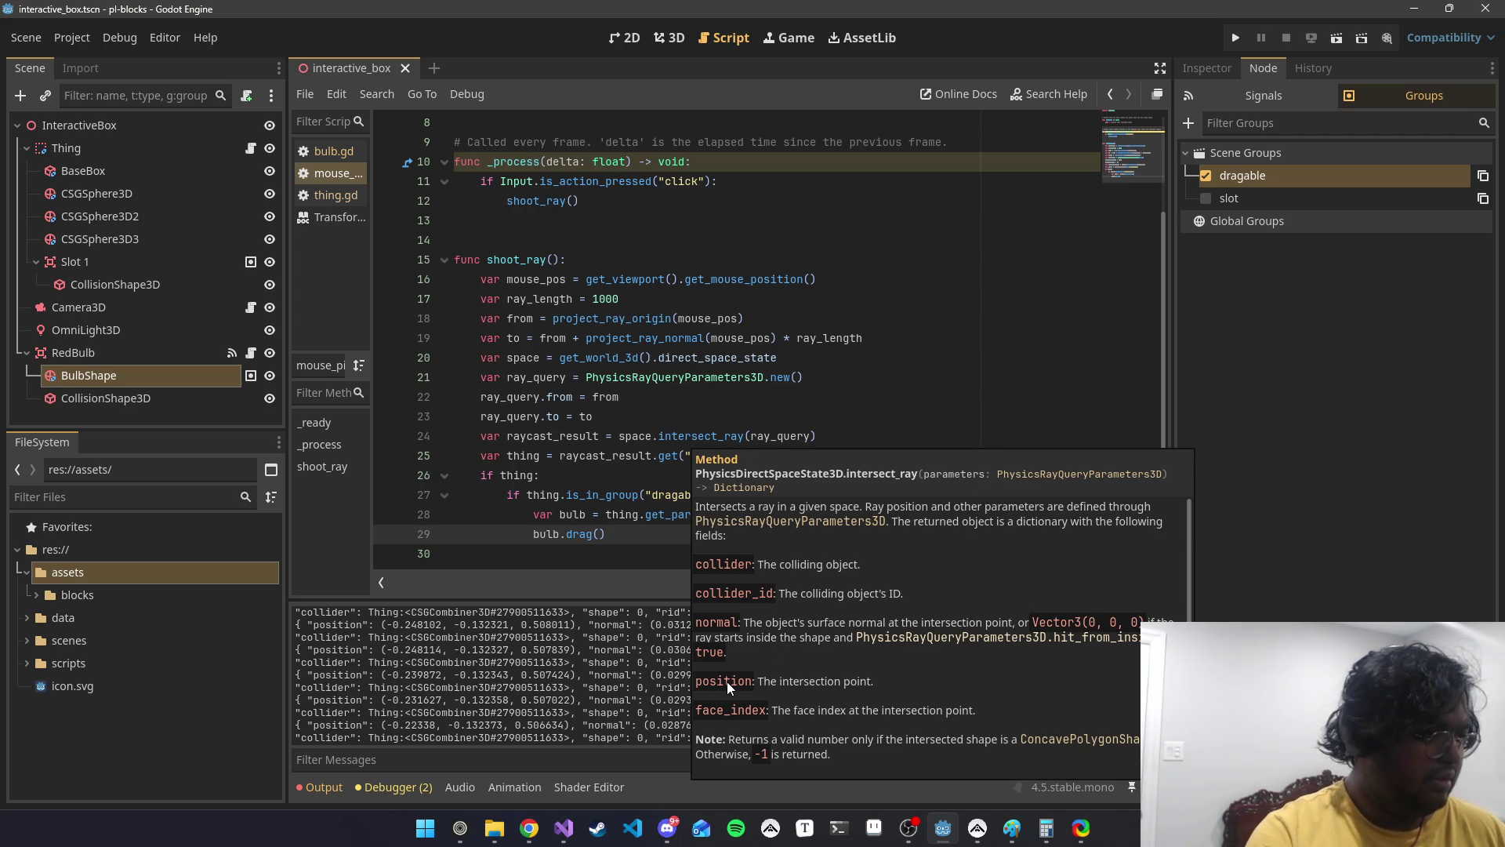
Pass raycast_result.position as the argument of bulb.drag() in the mouse-pick script.
{"action": "double_click", "coordinate": [553, 436]}
{"action": "key", "text": "ctrl+c"}
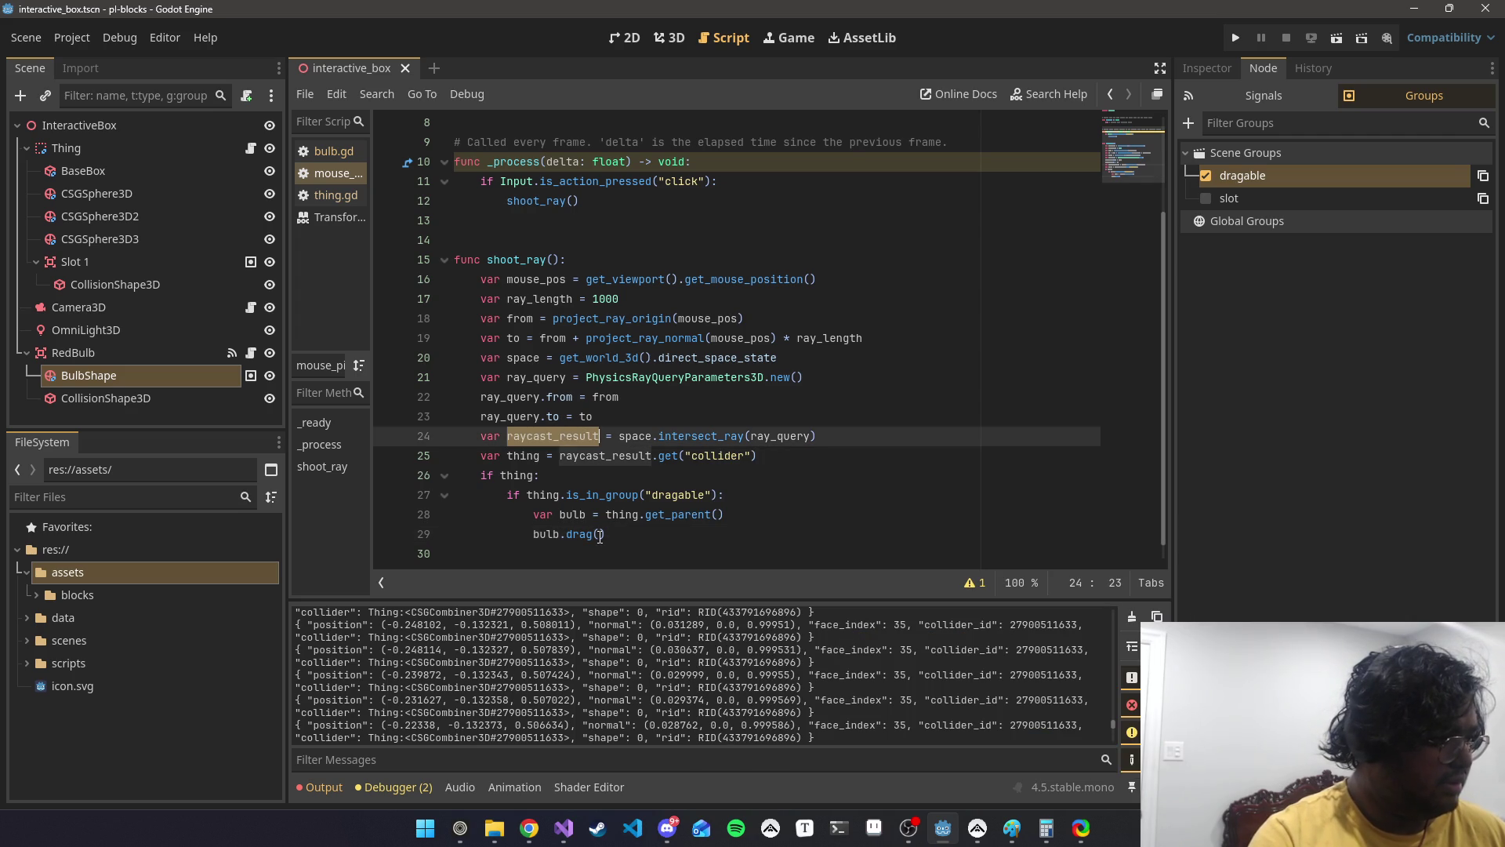
{"action": "left_click", "coordinate": [600, 534]}
{"action": "key", "text": "ctrl+v"}
{"action": "type", "text": ".pos"}
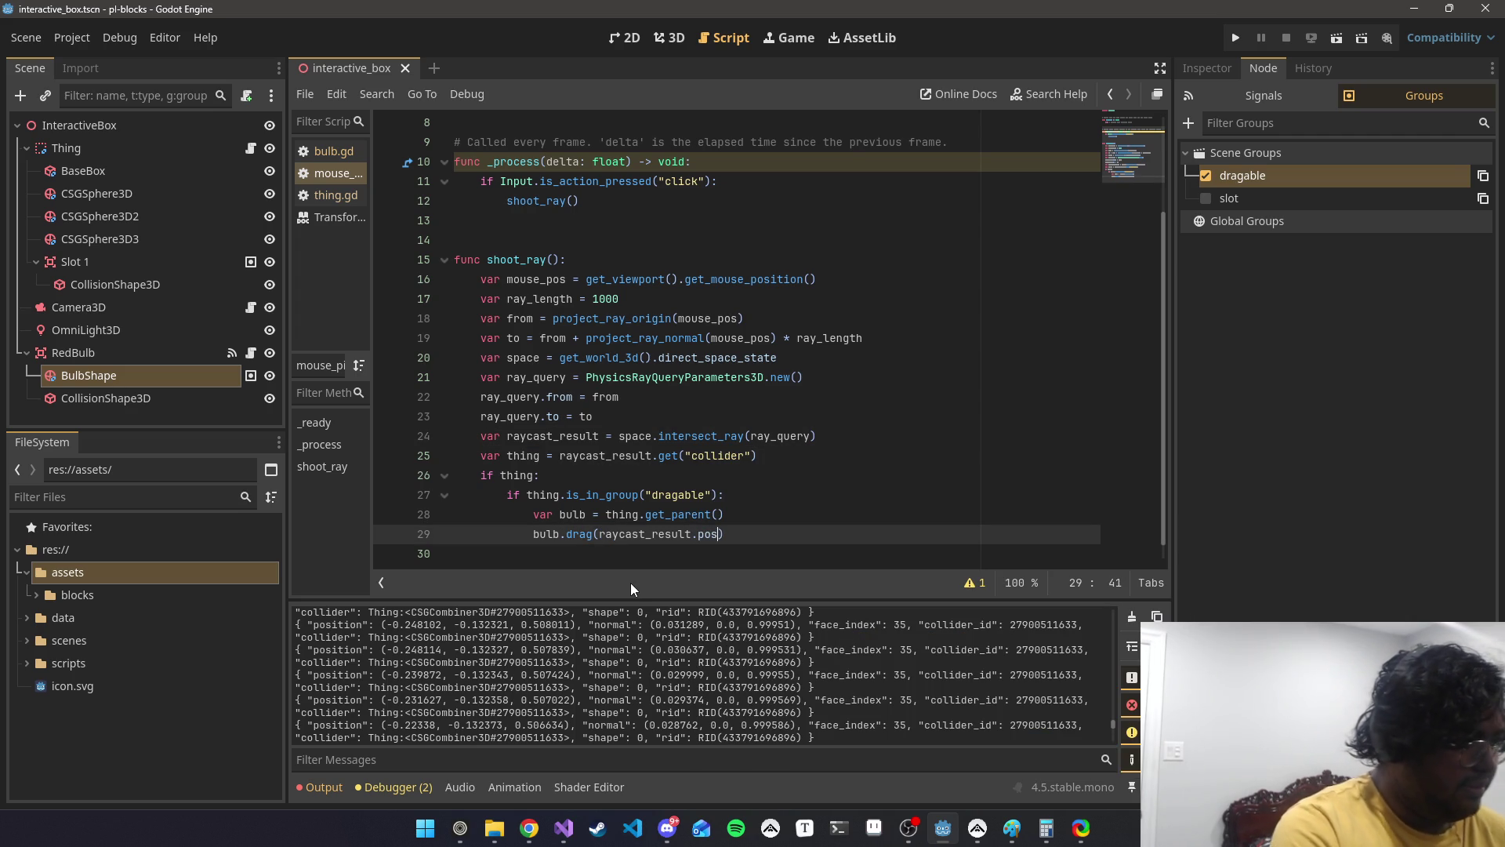
{"action": "type", "text": "ition"}
{"action": "left_click", "coordinate": [759, 456]}
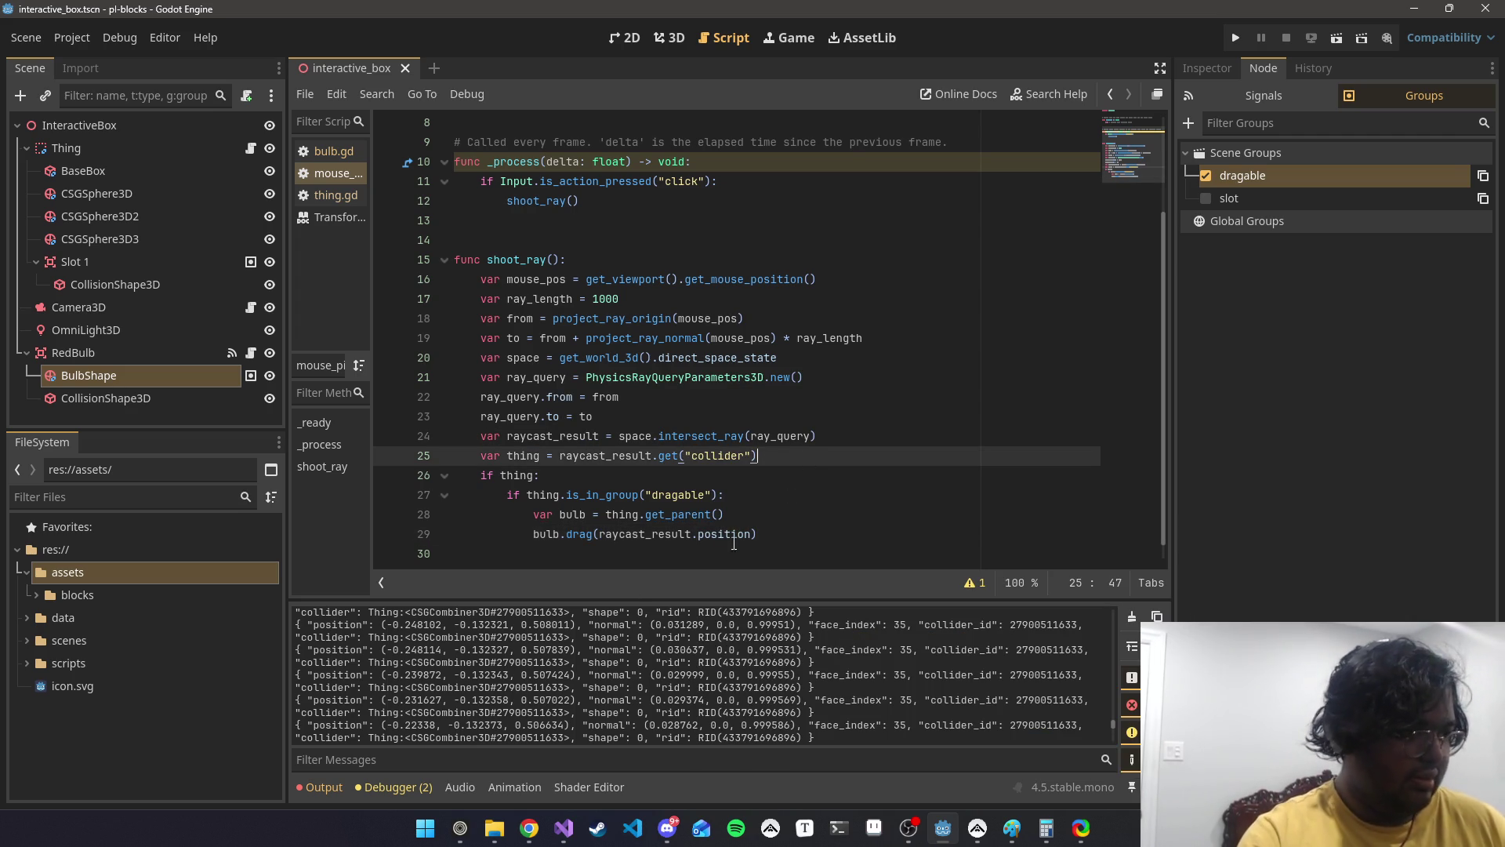
{"action": "left_click", "coordinate": [884, 516]}
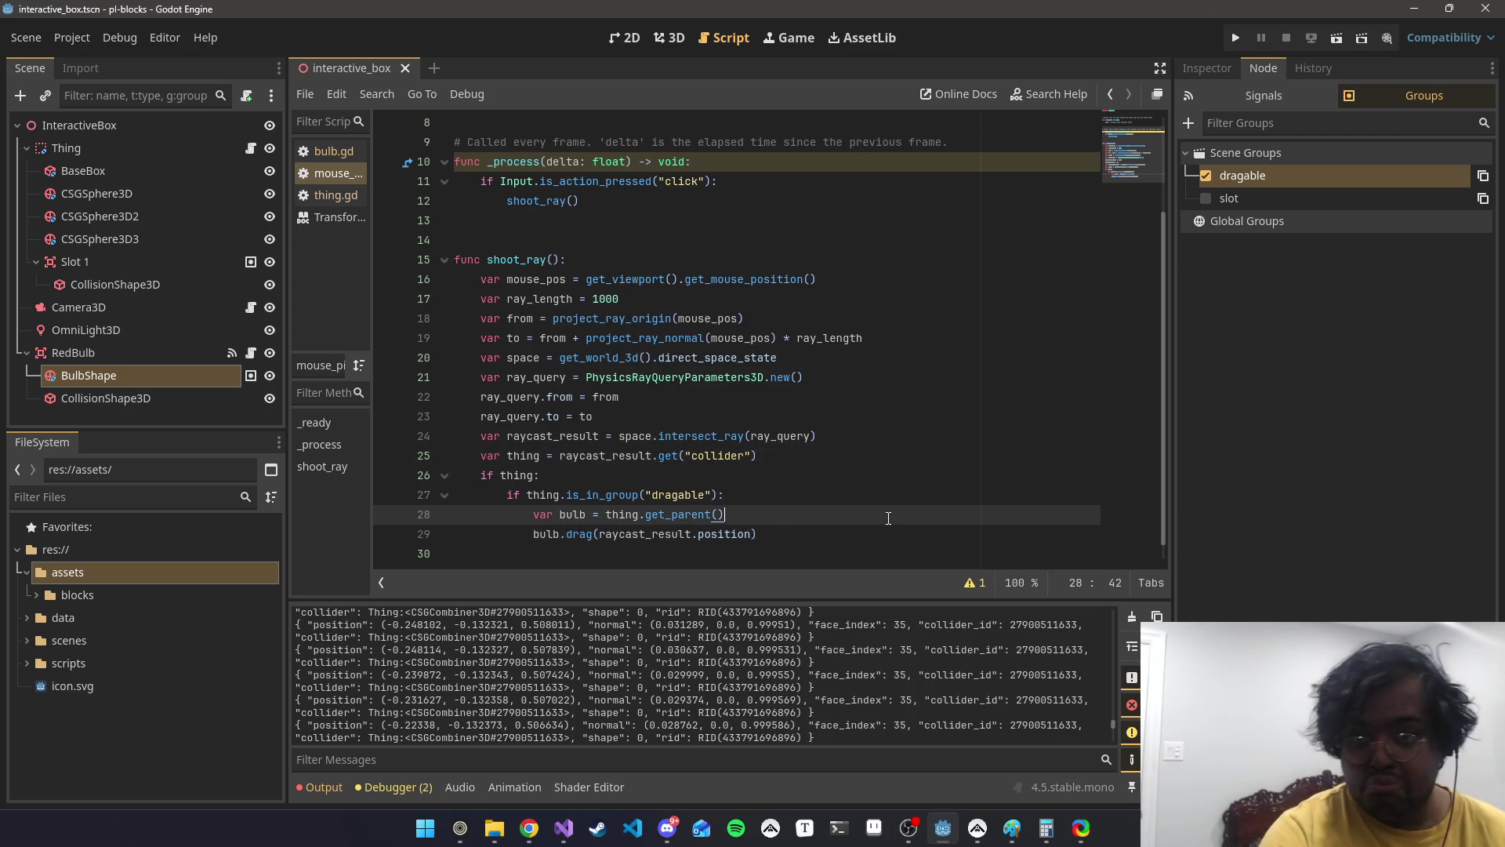
{"action": "left_click", "coordinate": [890, 475]}
{"action": "left_click", "coordinate": [876, 518]}
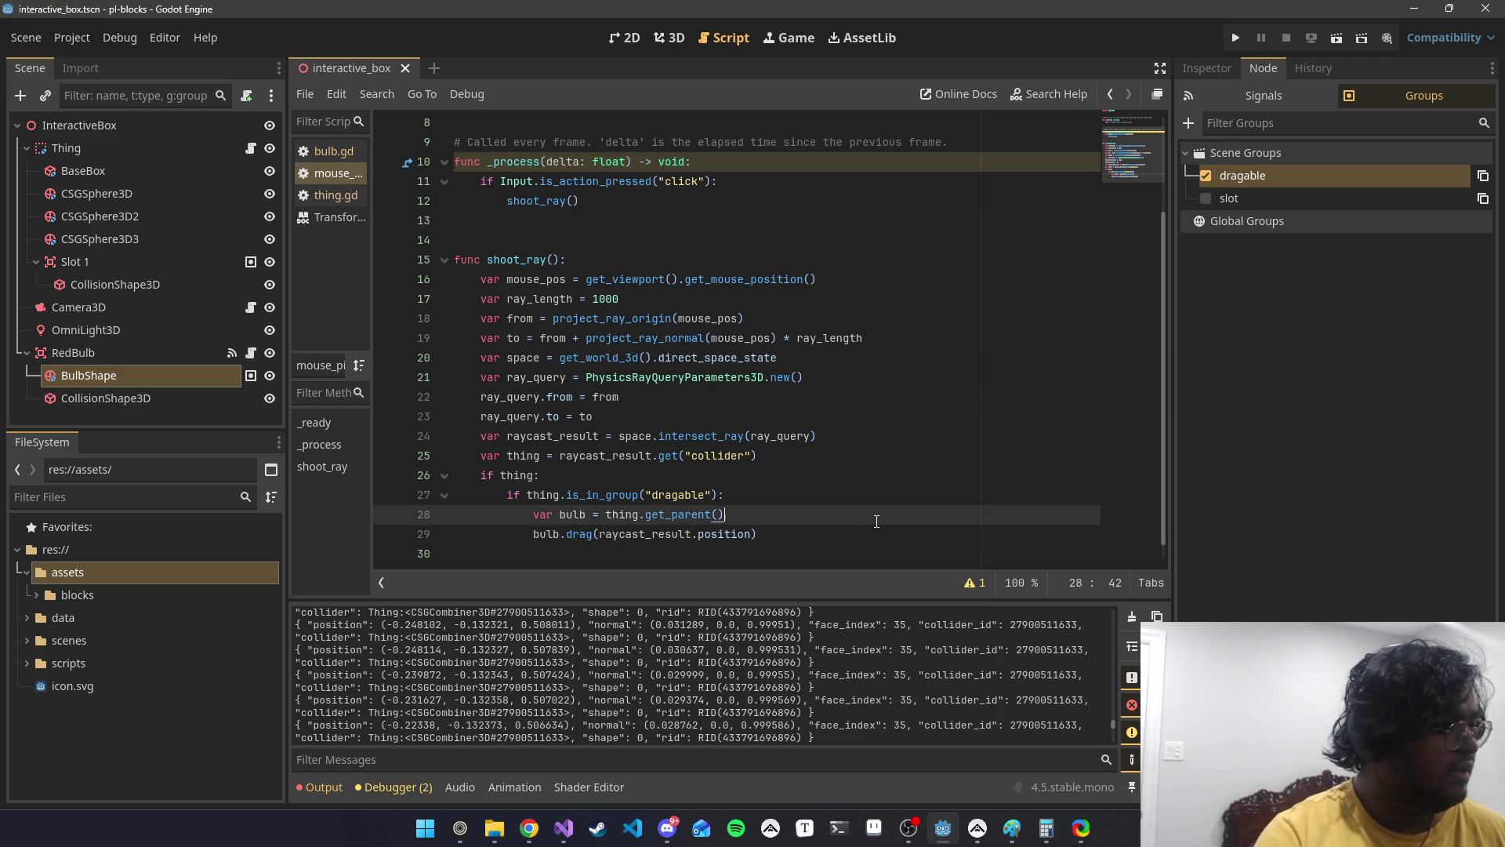
{"action": "scroll", "coordinate": [811, 397], "scroll_direction": "up", "scroll_amount": 3}
Open RedBulb's bulb.gd, start a func drag() line above _on_area_entered, then return to the camera script.
{"action": "left_click", "coordinate": [115, 355]}
{"action": "left_click", "coordinate": [251, 353]}
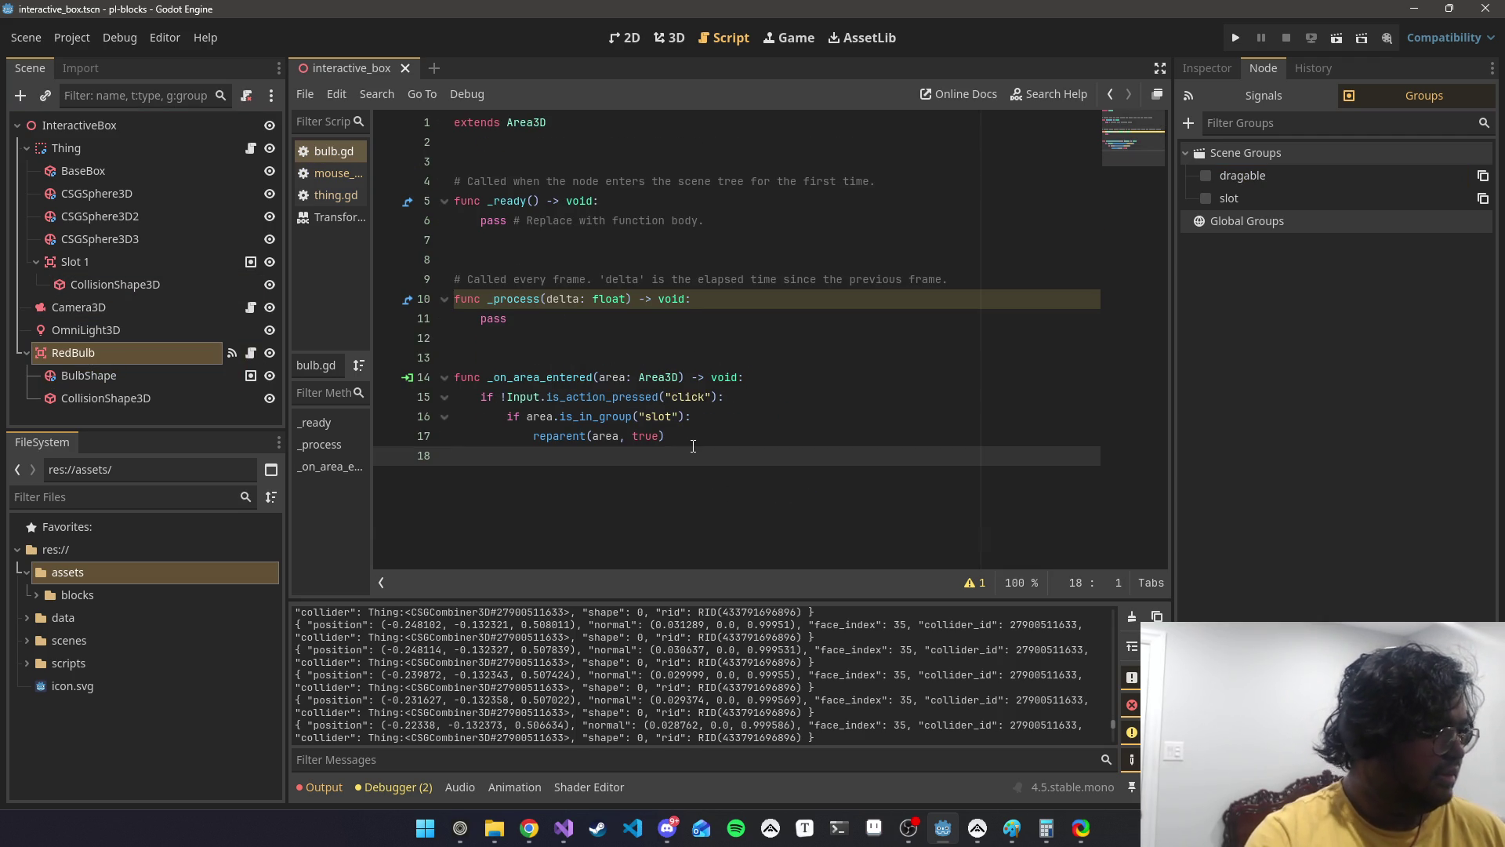
{"action": "key", "text": "Up"}
{"action": "key", "text": "Up"}
{"action": "key", "text": "Up"}
{"action": "key", "text": "Return"}
{"action": "key", "text": "Up"}
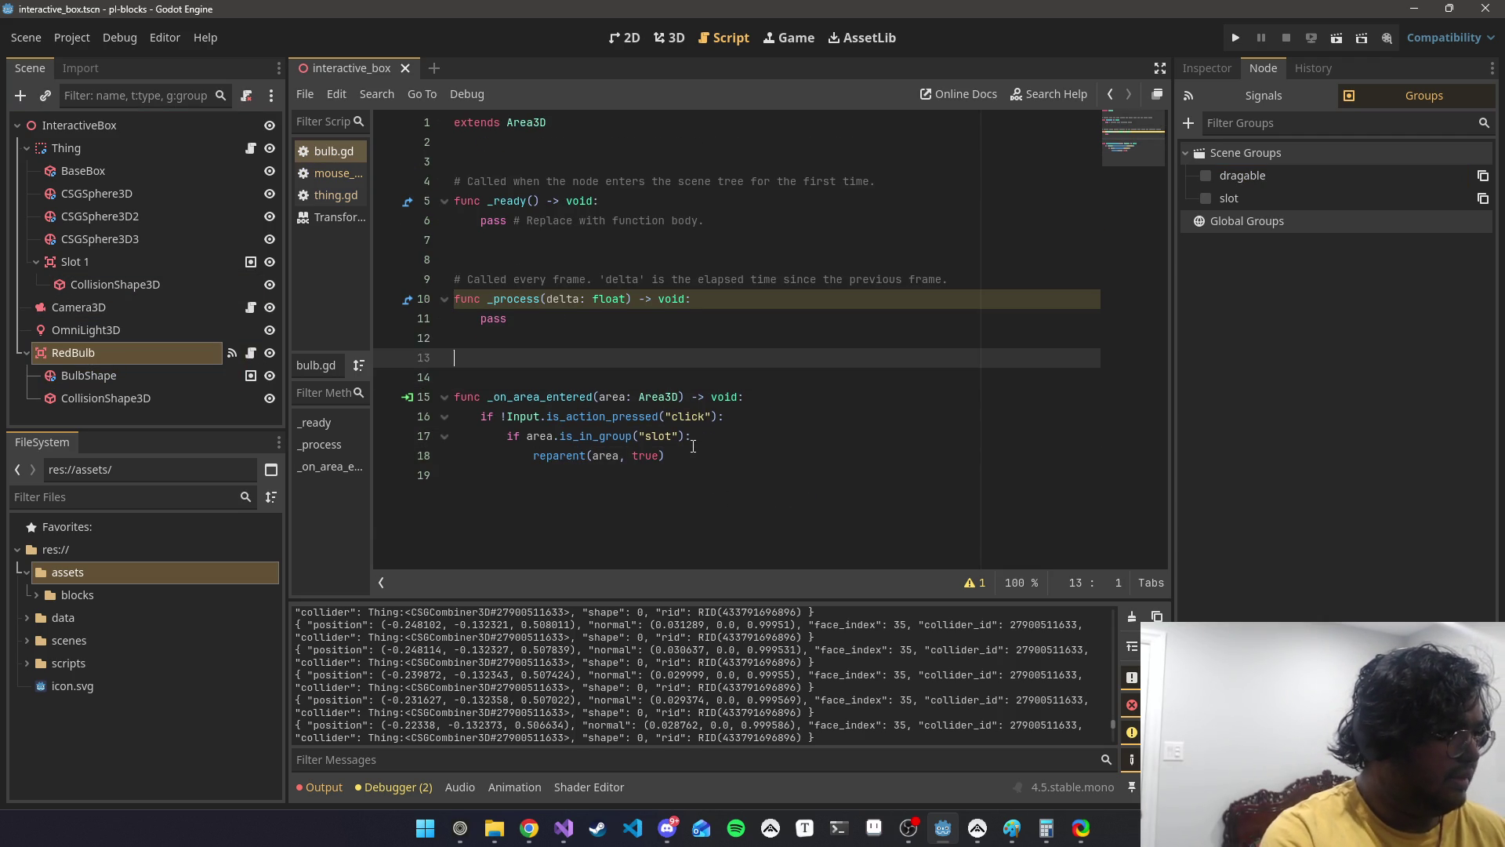
{"action": "type", "text": "fi"}
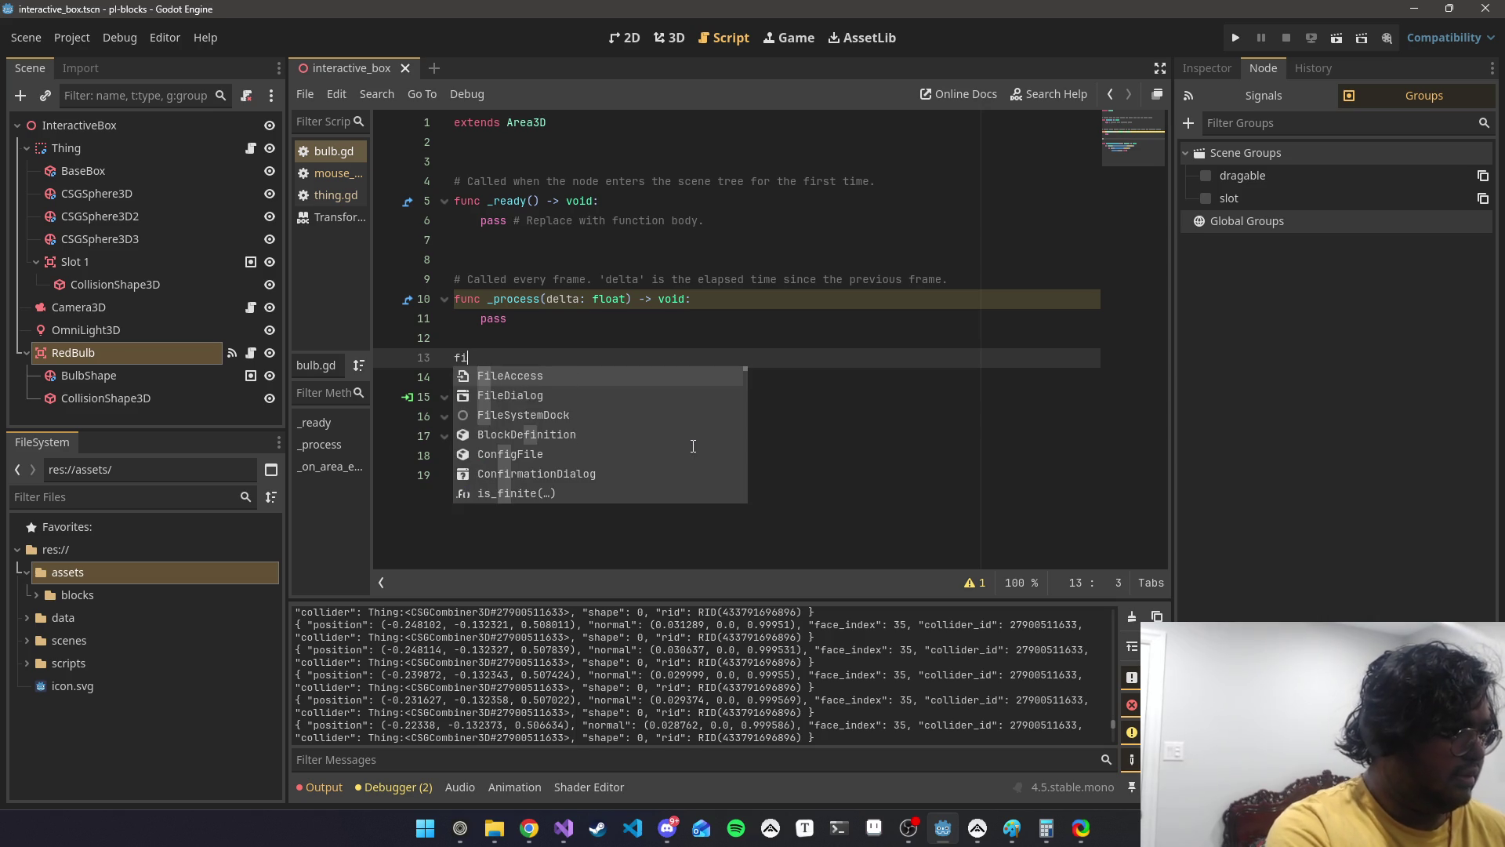
{"action": "key", "text": "BackSpace"}
{"action": "type", "text": "unc"}
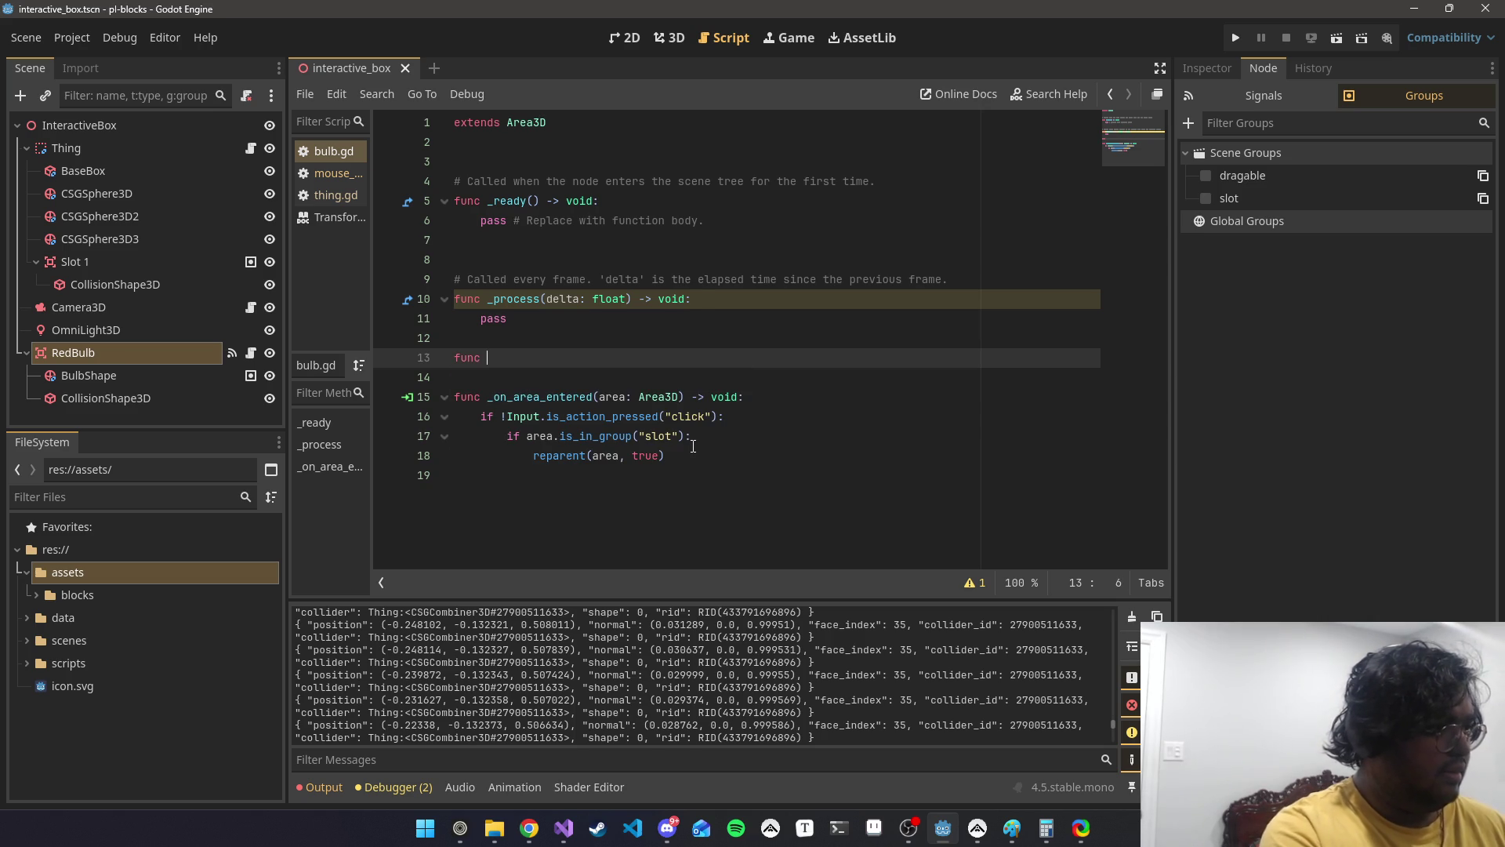
{"action": "type", "text": " drag("}
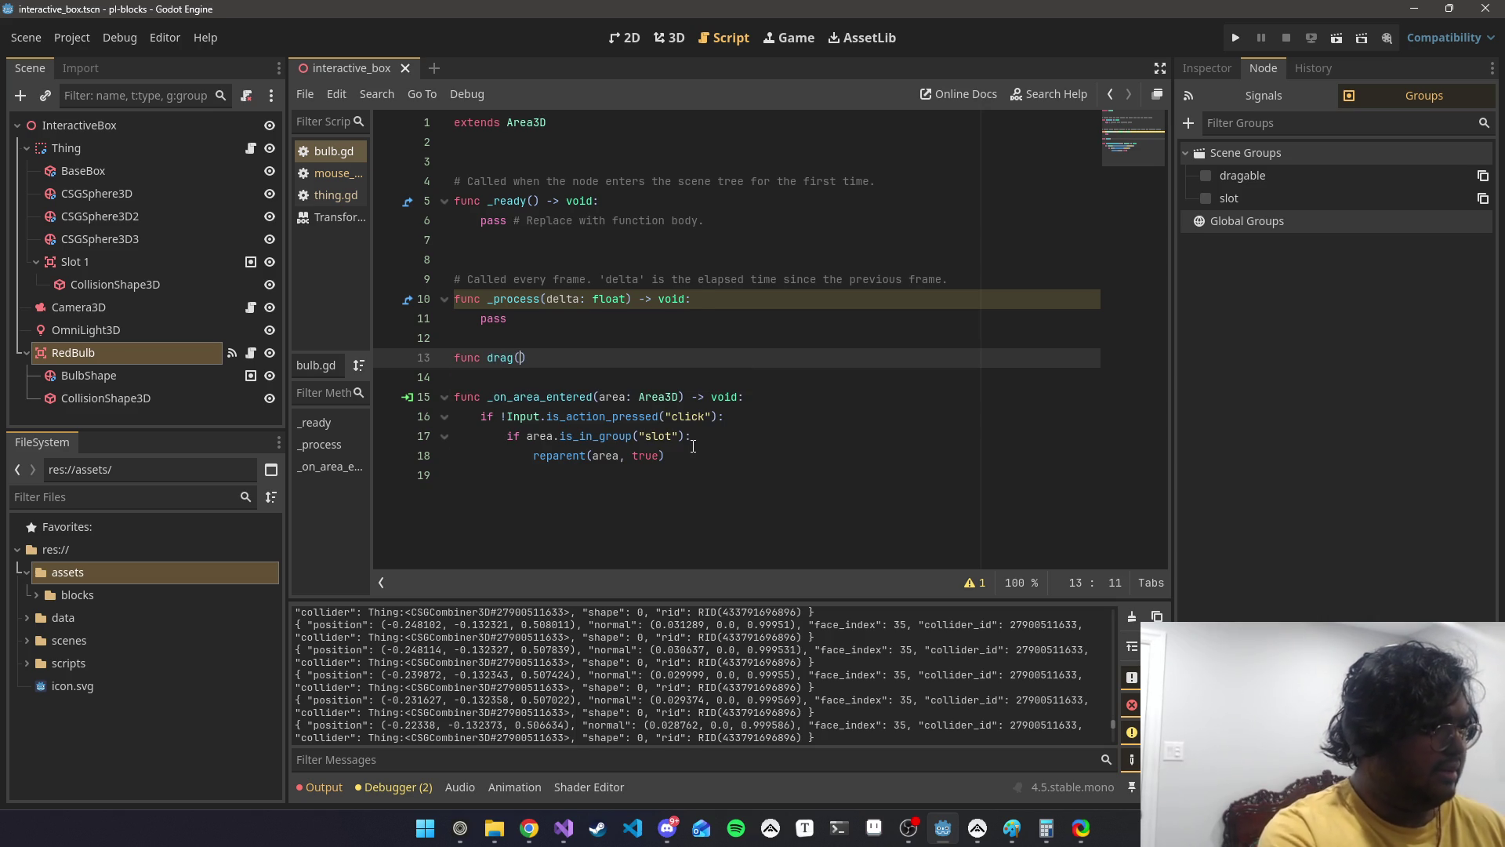
{"action": "left_click", "coordinate": [135, 397]}
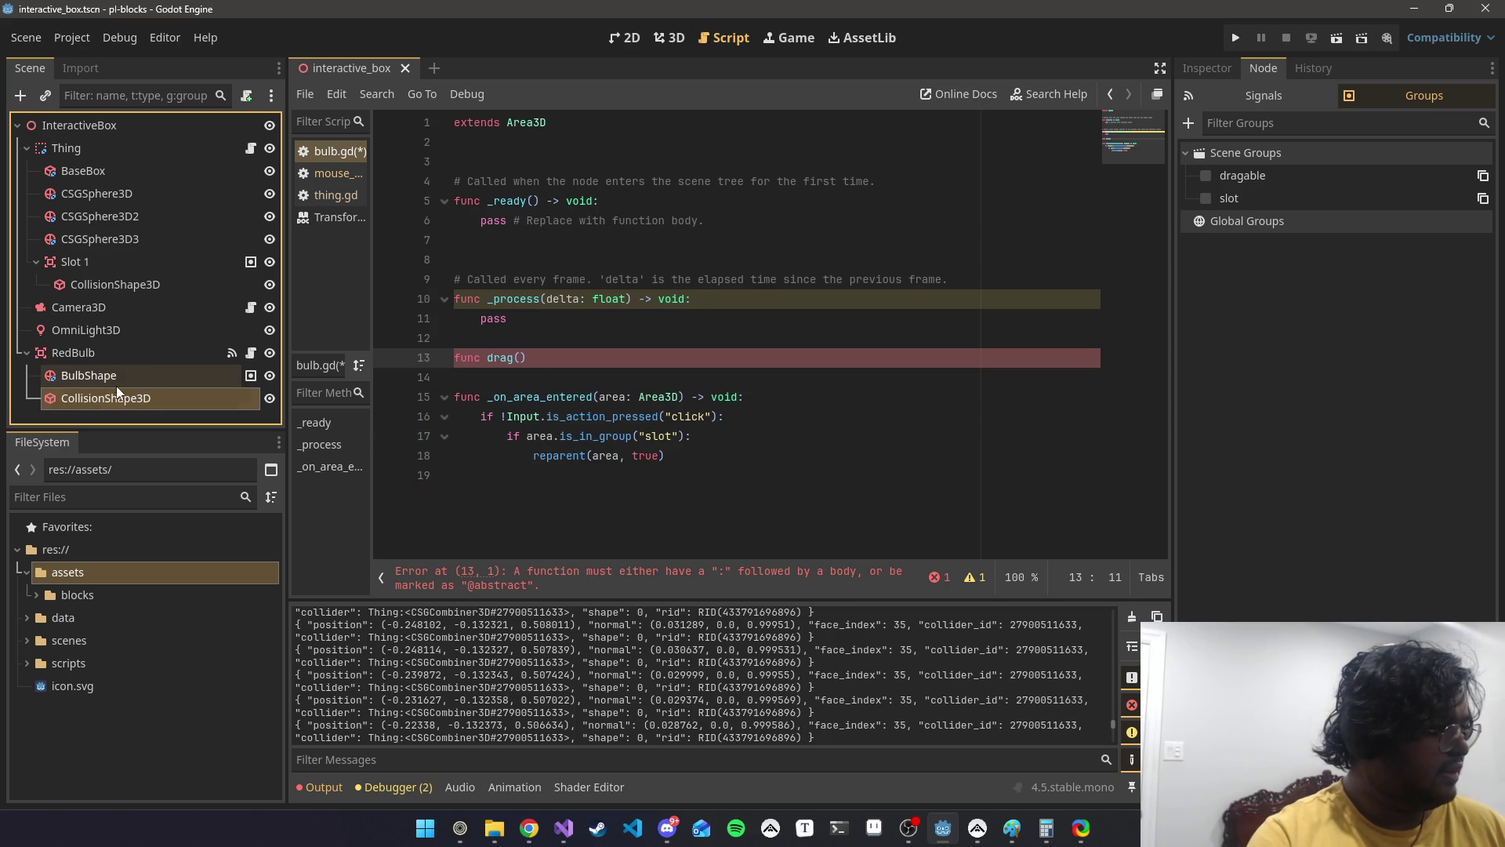
{"action": "left_click", "coordinate": [152, 354]}
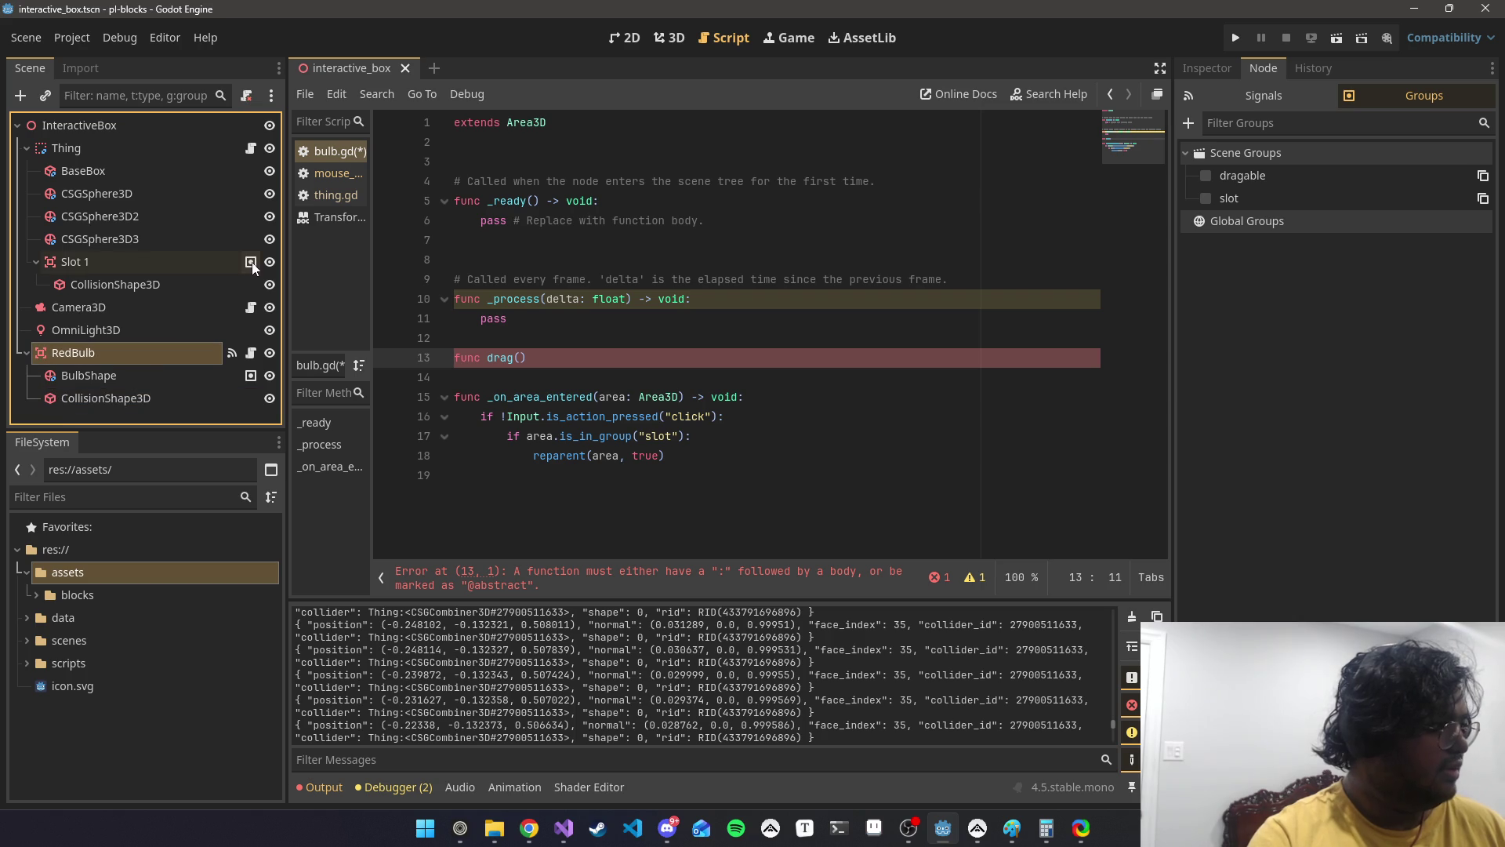
{"action": "left_click", "coordinate": [250, 307]}
{"action": "scroll", "coordinate": [679, 453], "scroll_direction": "down", "scroll_amount": 1}
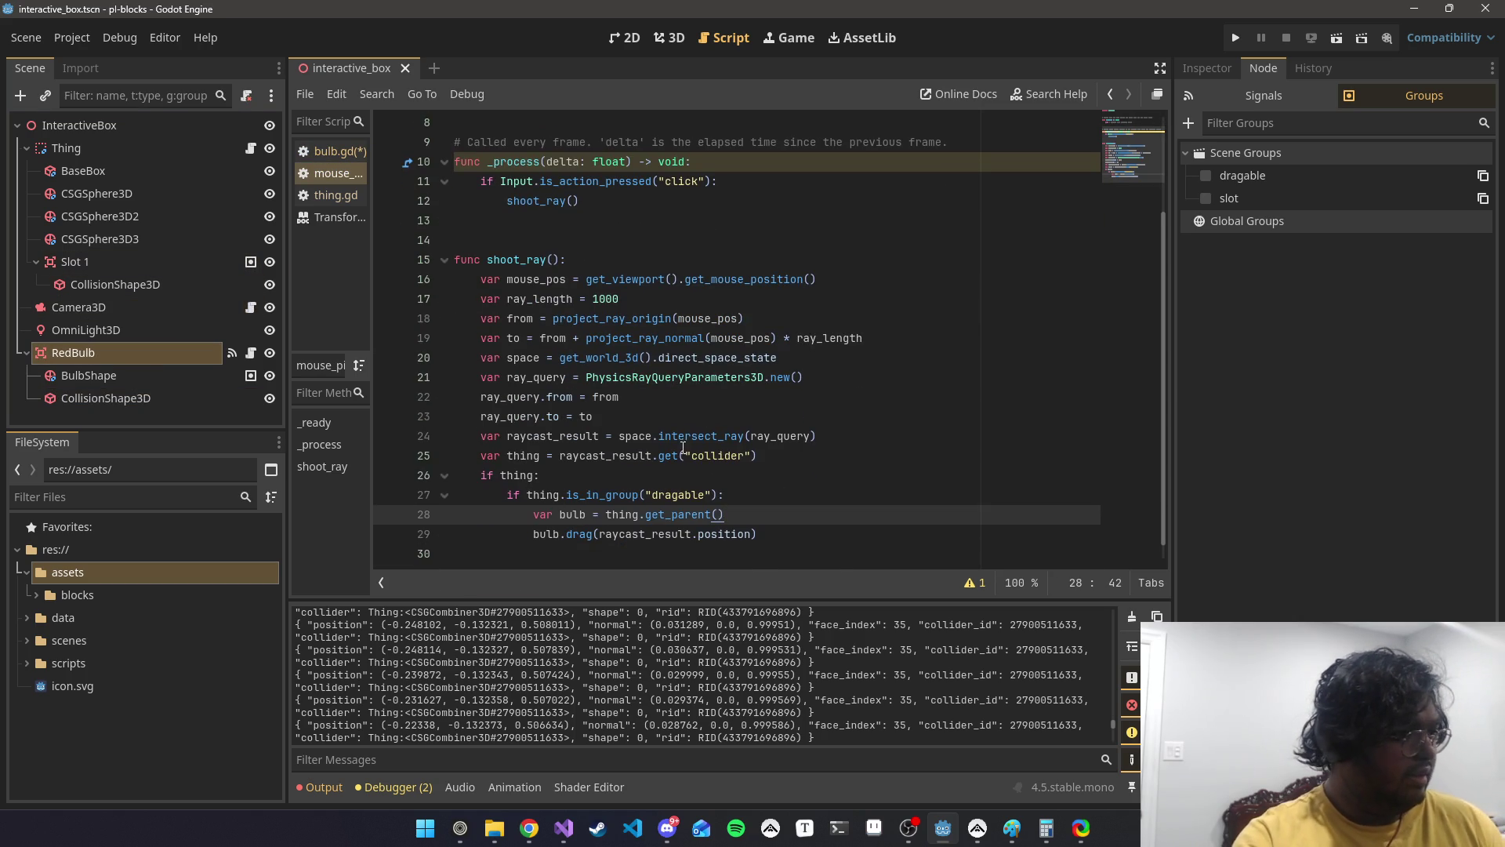
Select a sample hit position printed in the output log.
{"action": "mouse_move", "coordinate": [691, 442]}
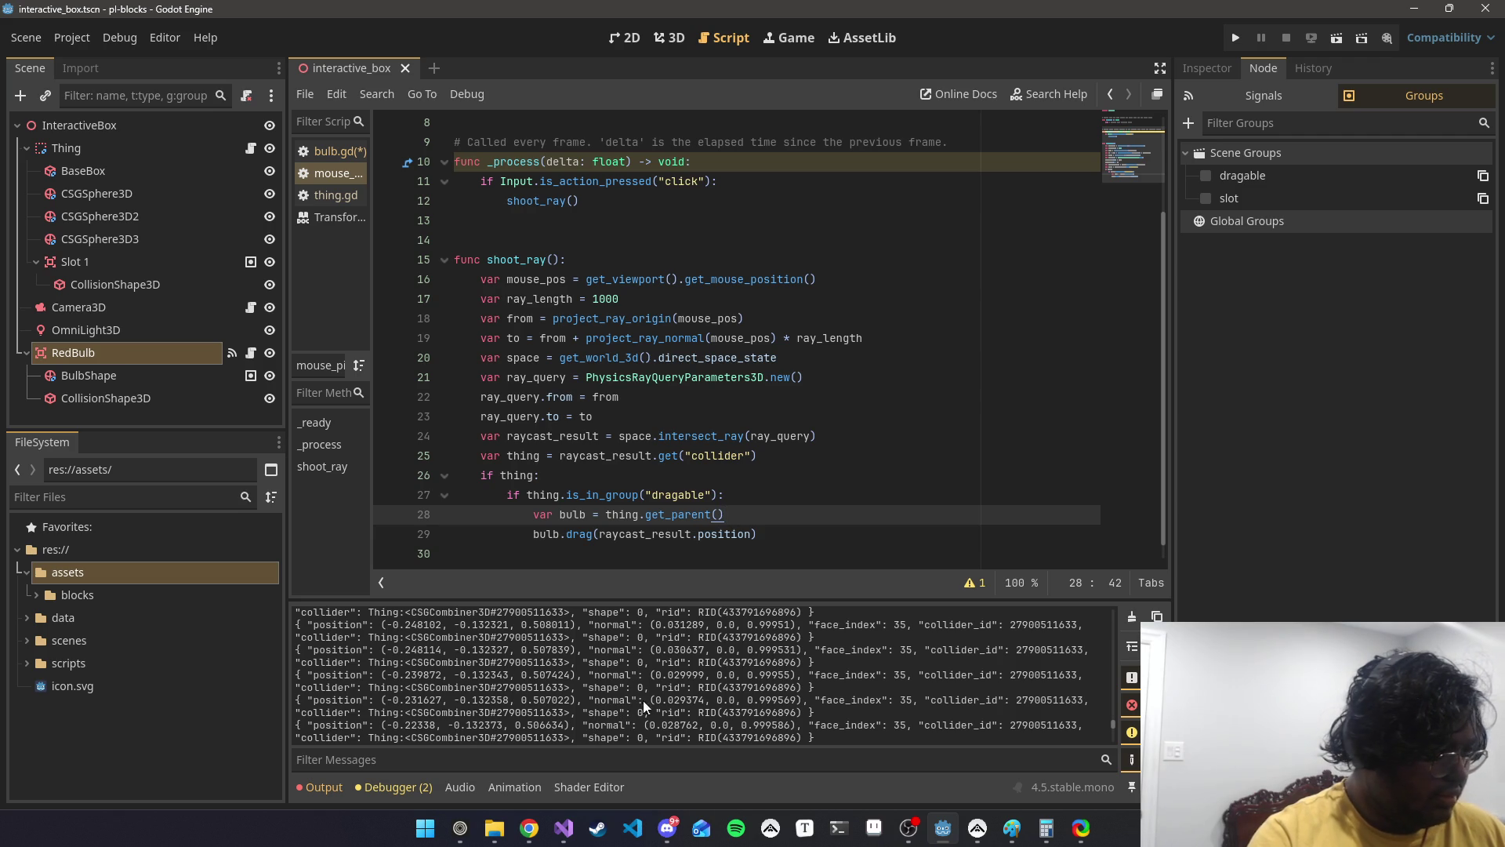
{"action": "left_click_drag", "start_coordinate": [394, 700], "coordinate": [574, 702]}
{"action": "left_click", "coordinate": [628, 518]}
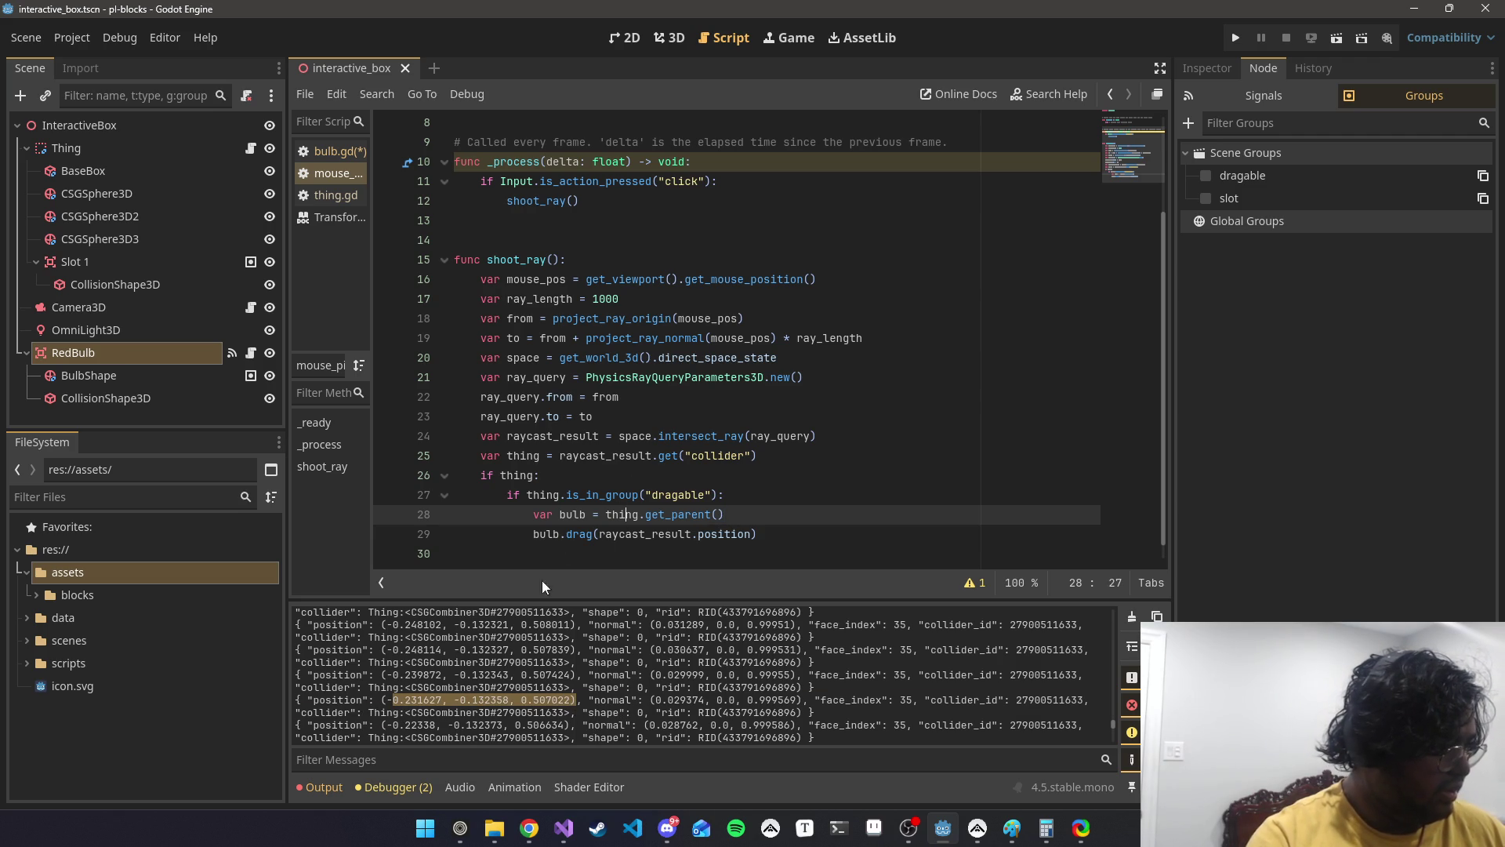
{"action": "left_click", "coordinate": [729, 515]}
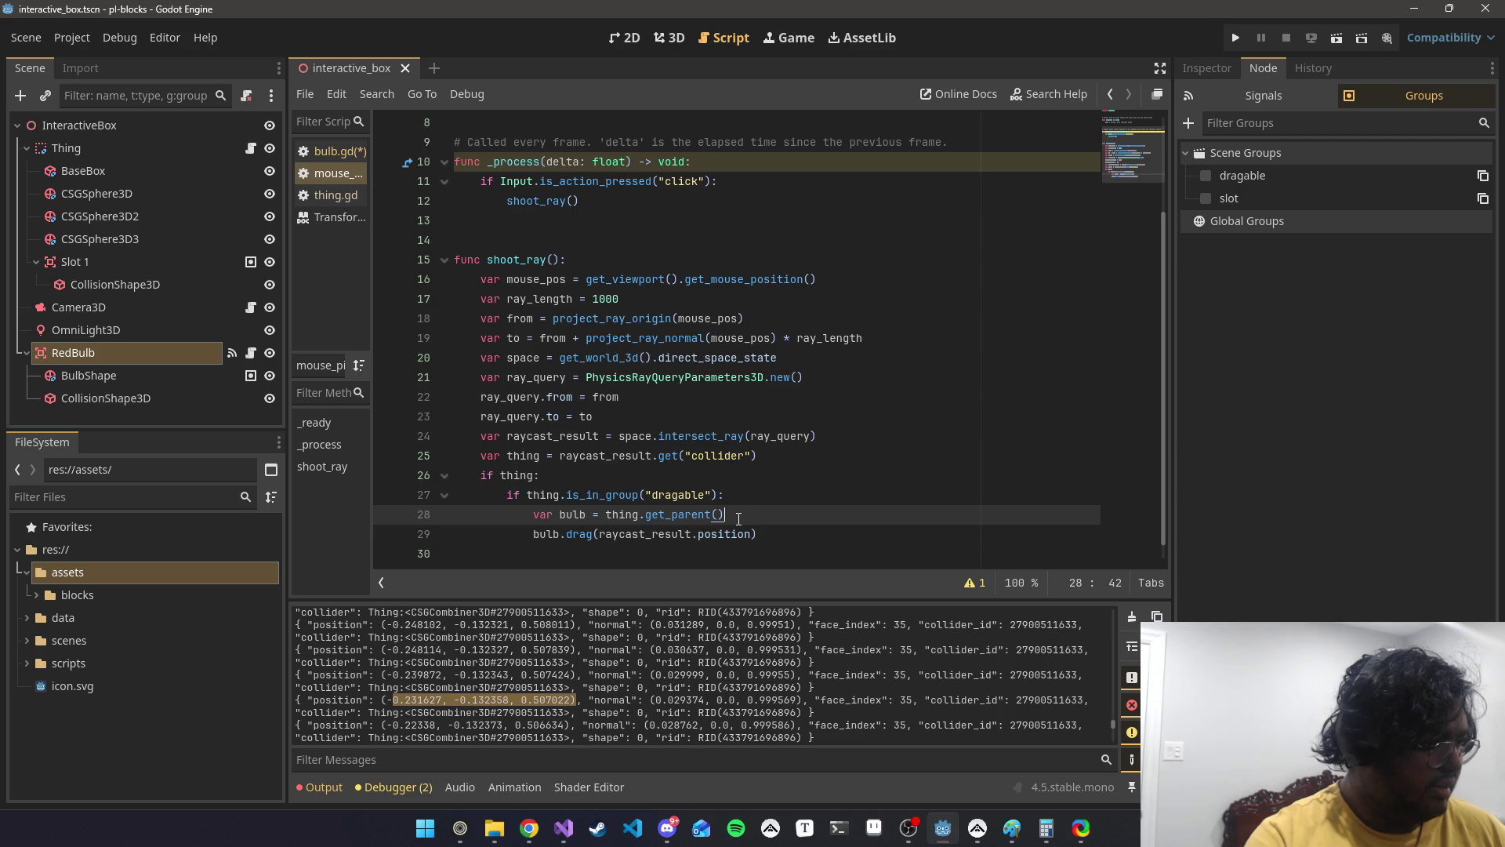
Replace .position so the call reads bulb.drag(raycast_result.get("position")).
{"action": "double_click", "coordinate": [704, 538]}
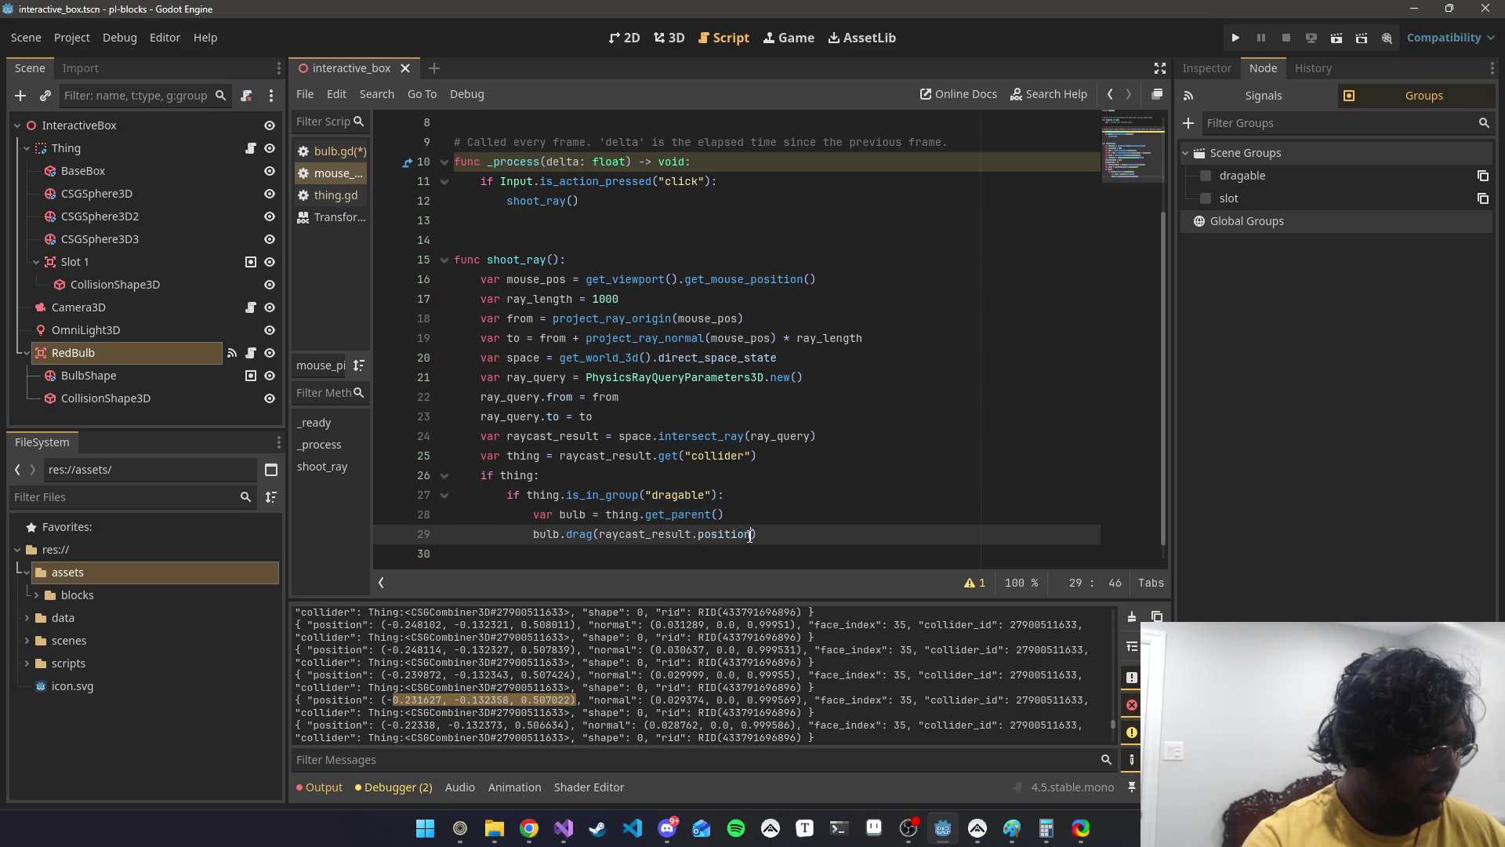
{"action": "left_click", "coordinate": [700, 541]}
{"action": "double_click", "coordinate": [731, 537]}
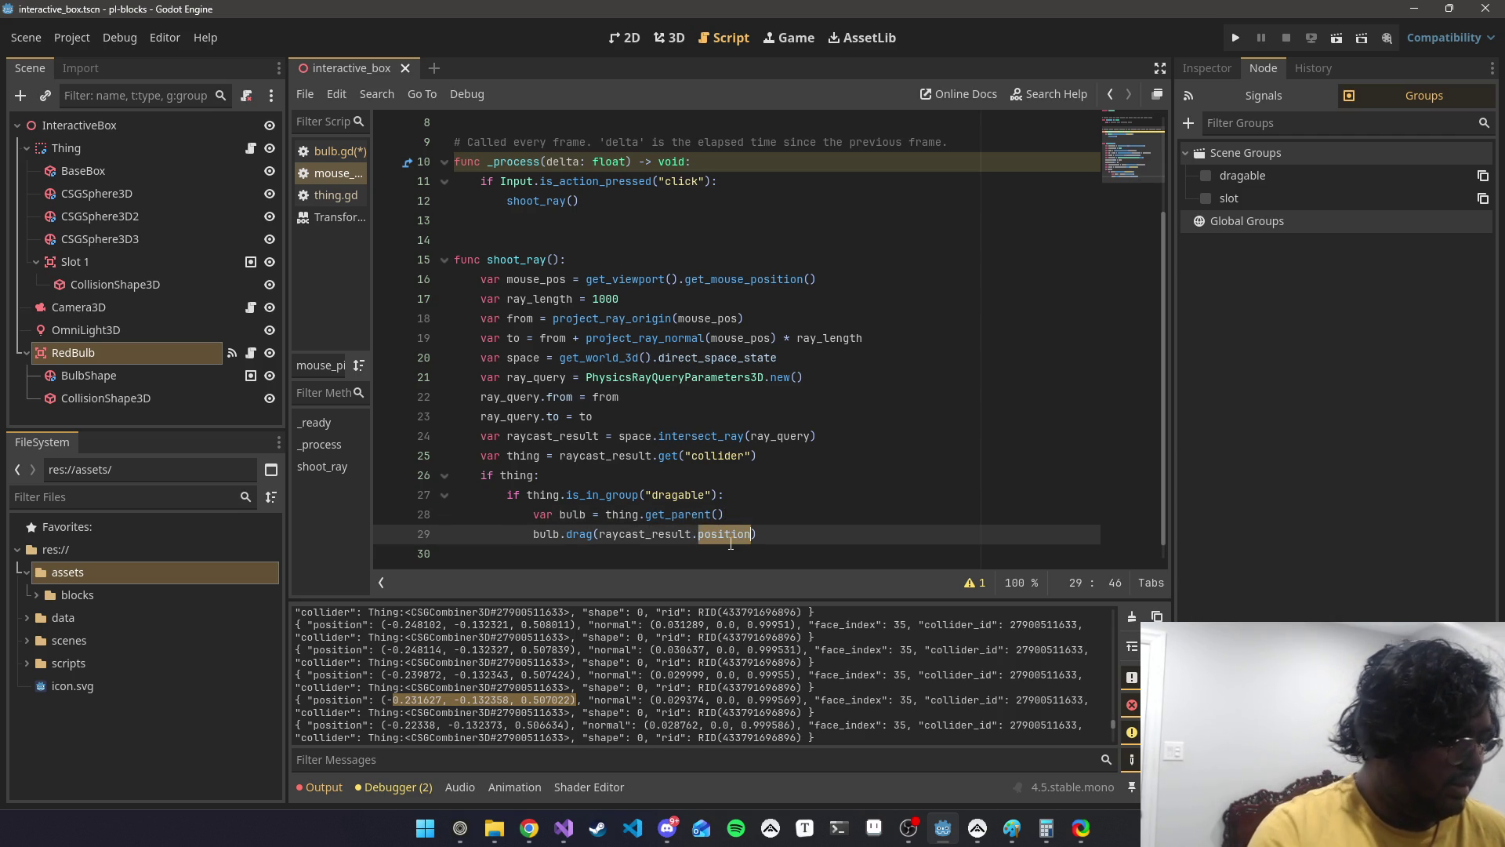
{"action": "key", "text": "BackSpace"}
{"action": "type", "text": "get(pos"}
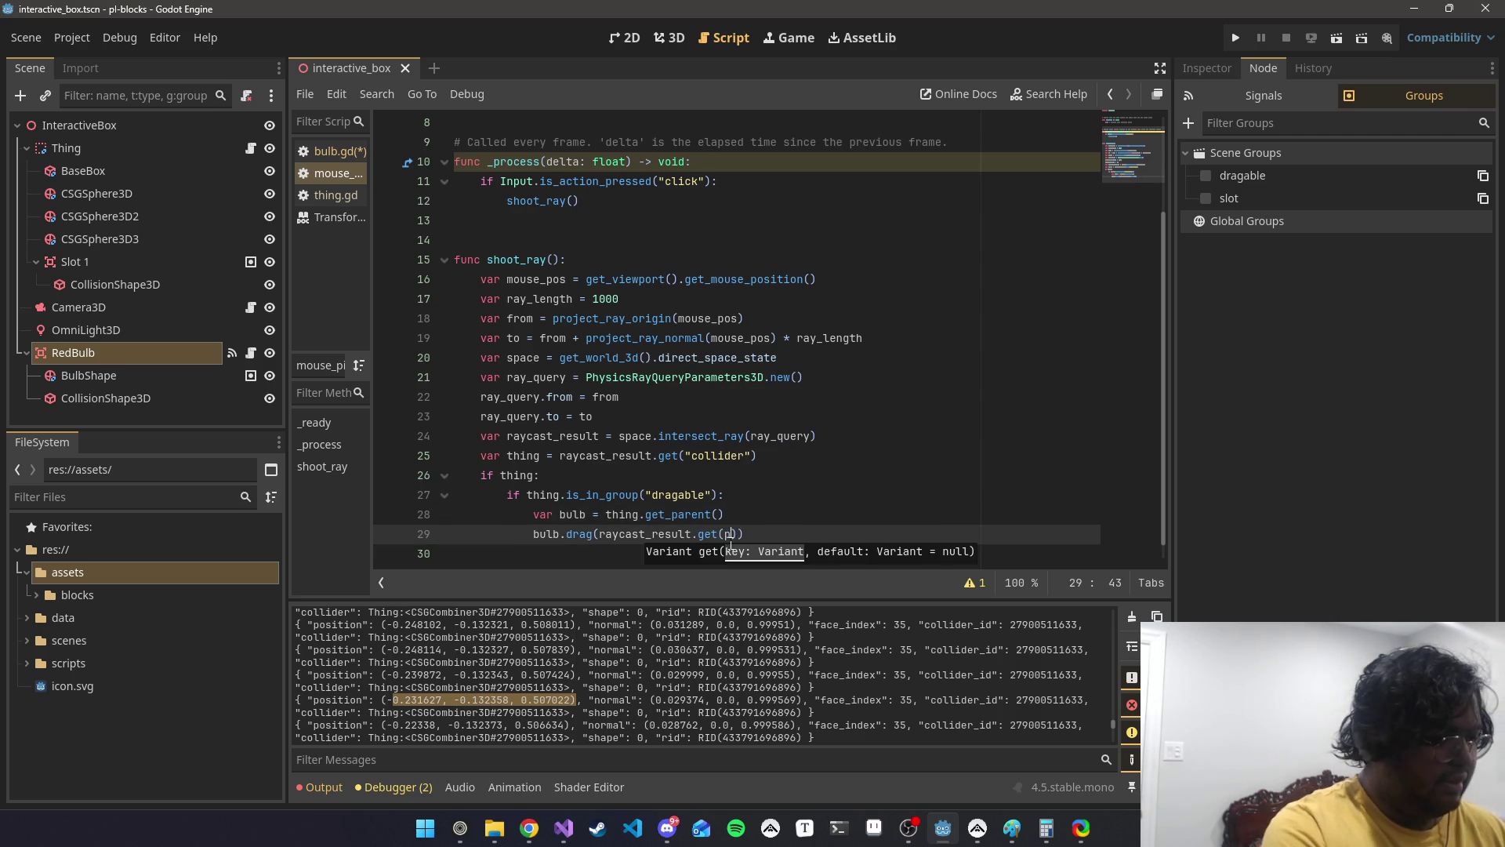
{"action": "type", "text": "ition"}
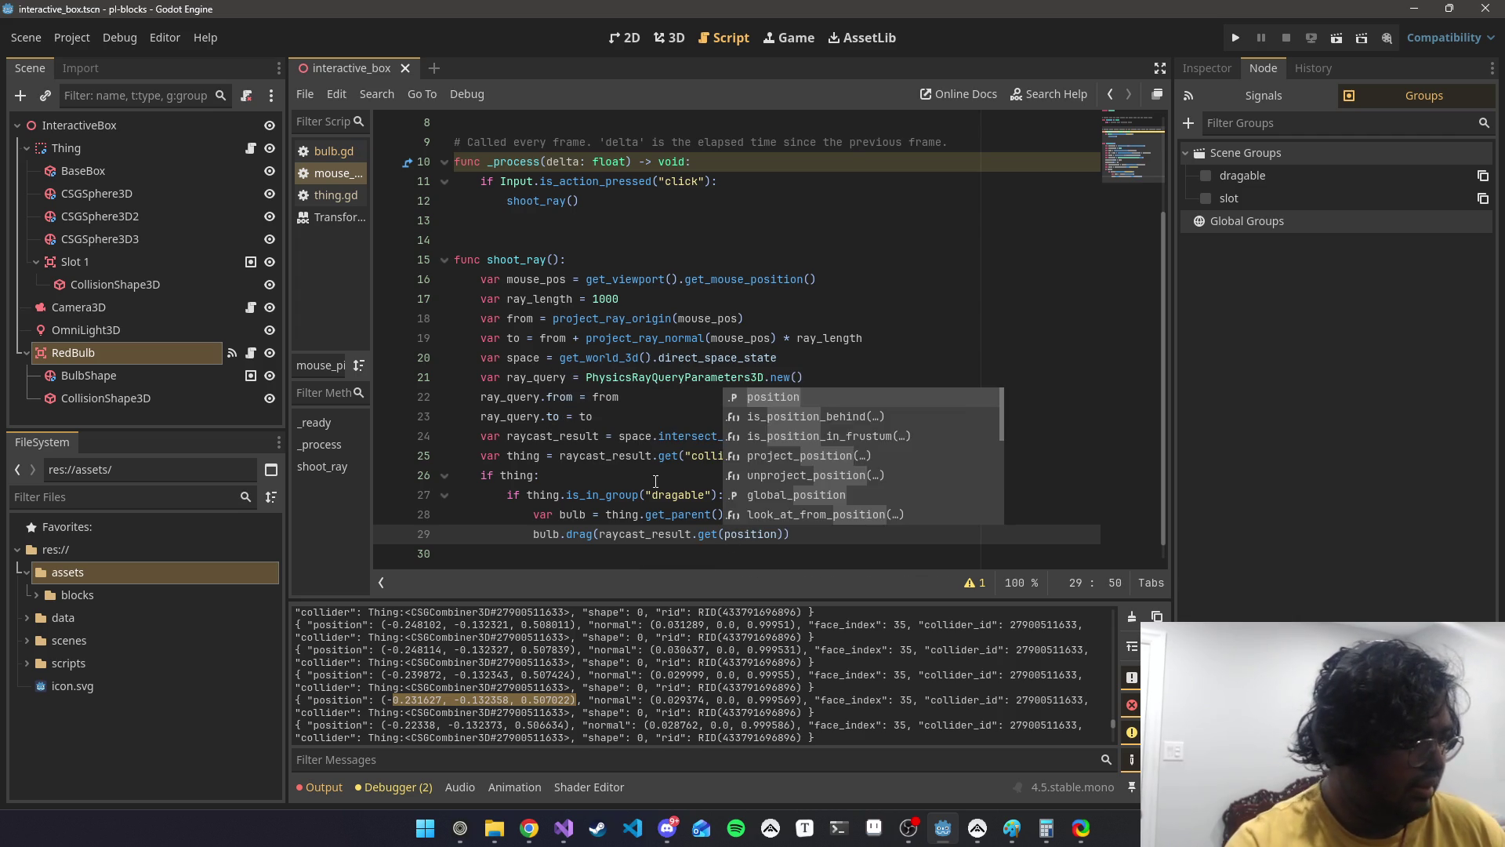
{"action": "key", "text": "Up"}
{"action": "key", "text": "Up"}
{"action": "key", "text": "Up"}
{"action": "left_click", "coordinate": [725, 538]}
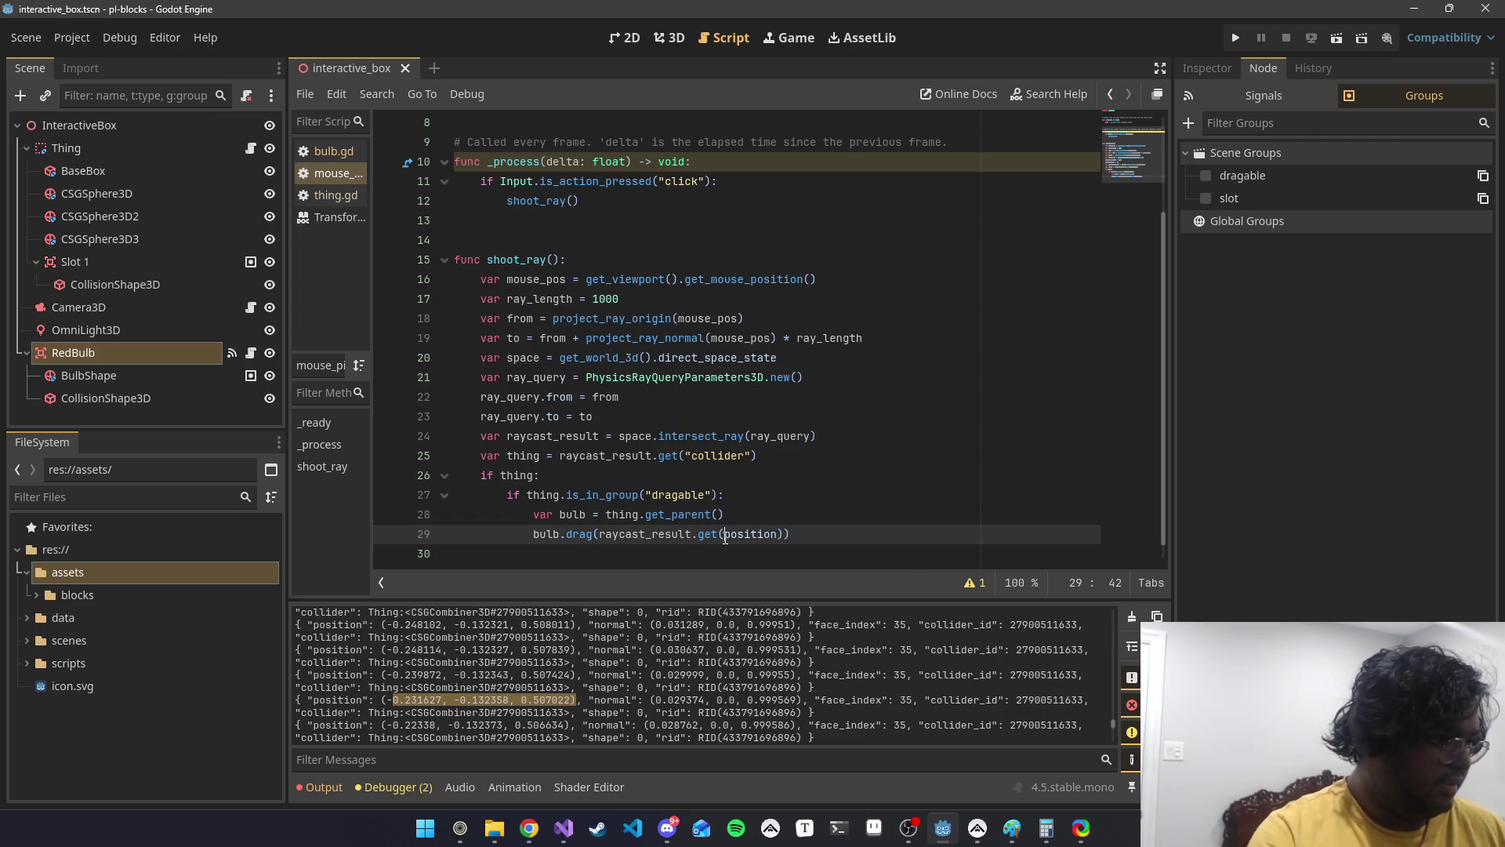
{"action": "double_click", "coordinate": [749, 534]}
{"action": "type", "text": "\""}
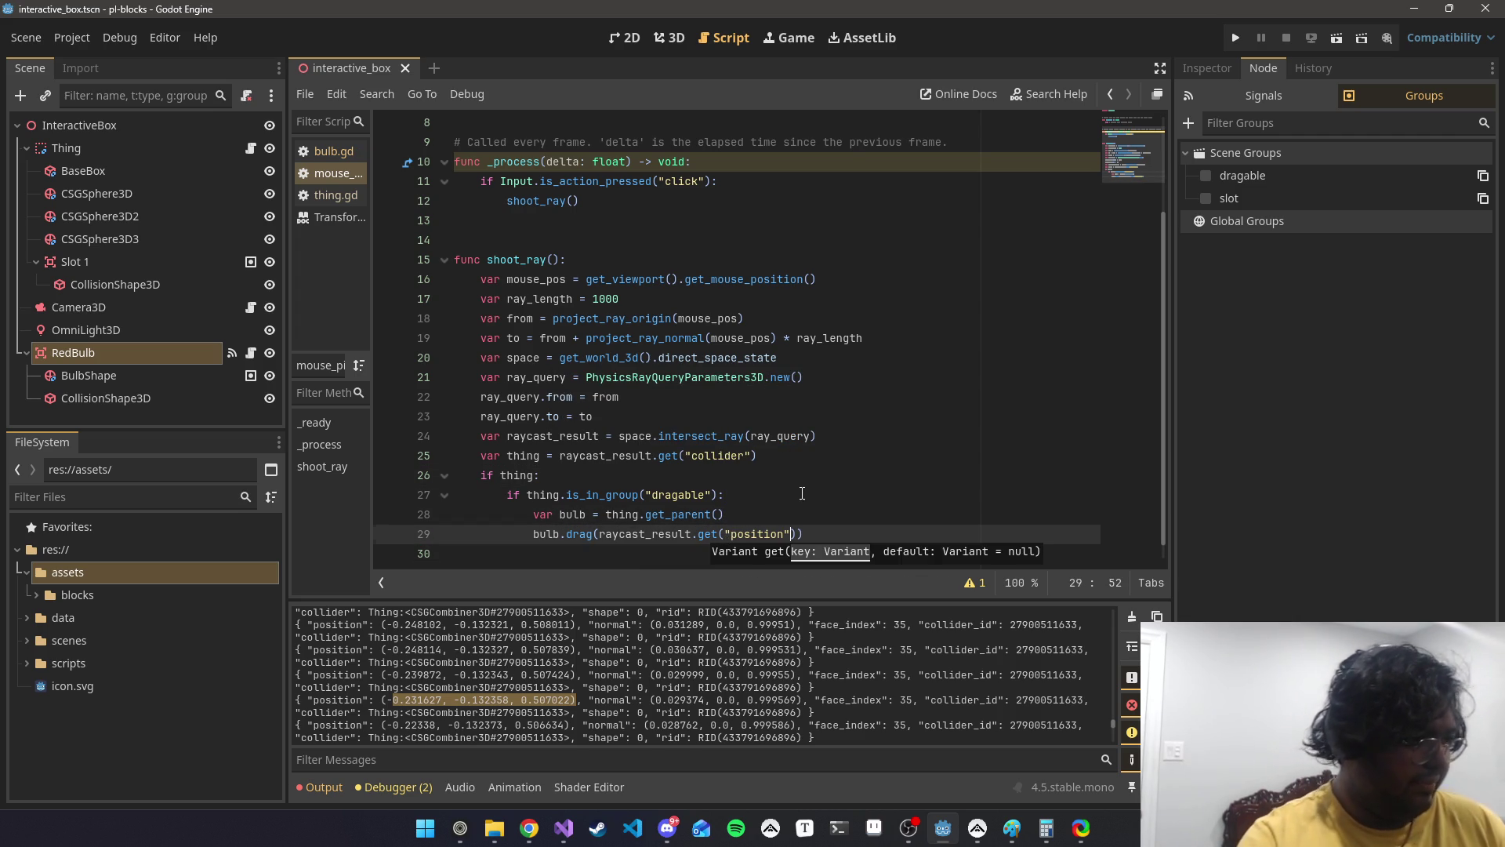
{"action": "left_click", "coordinate": [812, 499]}
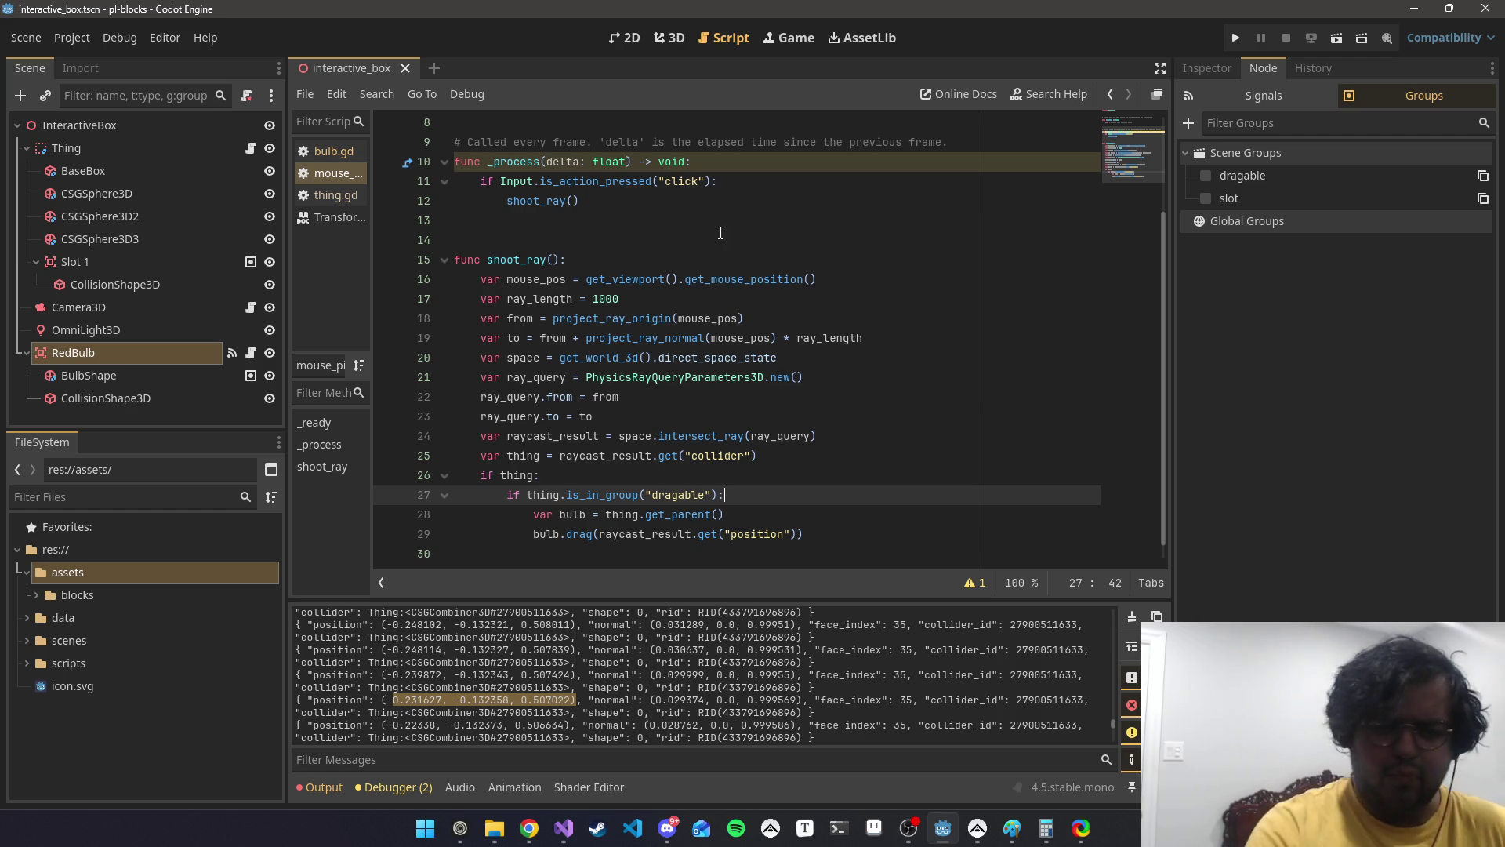
{"action": "left_click", "coordinate": [736, 396]}
{"action": "scroll", "coordinate": [736, 396], "scroll_direction": "down", "scroll_amount": 1}
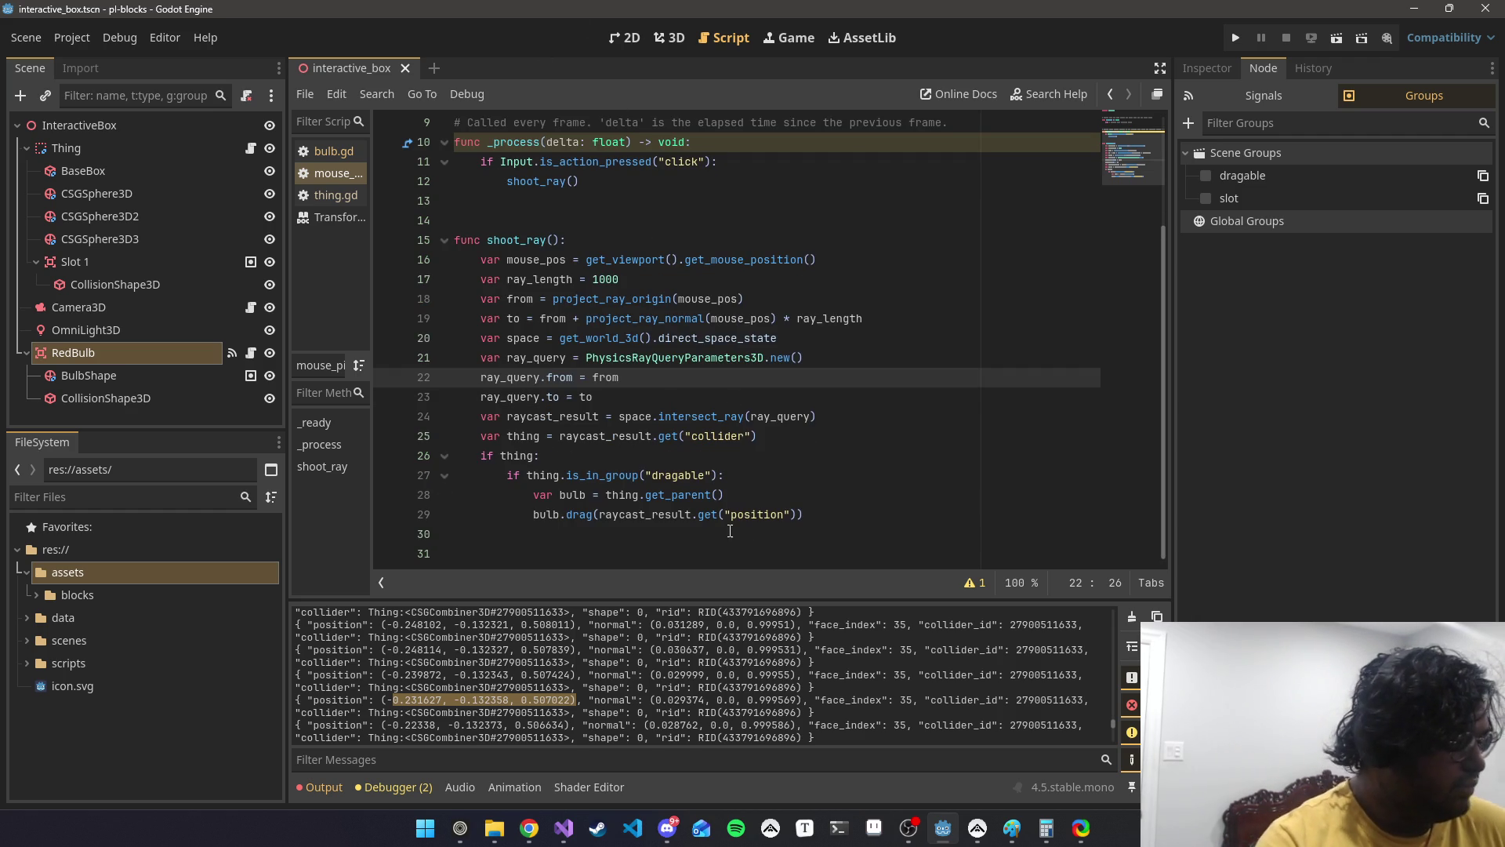
{"action": "left_click", "coordinate": [549, 554]}
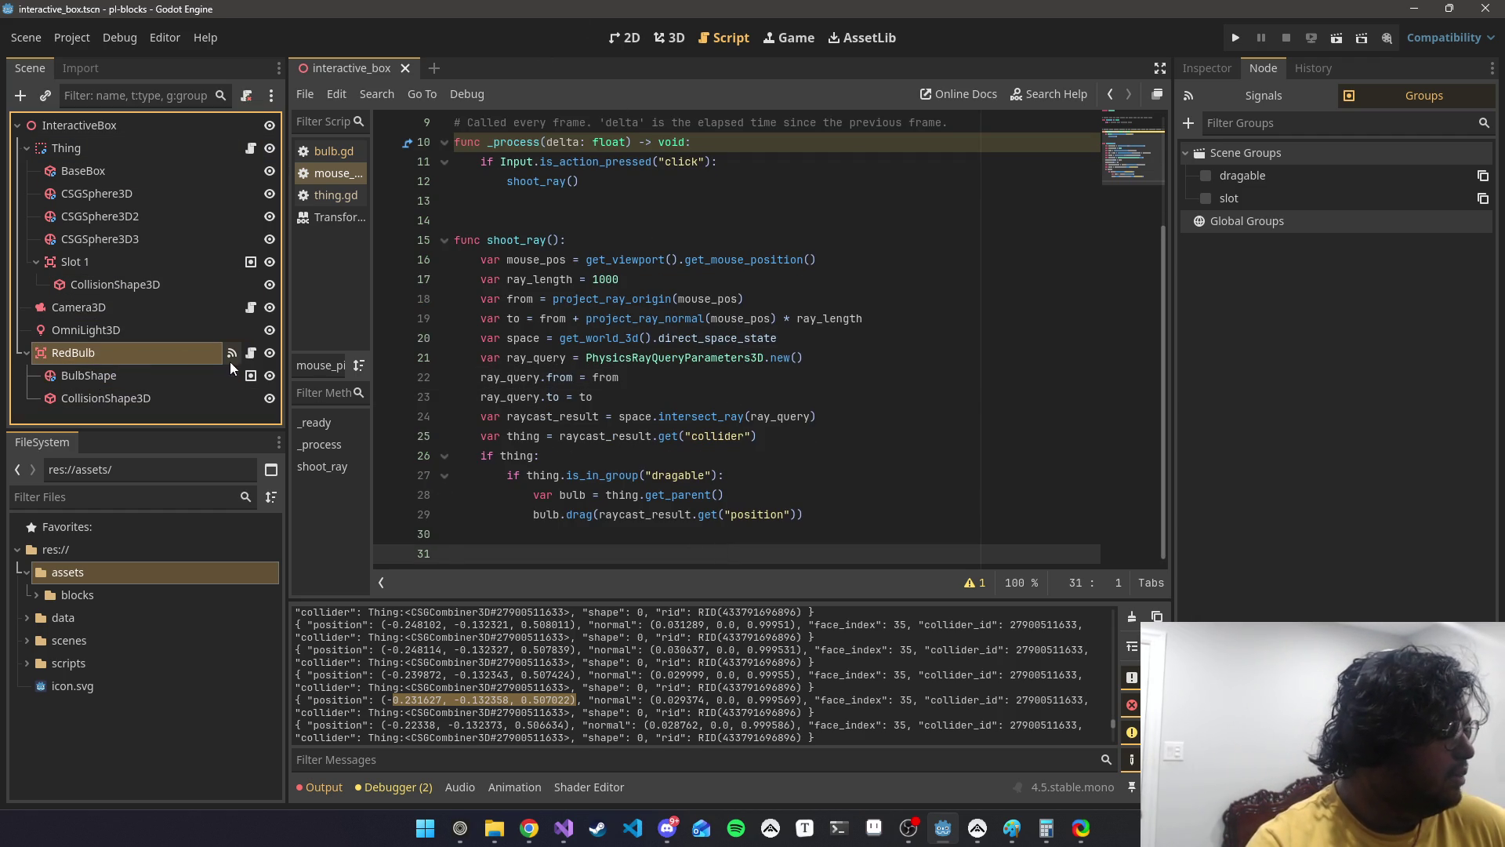
In bulb.gd, complete the header as func drag(pos: Vector3) -> void:.
{"action": "left_click", "coordinate": [250, 352]}
{"action": "left_click", "coordinate": [579, 353]}
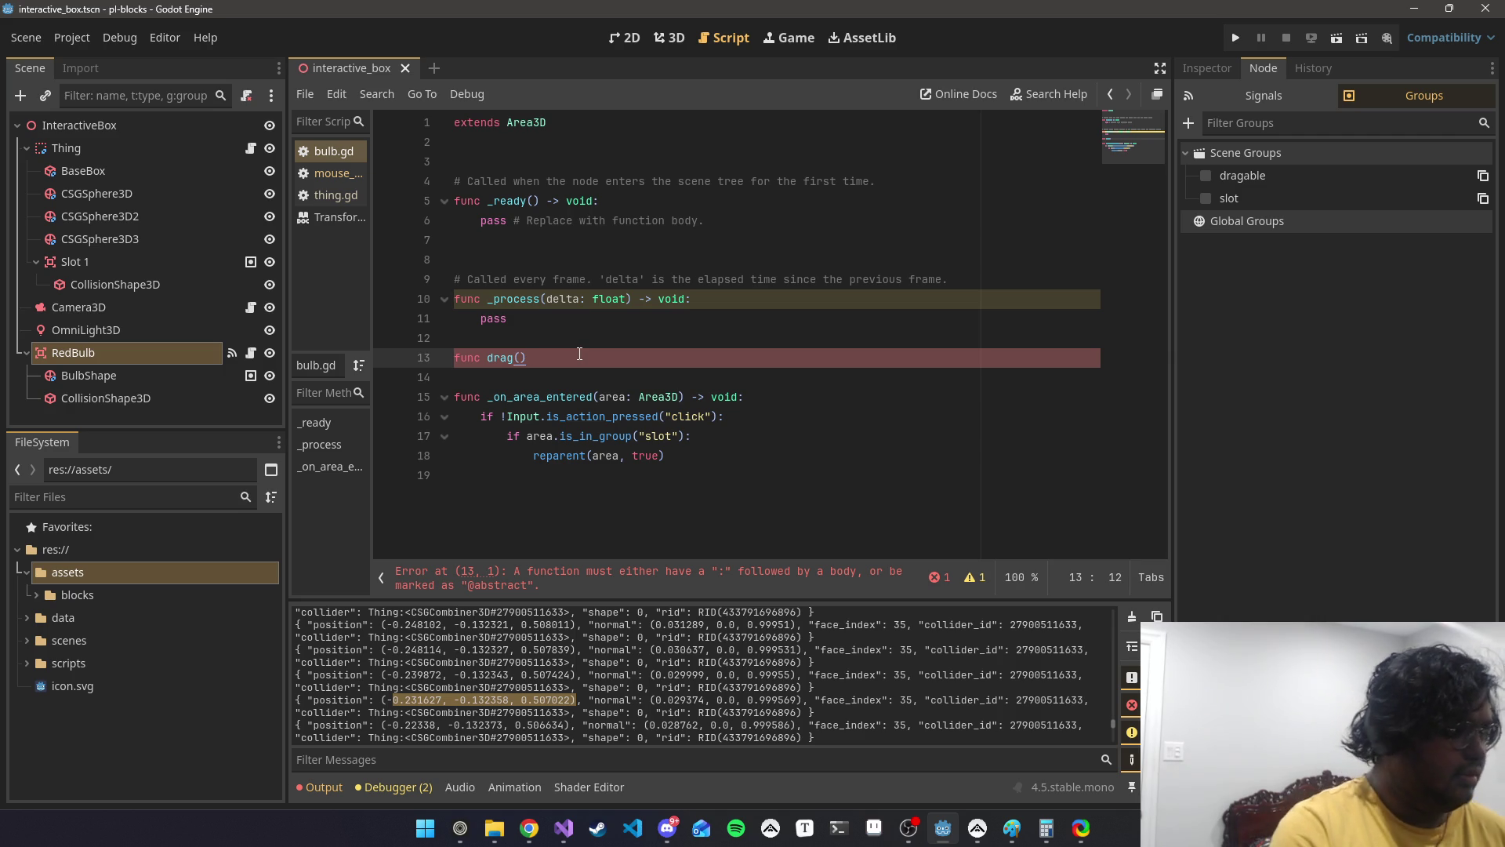
{"action": "key", "text": "Left"}
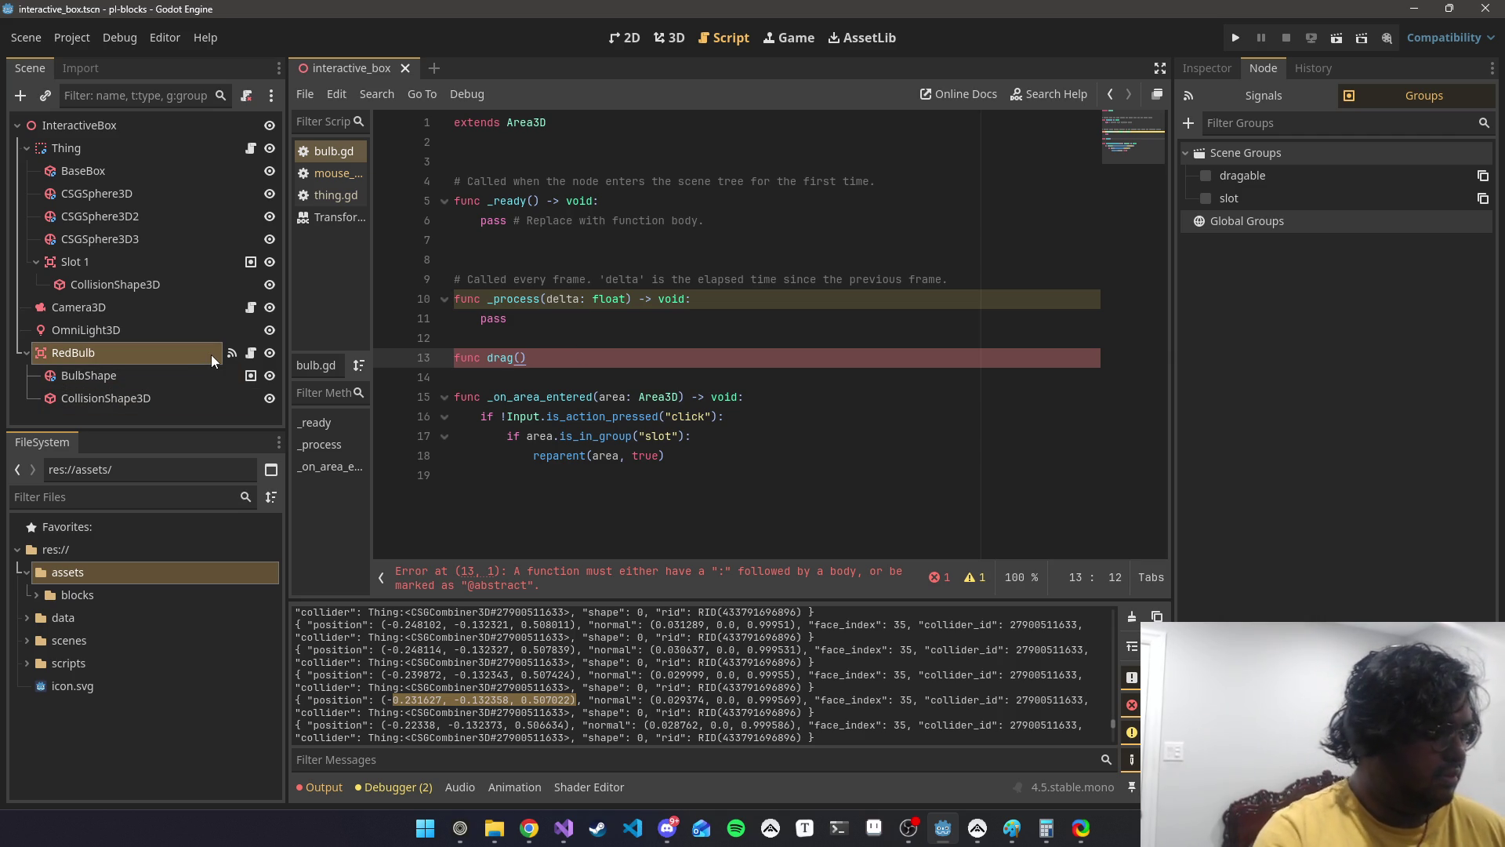
{"action": "type", "text": "pos"}
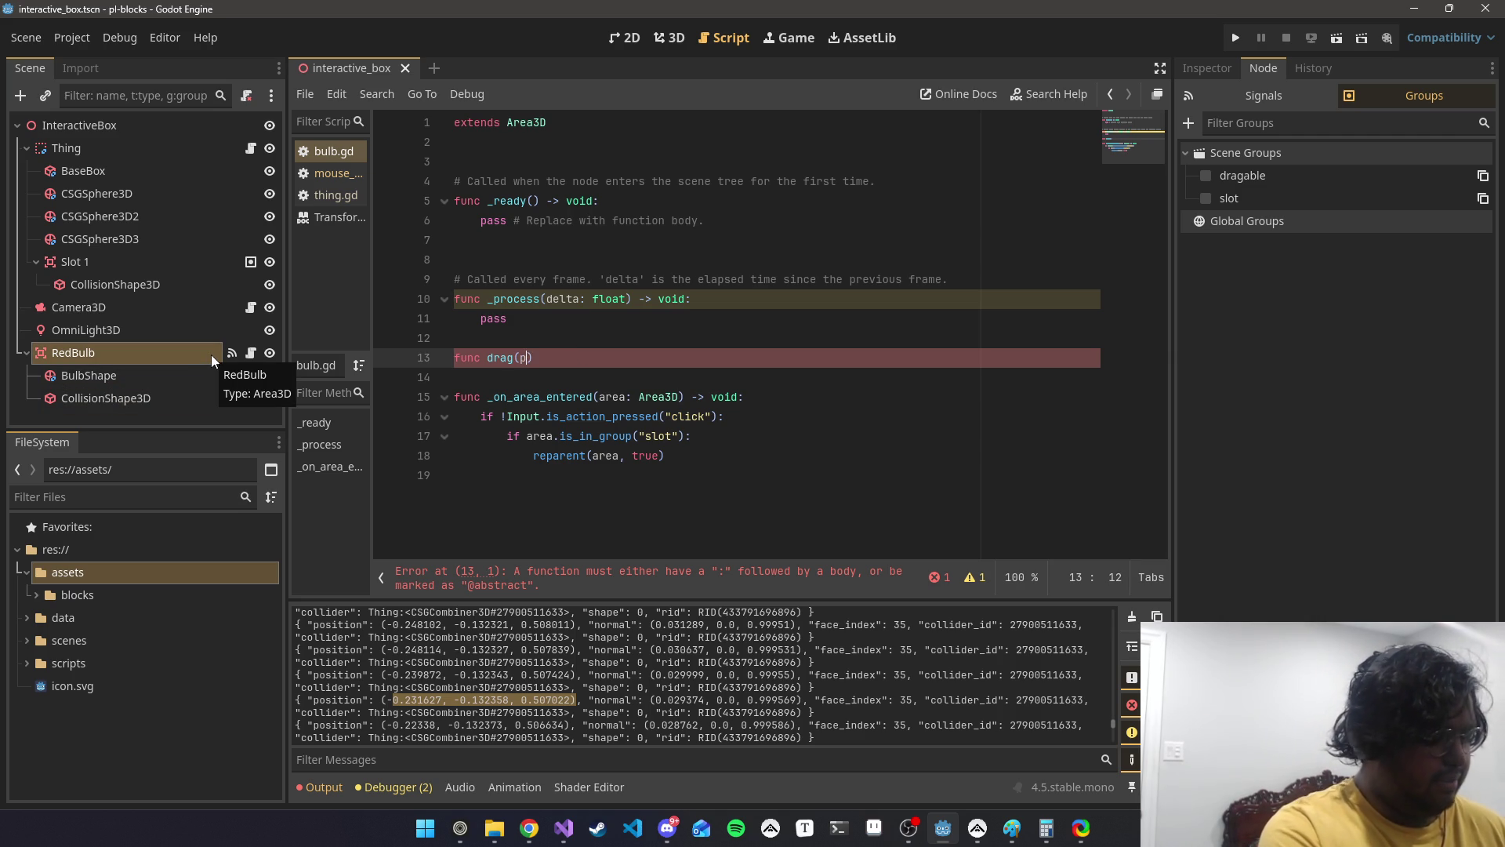
{"action": "type", "text": ": Vector3"}
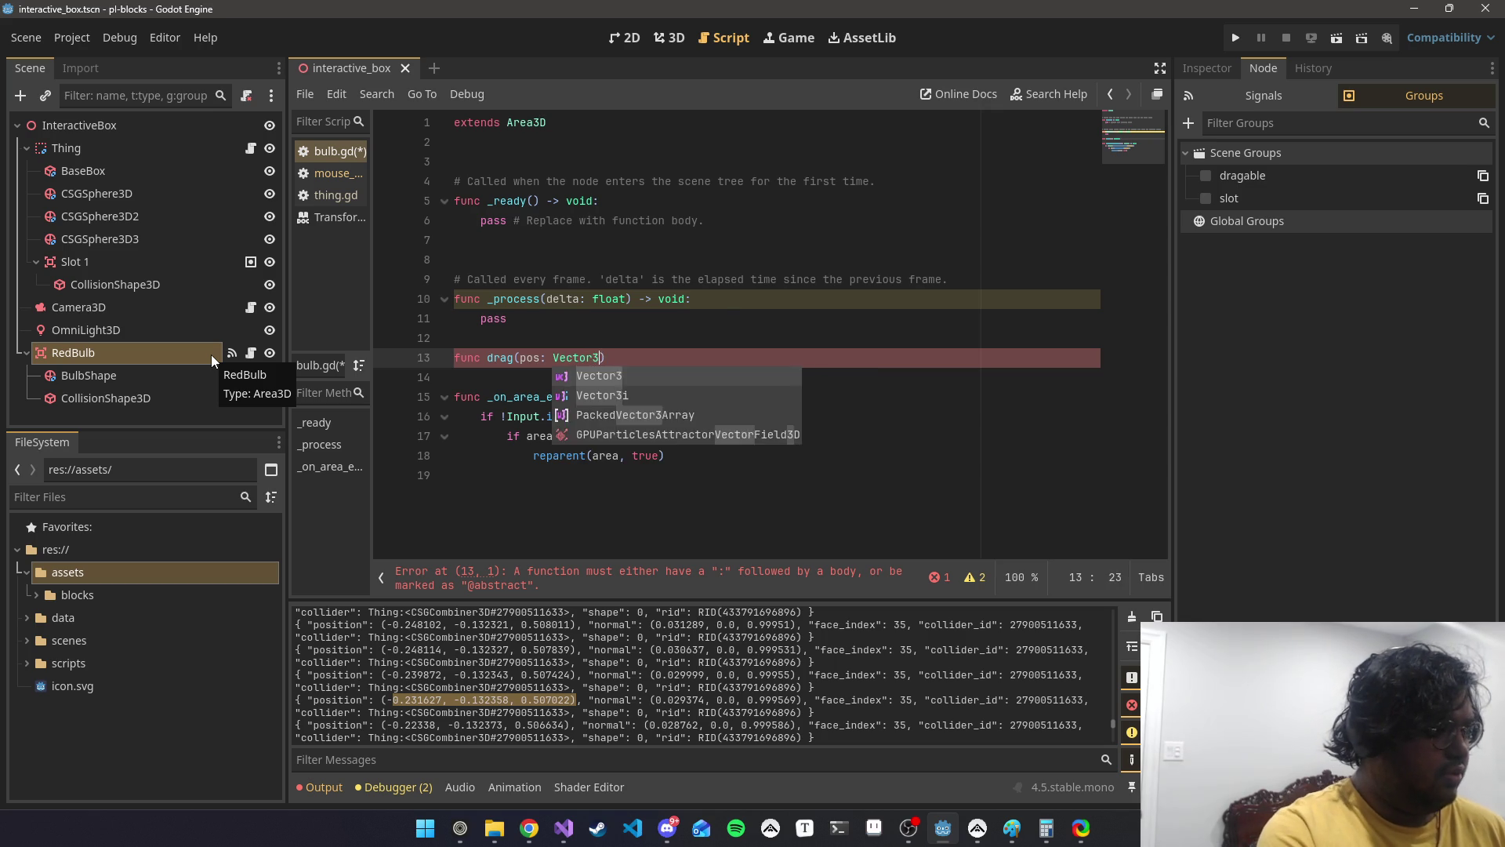
{"action": "key", "text": "Return"}
{"action": "key", "text": "End"}
{"action": "type", "text": "-> void:"}
{"action": "key", "text": "Return"}
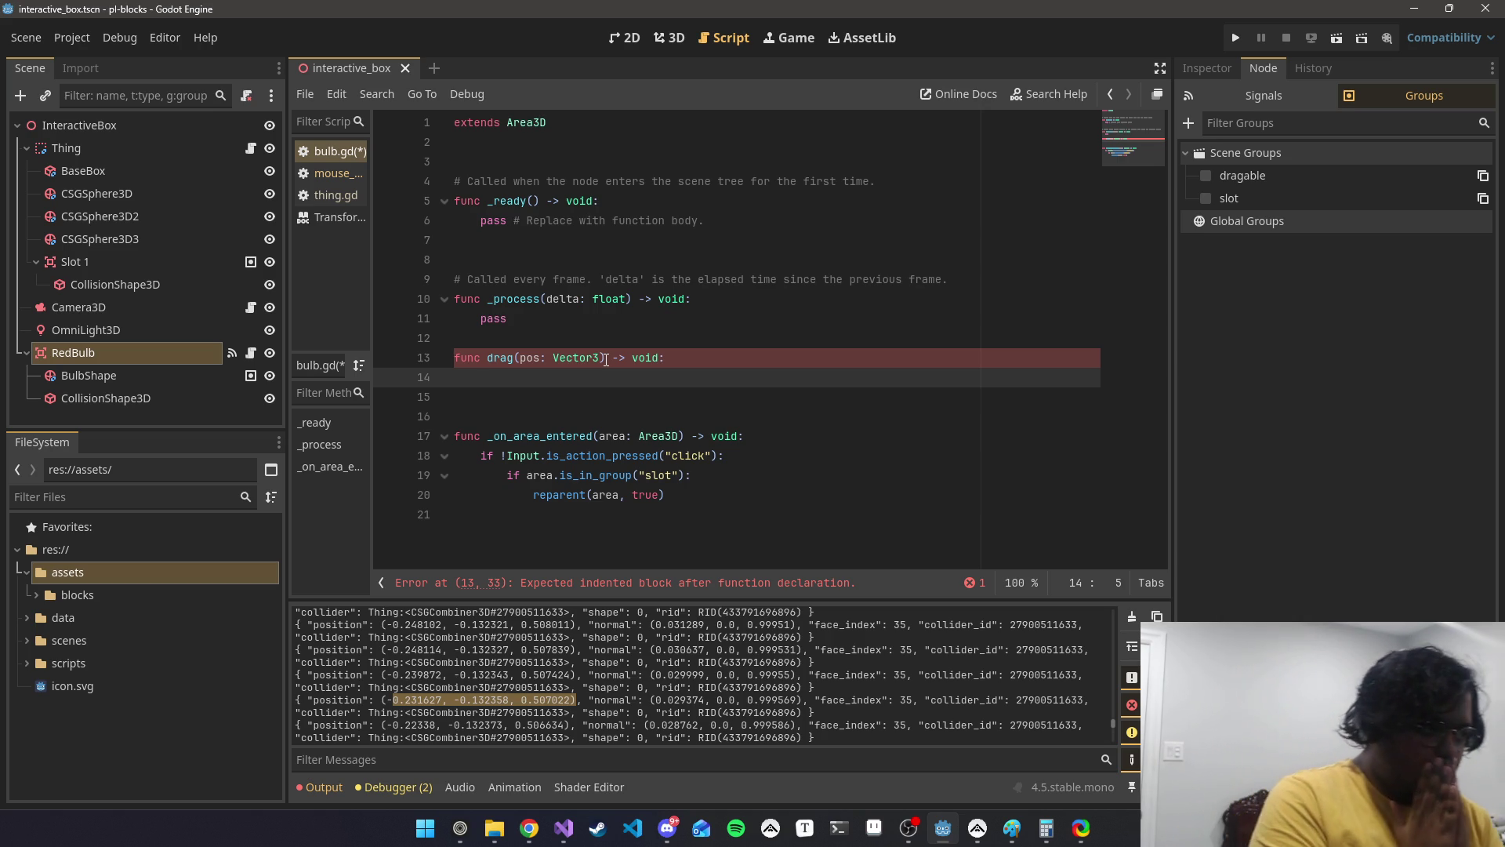
Set position.x = pos.x and position.y = pos.y in drag, save, and run the project.
{"action": "type", "text": "position"}
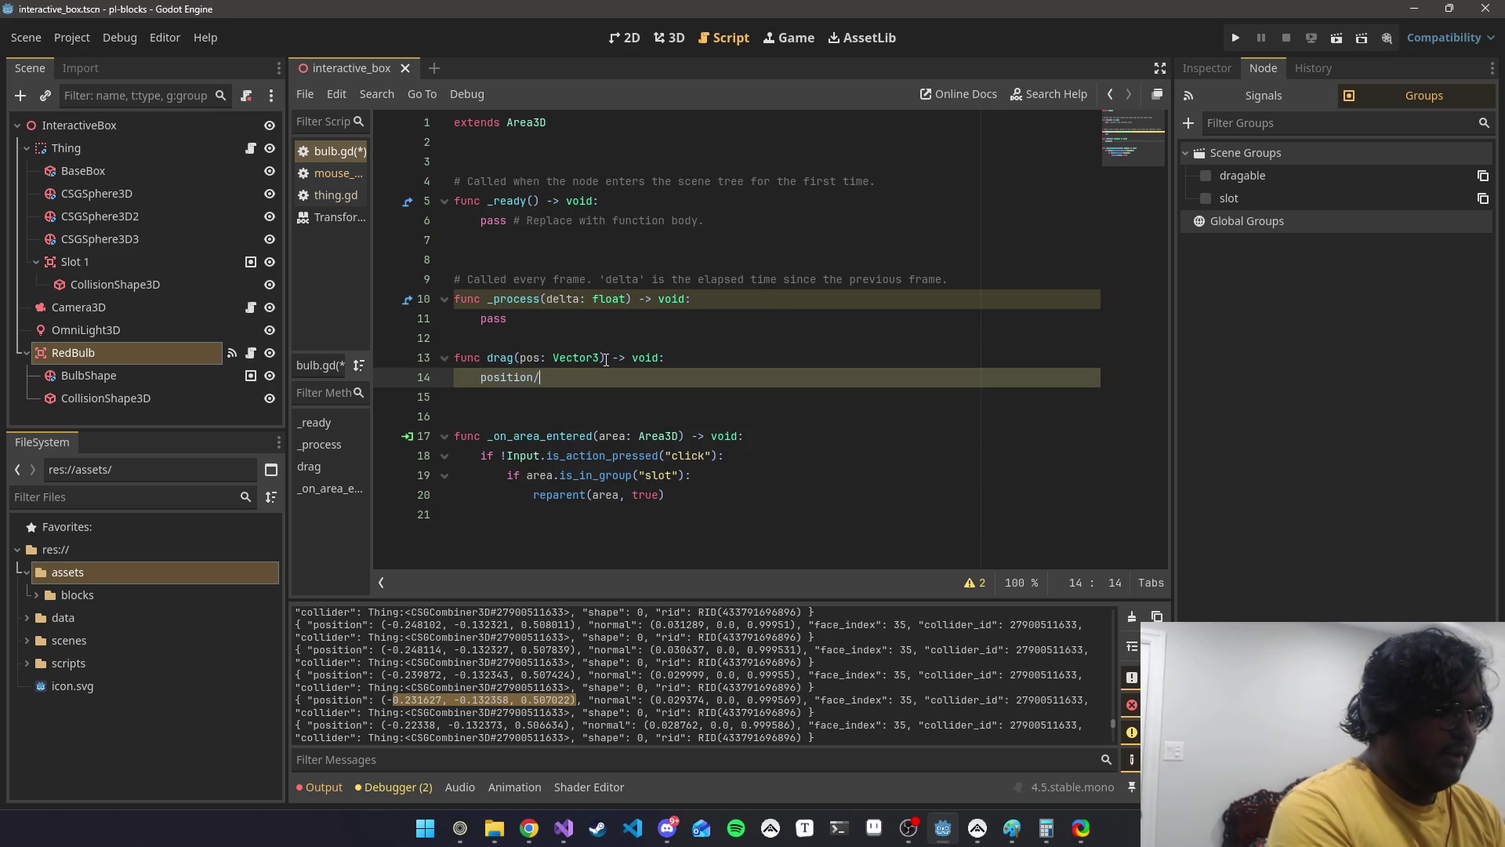
{"action": "type", "text": ".x ="}
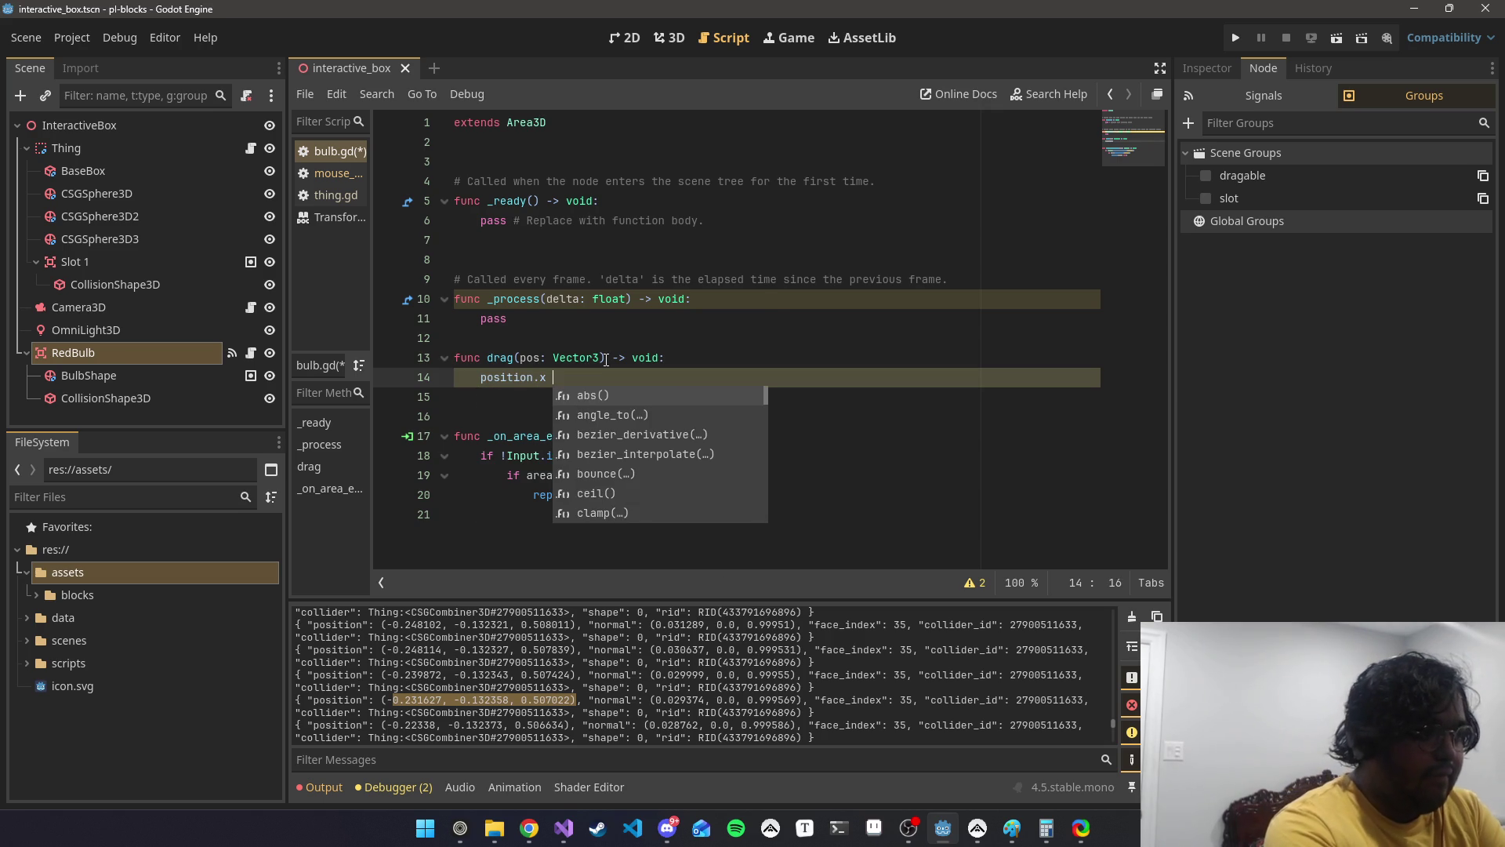
{"action": "type", "text": " pos.x"}
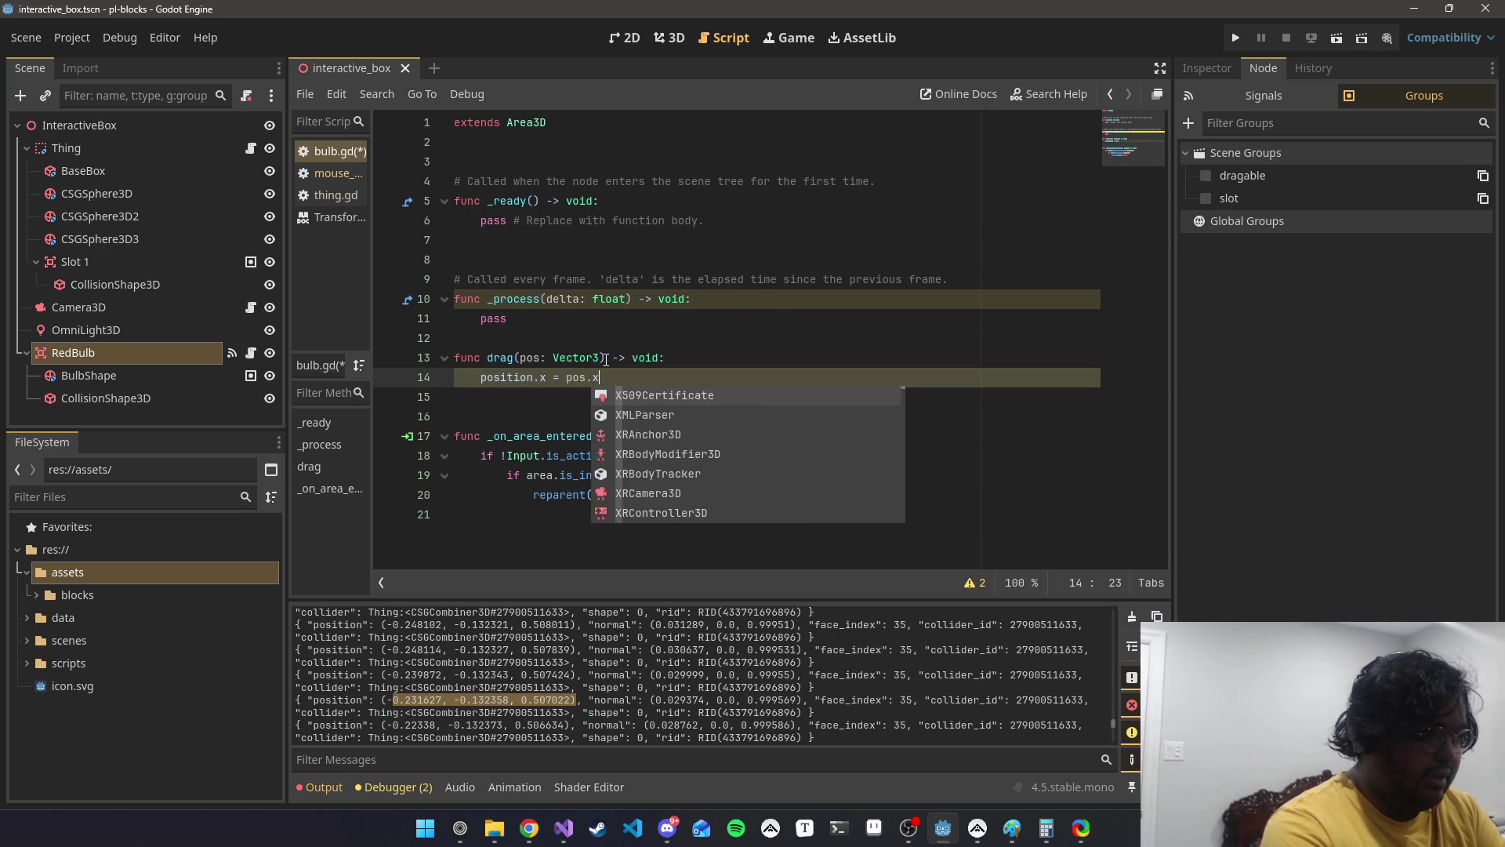
{"action": "key", "text": "Return"}
{"action": "type", "text": "pos"}
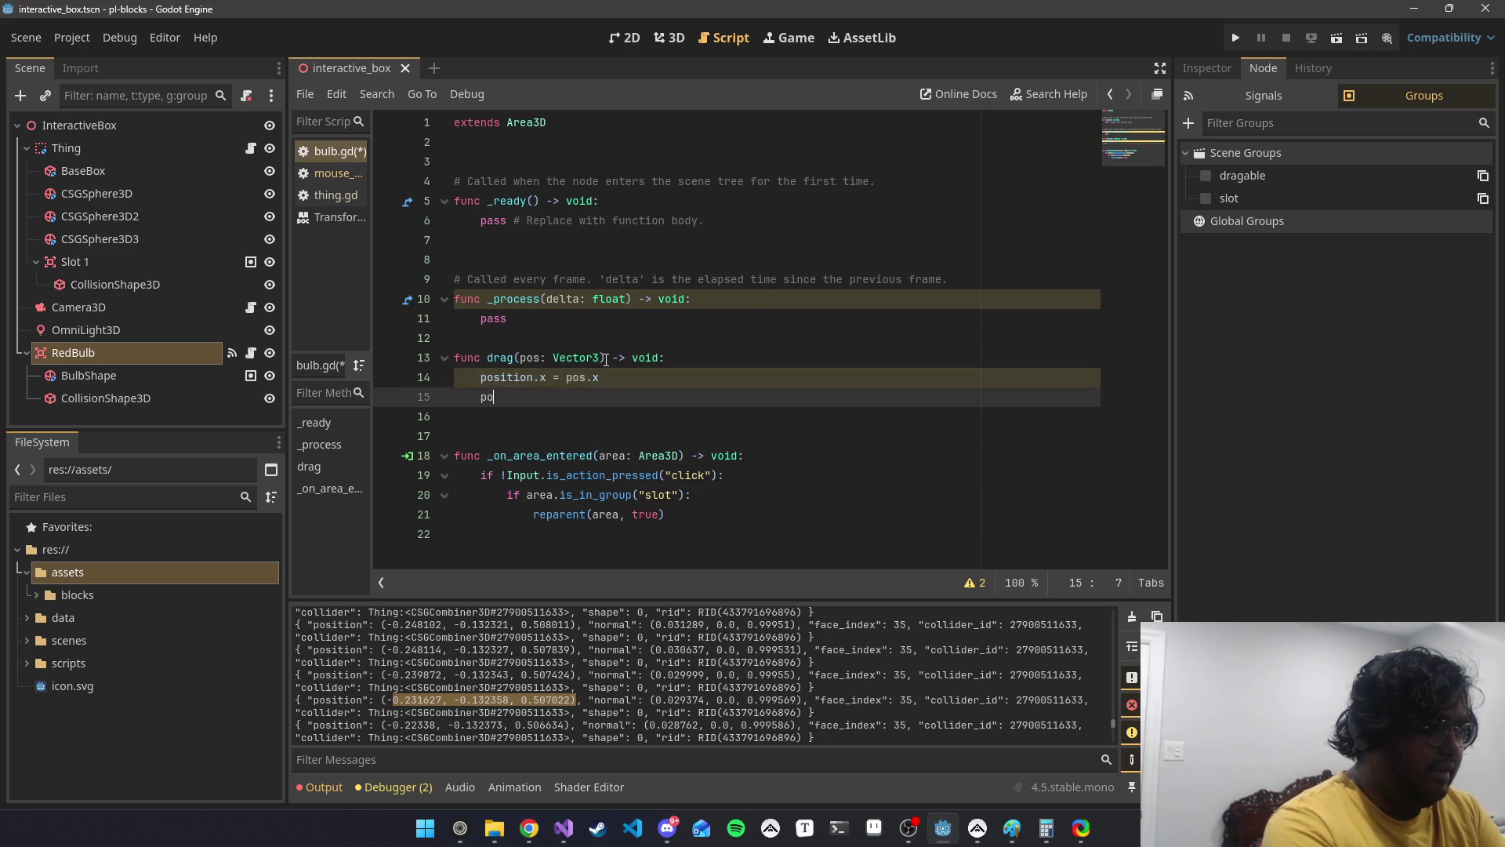
{"action": "type", "text": "i"}
{"action": "key", "text": "Return"}
{"action": "type", "text": ".y "}
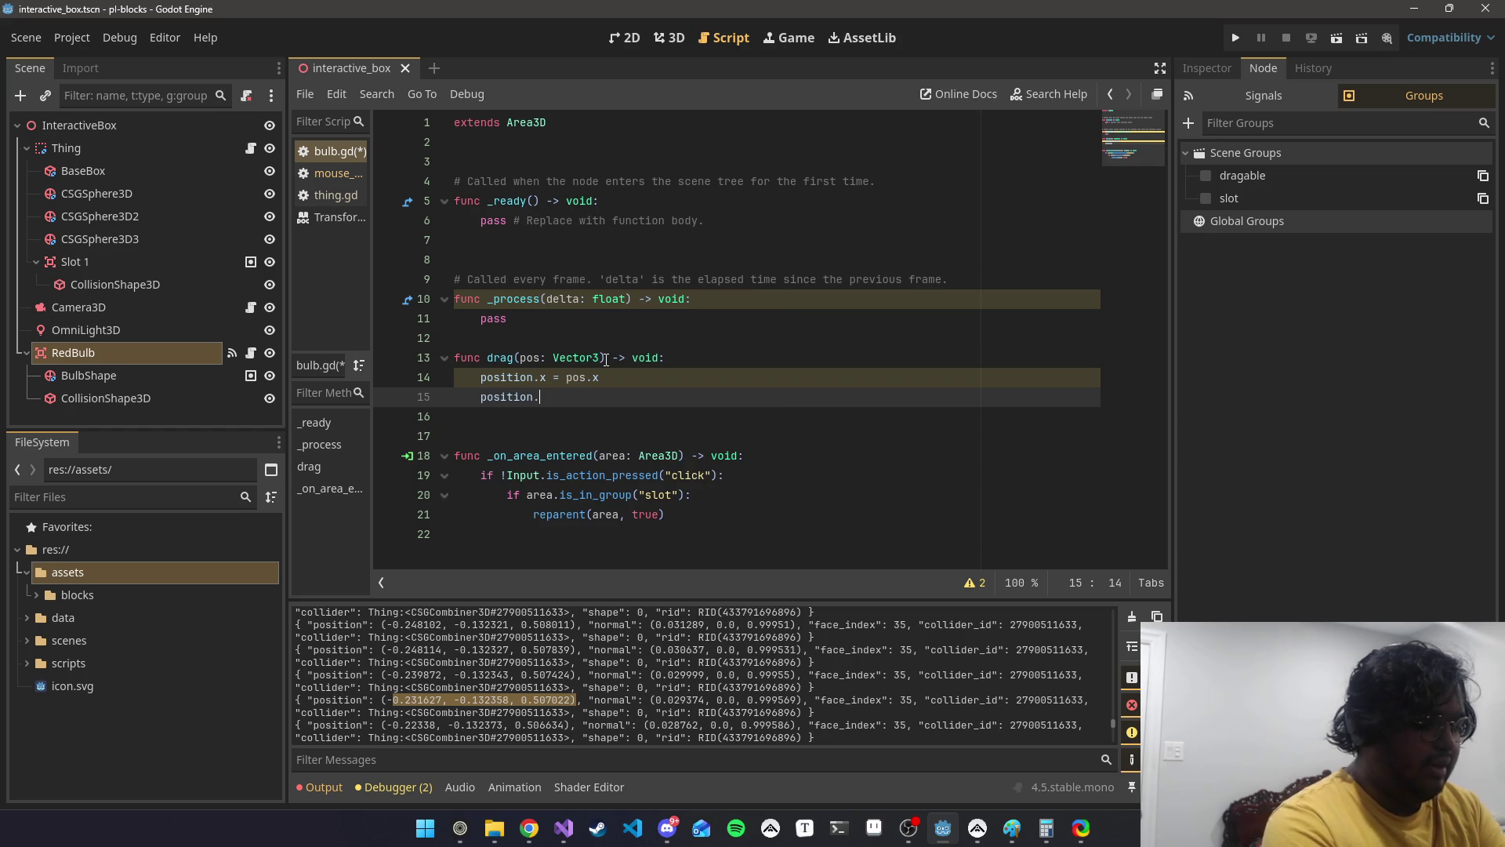
{"action": "type", "text": "= pos.y"}
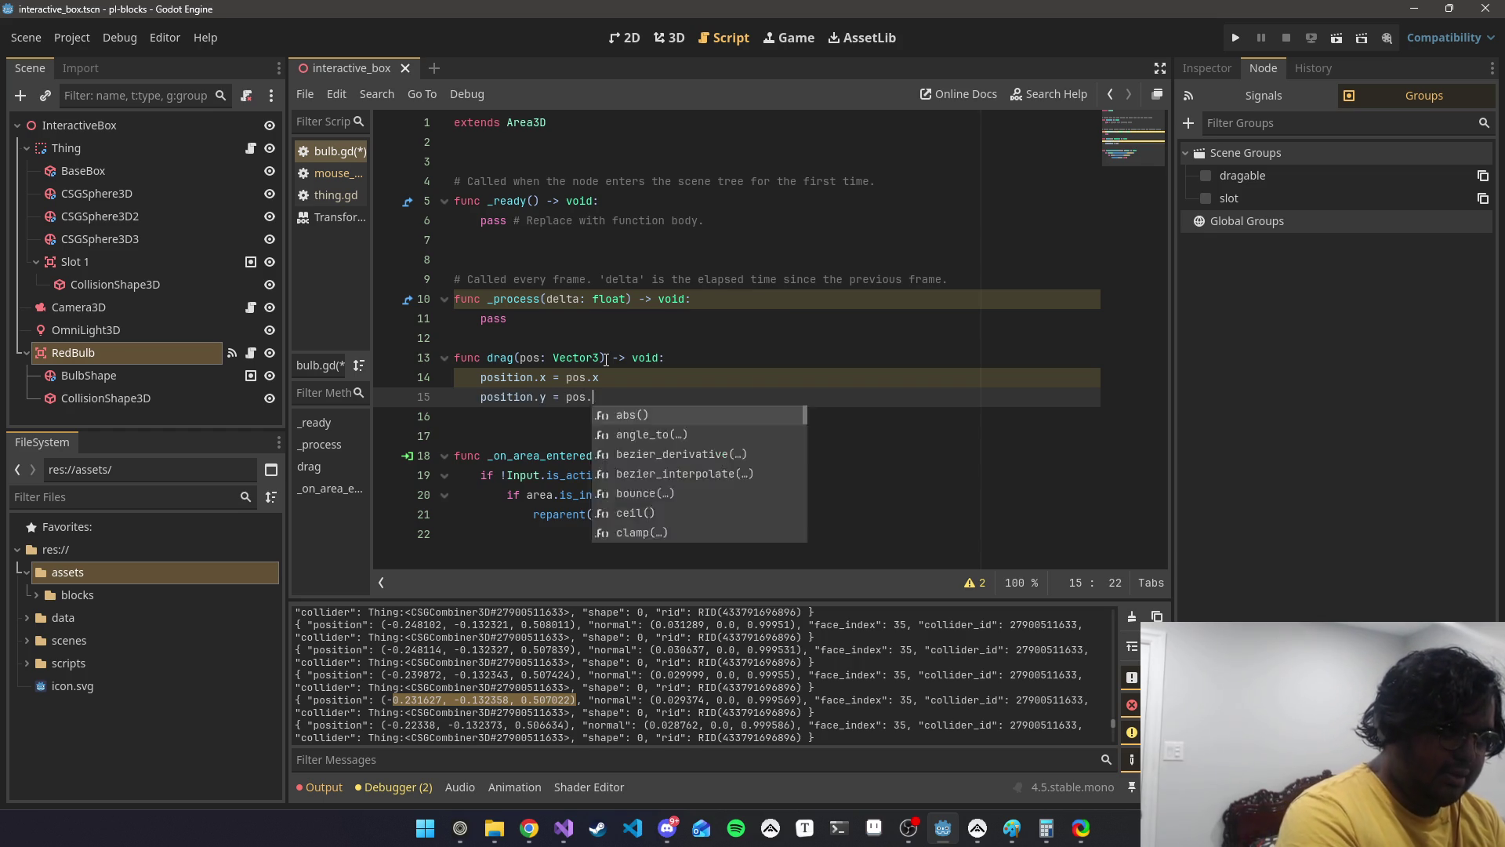
{"action": "key", "text": "ctrl+s"}
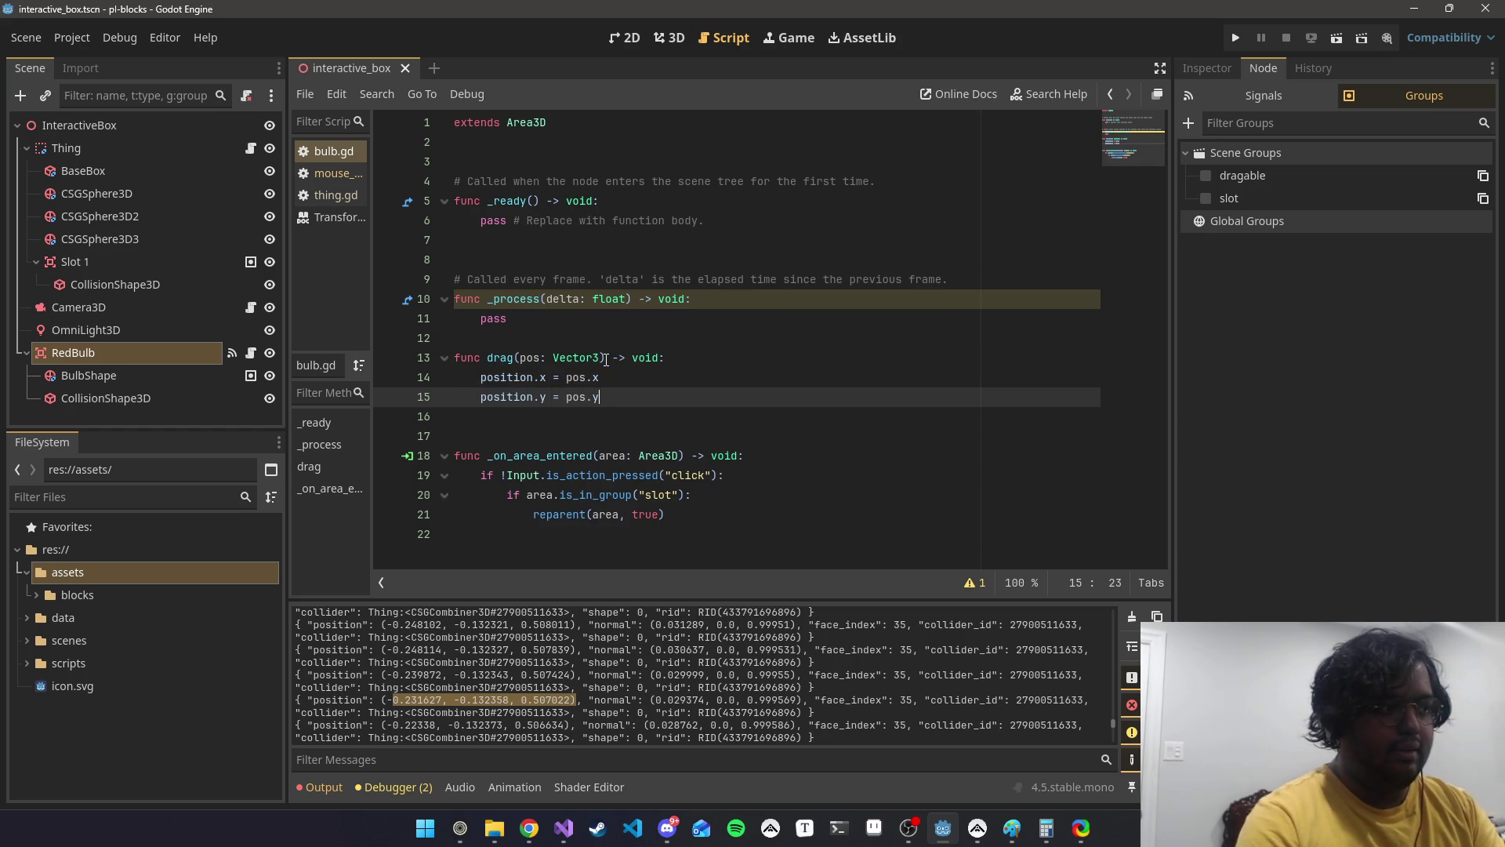
{"action": "left_click", "coordinate": [618, 357]}
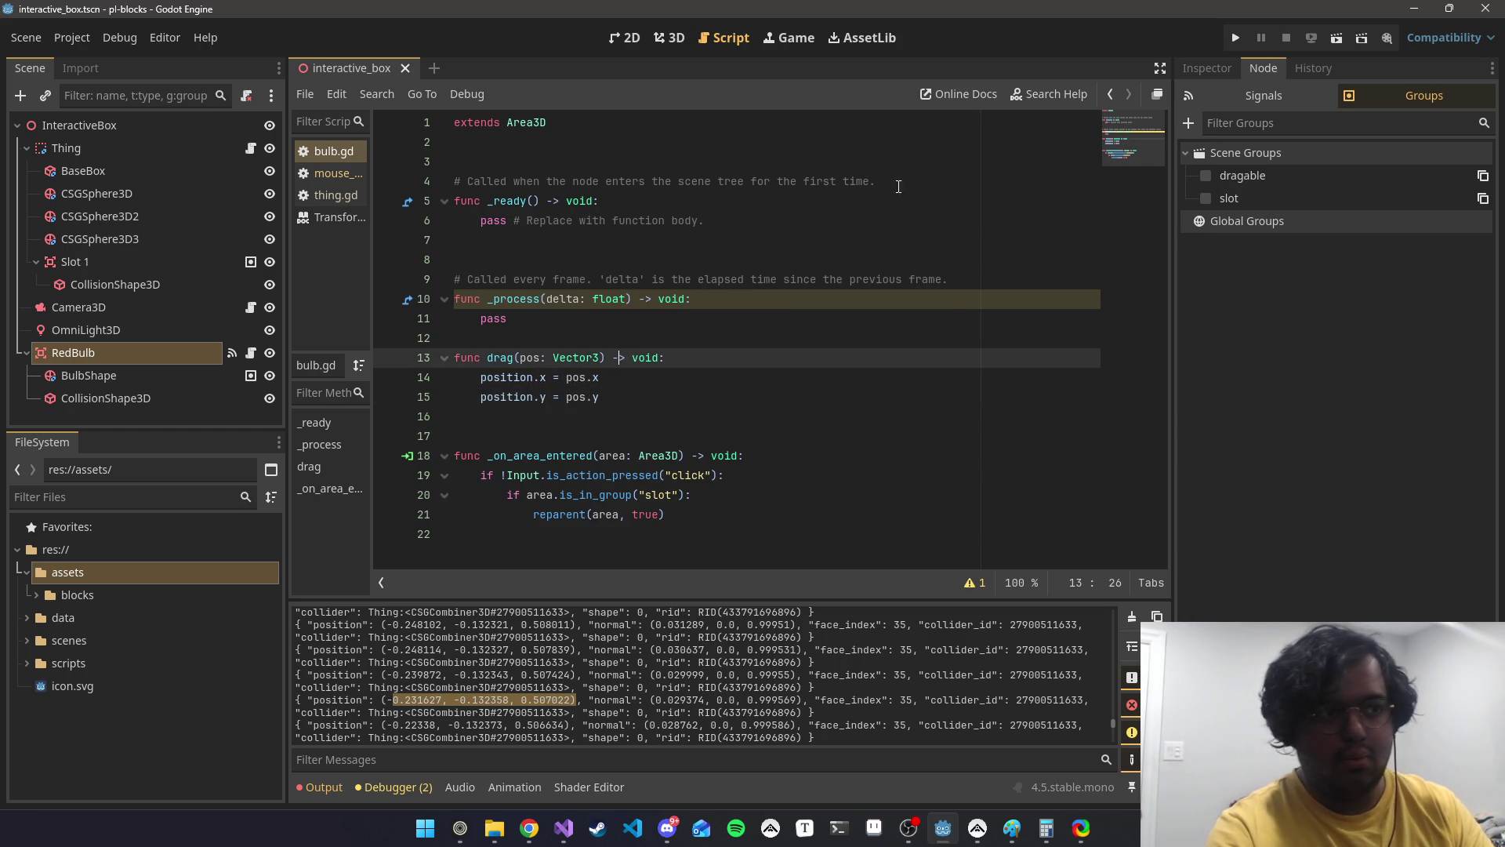
{"action": "left_click", "coordinate": [1236, 39]}
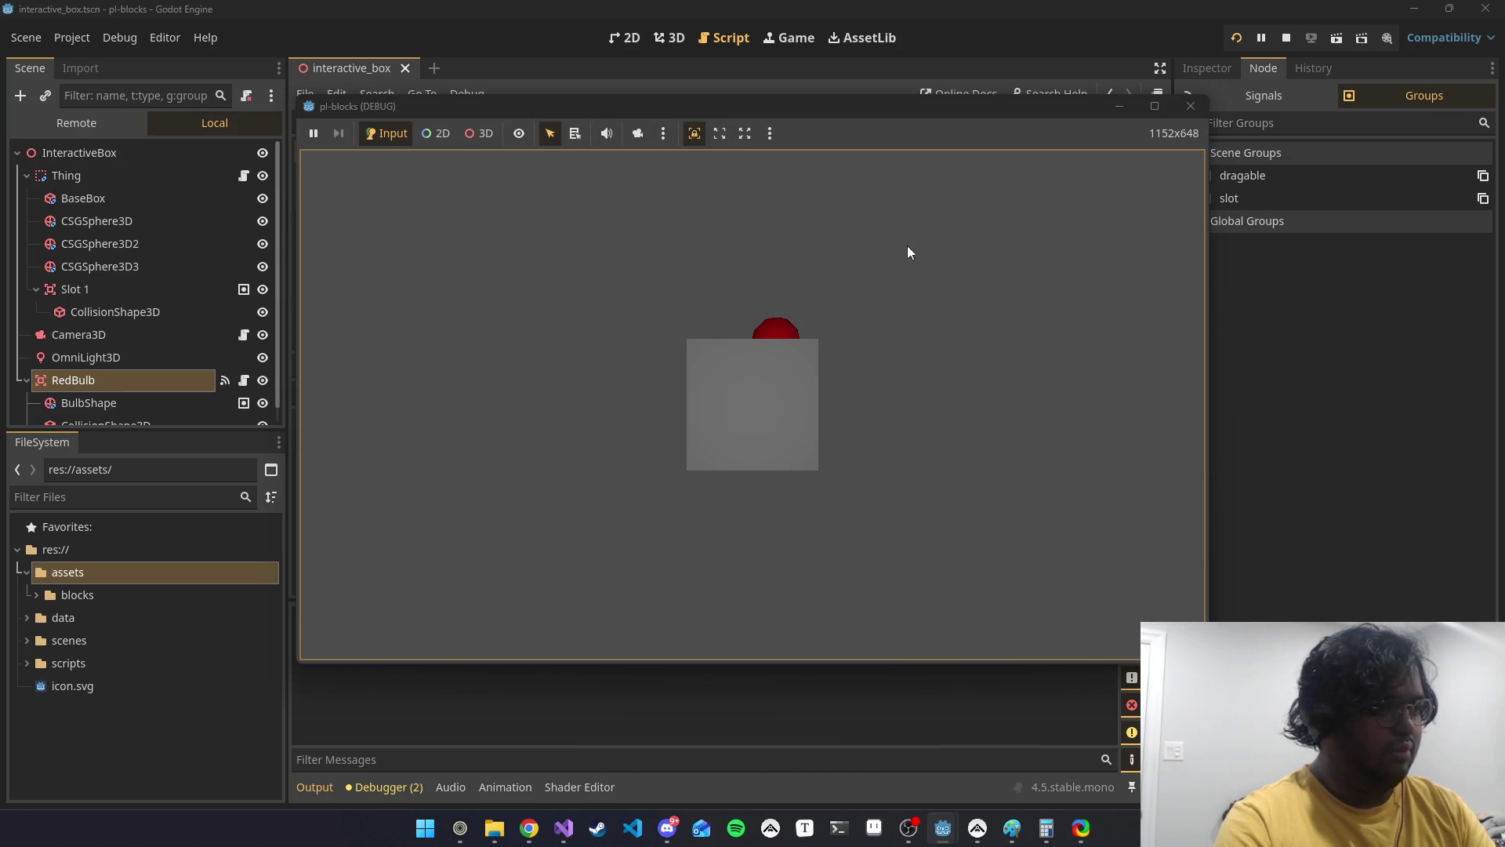
Rotate the box in the running game to show its slotted face.
{"action": "mouse_move", "coordinate": [686, 305]}
{"action": "left_mouse_down"}
{"action": "mouse_move", "coordinate": [742, 323]}
{"action": "mouse_move", "coordinate": [684, 349]}
{"action": "mouse_move", "coordinate": [708, 292]}
{"action": "left_mouse_up"}
{"action": "left_click_drag", "start_coordinate": [861, 276], "coordinate": [969, 276]}
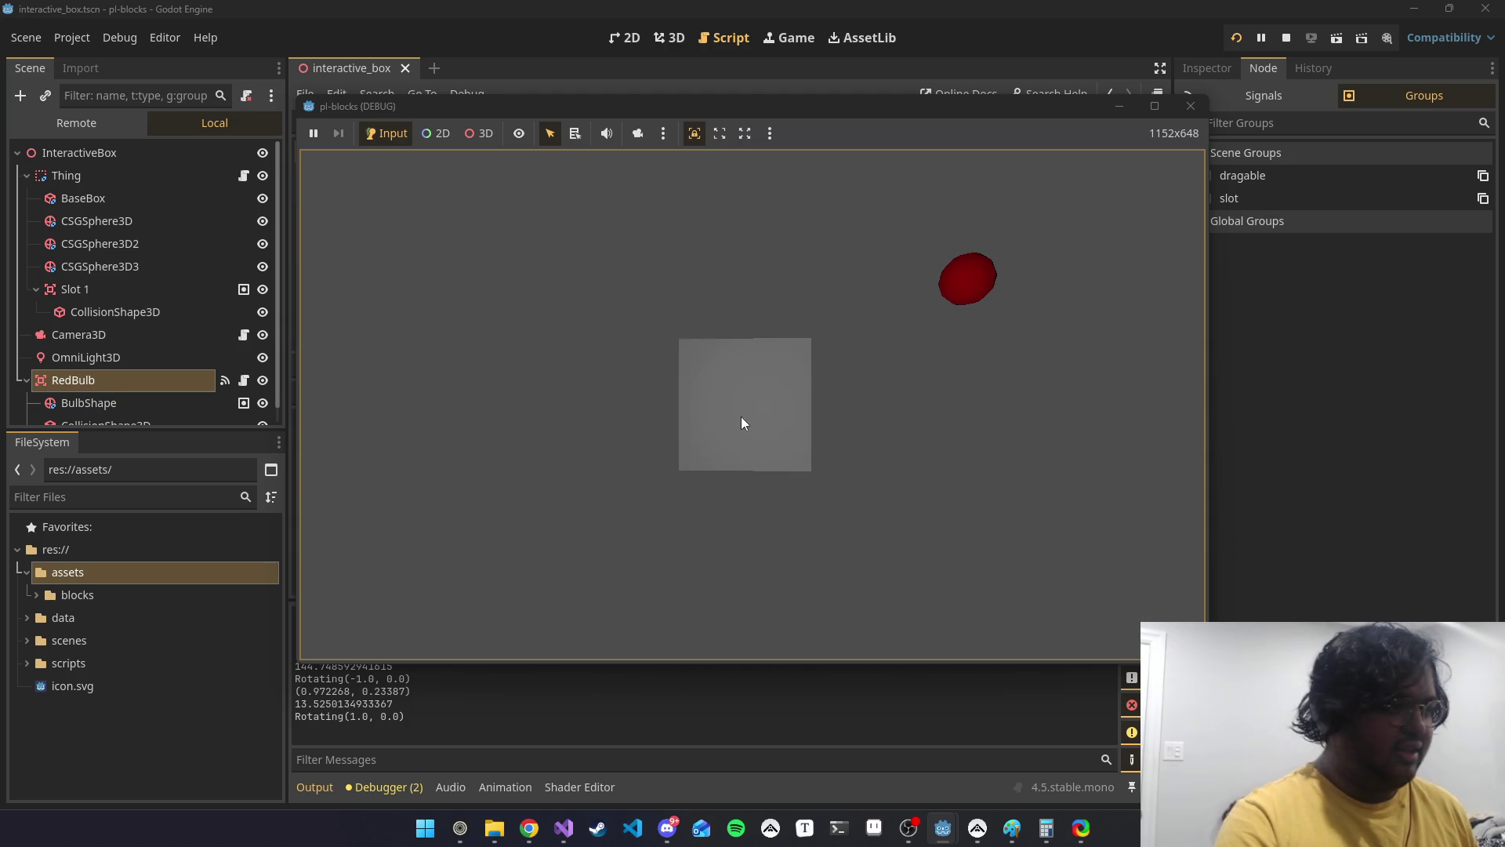
{"action": "left_click_drag", "start_coordinate": [742, 420], "coordinate": [893, 458]}
{"action": "left_click_drag", "start_coordinate": [779, 548], "coordinate": [792, 329]}
Drag the red bulb onto the top slot, rotate it loose, and close the game window.
{"action": "mouse_move", "coordinate": [956, 293]}
{"action": "left_mouse_down"}
{"action": "mouse_move", "coordinate": [886, 380]}
{"action": "mouse_move", "coordinate": [753, 403]}
{"action": "mouse_move", "coordinate": [806, 404]}
{"action": "left_mouse_up"}
{"action": "left_click_drag", "start_coordinate": [931, 374], "coordinate": [756, 342]}
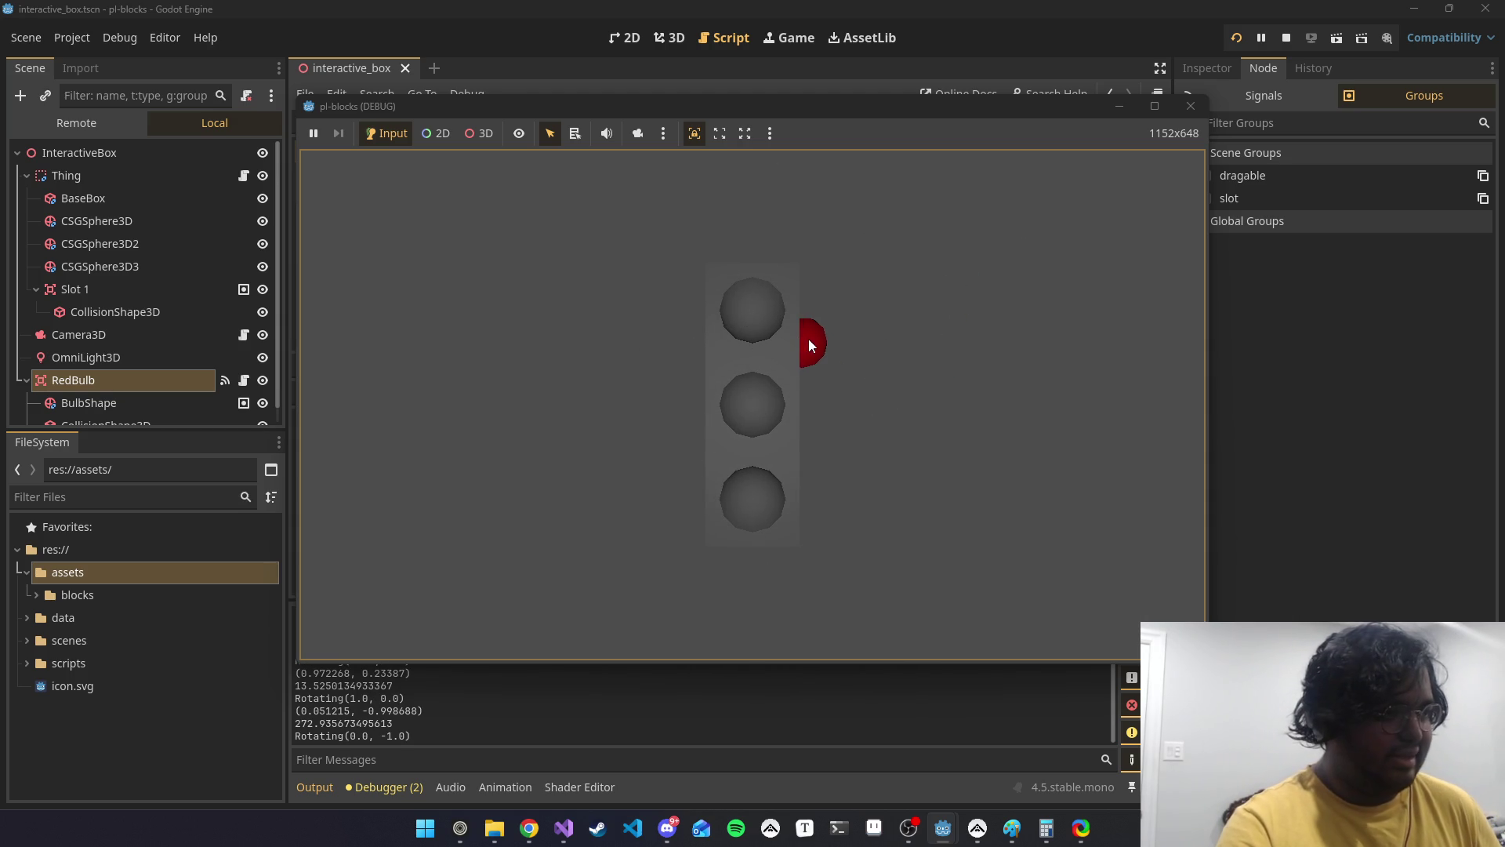
{"action": "left_click_drag", "start_coordinate": [812, 352], "coordinate": [766, 322]}
{"action": "left_click_drag", "start_coordinate": [869, 319], "coordinate": [652, 342]}
{"action": "mouse_move", "coordinate": [905, 279]}
{"action": "left_mouse_down"}
{"action": "mouse_move", "coordinate": [830, 329]}
{"action": "mouse_move", "coordinate": [820, 313]}
{"action": "mouse_move", "coordinate": [790, 365]}
{"action": "mouse_move", "coordinate": [836, 370]}
{"action": "mouse_move", "coordinate": [863, 313]}
{"action": "mouse_move", "coordinate": [963, 317]}
{"action": "mouse_move", "coordinate": [845, 312]}
{"action": "mouse_move", "coordinate": [867, 233]}
{"action": "mouse_move", "coordinate": [924, 256]}
{"action": "mouse_move", "coordinate": [912, 321]}
{"action": "left_mouse_up"}
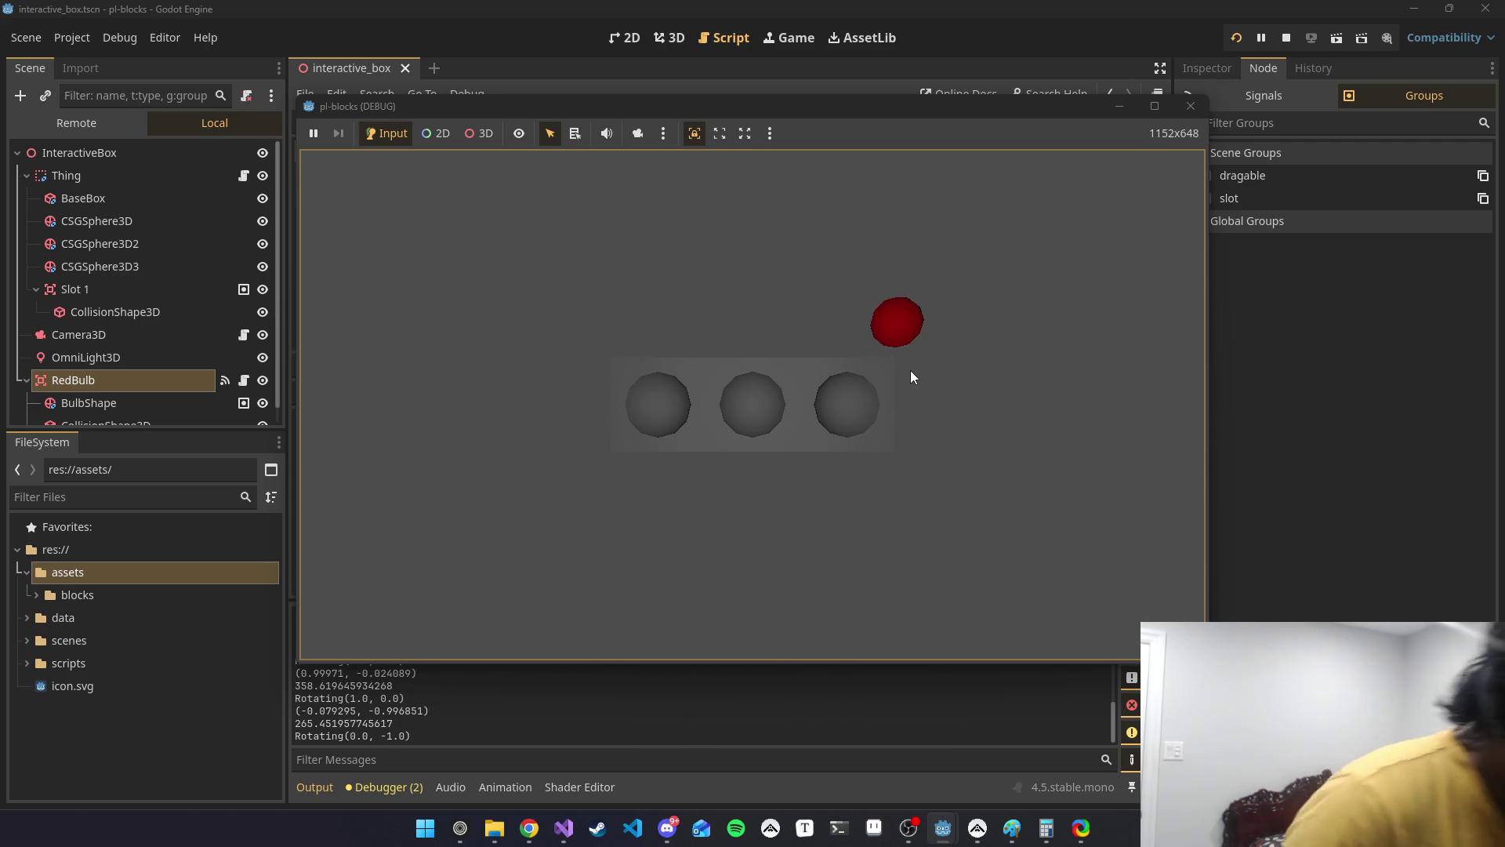
{"action": "left_click", "coordinate": [1189, 108]}
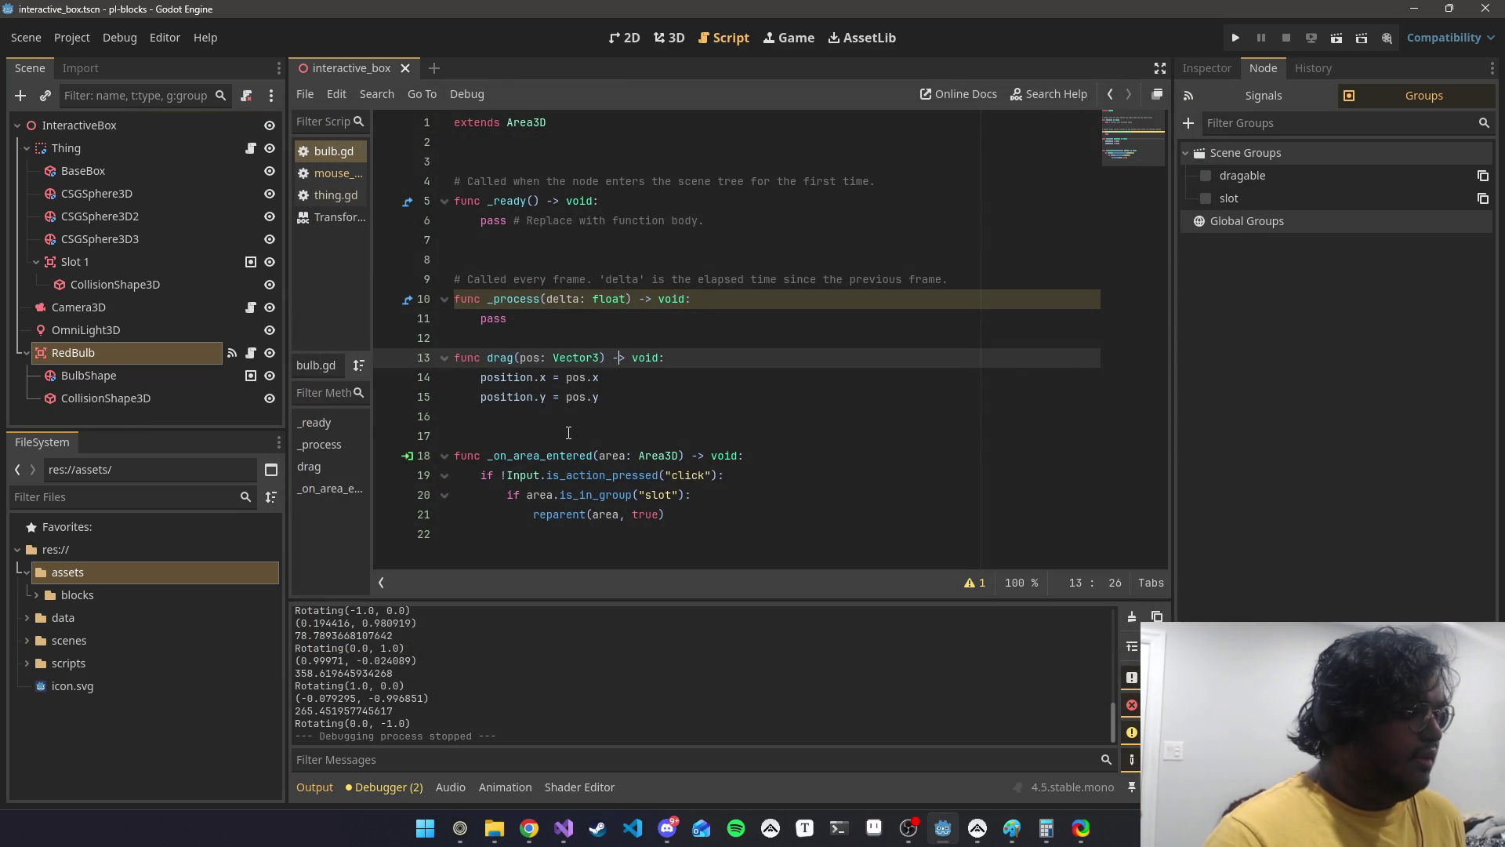
{"action": "left_click", "coordinate": [607, 418]}
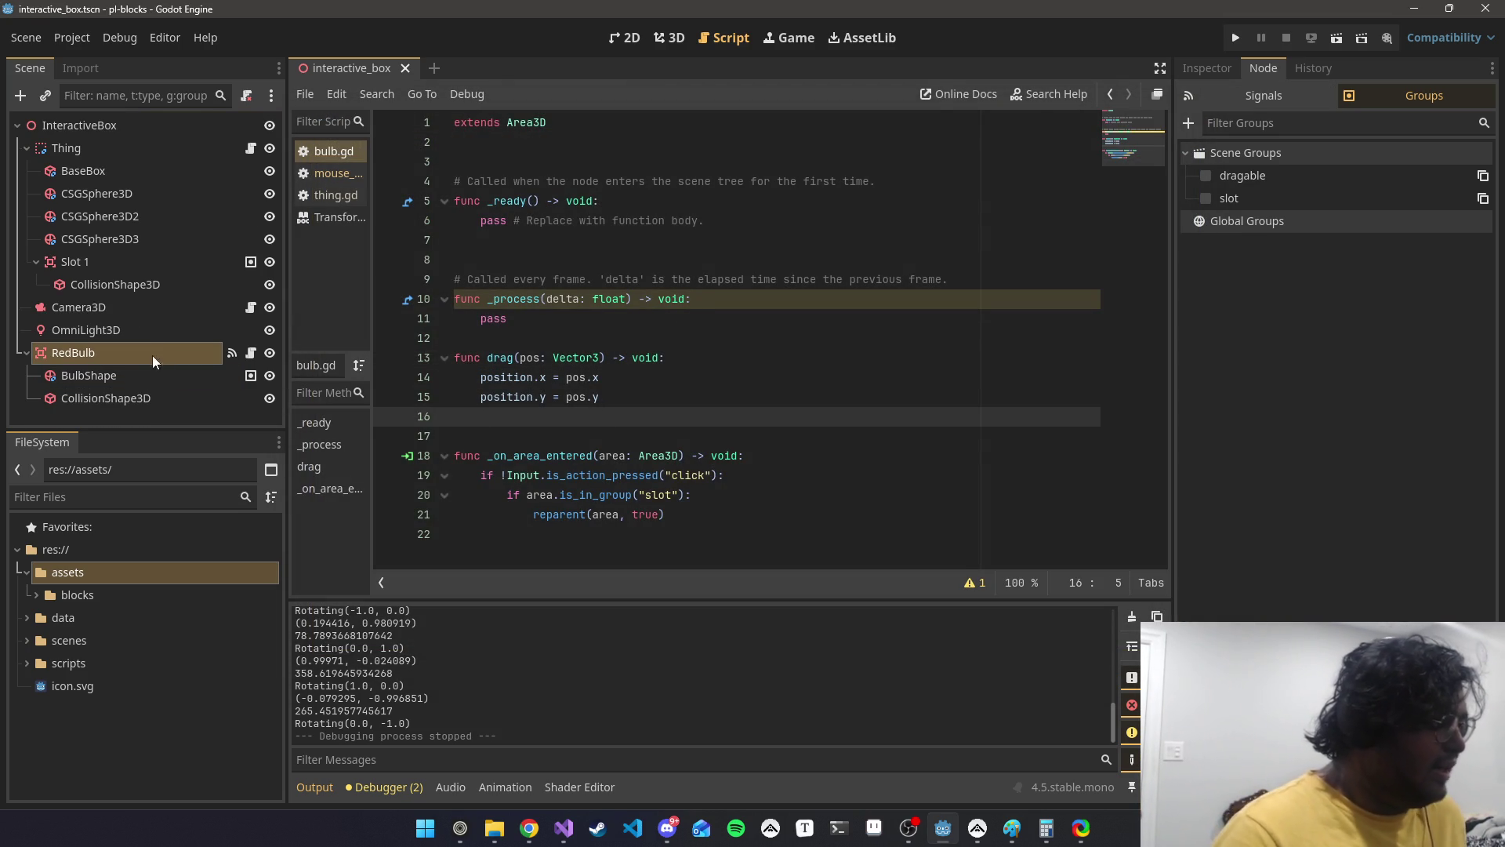
Open the Thing node's script thing.gd and look through it.
{"action": "left_click", "coordinate": [130, 148]}
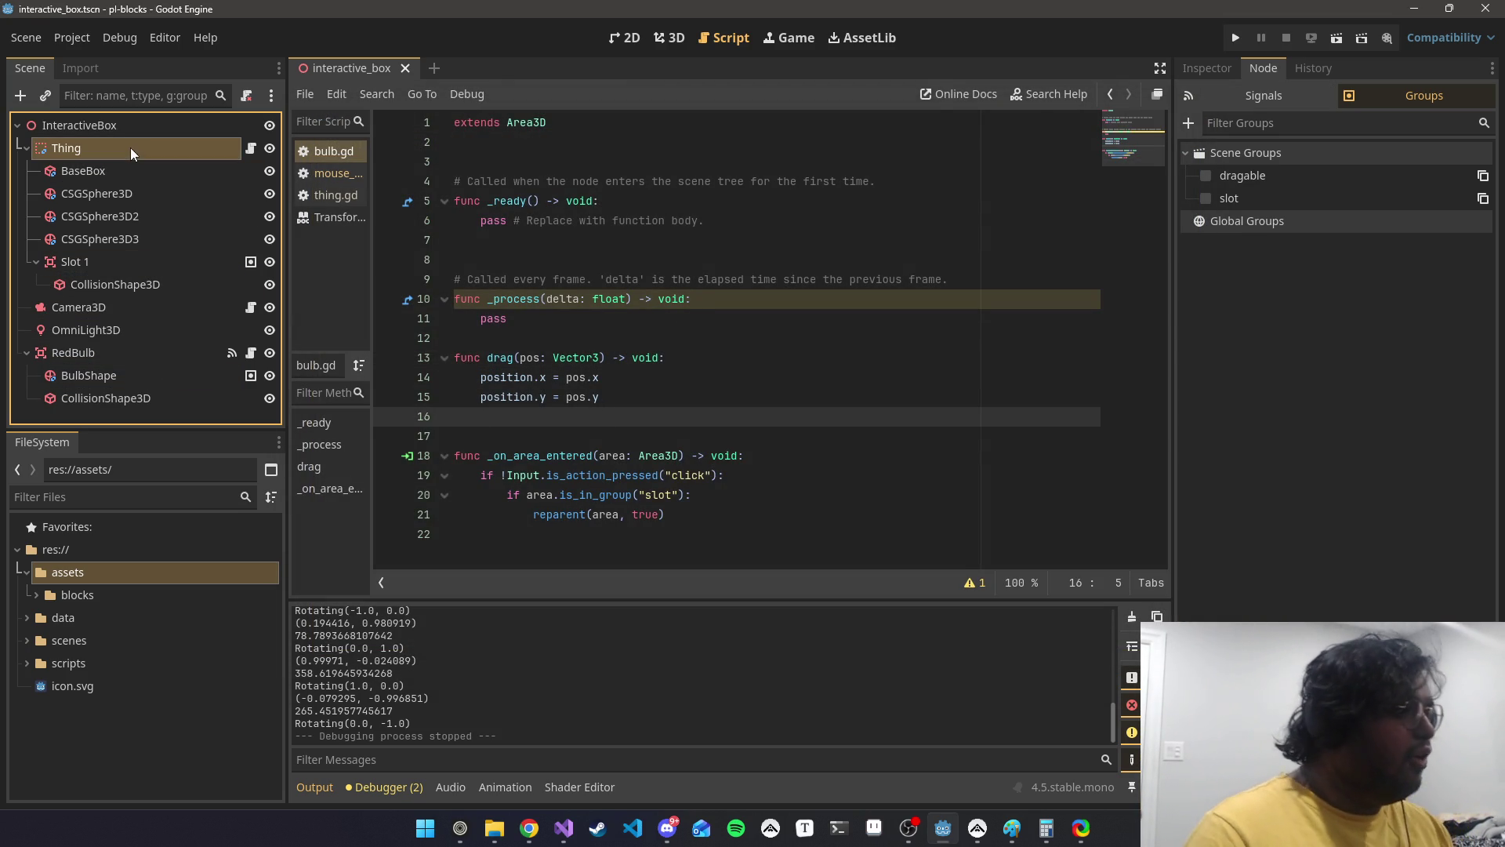
{"action": "left_click", "coordinate": [248, 149]}
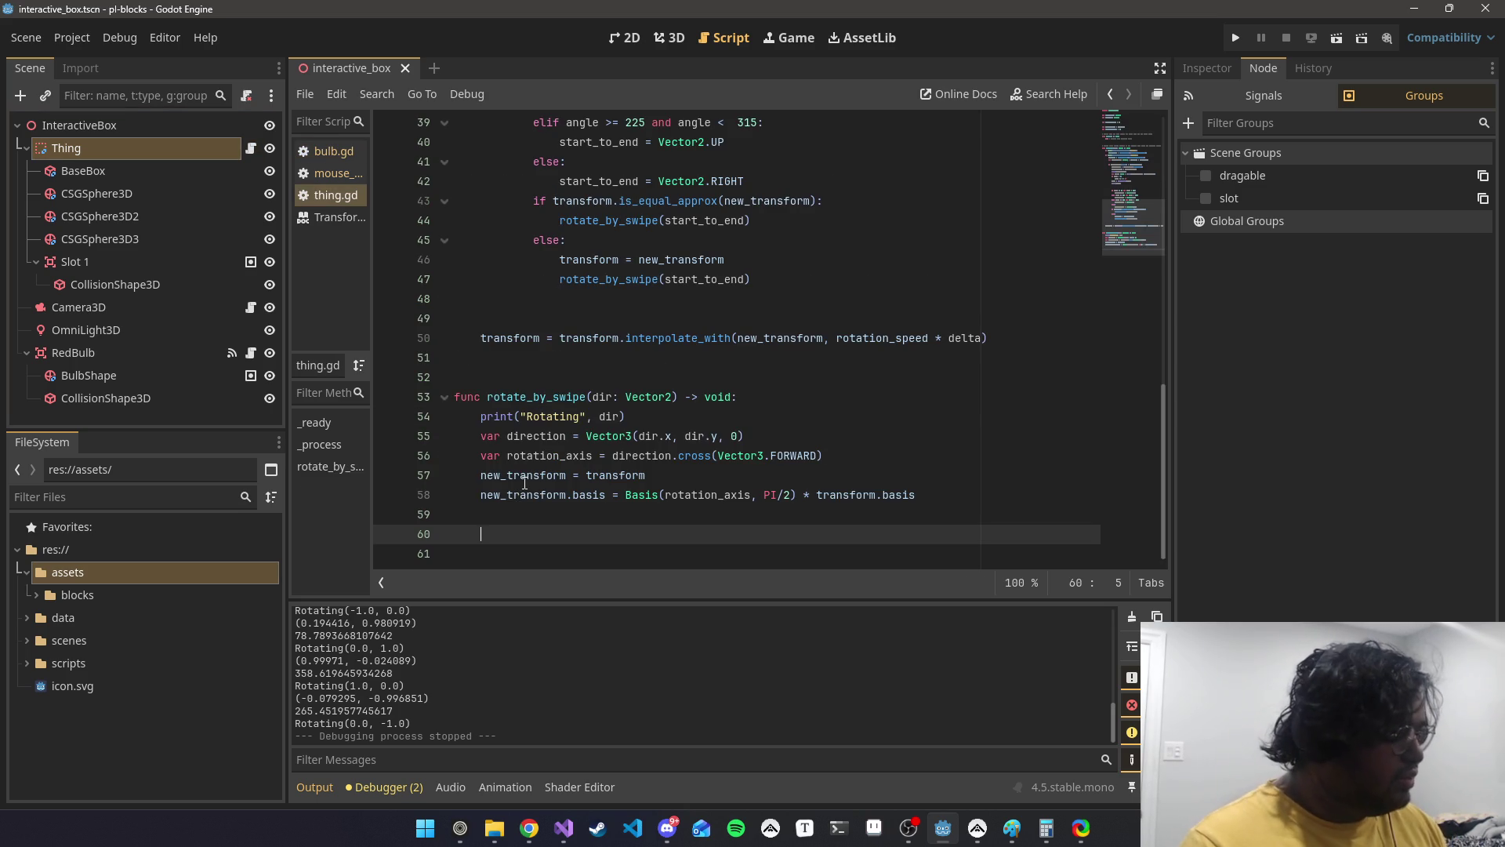
{"action": "scroll", "coordinate": [548, 455], "scroll_direction": "up", "scroll_amount": 5}
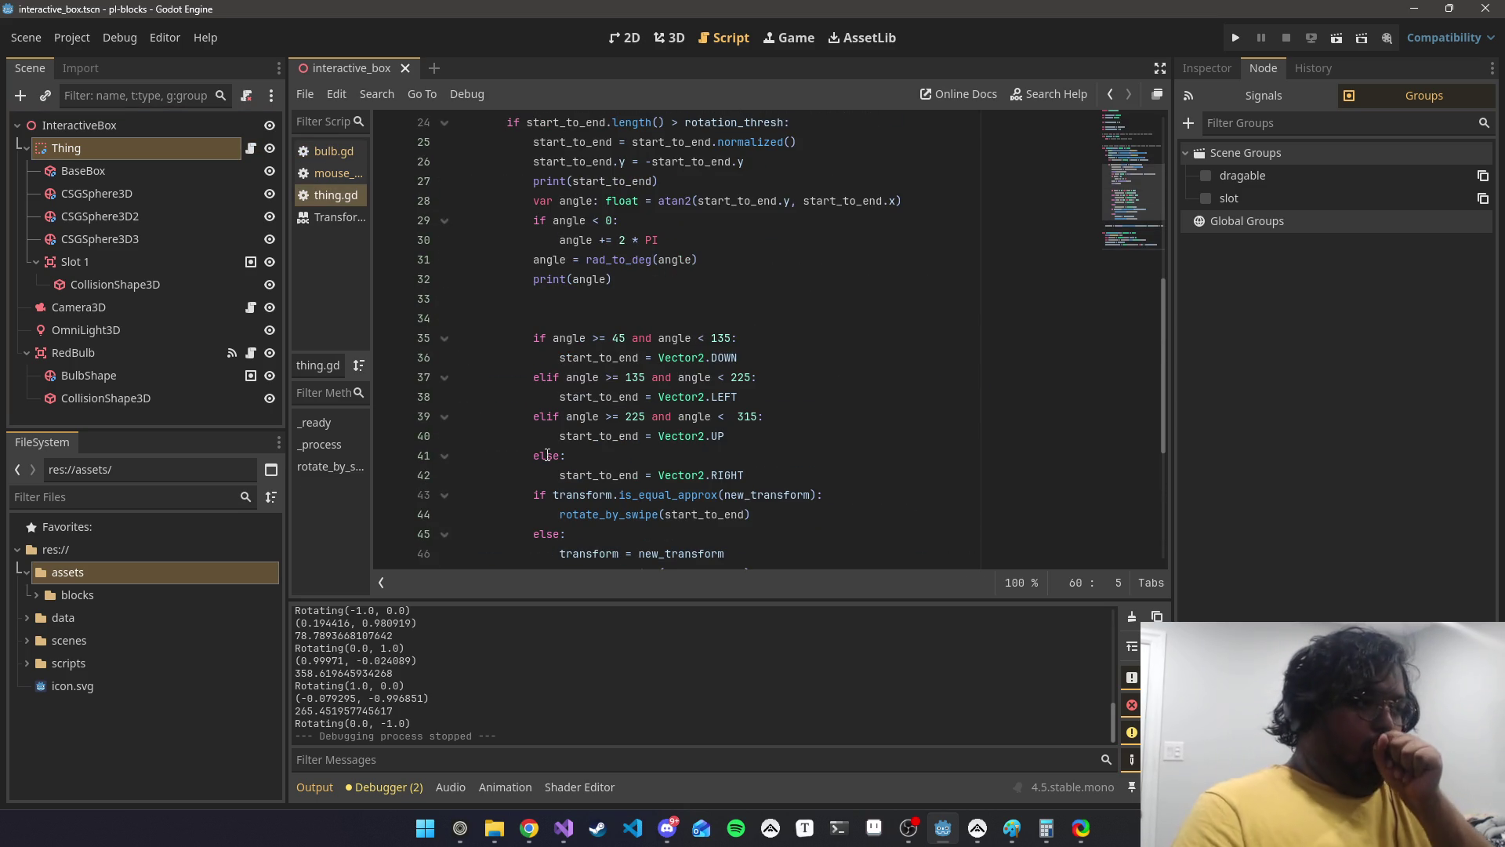
{"action": "scroll", "coordinate": [547, 455], "scroll_direction": "up", "scroll_amount": 4}
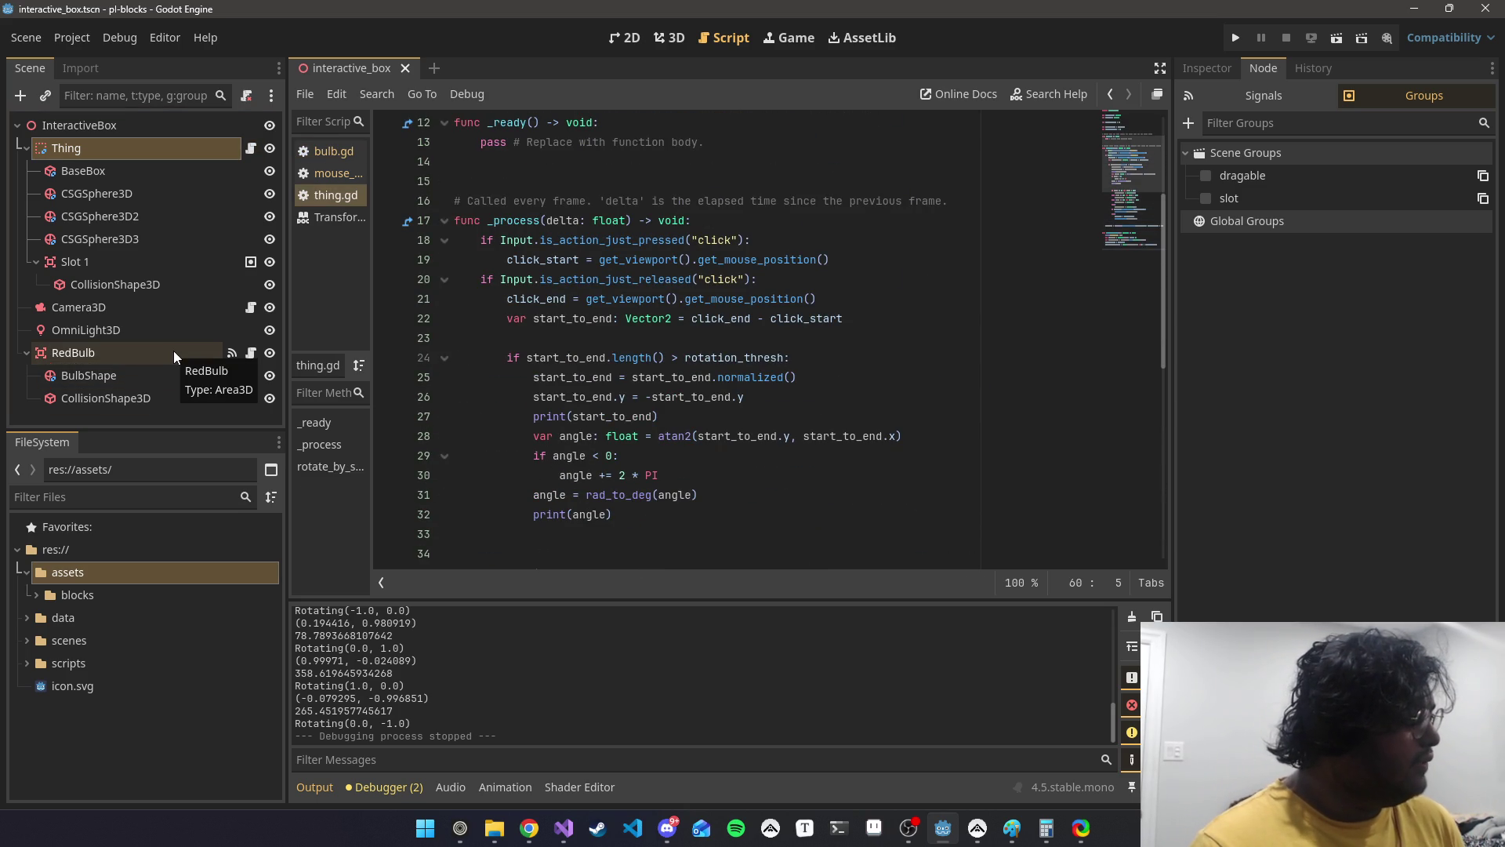
Open Camera3D's script and try, then delete, a line inside the if thing block.
{"action": "left_click", "coordinate": [251, 310]}
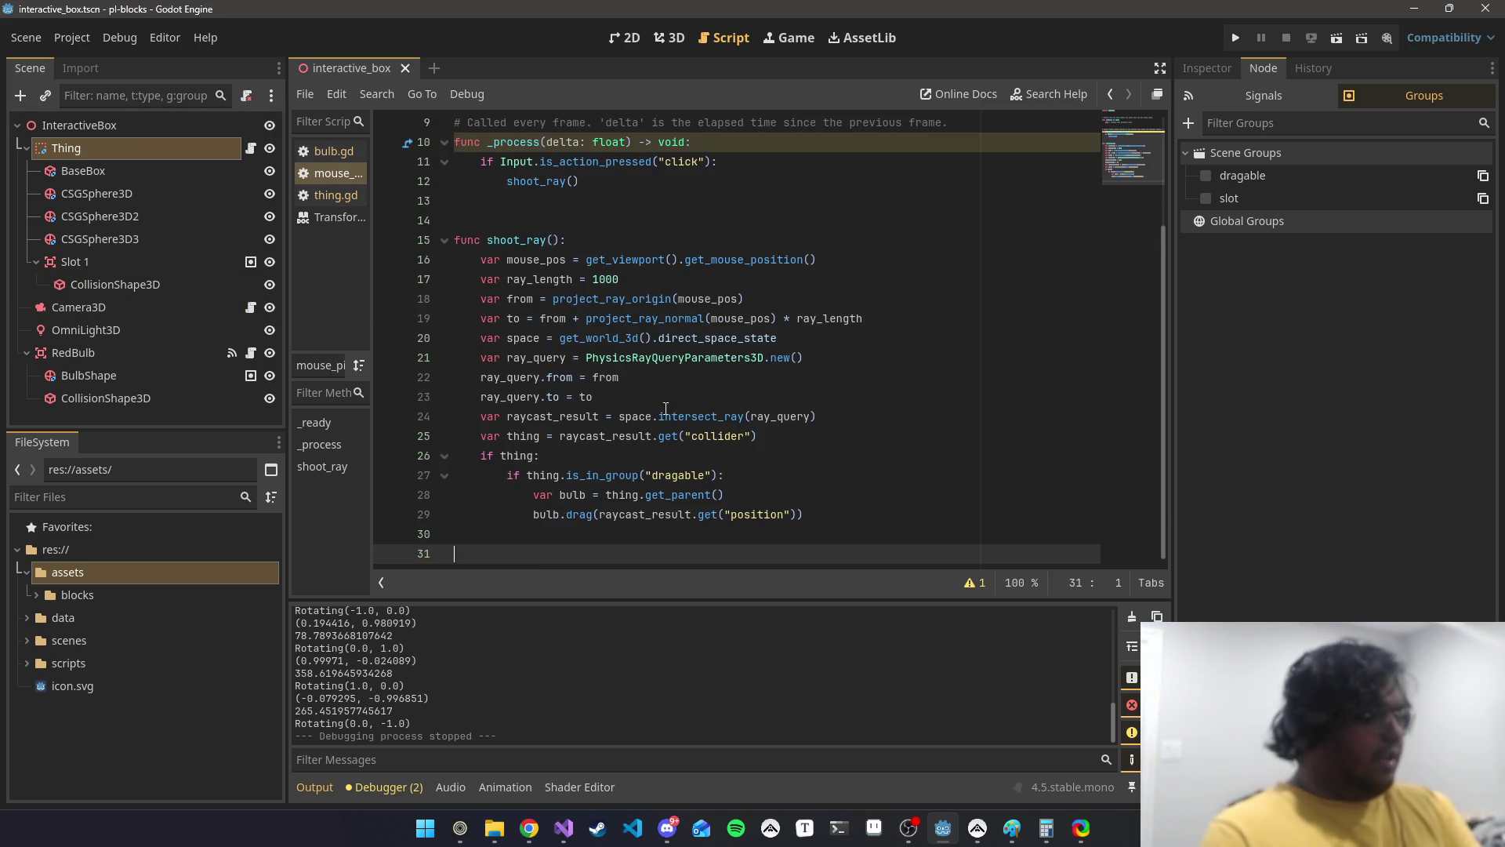
{"action": "left_click", "coordinate": [609, 456]}
{"action": "key", "text": "Return"}
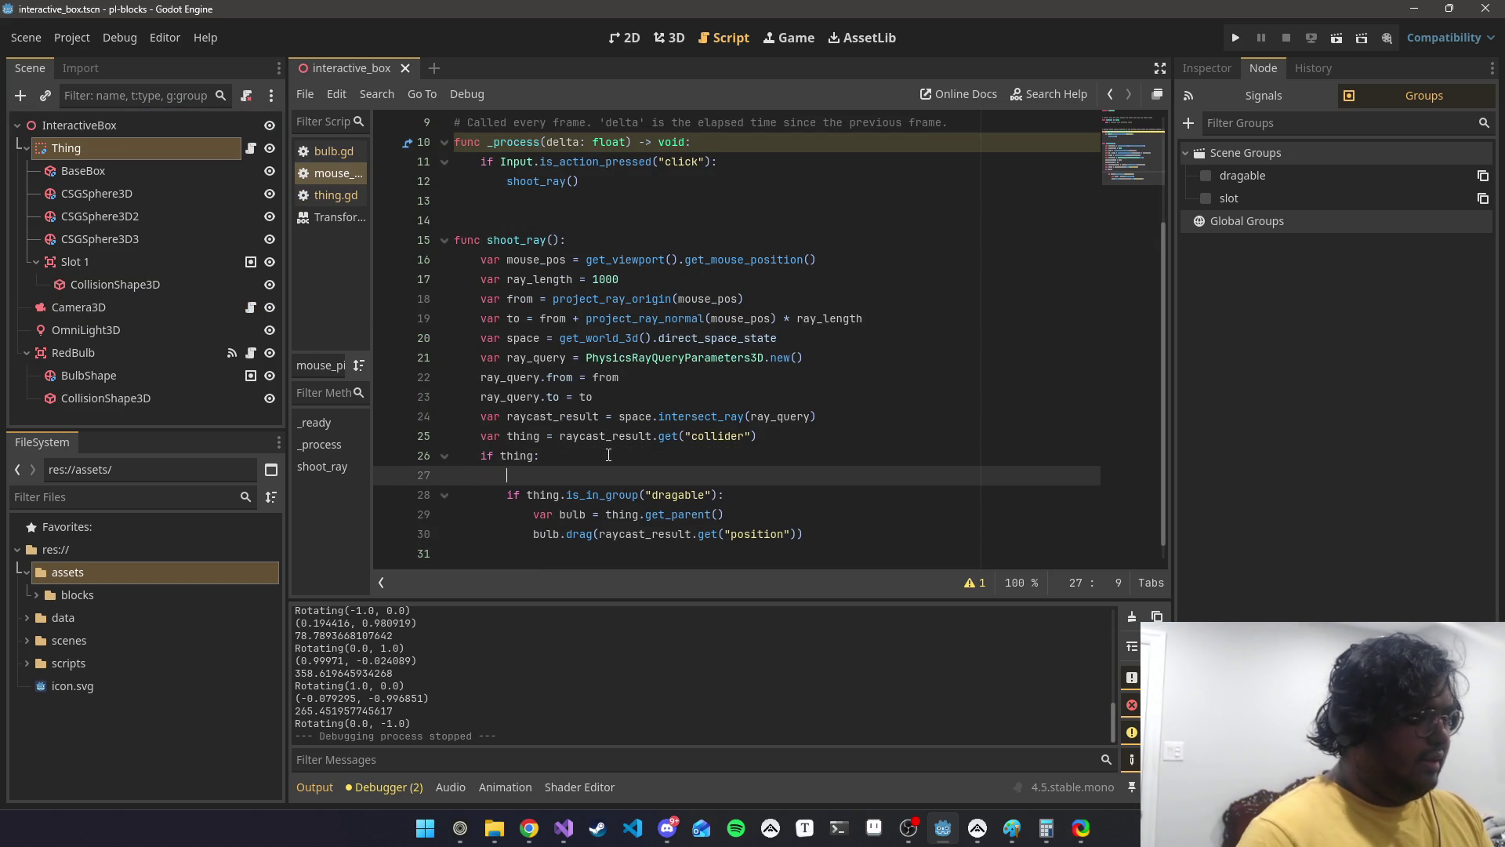
{"action": "scroll", "coordinate": [575, 441], "scroll_direction": "up", "scroll_amount": 1}
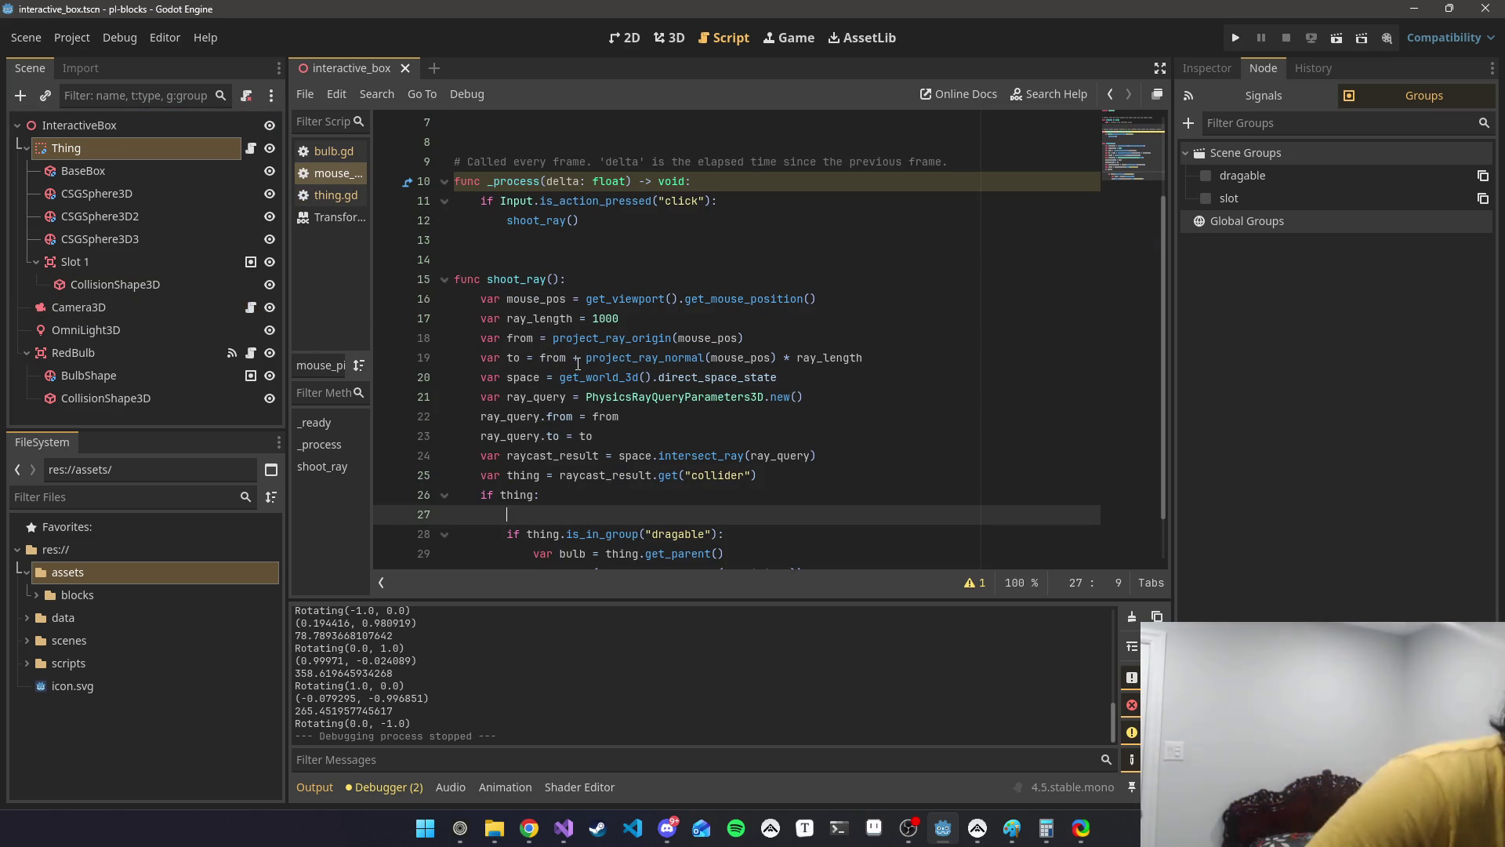
{"action": "mouse_move", "coordinate": [576, 339]}
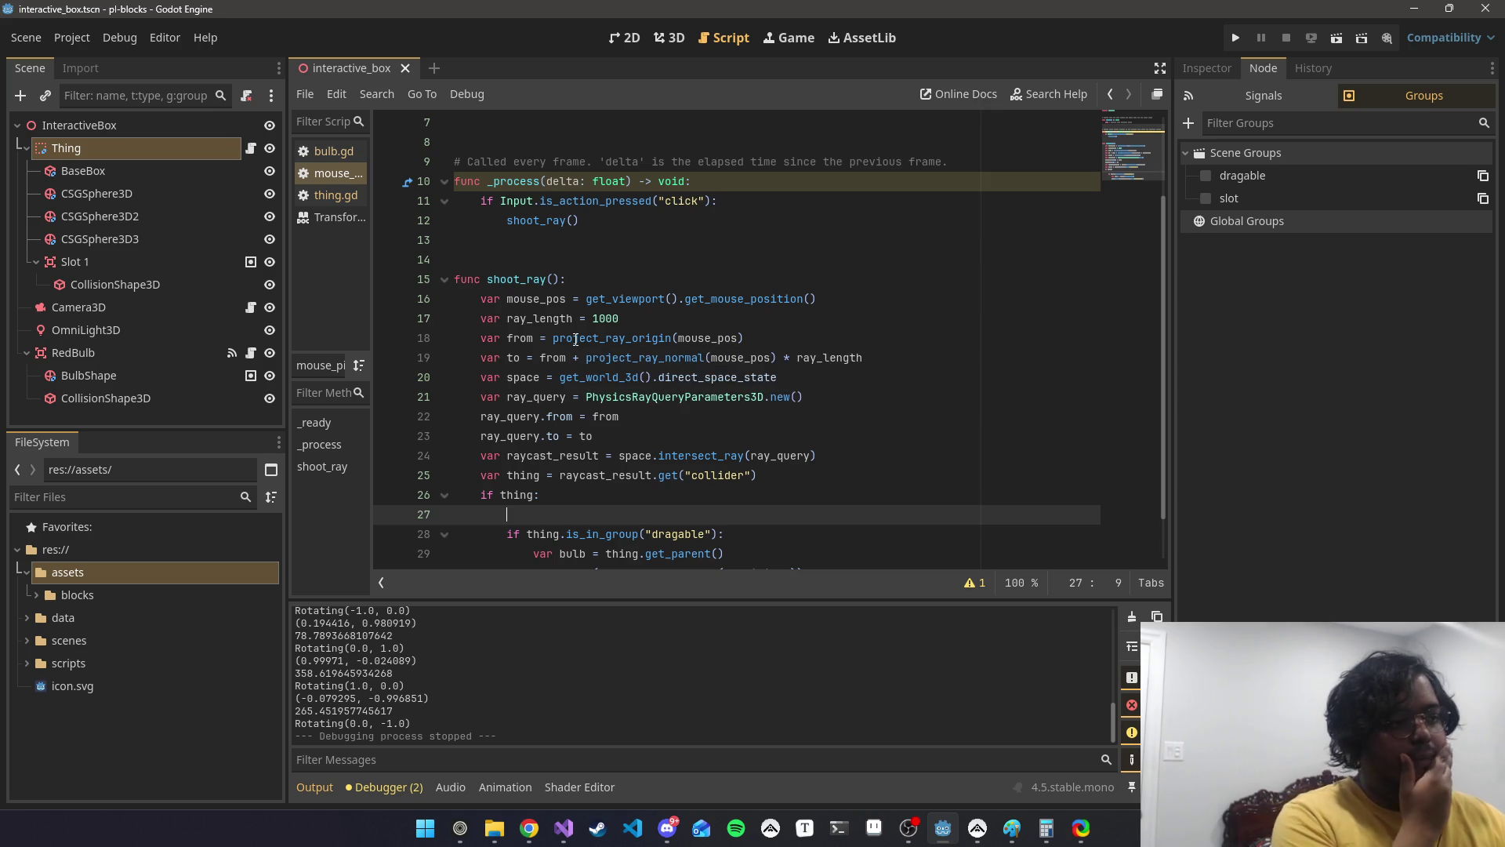
{"action": "scroll", "coordinate": [561, 463], "scroll_direction": "down", "scroll_amount": 1}
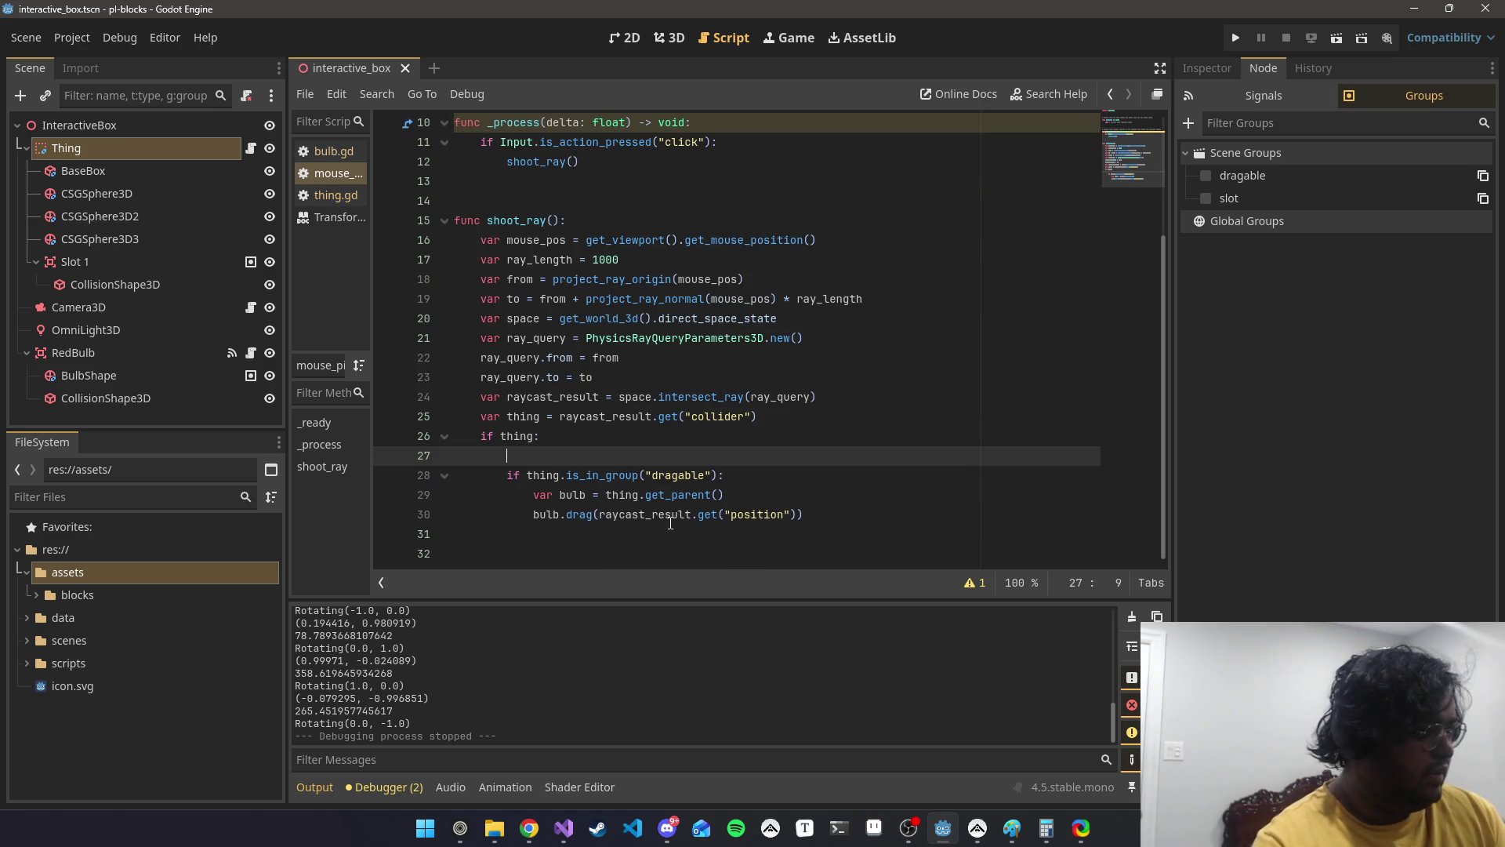
{"action": "scroll", "coordinate": [706, 482], "scroll_direction": "up", "scroll_amount": 1}
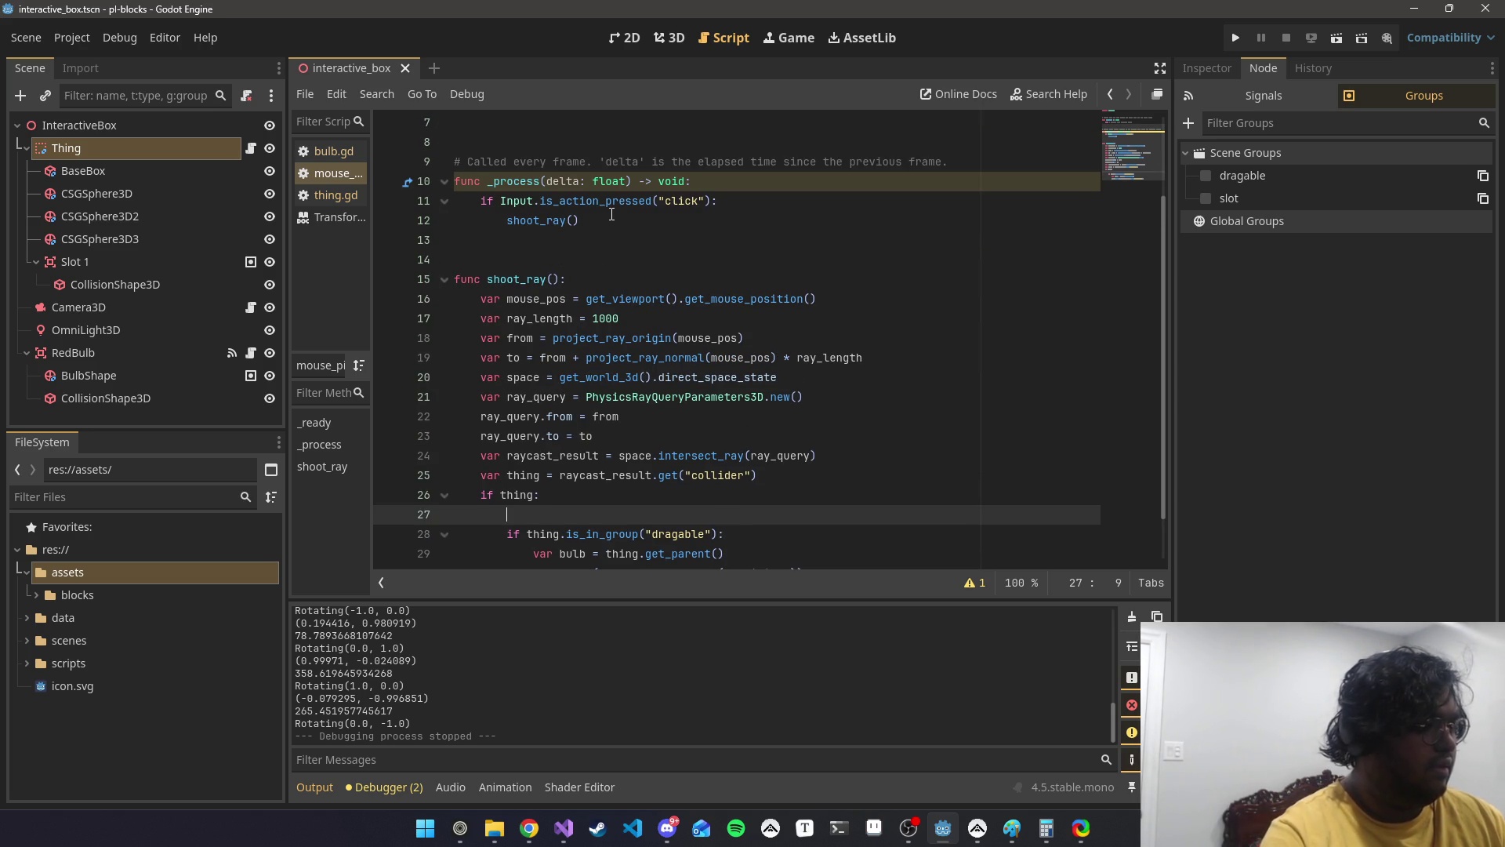
{"action": "type", "text": "thing"}
{"action": "key", "text": "BackSpace"}
{"action": "key", "text": "BackSpace"}
{"action": "key", "text": "BackSpace"}
Tidy blank lines, removing the one under if thing, and open a line after _process.
{"action": "left_click", "coordinate": [672, 236]}
{"action": "scroll", "coordinate": [671, 236], "scroll_direction": "up", "scroll_amount": 2}
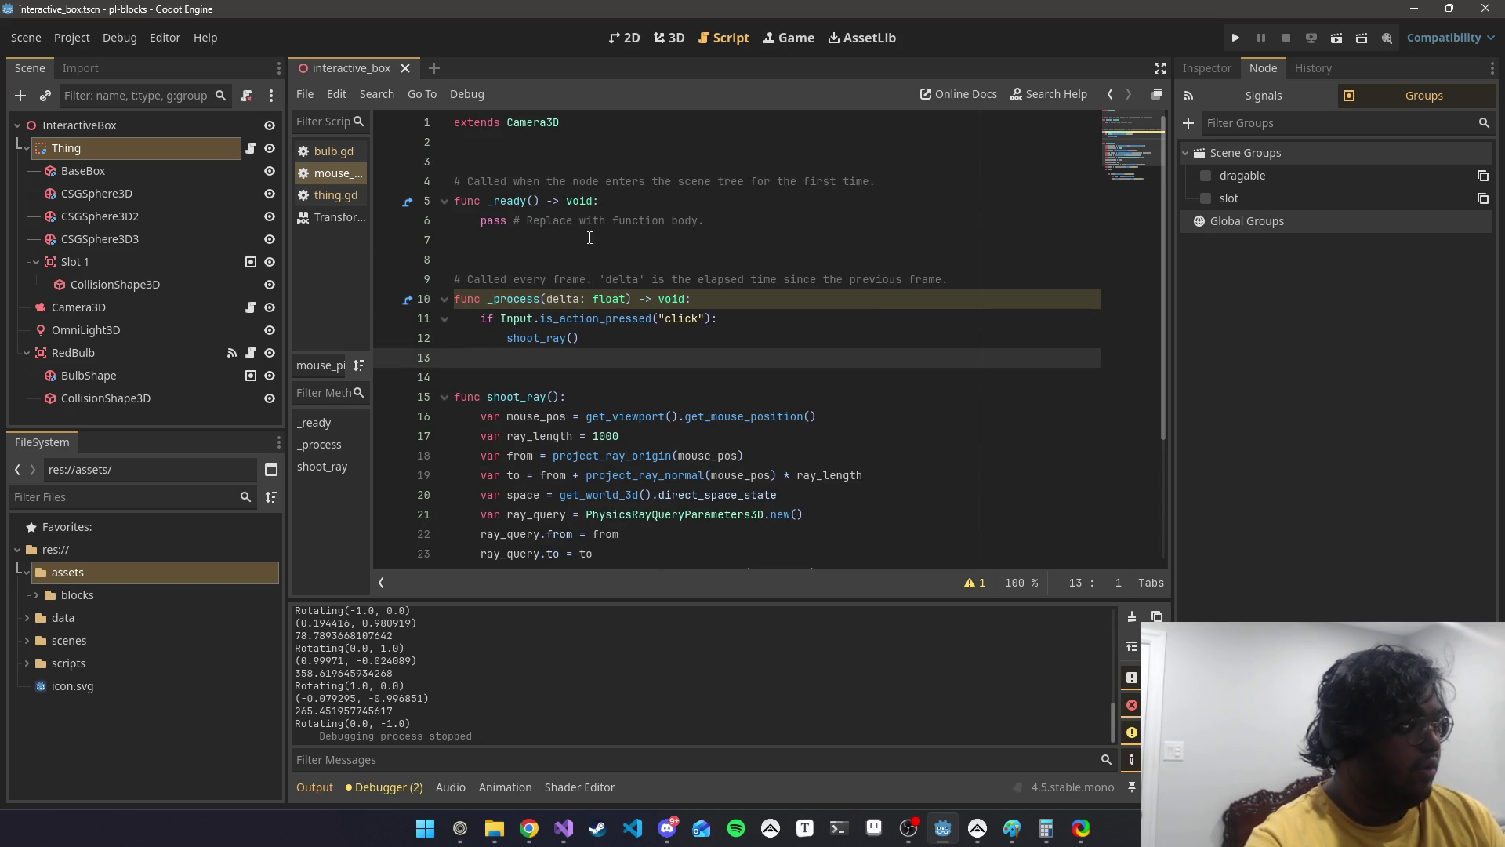
{"action": "left_click", "coordinate": [576, 149]}
{"action": "key", "text": "Return"}
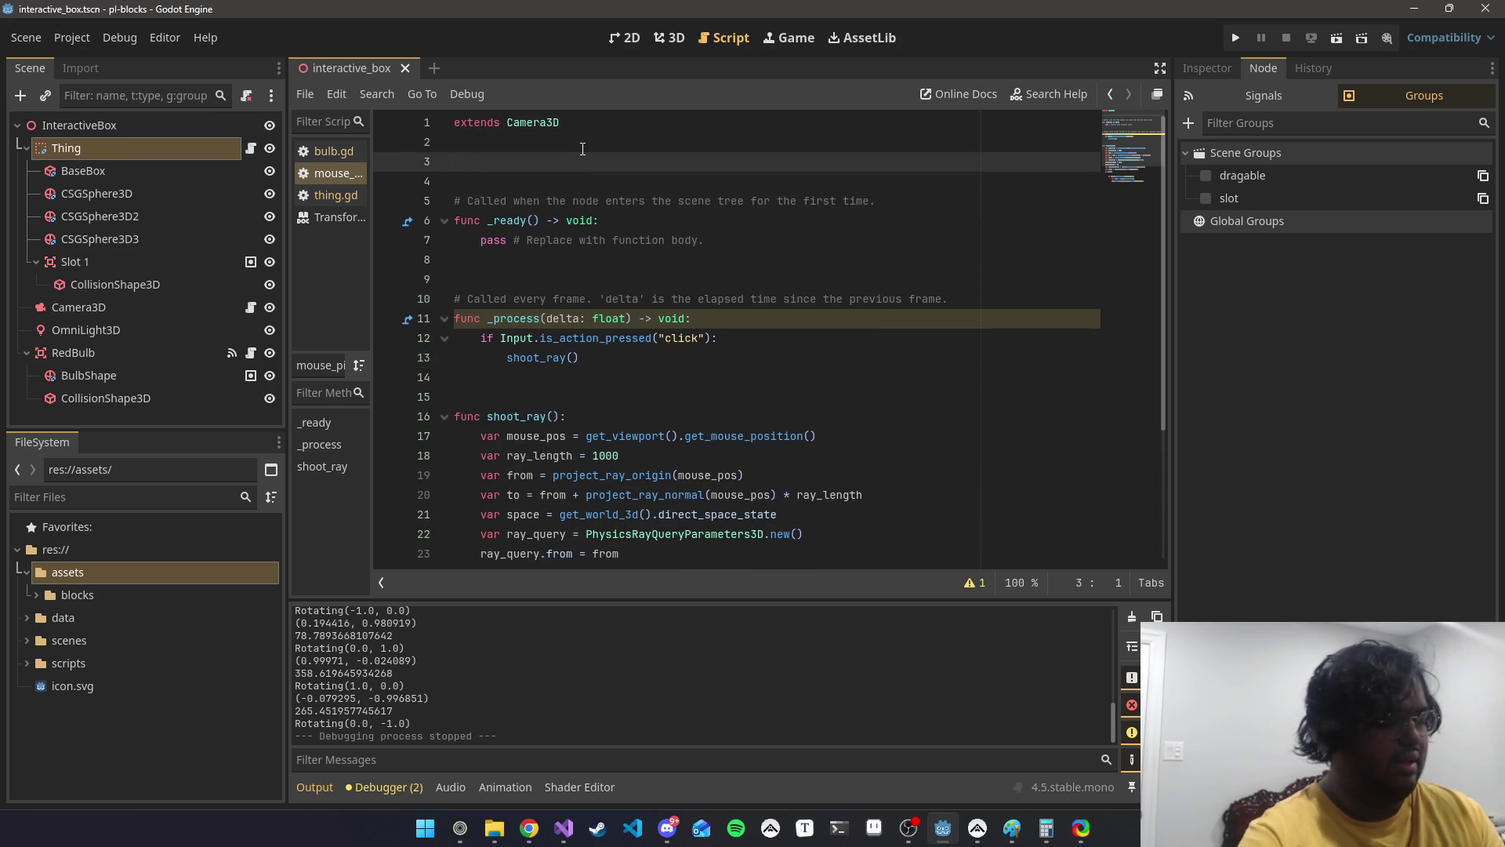
{"action": "scroll", "coordinate": [655, 368], "scroll_direction": "down", "scroll_amount": 3}
{"action": "left_click", "coordinate": [543, 439]}
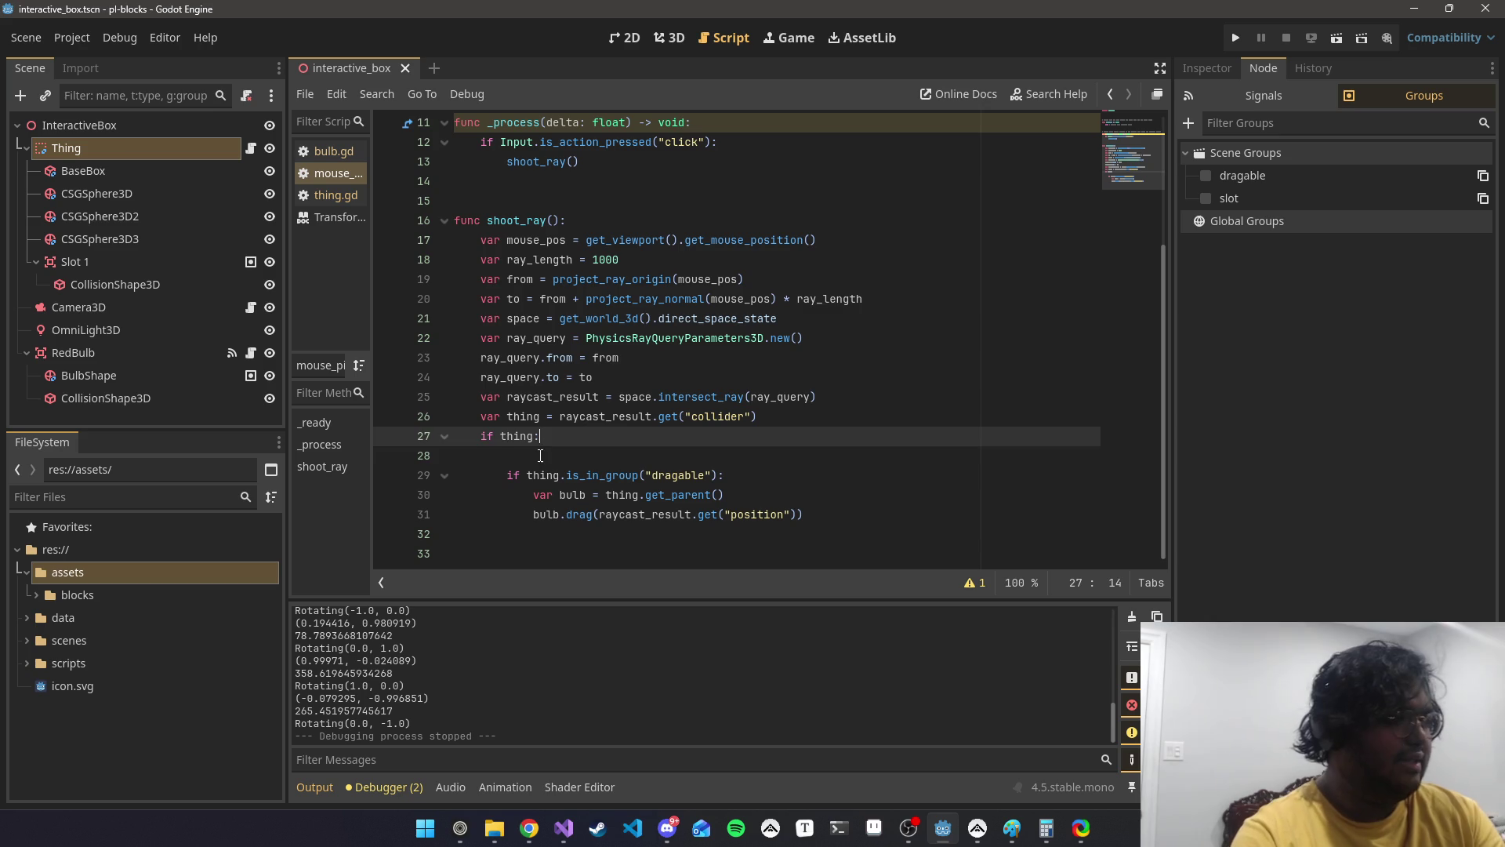
{"action": "key", "text": "Down"}
{"action": "key", "text": "BackSpace"}
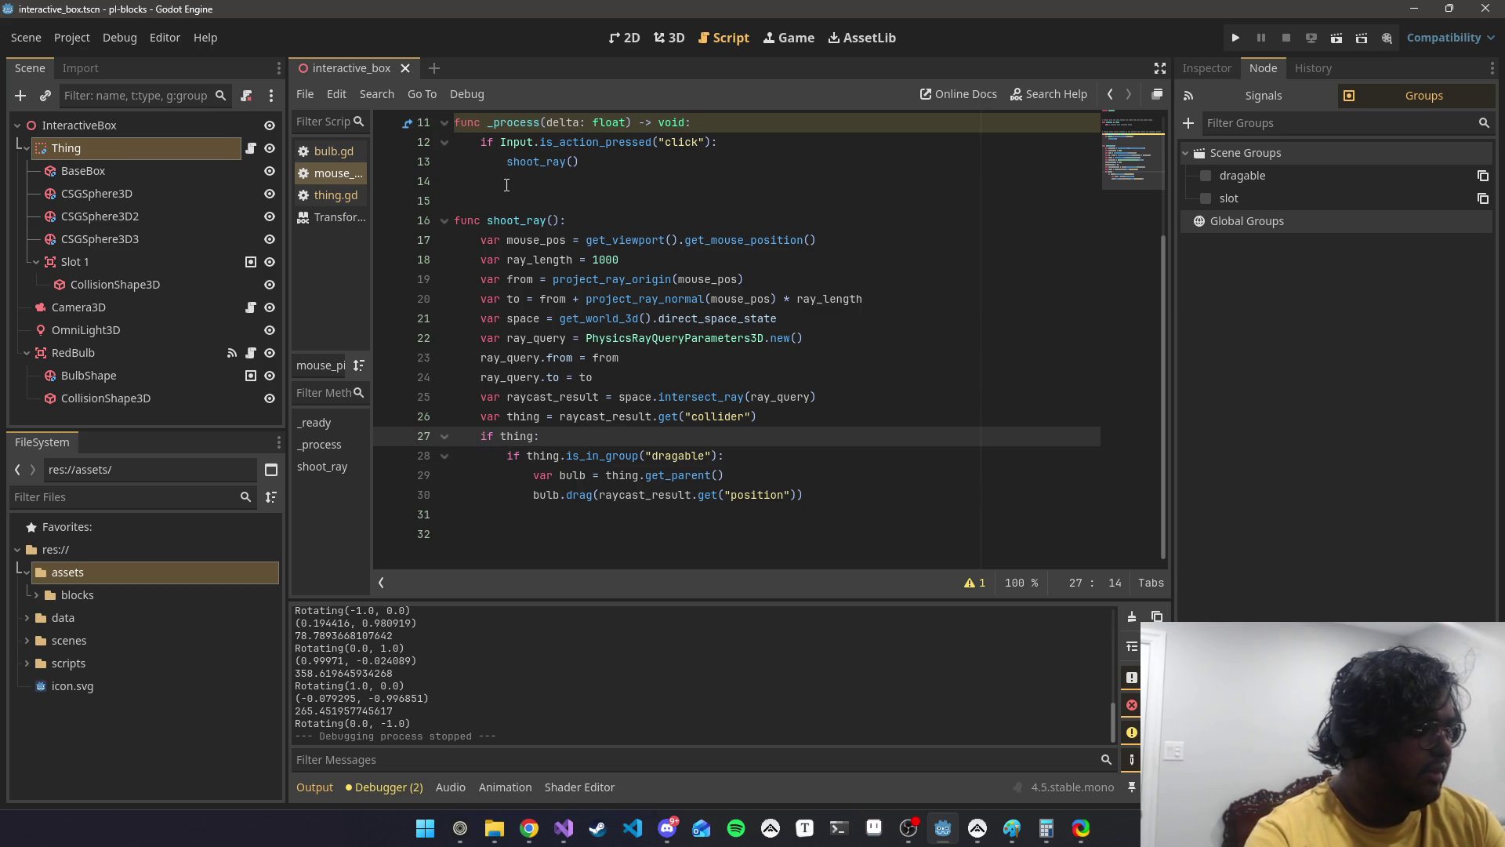
{"action": "left_click", "coordinate": [504, 186]}
{"action": "key", "text": "Return"}
Write func is_thing_dragged() -> bool: with an empty body line below.
{"action": "type", "text": "func is"}
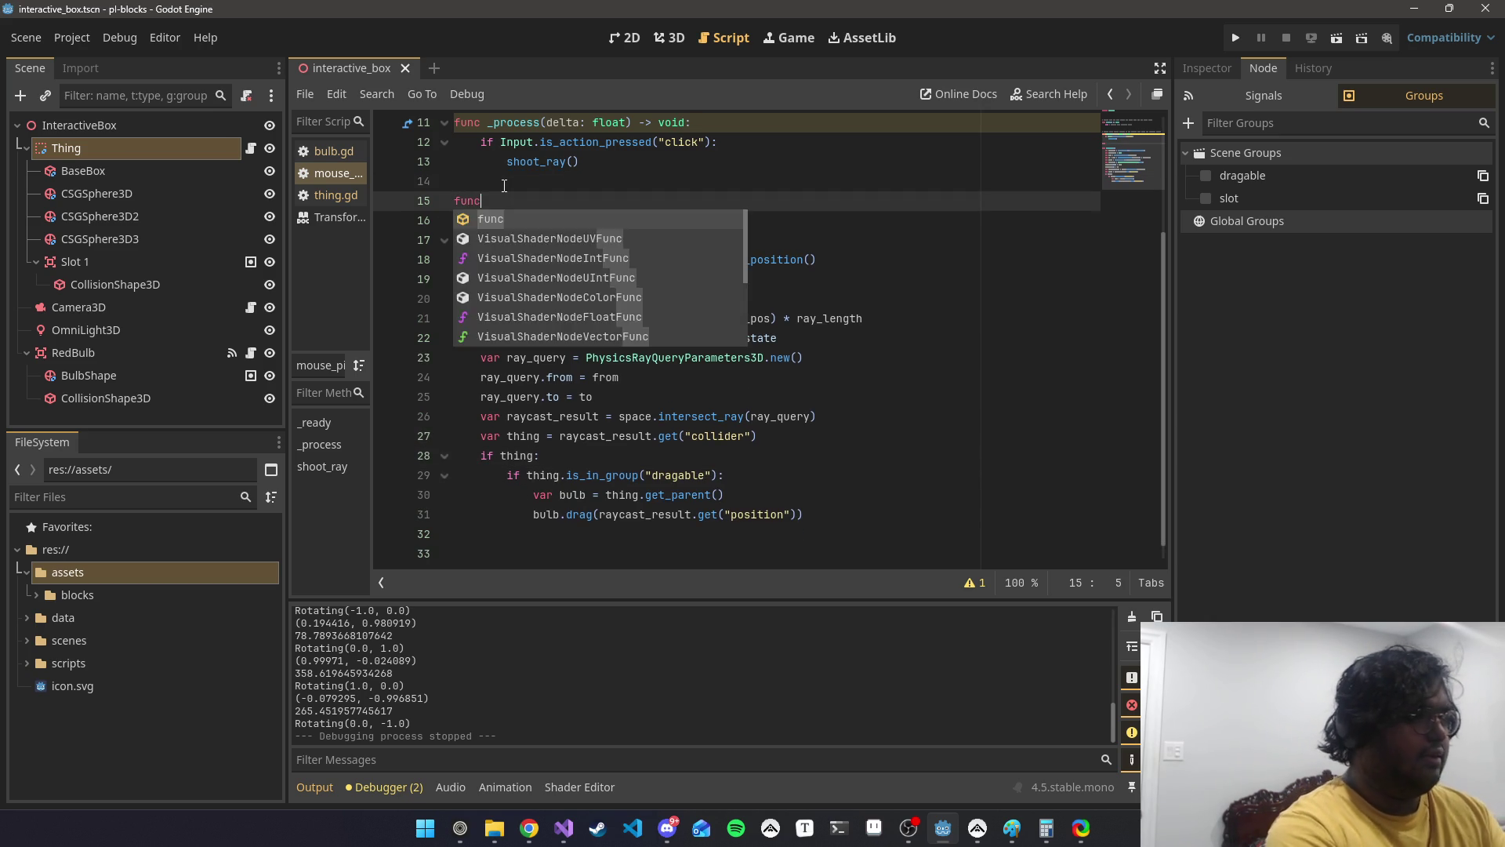
{"action": "type", "text": "_thing("}
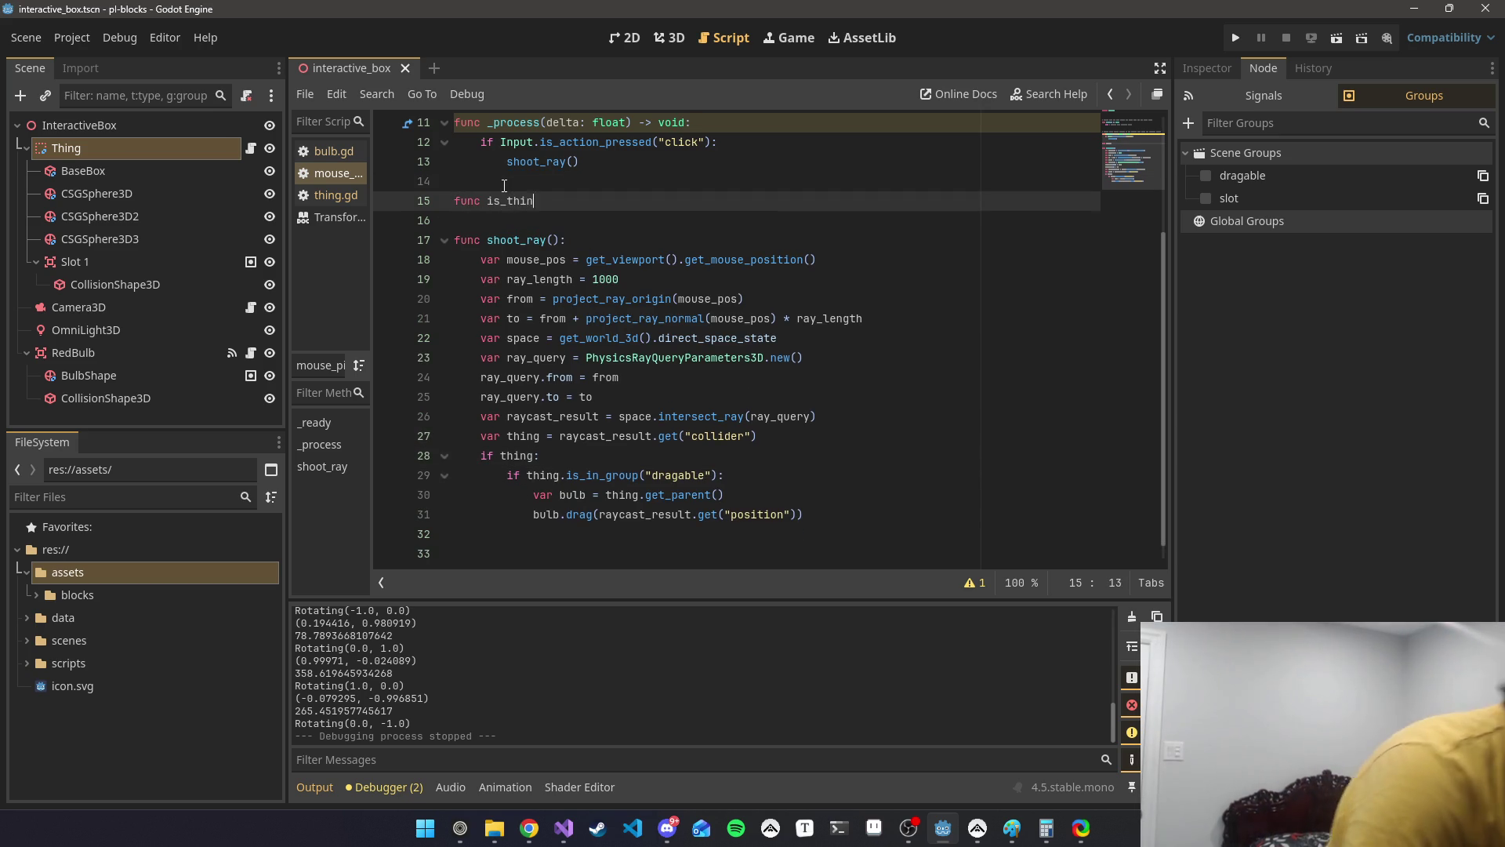
{"action": "key", "text": "BackSpace"}
{"action": "type", "text": "_dragged()"}
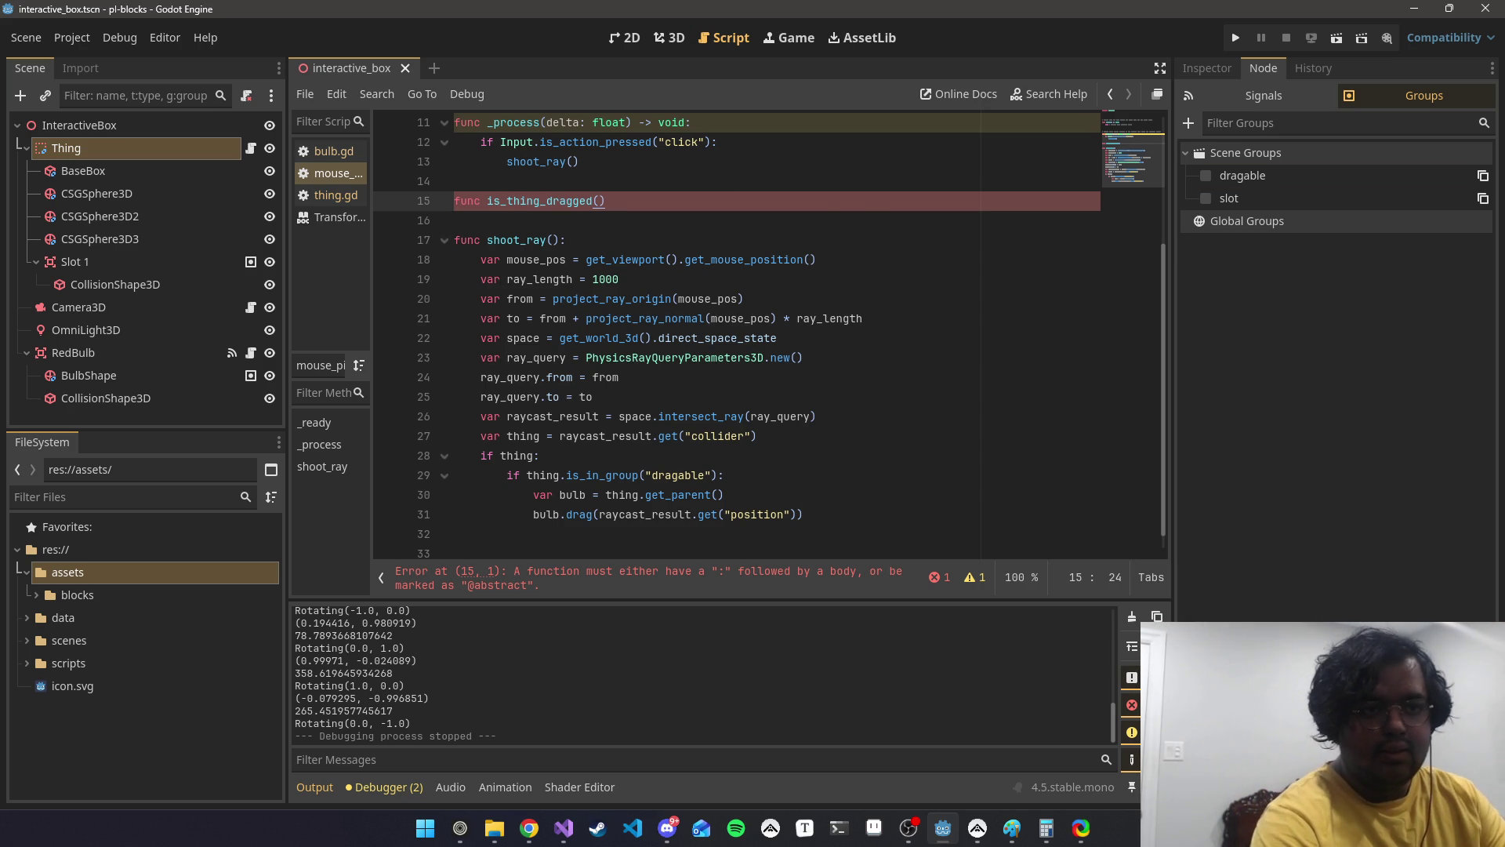
{"action": "key", "text": "alt+Tab"}
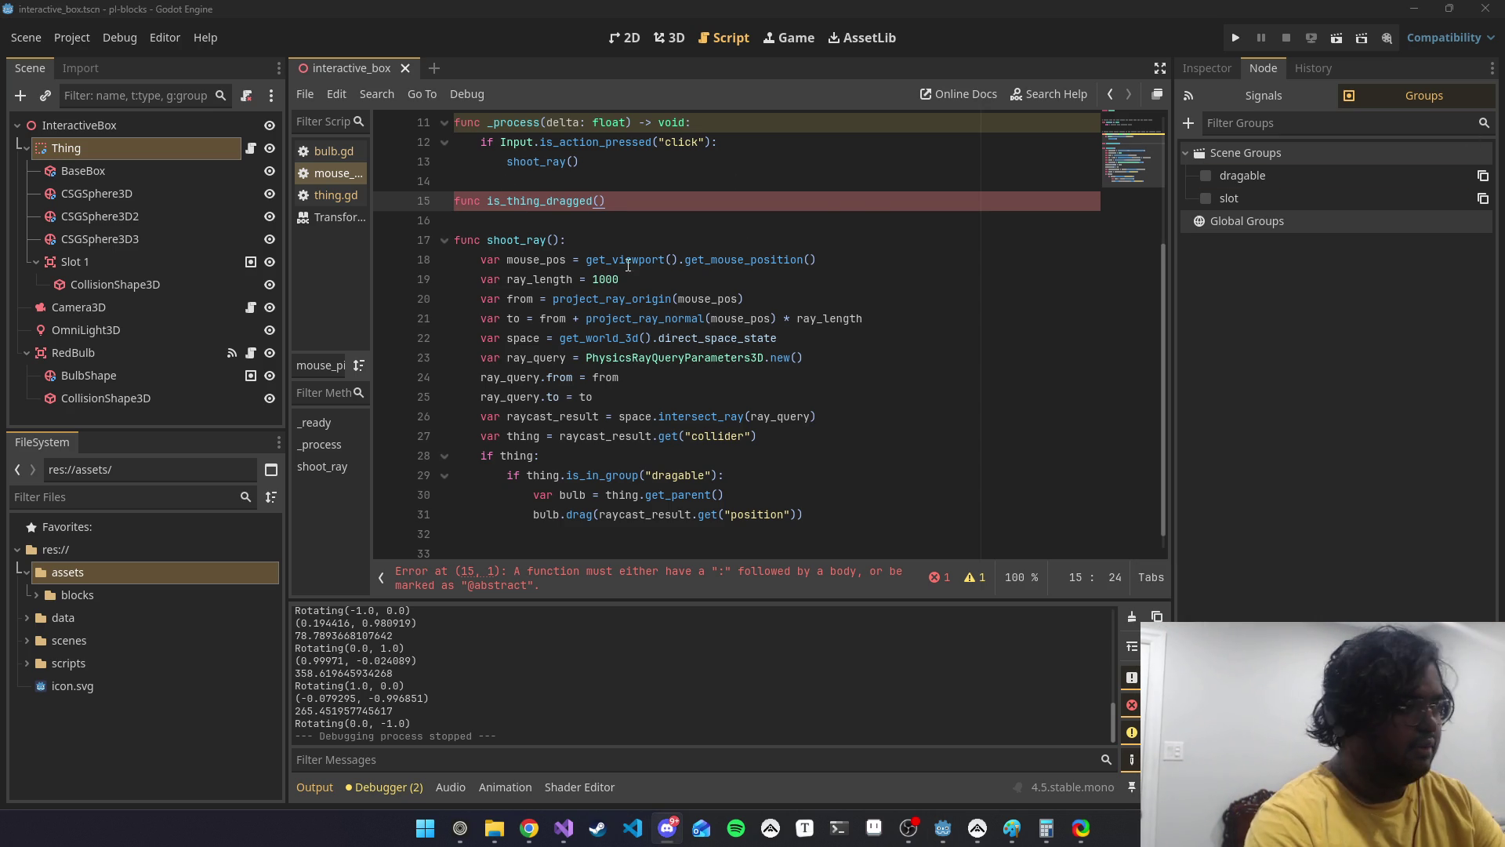
{"action": "left_click", "coordinate": [638, 208]}
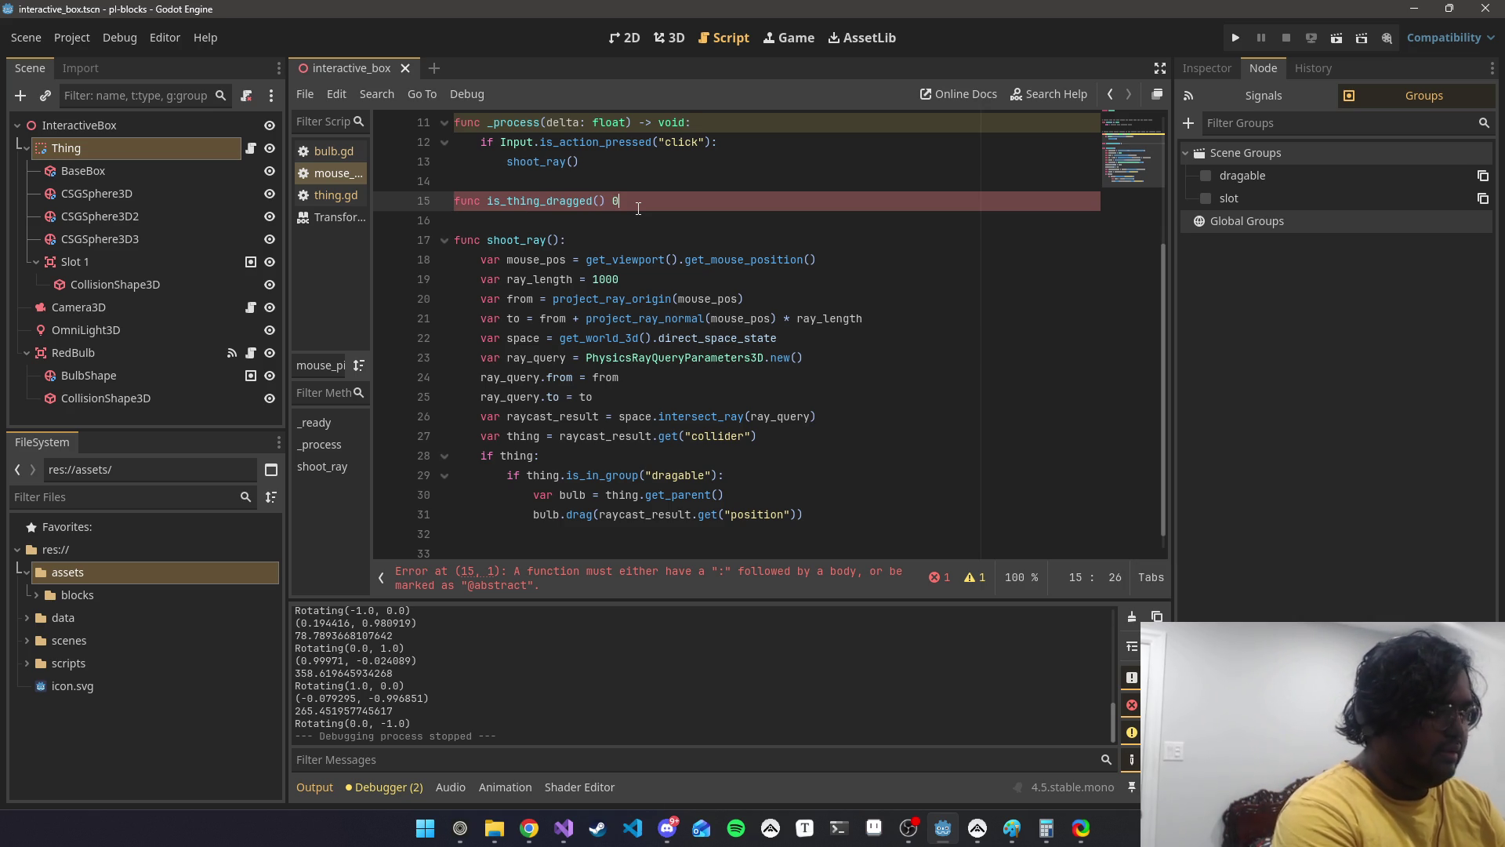
{"action": "type", "text": "-> bool:"}
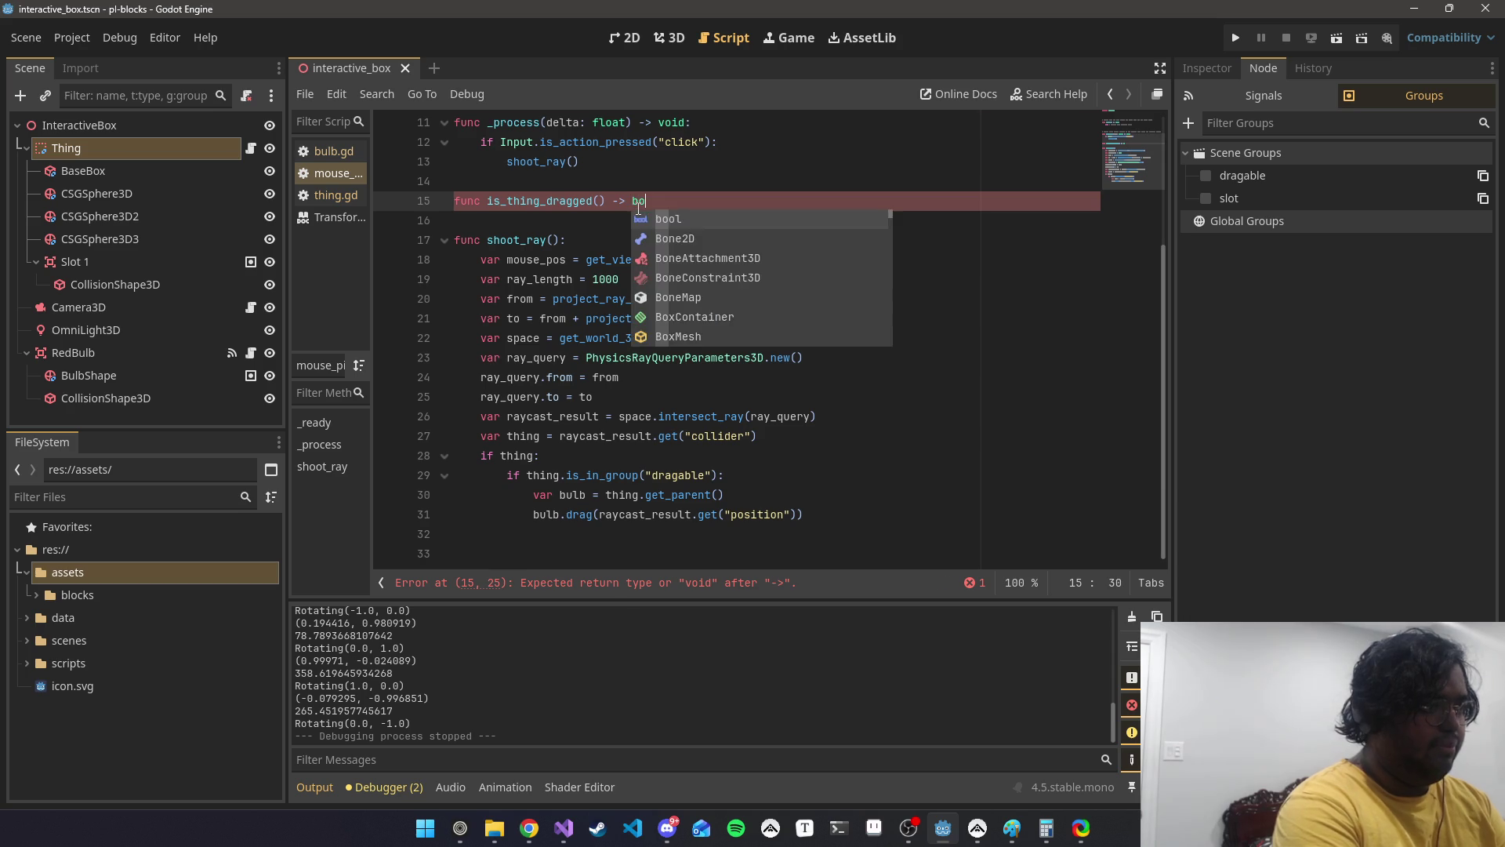
{"action": "key", "text": "Return"}
{"action": "type", "text": ":"}
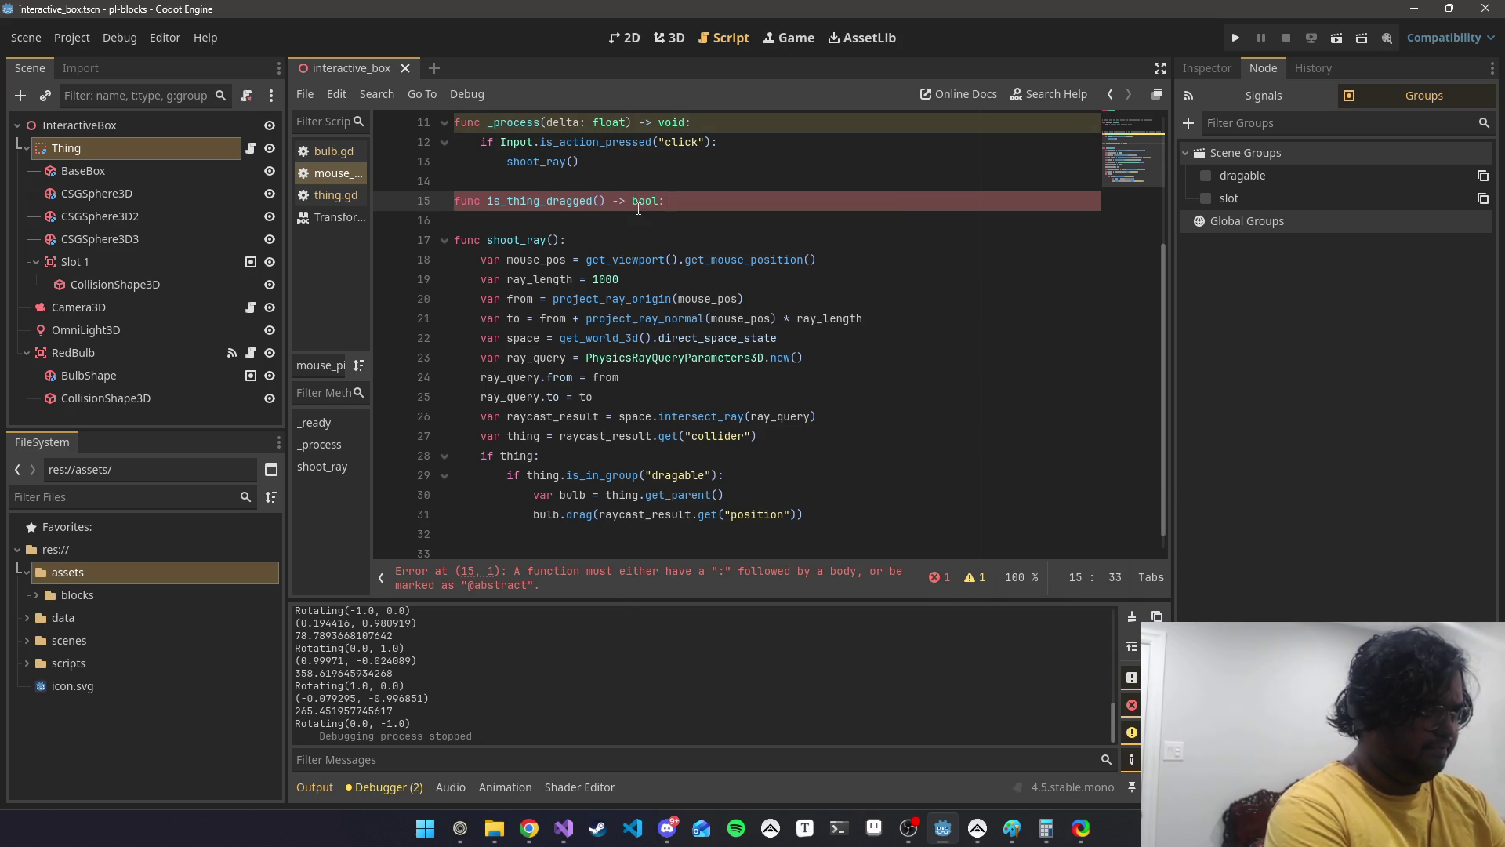
{"action": "key", "text": "Return"}
Add a var _thing declaration on line 3 near the top of the script.
{"action": "scroll", "coordinate": [638, 209], "scroll_direction": "up", "scroll_amount": 2}
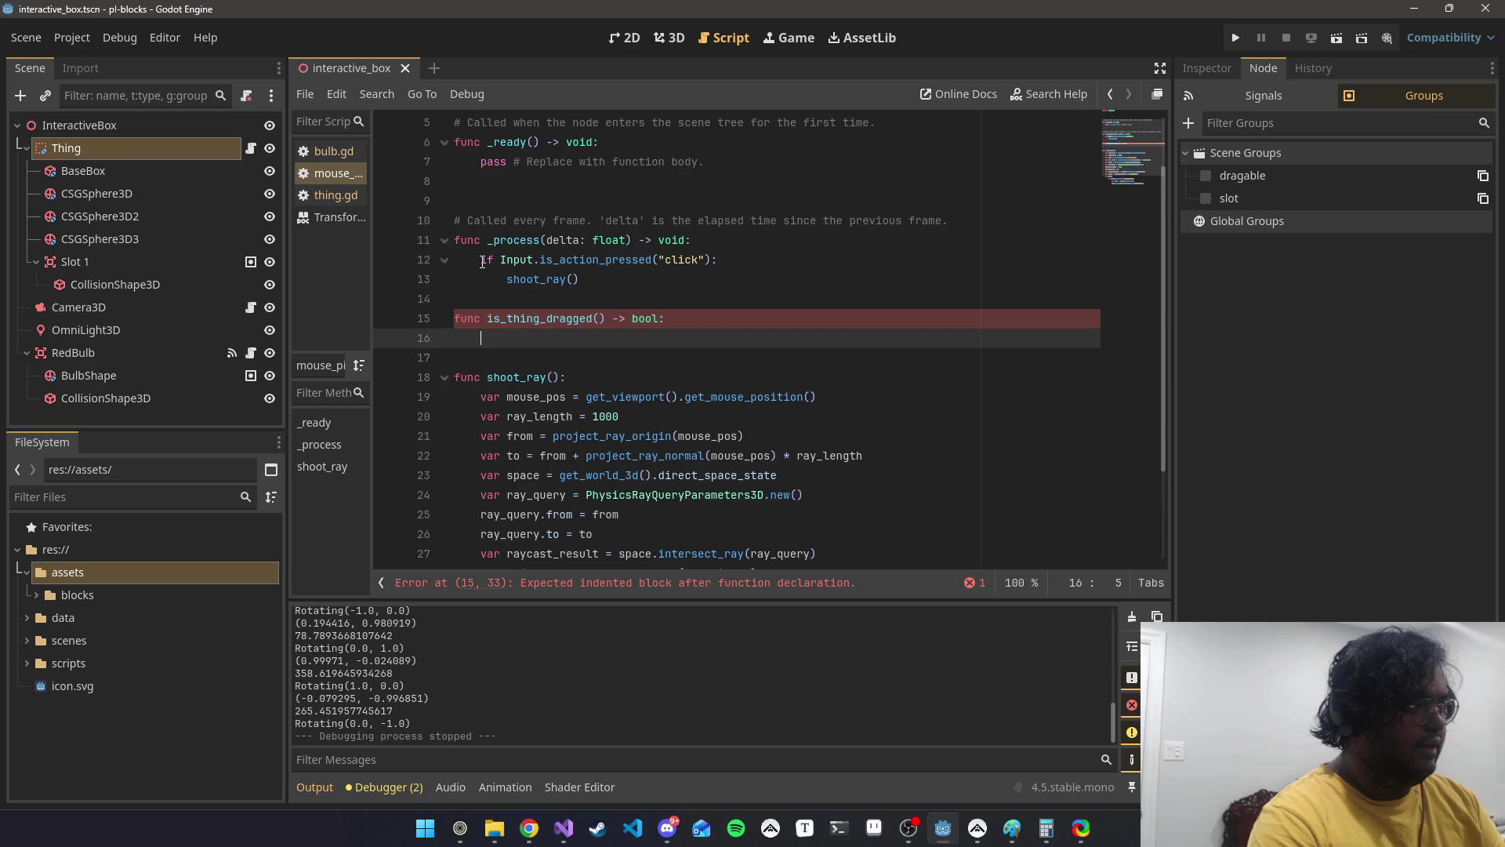
{"action": "scroll", "coordinate": [482, 261], "scroll_direction": "up", "scroll_amount": 2}
{"action": "left_click", "coordinate": [482, 182]}
{"action": "scroll", "coordinate": [510, 330], "scroll_direction": "down", "scroll_amount": 4}
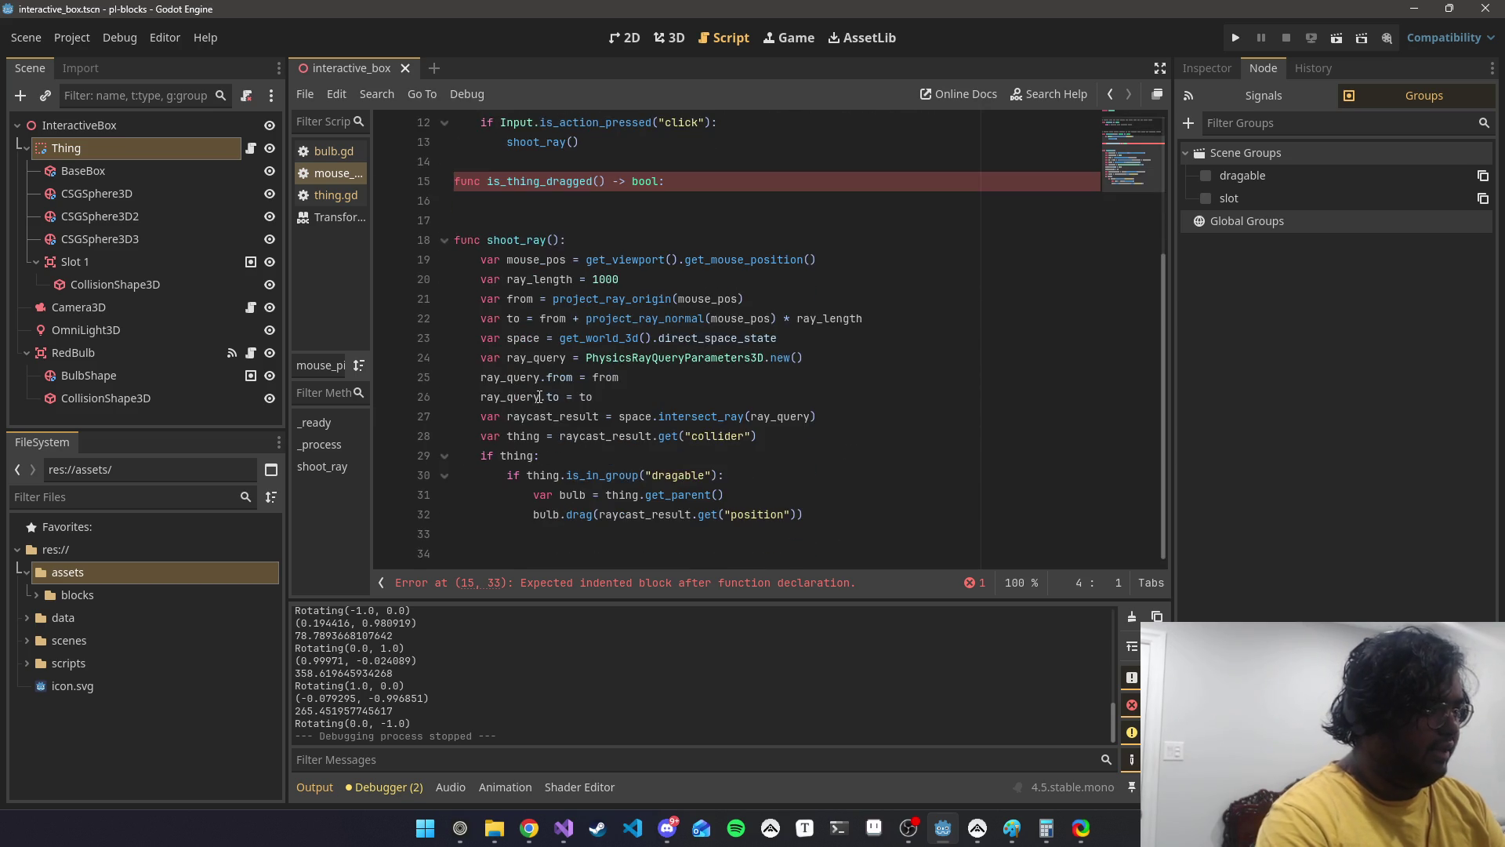
{"action": "scroll", "coordinate": [540, 397], "scroll_direction": "up", "scroll_amount": 4}
{"action": "left_click", "coordinate": [490, 157]}
{"action": "type", "text": "var _thing"}
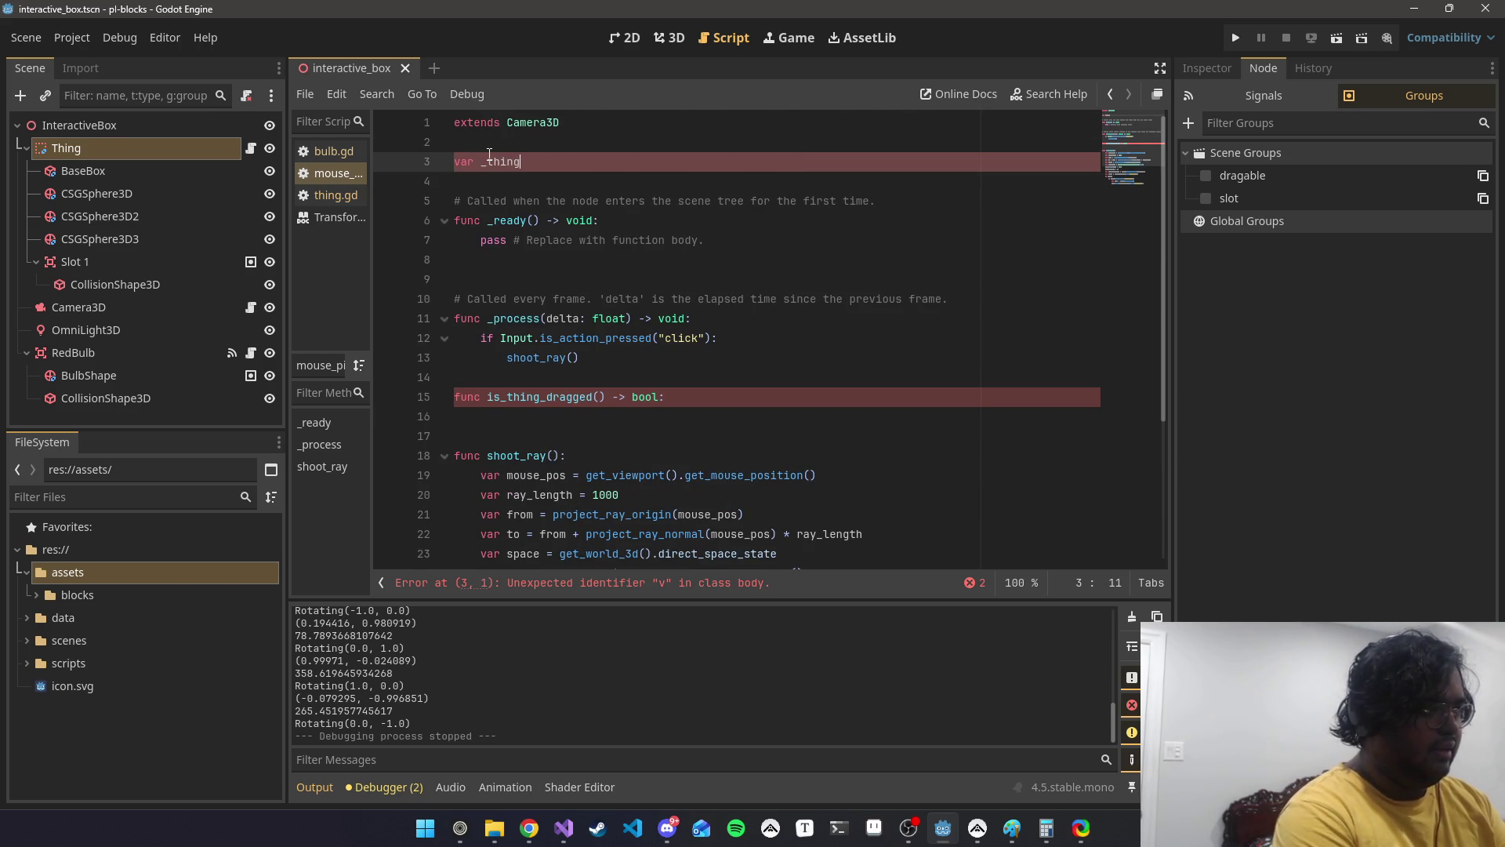
Add an else branch after the shoot_ray() call that sets thing = null.
{"action": "type", "text": "null"}
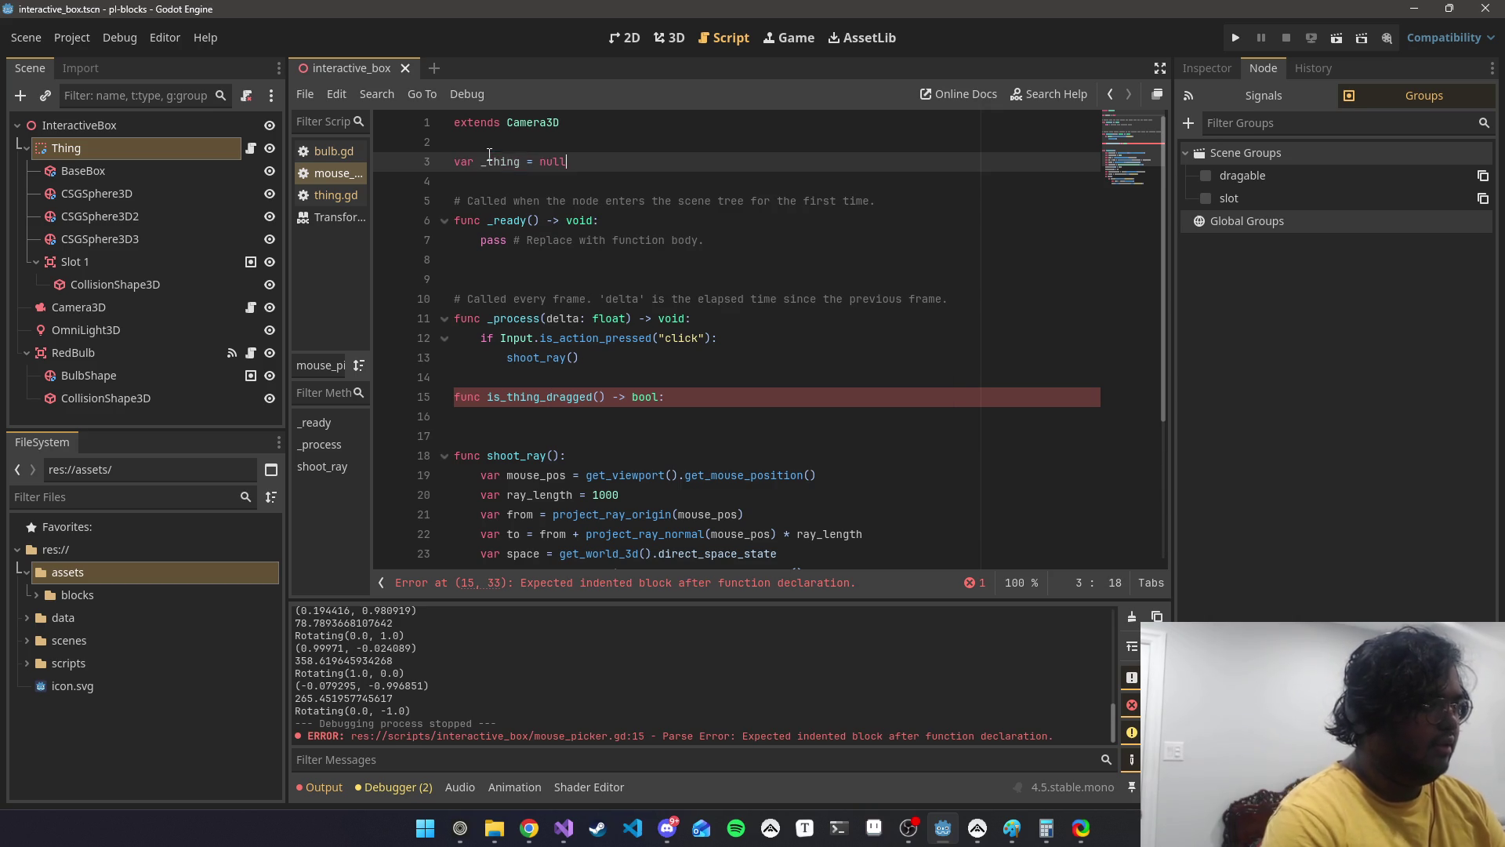
{"action": "left_click", "coordinate": [631, 338]}
{"action": "left_click", "coordinate": [629, 357]}
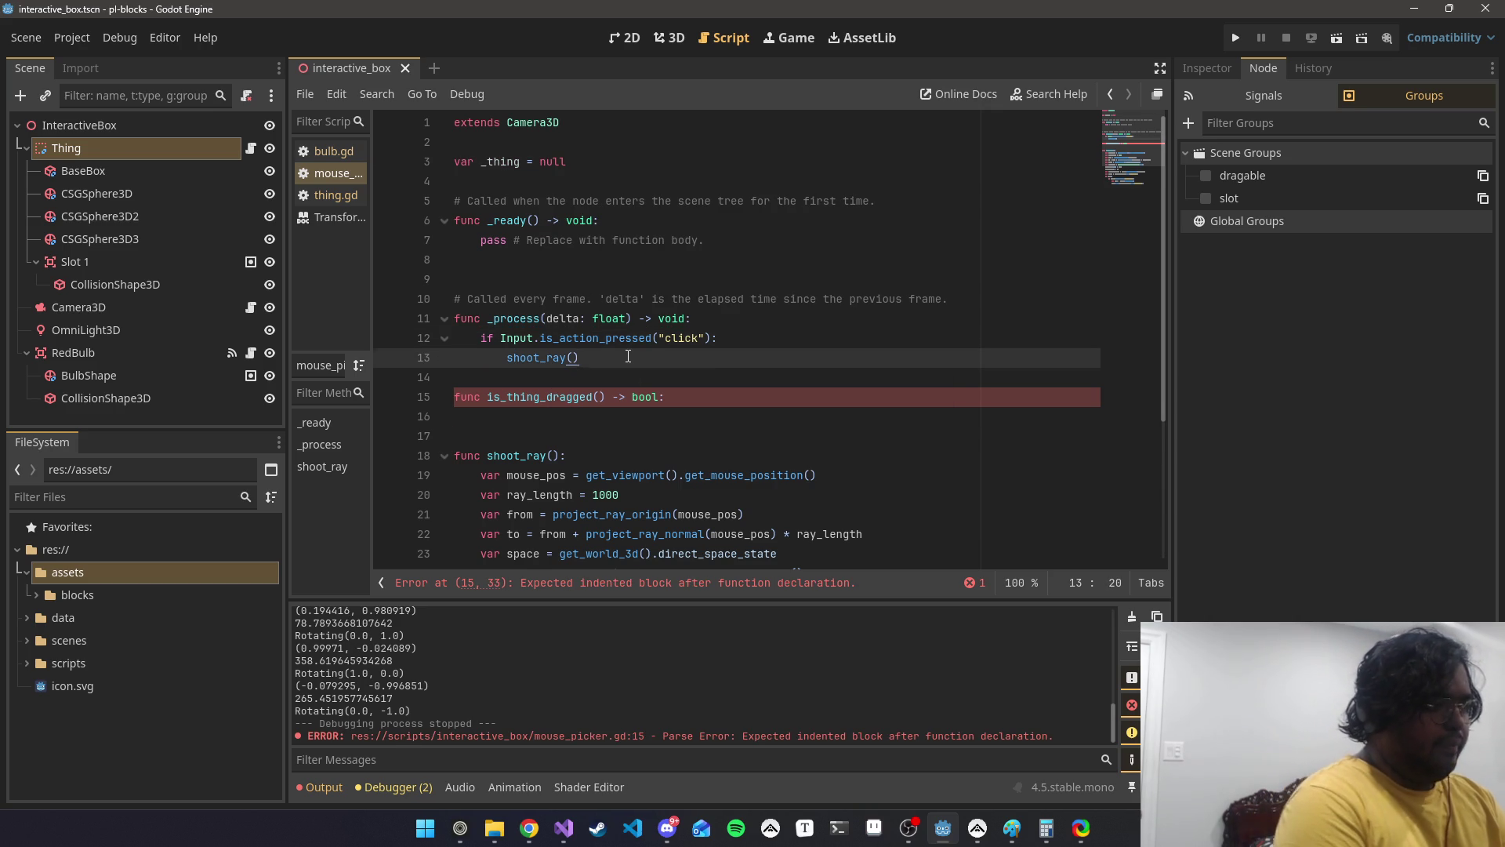
{"action": "key", "text": "Return"}
{"action": "key", "text": "BackSpace"}
{"action": "type", "text": "else"}
{"action": "key", "text": "BackSpace"}
{"action": "type", "text": ":"}
{"action": "key", "text": "Return"}
{"action": "type", "text": "thing"}
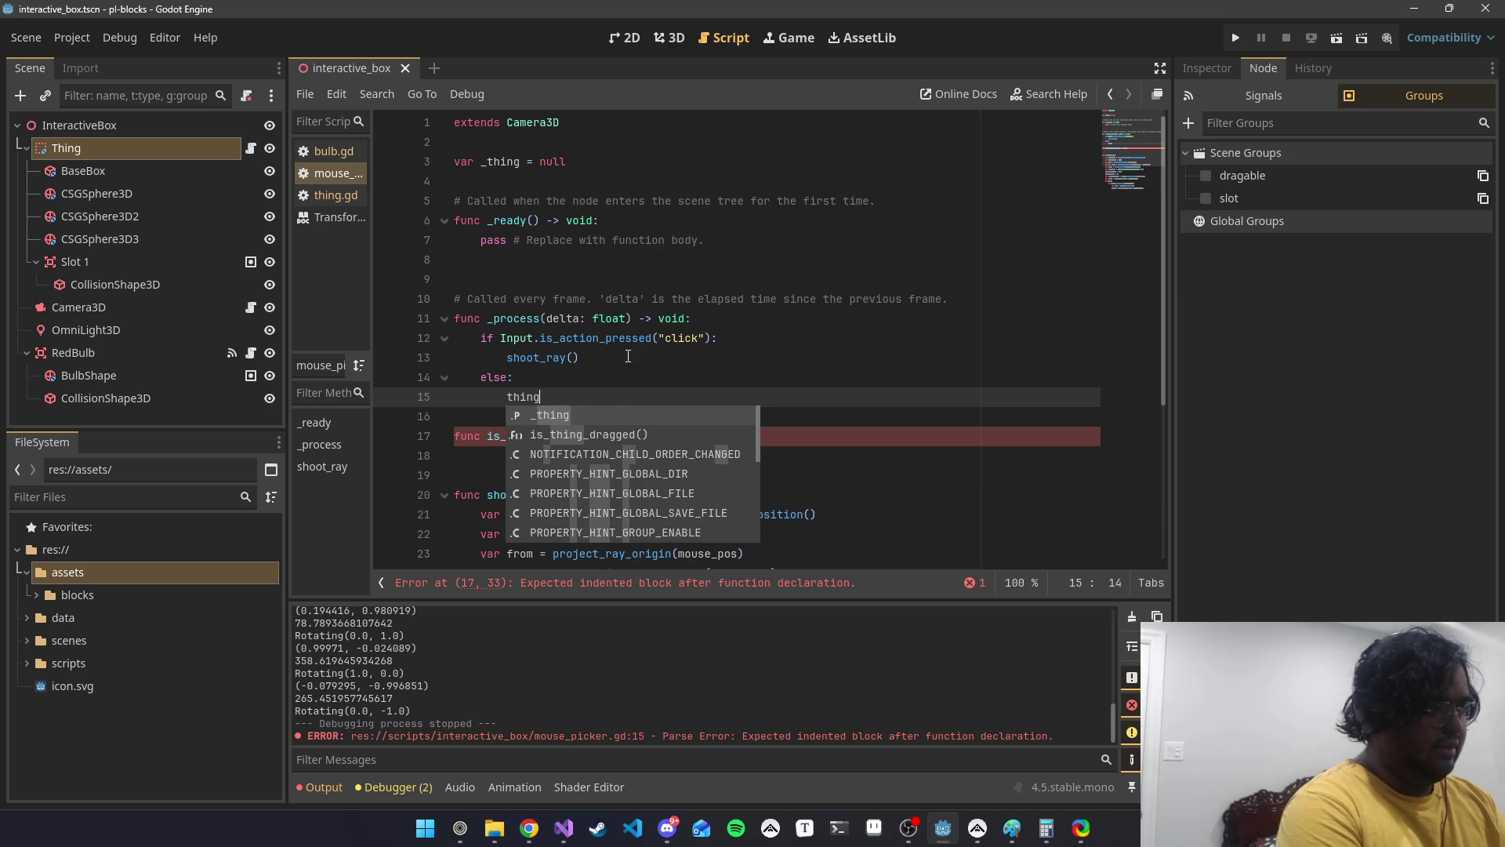
{"action": "type", "text": " = null"}
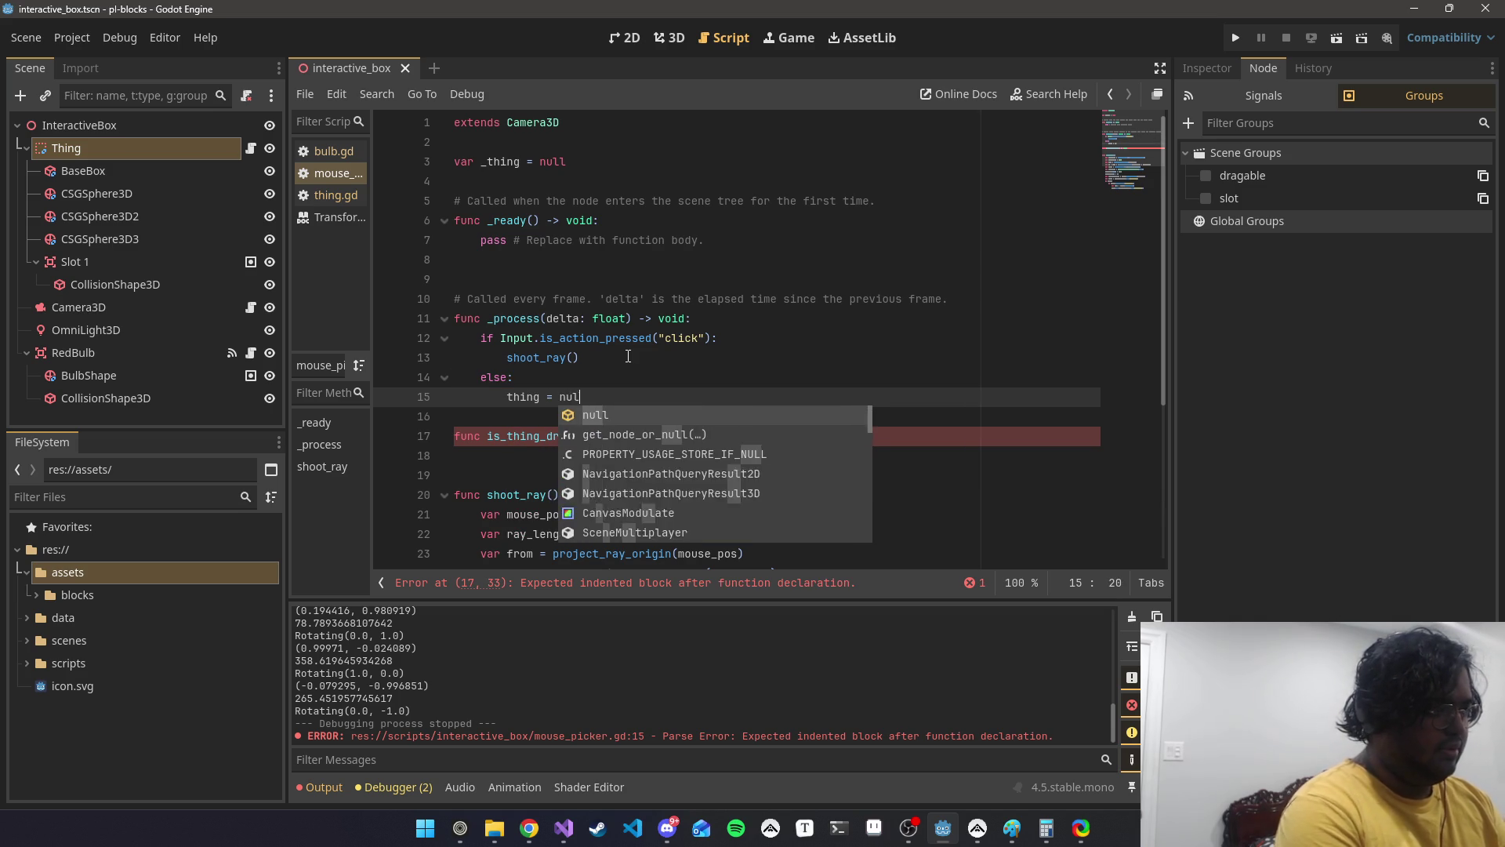
Change thing to _thing on line 15, leaving the if thing: block unchanged.
{"action": "left_click", "coordinate": [506, 397]}
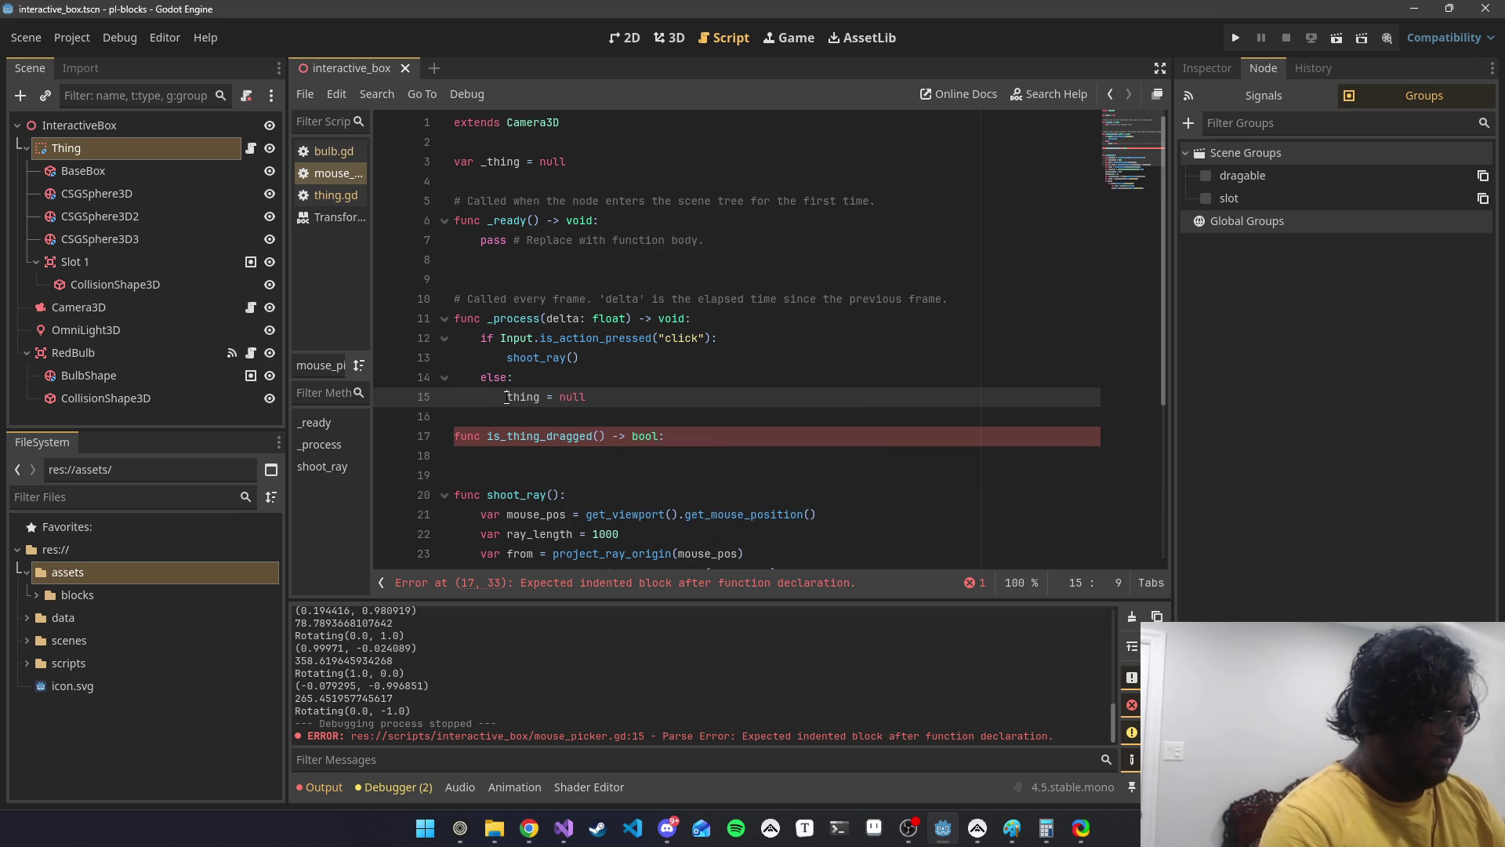
{"action": "type", "text": "_"}
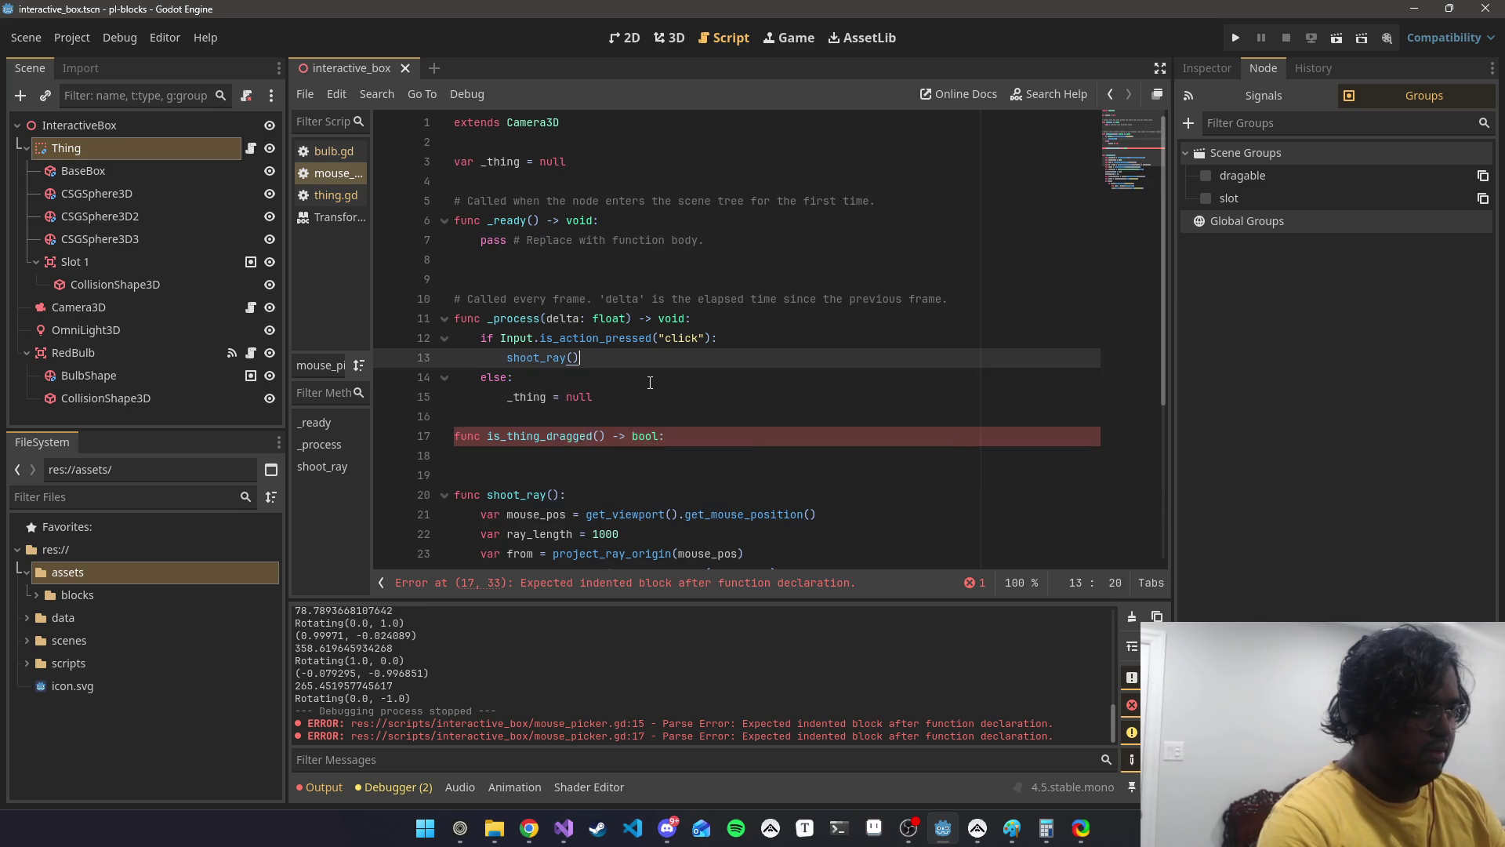
{"action": "scroll", "coordinate": [626, 356], "scroll_direction": "down", "scroll_amount": 3}
{"action": "left_click", "coordinate": [548, 279]}
{"action": "scroll", "coordinate": [601, 338], "scroll_direction": "down", "scroll_amount": 2}
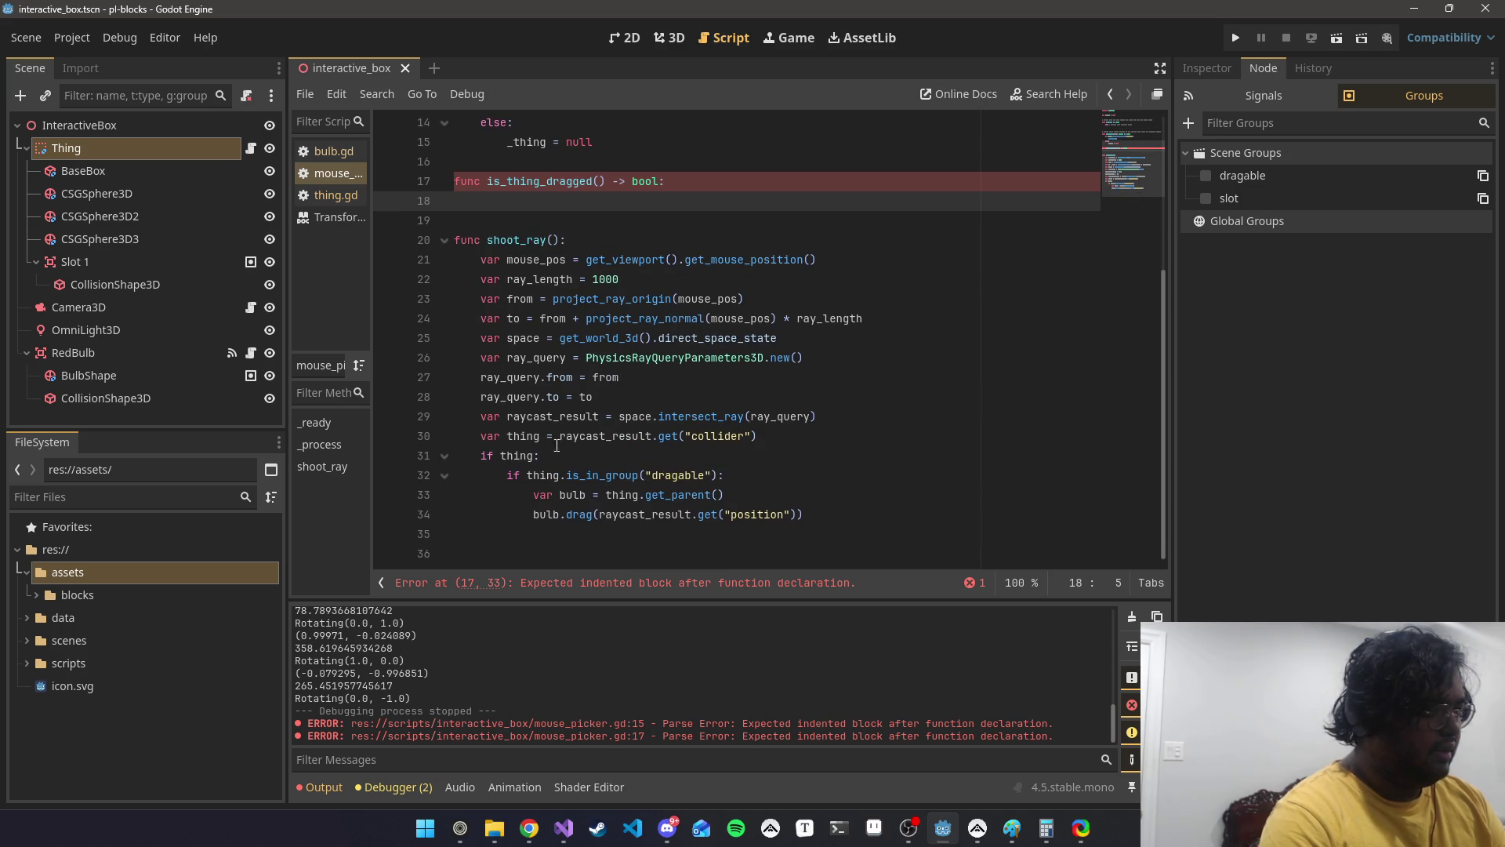
{"action": "left_click", "coordinate": [502, 458]}
{"action": "left_click", "coordinate": [634, 462]}
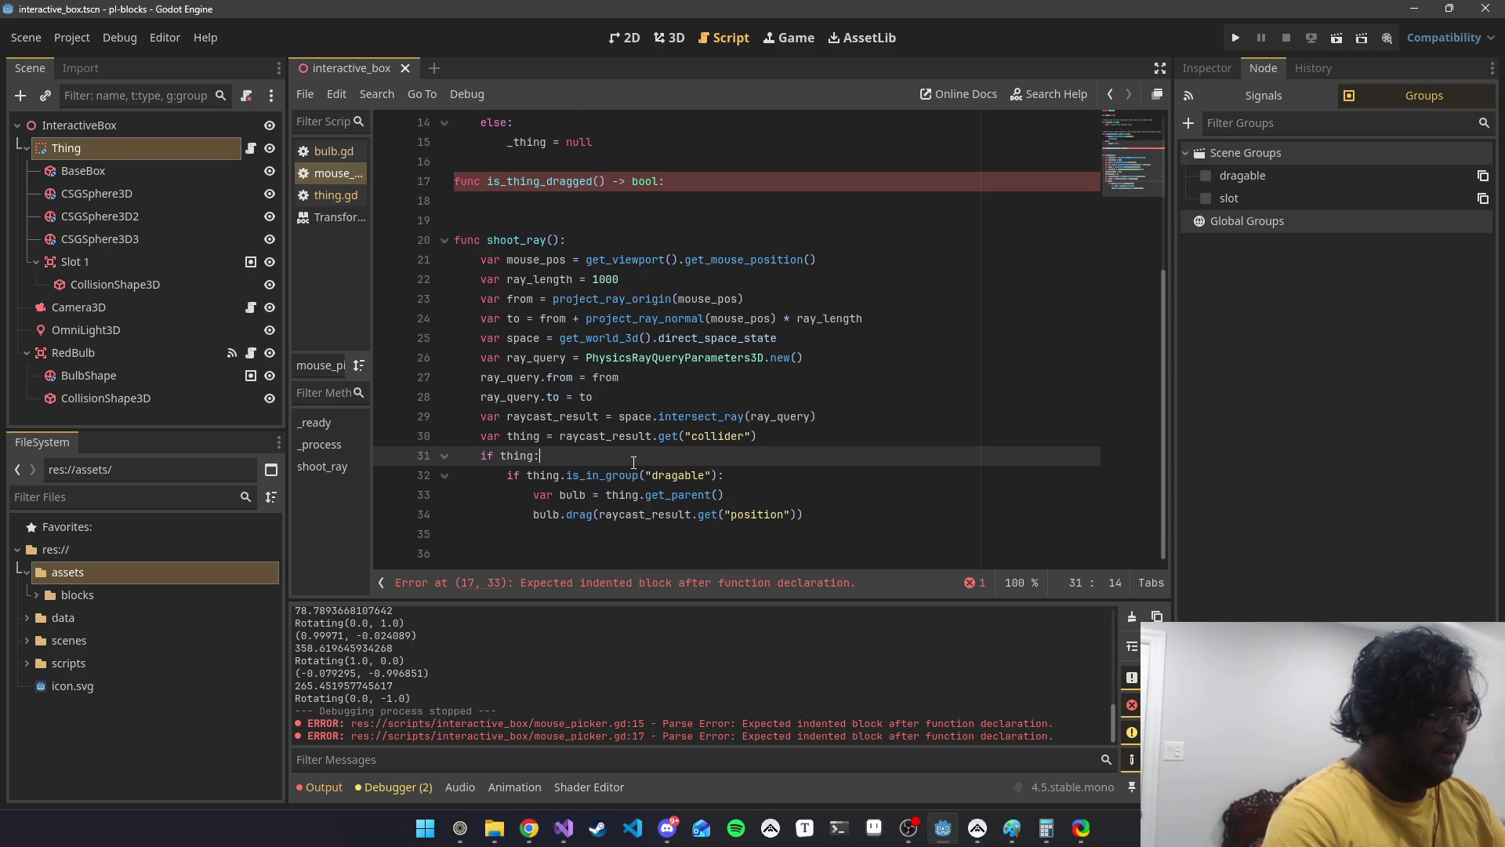
{"action": "key", "text": "Return"}
{"action": "type", "text": "thing"}
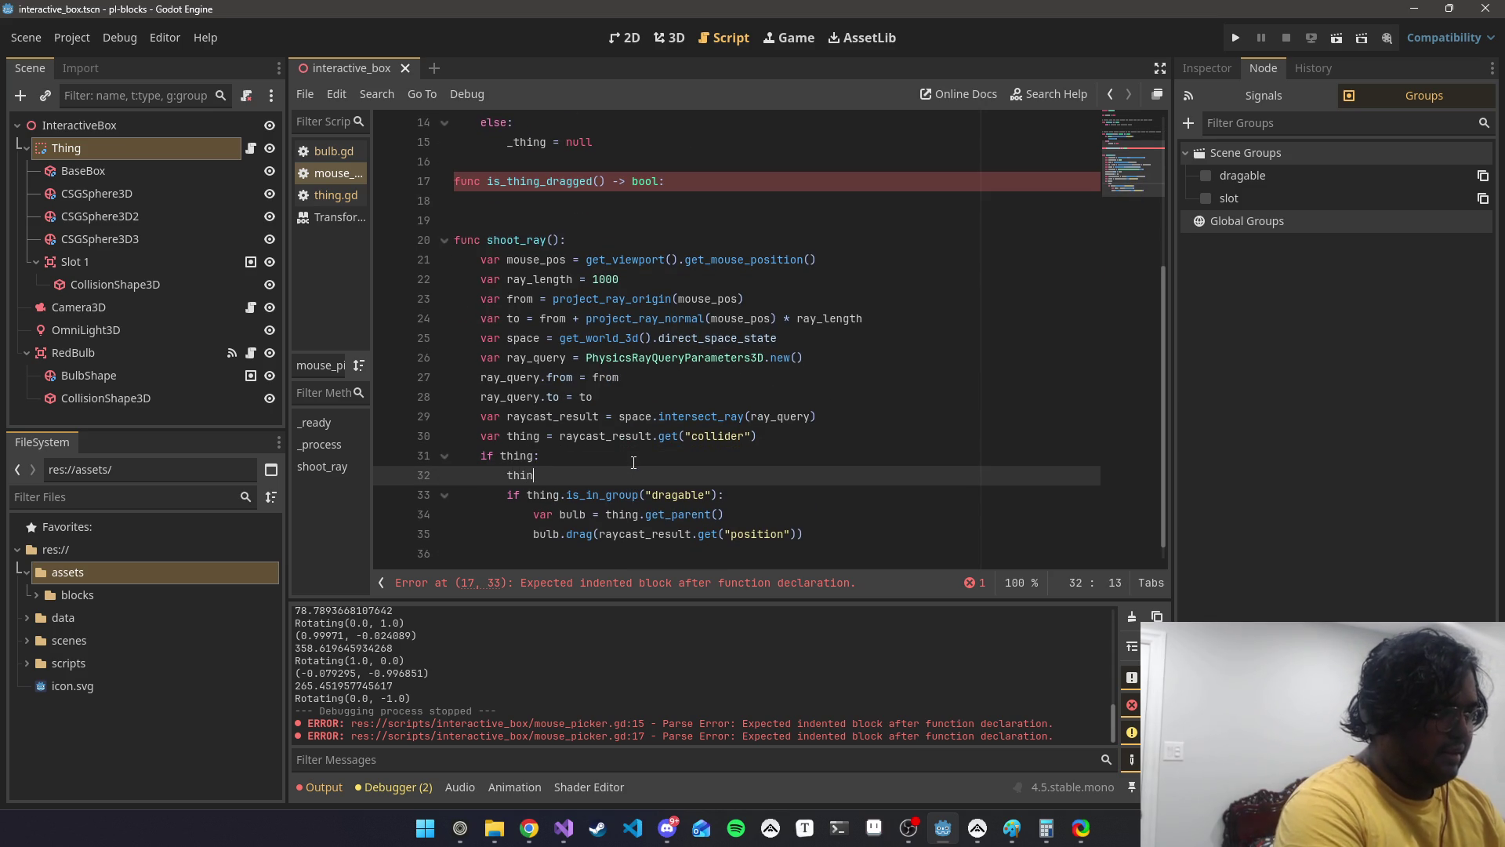
{"action": "key", "text": "BackSpace"}
{"action": "key", "text": "BackSpace"}
{"action": "key", "text": "BackSpace"}
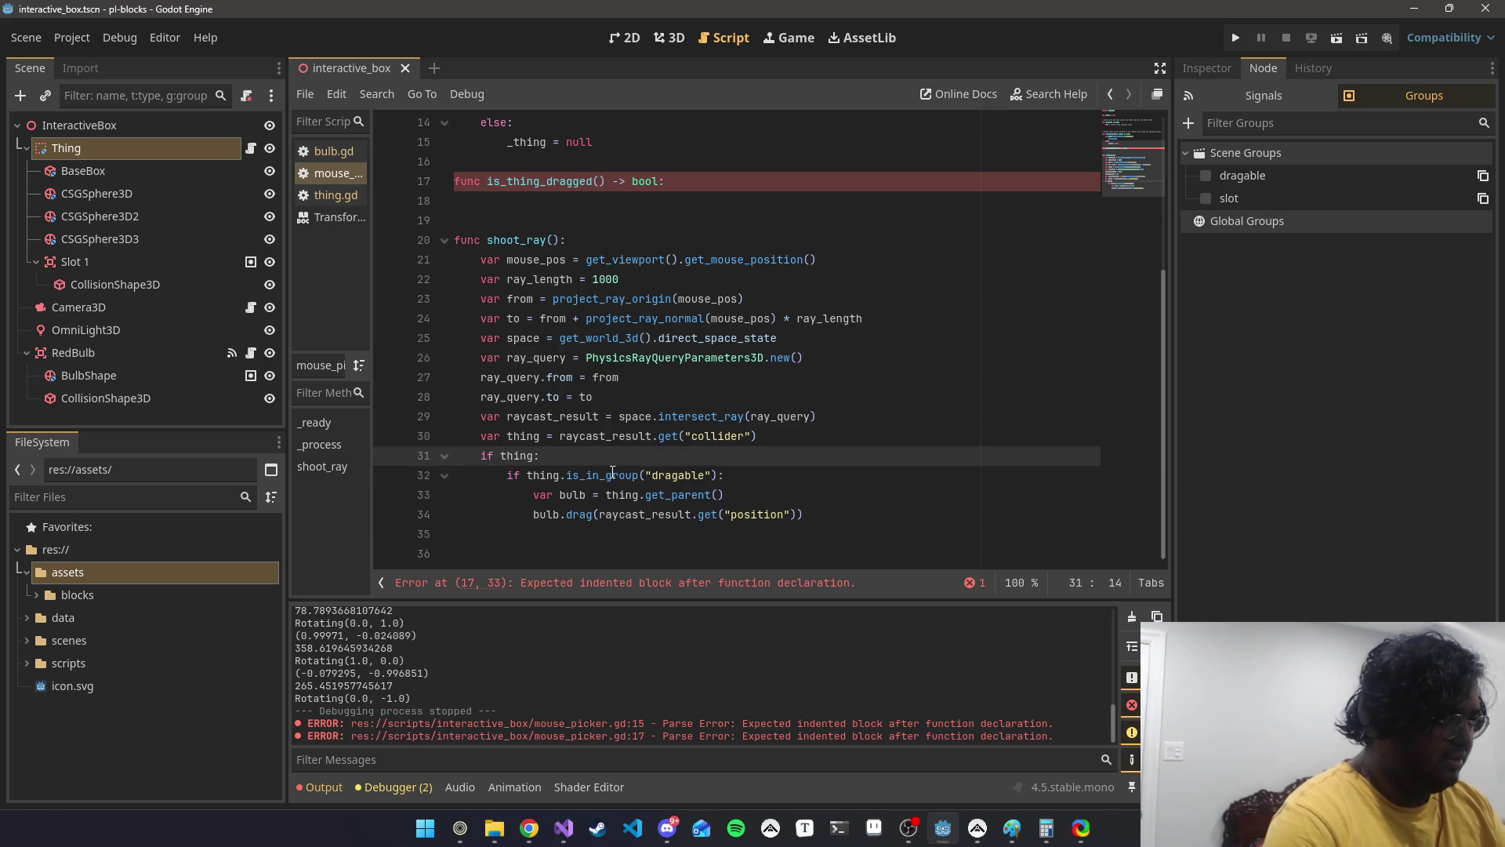
Rename the line 30 variable to _thing and paste _thing over thing on lines 31–33.
{"action": "double_click", "coordinate": [510, 437]}
{"action": "left_click", "coordinate": [509, 436]}
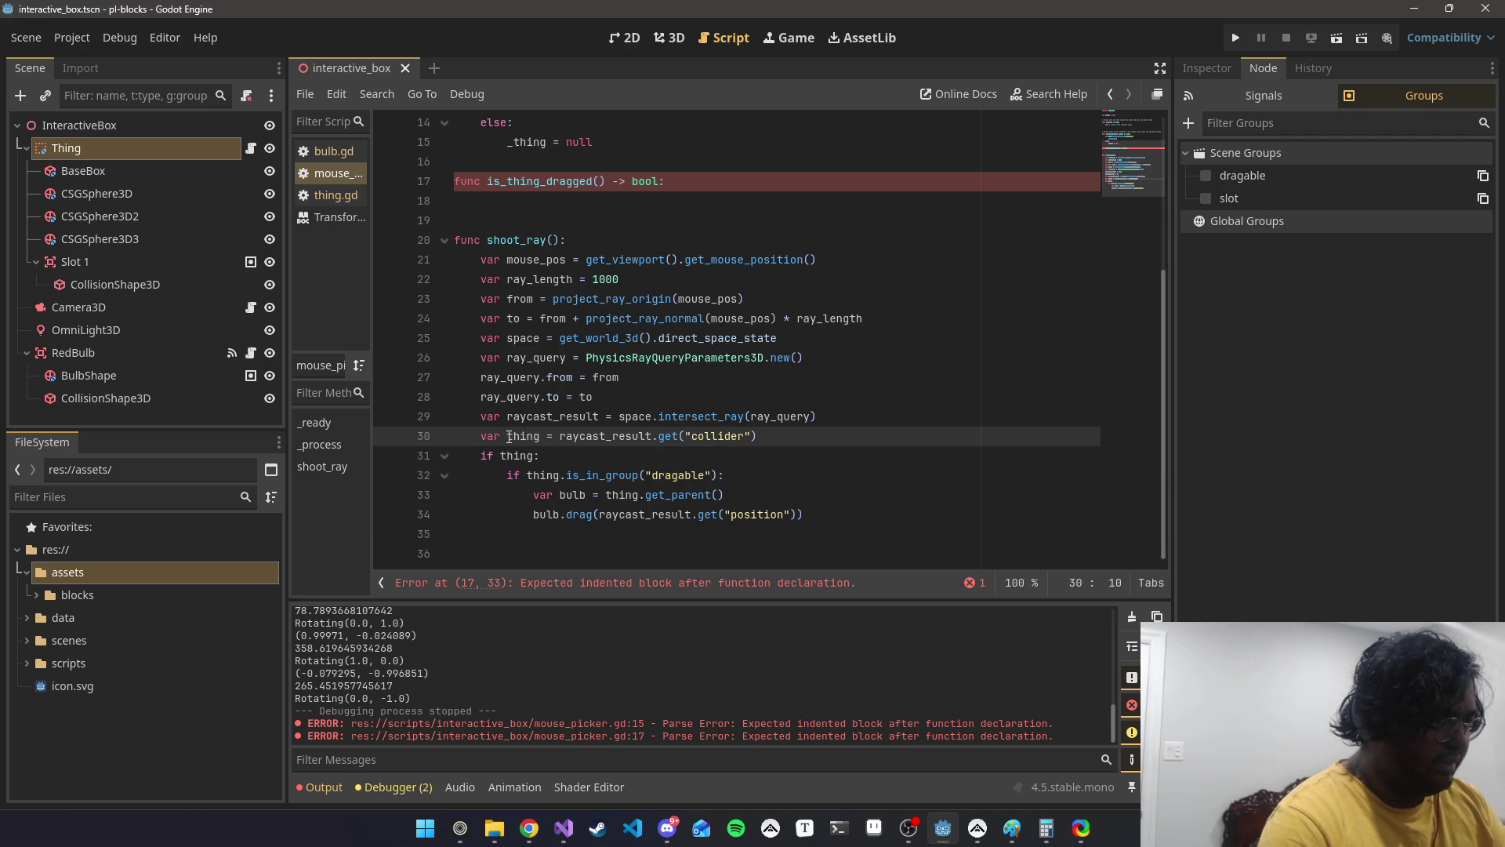
{"action": "left_click_drag", "start_coordinate": [510, 436], "coordinate": [484, 437]}
{"action": "type", "text": "_"}
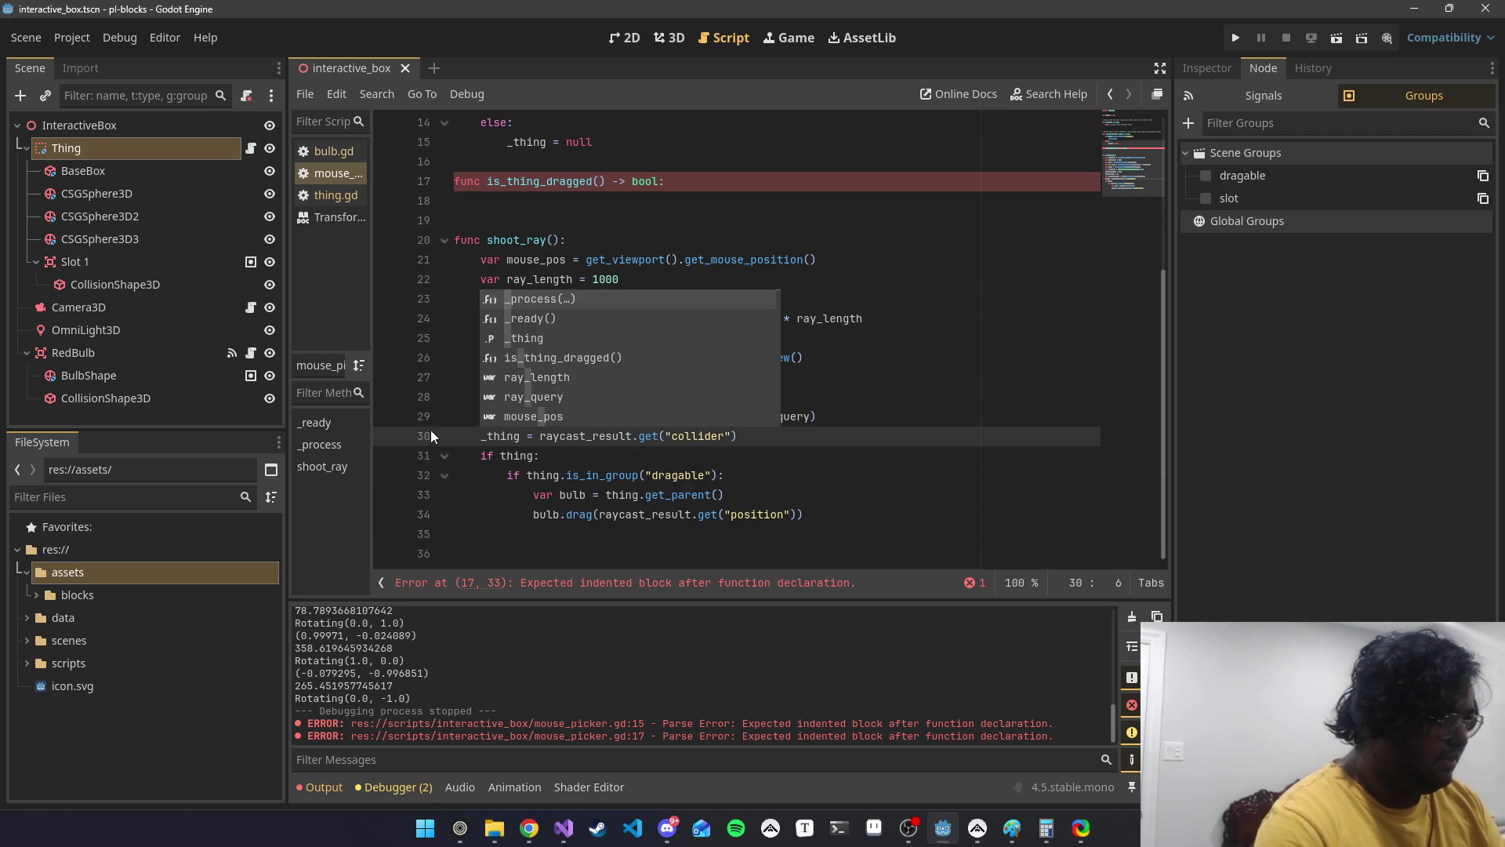
{"action": "key", "text": "Right"}
{"action": "key", "text": "Right"}
{"action": "double_click", "coordinate": [516, 437]}
{"action": "key", "text": "ctrl+c"}
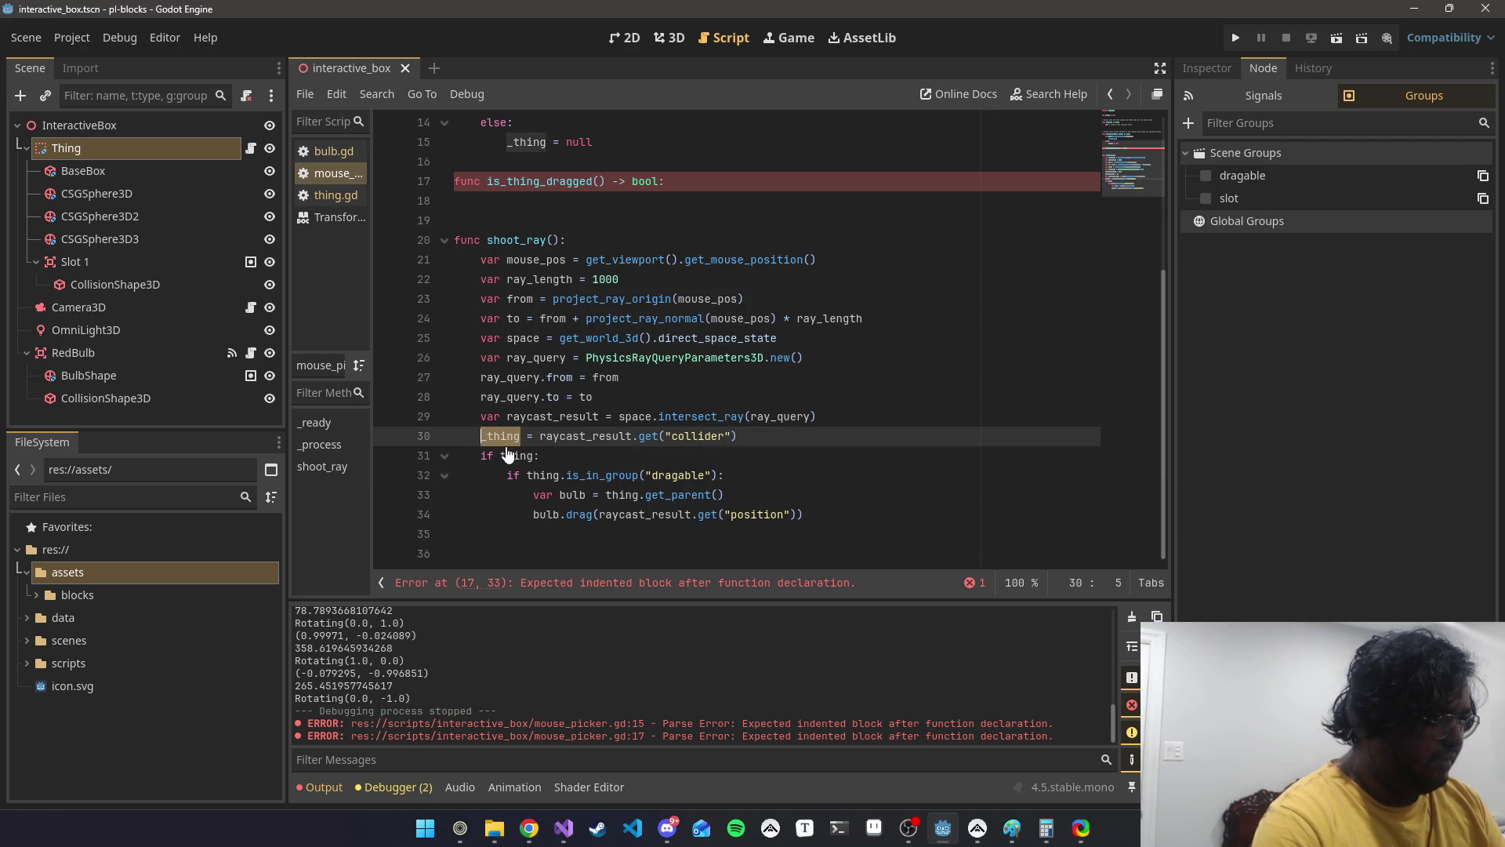
{"action": "double_click", "coordinate": [519, 457]}
{"action": "key", "text": "ctrl+v"}
{"action": "double_click", "coordinate": [544, 476]}
{"action": "key", "text": "ctrl+v"}
{"action": "double_click", "coordinate": [621, 496]}
{"action": "key", "text": "ctrl+v"}
{"action": "left_click", "coordinate": [831, 496]}
Give is_thing_dragged a body that returns thing != null.
{"action": "scroll", "coordinate": [831, 497], "scroll_direction": "up", "scroll_amount": 5}
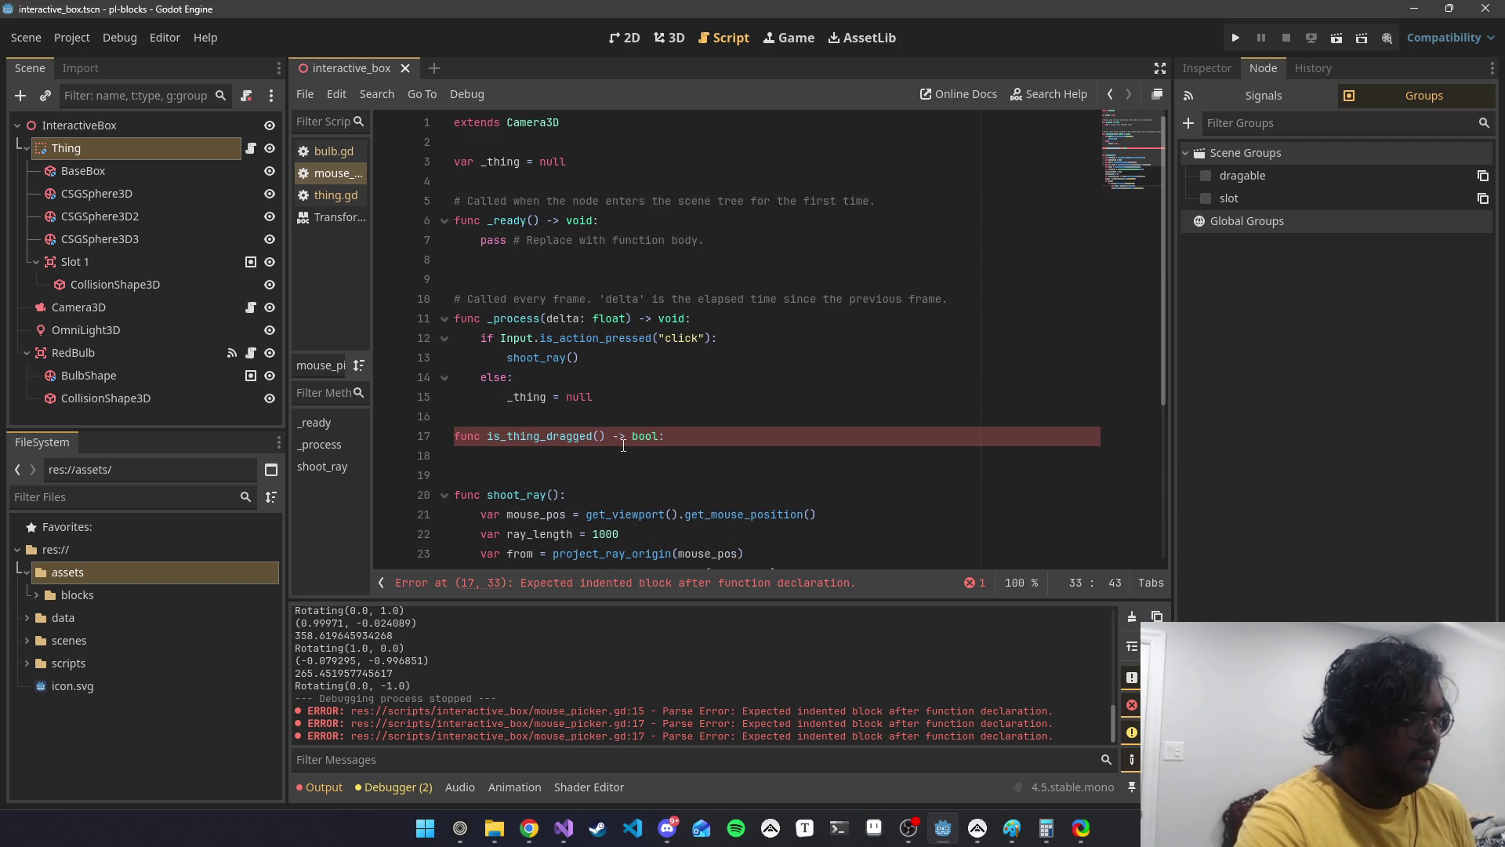
{"action": "left_click", "coordinate": [636, 454]}
{"action": "scroll", "coordinate": [639, 452], "scroll_direction": "down", "scroll_amount": 2}
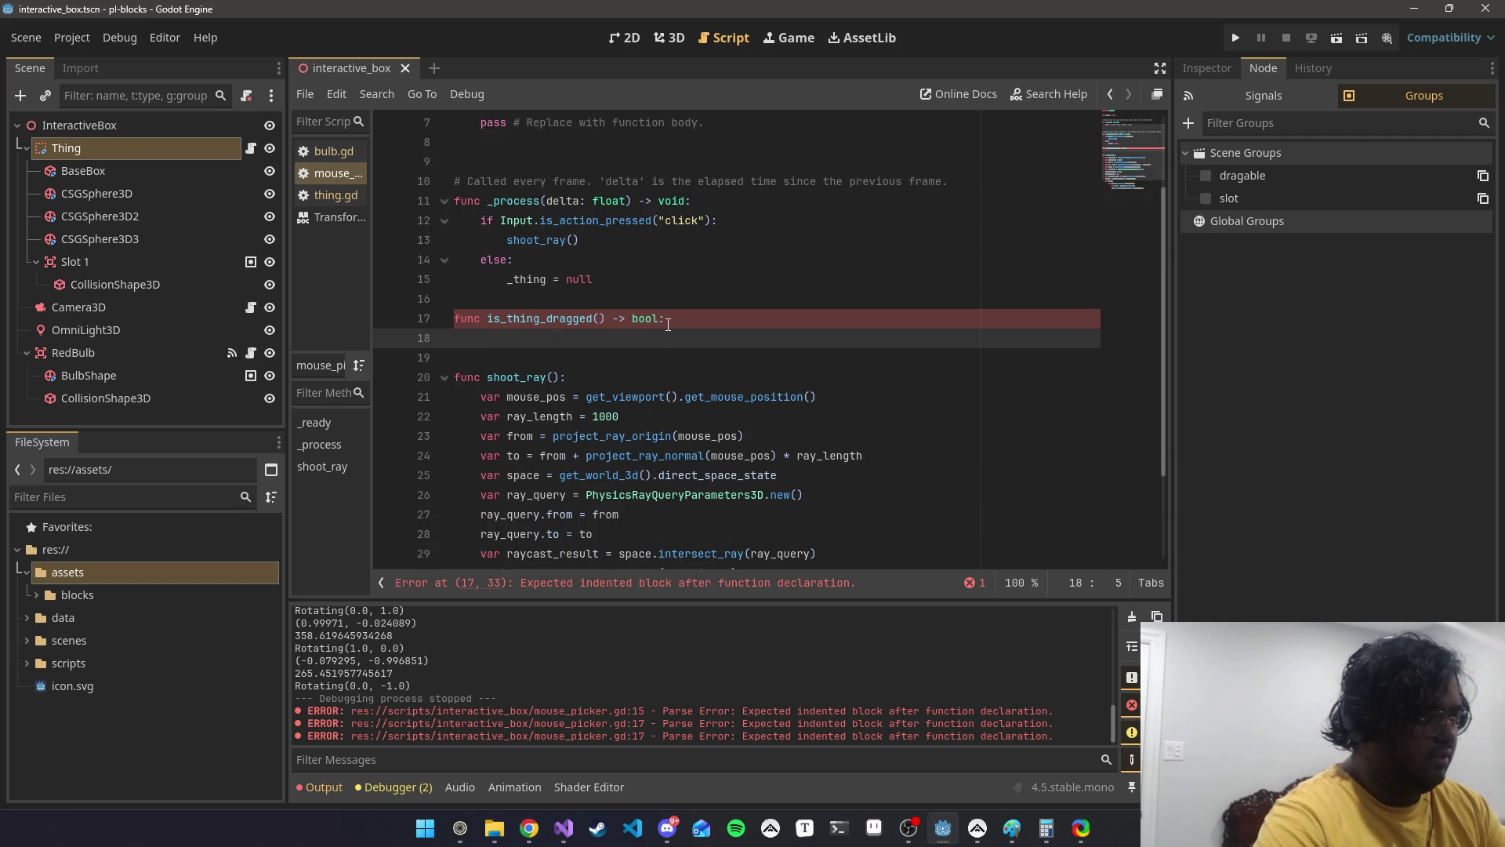
{"action": "type", "text": "et"}
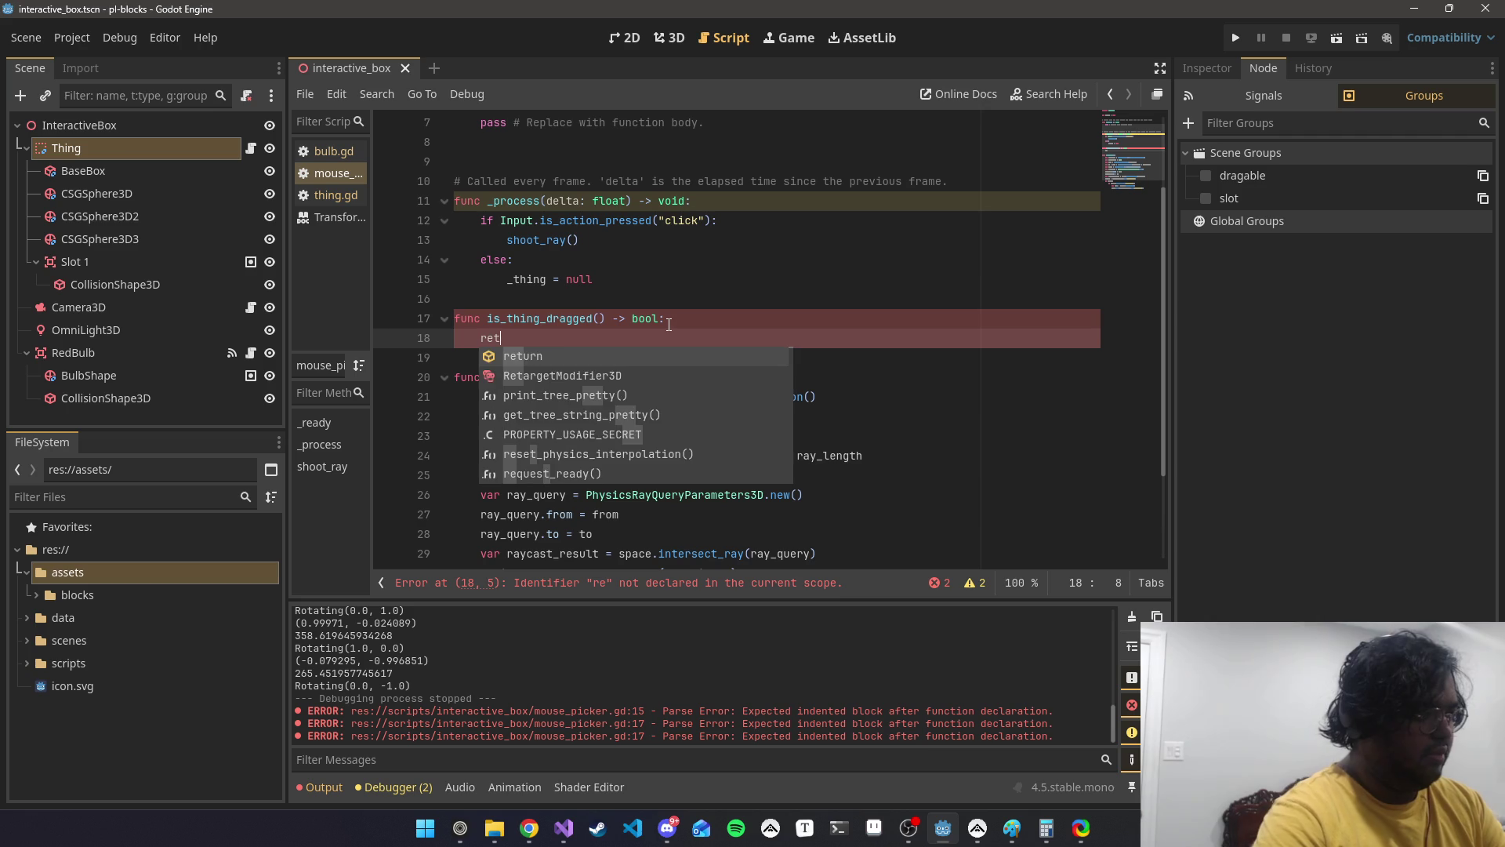
{"action": "key", "text": "Return"}
{"action": "type", "text": "thing "}
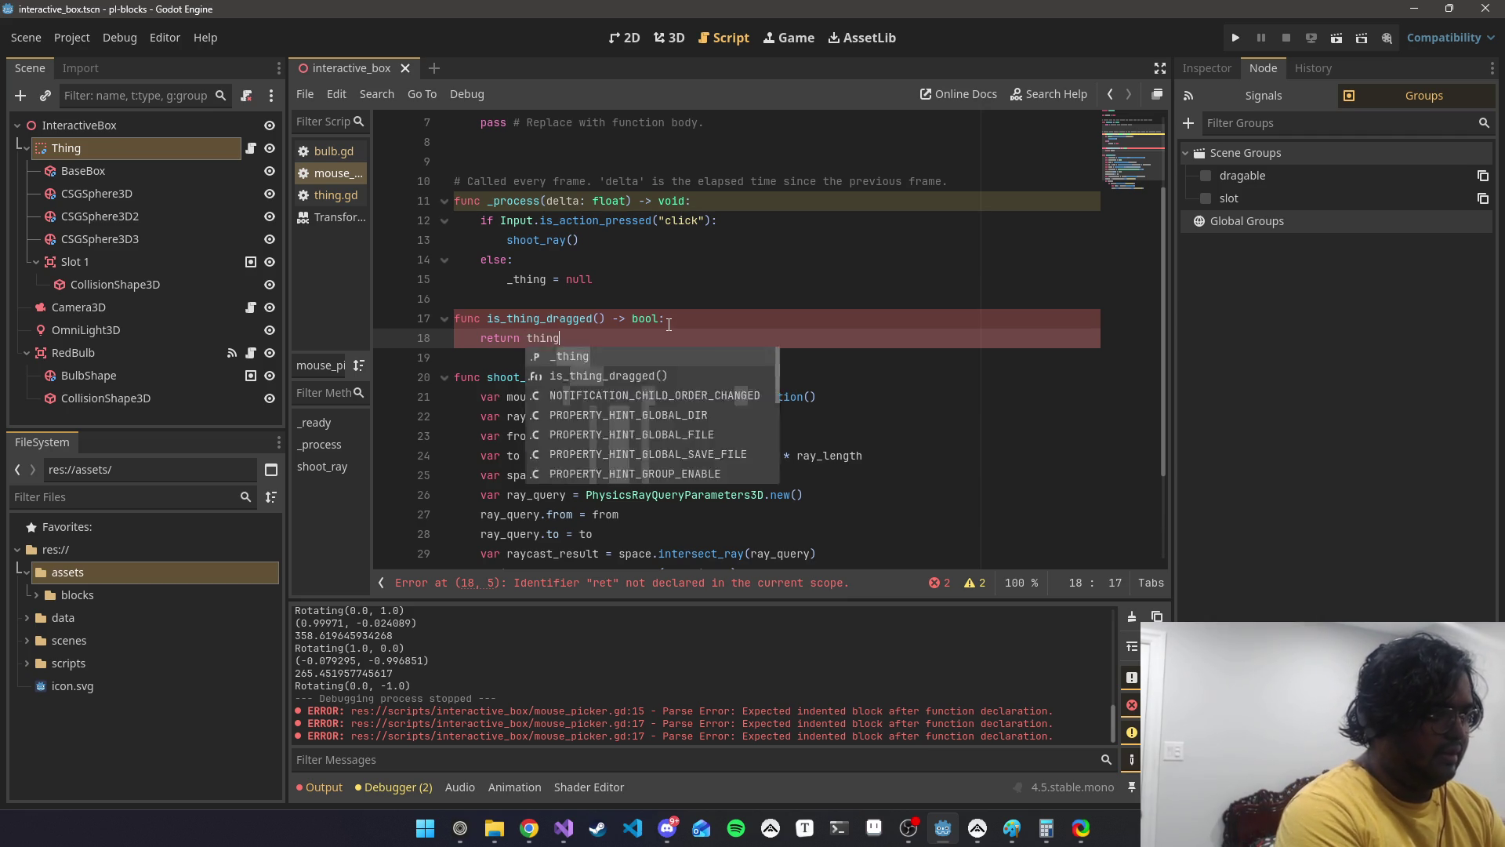
{"action": "type", "text": "!= nu;;"}
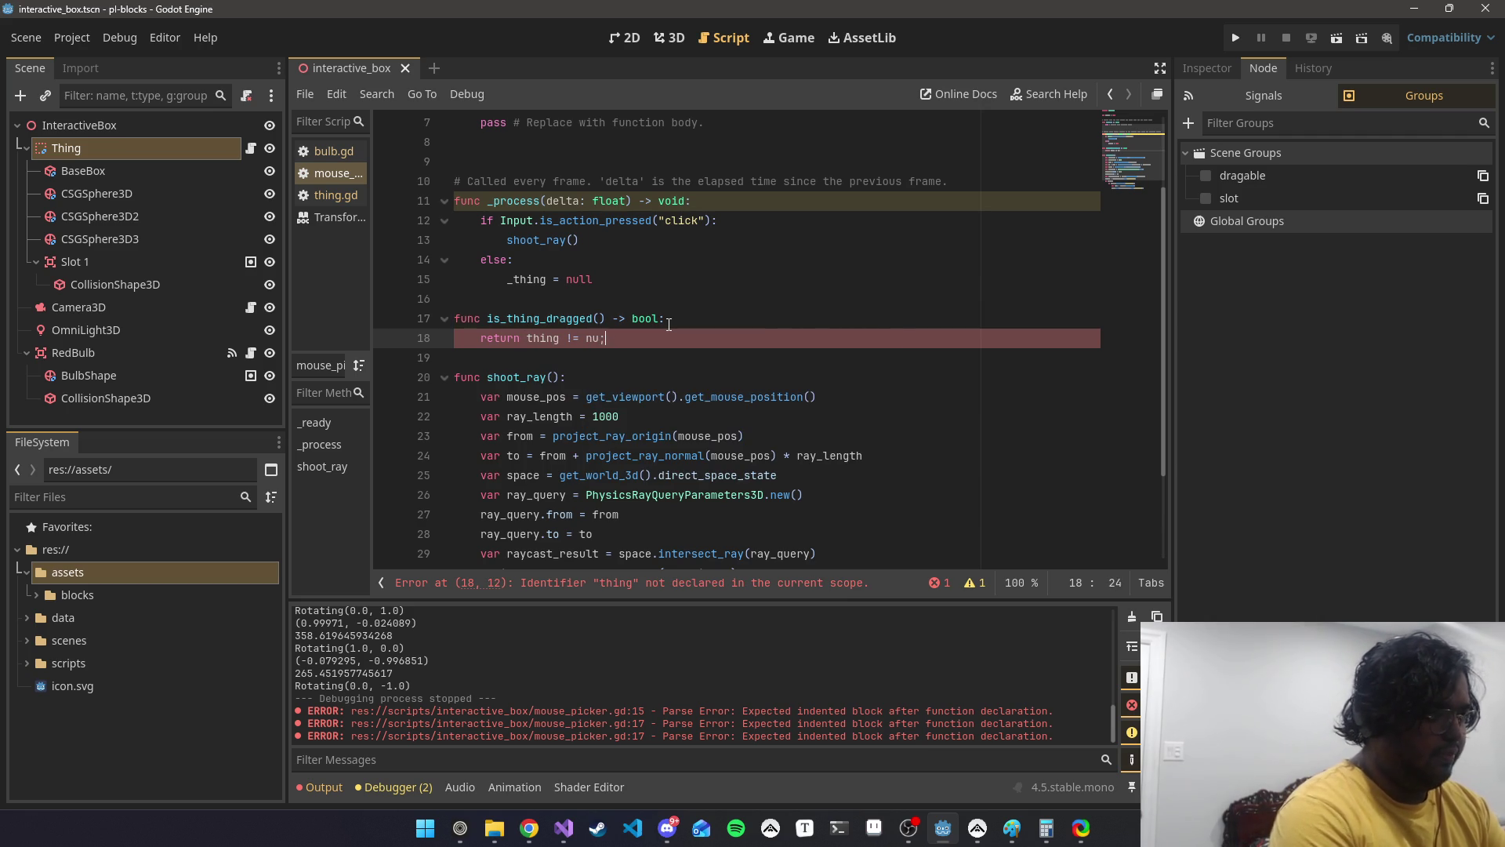
{"action": "type", "text": "ll"}
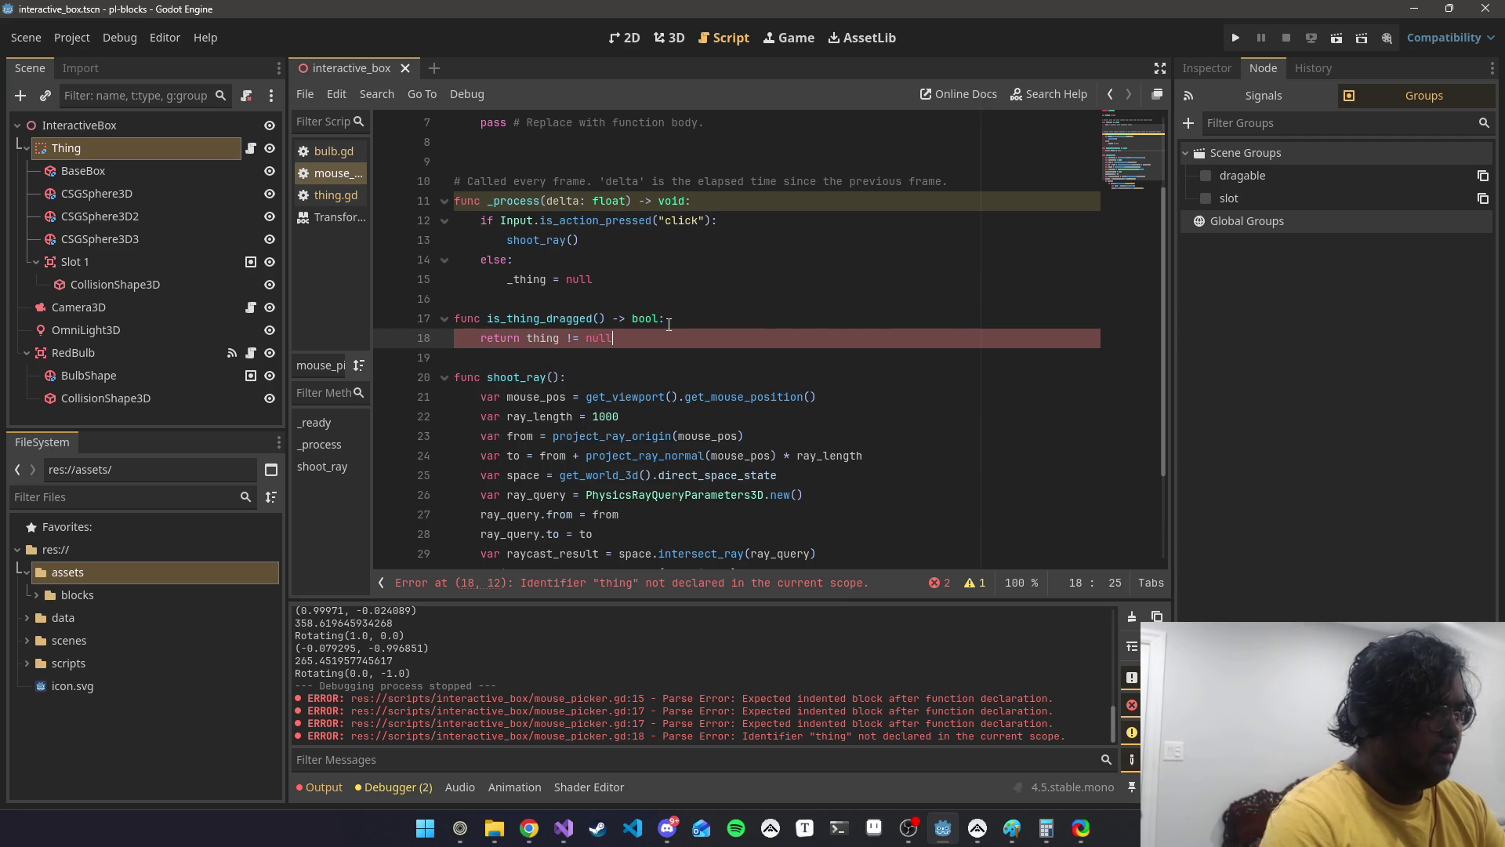
Fix line 18 to return _thing != null and remove the stray parenthesis.
{"action": "key", "text": "Up"}
{"action": "key", "text": "Up"}
{"action": "scroll", "coordinate": [611, 350], "scroll_direction": "down", "scroll_amount": 2}
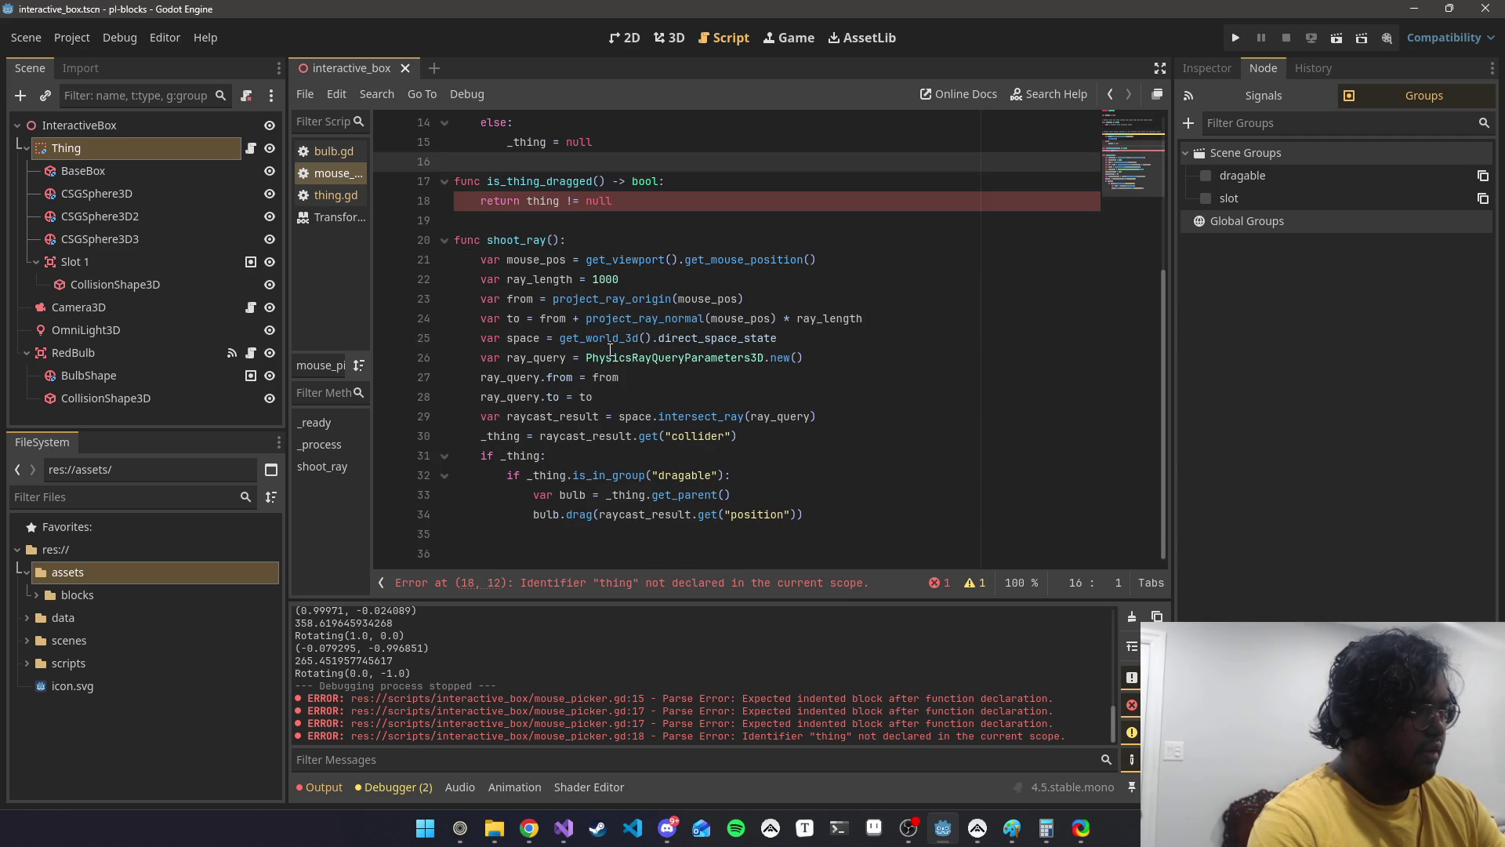
{"action": "left_click", "coordinate": [574, 454]}
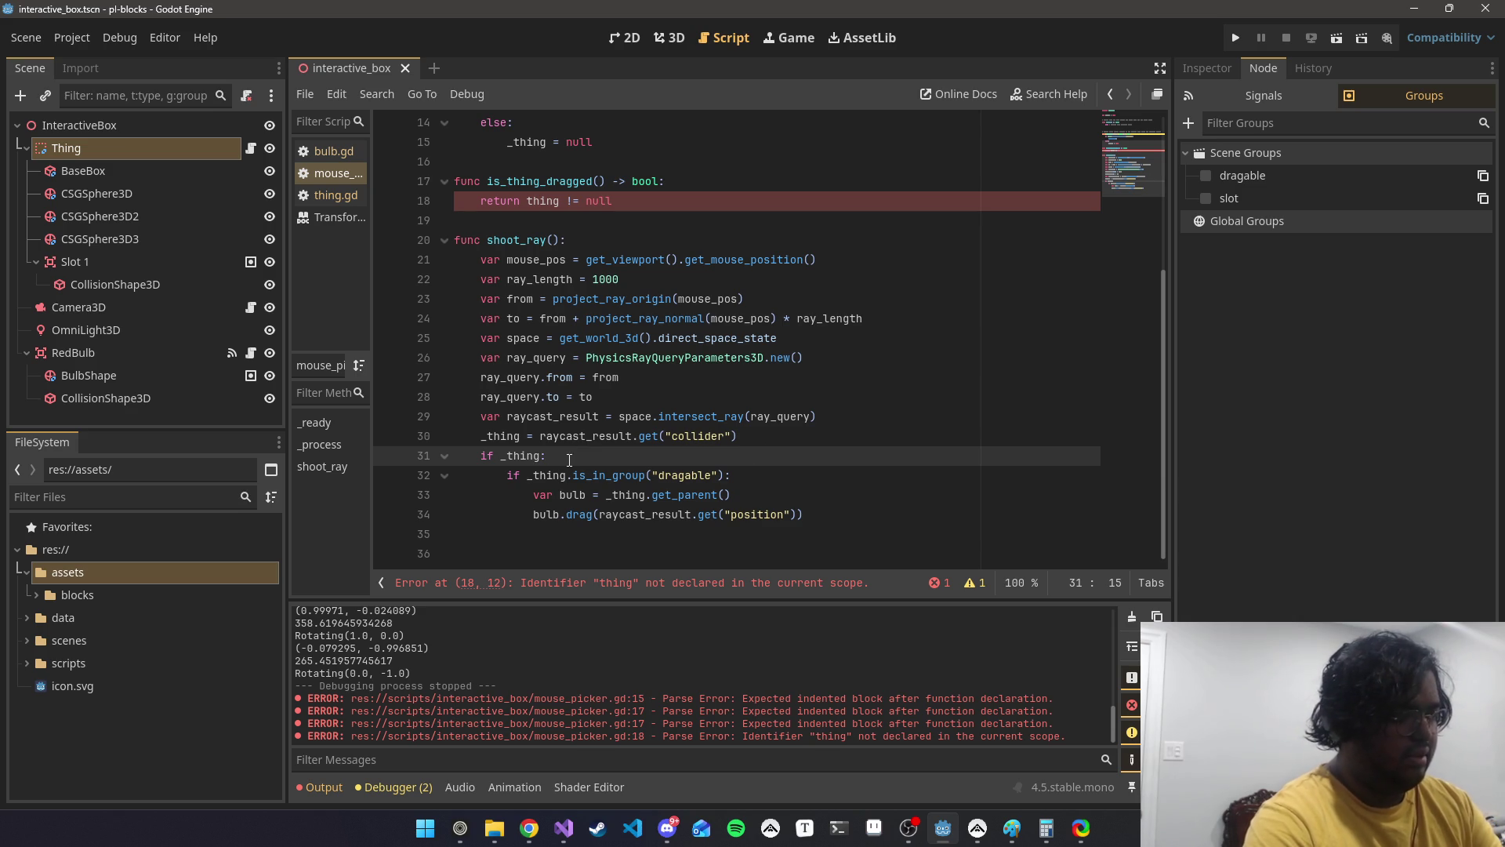
{"action": "scroll", "coordinate": [706, 352], "scroll_direction": "up", "scroll_amount": 2}
{"action": "left_click", "coordinate": [737, 297]}
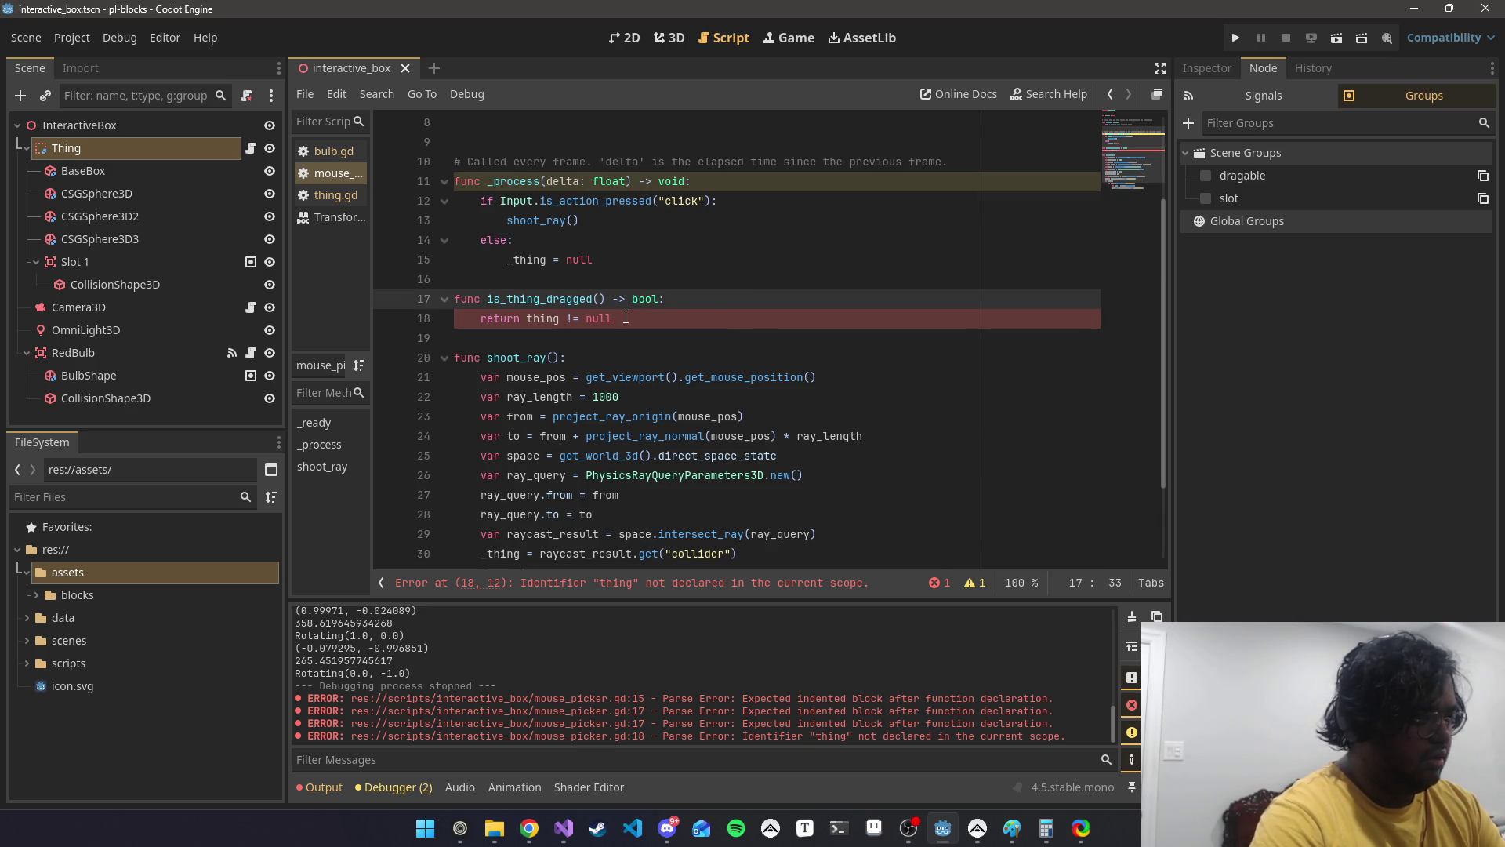
{"action": "left_click", "coordinate": [532, 318]}
{"action": "type", "text": ")_"}
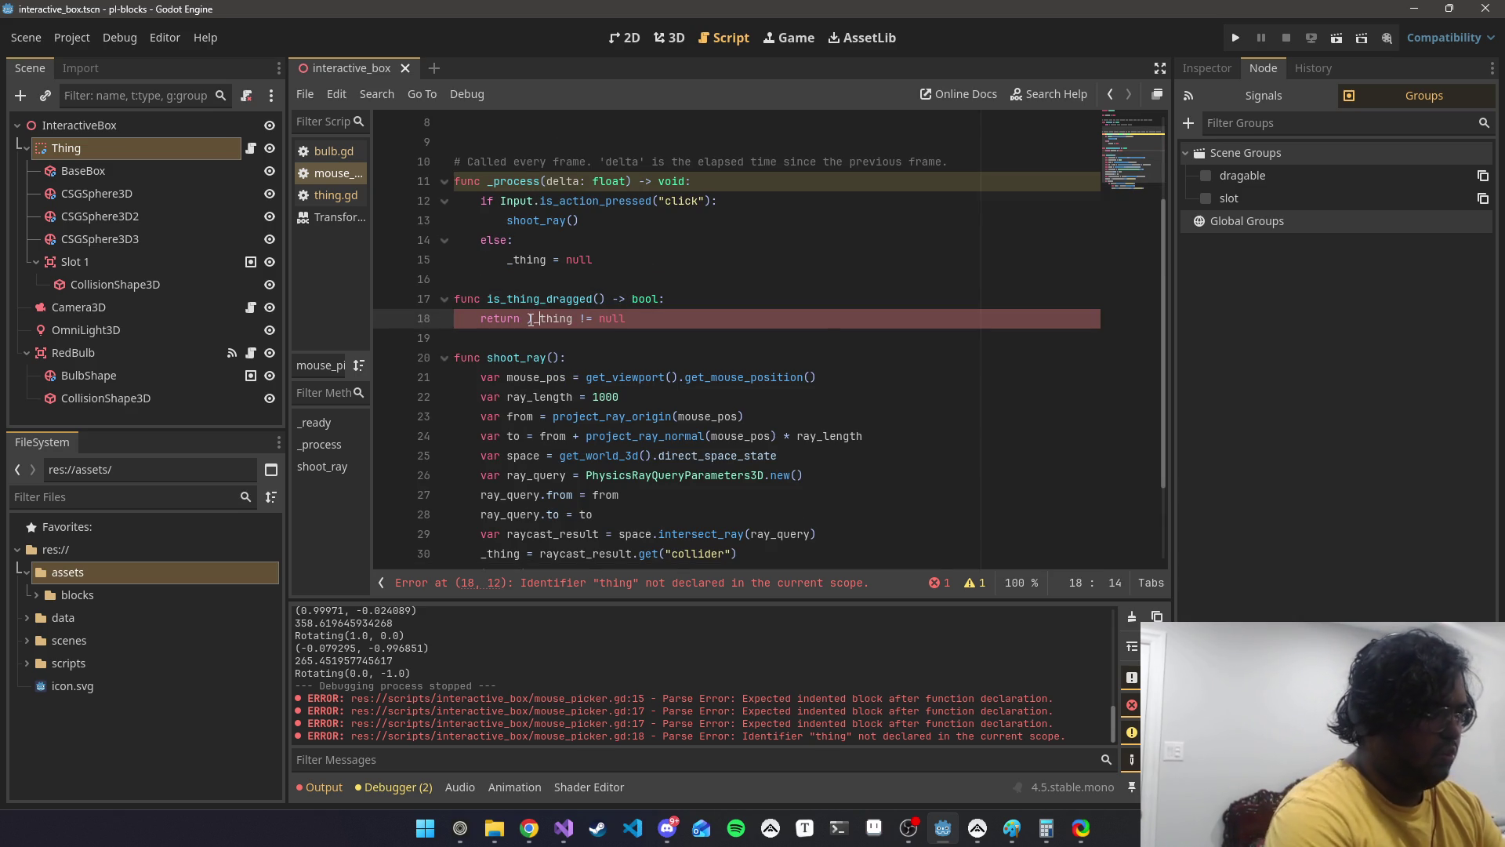
{"action": "key", "text": "Escape"}
{"action": "key", "text": "Up"}
{"action": "key", "text": "Up"}
{"action": "key", "text": "Up"}
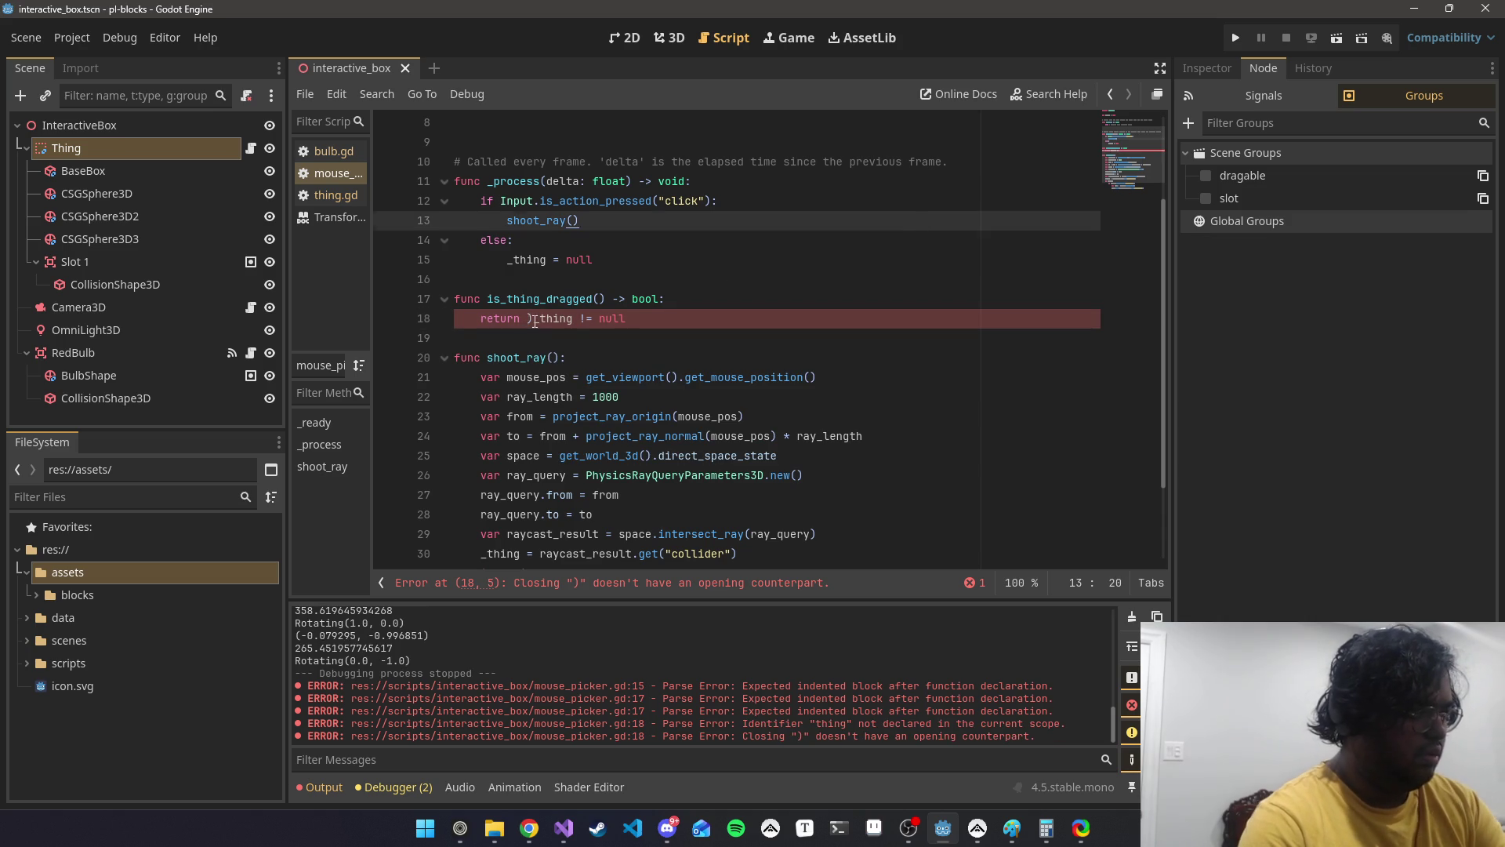
{"action": "left_click", "coordinate": [535, 318]}
{"action": "key", "text": "BackSpace"}
{"action": "key", "text": "Up"}
{"action": "key", "text": "Up"}
{"action": "key", "text": "Up"}
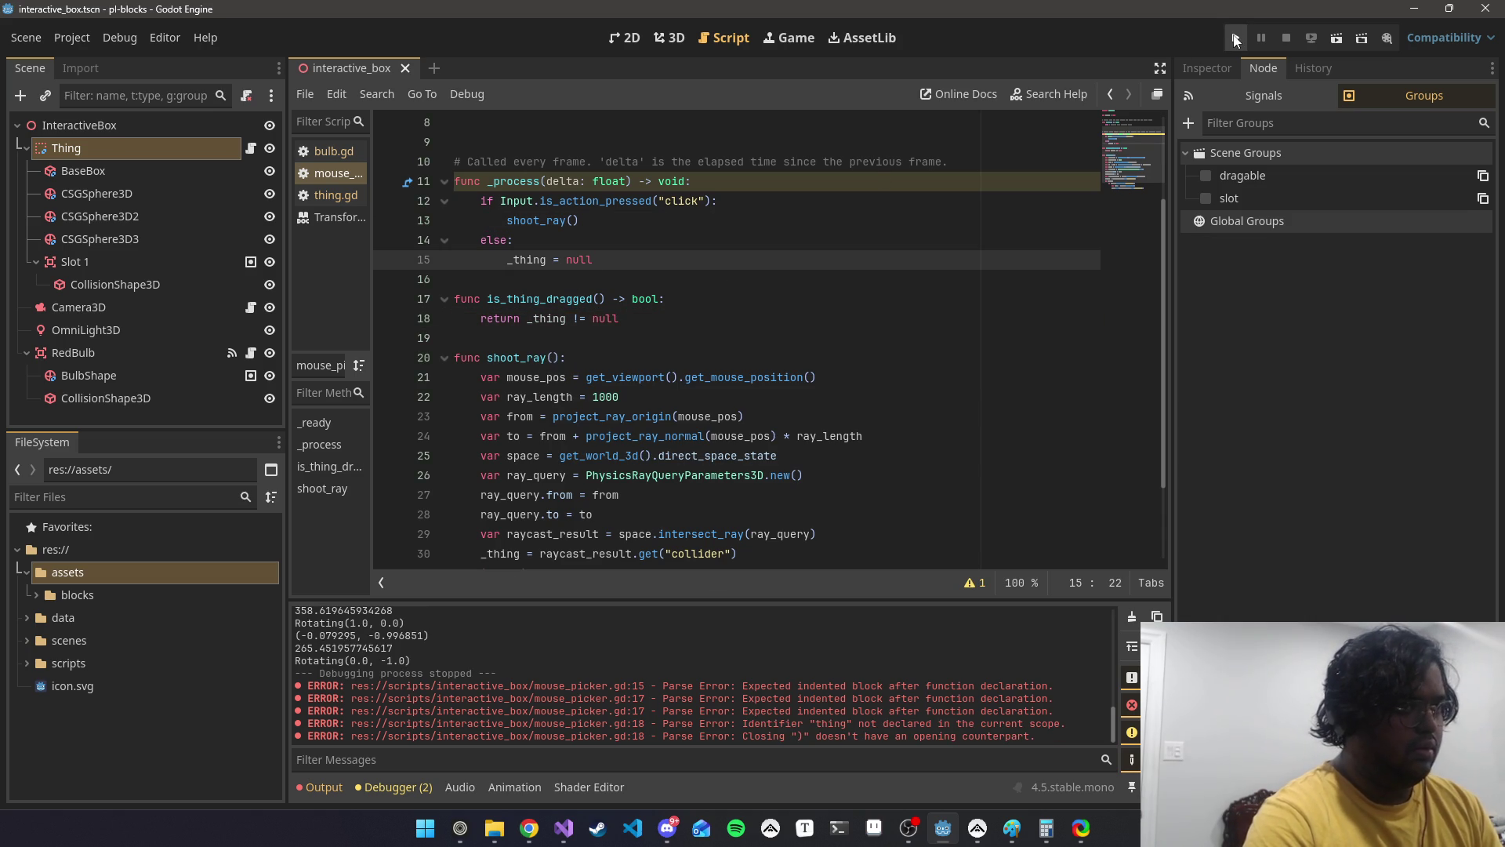
{"action": "key", "text": "Down"}
{"action": "key", "text": "Down"}
{"action": "key", "text": "Down"}
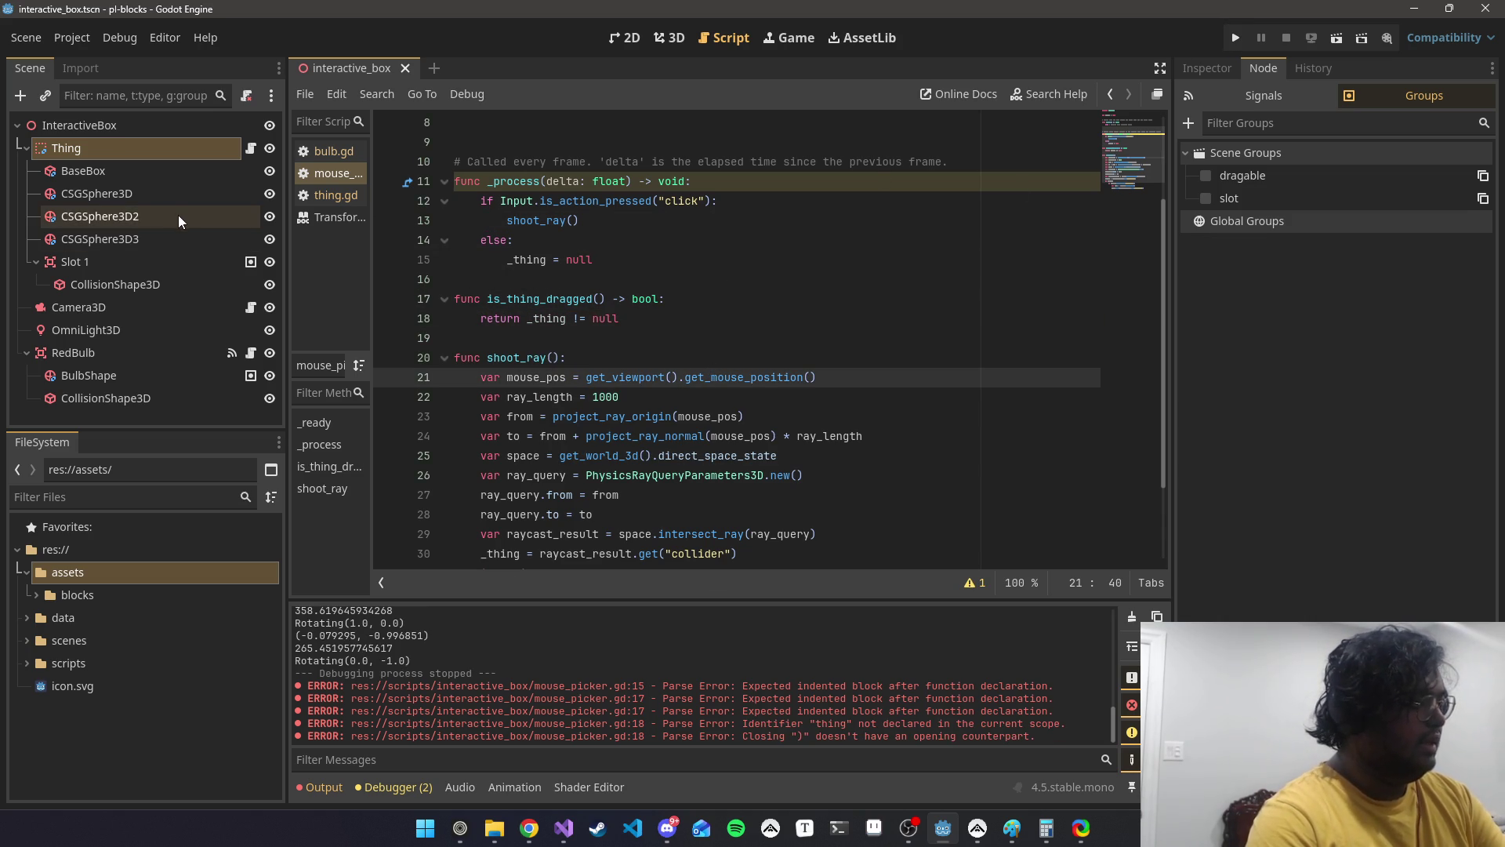
Show thing.gd and scroll through its _process swipe code back up to line 1.
{"action": "left_click", "coordinate": [250, 149]}
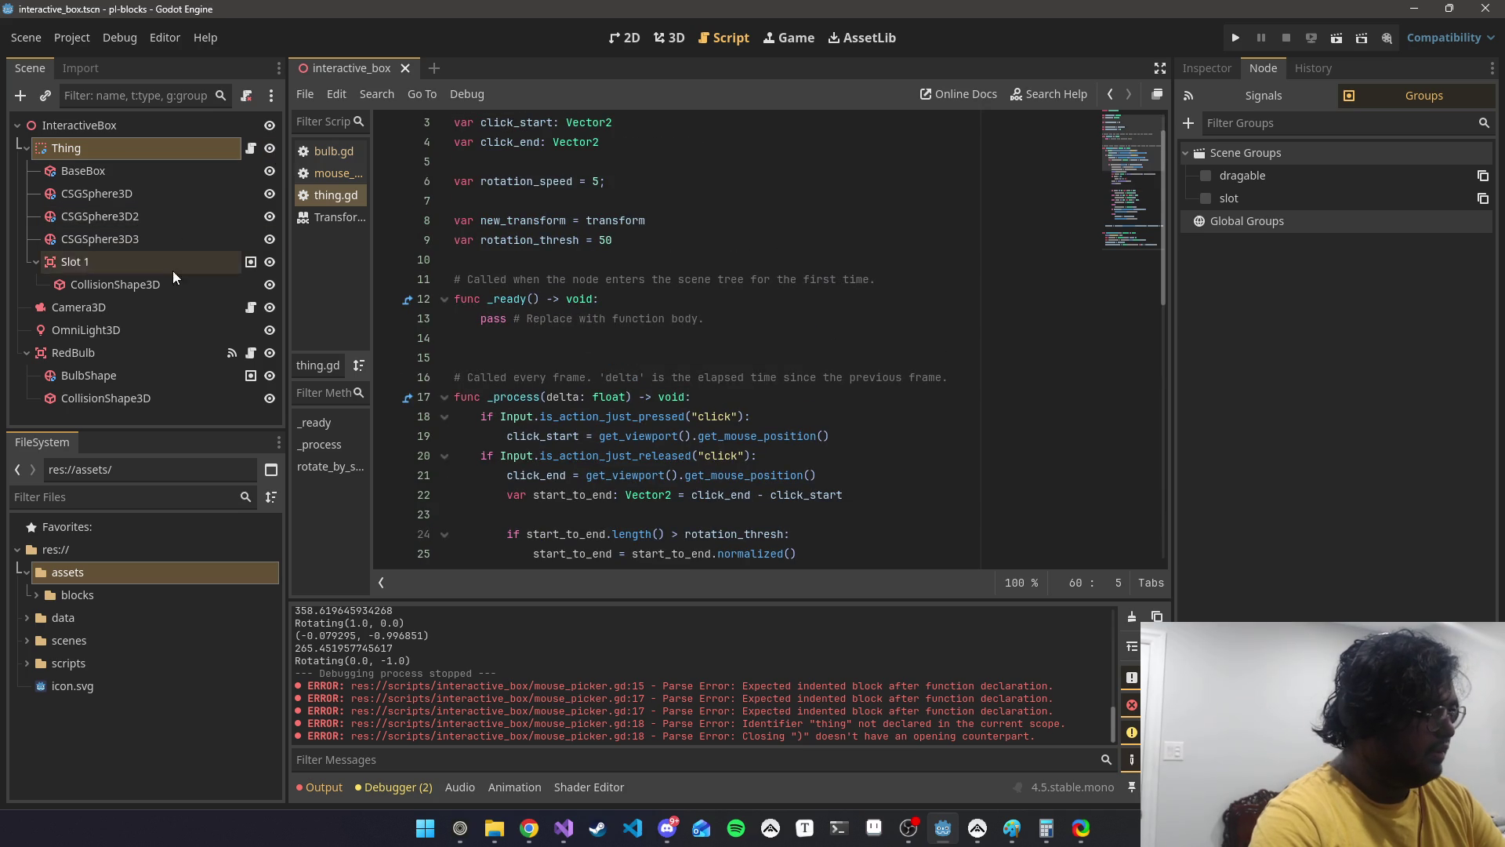
{"action": "left_click", "coordinate": [251, 307]}
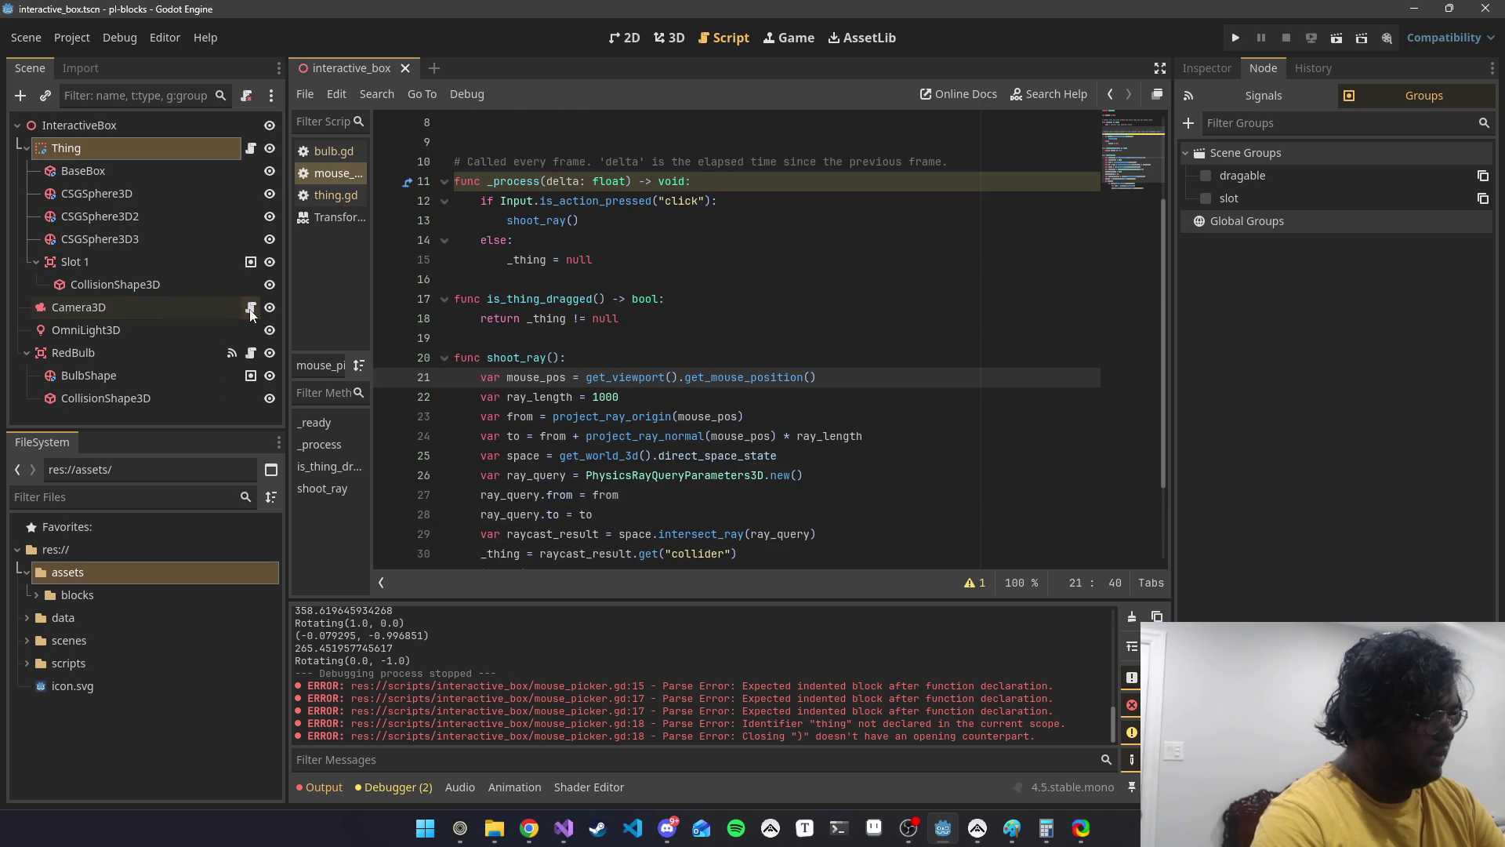
{"action": "left_click", "coordinate": [249, 149]}
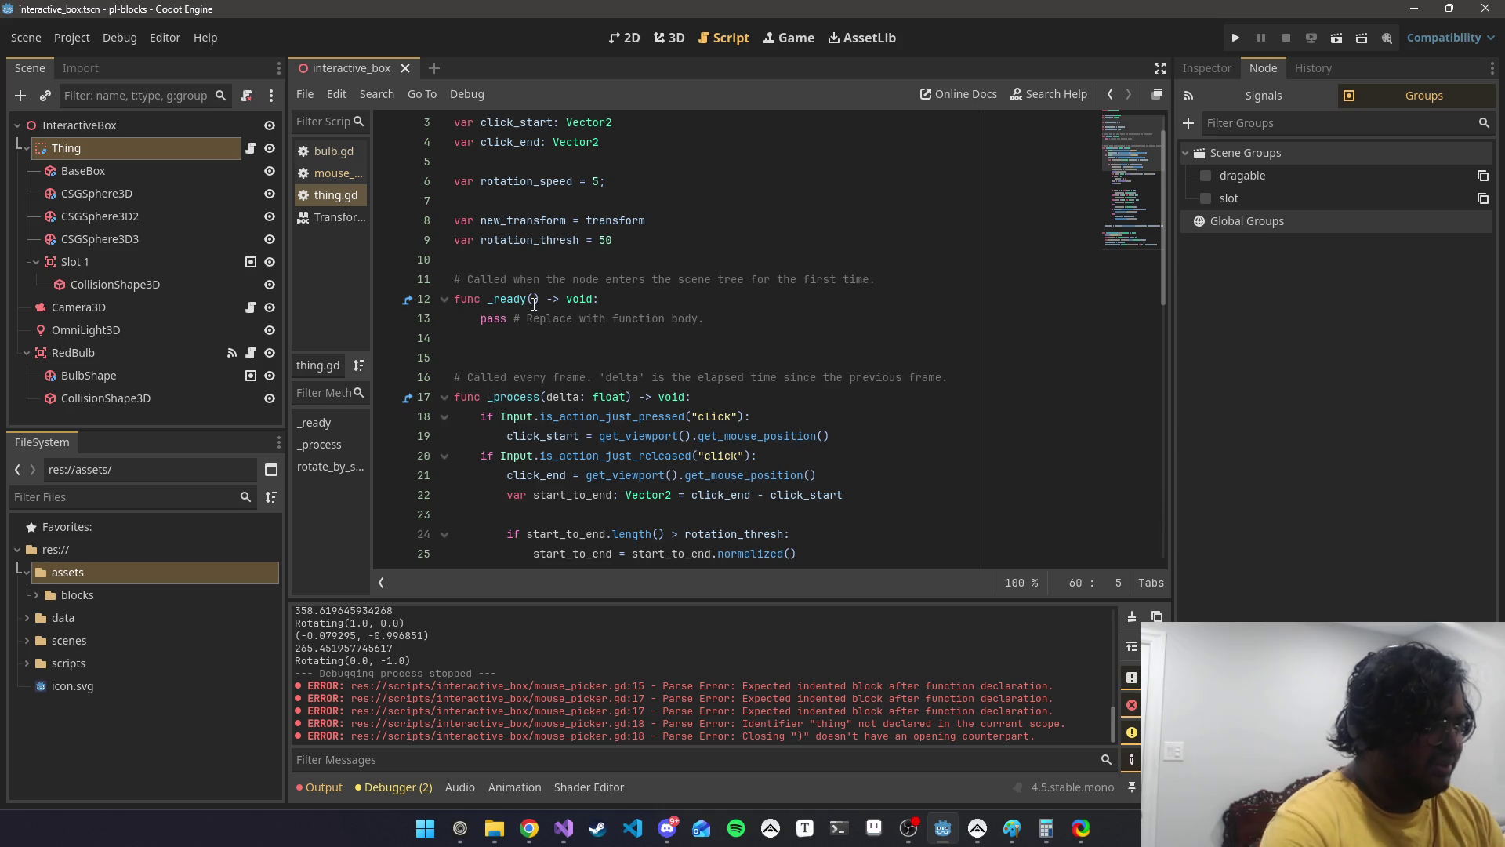
{"action": "scroll", "coordinate": [534, 304], "scroll_direction": "down", "scroll_amount": 6}
{"action": "scroll", "coordinate": [635, 355], "scroll_direction": "up", "scroll_amount": 2}
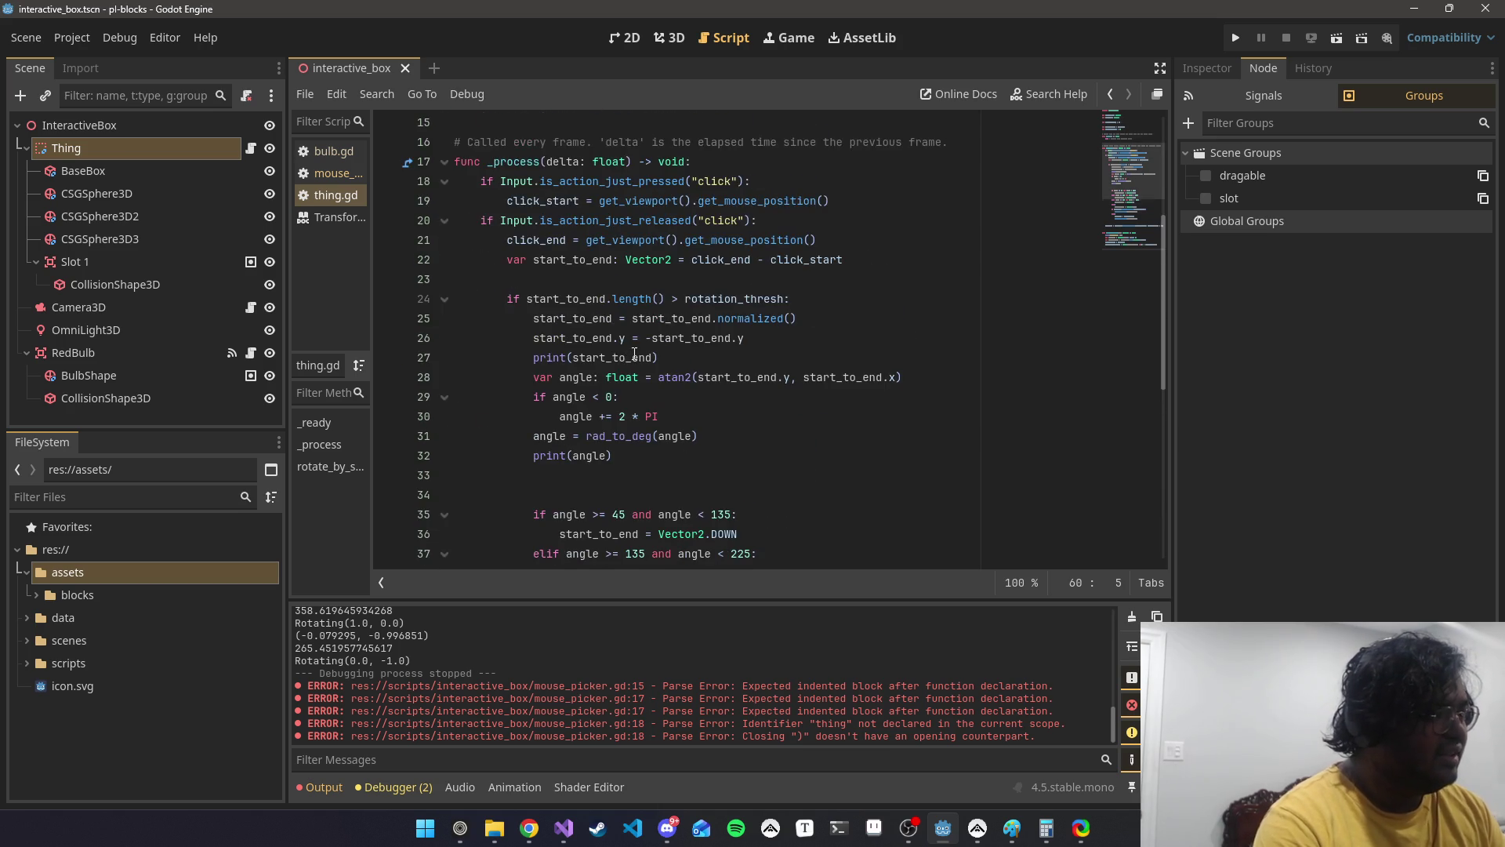
{"action": "scroll", "coordinate": [635, 355], "scroll_direction": "down", "scroll_amount": 6}
{"action": "scroll", "coordinate": [563, 423], "scroll_direction": "up", "scroll_amount": 1}
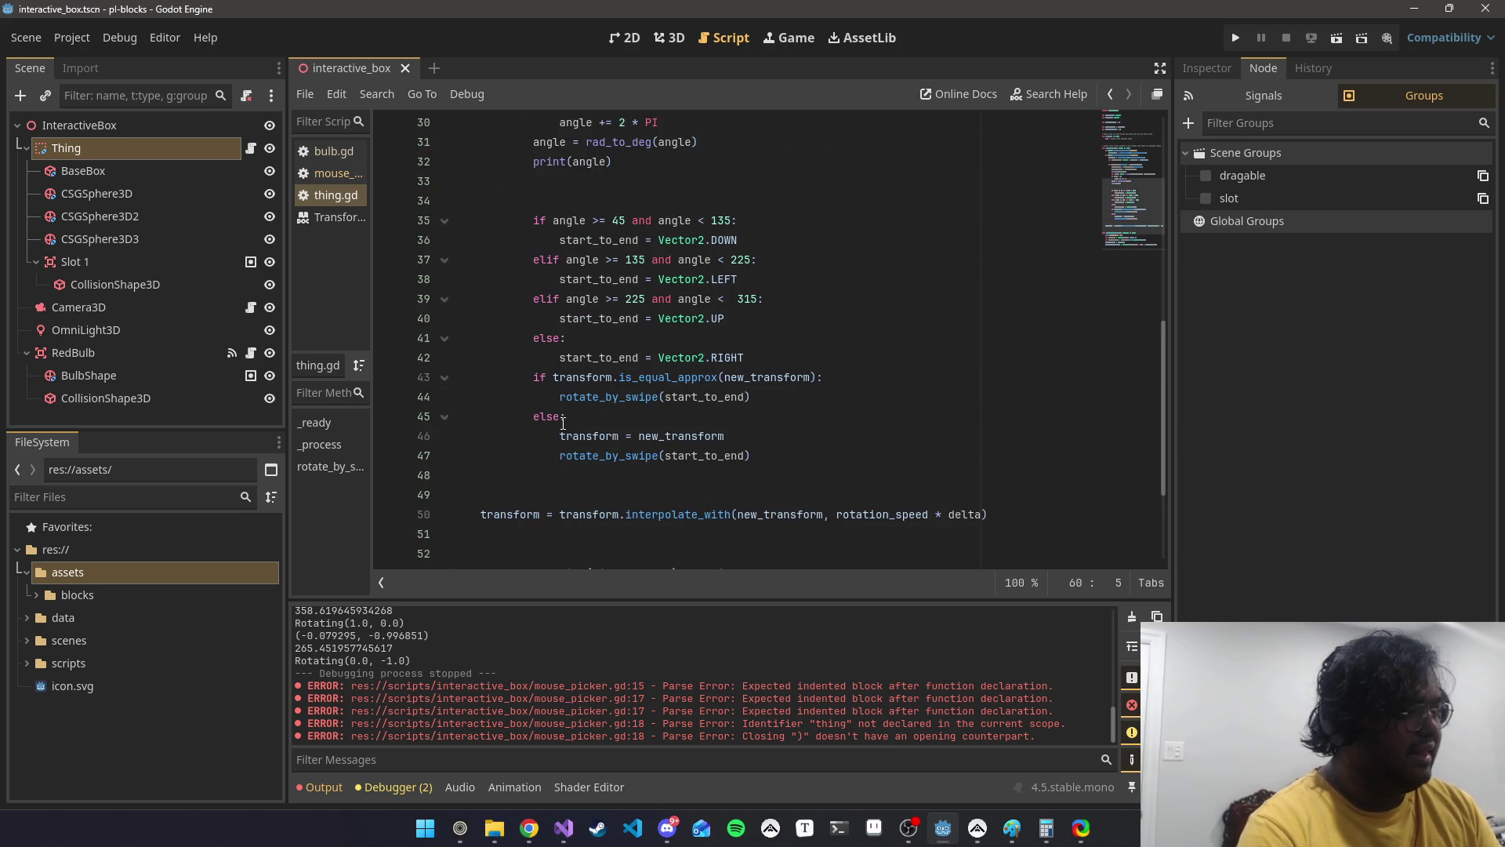
{"action": "scroll", "coordinate": [706, 395], "scroll_direction": "up", "scroll_amount": 7}
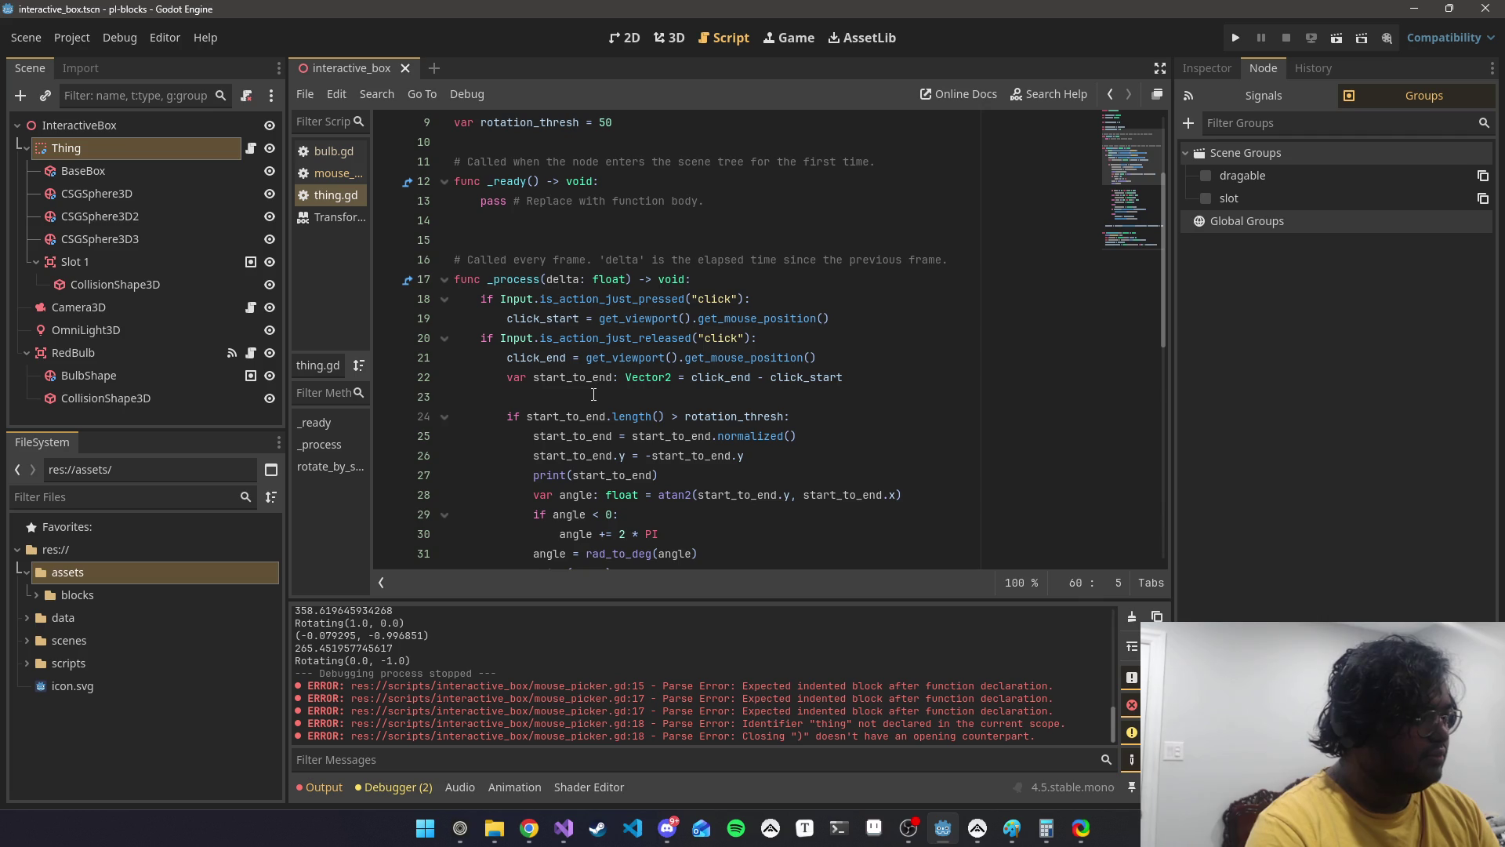
{"action": "left_click", "coordinate": [594, 395]}
{"action": "scroll", "coordinate": [602, 386], "scroll_direction": "up", "scroll_amount": 3}
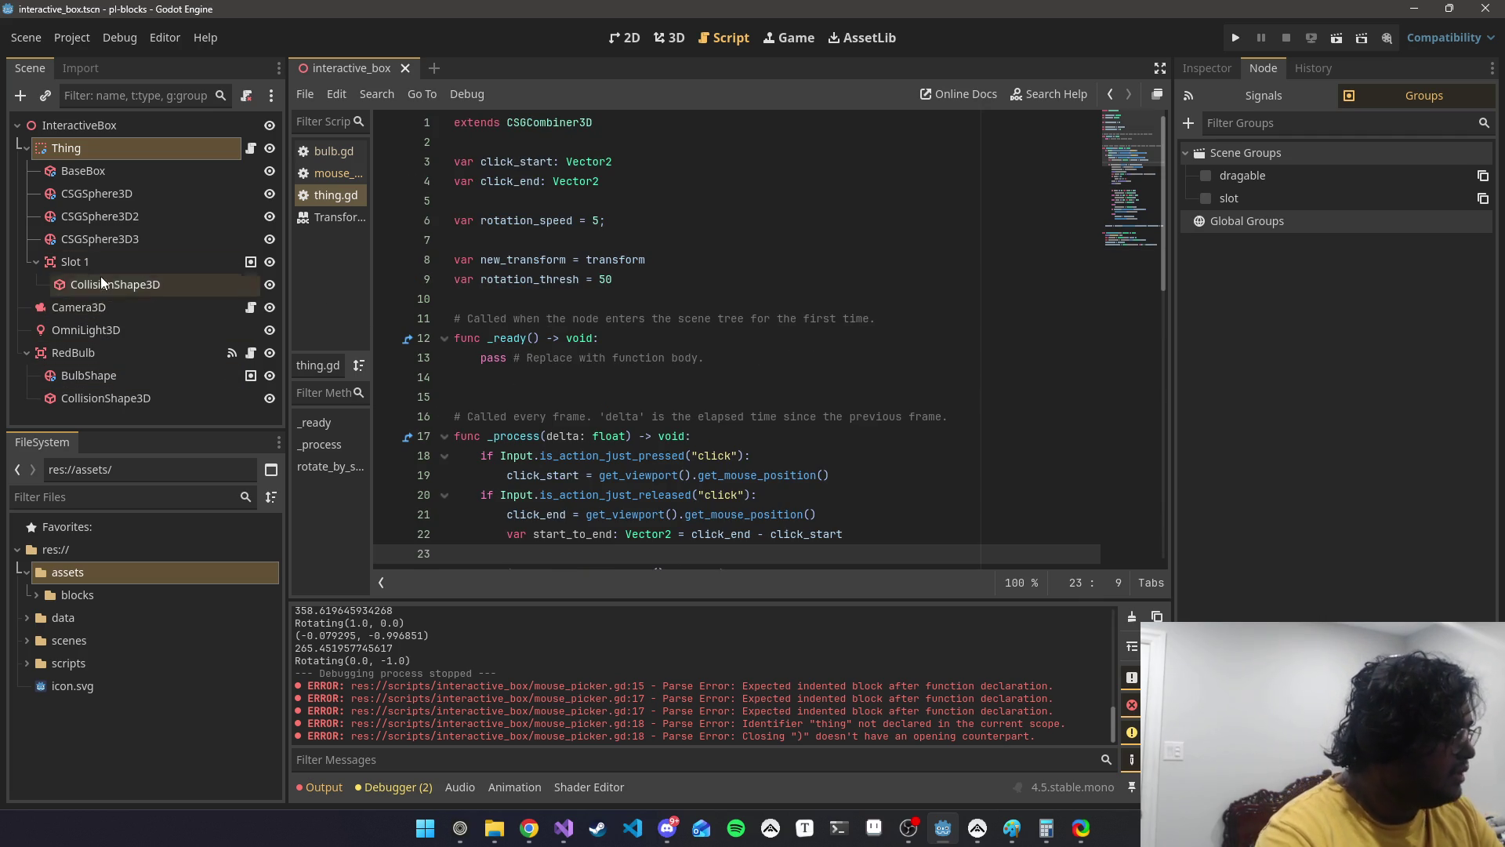
Drop a Camera3D reference onto line 10 as var camera = $"../Camera3D" and save.
{"action": "left_click_drag", "start_coordinate": [105, 307], "coordinate": [471, 300]}
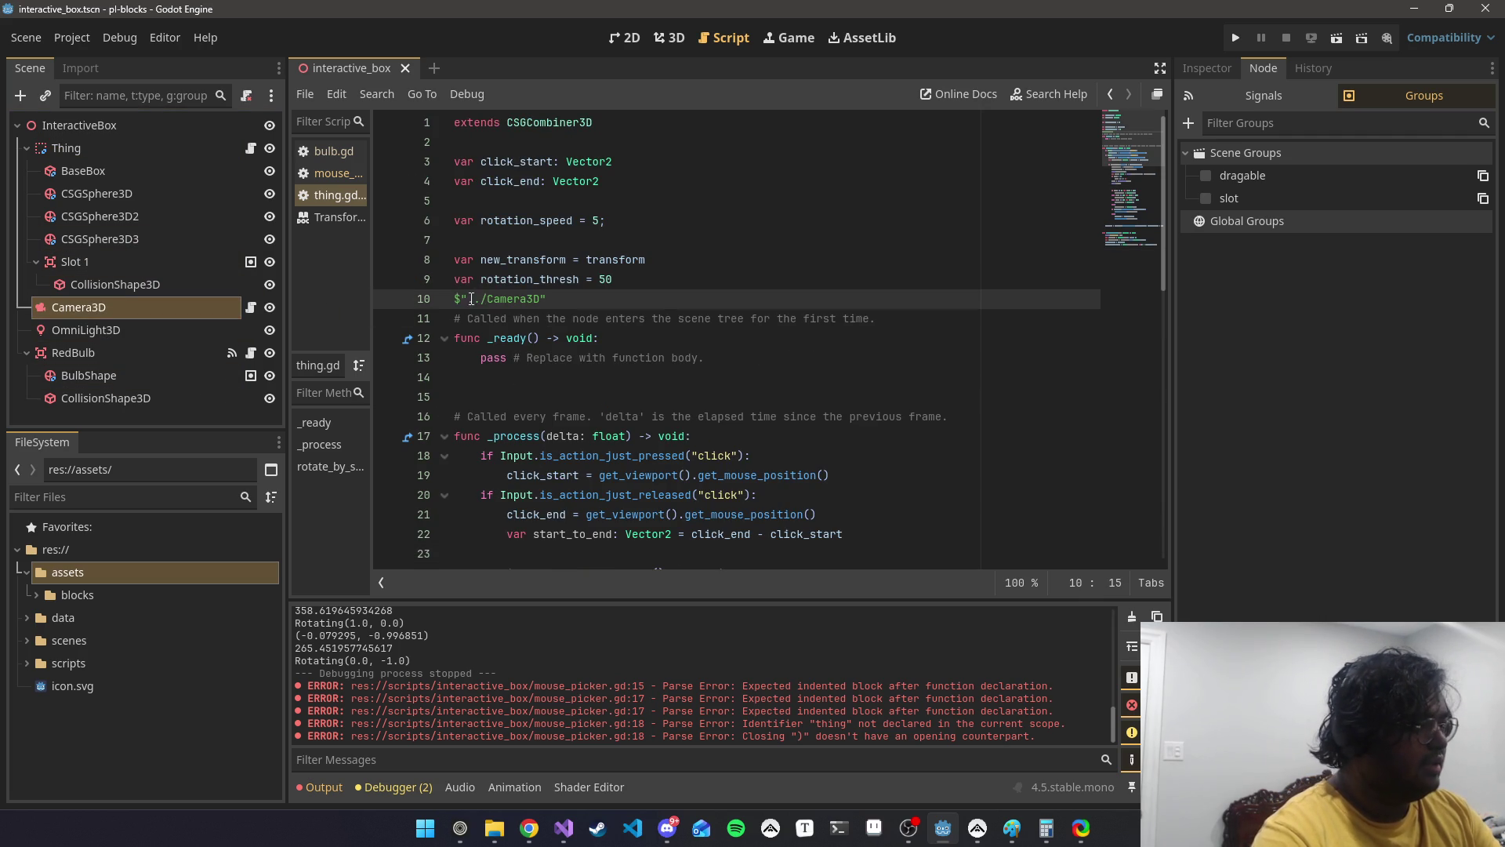
{"action": "left_click", "coordinate": [461, 301]}
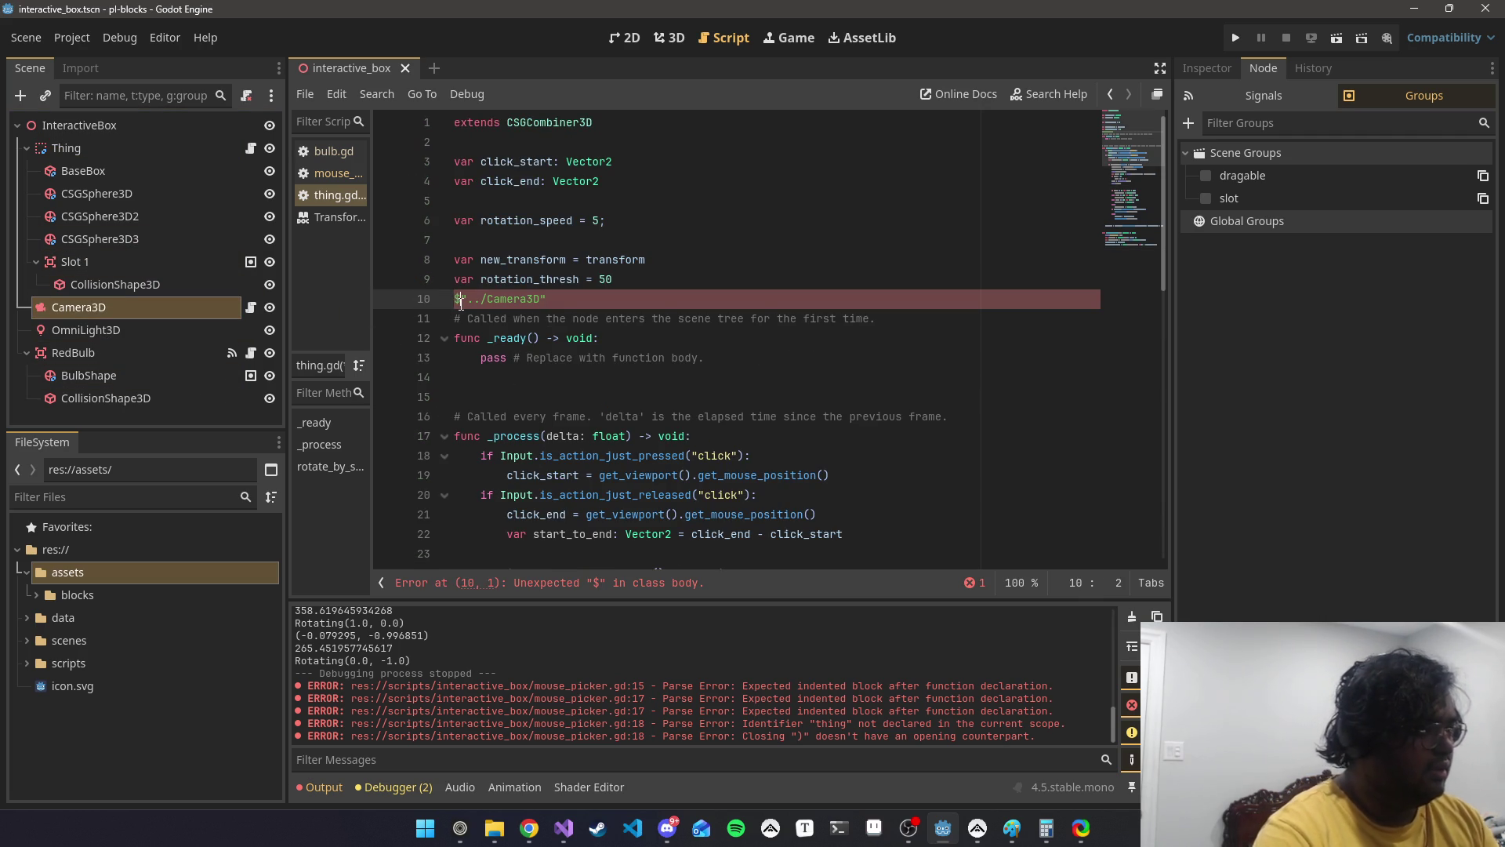
{"action": "type", "text": "var camera"}
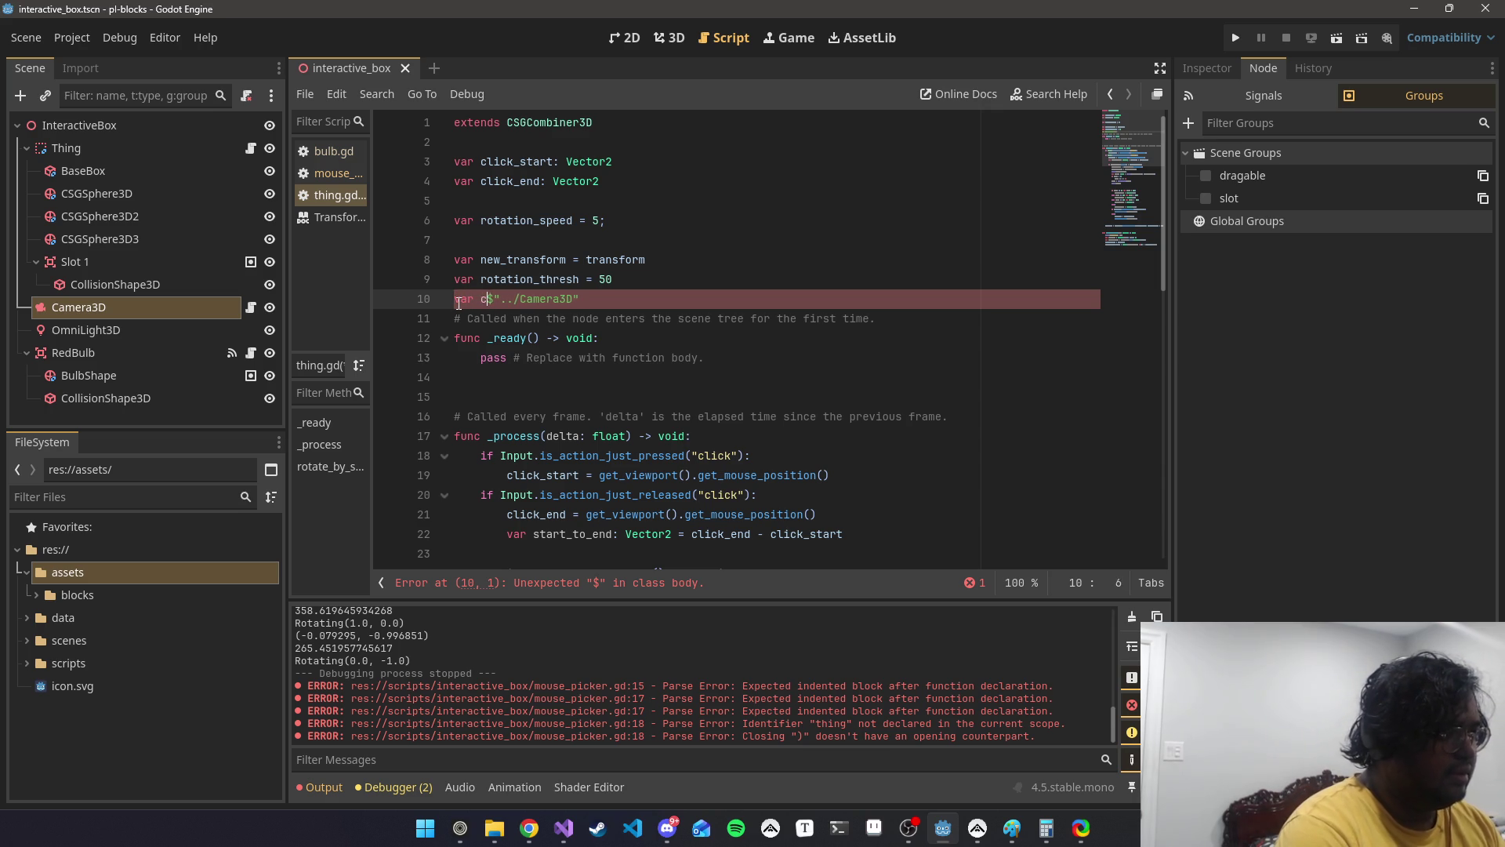
{"action": "type", "text": " ="}
{"action": "key", "text": "End"}
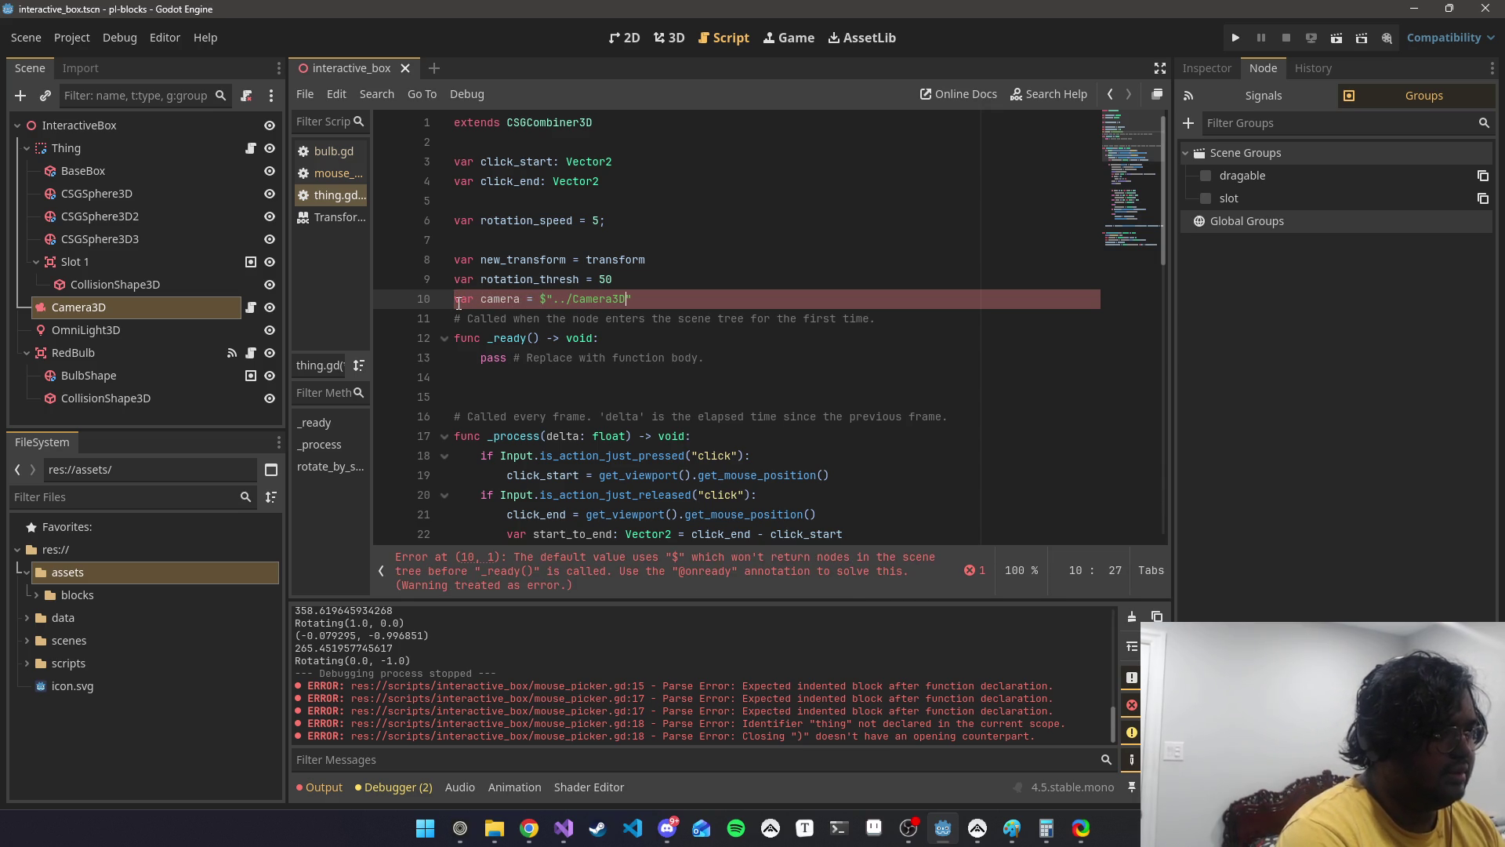
{"action": "key", "text": "ctrl+s"}
{"action": "key", "text": "ctrl+Left"}
{"action": "key", "text": "ctrl+Left"}
{"action": "key", "text": "ctrl+Left"}
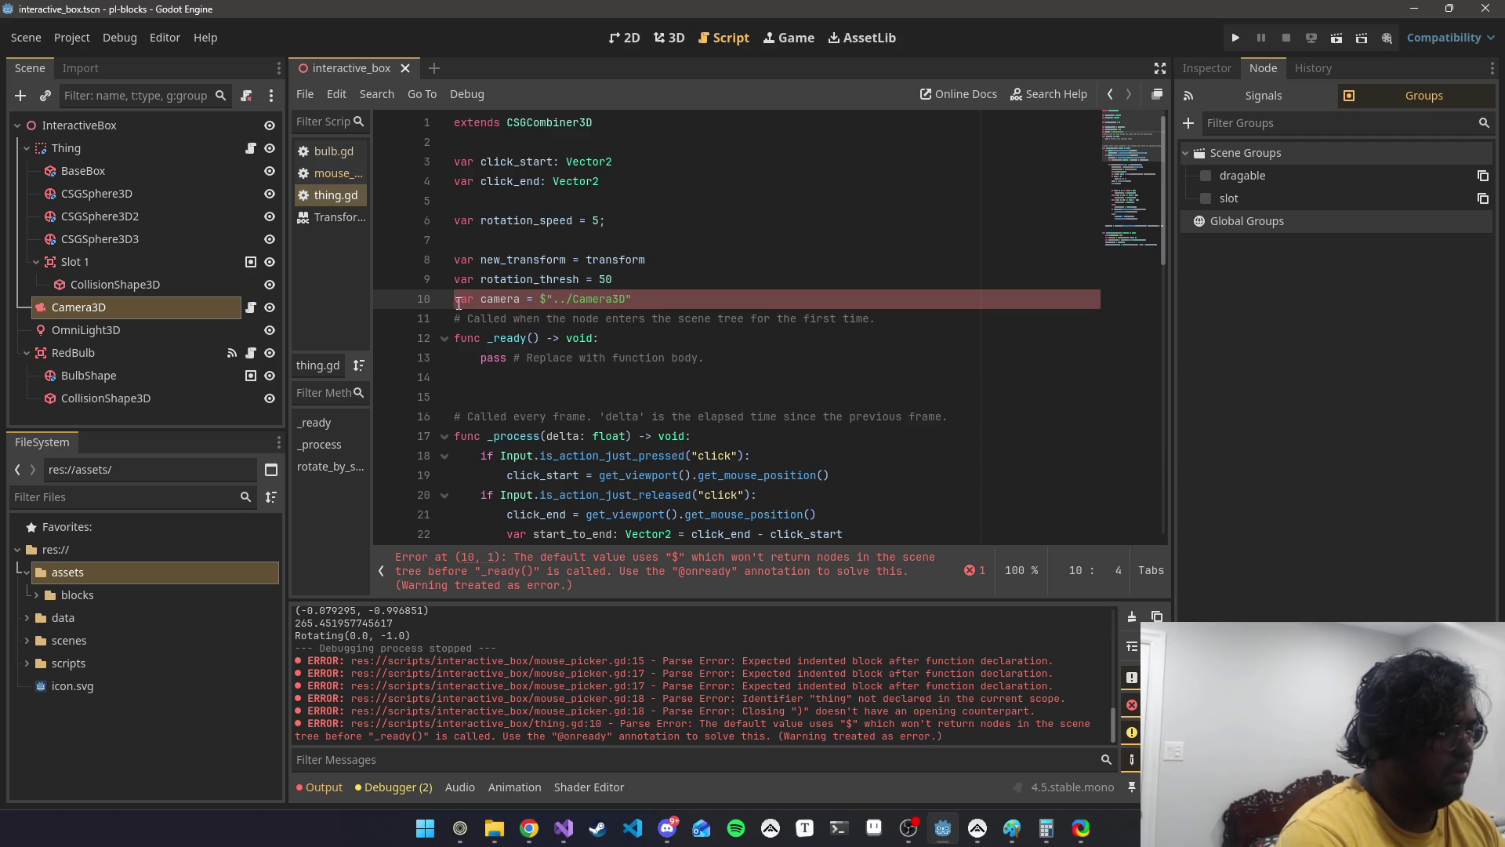
{"action": "type", "text": "@onready"}
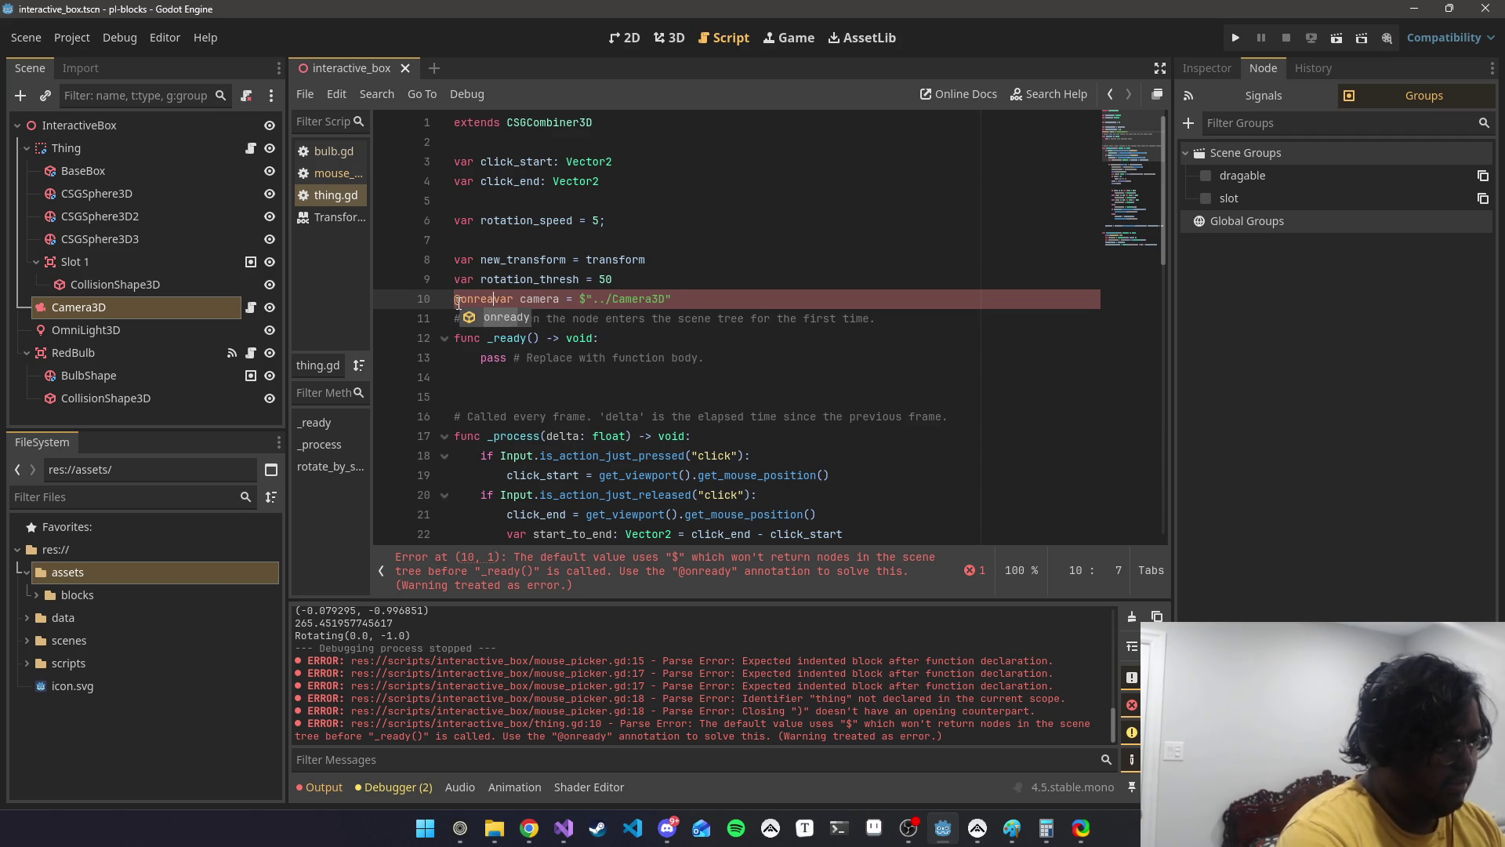
{"action": "key", "text": "ctrl+s"}
{"action": "key", "text": "Up"}
{"action": "key", "text": "End"}
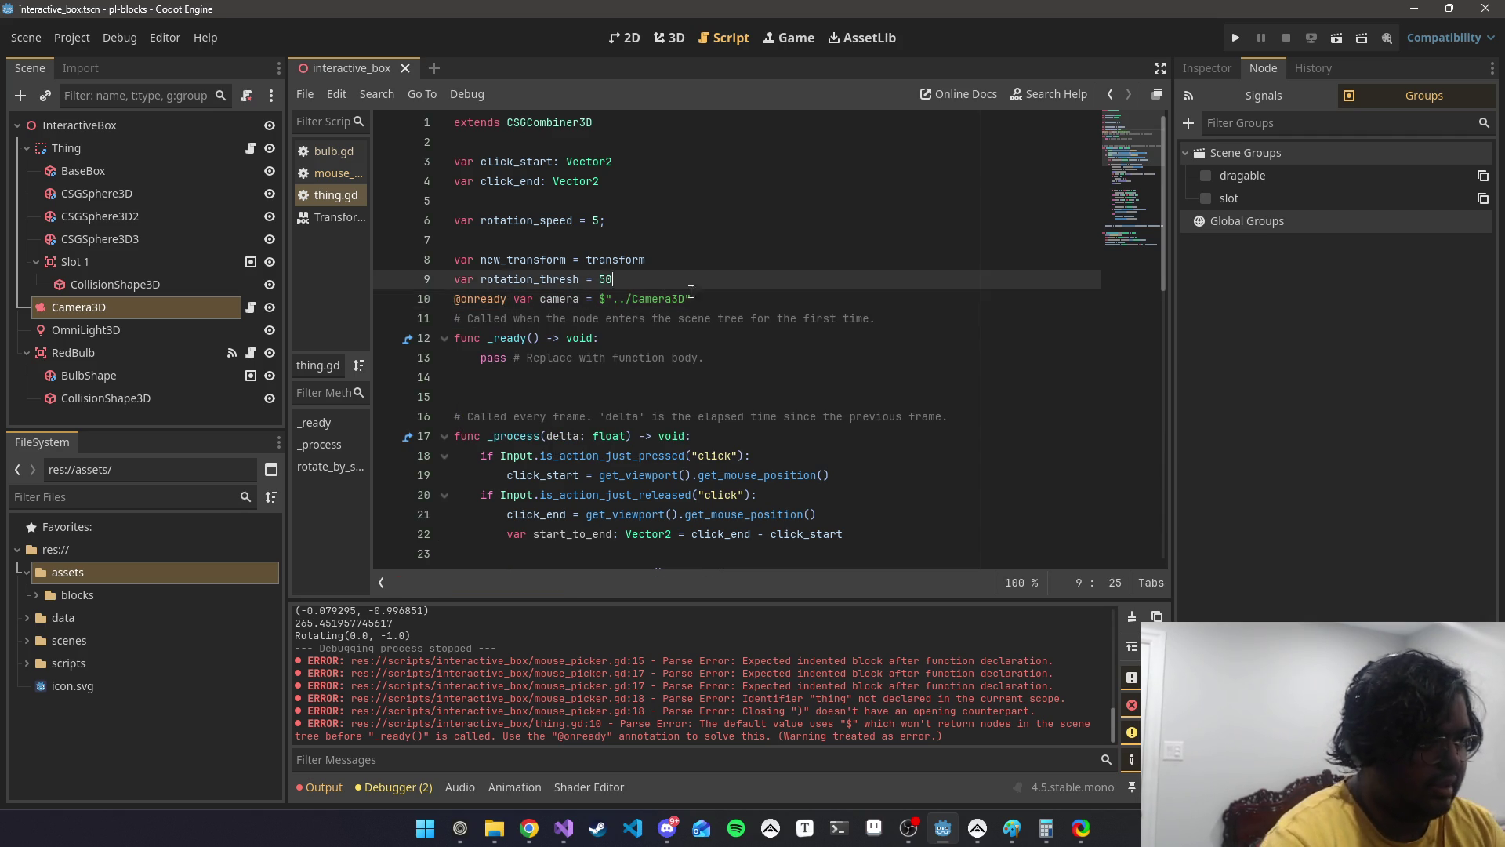
{"action": "key", "text": "Return"}
{"action": "key", "text": "Down"}
{"action": "key", "text": "End"}
{"action": "key", "text": "Return"}
{"action": "scroll", "coordinate": [719, 335], "scroll_direction": "down", "scroll_amount": 3}
{"action": "scroll", "coordinate": [719, 335], "scroll_direction": "up", "scroll_amount": 2}
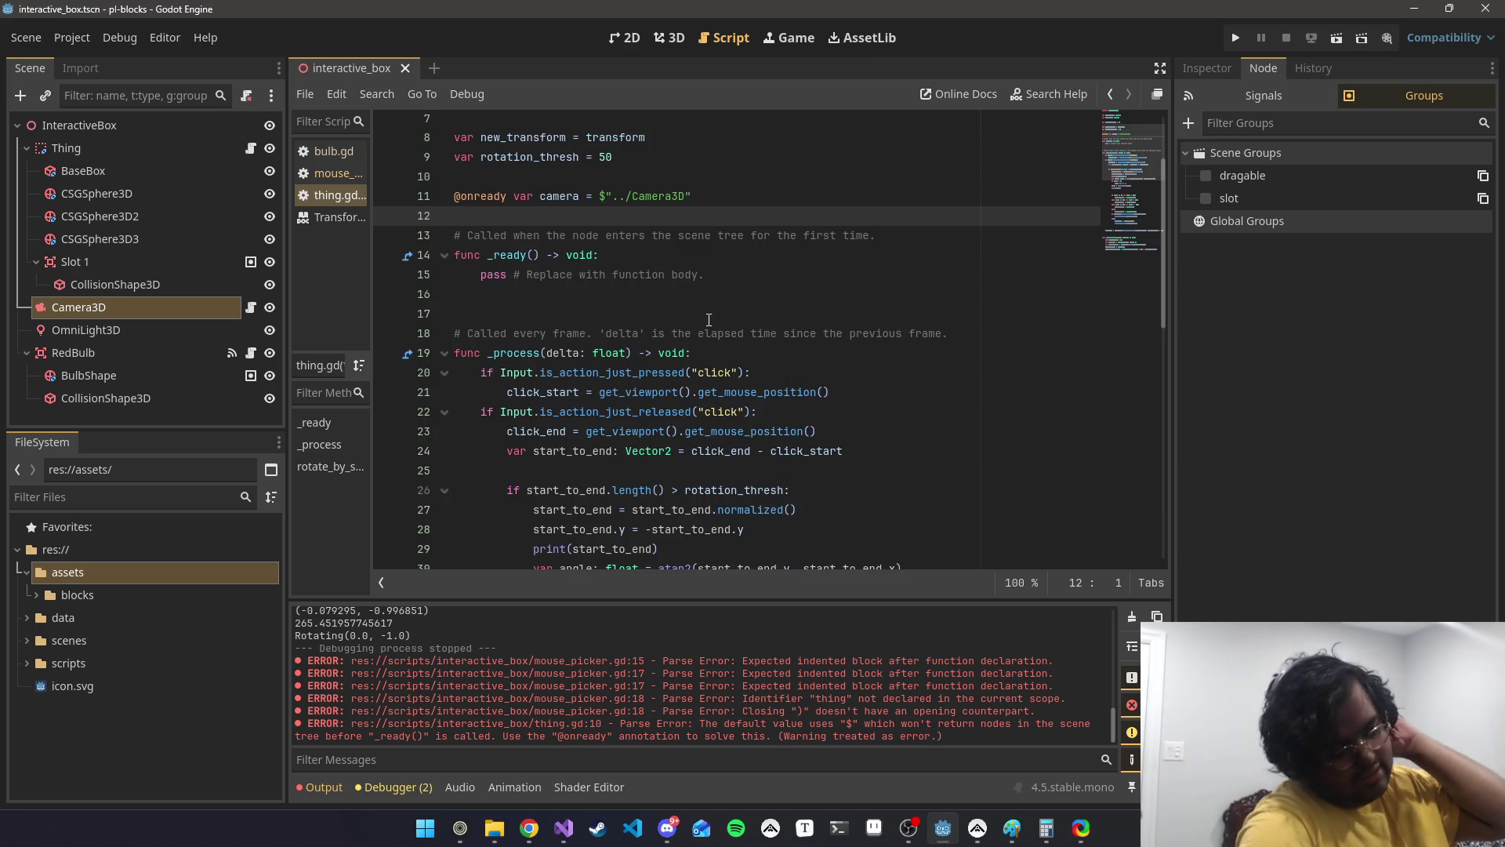
{"action": "scroll", "coordinate": [715, 325], "scroll_direction": "down", "scroll_amount": 2}
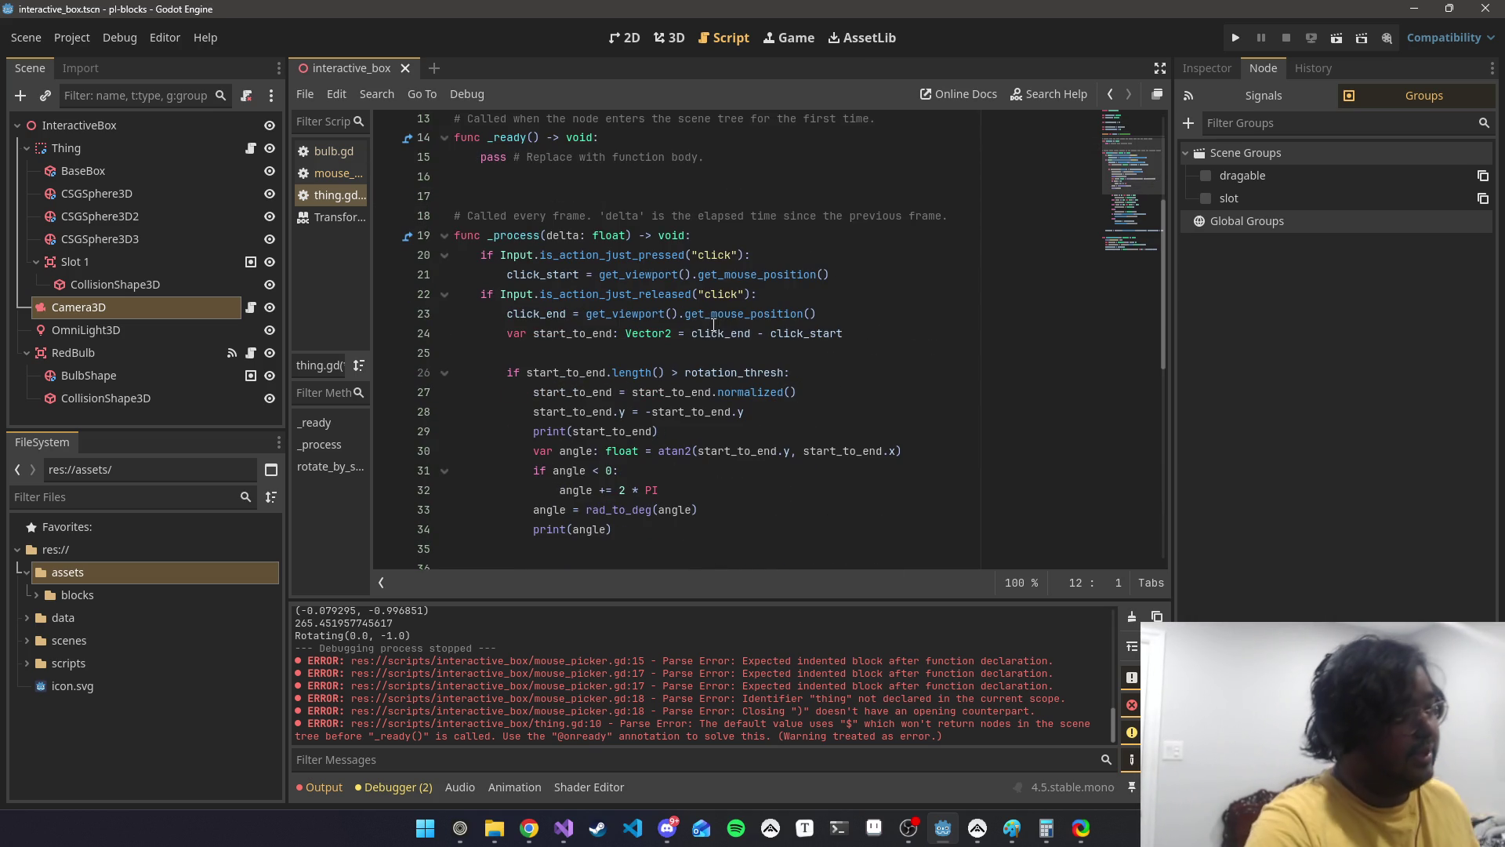
{"action": "scroll", "coordinate": [646, 274], "scroll_direction": "down", "scroll_amount": 2}
{"action": "scroll", "coordinate": [643, 298], "scroll_direction": "up", "scroll_amount": 2}
{"action": "scroll", "coordinate": [634, 326], "scroll_direction": "down", "scroll_amount": 3}
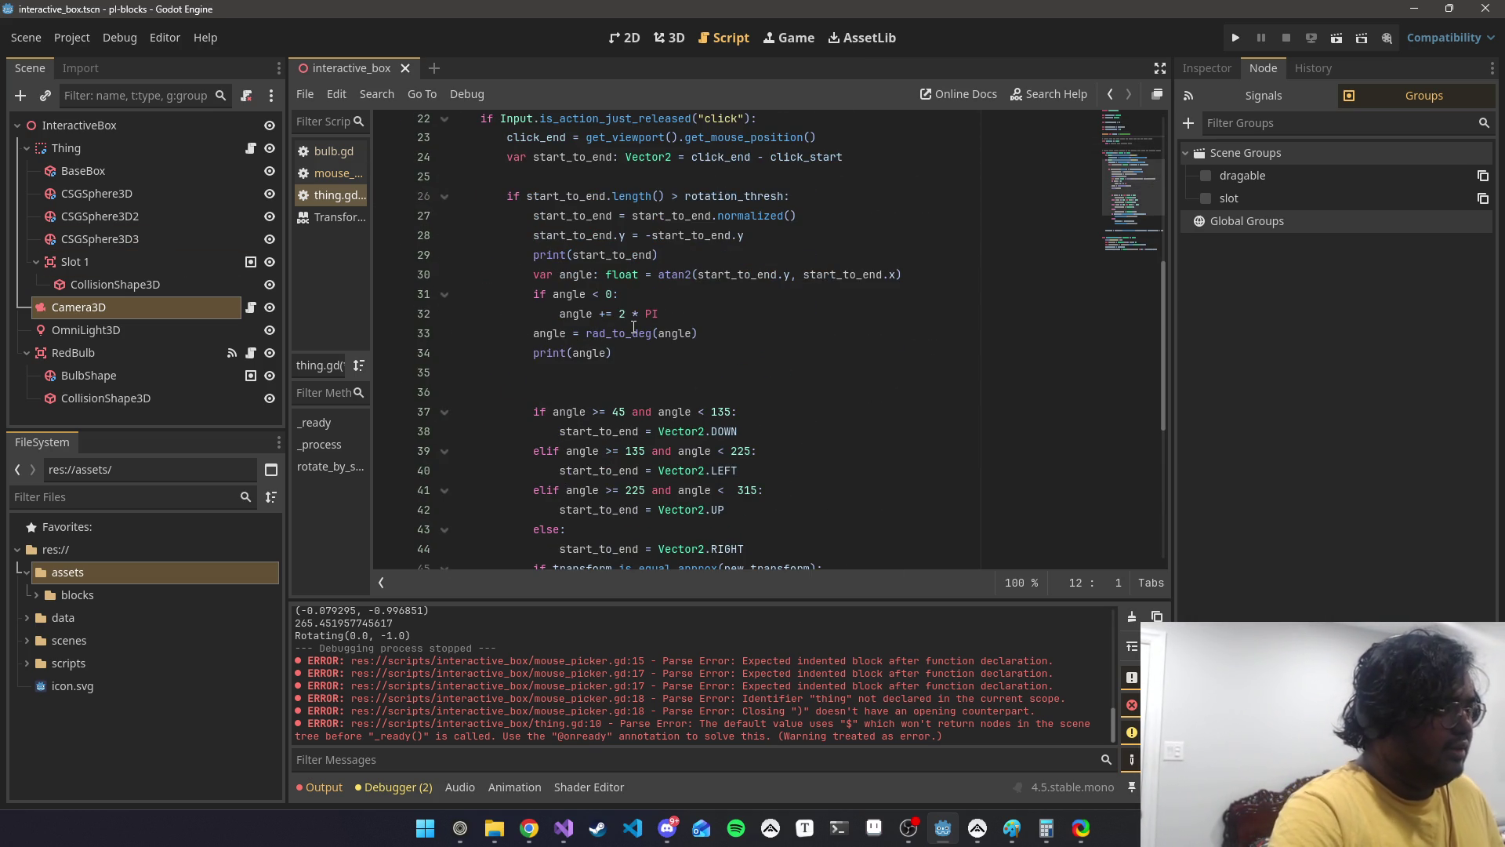
{"action": "scroll", "coordinate": [634, 326], "scroll_direction": "up", "scroll_amount": 2}
{"action": "scroll", "coordinate": [643, 316], "scroll_direction": "down", "scroll_amount": 3}
{"action": "scroll", "coordinate": [643, 316], "scroll_direction": "up", "scroll_amount": 2}
{"action": "scroll", "coordinate": [578, 292], "scroll_direction": "up", "scroll_amount": 2}
Add if !camera.is_thing_dragged(): at the top of _process.
{"action": "left_click", "coordinate": [578, 293]}
{"action": "left_click", "coordinate": [701, 236]}
{"action": "key", "text": "Return"}
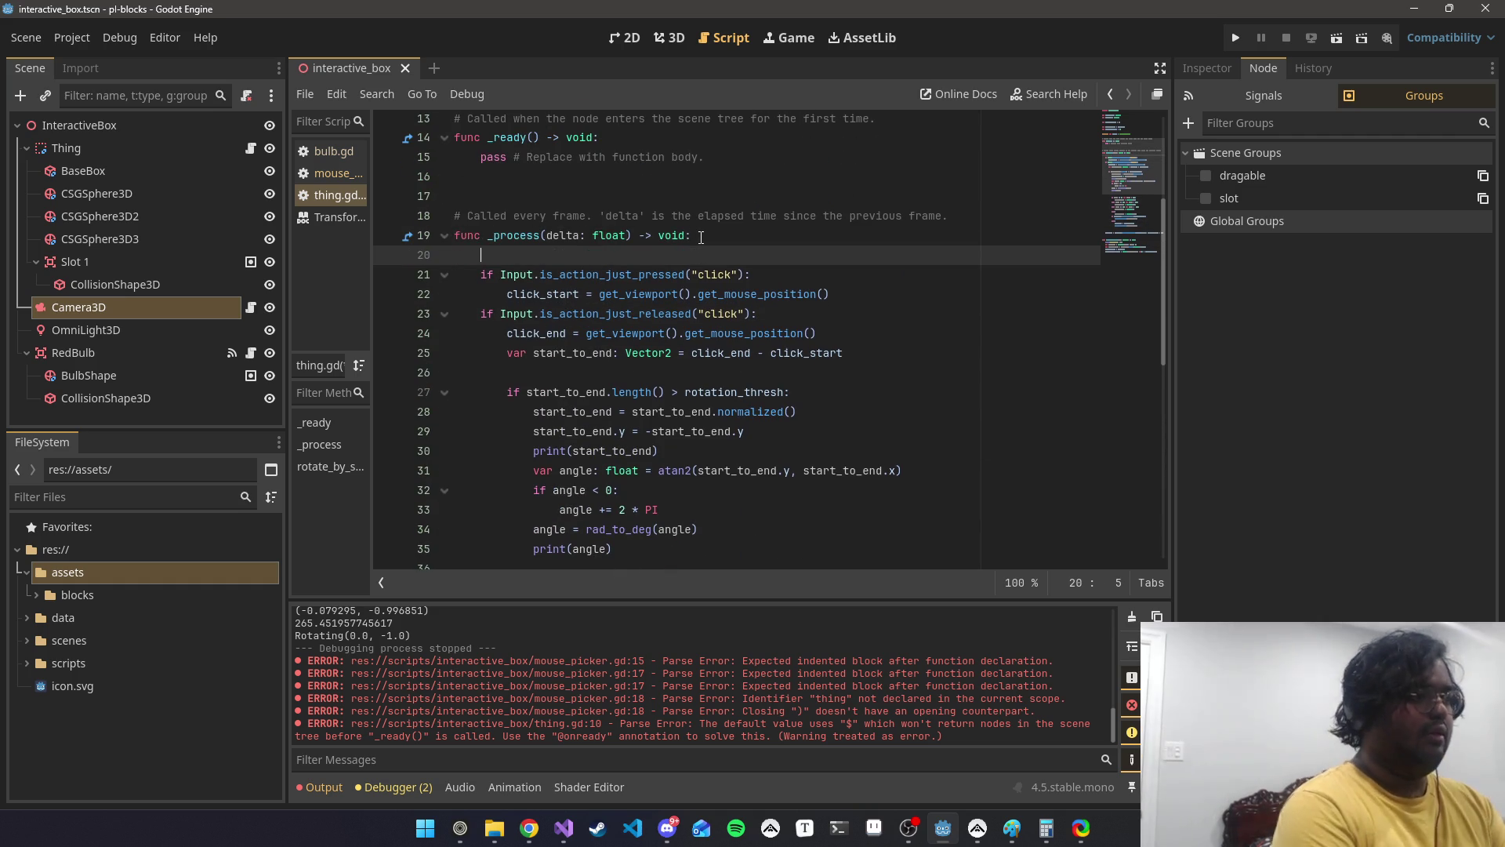
{"action": "type", "text": "("}
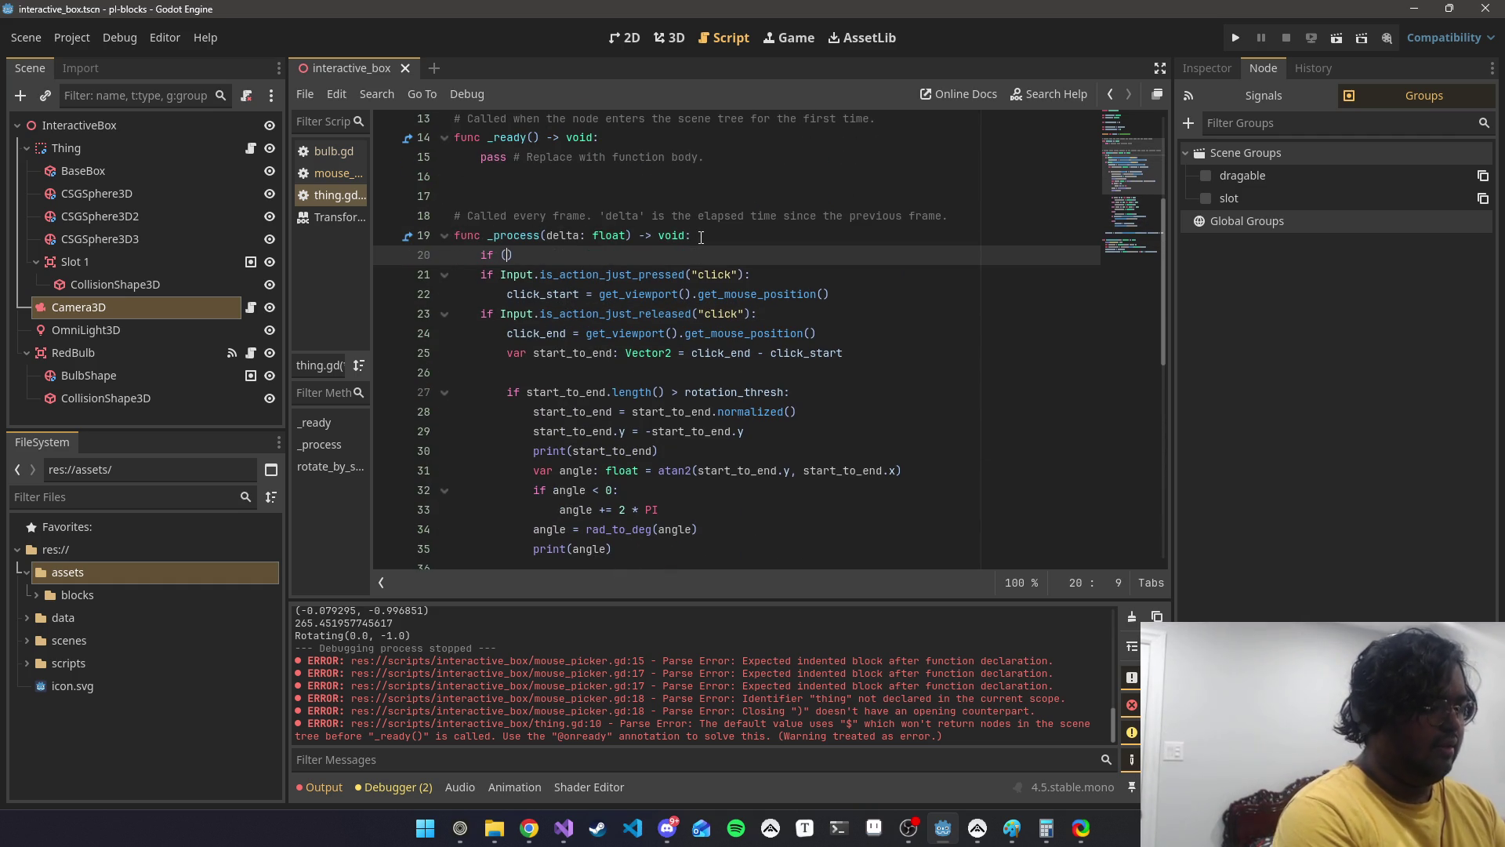
{"action": "type", "text": "camera.is"}
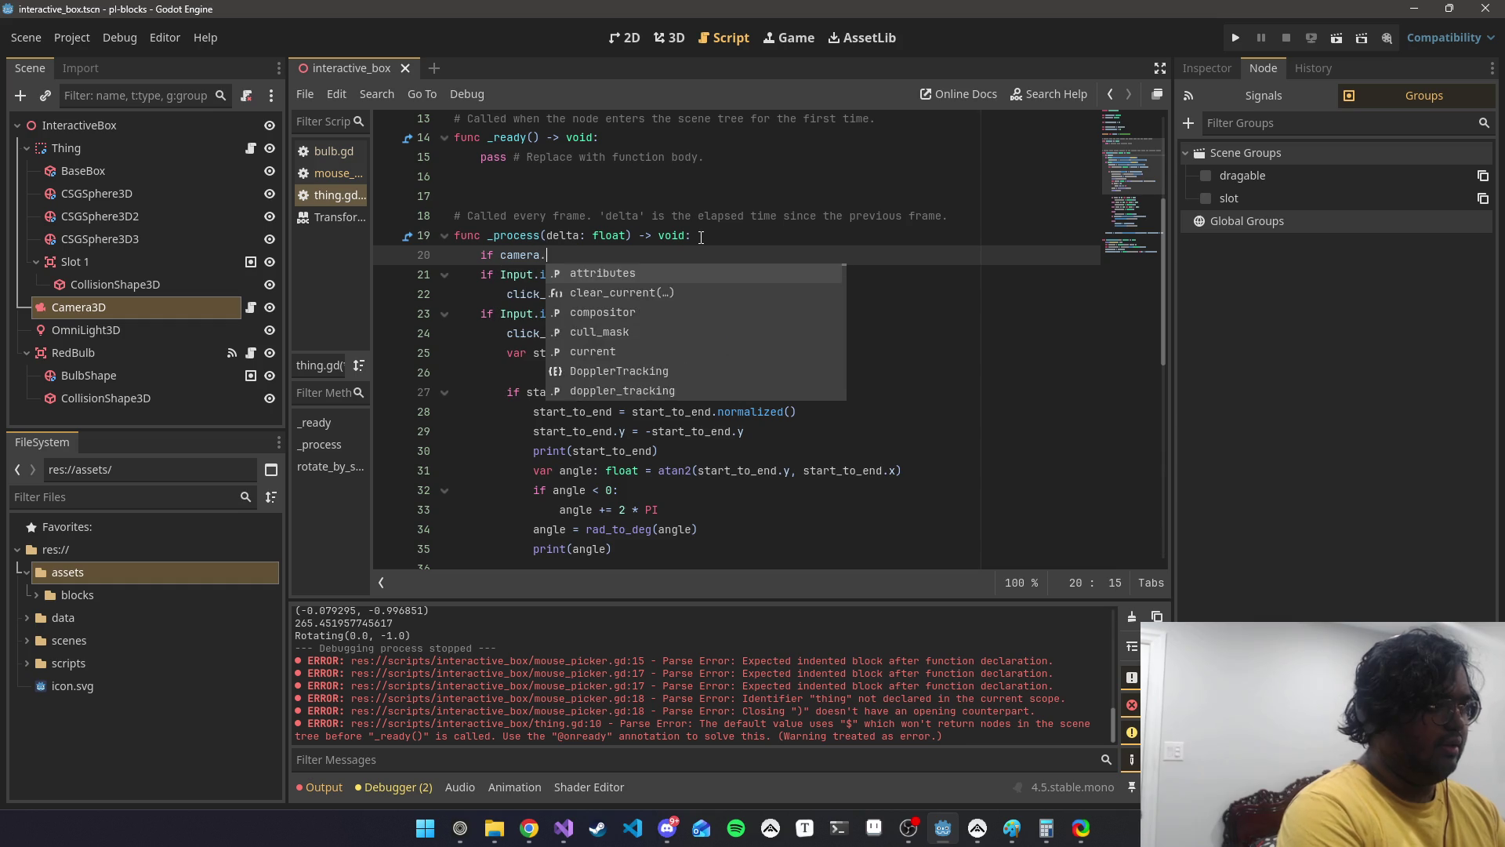
{"action": "type", "text": "_th"}
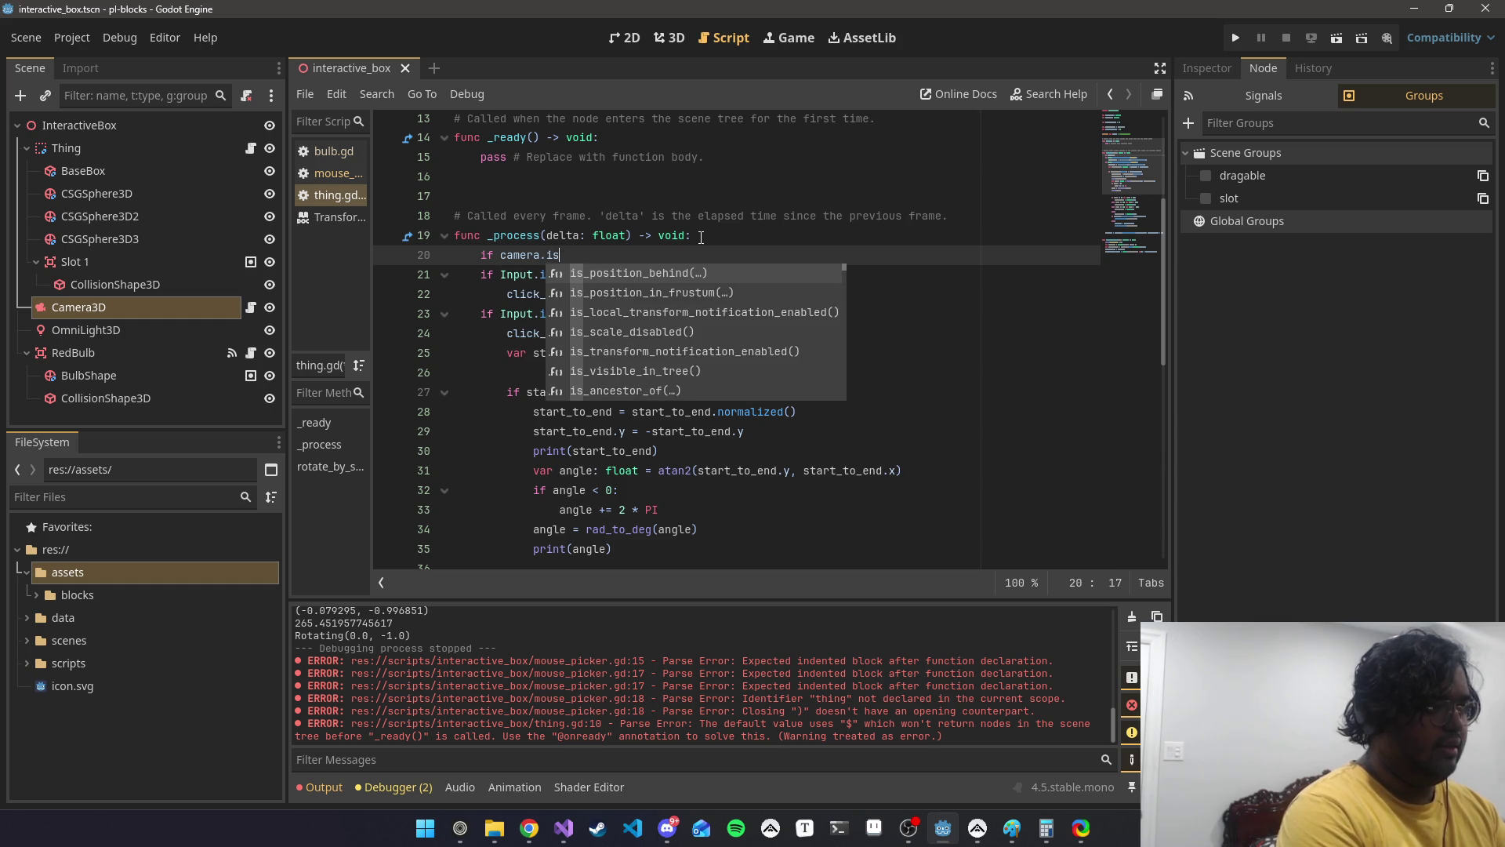
{"action": "key", "text": "Return"}
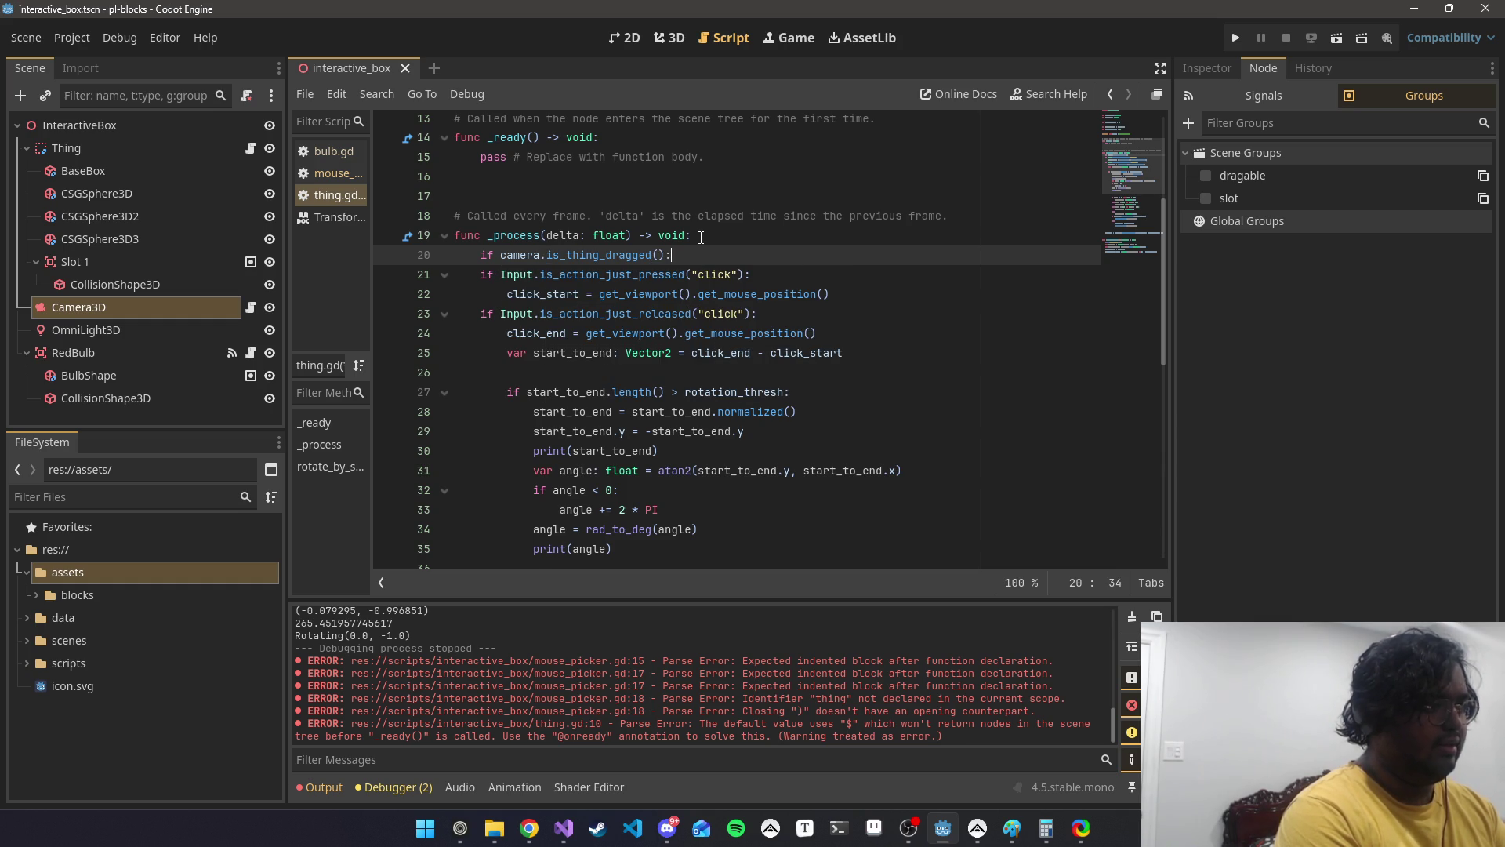
{"action": "key", "text": "Return"}
{"action": "type", "text": "ret"}
{"action": "key", "text": "BackSpace"}
{"action": "key", "text": "BackSpace"}
{"action": "key", "text": "BackSpace"}
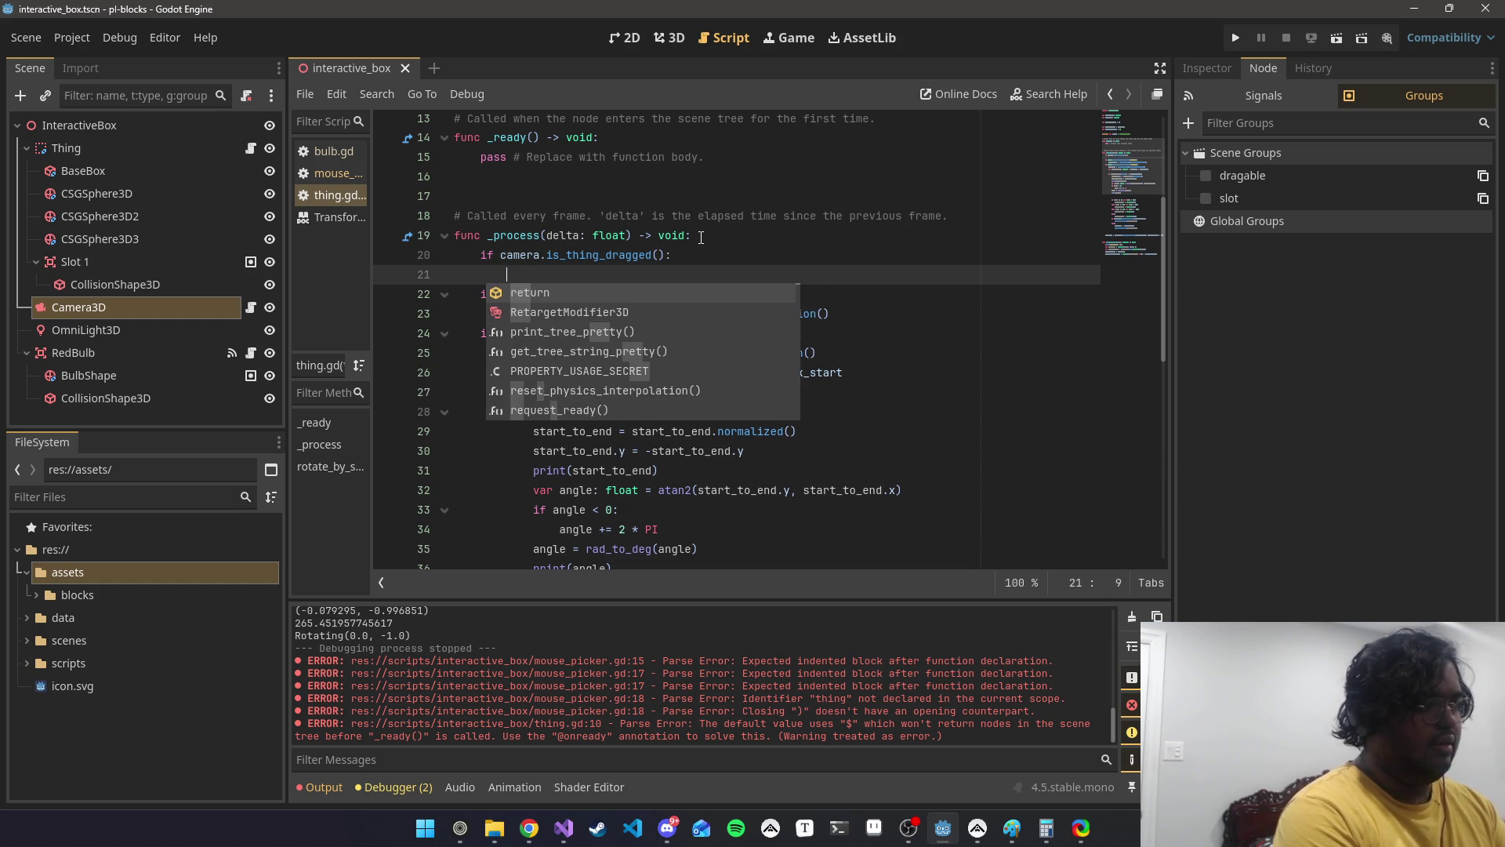
{"action": "key", "text": "BackSpace"}
{"action": "key", "text": "BackSpace"}
{"action": "key", "text": "BackSpace"}
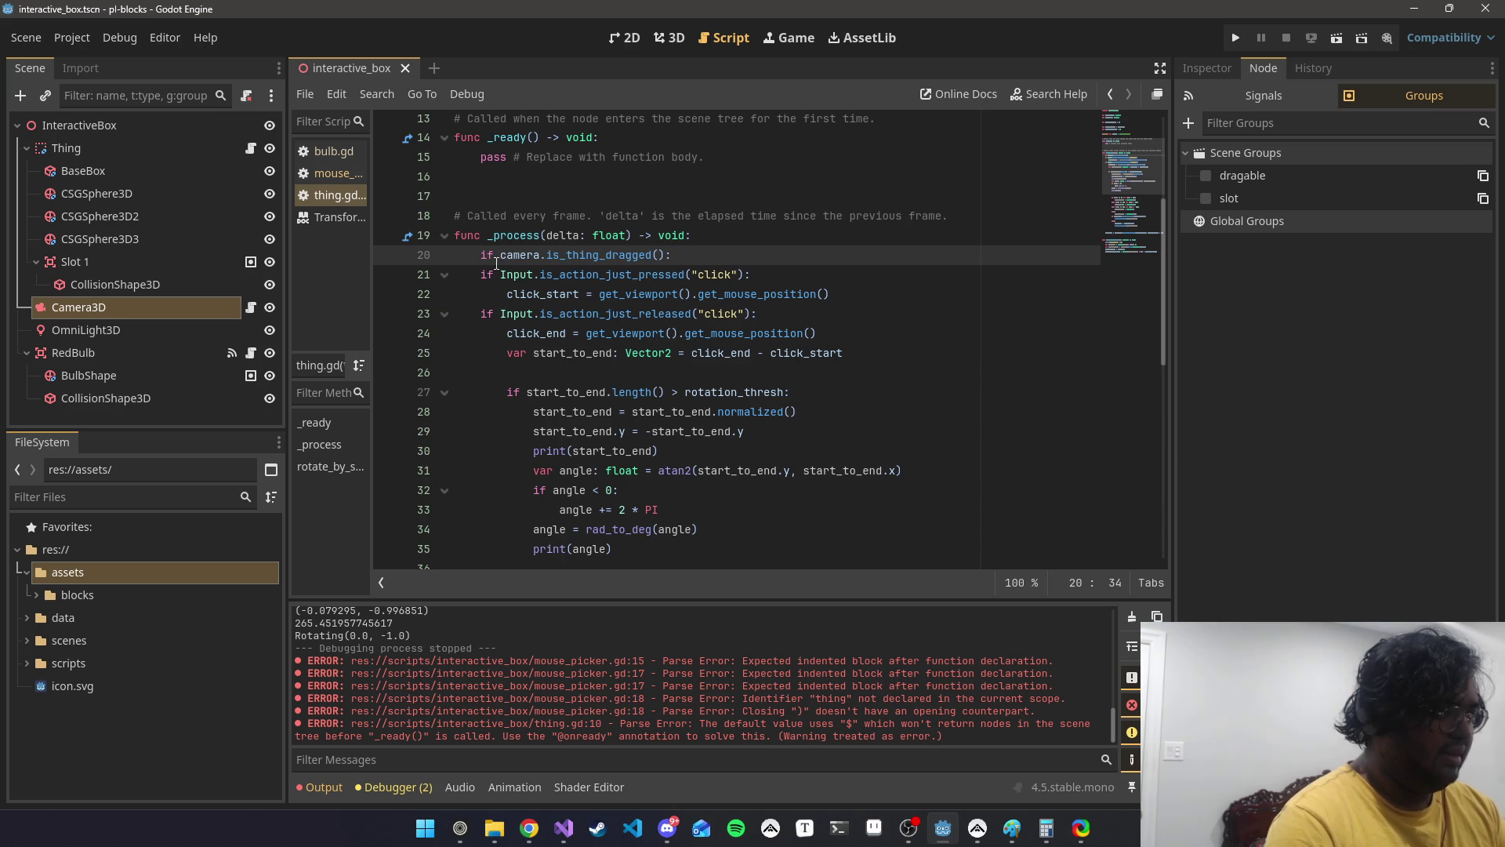
{"action": "left_click", "coordinate": [499, 255]}
{"action": "type", "text": "!"}
Indent the remaining swipe code under the new if, save thing.gd, and run the project.
{"action": "mouse_move", "coordinate": [481, 274]}
{"action": "left_mouse_down"}
{"action": "mouse_move", "coordinate": [964, 431]}
{"action": "mouse_move", "coordinate": [1005, 392]}
{"action": "mouse_move", "coordinate": [998, 373]}
{"action": "left_mouse_up"}
{"action": "key", "text": "Tab"}
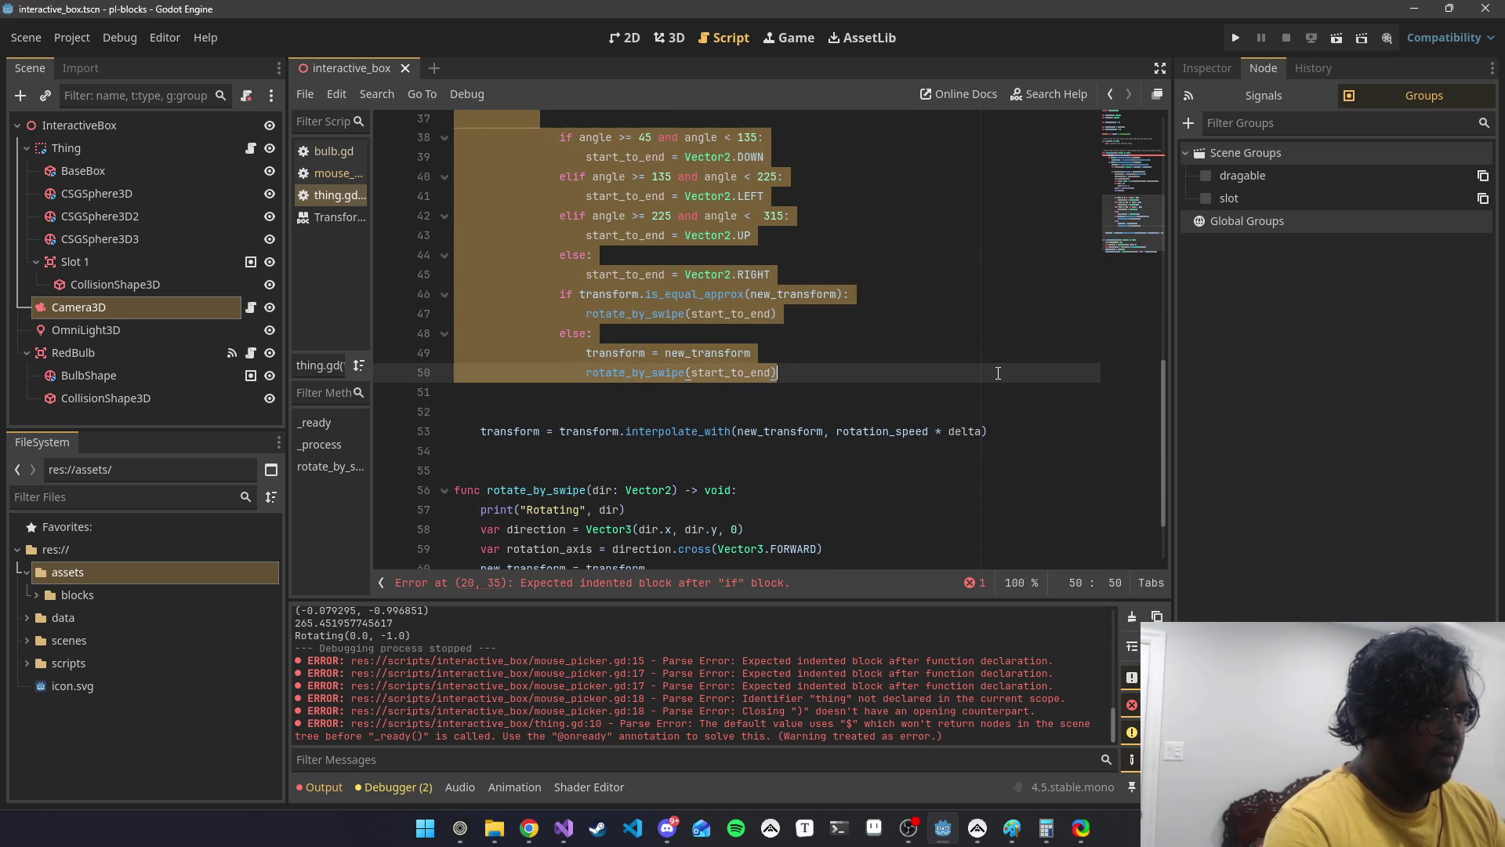
{"action": "scroll", "coordinate": [857, 431], "scroll_direction": "up", "scroll_amount": 8}
{"action": "left_click", "coordinate": [862, 437]}
{"action": "key", "text": "ctrl+s"}
{"action": "scroll", "coordinate": [921, 378], "scroll_direction": "down", "scroll_amount": 4}
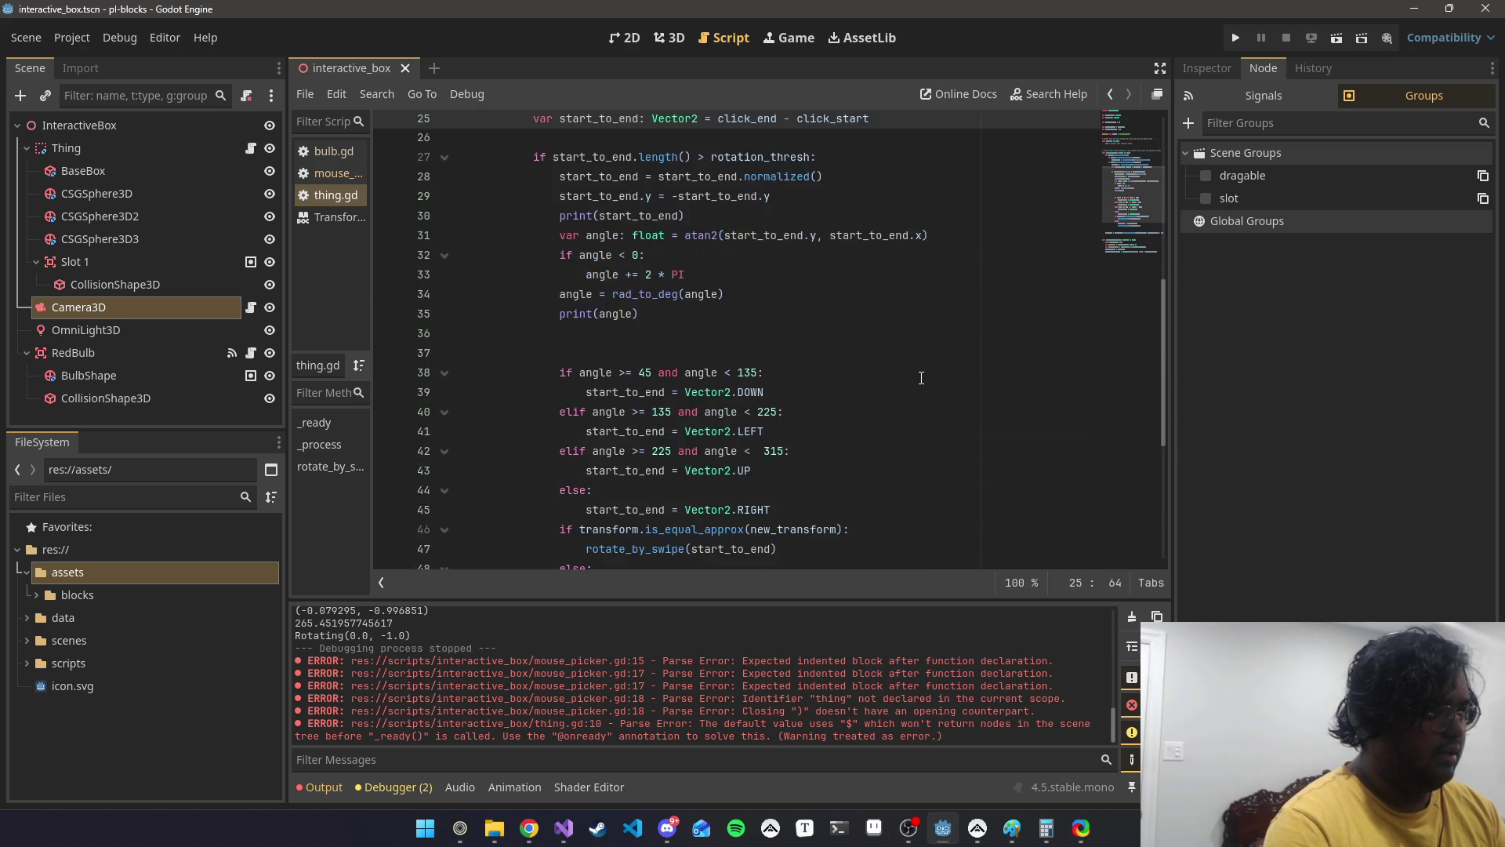
{"action": "scroll", "coordinate": [921, 378], "scroll_direction": "down", "scroll_amount": 4}
{"action": "left_click", "coordinate": [859, 495]}
{"action": "left_click", "coordinate": [1234, 39]}
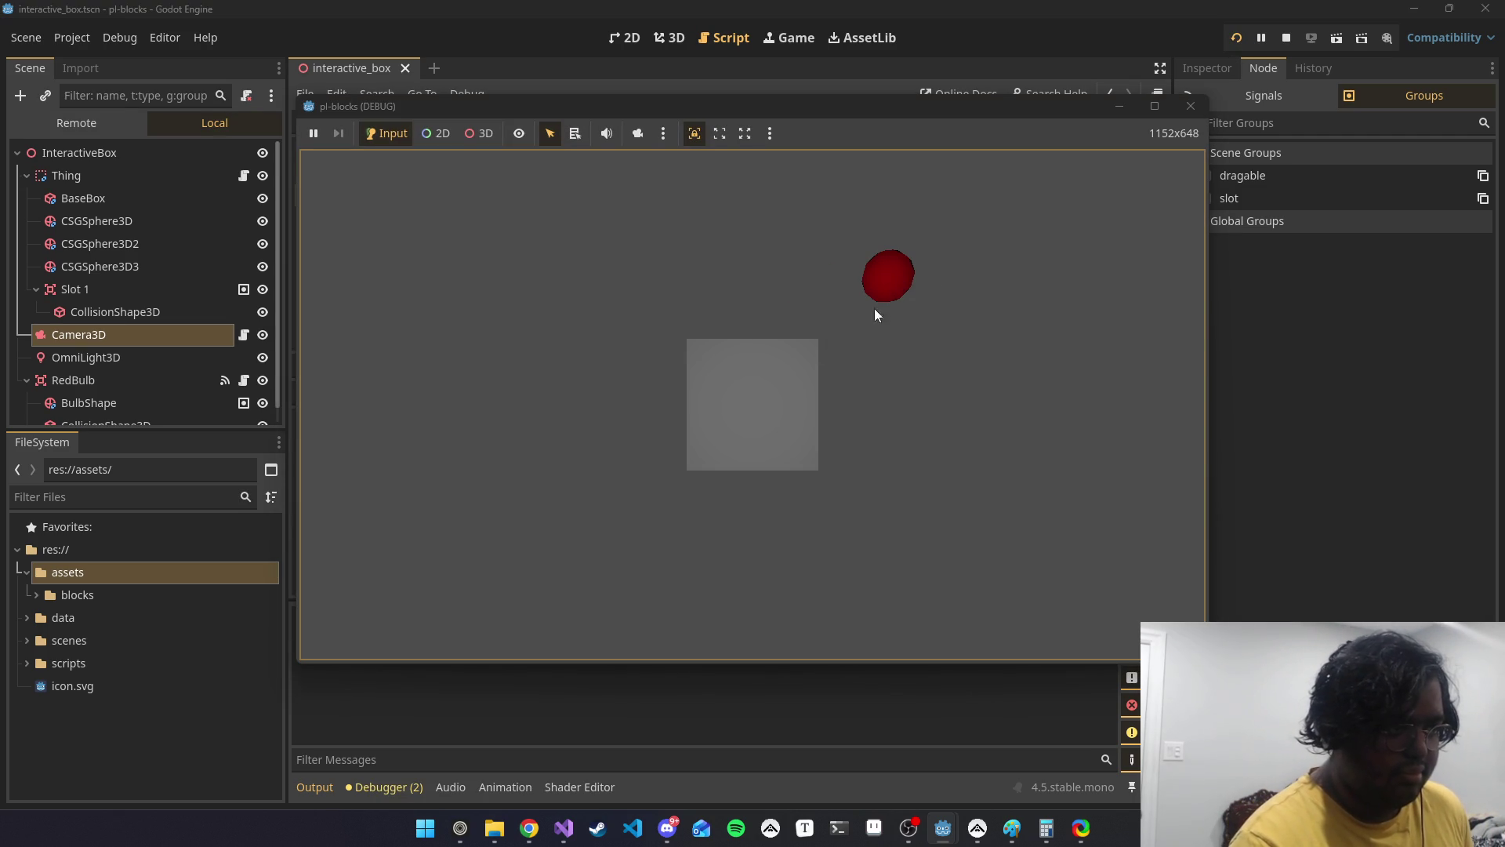
Swipe to rotate the box sideways, up and back face-on, and pull the red bulb out from behind it.
{"action": "mouse_move", "coordinate": [919, 519]}
{"action": "left_mouse_down"}
{"action": "mouse_move", "coordinate": [982, 467]}
{"action": "mouse_move", "coordinate": [777, 494]}
{"action": "left_mouse_up"}
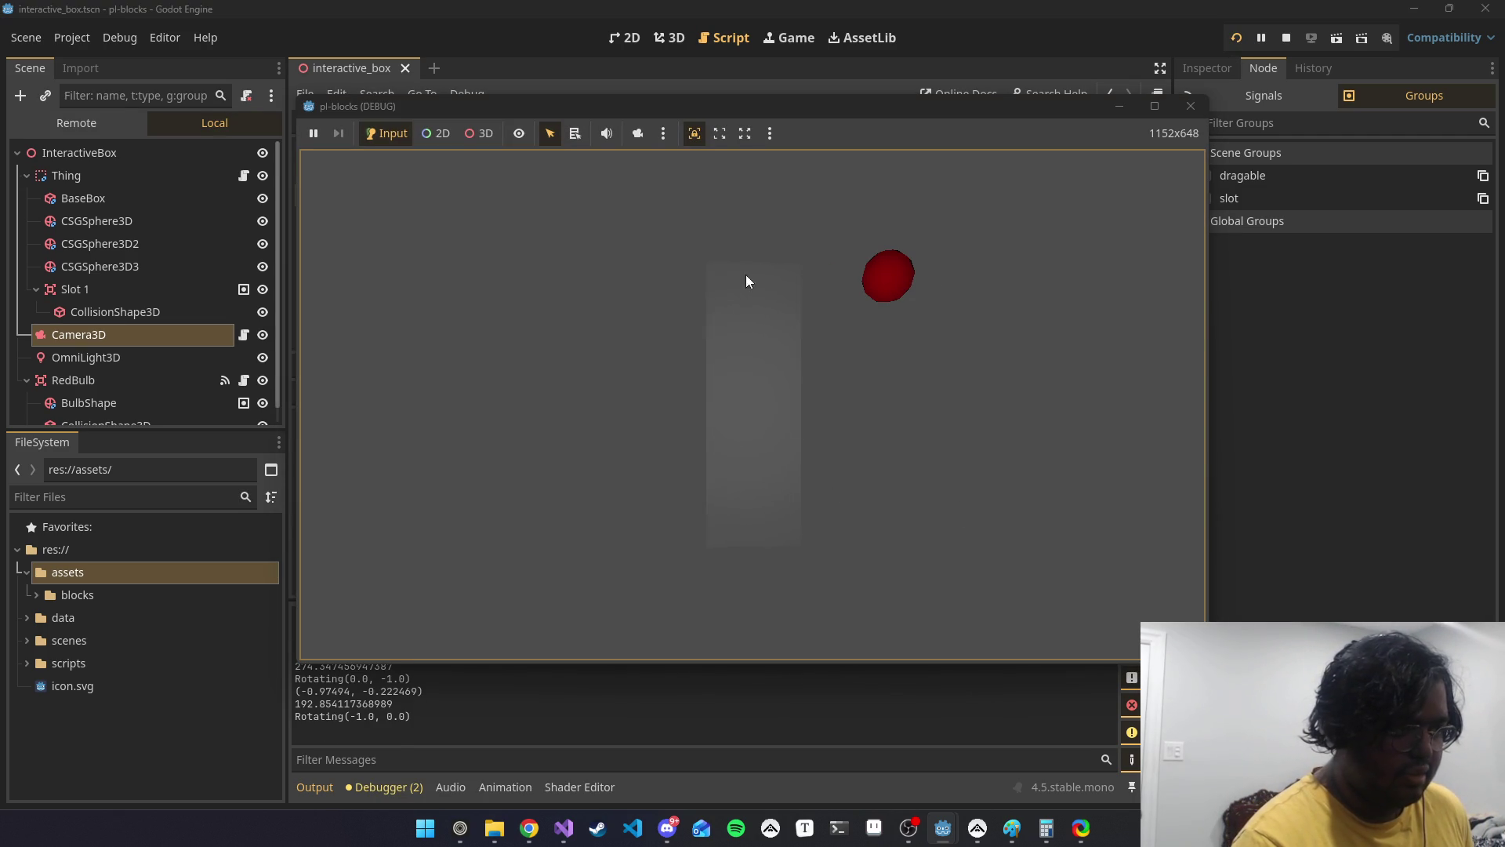
{"action": "left_click_drag", "start_coordinate": [748, 313], "coordinate": [742, 365]}
{"action": "left_click_drag", "start_coordinate": [745, 553], "coordinate": [476, 464]}
{"action": "mouse_move", "coordinate": [1003, 324]}
{"action": "left_mouse_down"}
{"action": "mouse_move", "coordinate": [837, 322]}
{"action": "mouse_move", "coordinate": [624, 361]}
{"action": "mouse_move", "coordinate": [625, 346]}
{"action": "left_mouse_up"}
{"action": "left_click_drag", "start_coordinate": [732, 389], "coordinate": [947, 398]}
{"action": "mouse_move", "coordinate": [745, 409]}
{"action": "left_mouse_down"}
{"action": "mouse_move", "coordinate": [896, 406]}
{"action": "mouse_move", "coordinate": [788, 455]}
{"action": "mouse_move", "coordinate": [657, 469]}
{"action": "left_mouse_up"}
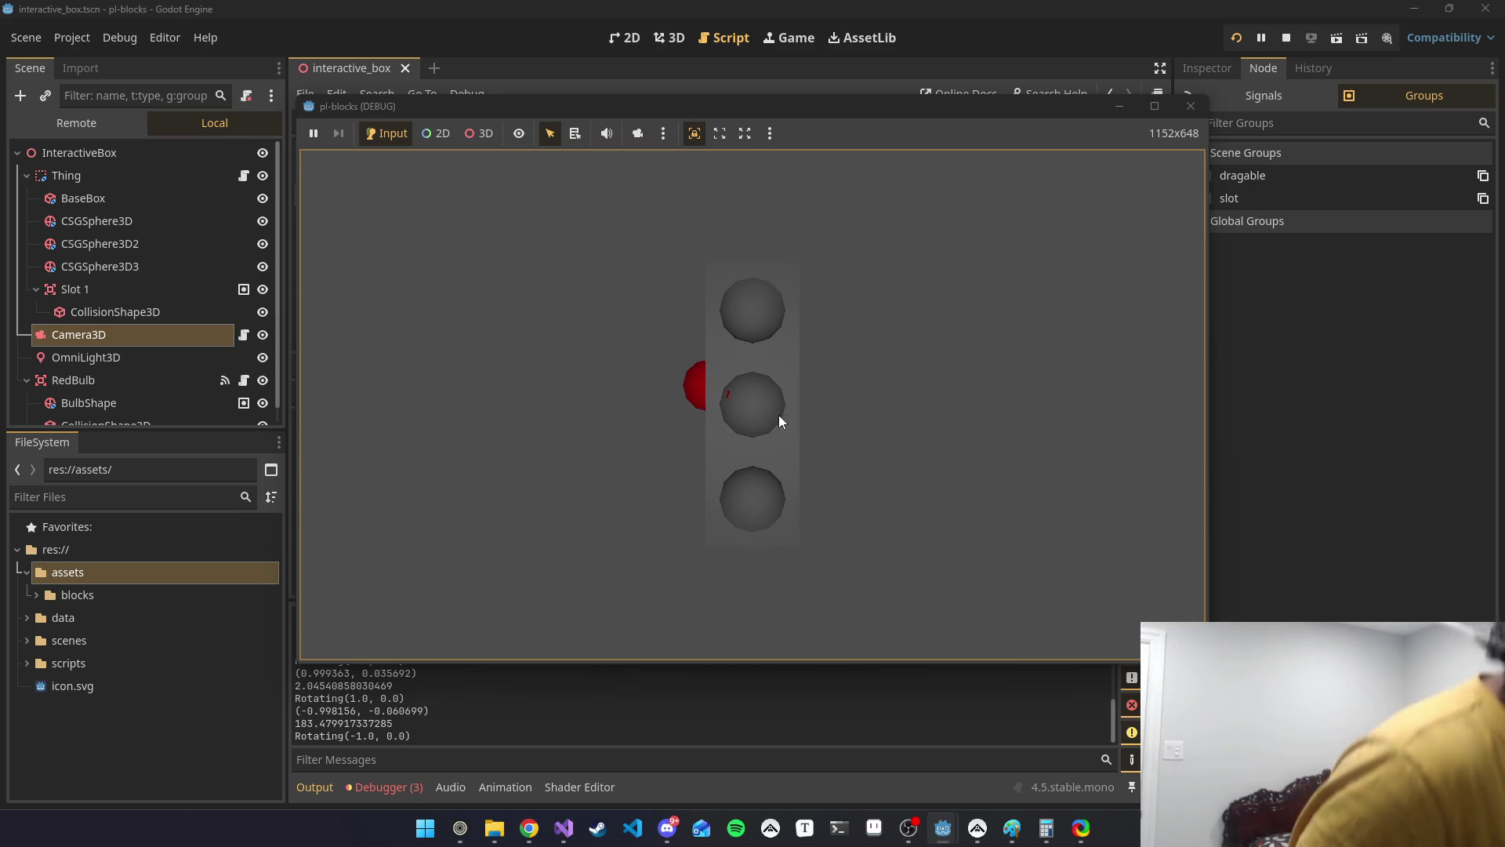
{"action": "left_click_drag", "start_coordinate": [781, 337], "coordinate": [793, 241]}
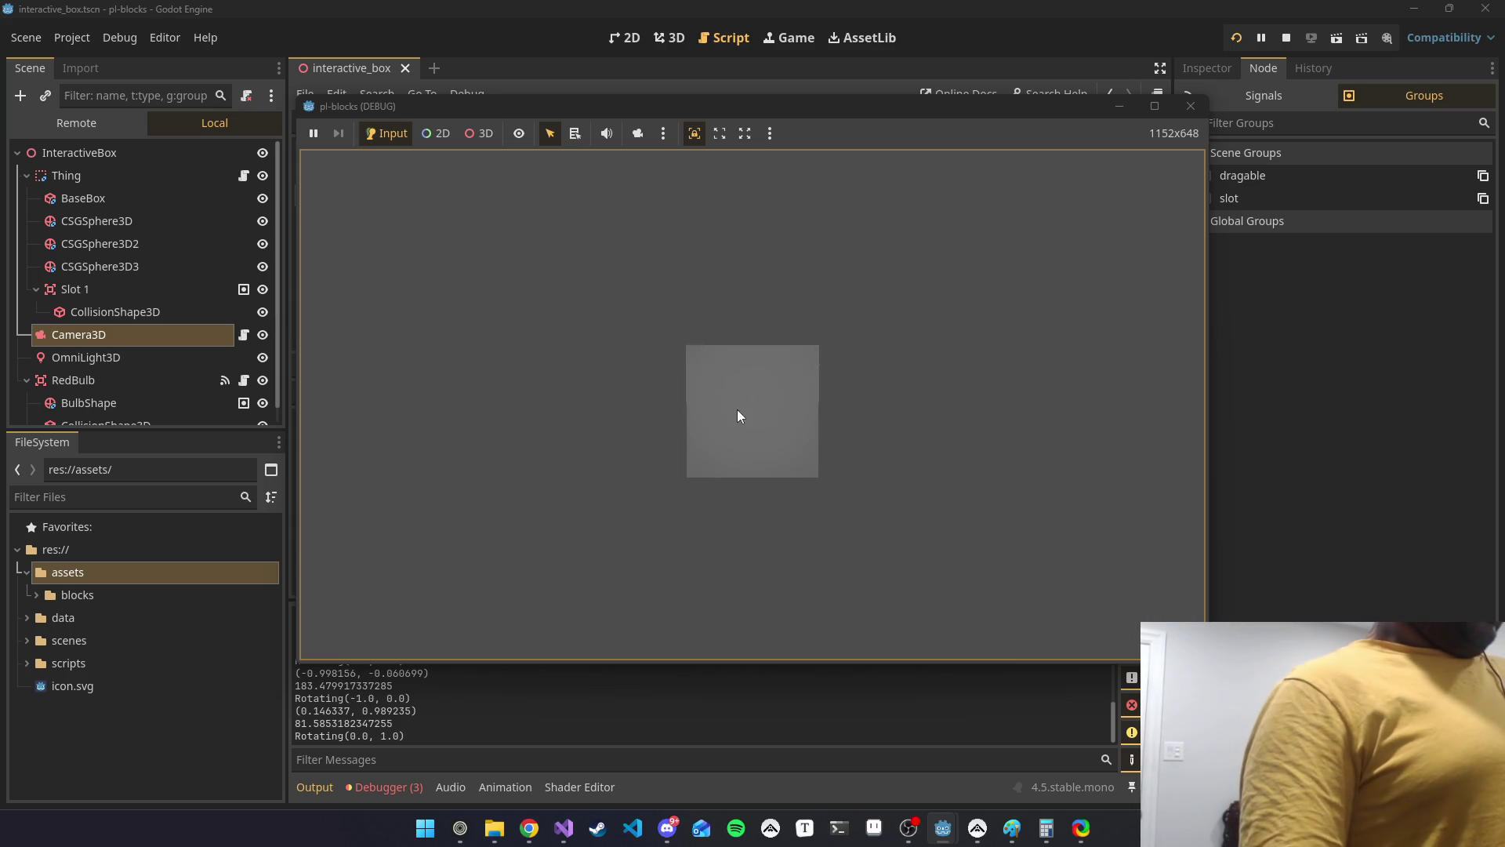
{"action": "left_click_drag", "start_coordinate": [737, 403], "coordinate": [676, 676]}
{"action": "left_click_drag", "start_coordinate": [656, 432], "coordinate": [655, 378]}
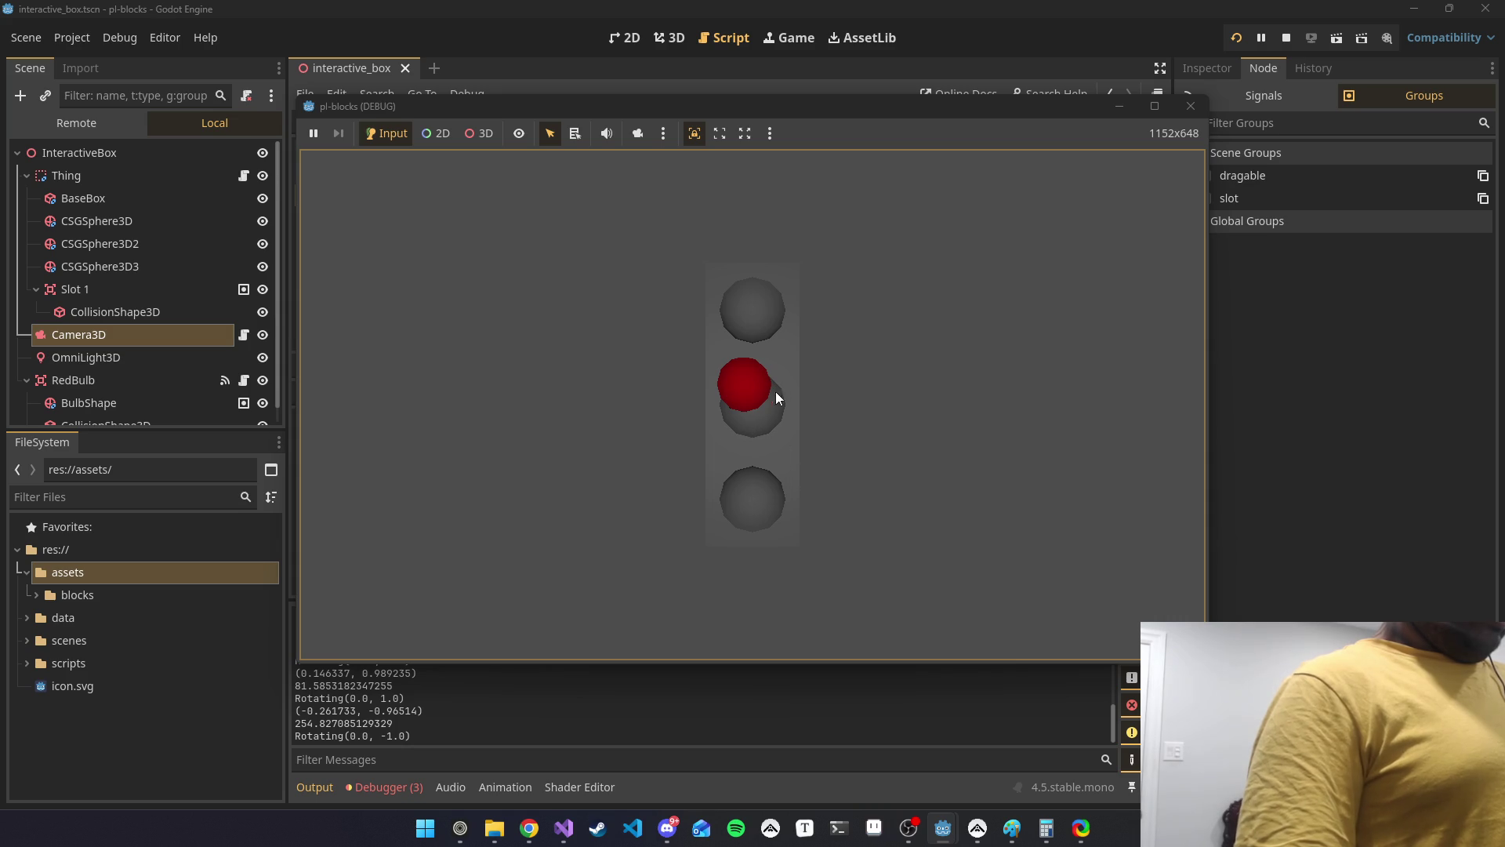
{"action": "left_click_drag", "start_coordinate": [786, 333], "coordinate": [796, 259]}
{"action": "left_click_drag", "start_coordinate": [944, 384], "coordinate": [606, 422]}
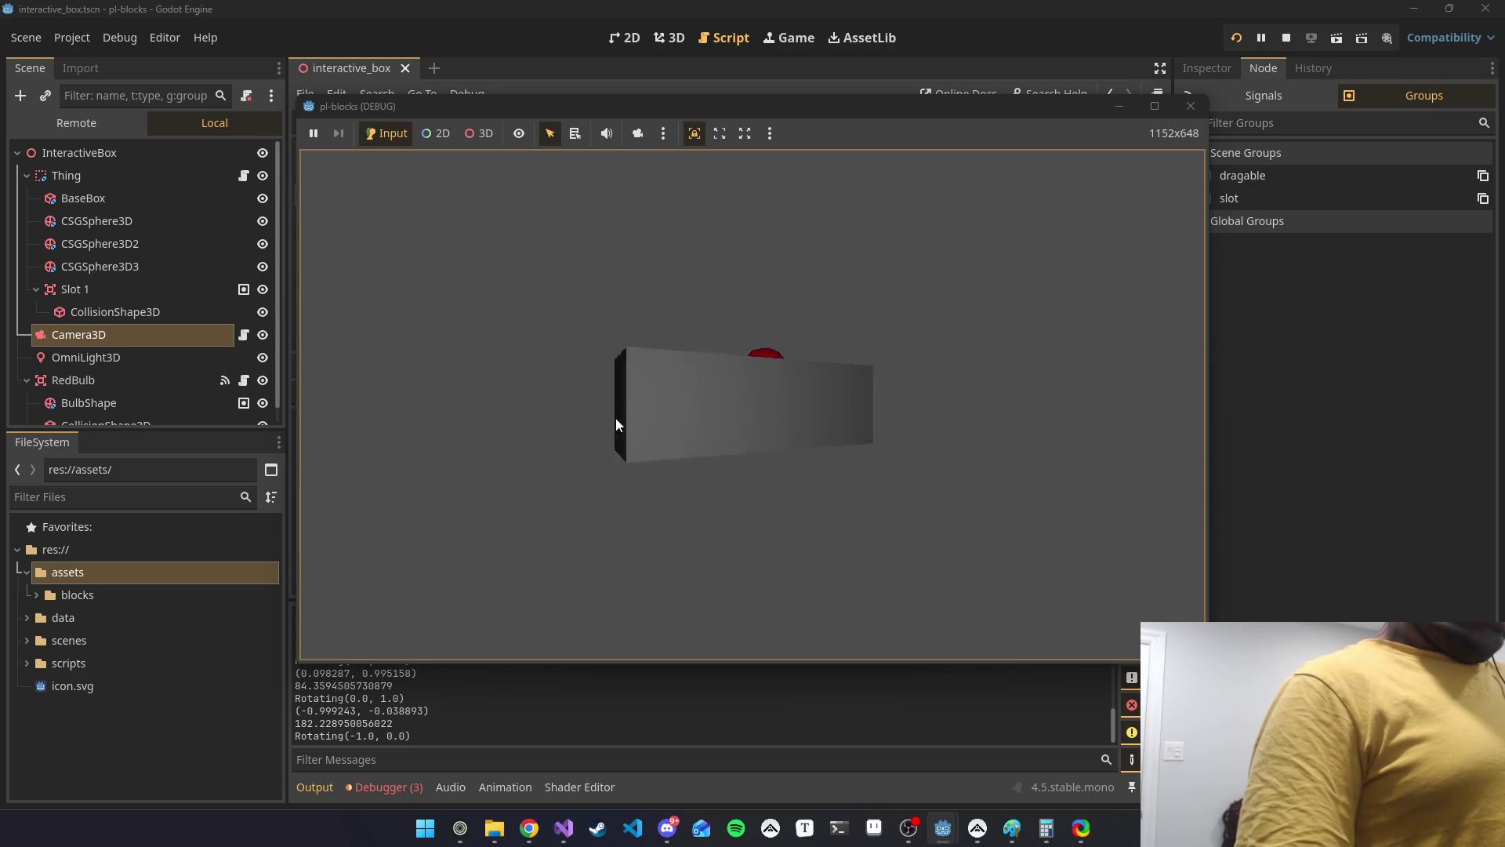
{"action": "left_click_drag", "start_coordinate": [562, 276], "coordinate": [610, 505]}
{"action": "left_click_drag", "start_coordinate": [779, 388], "coordinate": [765, 416]}
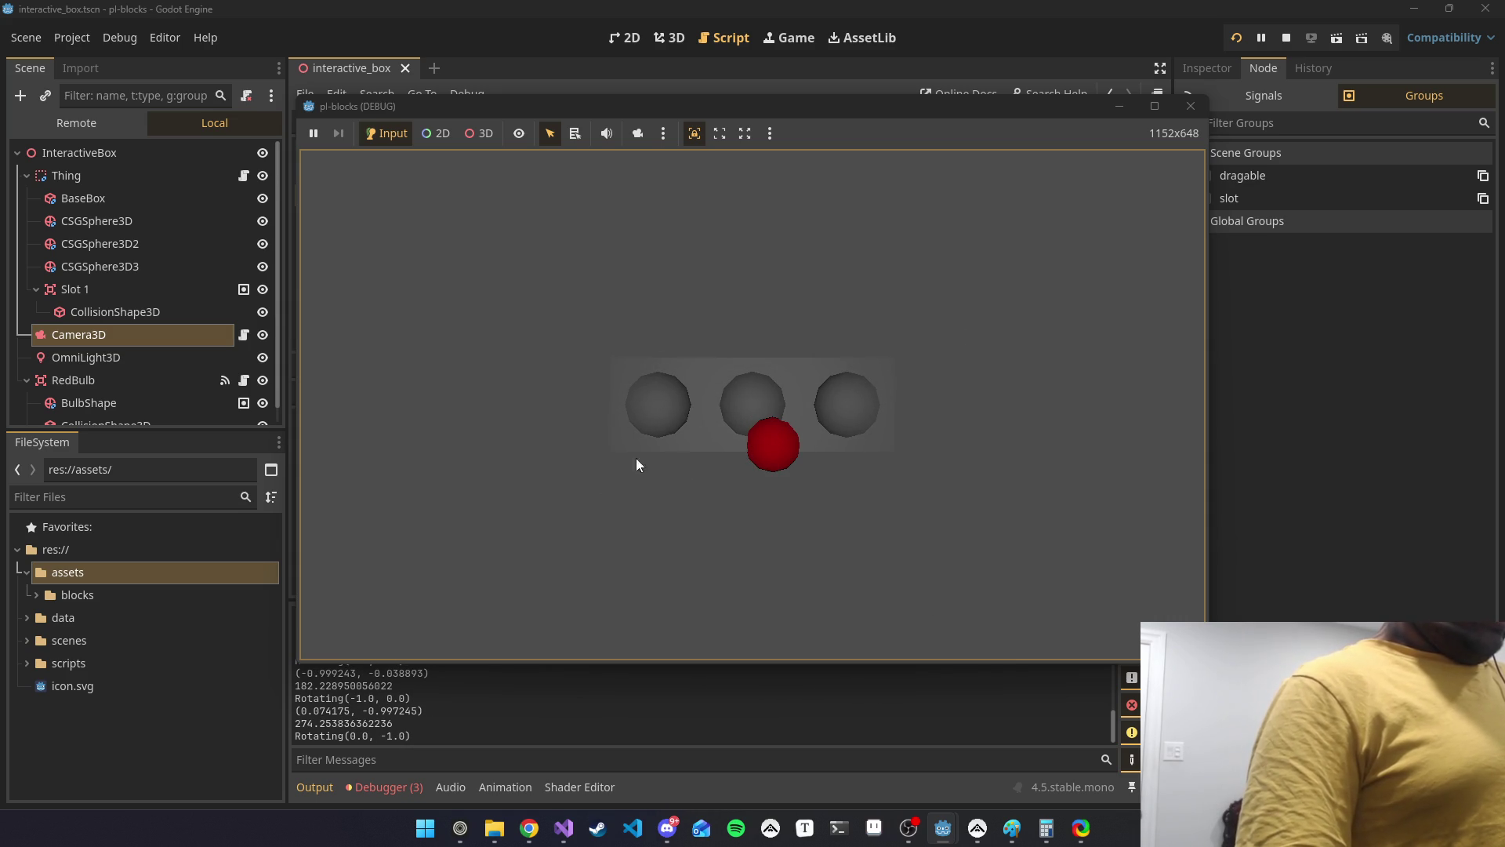
{"action": "left_click_drag", "start_coordinate": [975, 527], "coordinate": [980, 419]}
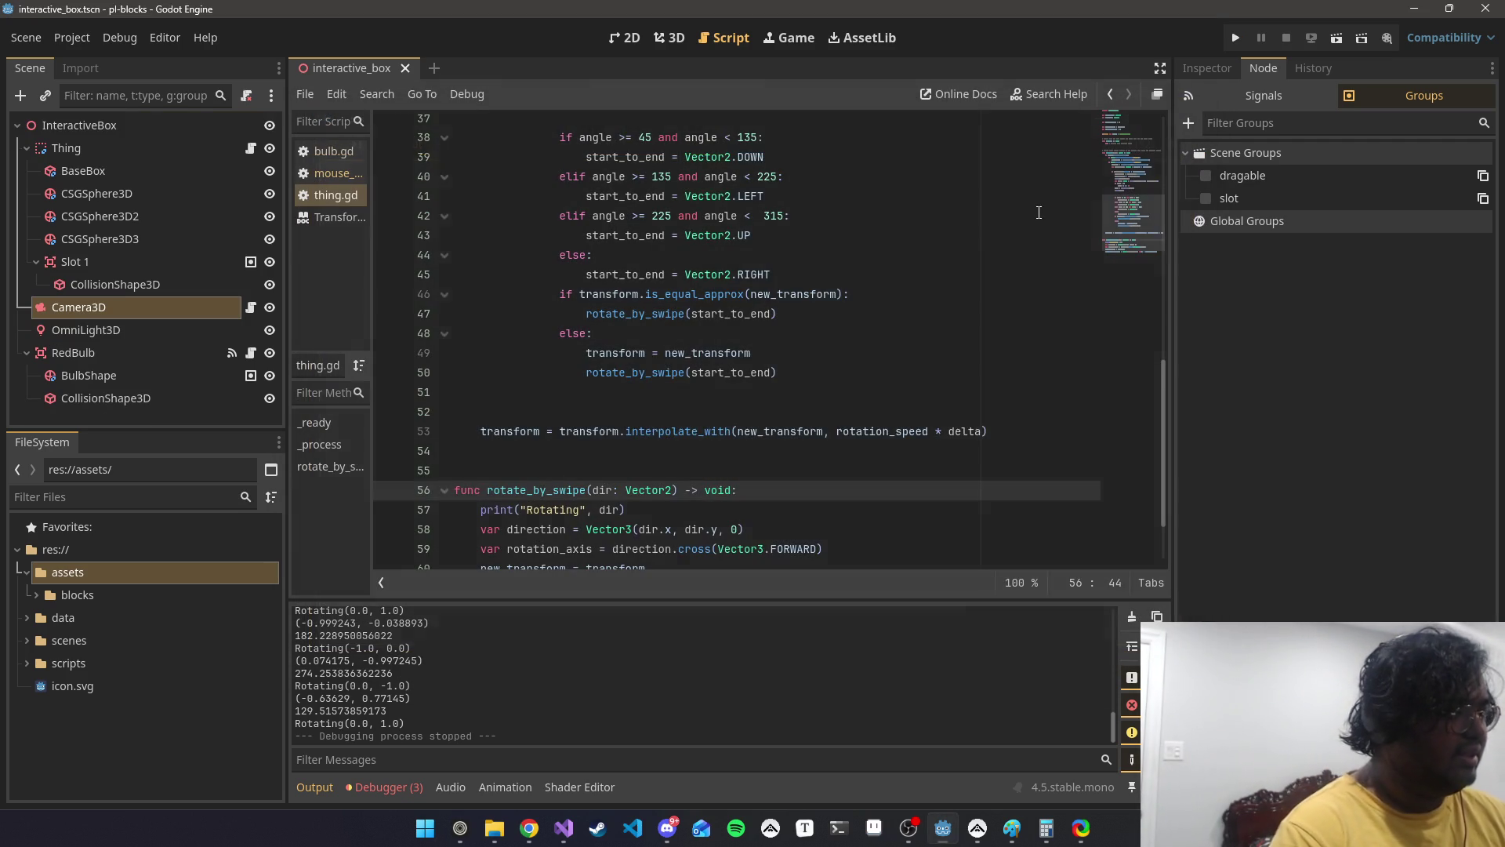
Stop the game and open RedBulb's bulb.gd with the caret at the end of line 20.
{"action": "left_click", "coordinate": [1186, 110]}
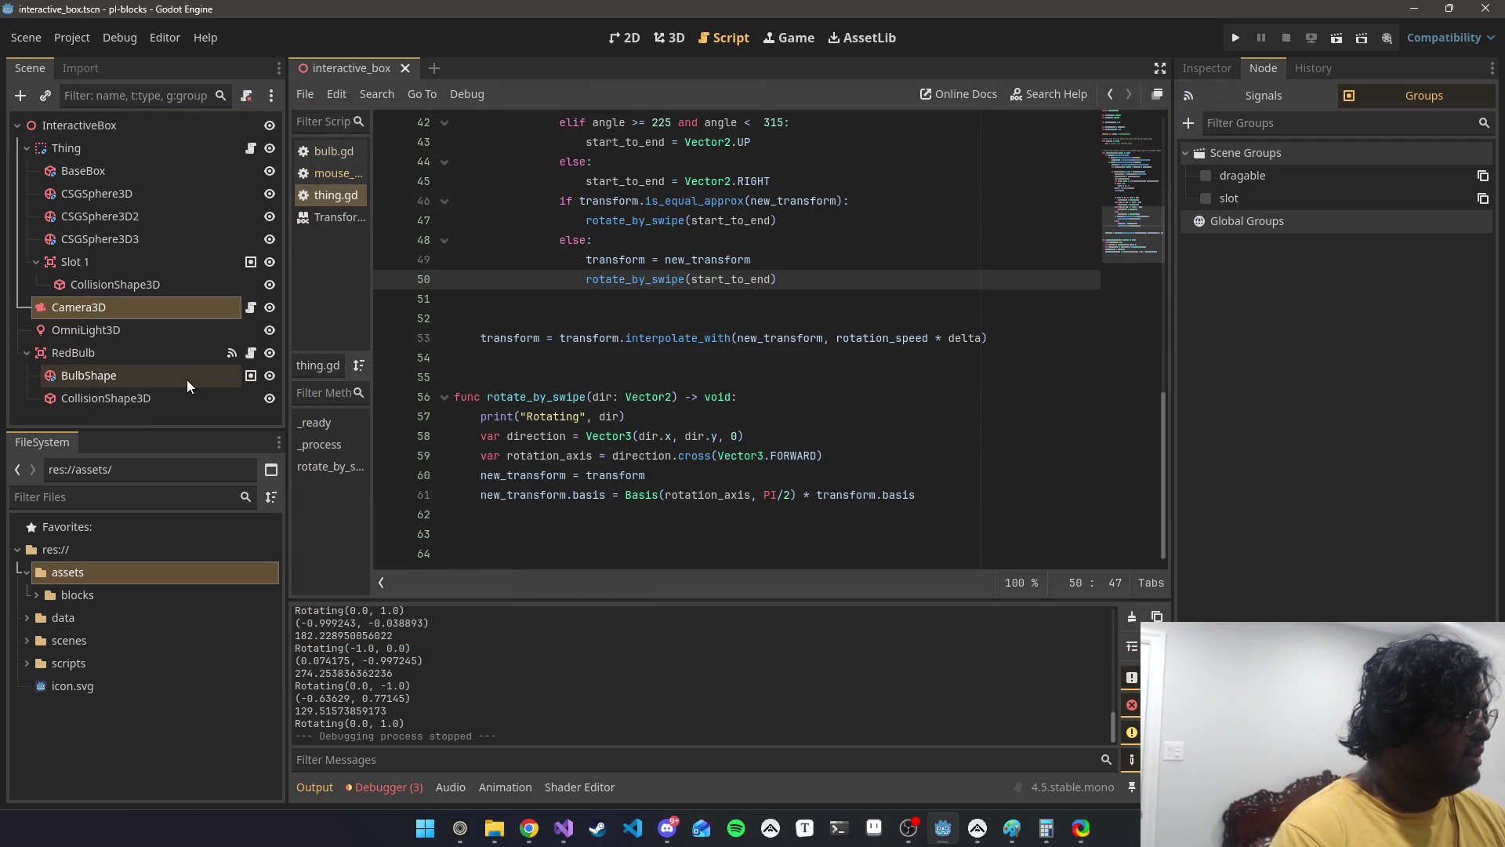
{"action": "left_click", "coordinate": [251, 353]}
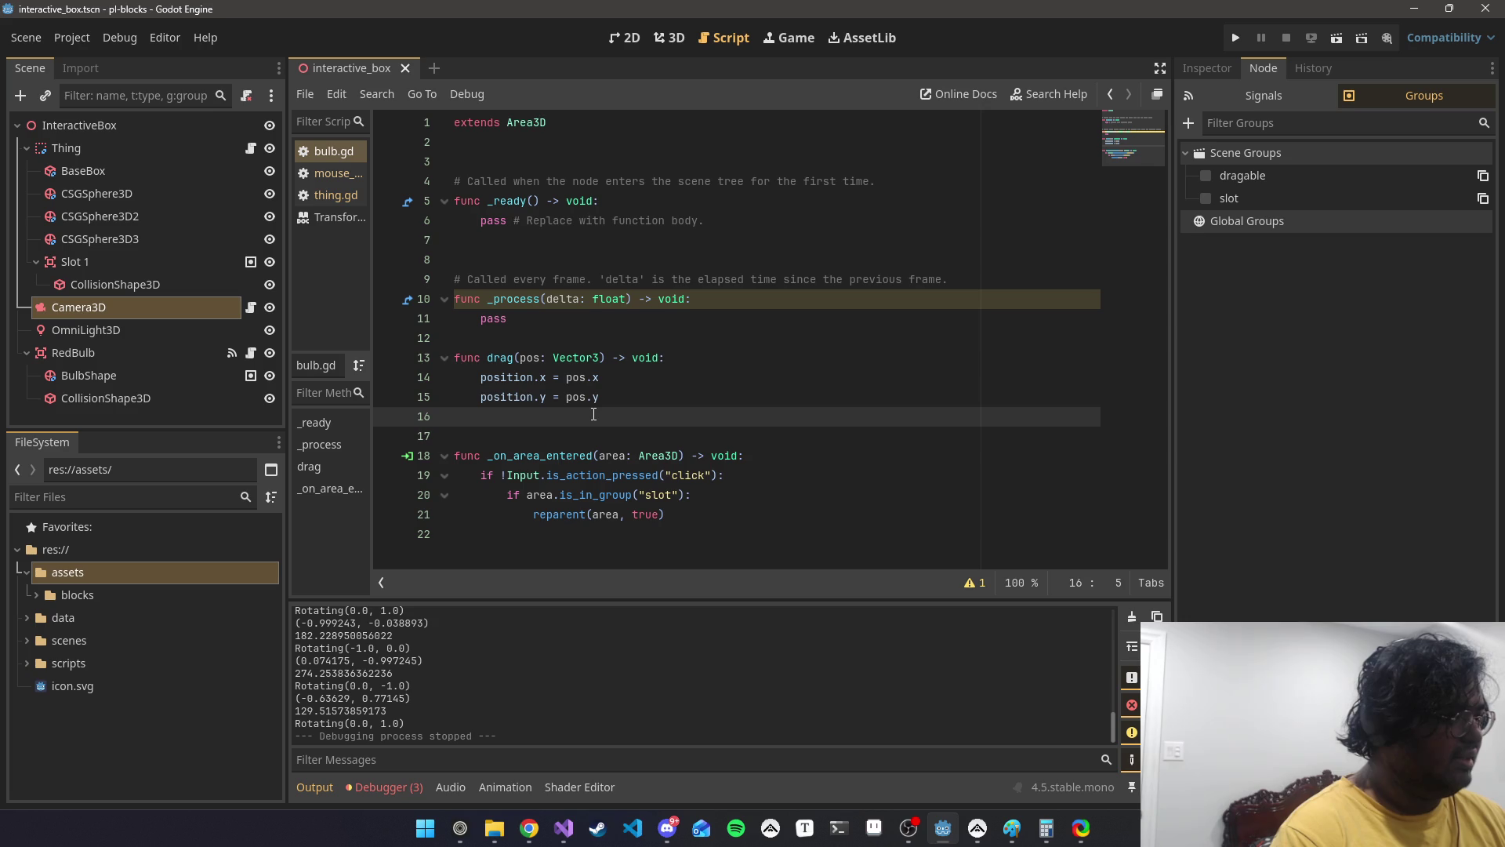
{"action": "left_click", "coordinate": [701, 509]}
{"action": "left_click", "coordinate": [693, 502]}
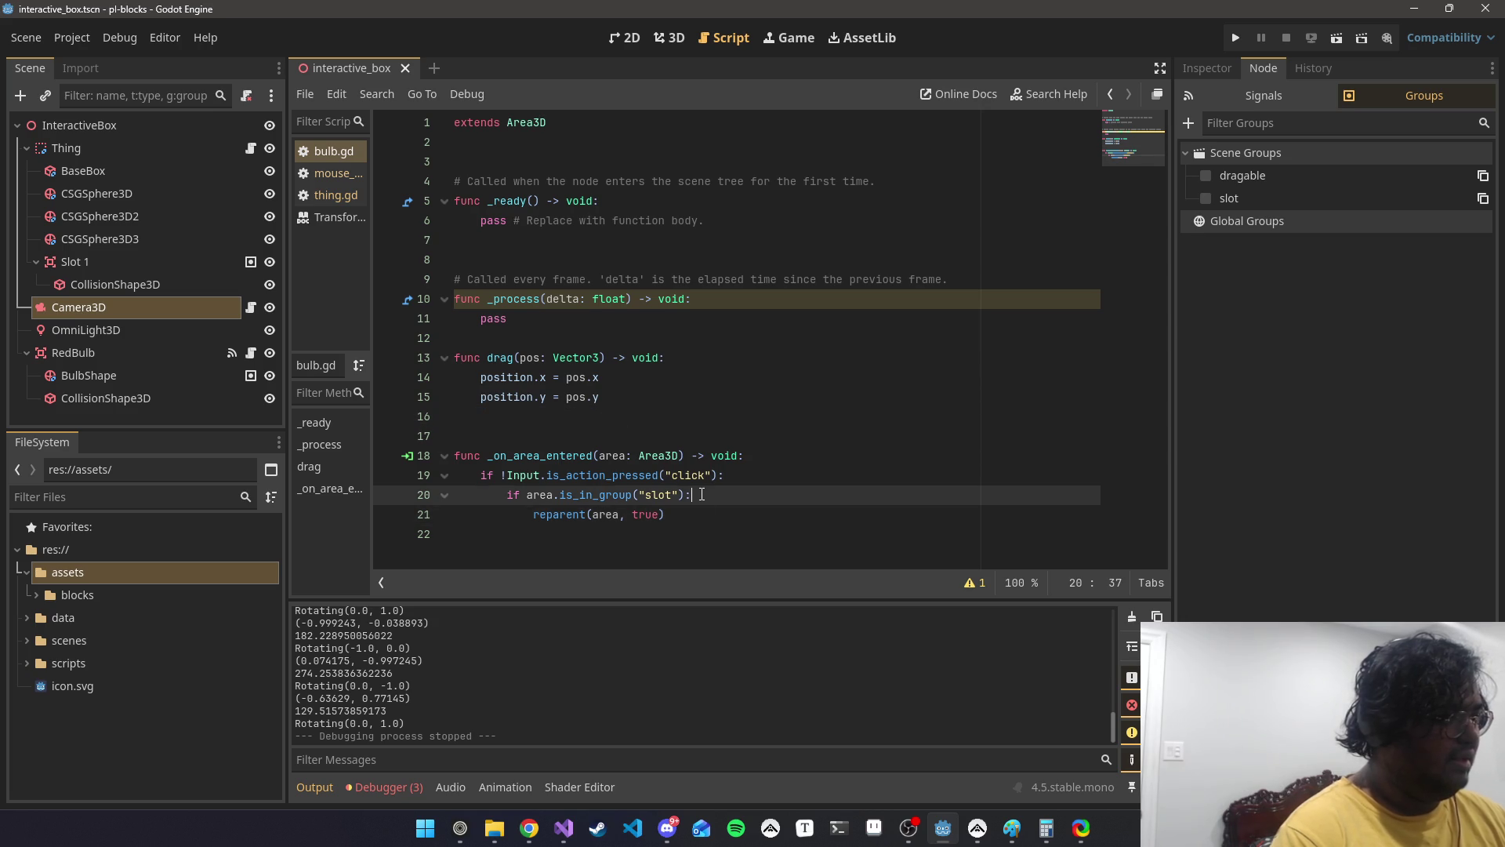
{"action": "left_click", "coordinate": [703, 515]}
{"action": "left_click", "coordinate": [708, 492]}
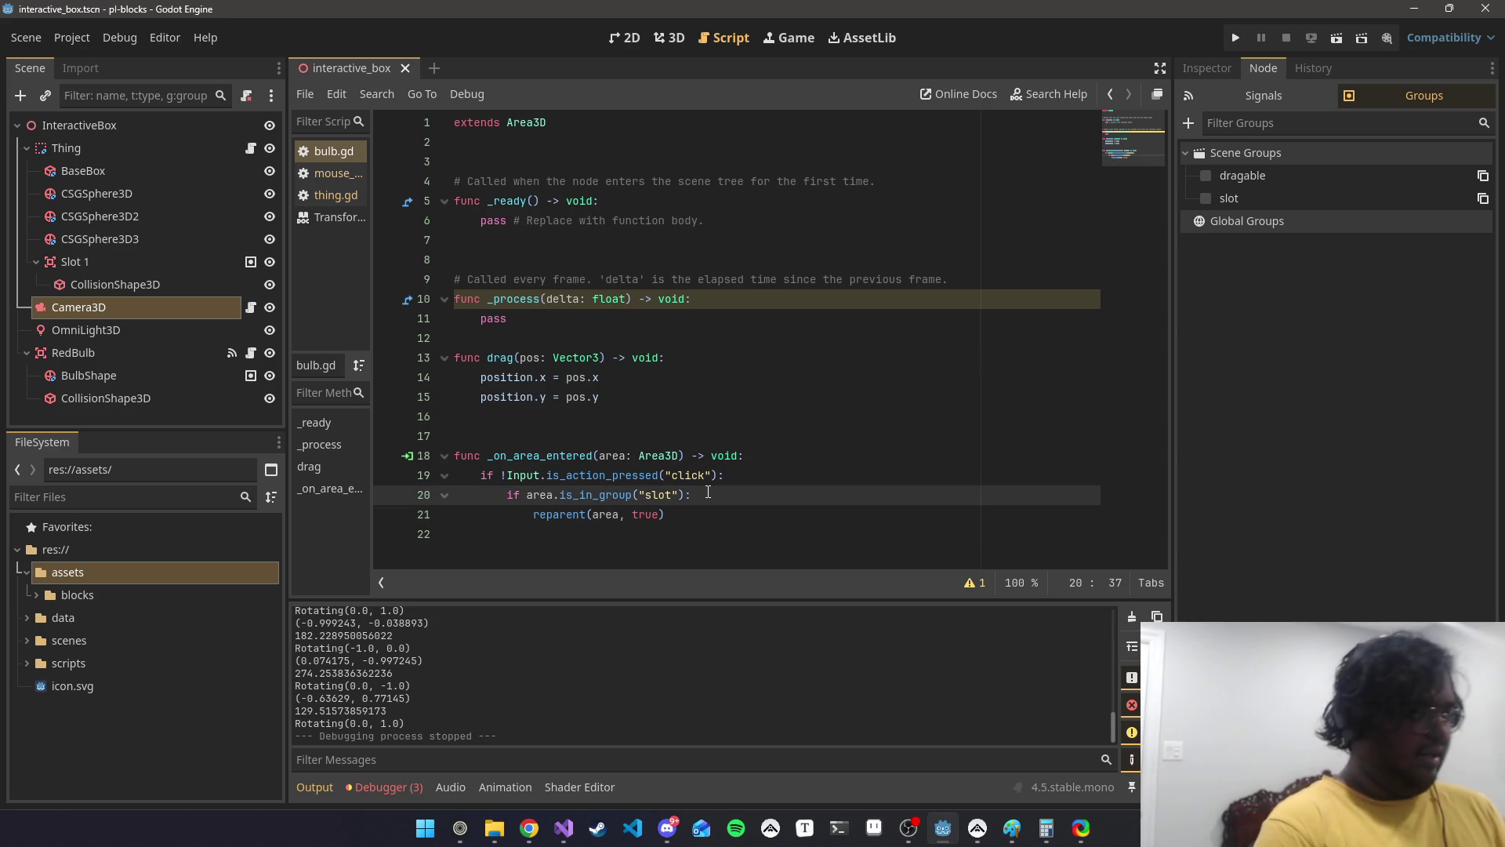
Add position = area.position on a new line after the slot check.
{"action": "key", "text": "Return"}
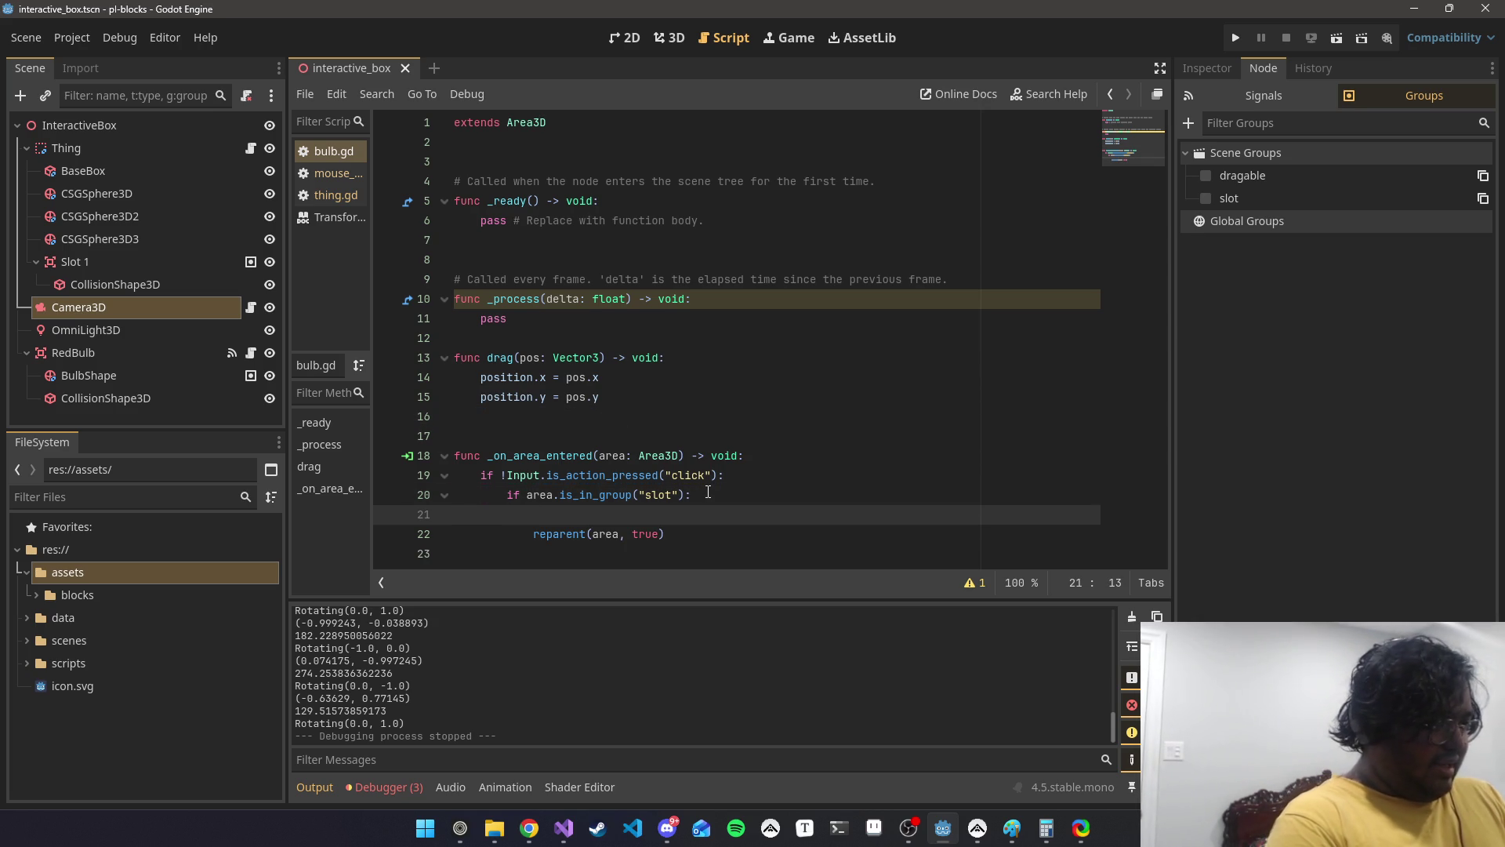
{"action": "type", "text": "p"}
{"action": "type", "text": "i"}
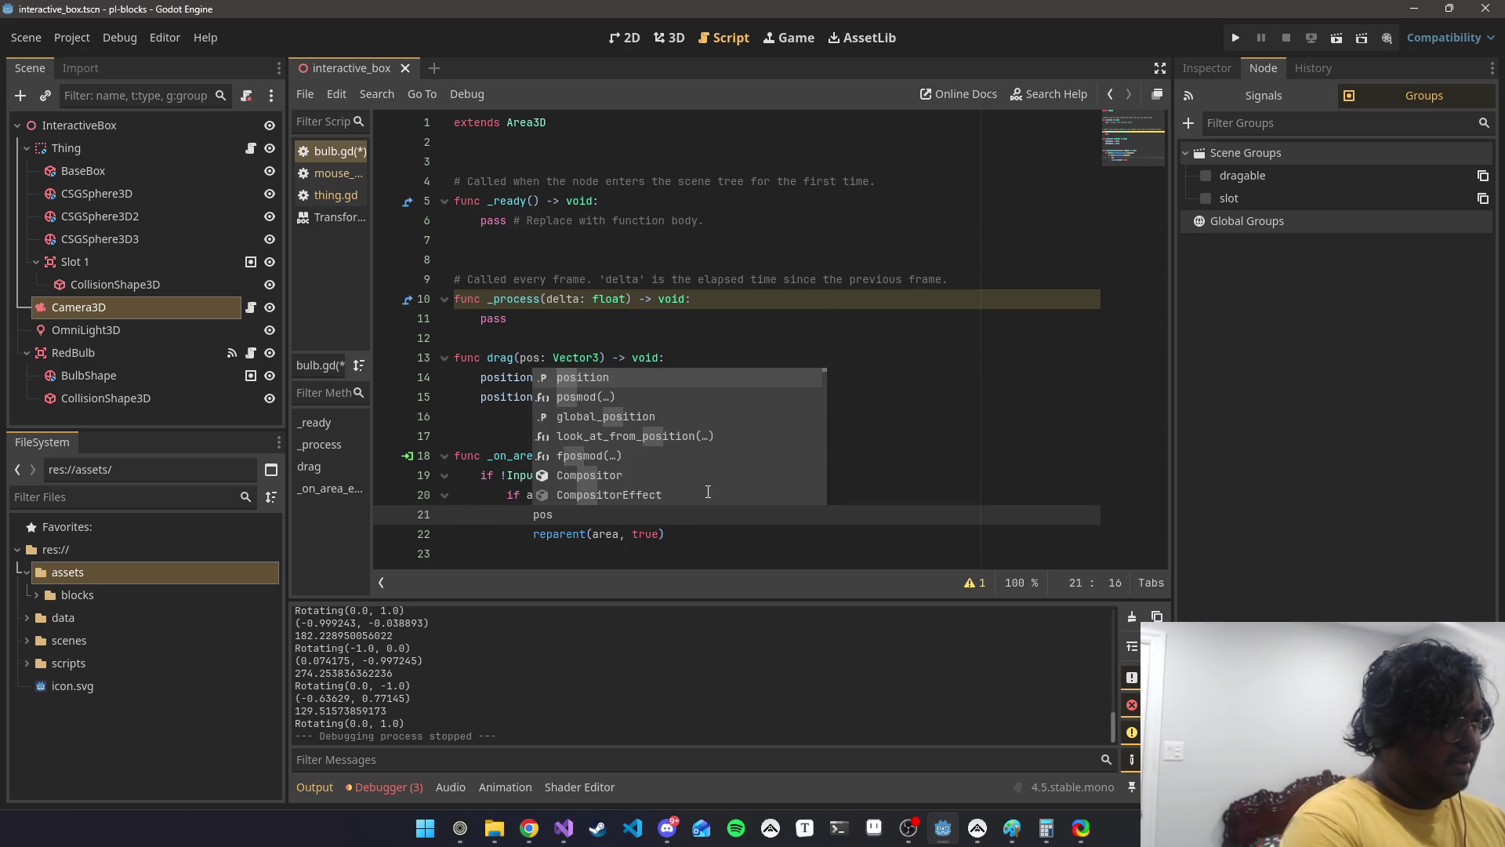
{"action": "key", "text": "Return"}
{"action": "key", "text": "ctrl+space"}
{"action": "type", "text": "area.pos"}
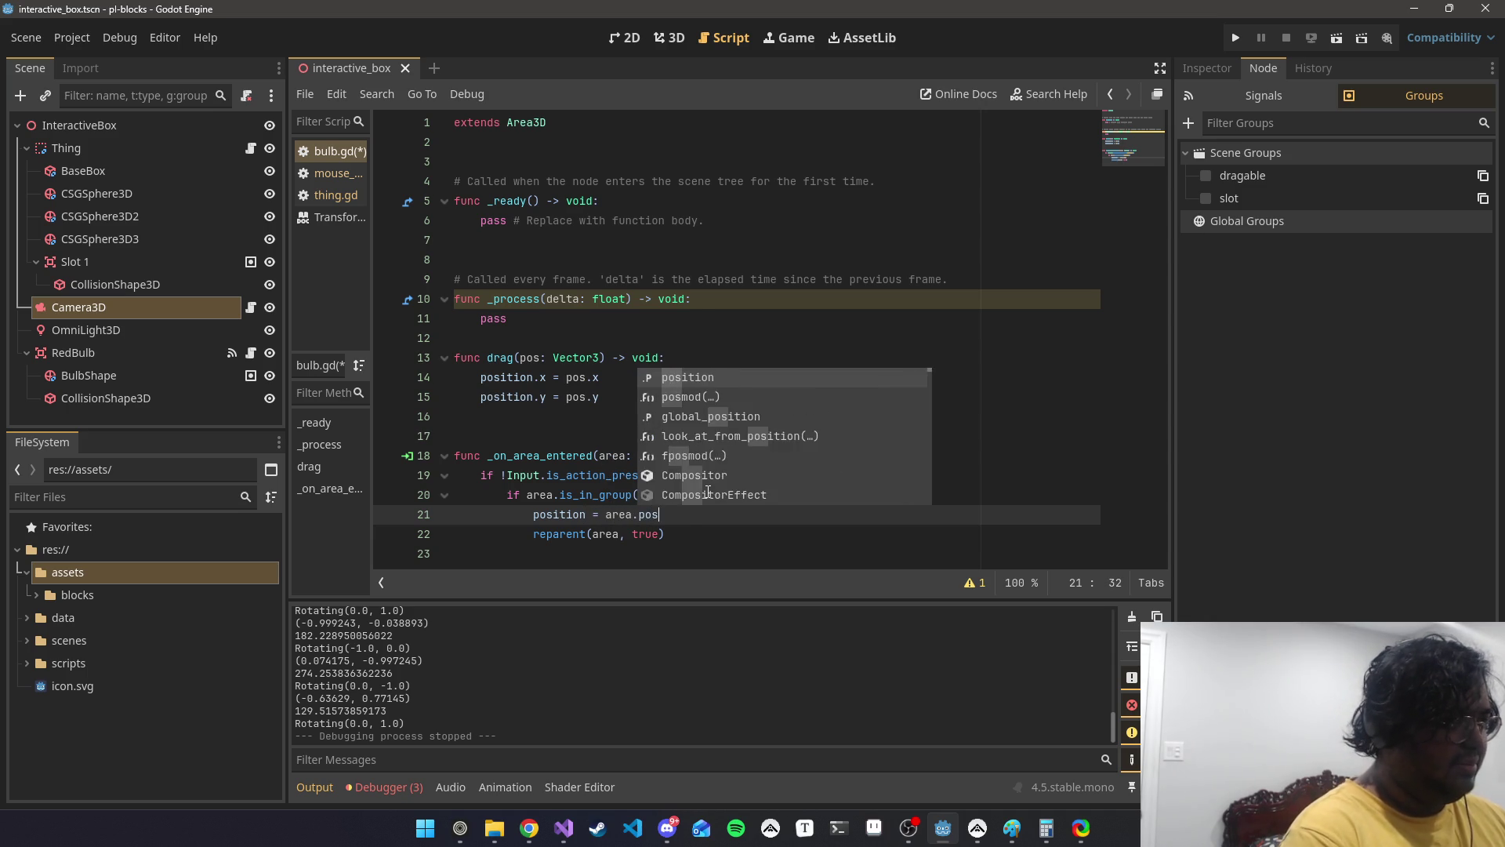
{"action": "key", "text": "Return"}
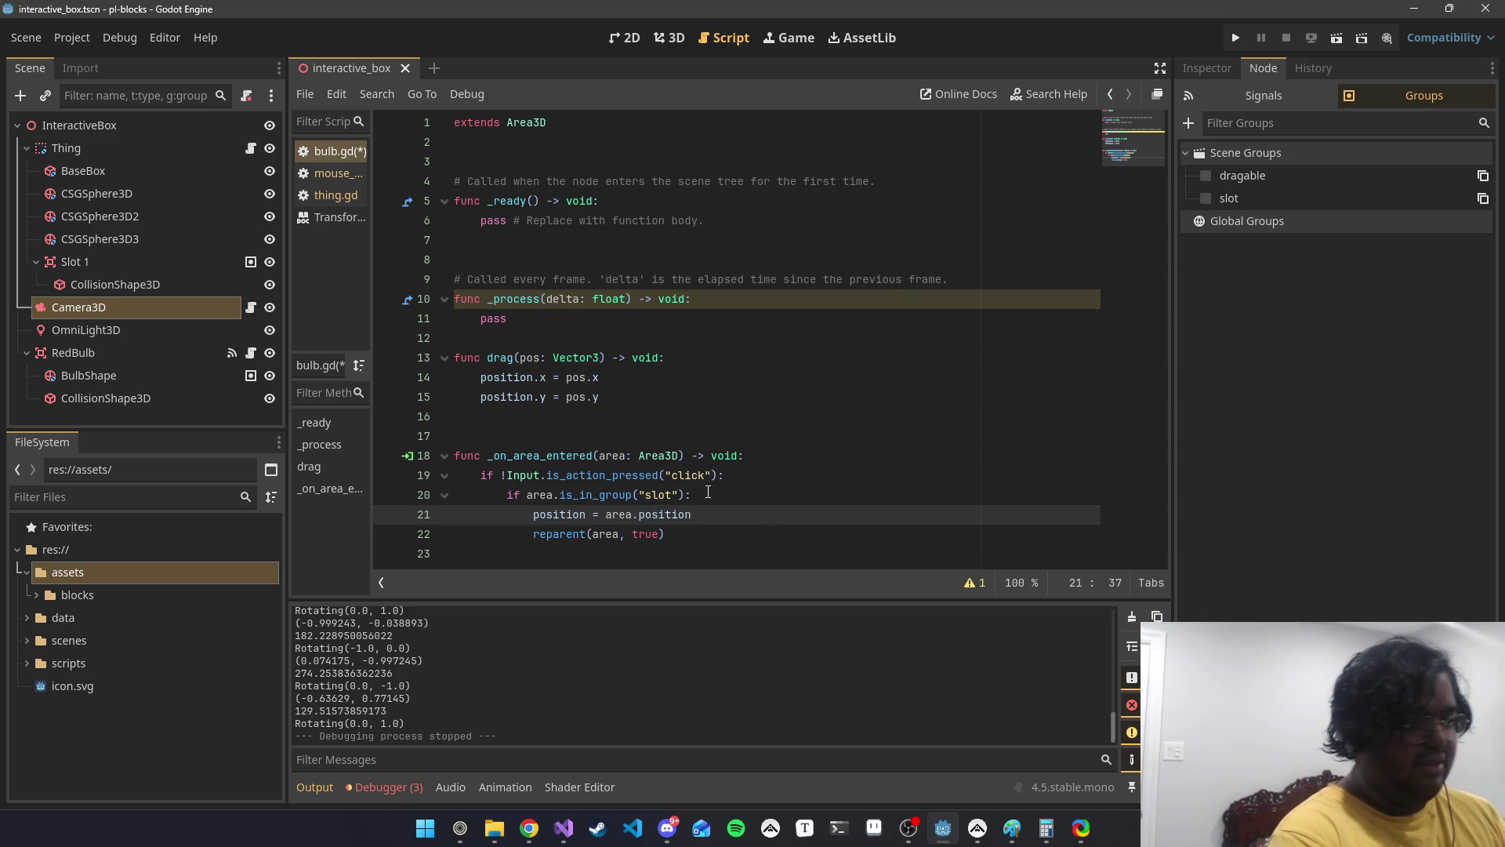
Save bulb.gd and launch the project again.
{"action": "left_click", "coordinate": [828, 416]}
{"action": "key", "text": "ctrl+s"}
{"action": "left_click", "coordinate": [1237, 41]}
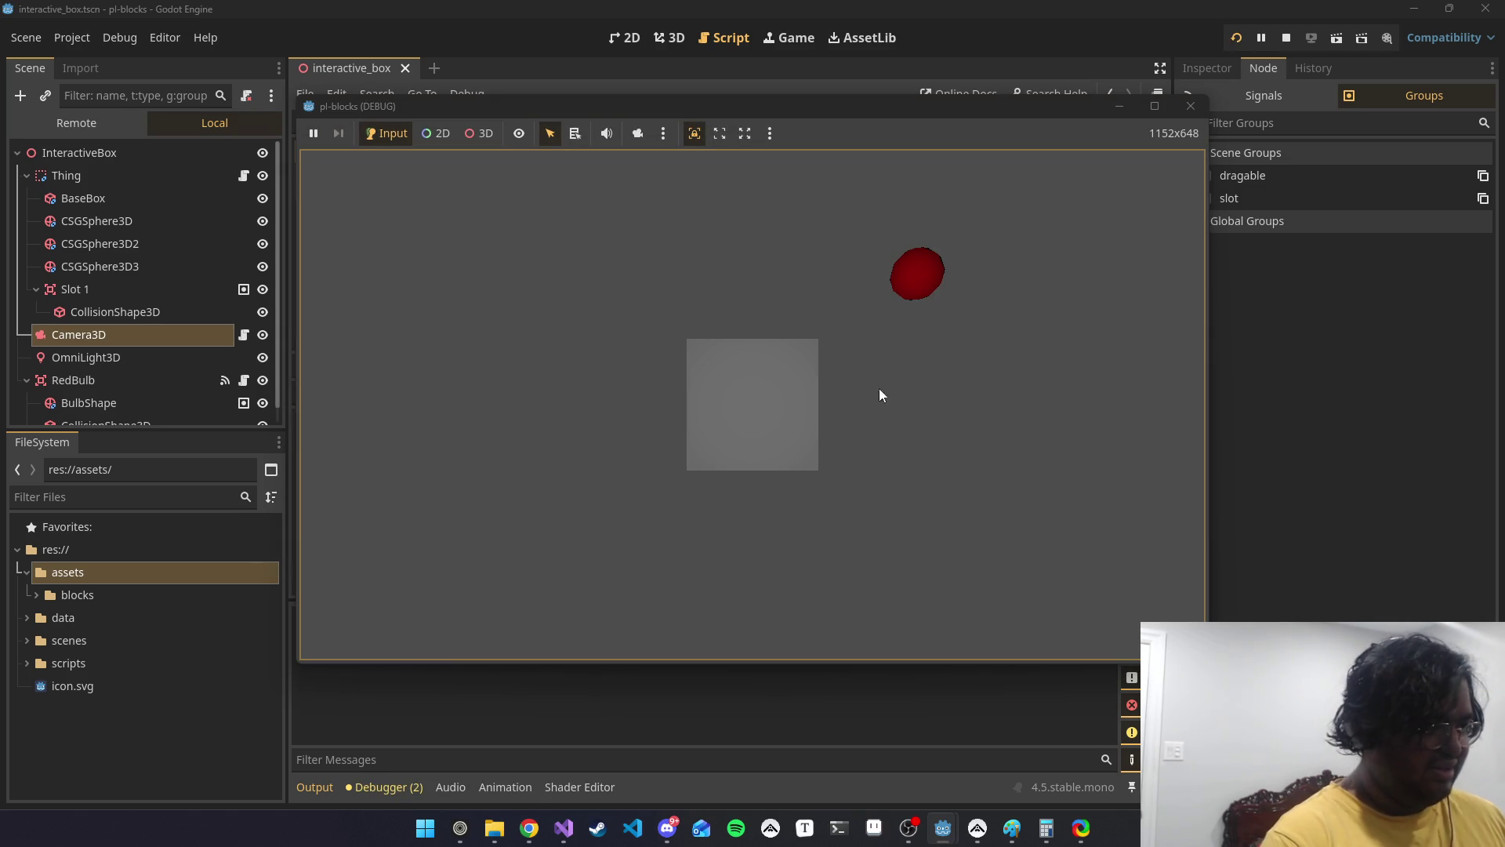
Rotate the box in the running game to view its three slots, top and sides.
{"action": "mouse_move", "coordinate": [782, 532]}
{"action": "left_mouse_down"}
{"action": "mouse_move", "coordinate": [881, 309]}
{"action": "mouse_move", "coordinate": [760, 409]}
{"action": "left_mouse_up"}
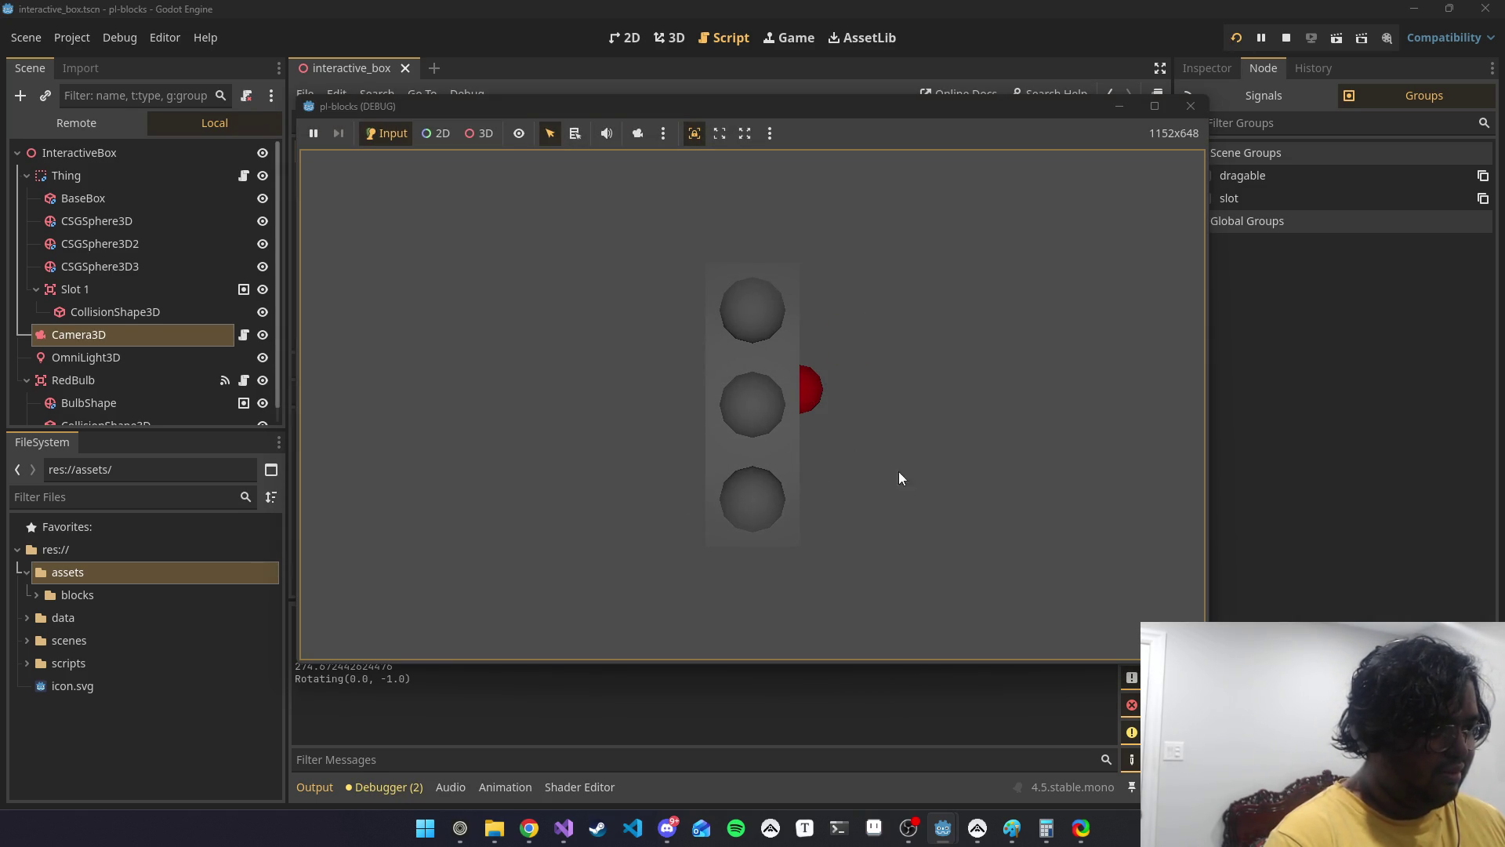
{"action": "left_click_drag", "start_coordinate": [853, 459], "coordinate": [915, 313]}
{"action": "left_click_drag", "start_coordinate": [860, 397], "coordinate": [805, 614]}
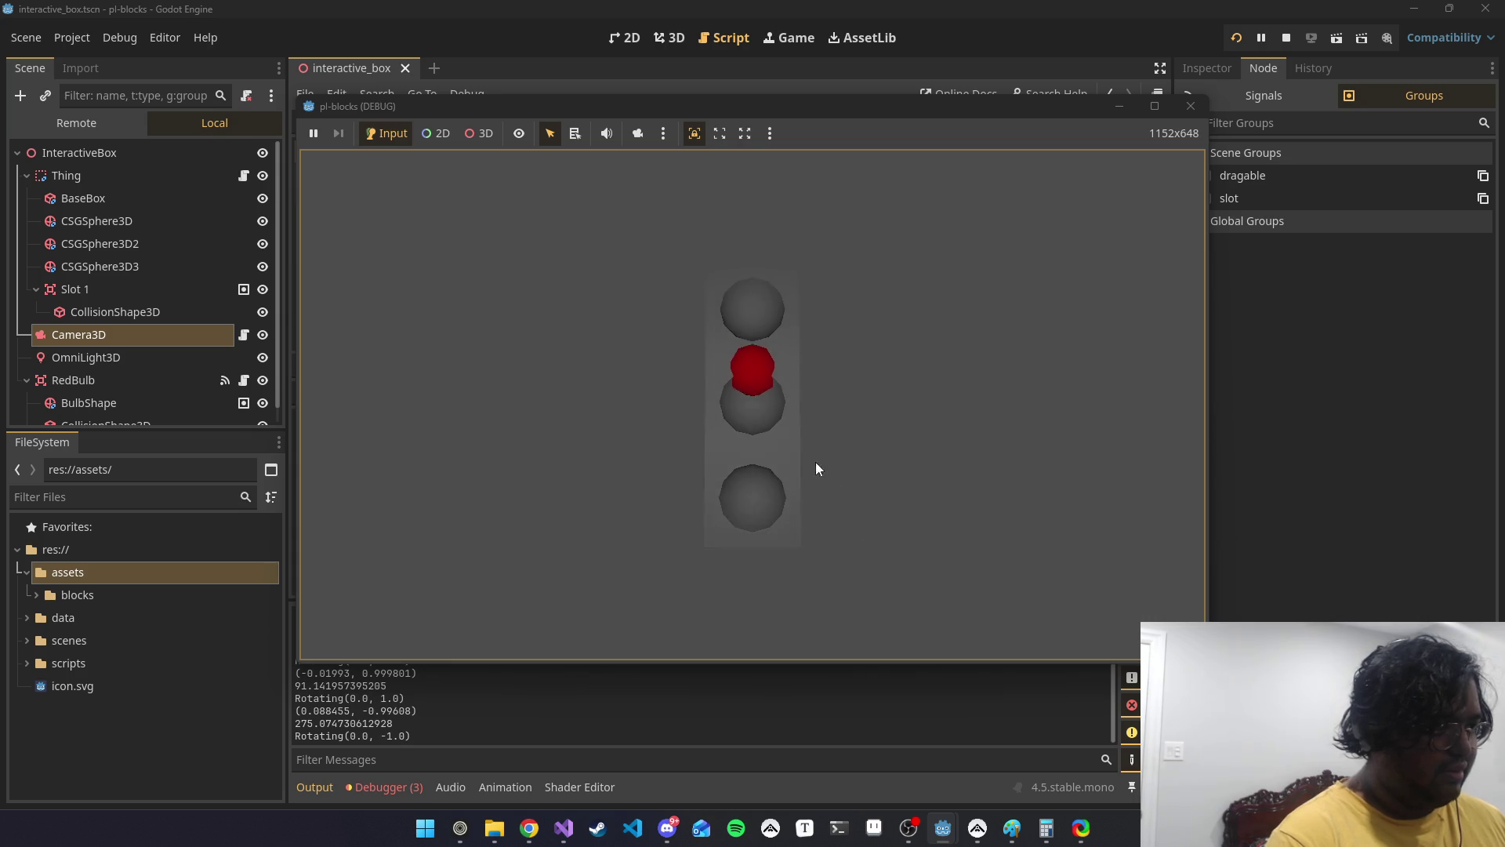
{"action": "left_click_drag", "start_coordinate": [768, 381], "coordinate": [879, 312]}
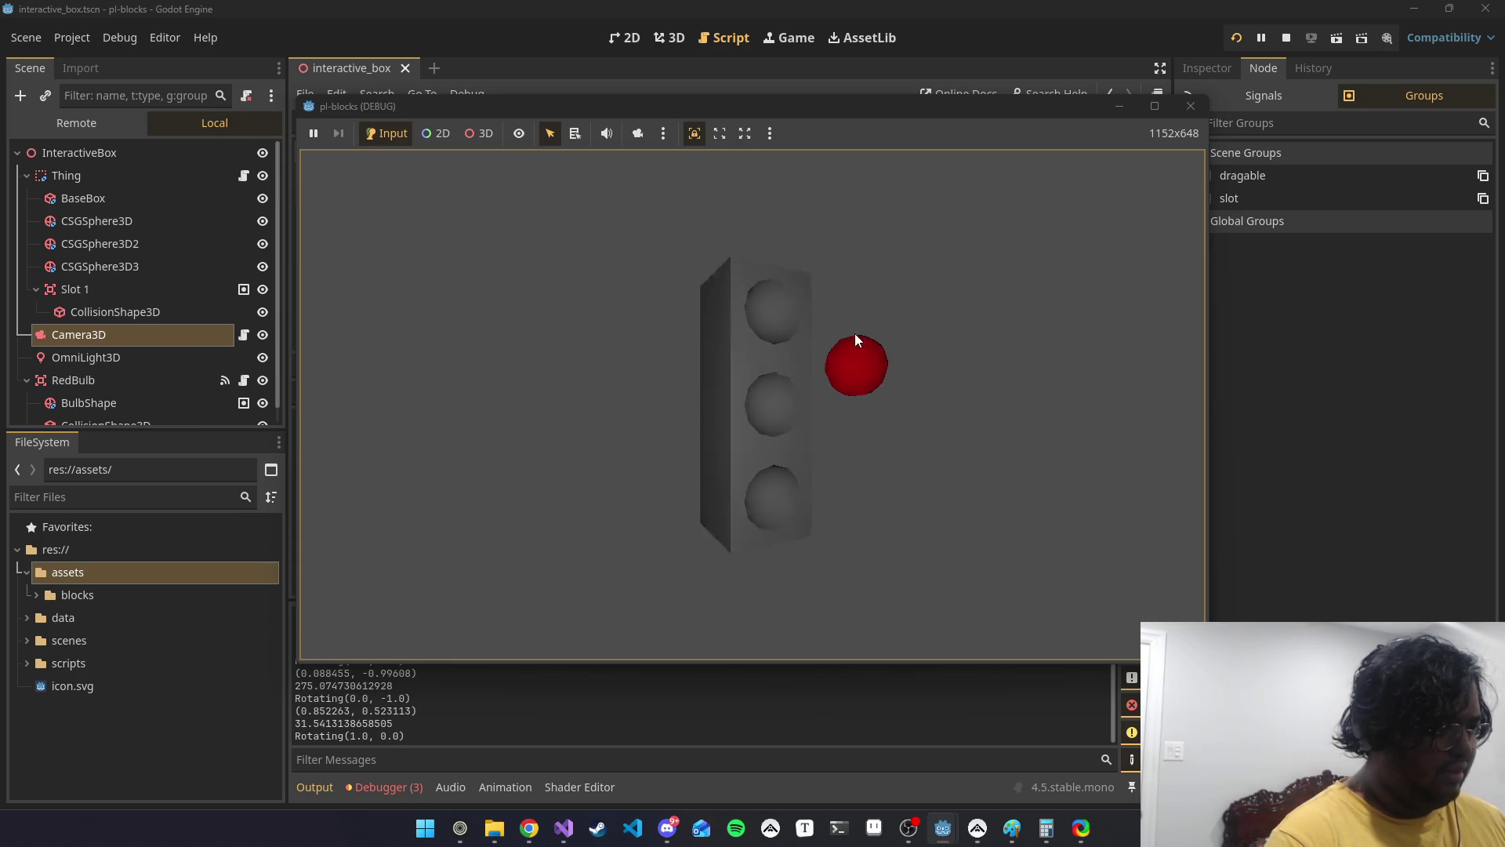
{"action": "left_click_drag", "start_coordinate": [765, 454], "coordinate": [533, 462]}
{"action": "mouse_move", "coordinate": [797, 506]}
{"action": "left_mouse_down"}
{"action": "mouse_move", "coordinate": [623, 490]}
{"action": "mouse_move", "coordinate": [731, 489]}
{"action": "left_mouse_up"}
Pull the red bulb out of the slot to the right, then stop the game.
{"action": "left_click_drag", "start_coordinate": [808, 362], "coordinate": [1082, 339]}
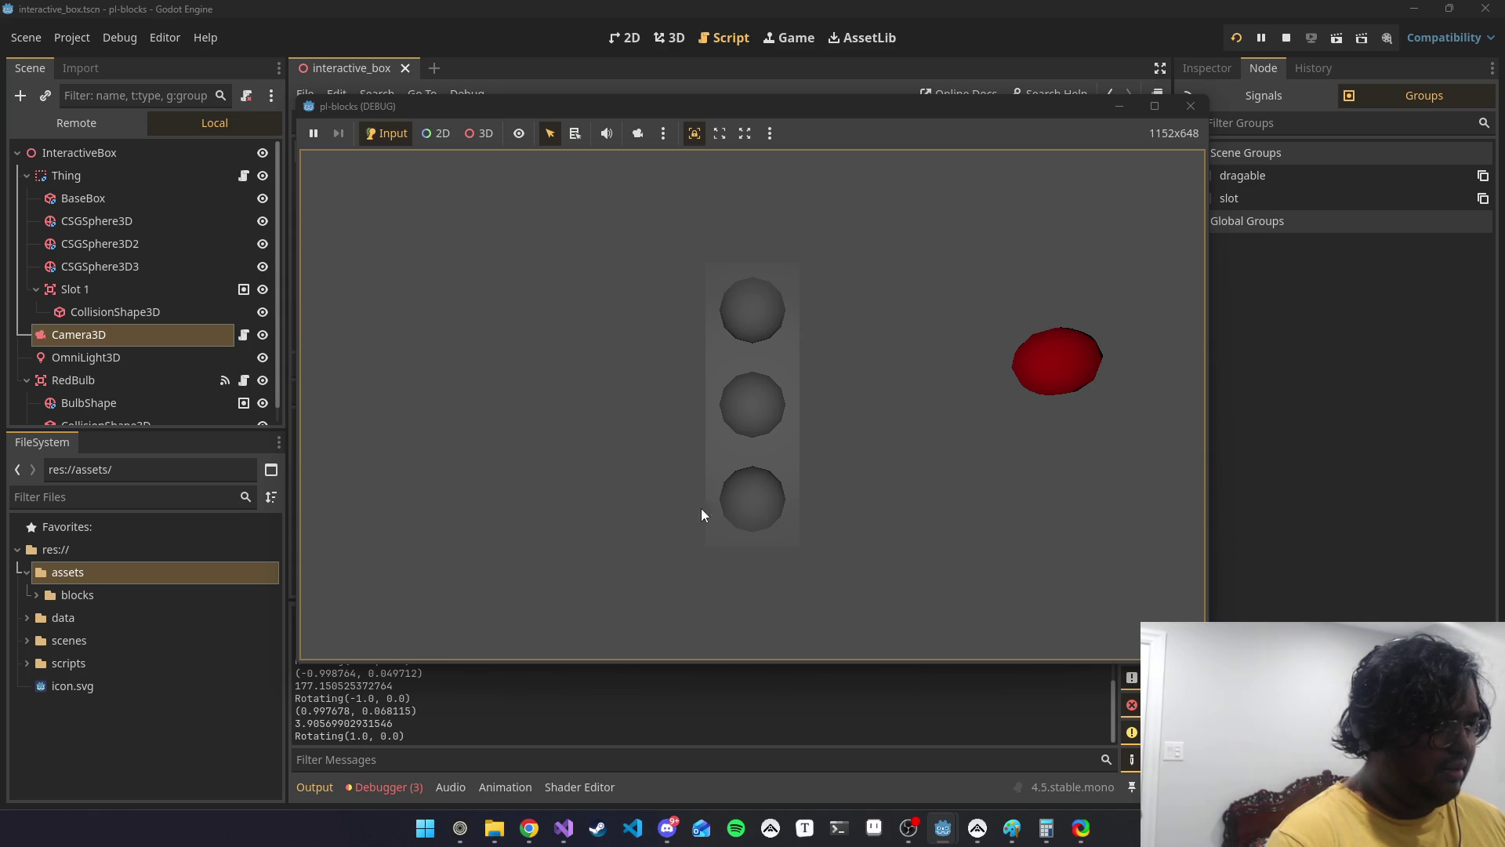
{"action": "left_click_drag", "start_coordinate": [749, 518], "coordinate": [625, 511]}
{"action": "left_click", "coordinate": [1191, 106]}
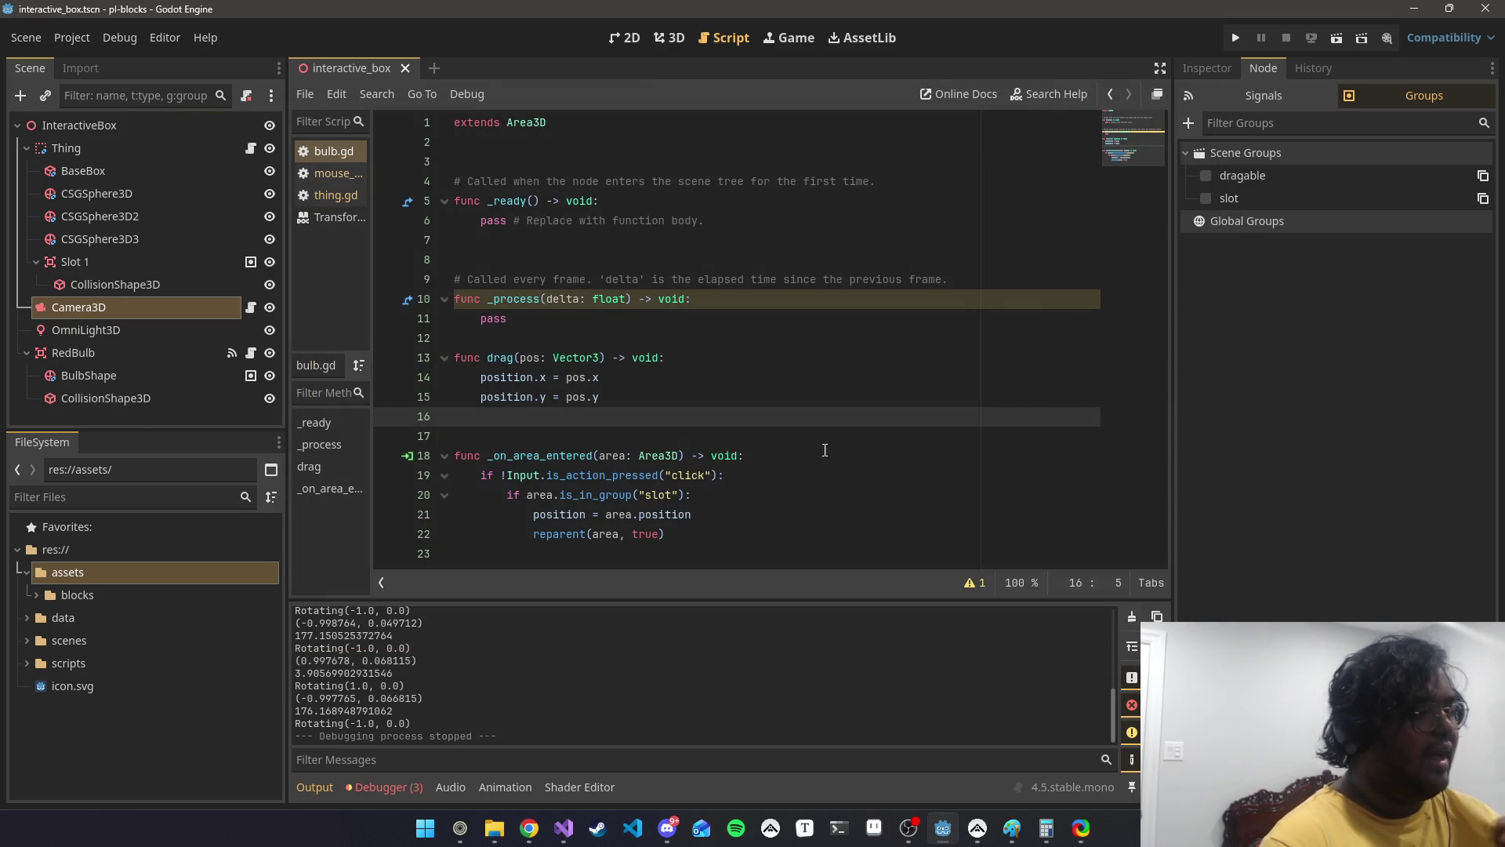
{"action": "left_click", "coordinate": [729, 534]}
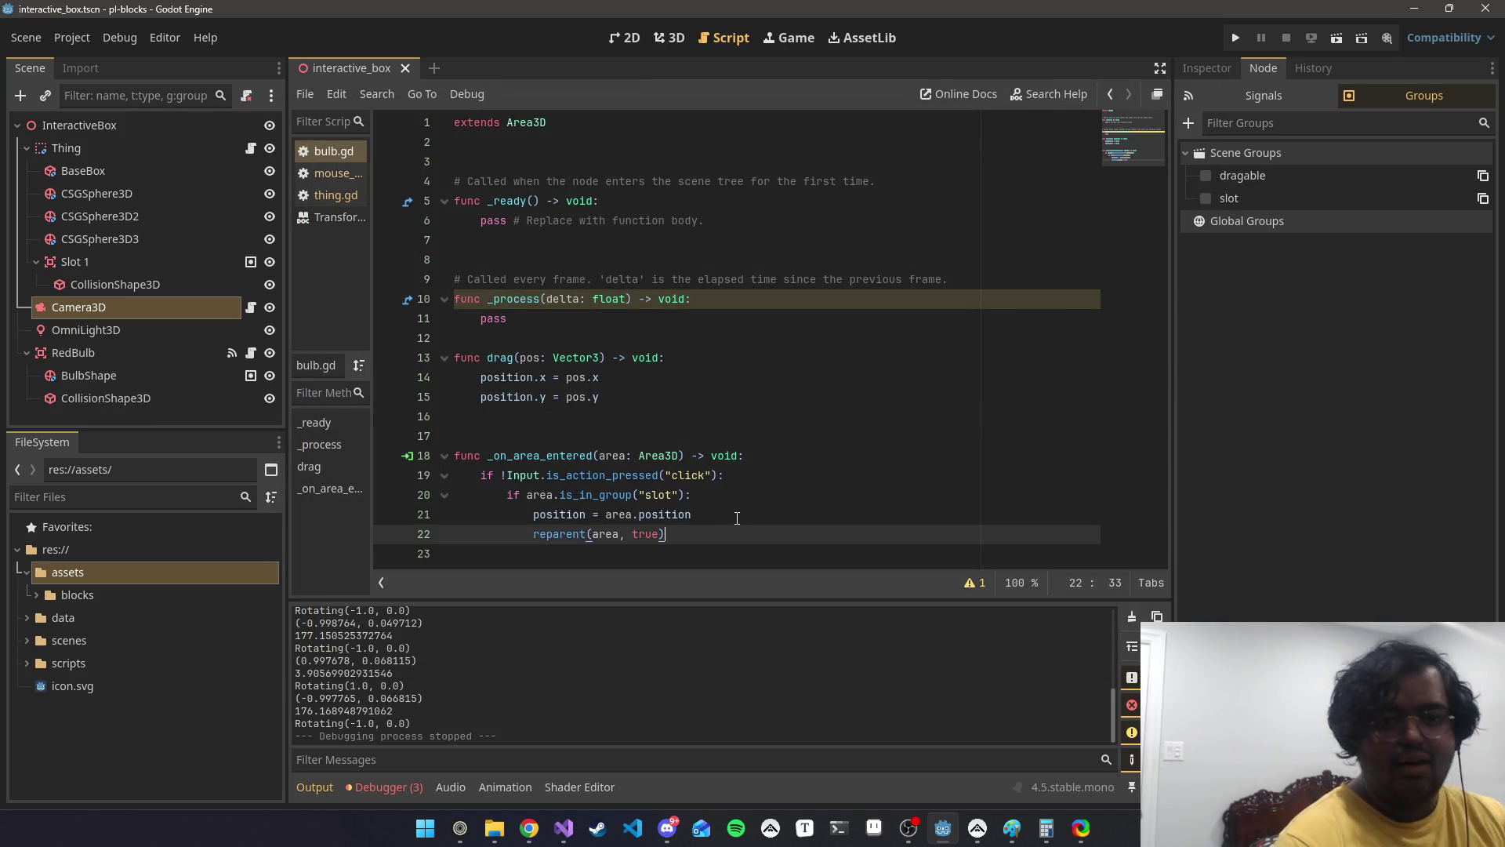
{"action": "left_click", "coordinate": [733, 437]}
{"action": "left_click", "coordinate": [689, 509]}
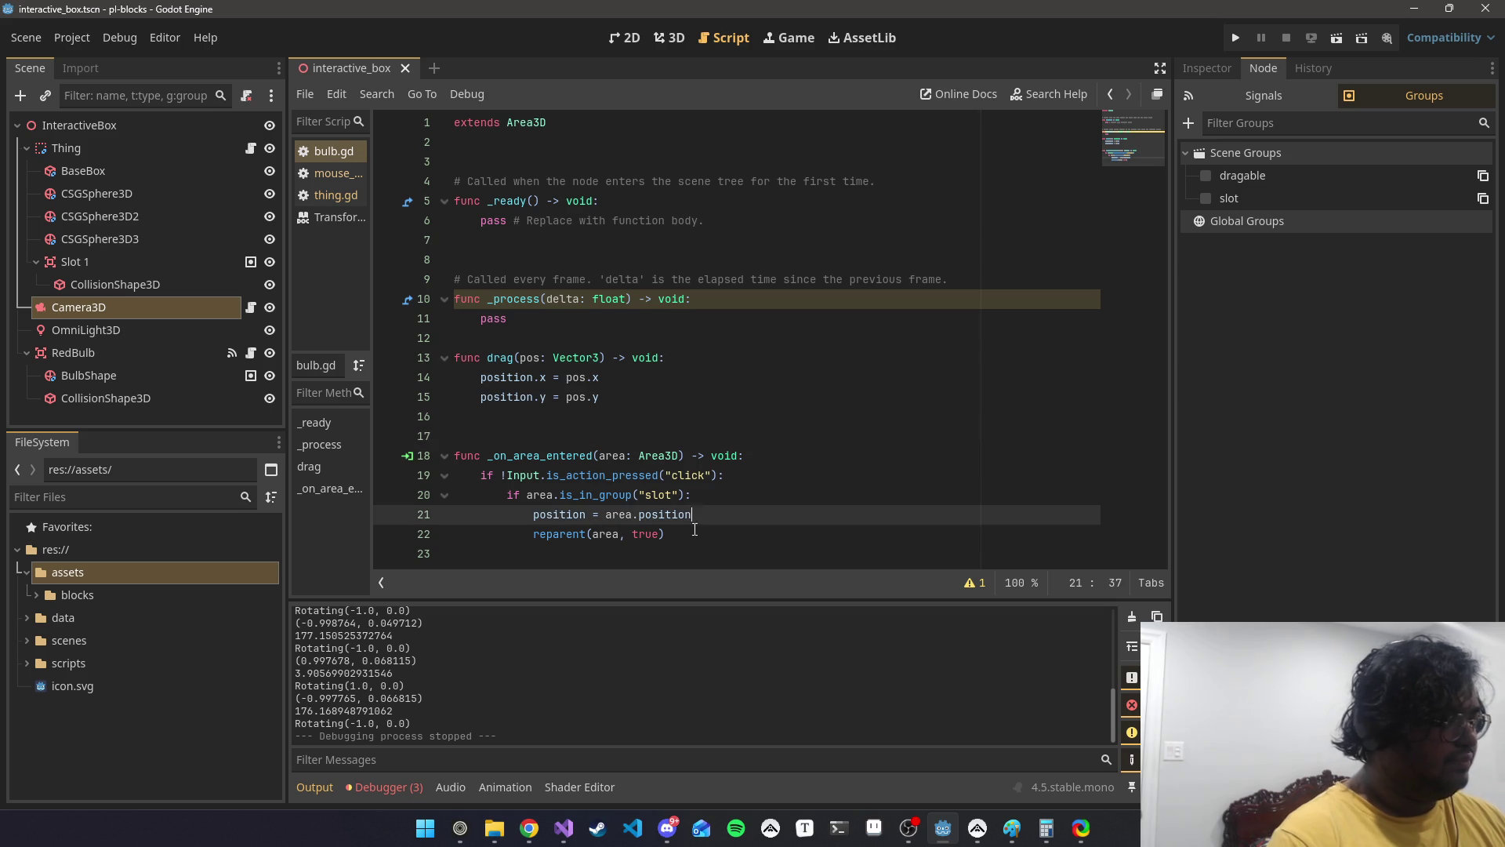
{"action": "left_click", "coordinate": [697, 538]}
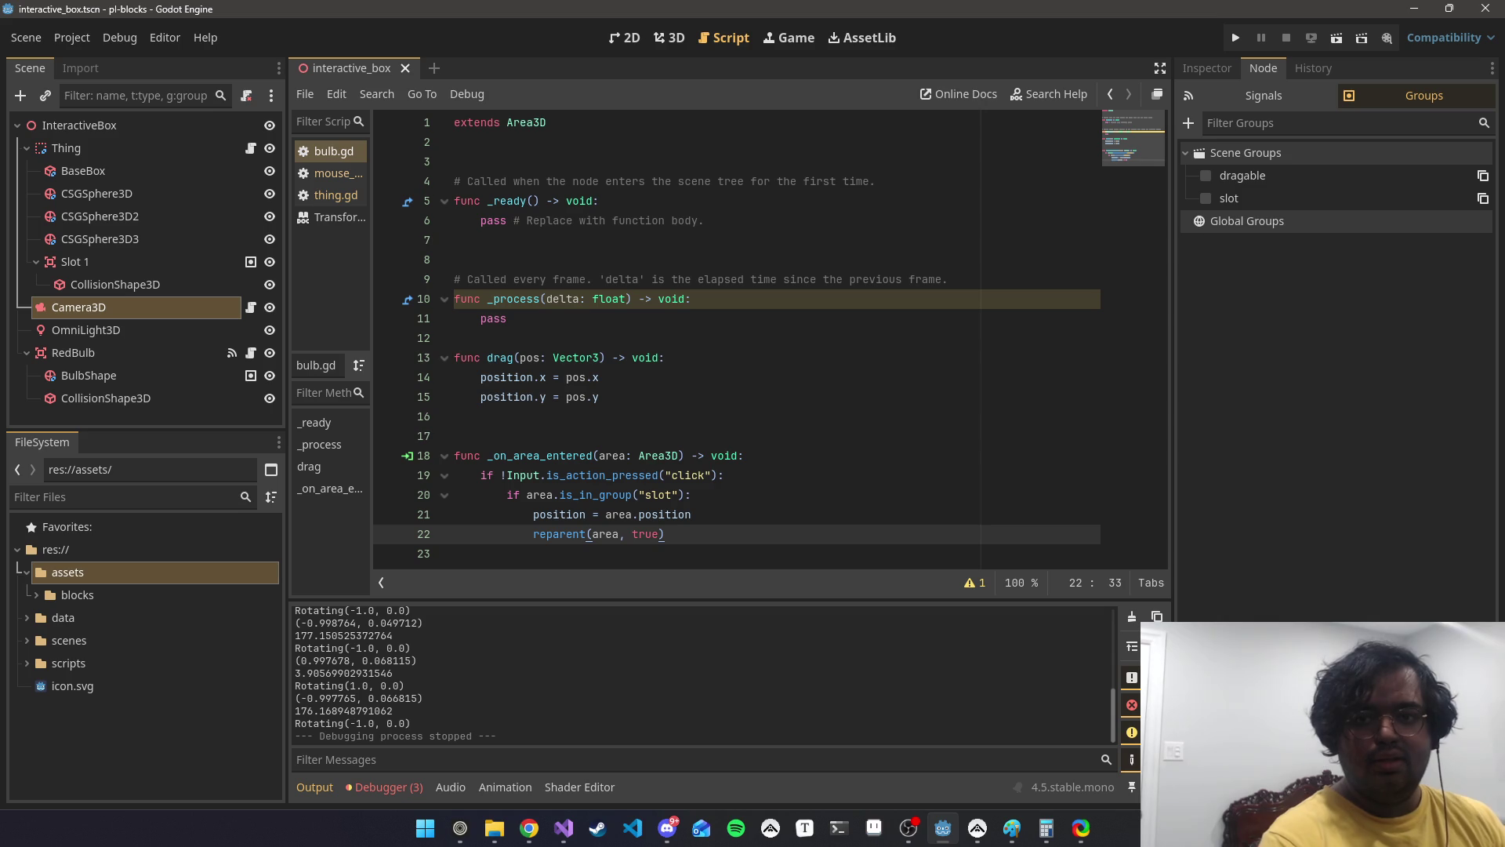
{"action": "key", "text": "alt+Tab"}
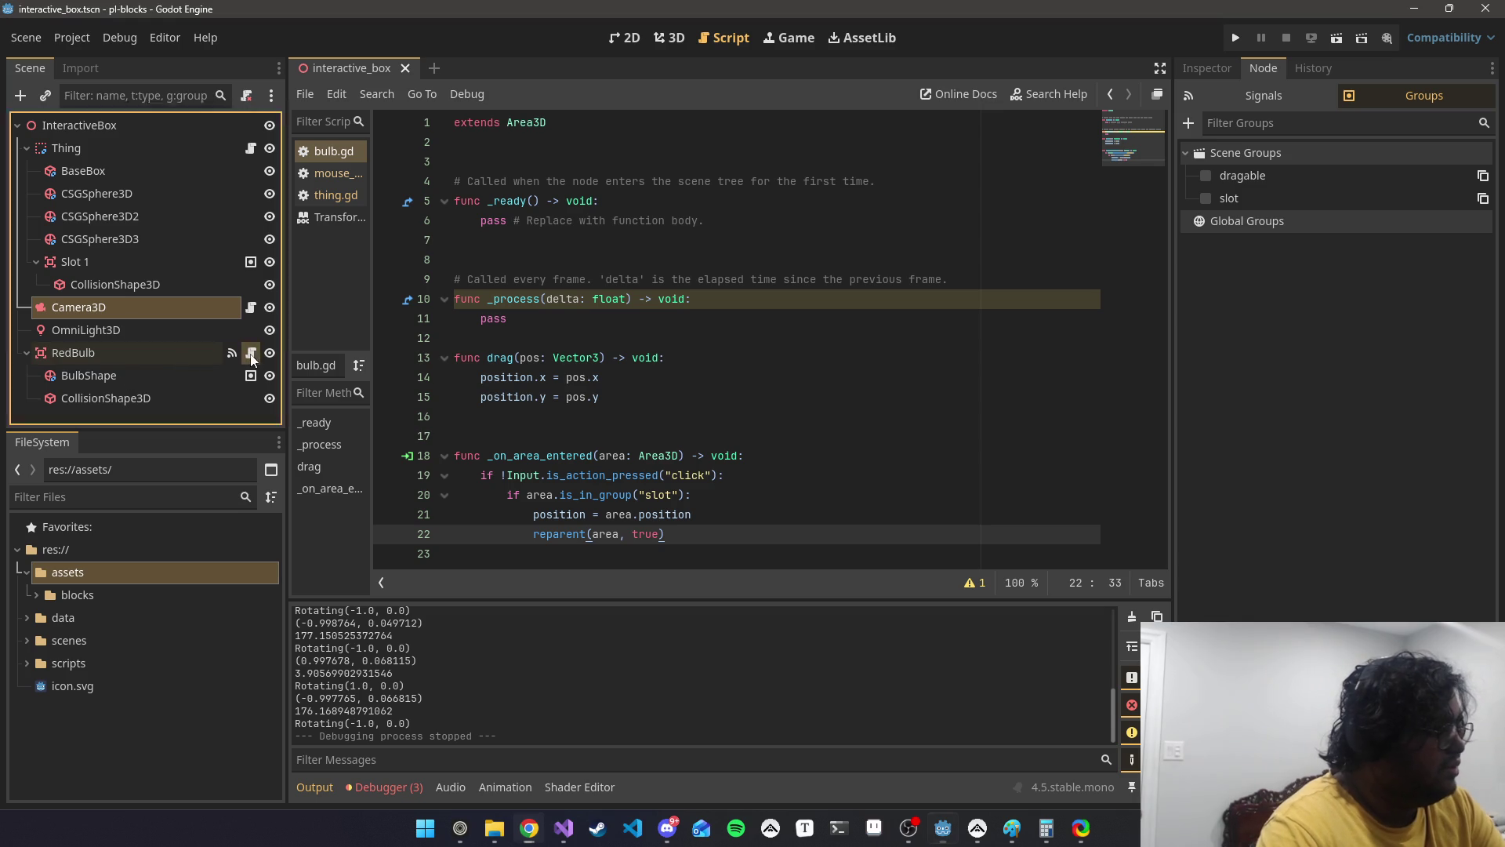
{"action": "mouse_move", "coordinate": [88, 127]}
{"action": "left_mouse_down"}
{"action": "mouse_move", "coordinate": [498, 143]}
{"action": "mouse_move", "coordinate": [453, 161]}
{"action": "left_mouse_up"}
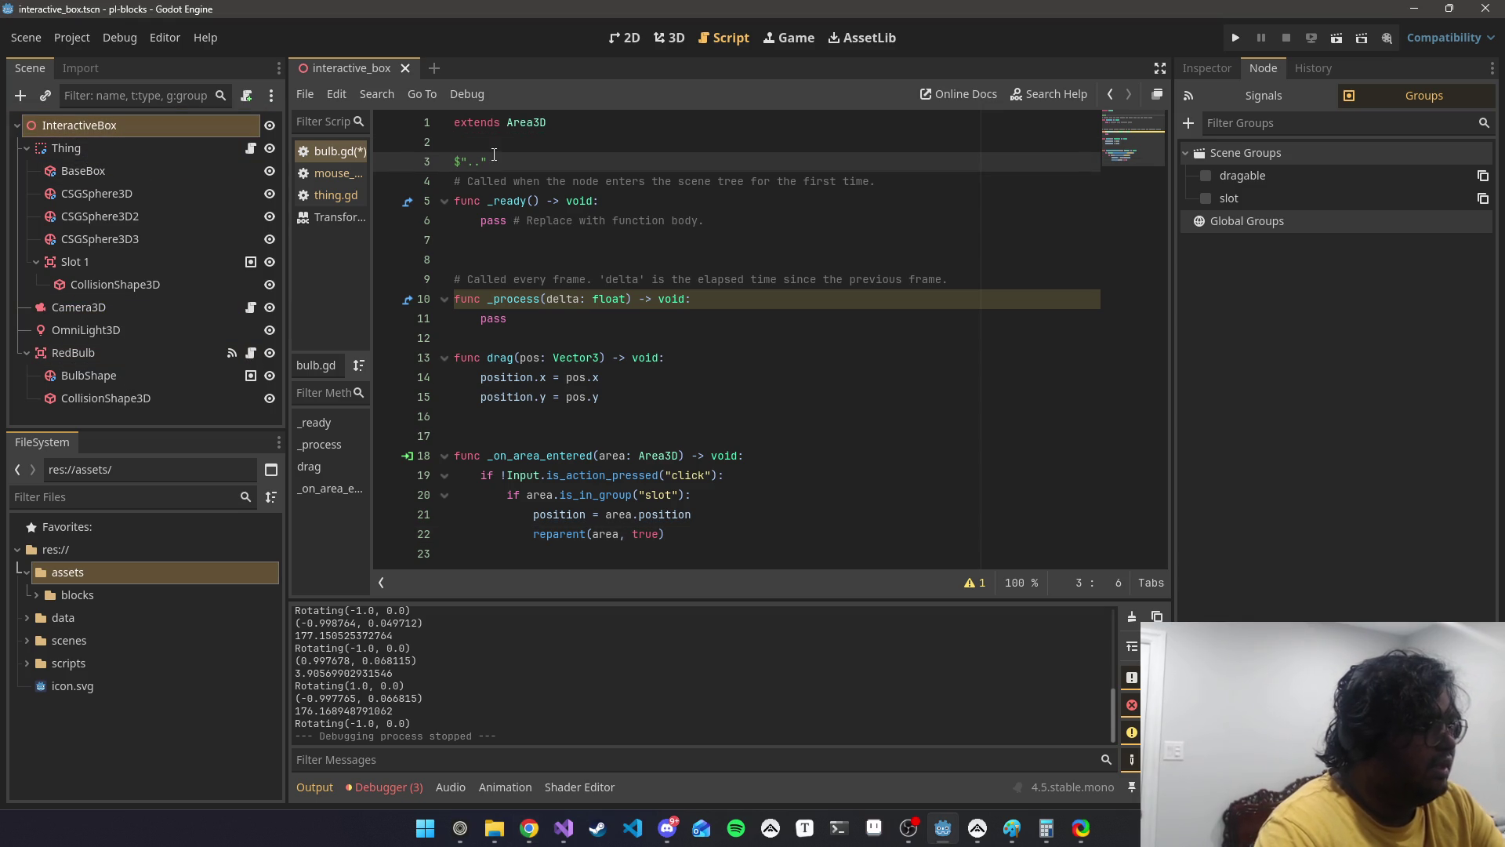
{"action": "left_click", "coordinate": [455, 160]}
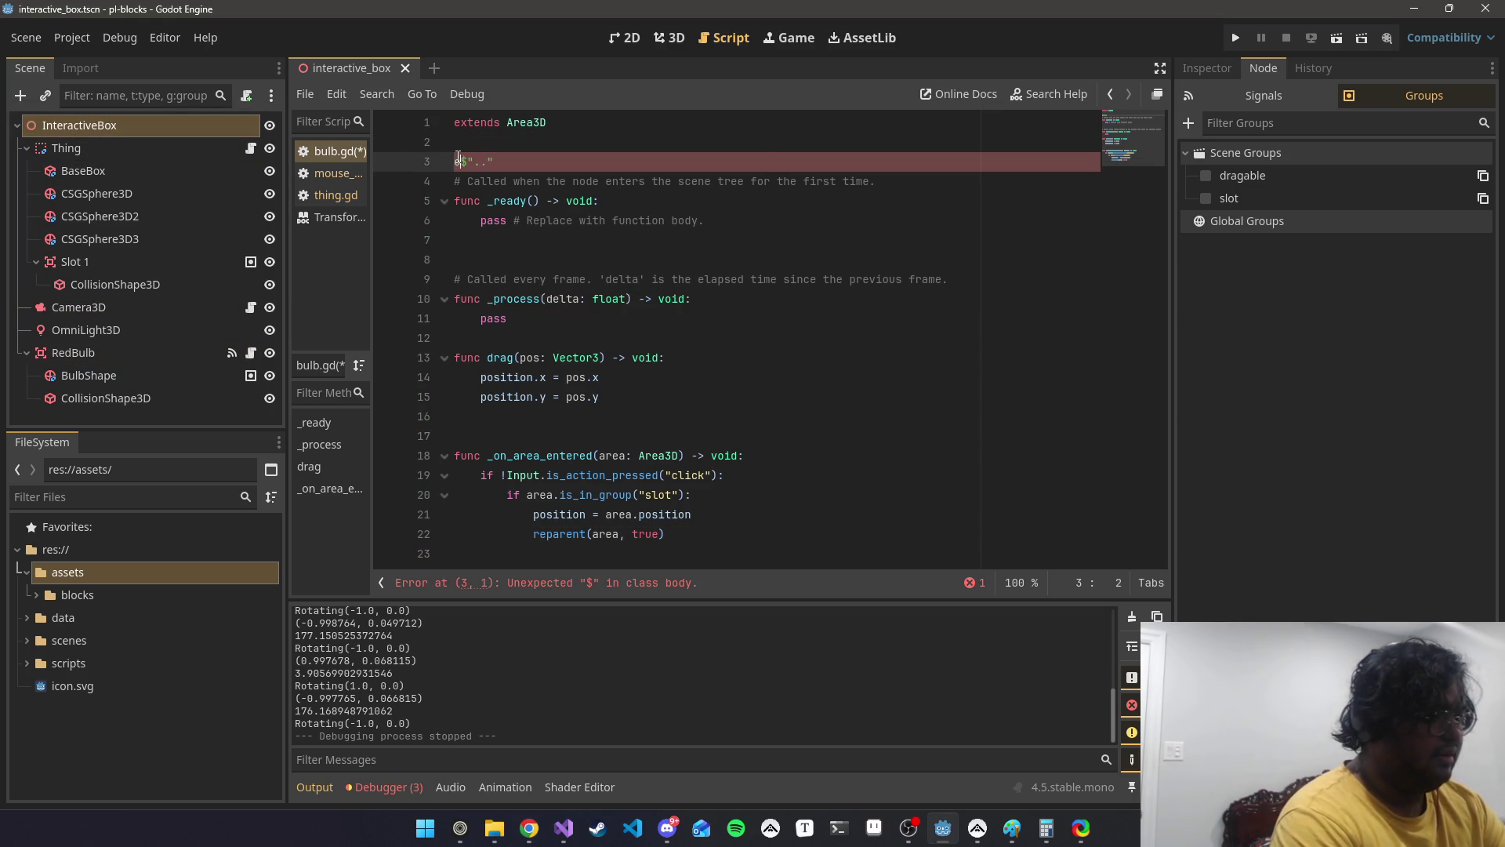
{"action": "type", "text": "@onready va"}
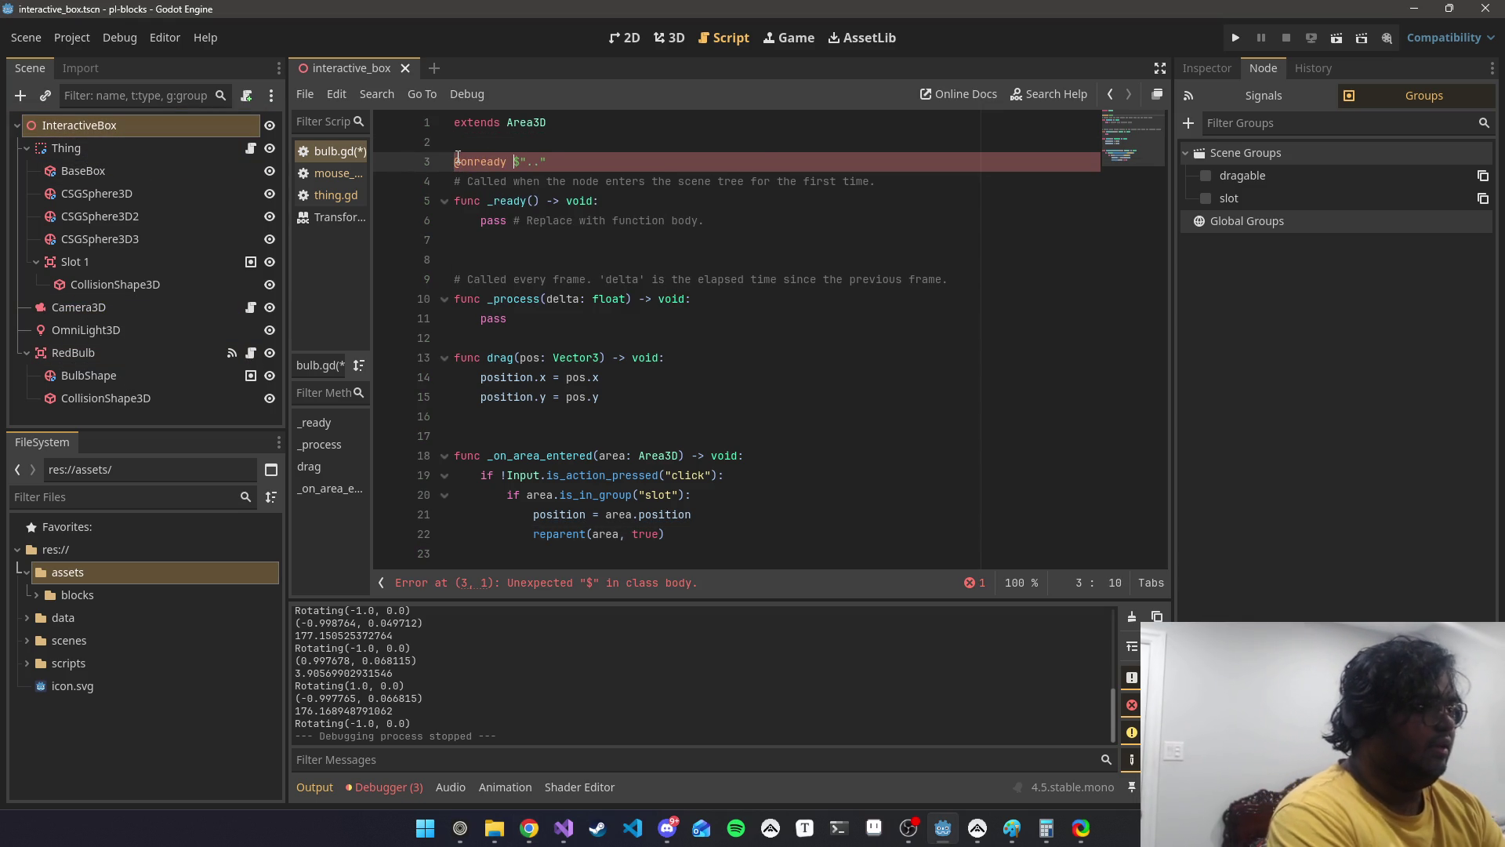
{"action": "type", "text": "r "}
{"action": "type", "text": "root"}
{"action": "type", "text": "_noew"}
{"action": "key", "text": "BackSpace"}
{"action": "key", "text": "BackSpace"}
{"action": "key", "text": "BackSpace"}
{"action": "key", "text": "BackSpace"}
{"action": "key", "text": "BackSpace"}
{"action": "key", "text": "BackSpace"}
{"action": "type", "text": "scene_root ="}
{"action": "left_click", "coordinate": [569, 238]}
{"action": "key", "text": "ctrl+s"}
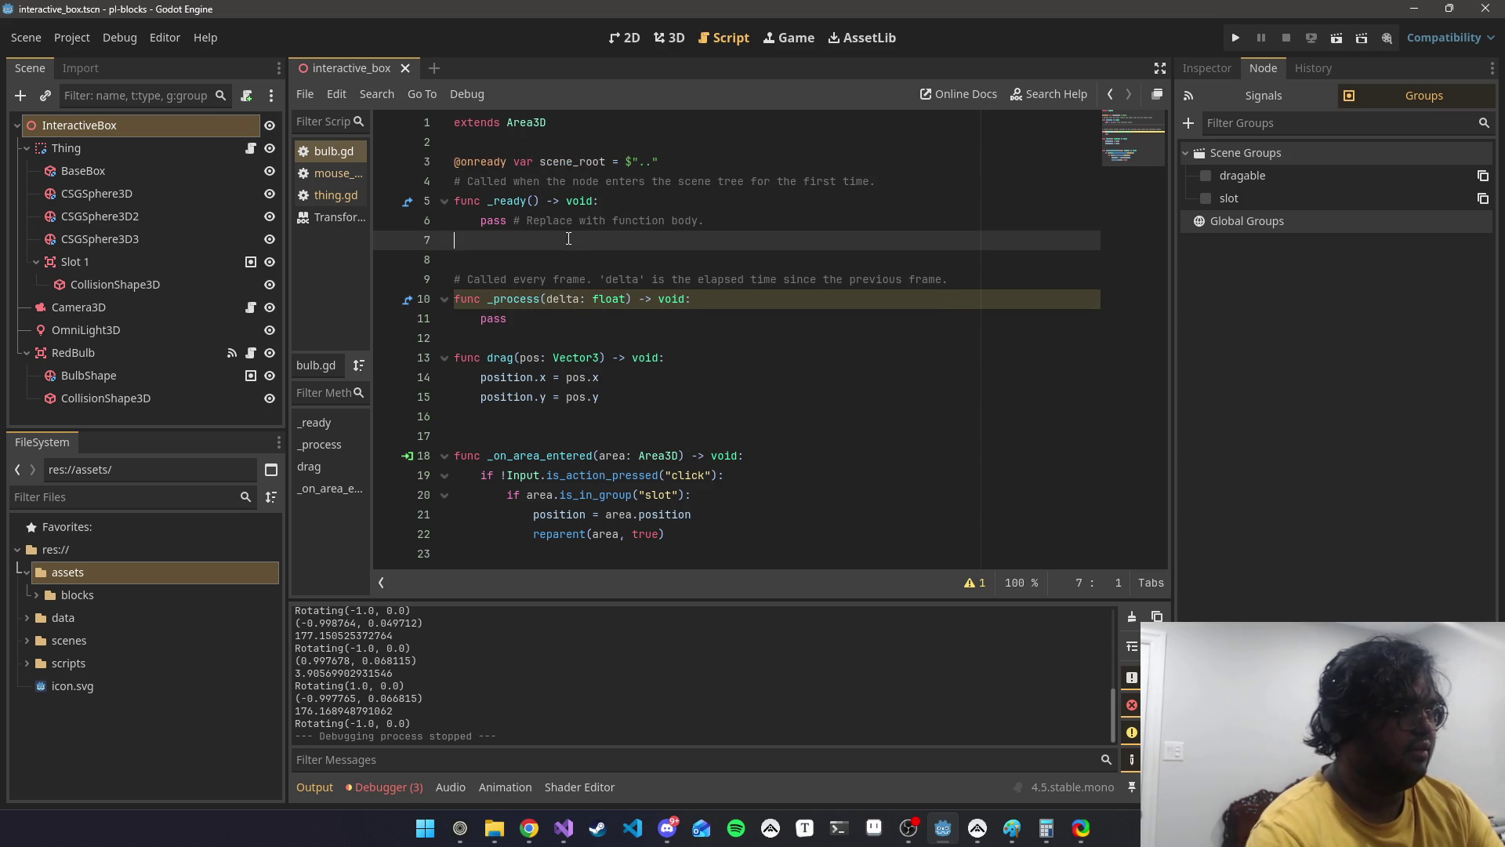
Connect RedBulb's area_exited signal to a new RedBulb handler function.
{"action": "left_click", "coordinate": [607, 338]}
{"action": "left_click", "coordinate": [691, 540]}
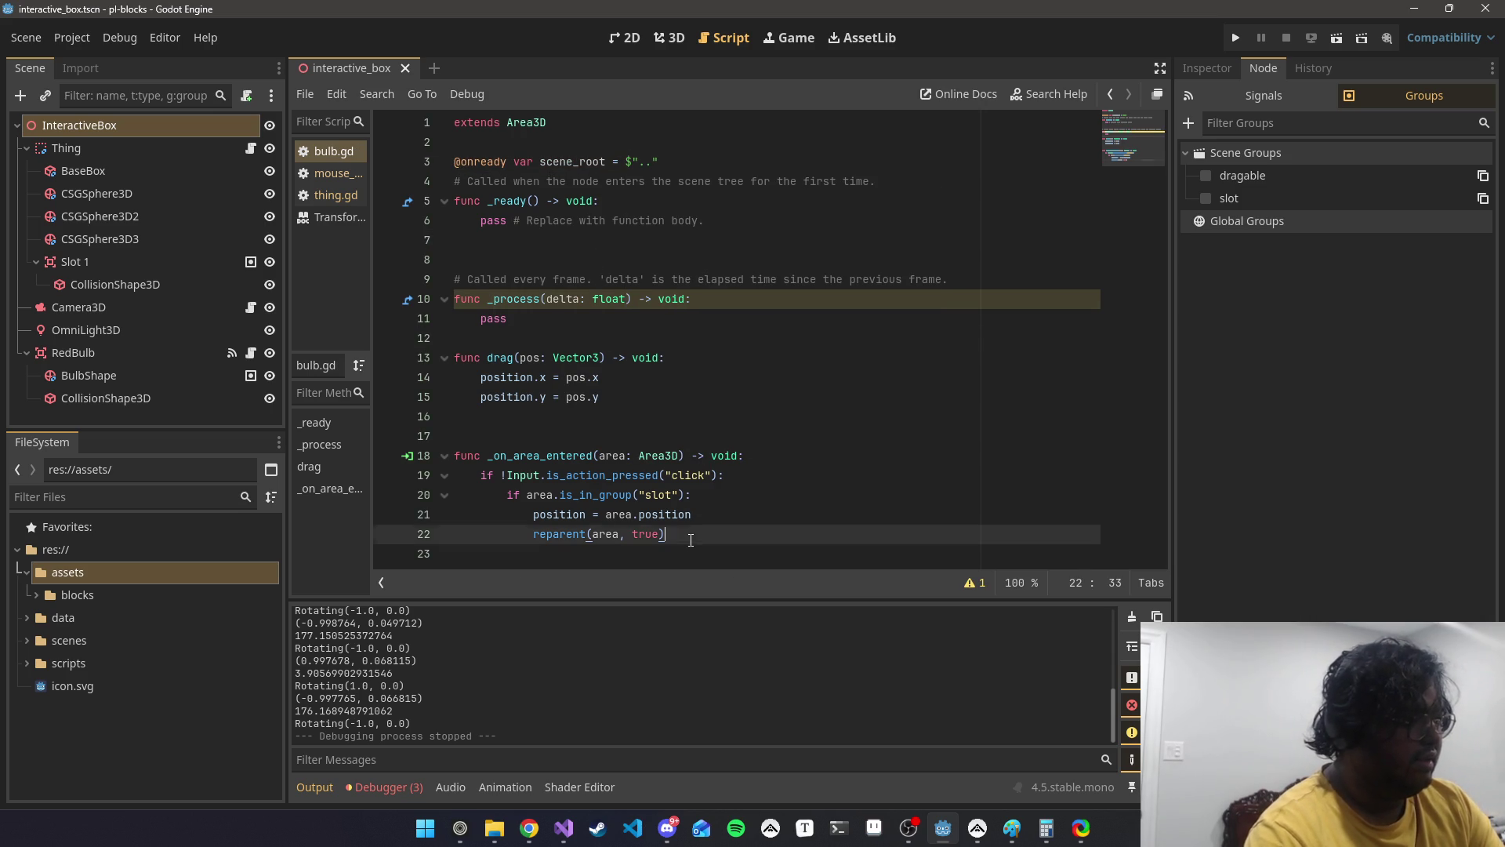
{"action": "left_click", "coordinate": [97, 352]}
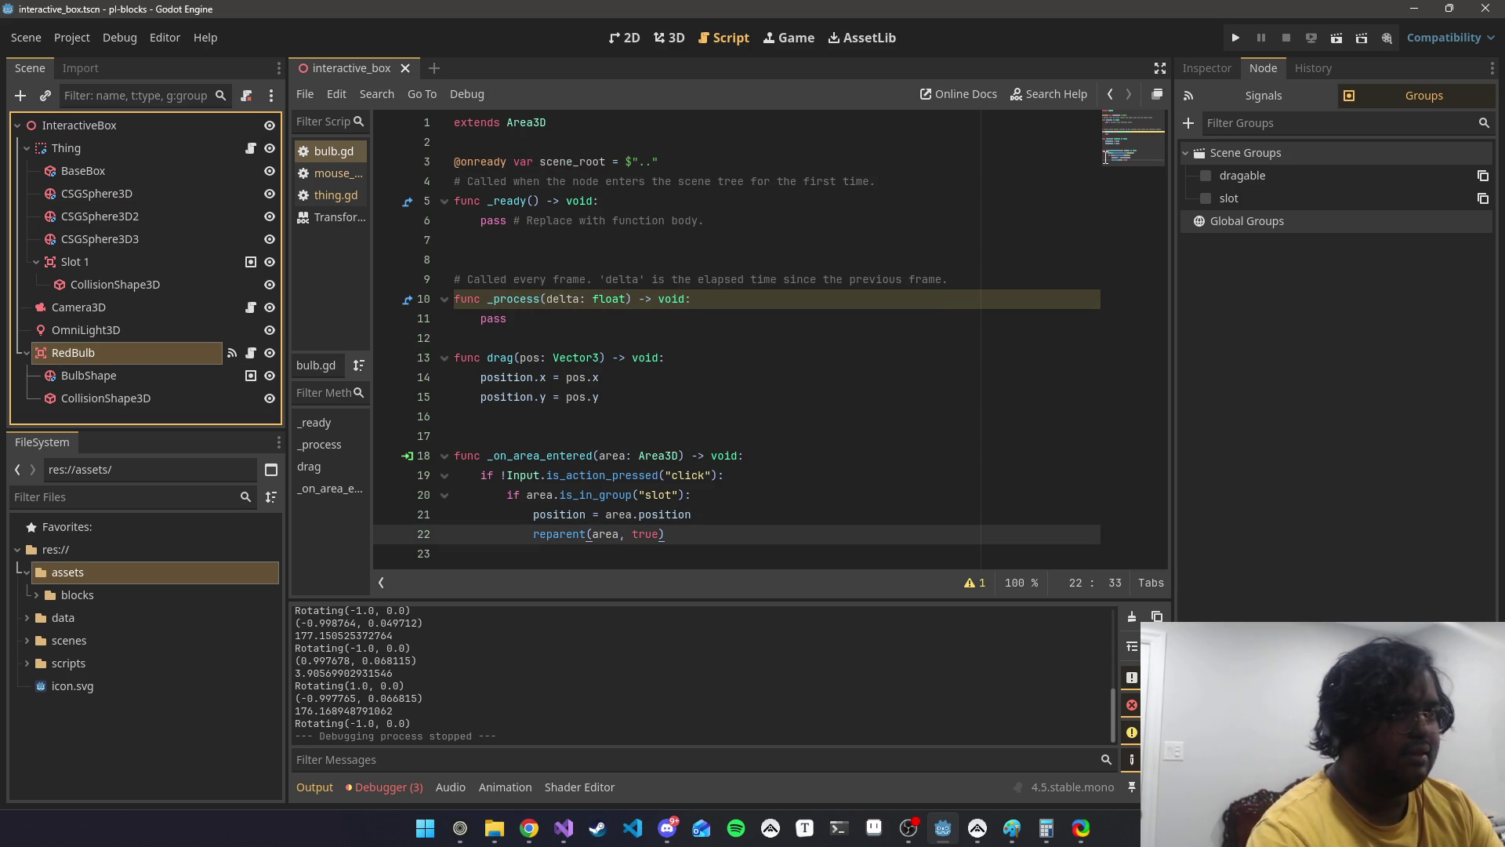
{"action": "left_click", "coordinate": [1258, 96]}
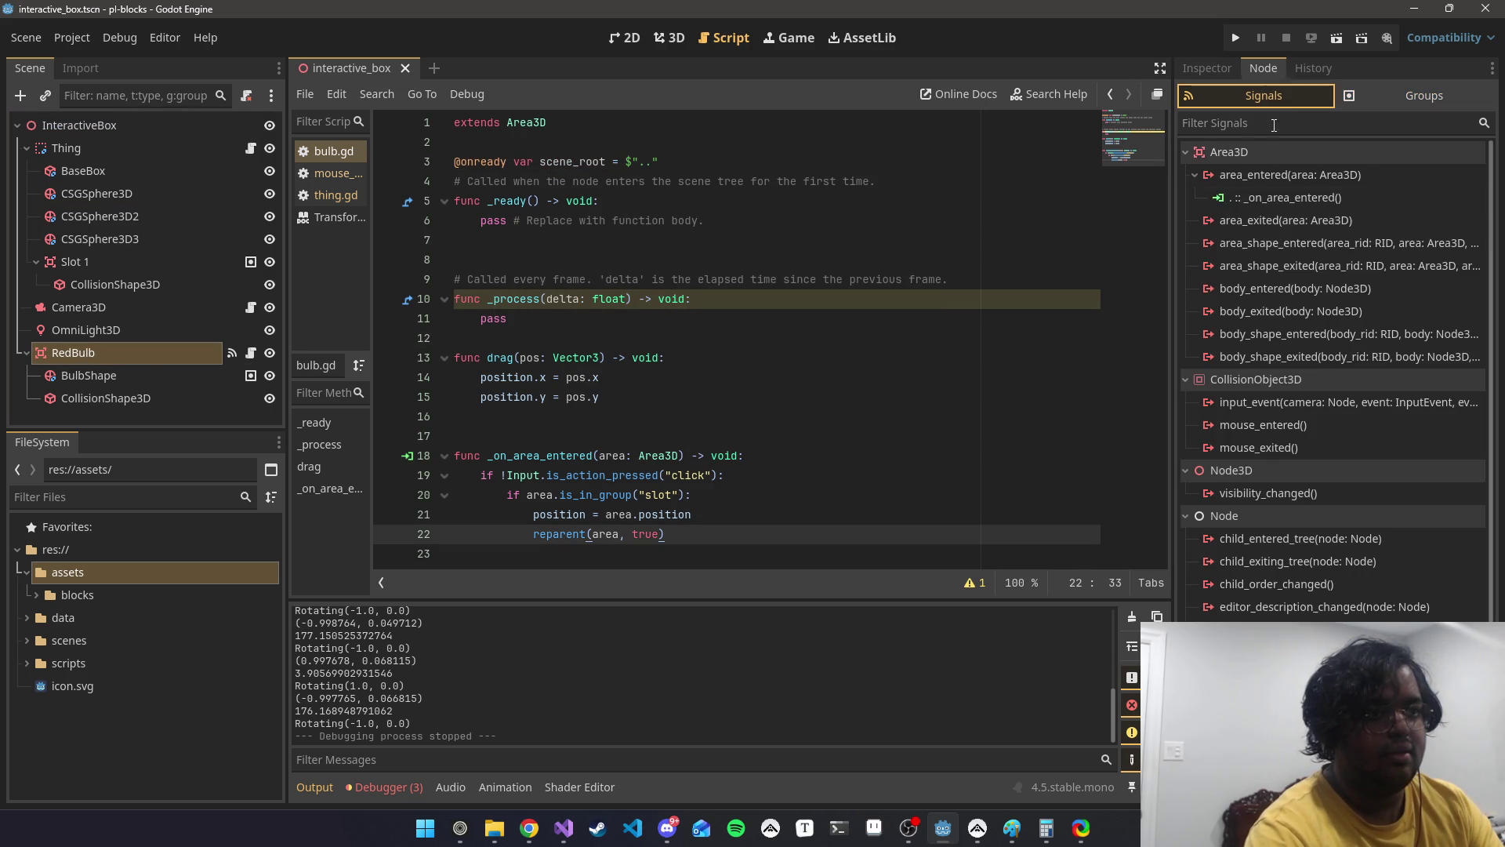
{"action": "left_click", "coordinate": [1277, 223]}
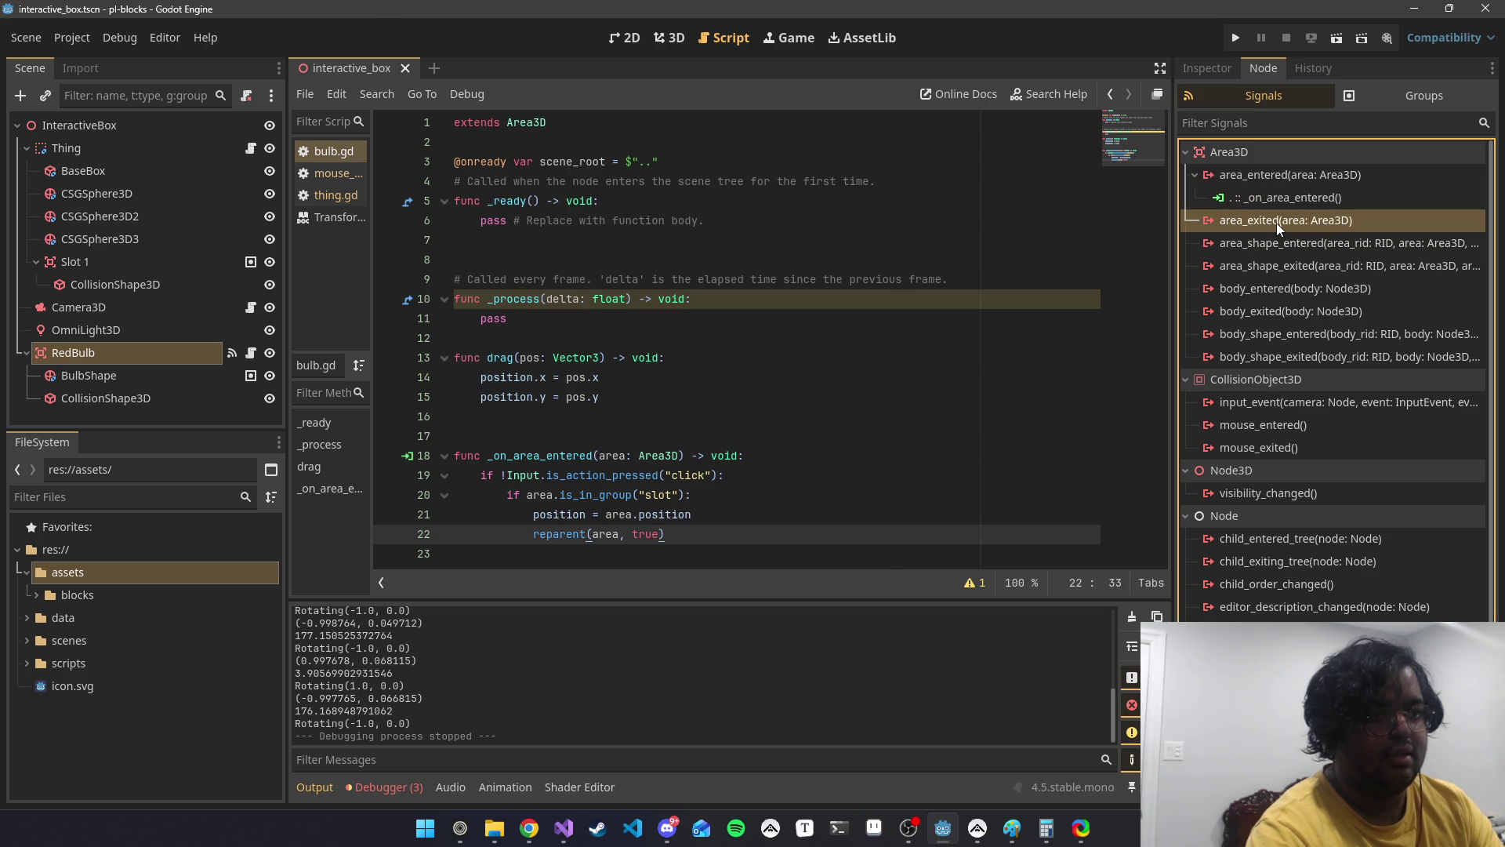
{"action": "double_click", "coordinate": [1277, 223]}
{"action": "double_click", "coordinate": [715, 446]}
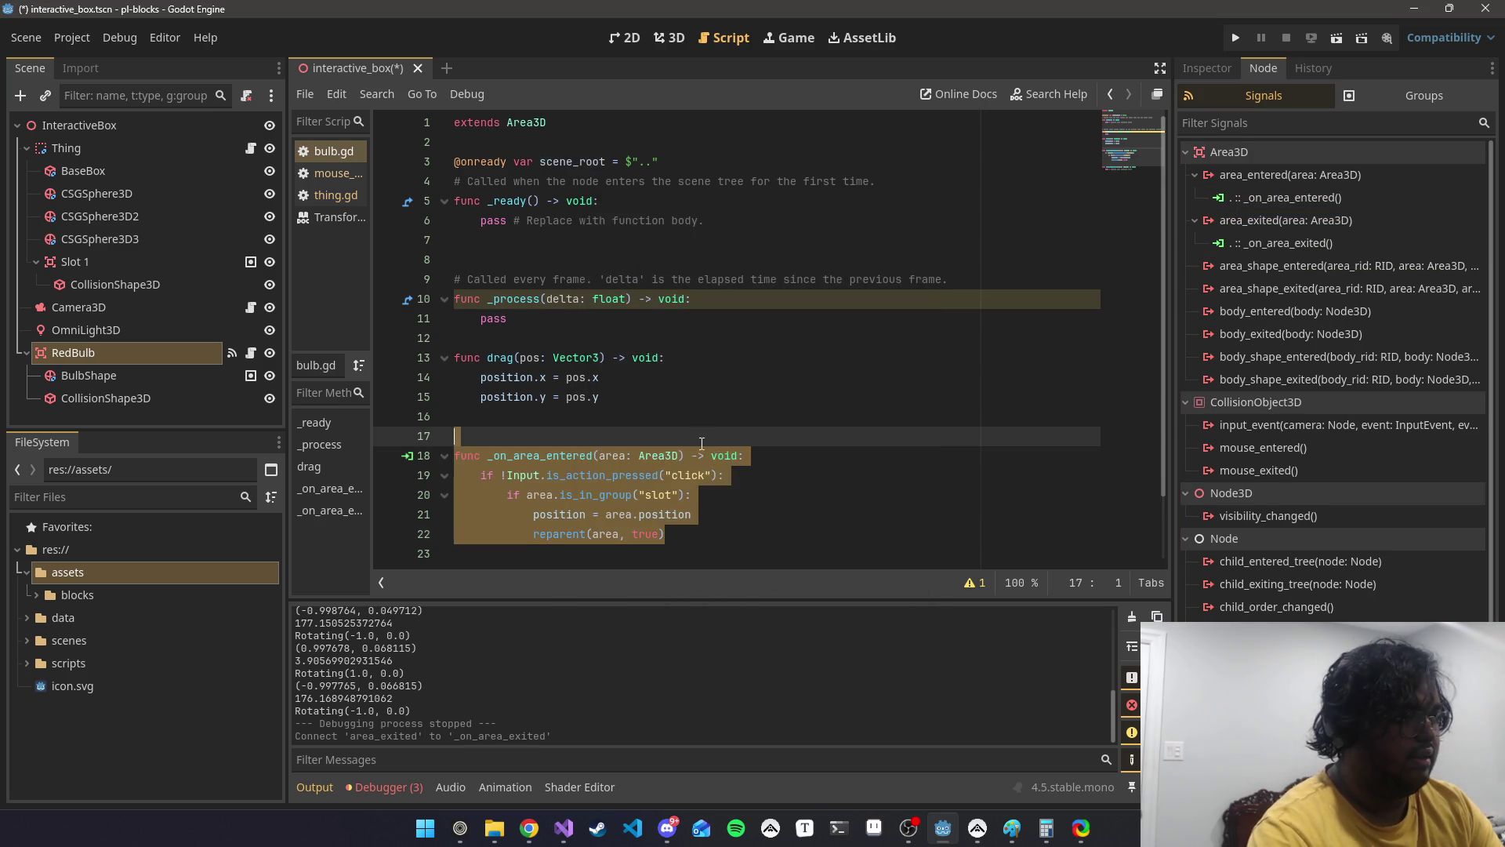
Copy the slot check and reparent lines into _on_area_exited, dropping the position line.
{"action": "left_click", "coordinate": [705, 465]}
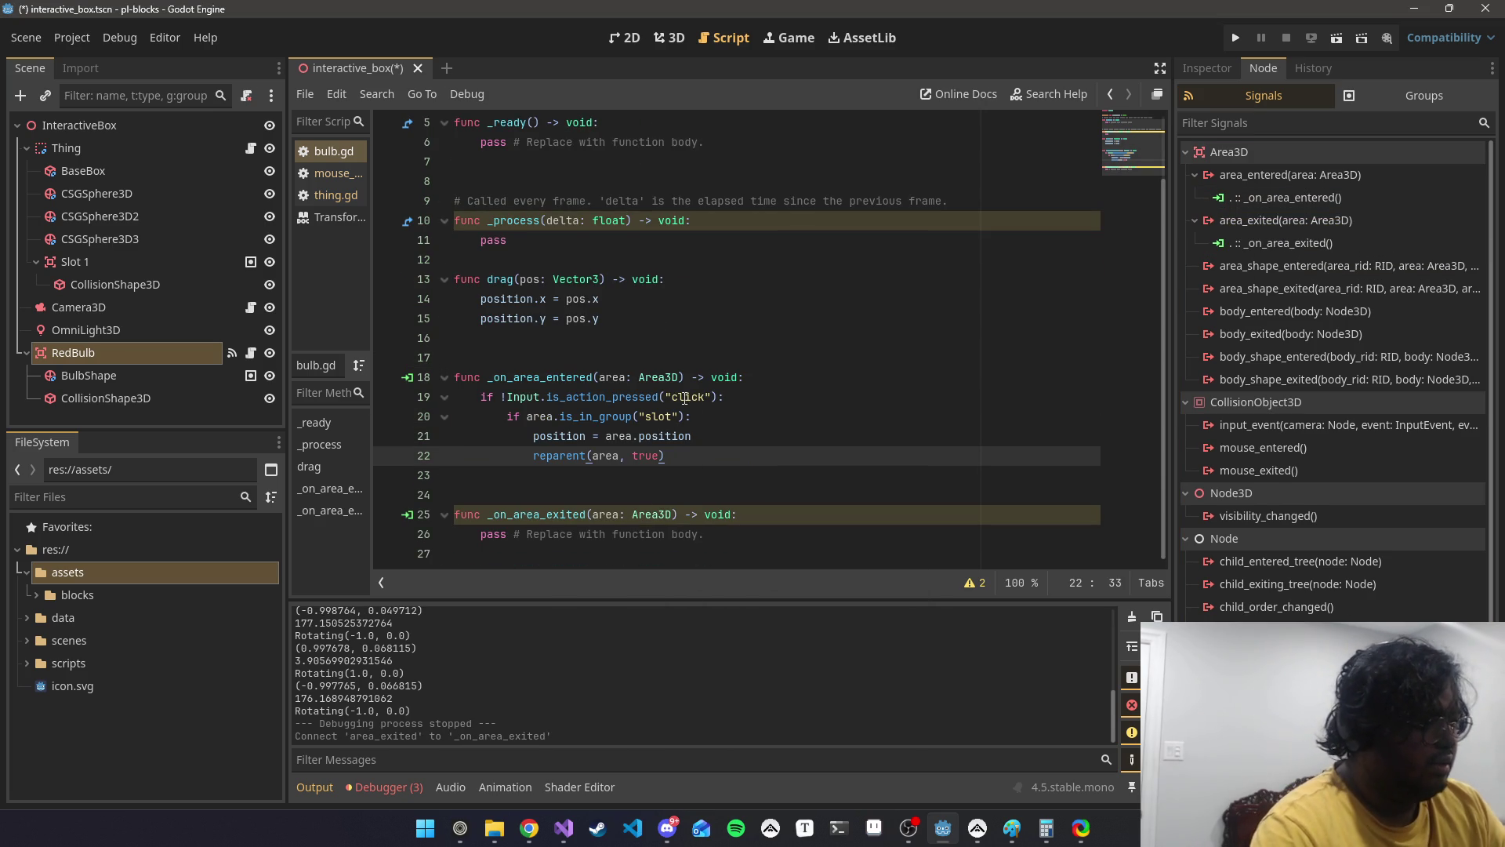
{"action": "left_click", "coordinate": [709, 416]}
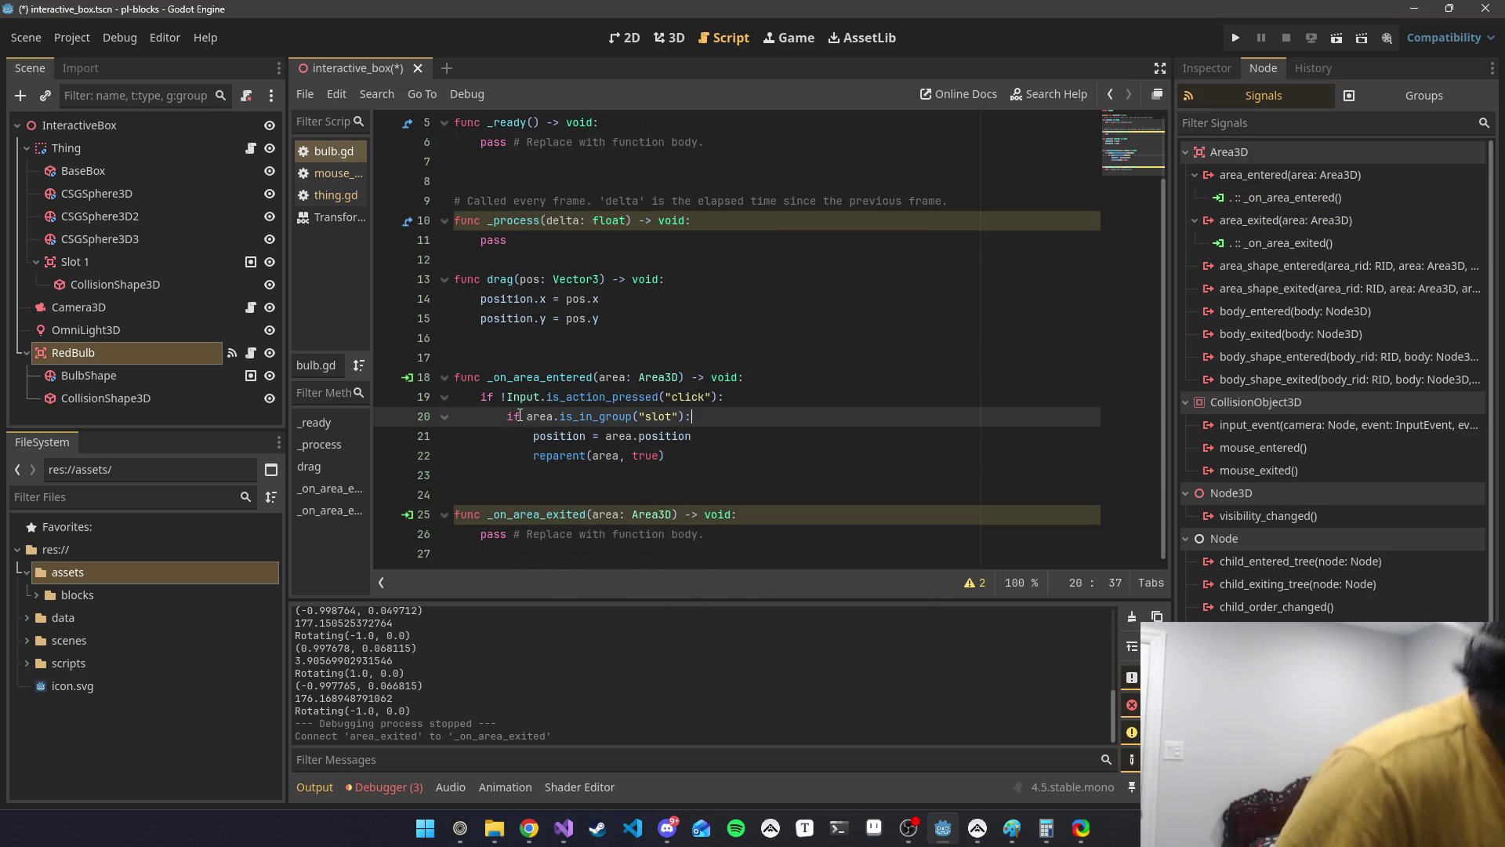
{"action": "mouse_move", "coordinate": [508, 417]}
{"action": "left_mouse_down"}
{"action": "mouse_move", "coordinate": [691, 441]}
{"action": "mouse_move", "coordinate": [700, 463]}
{"action": "left_mouse_up"}
{"action": "key", "text": "ctrl+c"}
{"action": "left_click_drag", "start_coordinate": [715, 538], "coordinate": [481, 538]}
{"action": "key", "text": "ctrl+v"}
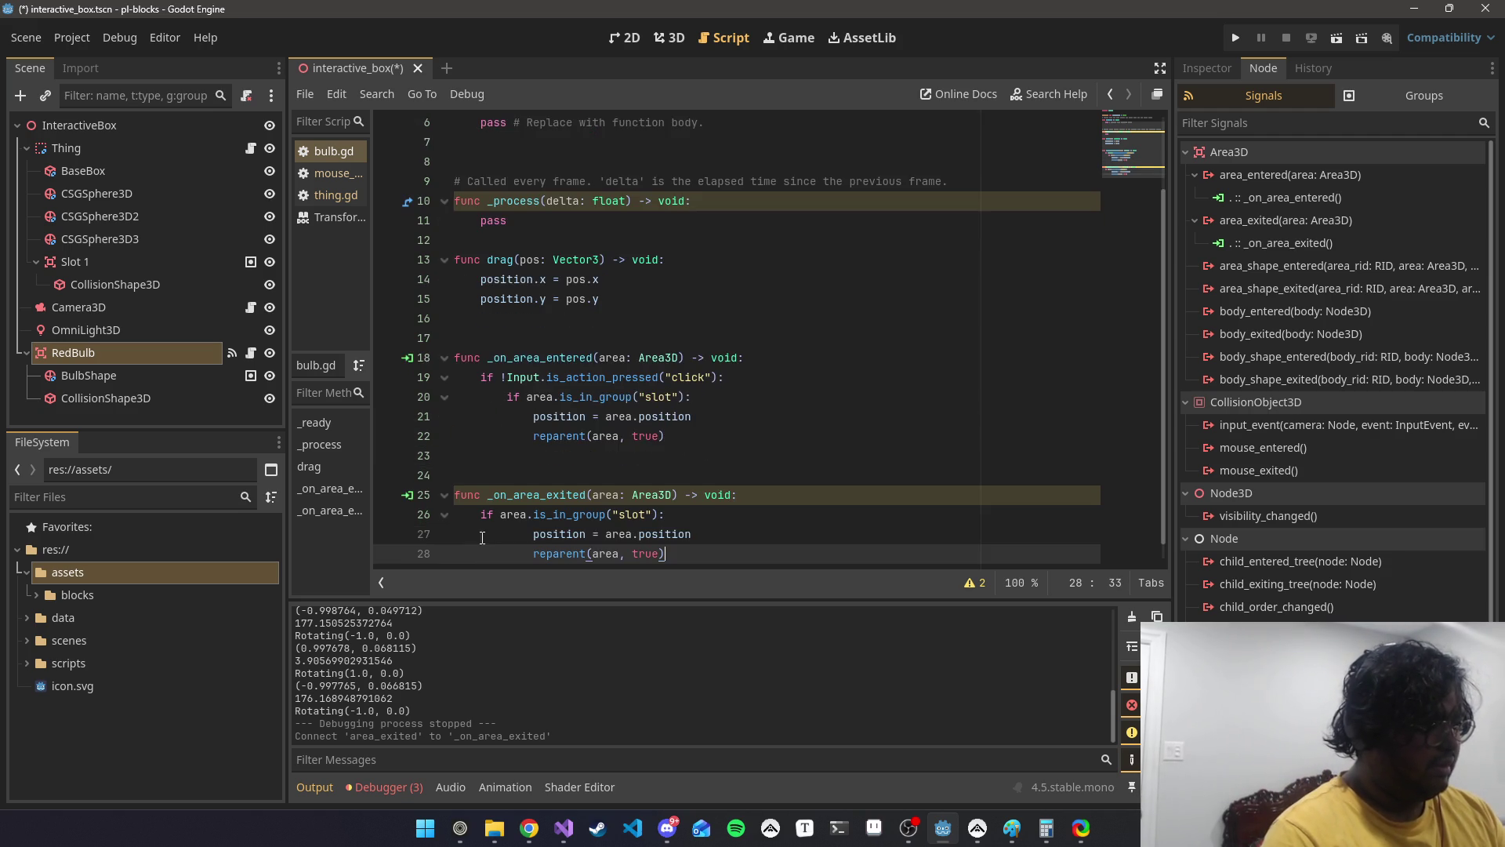
{"action": "left_click", "coordinate": [702, 513]}
{"action": "triple_click", "coordinate": [702, 513]}
{"action": "key", "text": "BackSpace"}
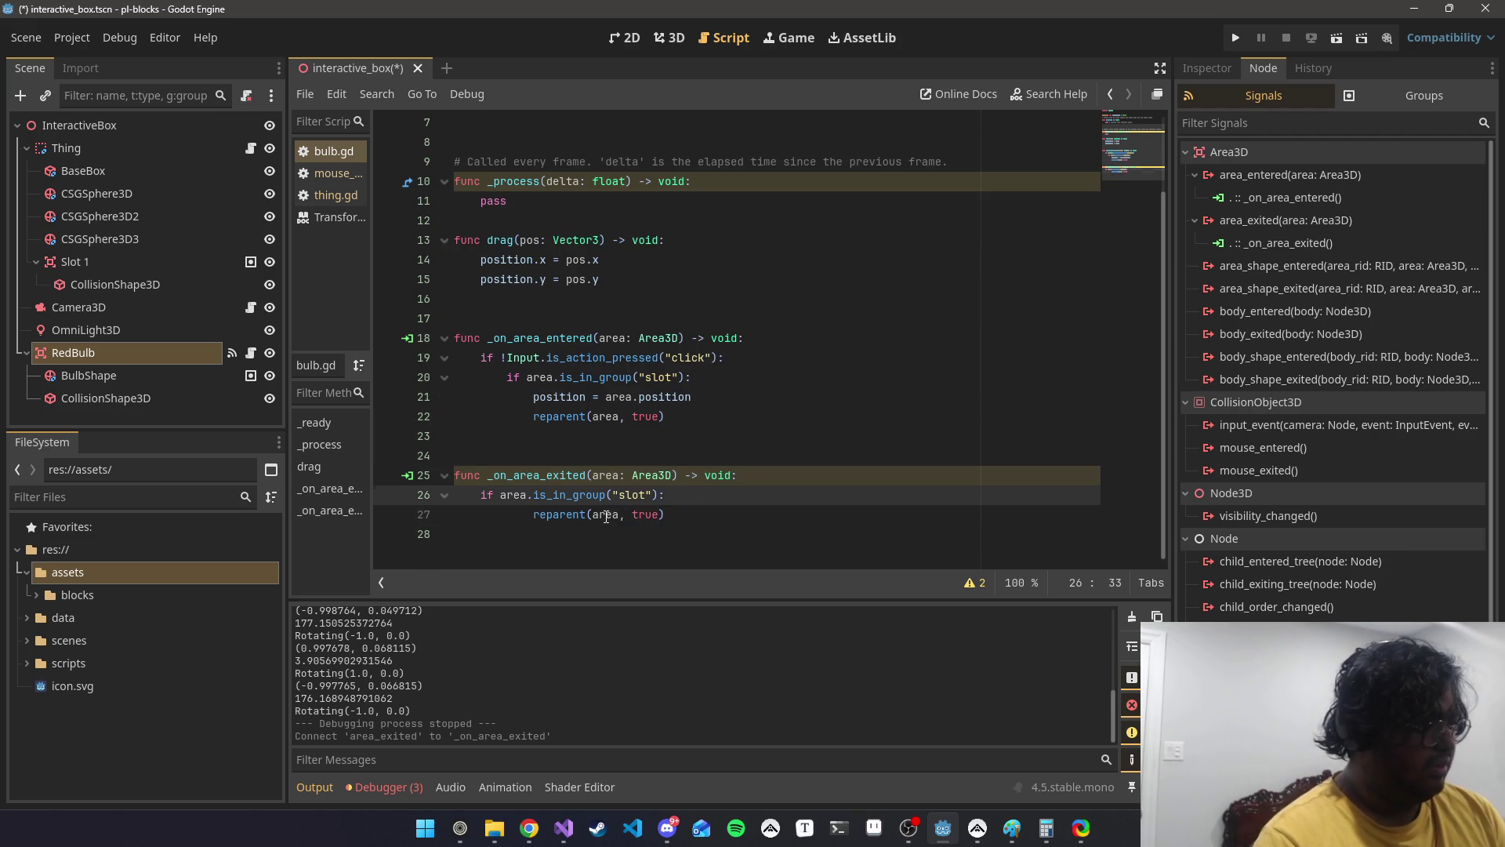
Make the exit handler call reparent(scene_root, true), save, and run the game.
{"action": "left_click", "coordinate": [607, 517]}
{"action": "double_click", "coordinate": [606, 516]}
{"action": "type", "text": "sc"}
{"action": "key", "text": "Return"}
{"action": "key", "text": "ctrl+s"}
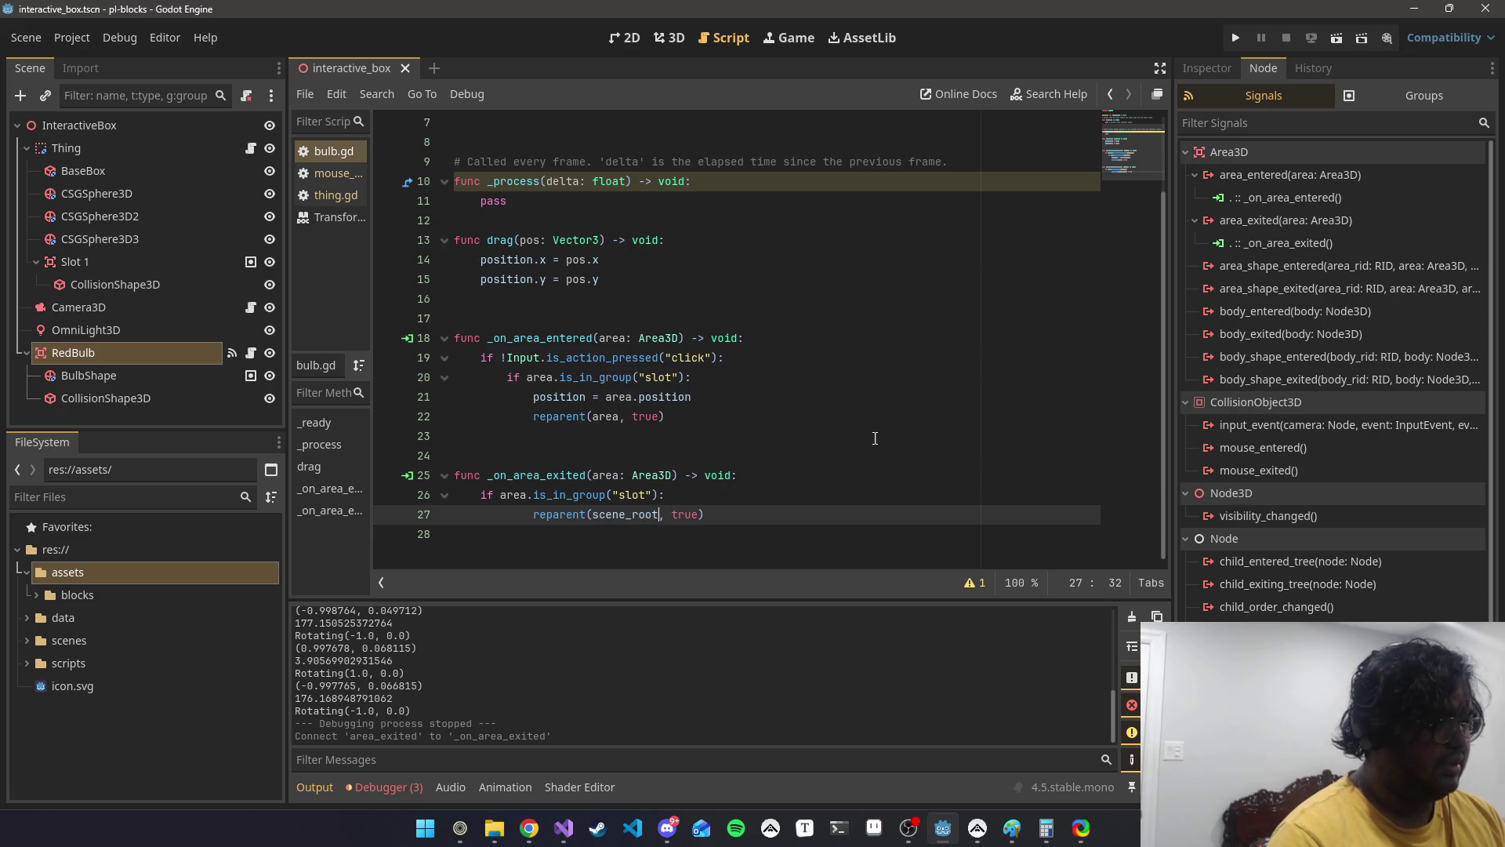
{"action": "left_click", "coordinate": [1047, 417]}
{"action": "left_click", "coordinate": [1237, 41]}
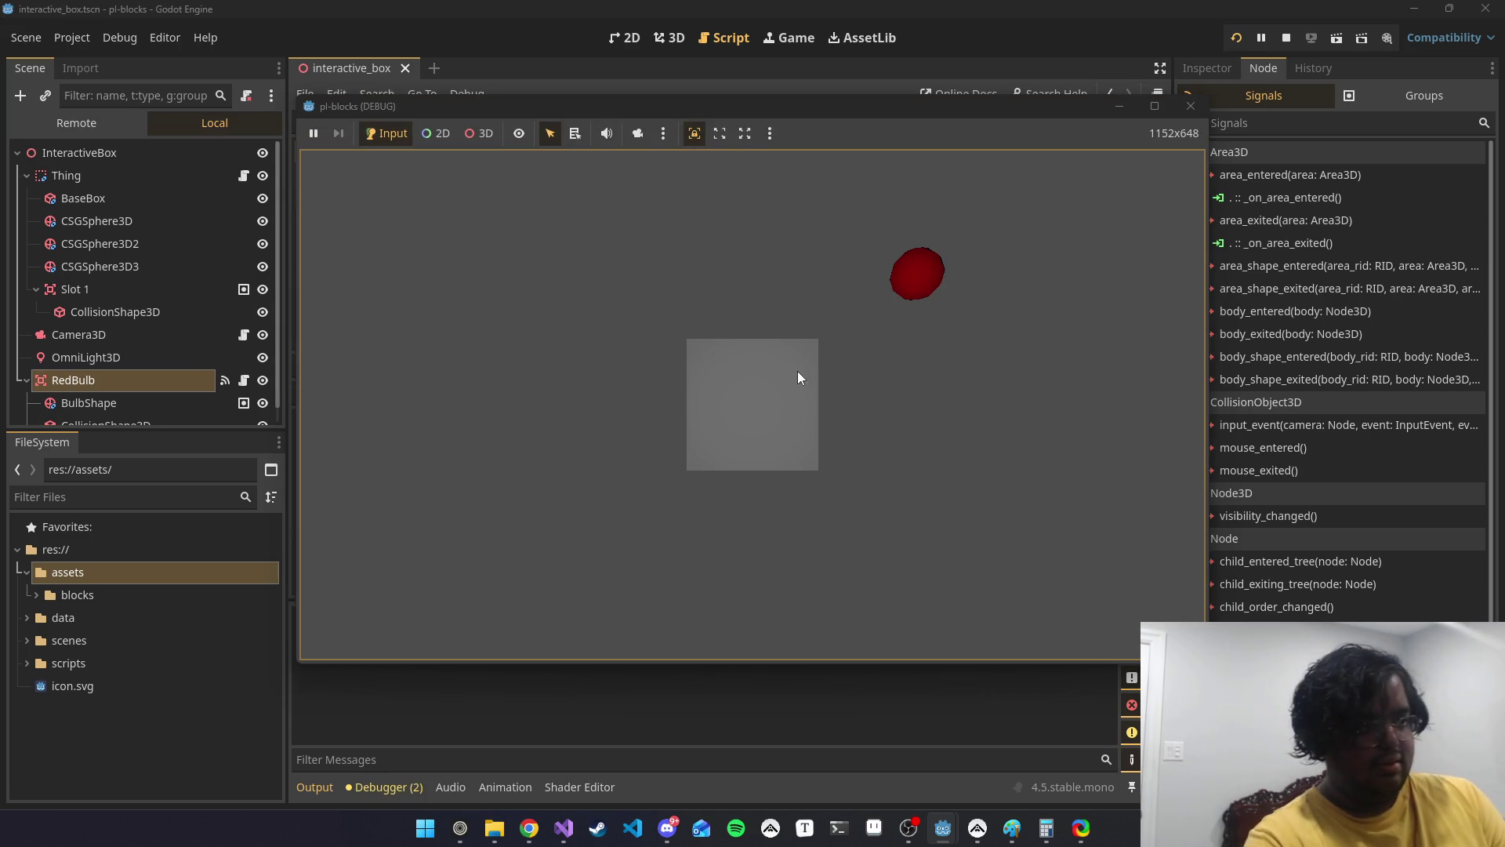
Drag the red bulb onto the box toward the middle slot while turning the box.
{"action": "mouse_move", "coordinate": [907, 279]}
{"action": "left_mouse_down"}
{"action": "mouse_move", "coordinate": [743, 426]}
{"action": "mouse_move", "coordinate": [770, 341]}
{"action": "left_mouse_up"}
{"action": "left_click_drag", "start_coordinate": [764, 398], "coordinate": [753, 632]}
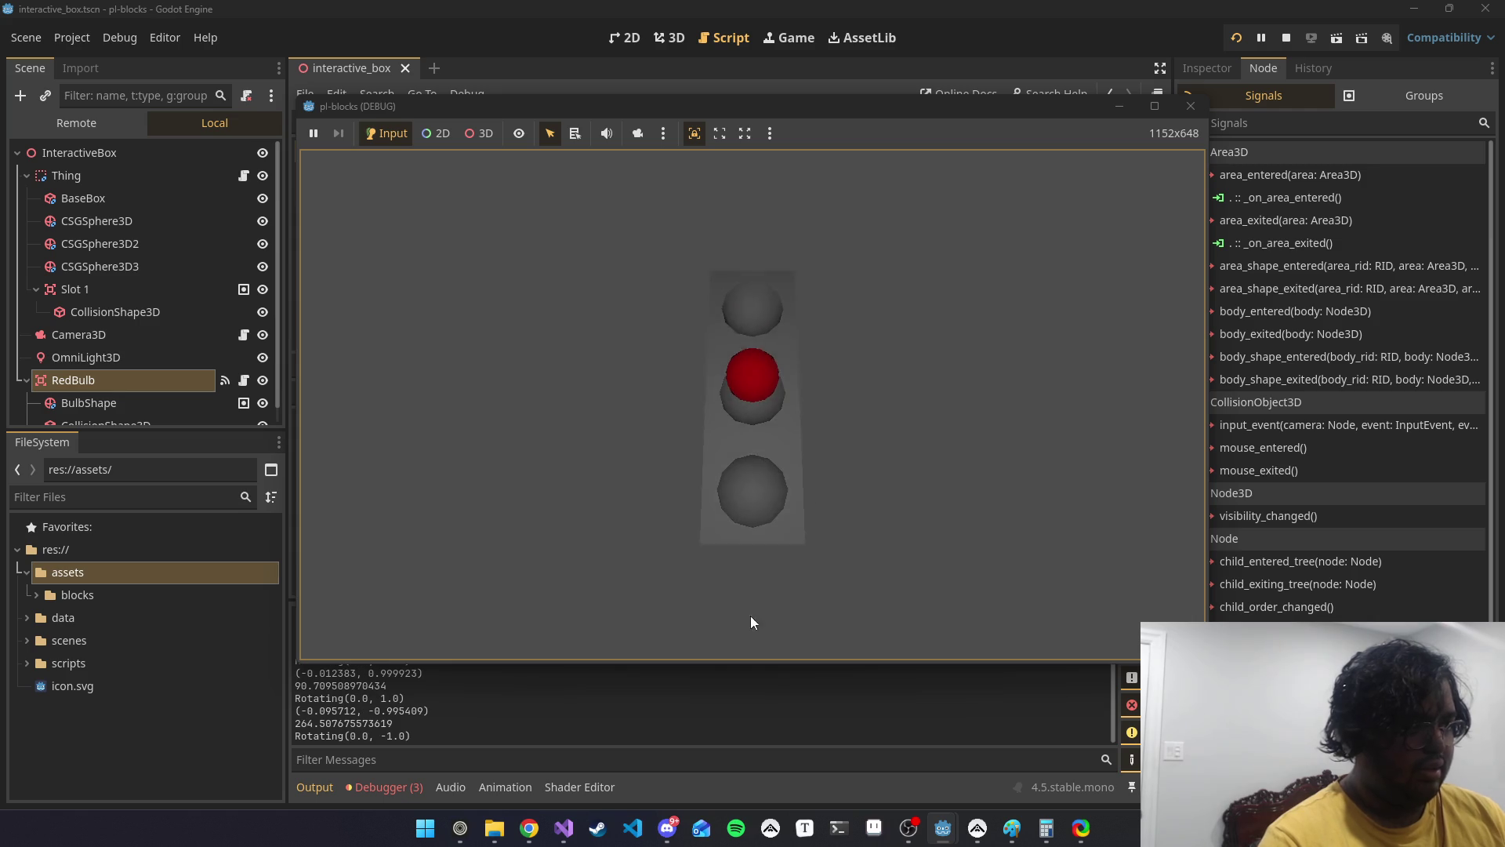
{"action": "mouse_move", "coordinate": [775, 423]}
{"action": "left_mouse_down"}
{"action": "mouse_move", "coordinate": [1081, 515]}
{"action": "mouse_move", "coordinate": [541, 519]}
{"action": "left_mouse_up"}
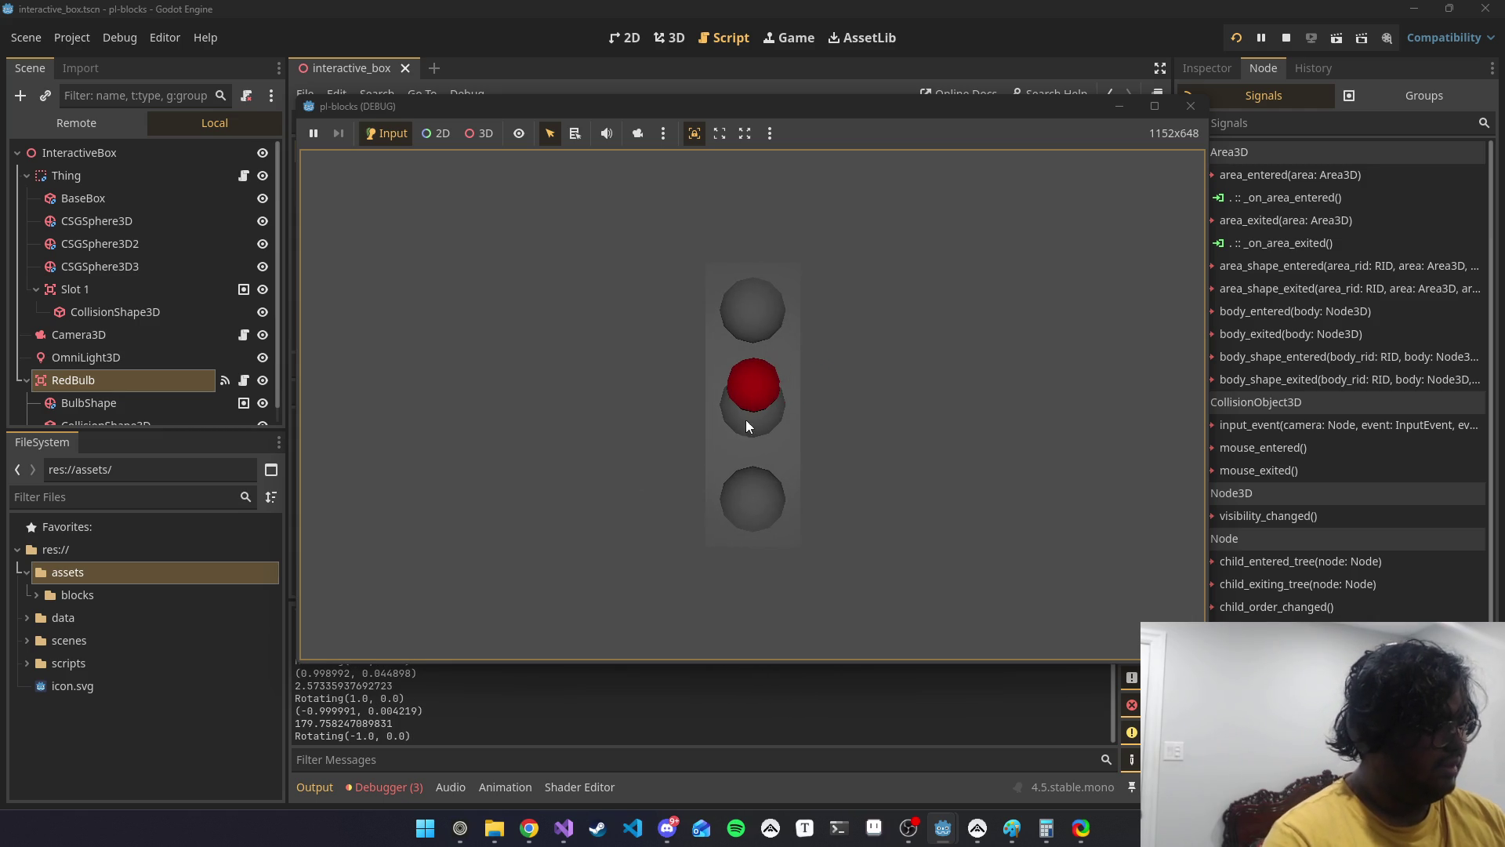
{"action": "left_click_drag", "start_coordinate": [695, 365], "coordinate": [620, 390]}
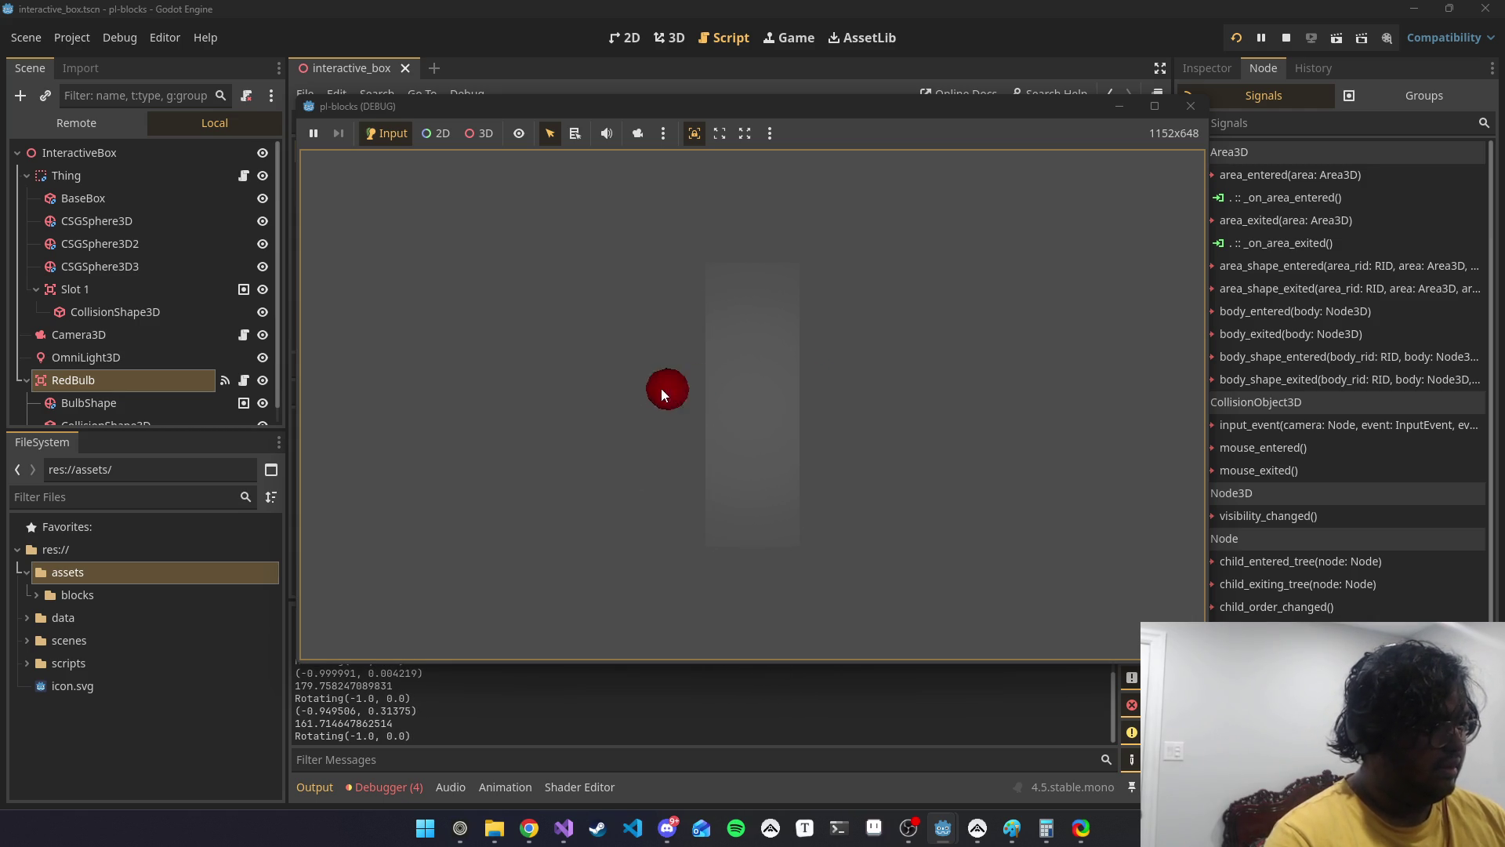
{"action": "left_click_drag", "start_coordinate": [523, 434], "coordinate": [1057, 510]}
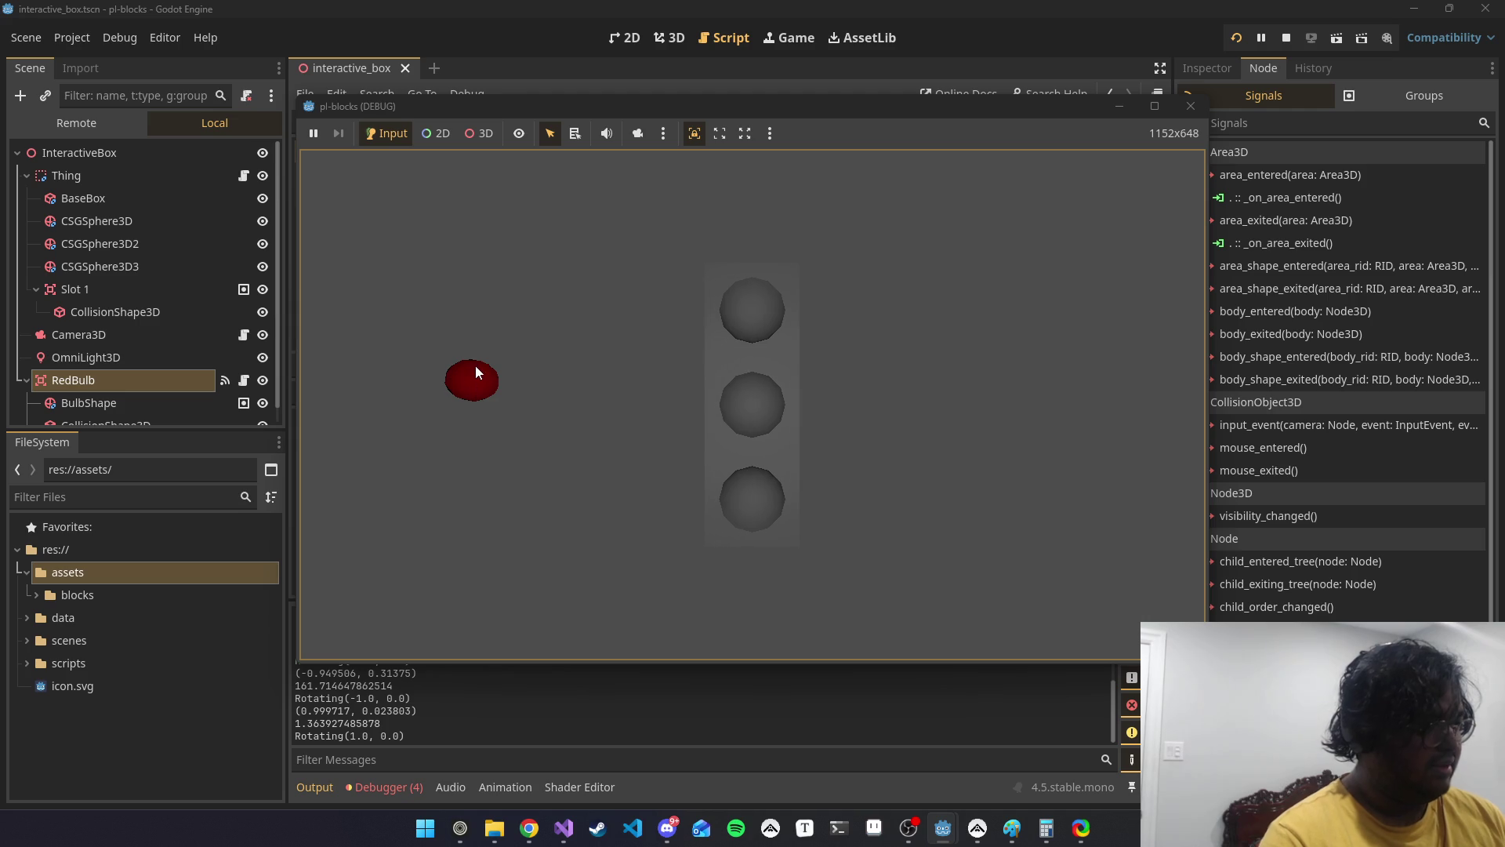
{"action": "left_click_drag", "start_coordinate": [604, 371], "coordinate": [780, 423]}
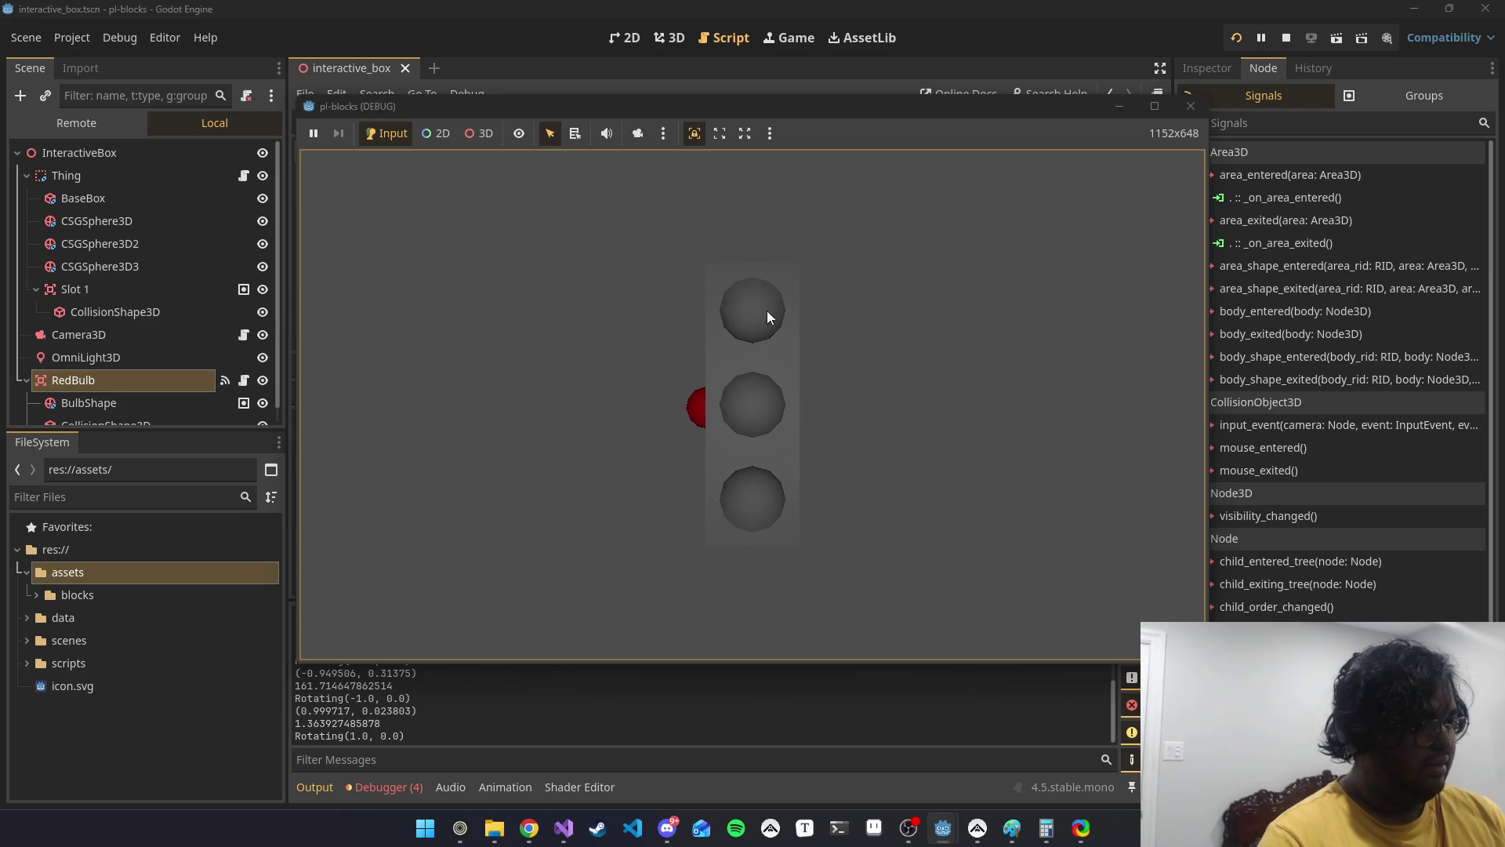
{"action": "mouse_move", "coordinate": [785, 515]}
{"action": "left_mouse_down"}
{"action": "mouse_move", "coordinate": [792, 686]}
{"action": "mouse_move", "coordinate": [773, 464]}
{"action": "left_mouse_up"}
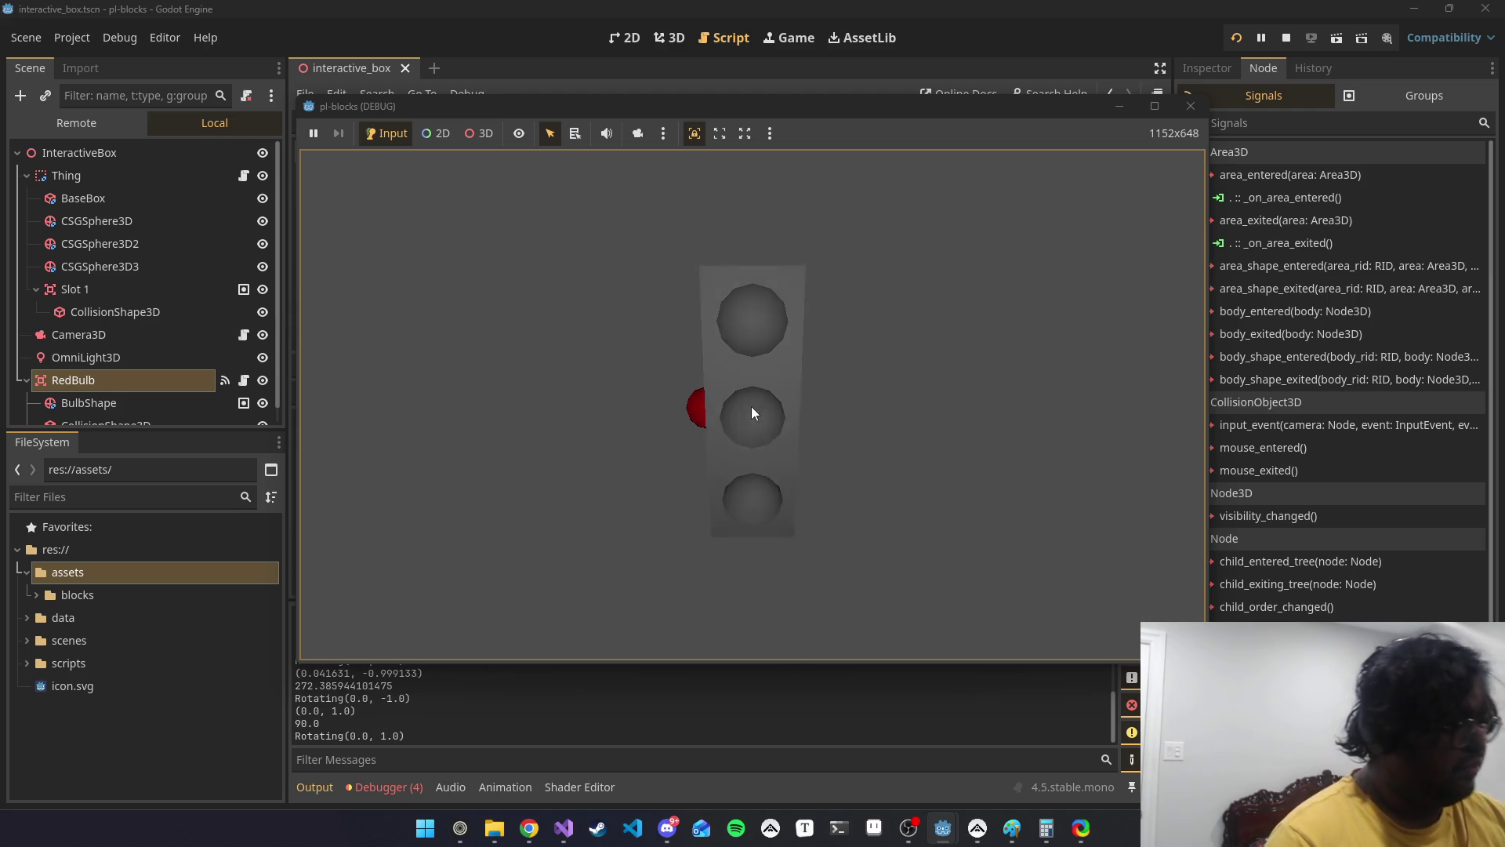
Pull the red bulb away from the box and back while rotating the box.
{"action": "left_click_drag", "start_coordinate": [864, 310], "coordinate": [927, 352]}
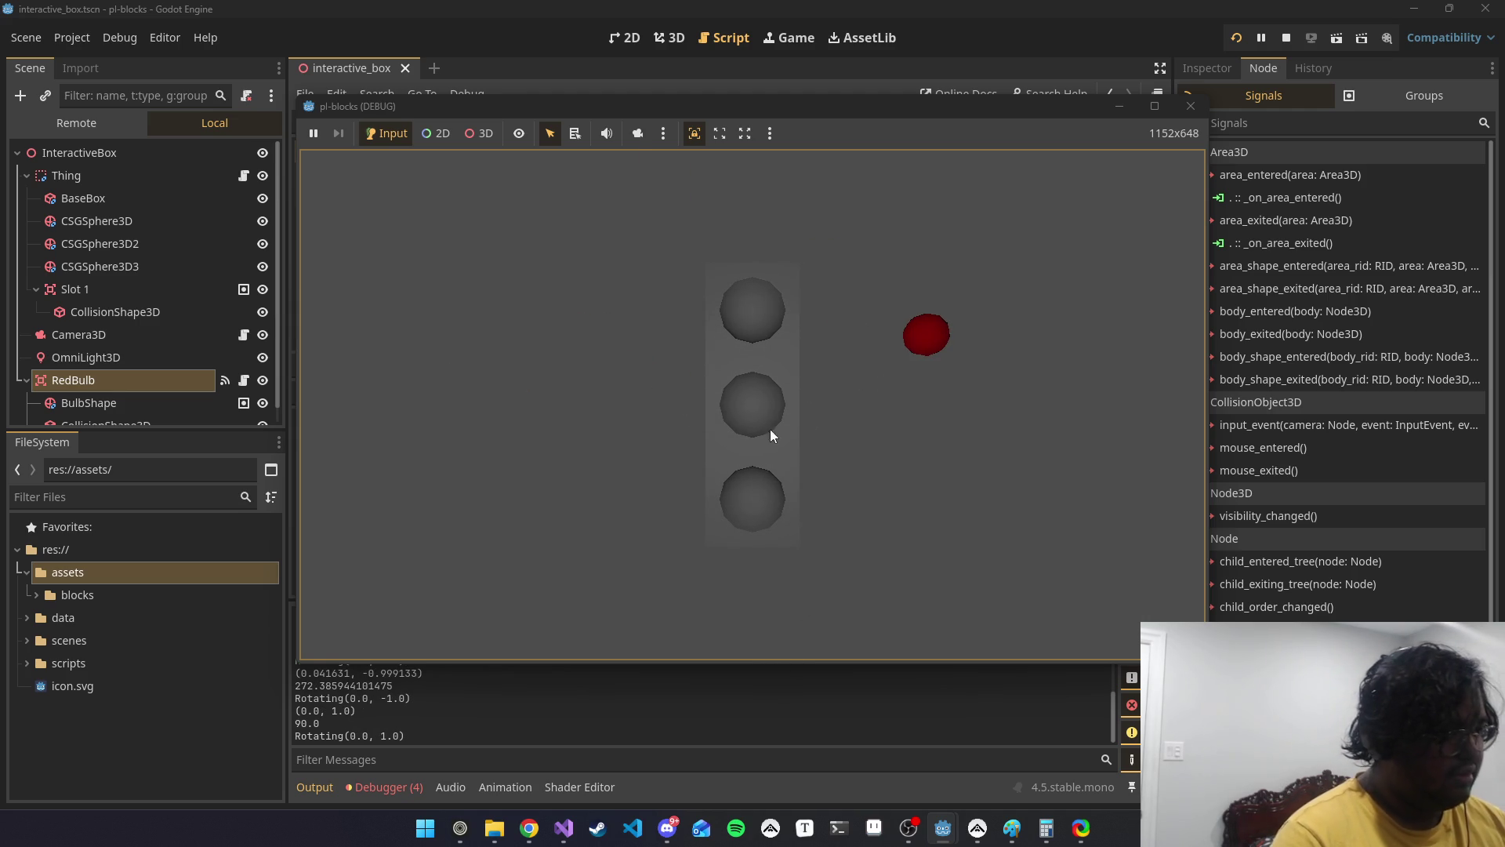
{"action": "left_click_drag", "start_coordinate": [868, 418], "coordinate": [936, 381]}
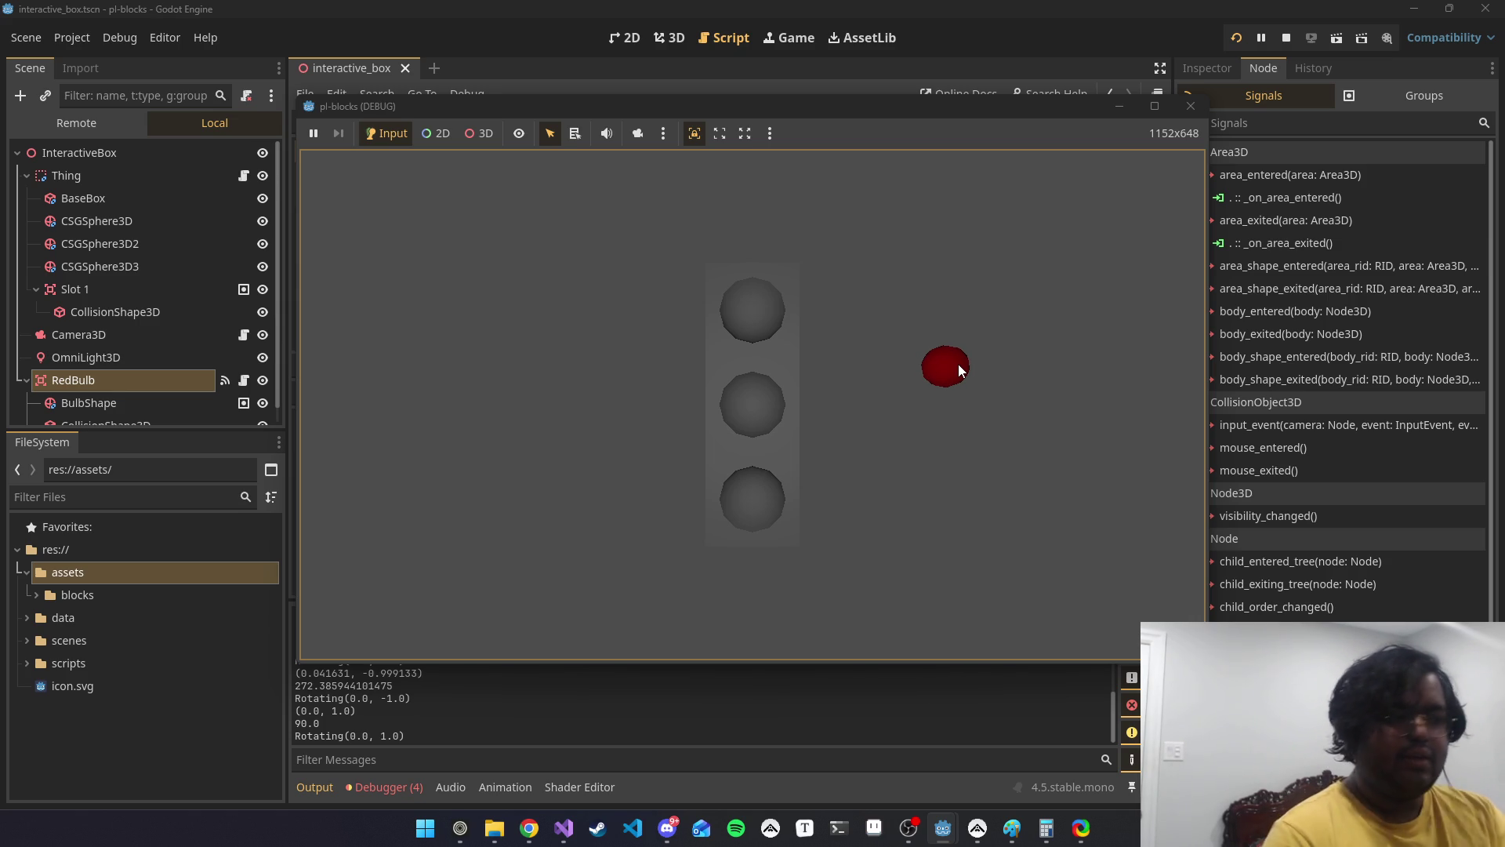
{"action": "left_click_drag", "start_coordinate": [918, 299], "coordinate": [884, 274]}
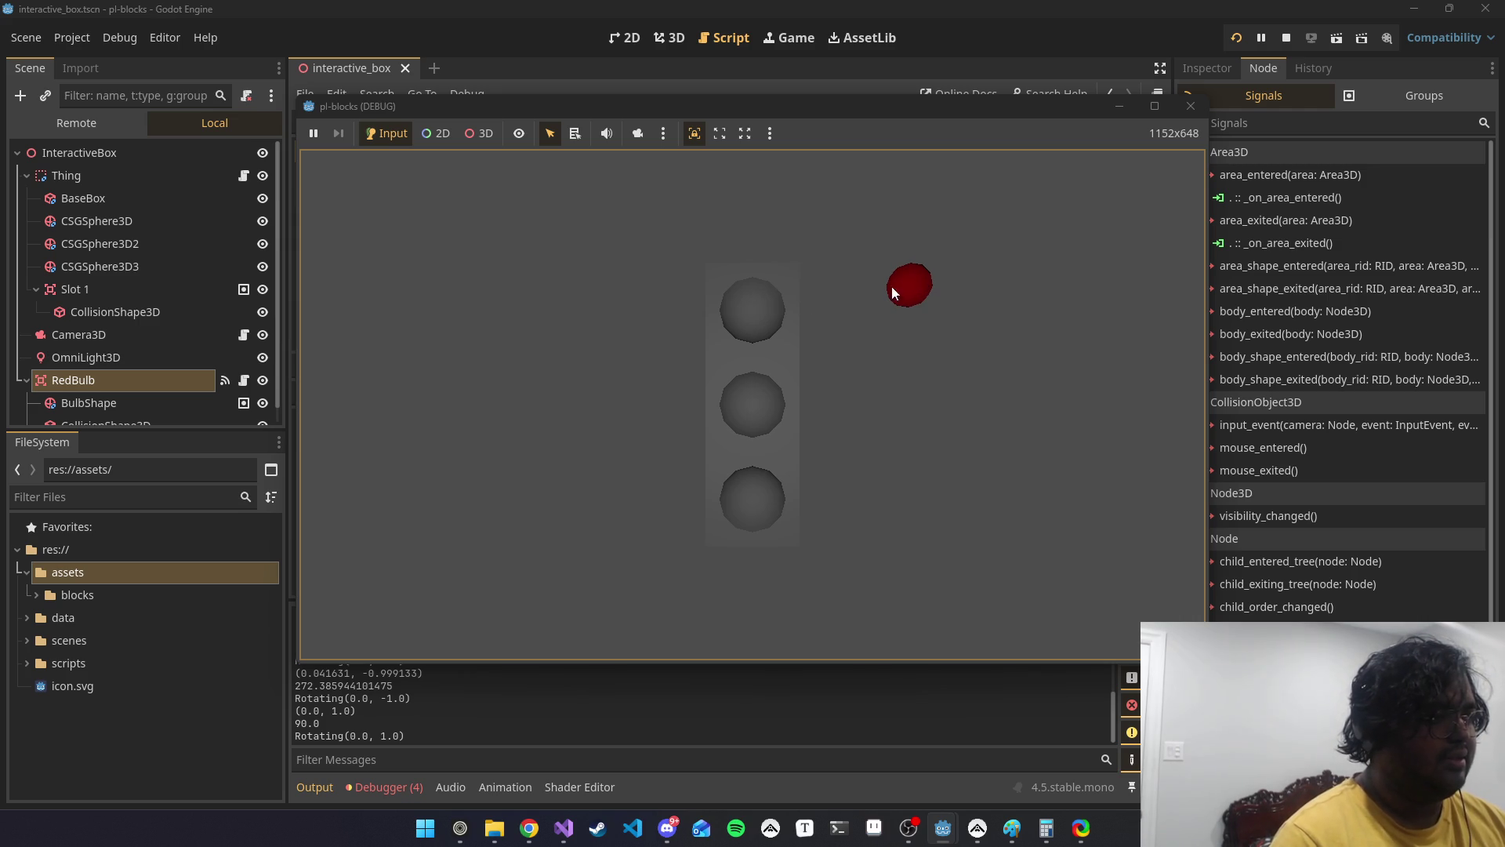
{"action": "left_click_drag", "start_coordinate": [745, 586], "coordinate": [750, 533]}
{"action": "mouse_move", "coordinate": [913, 291]}
{"action": "left_mouse_down"}
{"action": "mouse_move", "coordinate": [809, 307]}
{"action": "mouse_move", "coordinate": [796, 365]}
{"action": "mouse_move", "coordinate": [802, 352]}
{"action": "left_mouse_up"}
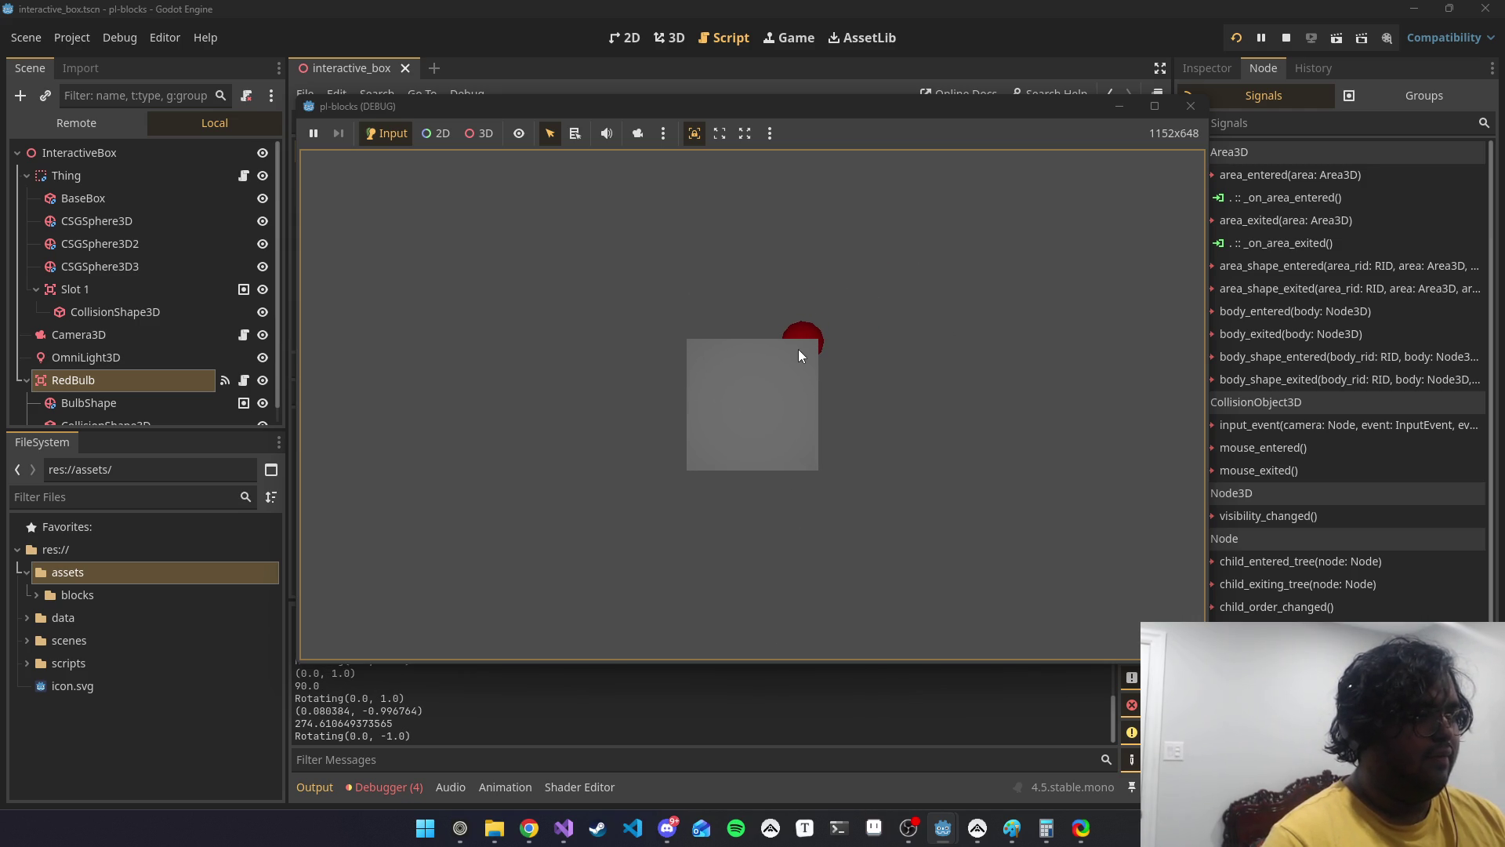
{"action": "mouse_move", "coordinate": [755, 275]}
{"action": "left_mouse_down"}
{"action": "mouse_move", "coordinate": [807, 329]}
{"action": "mouse_move", "coordinate": [853, 307]}
{"action": "left_mouse_up"}
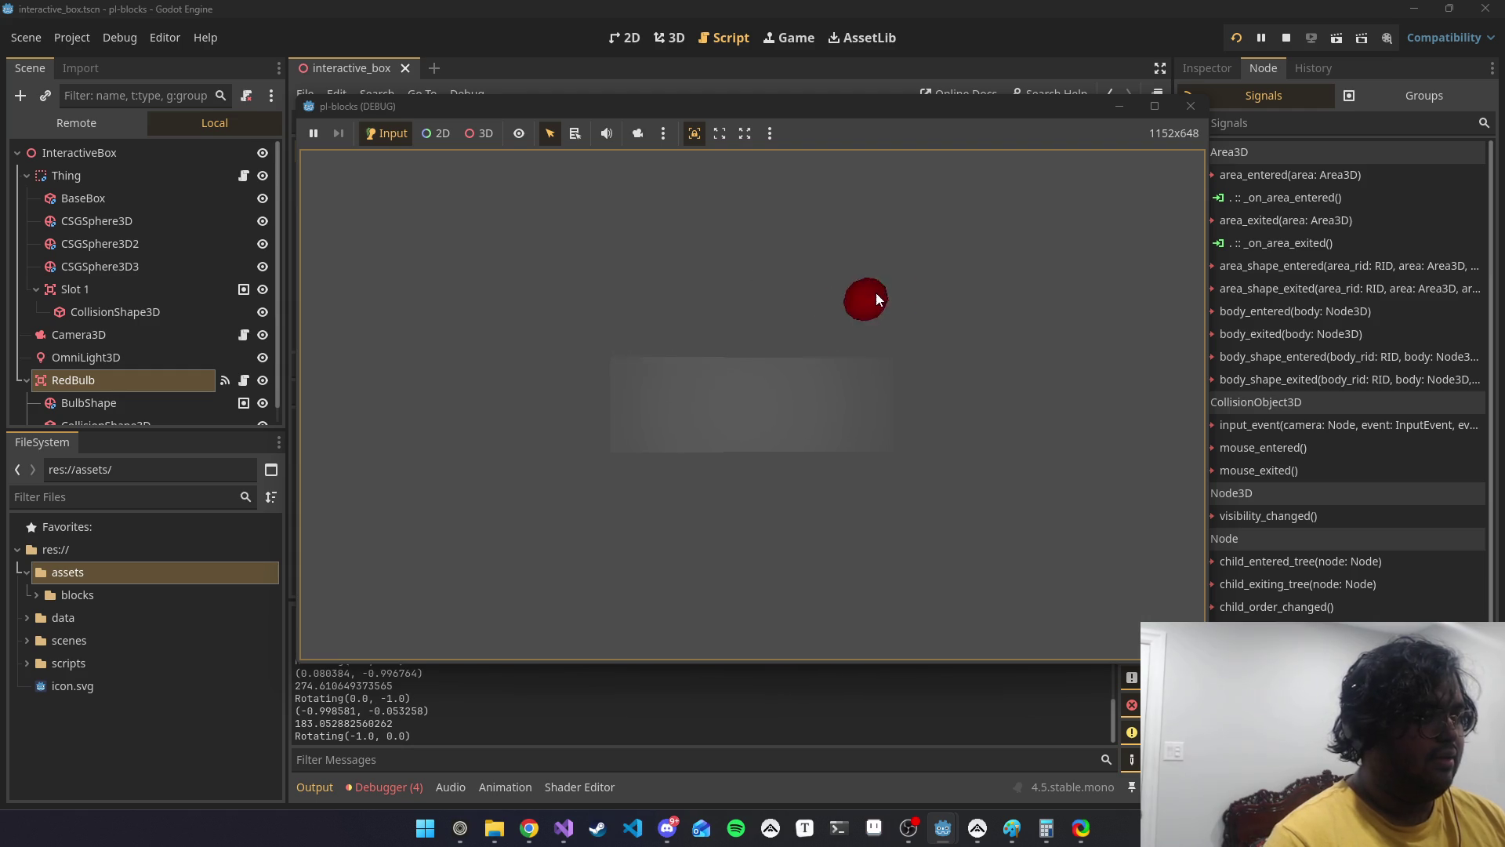
{"action": "left_click_drag", "start_coordinate": [671, 409], "coordinate": [880, 411]}
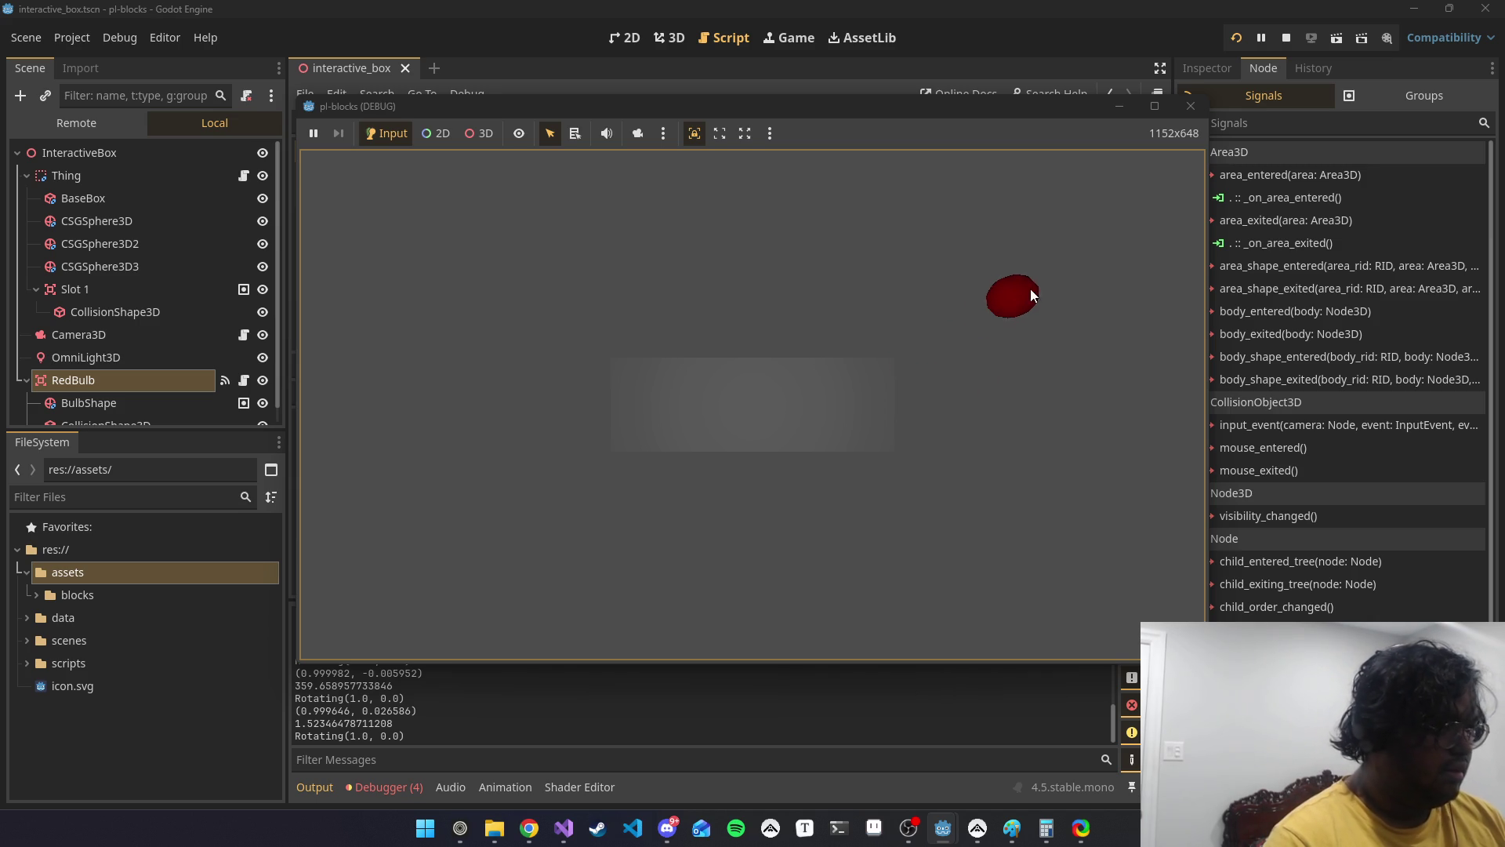
Replace the per-axis lines in drag with position = pos and save bulb.gd.
{"action": "mouse_move", "coordinate": [1029, 111]}
{"action": "left_mouse_down"}
{"action": "mouse_move", "coordinate": [1164, 251]}
{"action": "mouse_move", "coordinate": [989, 308]}
{"action": "left_mouse_up"}
{"action": "left_click_drag", "start_coordinate": [599, 279], "coordinate": [537, 265]}
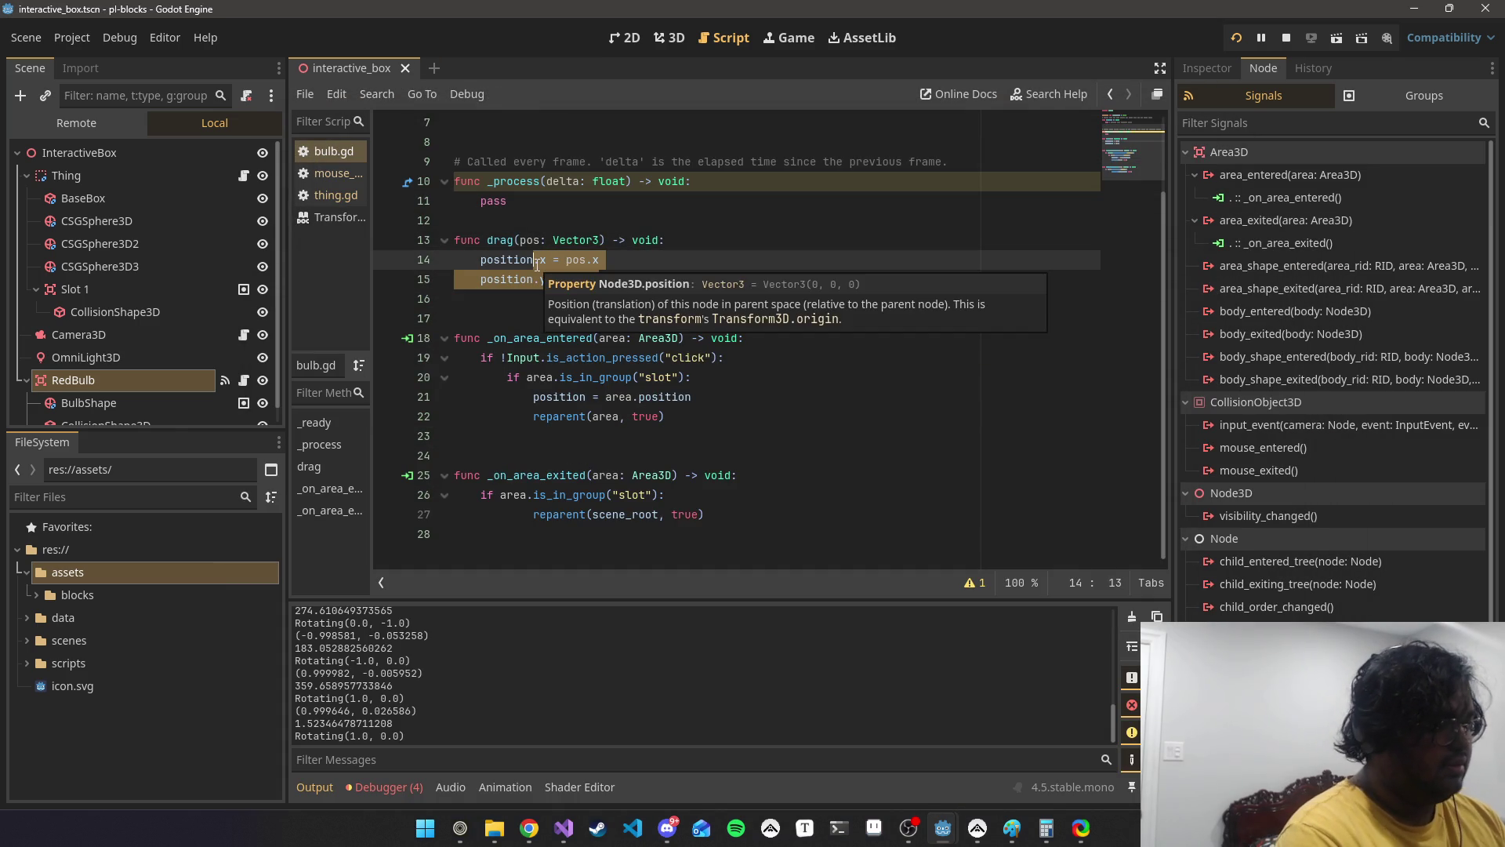
{"action": "type", "text": "= "}
{"action": "type", "text": "pos"}
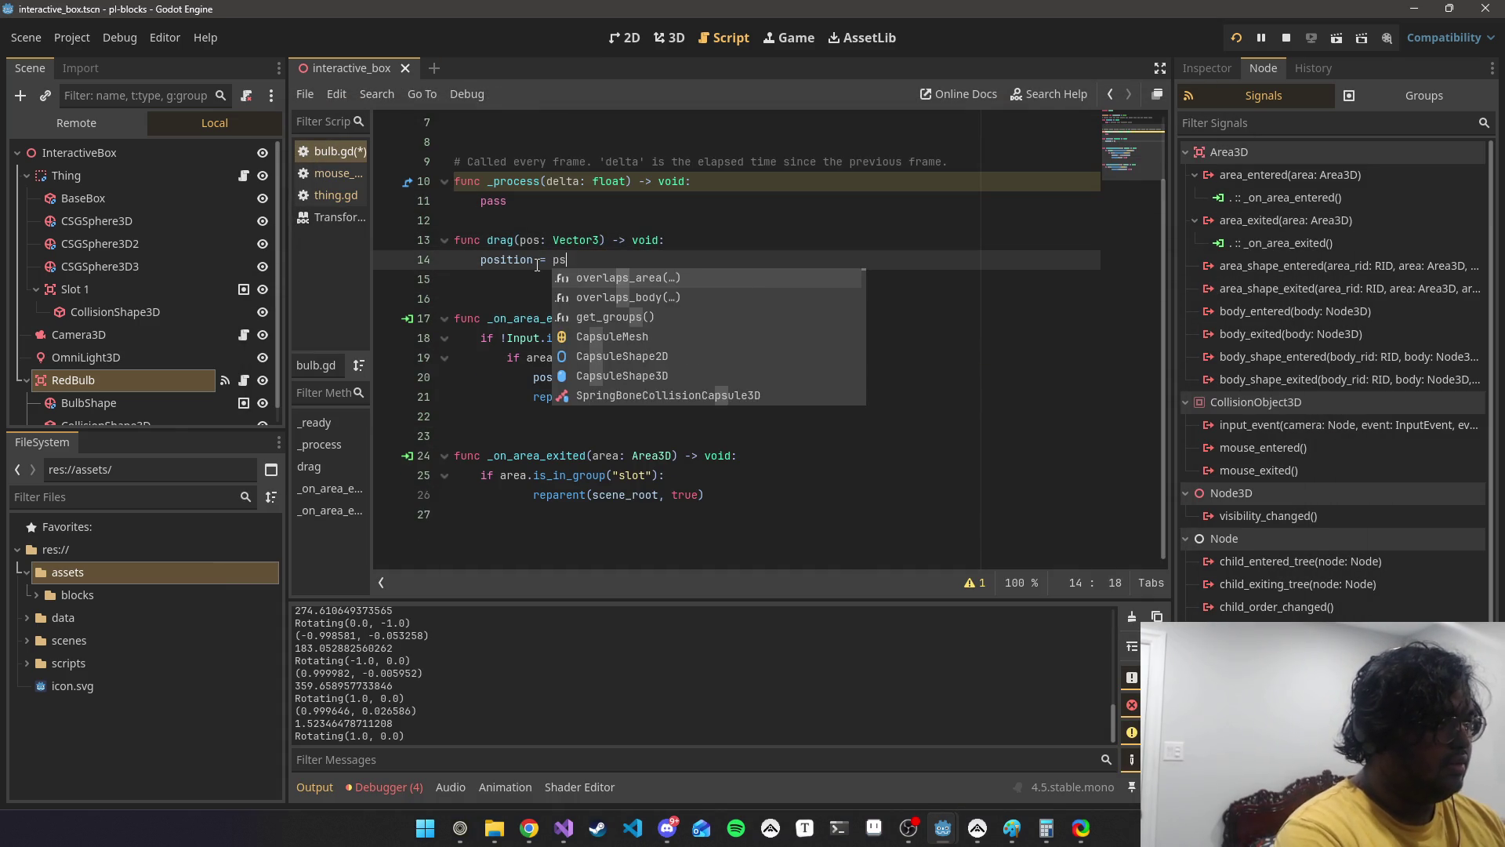
{"action": "key", "text": "ctrl+s"}
{"action": "left_click", "coordinate": [549, 201]}
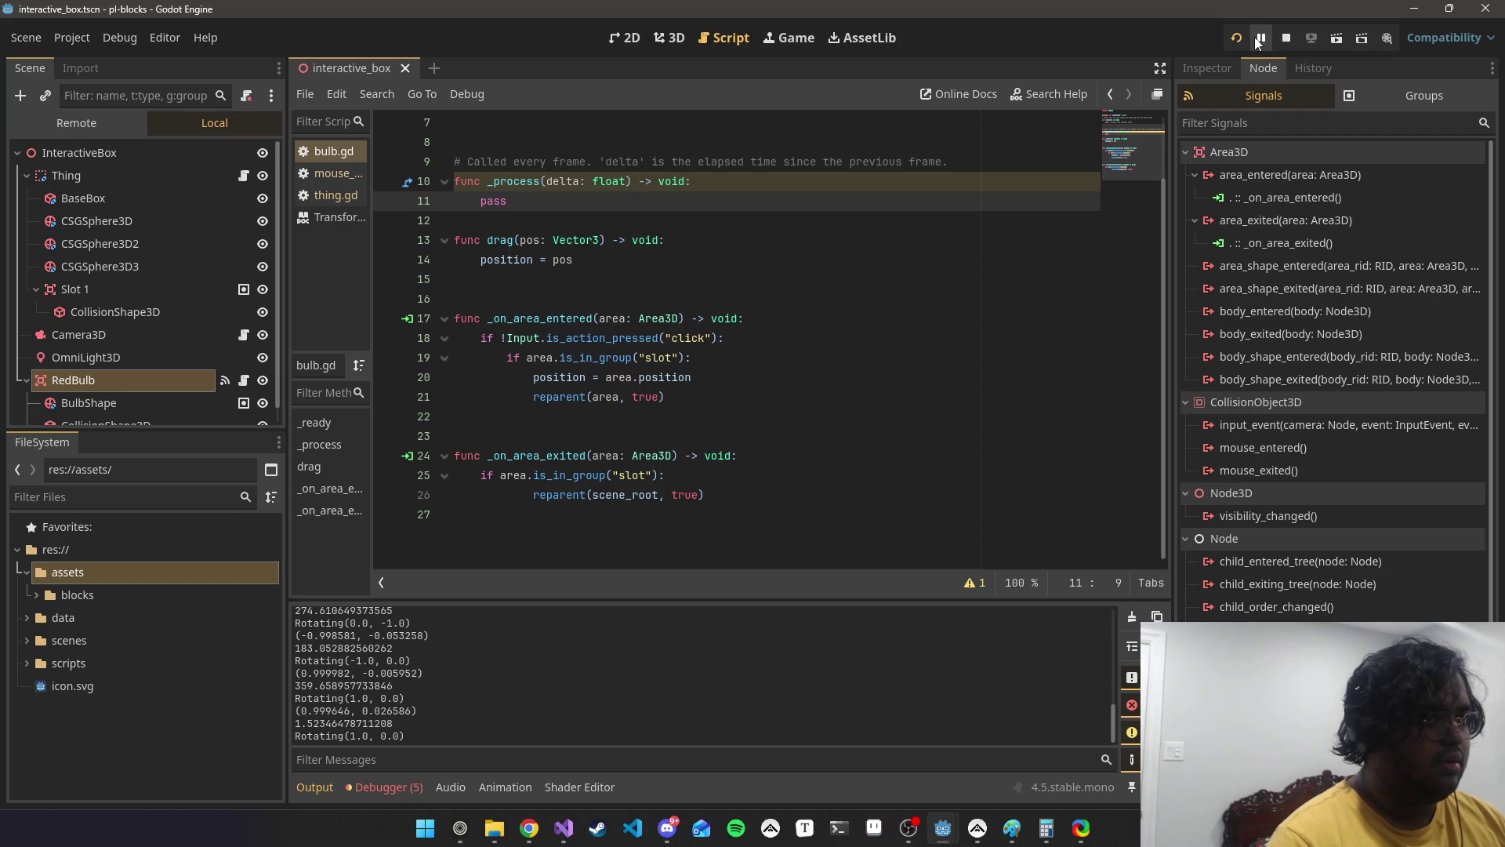
Relaunch the game with the position = pos drag code, then close its window.
{"action": "left_click", "coordinate": [1286, 38]}
{"action": "left_click", "coordinate": [1237, 37]}
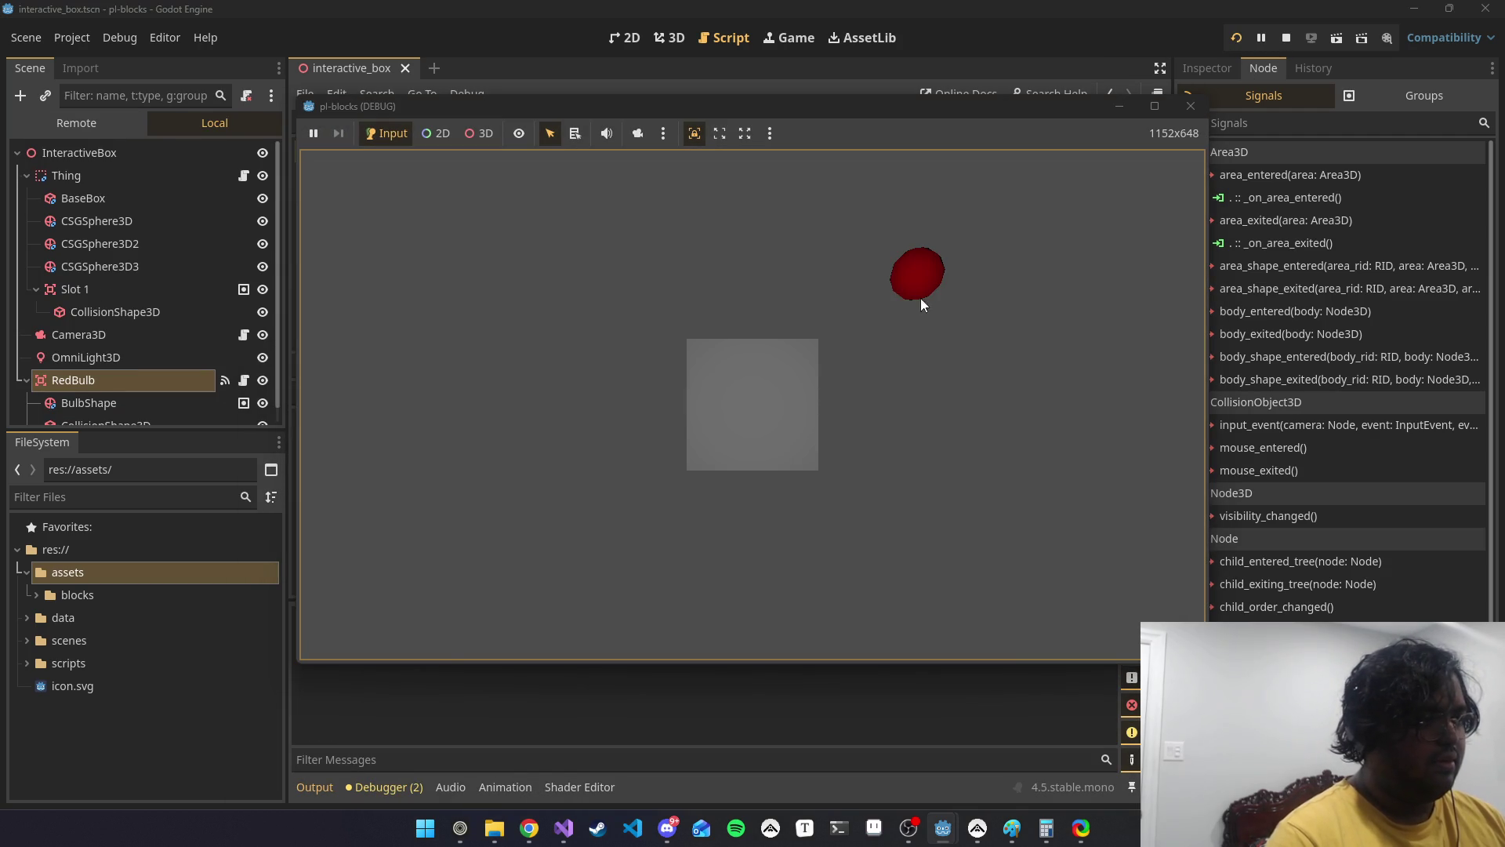
{"action": "left_click", "coordinate": [1191, 107]}
{"action": "left_click", "coordinate": [743, 296]}
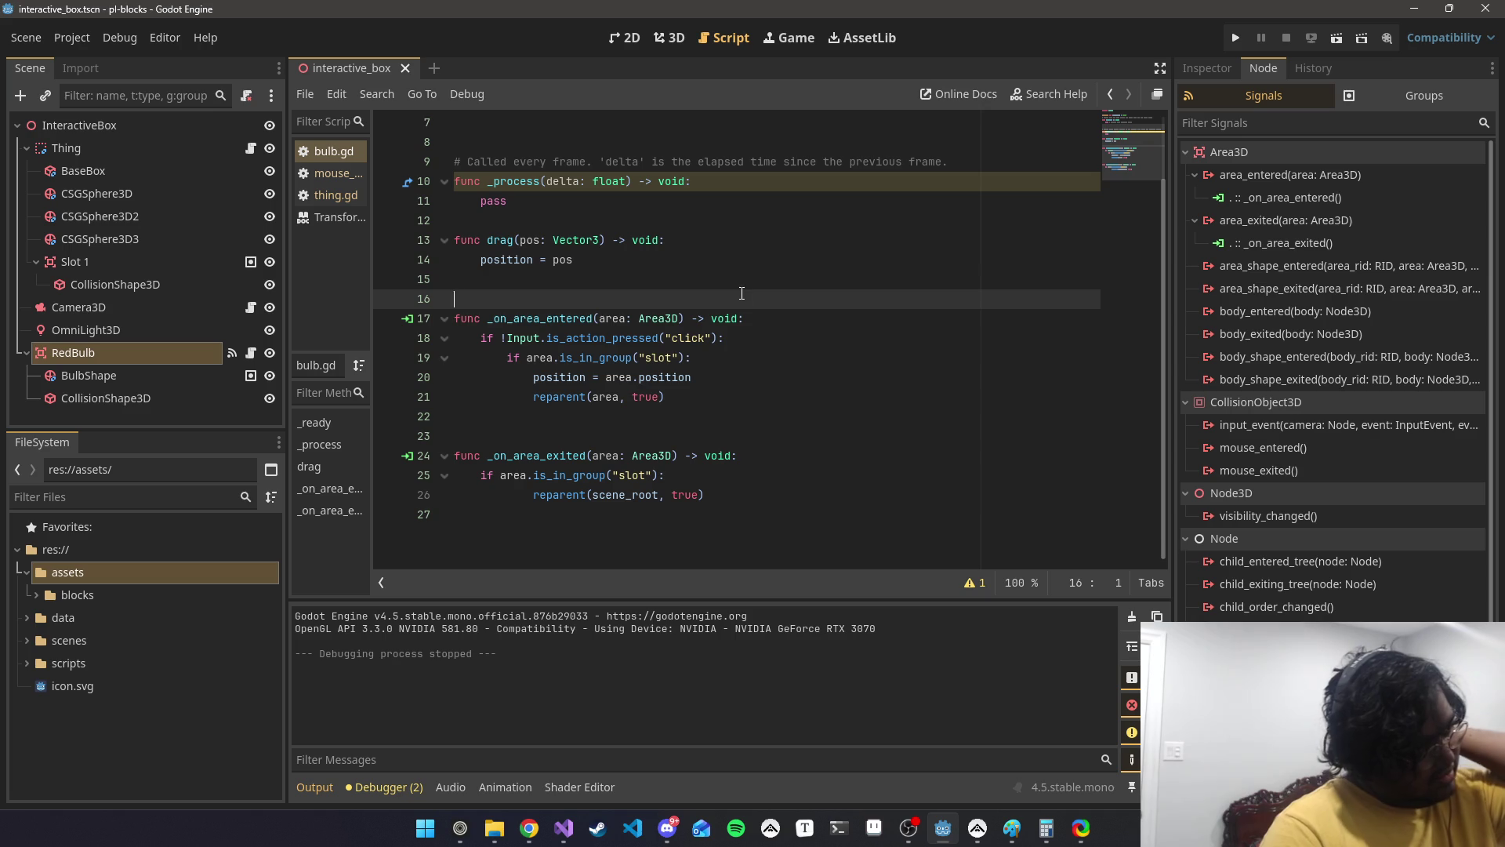
Replace position = pos with separate position.x = pos.x and position.y = pos.y lines.
{"action": "left_click", "coordinate": [555, 260]}
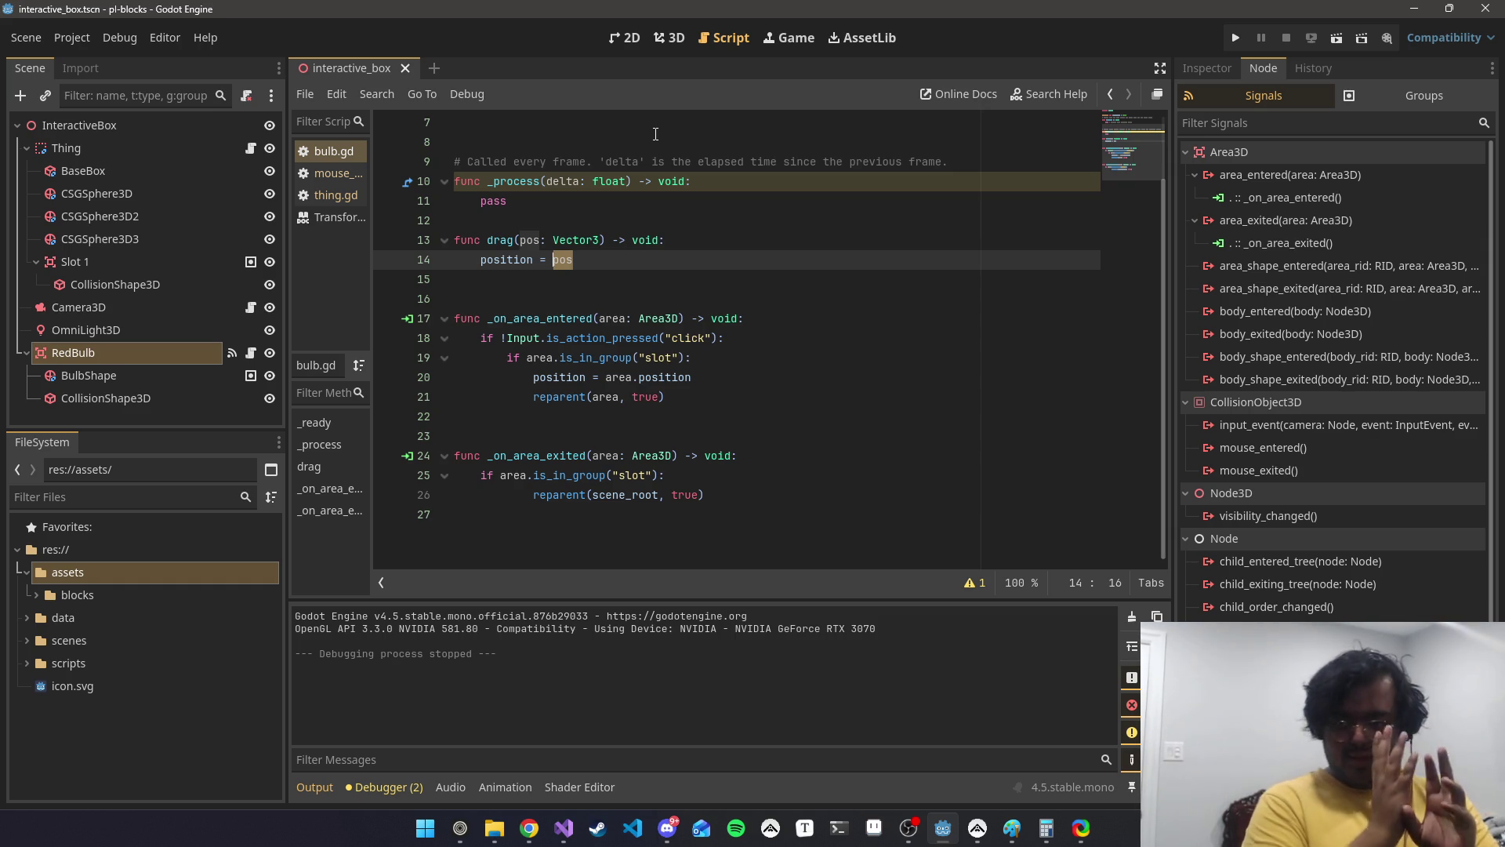
{"action": "left_click", "coordinate": [602, 298]}
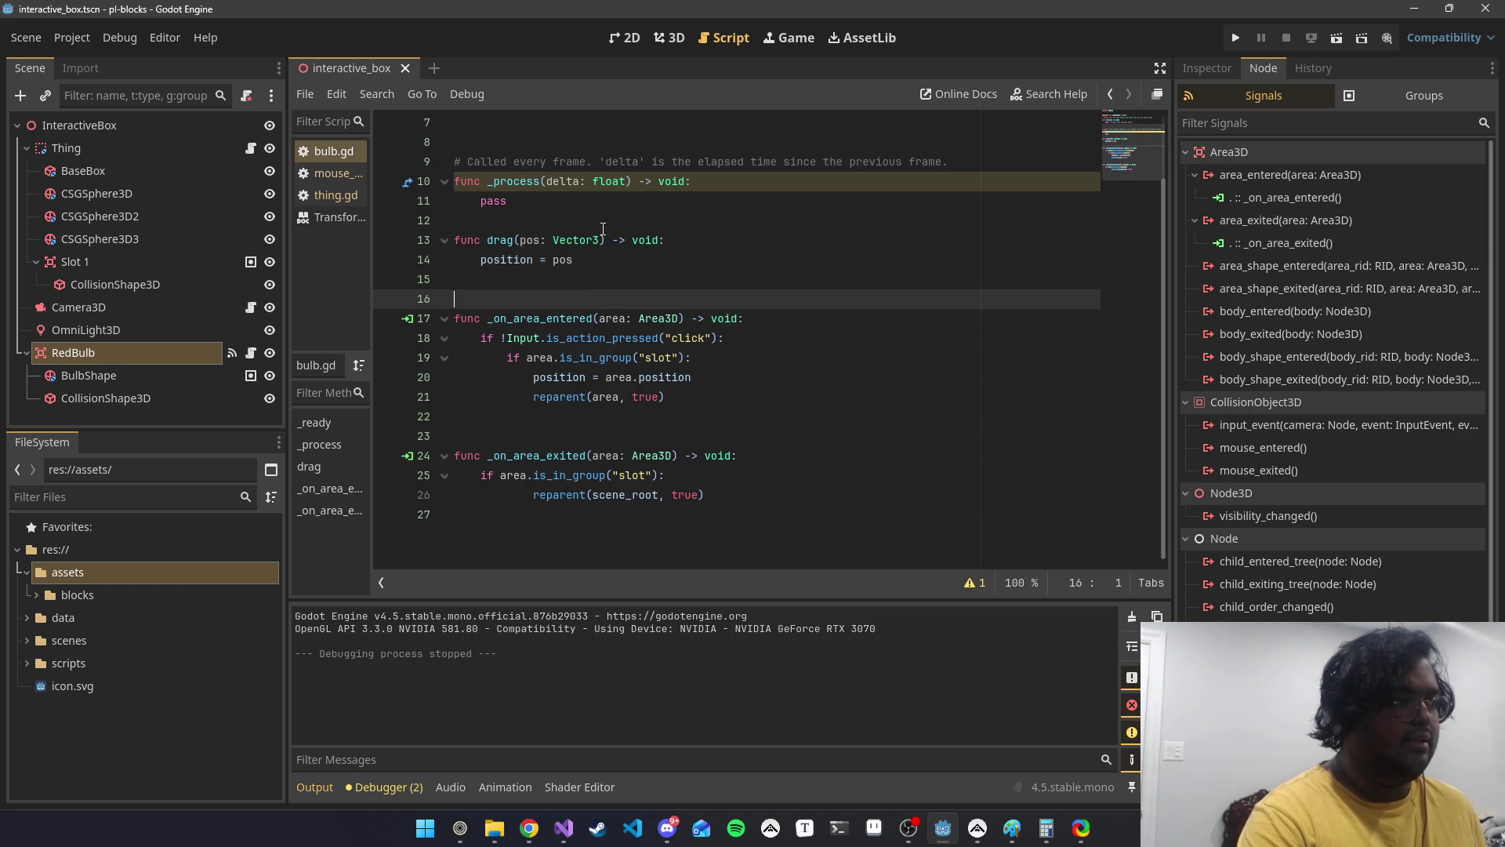
{"action": "left_click", "coordinate": [608, 262]}
{"action": "key", "text": "ctrl+shift+Left"}
{"action": "key", "text": "ctrl+shift+Left"}
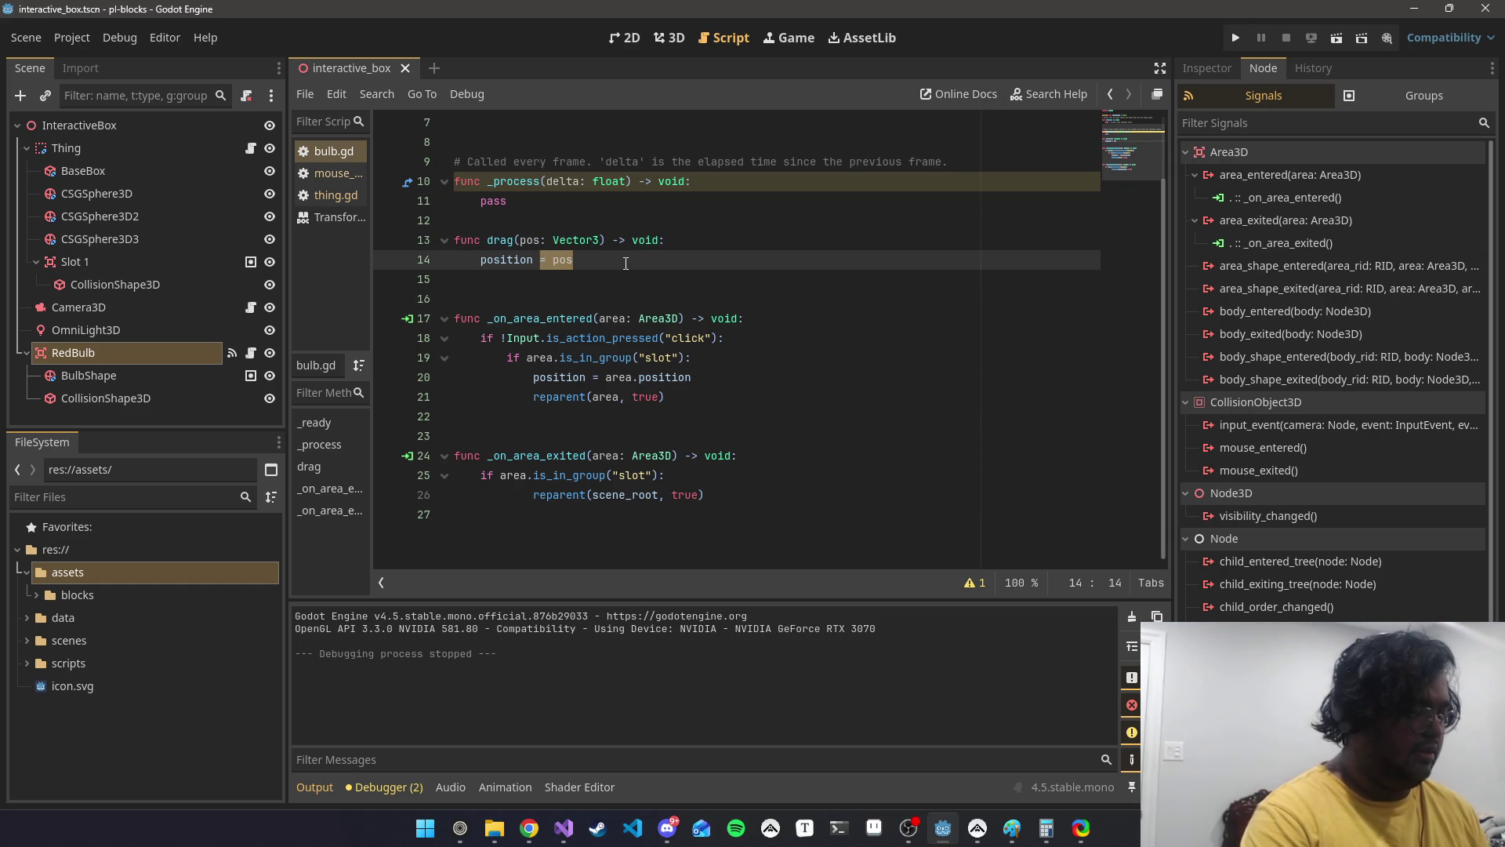
{"action": "key", "text": "BackSpace"}
{"action": "key", "text": "BackSpace"}
{"action": "type", "text": "="}
{"action": "key", "text": "BackSpace"}
{"action": "type", "text": ".x = pos.x"}
{"action": "key", "text": "Return"}
{"action": "type", "text": "position.y = pos.y"}
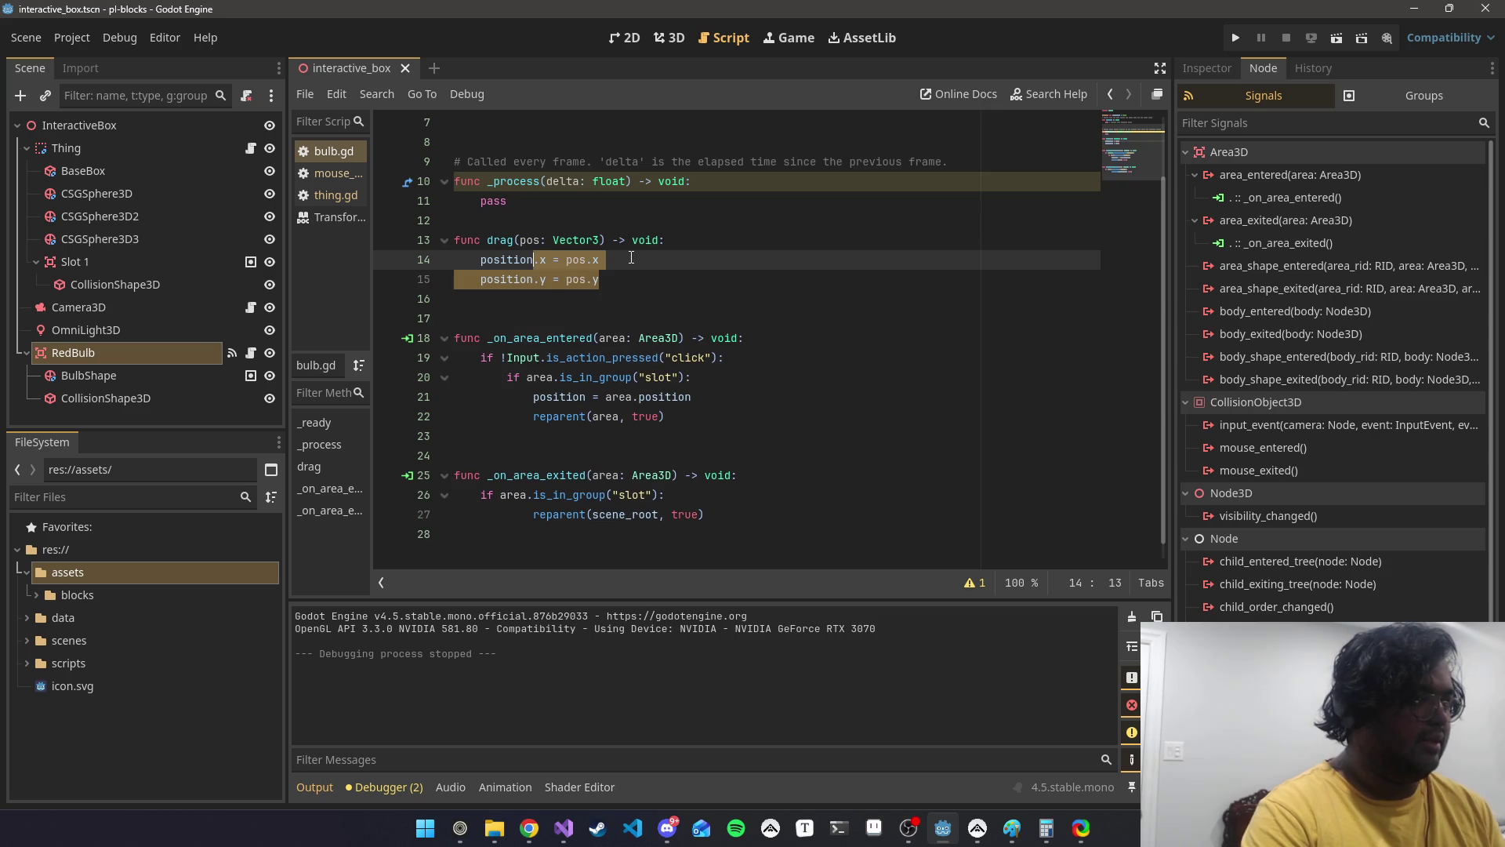
{"action": "key", "text": "Return"}
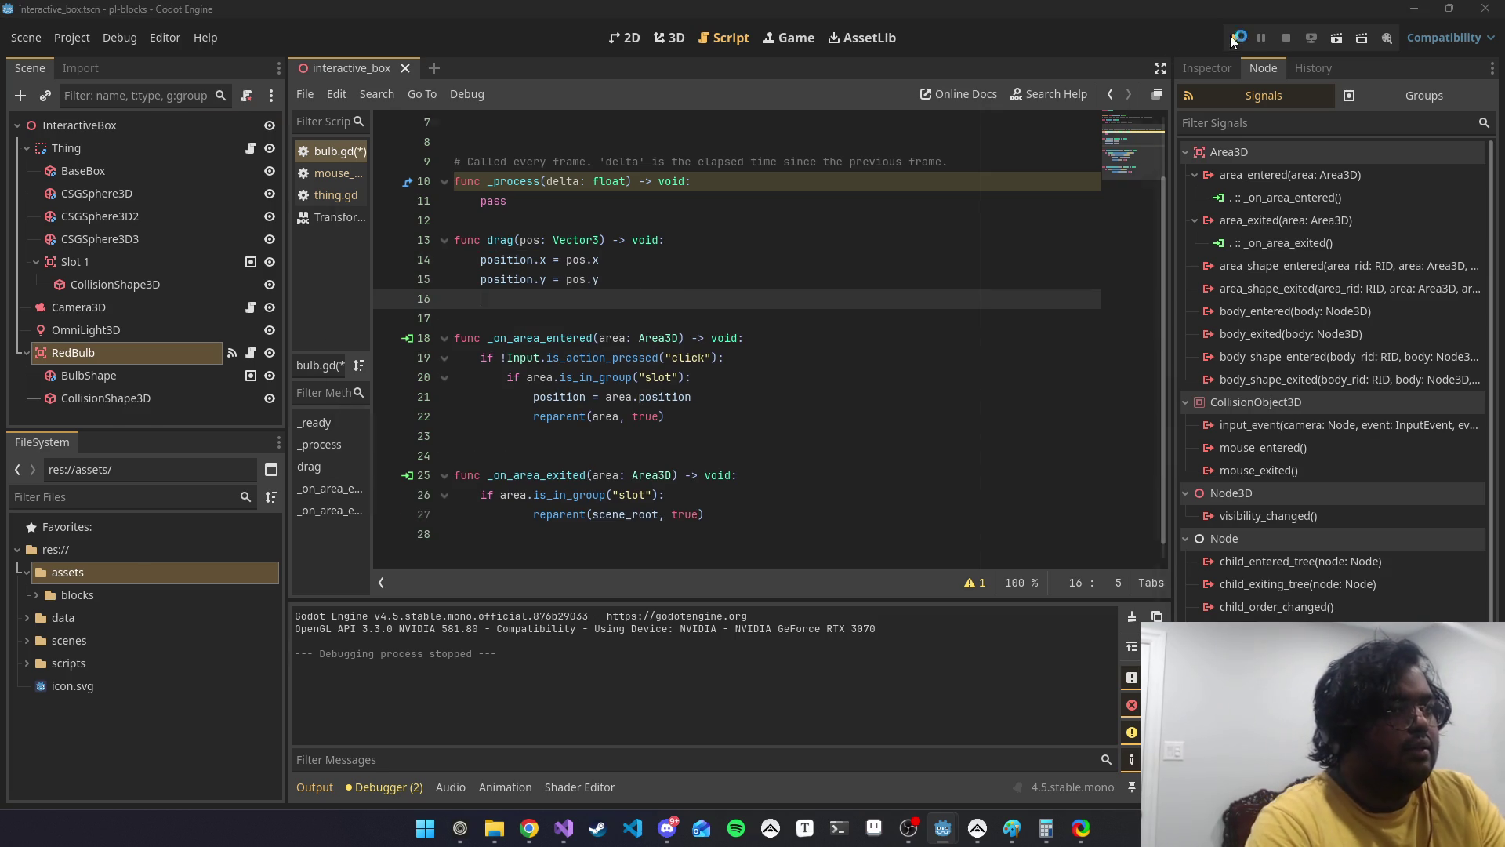
{"action": "left_click", "coordinate": [1235, 38]}
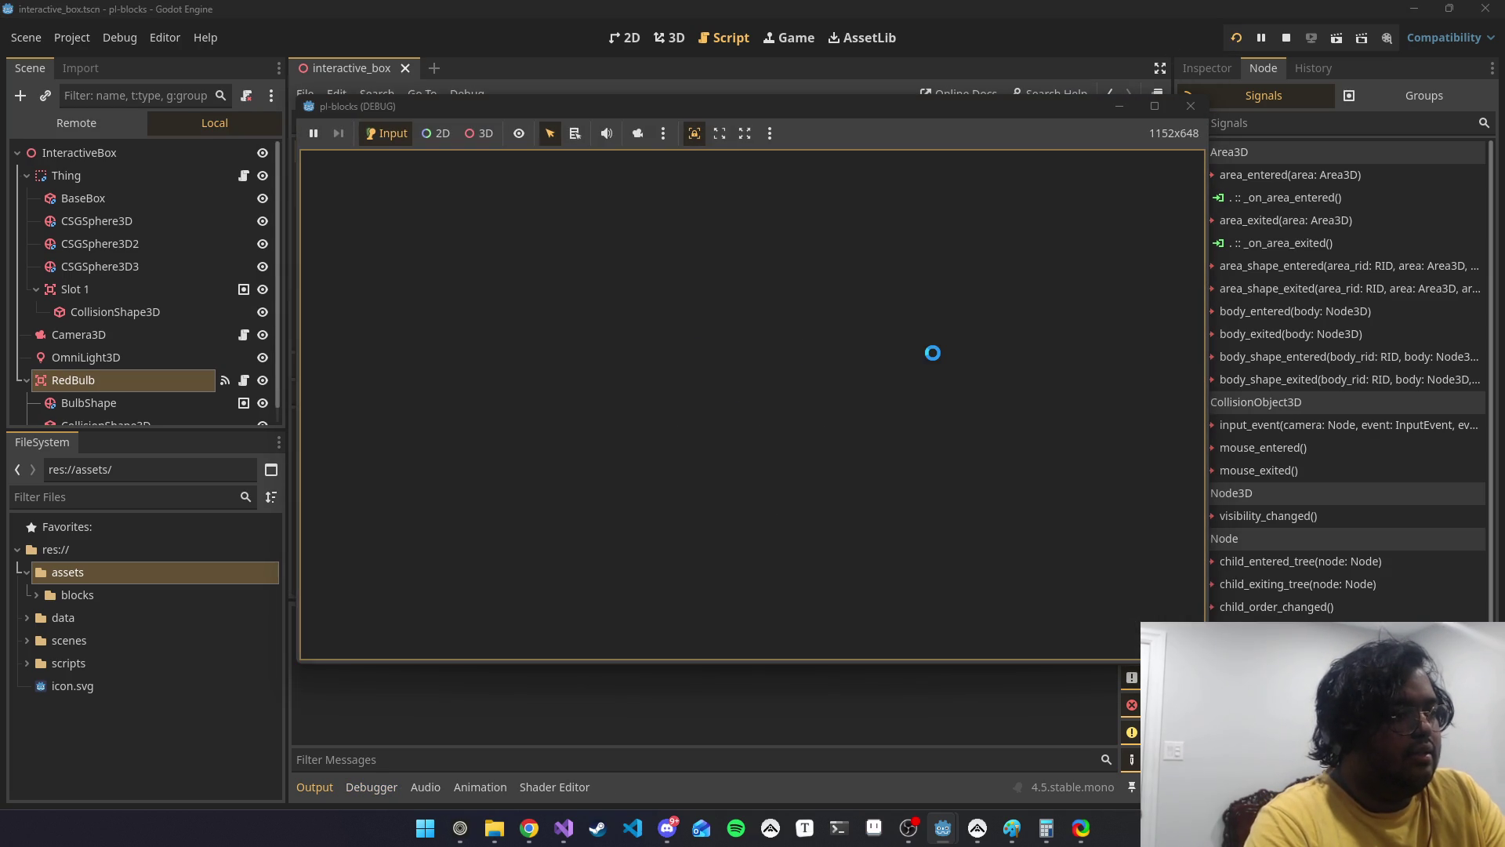
{"action": "key", "text": "Up"}
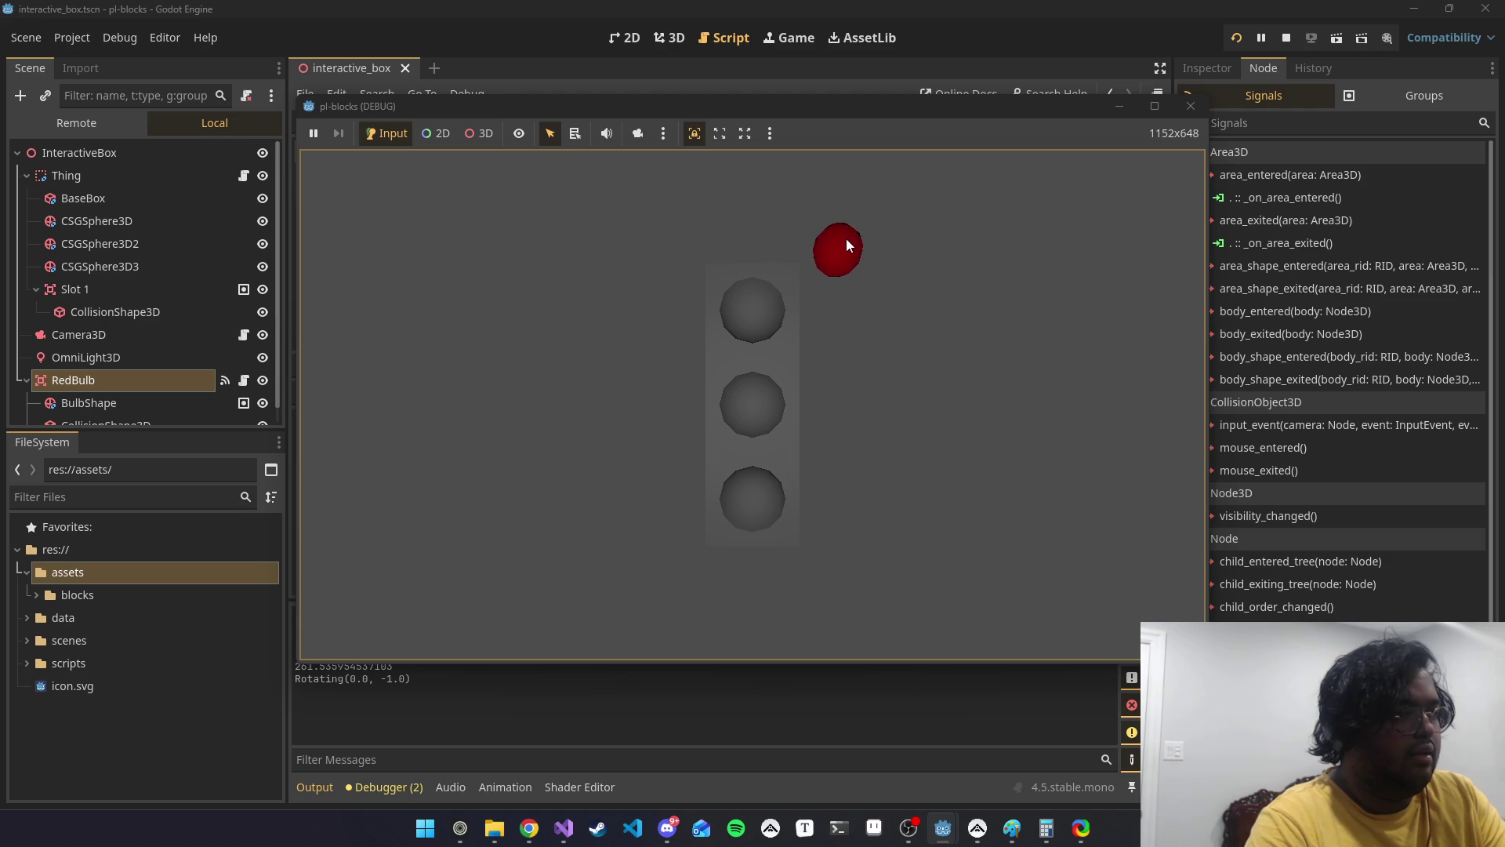
{"action": "left_click_drag", "start_coordinate": [866, 225], "coordinate": [765, 365]}
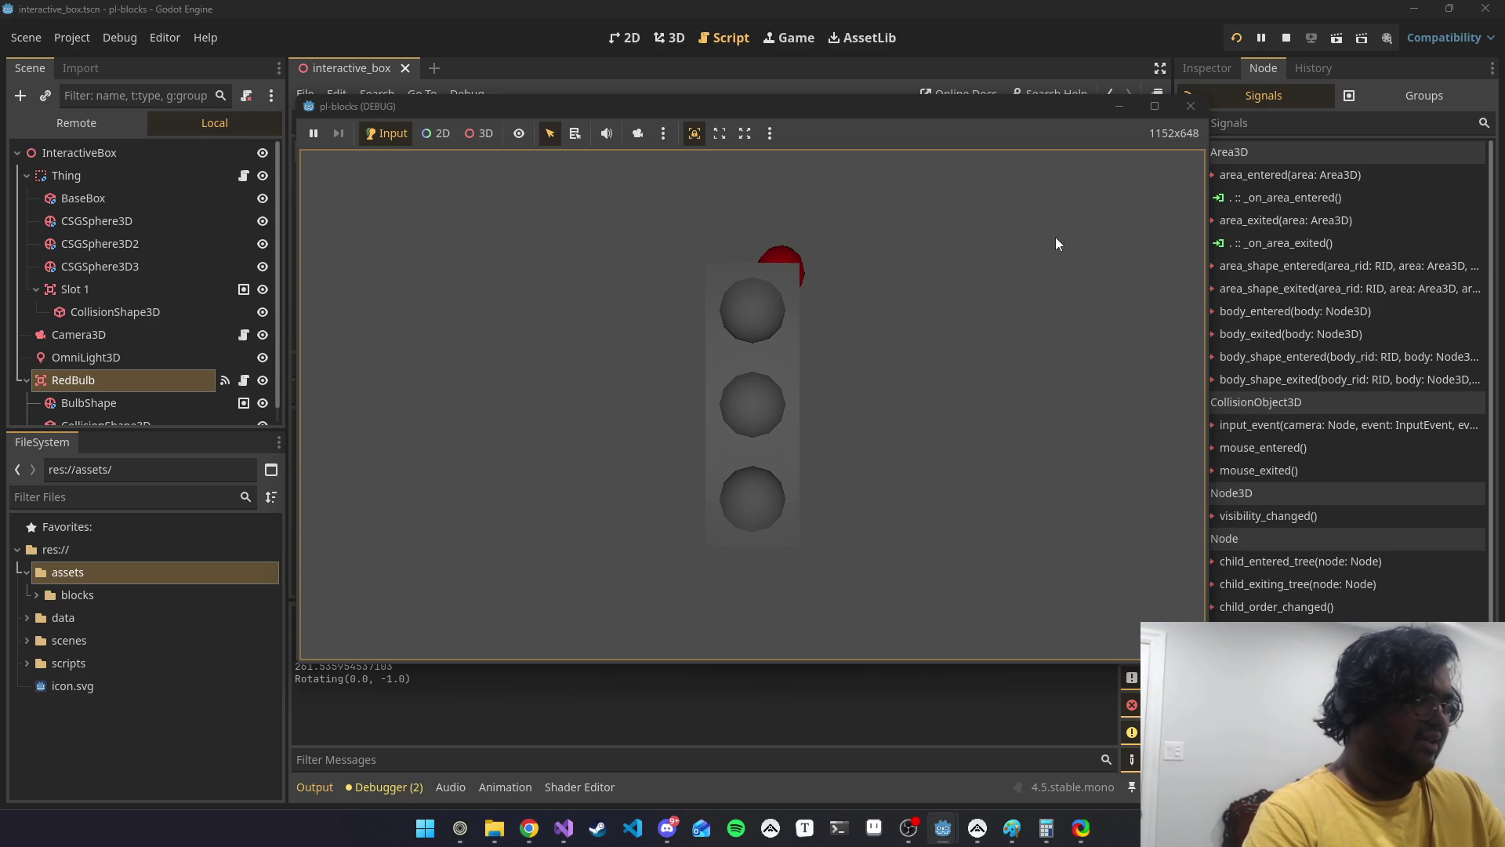
{"action": "left_click_drag", "start_coordinate": [768, 263], "coordinate": [779, 266]}
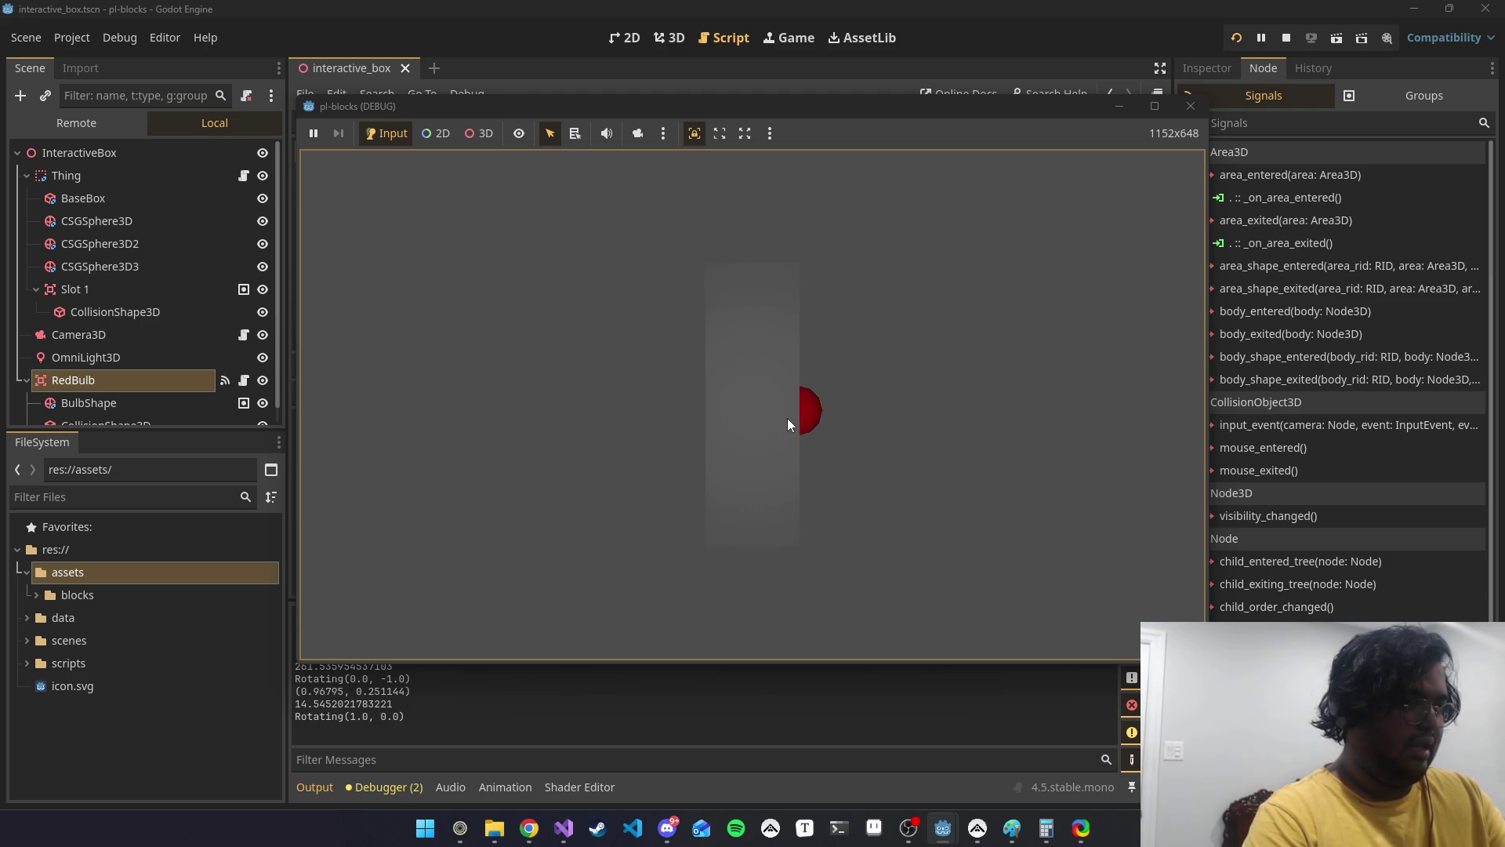
{"action": "left_click_drag", "start_coordinate": [732, 481], "coordinate": [646, 479]}
{"action": "left_click_drag", "start_coordinate": [850, 468], "coordinate": [853, 468]}
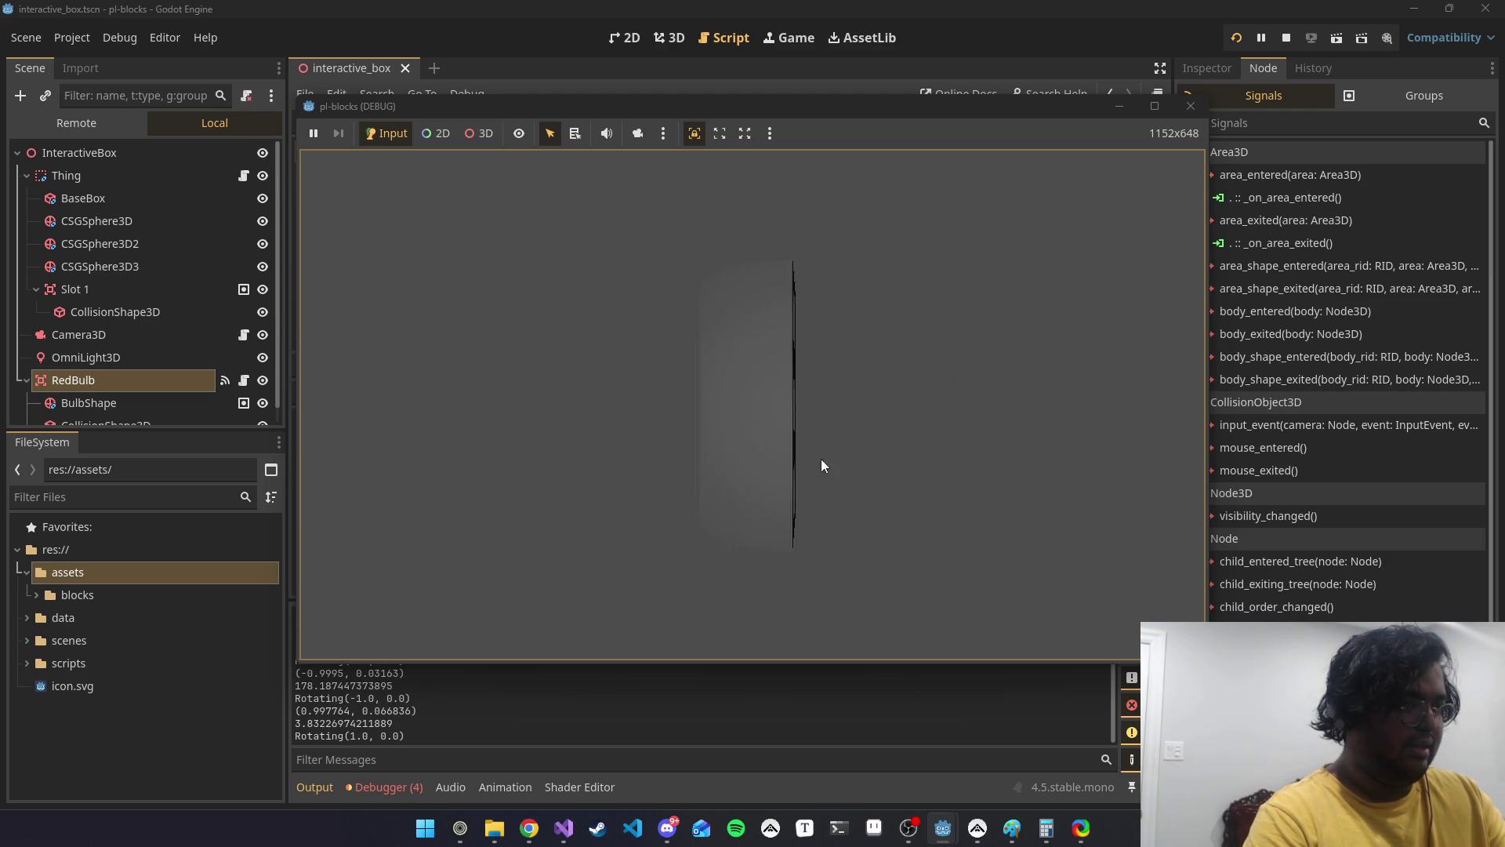
{"action": "left_click_drag", "start_coordinate": [634, 467], "coordinate": [548, 478]}
{"action": "left_click_drag", "start_coordinate": [774, 410], "coordinate": [516, 422]}
{"action": "left_click_drag", "start_coordinate": [780, 407], "coordinate": [787, 408]}
{"action": "left_click", "coordinate": [1191, 106]}
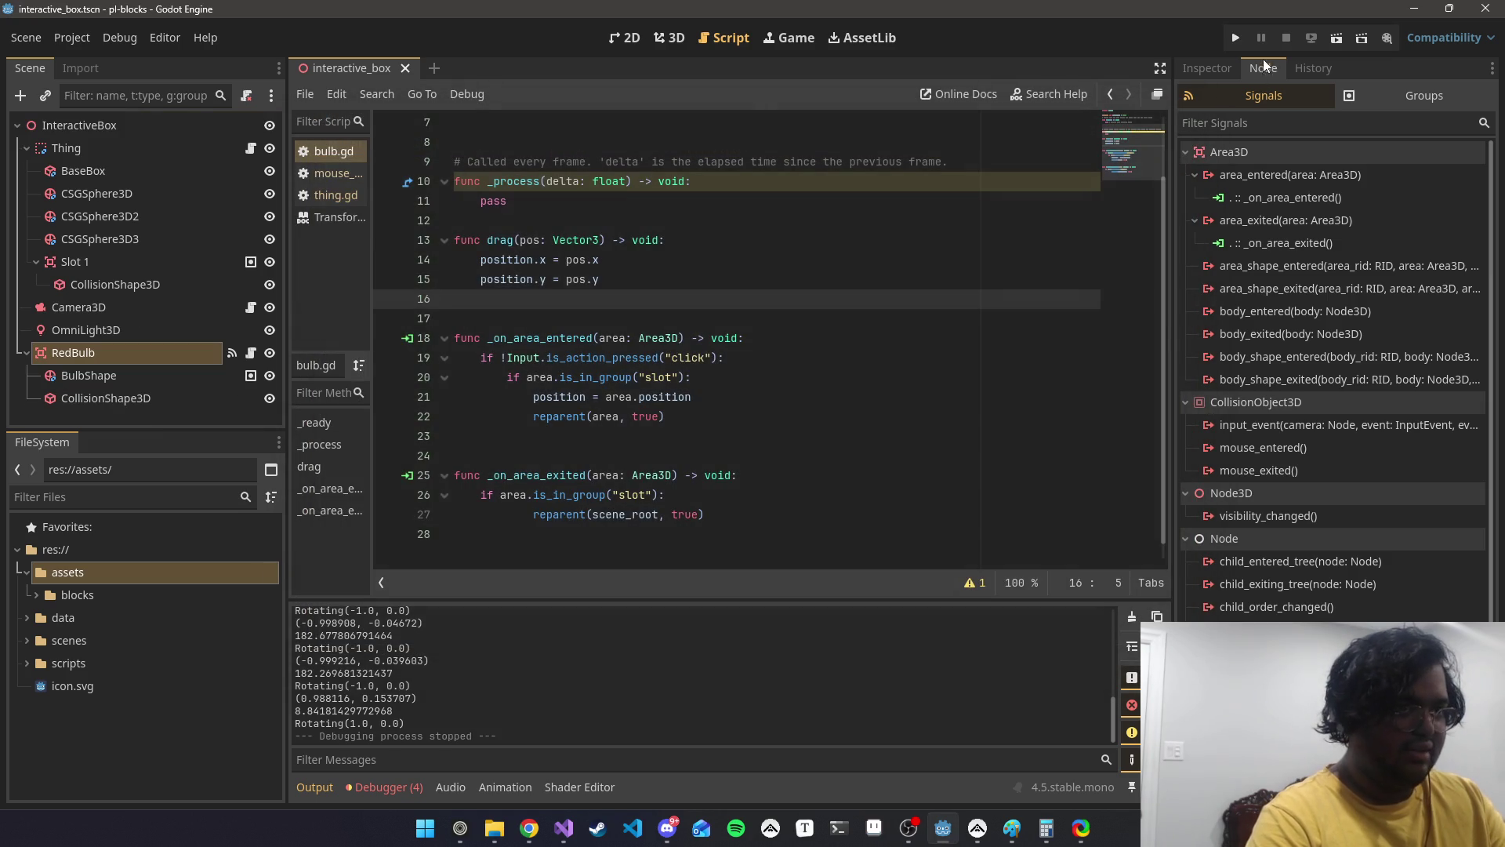
{"action": "left_click", "coordinate": [1237, 38]}
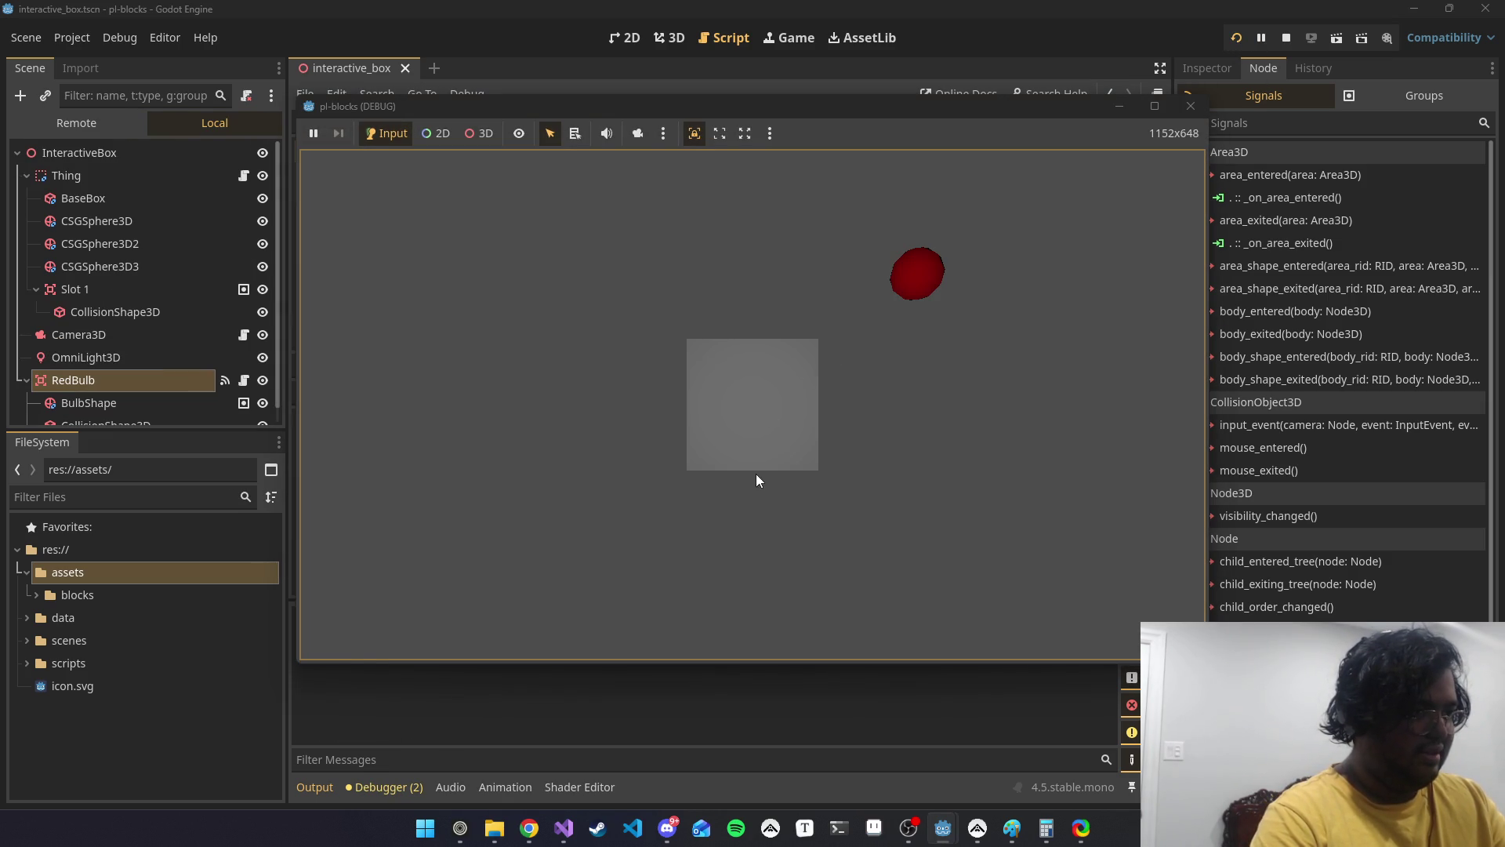
{"action": "left_click_drag", "start_coordinate": [757, 477], "coordinate": [769, 493]}
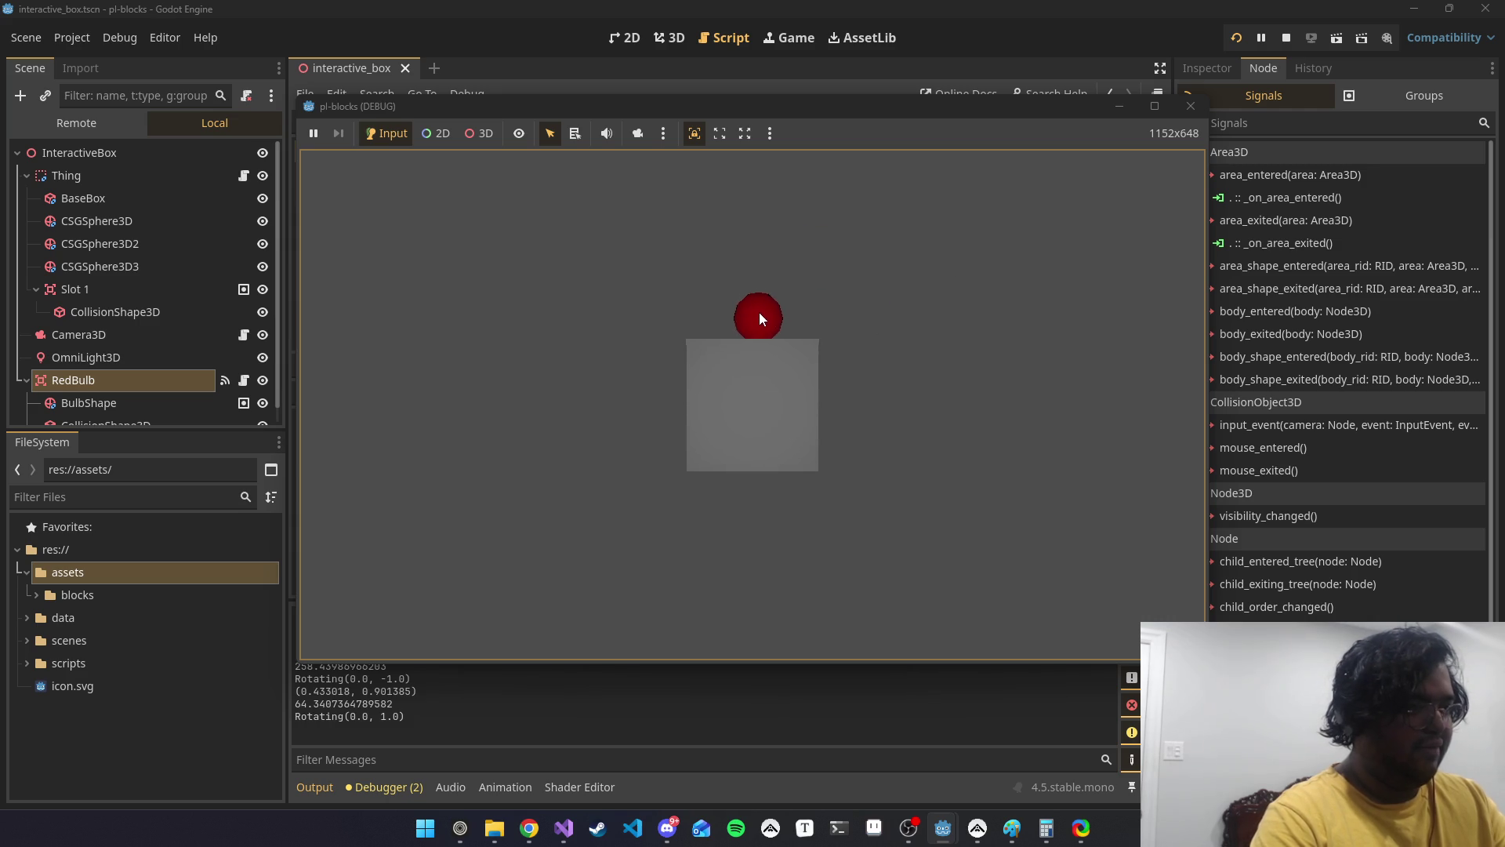
{"action": "mouse_move", "coordinate": [756, 332]}
{"action": "left_mouse_down"}
{"action": "mouse_move", "coordinate": [755, 501]}
{"action": "mouse_move", "coordinate": [830, 377]}
{"action": "mouse_move", "coordinate": [759, 546]}
{"action": "left_mouse_up"}
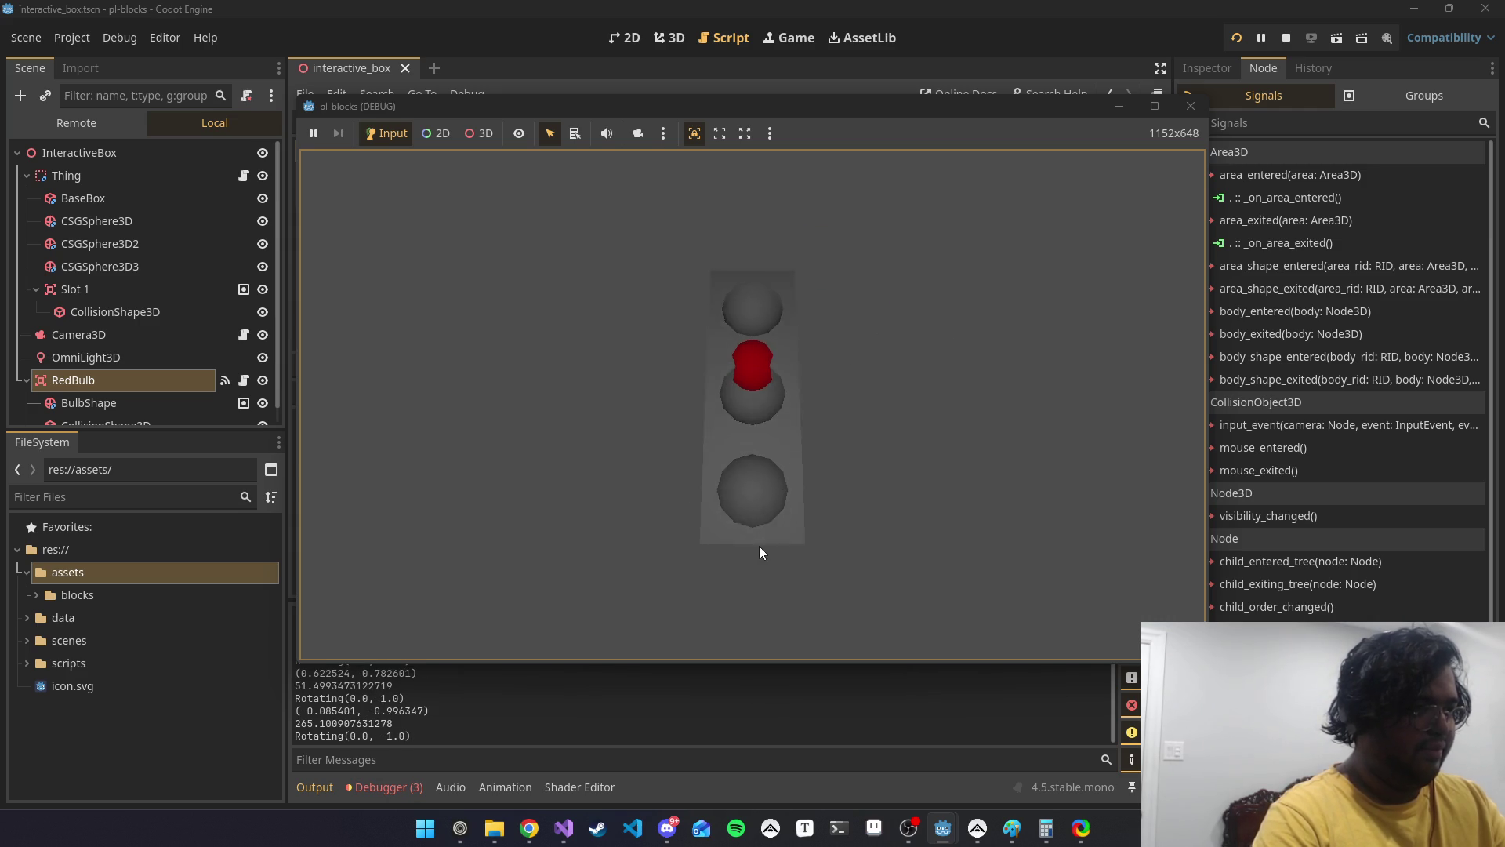
{"action": "mouse_move", "coordinate": [609, 496]}
{"action": "left_mouse_down"}
{"action": "mouse_move", "coordinate": [646, 455]}
{"action": "mouse_move", "coordinate": [810, 458]}
{"action": "left_mouse_up"}
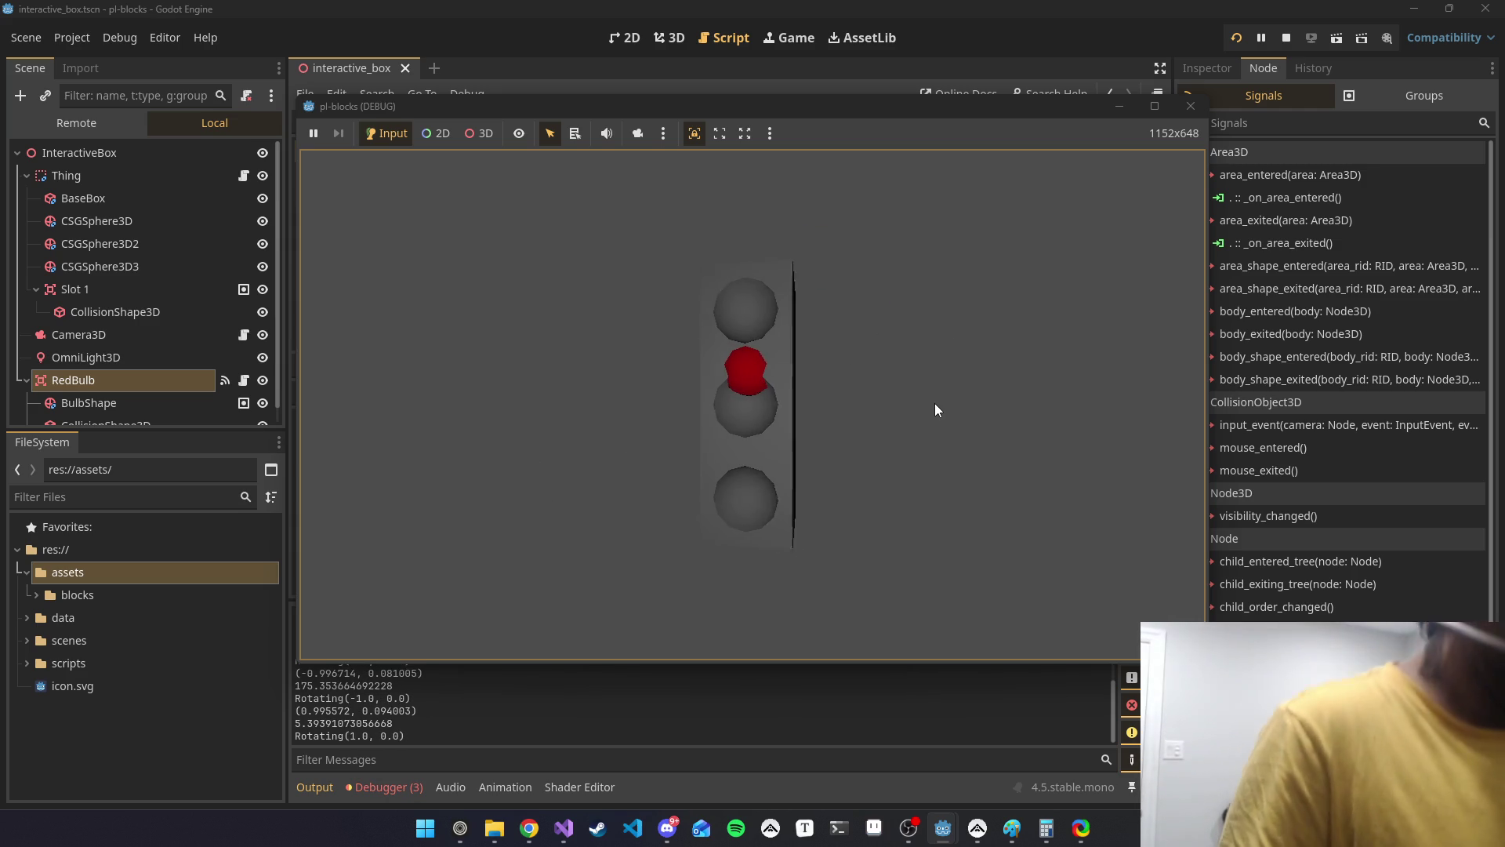
{"action": "left_click", "coordinate": [1191, 106]}
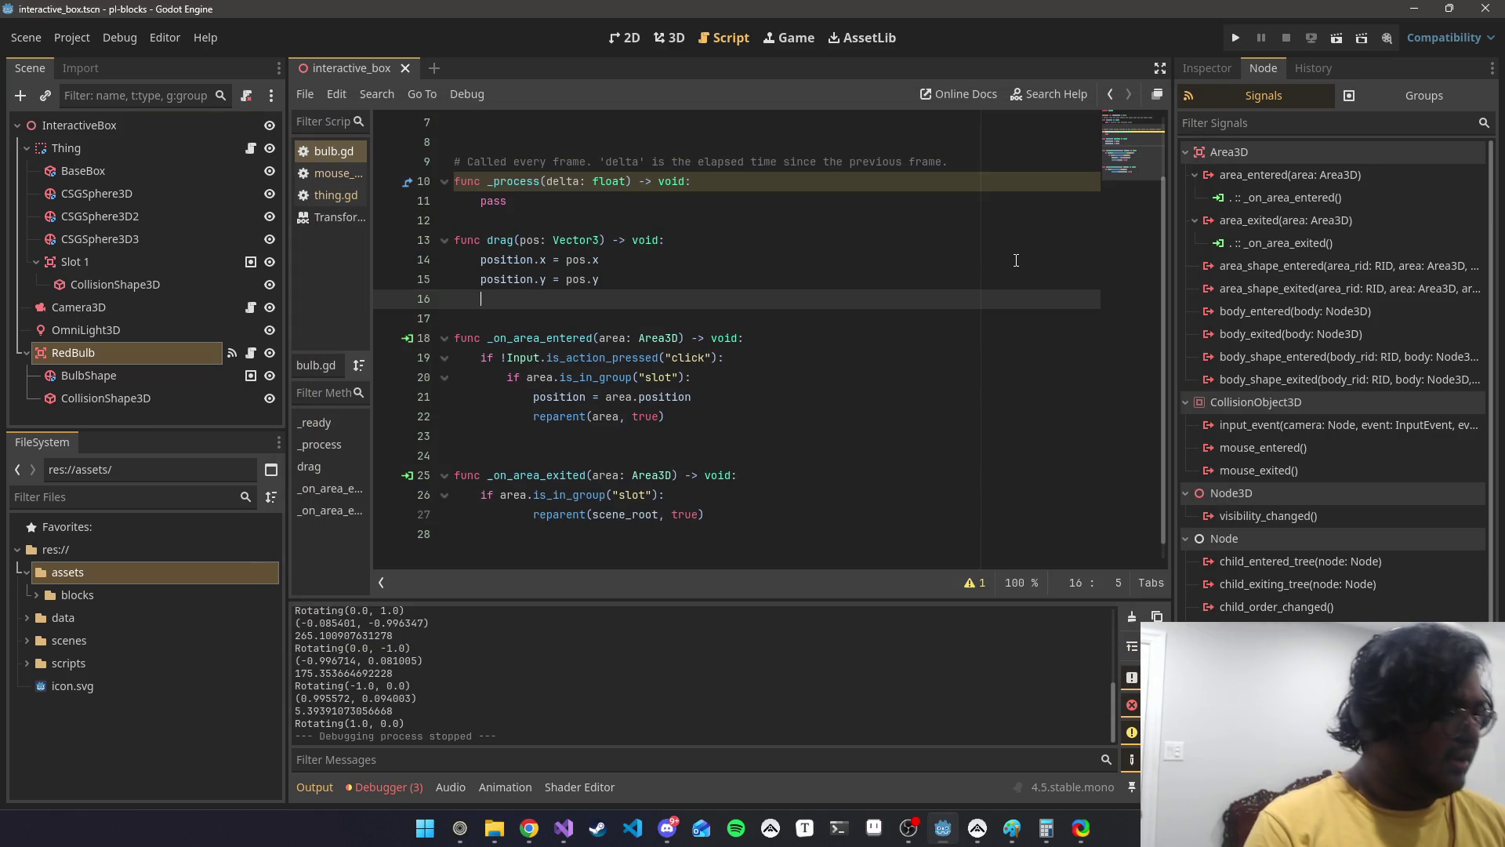
Scroll up and inspect the Slot 1 node in the Scene tree.
{"action": "left_click", "coordinate": [733, 405]}
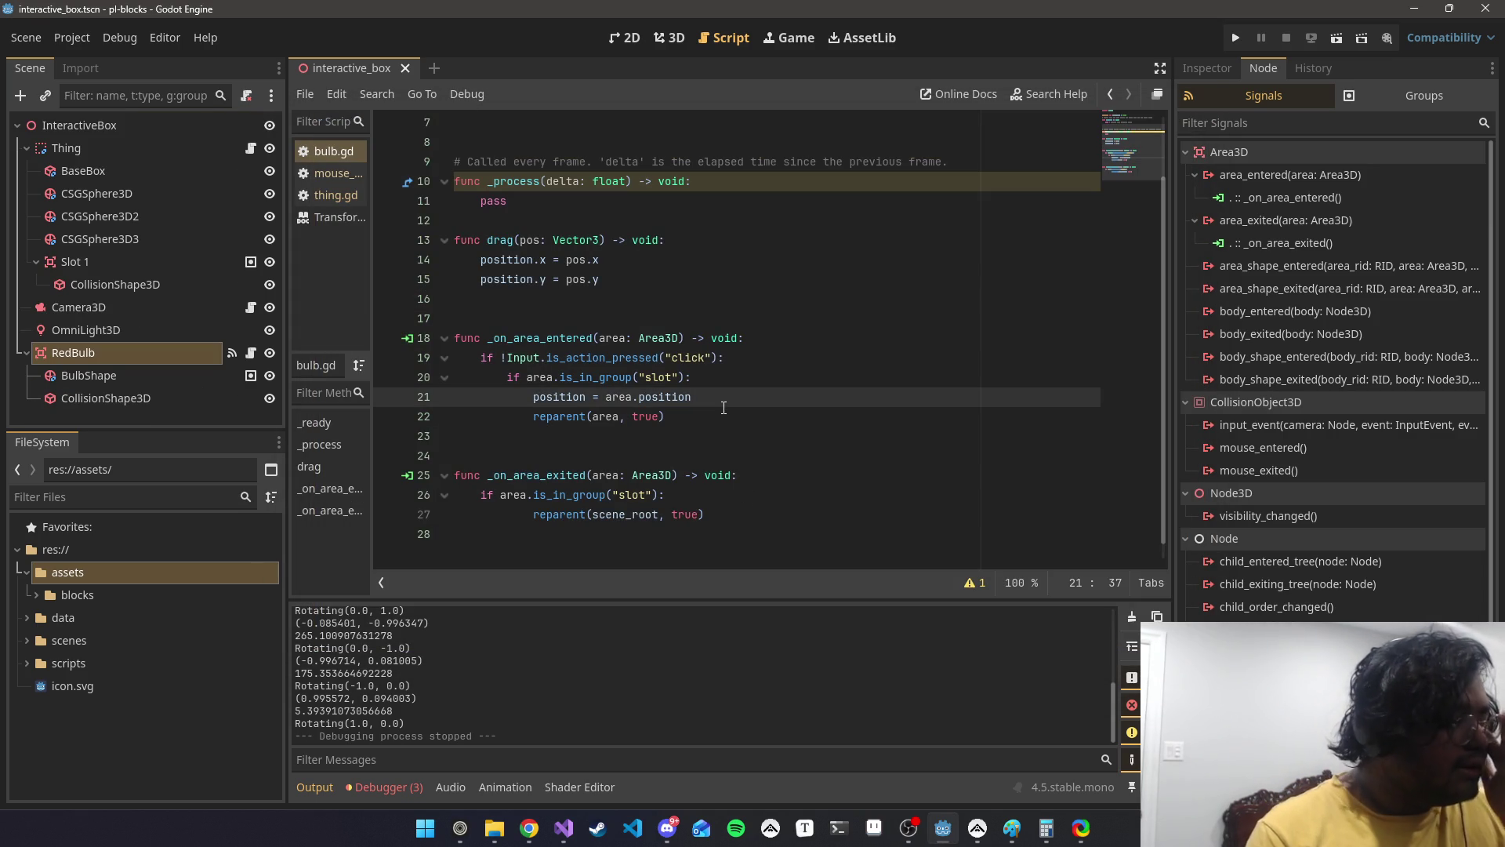
{"action": "scroll", "coordinate": [677, 386], "scroll_direction": "up", "scroll_amount": 2}
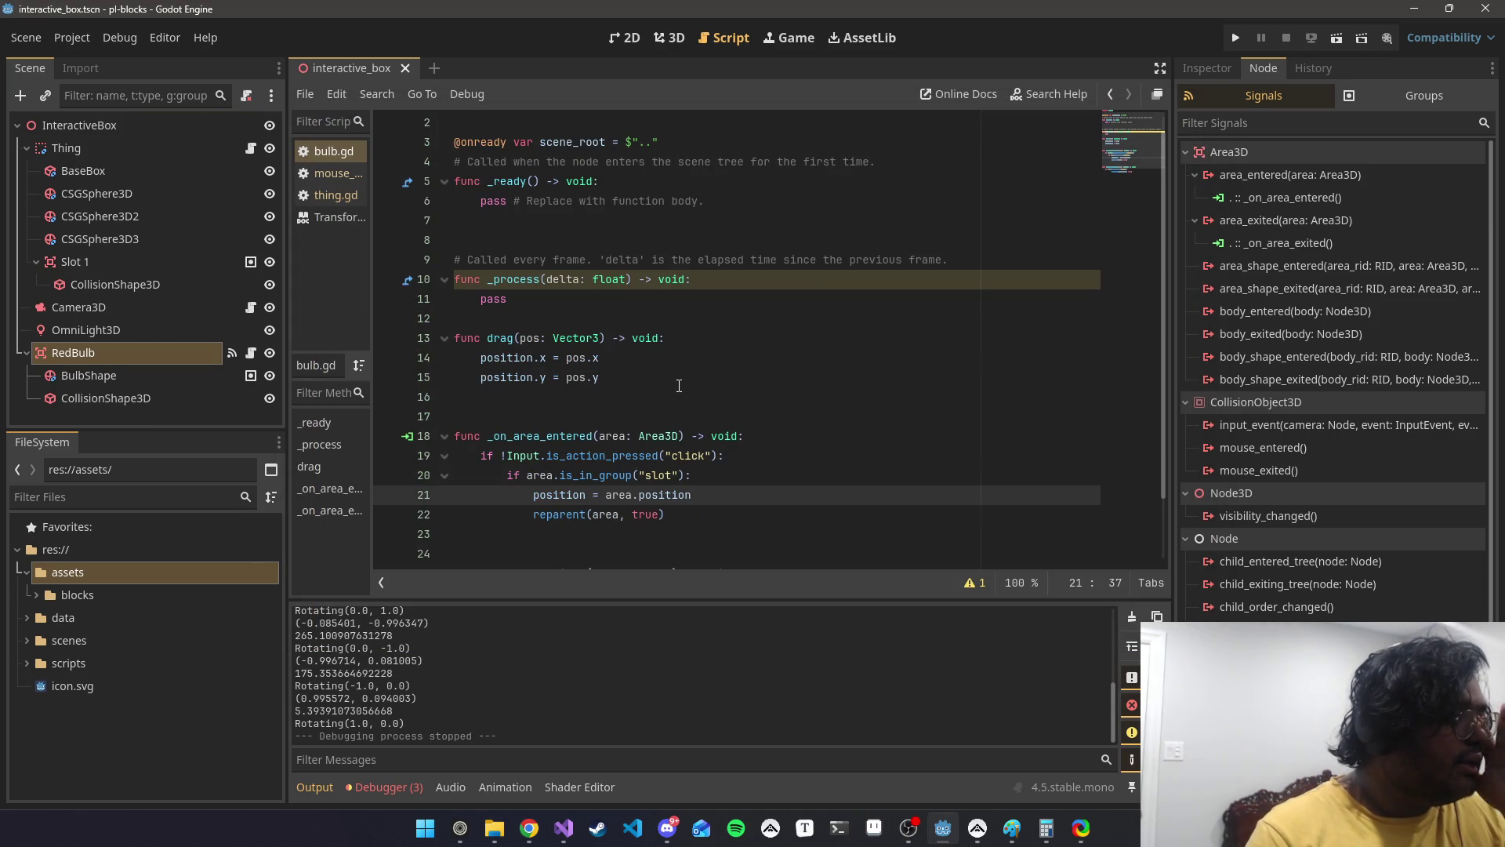
{"action": "left_click", "coordinate": [119, 262]}
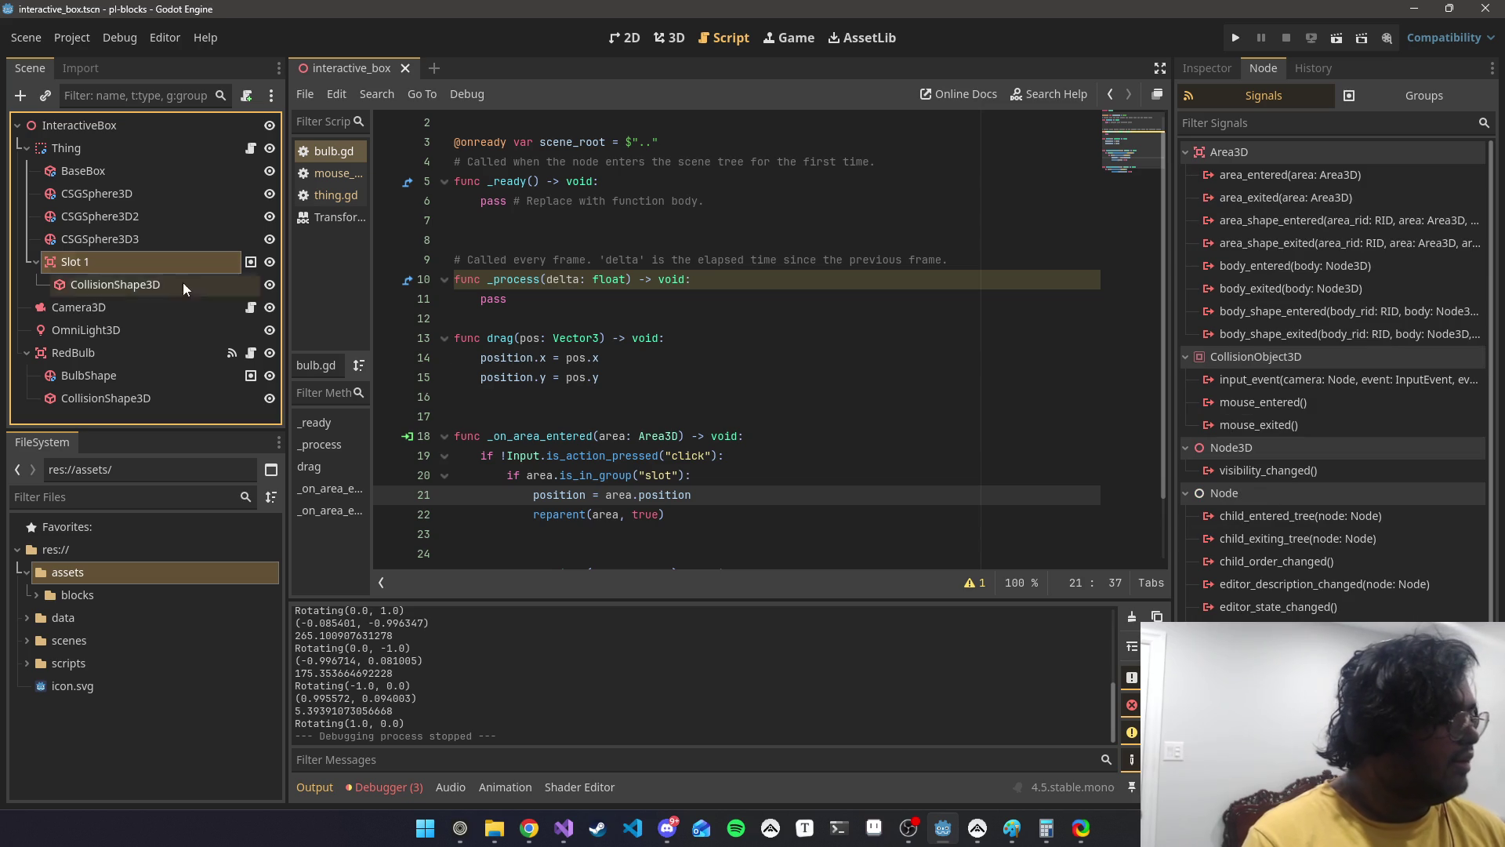
{"action": "left_click", "coordinate": [741, 495]}
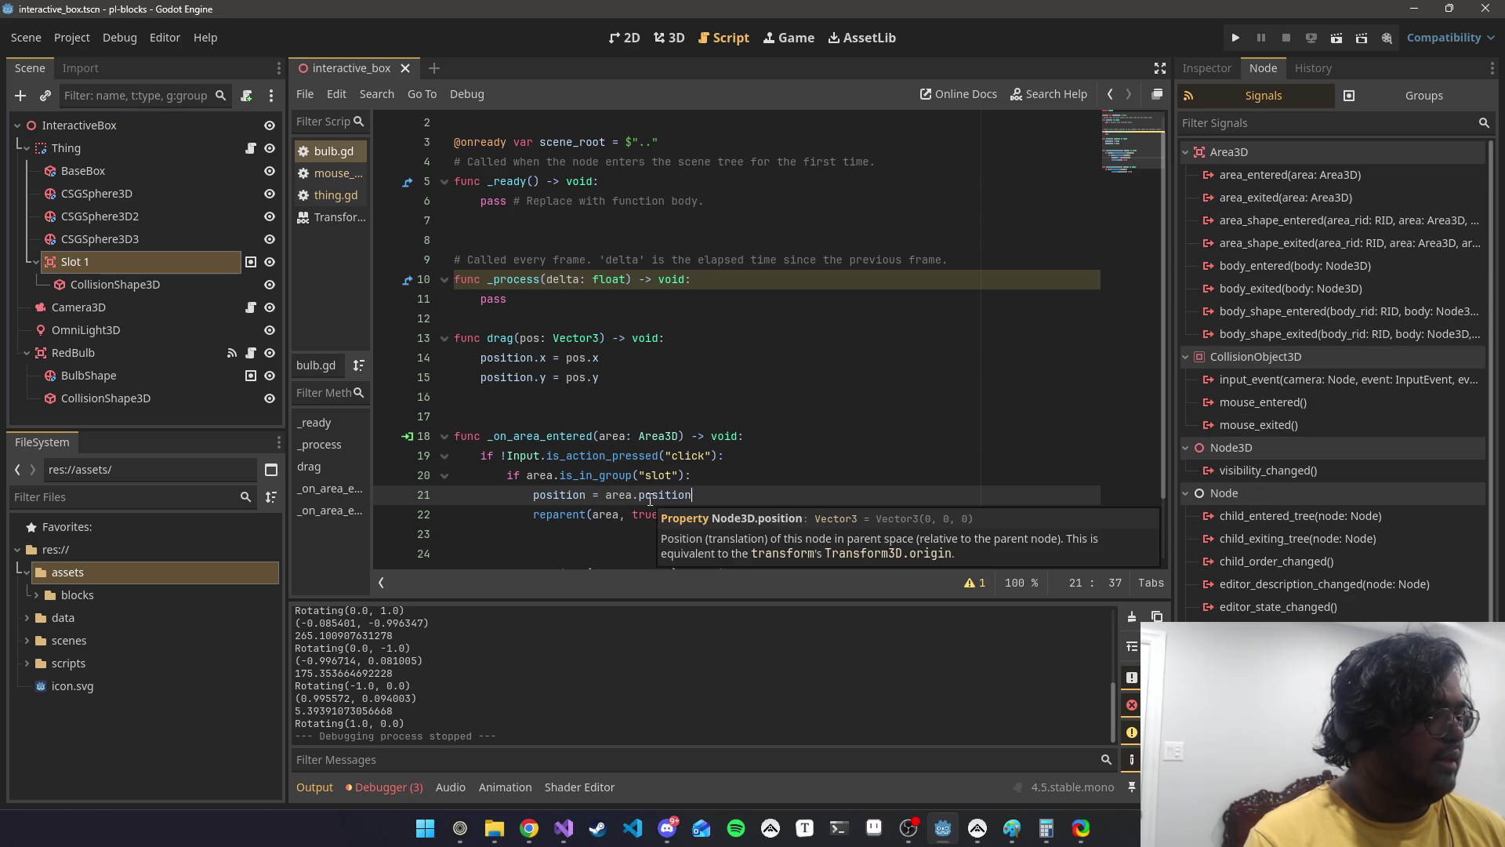
Change reparent(area, true) to reparent(area, false), save, and launch the game.
{"action": "double_click", "coordinate": [651, 516]}
{"action": "type", "text": "false"}
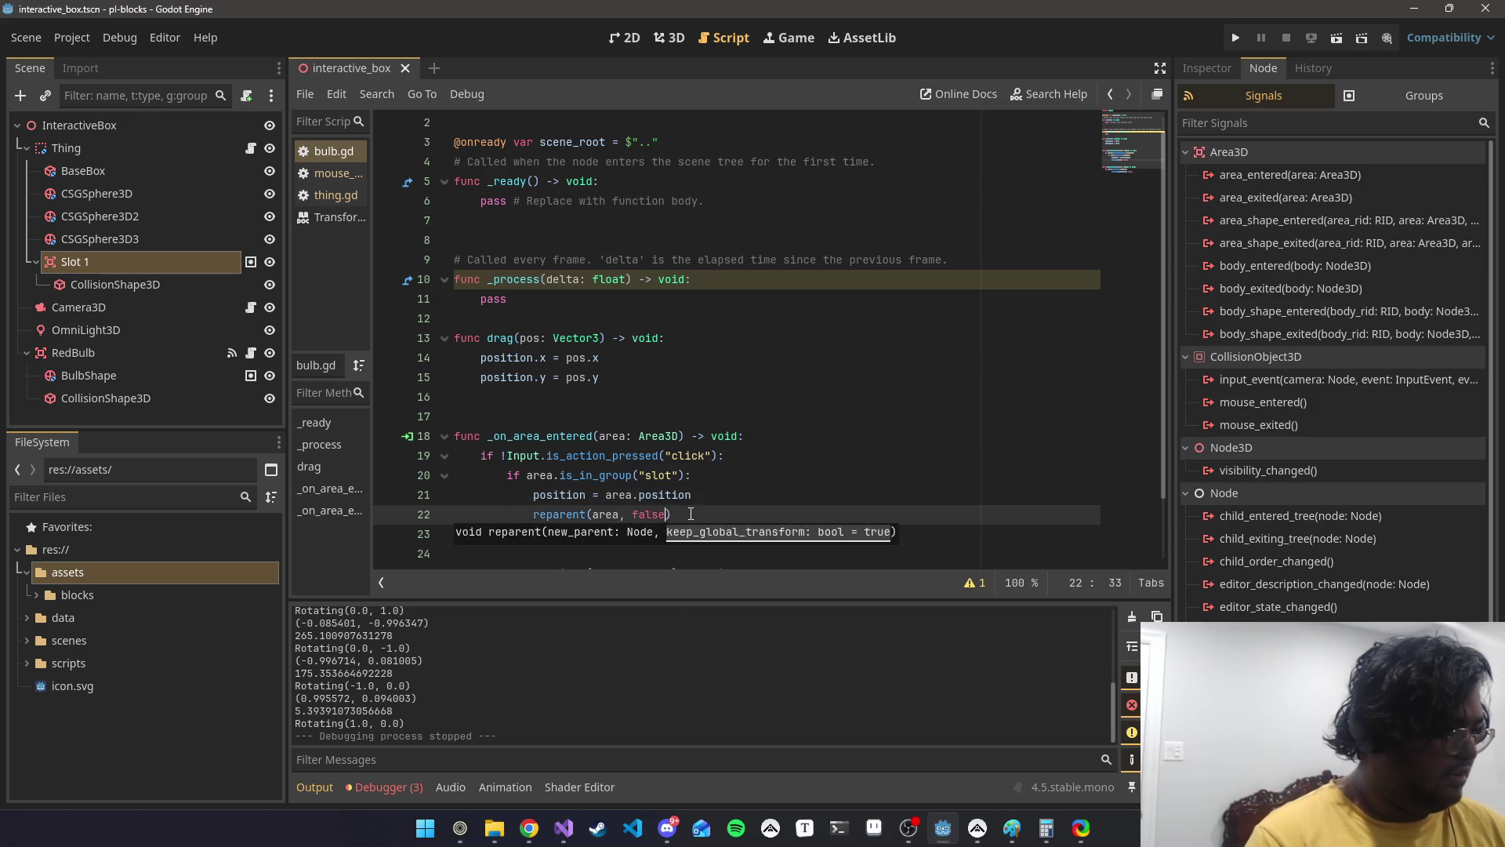
{"action": "left_click", "coordinate": [865, 474]}
{"action": "key", "text": "ctrl+s"}
{"action": "scroll", "coordinate": [865, 475], "scroll_direction": "down", "scroll_amount": 2}
{"action": "left_click", "coordinate": [865, 474]}
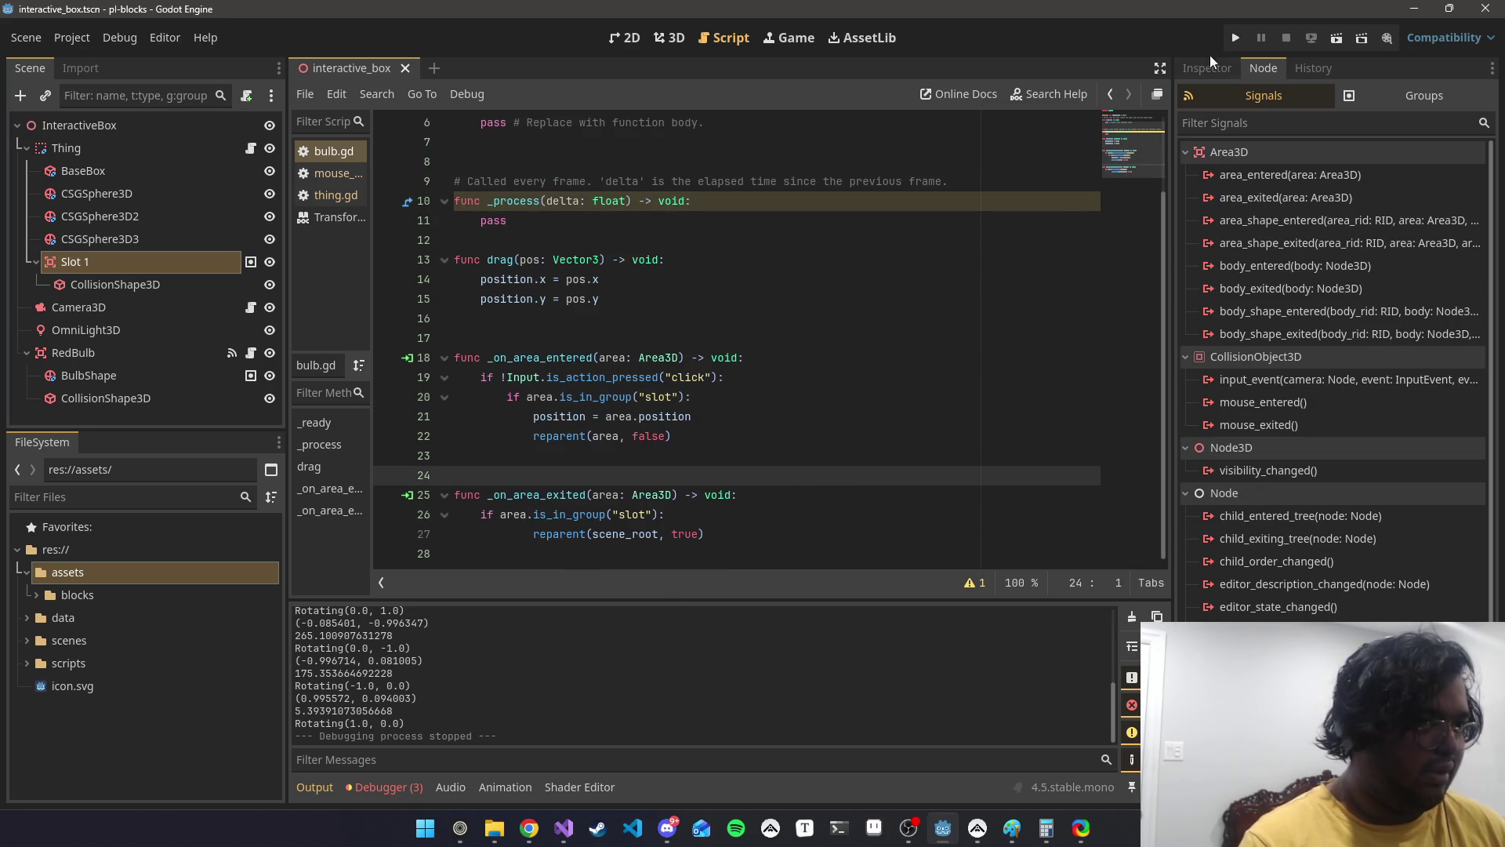
{"action": "left_click", "coordinate": [1236, 37]}
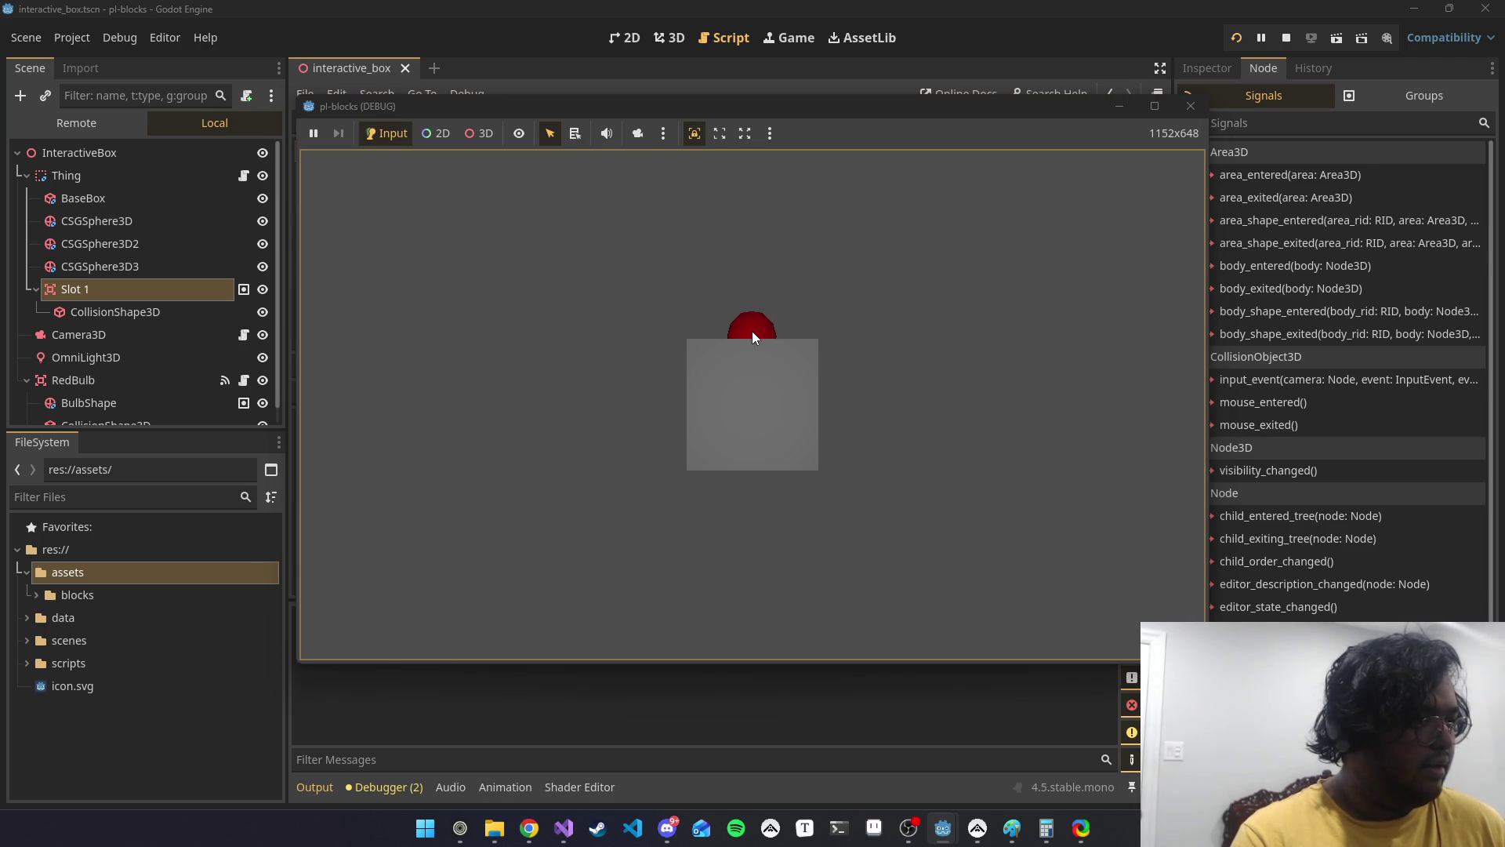
{"action": "left_click_drag", "start_coordinate": [757, 410], "coordinate": [757, 622]}
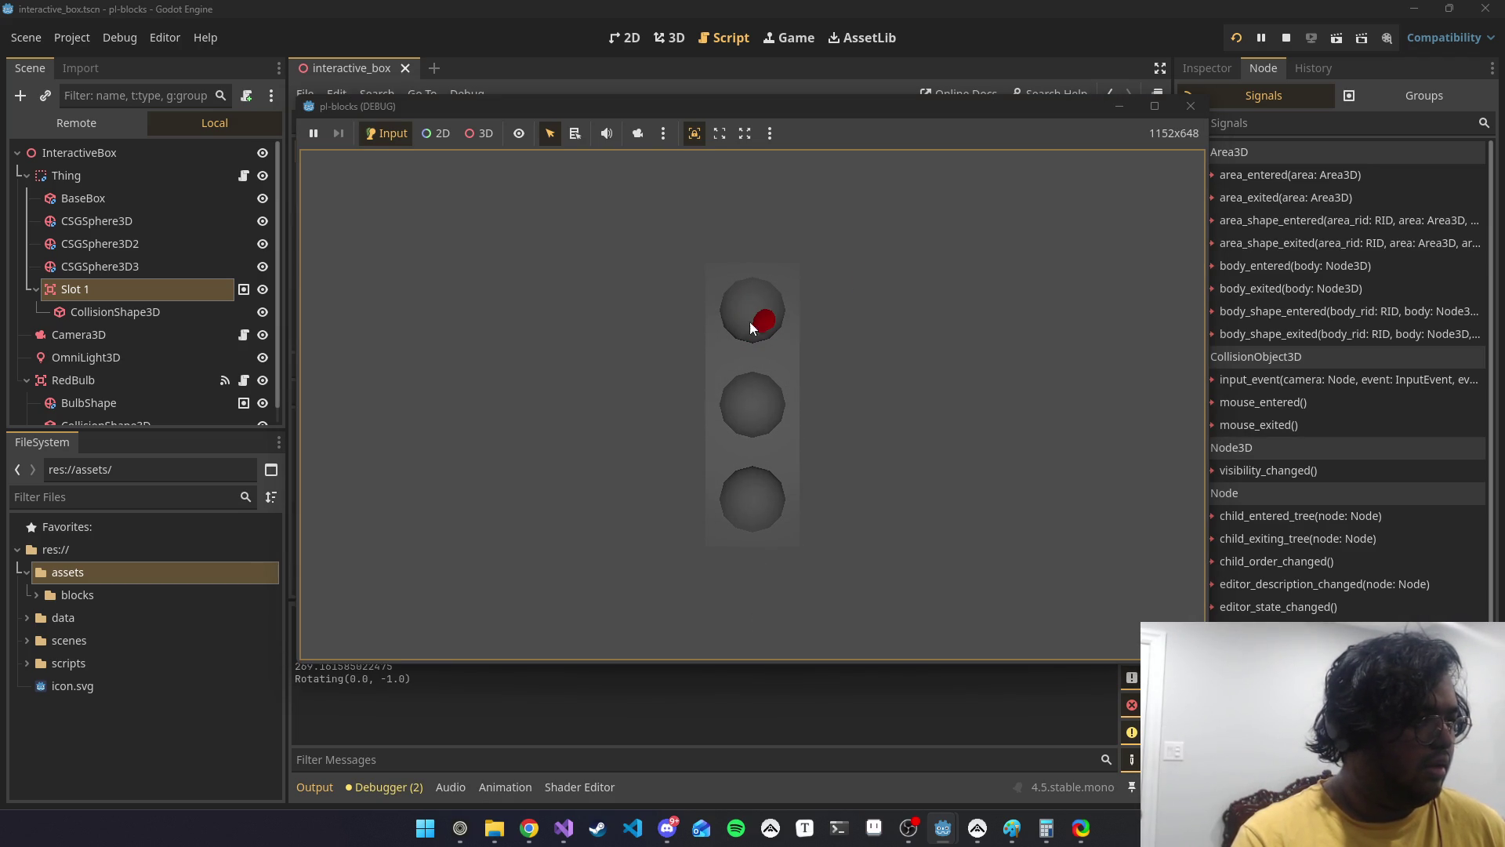
{"action": "left_click_drag", "start_coordinate": [730, 444], "coordinate": [798, 450]}
{"action": "mouse_move", "coordinate": [784, 383]}
{"action": "left_mouse_down"}
{"action": "mouse_move", "coordinate": [708, 391]}
{"action": "mouse_move", "coordinate": [759, 435]}
{"action": "left_mouse_up"}
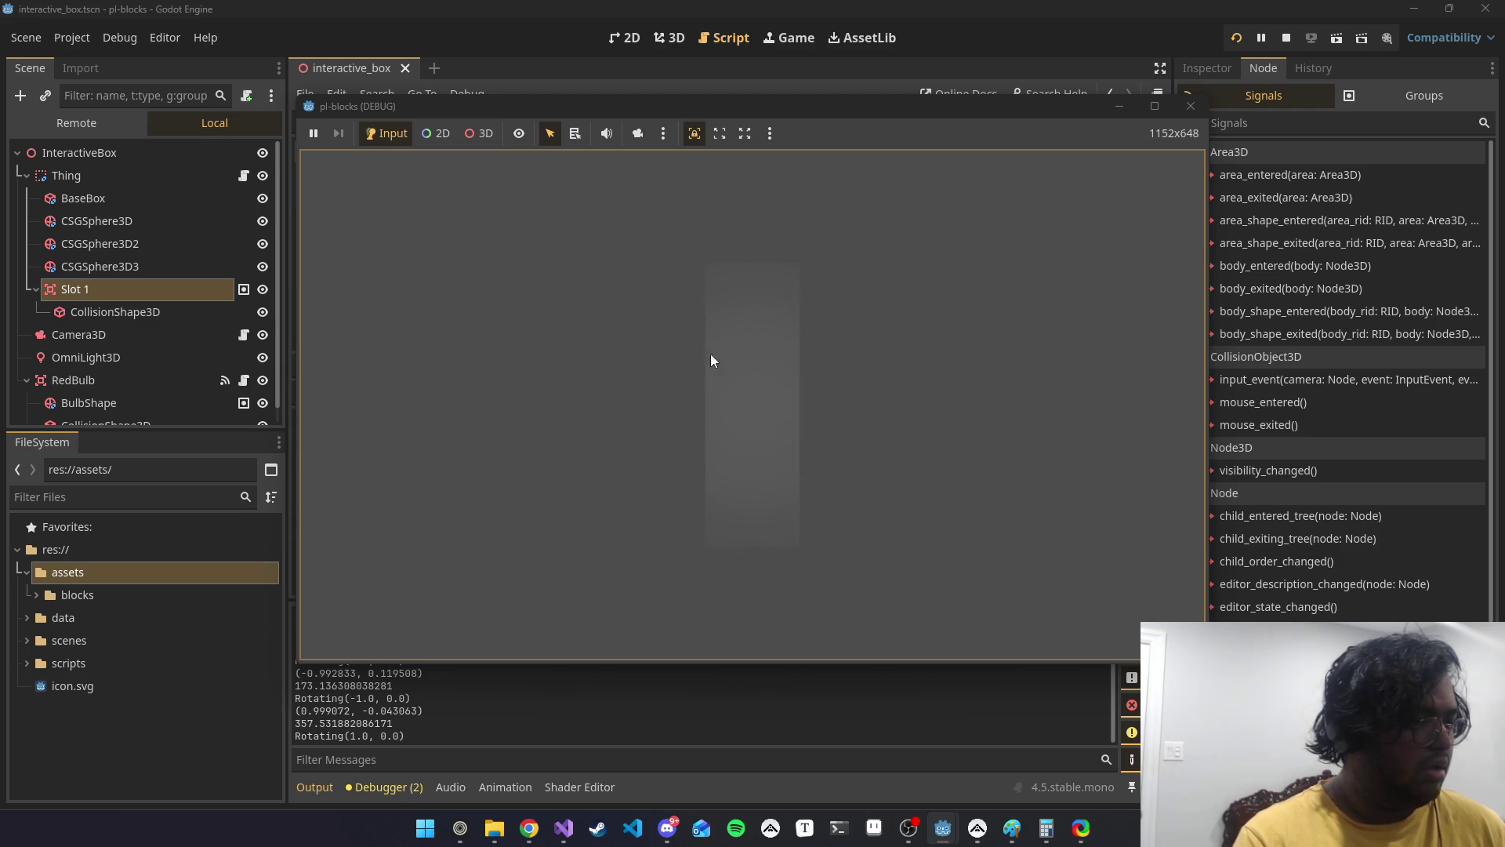
{"action": "left_click_drag", "start_coordinate": [831, 345], "coordinate": [769, 338]}
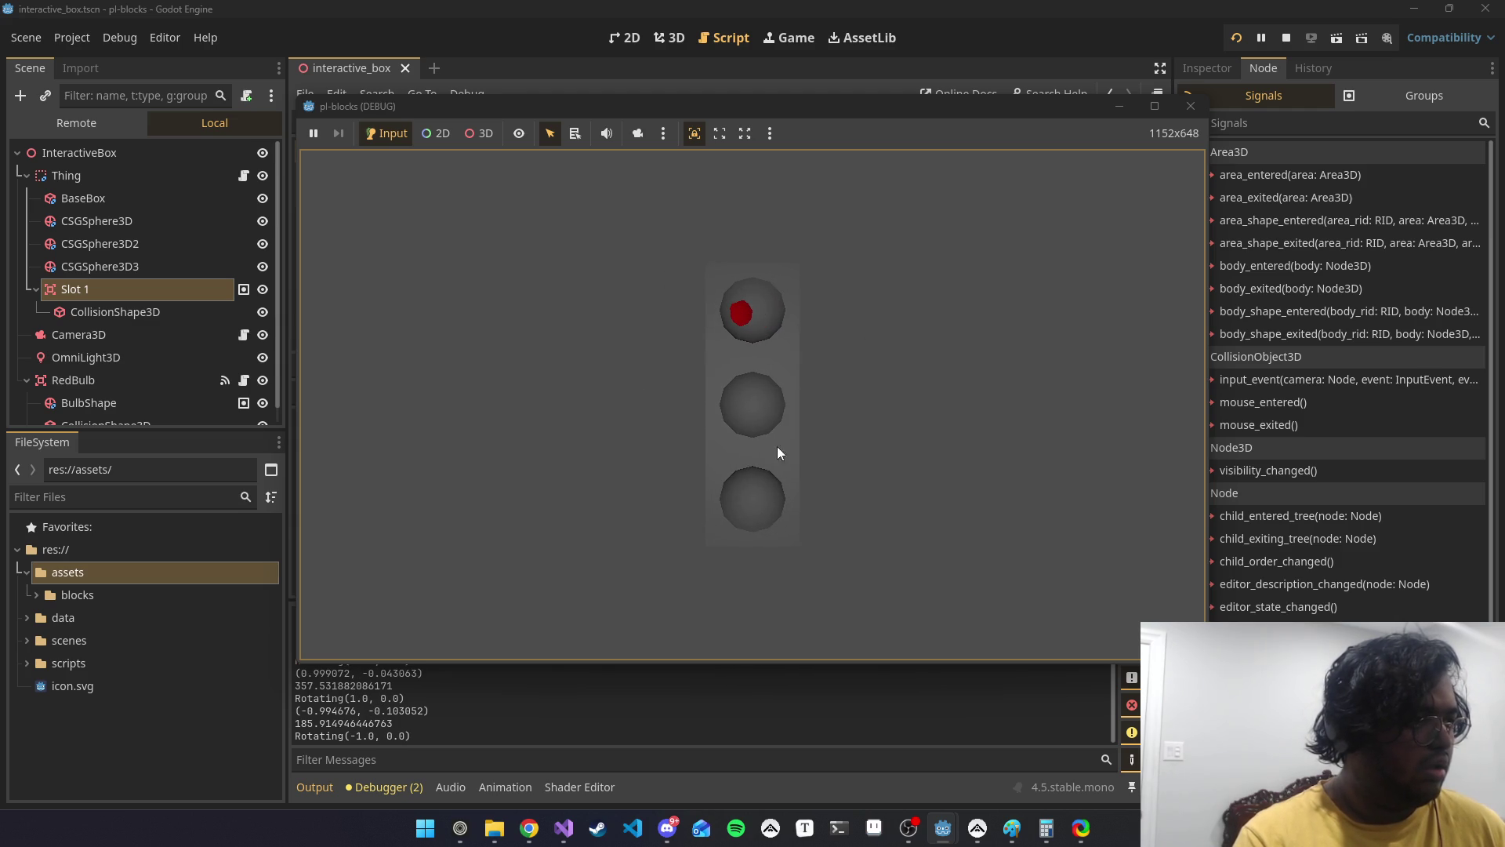
{"action": "mouse_move", "coordinate": [757, 471]}
{"action": "left_mouse_down"}
{"action": "mouse_move", "coordinate": [807, 303]}
{"action": "mouse_move", "coordinate": [757, 649]}
{"action": "left_mouse_up"}
{"action": "left_click_drag", "start_coordinate": [787, 513], "coordinate": [618, 529]}
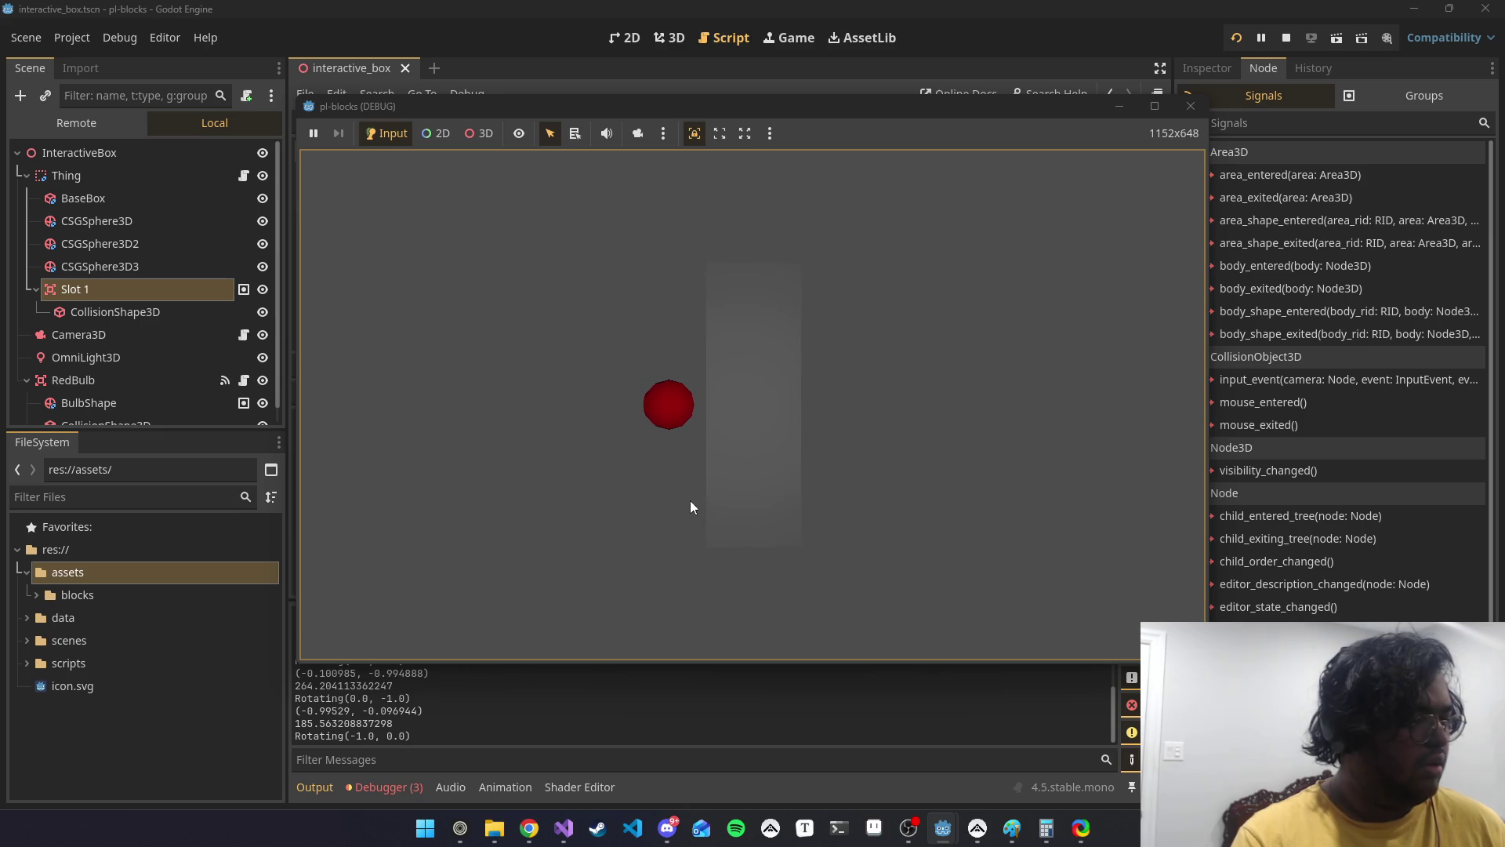
{"action": "left_click_drag", "start_coordinate": [819, 477], "coordinate": [845, 491]}
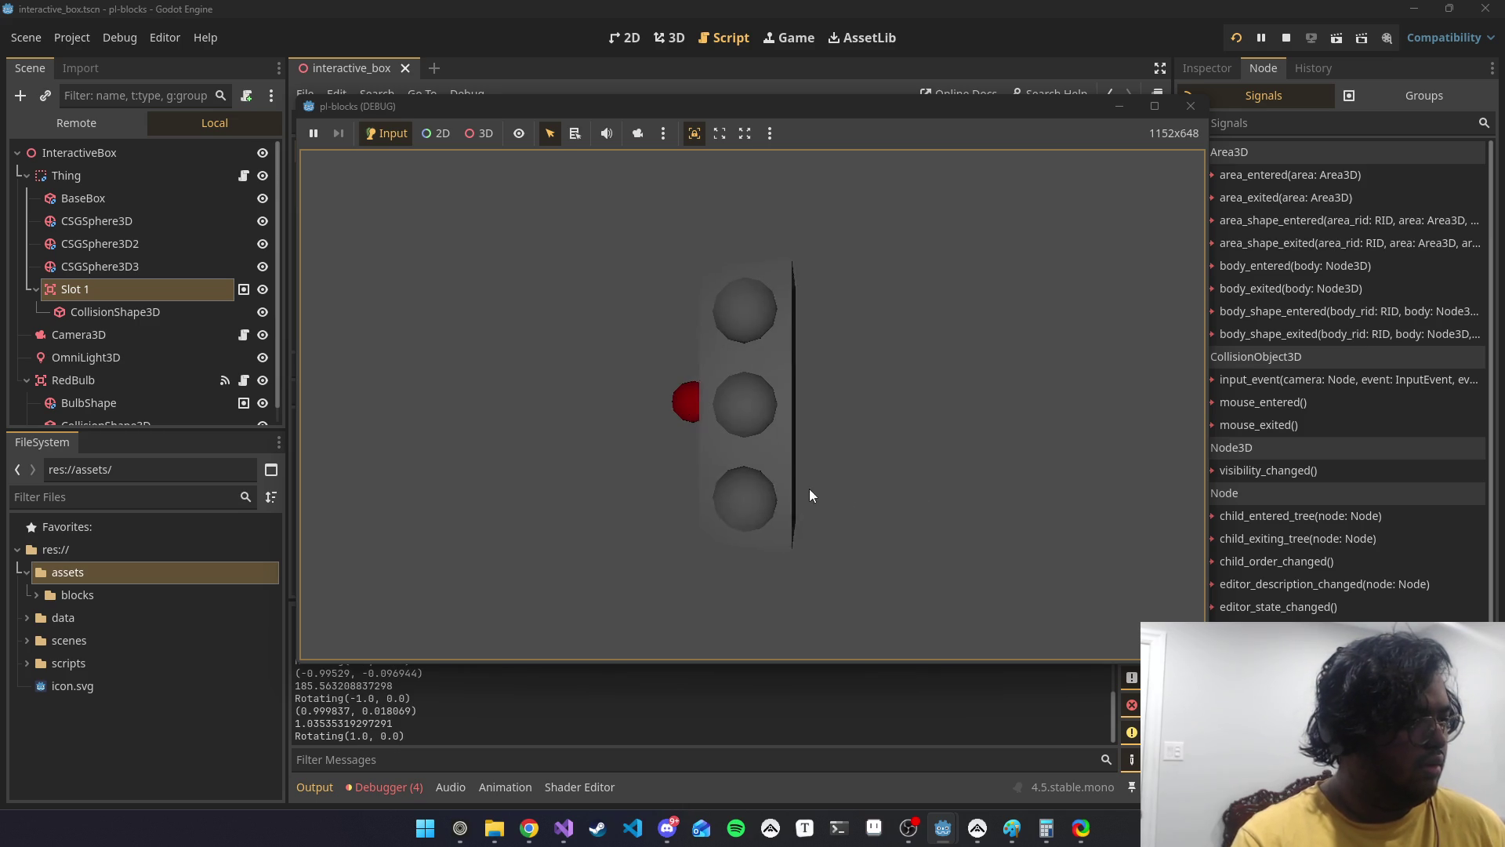
{"action": "mouse_move", "coordinate": [734, 459]}
{"action": "left_mouse_down"}
{"action": "mouse_move", "coordinate": [680, 416]}
{"action": "mouse_move", "coordinate": [925, 450]}
{"action": "mouse_move", "coordinate": [521, 493]}
{"action": "left_mouse_up"}
{"action": "mouse_move", "coordinate": [770, 488]}
{"action": "left_mouse_down"}
{"action": "mouse_move", "coordinate": [751, 504]}
{"action": "mouse_move", "coordinate": [435, 524]}
{"action": "left_mouse_up"}
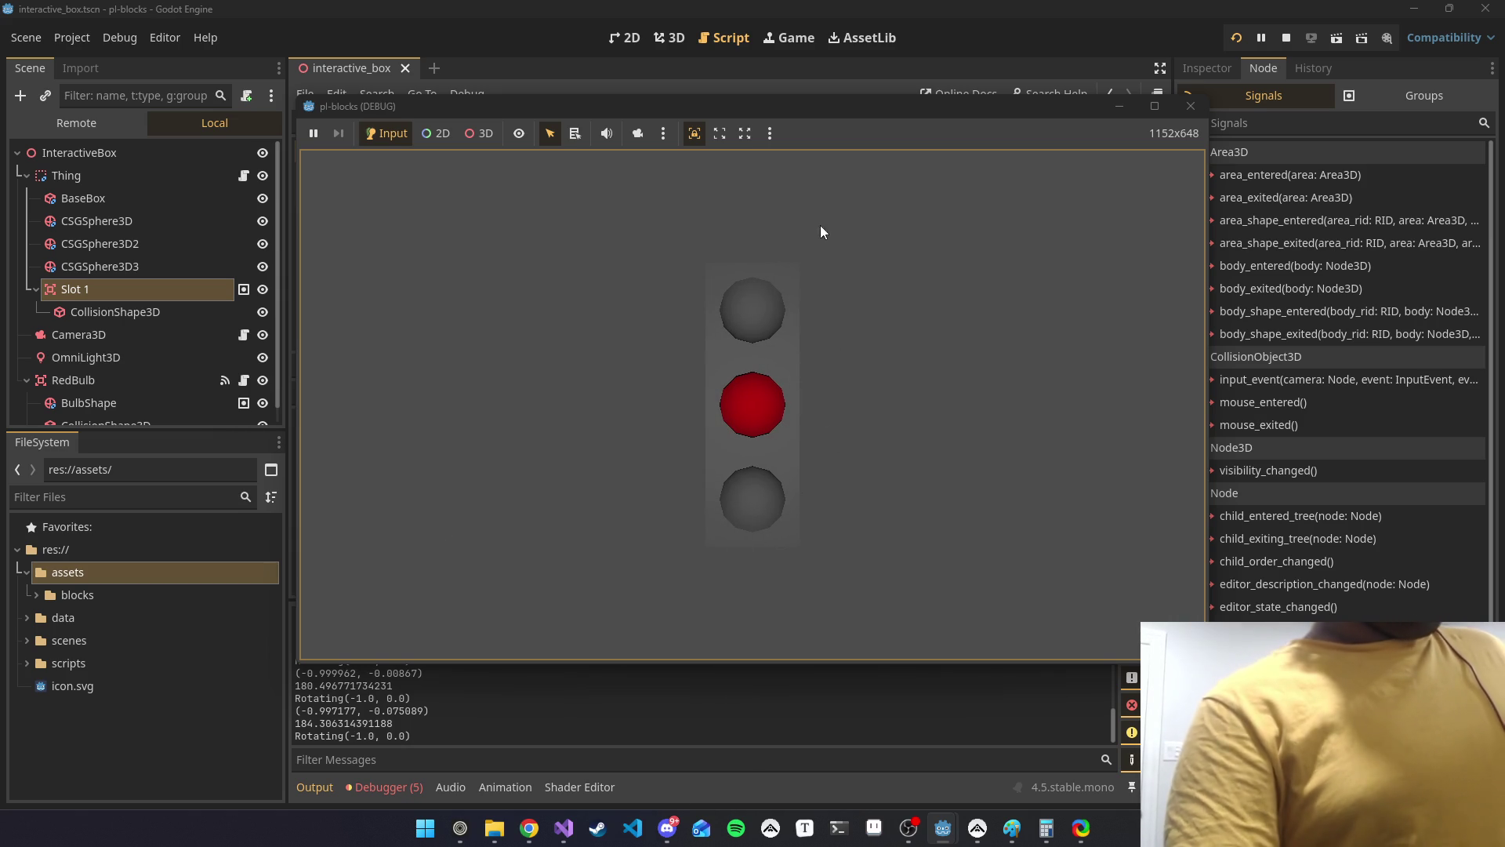
{"action": "left_click_drag", "start_coordinate": [773, 325], "coordinate": [820, 393]}
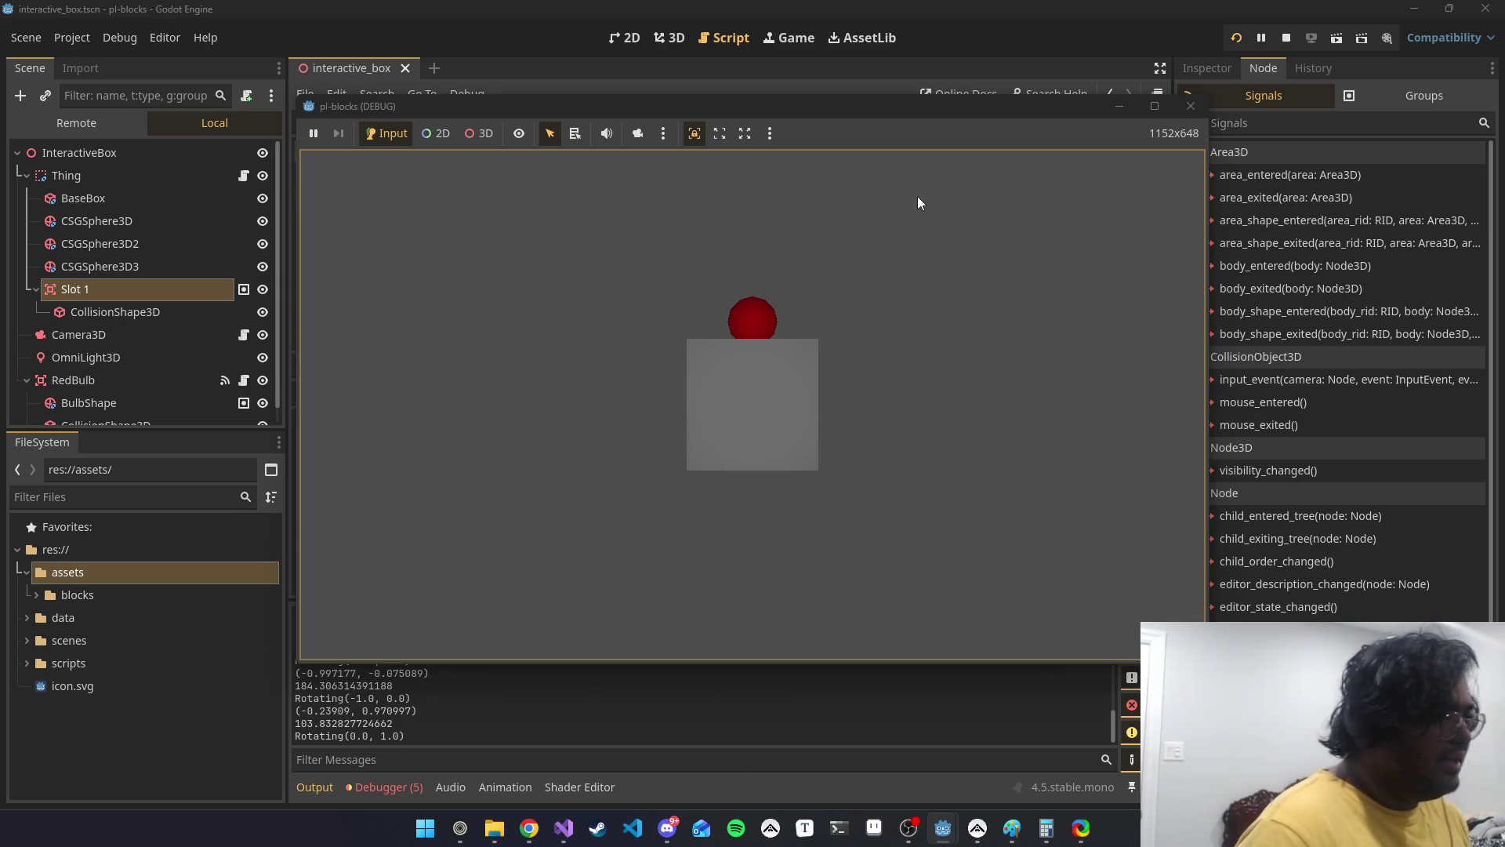
{"action": "left_click", "coordinate": [1190, 106]}
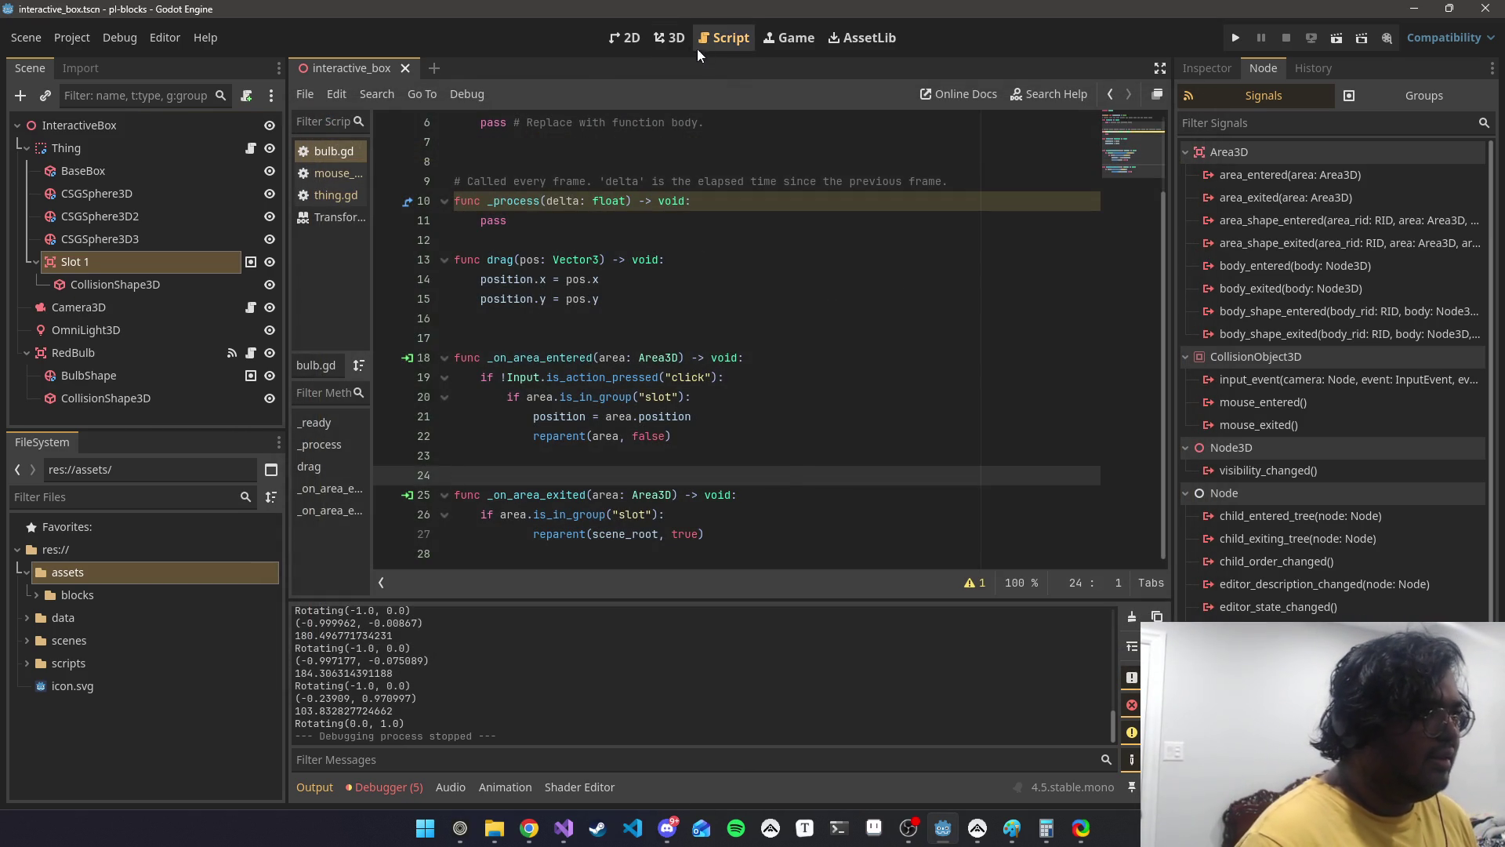
Orbit the 3D box, select RedBulb and expand its Transform properties in the Inspector.
{"action": "left_click", "coordinate": [674, 39]}
{"action": "scroll", "coordinate": [872, 289], "scroll_direction": "up", "scroll_amount": 3}
{"action": "mouse_move", "coordinate": [850, 290]}
{"action": "left_mouse_down"}
{"action": "mouse_move", "coordinate": [713, 320]}
{"action": "mouse_move", "coordinate": [681, 468]}
{"action": "left_mouse_up"}
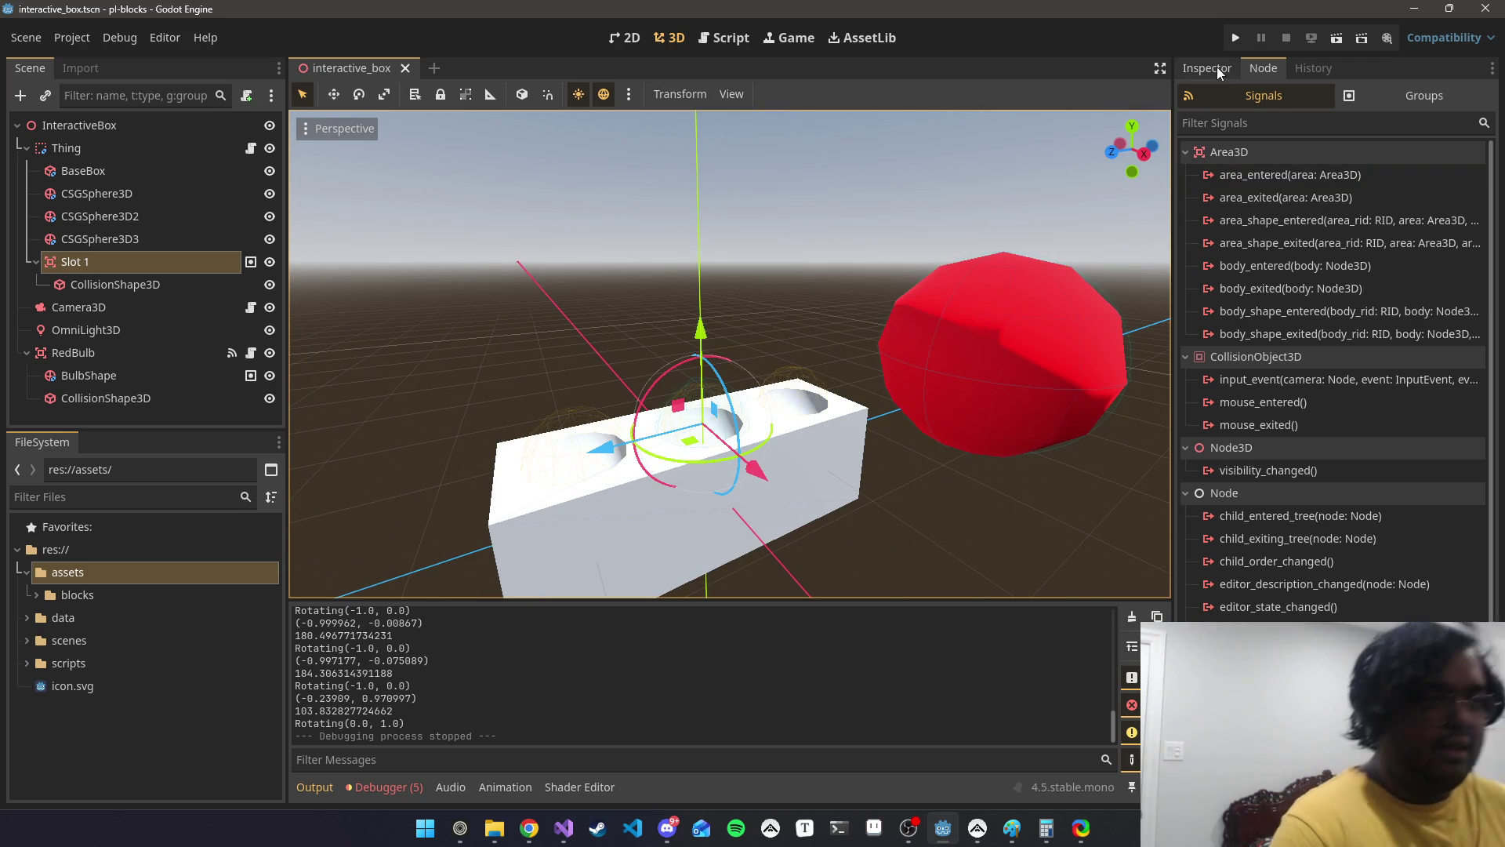
{"action": "left_click", "coordinate": [1216, 69]}
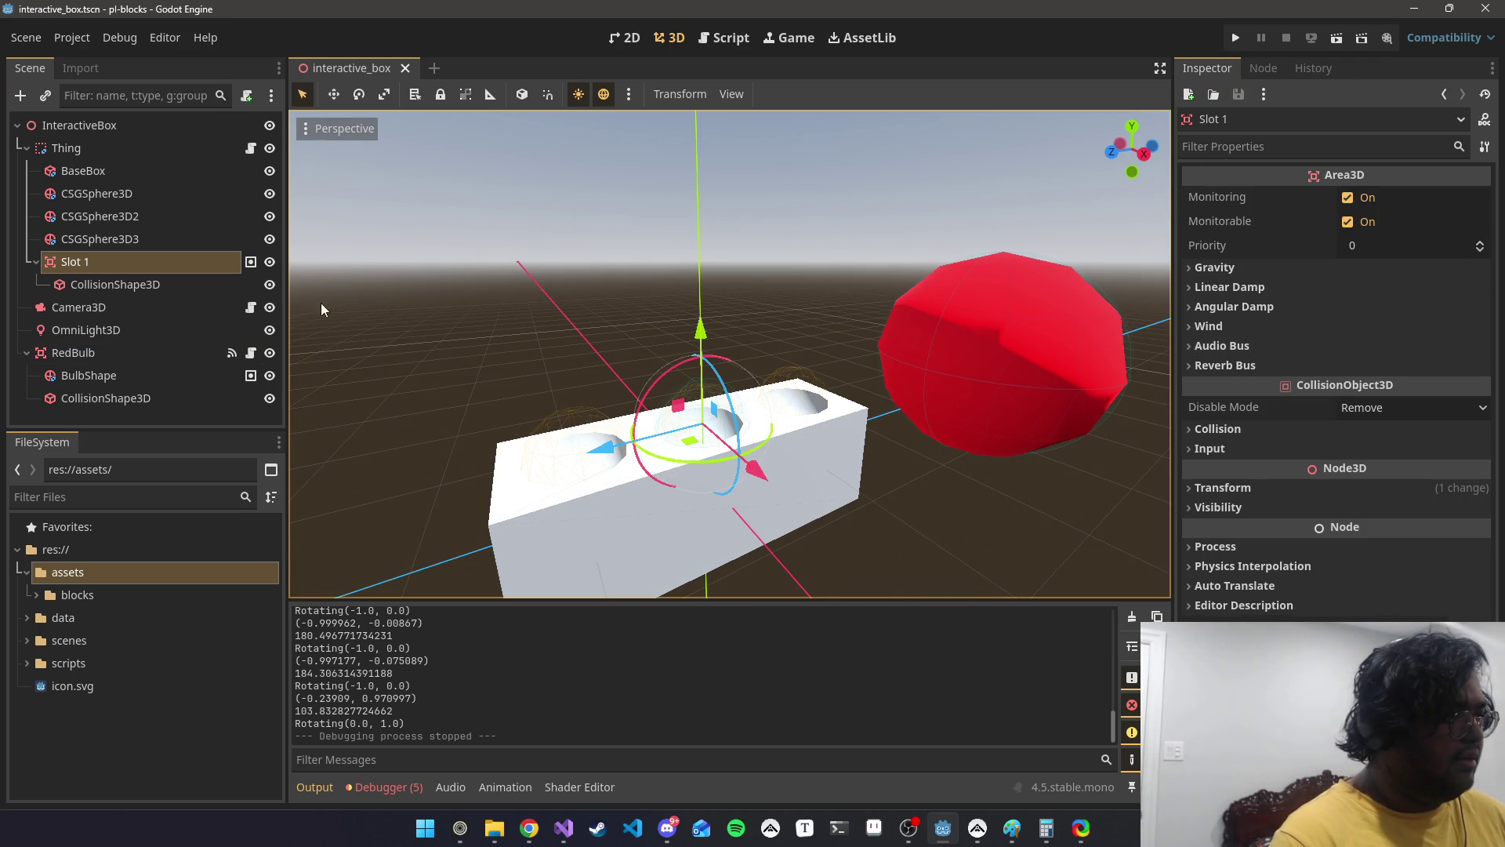
{"action": "mouse_move", "coordinate": [493, 346]}
{"action": "left_mouse_down"}
{"action": "mouse_move", "coordinate": [584, 291]}
{"action": "mouse_move", "coordinate": [599, 260]}
{"action": "left_mouse_up"}
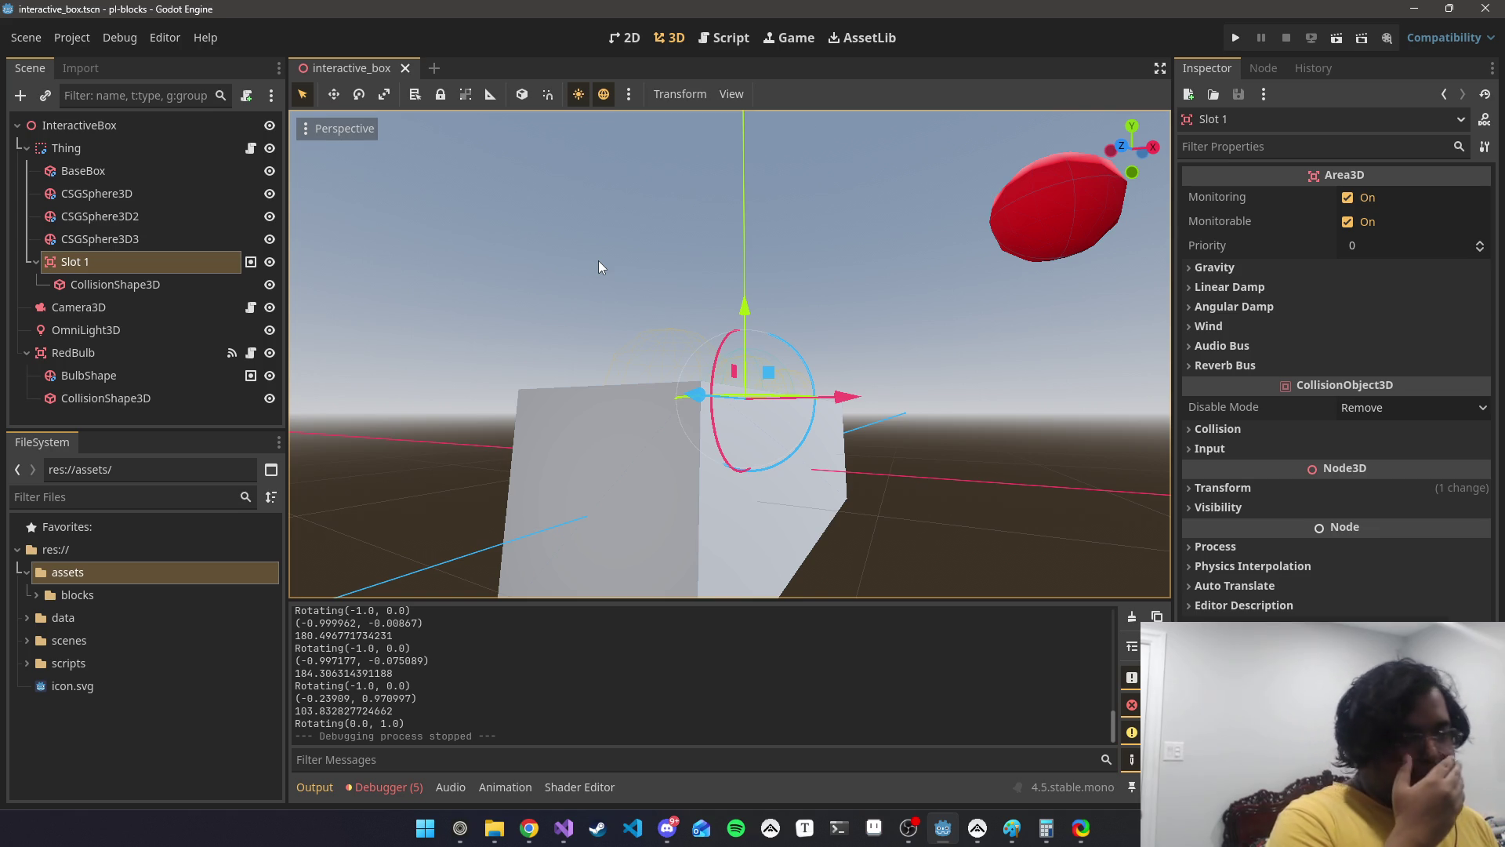
{"action": "left_click", "coordinate": [132, 358]}
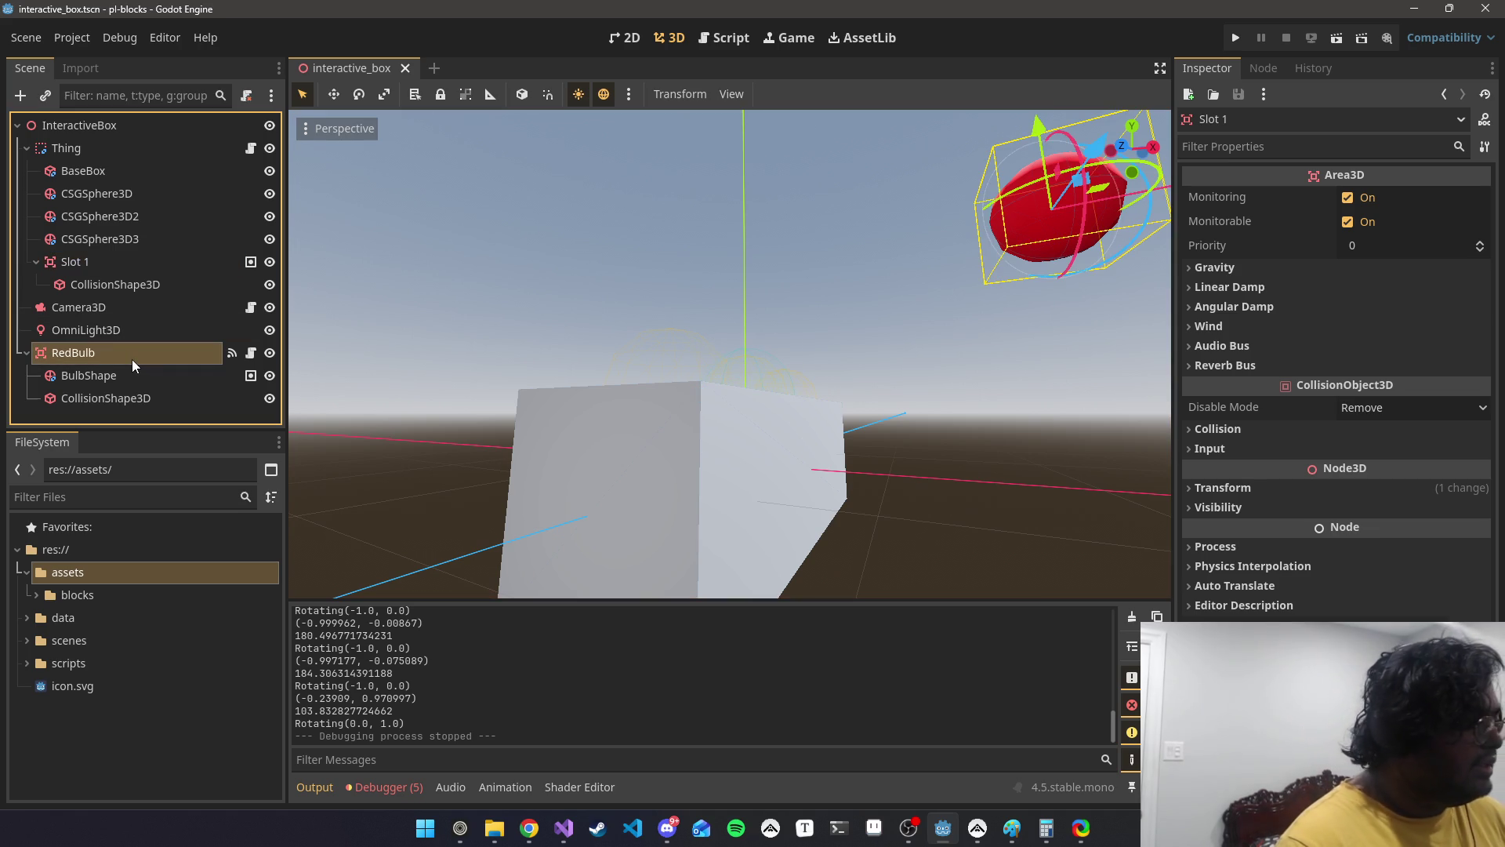
{"action": "left_click", "coordinate": [1193, 490]}
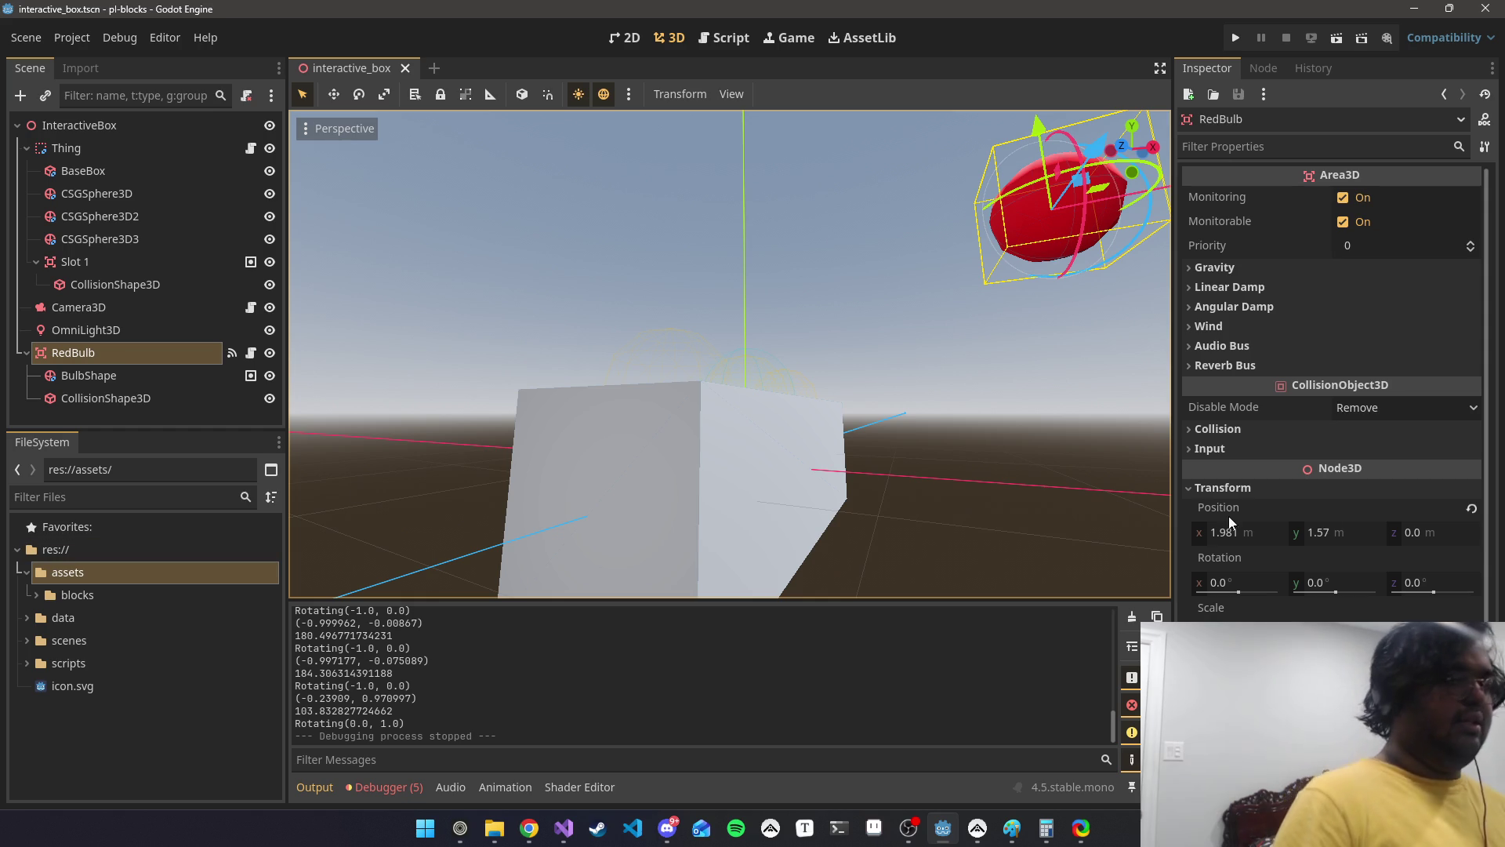
{"action": "key", "text": "F5"}
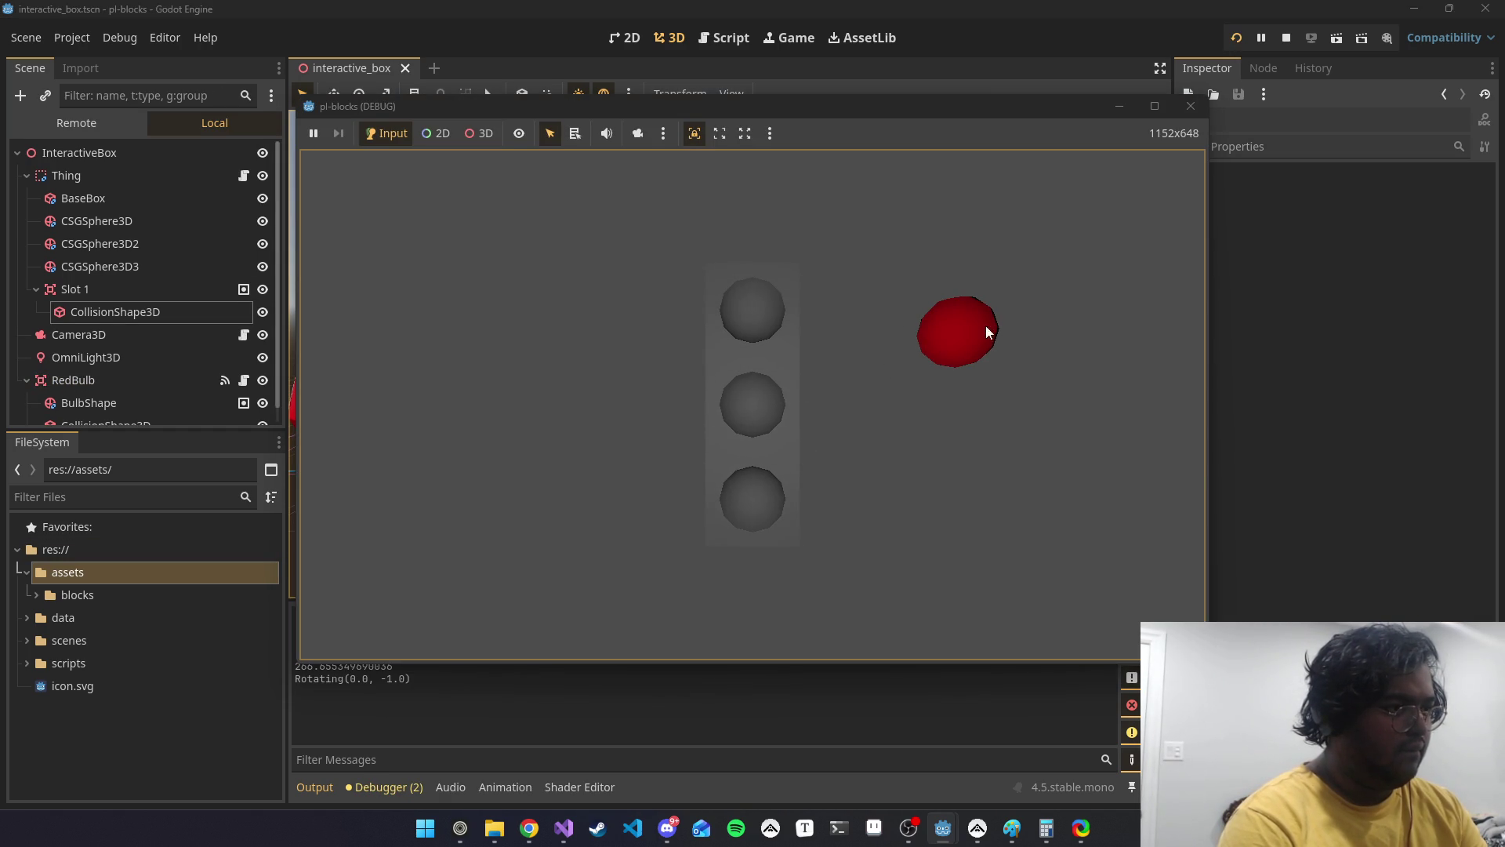
Rotate the box and drag the red bulb out of the middle slot and over its top, then stop.
{"action": "mouse_move", "coordinate": [902, 411]}
{"action": "left_mouse_down"}
{"action": "mouse_move", "coordinate": [949, 403]}
{"action": "mouse_move", "coordinate": [803, 488]}
{"action": "mouse_move", "coordinate": [679, 445]}
{"action": "left_mouse_up"}
{"action": "mouse_move", "coordinate": [750, 411]}
{"action": "left_mouse_down"}
{"action": "mouse_move", "coordinate": [976, 384]}
{"action": "mouse_move", "coordinate": [825, 397]}
{"action": "mouse_move", "coordinate": [929, 474]}
{"action": "left_mouse_up"}
{"action": "left_click_drag", "start_coordinate": [801, 478], "coordinate": [612, 482]}
{"action": "mouse_move", "coordinate": [803, 398]}
{"action": "left_mouse_down"}
{"action": "mouse_move", "coordinate": [706, 164]}
{"action": "mouse_move", "coordinate": [694, 408]}
{"action": "left_mouse_up"}
{"action": "mouse_move", "coordinate": [774, 441]}
{"action": "left_mouse_down"}
{"action": "mouse_move", "coordinate": [705, 487]}
{"action": "mouse_move", "coordinate": [510, 511]}
{"action": "left_mouse_up"}
{"action": "left_click_drag", "start_coordinate": [855, 510], "coordinate": [511, 502]}
{"action": "mouse_move", "coordinate": [701, 420]}
{"action": "left_mouse_down"}
{"action": "mouse_move", "coordinate": [579, 219]}
{"action": "mouse_move", "coordinate": [997, 411]}
{"action": "left_mouse_up"}
{"action": "key", "text": "Left"}
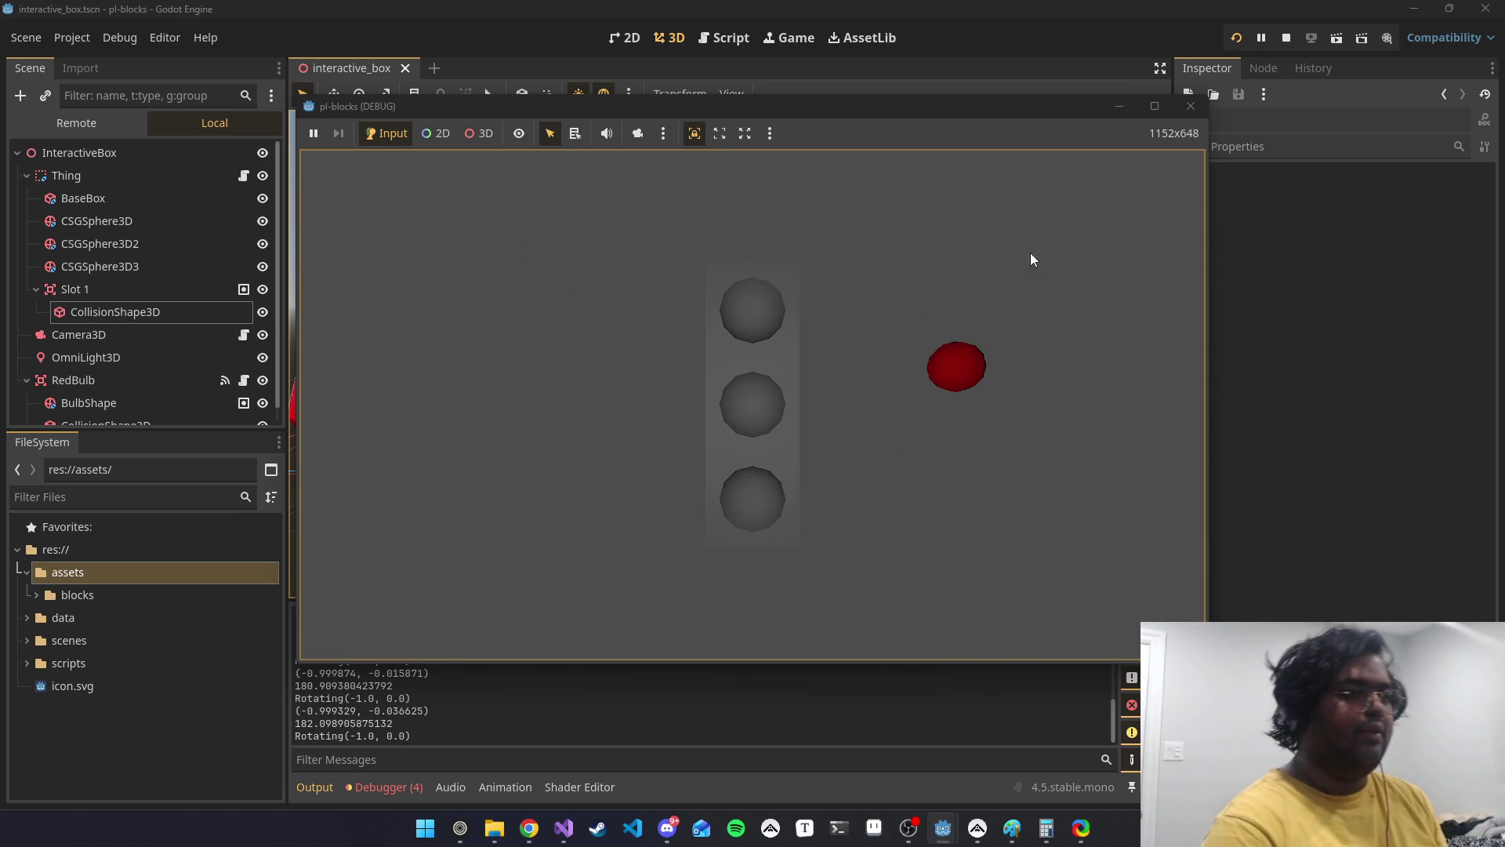
{"action": "left_click", "coordinate": [1191, 105]}
{"action": "left_click", "coordinate": [731, 95]}
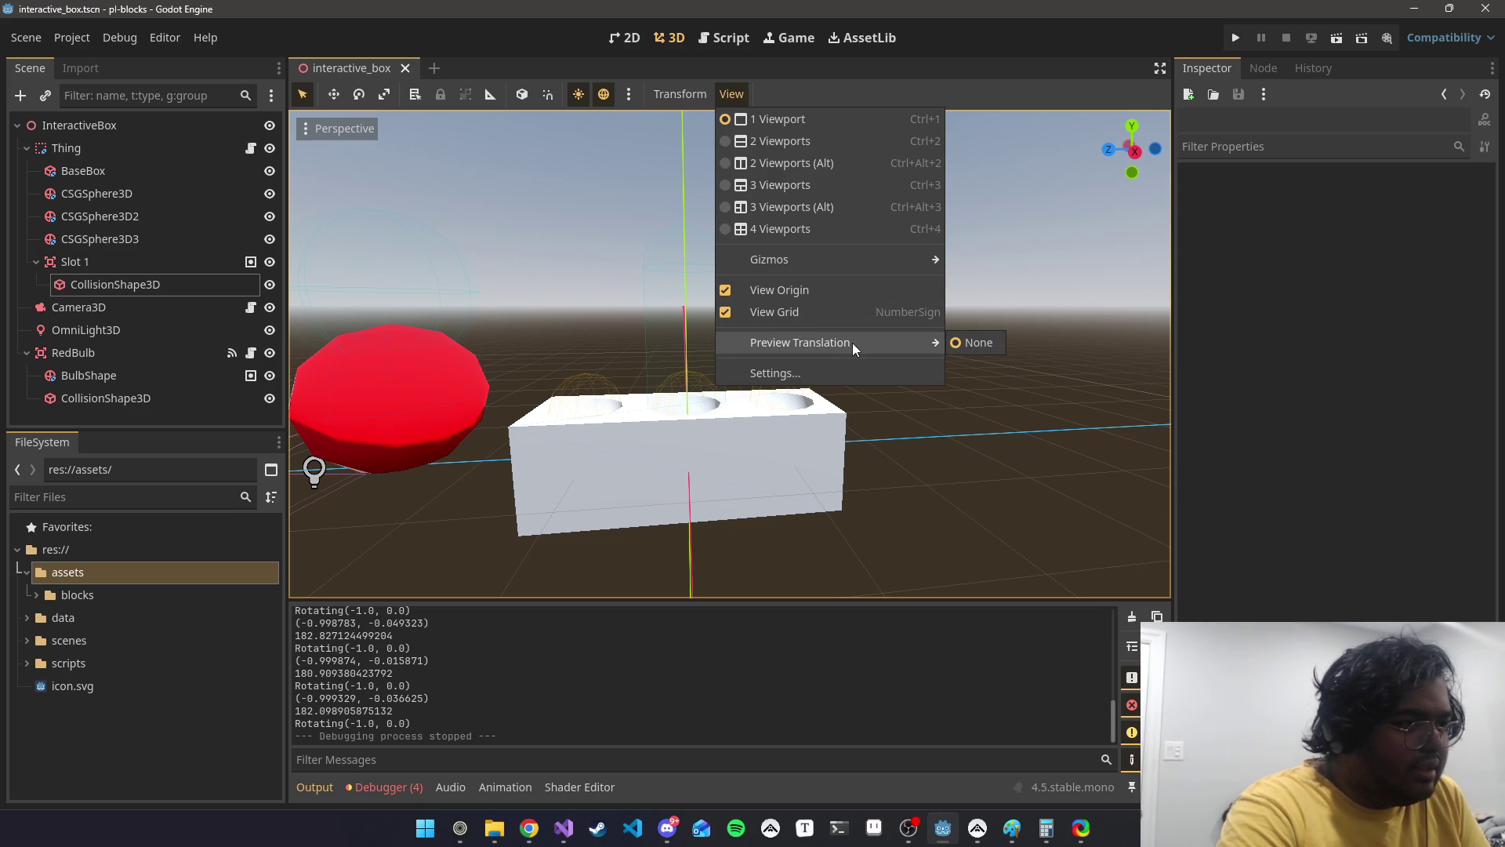
{"action": "left_click", "coordinate": [831, 375]}
{"action": "left_click", "coordinate": [844, 309]}
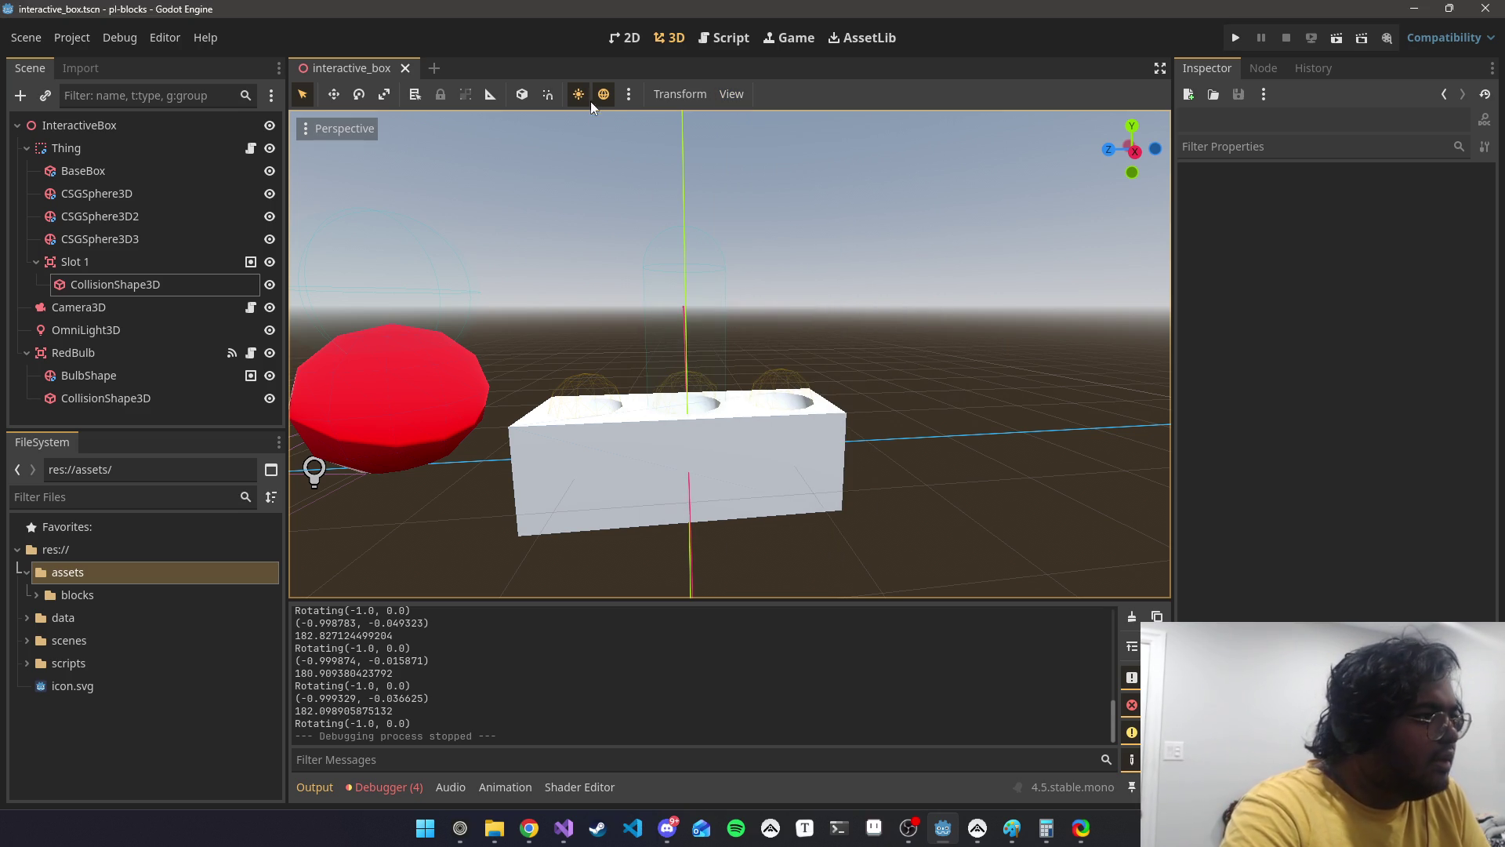
{"action": "left_click", "coordinate": [628, 94]}
{"action": "left_click", "coordinate": [627, 94]}
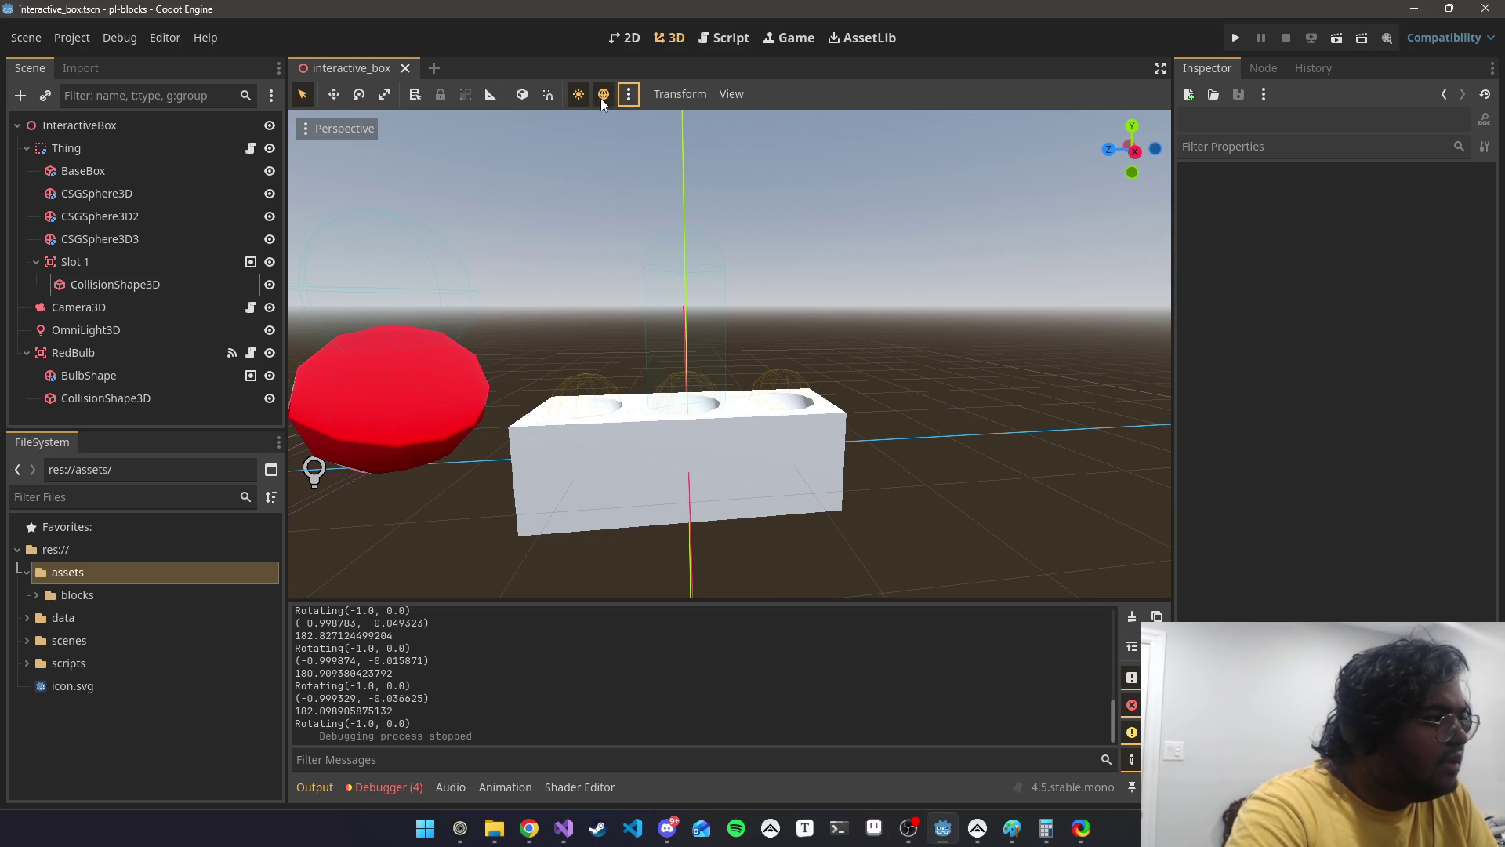
{"action": "left_click", "coordinate": [308, 125]}
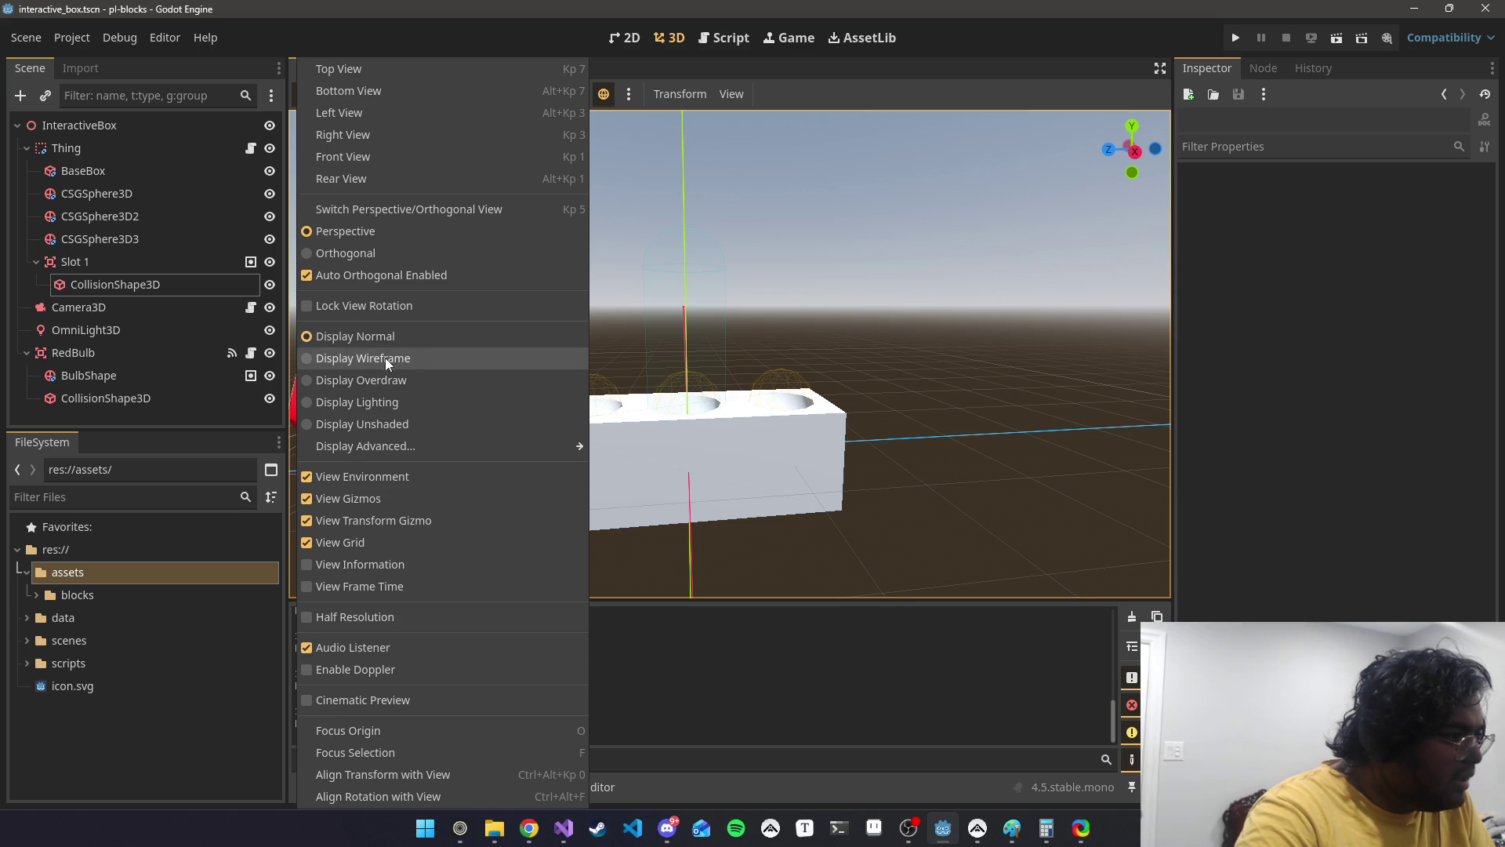
{"action": "mouse_move", "coordinate": [370, 449]}
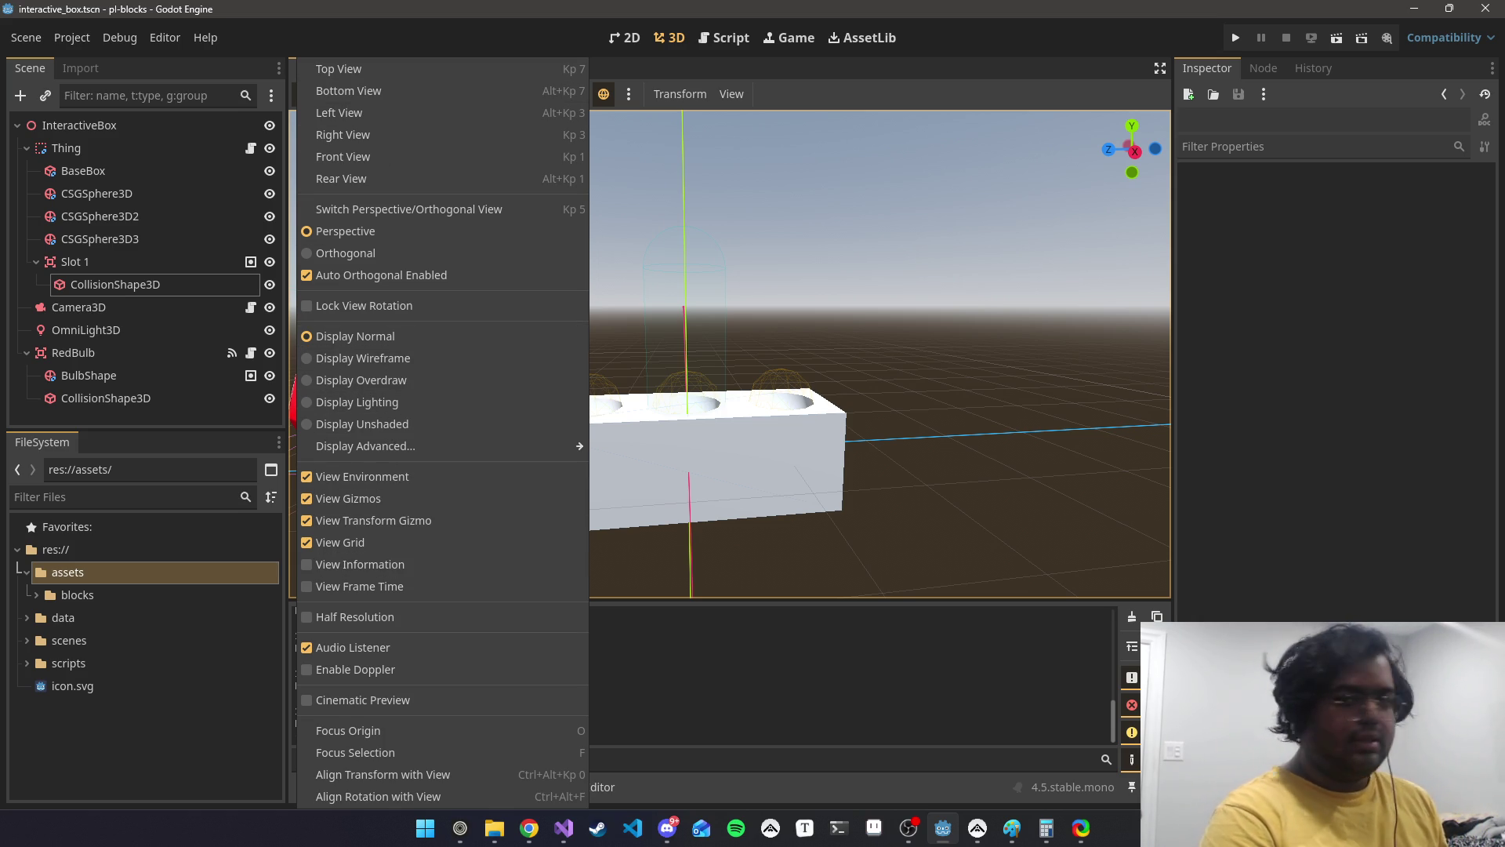
{"action": "key", "text": "alt+Tab"}
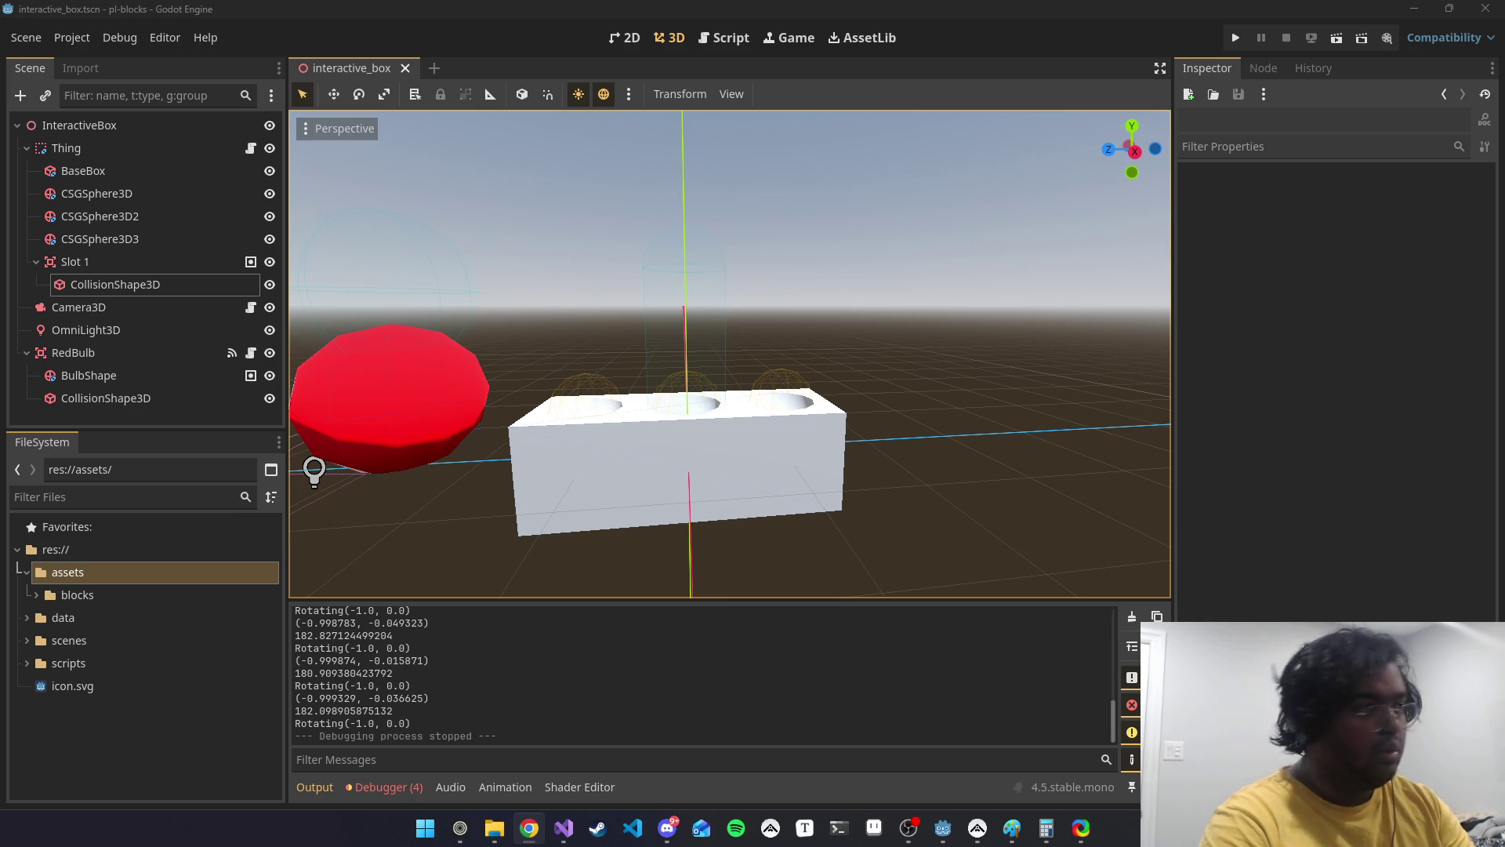
Enable Debug > Visible Collision Shapes, run, and drag the red bulb beside the box.
{"action": "left_click", "coordinate": [133, 41]}
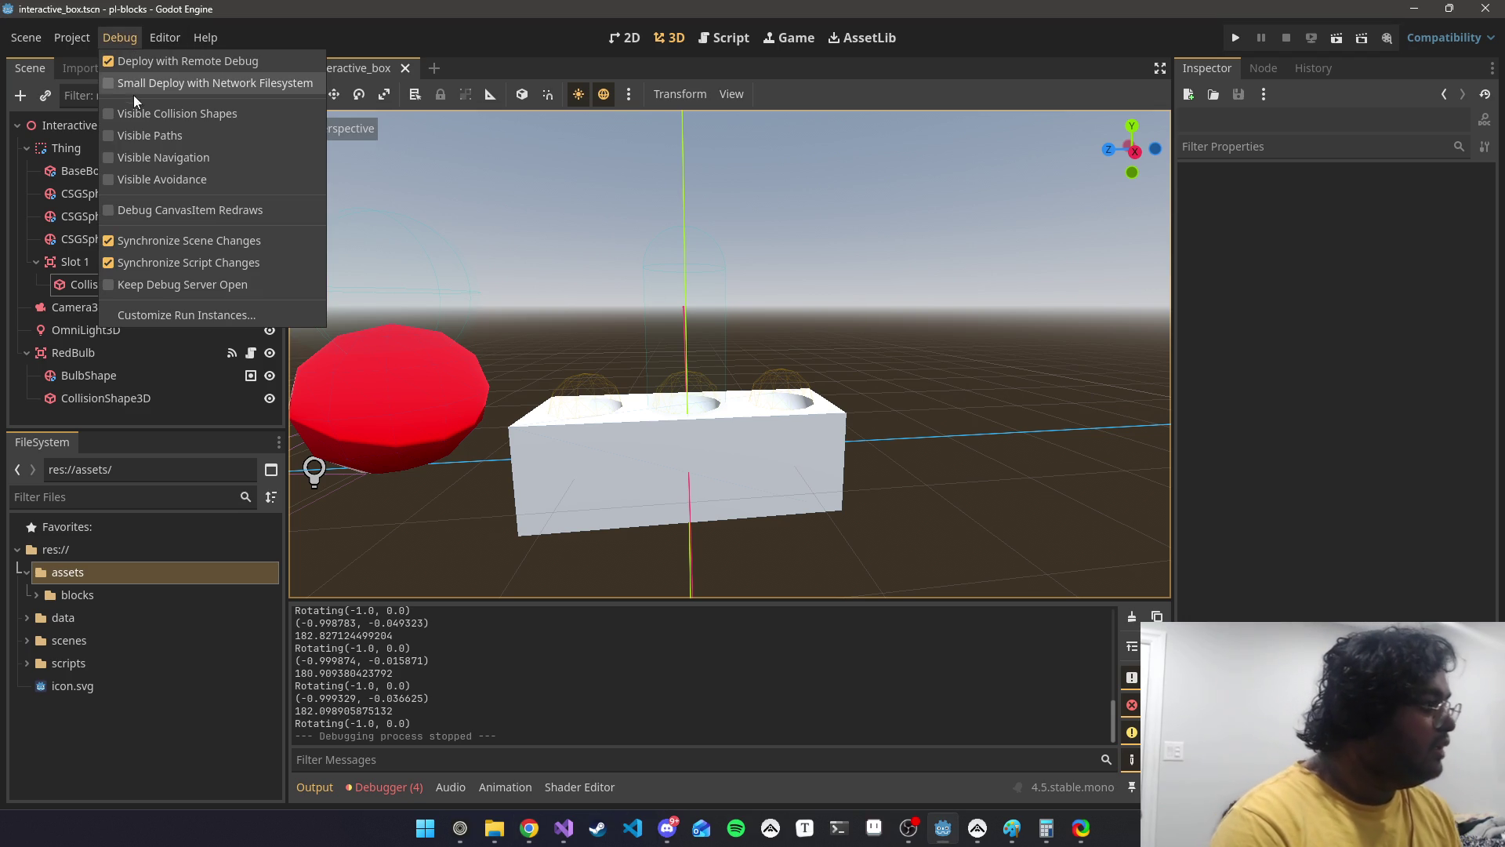
{"action": "left_click", "coordinate": [139, 114]}
{"action": "left_click", "coordinate": [1236, 38]}
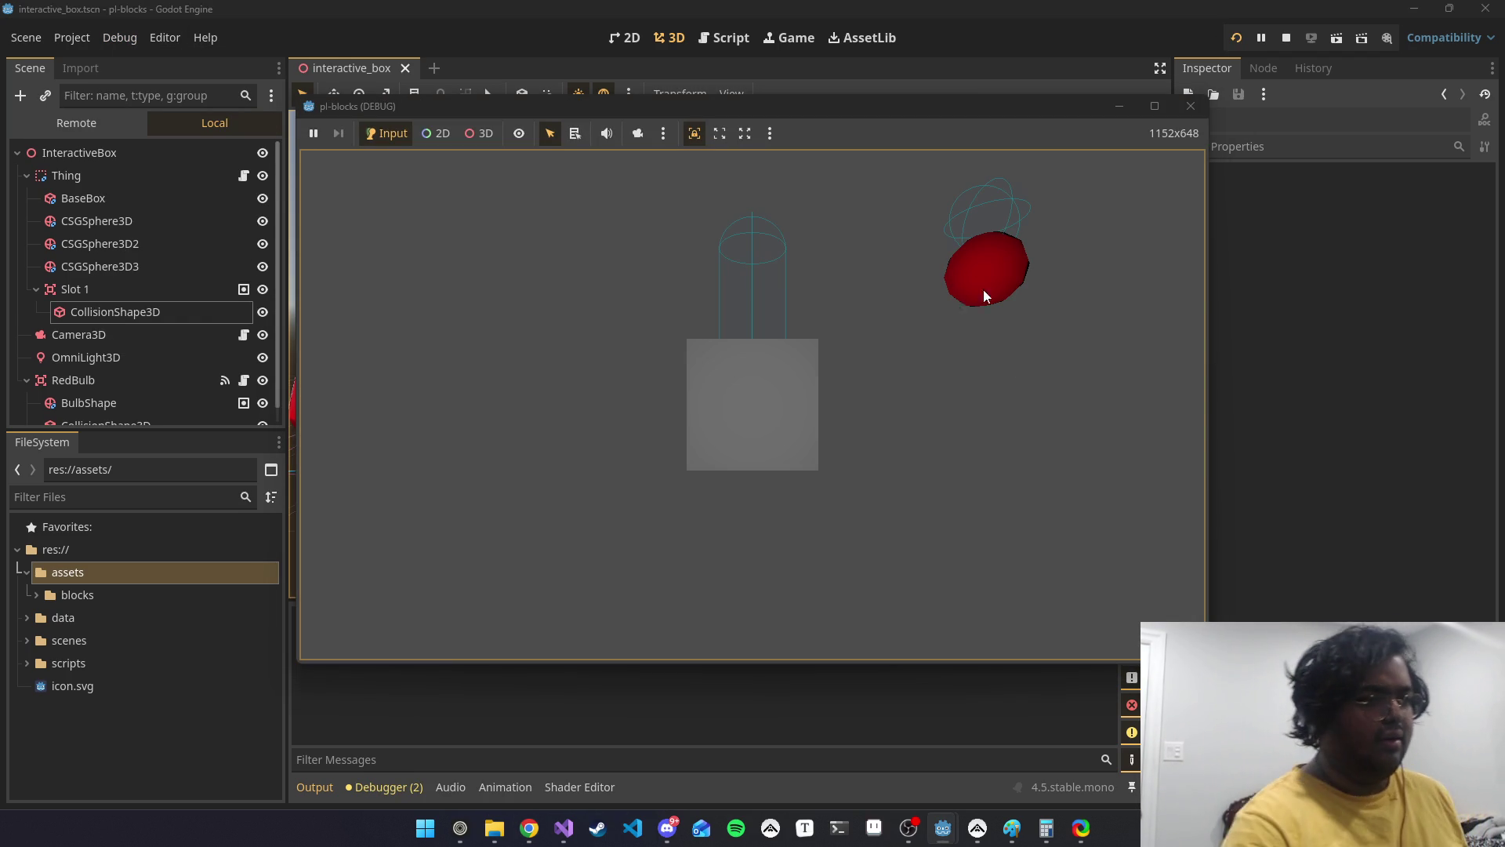
{"action": "mouse_move", "coordinate": [983, 289]}
{"action": "left_mouse_down"}
{"action": "mouse_move", "coordinate": [994, 412]}
{"action": "mouse_move", "coordinate": [839, 446]}
{"action": "left_mouse_up"}
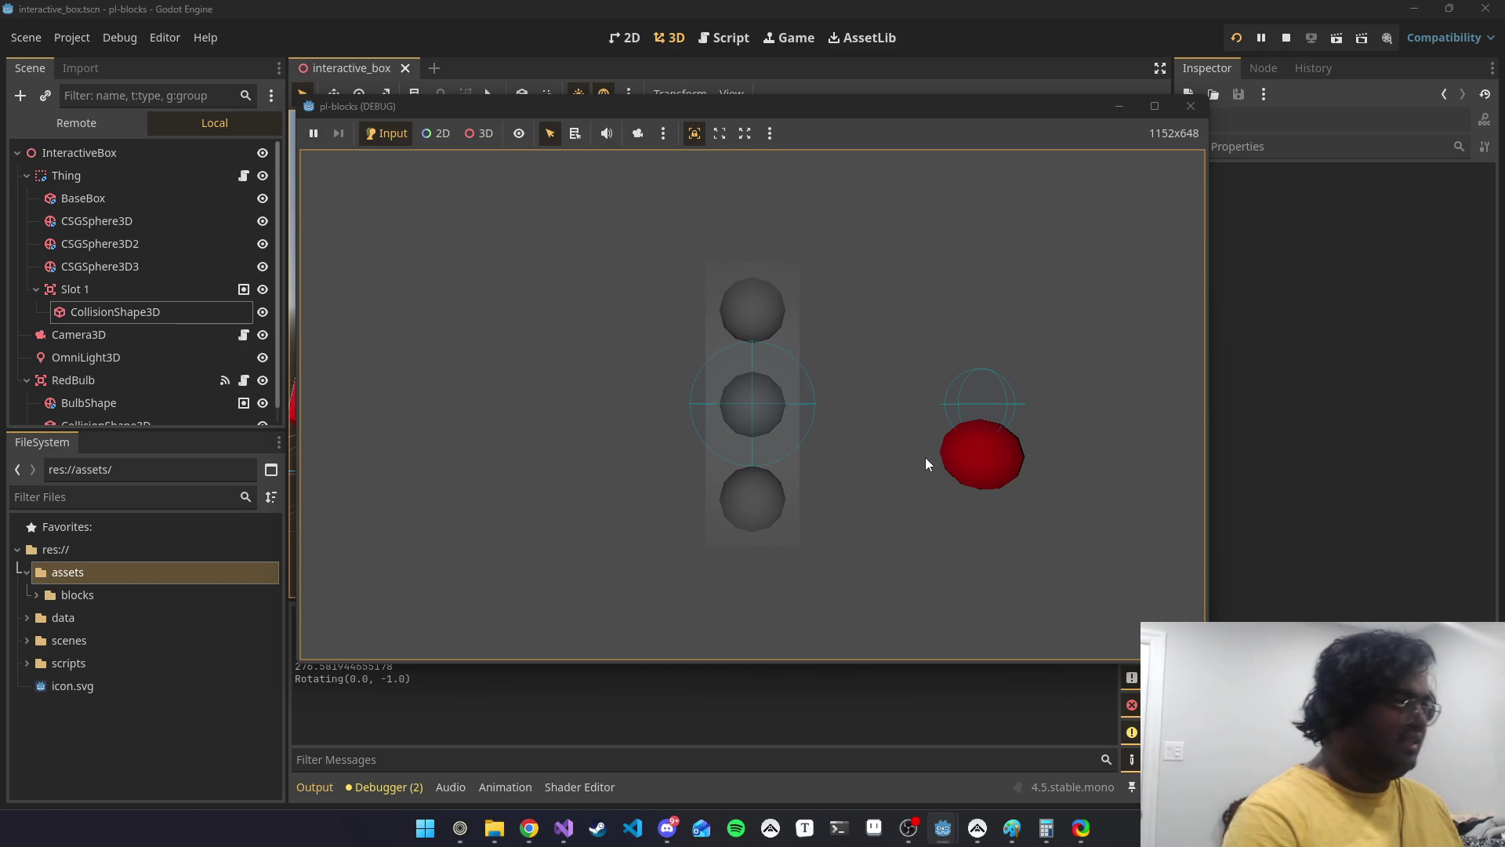
{"action": "left_click", "coordinate": [1191, 106]}
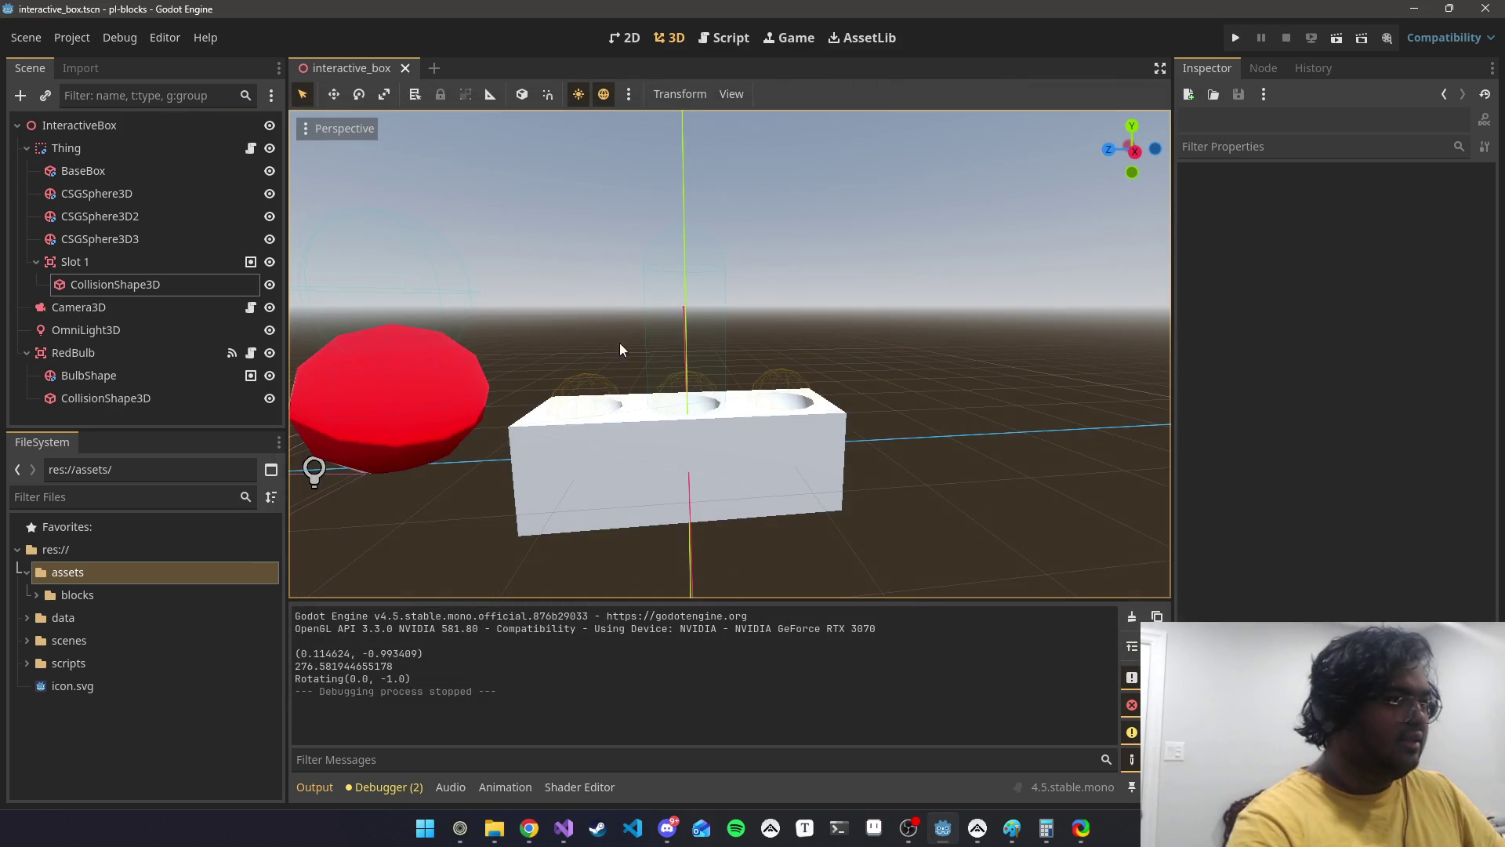
Lower the RedBulb's CollisionShape3D sphere by 0.404 onto the bulb, then run again.
{"action": "left_click_drag", "start_coordinate": [538, 449], "coordinate": [747, 416]}
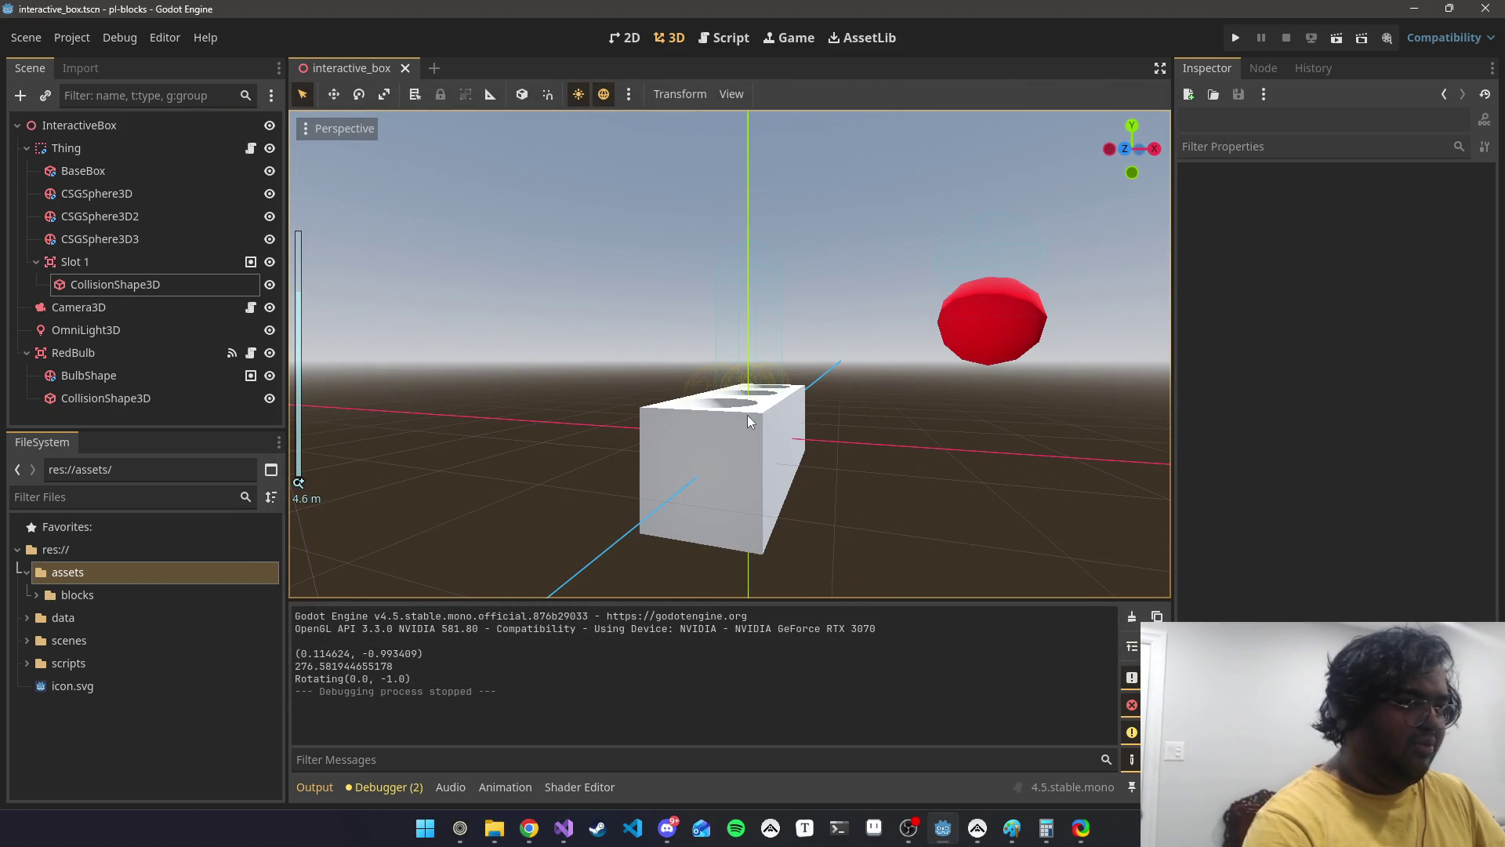
{"action": "left_click", "coordinate": [143, 375]}
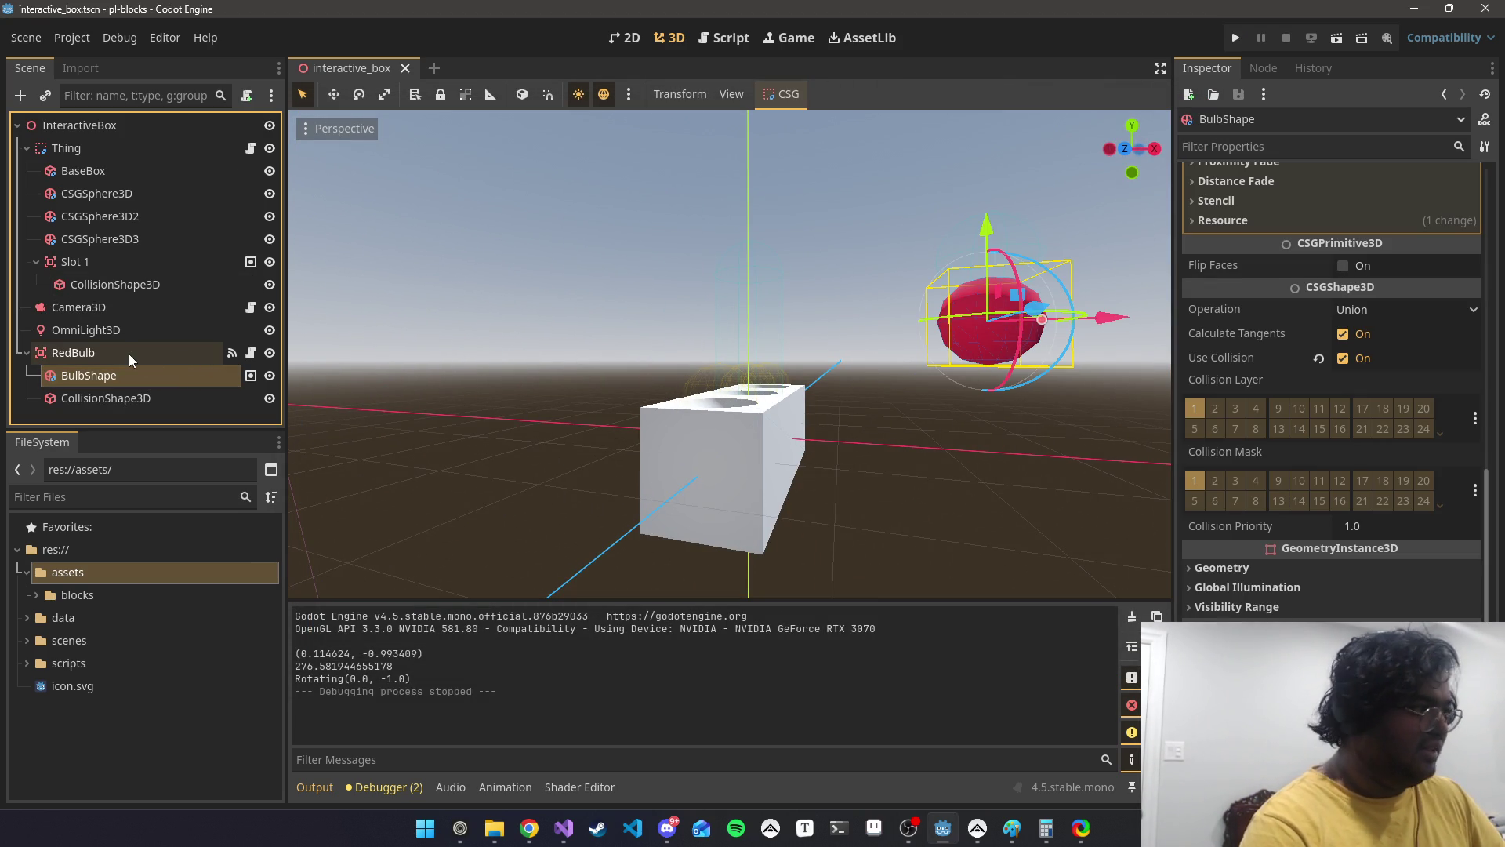
{"action": "left_click", "coordinate": [124, 359]}
{"action": "left_click", "coordinate": [125, 393]}
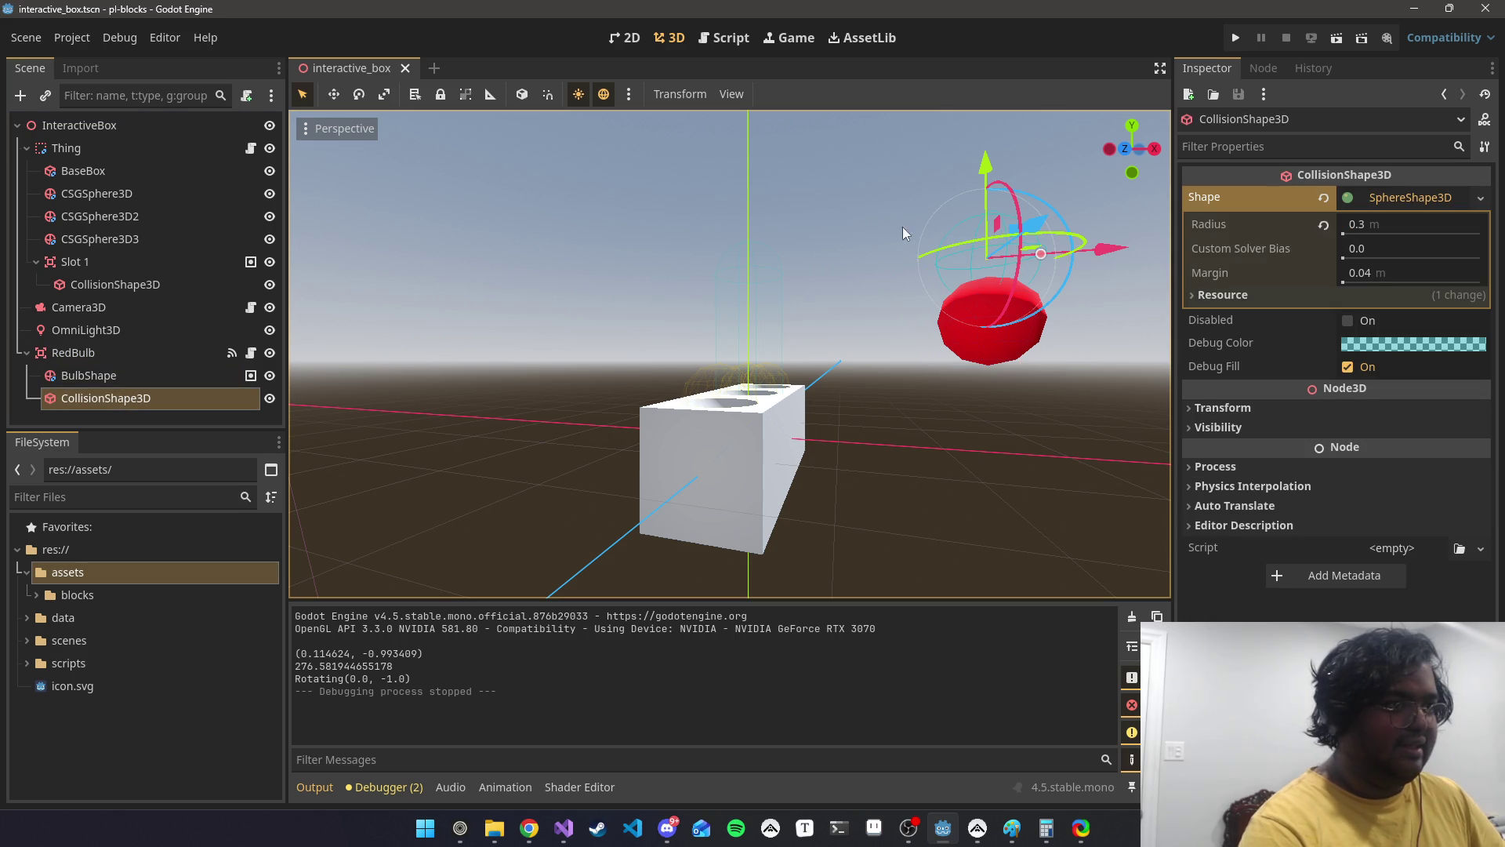
{"action": "left_click_drag", "start_coordinate": [996, 178], "coordinate": [995, 229]}
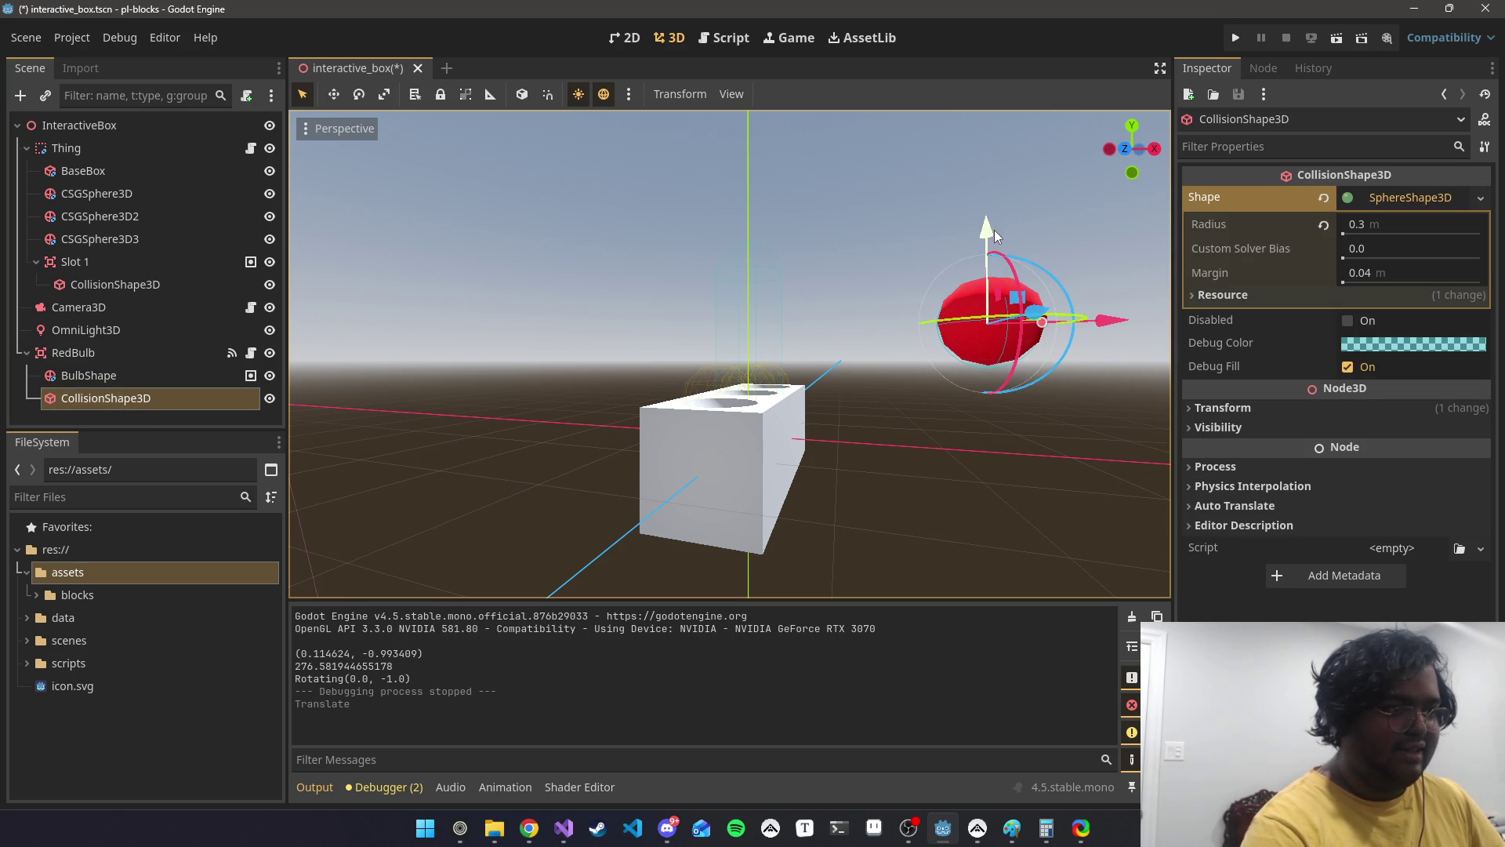
{"action": "left_click", "coordinate": [1052, 177]}
{"action": "left_click", "coordinate": [1236, 39]}
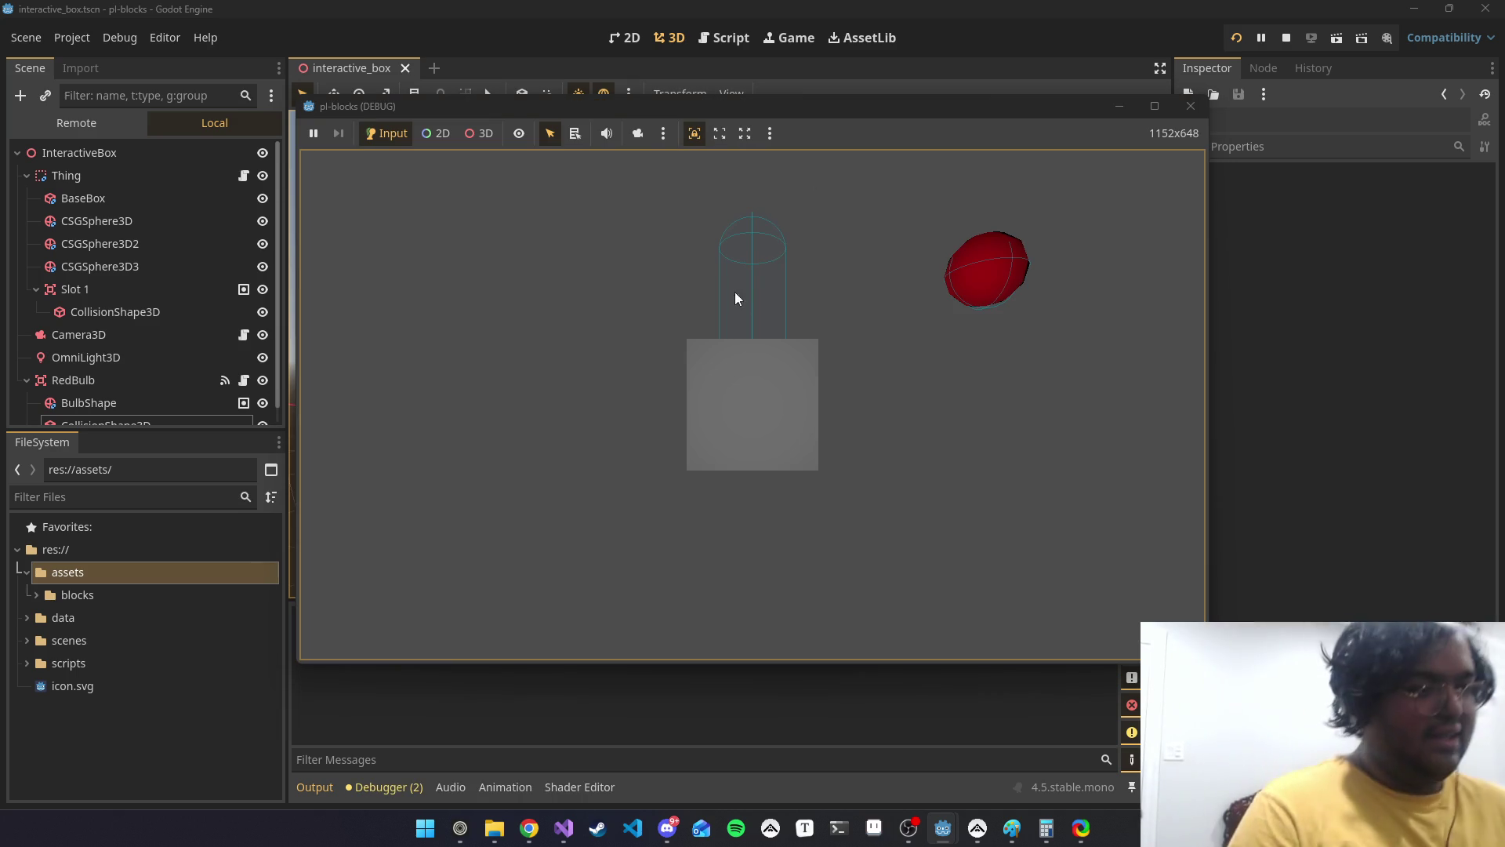
Rotate the box to several angles and pick up the red bulb in the running game, then close it.
{"action": "left_click_drag", "start_coordinate": [756, 499], "coordinate": [745, 353]}
{"action": "mouse_move", "coordinate": [980, 463]}
{"action": "left_mouse_down"}
{"action": "mouse_move", "coordinate": [886, 402]}
{"action": "mouse_move", "coordinate": [990, 456]}
{"action": "left_mouse_up"}
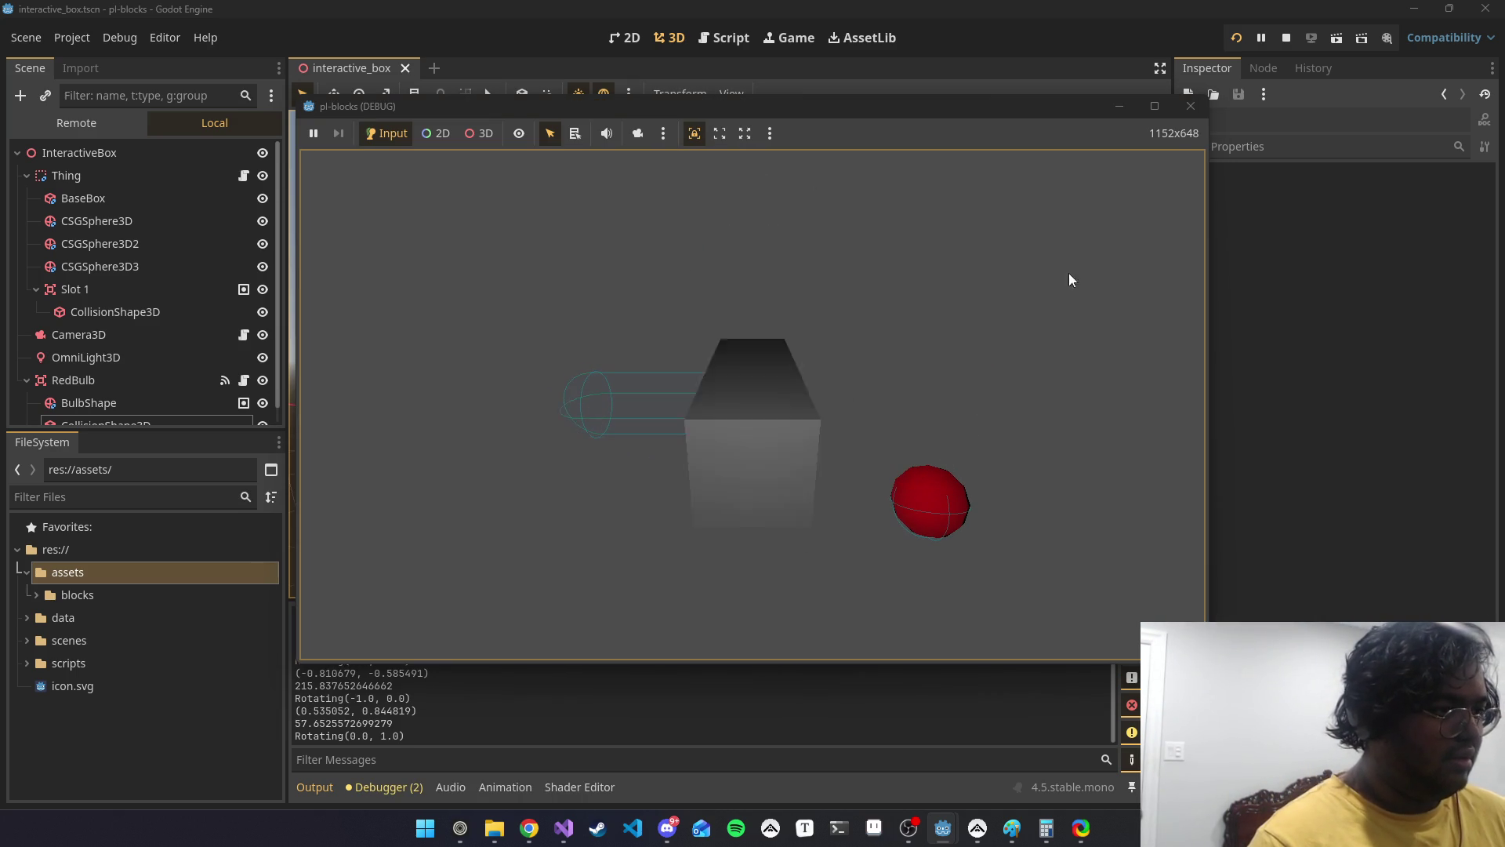
{"action": "left_click", "coordinate": [930, 515]}
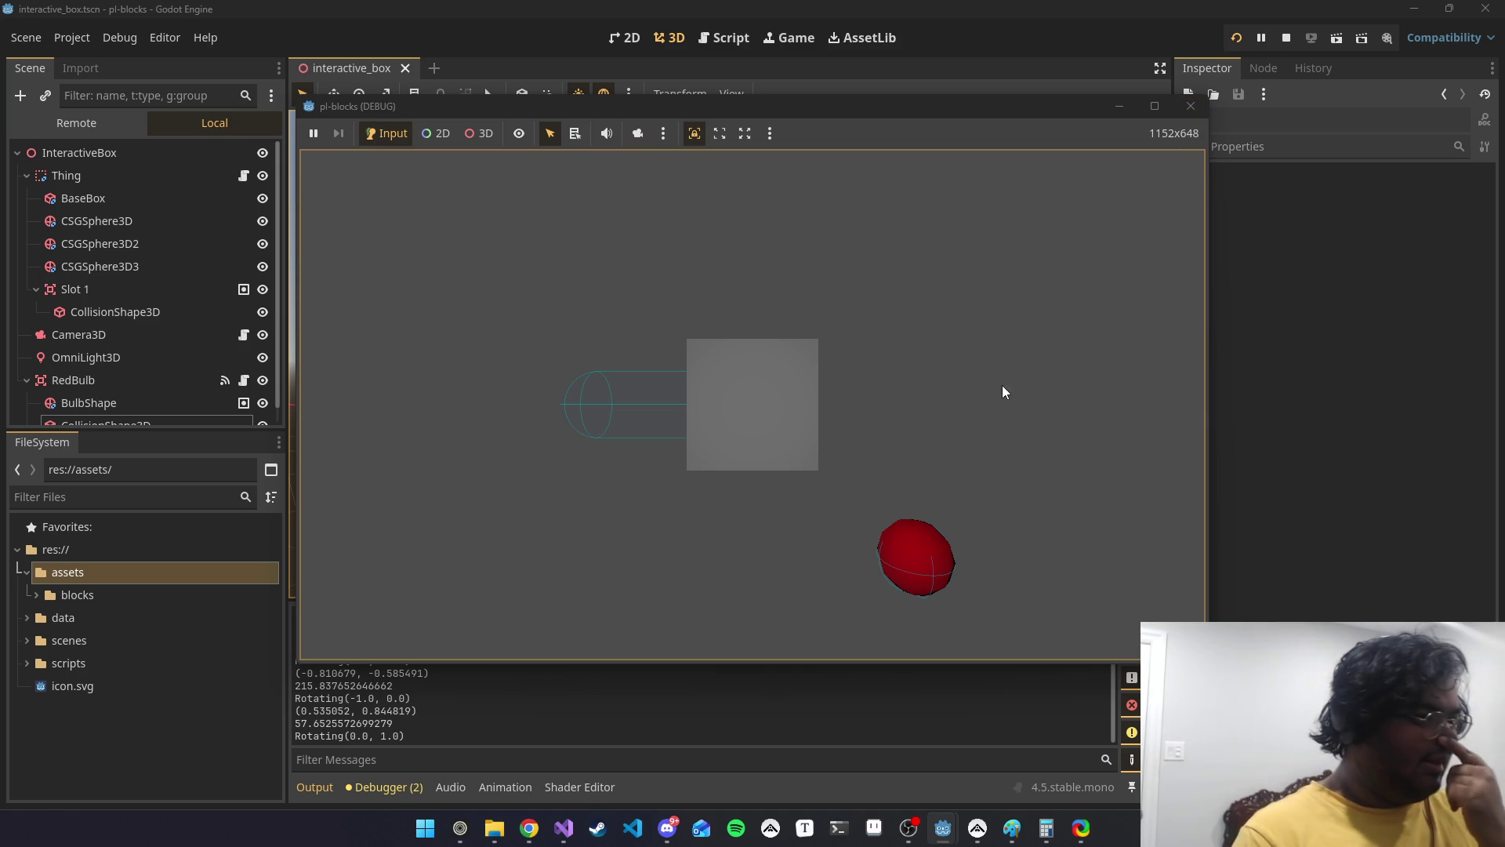
{"action": "left_click_drag", "start_coordinate": [1006, 388], "coordinate": [884, 549]}
{"action": "mouse_move", "coordinate": [934, 480]}
{"action": "left_mouse_down"}
{"action": "mouse_move", "coordinate": [926, 606]}
{"action": "mouse_move", "coordinate": [1033, 305]}
{"action": "left_mouse_up"}
{"action": "left_click", "coordinate": [1191, 106]}
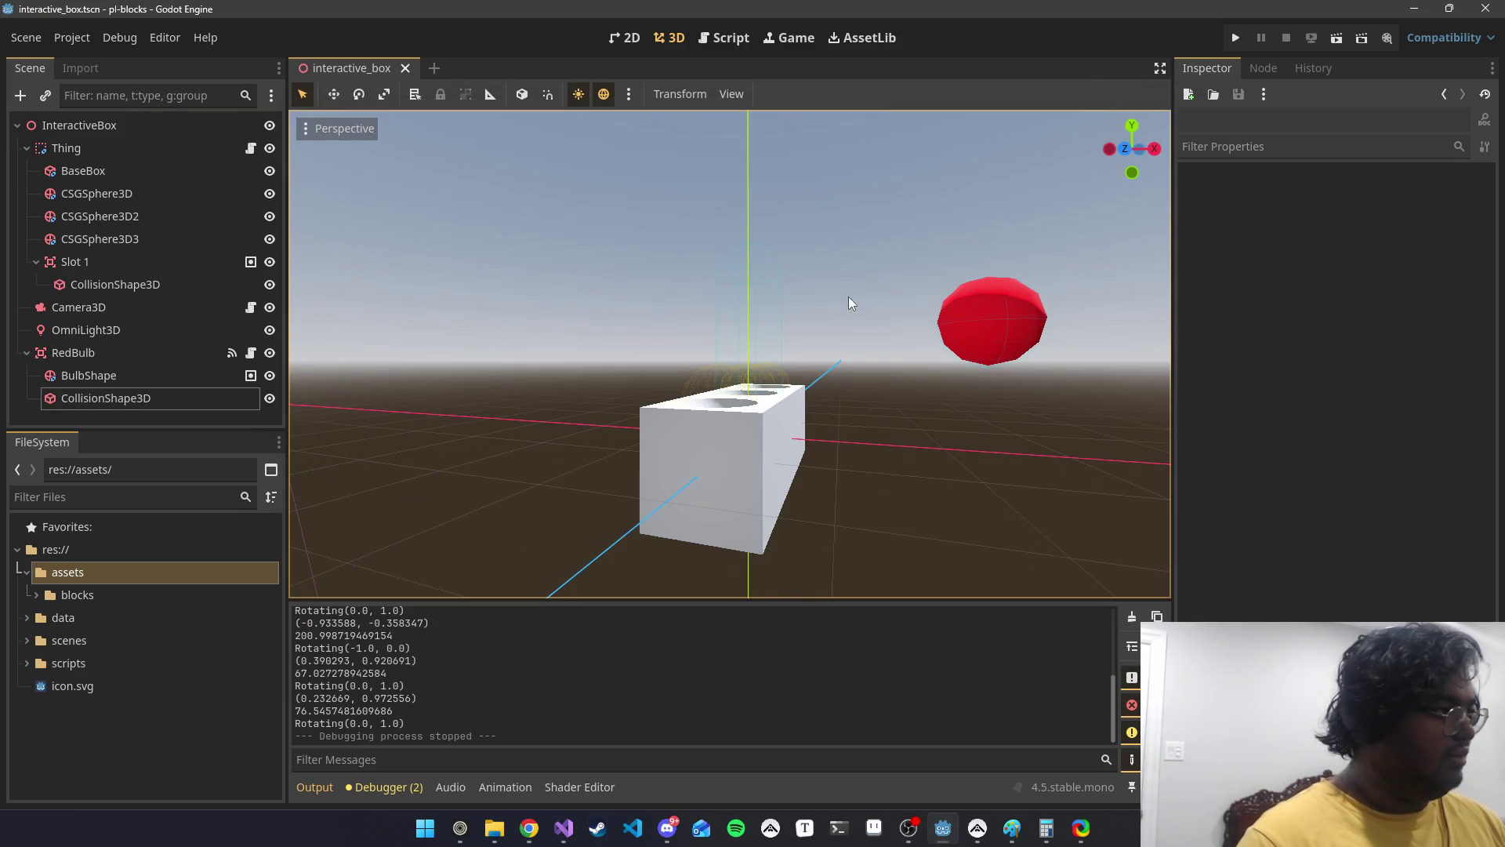
Review the drag function and the end of _process in the red bulb's script.
{"action": "left_click", "coordinate": [231, 353]}
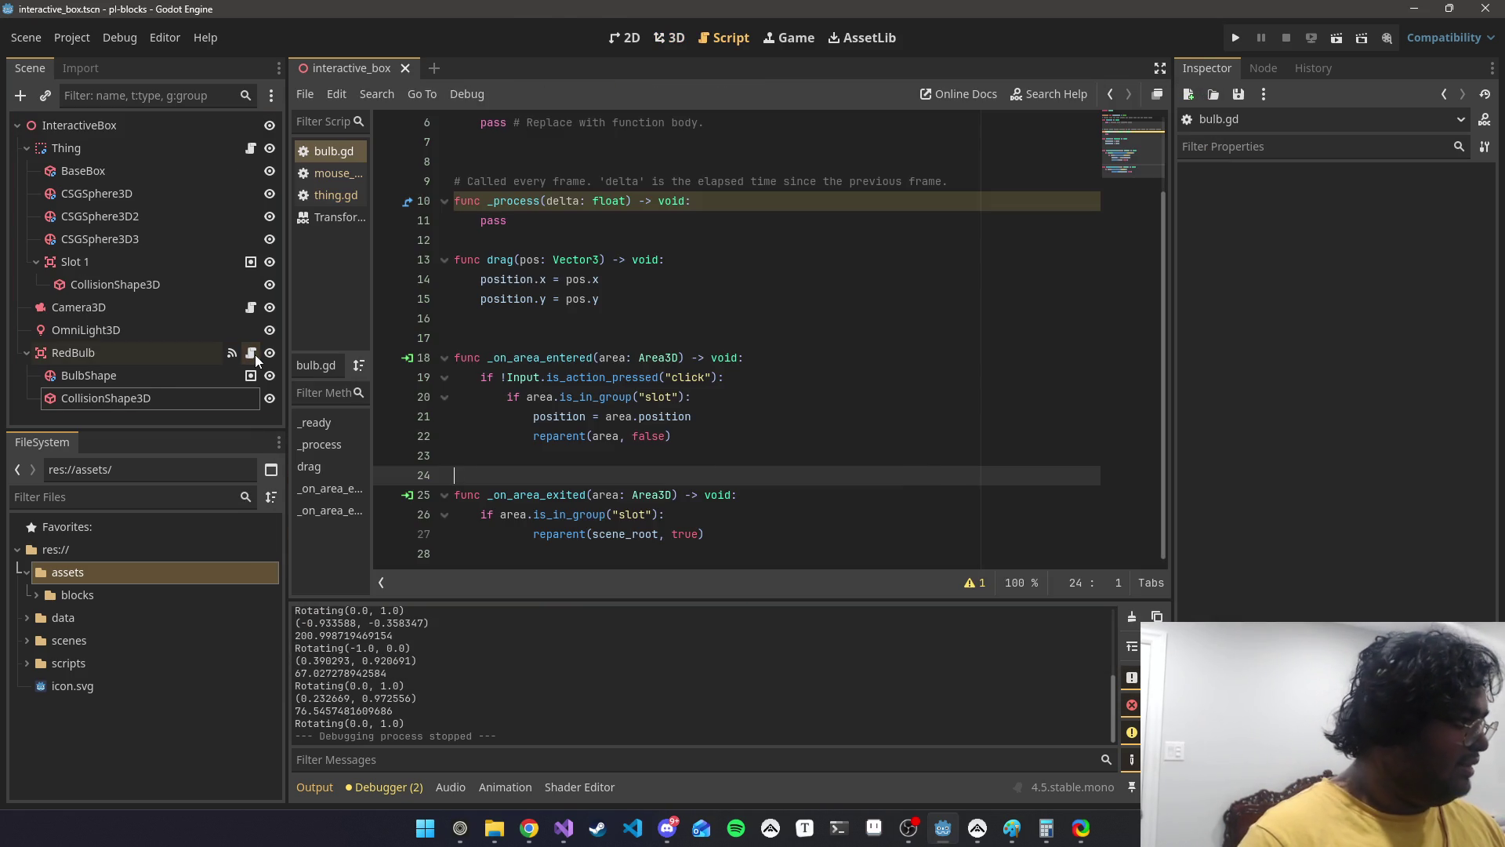
{"action": "left_click", "coordinate": [616, 300]}
{"action": "left_click", "coordinate": [632, 279]}
{"action": "left_click", "coordinate": [682, 220]}
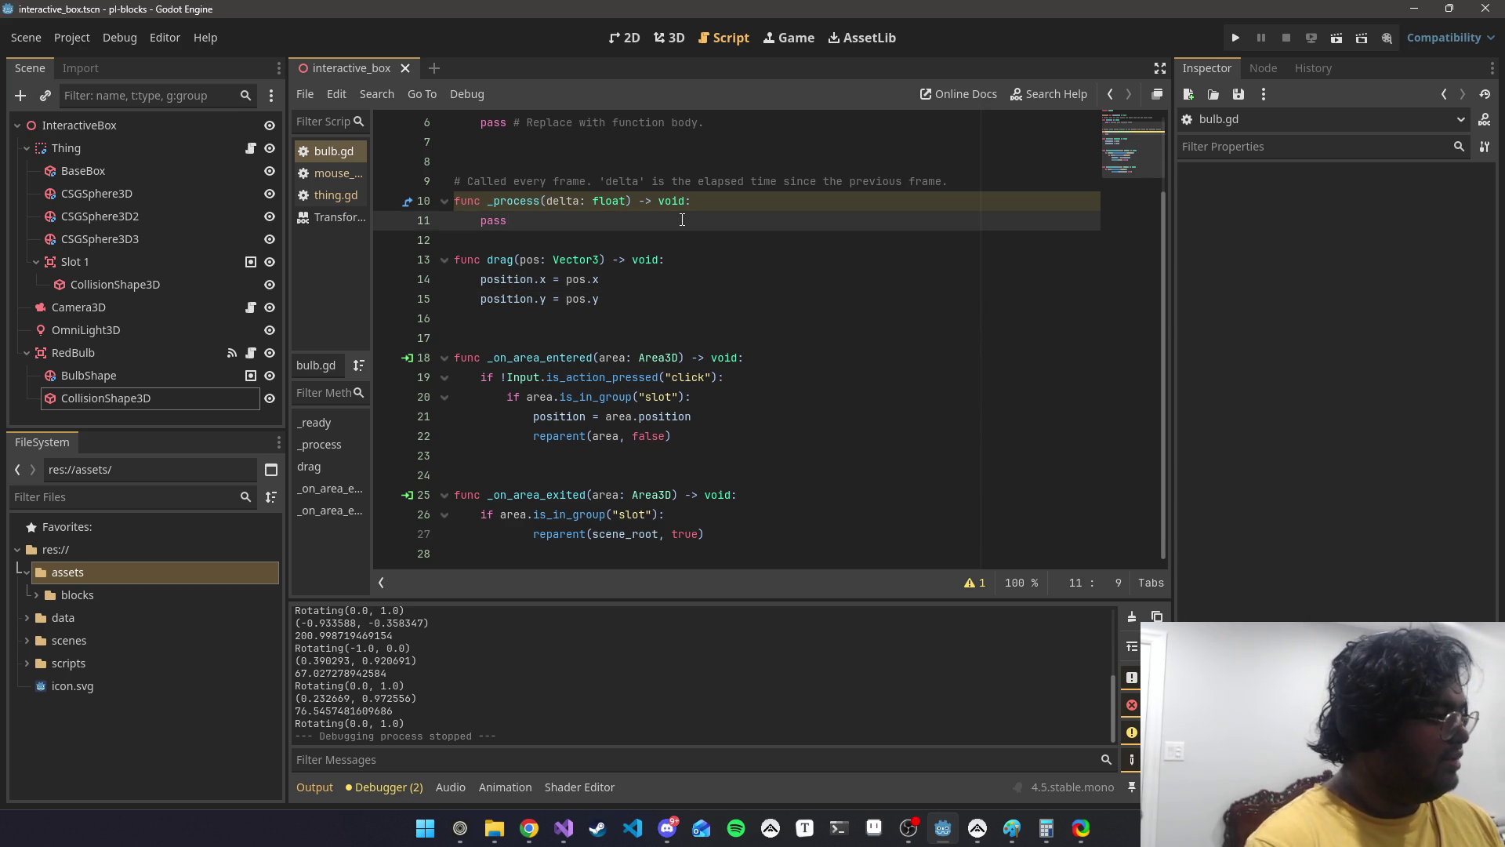
Reset the bulb CollisionShape3D's Y position to 0.
{"action": "left_click", "coordinate": [160, 394]}
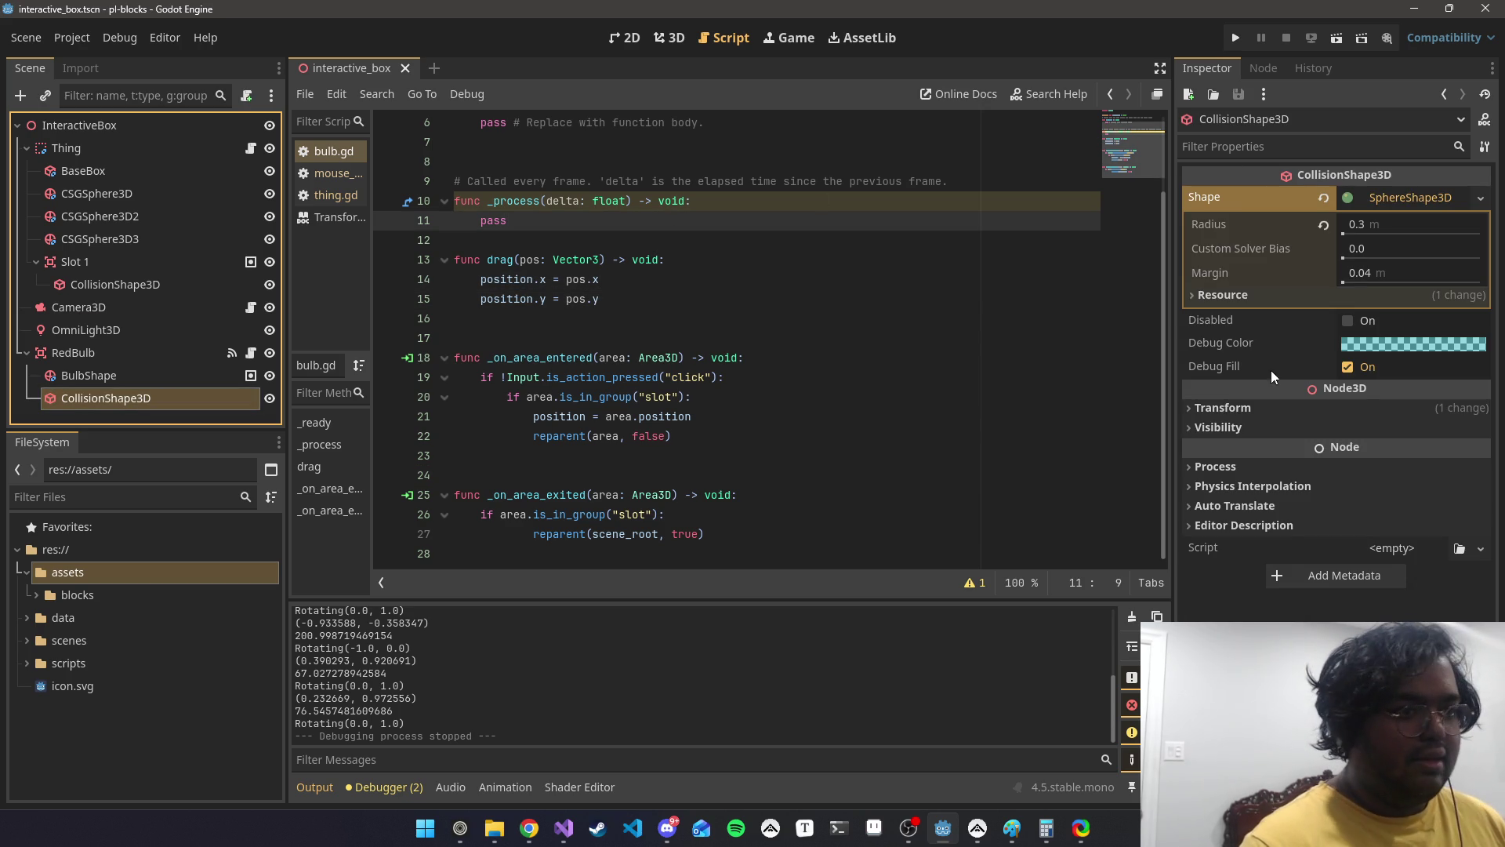
{"action": "left_click", "coordinate": [1211, 408]}
{"action": "left_click", "coordinate": [1343, 453]}
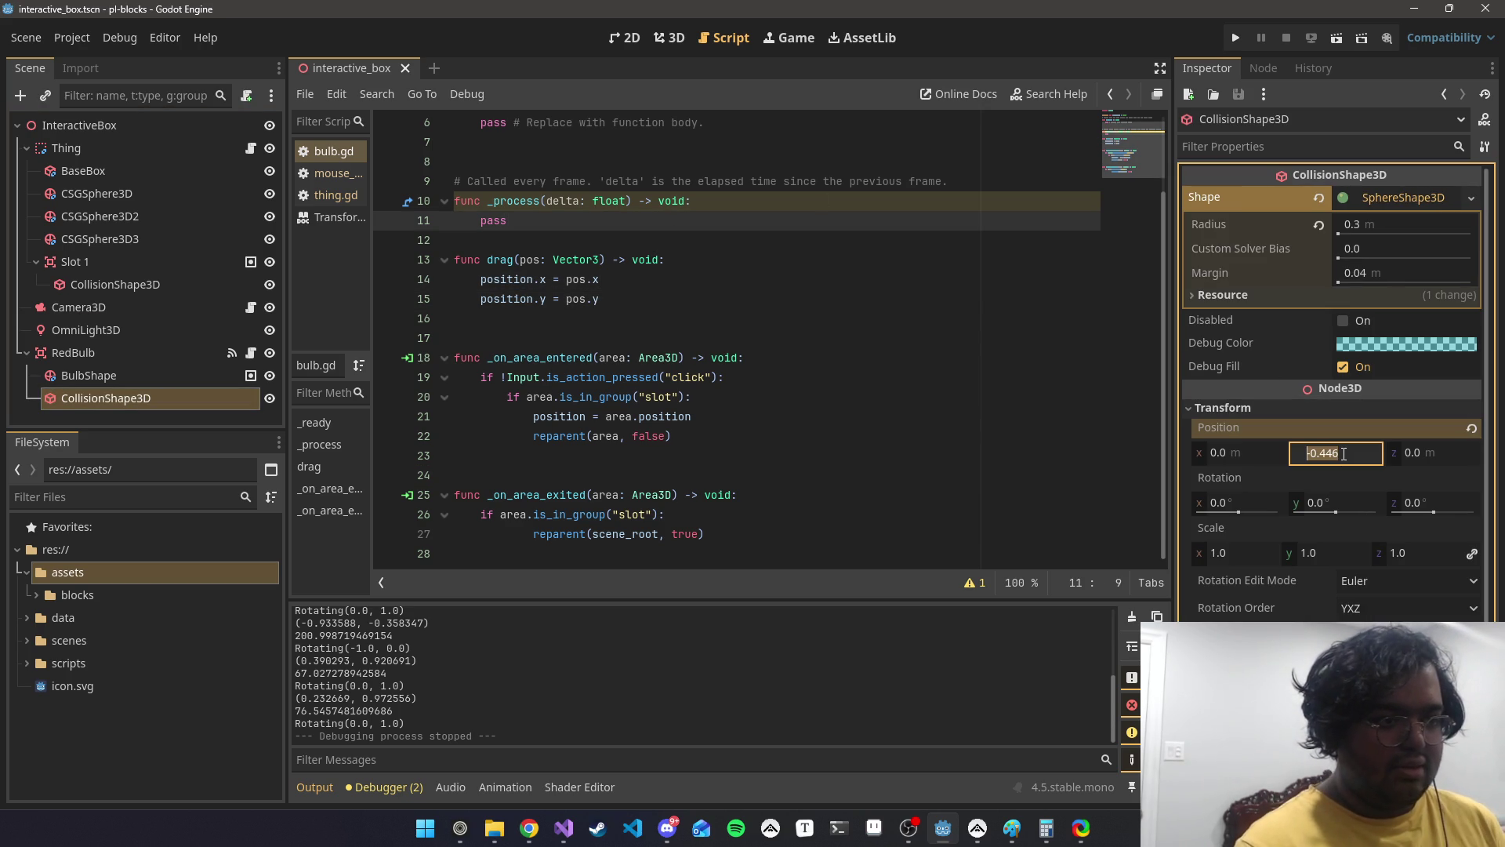
{"action": "type", "text": "0"}
{"action": "key", "text": "Return"}
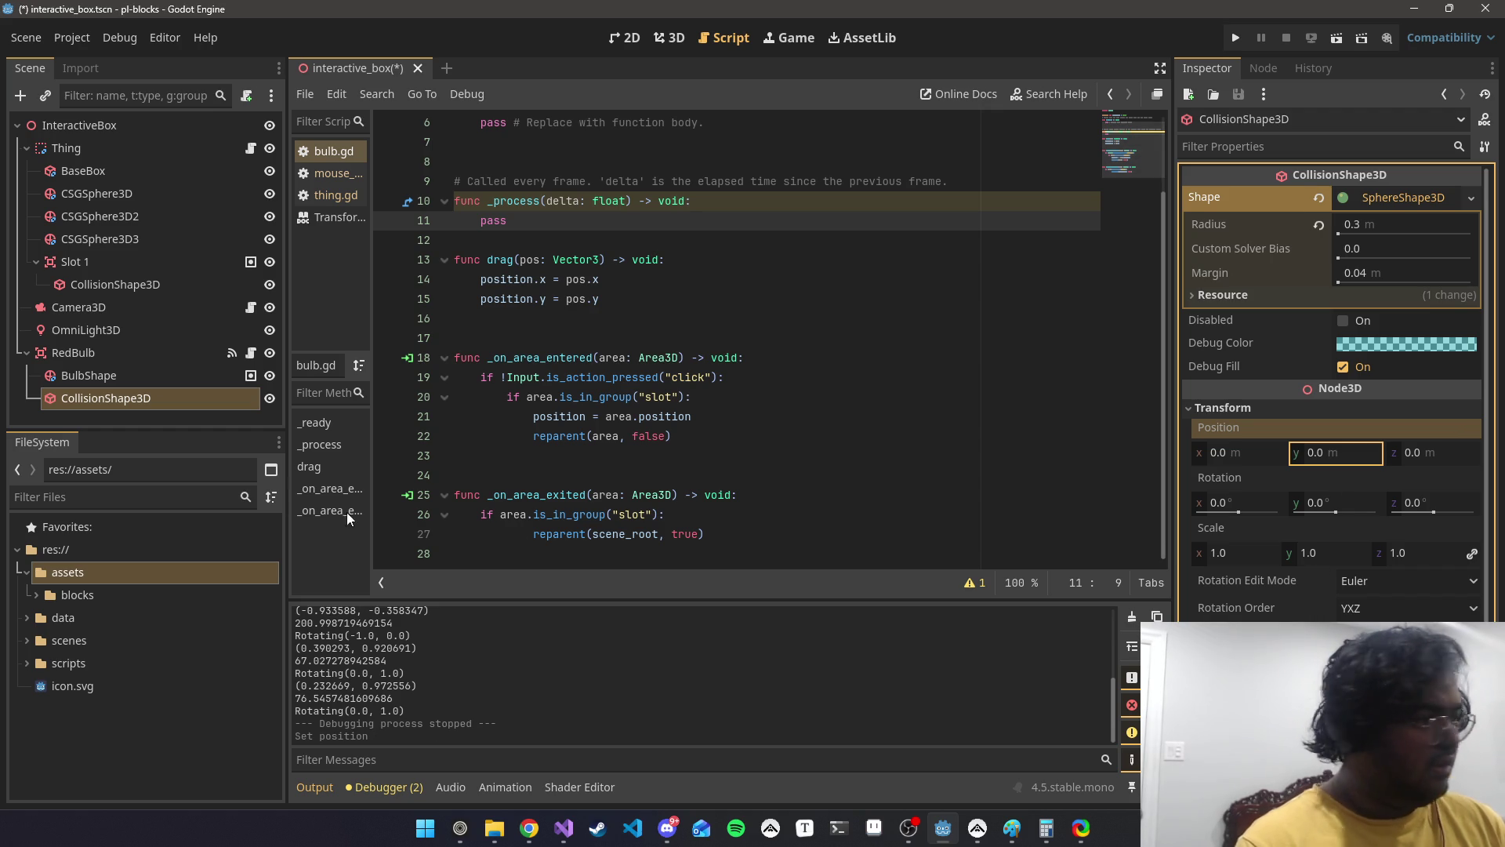
Check the BulbShape position values, then select RedBulb and run the scene.
{"action": "left_click", "coordinate": [115, 377]}
{"action": "scroll", "coordinate": [1257, 600], "scroll_direction": "down", "scroll_amount": 3}
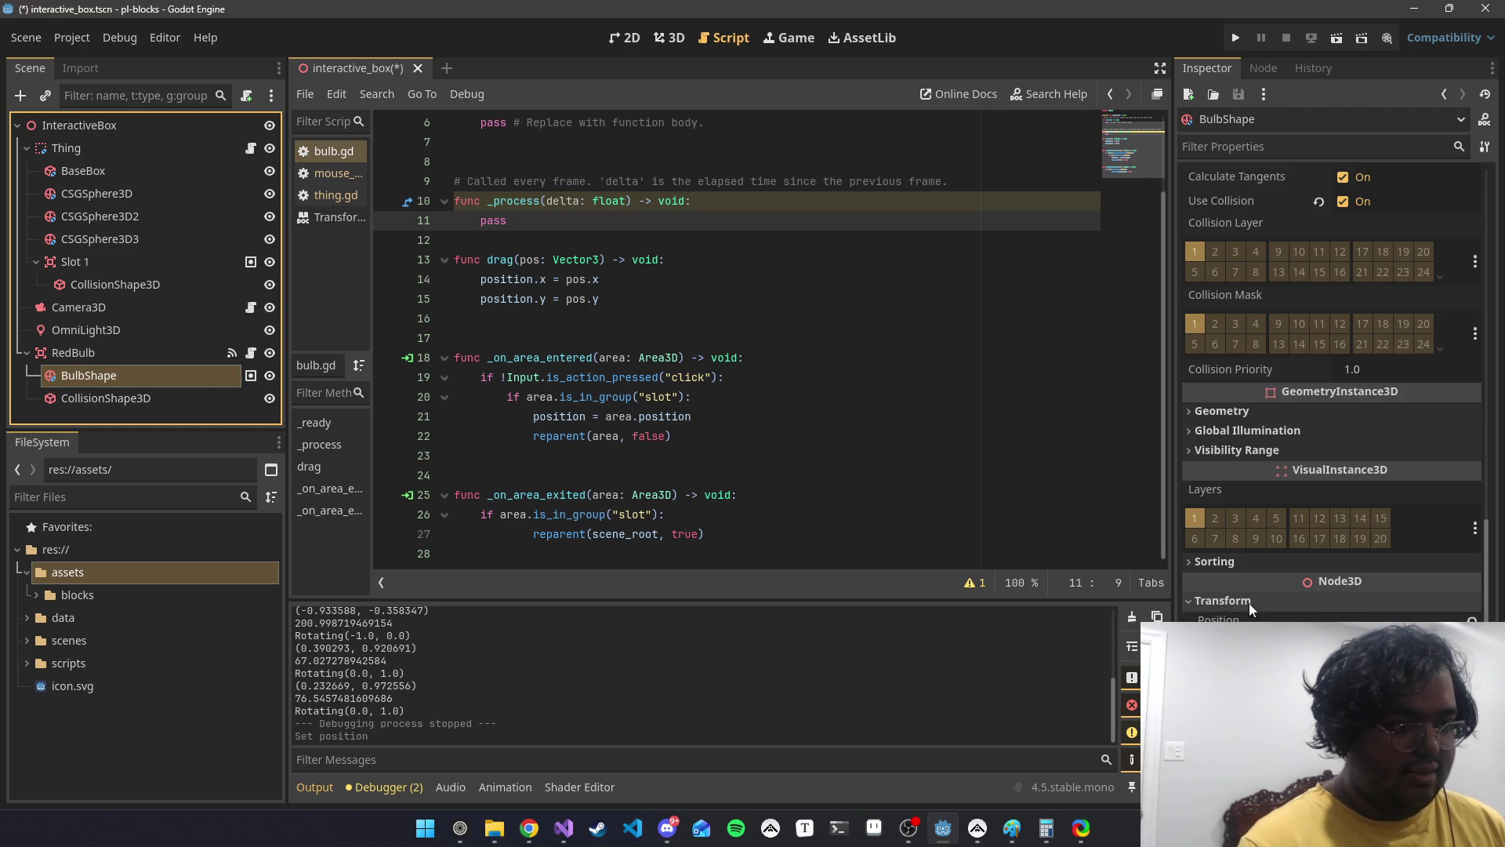
{"action": "left_click", "coordinate": [1255, 617]}
{"action": "left_click", "coordinate": [117, 352]}
{"action": "left_click", "coordinate": [1236, 39]}
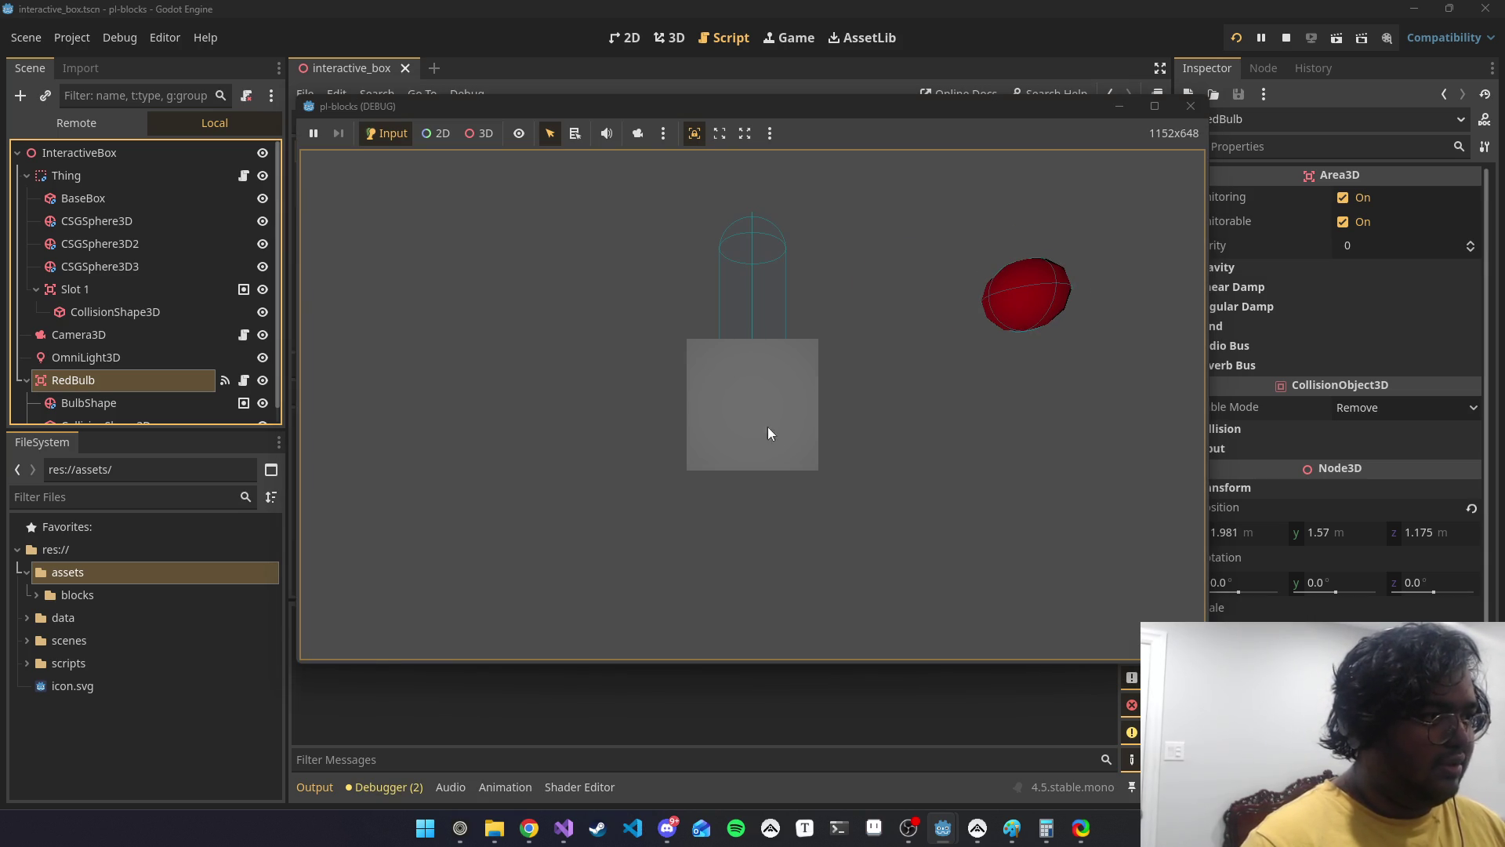
Turn the box to its sockets, drop the red bulb into the middle socket, then pull it out.
{"action": "left_click_drag", "start_coordinate": [772, 399], "coordinate": [941, 377]}
{"action": "mouse_move", "coordinate": [1027, 298]}
{"action": "left_mouse_down"}
{"action": "mouse_move", "coordinate": [1018, 319]}
{"action": "mouse_move", "coordinate": [733, 399]}
{"action": "left_mouse_up"}
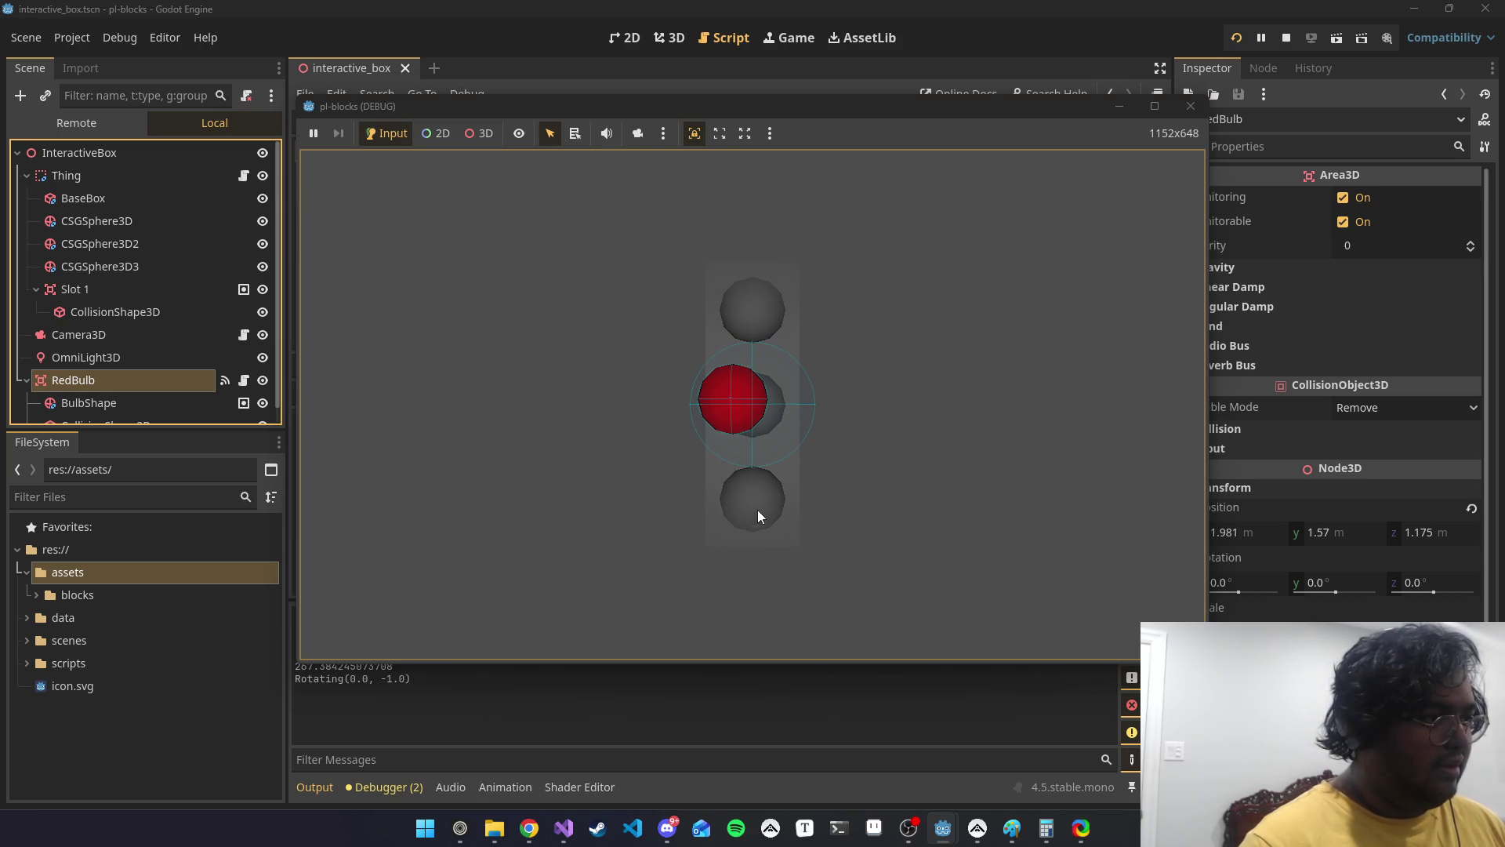
{"action": "mouse_move", "coordinate": [792, 215]}
{"action": "left_mouse_down"}
{"action": "mouse_move", "coordinate": [782, 343]}
{"action": "mouse_move", "coordinate": [792, 236]}
{"action": "left_mouse_up"}
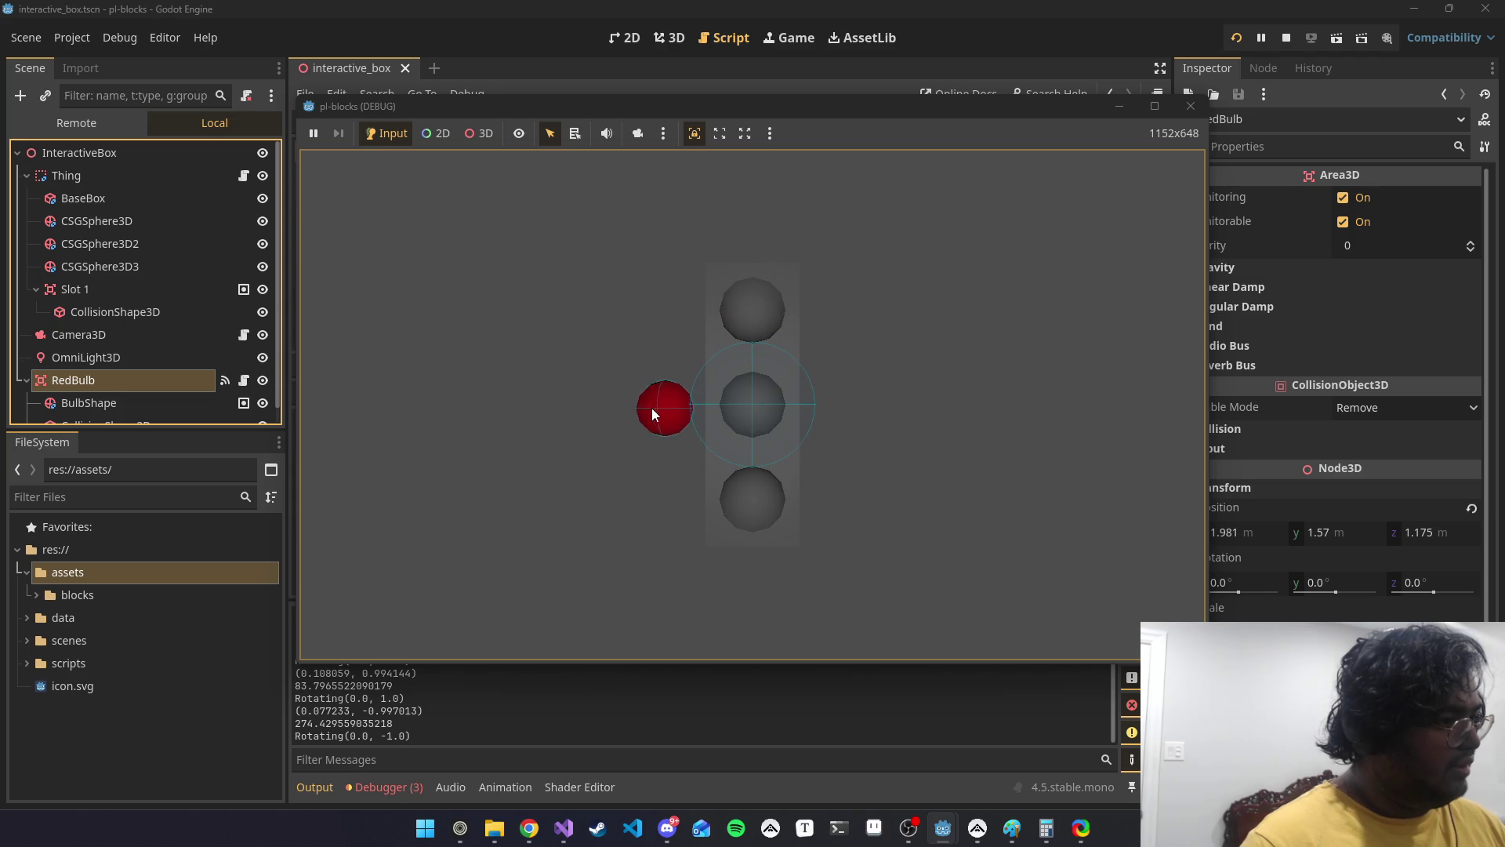
{"action": "left_click_drag", "start_coordinate": [723, 411], "coordinate": [886, 418]}
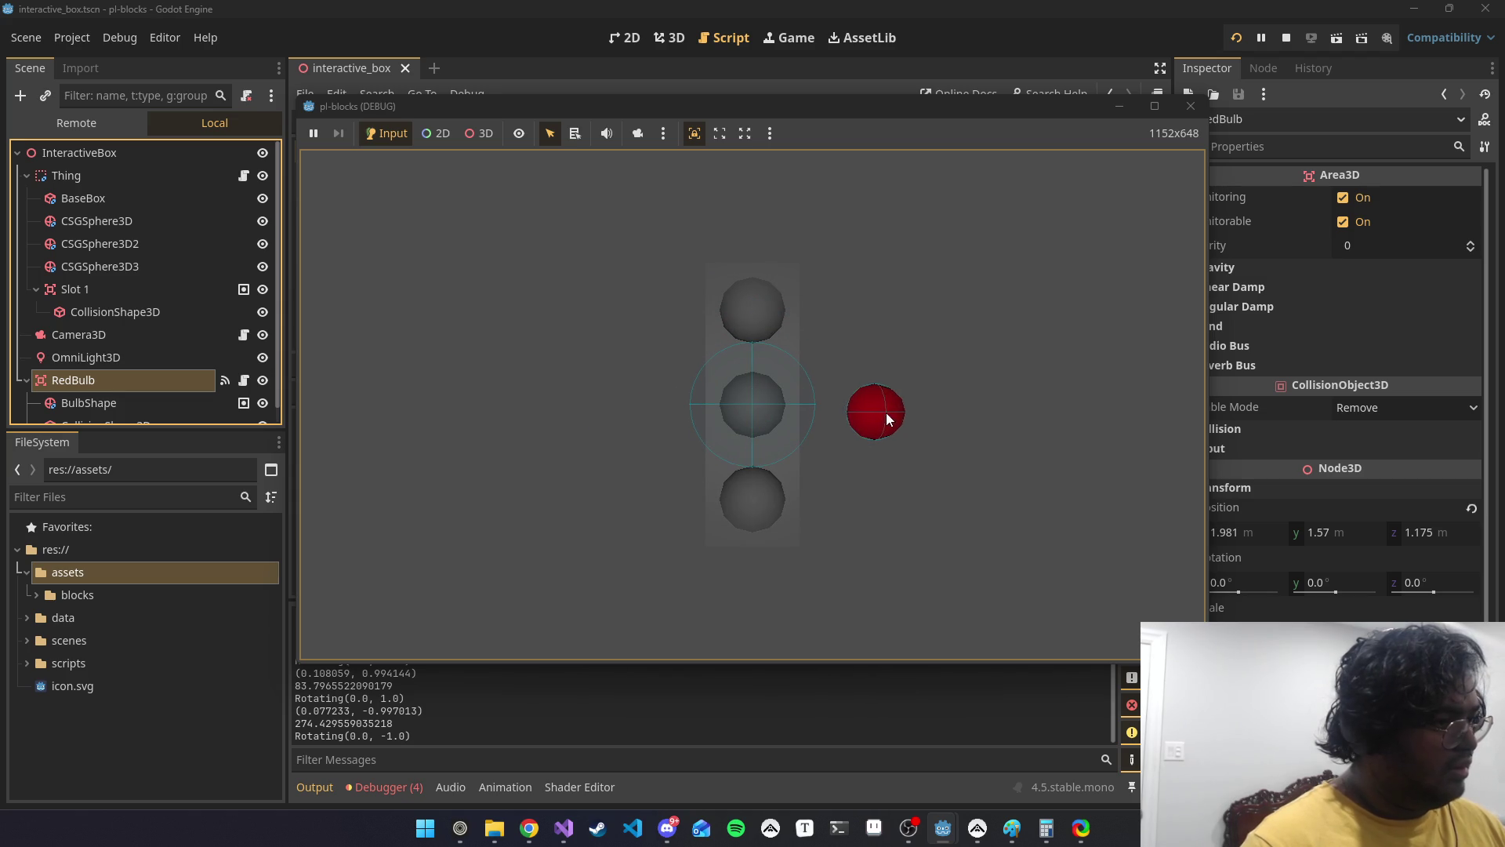
{"action": "left_click_drag", "start_coordinate": [786, 206], "coordinate": [773, 295]}
Lift the bulb beside the box, snap it into the middle socket again and pull it back out.
{"action": "mouse_move", "coordinate": [878, 436]}
{"action": "left_mouse_down"}
{"action": "mouse_move", "coordinate": [907, 345]}
{"action": "mouse_move", "coordinate": [760, 272]}
{"action": "left_mouse_up"}
{"action": "left_click_drag", "start_coordinate": [764, 393], "coordinate": [749, 555]}
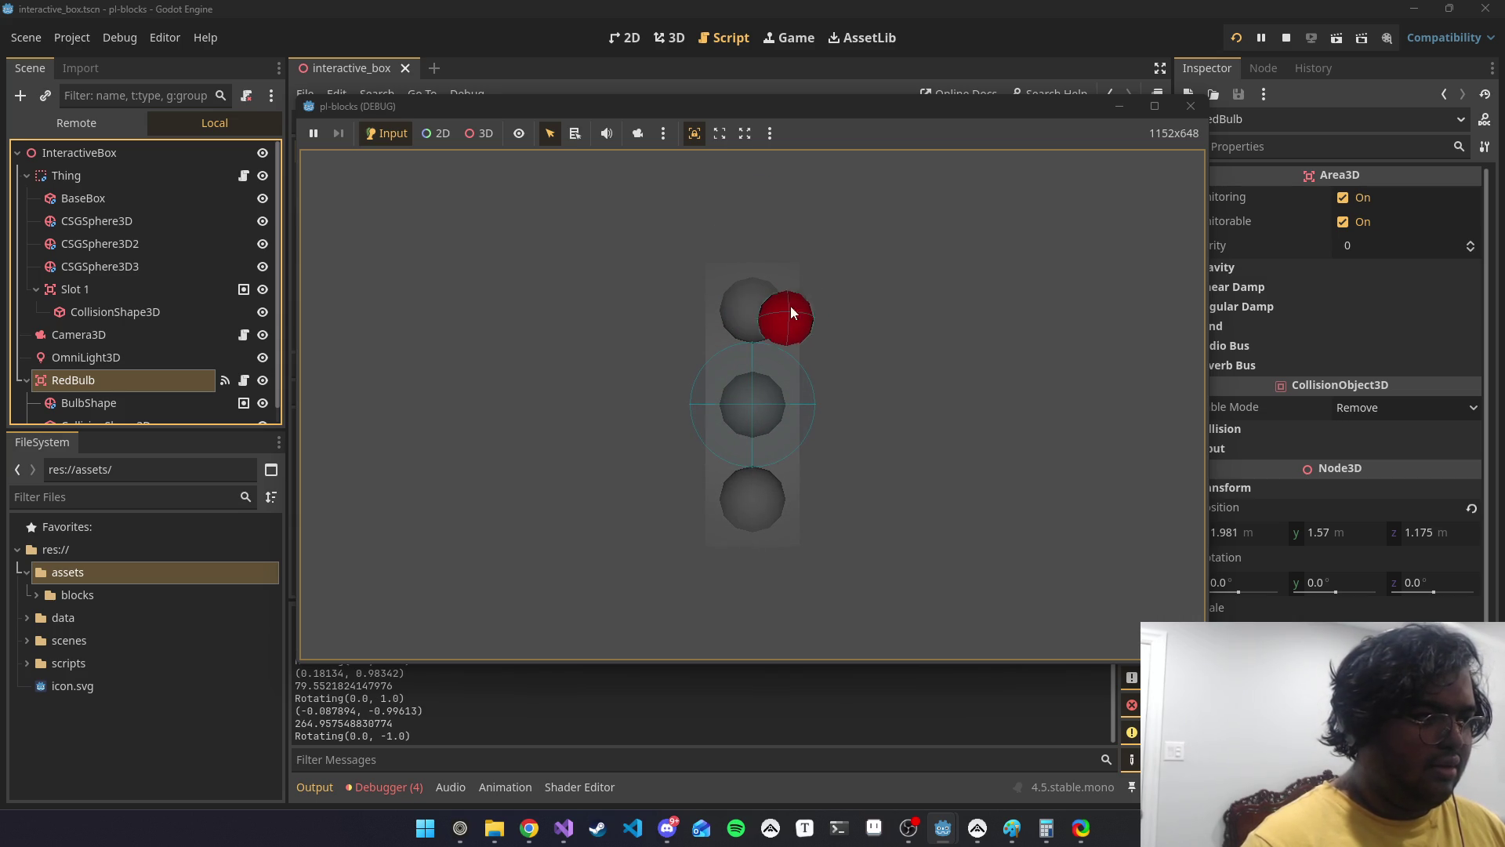
{"action": "mouse_move", "coordinate": [870, 434]}
{"action": "left_mouse_down"}
{"action": "mouse_move", "coordinate": [1033, 258]}
{"action": "mouse_move", "coordinate": [985, 572]}
{"action": "left_mouse_up"}
{"action": "left_click_drag", "start_coordinate": [745, 405], "coordinate": [937, 421]}
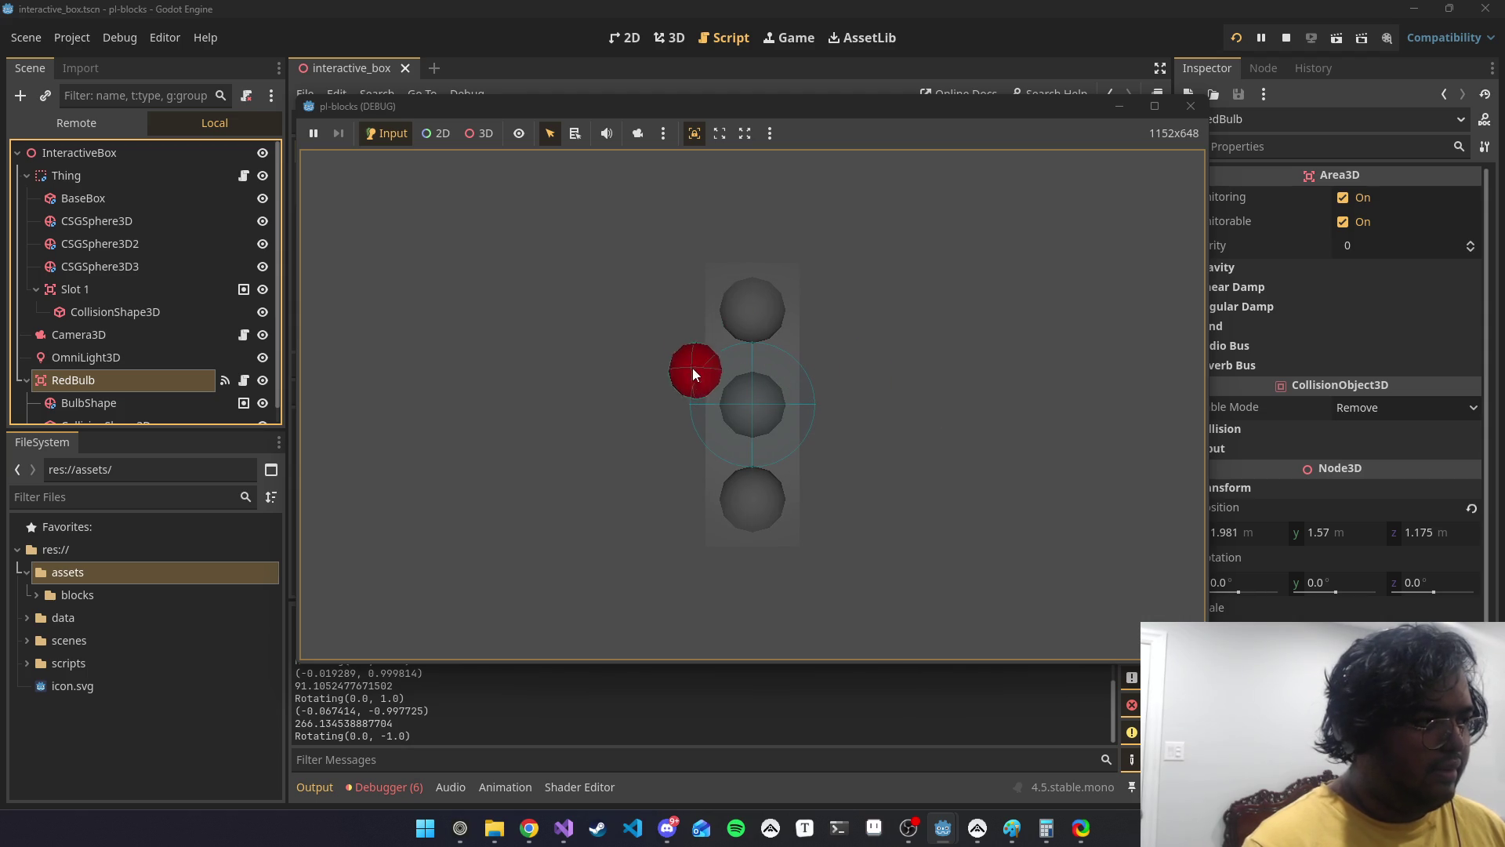
Move the red bulb left and right past the stand while turning the stand around.
{"action": "left_click_drag", "start_coordinate": [825, 491], "coordinate": [873, 317]}
{"action": "left_click_drag", "start_coordinate": [789, 387], "coordinate": [786, 570]}
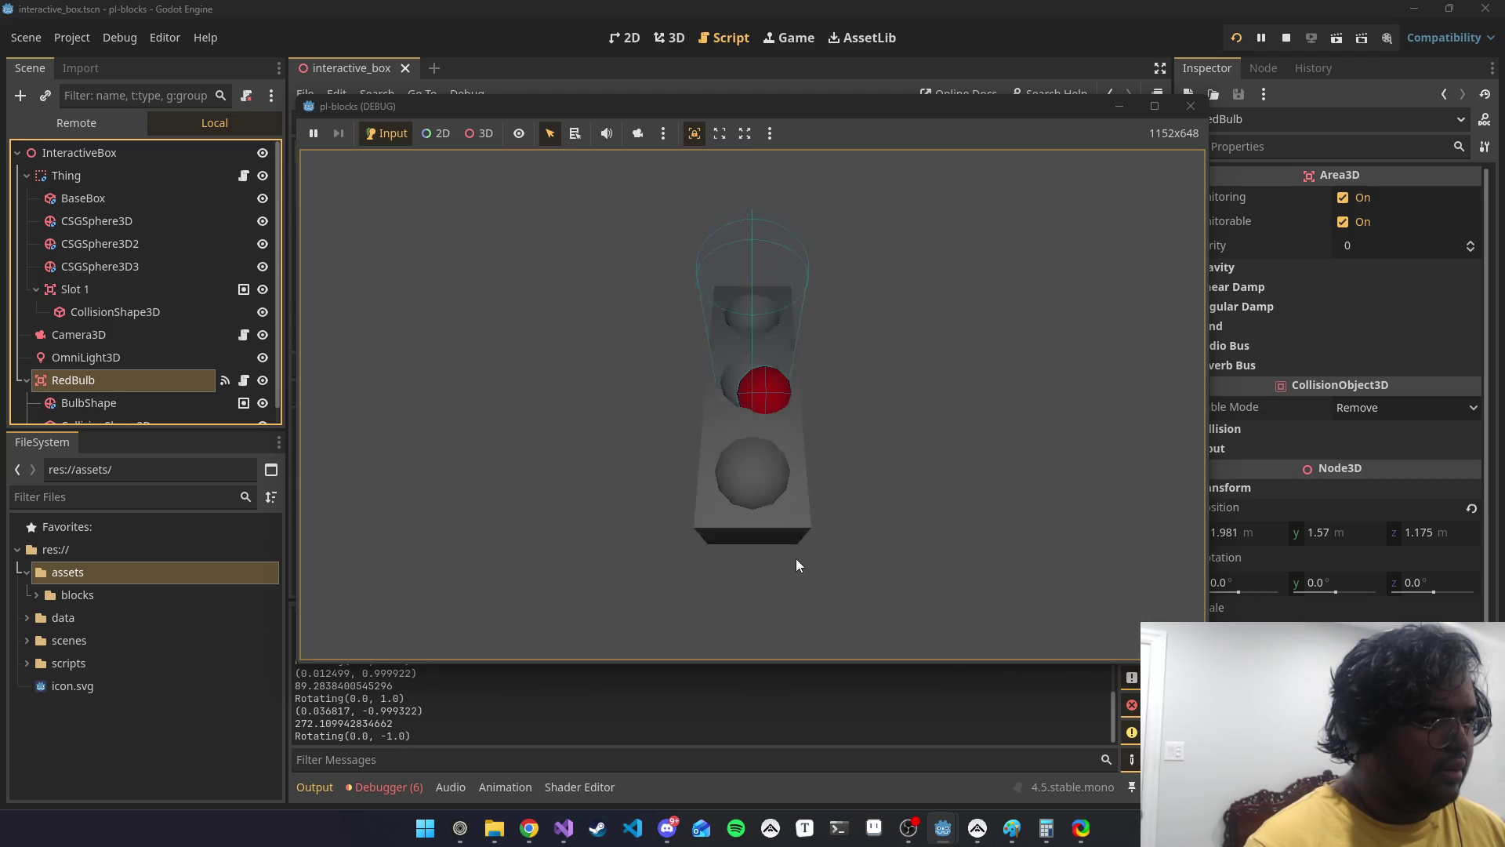
{"action": "mouse_move", "coordinate": [768, 403]}
{"action": "left_mouse_down"}
{"action": "mouse_move", "coordinate": [616, 407]}
{"action": "mouse_move", "coordinate": [723, 406]}
{"action": "left_mouse_up"}
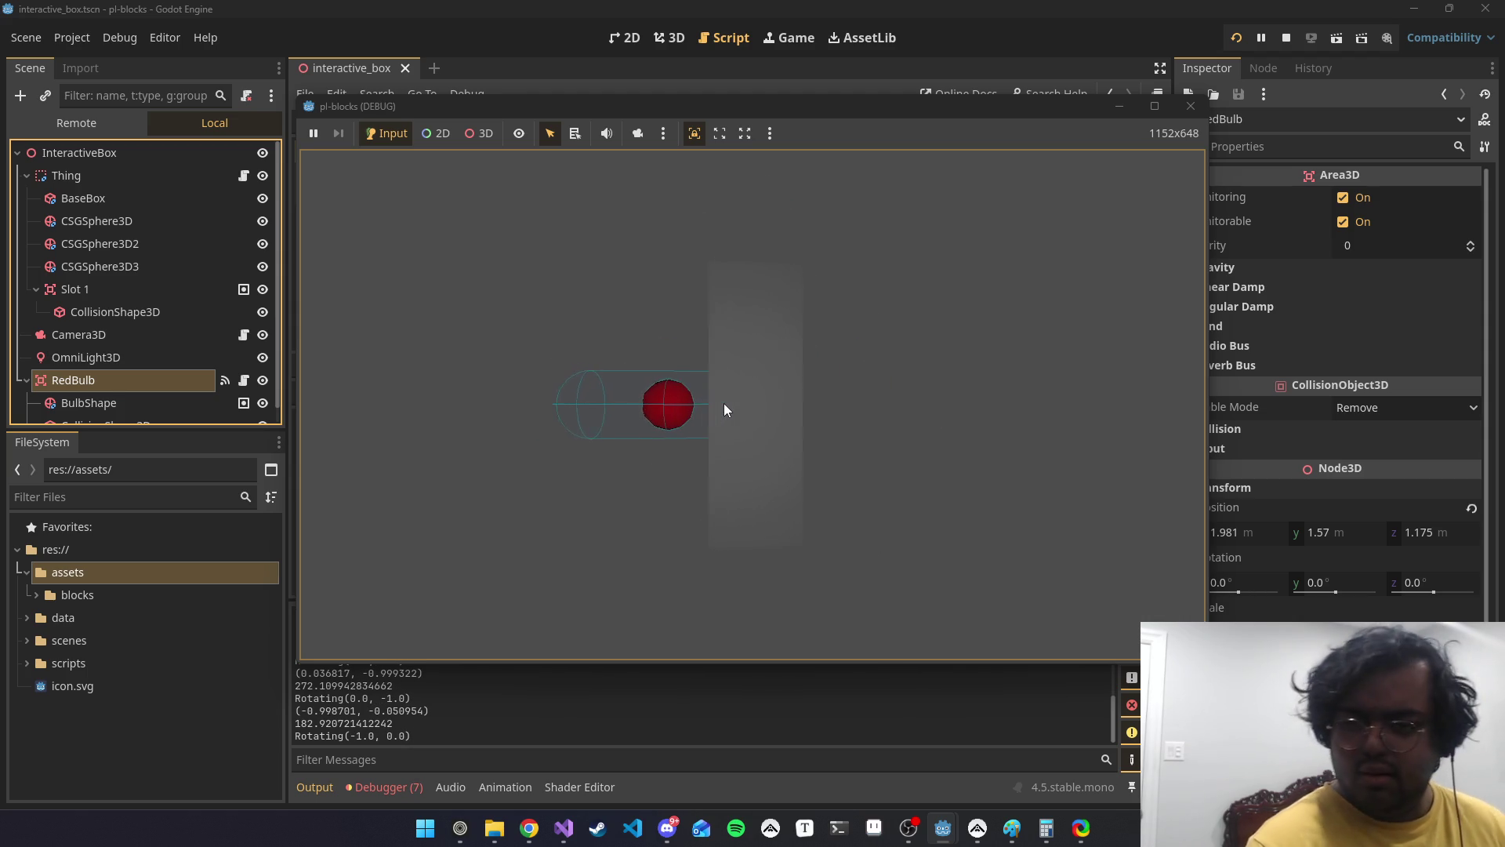
{"action": "left_click_drag", "start_coordinate": [833, 405], "coordinate": [457, 453]}
{"action": "left_click_drag", "start_coordinate": [615, 447], "coordinate": [500, 467]}
{"action": "left_click_drag", "start_coordinate": [830, 547], "coordinate": [554, 531]}
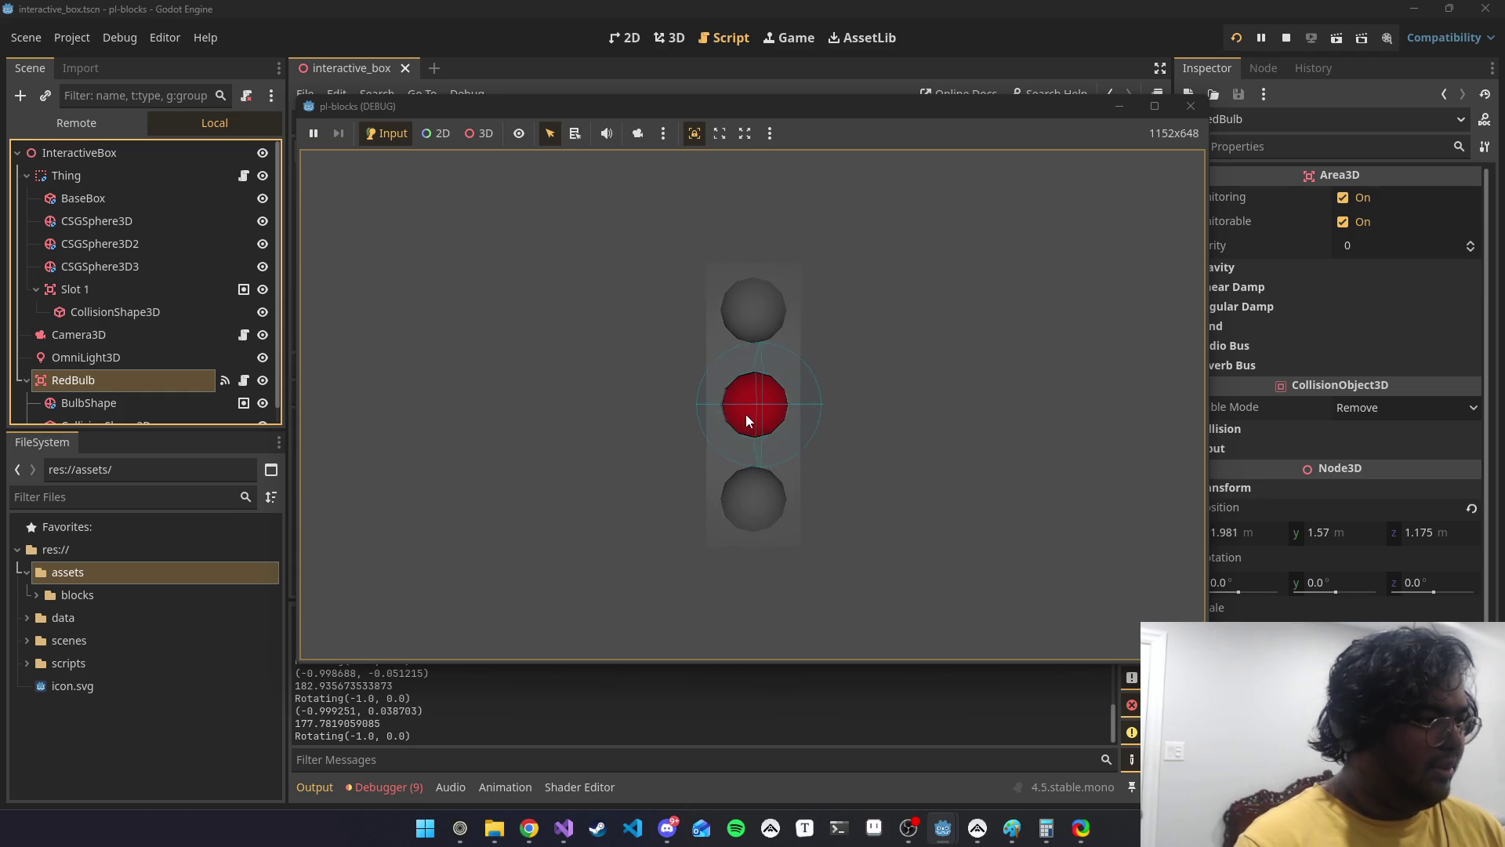
{"action": "left_click_drag", "start_coordinate": [751, 414], "coordinate": [908, 345]}
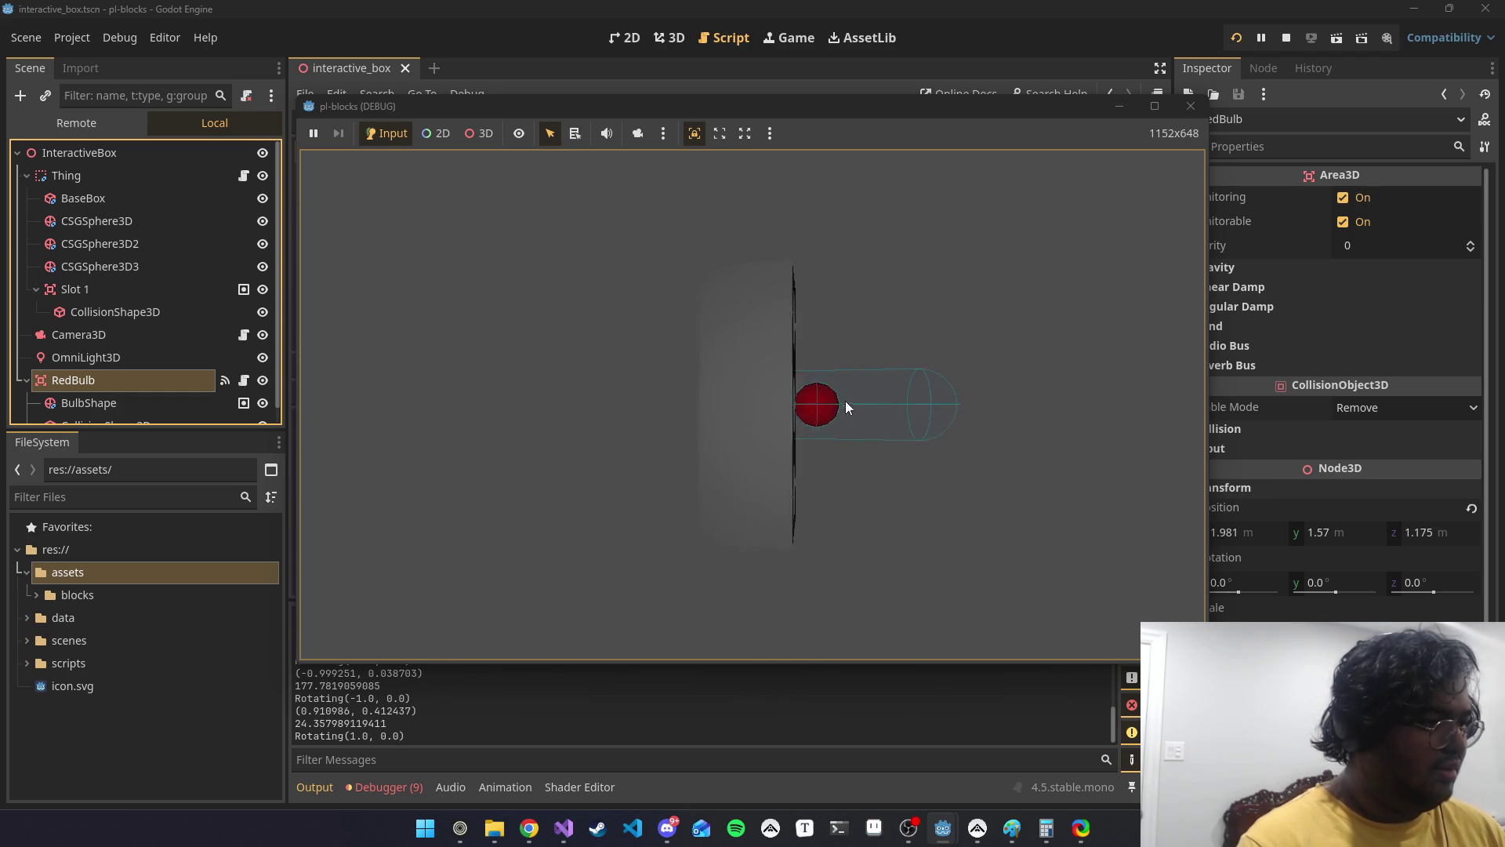
{"action": "mouse_move", "coordinate": [707, 529]}
{"action": "left_mouse_down"}
{"action": "mouse_move", "coordinate": [741, 457]}
{"action": "mouse_move", "coordinate": [813, 407]}
{"action": "mouse_move", "coordinate": [928, 396]}
{"action": "left_mouse_up"}
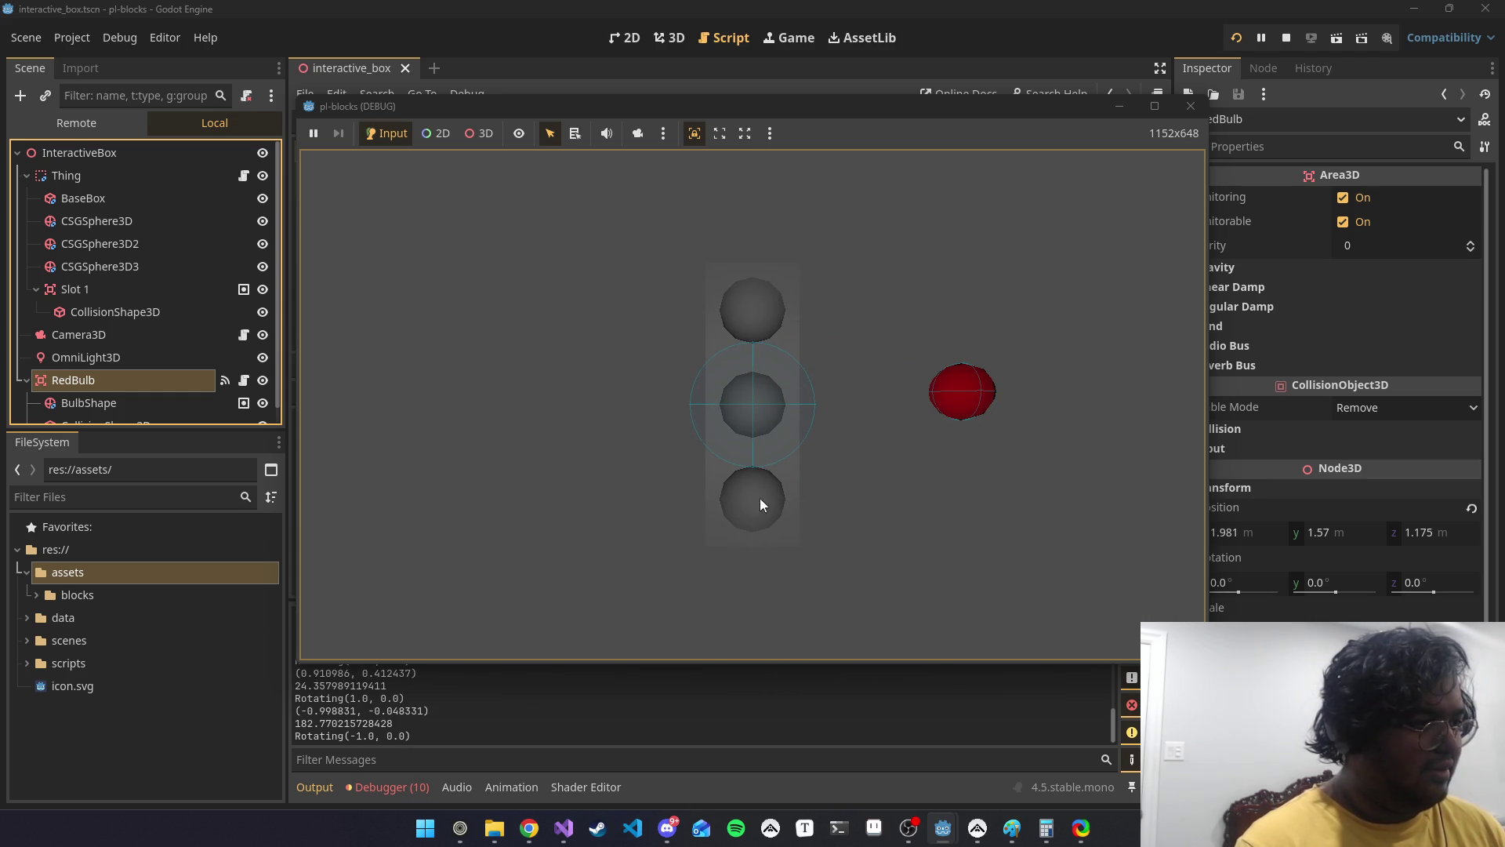
View the stand from above, the side and the back, then release the bulb beside it.
{"action": "mouse_move", "coordinate": [800, 196]}
{"action": "left_mouse_down"}
{"action": "mouse_move", "coordinate": [806, 350]}
{"action": "mouse_move", "coordinate": [756, 357]}
{"action": "left_mouse_up"}
{"action": "mouse_move", "coordinate": [759, 410]}
{"action": "left_mouse_down"}
{"action": "mouse_move", "coordinate": [886, 420]}
{"action": "mouse_move", "coordinate": [454, 436]}
{"action": "left_mouse_up"}
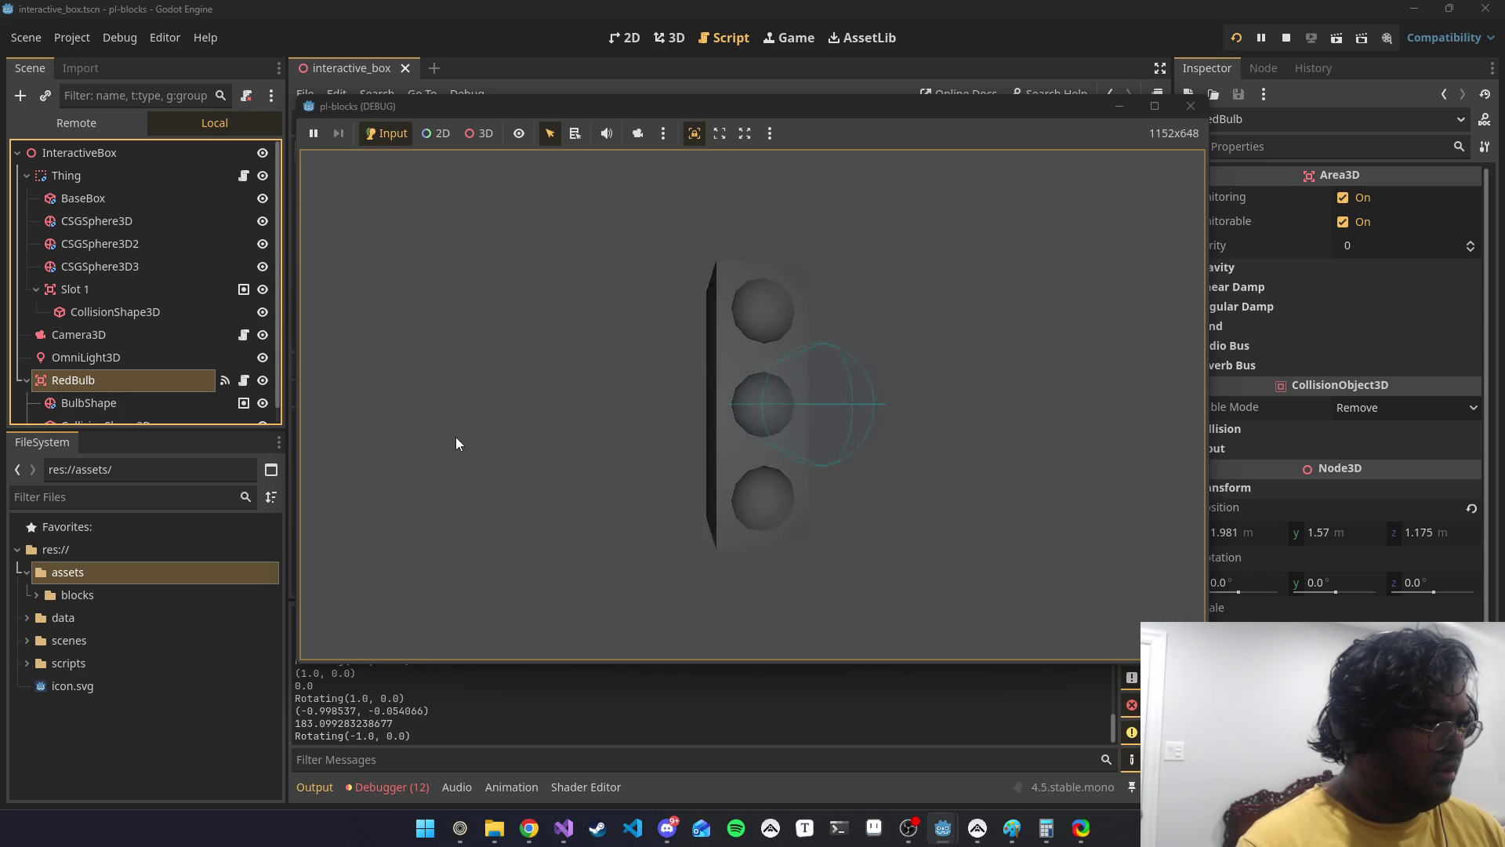
{"action": "left_click_drag", "start_coordinate": [729, 427], "coordinate": [1140, 381]}
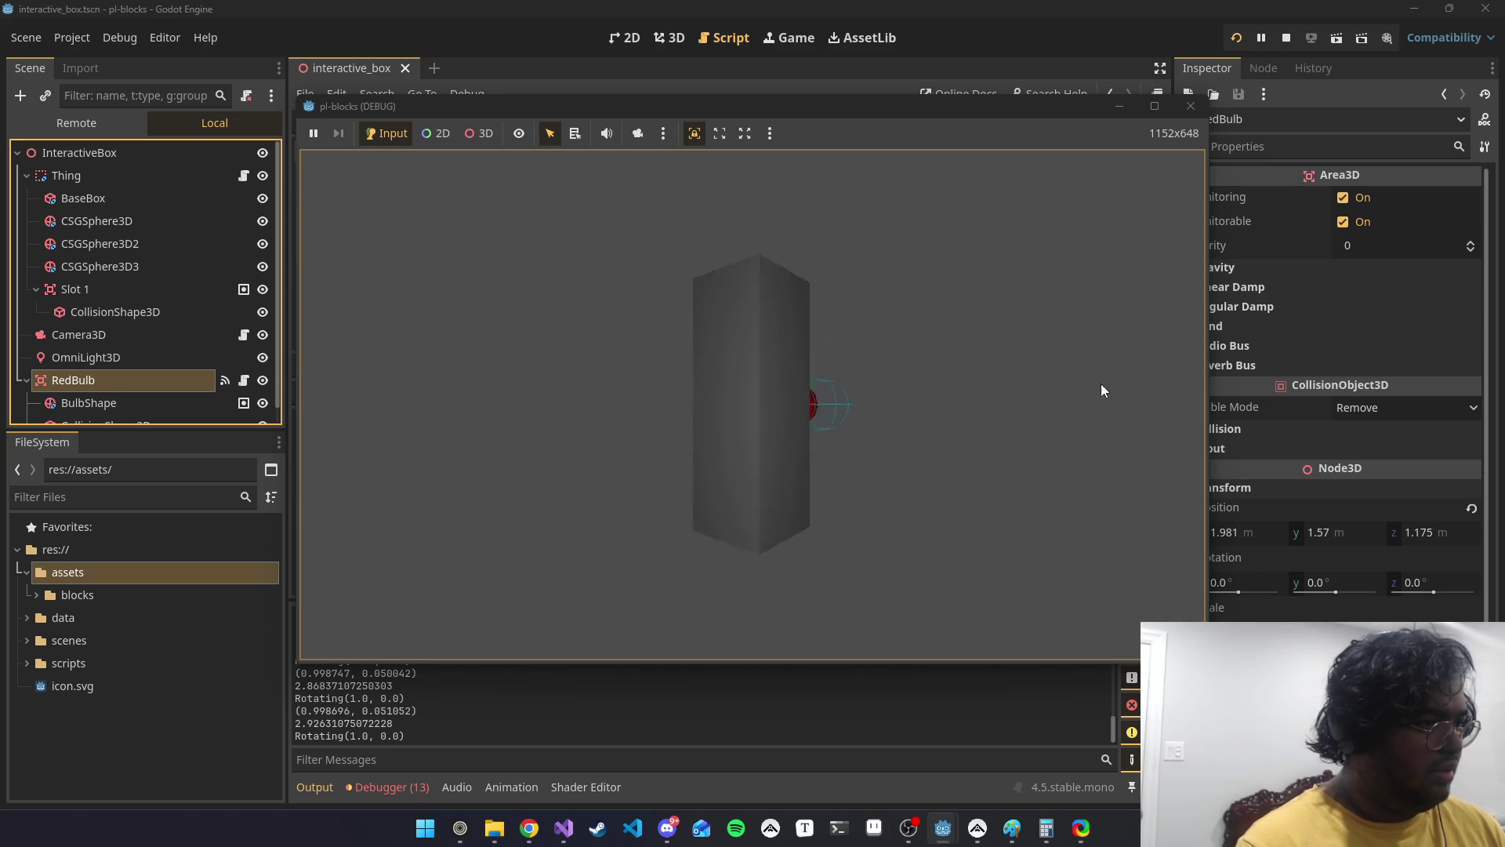
{"action": "left_click_drag", "start_coordinate": [772, 422], "coordinate": [1005, 430]}
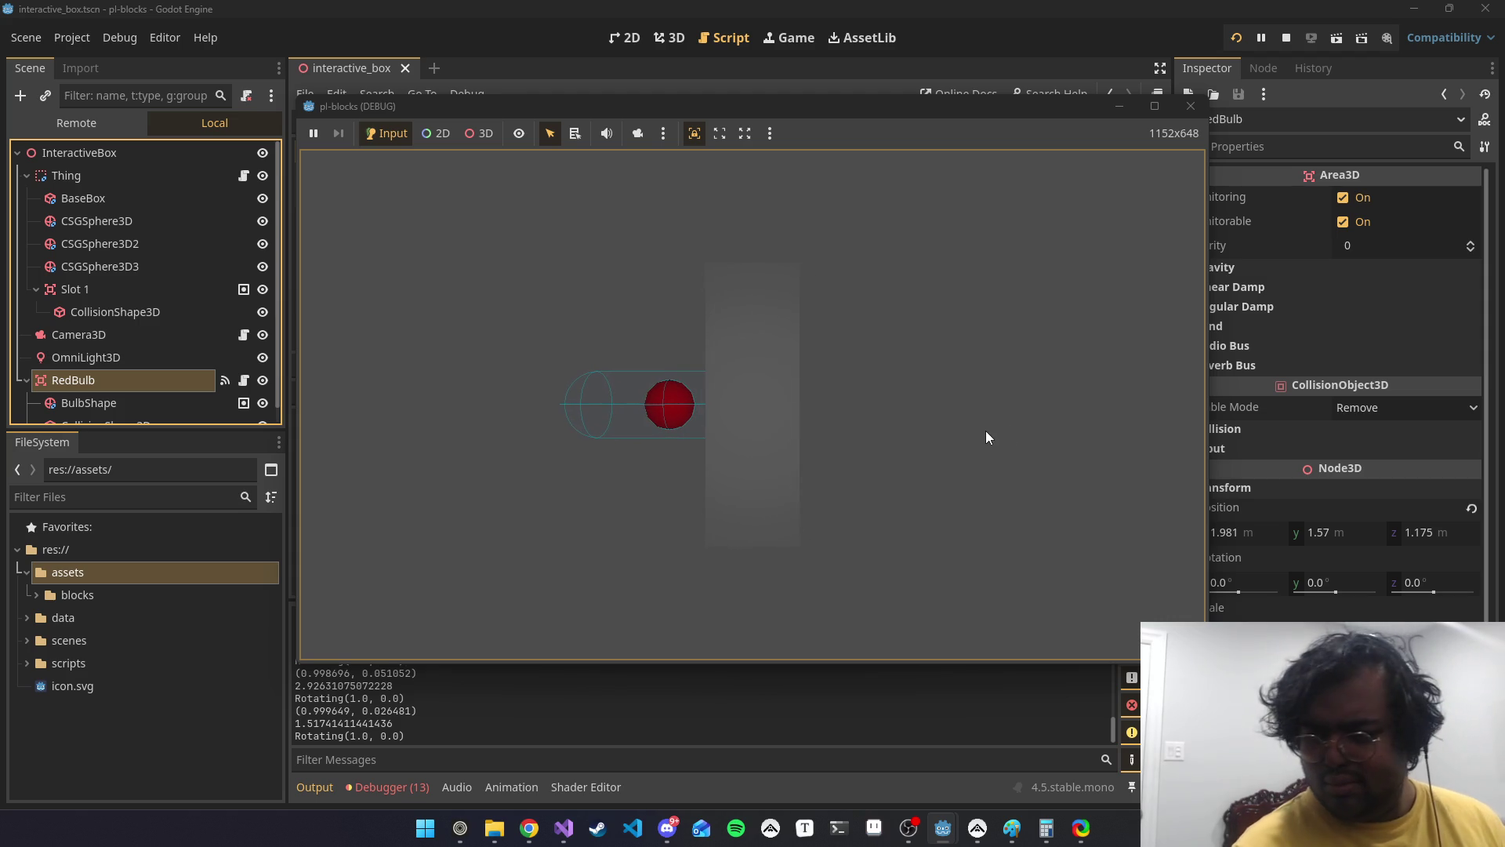
{"action": "left_click", "coordinate": [670, 403]}
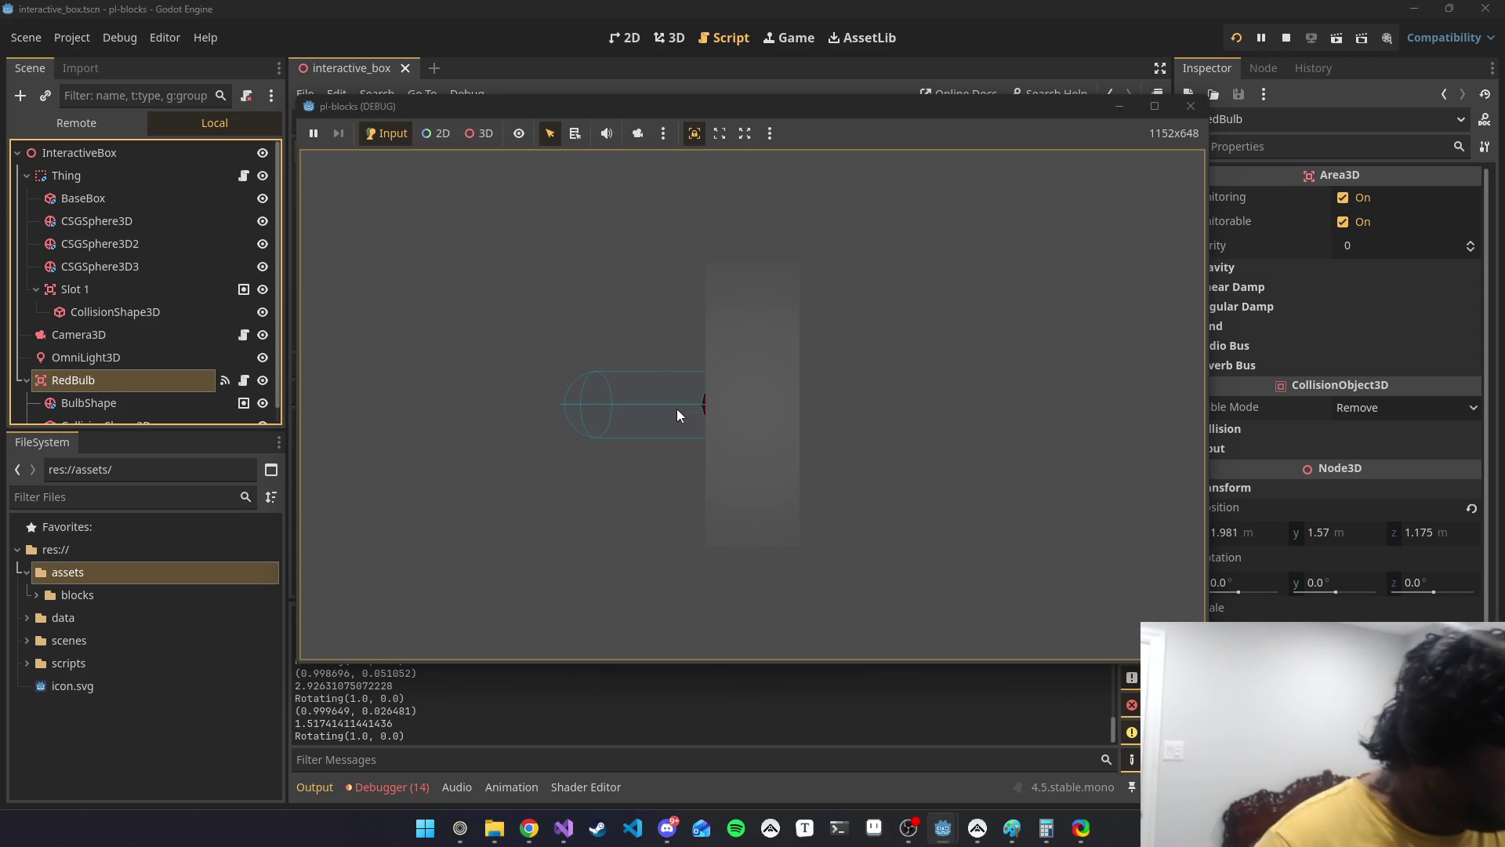
Turn the stand to its other side and back, releasing the red bulb against it.
{"action": "left_click_drag", "start_coordinate": [844, 370], "coordinate": [739, 428]}
{"action": "left_click_drag", "start_coordinate": [706, 493], "coordinate": [562, 480]}
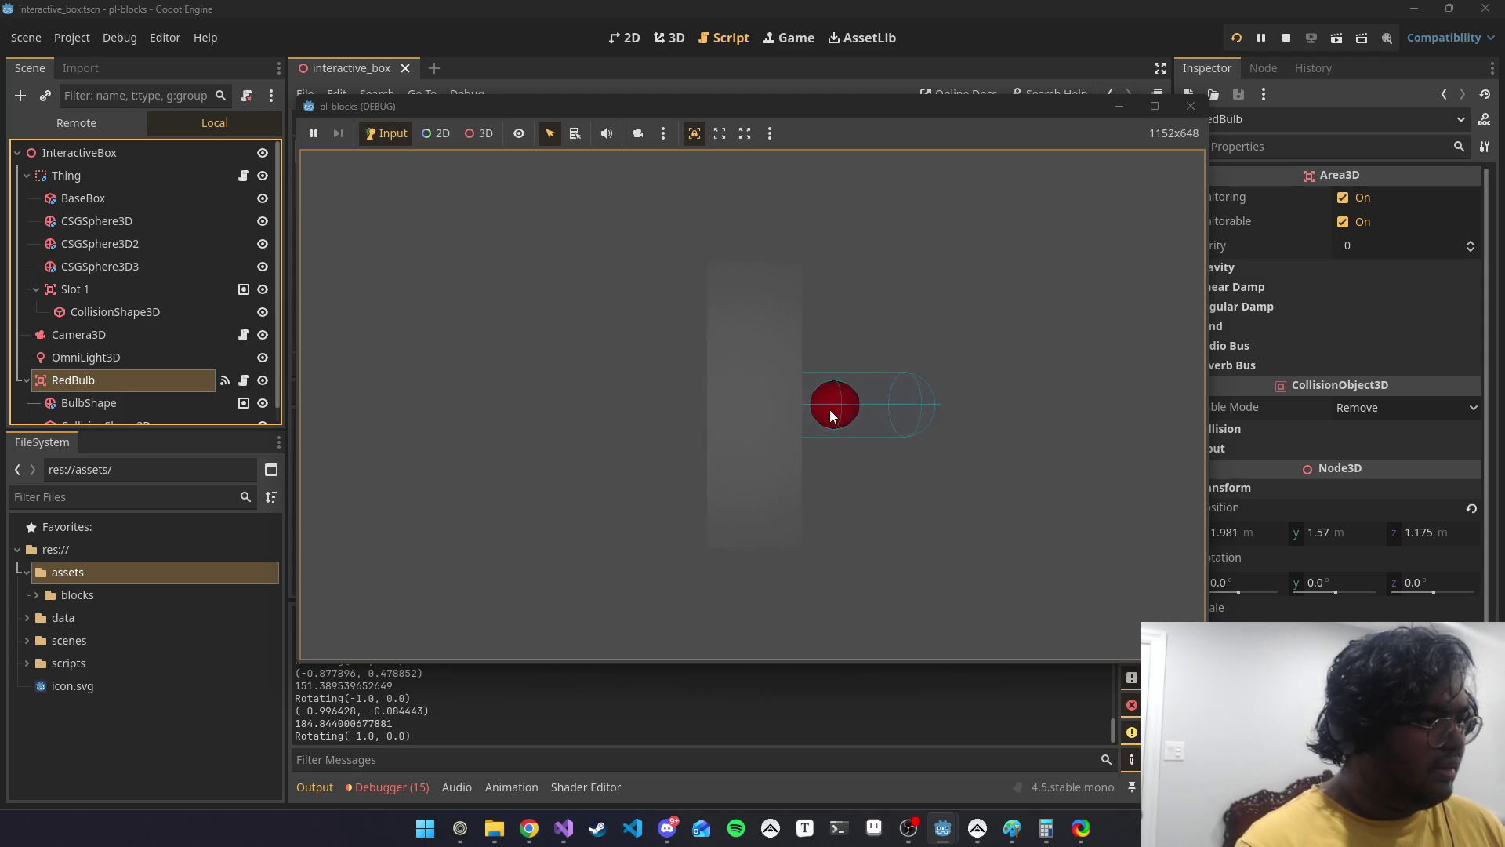
{"action": "left_click_drag", "start_coordinate": [836, 408], "coordinate": [1023, 395]}
{"action": "left_click_drag", "start_coordinate": [863, 475], "coordinate": [981, 463]}
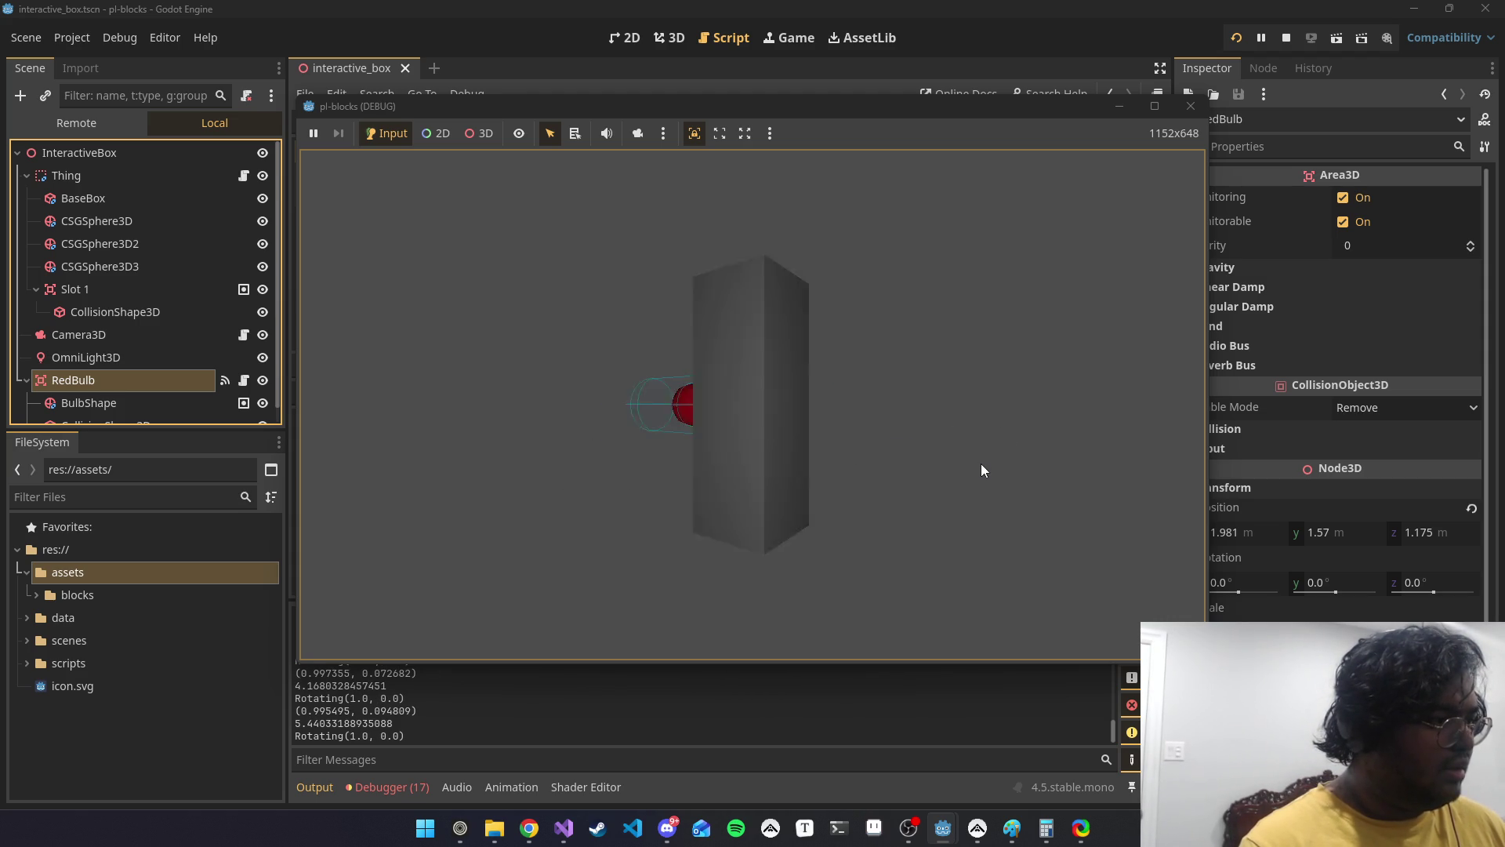
{"action": "left_click", "coordinate": [679, 405]}
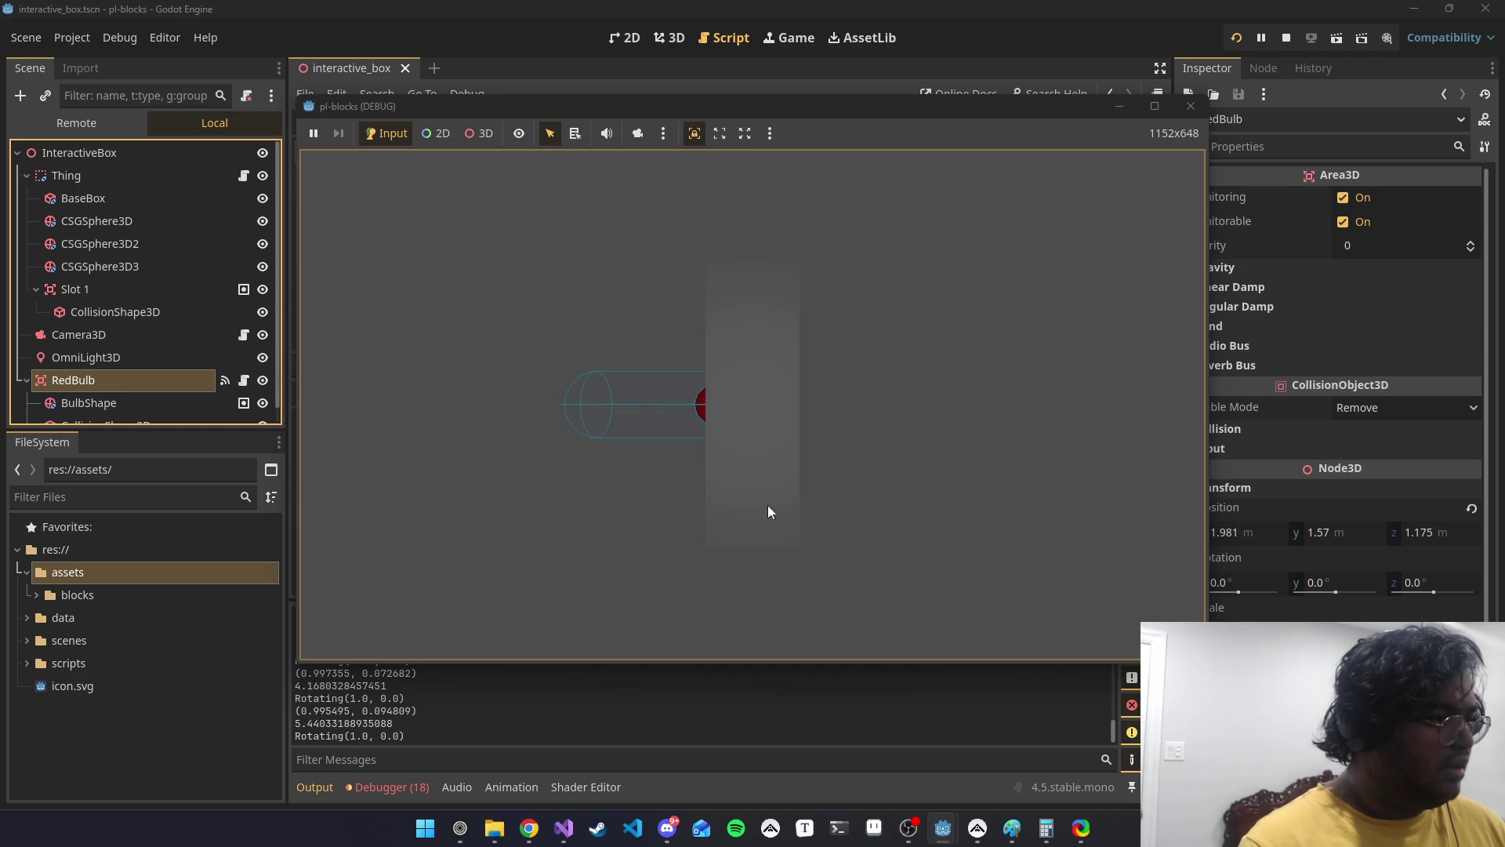
Spin the box two quarter turns, stop the game and place the caret on line 17 of bulb.gd.
{"action": "left_click_drag", "start_coordinate": [752, 501], "coordinate": [881, 510]}
{"action": "left_click_drag", "start_coordinate": [706, 519], "coordinate": [1065, 473]}
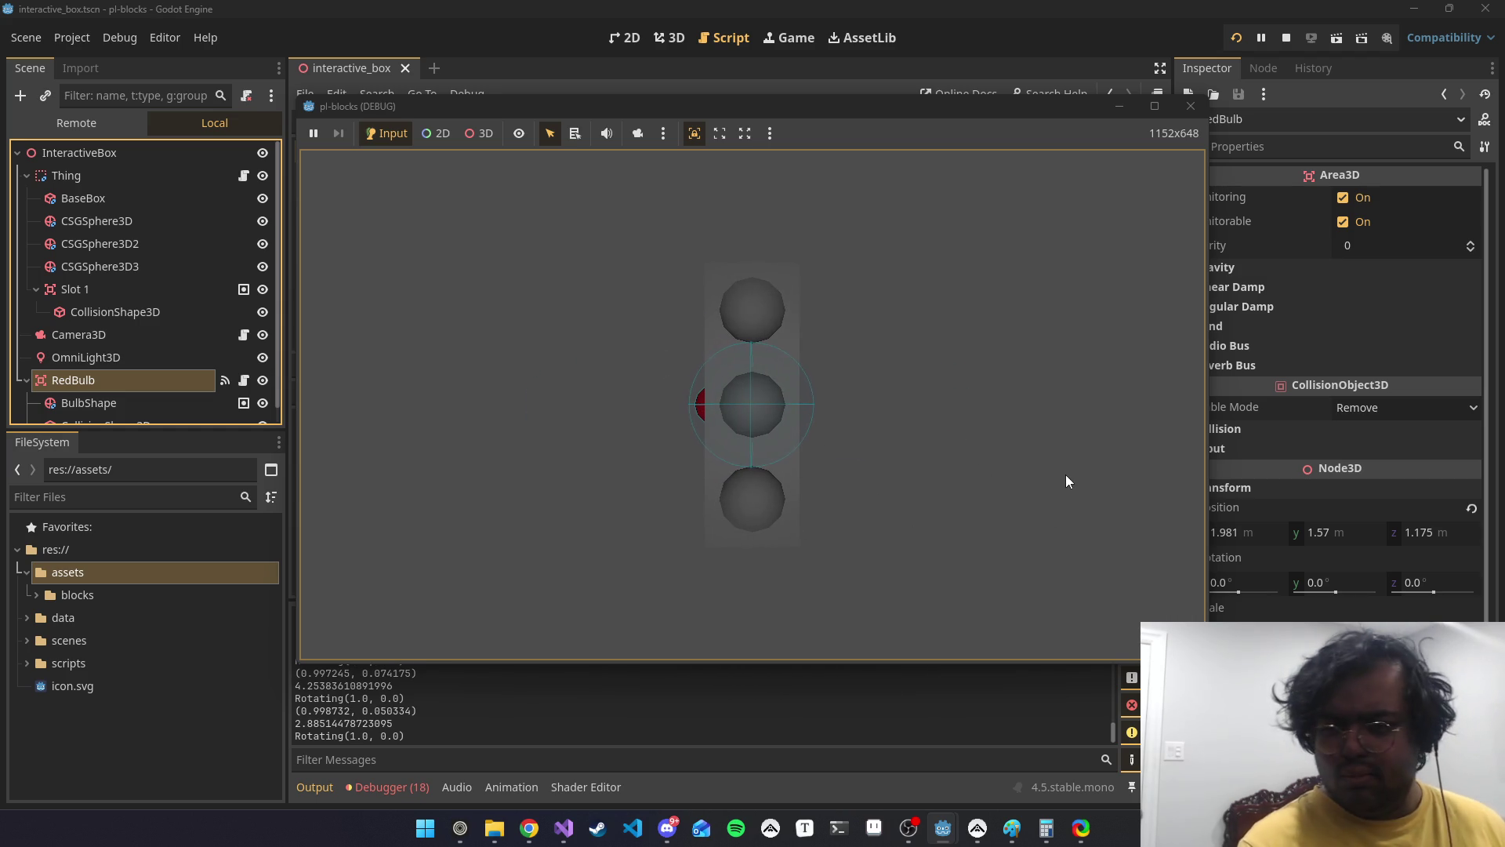
{"action": "left_click", "coordinate": [1191, 106]}
{"action": "left_click", "coordinate": [848, 332]}
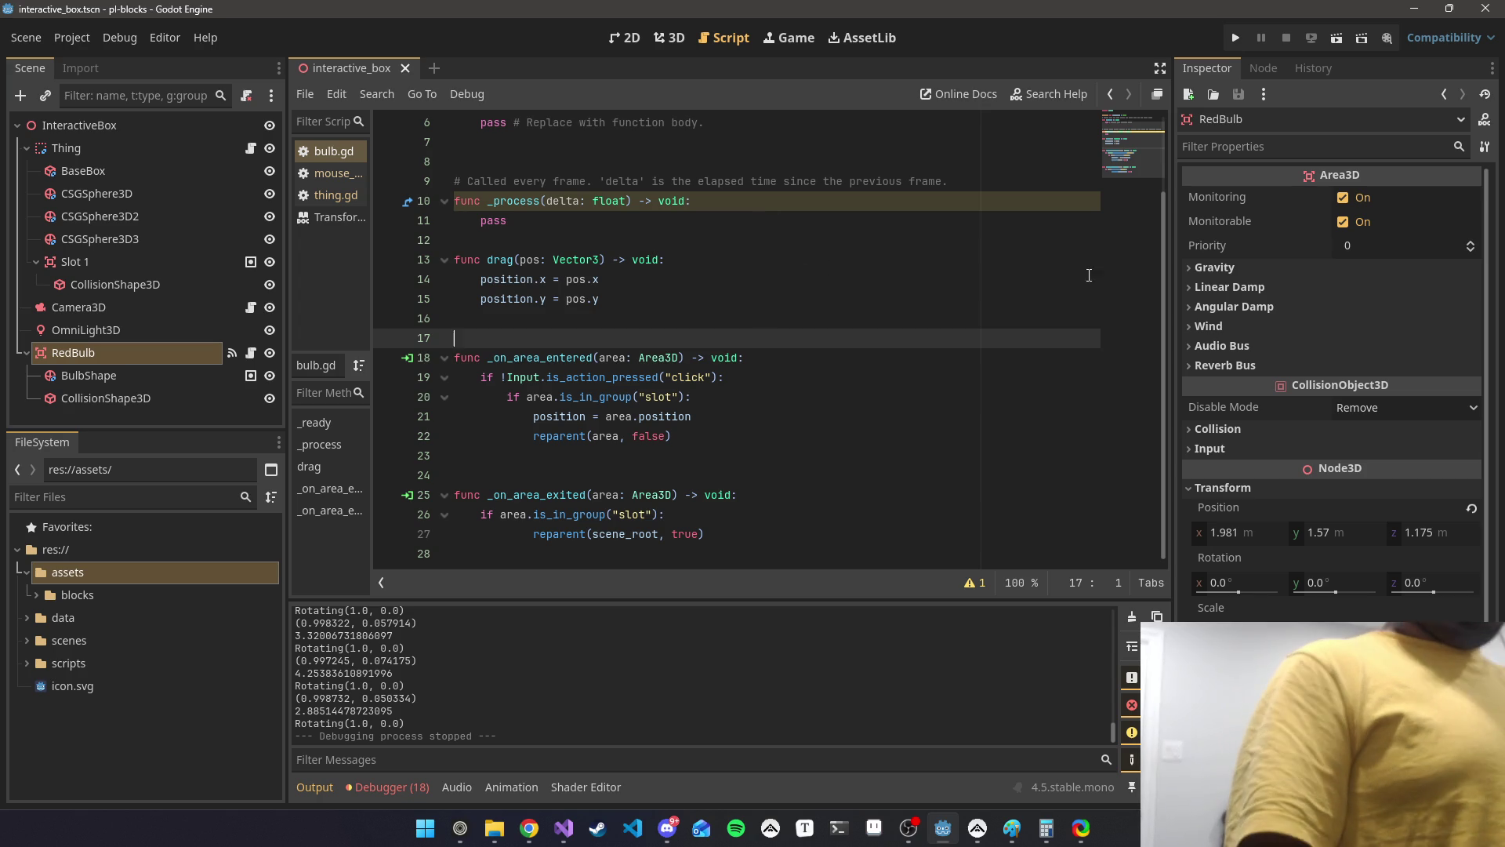
{"action": "key", "text": "alt+Tab"}
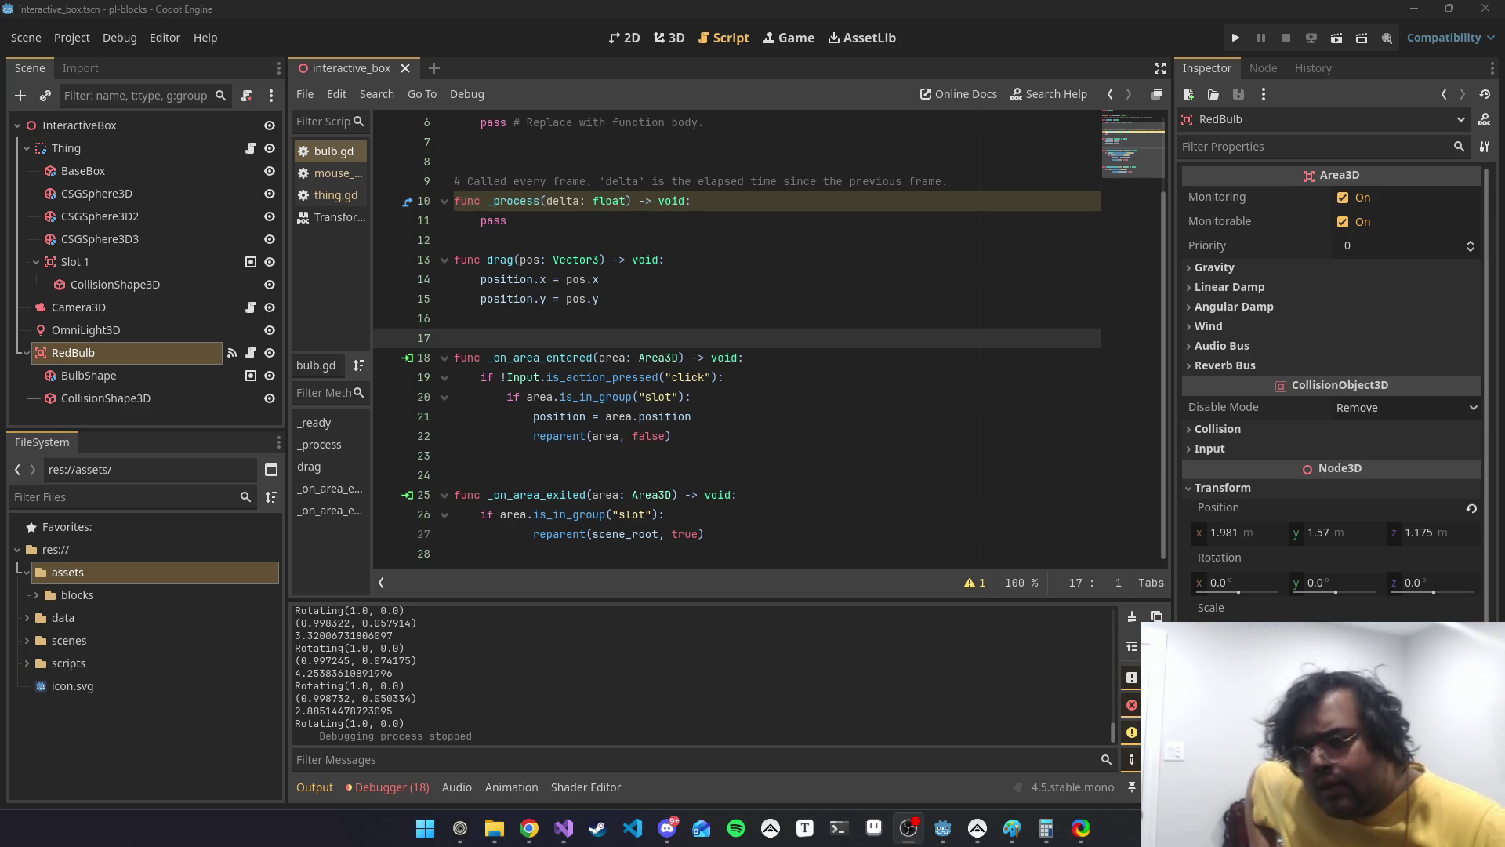
{"action": "left_click", "coordinate": [529, 828]}
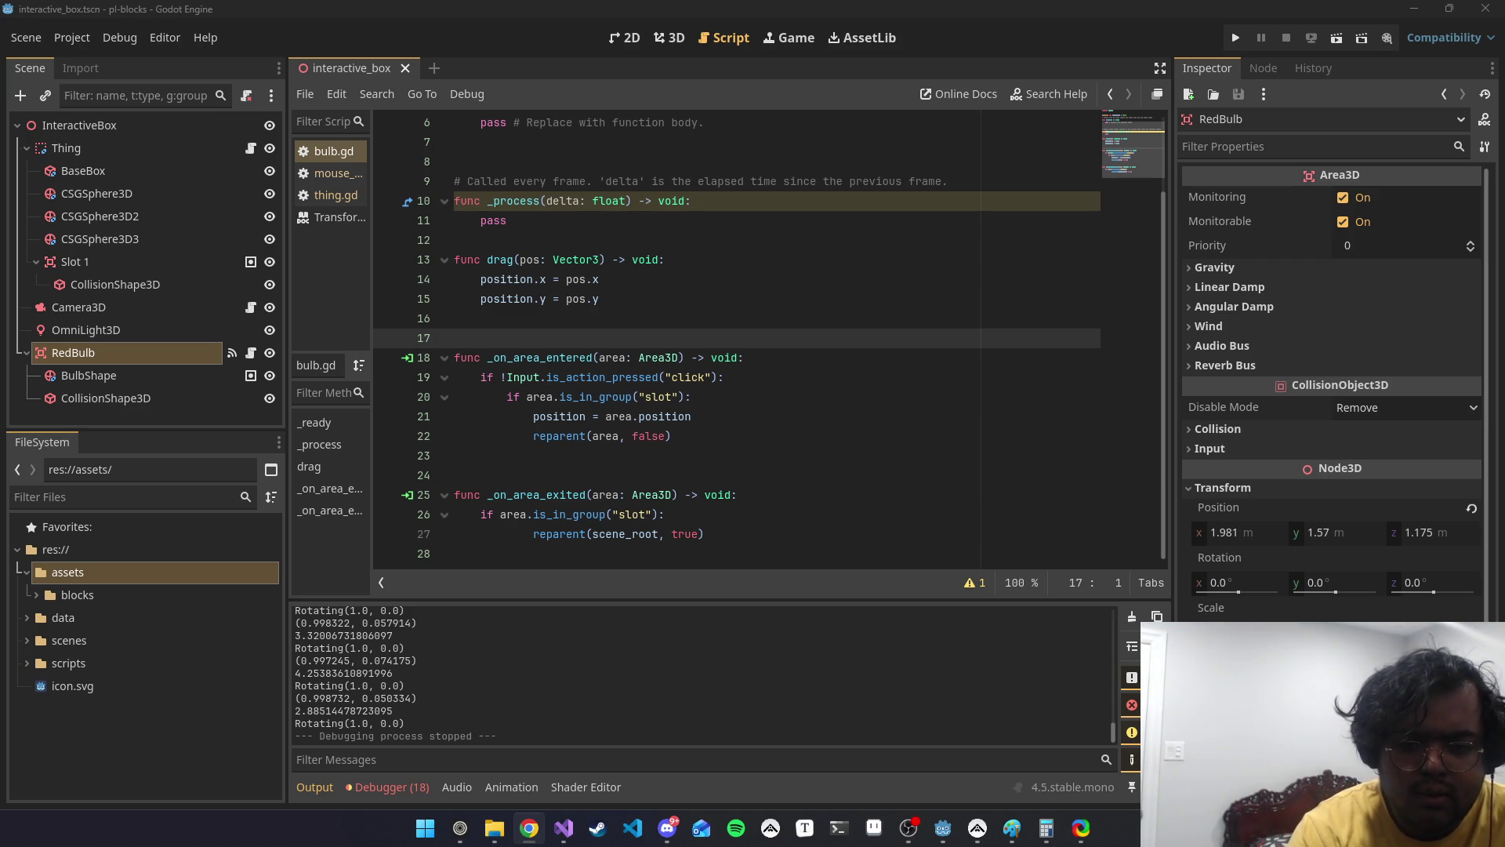
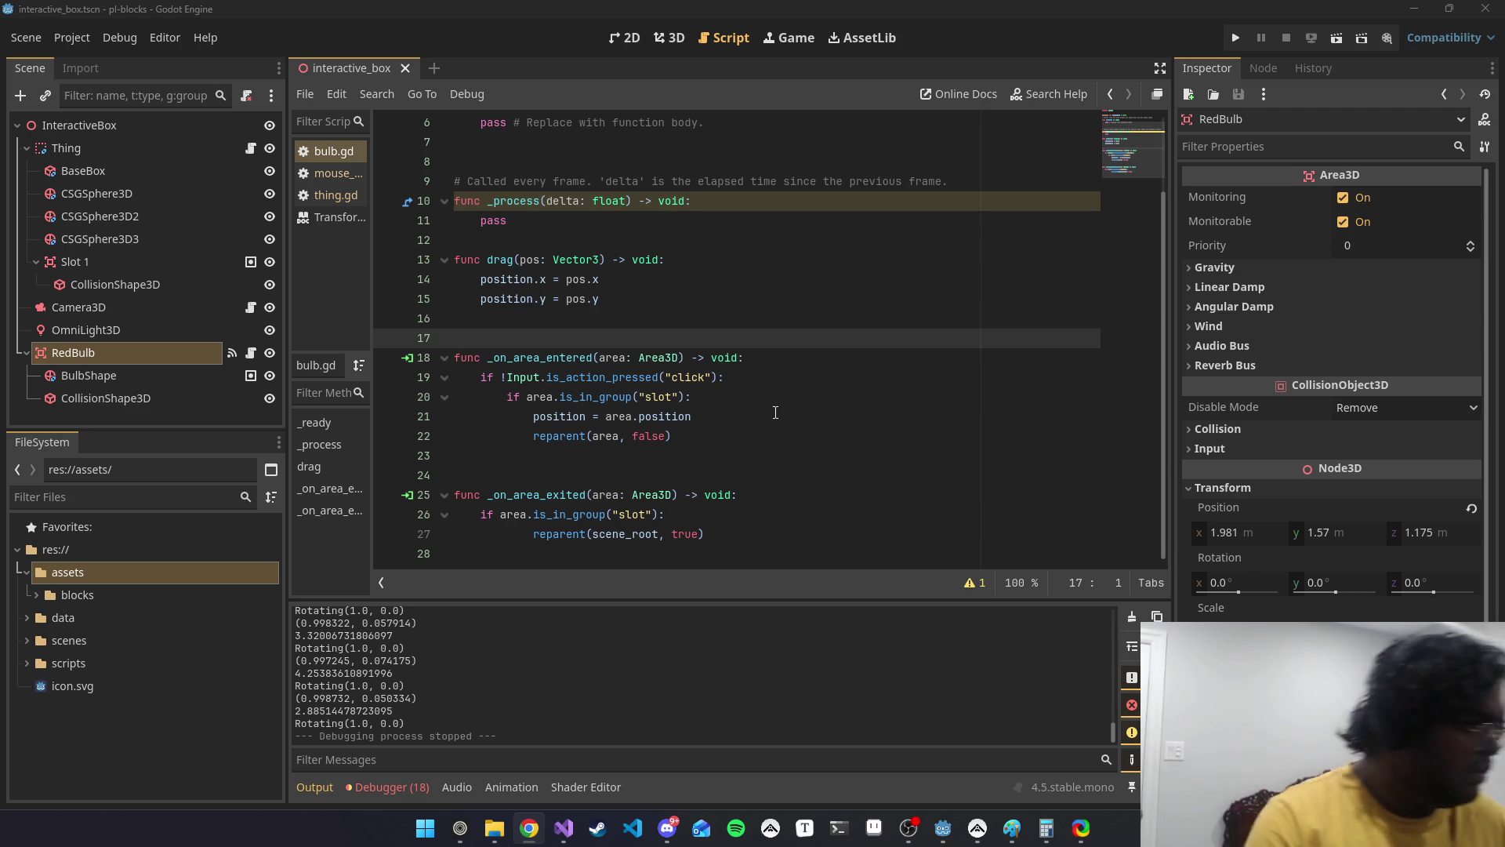
Keep the negated !Input click check on line 19 and open an indented line after reparent(area, false).
{"action": "left_click", "coordinate": [737, 377]}
{"action": "left_click", "coordinate": [510, 378]}
{"action": "key", "text": "BackSpace"}
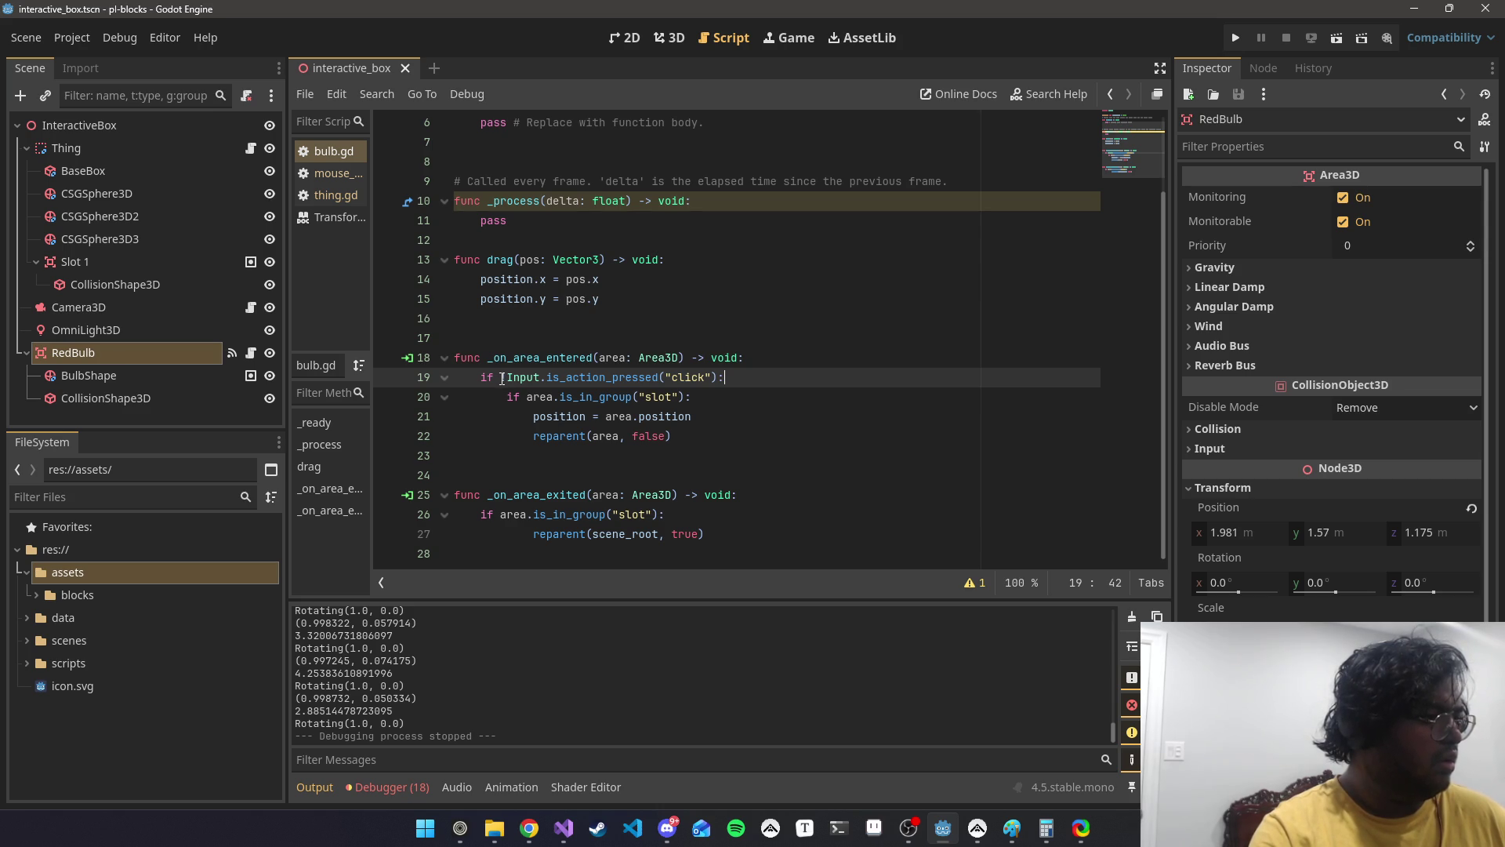
{"action": "key", "text": "ctrl+z"}
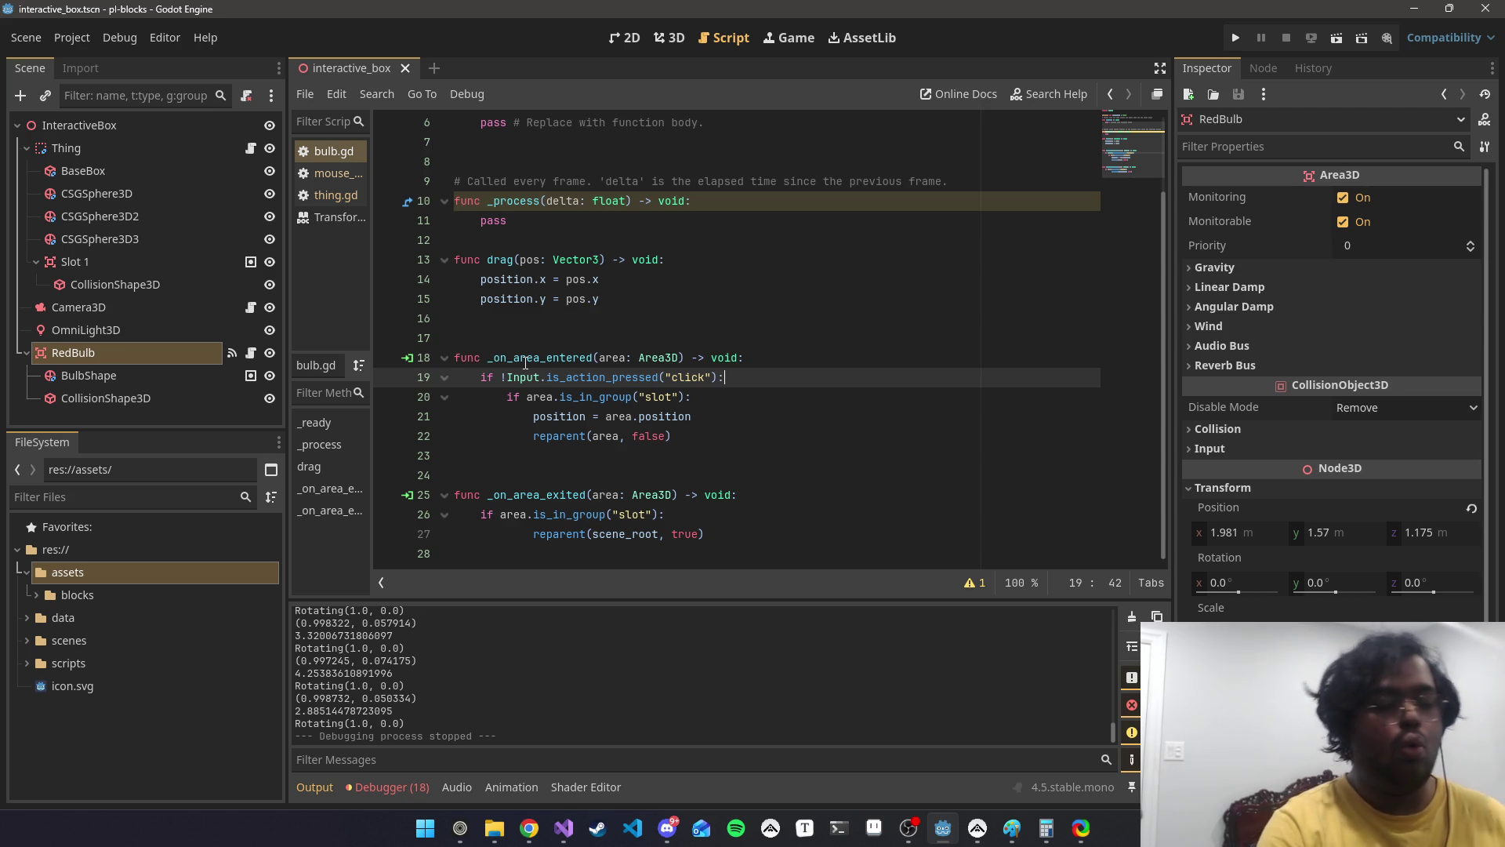
{"action": "left_click", "coordinate": [502, 377]}
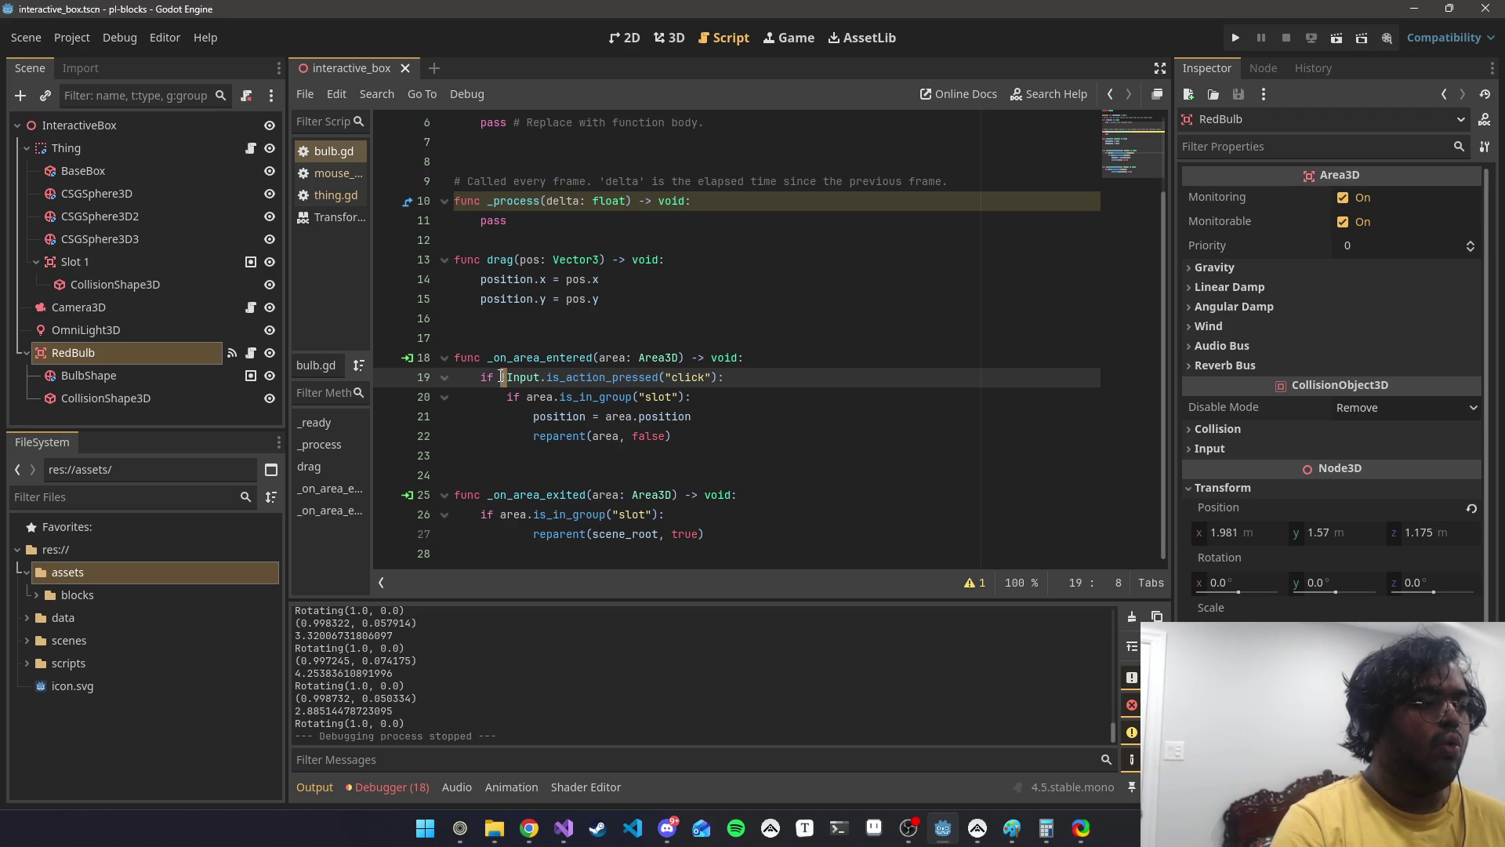
{"action": "left_click", "coordinate": [503, 397]}
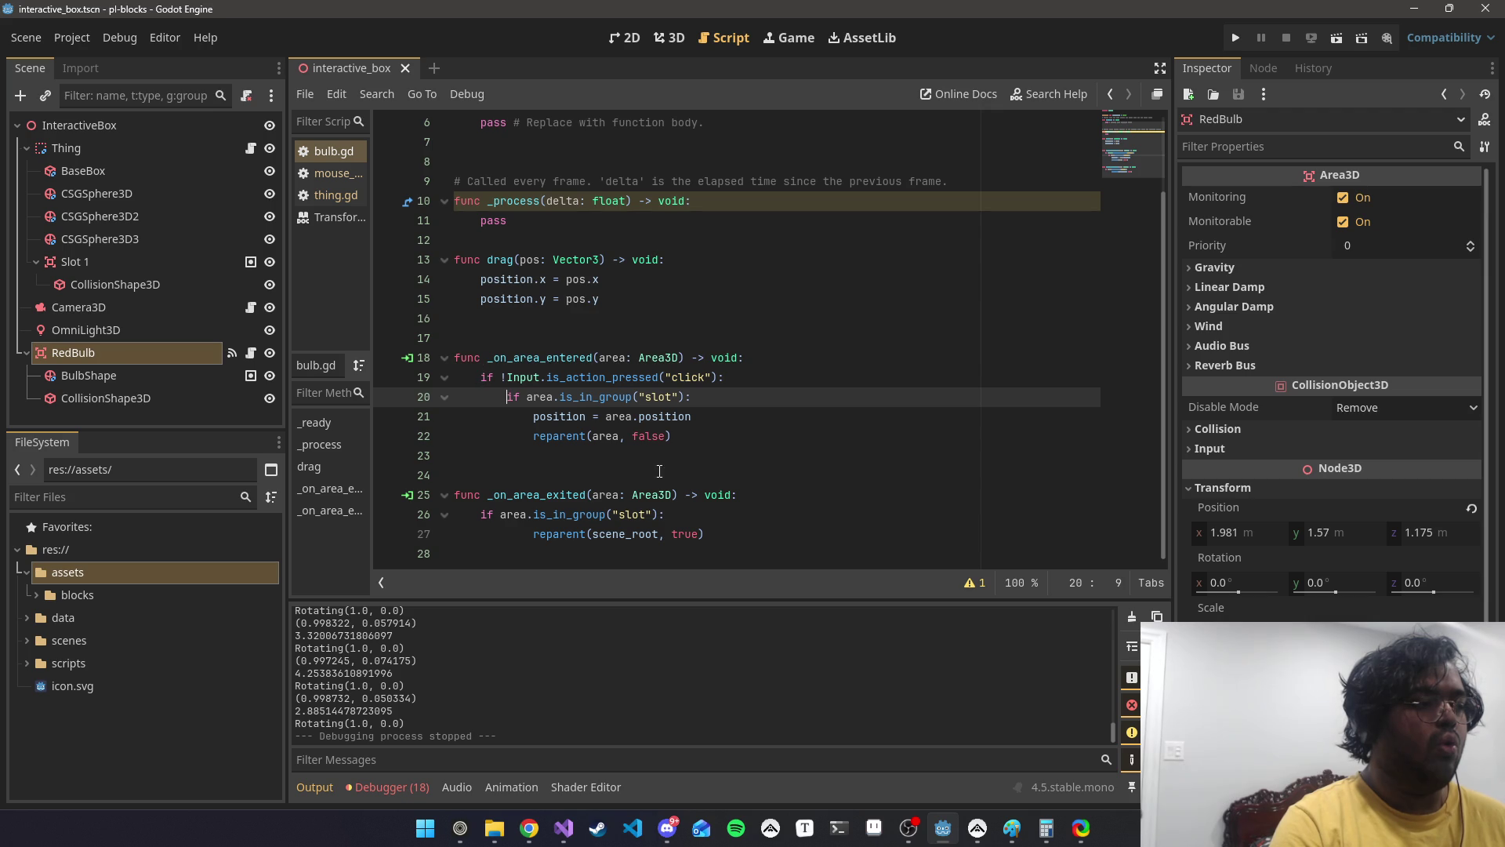
{"action": "left_click", "coordinate": [690, 440]}
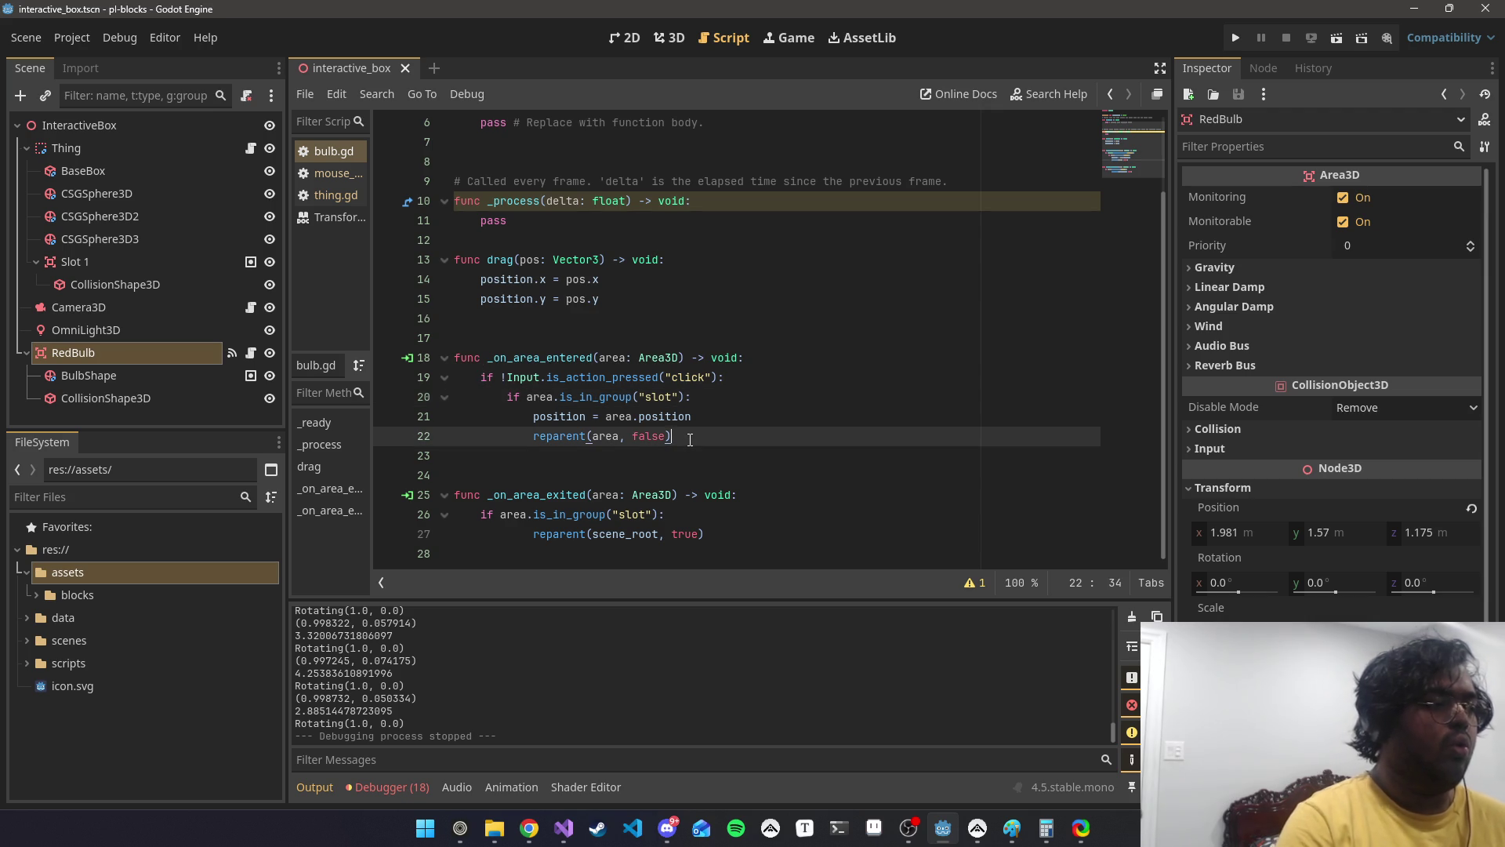
{"action": "key", "text": "Return"}
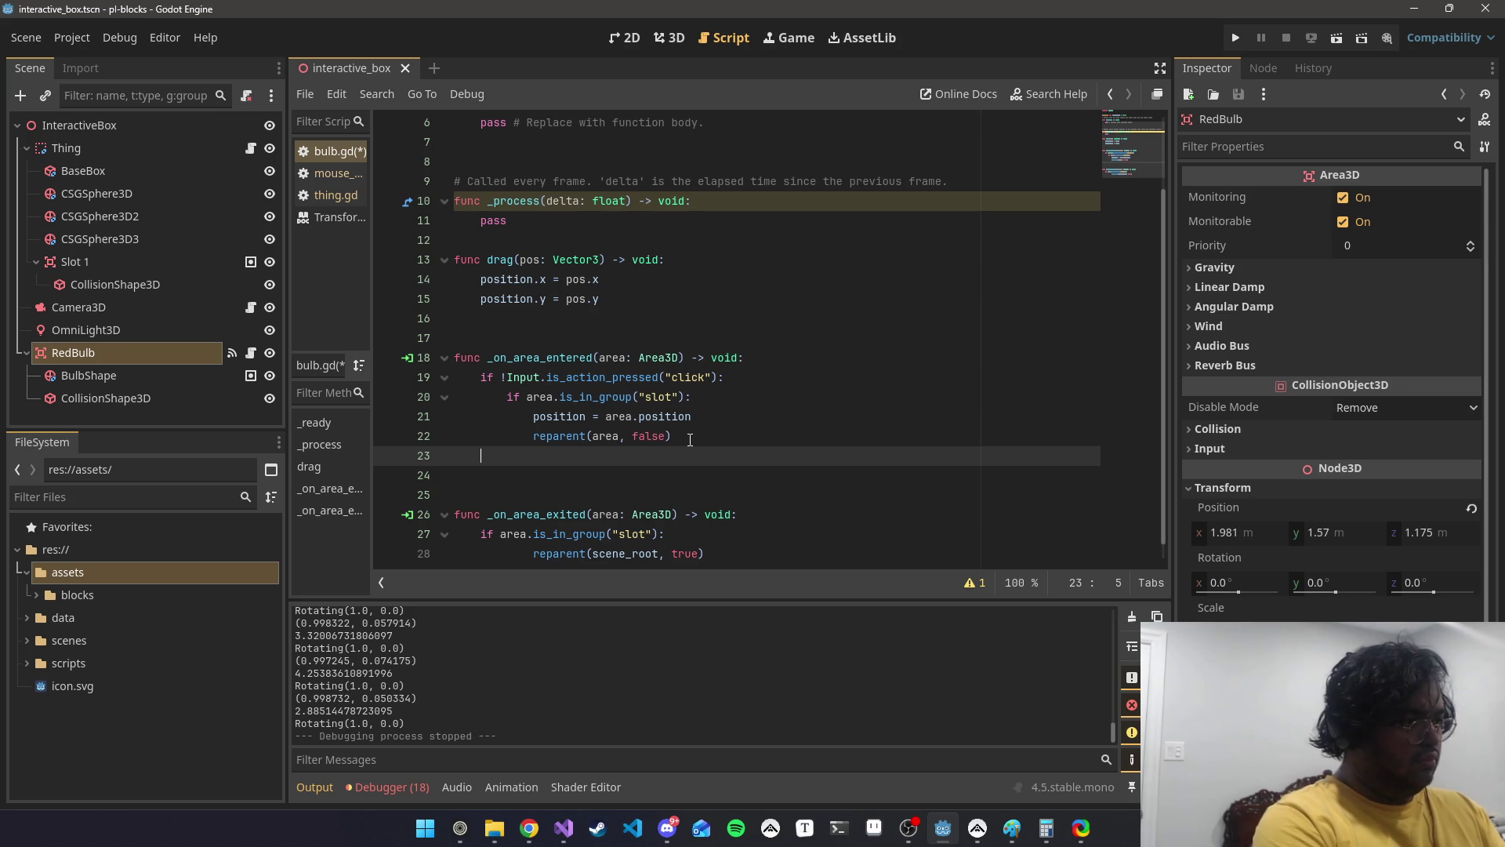
Add an else: branch with an indented body after the reparent call.
{"action": "type", "text": "else"}
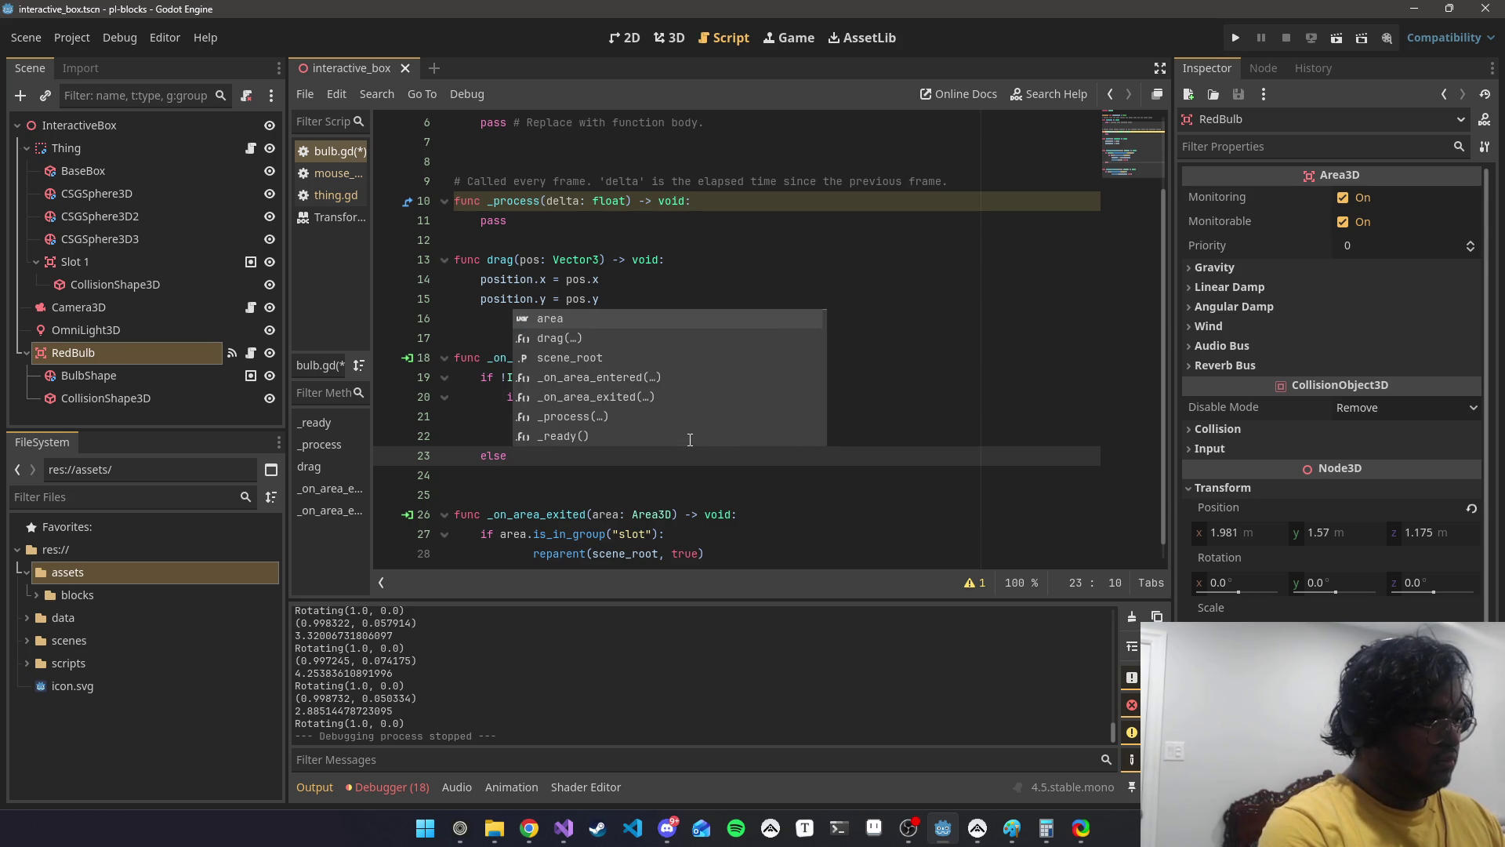
{"action": "key", "text": "BackSpace"}
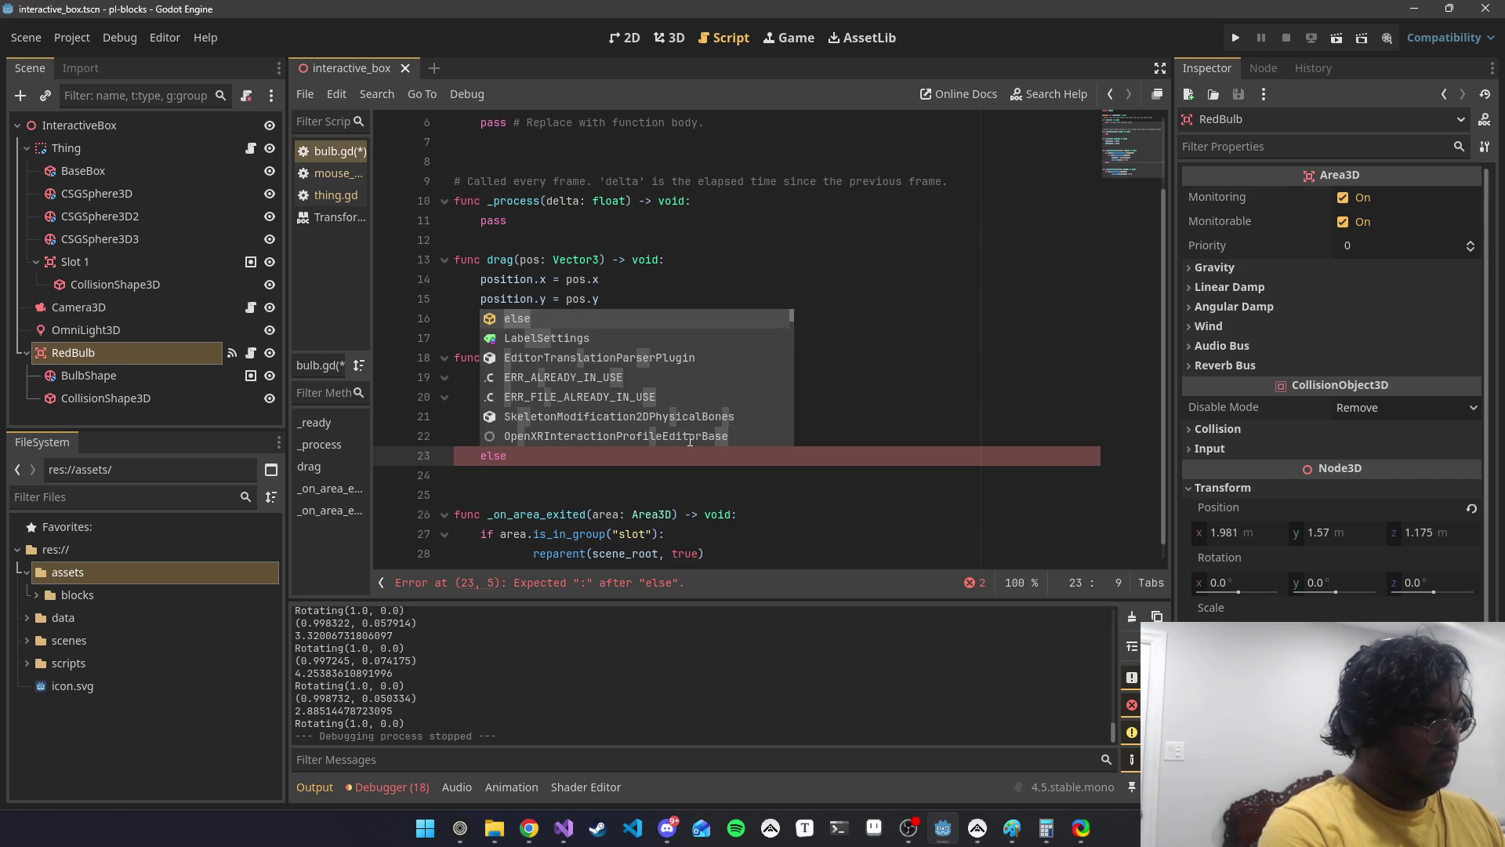
{"action": "type", "text": ": slo"}
{"action": "key", "text": "BackSpace"}
{"action": "key", "text": "BackSpace"}
{"action": "key", "text": "BackSpace"}
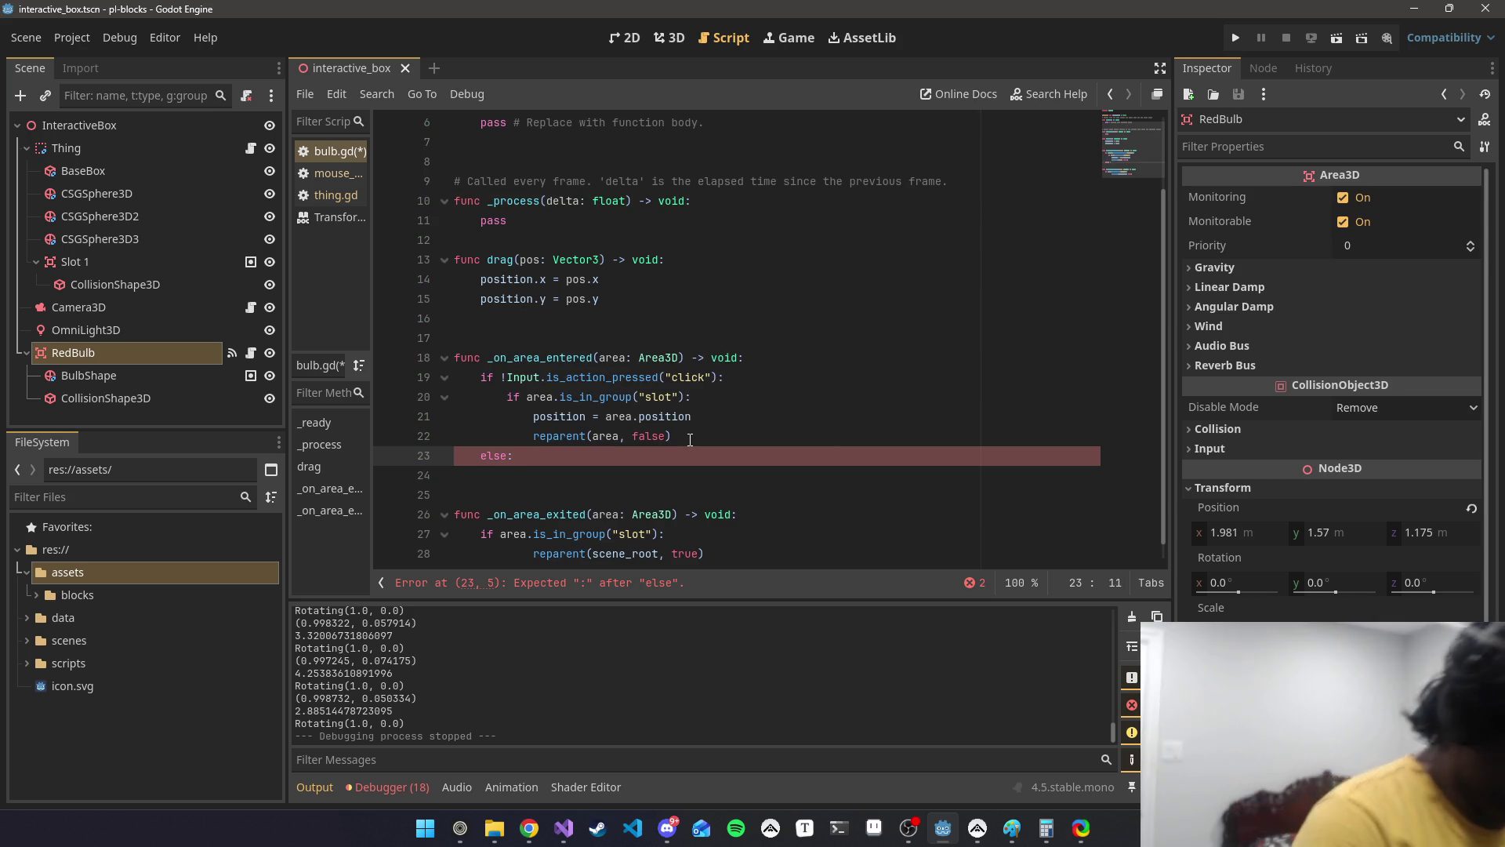
{"action": "key", "text": "Return"}
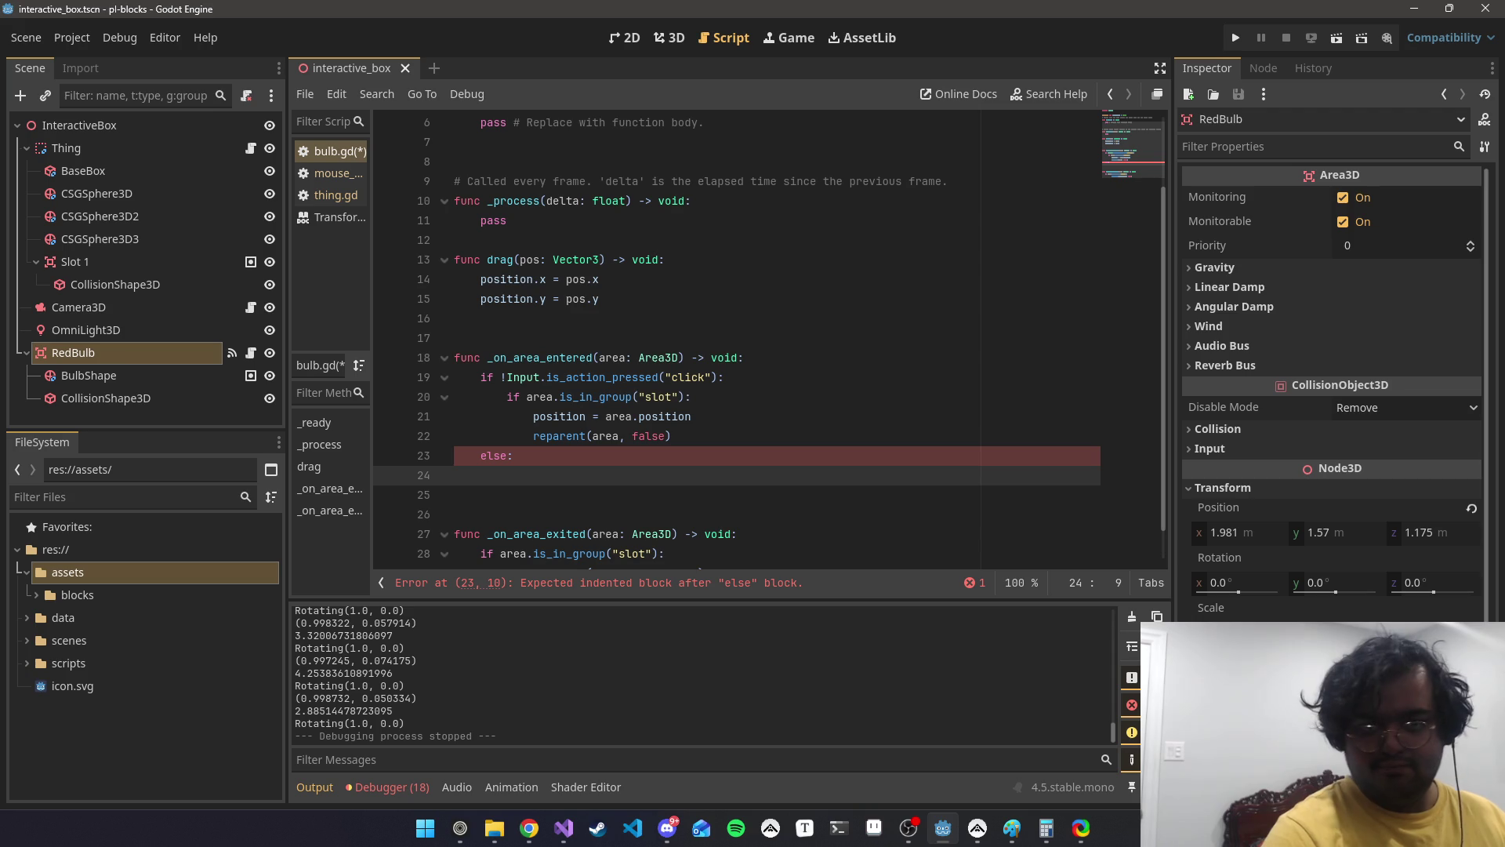
{"action": "key", "text": "alt+Tab"}
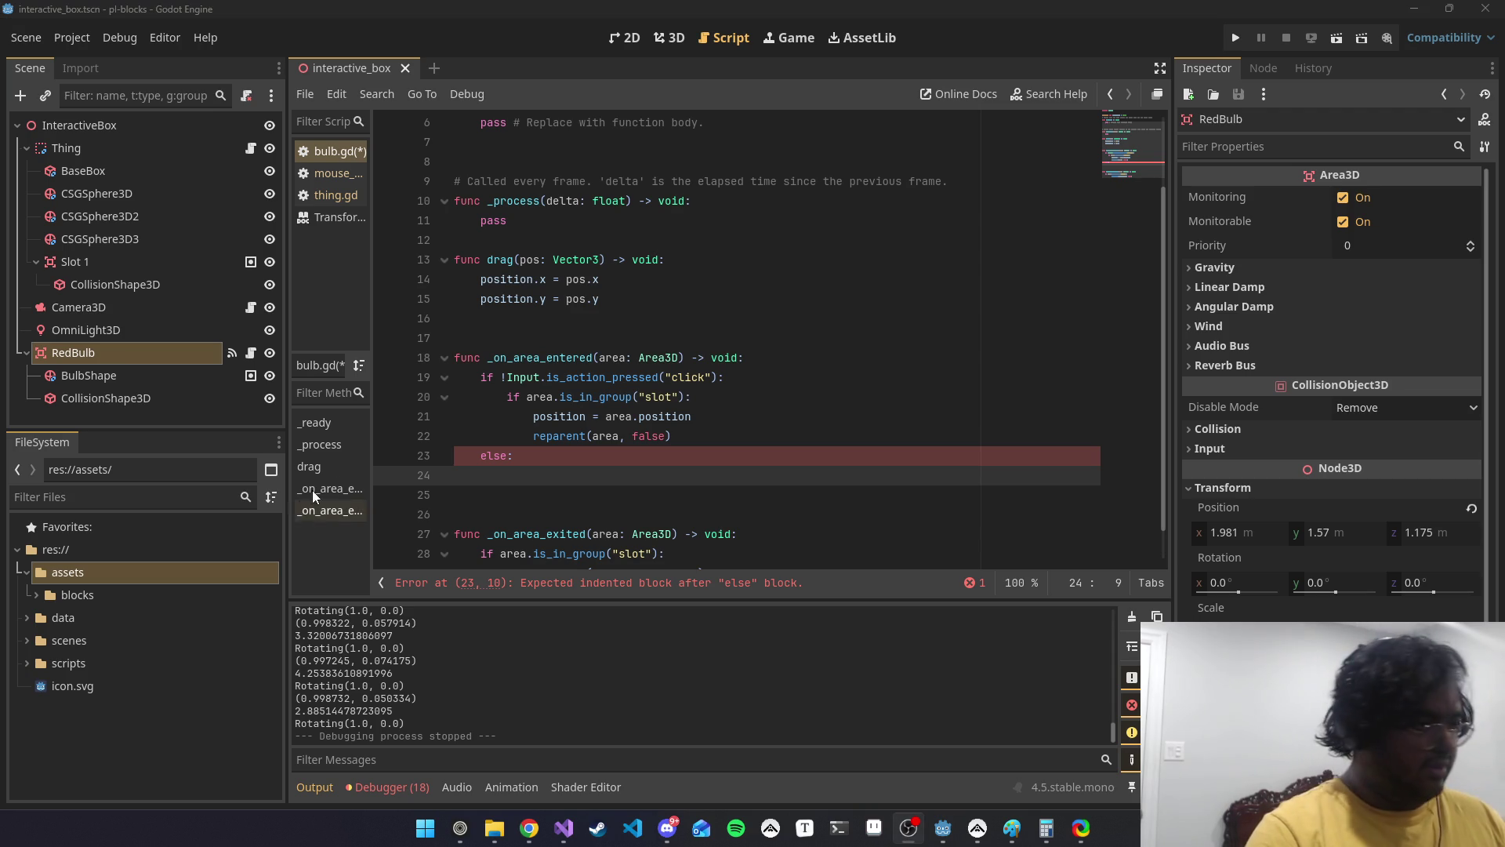
{"action": "left_click", "coordinate": [553, 456]}
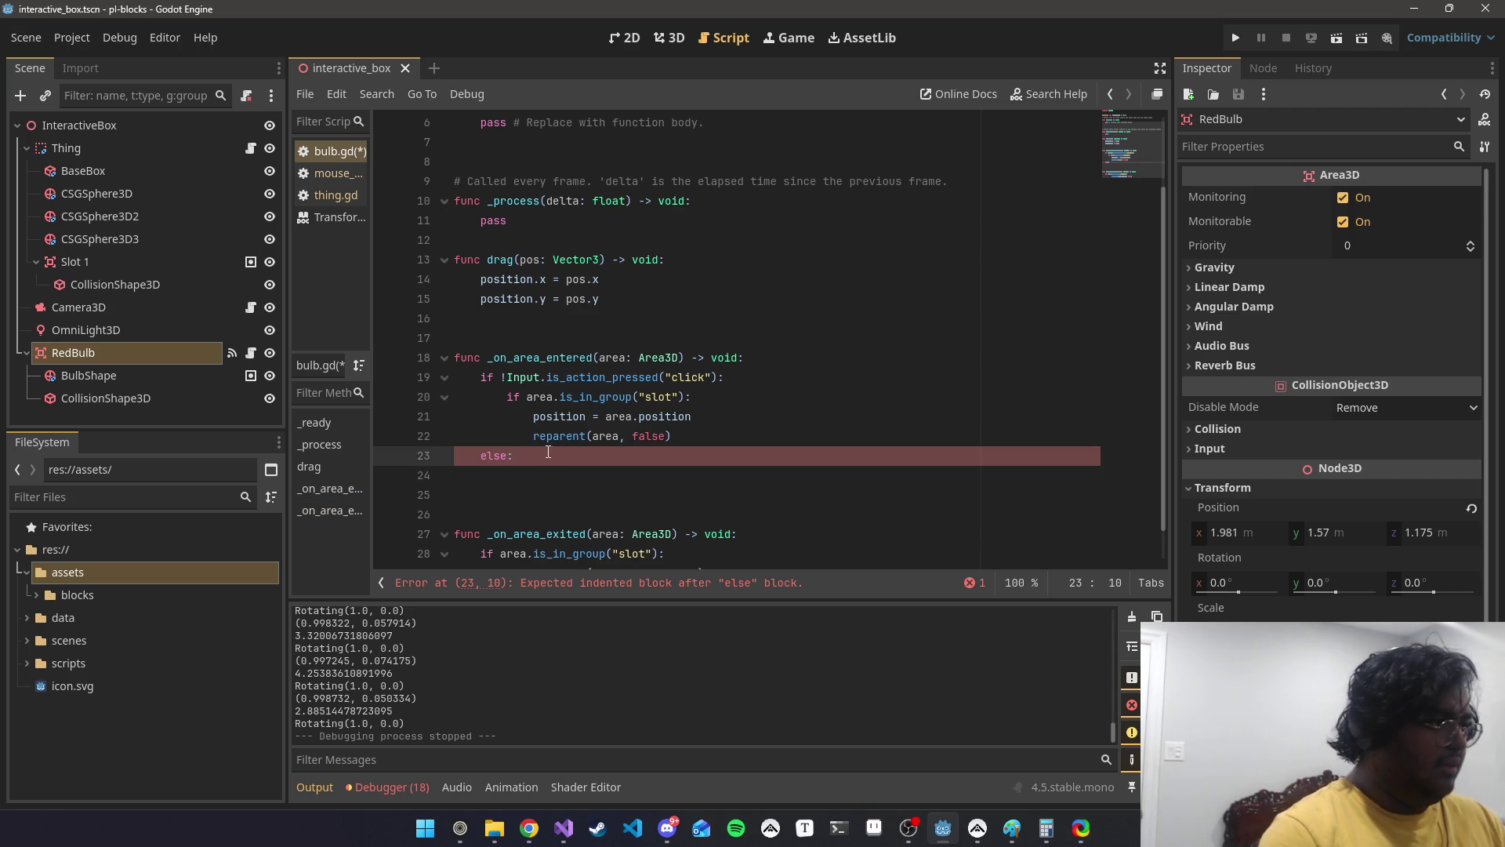
Declare a new empty func slot() above the _on_area_entered handler.
{"action": "left_click", "coordinate": [557, 323]}
{"action": "key", "text": "Return"}
{"action": "type", "text": "func slot()"}
{"action": "scroll", "coordinate": [512, 340], "scroll_direction": "down", "scroll_amount": 1}
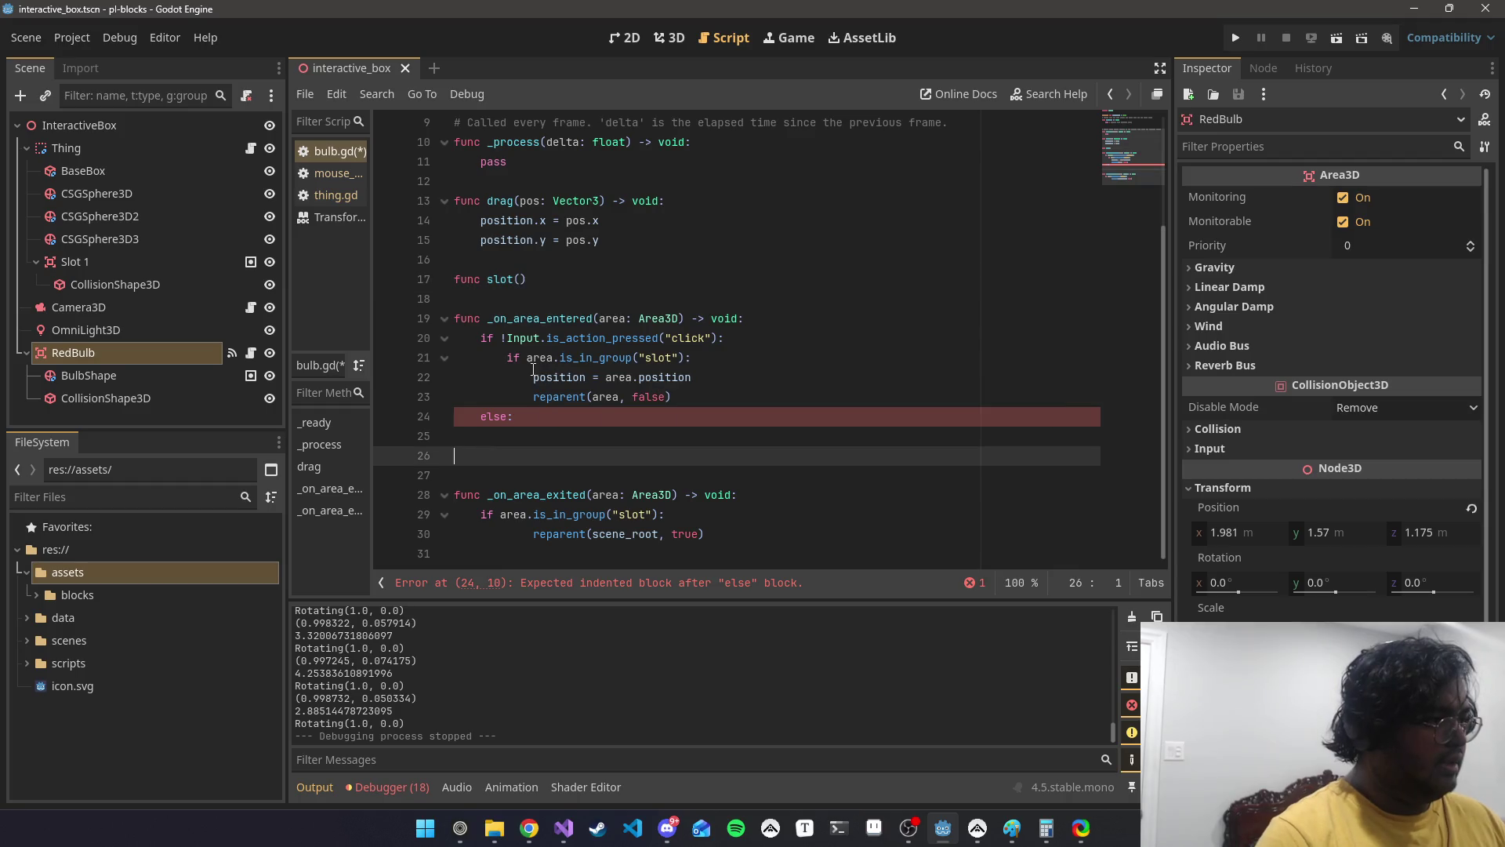
{"action": "mouse_move", "coordinate": [508, 358]}
{"action": "left_mouse_down"}
{"action": "mouse_move", "coordinate": [675, 381]}
{"action": "mouse_move", "coordinate": [696, 401]}
{"action": "left_mouse_up"}
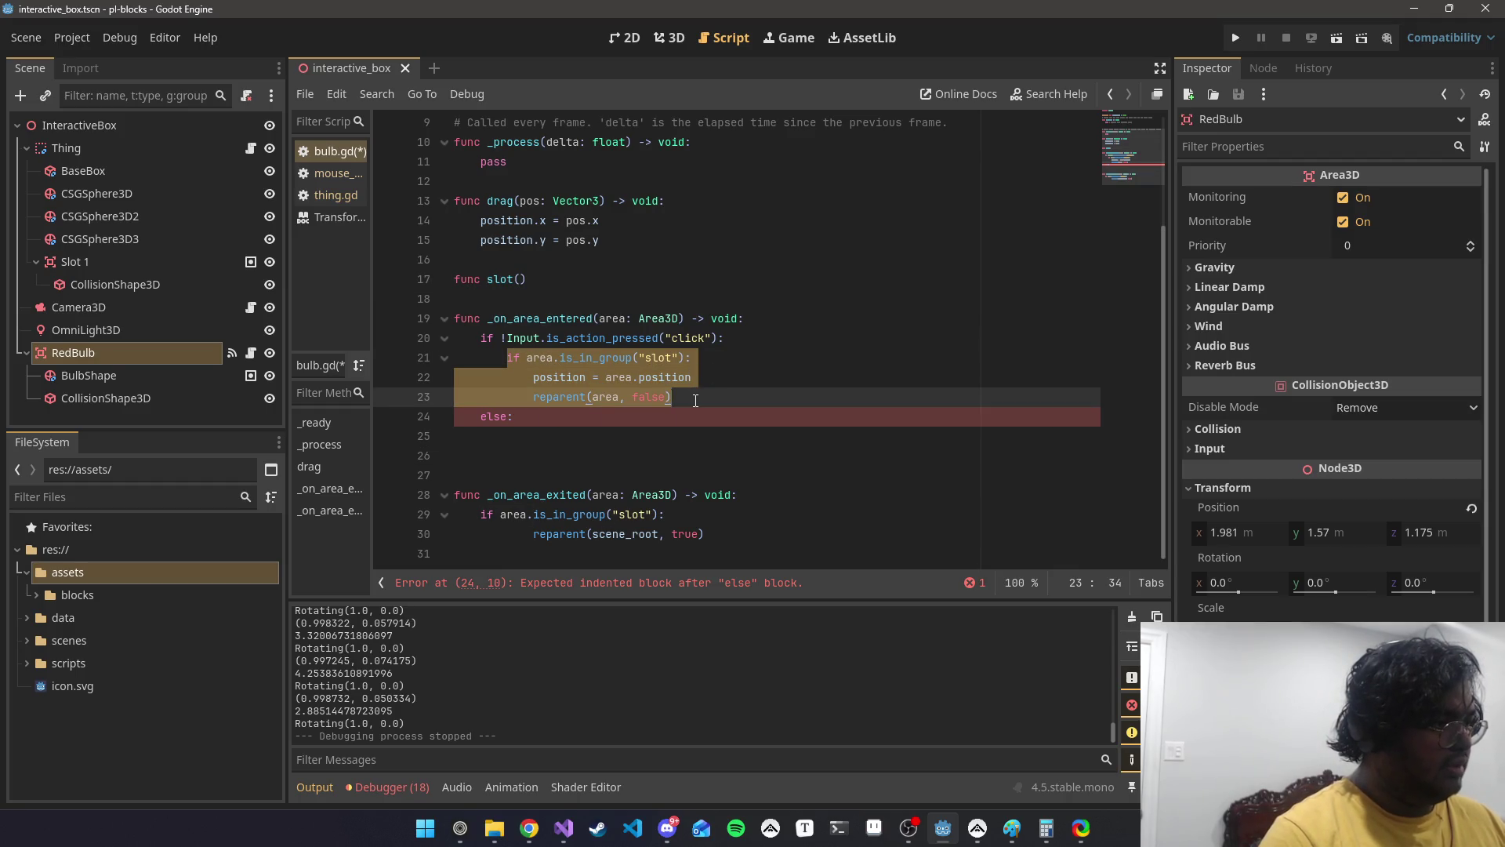
{"action": "left_click", "coordinate": [713, 396]}
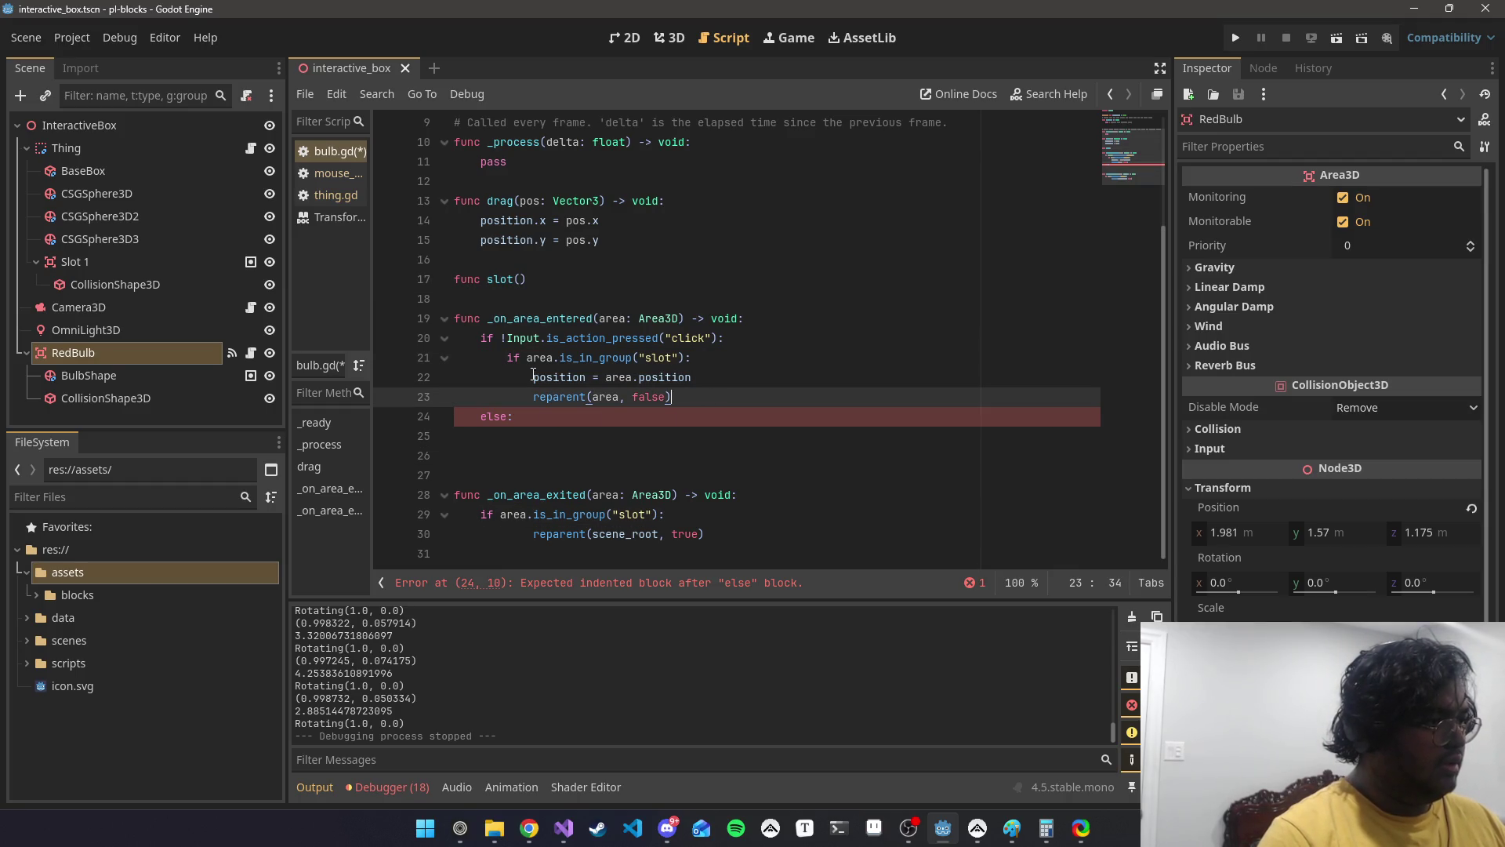
{"action": "left_click", "coordinate": [536, 377]}
{"action": "left_click", "coordinate": [522, 279]}
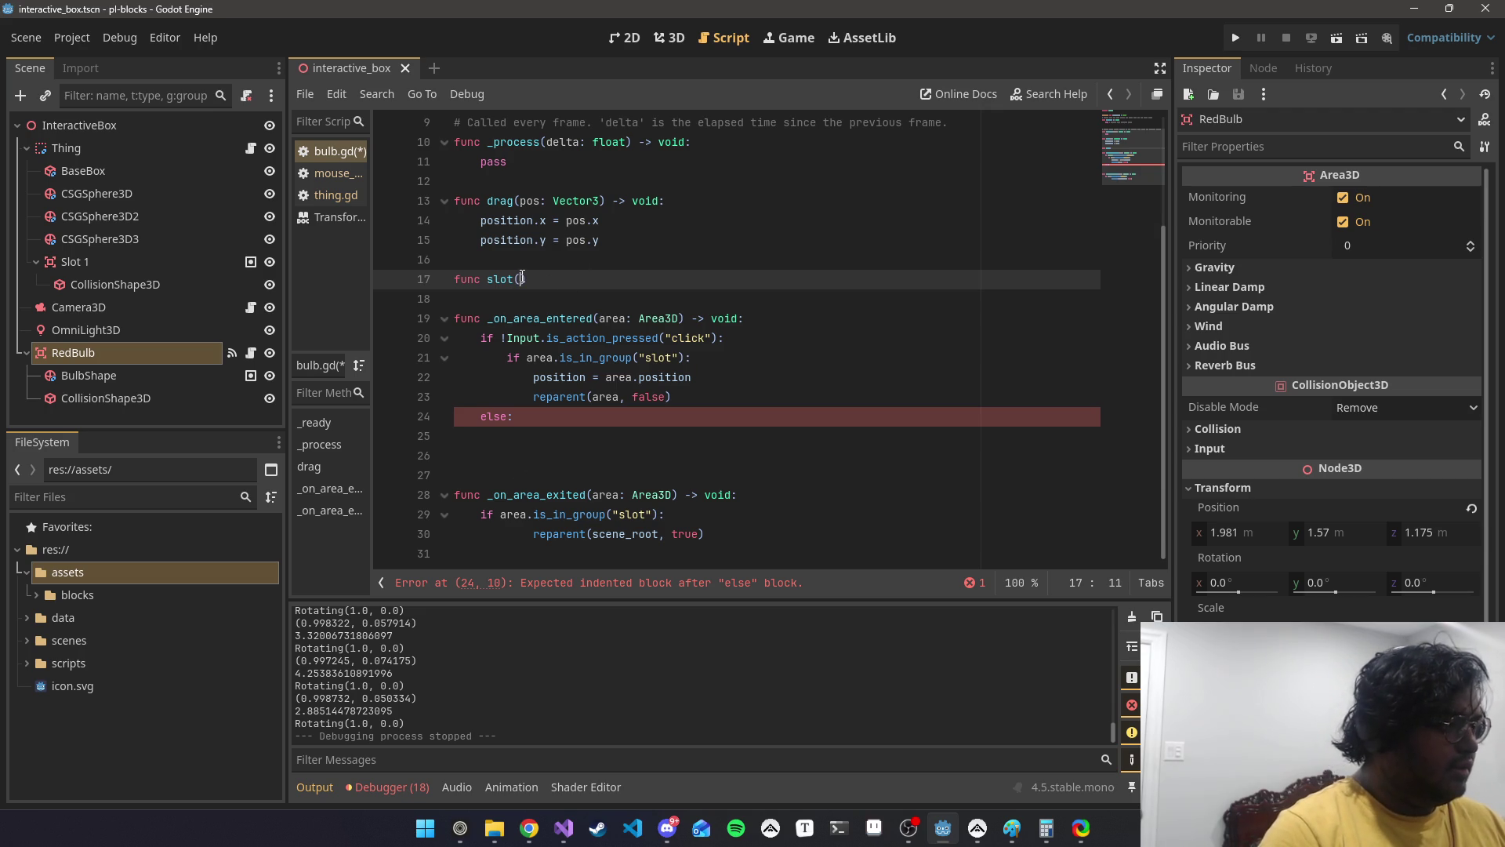
Complete the declaration as func slot(slot: Node3D) -> void: with a pass body.
{"action": "type", "text": "slot: a"}
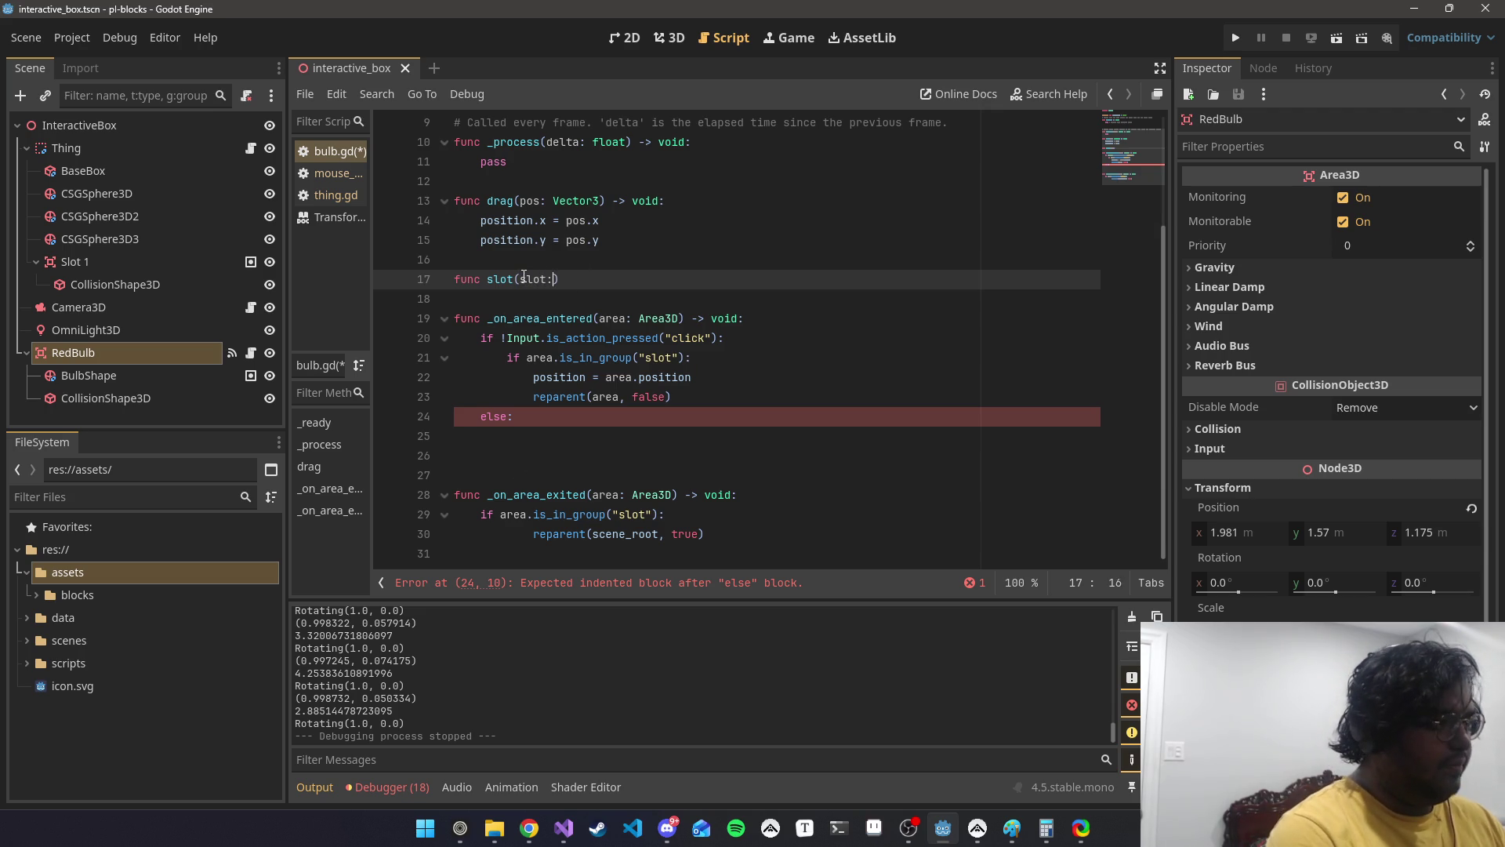
{"action": "key", "text": "BackSpace"}
{"action": "key", "text": "BackSpace"}
{"action": "key", "text": "BackSpace"}
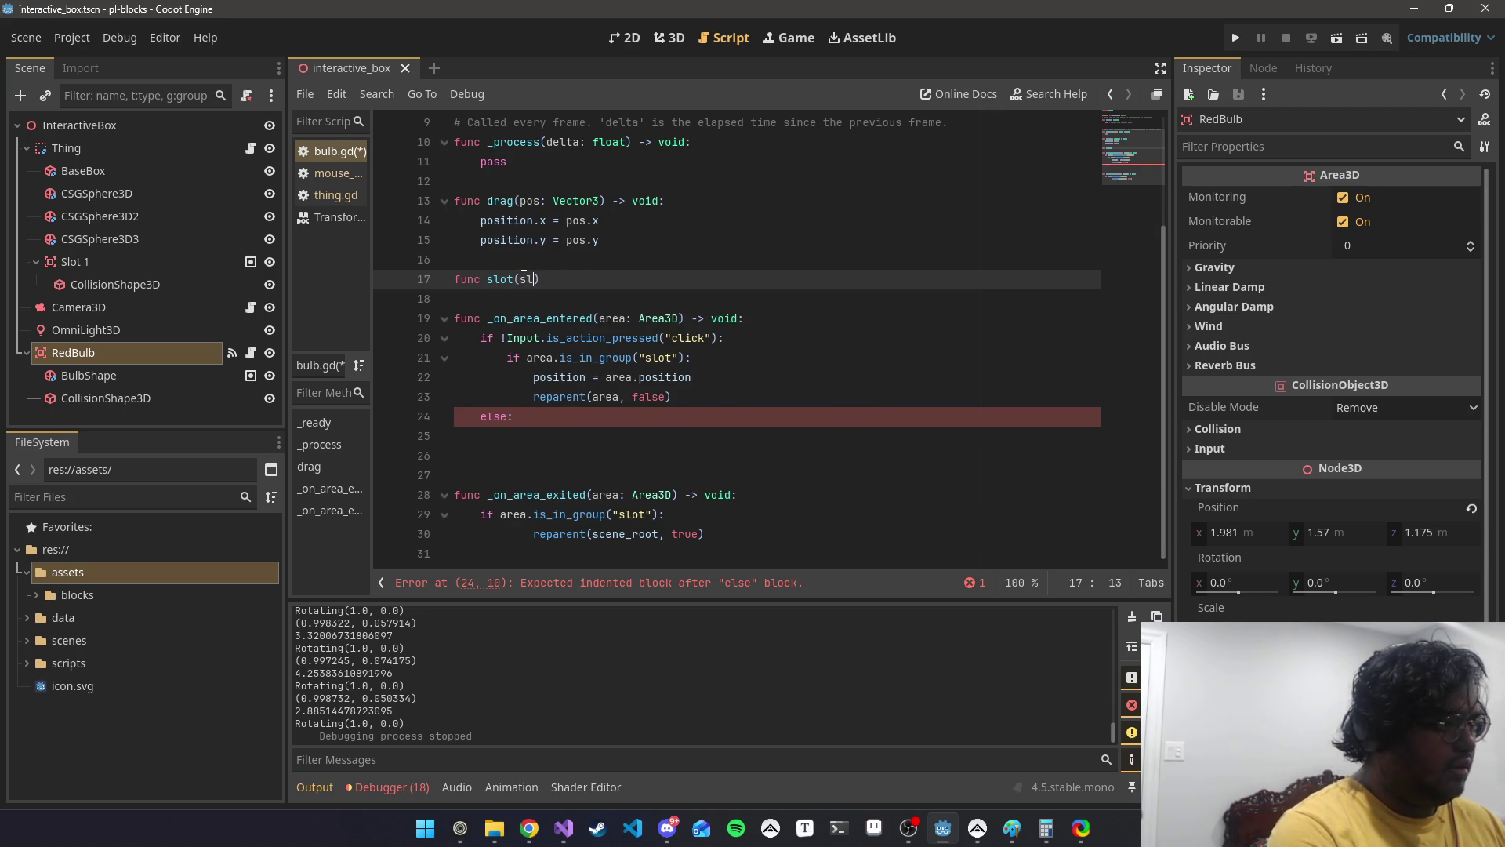
{"action": "type", "text": "ot_a"}
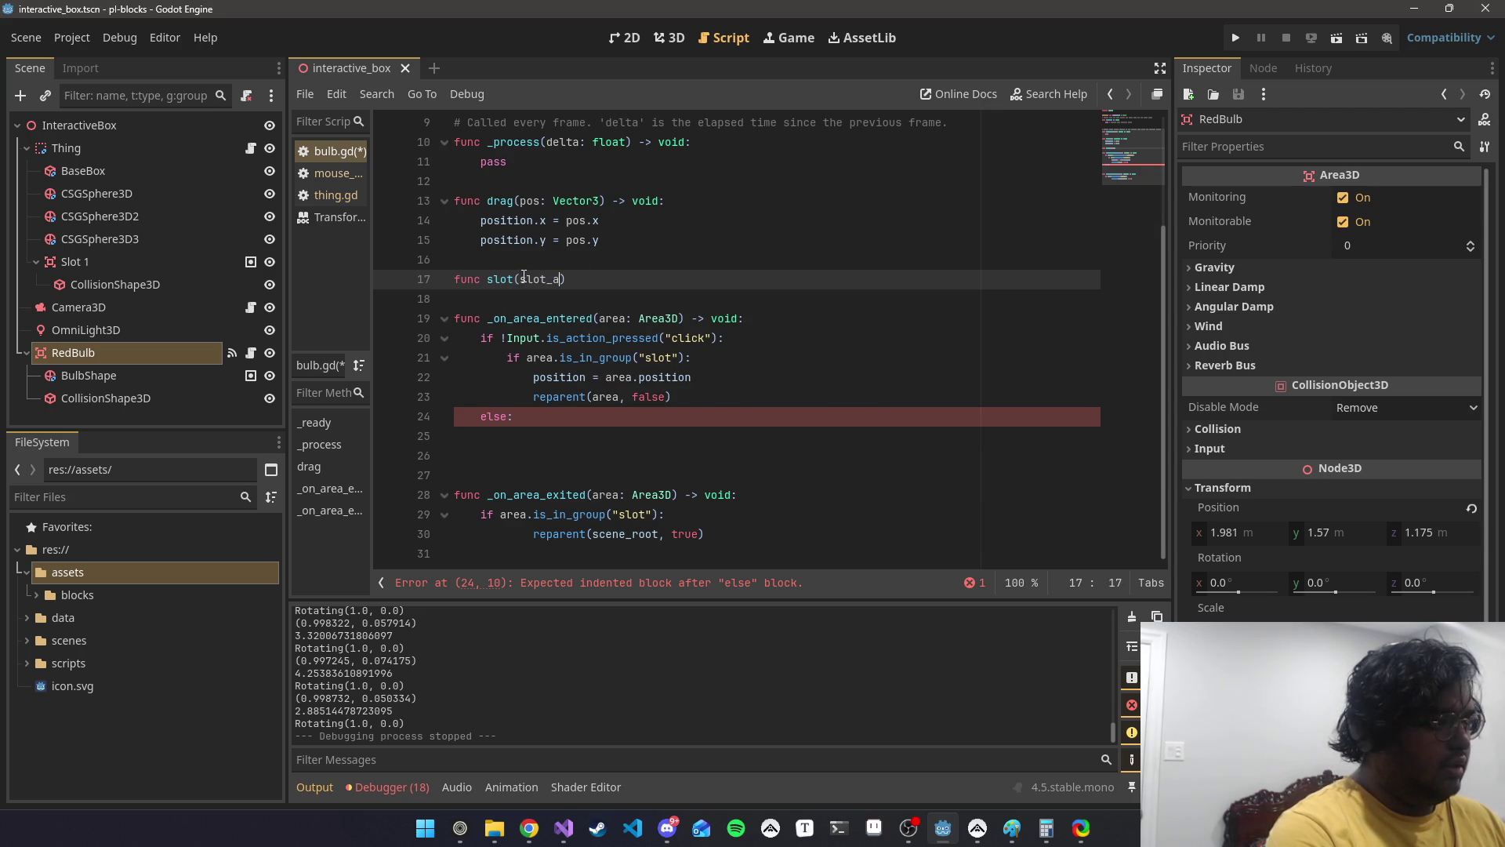
{"action": "key", "text": "BackSpace"}
{"action": "key", "text": "BackSpace"}
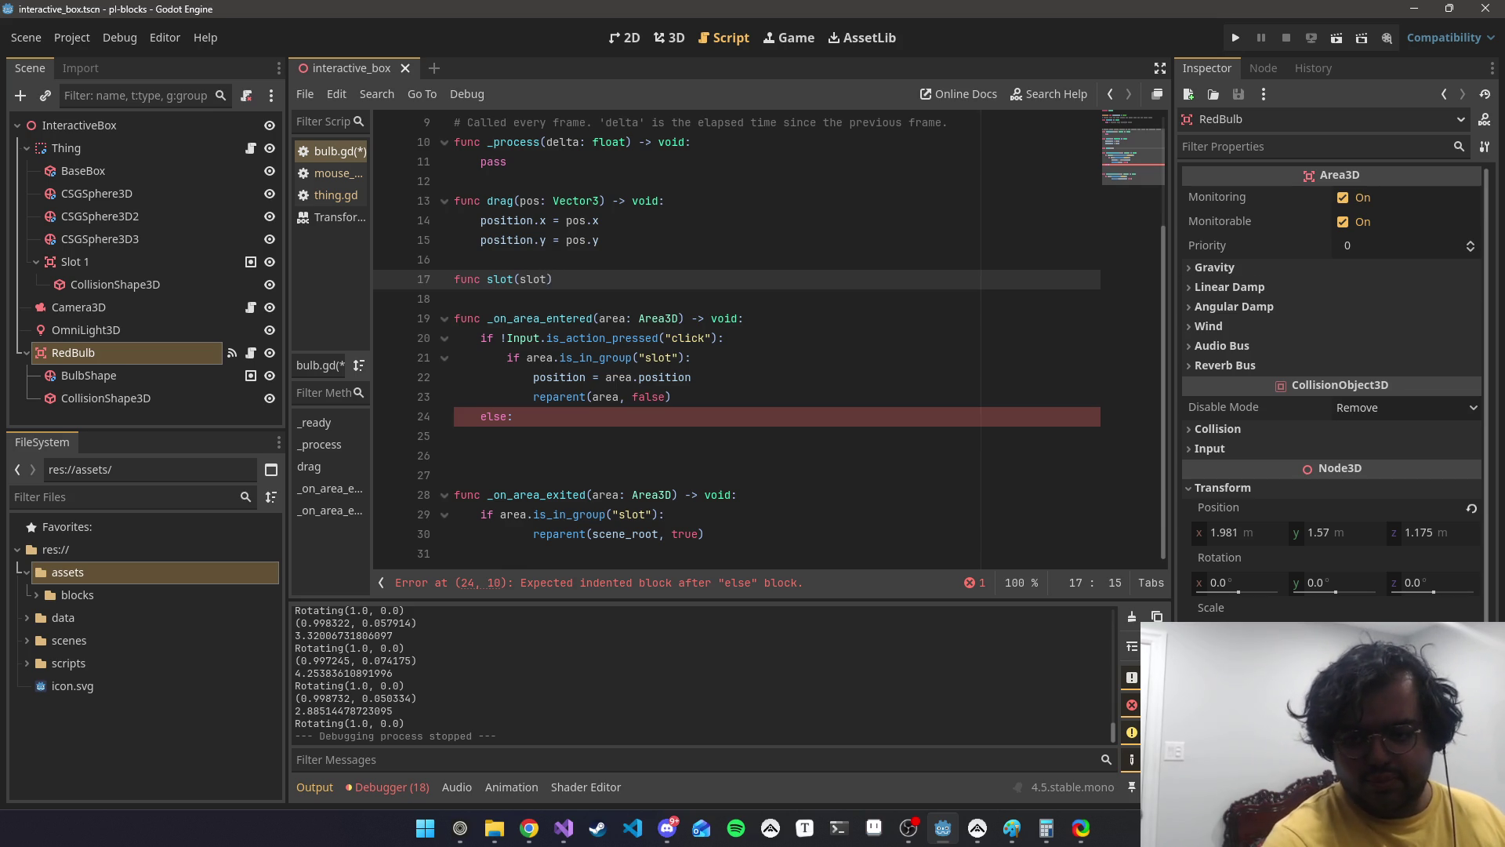
{"action": "key", "text": "alt+Tab"}
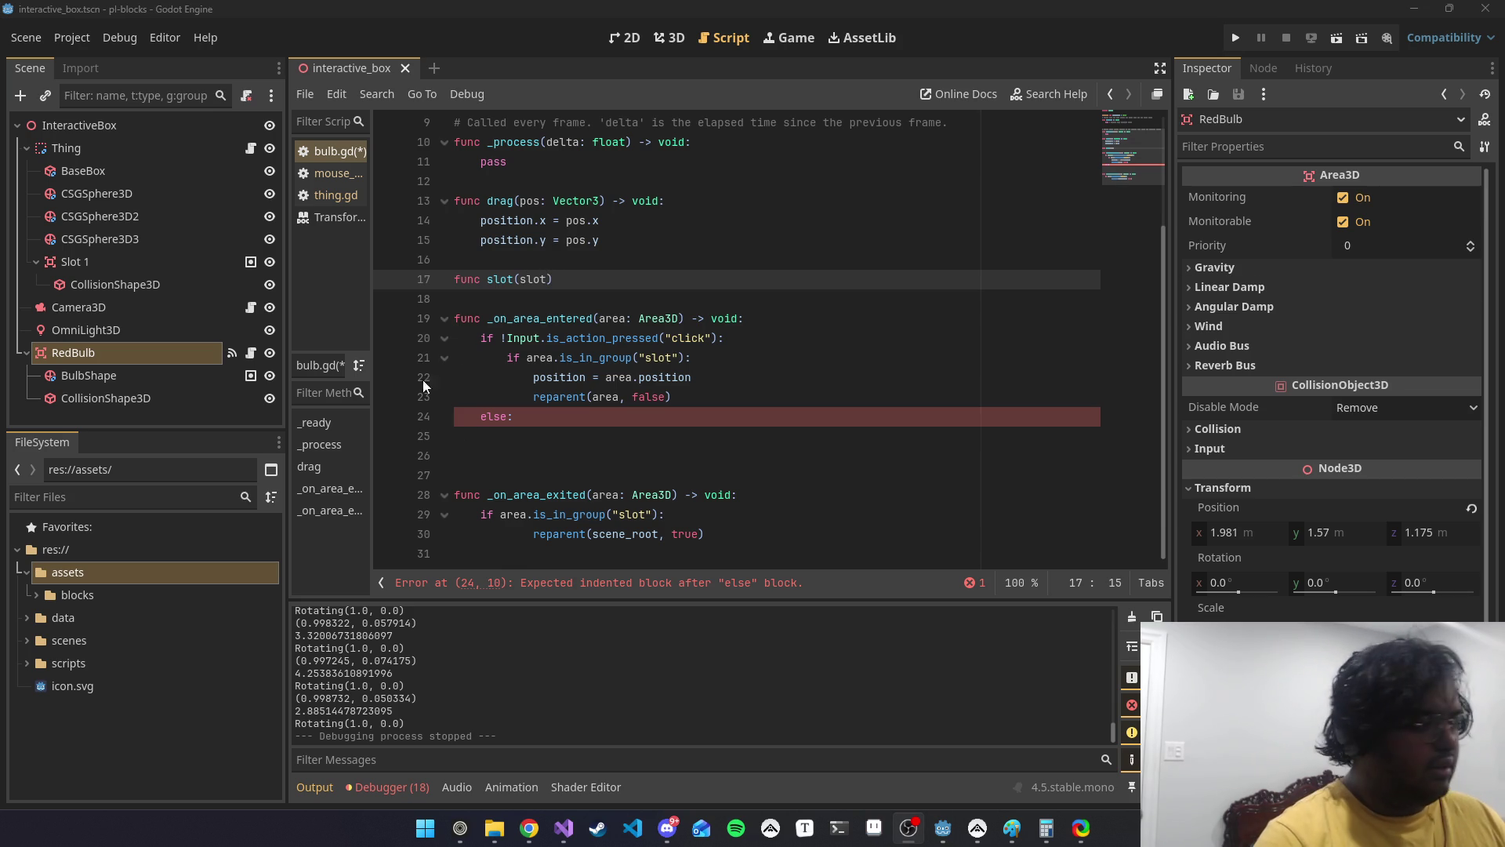
{"action": "key", "text": "alt+Tab"}
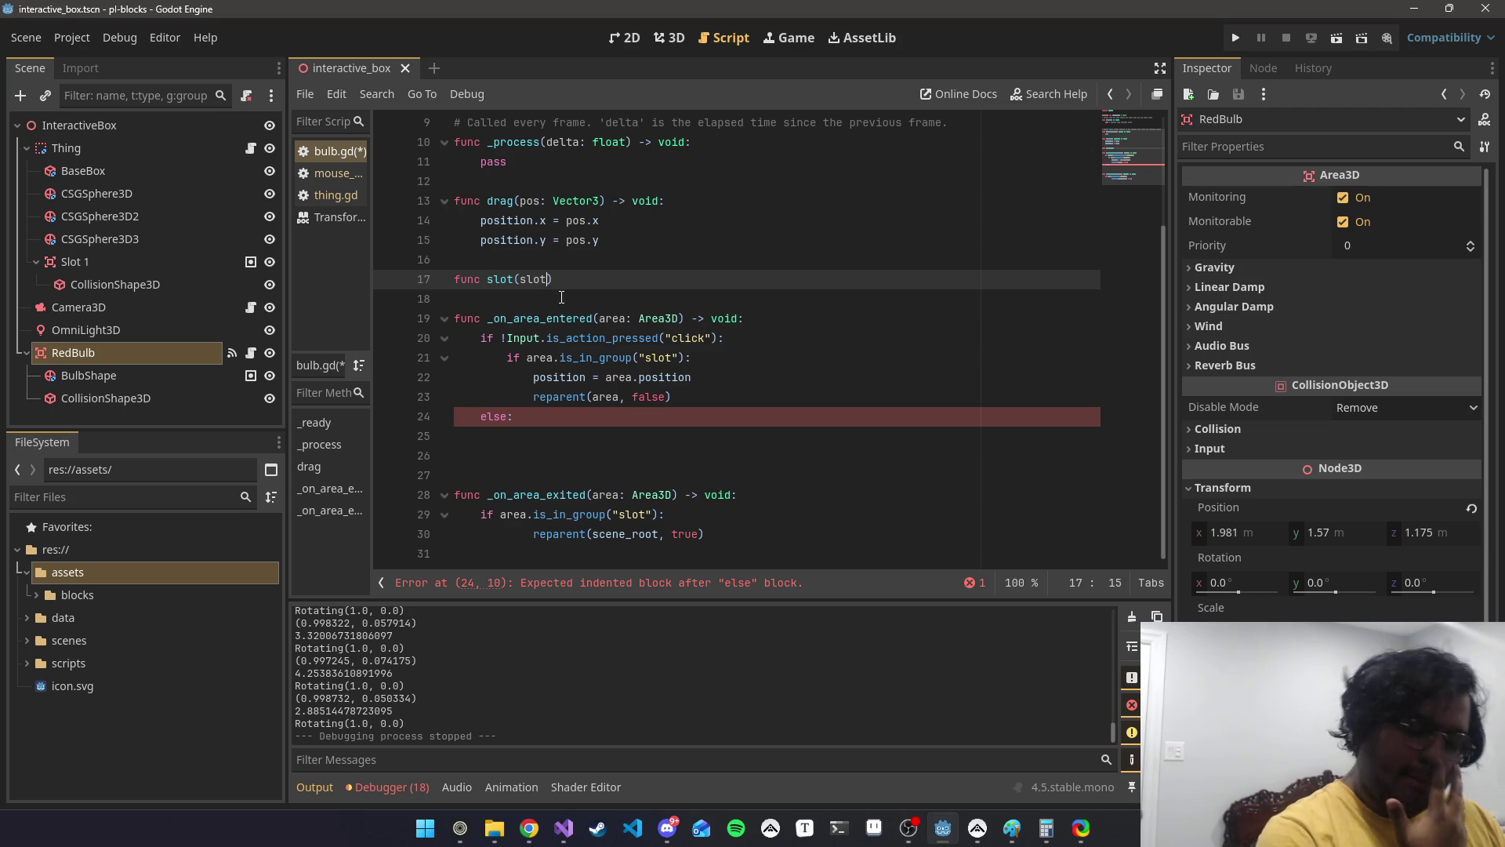
{"action": "type", "text": ": A"}
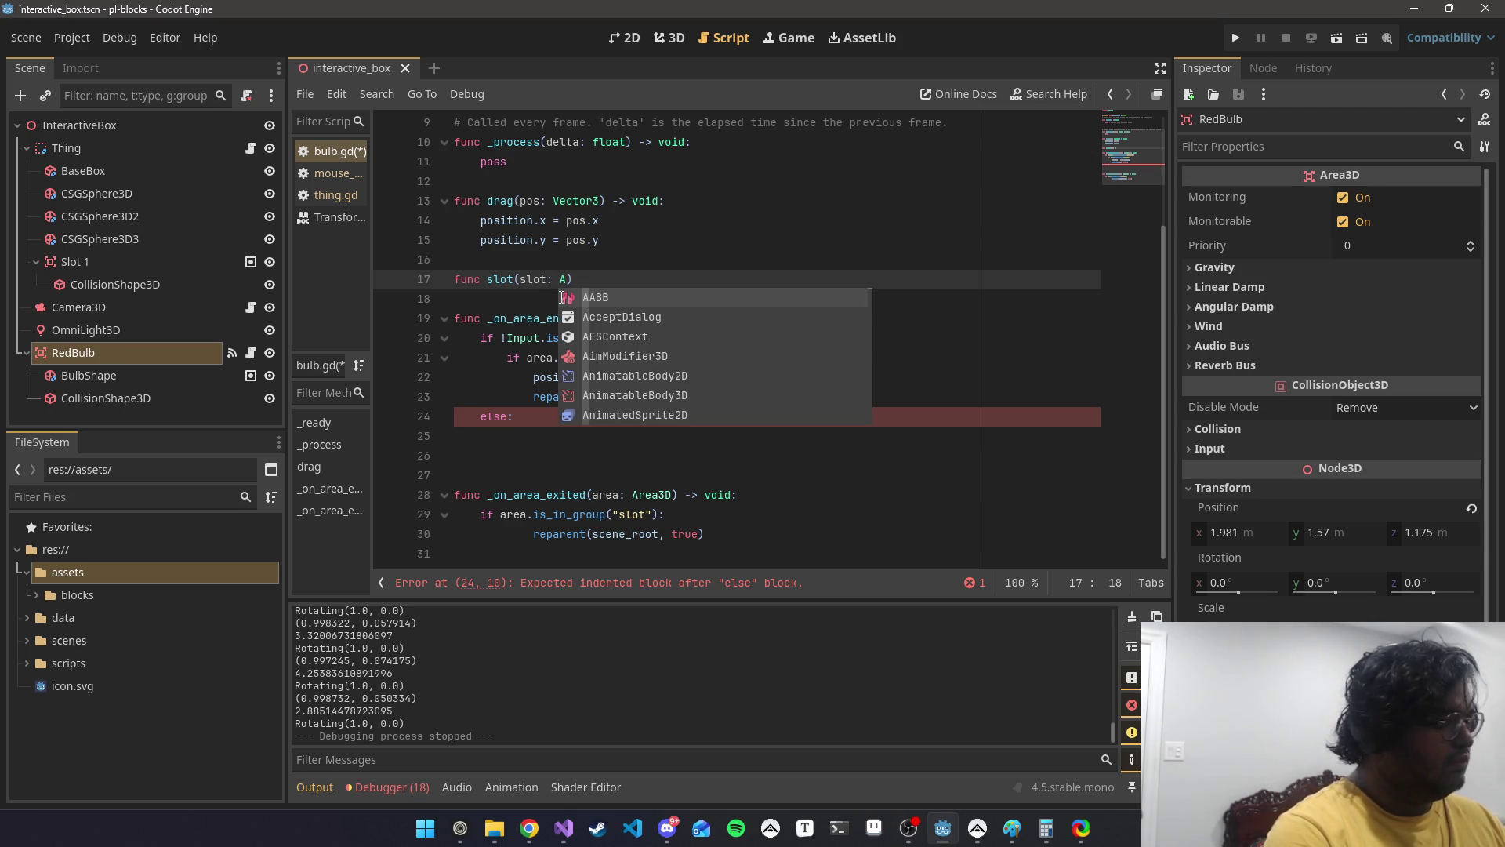
{"action": "key", "text": "BackSpace"}
{"action": "type", "text": "Node3d"}
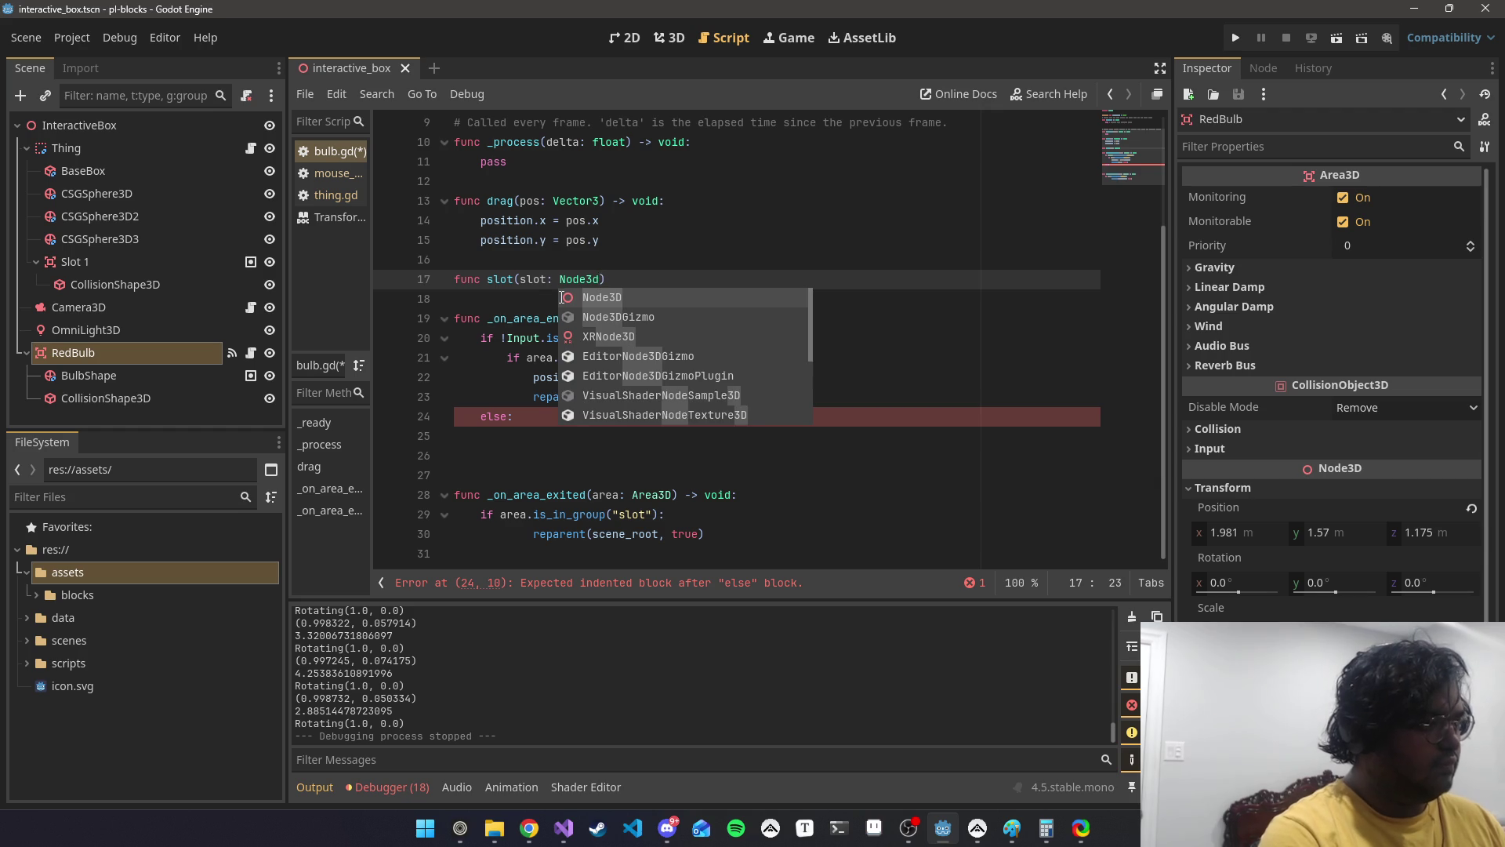
{"action": "key", "text": "Return"}
{"action": "key", "text": "Right"}
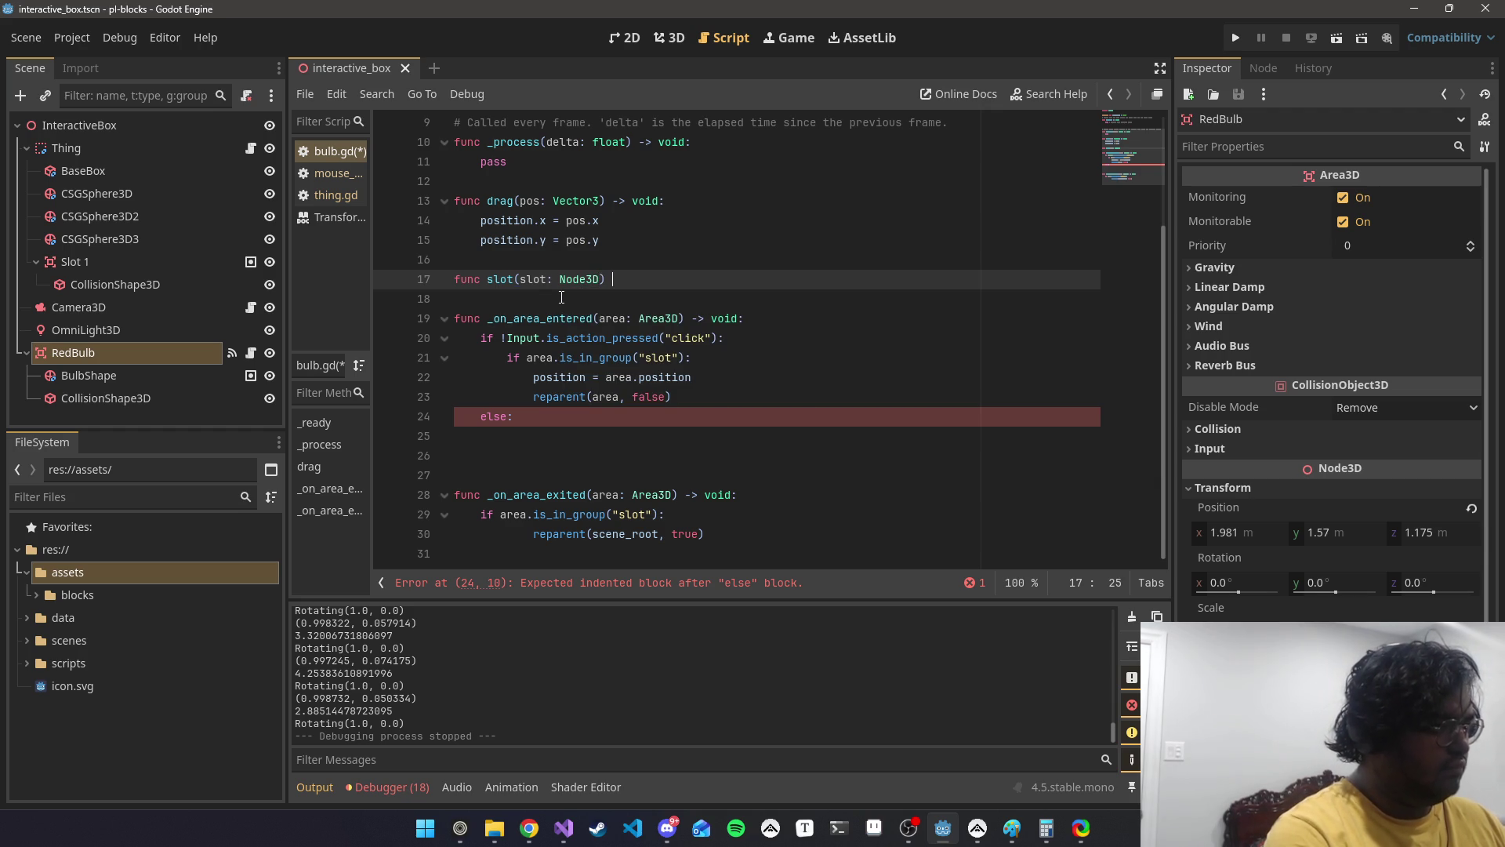
{"action": "type", "text": "void:"}
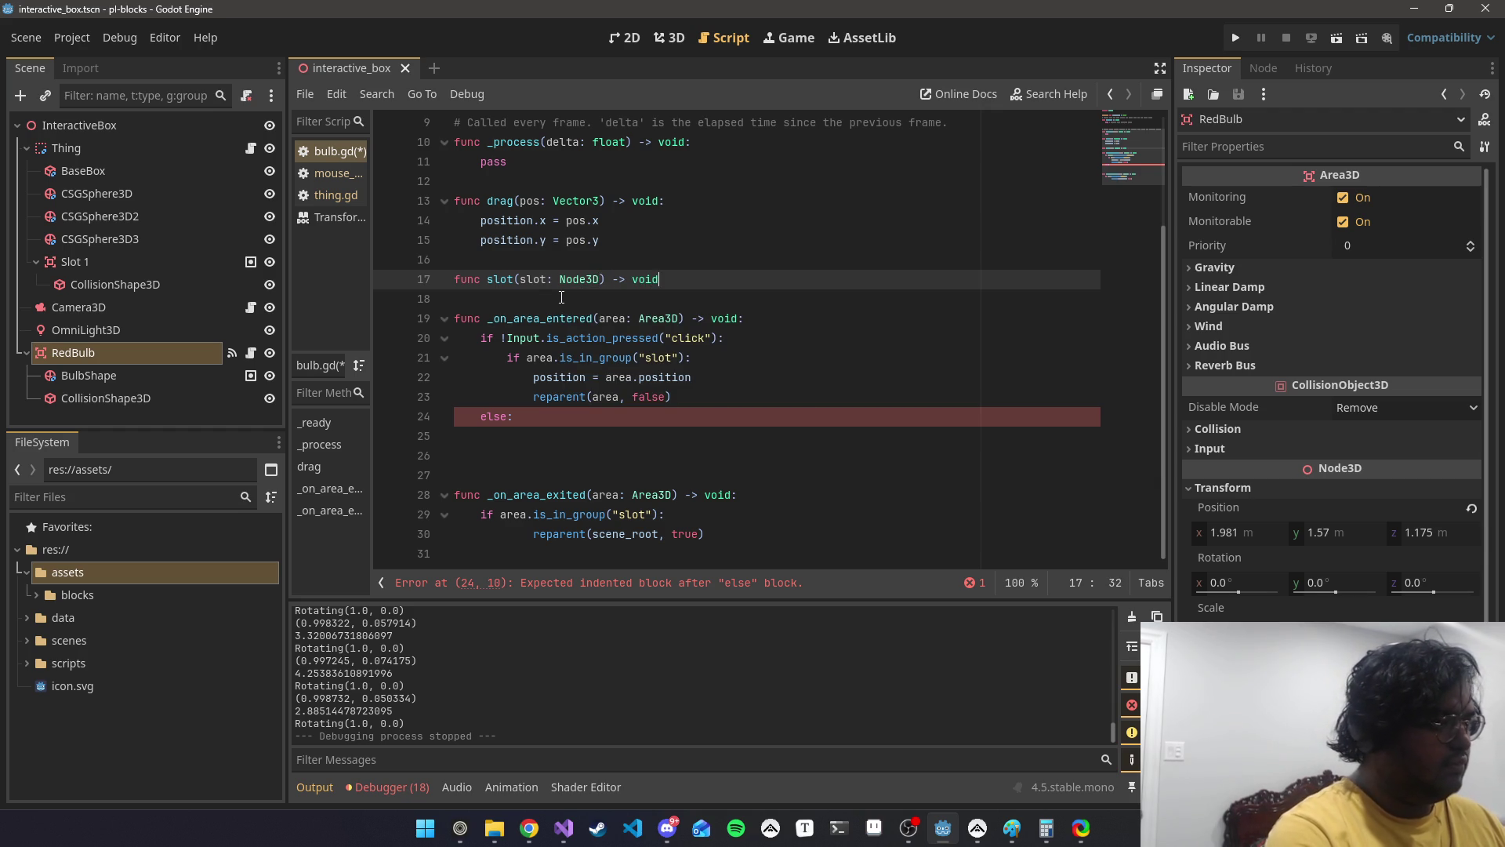
{"action": "key", "text": "Return"}
{"action": "type", "text": "pass"}
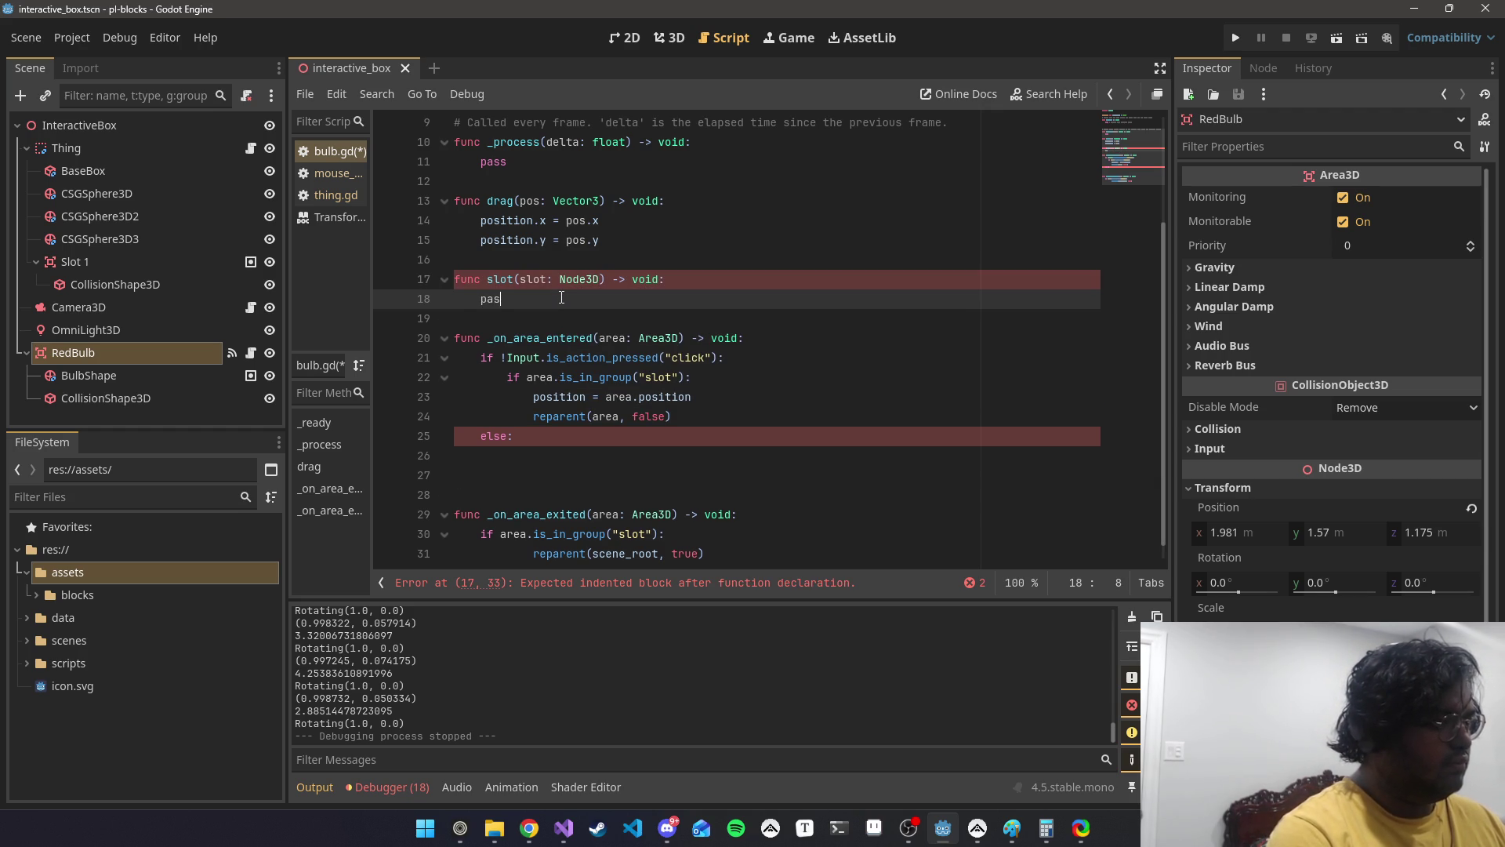
Start a new declaration above slot() reading func mark_for_sloting.
{"action": "left_click", "coordinate": [498, 265]}
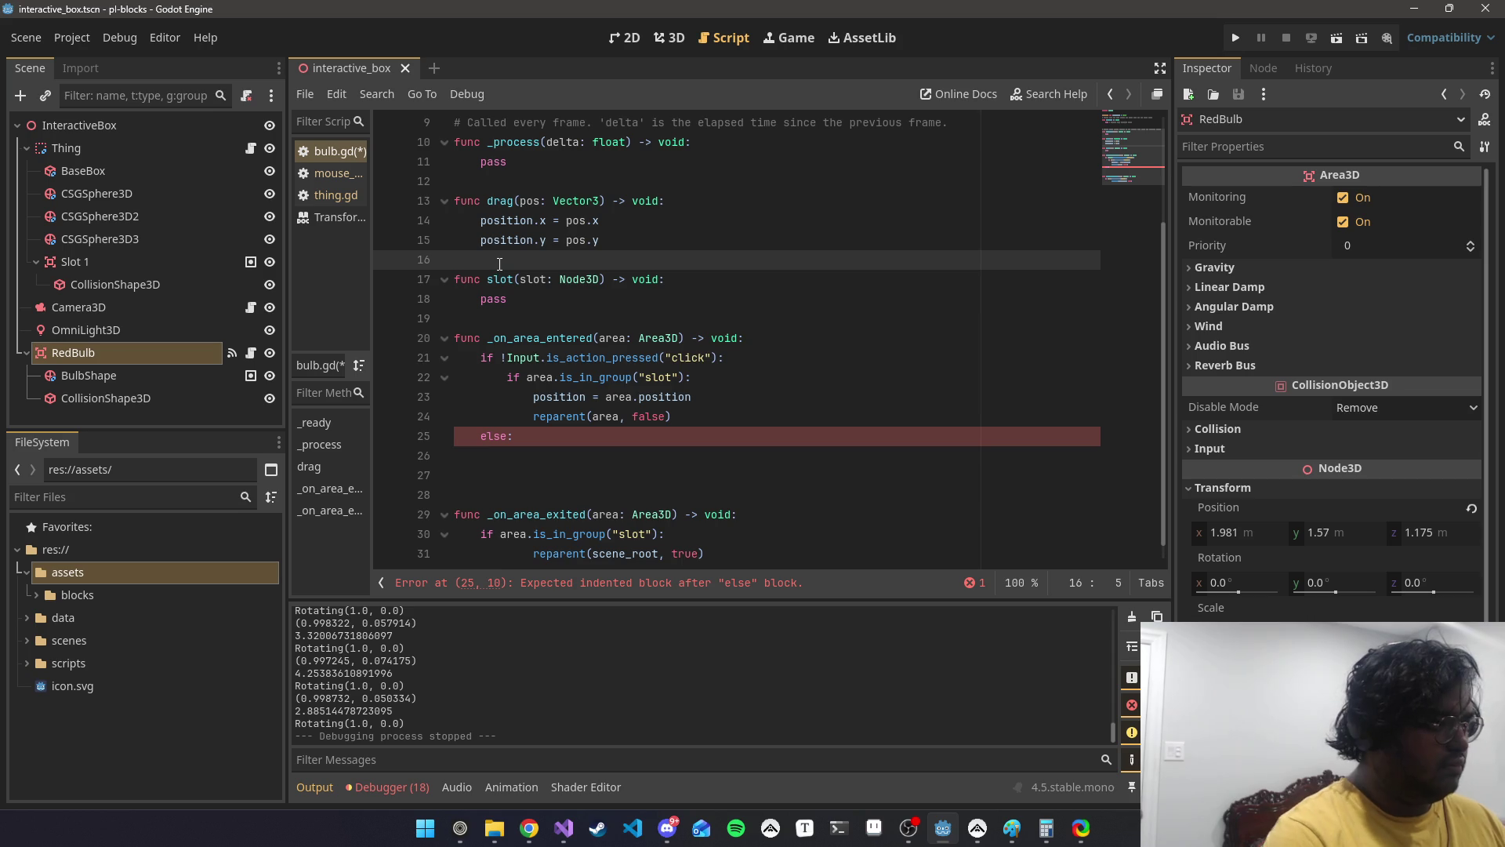
{"action": "key", "text": "Return"}
{"action": "type", "text": "fi"}
{"action": "key", "text": "BackSpace"}
{"action": "type", "text": "unc mar"}
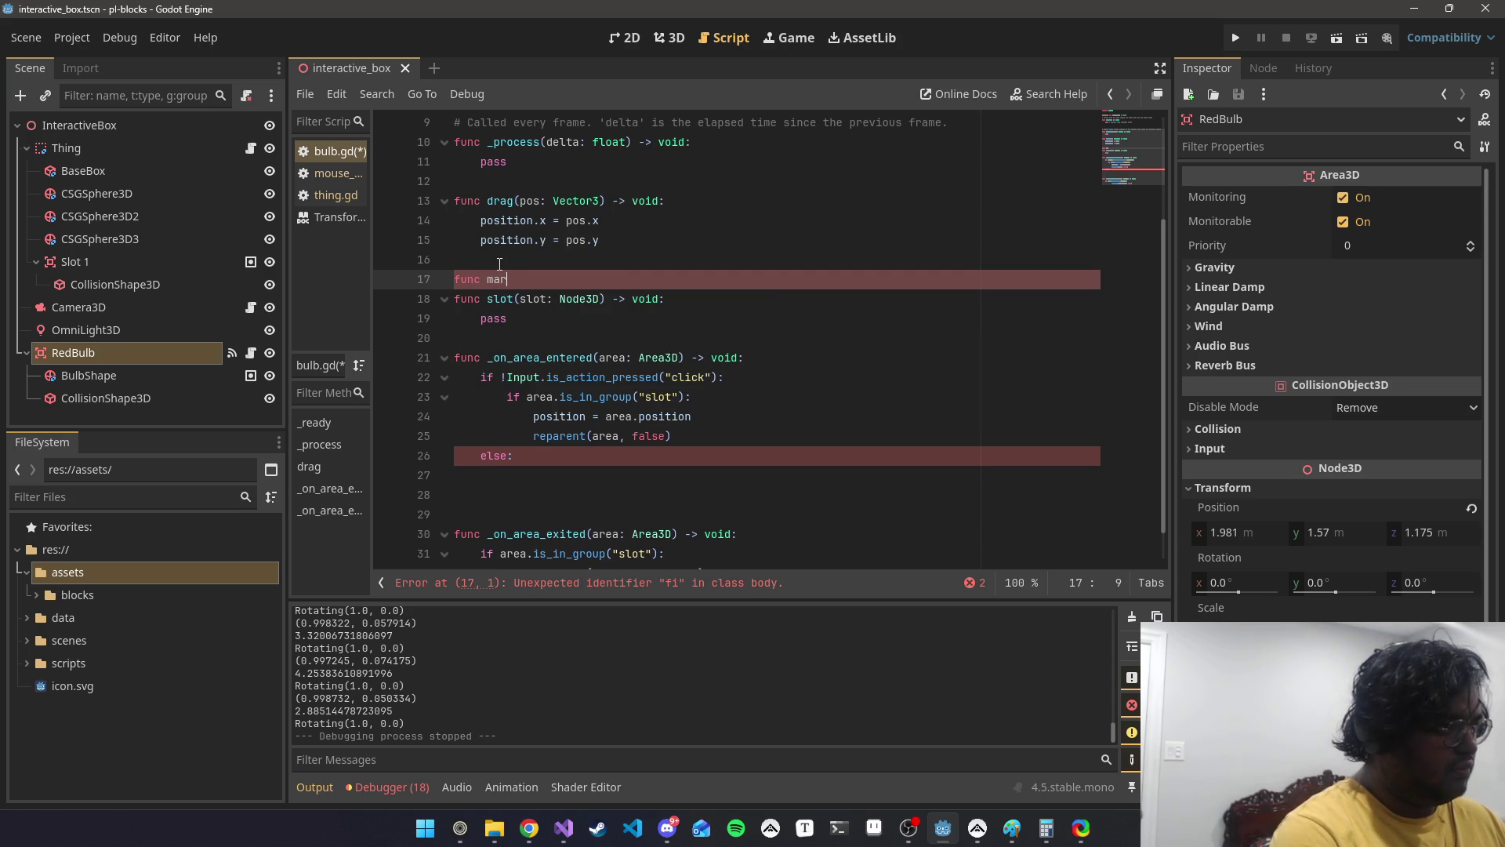
{"action": "type", "text": "k_for_sl"}
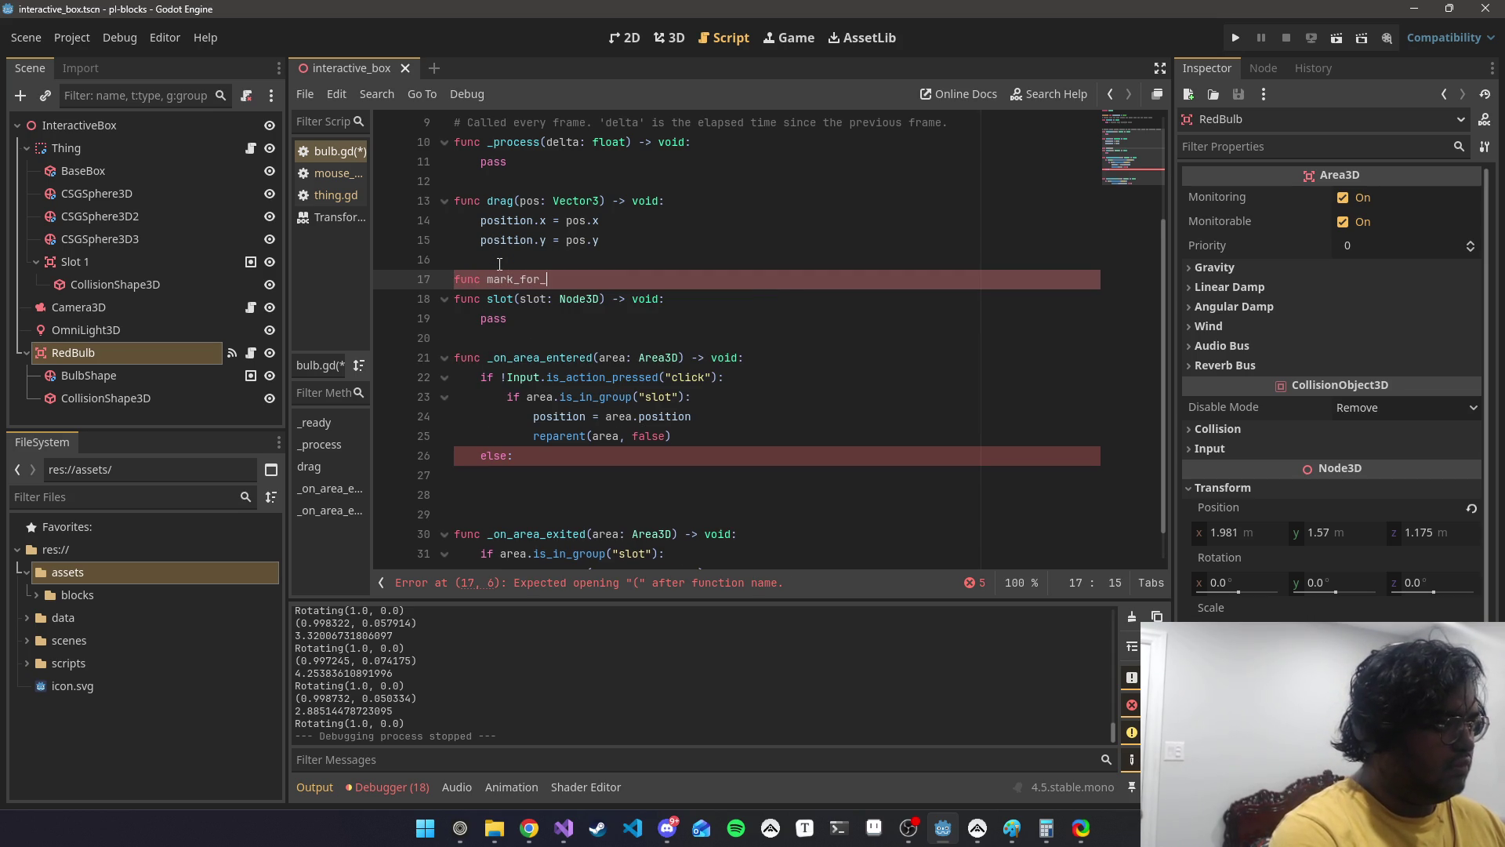
{"action": "type", "text": "oting:"}
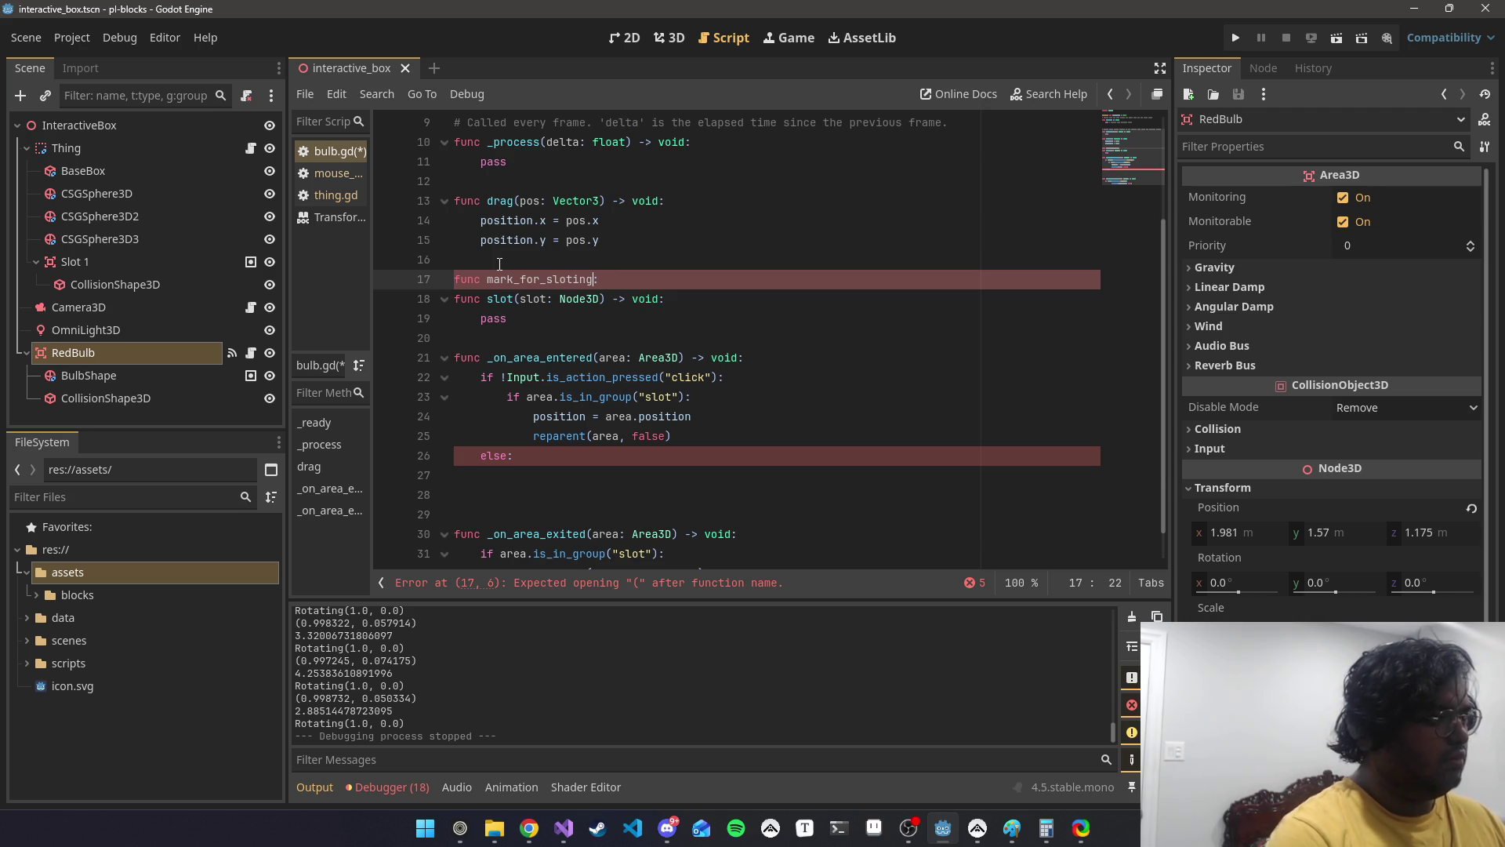
Remove slot()'s parameter and give mark_for_sloting the parameter slot: Node3D.
{"action": "left_click_drag", "start_coordinate": [521, 300], "coordinate": [602, 306]}
{"action": "key", "text": "BackSpace"}
{"action": "left_click", "coordinate": [598, 280]}
{"action": "type", "text": "()"}
{"action": "left_click", "coordinate": [597, 280]}
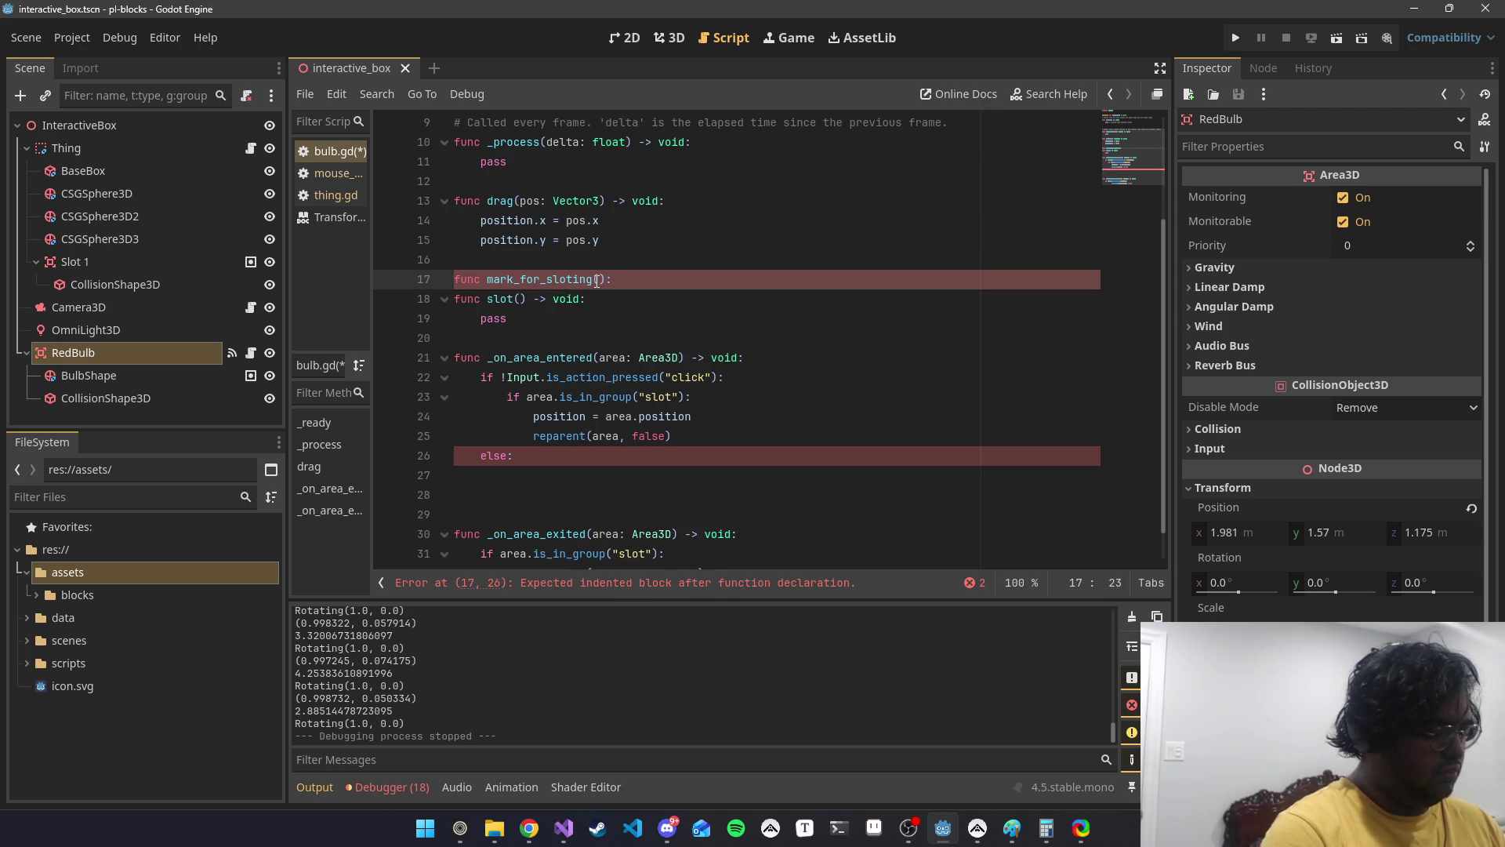
{"action": "type", "text": "slot: a"}
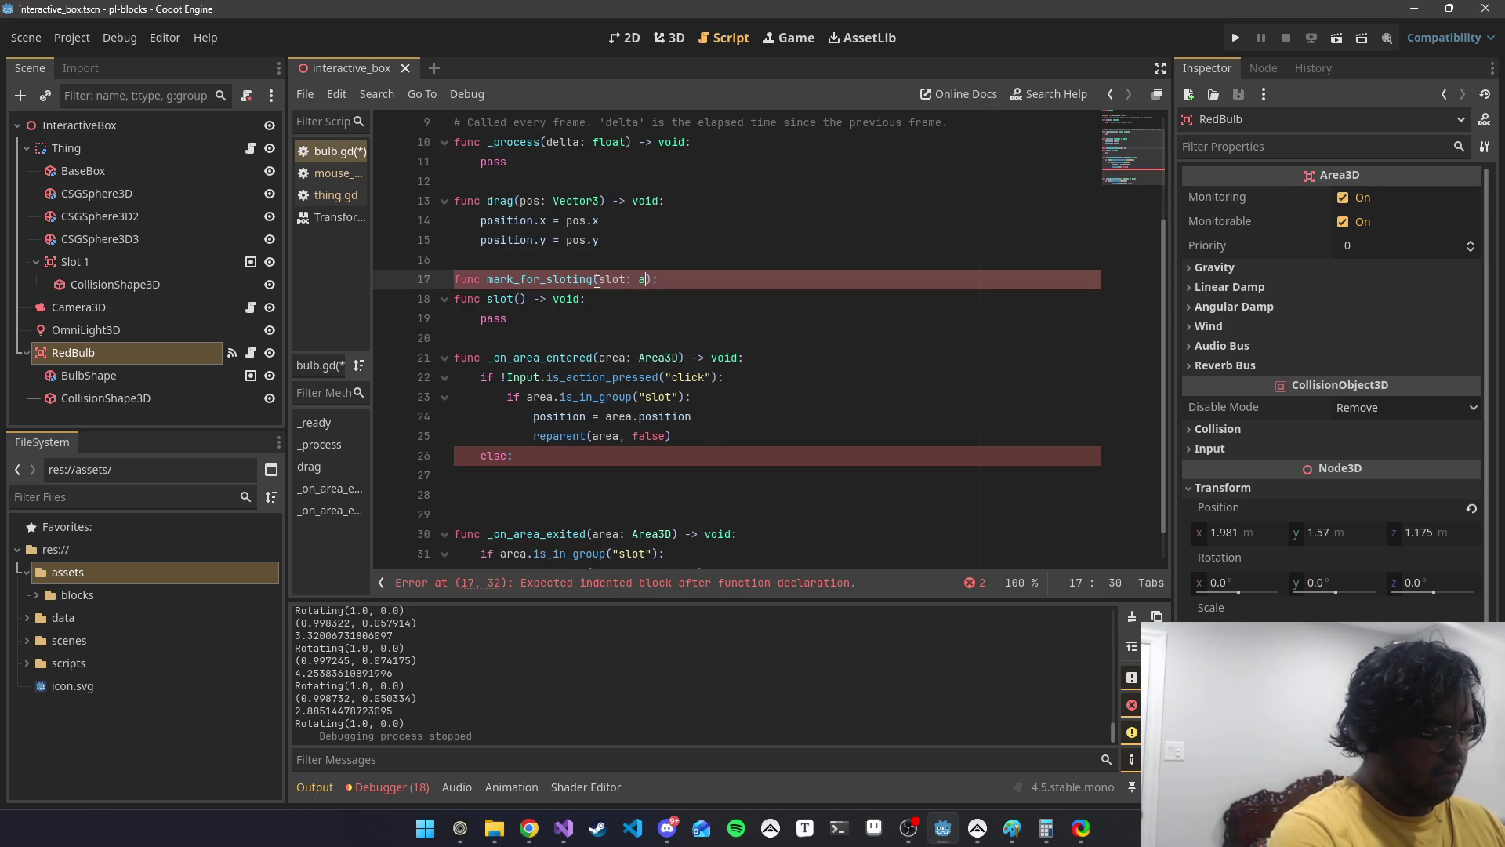
{"action": "type", "text": " Node"}
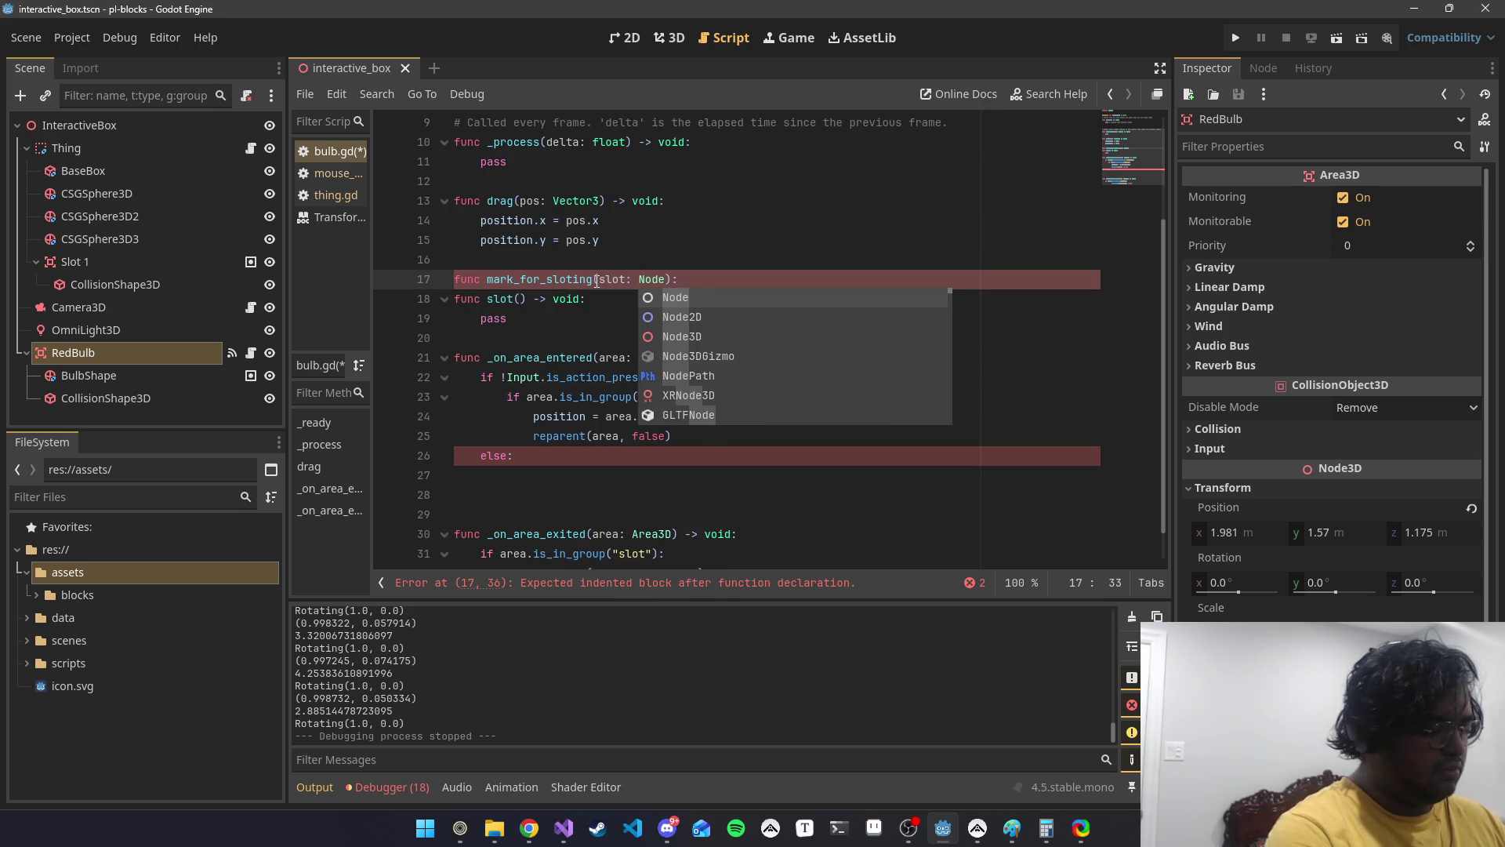
{"action": "type", "text": "3D) ->"}
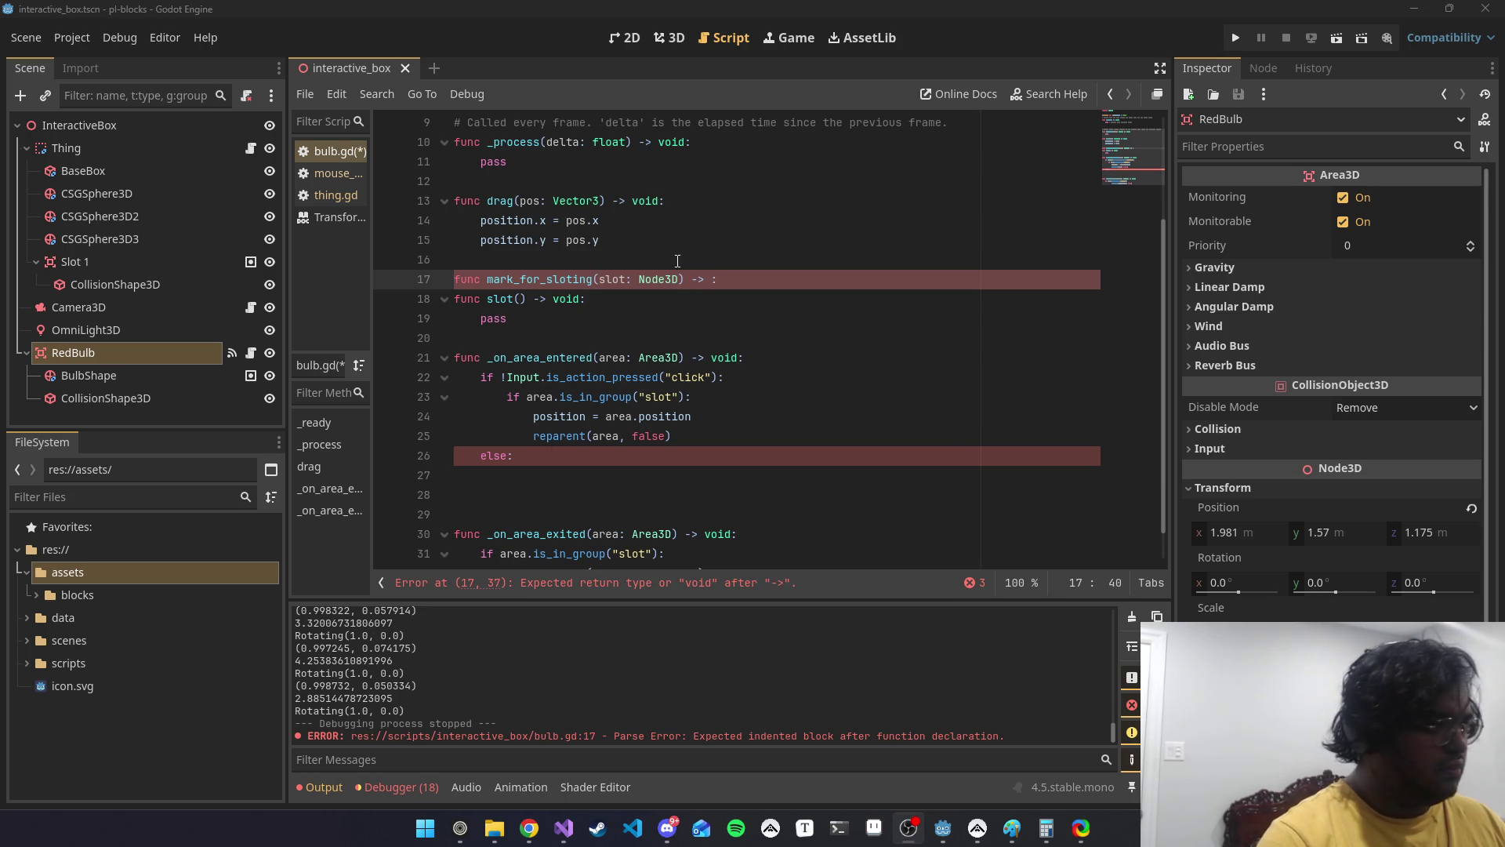
Finish mark_for_sloting with a -> void return type and a pass body.
{"action": "left_click", "coordinate": [711, 280]}
{"action": "type", "text": "void"}
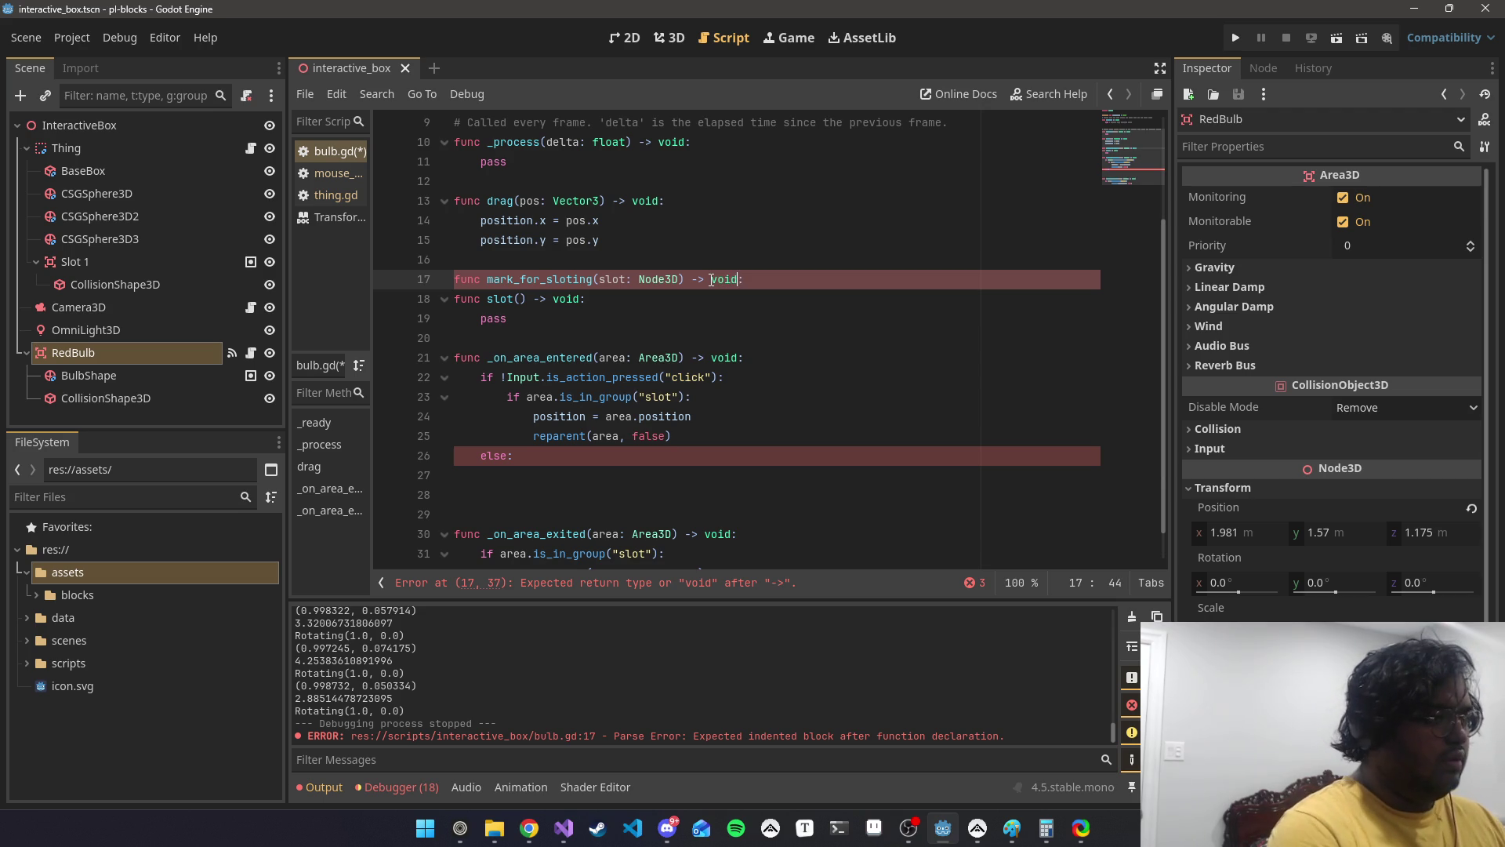
{"action": "key", "text": "End"}
{"action": "key", "text": "Return"}
{"action": "type", "text": "pass"}
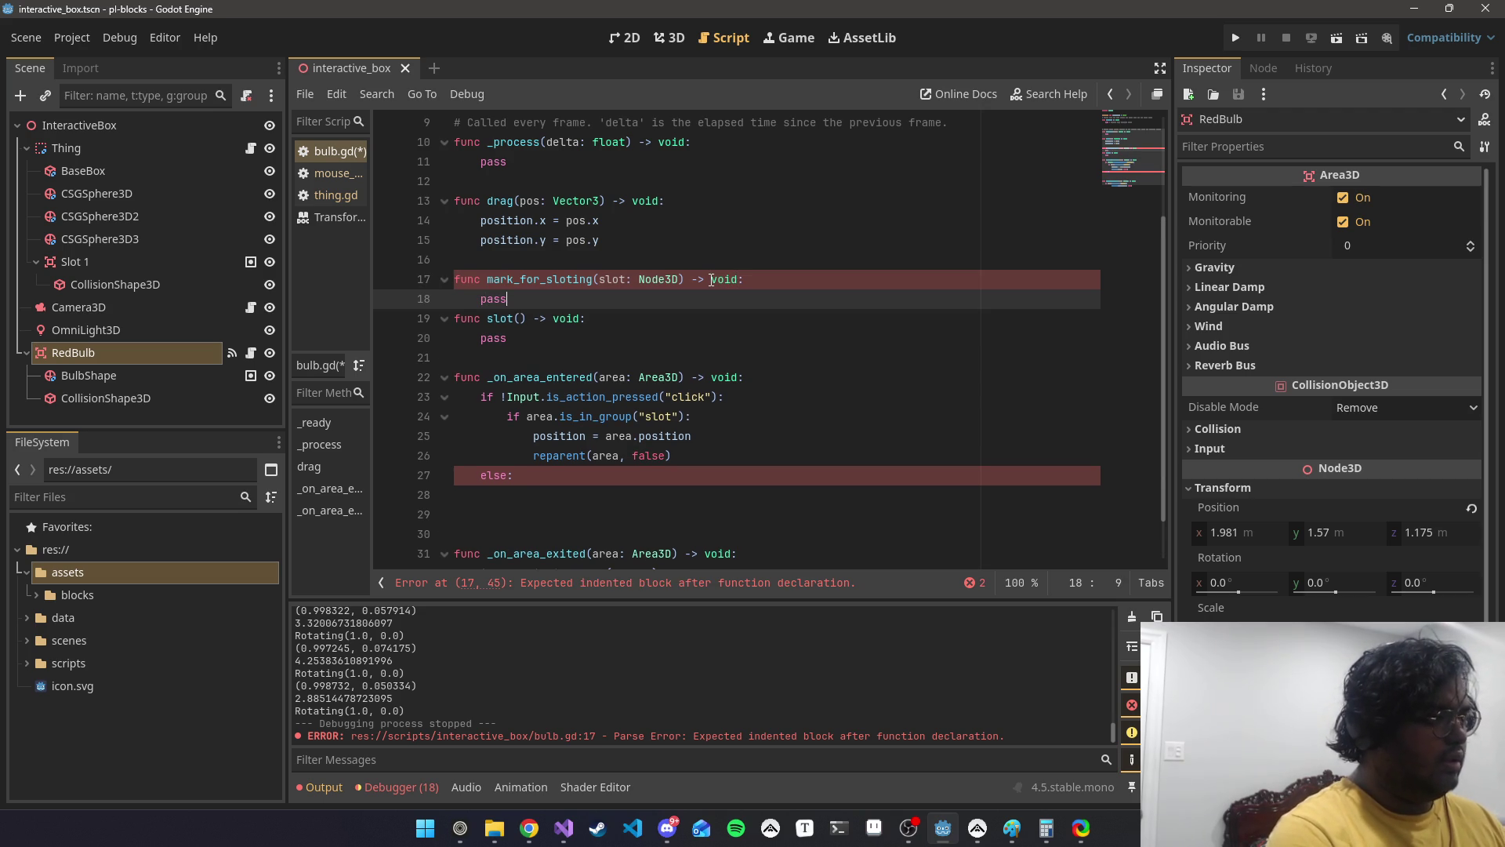
{"action": "key", "text": "Return"}
{"action": "left_click", "coordinate": [690, 494]}
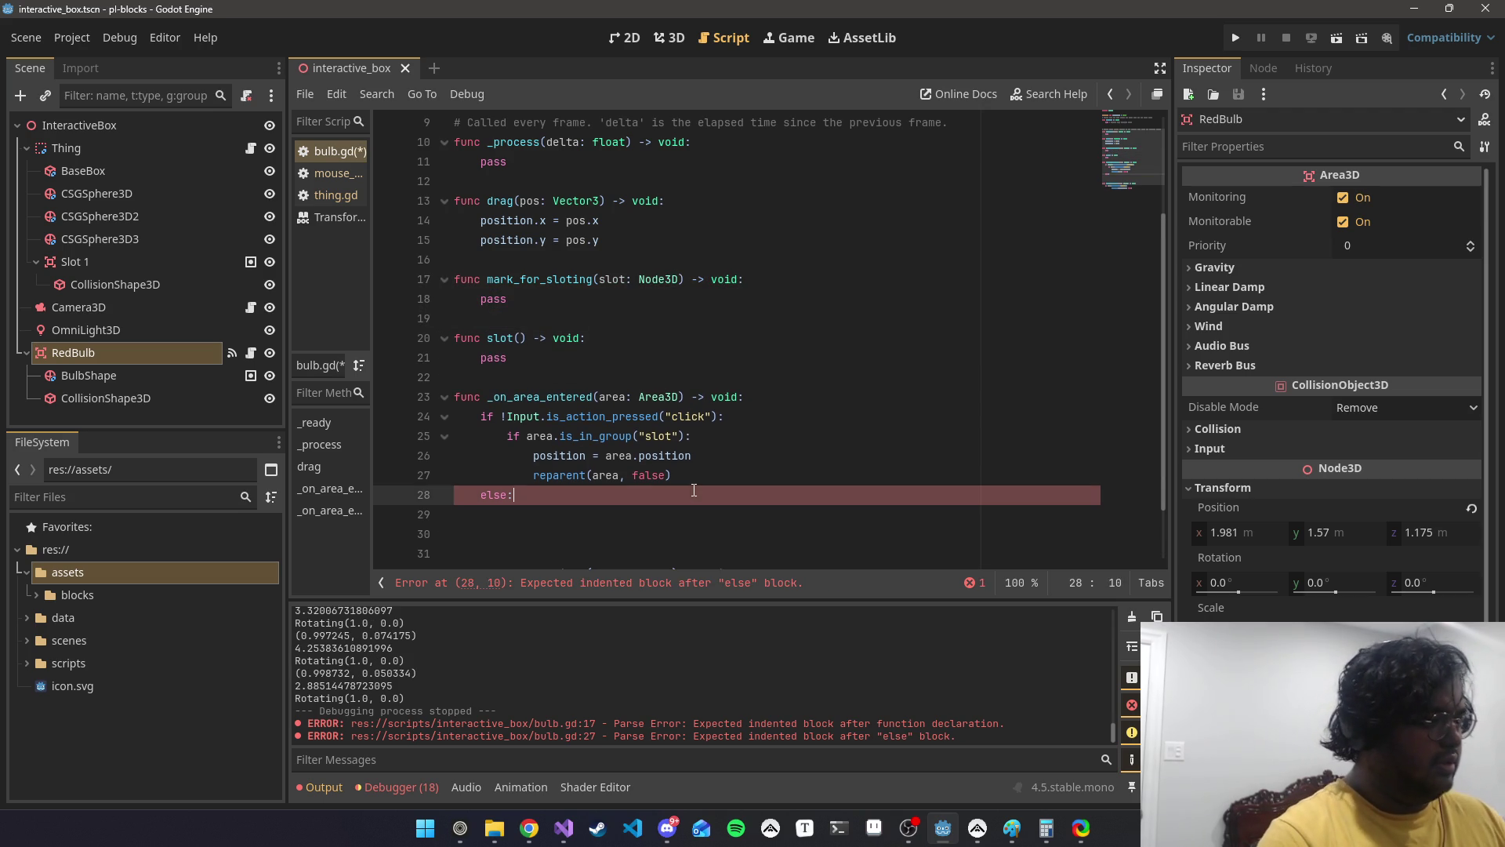
Move the position and reparent lines from _on_area_entered into slot(), replacing pass.
{"action": "left_click_drag", "start_coordinate": [674, 475], "coordinate": [518, 443]}
{"action": "left_click", "coordinate": [619, 297]}
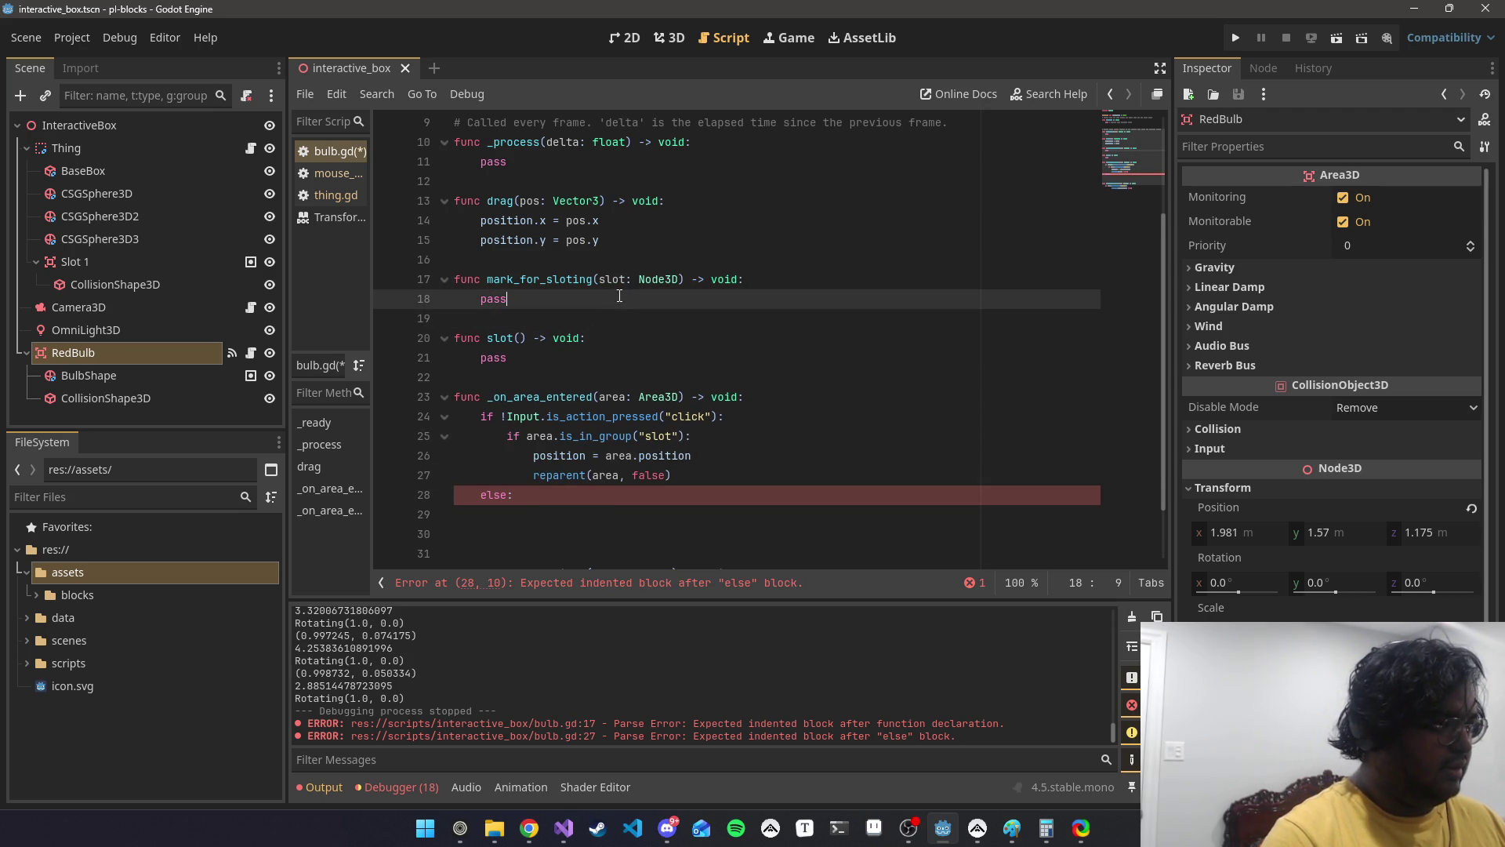
{"action": "left_click", "coordinate": [717, 457]}
{"action": "left_click_drag", "start_coordinate": [679, 475], "coordinate": [541, 444]}
{"action": "key", "text": "ctrl+x"}
{"action": "left_click_drag", "start_coordinate": [507, 357], "coordinate": [482, 357]}
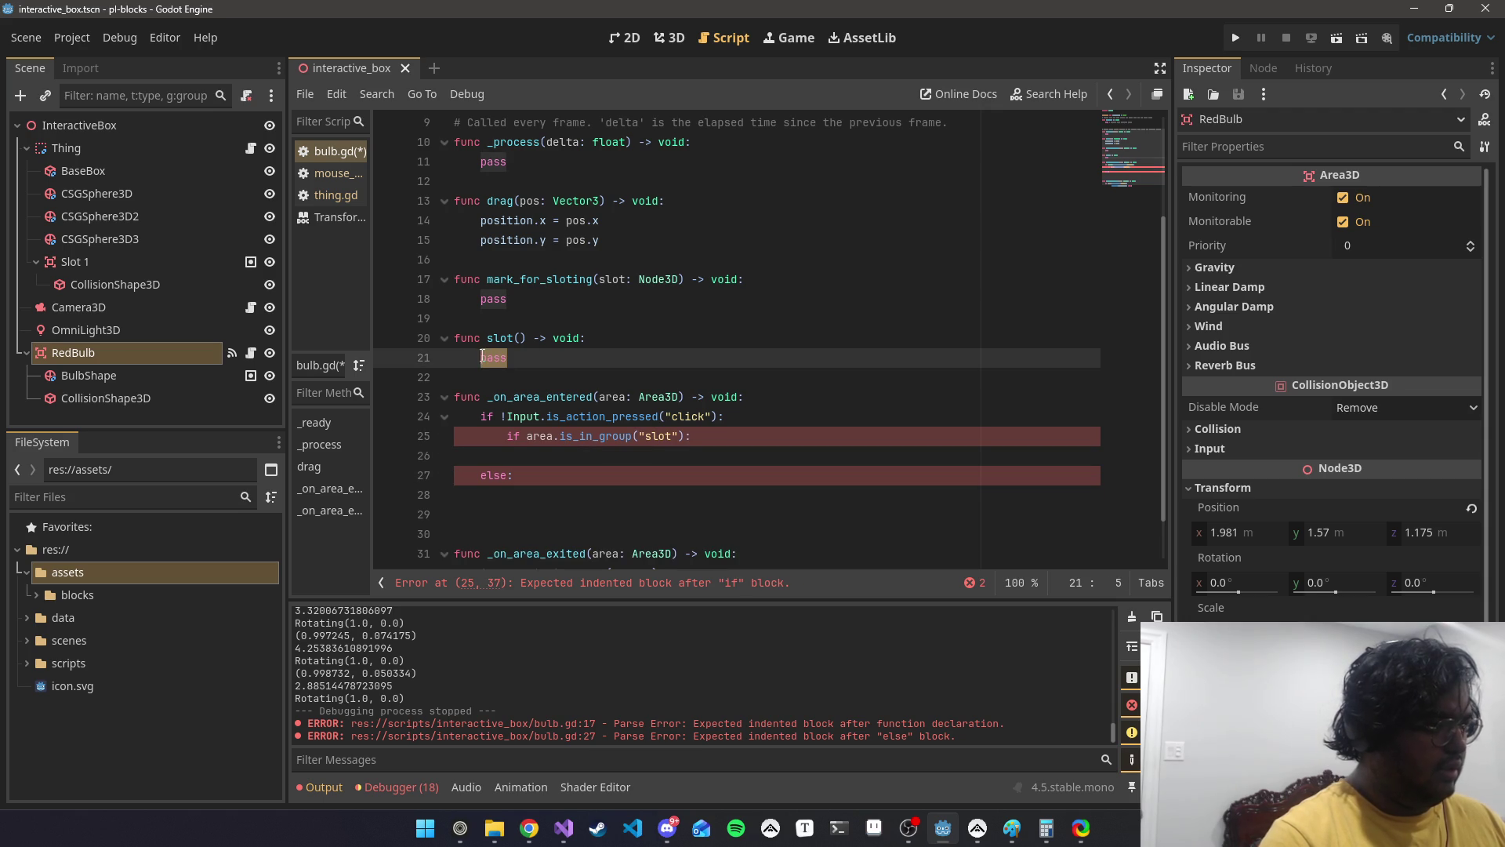
{"action": "key", "text": "ctrl+v"}
{"action": "key", "text": "ctrl+z"}
{"action": "key", "text": "ctrl+z"}
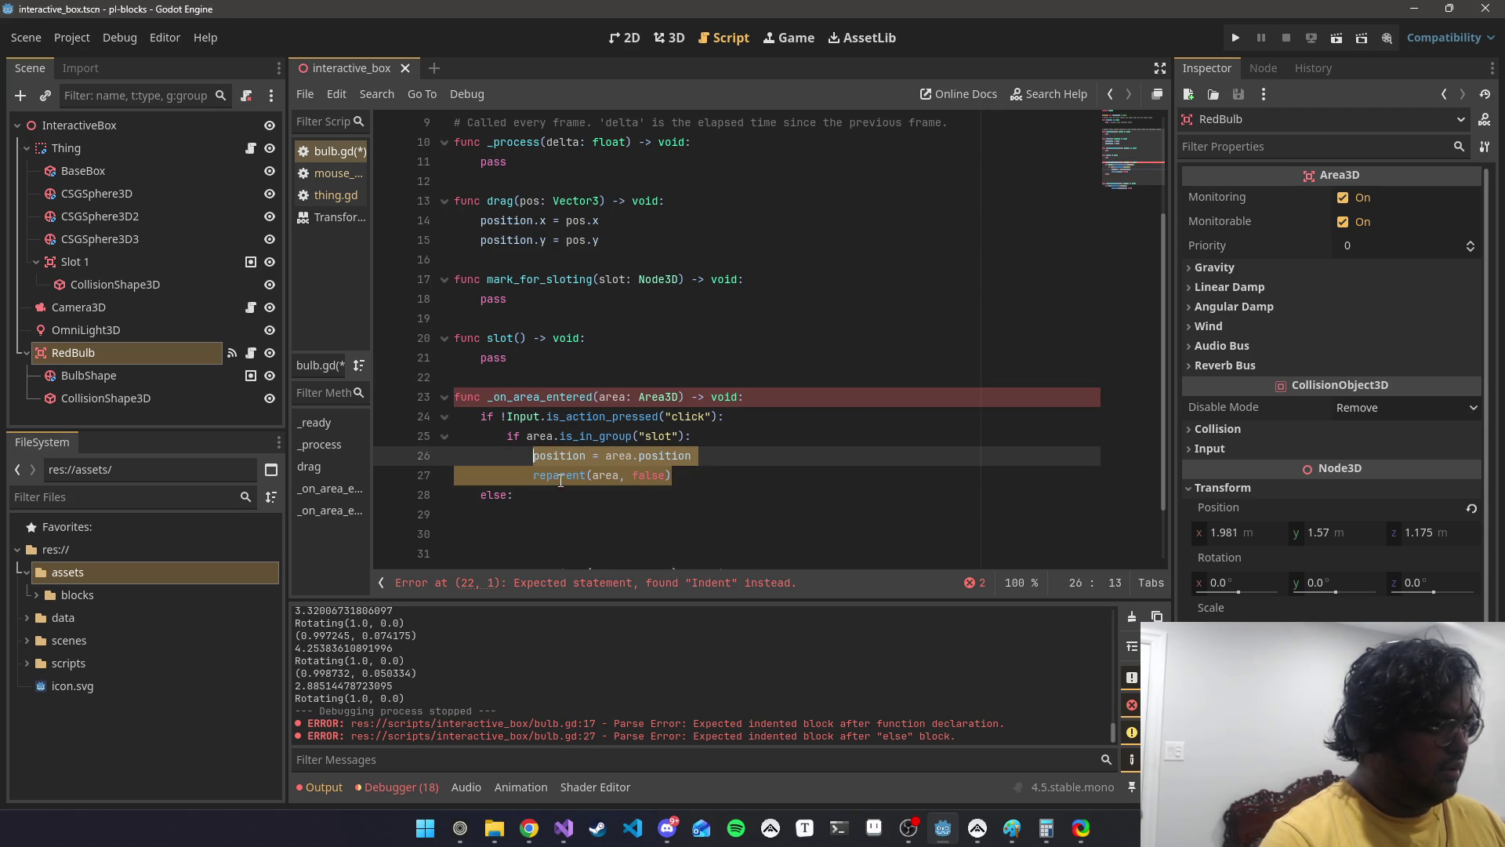
{"action": "left_click_drag", "start_coordinate": [507, 358], "coordinate": [481, 358]}
{"action": "key", "text": "ctrl+v"}
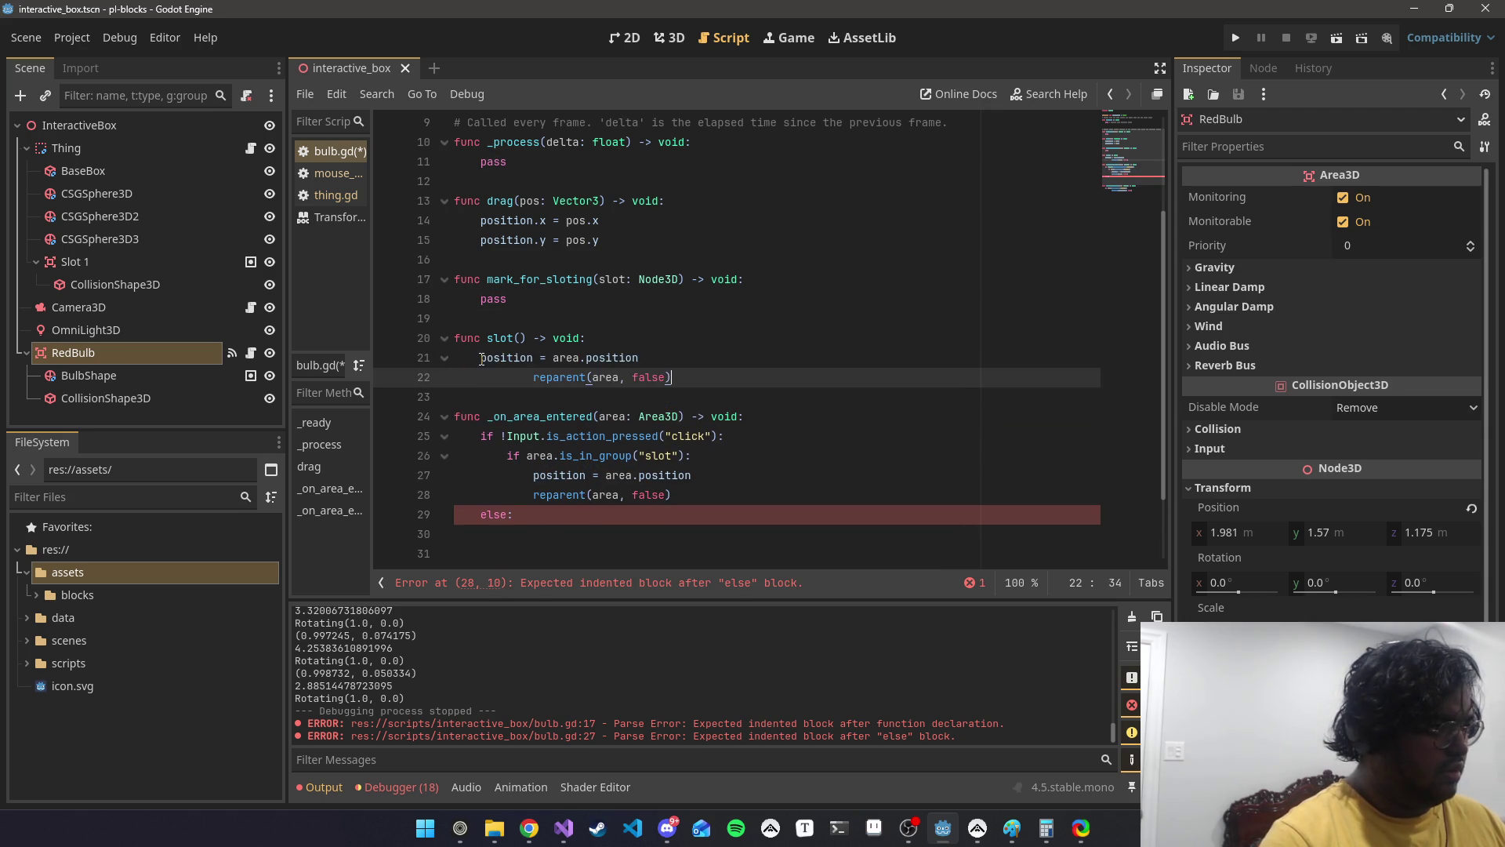
{"action": "key", "text": "shift+Tab"}
{"action": "key", "text": "shift+Tab"}
Replace area with _slot in both moved lines and save bulb.gd.
{"action": "left_click", "coordinate": [625, 337]}
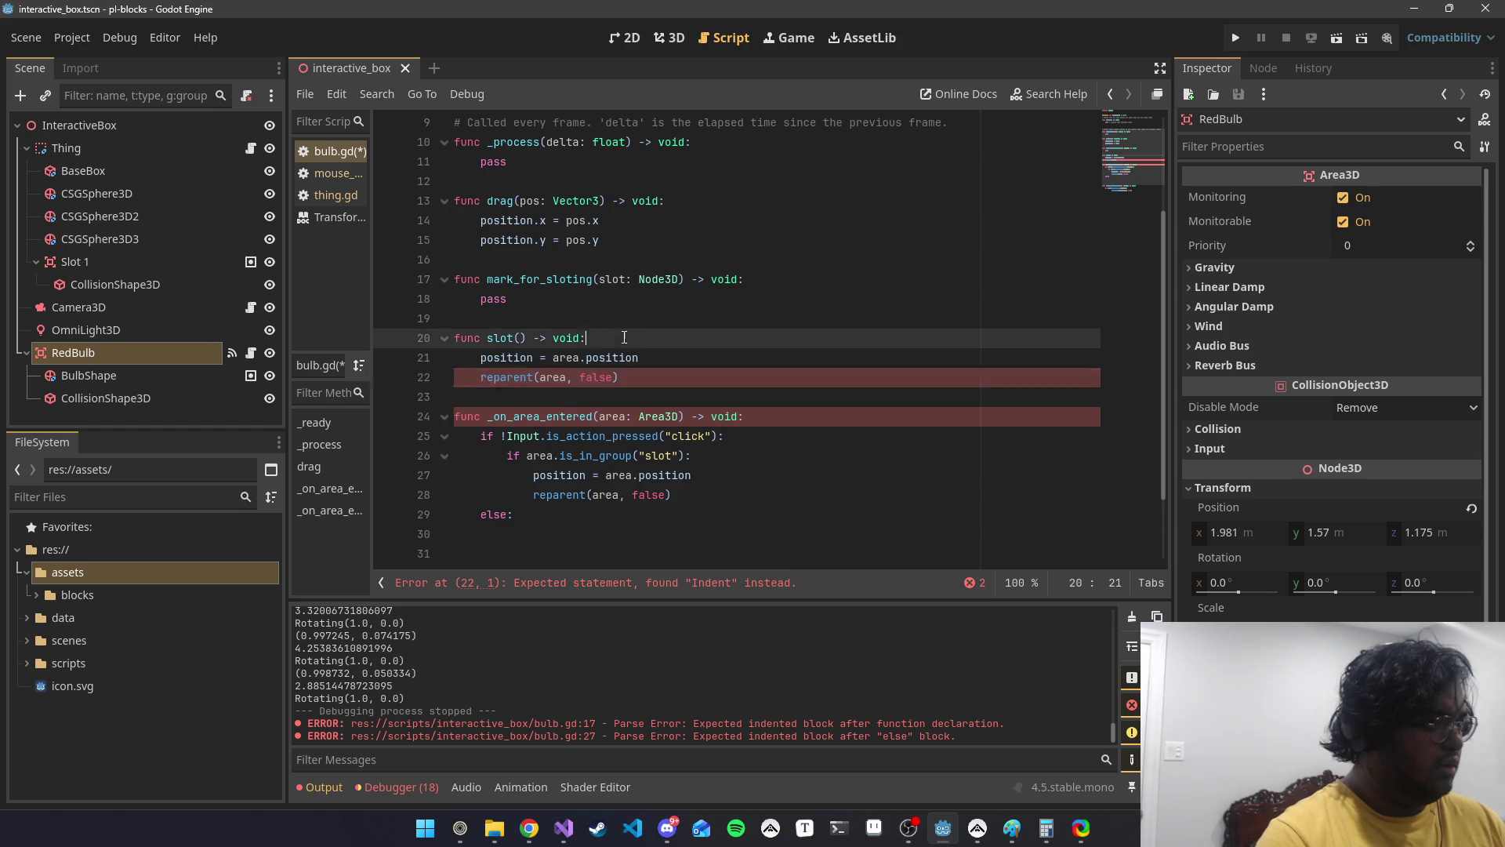
{"action": "double_click", "coordinate": [566, 357]}
{"action": "type", "text": "s"}
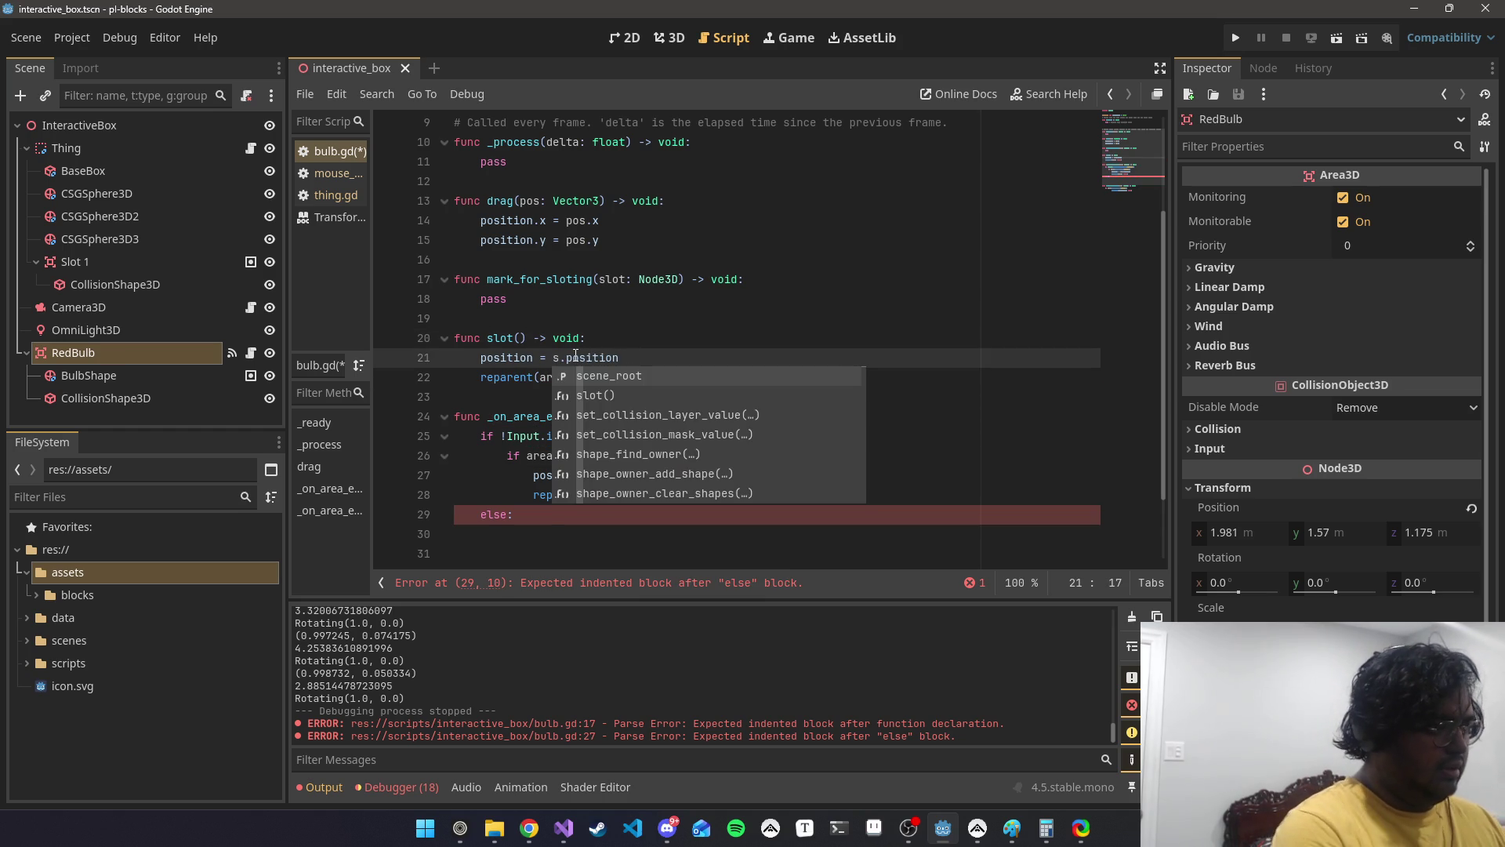
{"action": "key", "text": "BackSpace"}
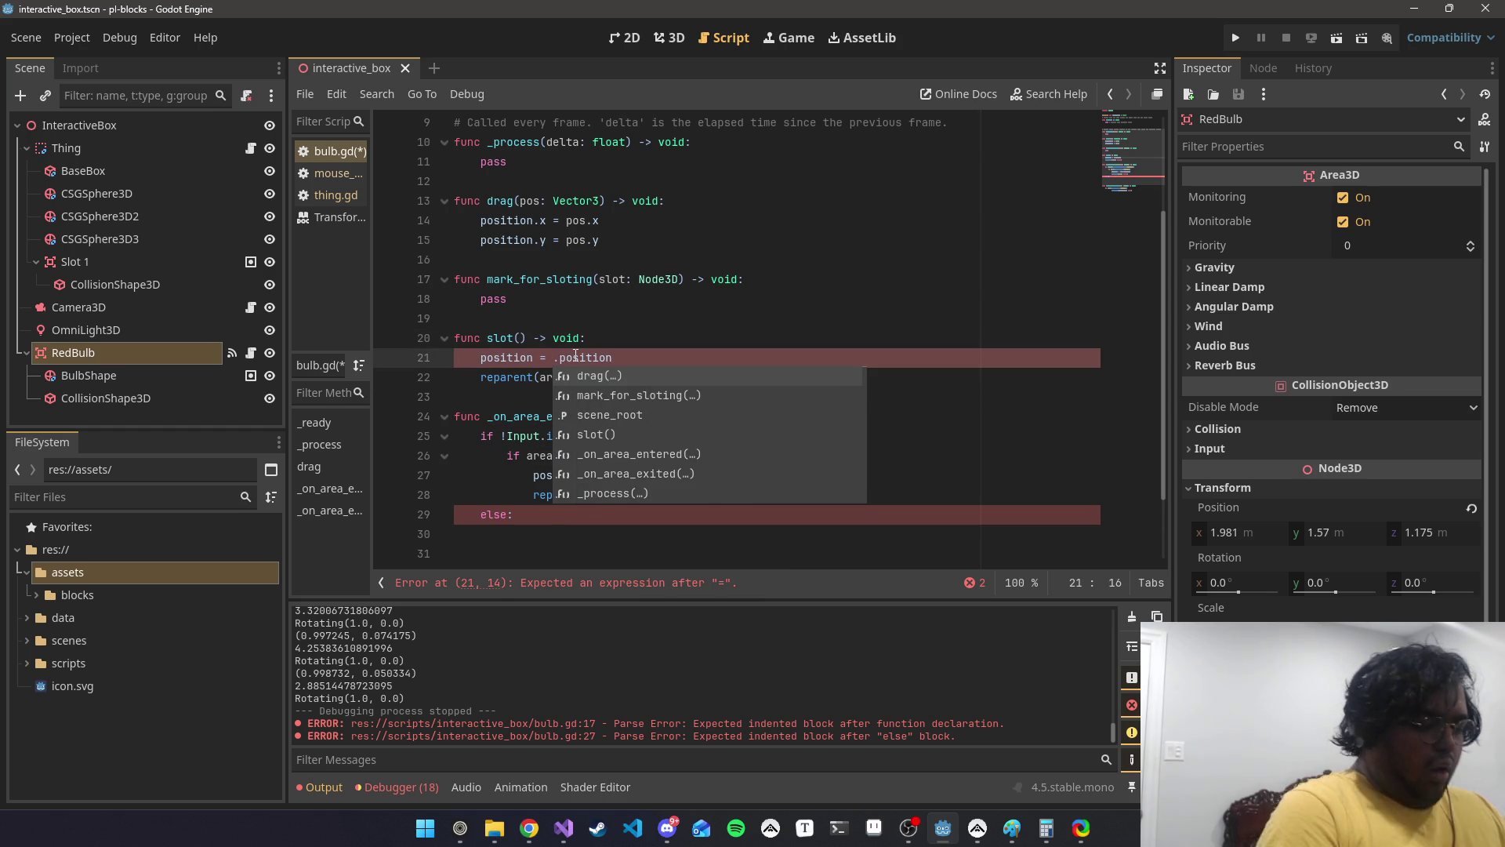
{"action": "type", "text": "_slot"}
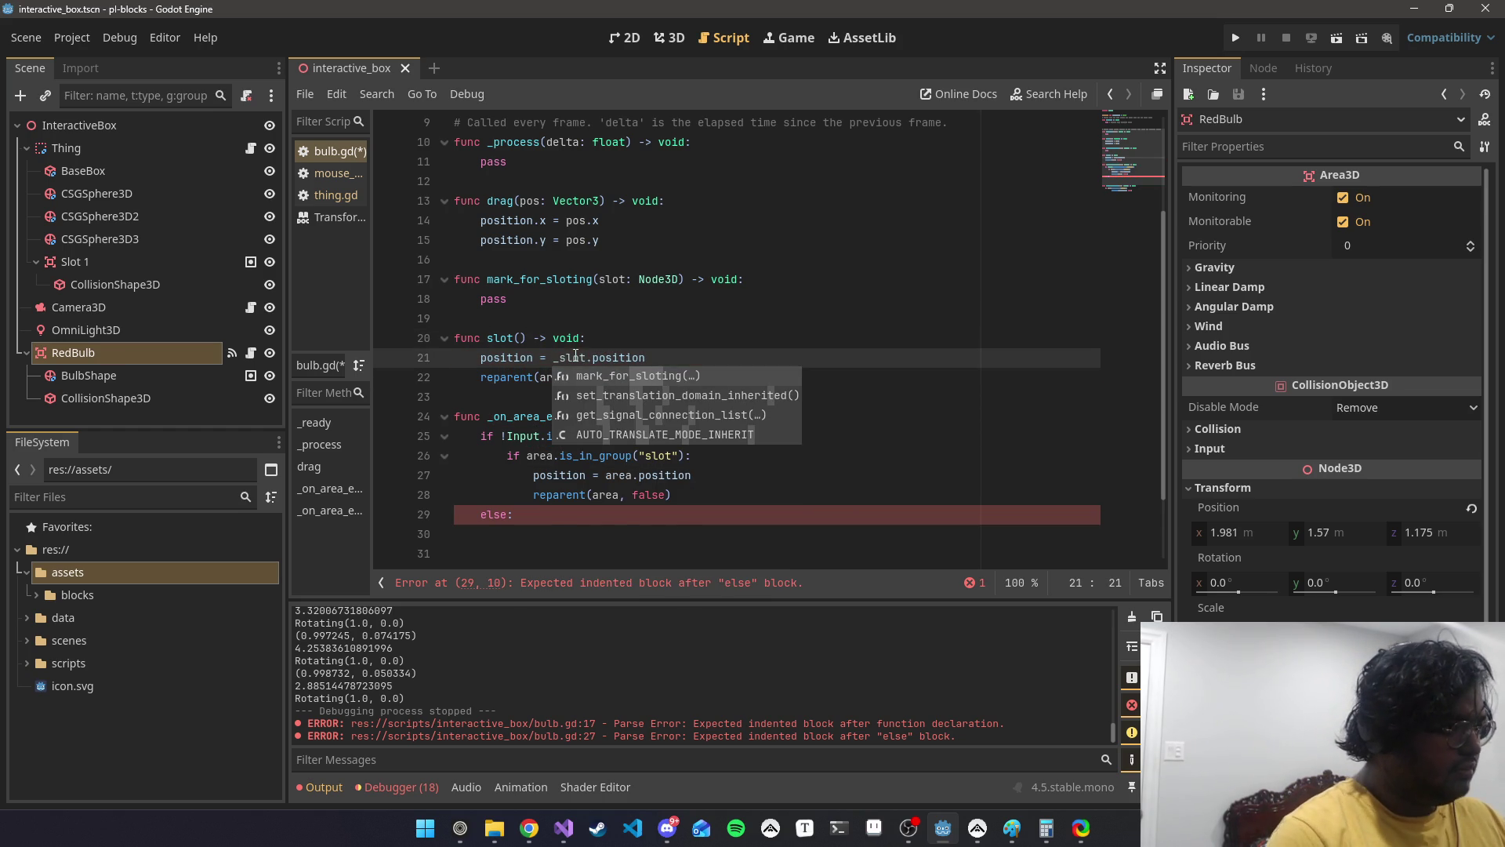
{"action": "left_click", "coordinate": [598, 338]}
{"action": "double_click", "coordinate": [552, 377]}
{"action": "type", "text": "_sl"}
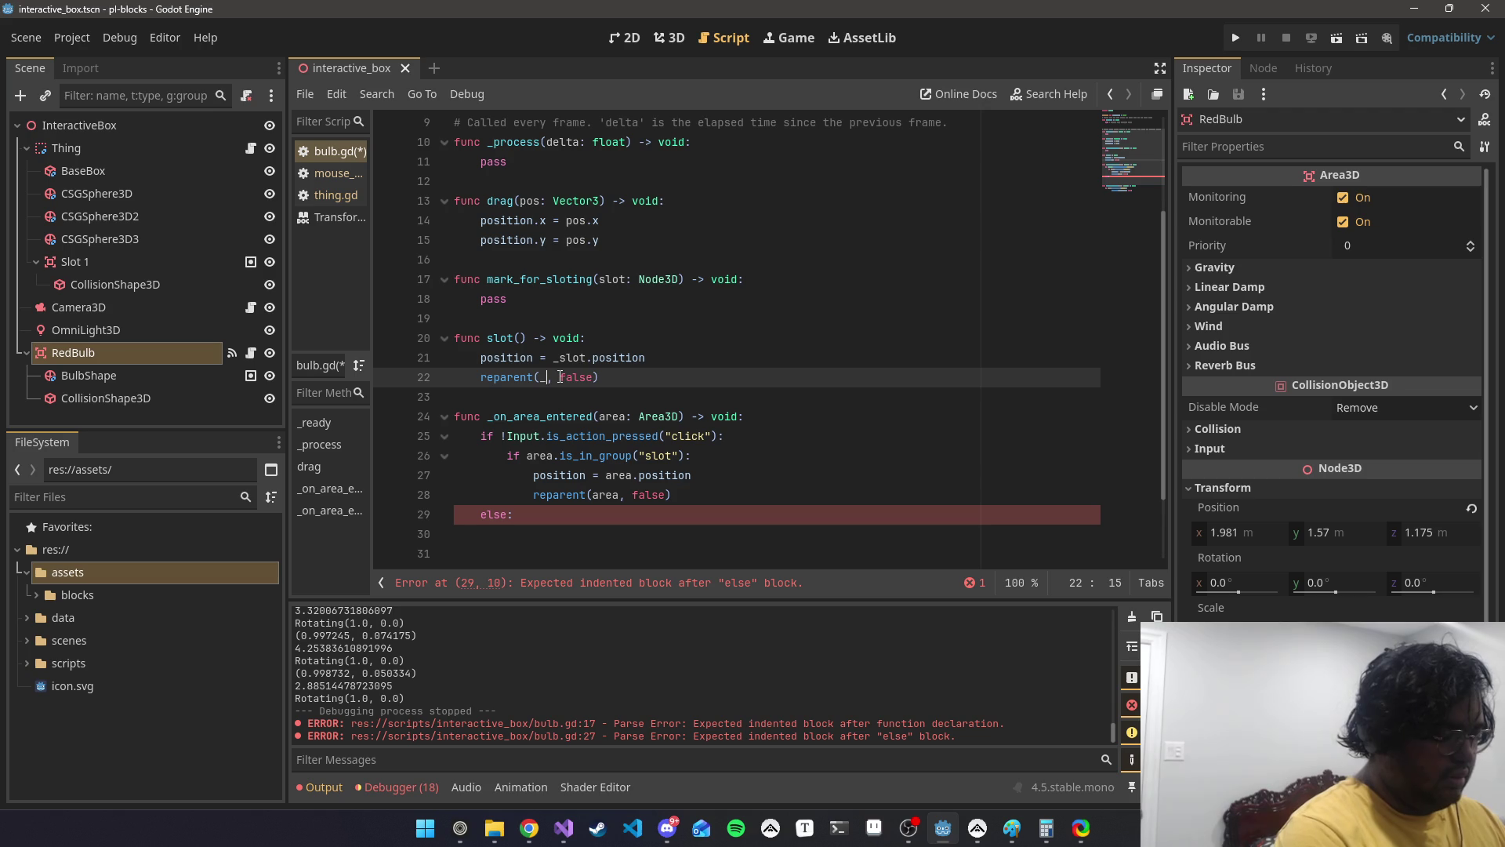
{"action": "type", "text": "ot"}
{"action": "left_click", "coordinate": [596, 338]}
{"action": "key", "text": "ctrl+s"}
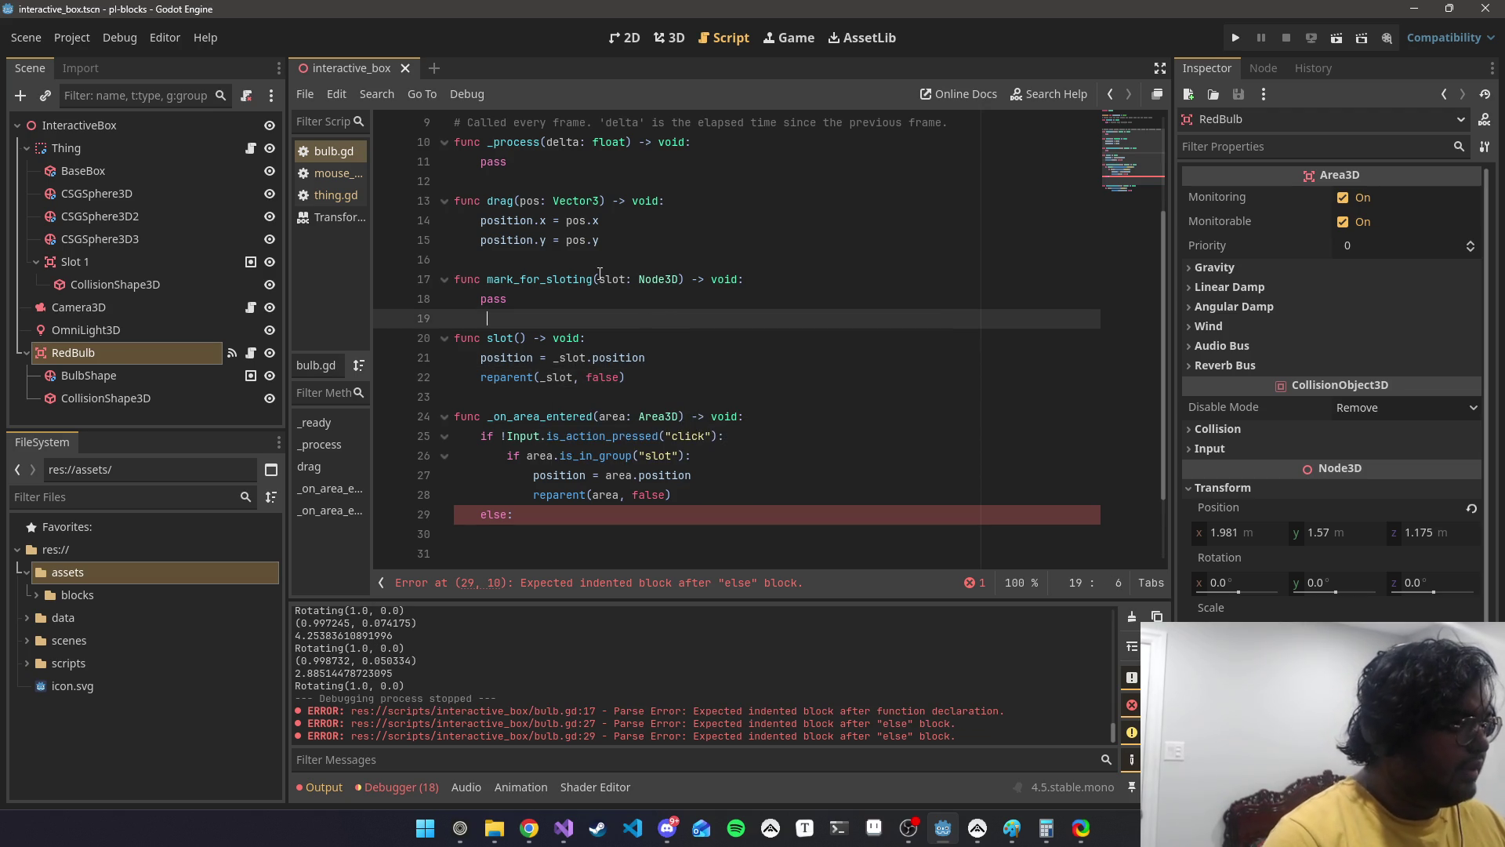
Rename mark_for_sloting's parameter to s and save.
{"action": "double_click", "coordinate": [615, 279]}
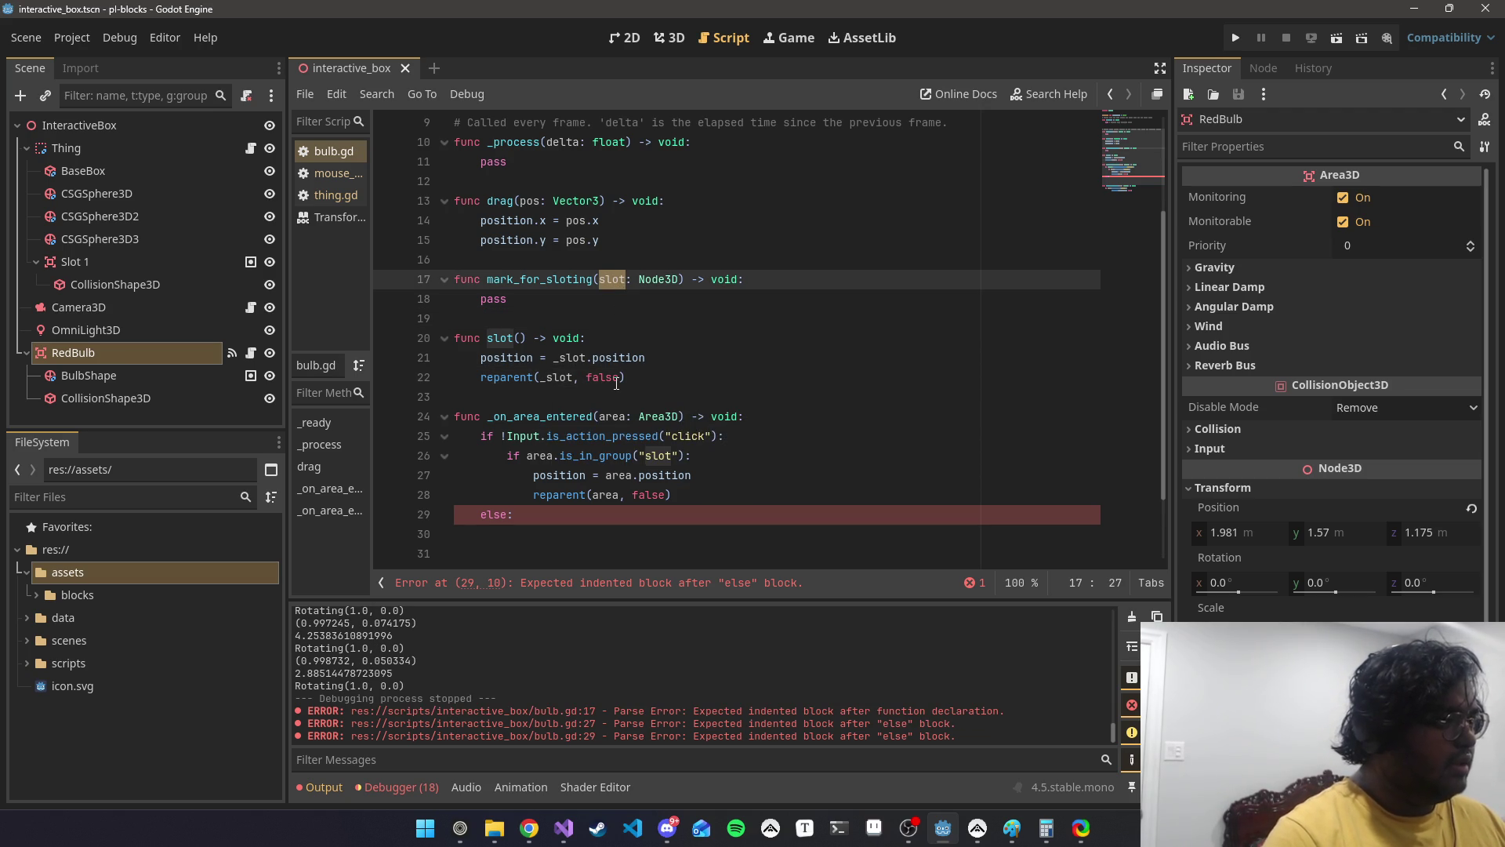
{"action": "type", "text": "s"}
{"action": "key", "text": "ctrl+s"}
{"action": "left_click", "coordinate": [604, 318]}
Replace the handler's position and reparent lines with mark_for_sloting(s) and slot(), then save.
{"action": "scroll", "coordinate": [643, 376], "scroll_direction": "down", "scroll_amount": 2}
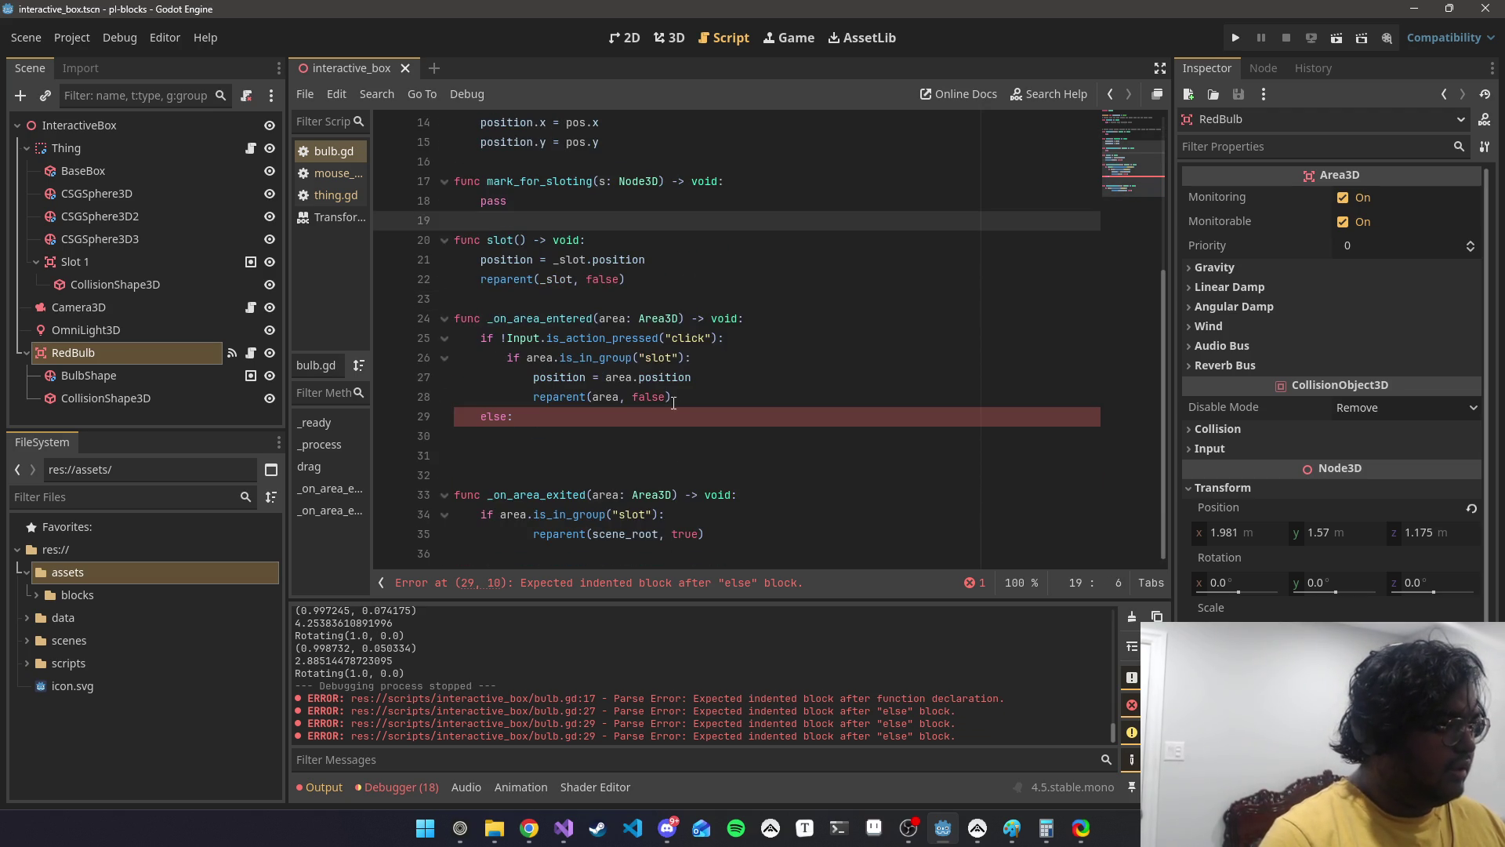
{"action": "left_click_drag", "start_coordinate": [672, 397], "coordinate": [533, 377]}
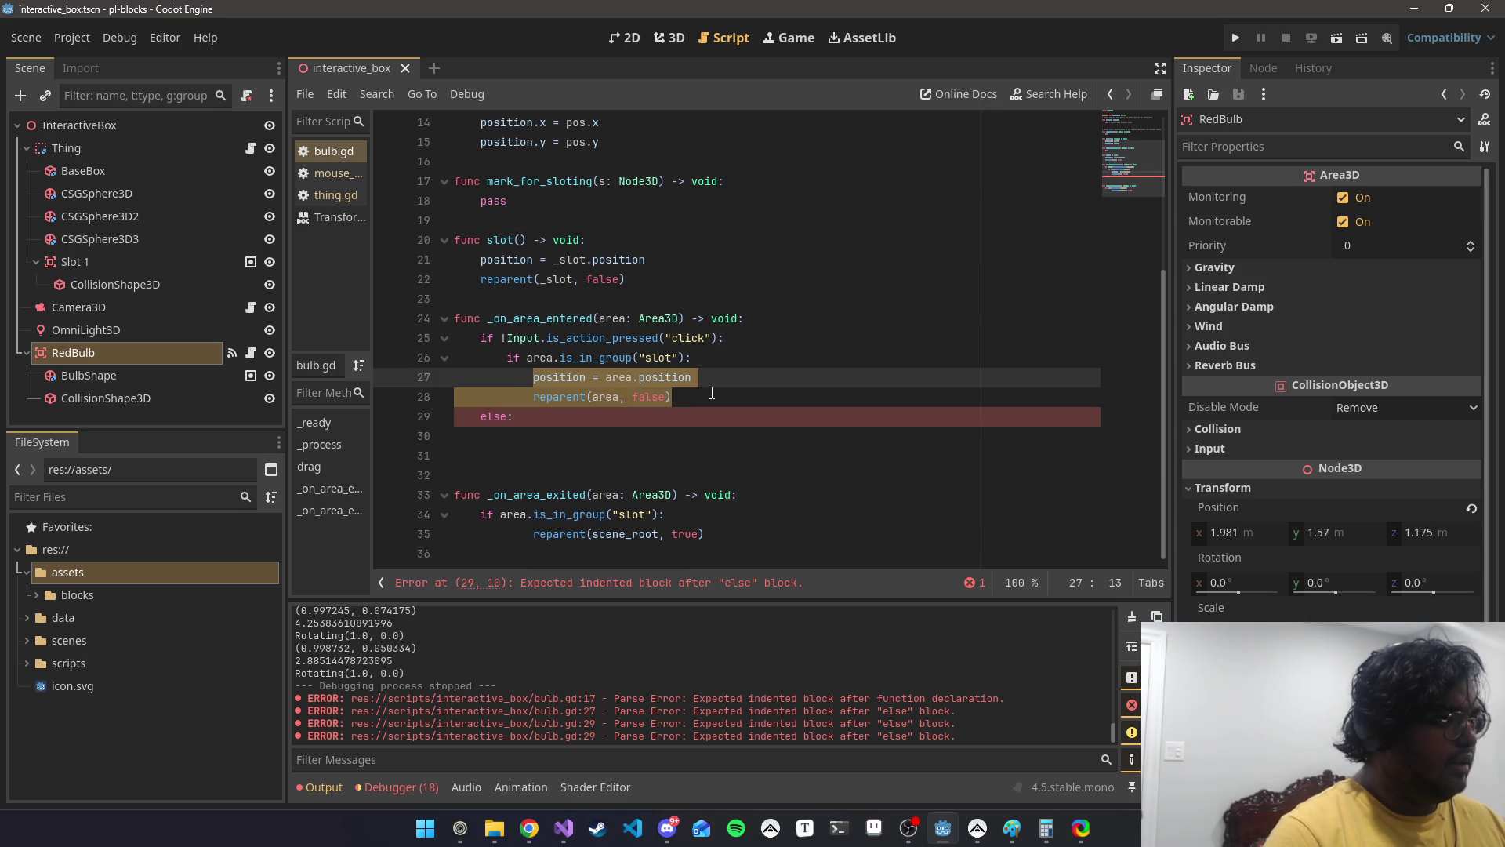
{"action": "key", "text": "BackSpace"}
{"action": "type", "text": "mark"}
{"action": "key", "text": "Return"}
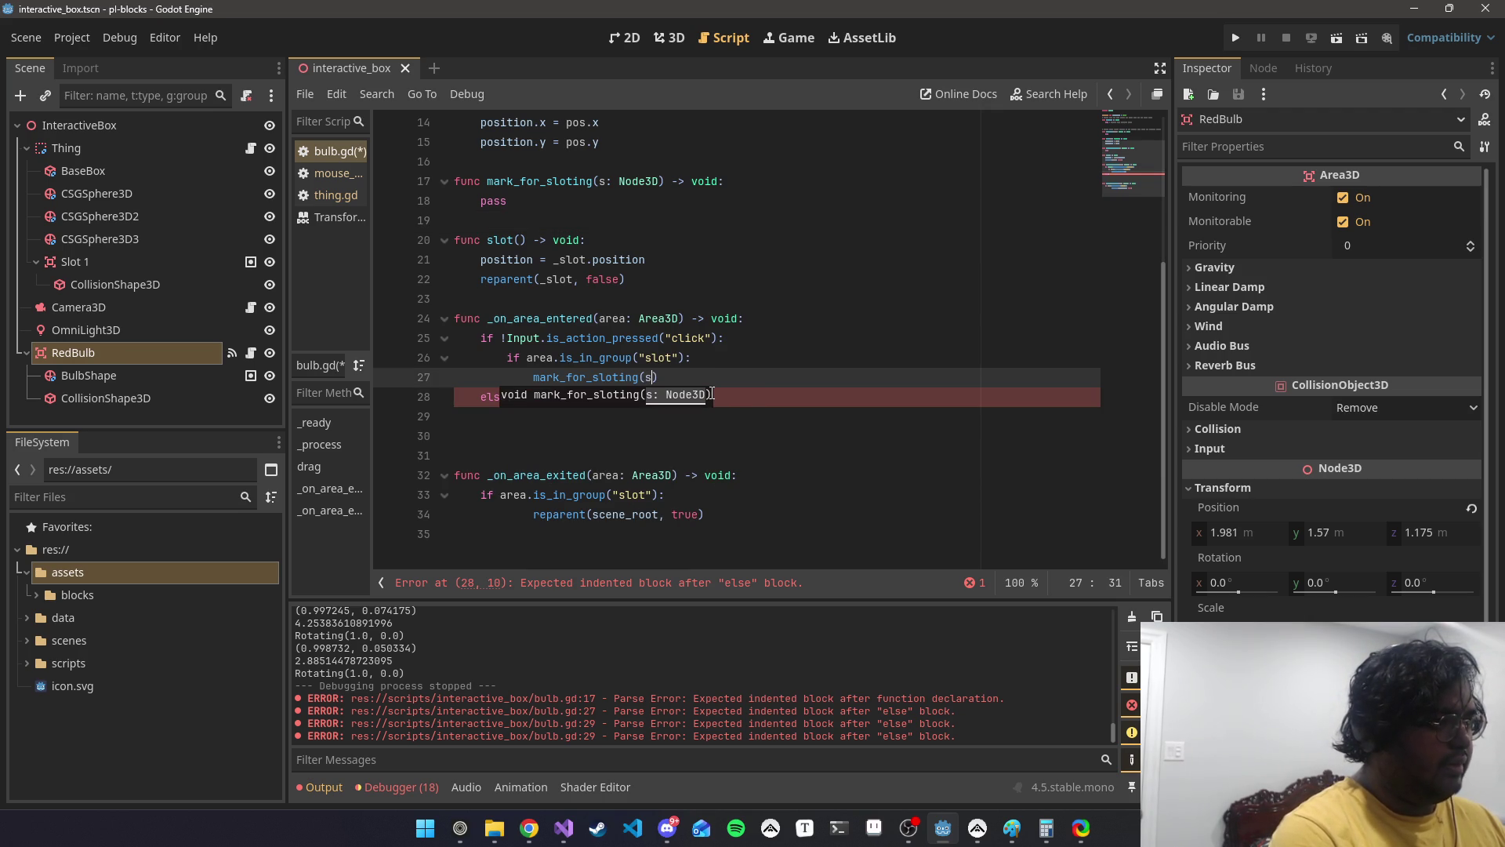
{"action": "type", "text": "s"}
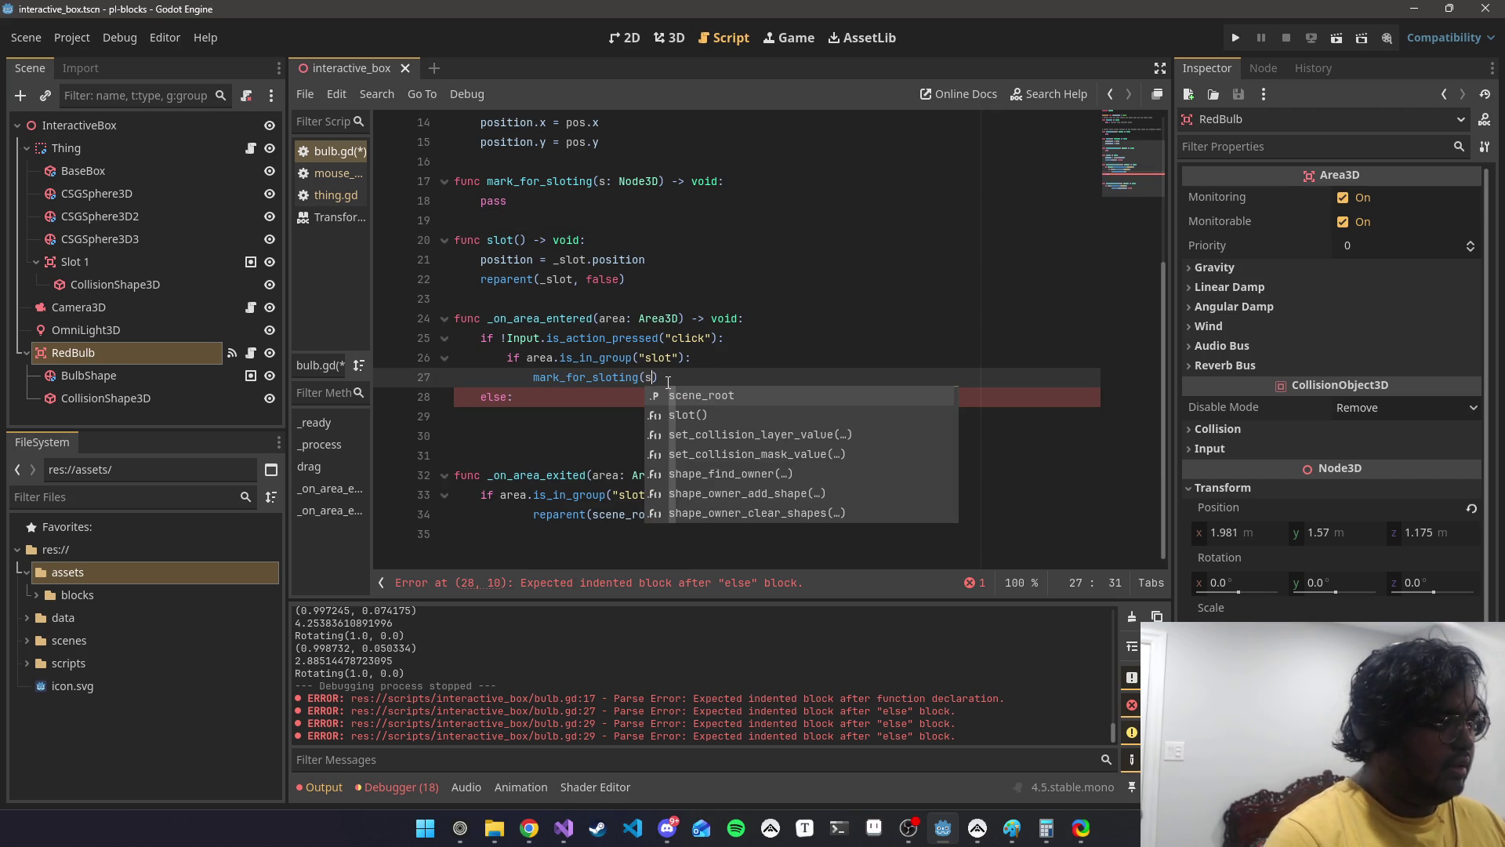
{"action": "type", "text": ")"}
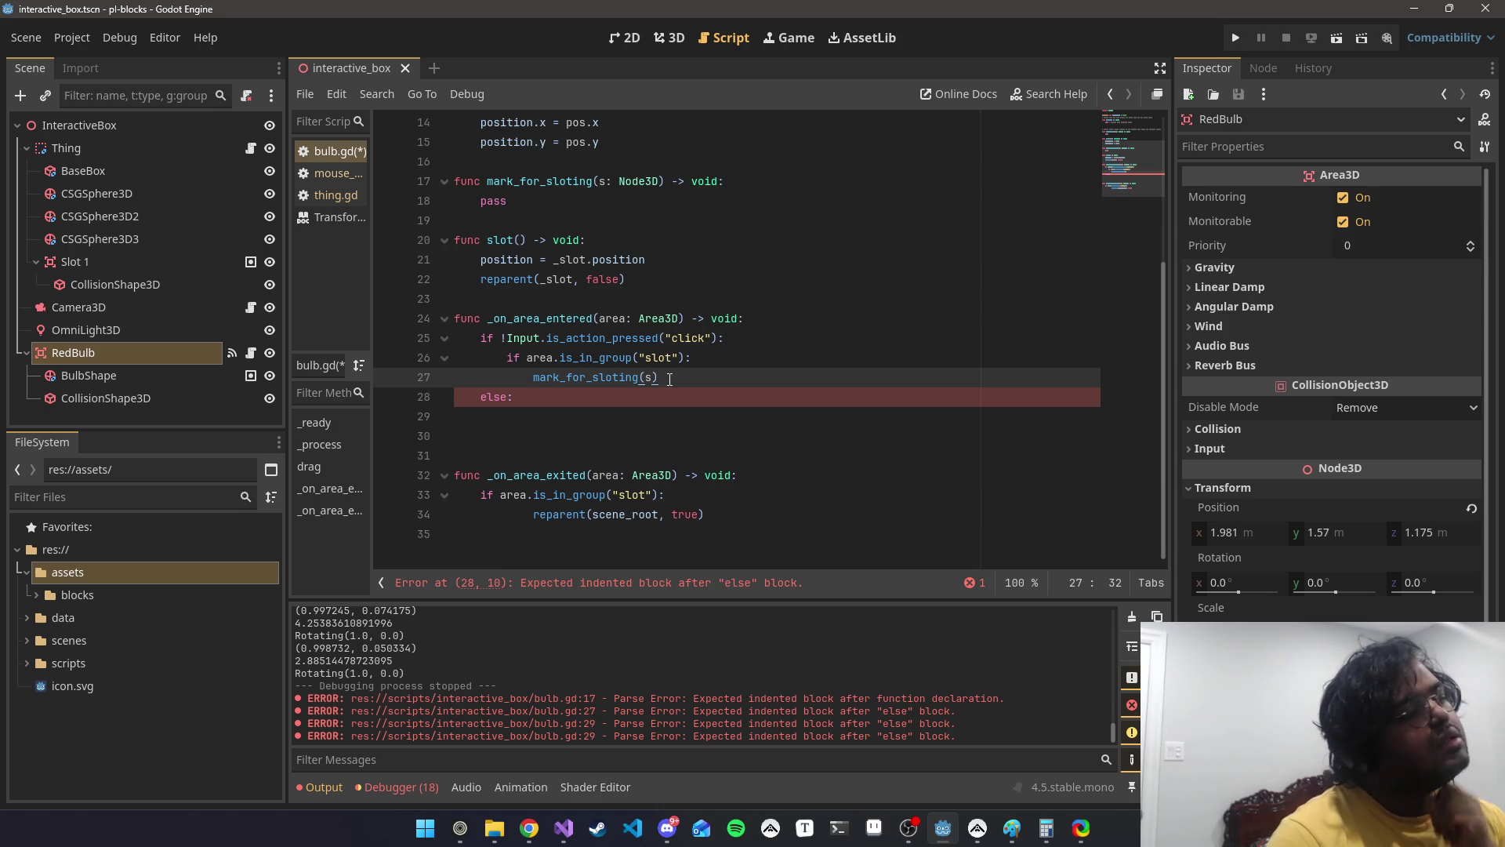
{"action": "key", "text": "Return"}
{"action": "type", "text": "slot()"}
{"action": "key", "text": "ctrl+s"}
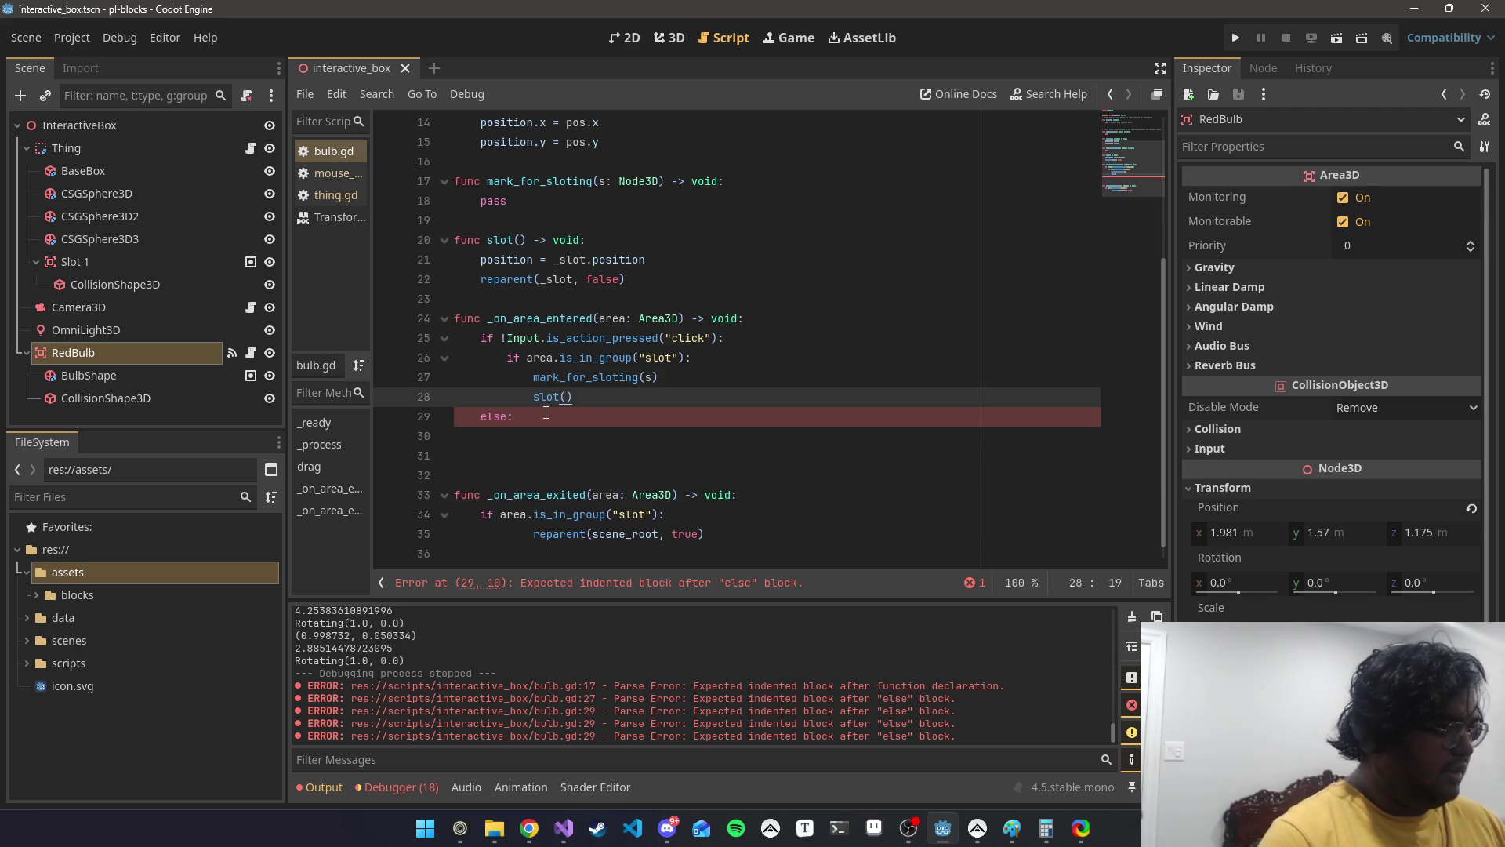
Copy the slot check with its calls into the else: branch.
{"action": "left_click_drag", "start_coordinate": [534, 377], "coordinate": [664, 380]}
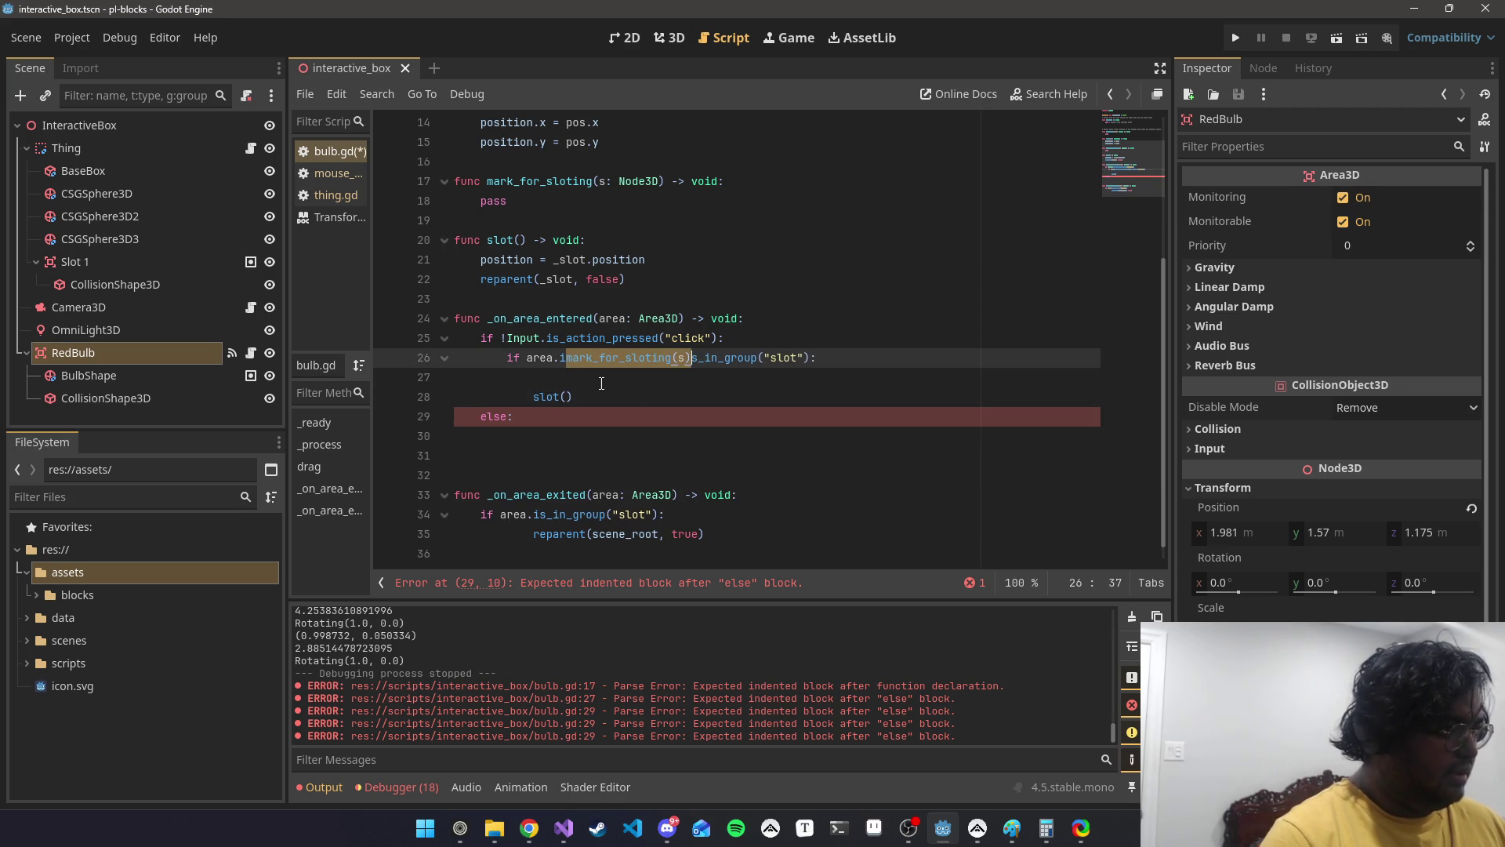
{"action": "left_click_drag", "start_coordinate": [508, 358], "coordinate": [576, 398]}
{"action": "left_click", "coordinate": [508, 358]}
{"action": "left_click_drag", "start_coordinate": [508, 358], "coordinate": [577, 398]}
{"action": "key", "text": "ctrl+c"}
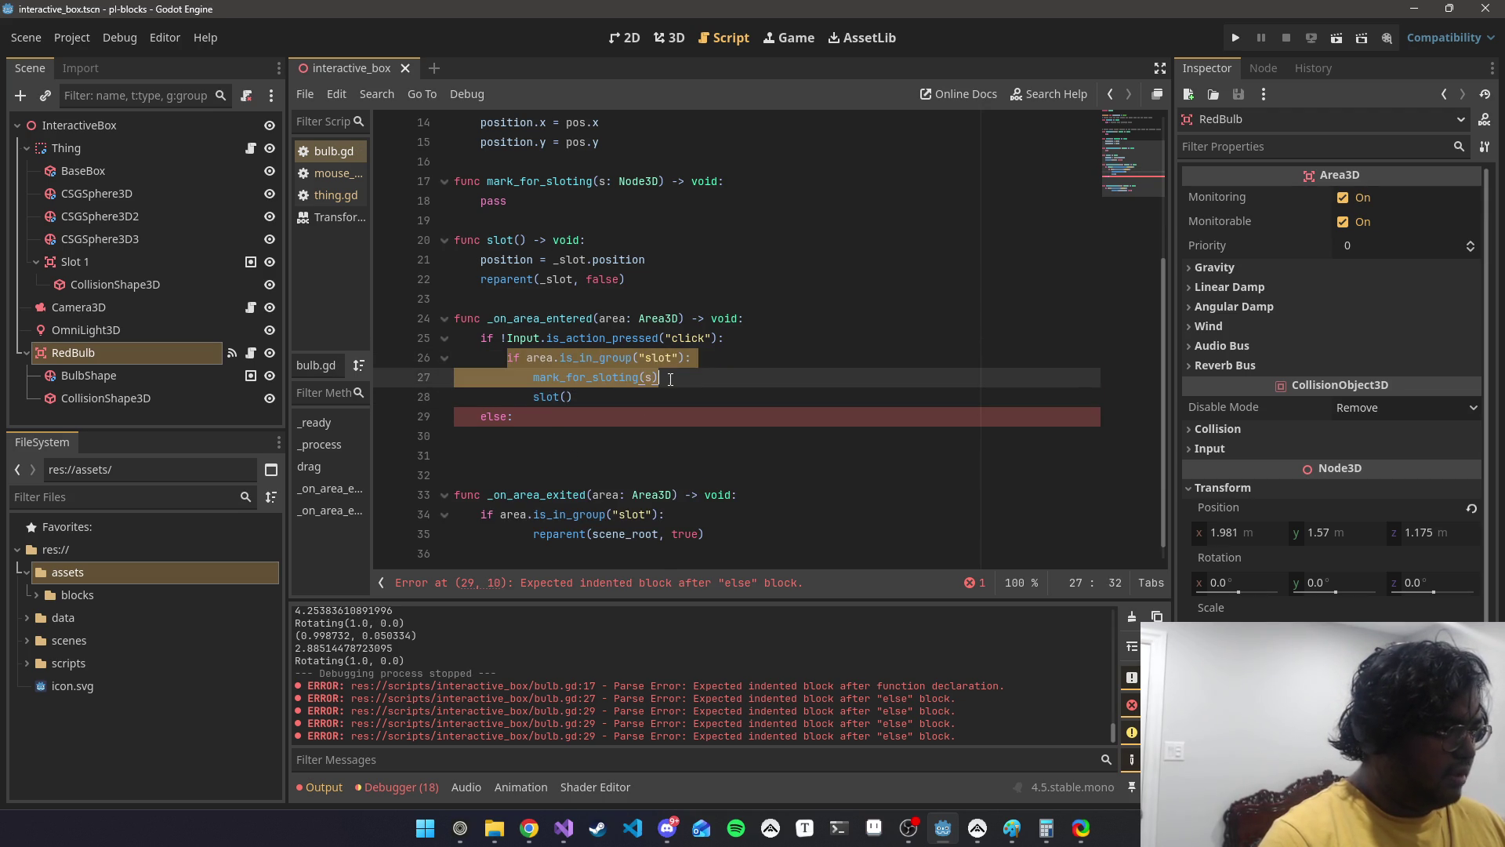
{"action": "left_click", "coordinate": [611, 421]}
{"action": "key", "text": "Return"}
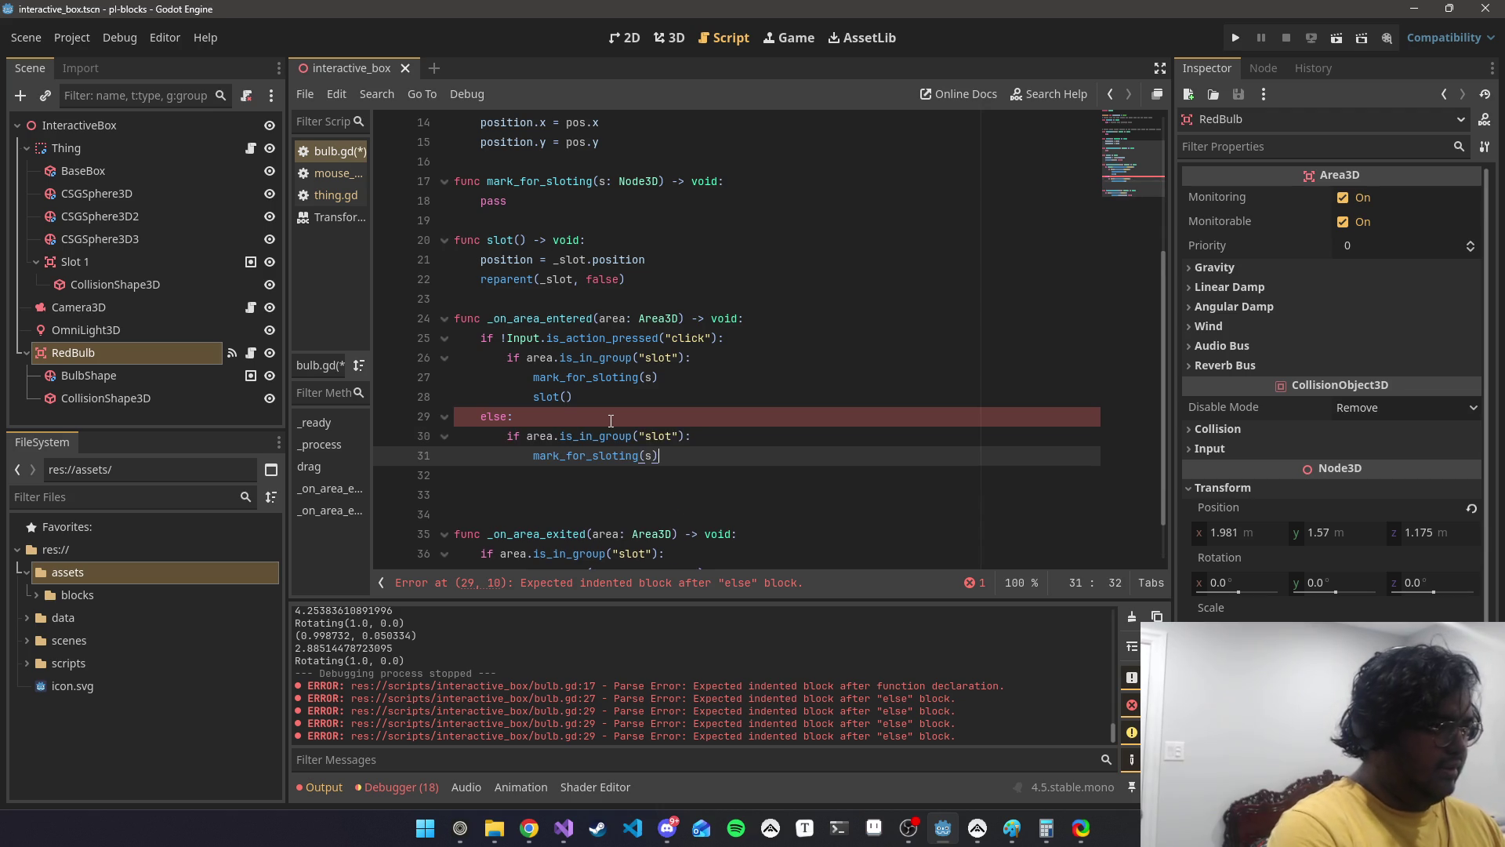
{"action": "key", "text": "ctrl+v"}
Declare var _slot on line 2 of bulb.gd and save.
{"action": "key", "text": "Down"}
{"action": "key", "text": "Down"}
{"action": "key", "text": "Down"}
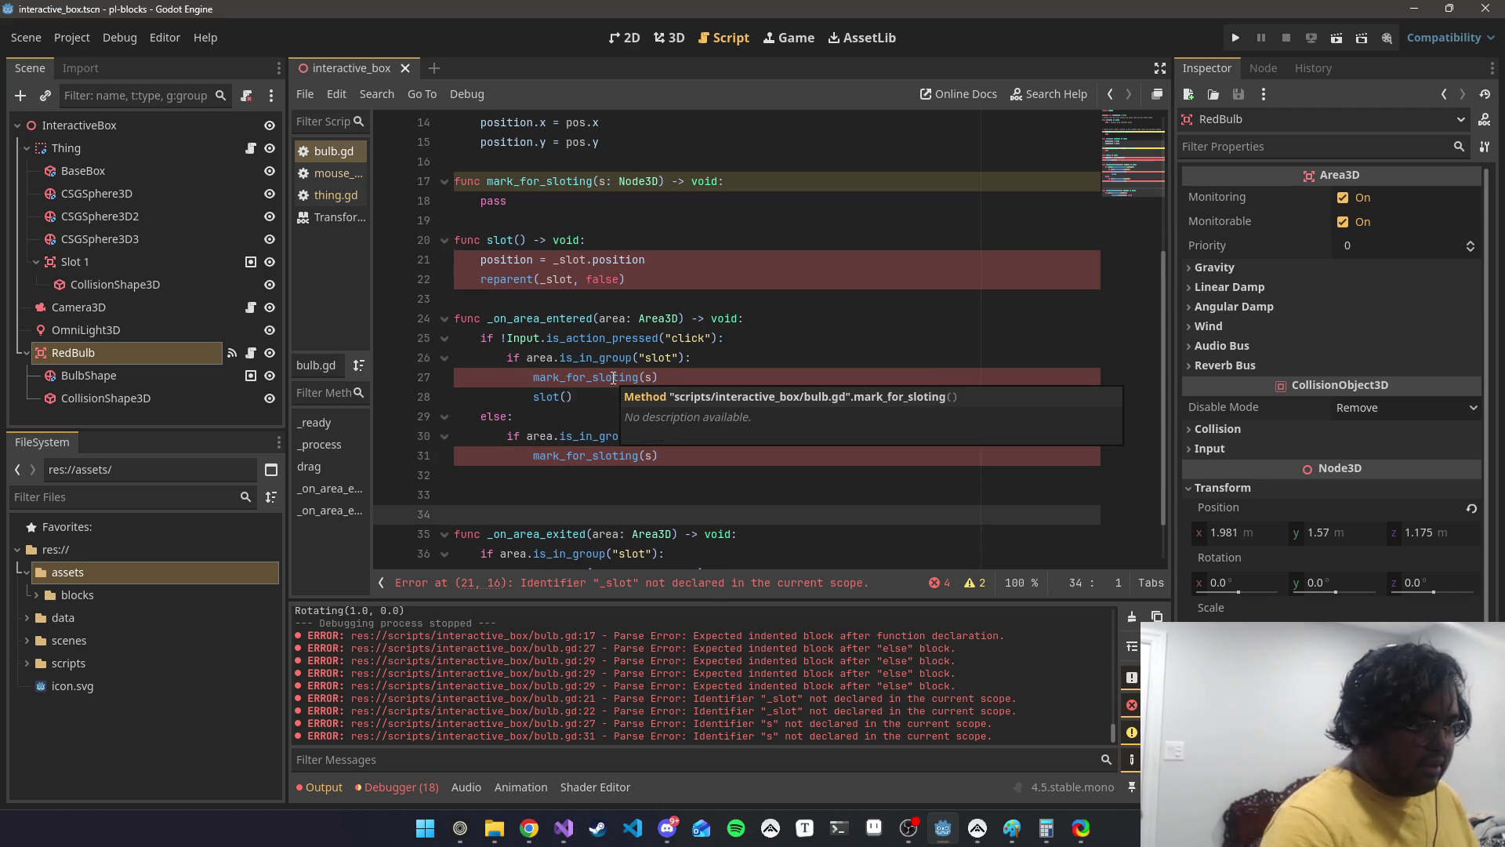
{"action": "left_click", "coordinate": [543, 498]}
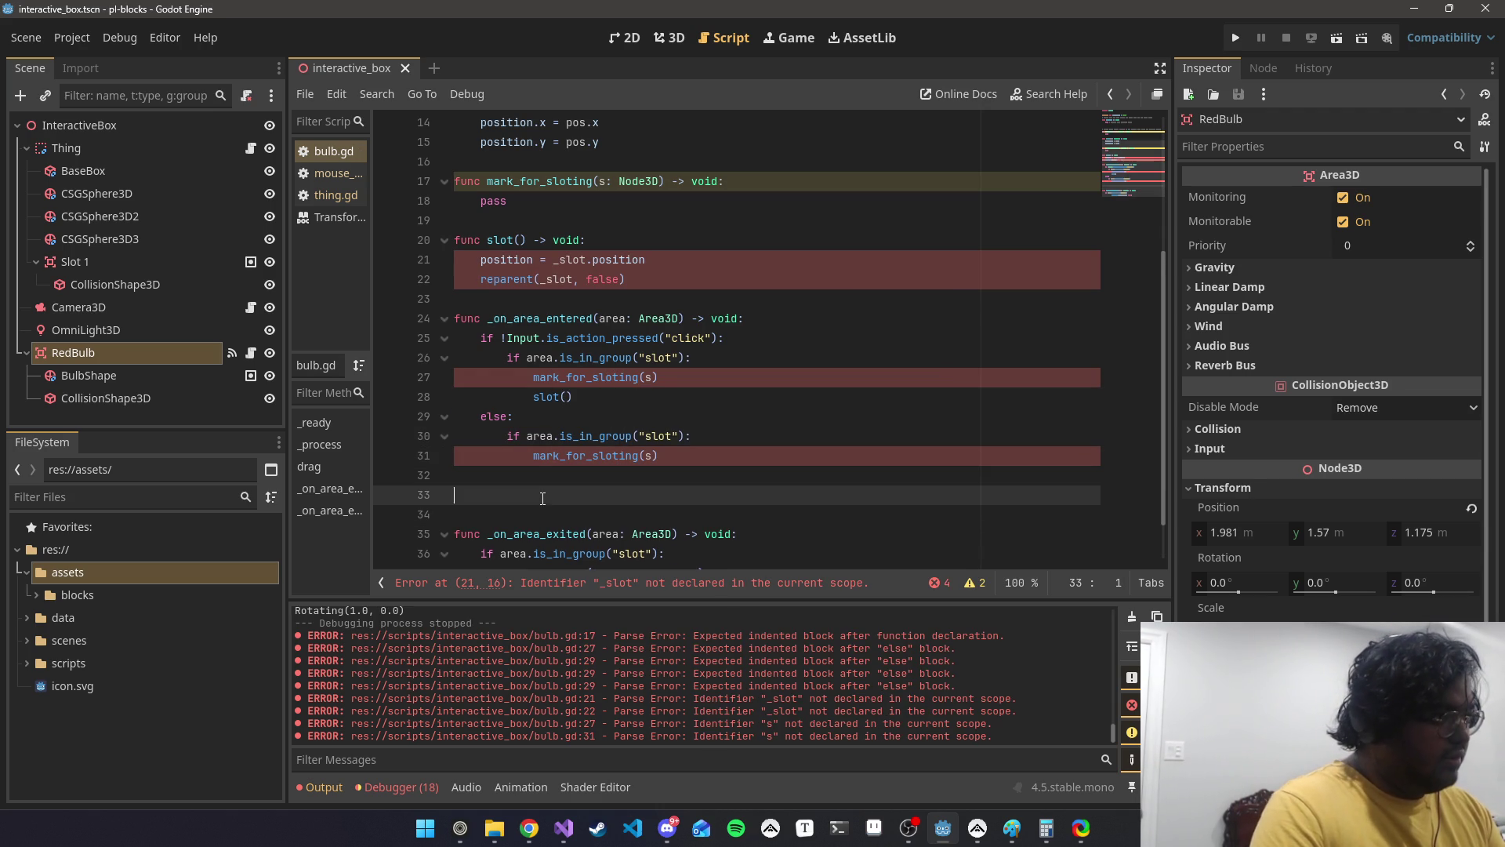
{"action": "left_click", "coordinate": [507, 435]}
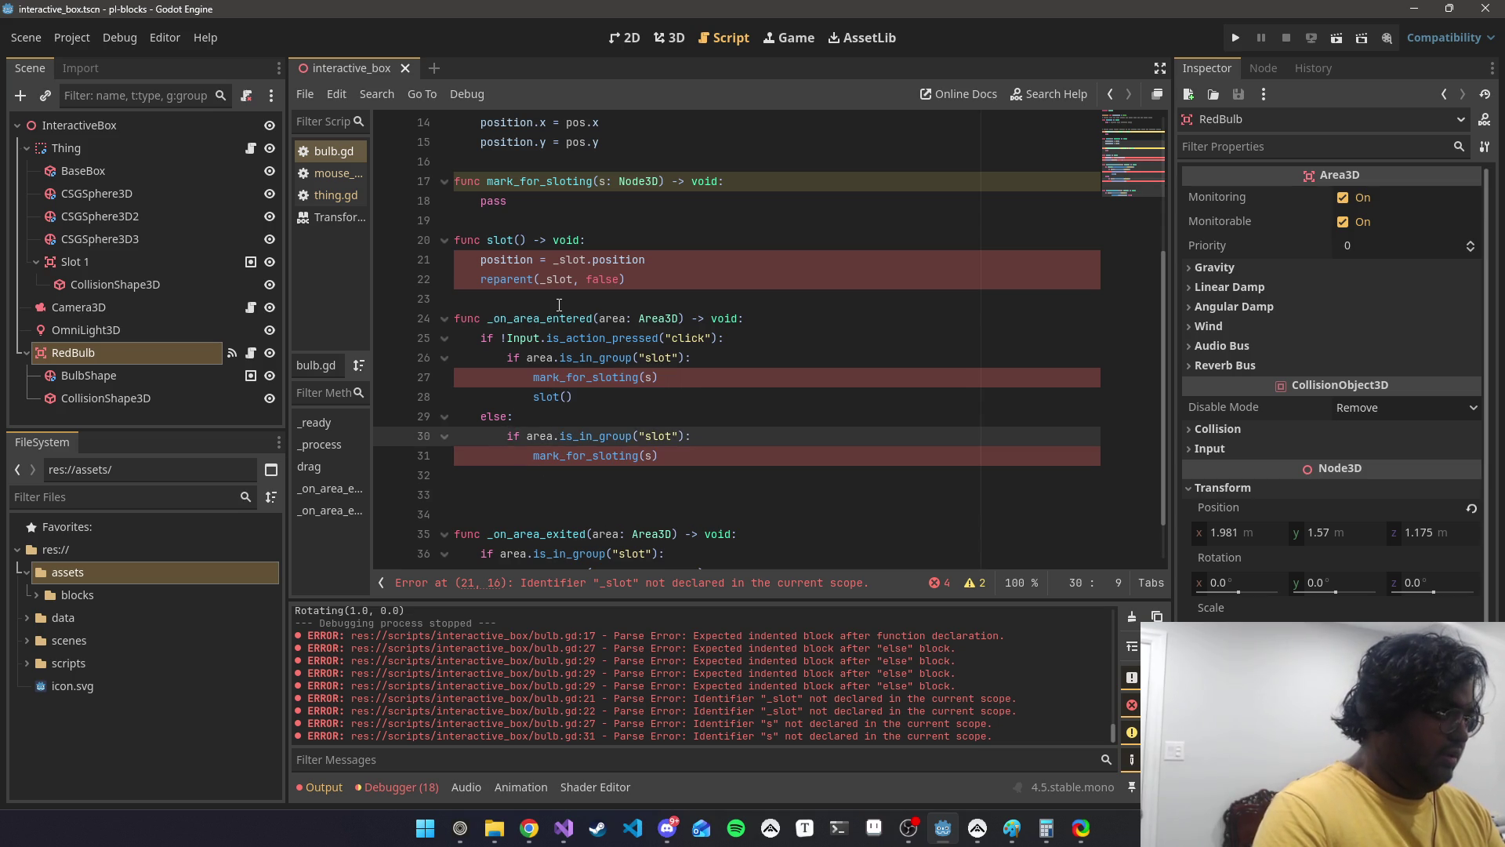
{"action": "left_click", "coordinate": [513, 210]}
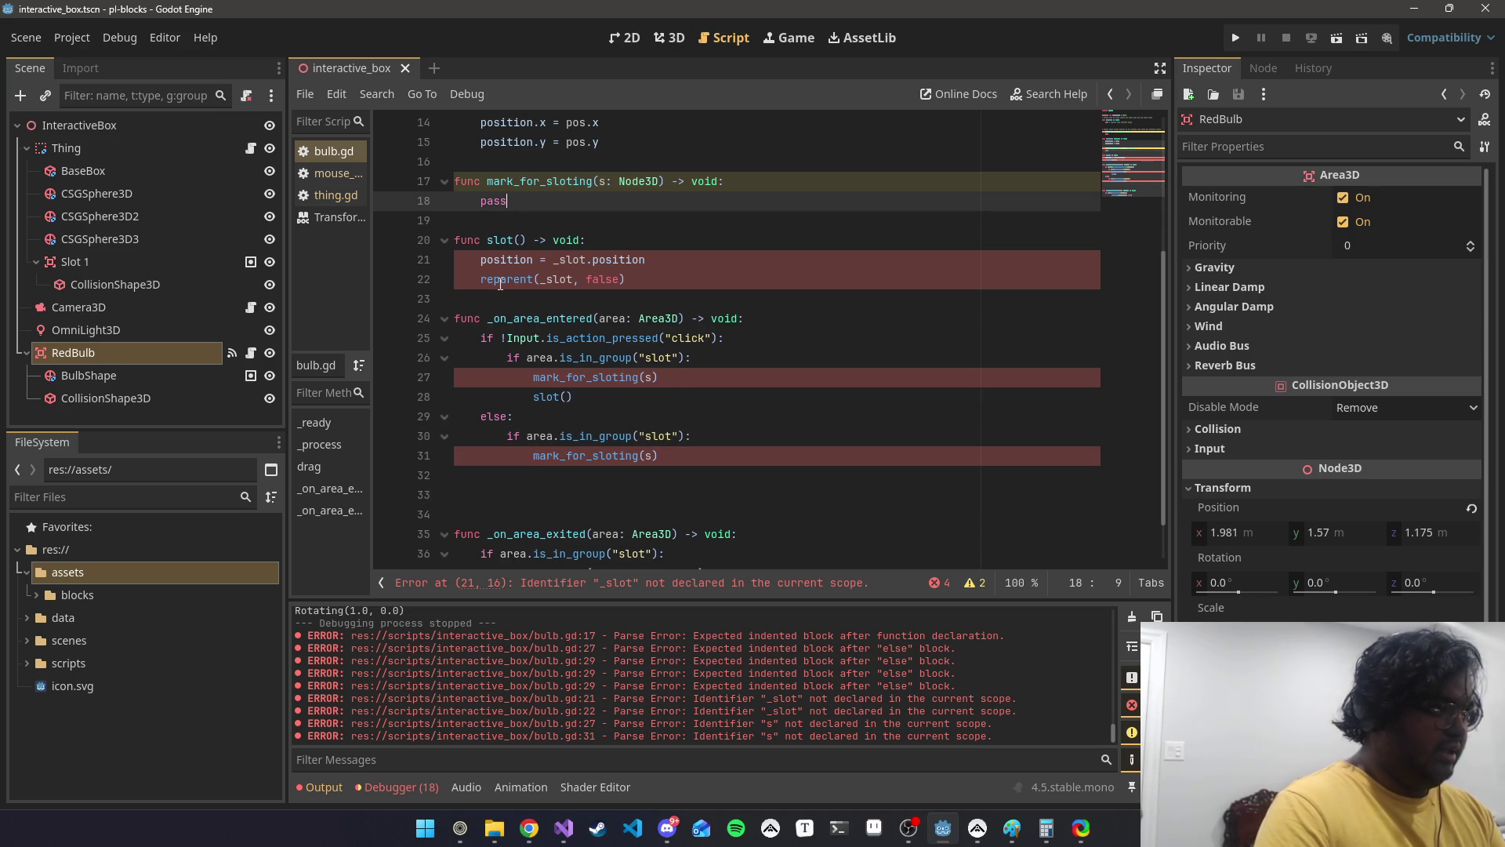
{"action": "left_click", "coordinate": [482, 397]}
{"action": "left_click", "coordinate": [592, 397]}
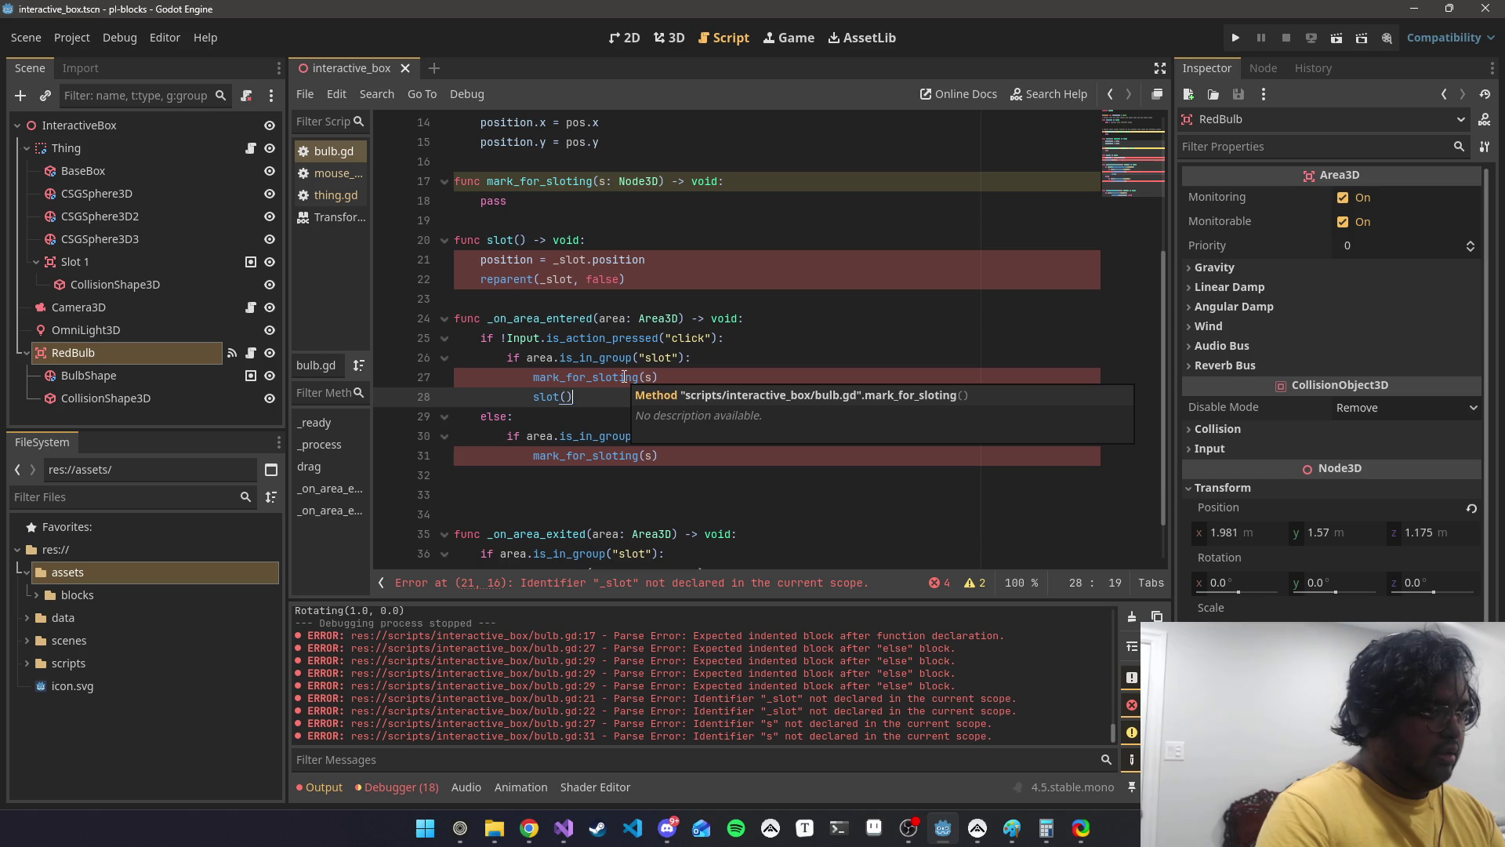
{"action": "scroll", "coordinate": [595, 652], "scroll_direction": "up", "scroll_amount": 3}
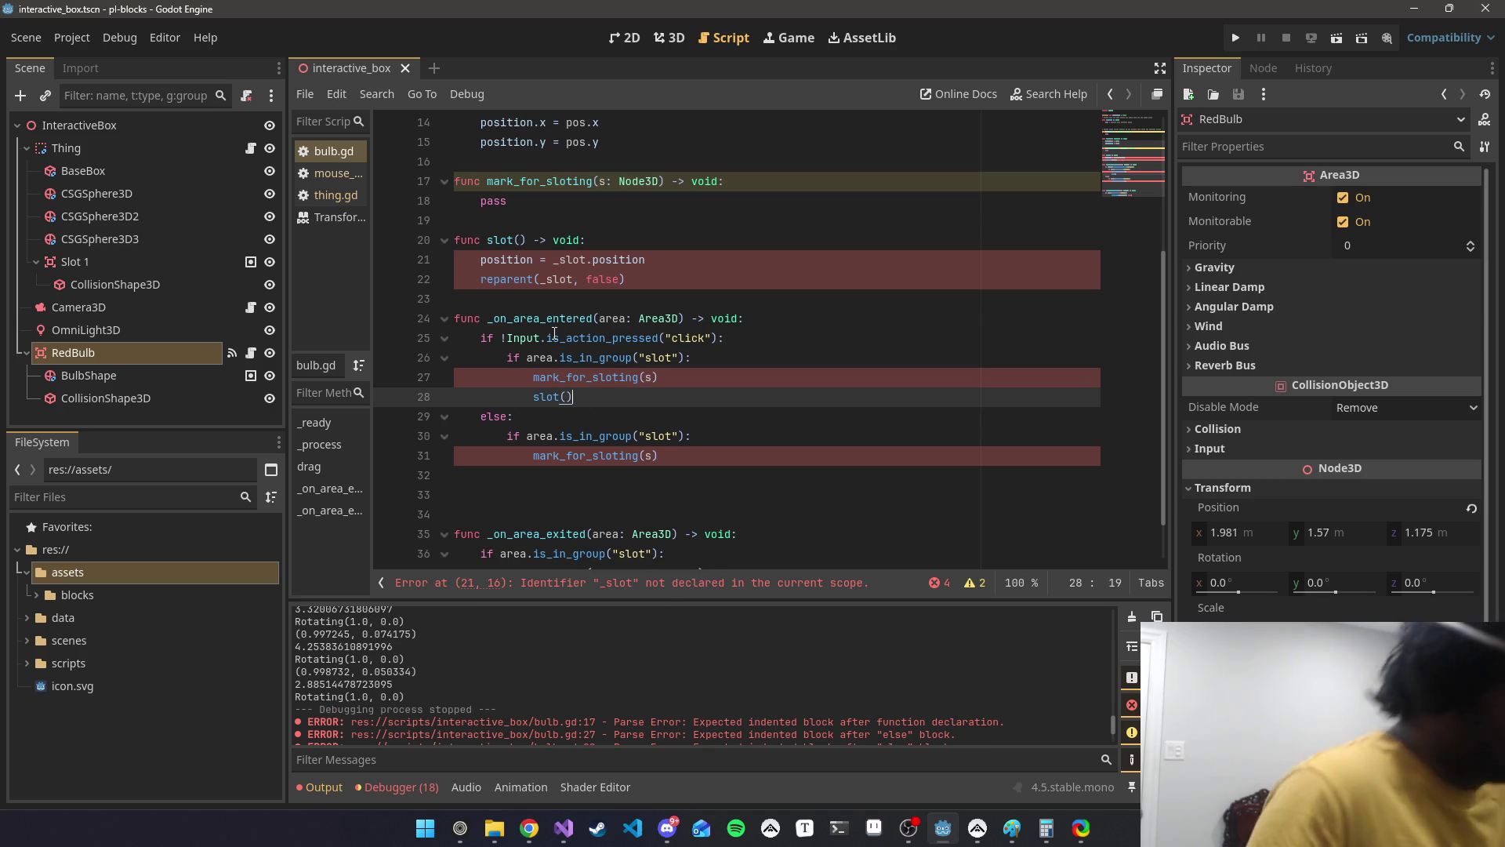
{"action": "key", "text": "Up"}
{"action": "key", "text": "Up"}
{"action": "key", "text": "Up"}
{"action": "scroll", "coordinate": [588, 375], "scroll_direction": "up", "scroll_amount": 4}
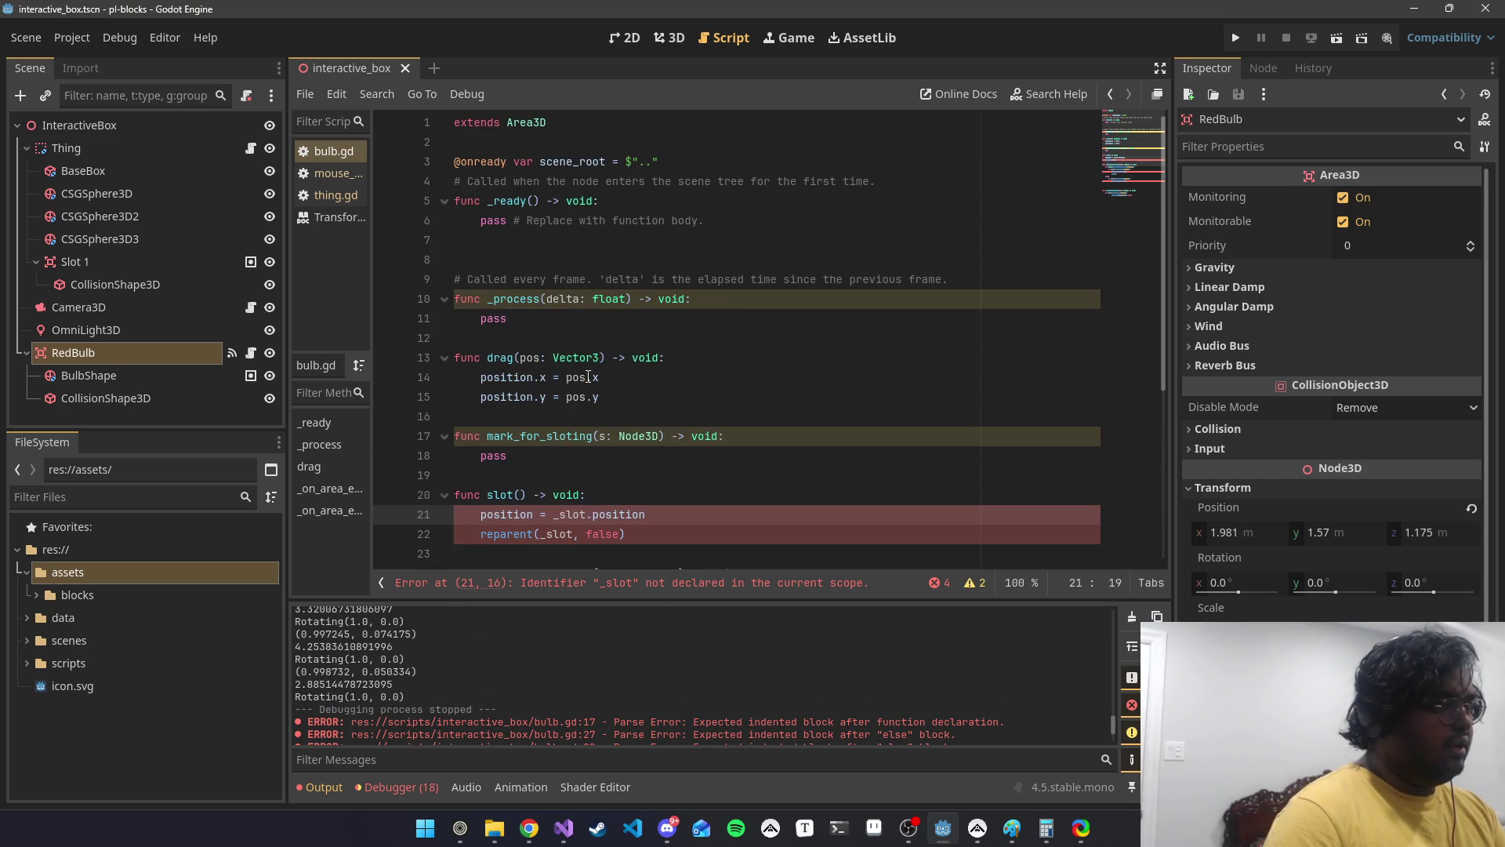
{"action": "left_click", "coordinate": [483, 139]}
{"action": "type", "text": "var _slot"}
{"action": "key", "text": "ctrl+s"}
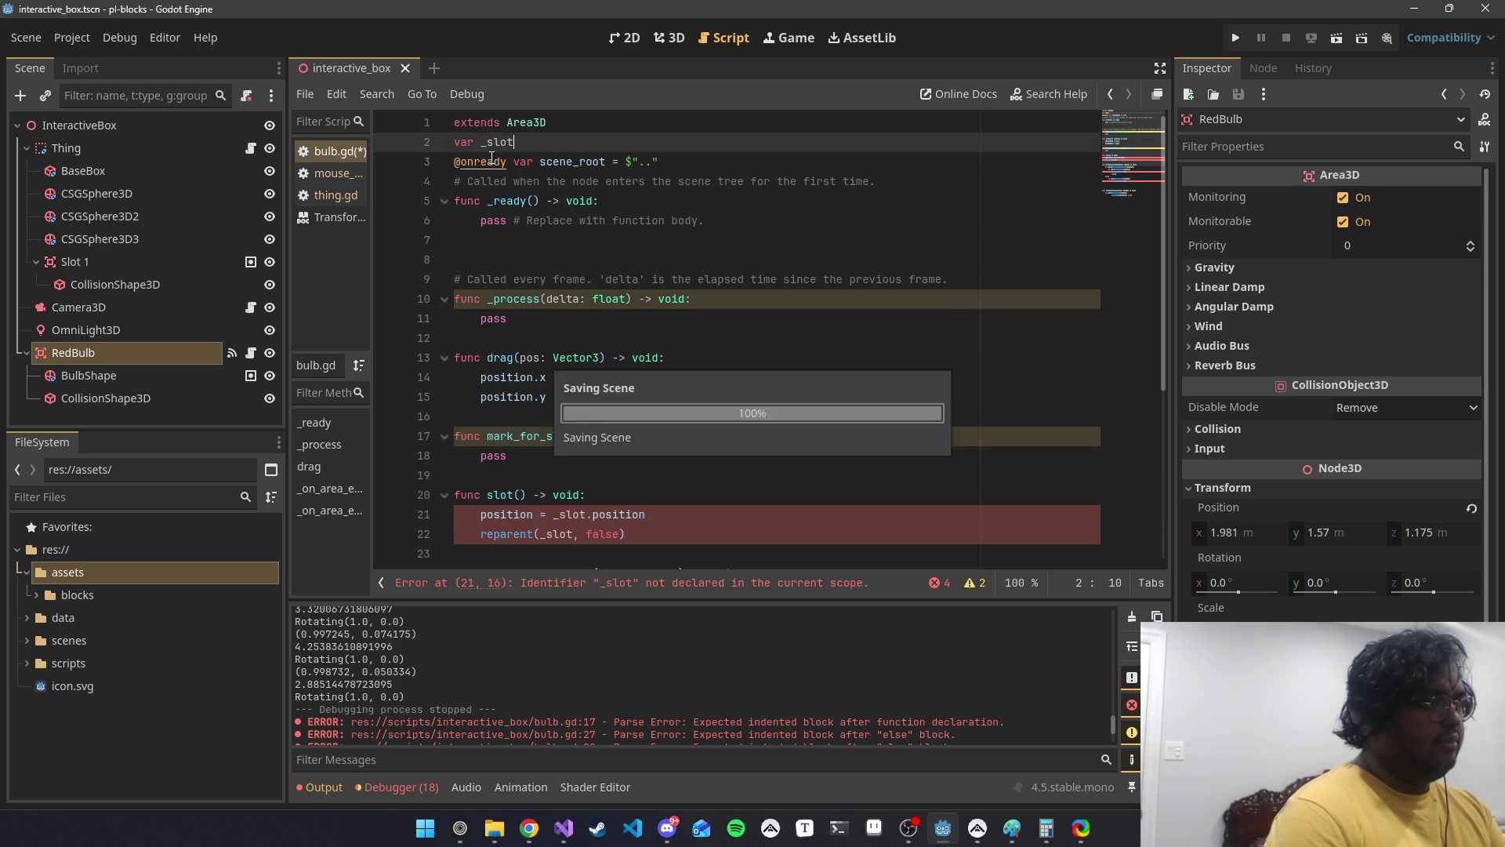
Change the s argument to area in both mark_for_sloting calls and save.
{"action": "scroll", "coordinate": [602, 343], "scroll_direction": "down", "scroll_amount": 5}
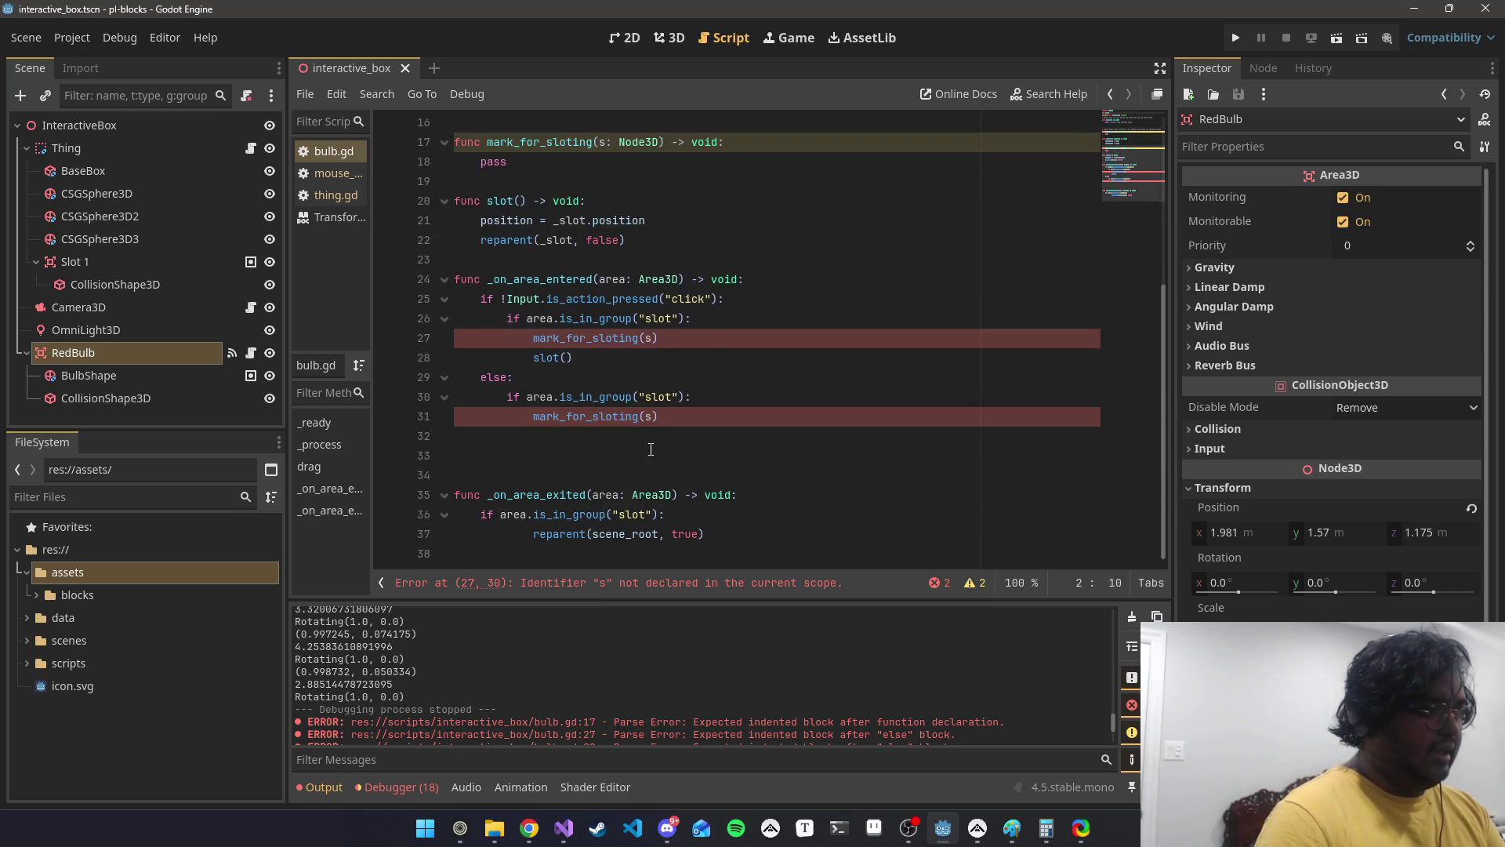
{"action": "scroll", "coordinate": [651, 449], "scroll_direction": "up", "scroll_amount": 2}
{"action": "left_click", "coordinate": [547, 438]}
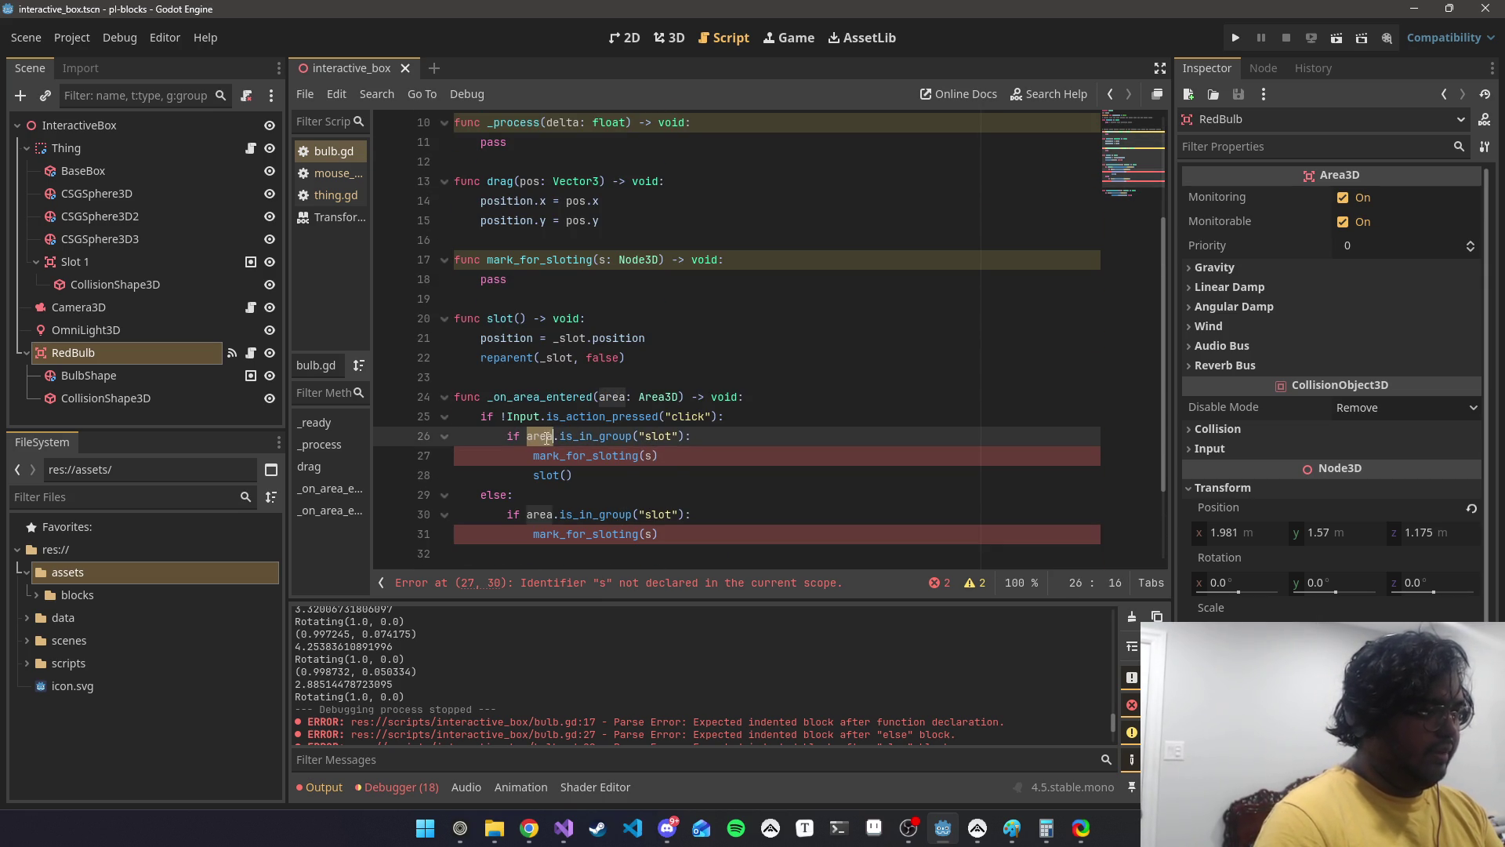
{"action": "double_click", "coordinate": [650, 455]}
{"action": "type", "text": "area"}
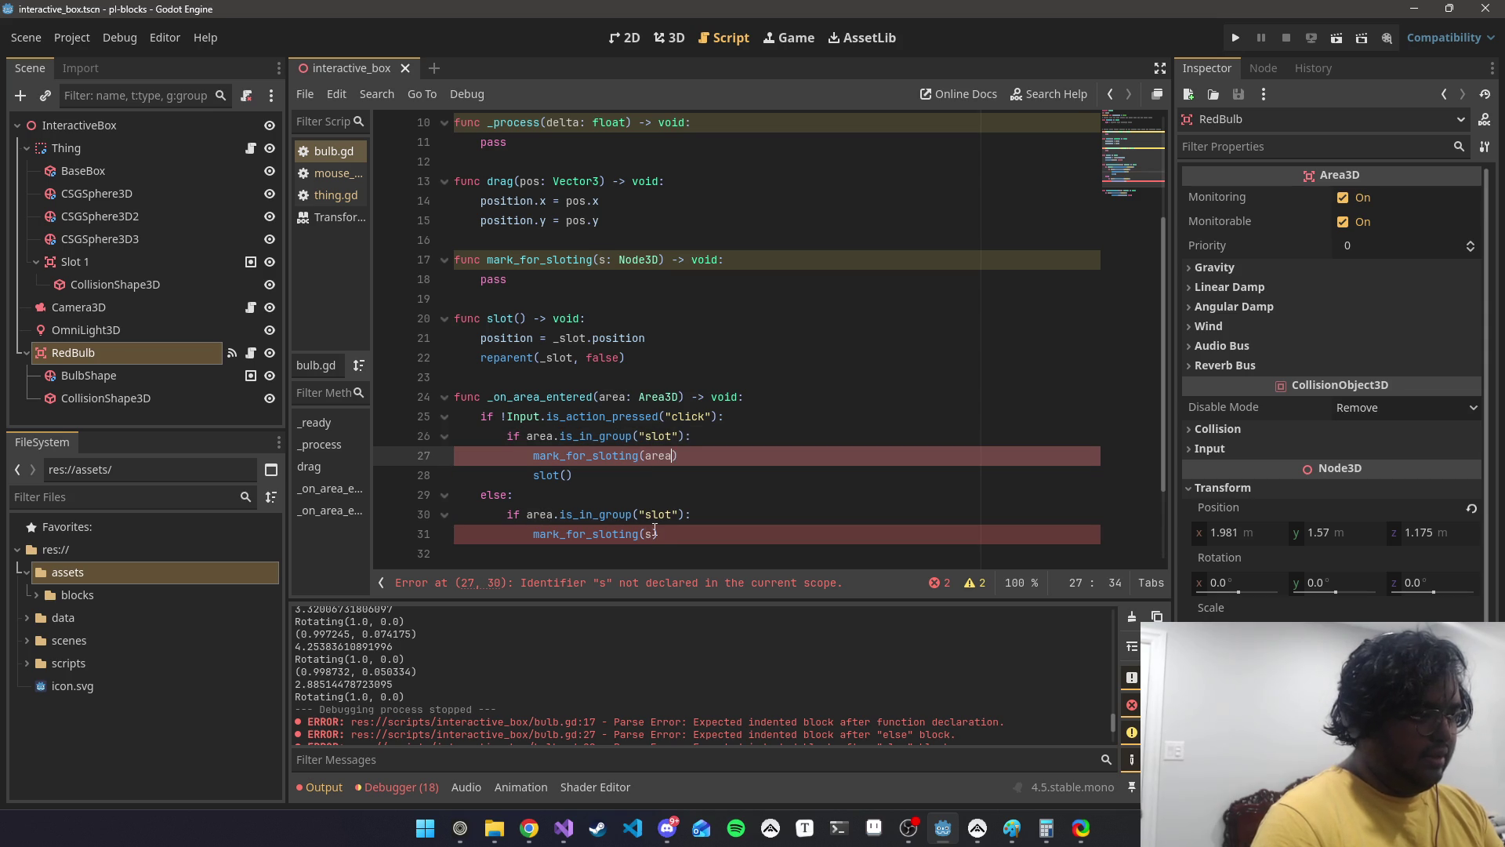
{"action": "double_click", "coordinate": [649, 534]}
{"action": "type", "text": "area"}
{"action": "key", "text": "ctrl+s"}
{"action": "left_click", "coordinate": [713, 475]}
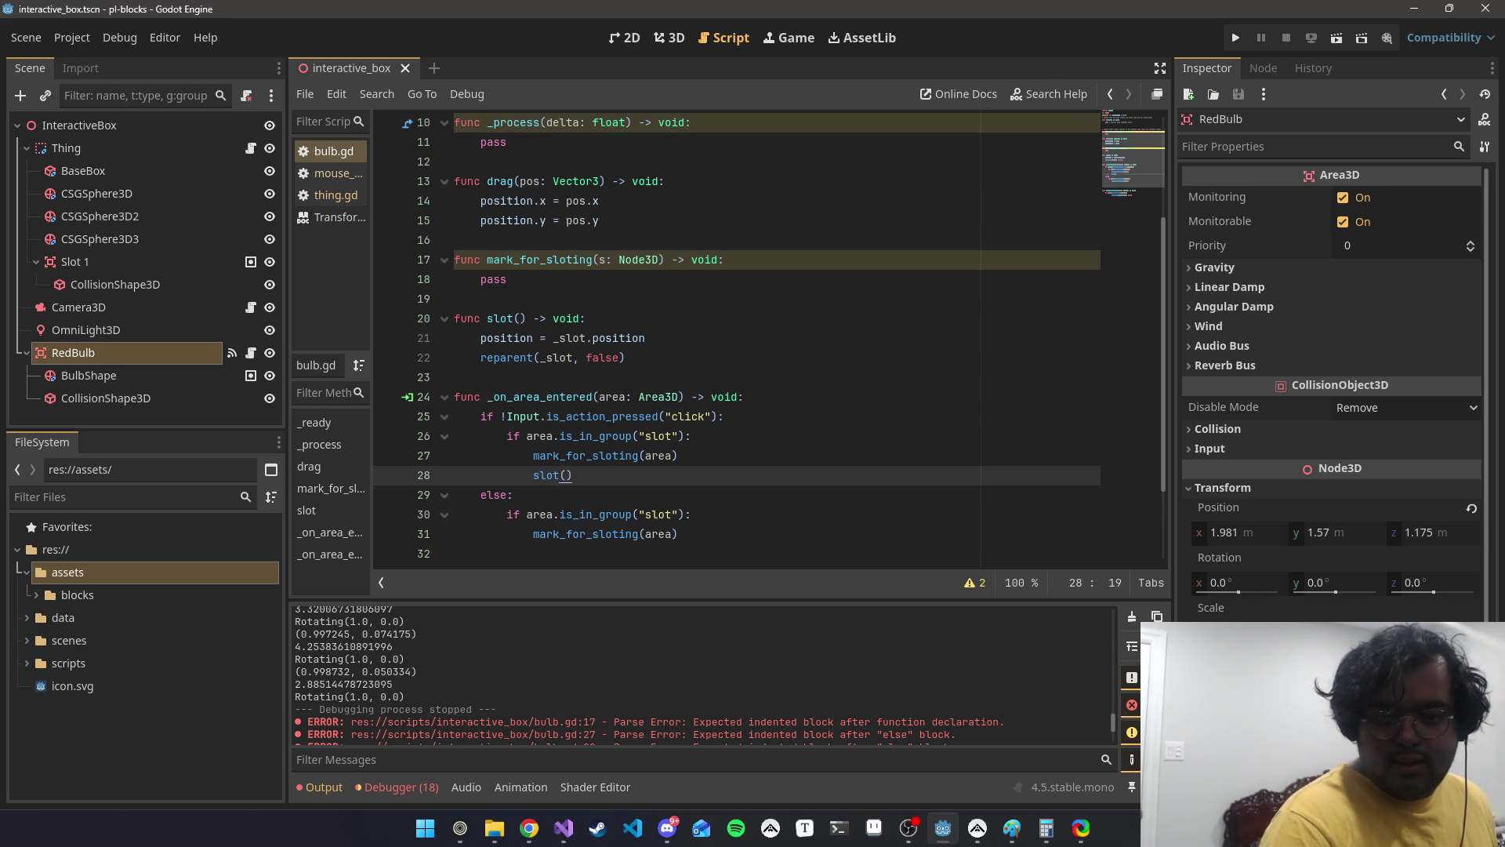
{"action": "key", "text": "alt+Tab"}
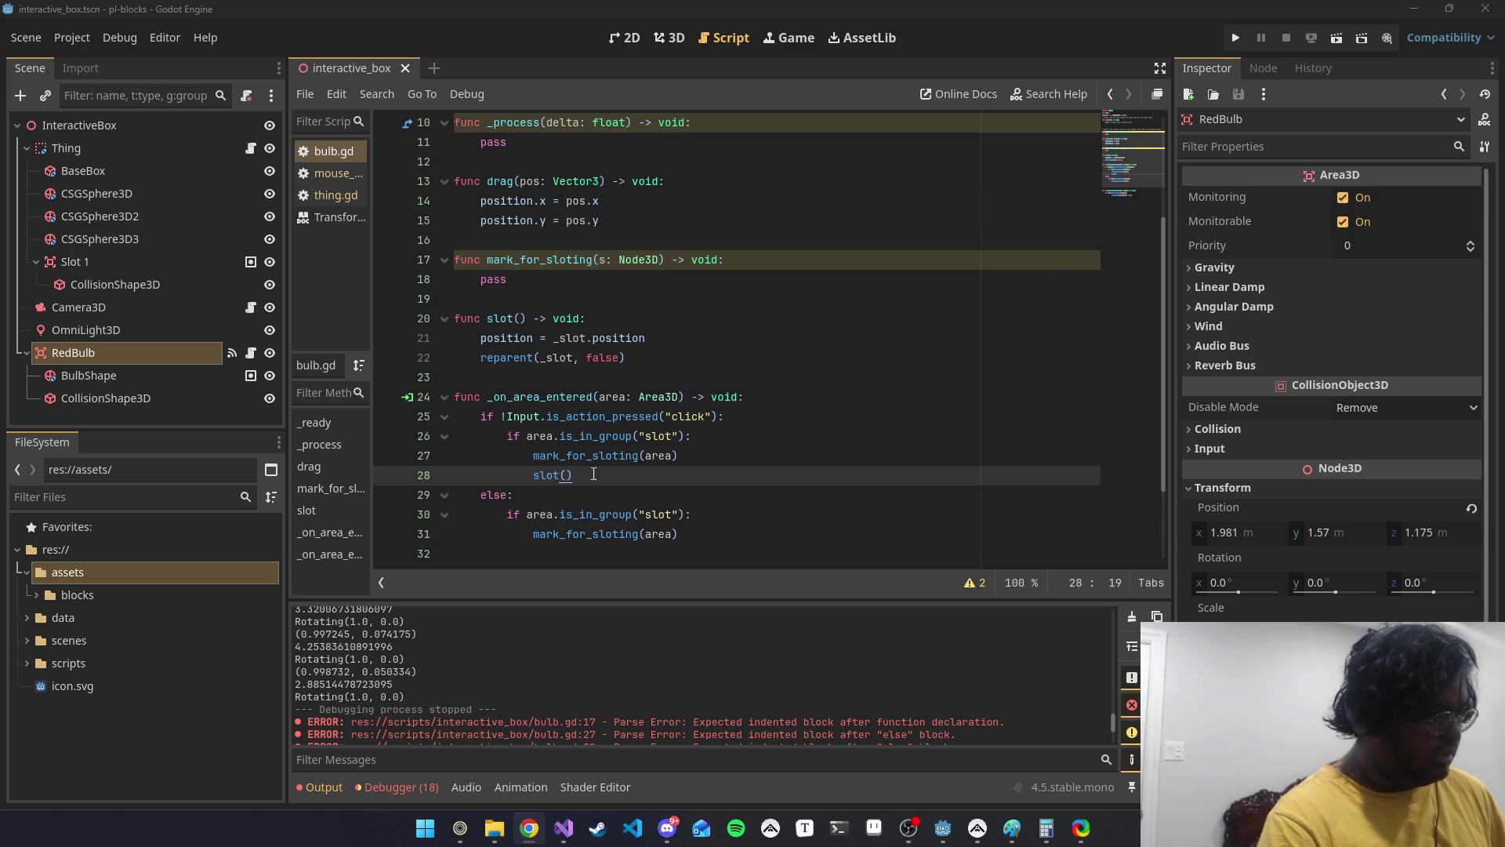
Initialise the declaration on line 2 as var _slot = null.
{"action": "key", "text": "alt+Tab"}
{"action": "scroll", "coordinate": [698, 466], "scroll_direction": "down", "scroll_amount": 2}
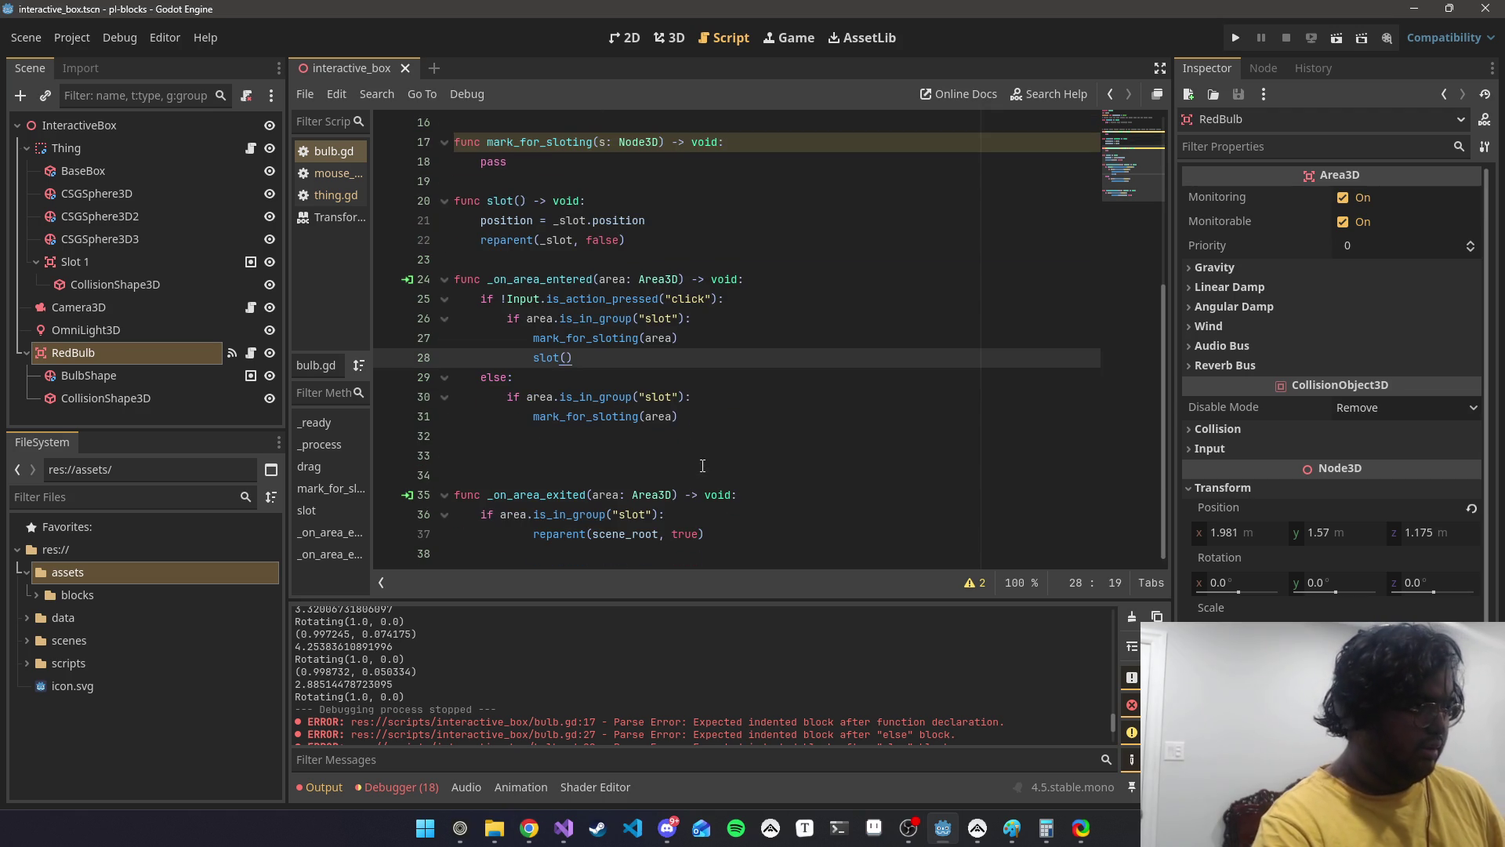
{"action": "left_click", "coordinate": [708, 416]}
{"action": "scroll", "coordinate": [707, 417], "scroll_direction": "up", "scroll_amount": 2}
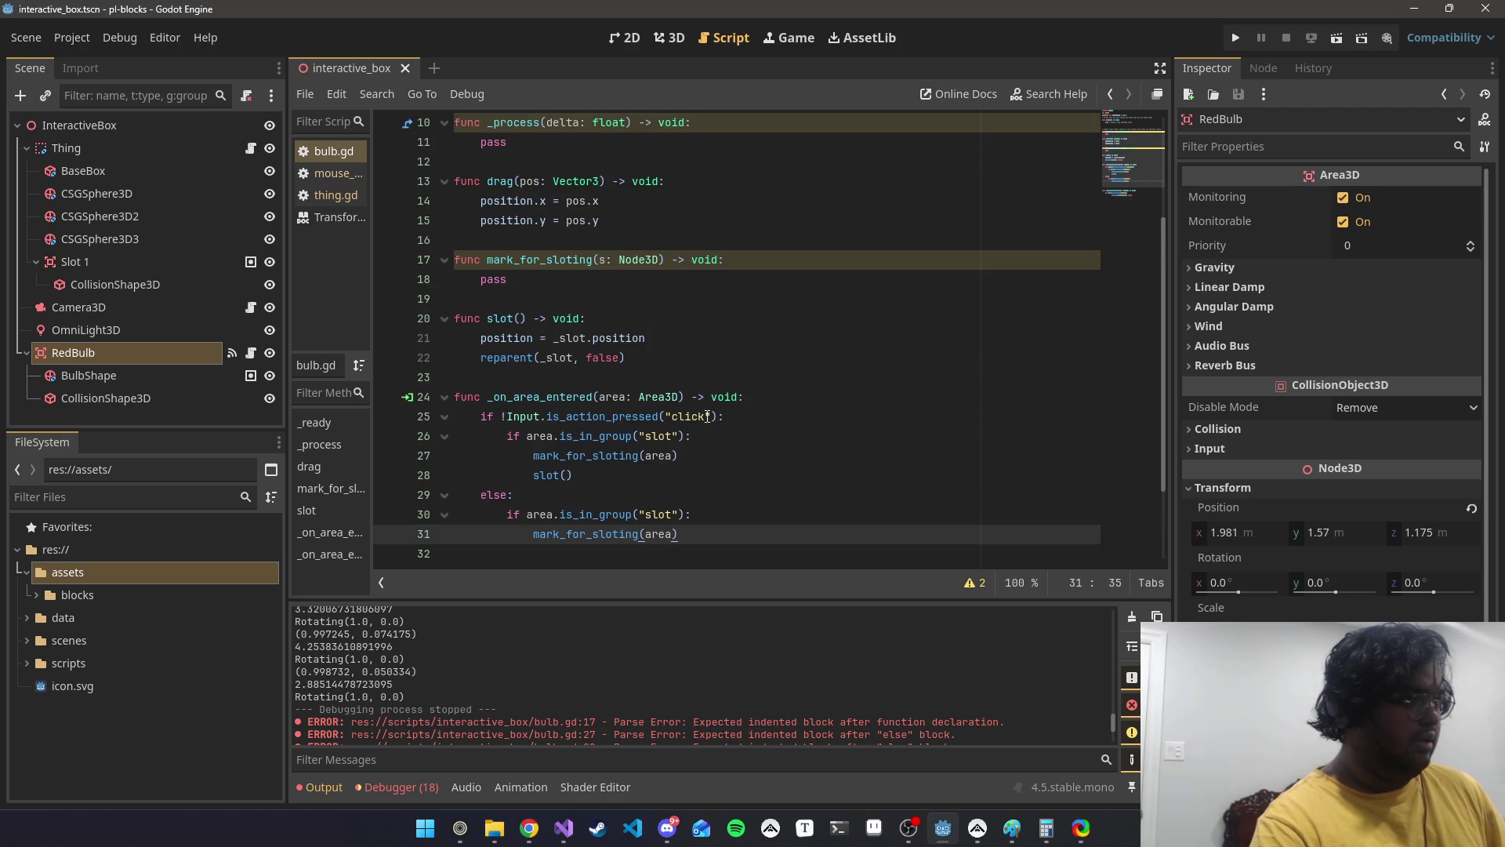
{"action": "scroll", "coordinate": [707, 416], "scroll_direction": "up", "scroll_amount": 3}
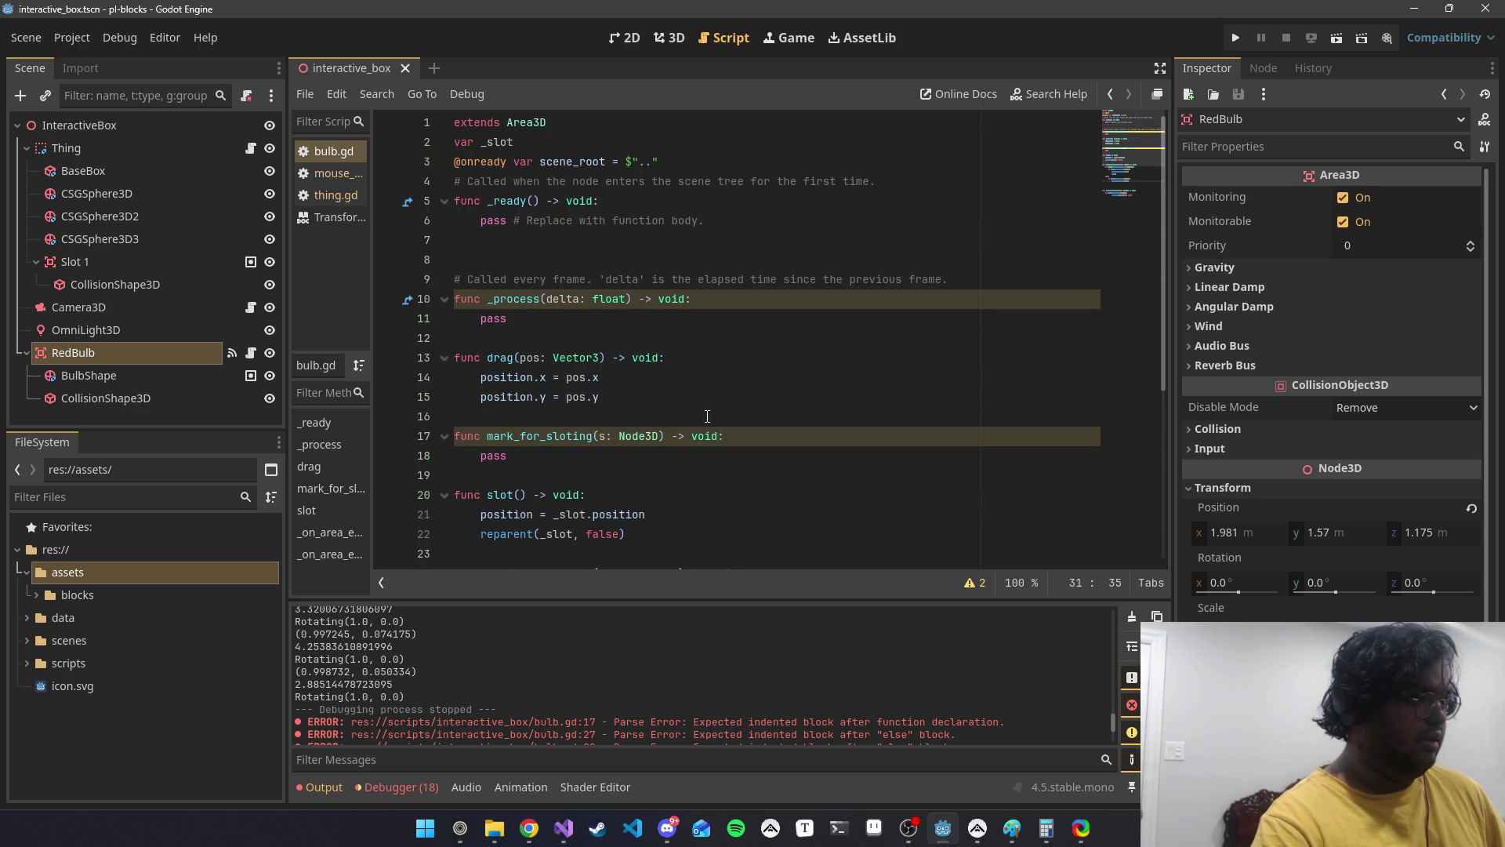
{"action": "scroll", "coordinate": [707, 417], "scroll_direction": "down", "scroll_amount": 3}
{"action": "left_click", "coordinate": [716, 351]}
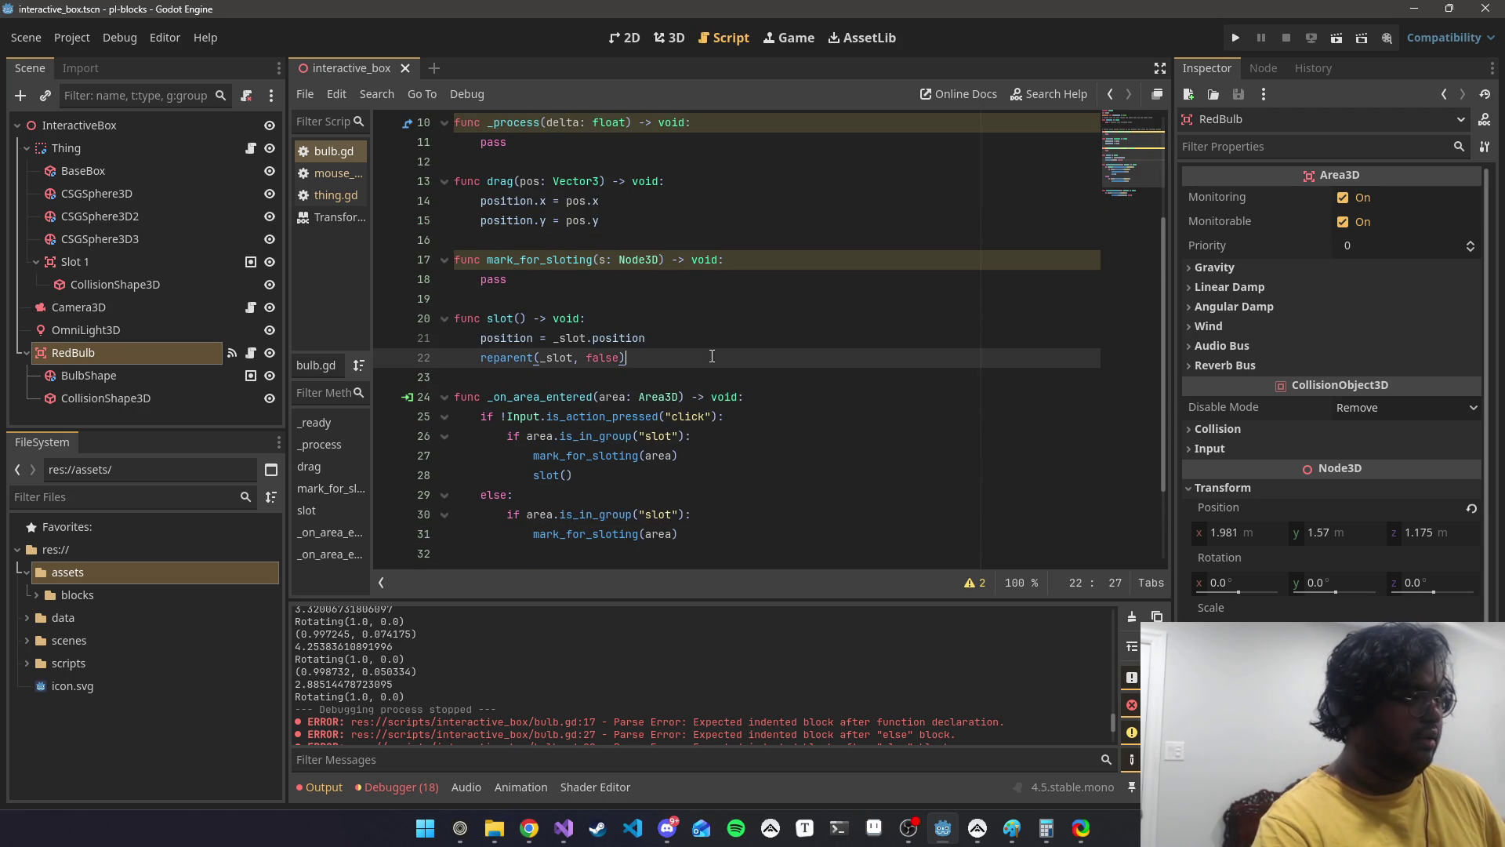
{"action": "scroll", "coordinate": [581, 278], "scroll_direction": "up", "scroll_amount": 3}
{"action": "left_click", "coordinate": [568, 144]}
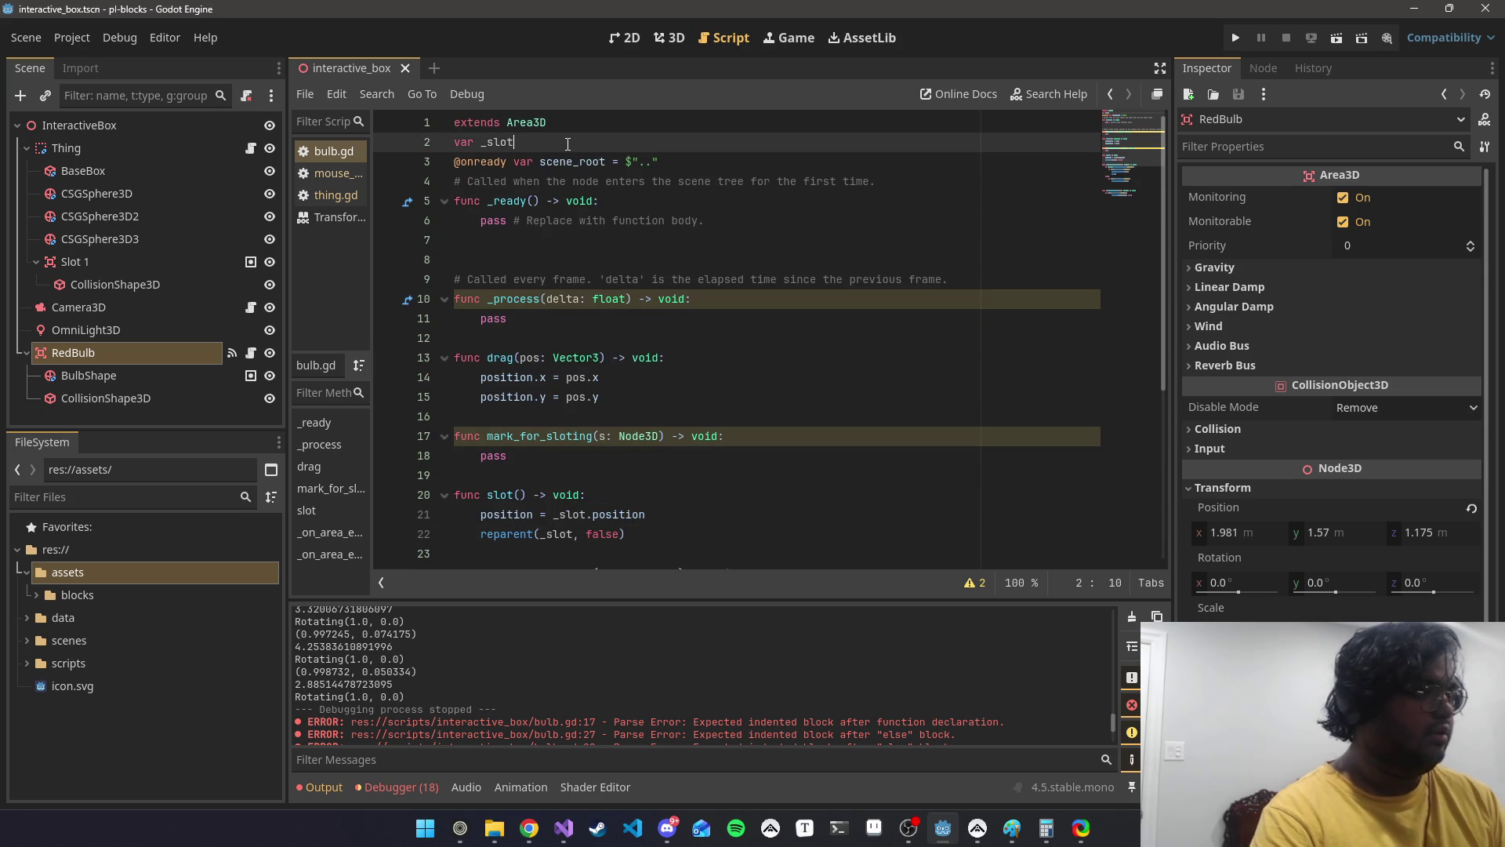
{"action": "type", "text": "null"}
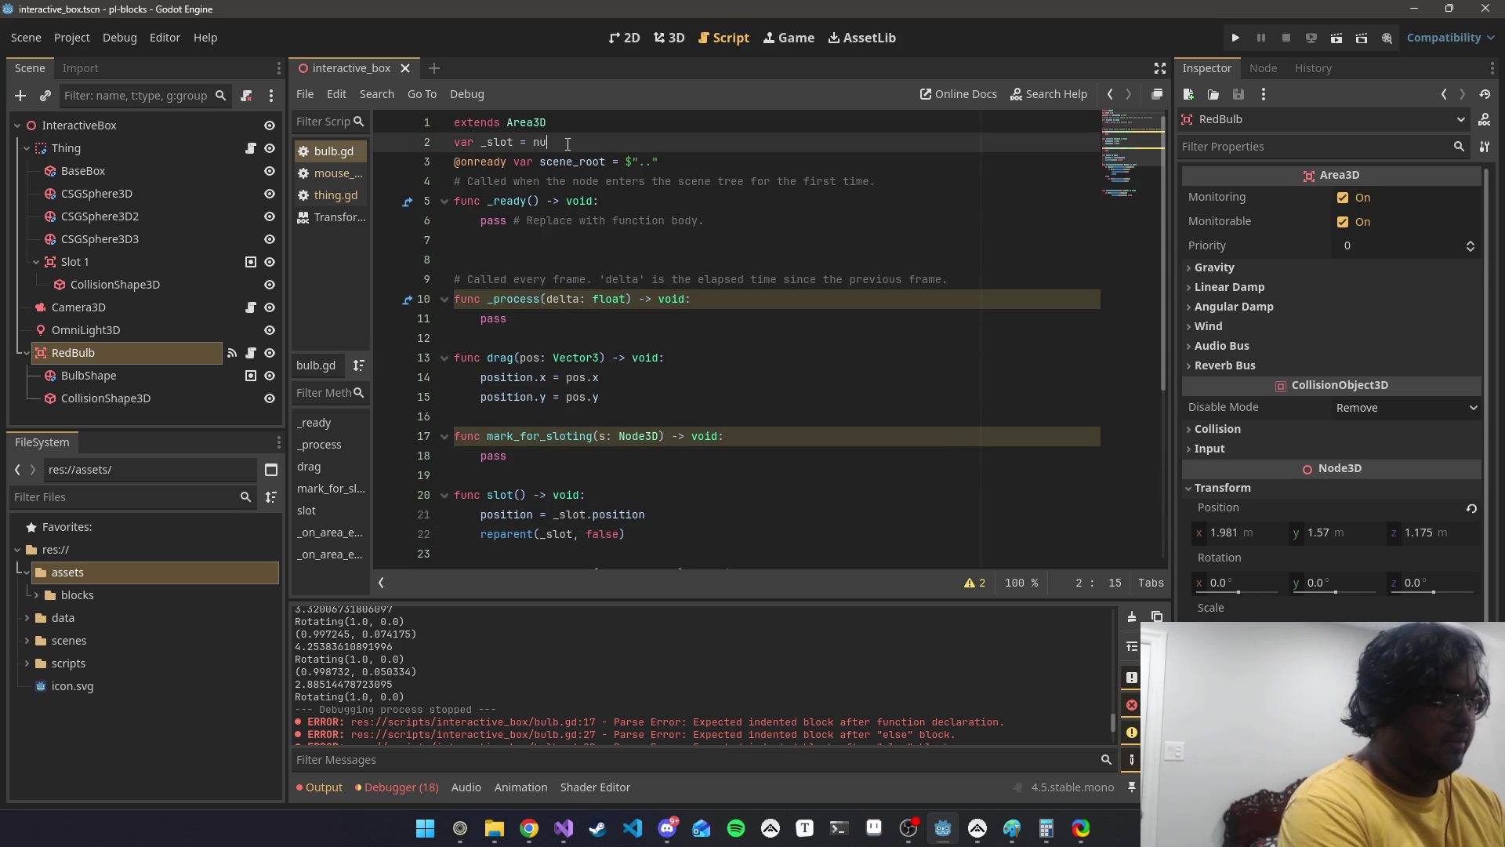
Select the placeholder pass in the _process function.
{"action": "scroll", "coordinate": [766, 339], "scroll_direction": "down", "scroll_amount": 4}
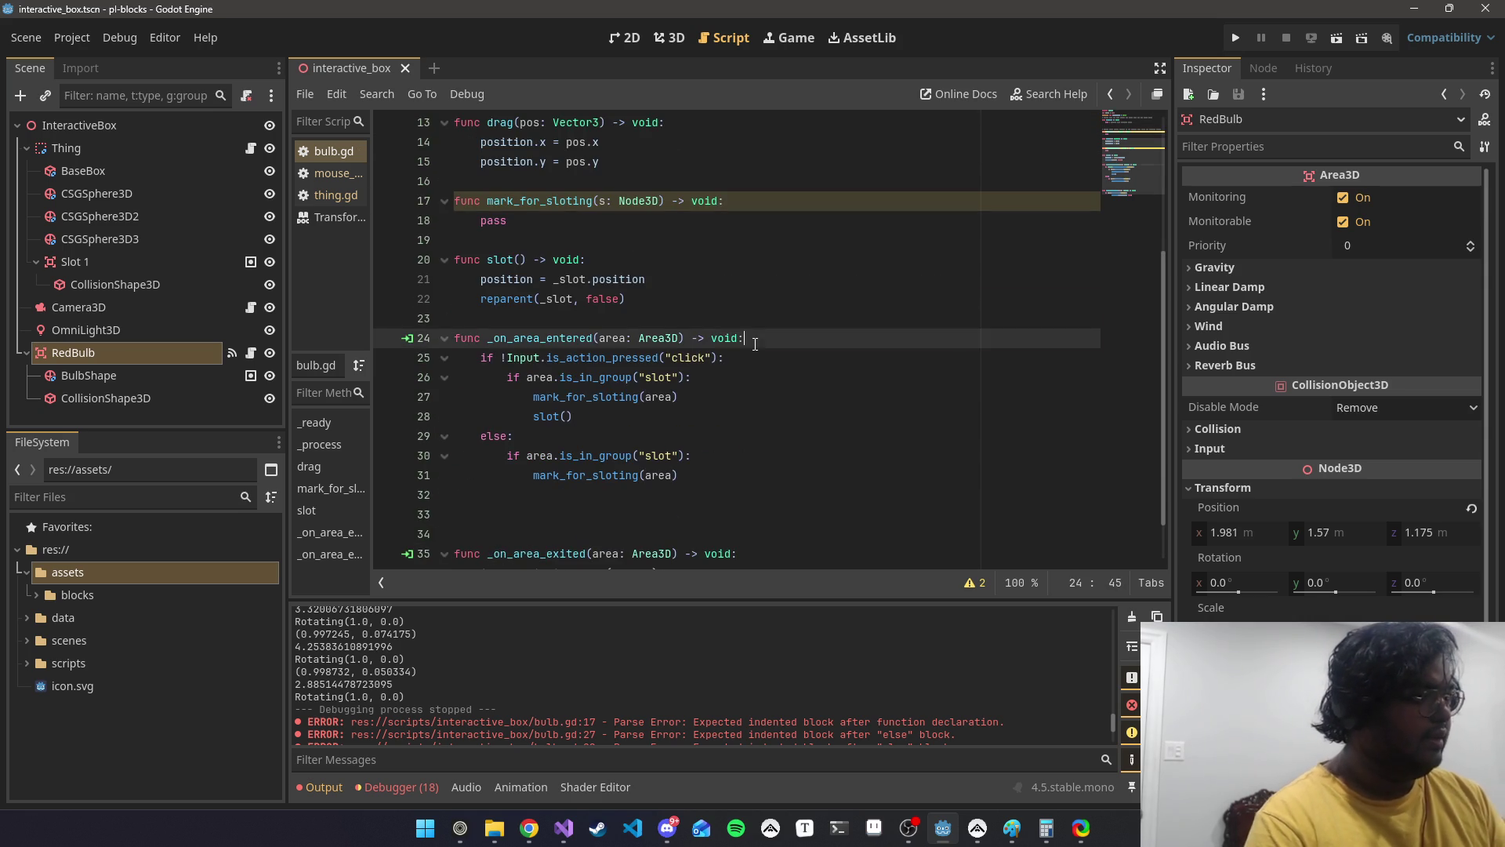
{"action": "left_click", "coordinate": [766, 339]}
{"action": "scroll", "coordinate": [766, 338], "scroll_direction": "up", "scroll_amount": 3}
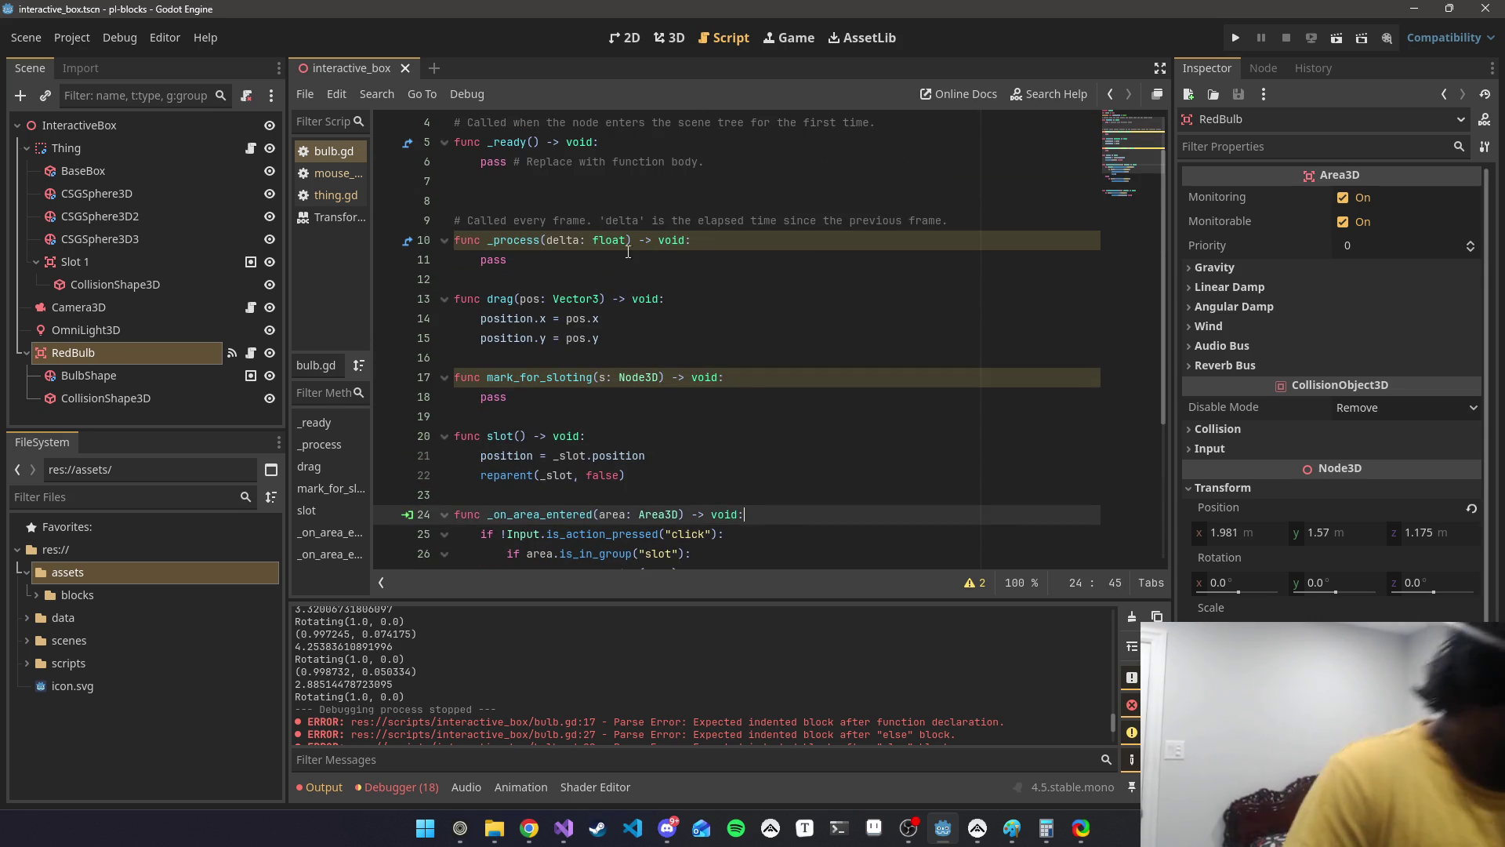
{"action": "double_click", "coordinate": [482, 261]}
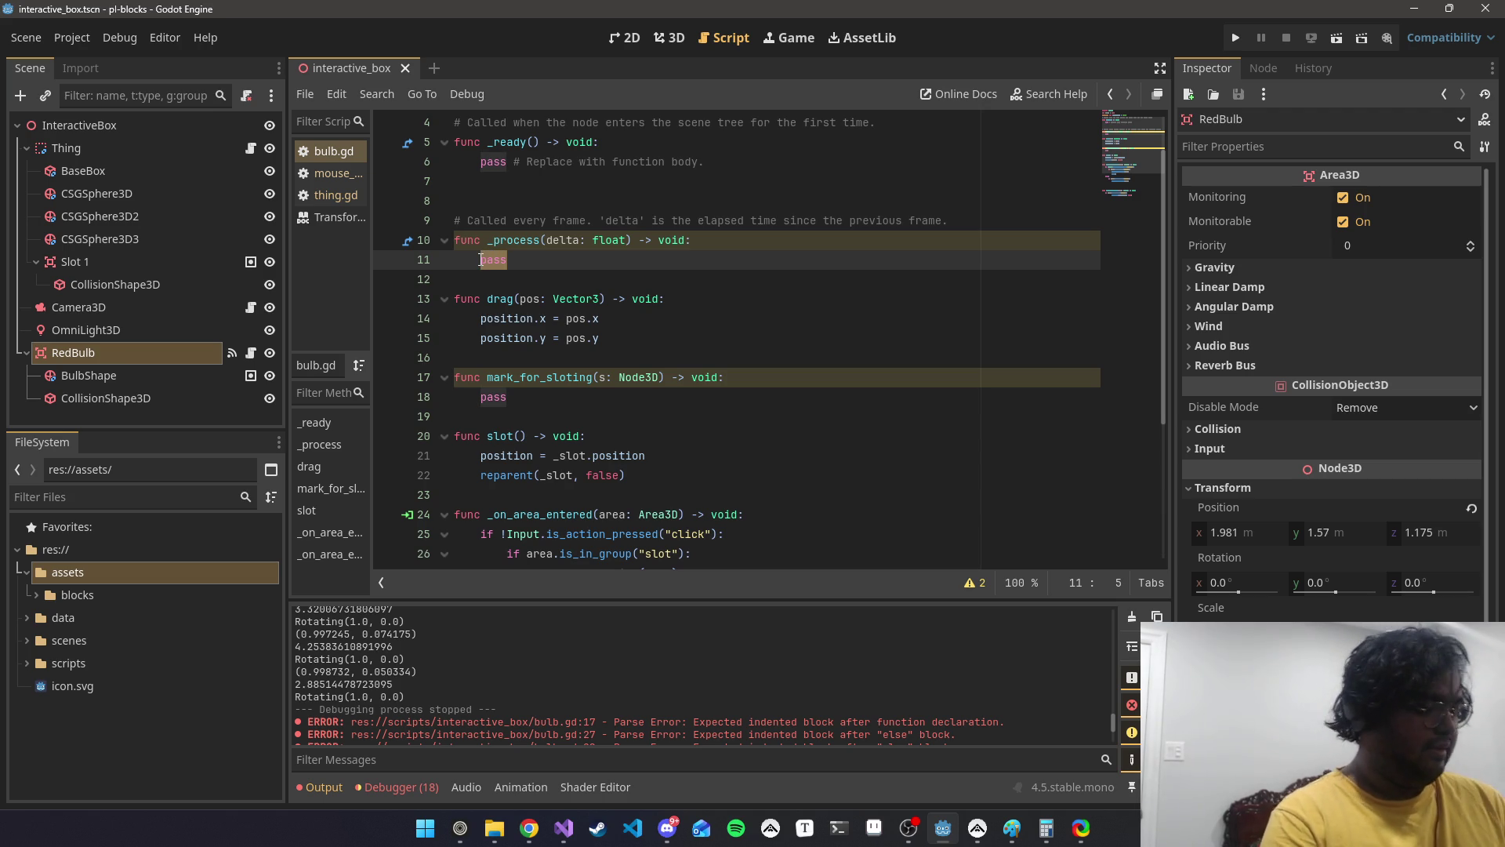
Replace pass in _process with an 'if _slot' condition chosen from autocomplete.
{"action": "type", "text": "if slot"}
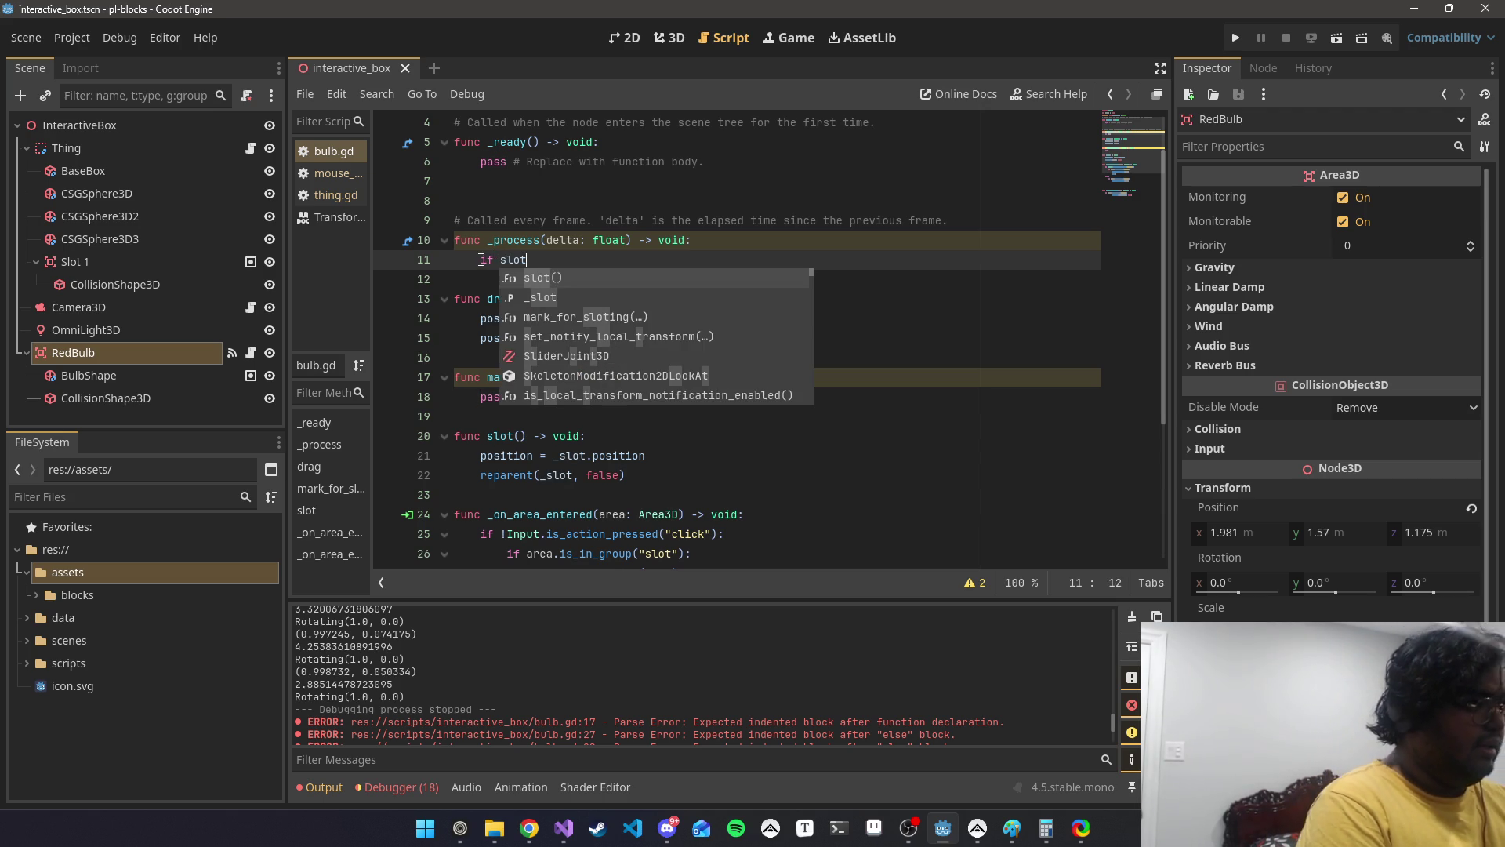
{"action": "key", "text": "Down"}
{"action": "key", "text": "Down"}
{"action": "key", "text": "Up"}
{"action": "key", "text": "Return"}
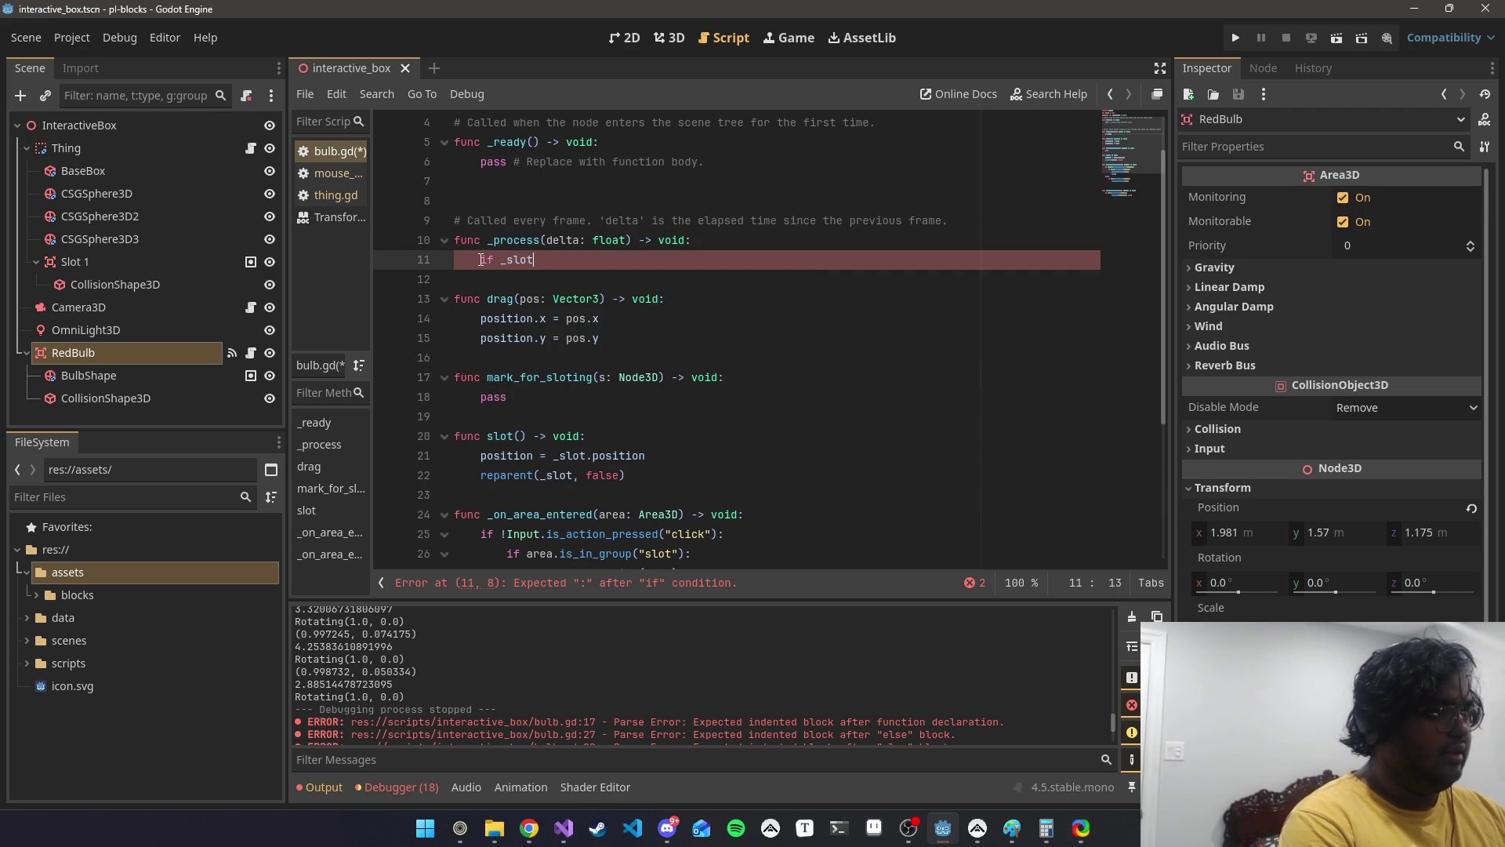
Declare 'var _is_marked_for_slotting = false' below the _slot declaration and save bulb.gd.
{"action": "scroll", "coordinate": [482, 260], "scroll_direction": "up", "scroll_amount": 3}
{"action": "left_click", "coordinate": [590, 144]}
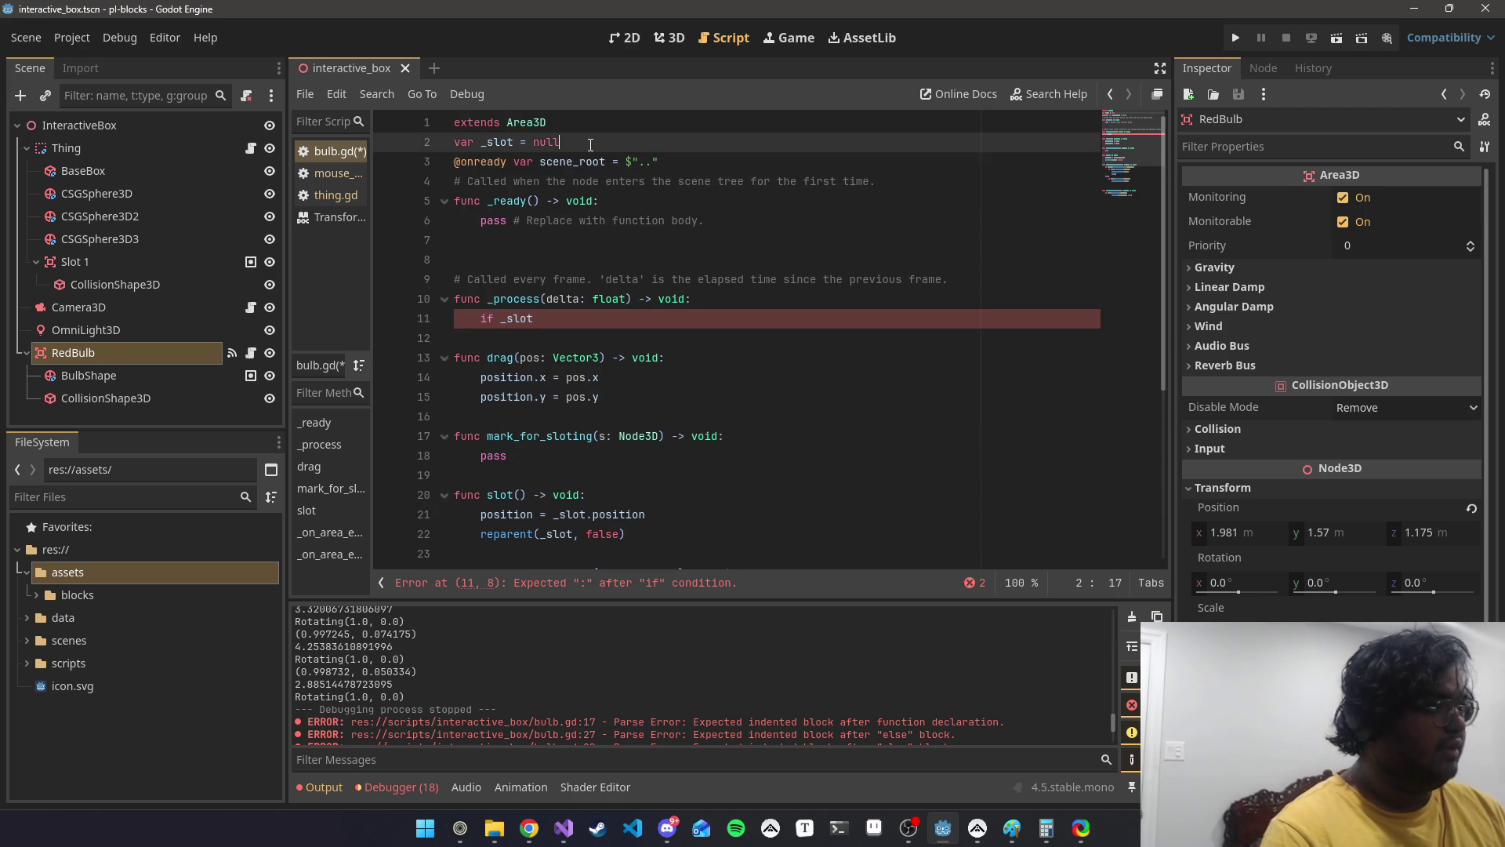
{"action": "key", "text": "Return"}
{"action": "type", "text": "var "}
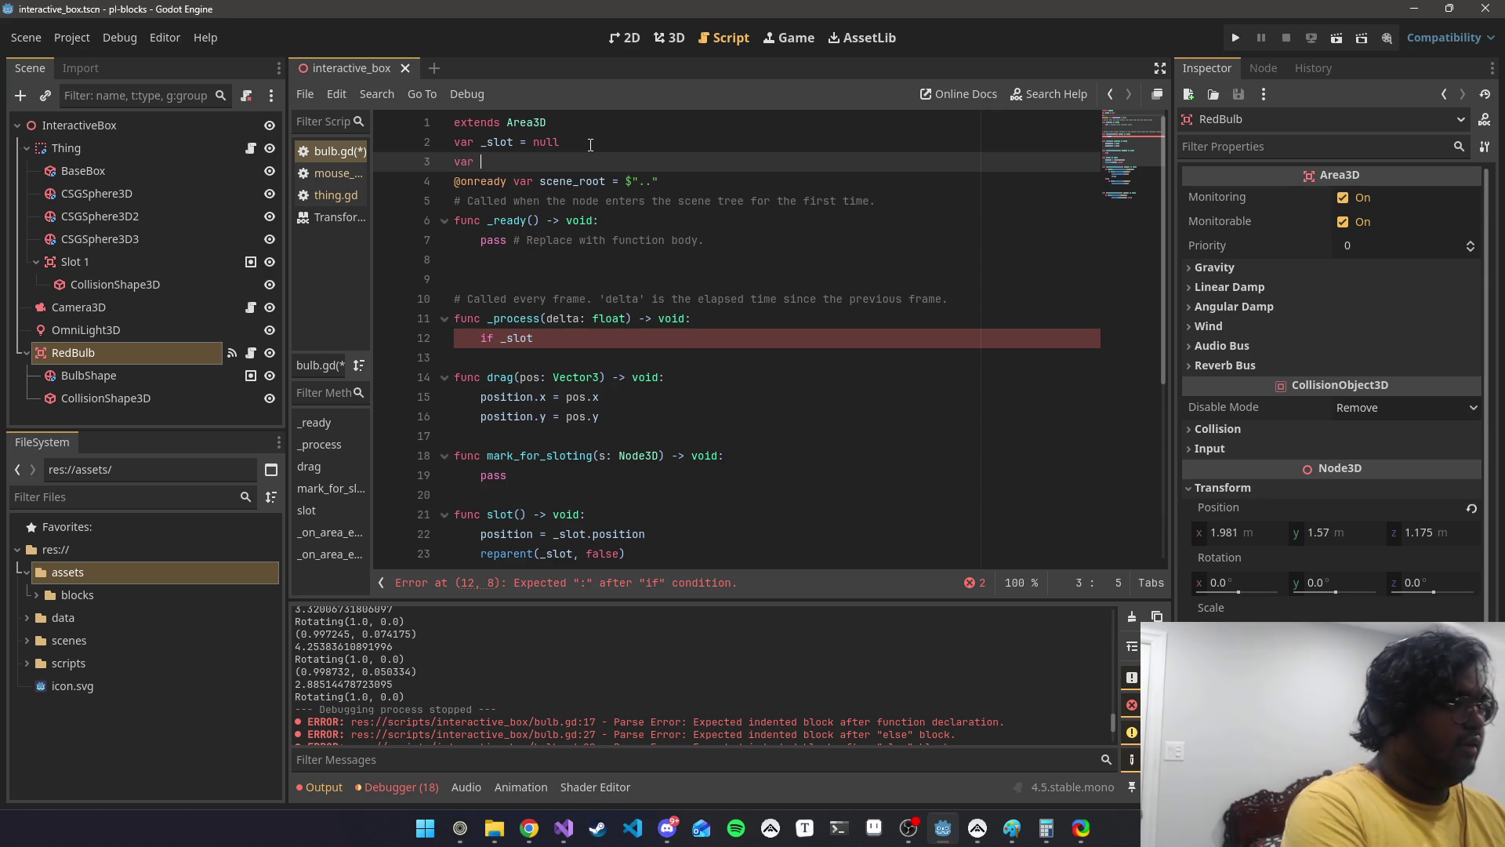
{"action": "type", "text": "_is"}
{"action": "type", "text": "marked_for_slotting = fals"}
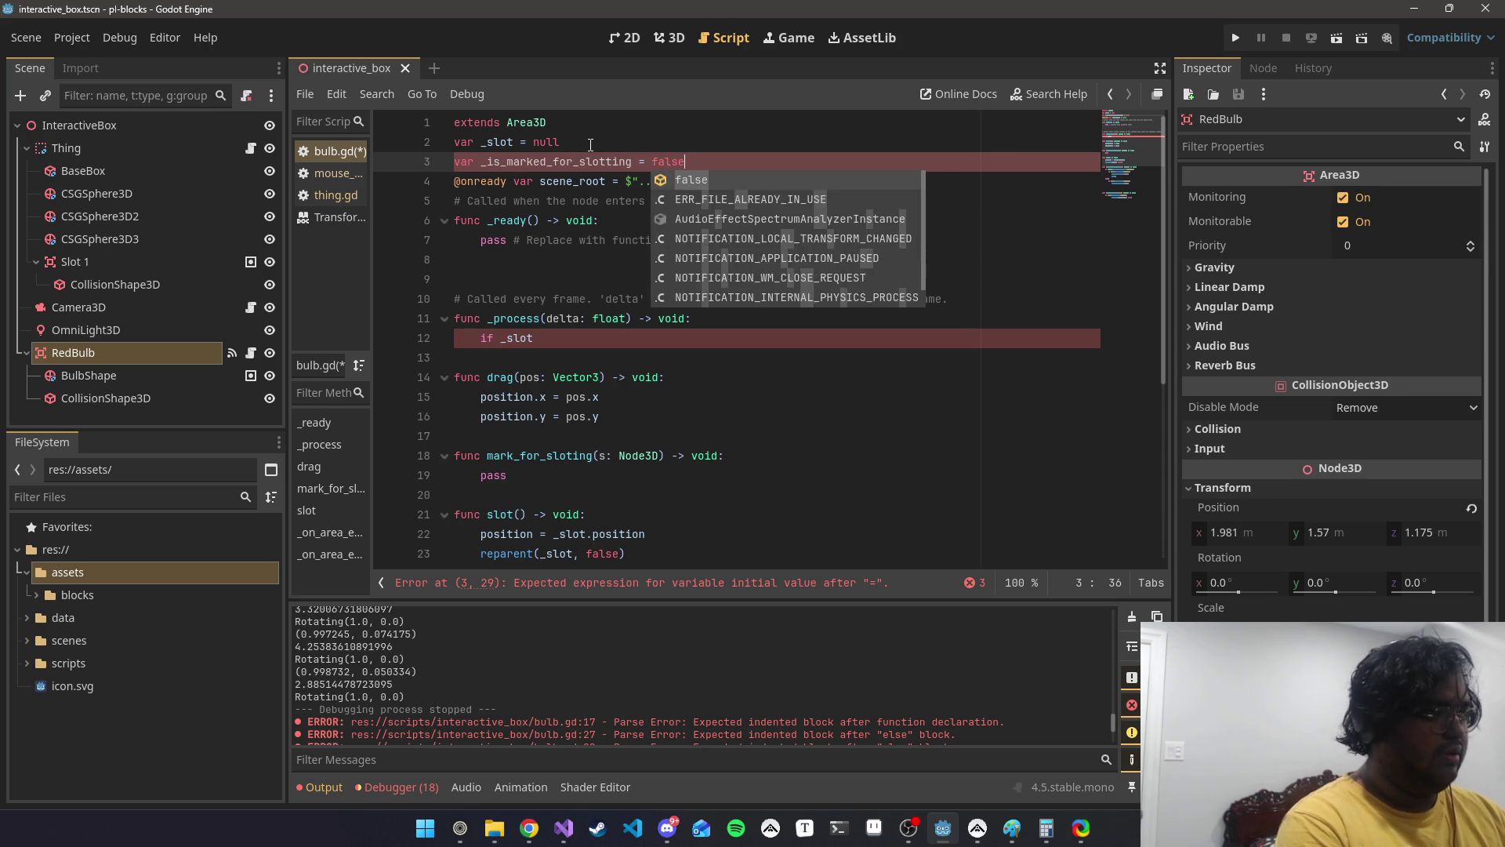
{"action": "type", "text": "e"}
{"action": "key", "text": "ctrl+s"}
Select the placeholder pass in the mark_for_sloting function.
{"action": "scroll", "coordinate": [669, 292], "scroll_direction": "down", "scroll_amount": 4}
{"action": "left_click", "coordinate": [706, 245]}
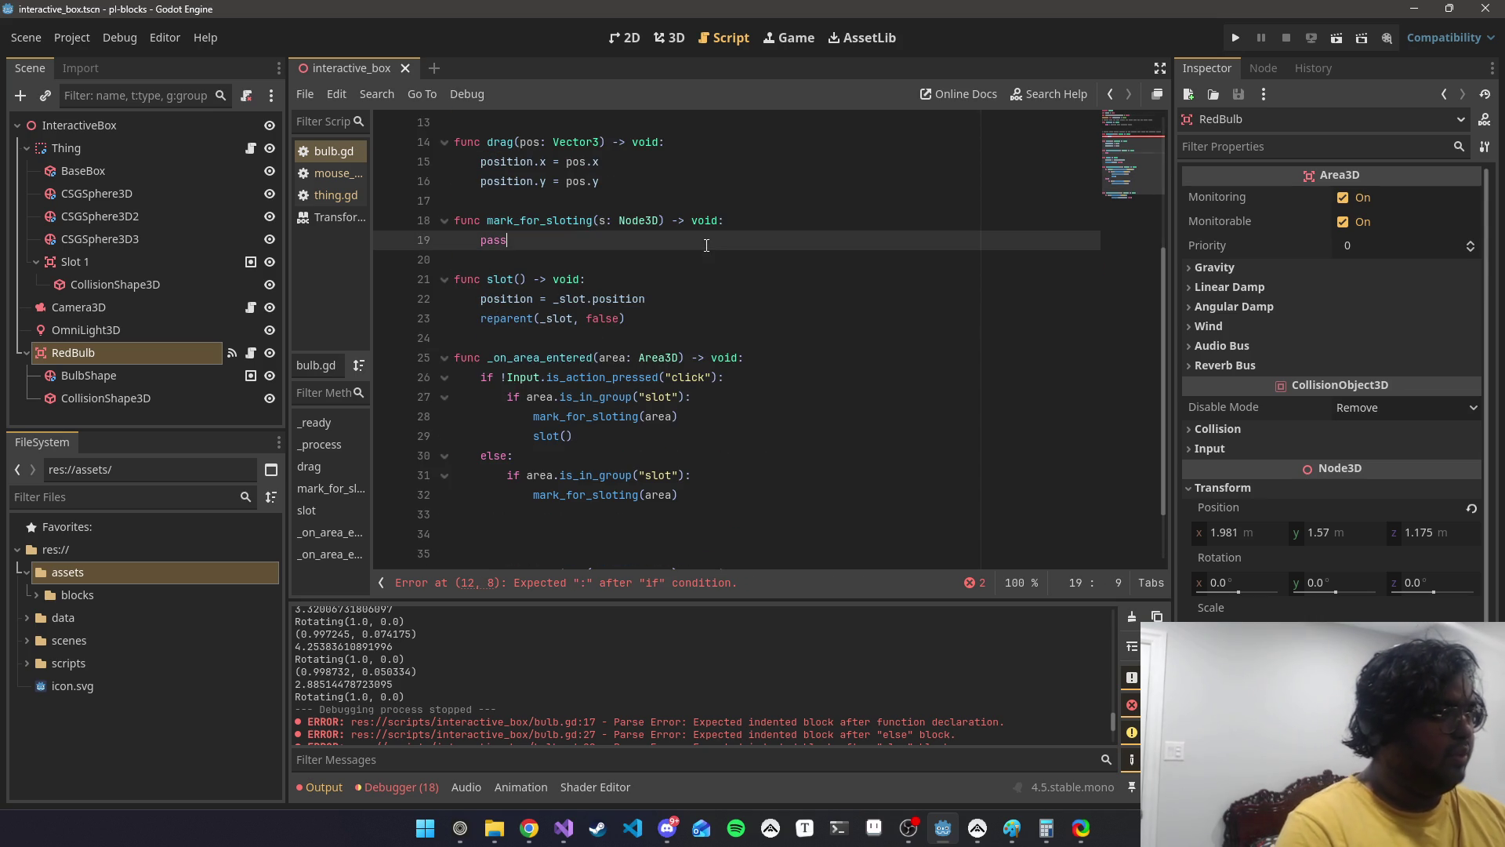
{"action": "double_click", "coordinate": [482, 239]}
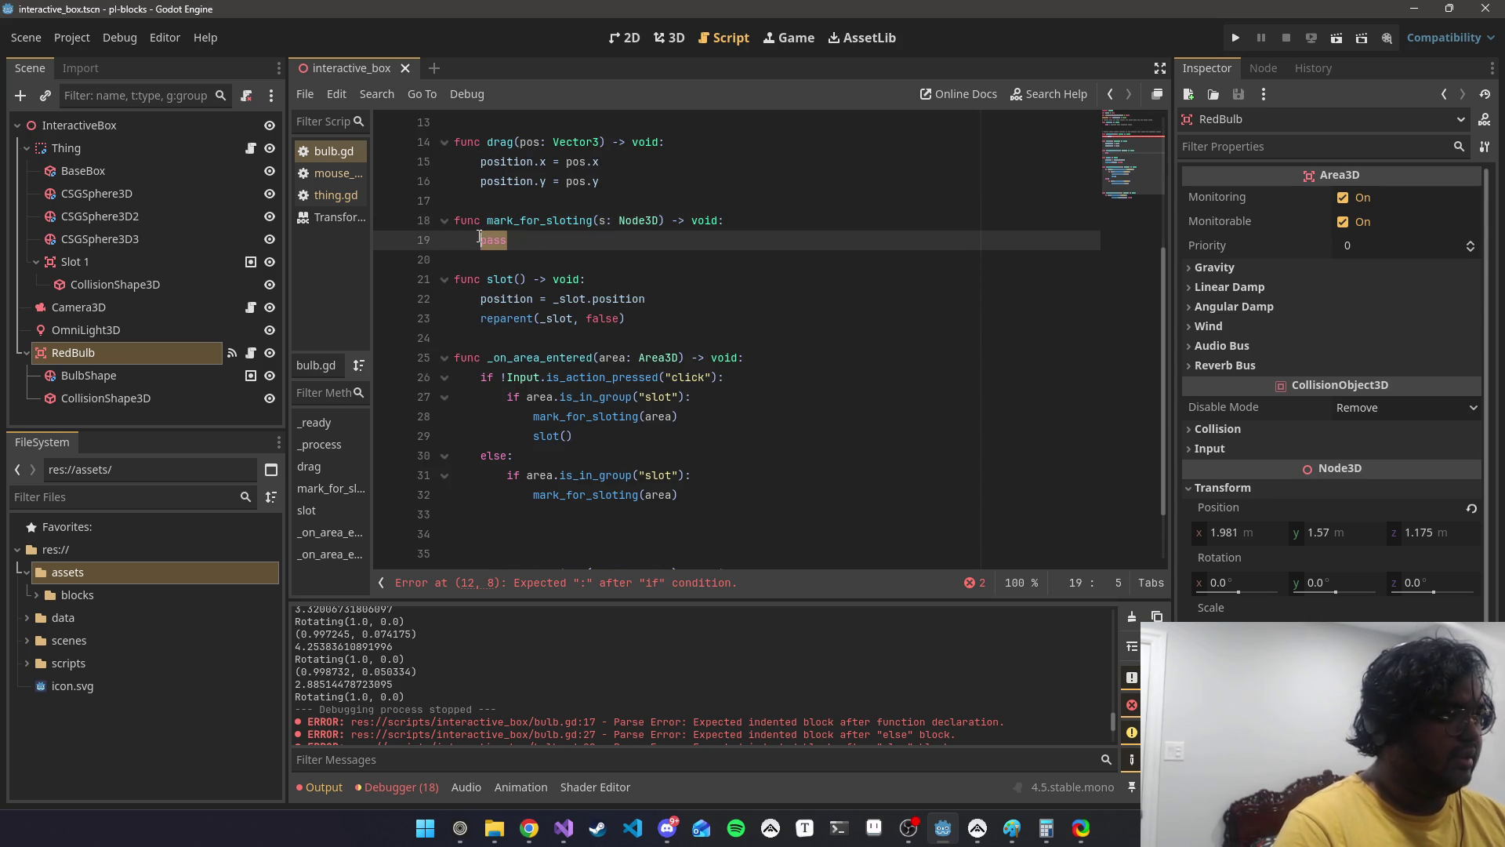
Make mark_for_sloting set '_slot = s' and '_is_marked_for_slotting = true', then save.
{"action": "type", "text": "_slot = "}
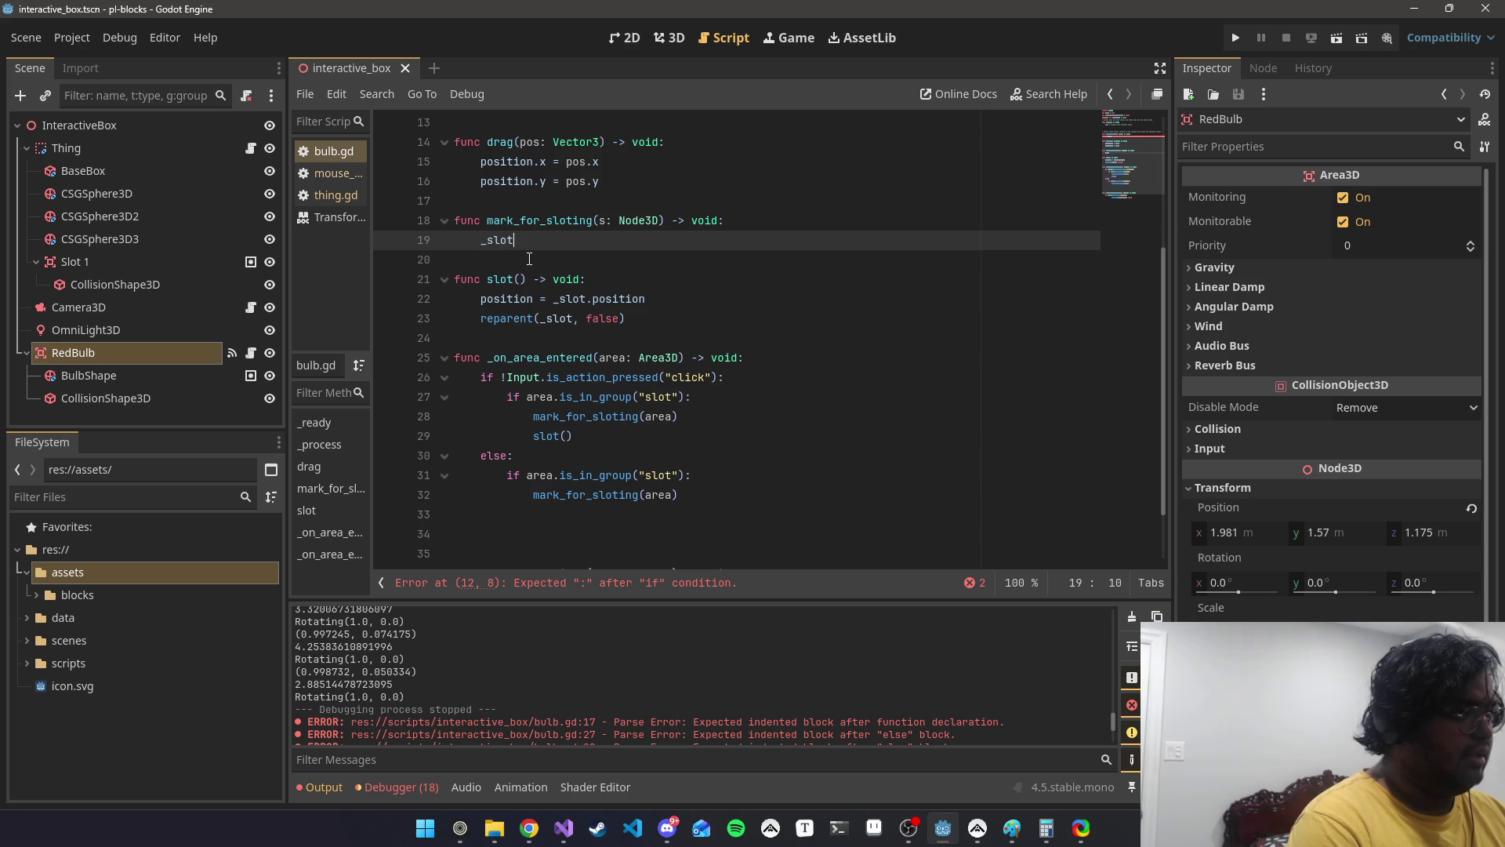
{"action": "type", "text": "s"}
{"action": "key", "text": "Escape"}
{"action": "key", "text": "Return"}
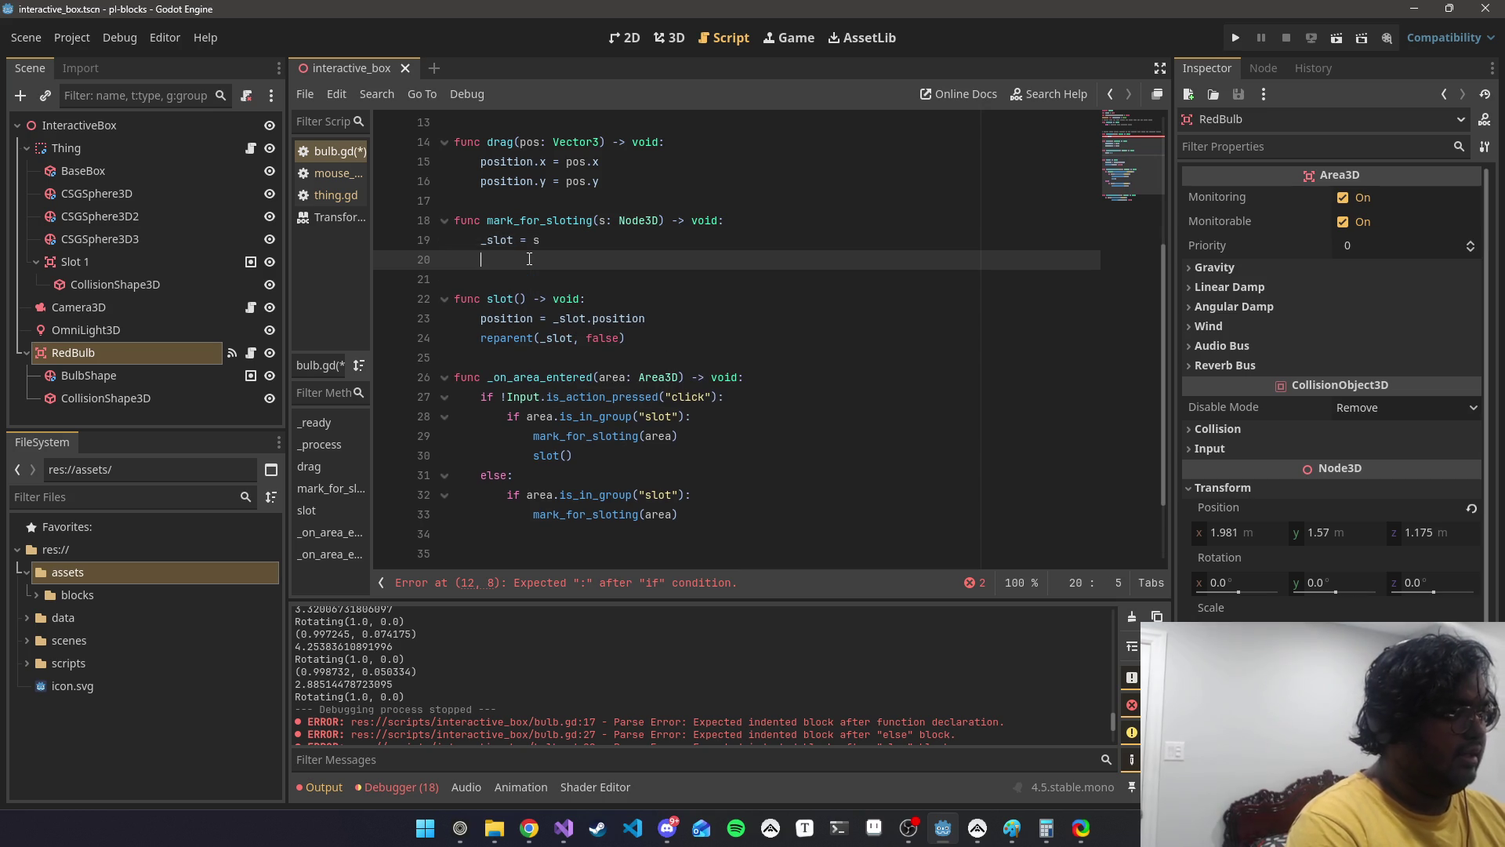
{"action": "type", "text": "is_marked_for"}
{"action": "key", "text": "Return"}
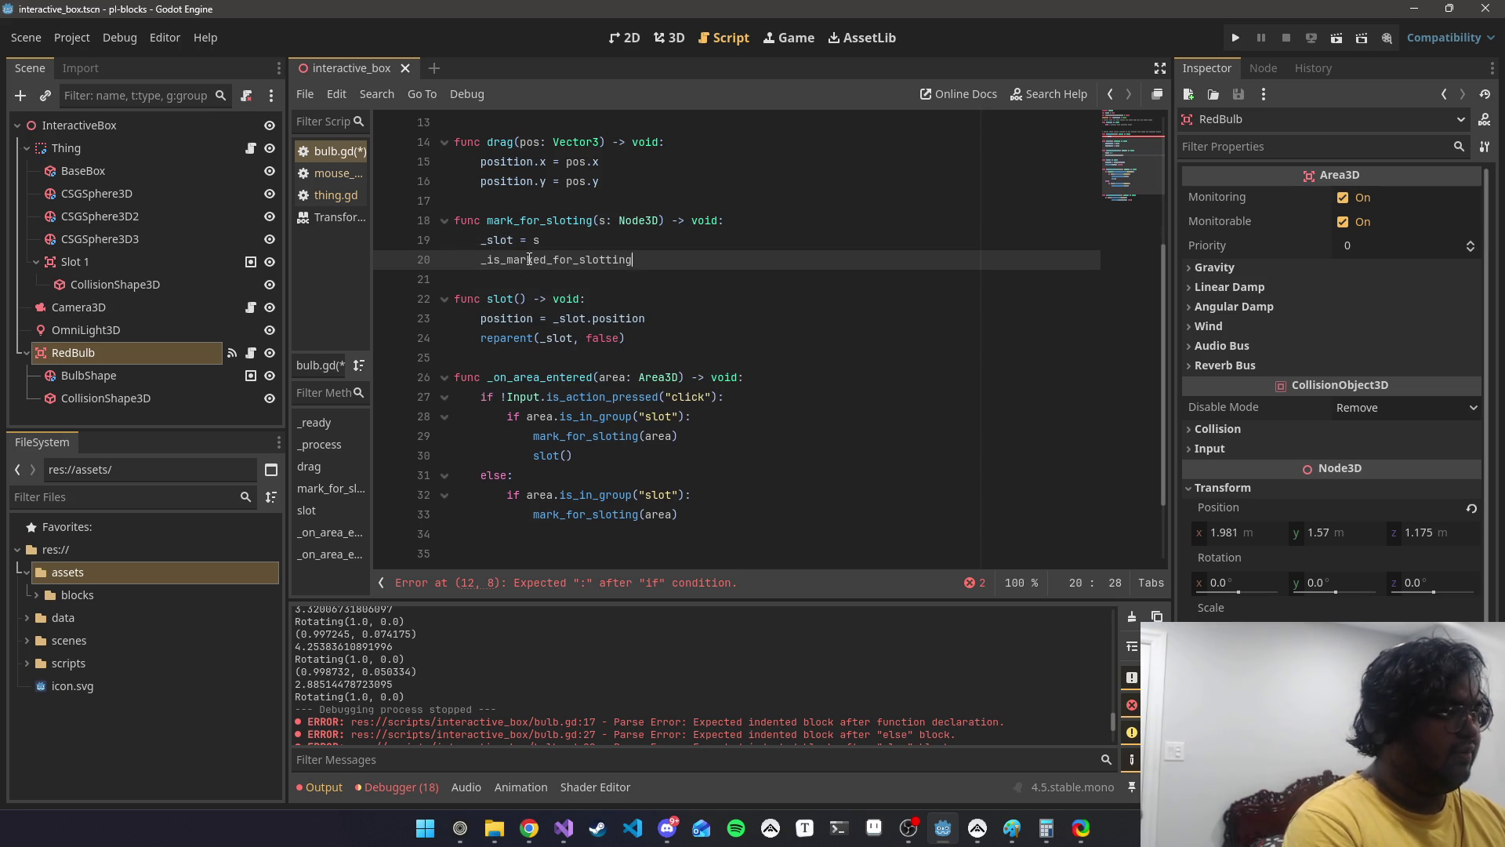
{"action": "type", "text": "t"}
{"action": "key", "text": "Return"}
{"action": "key", "text": "ctrl+s"}
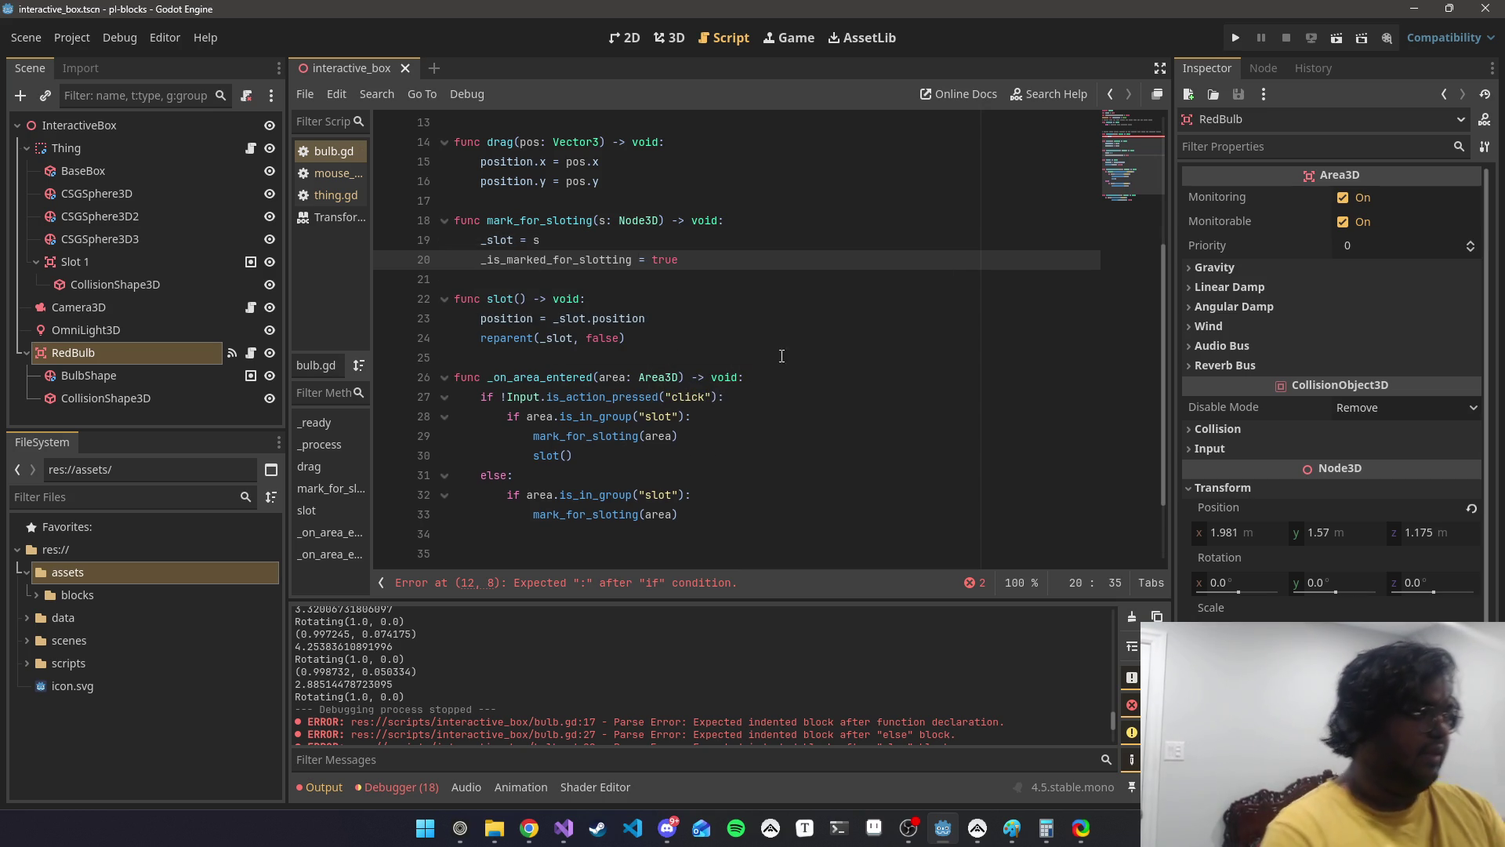
Add '_is_marked_for_slotting = false' after the reparent call in slot() and save.
{"action": "left_click", "coordinate": [700, 357]}
{"action": "left_click", "coordinate": [700, 339]}
{"action": "key", "text": "Return"}
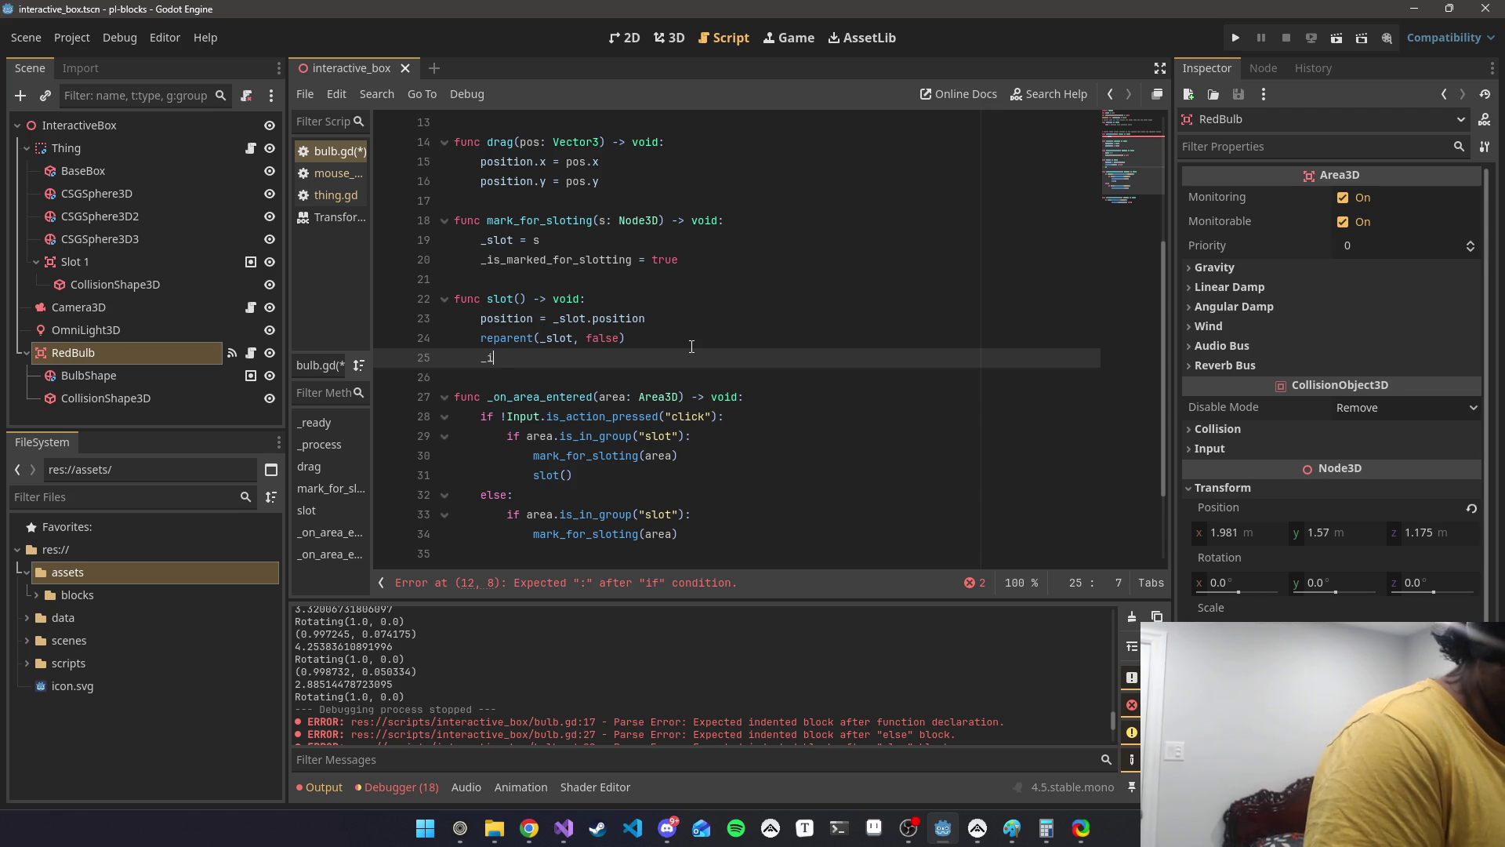
{"action": "type", "text": "is"}
{"action": "key", "text": "Return"}
{"action": "type", "text": "= fas"}
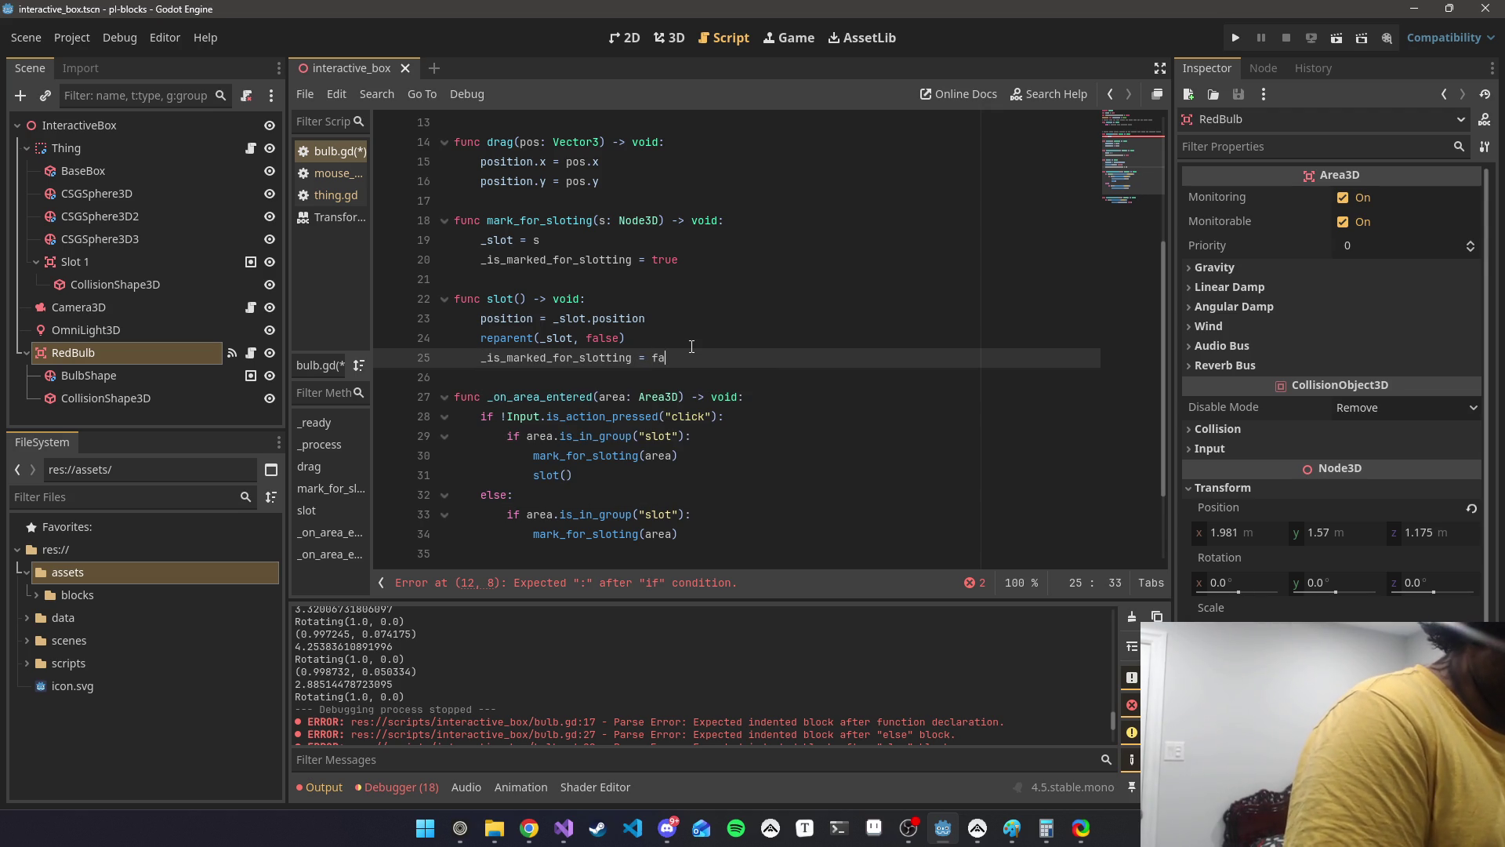
{"action": "type", "text": "le"}
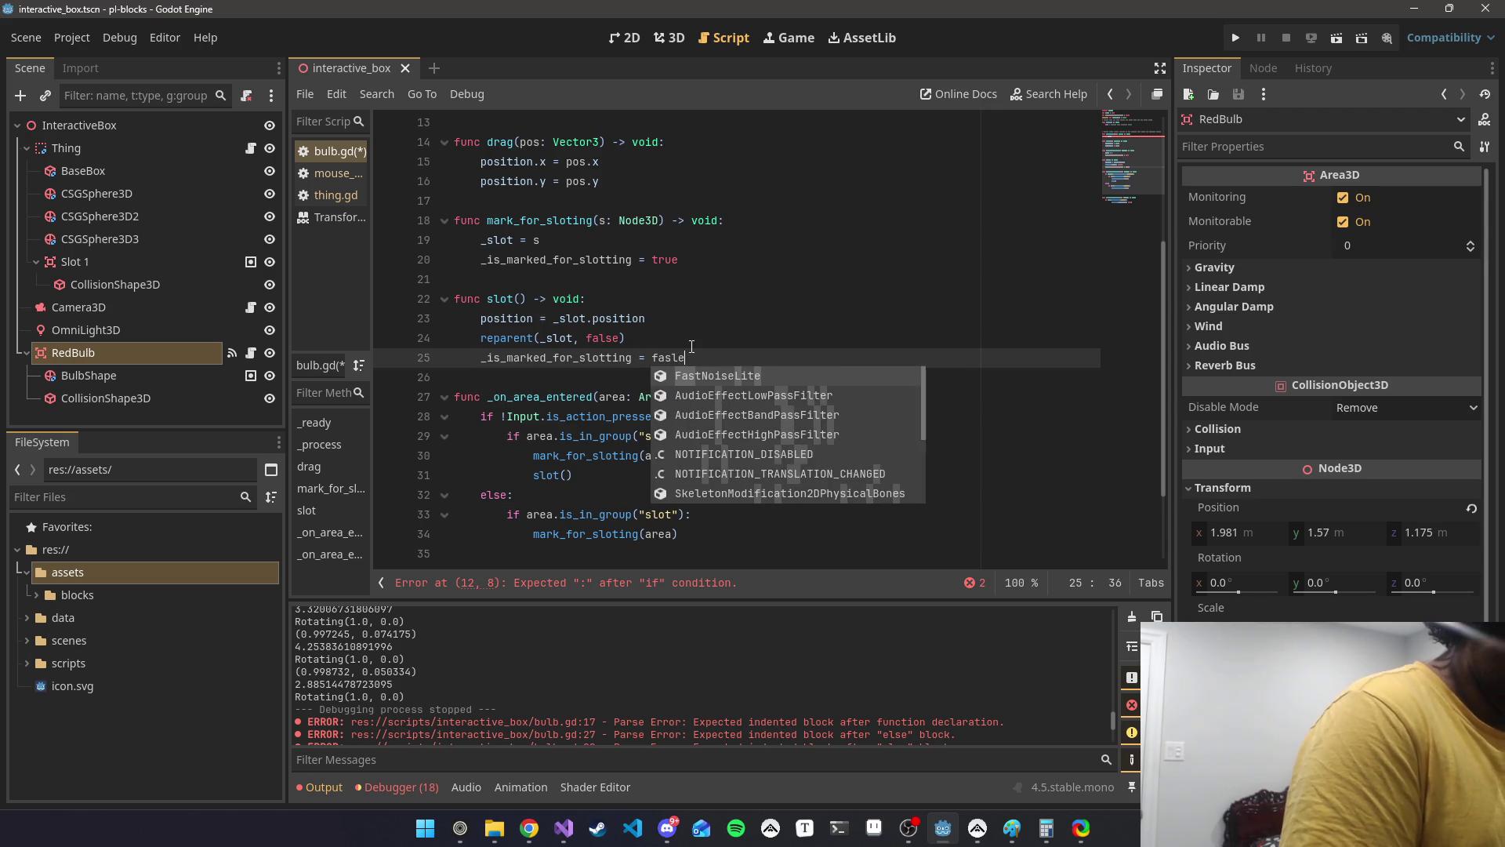
{"action": "key", "text": "Return"}
{"action": "key", "text": "ctrl+s"}
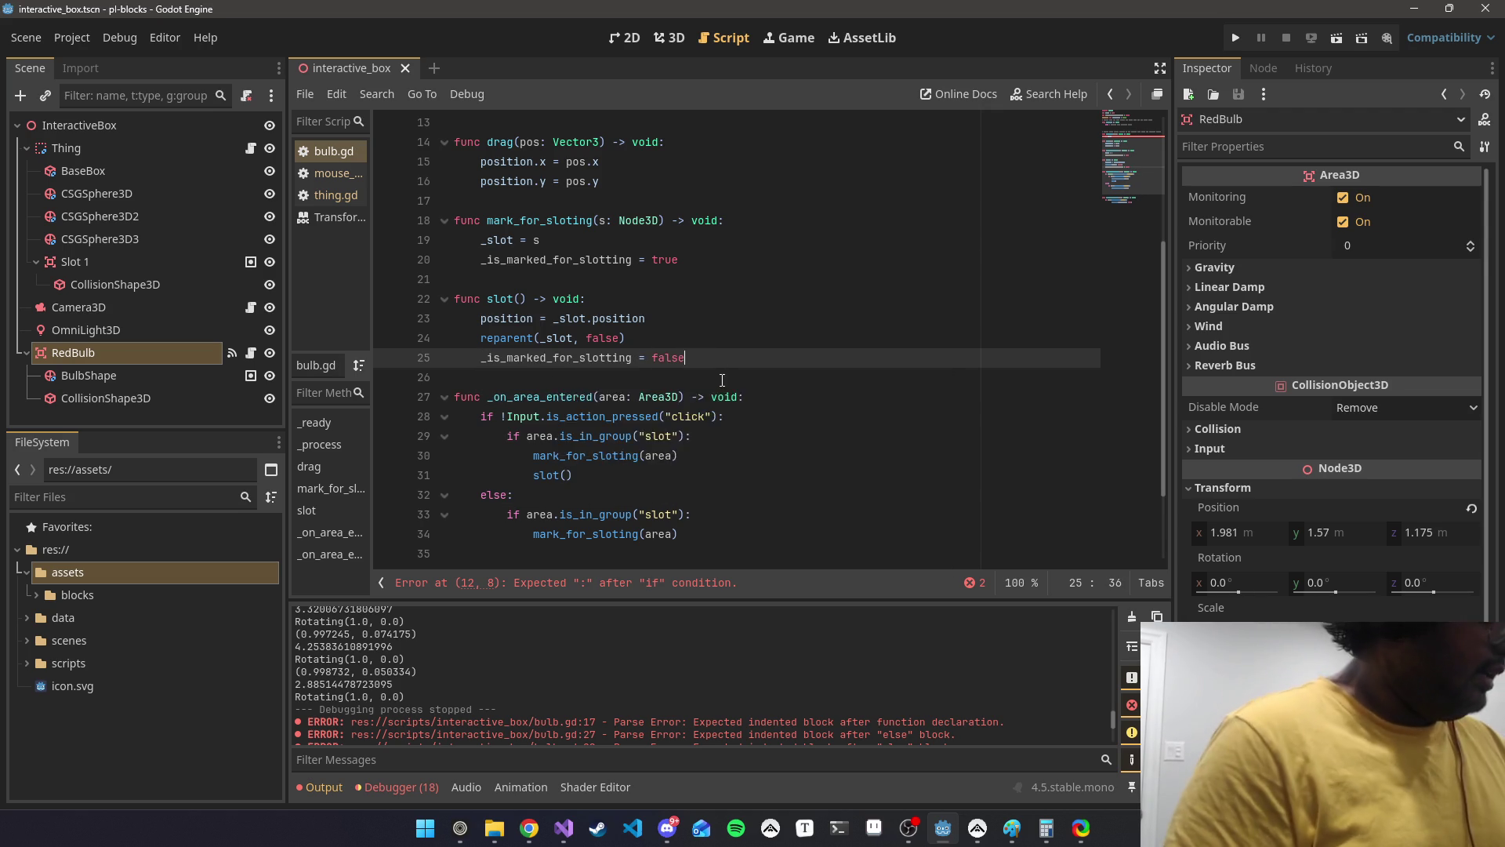
Add '_slot = null' after the reparent call in _on_area_exited.
{"action": "scroll", "coordinate": [692, 346], "scroll_direction": "down", "scroll_amount": 2}
{"action": "left_click", "coordinate": [705, 523]}
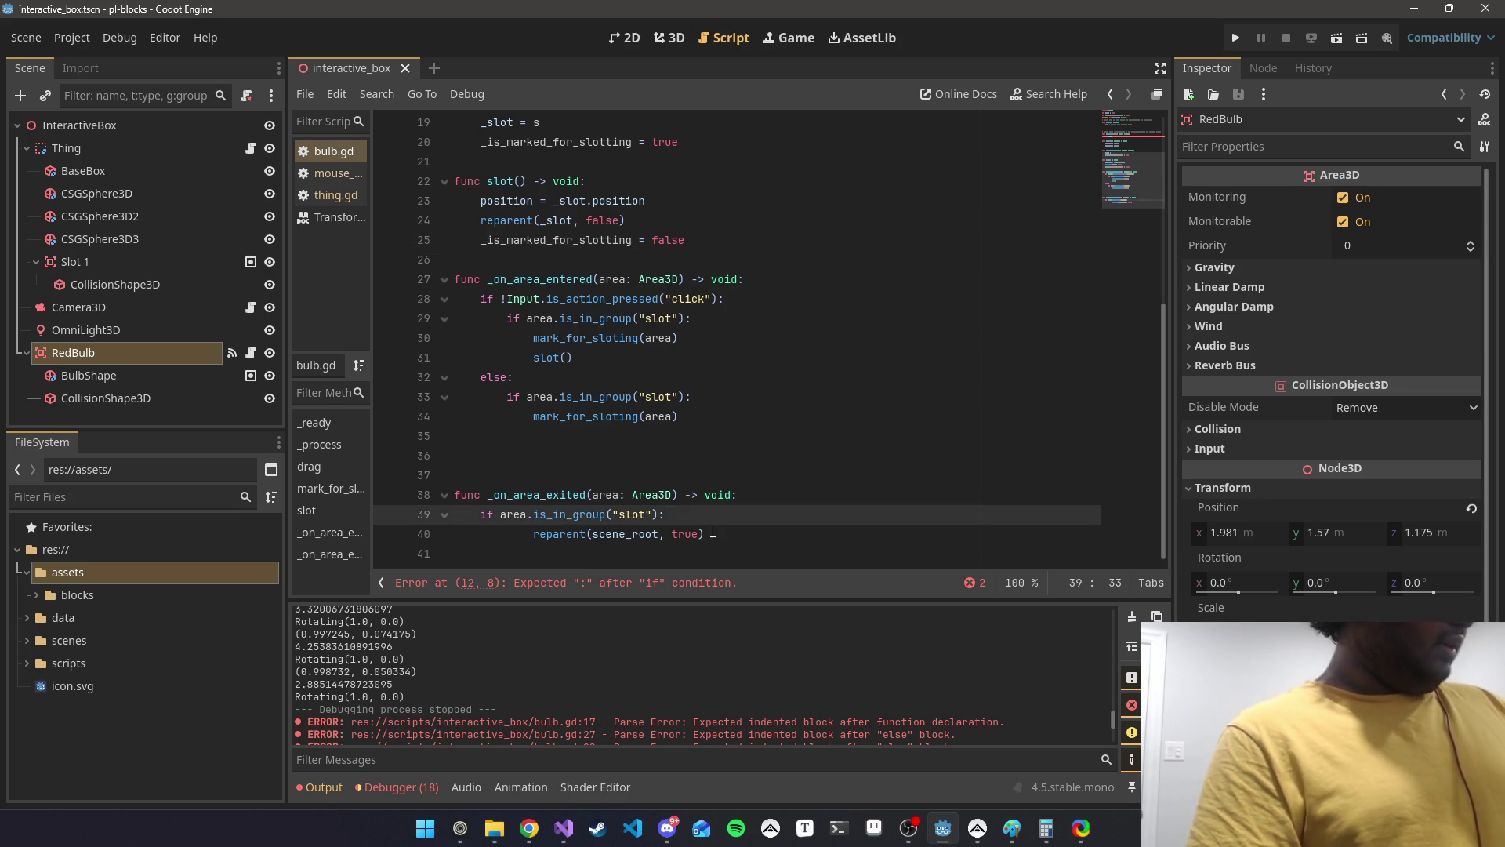
{"action": "left_click", "coordinate": [701, 534]}
{"action": "key", "text": "Return"}
{"action": "type", "text": "_slot = "}
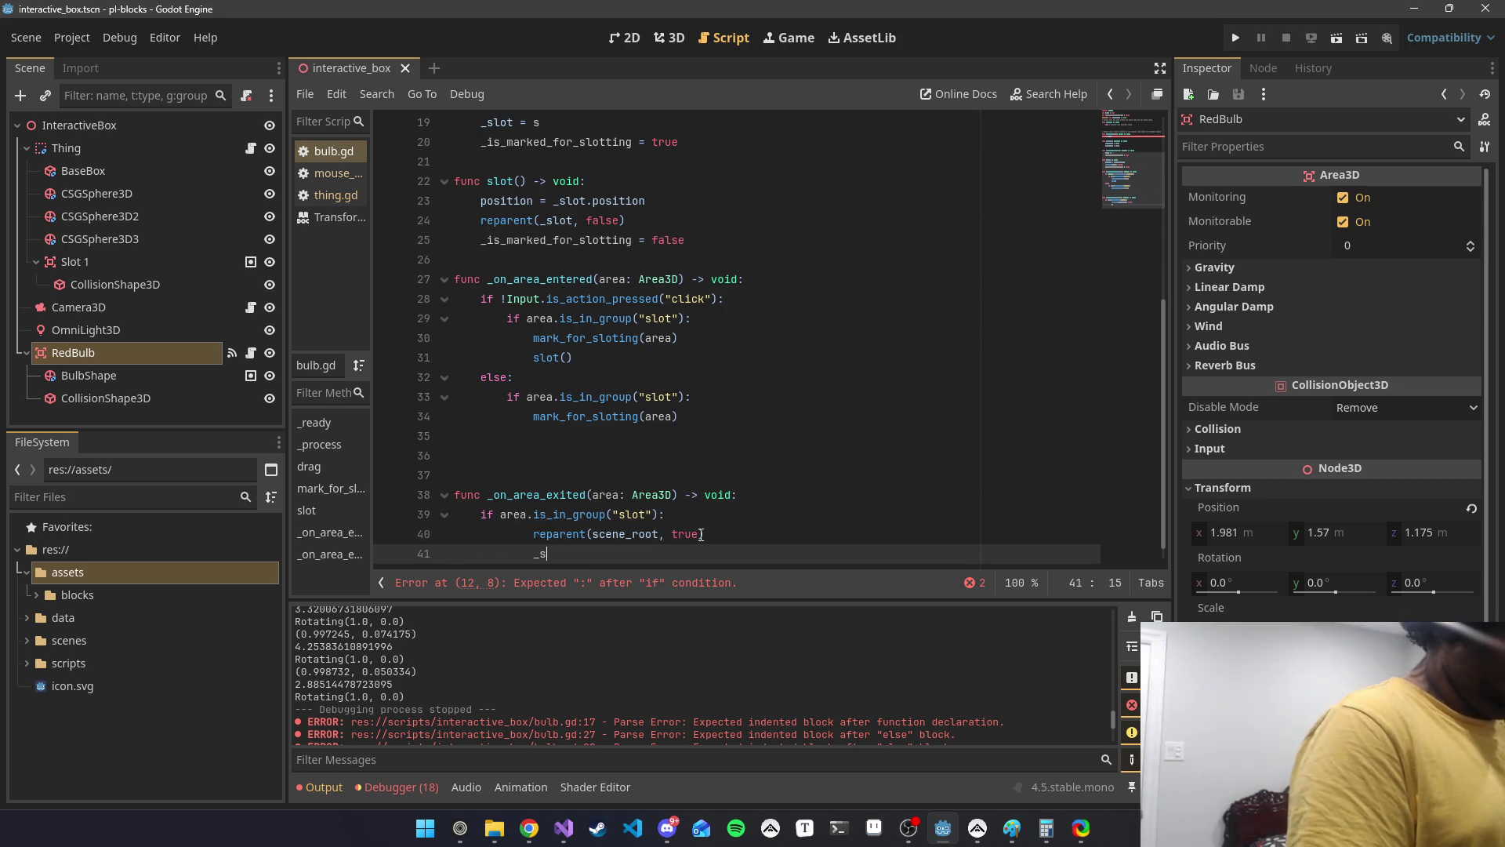
{"action": "type", "text": "null"}
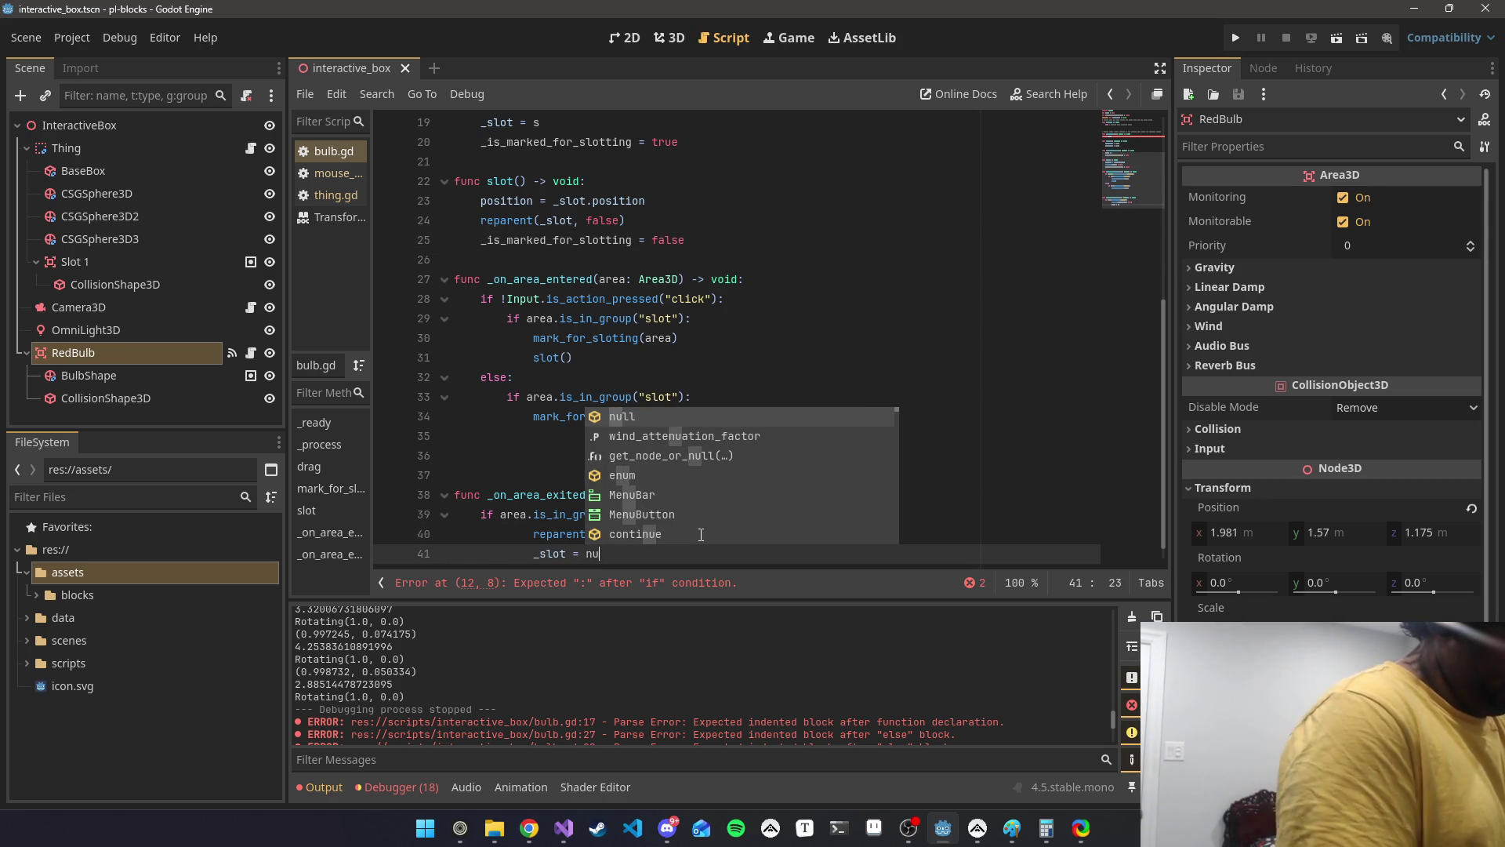
{"action": "left_click", "coordinate": [818, 359]}
Change the _process condition to 'if _is_marked_for_slotting:' and start a nested if.
{"action": "scroll", "coordinate": [818, 358], "scroll_direction": "up", "scroll_amount": 6}
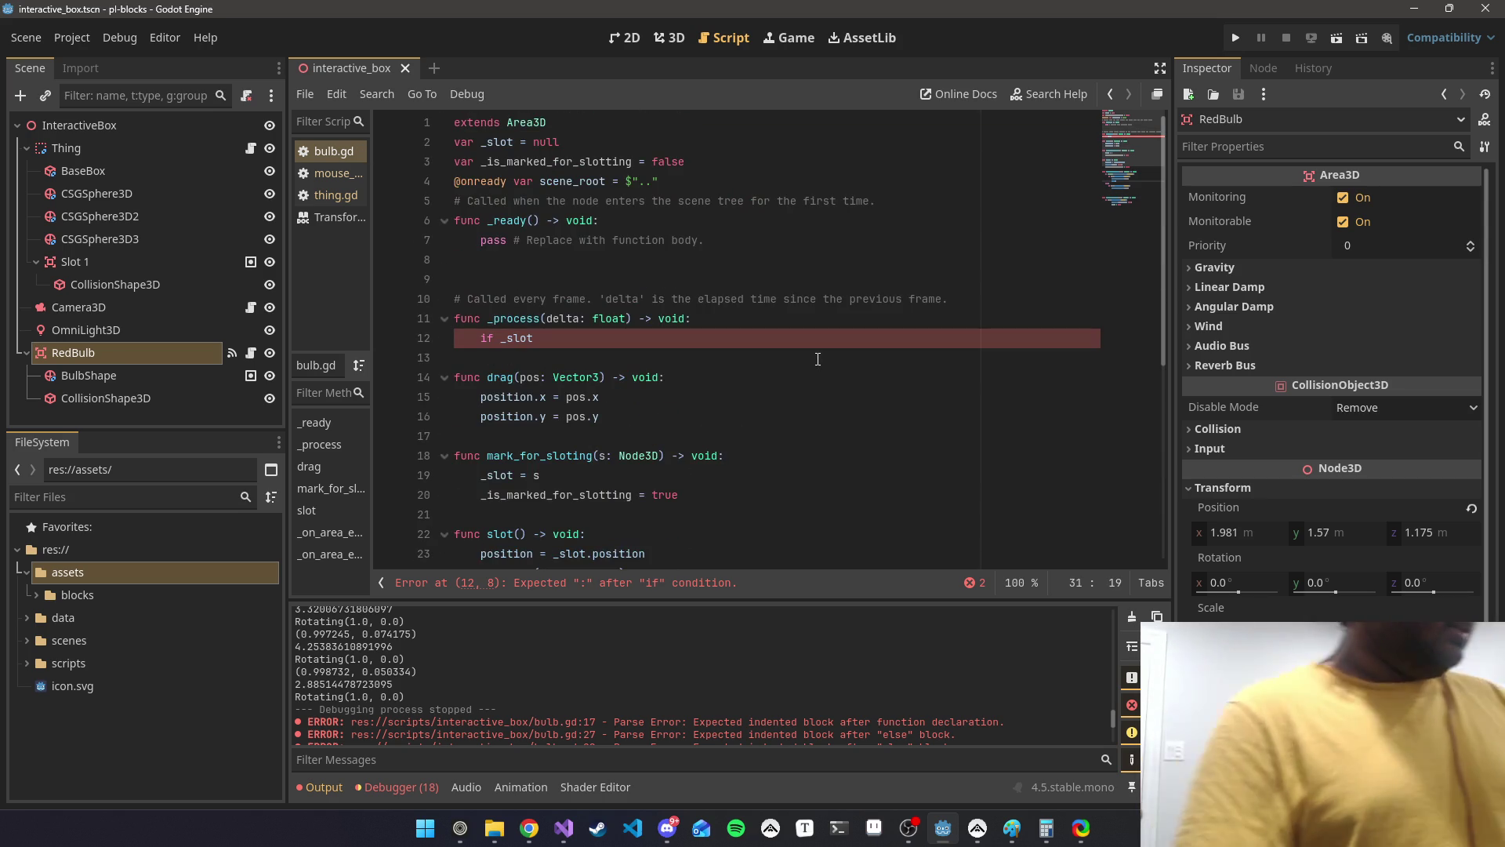
{"action": "left_click", "coordinate": [818, 358]}
{"action": "left_click", "coordinate": [771, 329]}
{"action": "left_click", "coordinate": [774, 353]}
{"action": "left_click", "coordinate": [737, 333]}
{"action": "key", "text": "BackSpace"}
{"action": "key", "text": "BackSpace"}
{"action": "key", "text": "BackSpace"}
{"action": "type", "text": "is"}
{"action": "key", "text": "Return"}
{"action": "type", "text": ":"}
{"action": "key", "text": "Return"}
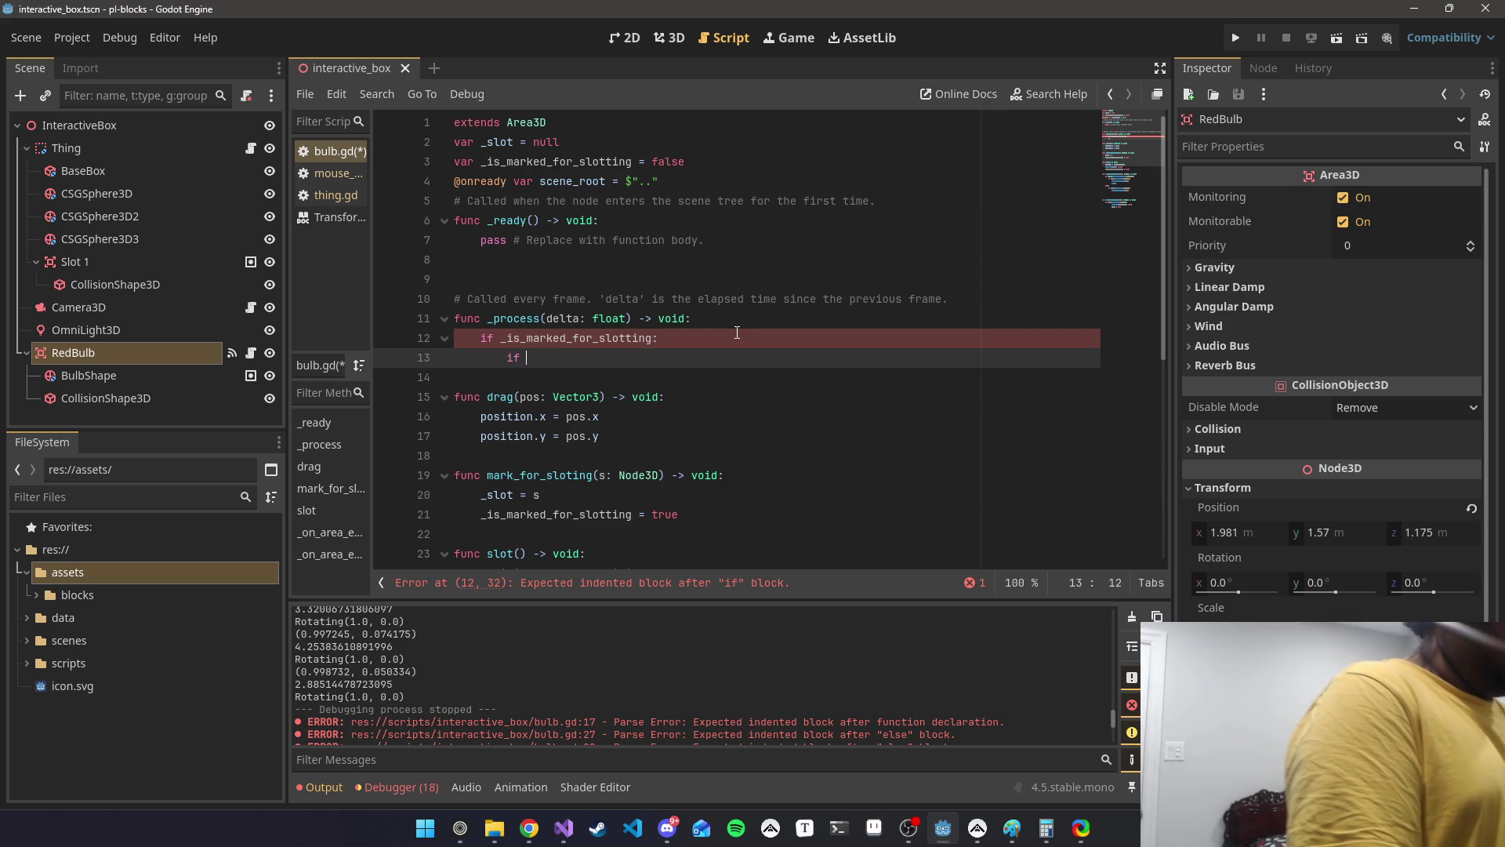
{"action": "type", "text": "if"}
Complete the nested if with the !Input.is_action_pressed("click") condition calling slot(), then run the game.
{"action": "scroll", "coordinate": [581, 365], "scroll_direction": "down", "scroll_amount": 7}
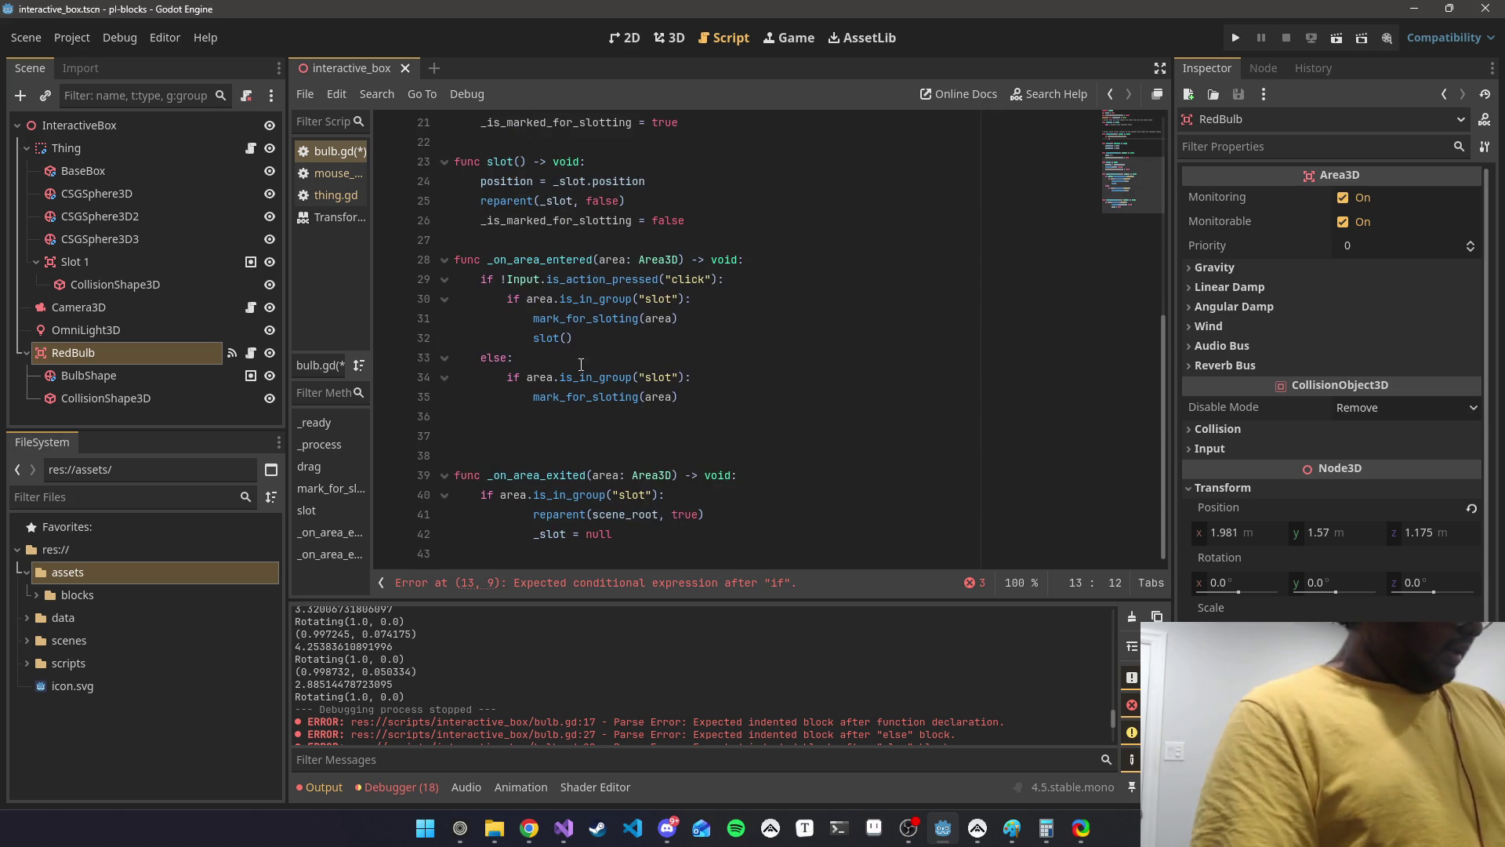
{"action": "left_click", "coordinate": [511, 279]}
{"action": "left_click_drag", "start_coordinate": [501, 279], "coordinate": [720, 284]}
{"action": "key", "text": "ctrl+c"}
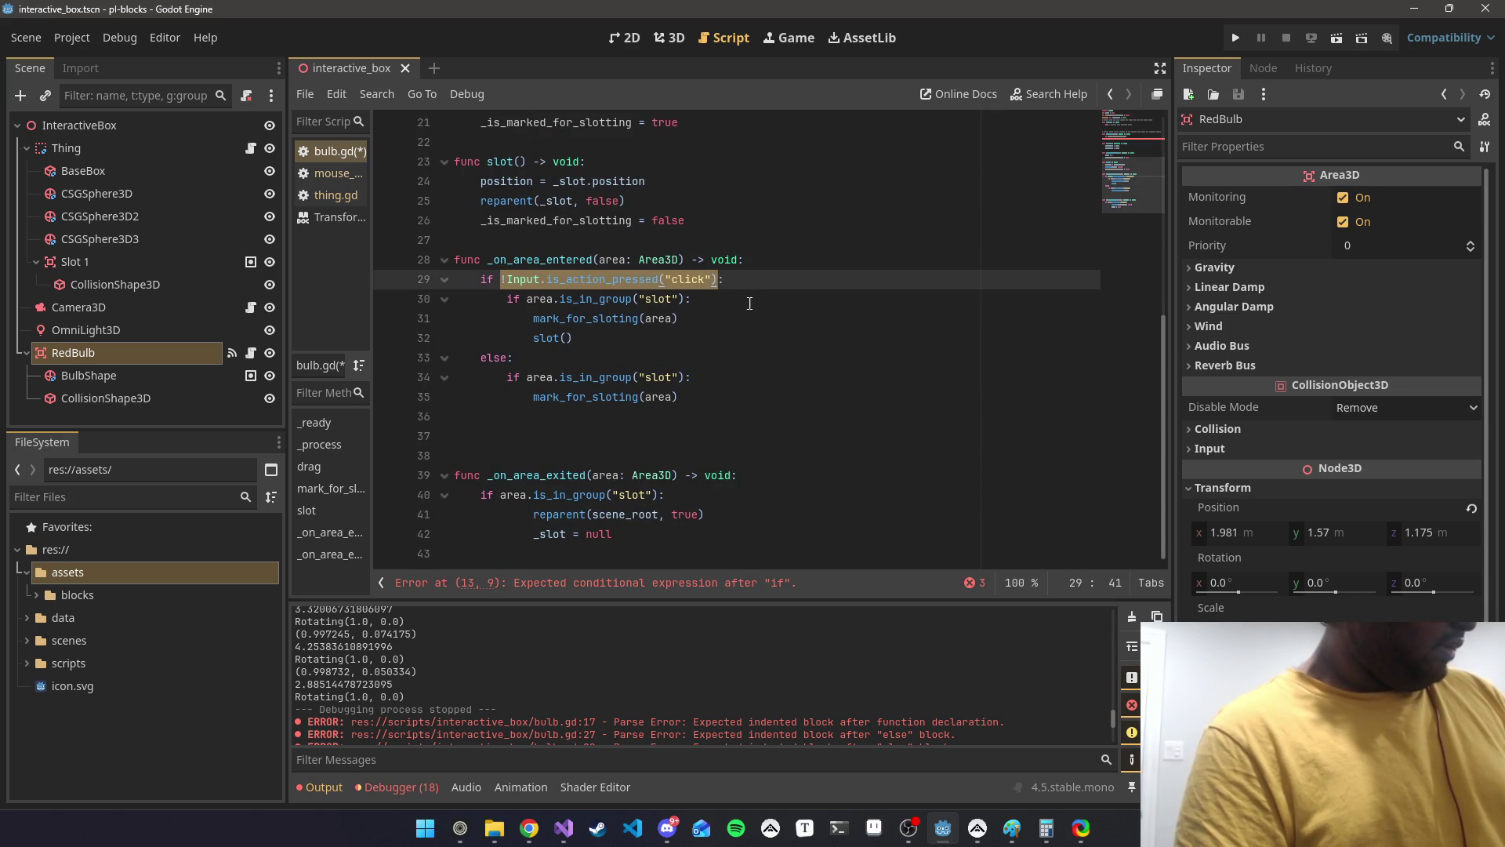
{"action": "scroll", "coordinate": [729, 303], "scroll_direction": "up", "scroll_amount": 6}
{"action": "key", "text": "ctrl+v"}
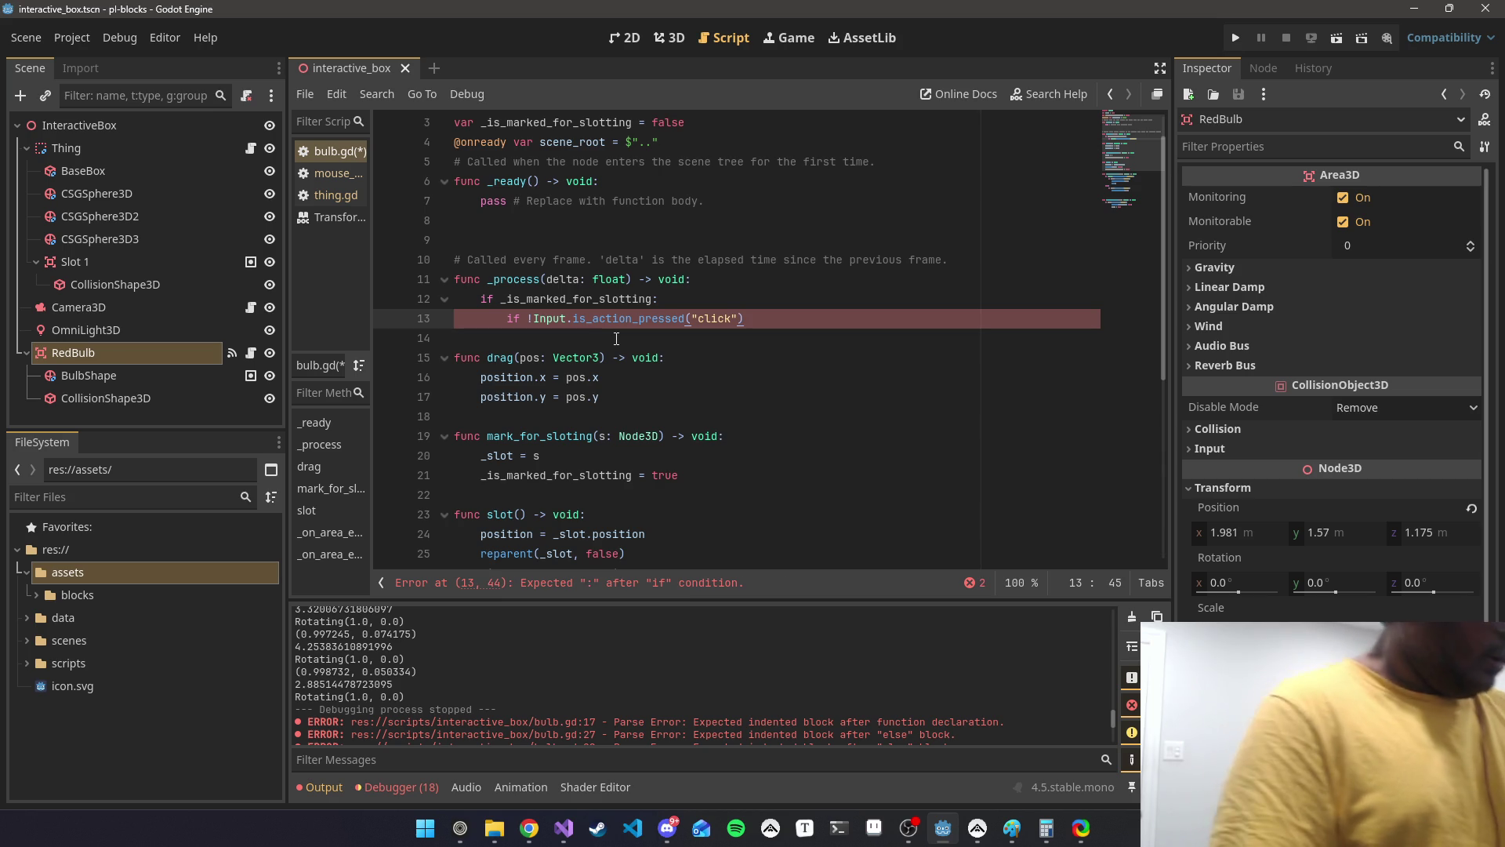
{"action": "type", "text": ":"}
{"action": "key", "text": "Return"}
{"action": "type", "text": "slot()"}
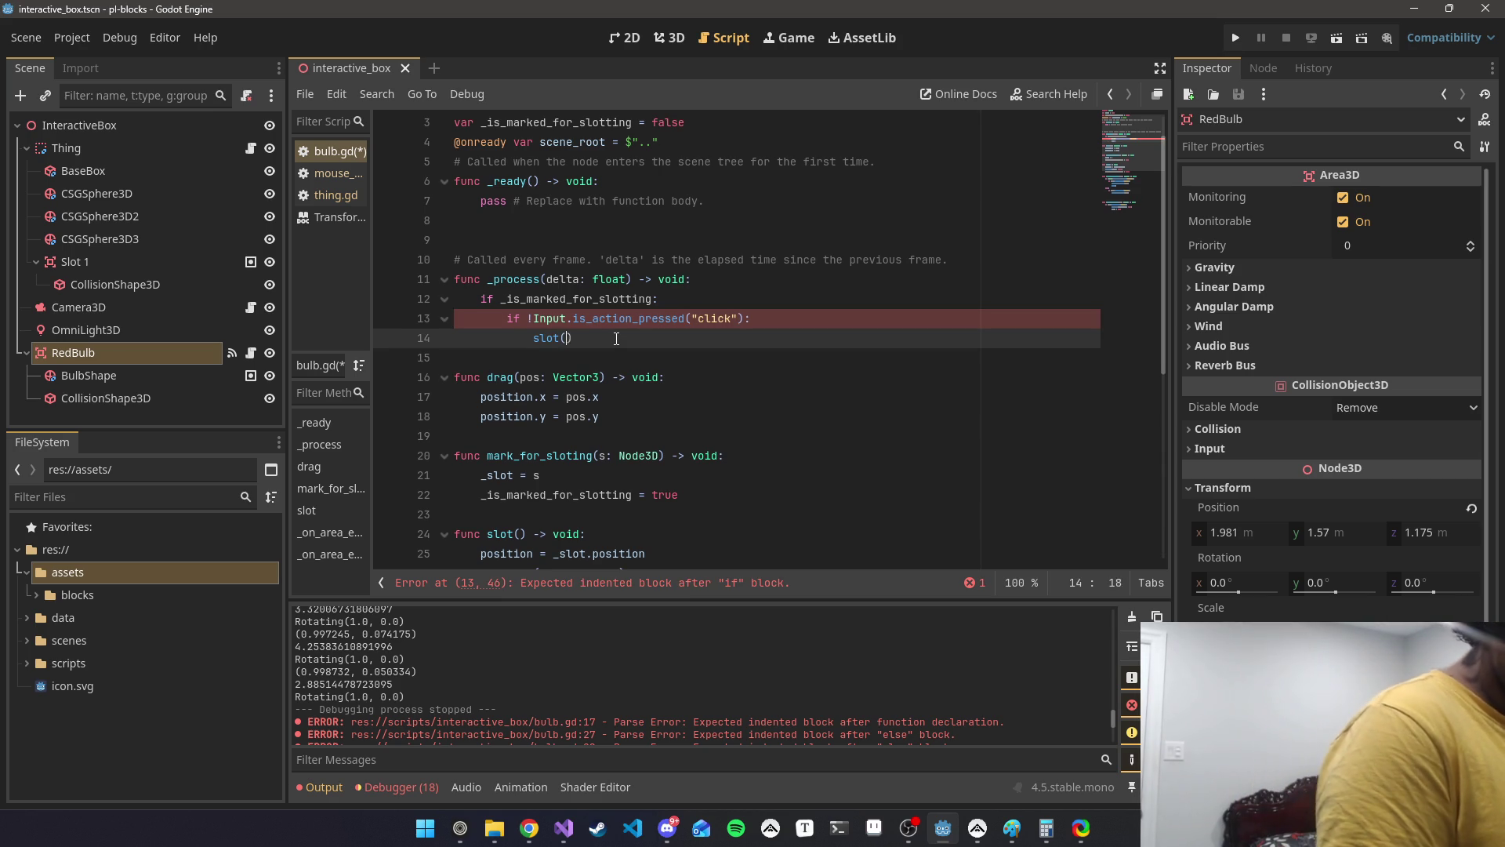
{"action": "scroll", "coordinate": [622, 340], "scroll_direction": "down", "scroll_amount": 6}
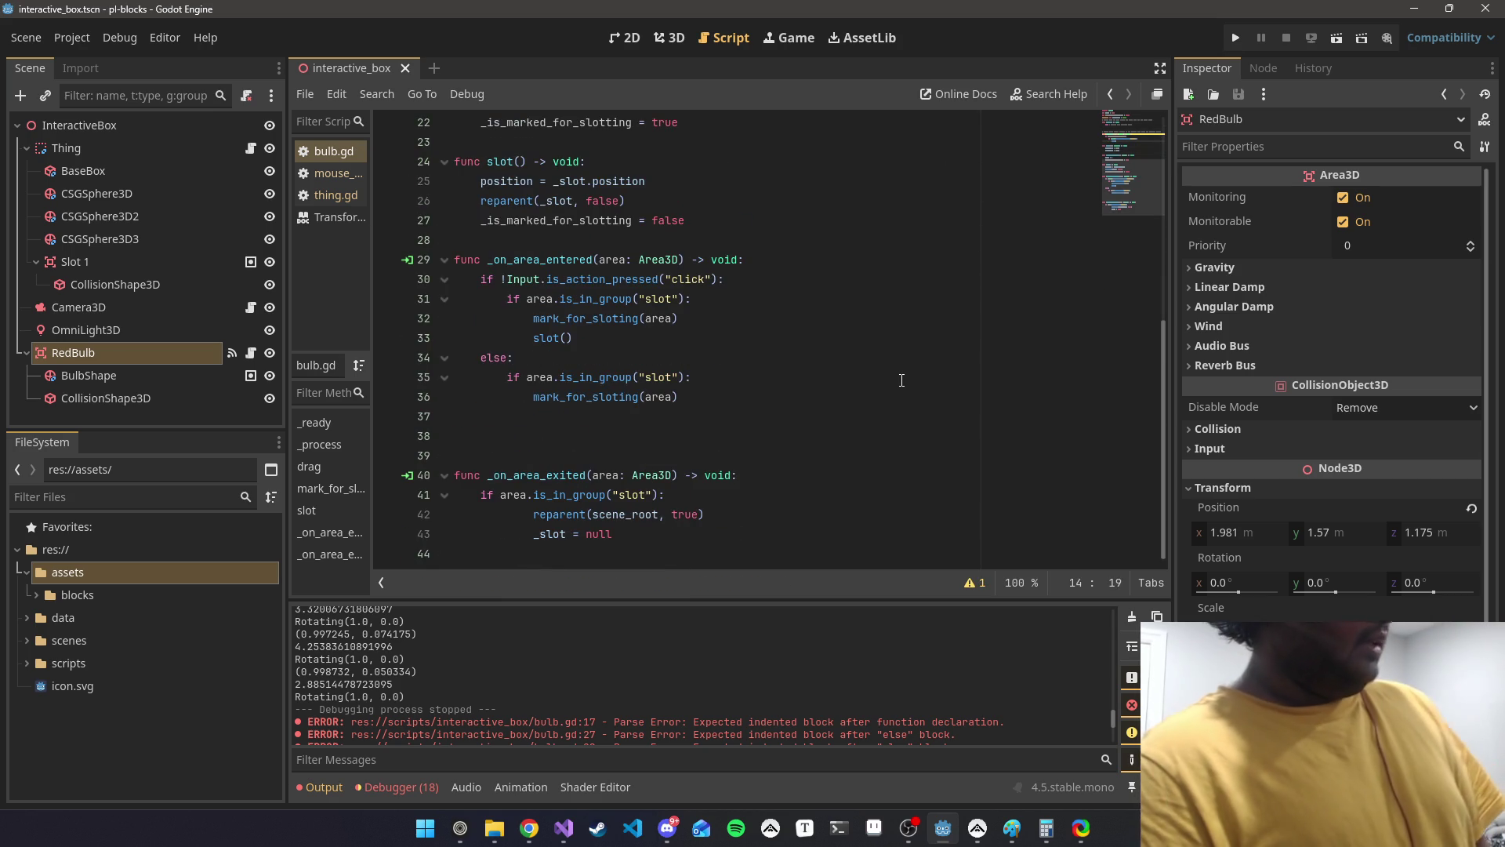
{"action": "left_click", "coordinate": [1235, 40]}
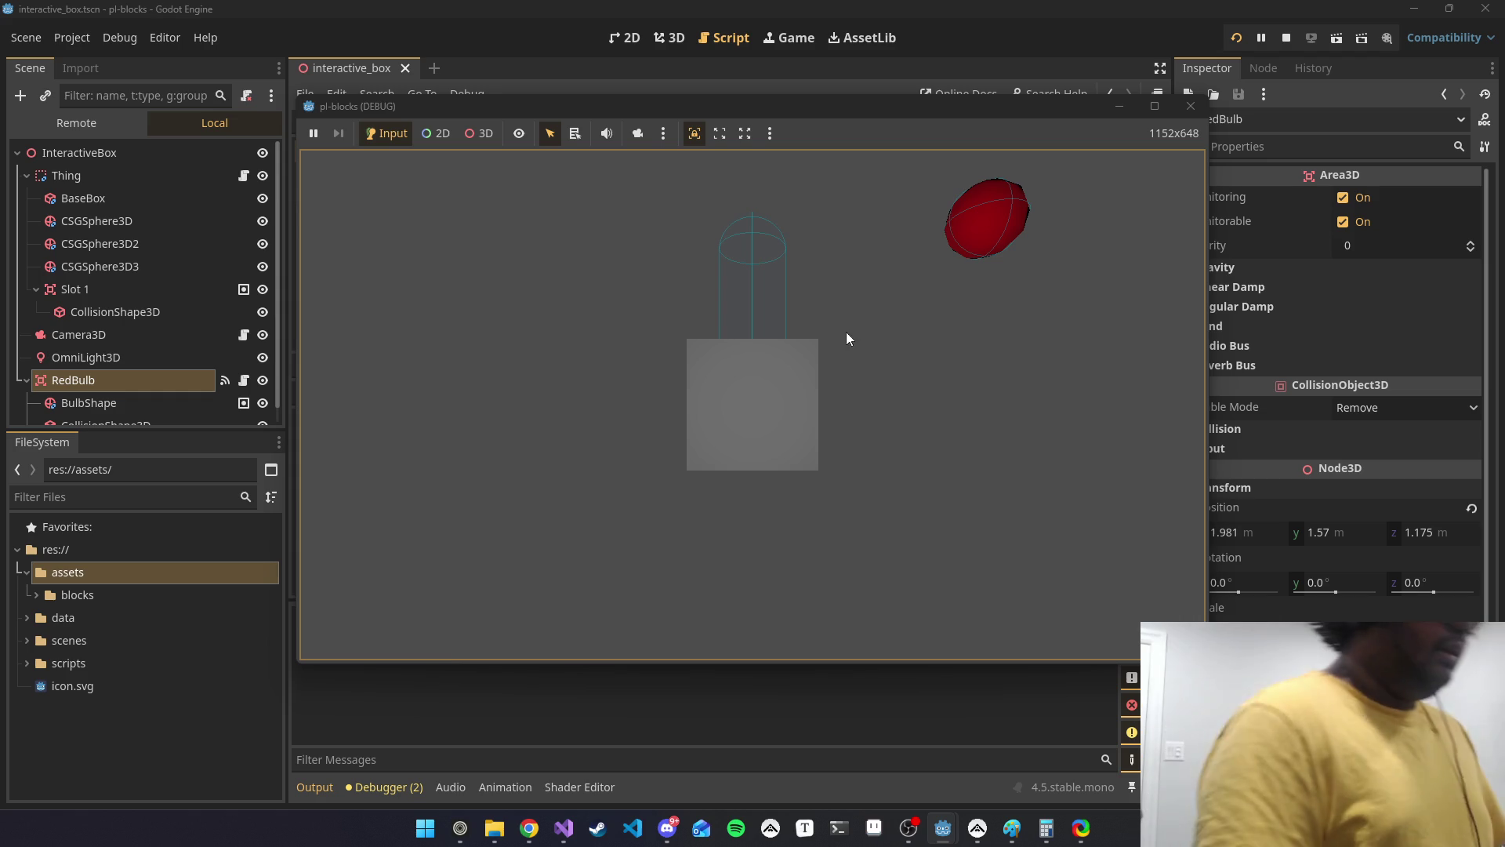
Drag the red bulb into a slot, rotate the box, then grab the bulb, hitting the slot() error.
{"action": "key", "text": "Up"}
{"action": "left_click_drag", "start_coordinate": [976, 236], "coordinate": [872, 366]}
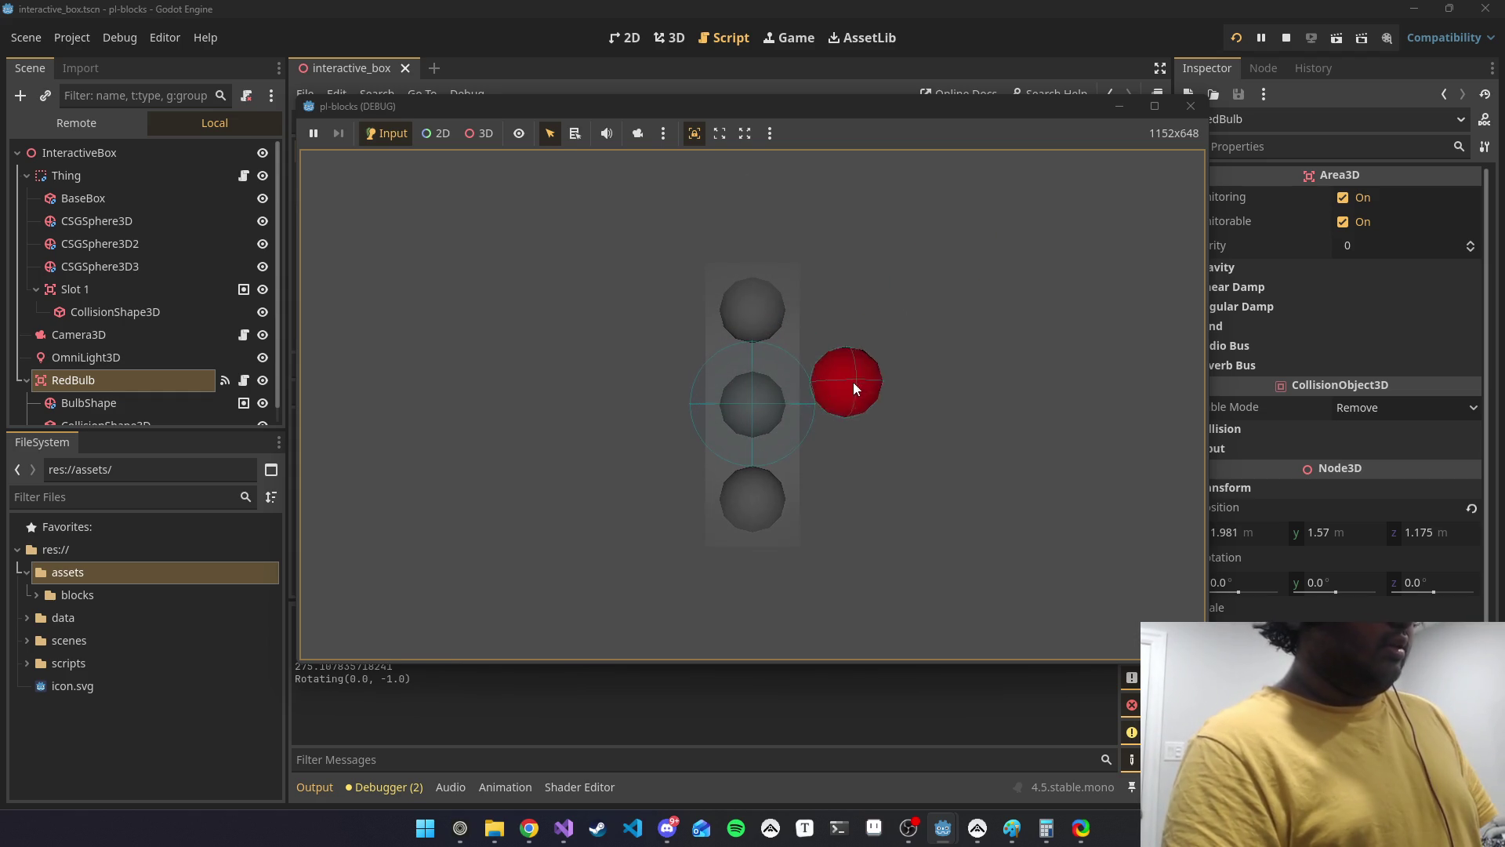
{"action": "left_click_drag", "start_coordinate": [772, 501], "coordinate": [879, 497]}
{"action": "mouse_move", "coordinate": [976, 529]}
{"action": "left_mouse_down"}
{"action": "mouse_move", "coordinate": [784, 483]}
{"action": "mouse_move", "coordinate": [592, 506]}
{"action": "mouse_move", "coordinate": [618, 484]}
{"action": "left_mouse_up"}
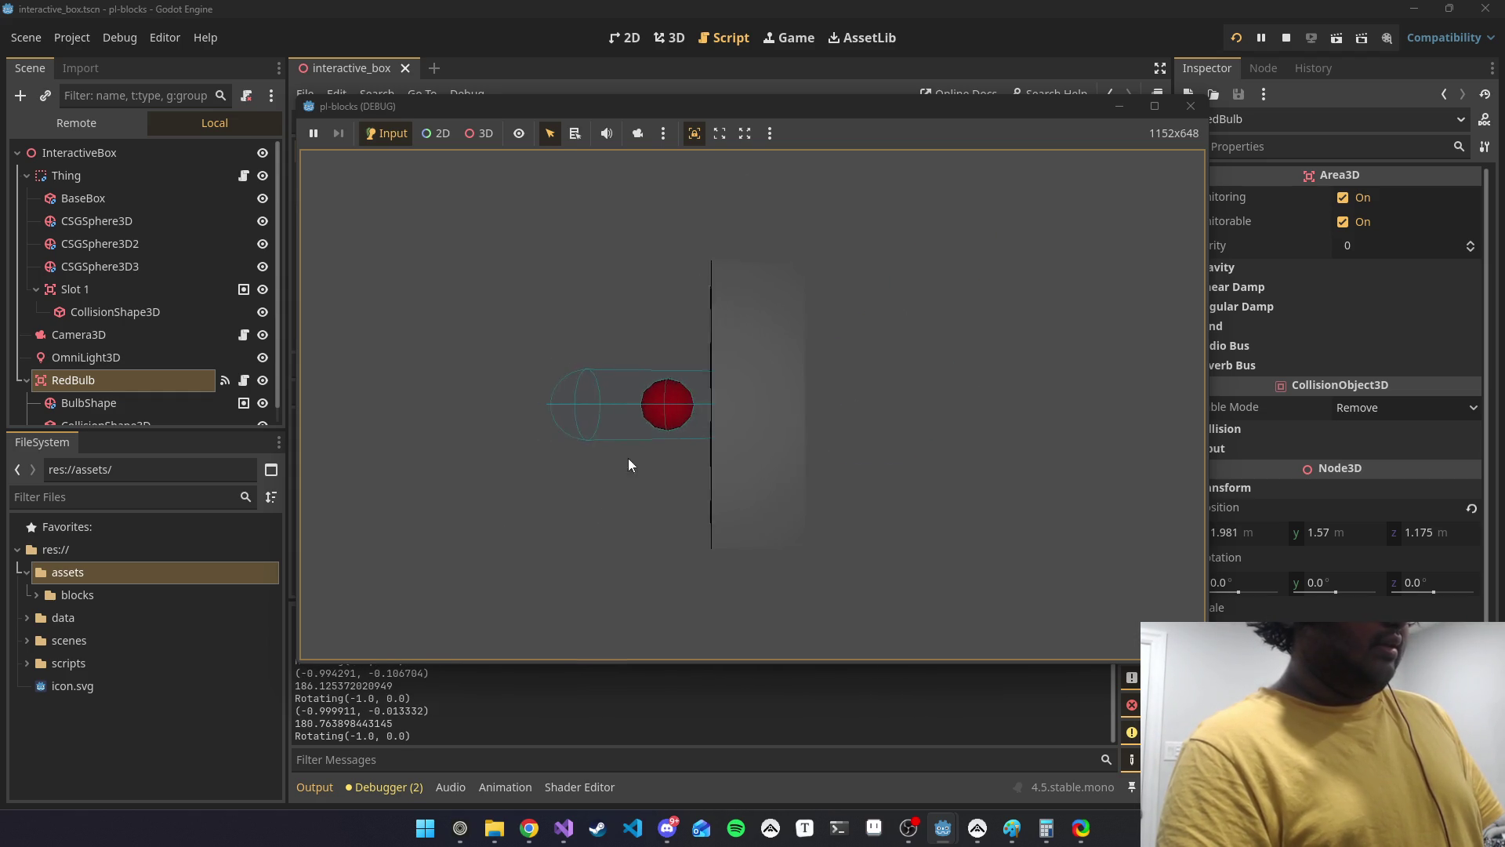
{"action": "left_click_drag", "start_coordinate": [746, 448], "coordinate": [977, 439]}
{"action": "left_click_drag", "start_coordinate": [806, 427], "coordinate": [1052, 423]}
{"action": "left_click_drag", "start_coordinate": [596, 423], "coordinate": [941, 406]}
{"action": "left_click_drag", "start_coordinate": [872, 341], "coordinate": [873, 306]}
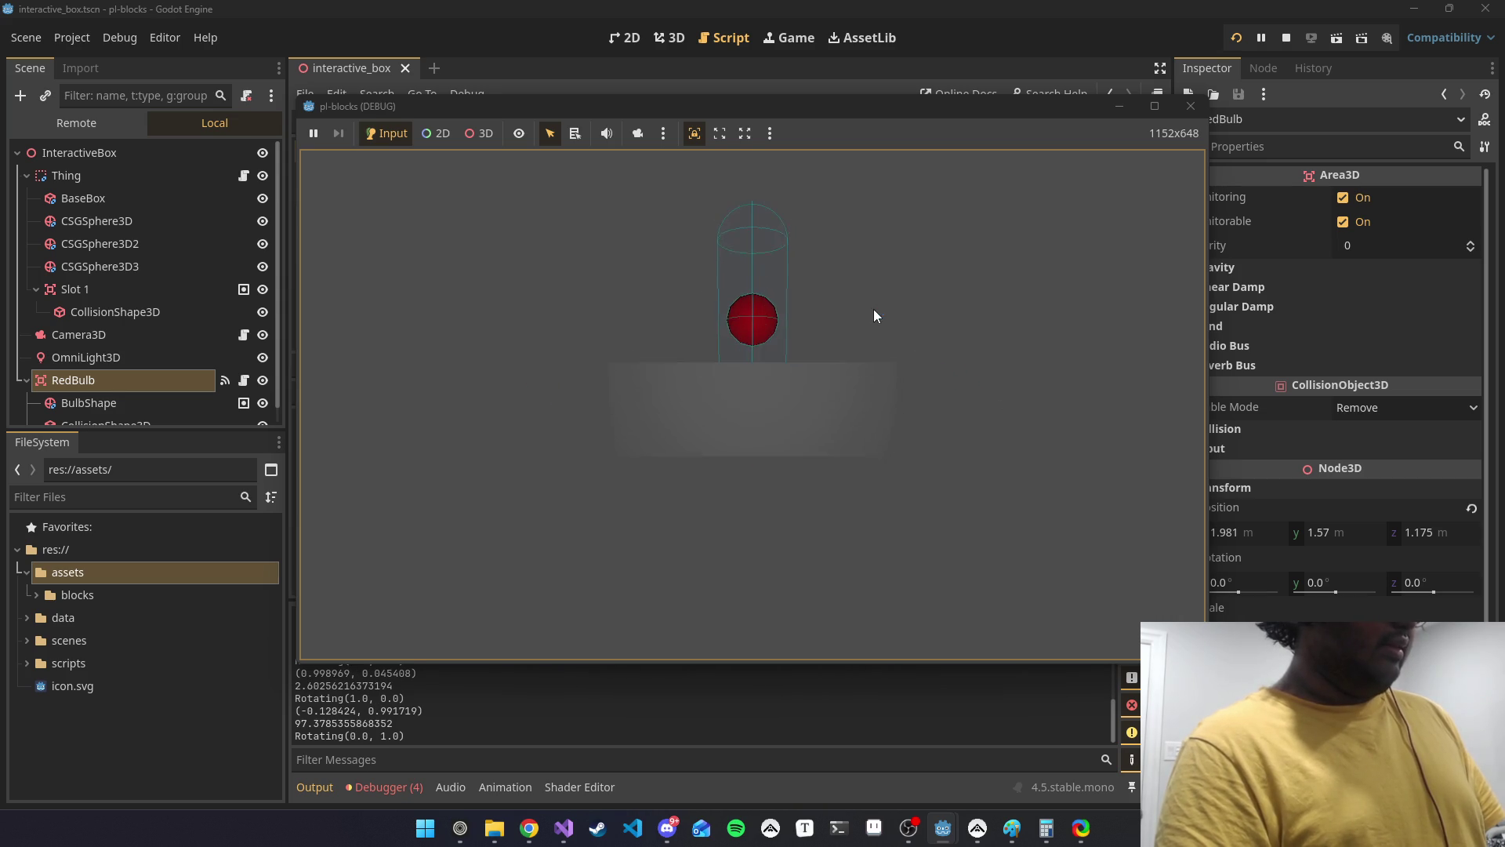
{"action": "left_click_drag", "start_coordinate": [758, 300], "coordinate": [770, 296]}
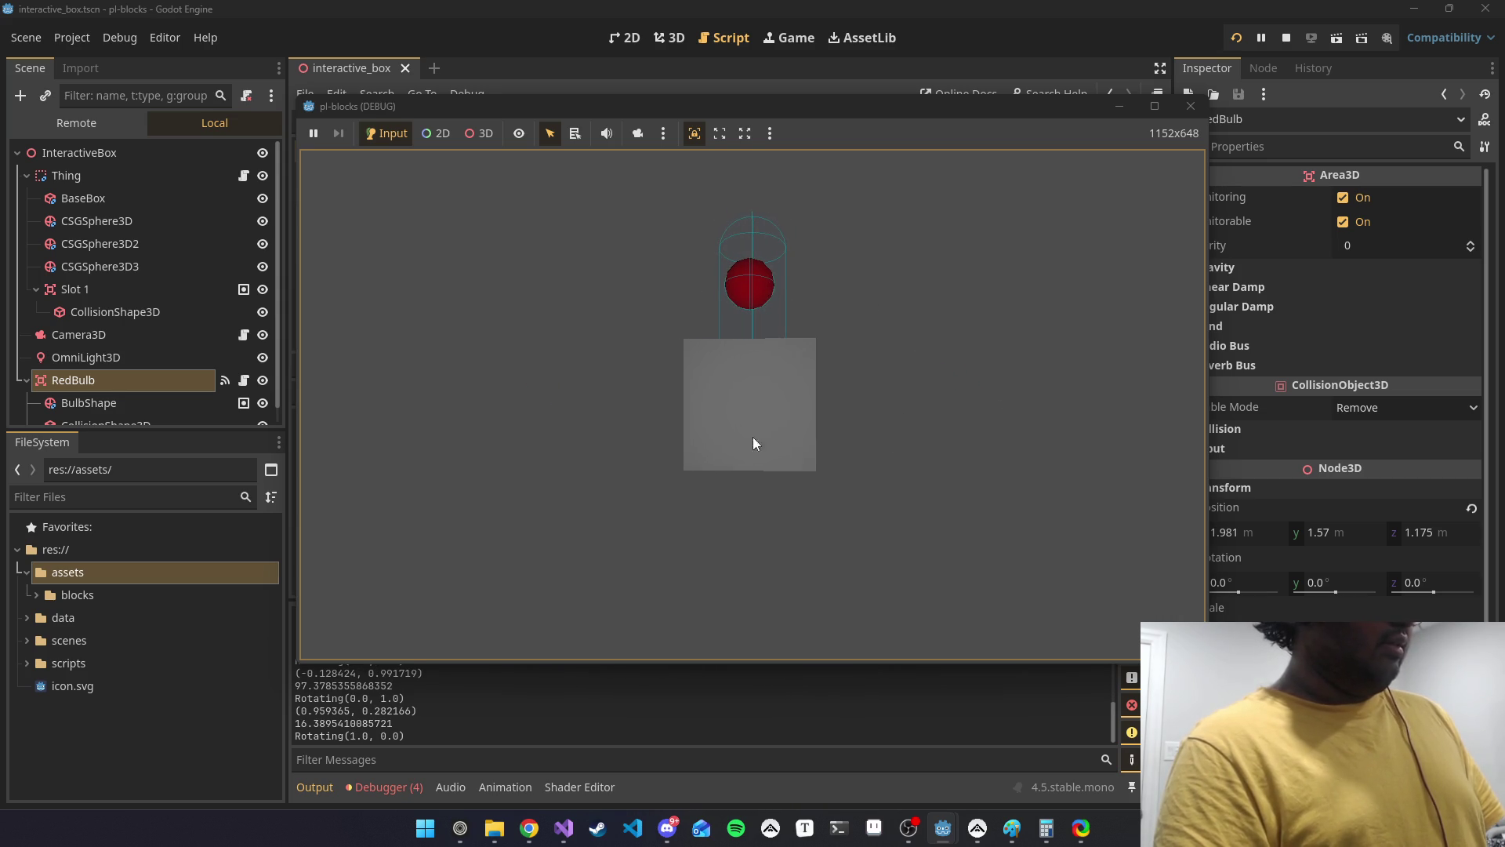
{"action": "mouse_move", "coordinate": [751, 436]}
{"action": "left_mouse_down"}
{"action": "mouse_move", "coordinate": [784, 304]}
{"action": "mouse_move", "coordinate": [889, 265]}
{"action": "left_mouse_up"}
{"action": "left_click_drag", "start_coordinate": [759, 243], "coordinate": [821, 228]}
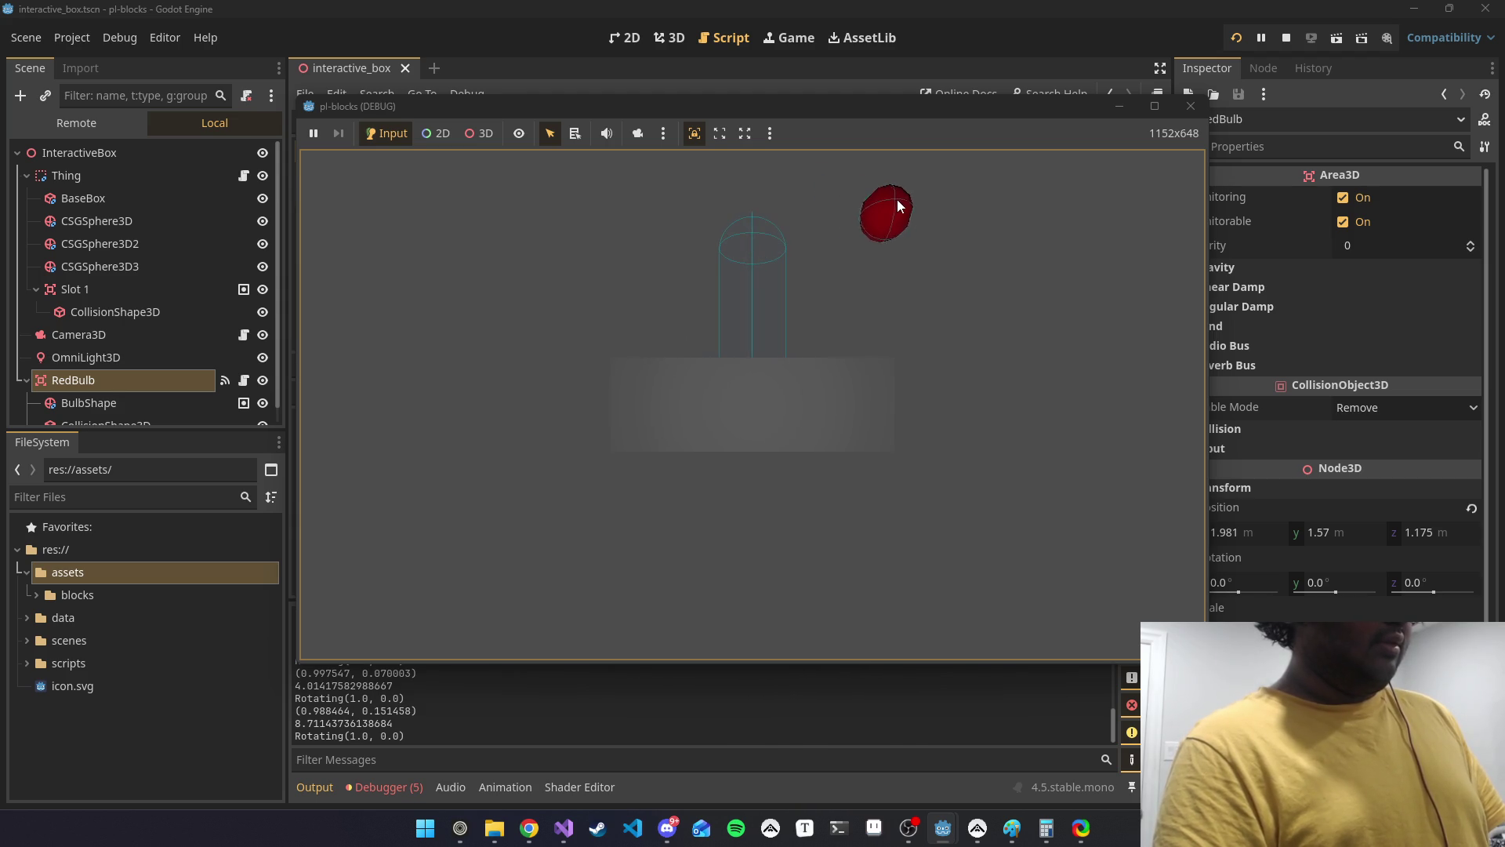
{"action": "left_click", "coordinate": [885, 202]}
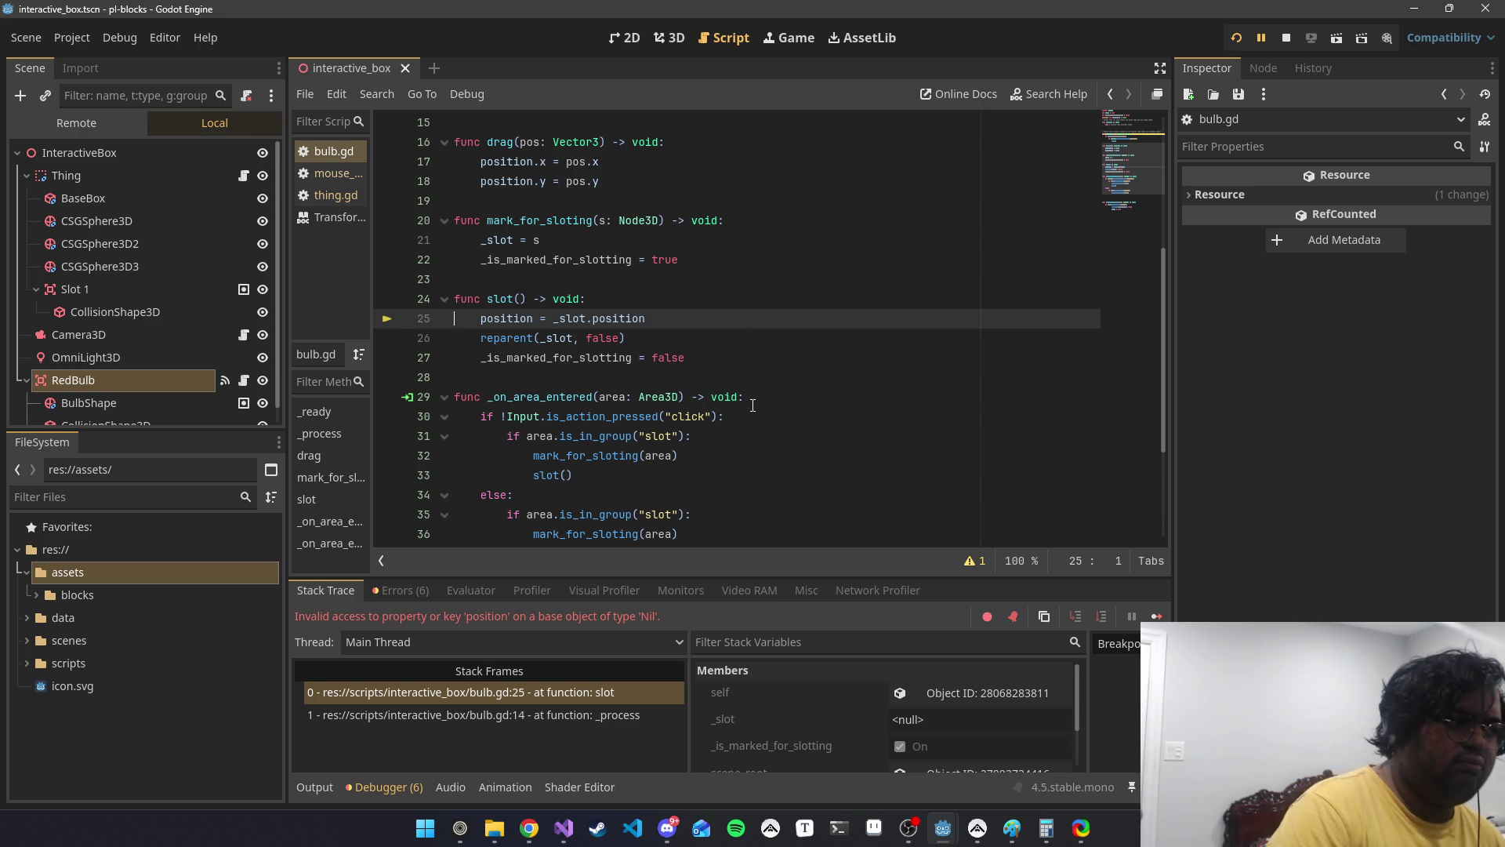
Copy the '_is_marked_for_slotting = false' line from slot().
{"action": "scroll", "coordinate": [736, 397], "scroll_direction": "down", "scroll_amount": 2}
{"action": "scroll", "coordinate": [627, 304], "scroll_direction": "up", "scroll_amount": 4}
{"action": "scroll", "coordinate": [566, 220], "scroll_direction": "down", "scroll_amount": 4}
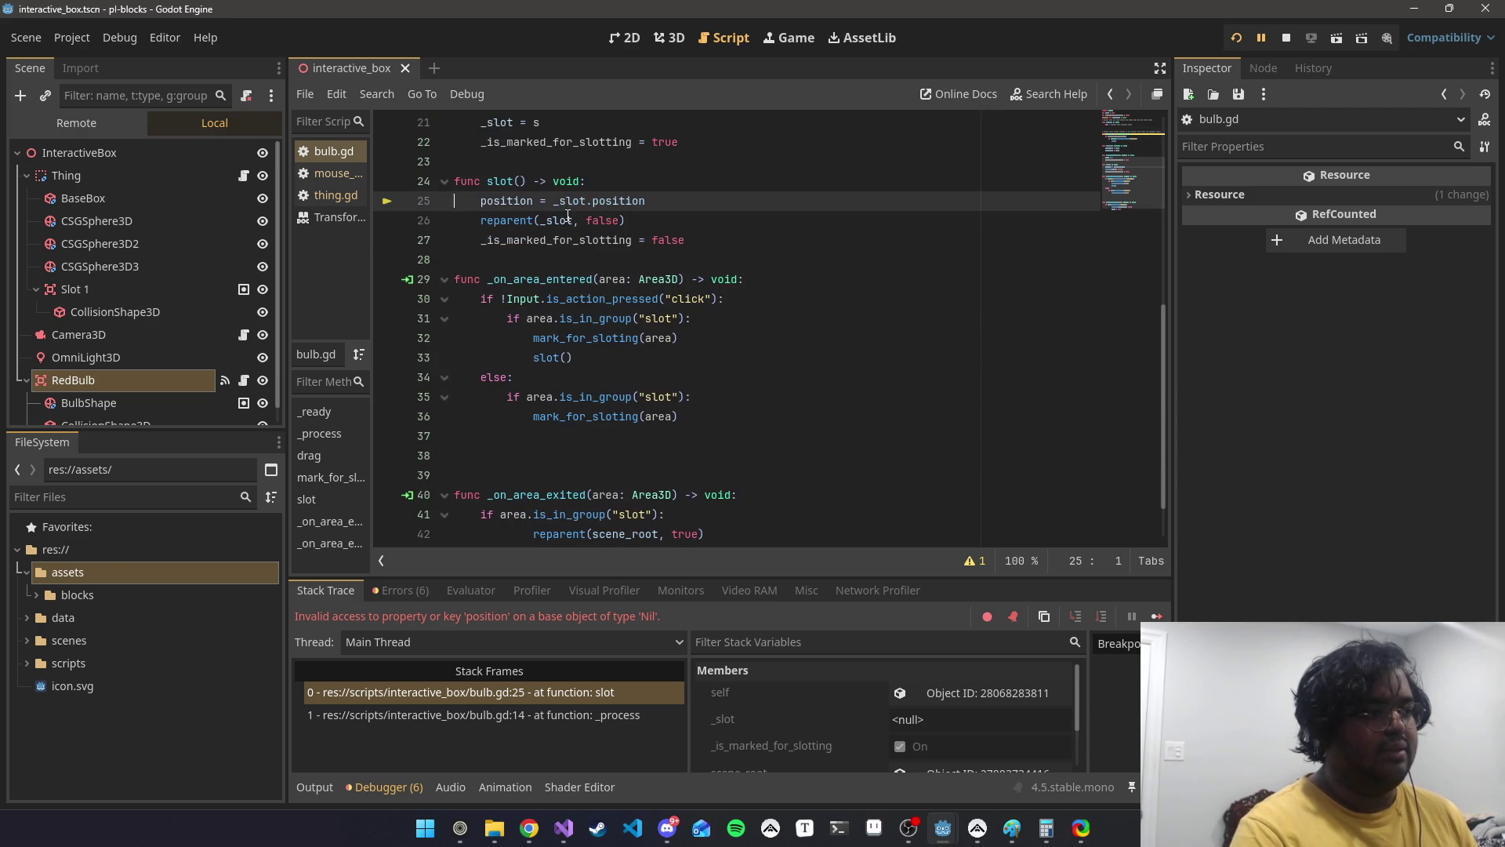
{"action": "double_click", "coordinate": [600, 237]}
{"action": "left_click_drag", "start_coordinate": [721, 240], "coordinate": [479, 240]}
{"action": "scroll", "coordinate": [600, 363], "scroll_direction": "down", "scroll_amount": 1}
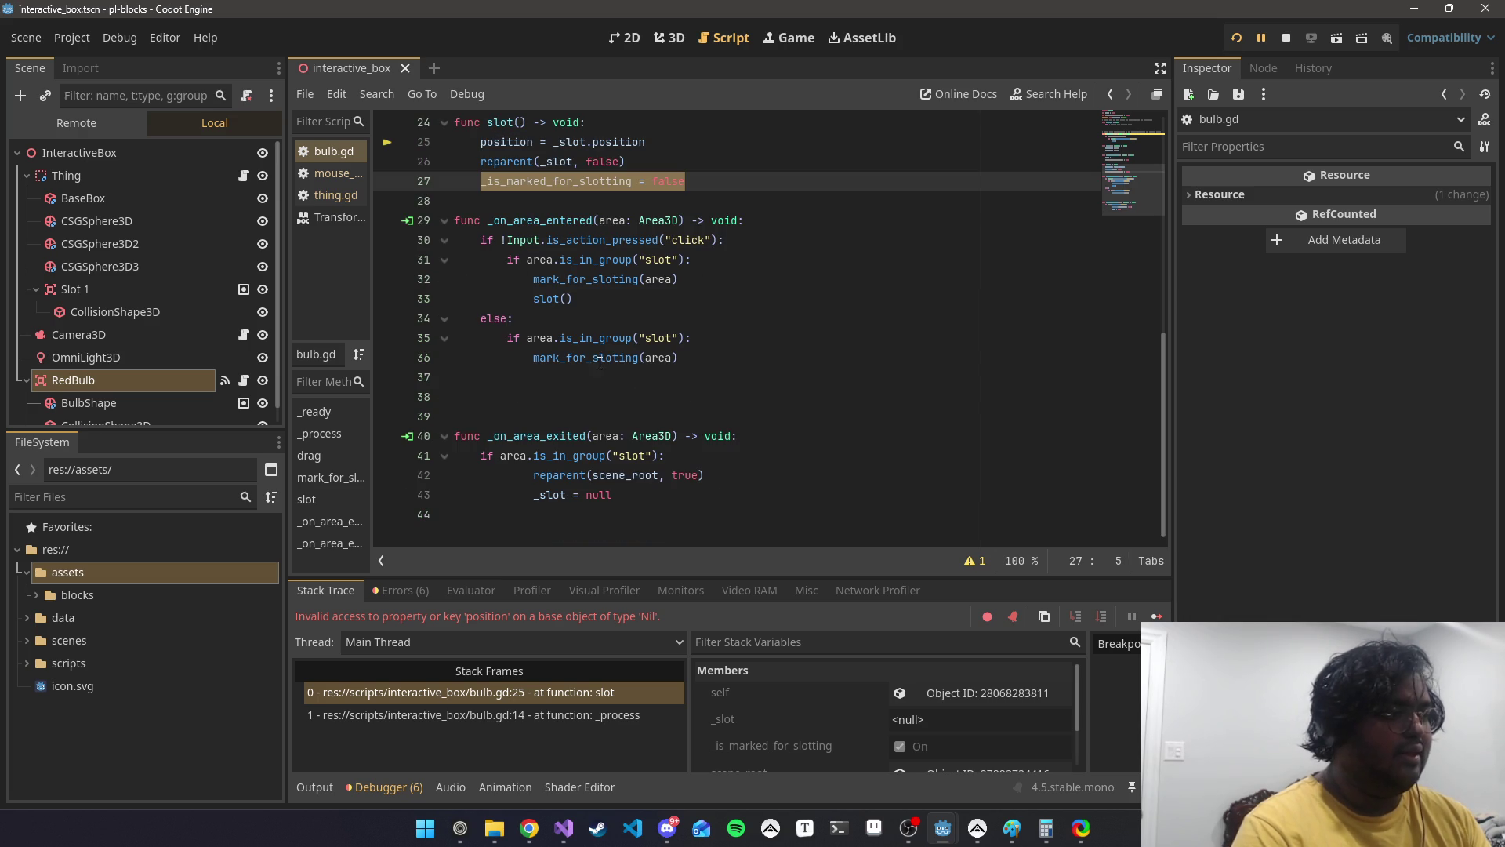
{"action": "key", "text": "ctrl+c"}
Paste it after reparent in _on_area_exited, then stop the crashed game and run it again.
{"action": "left_click", "coordinate": [719, 475]}
{"action": "key", "text": "Return"}
{"action": "key", "text": "ctrl+v"}
{"action": "left_click", "coordinate": [851, 240]}
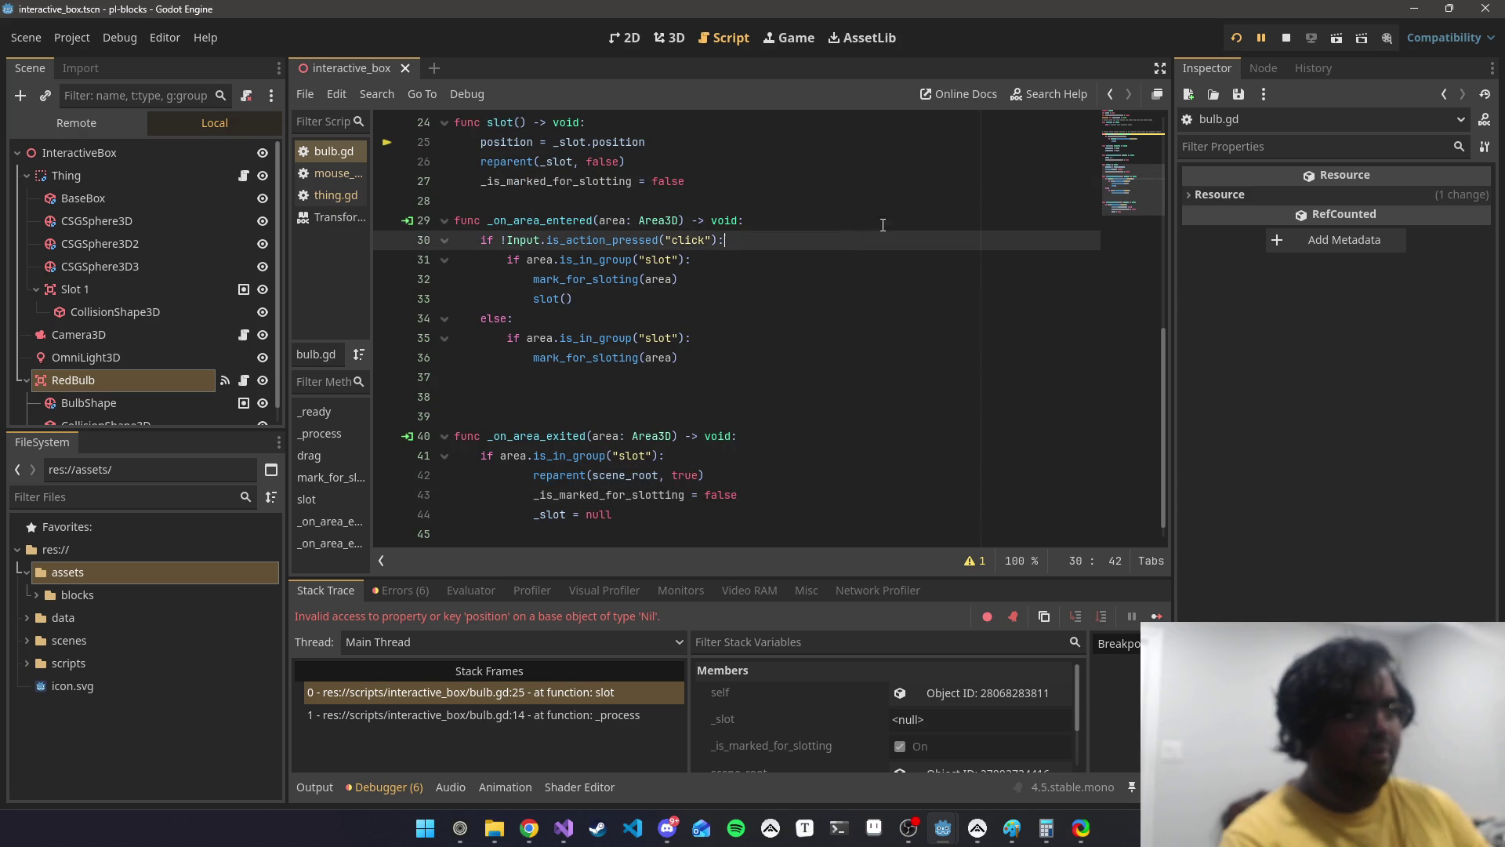
{"action": "left_click", "coordinate": [1279, 44]}
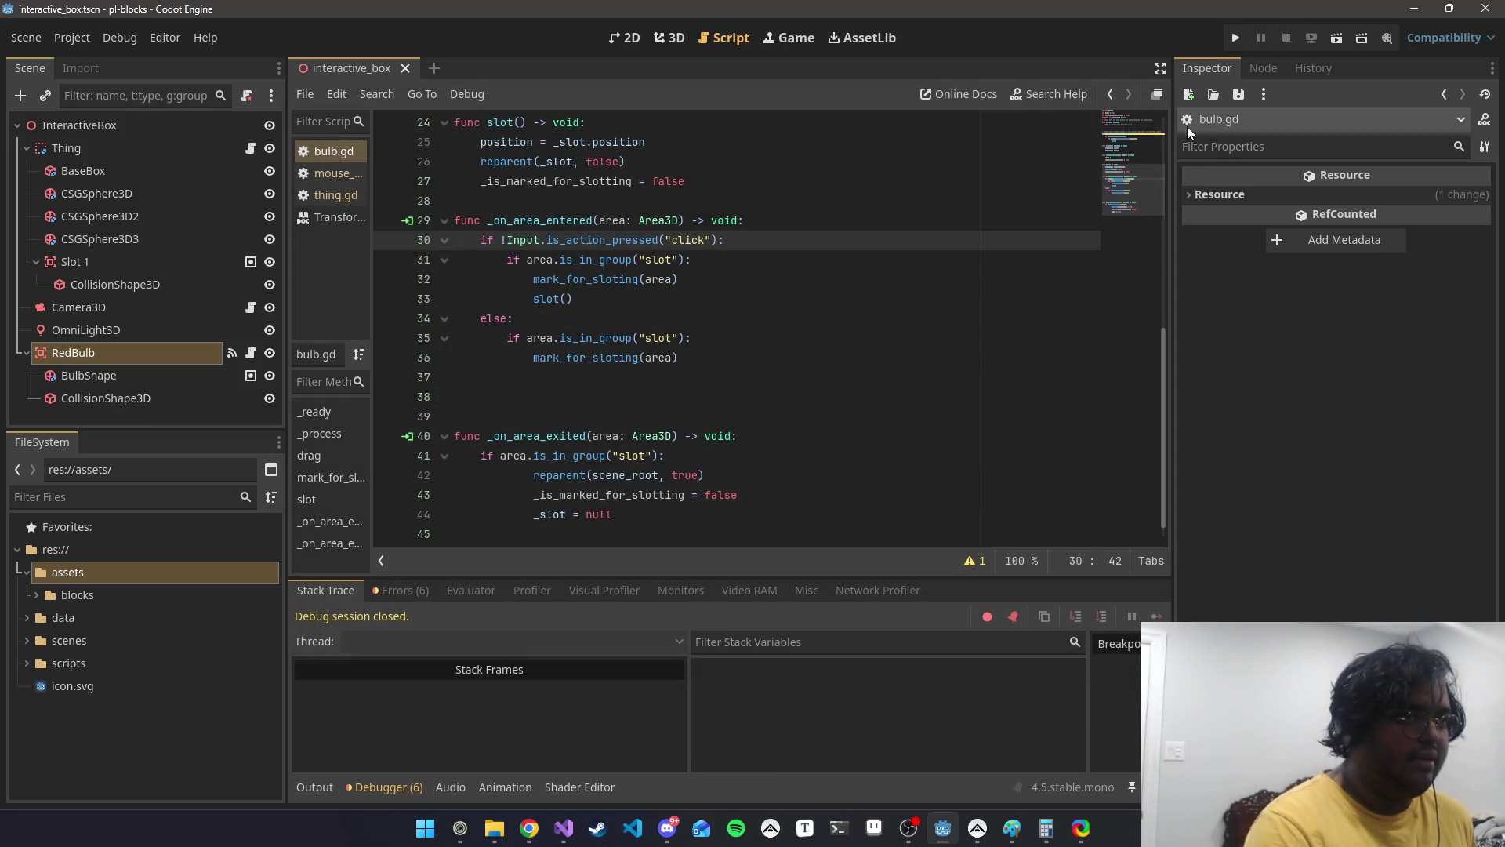
{"action": "left_click", "coordinate": [1235, 38]}
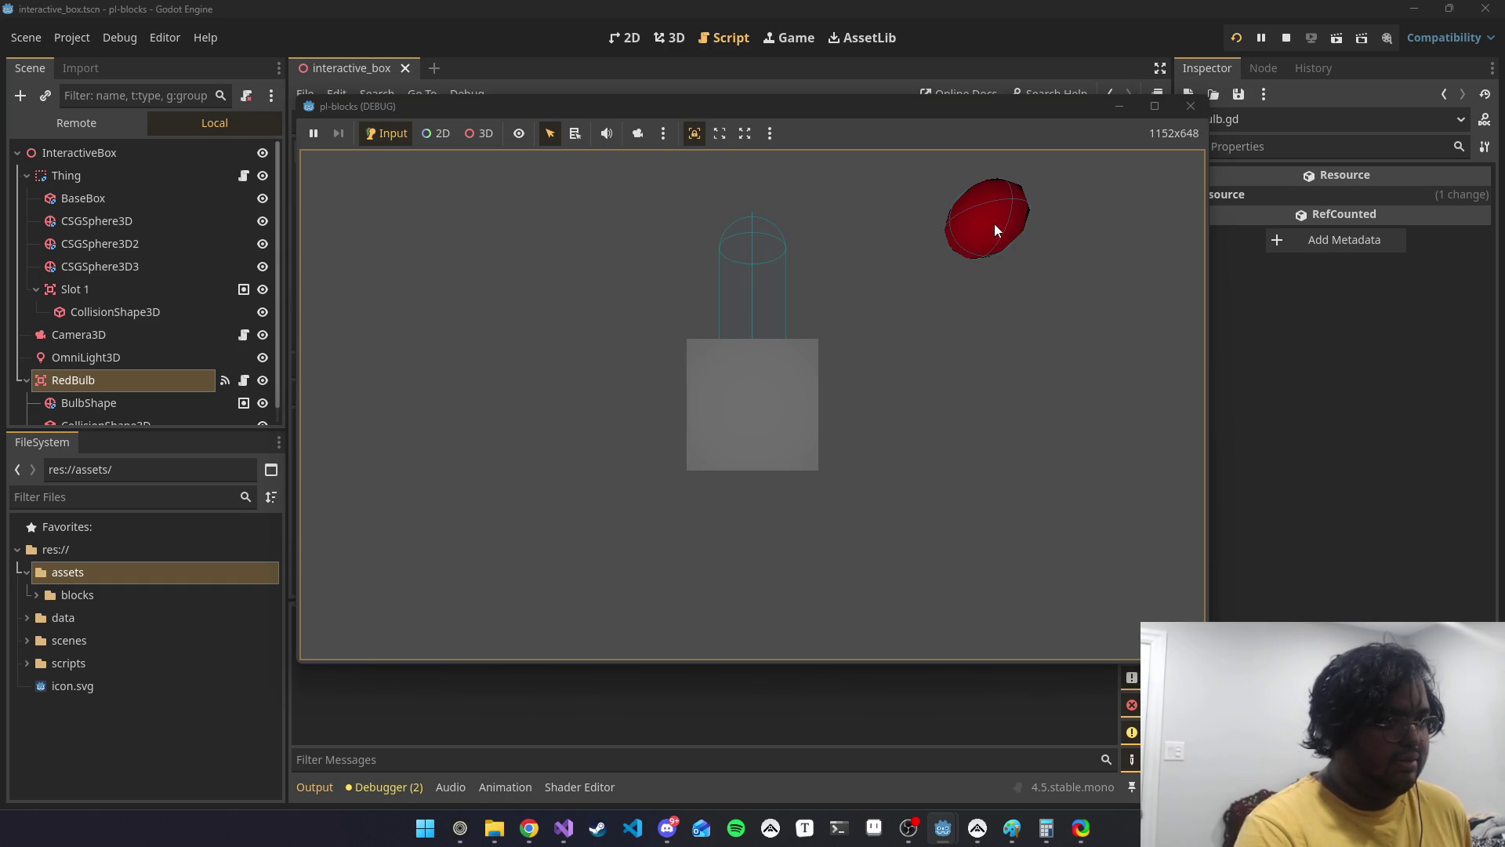
Drop the red bulb into a slot, rotate the box to confirm it stays, then stop the game.
{"action": "left_click_drag", "start_coordinate": [997, 230], "coordinate": [729, 333]}
{"action": "key", "text": "Left"}
{"action": "key", "text": "Right"}
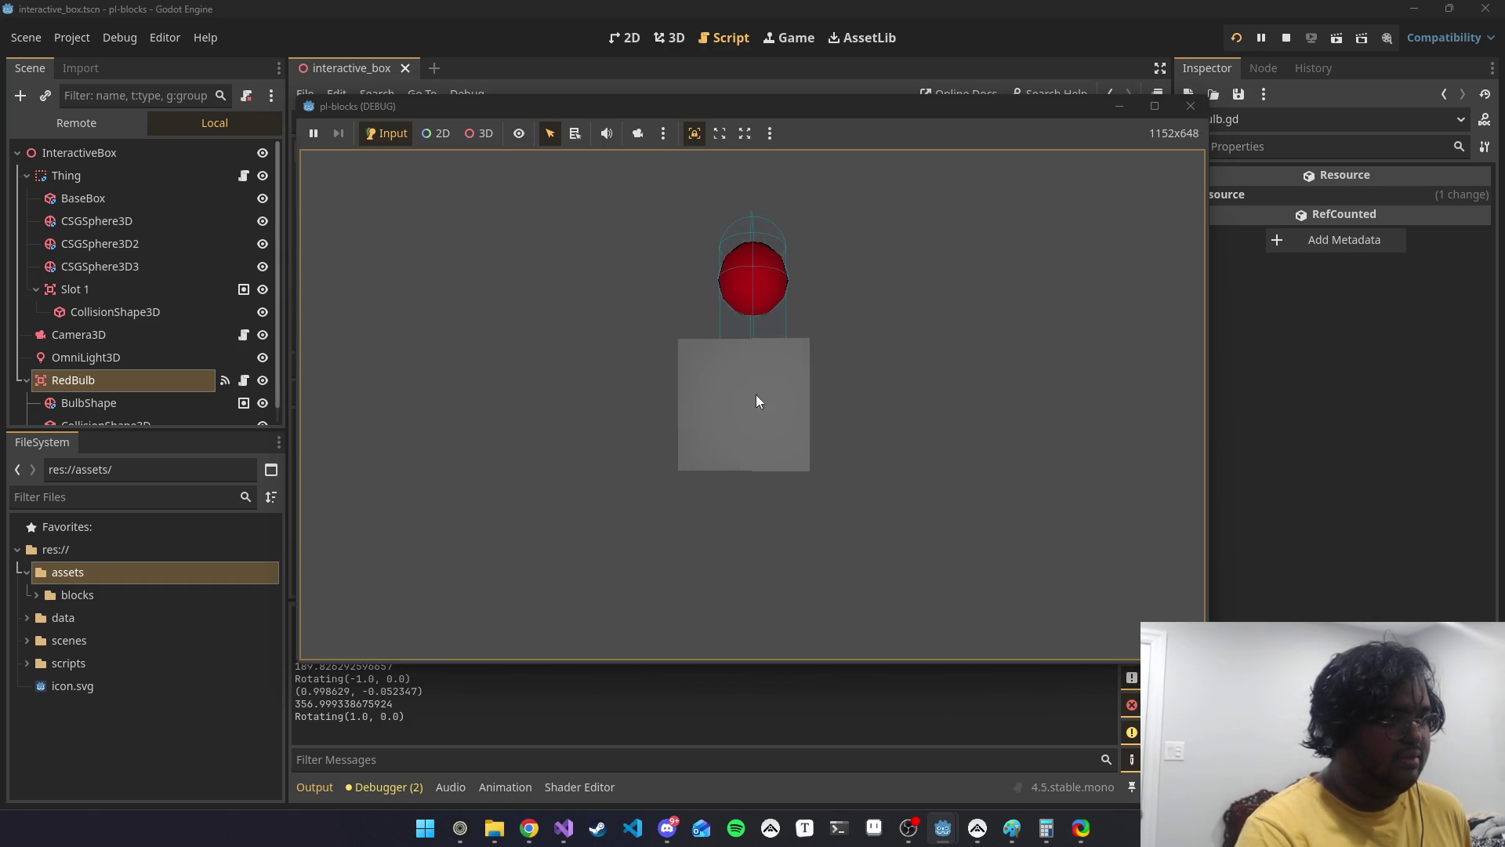
{"action": "key", "text": "Right"}
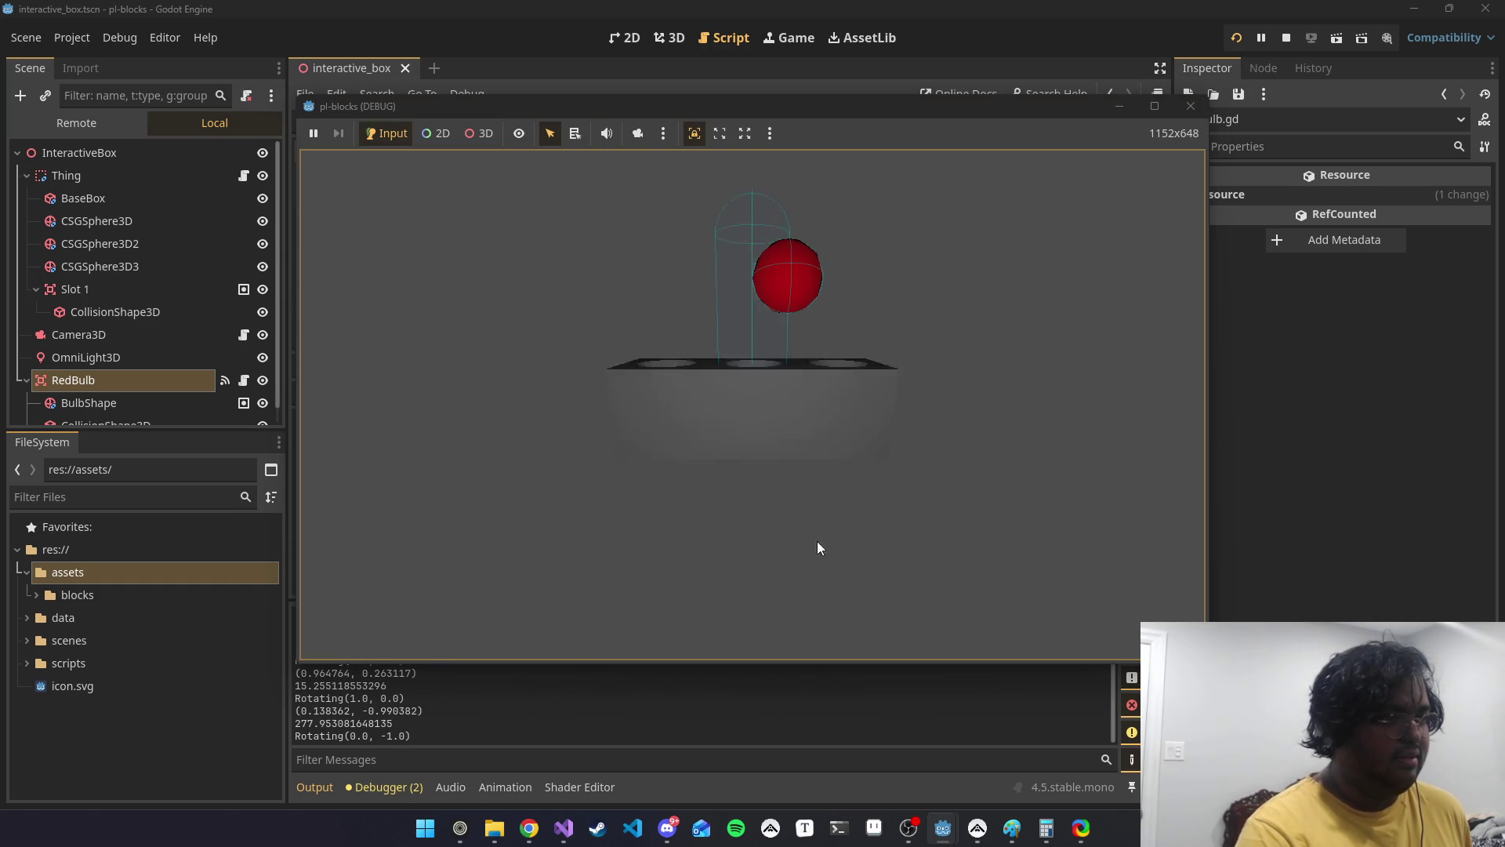
{"action": "key", "text": "Up"}
{"action": "left_click_drag", "start_coordinate": [884, 295], "coordinate": [956, 381]}
{"action": "left_click_drag", "start_coordinate": [863, 495], "coordinate": [606, 487]}
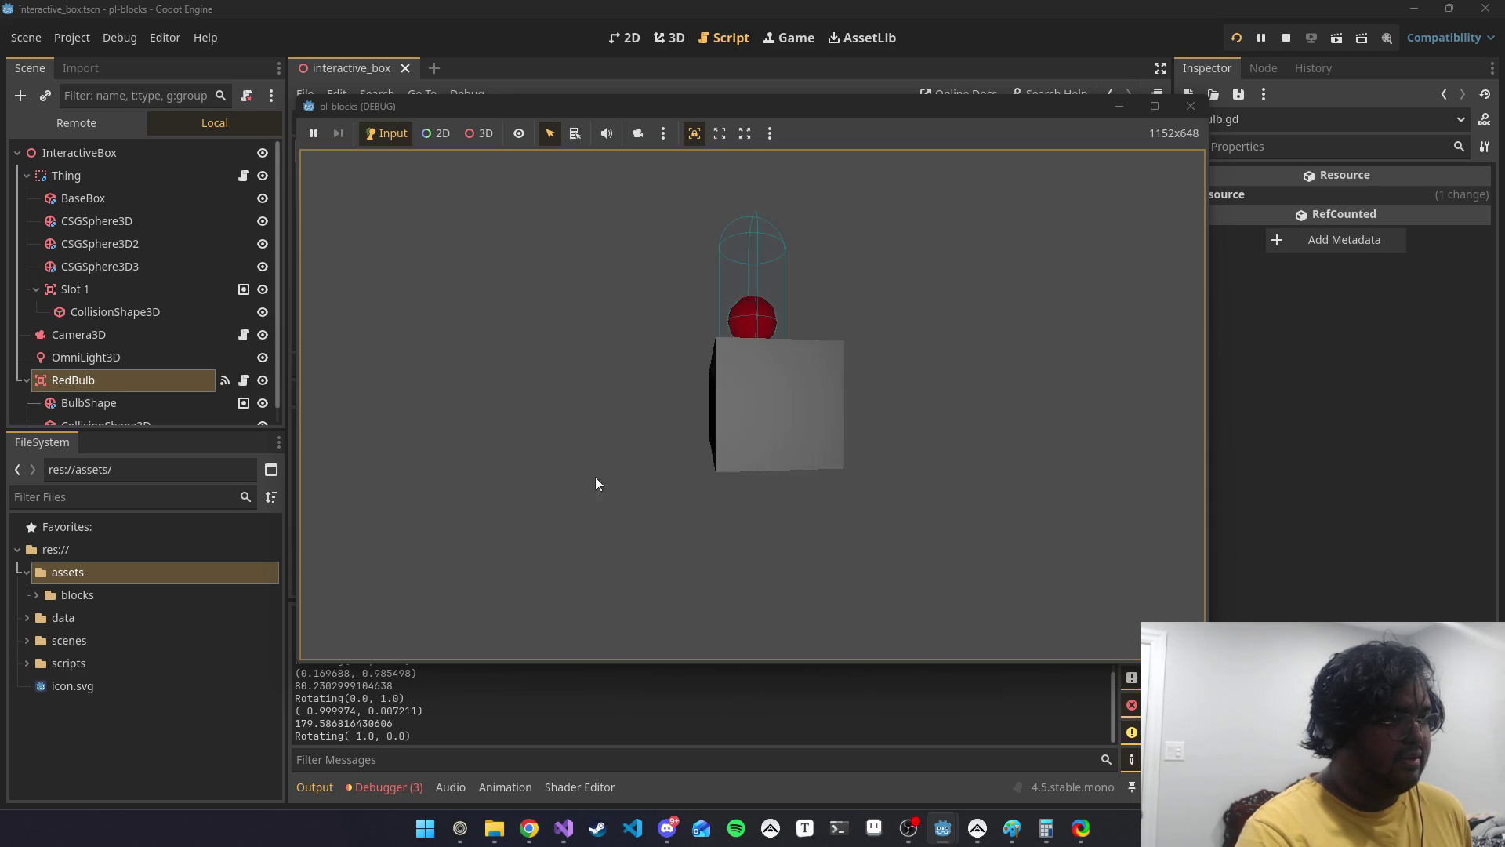
{"action": "left_click_drag", "start_coordinate": [560, 550], "coordinate": [696, 425]}
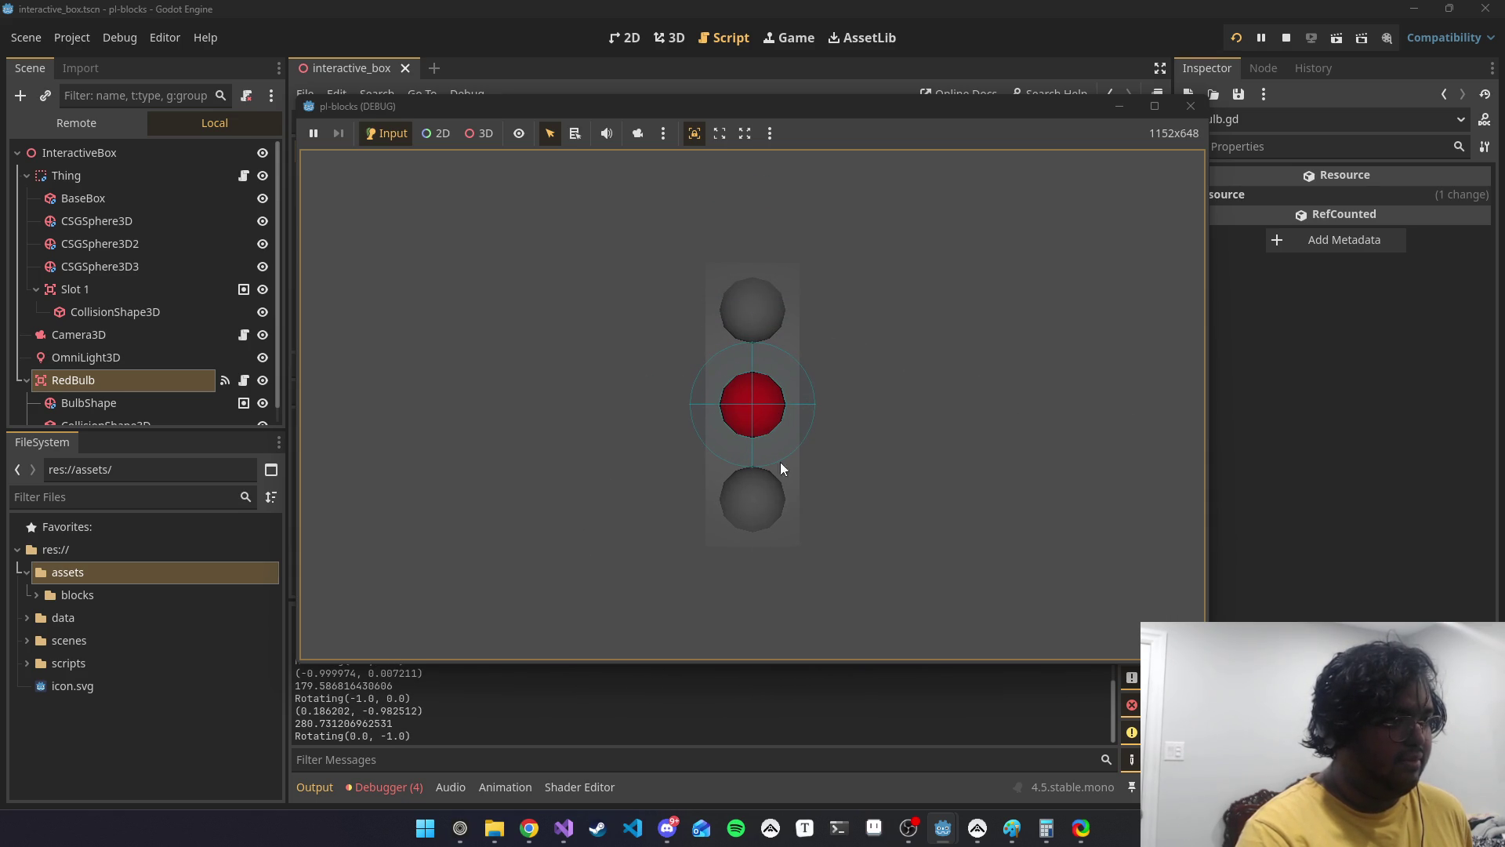
{"action": "left_click_drag", "start_coordinate": [886, 499], "coordinate": [704, 516]}
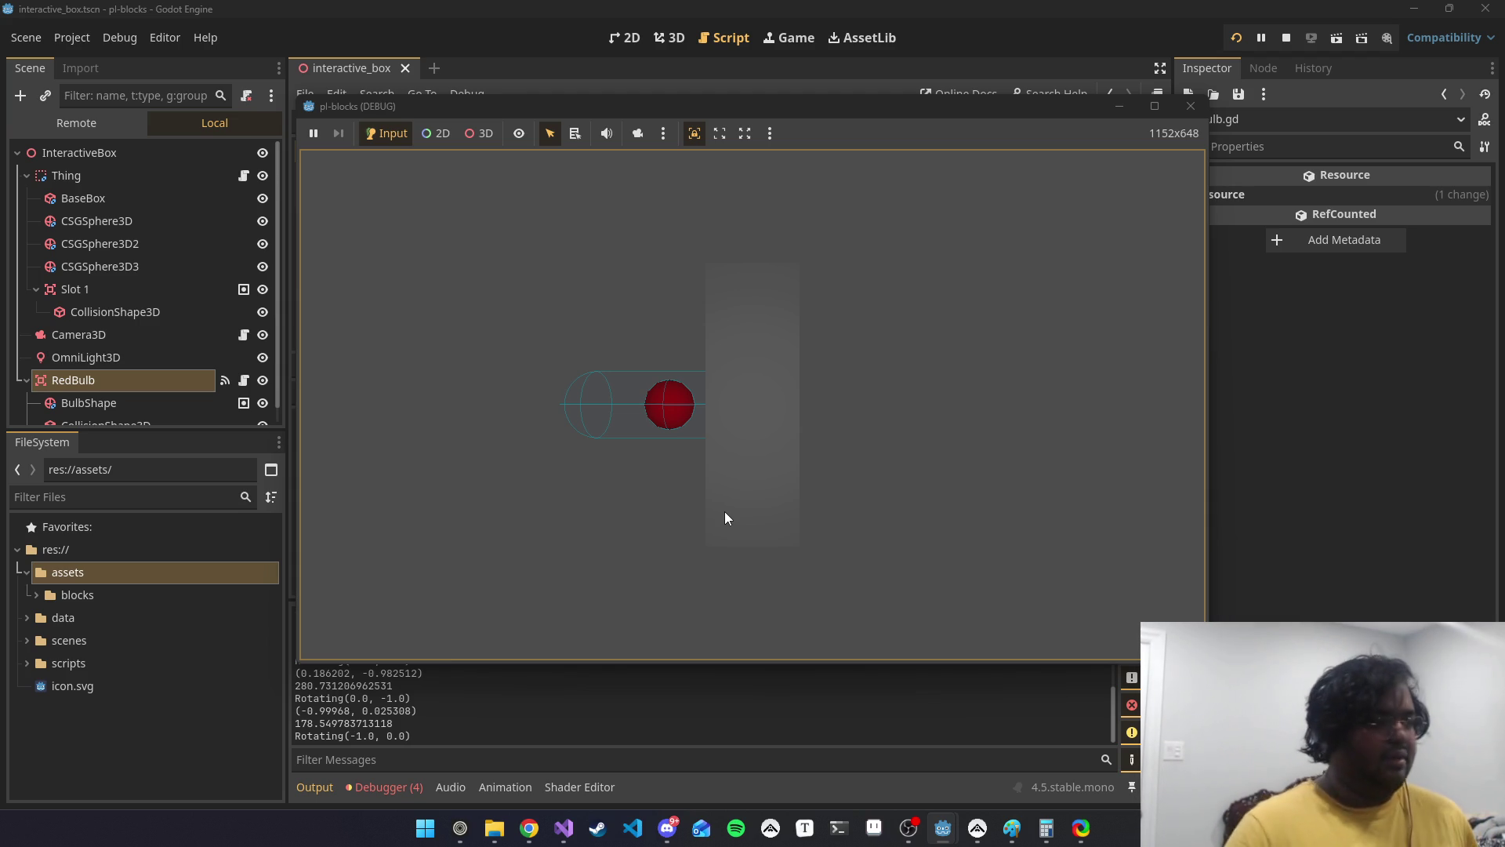
{"action": "left_click", "coordinate": [1191, 107]}
Orbit the 3D scene, review slot() around line 25 in bulb.gd, then run from the Game workspace.
{"action": "left_click", "coordinate": [668, 38]}
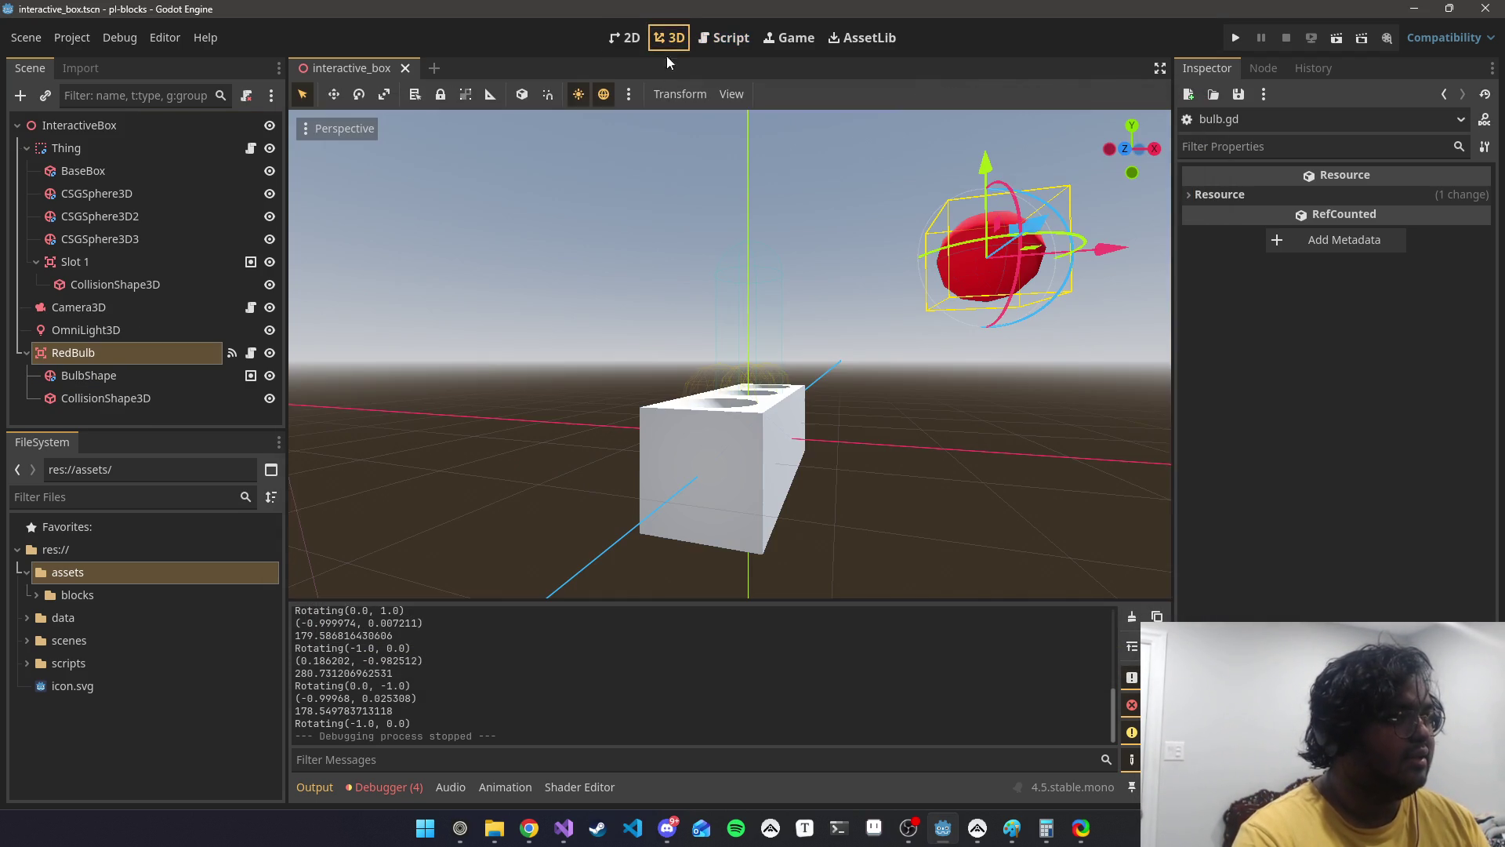
{"action": "left_click_drag", "start_coordinate": [783, 399], "coordinate": [643, 425]}
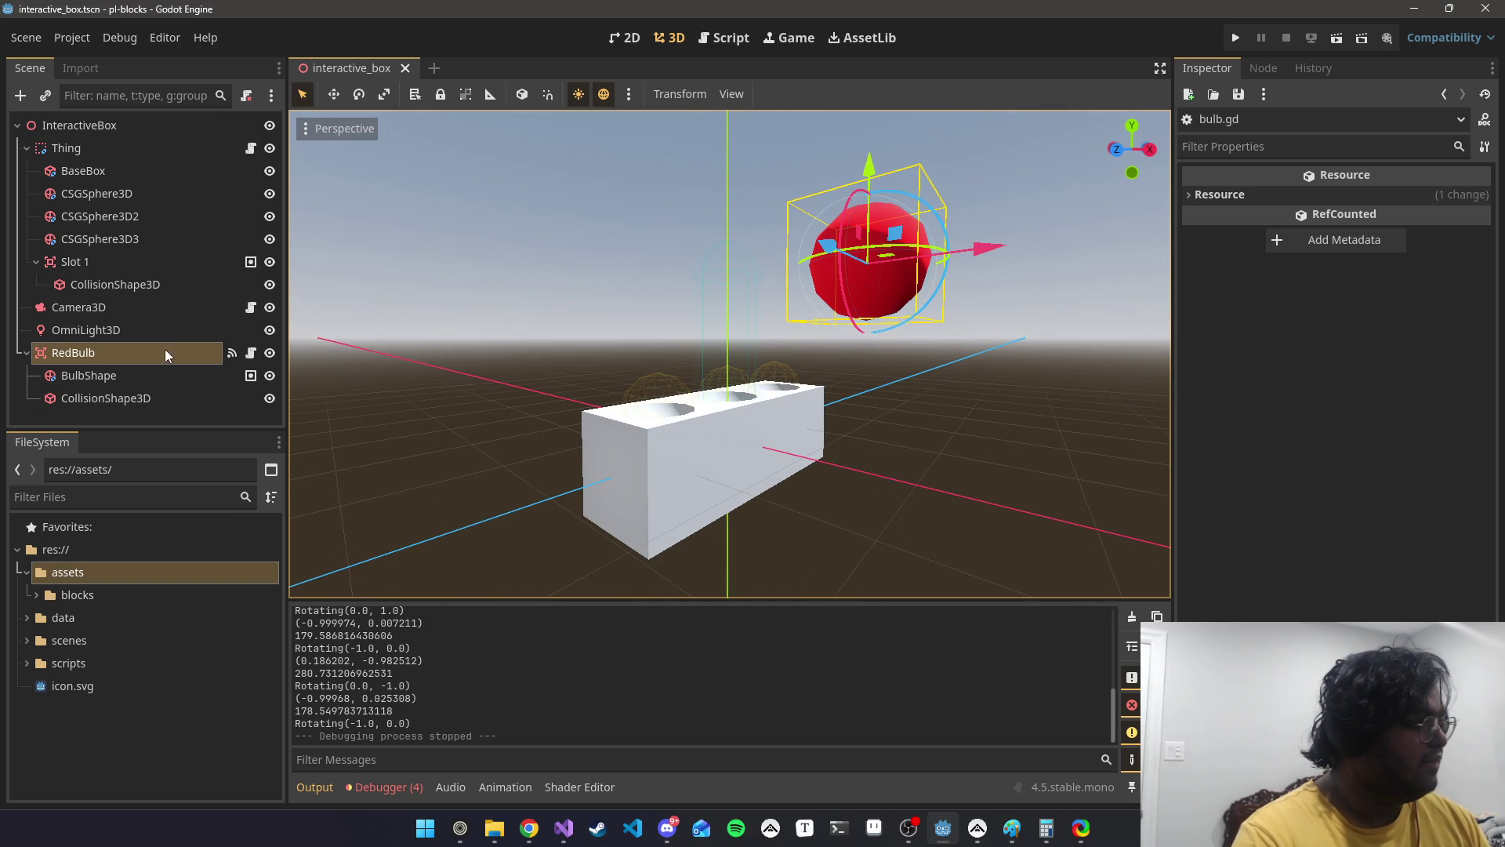
{"action": "left_click", "coordinate": [251, 353]}
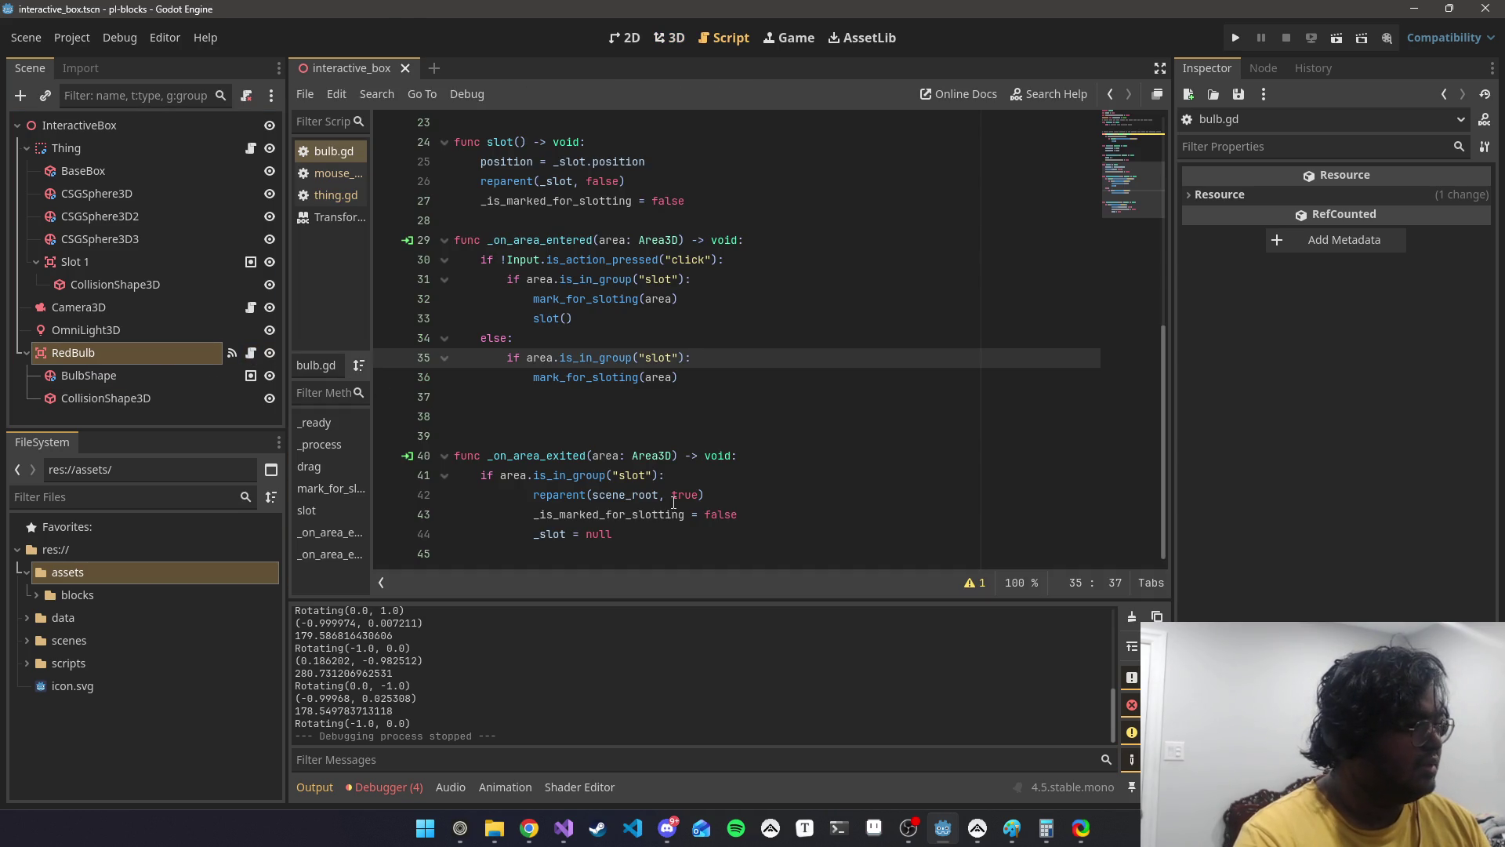
{"action": "left_click", "coordinate": [662, 312]}
{"action": "scroll", "coordinate": [594, 323], "scroll_direction": "up", "scroll_amount": 3}
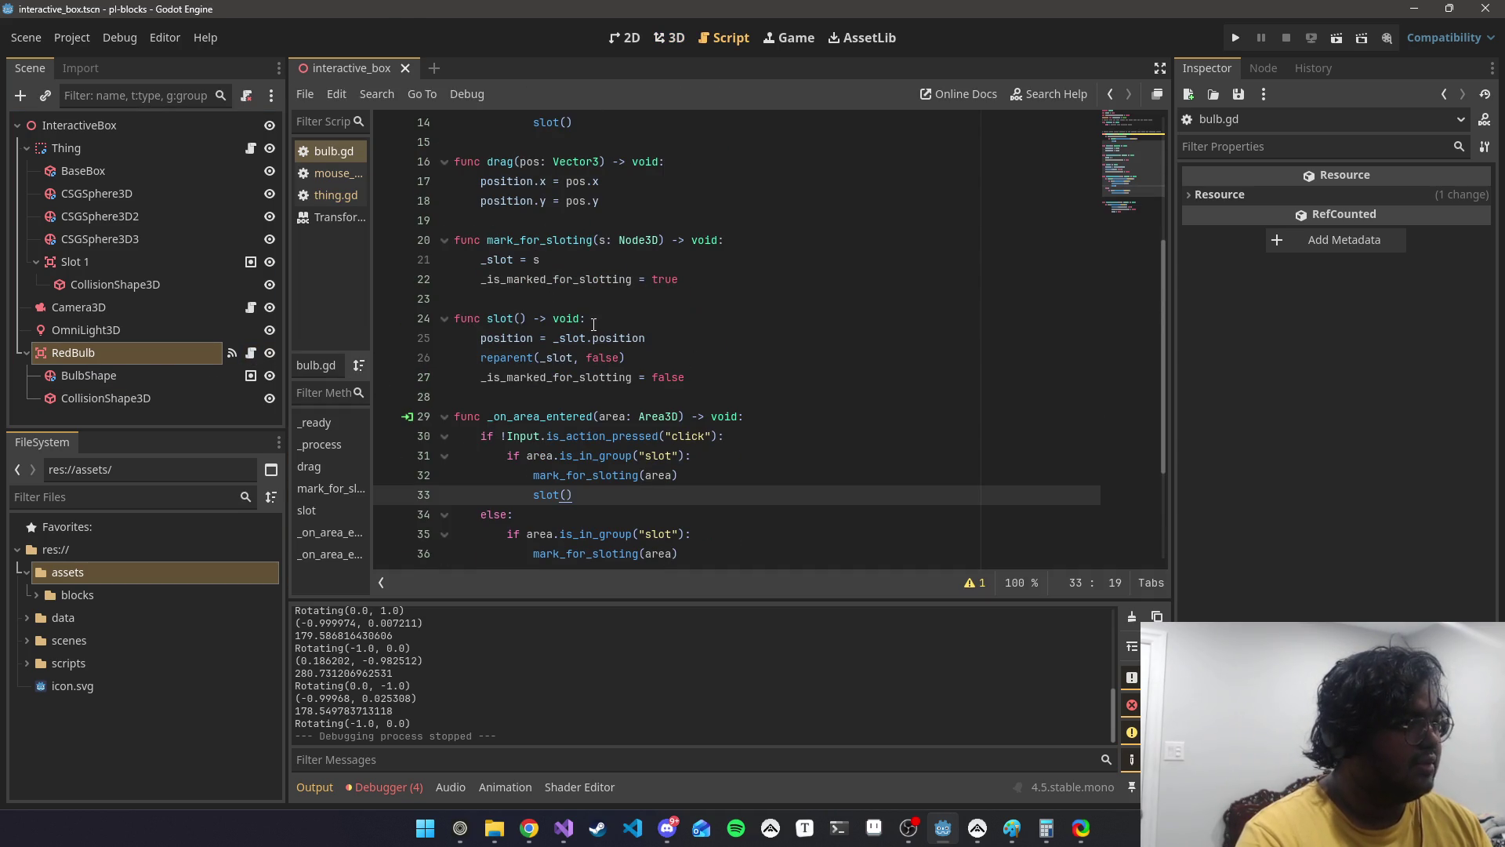
{"action": "left_click", "coordinate": [536, 359]}
{"action": "double_click", "coordinate": [629, 339]}
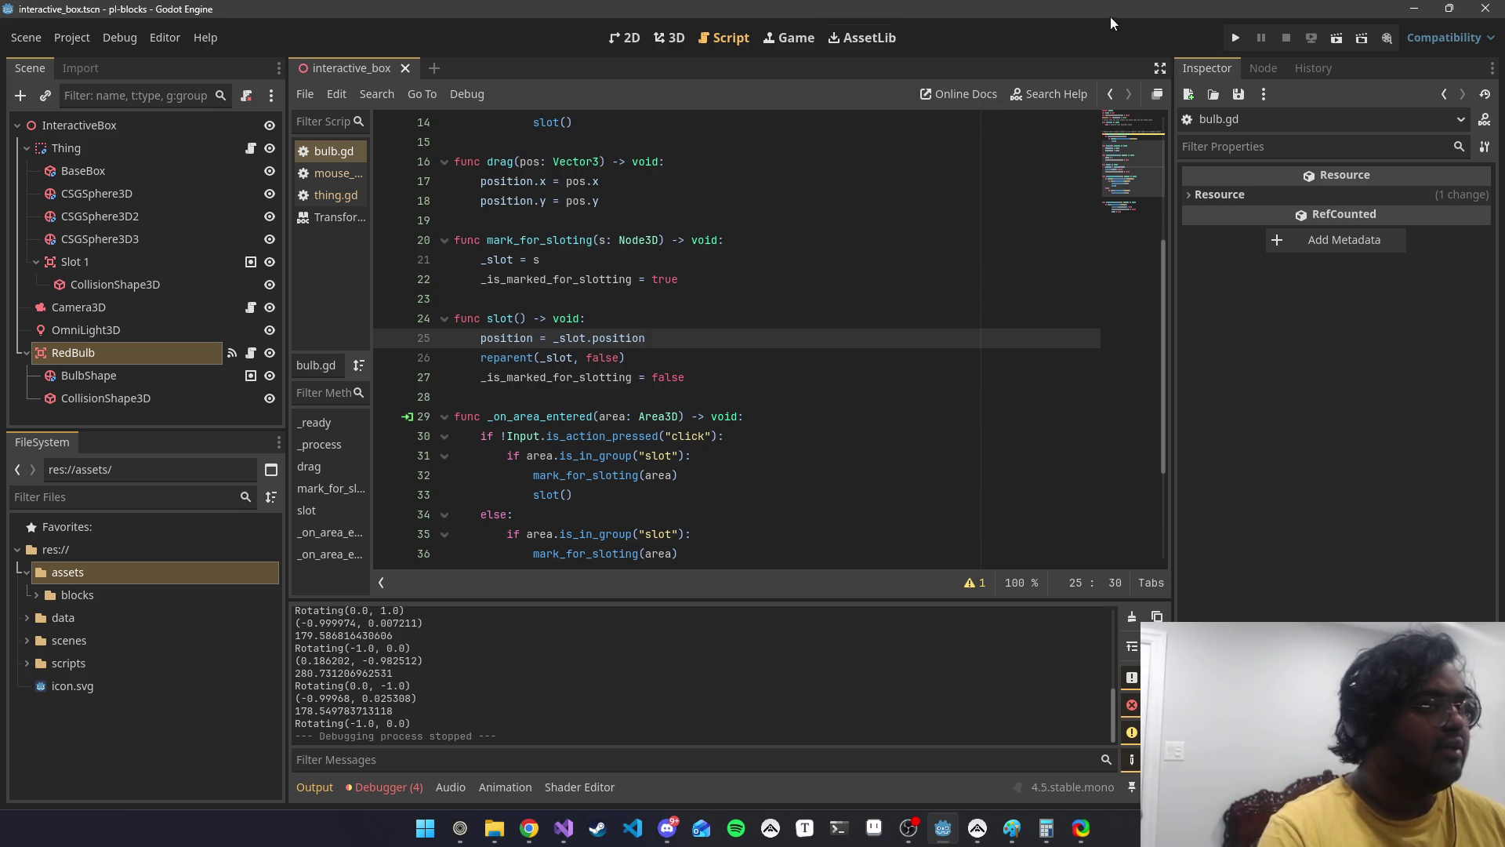
{"action": "left_click", "coordinate": [799, 39]}
{"action": "left_click", "coordinate": [1336, 38]}
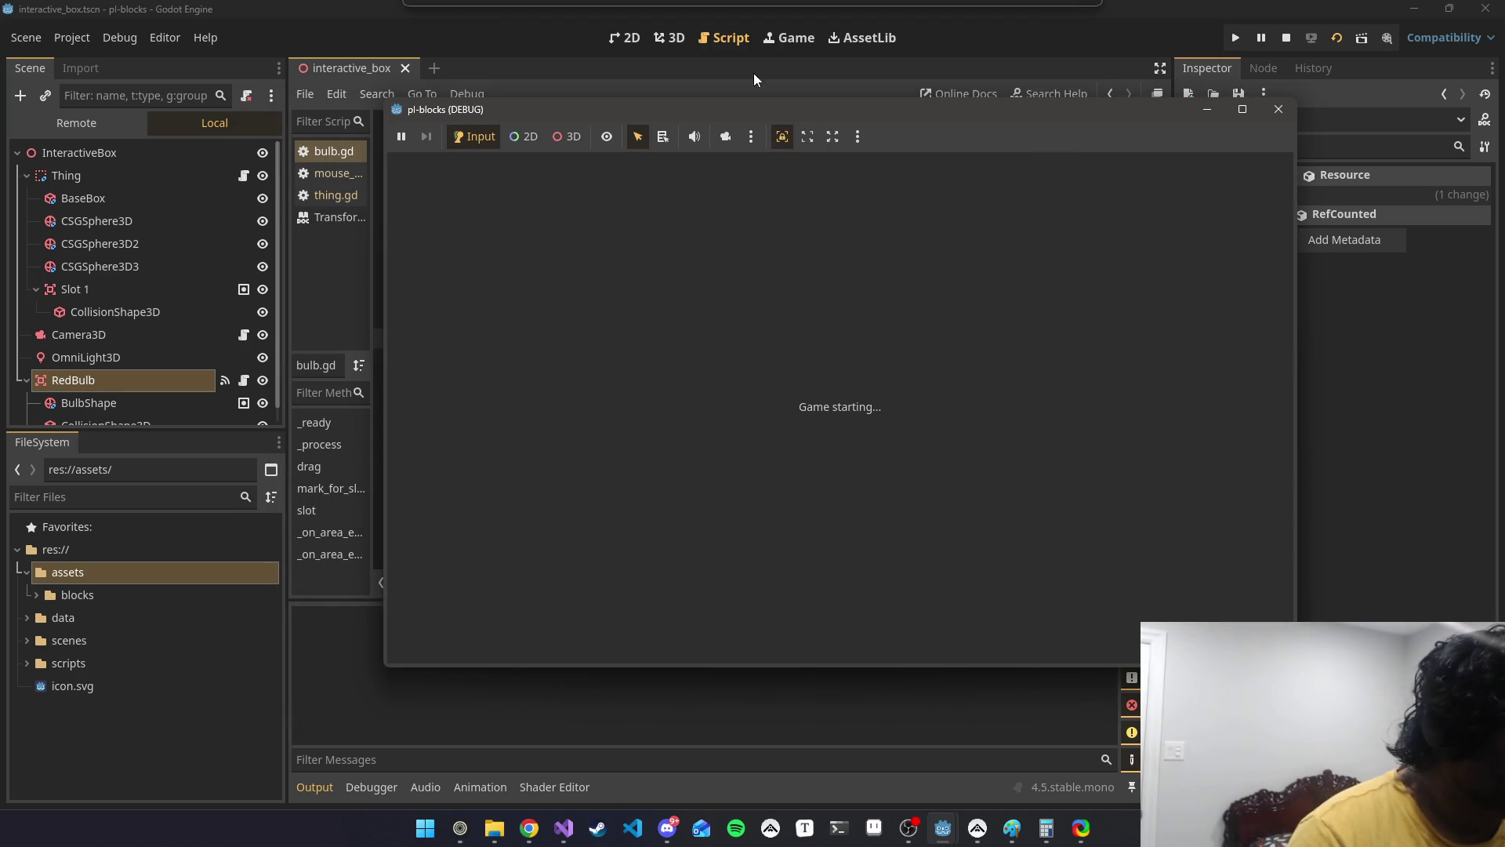
Inspect the running game's remote scene tree, expanding InteractiveBox, then close the floating game window.
{"action": "left_click", "coordinate": [786, 41]}
{"action": "mouse_move", "coordinate": [523, 105]}
{"action": "left_mouse_down"}
{"action": "mouse_move", "coordinate": [791, 193]}
{"action": "mouse_move", "coordinate": [735, 201]}
{"action": "mouse_move", "coordinate": [505, 107]}
{"action": "mouse_move", "coordinate": [433, 105]}
{"action": "left_mouse_up"}
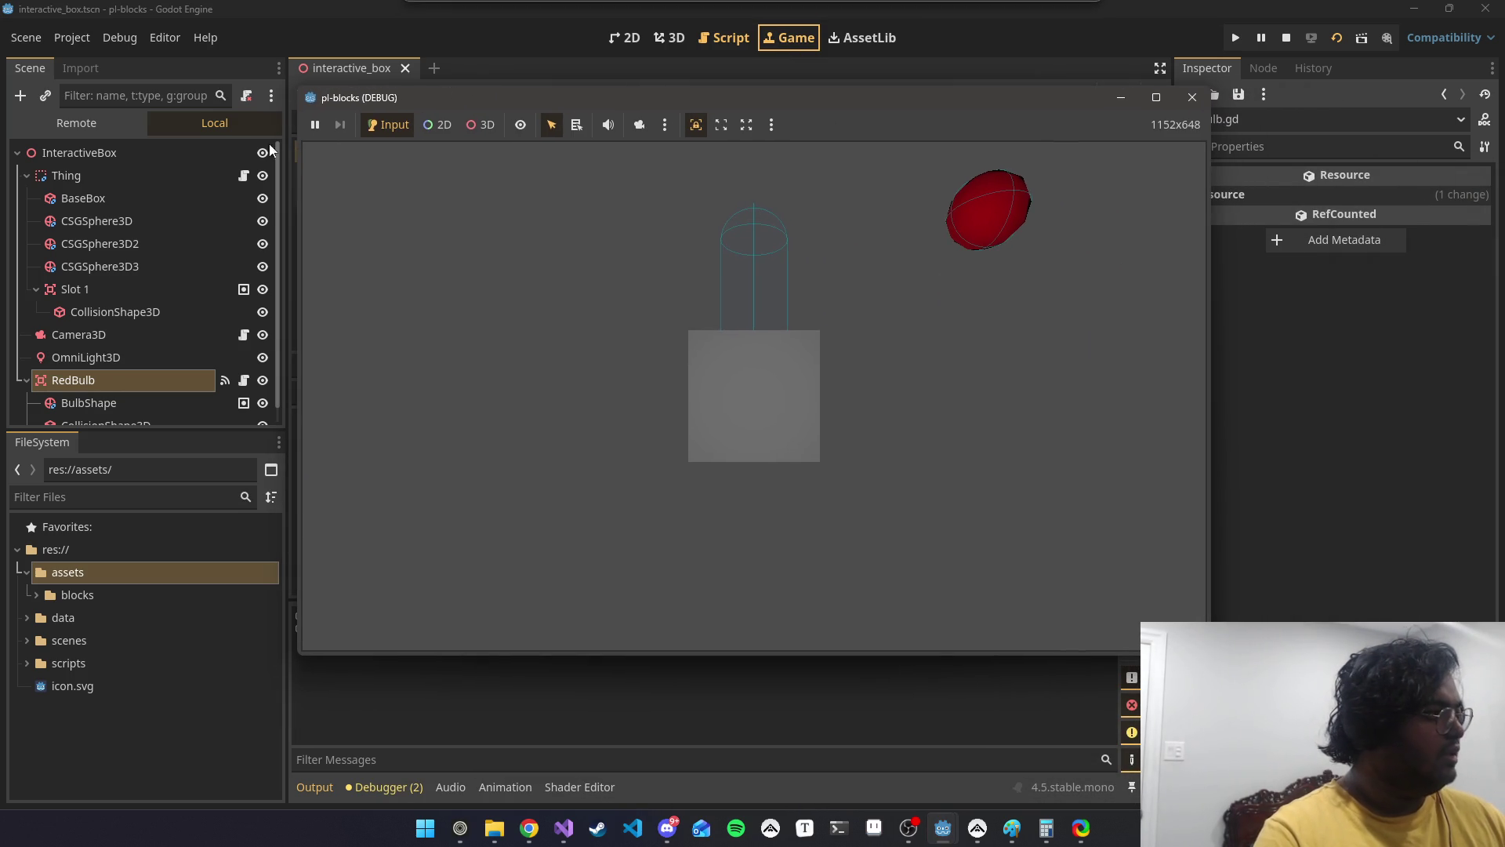
{"action": "left_click", "coordinate": [110, 120]}
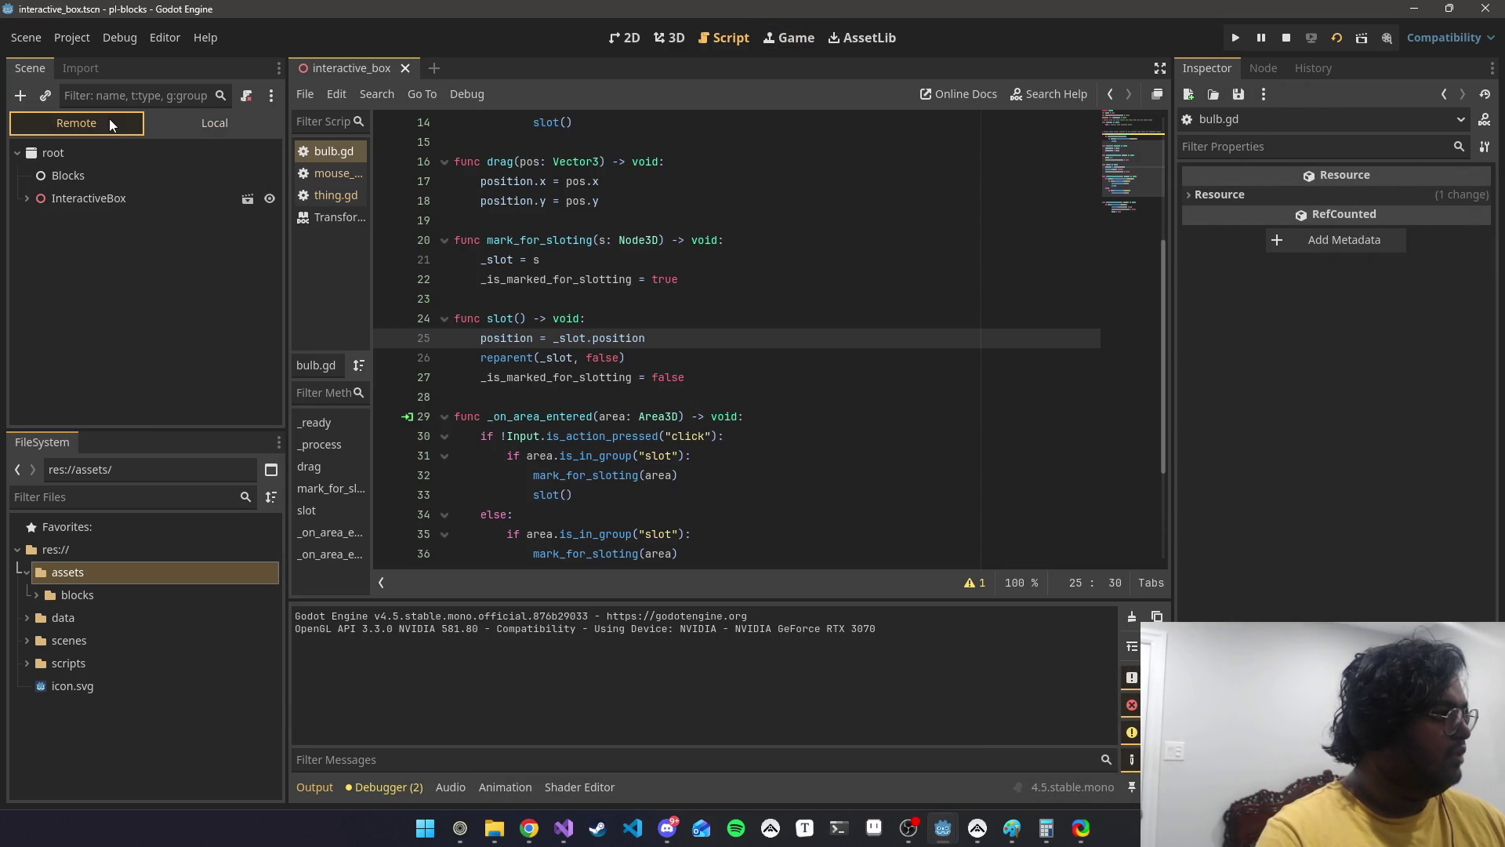
{"action": "left_click", "coordinate": [27, 198]}
{"action": "key", "text": "alt+Tab"}
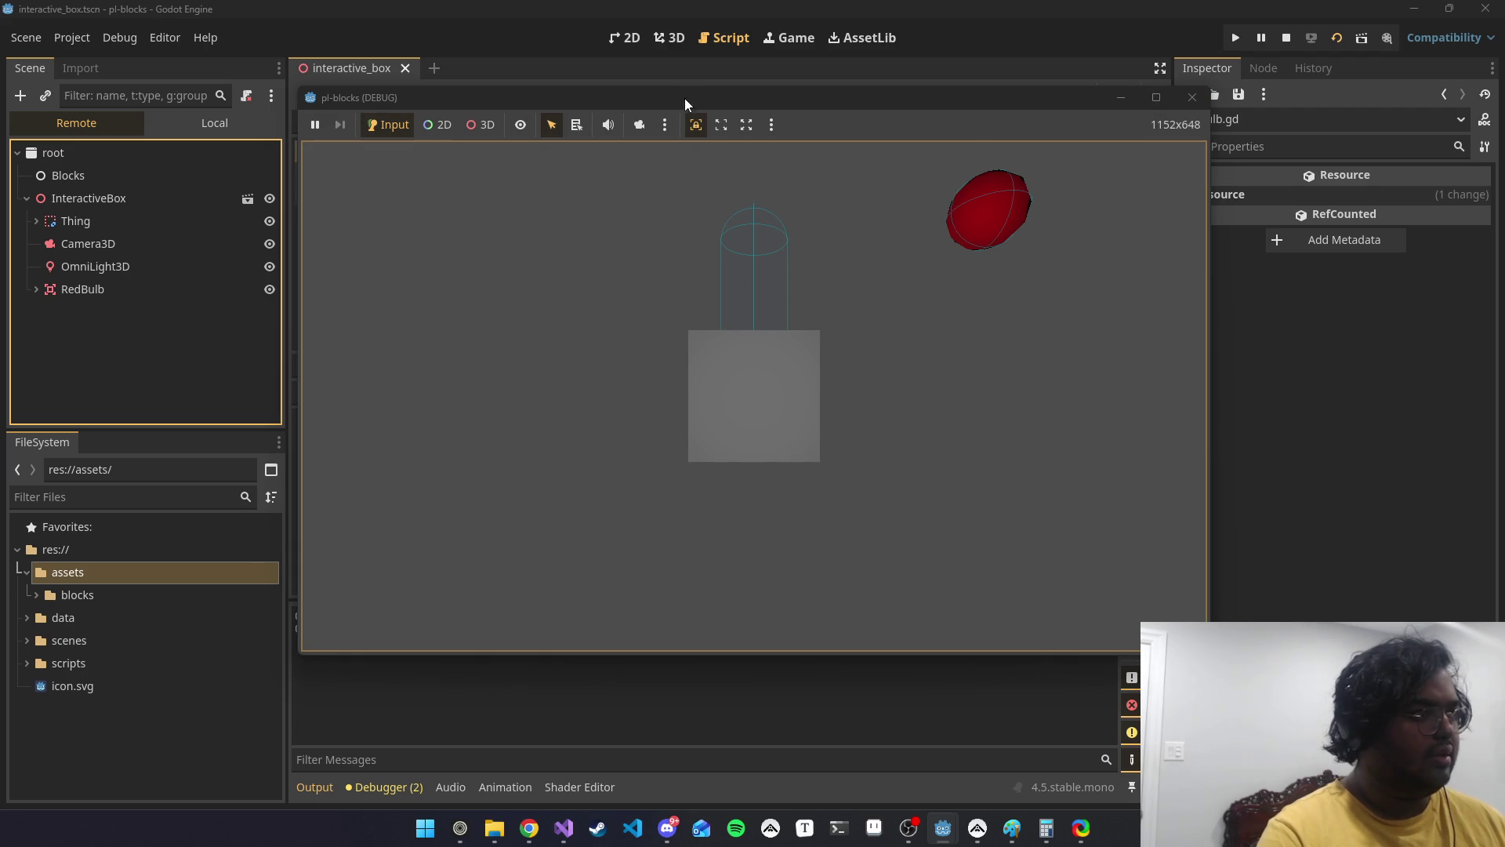
{"action": "left_click", "coordinate": [774, 124]}
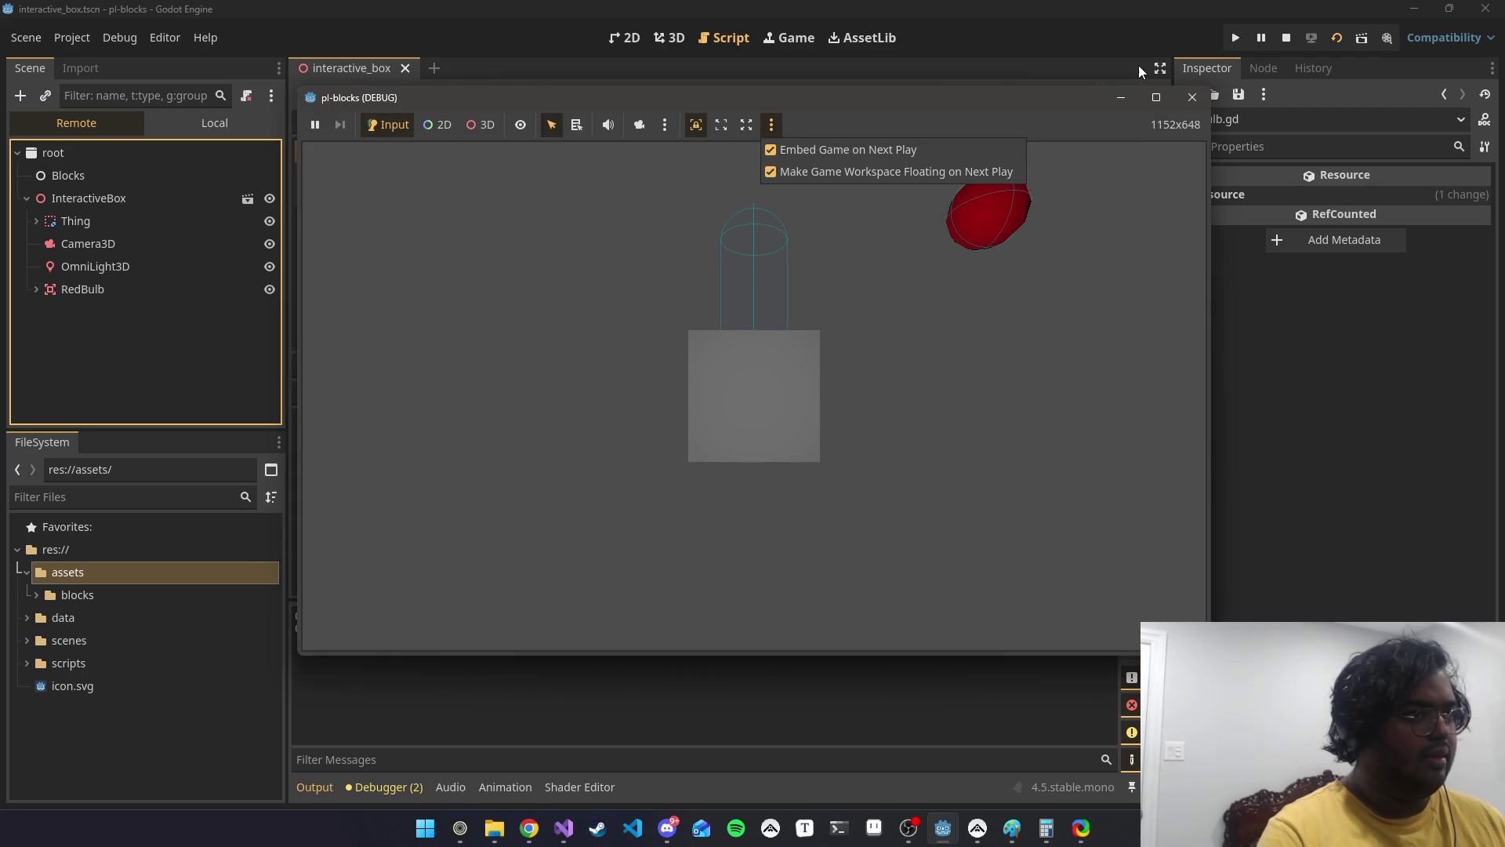
{"action": "left_click", "coordinate": [1192, 95]}
{"action": "left_click", "coordinate": [1192, 96]}
Uncheck 'Make Game Workspace Floating on Next Play' and run the scene embedded in the editor.
{"action": "left_click", "coordinate": [1334, 38]}
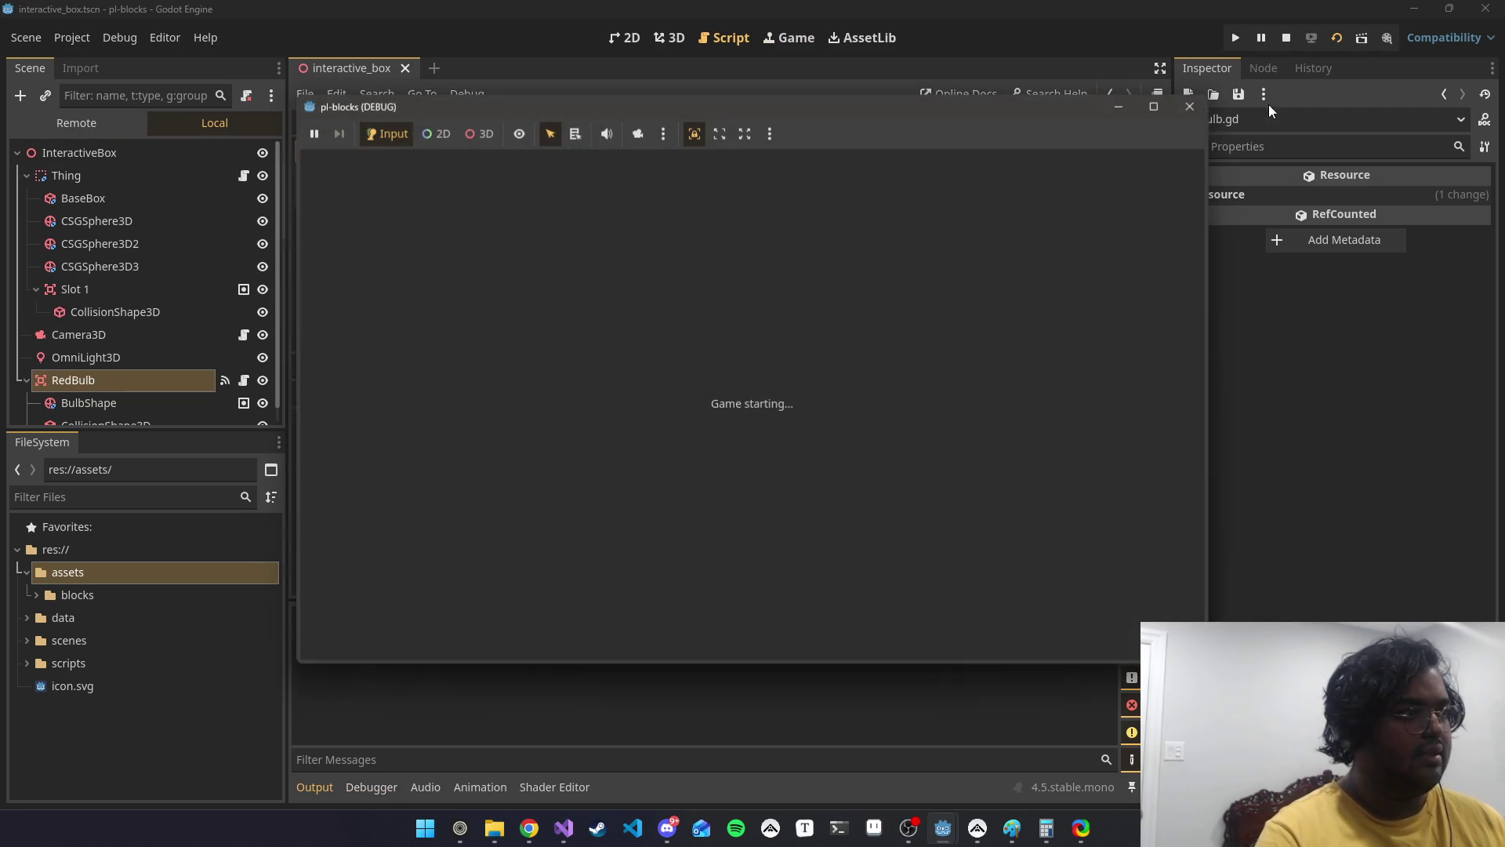
{"action": "left_click_drag", "start_coordinate": [751, 119], "coordinate": [790, 177]}
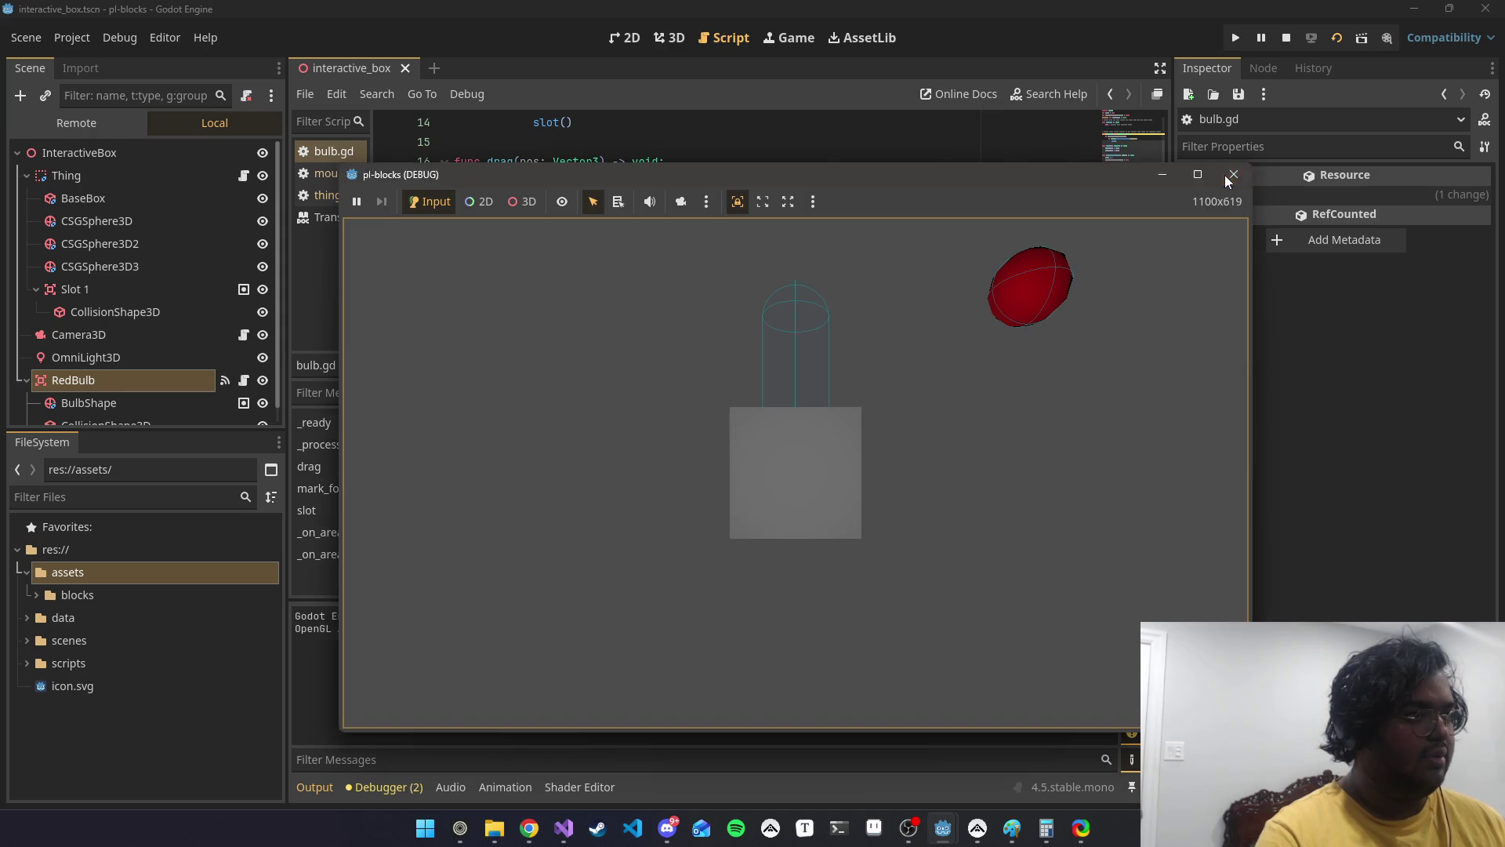
{"action": "left_click", "coordinate": [1233, 174]}
{"action": "left_click", "coordinate": [773, 39]}
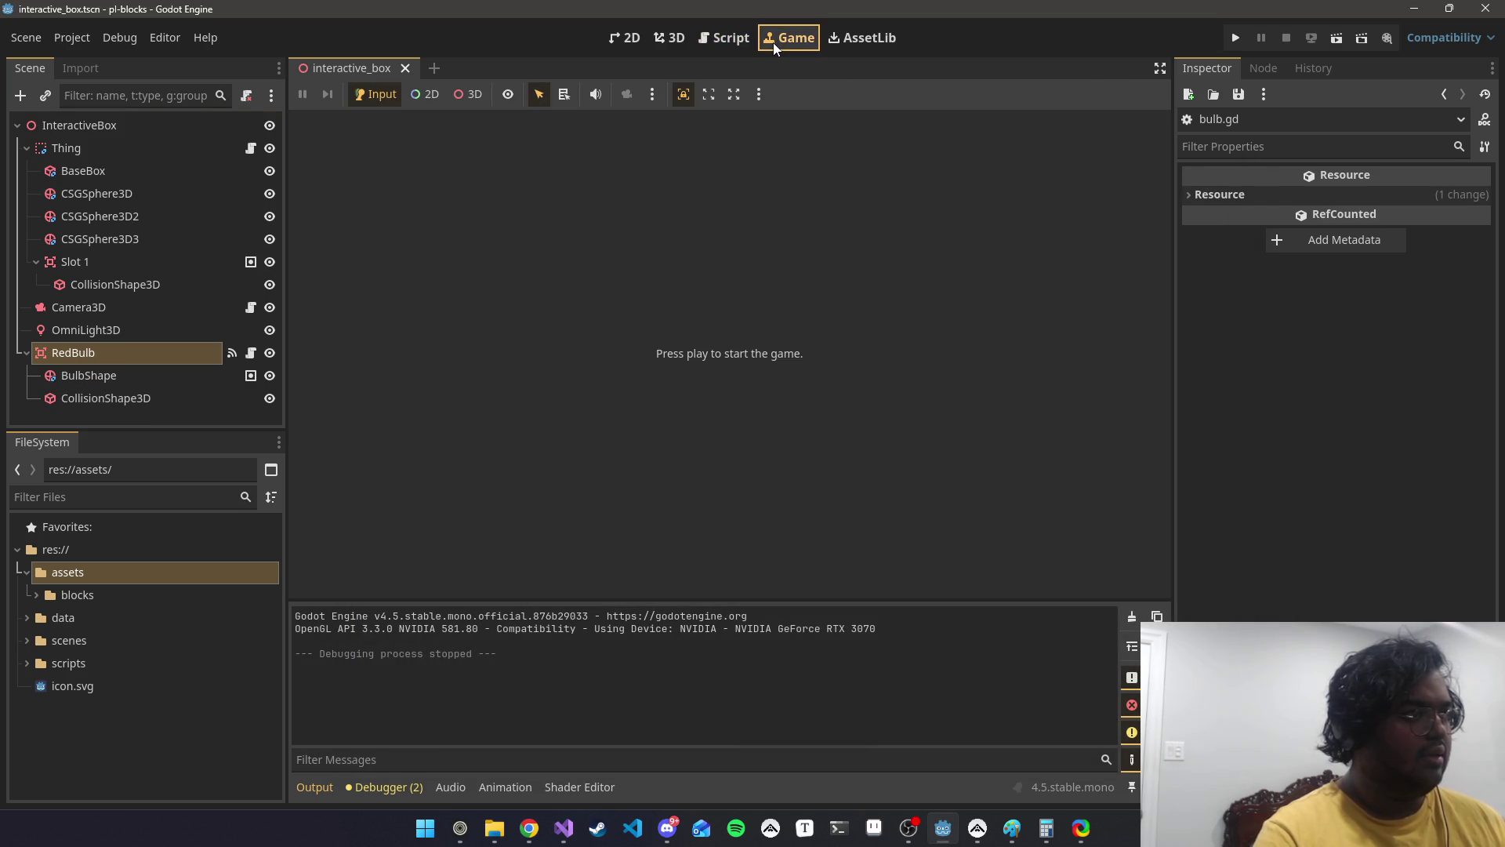
{"action": "left_click", "coordinate": [758, 94]}
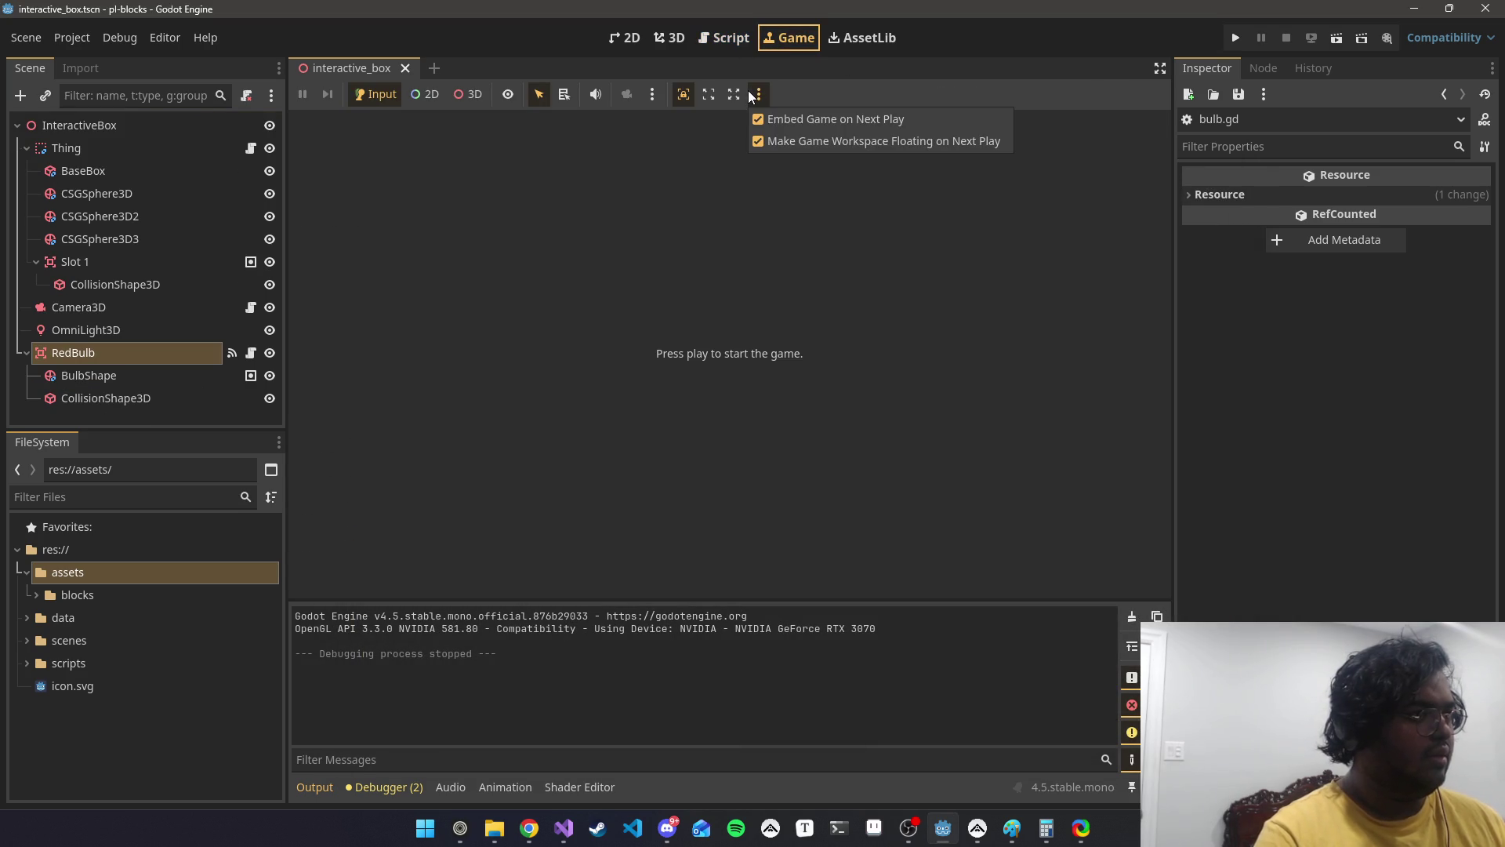
{"action": "left_click", "coordinate": [768, 141]}
{"action": "left_click", "coordinate": [759, 94]}
{"action": "left_click", "coordinate": [759, 94]}
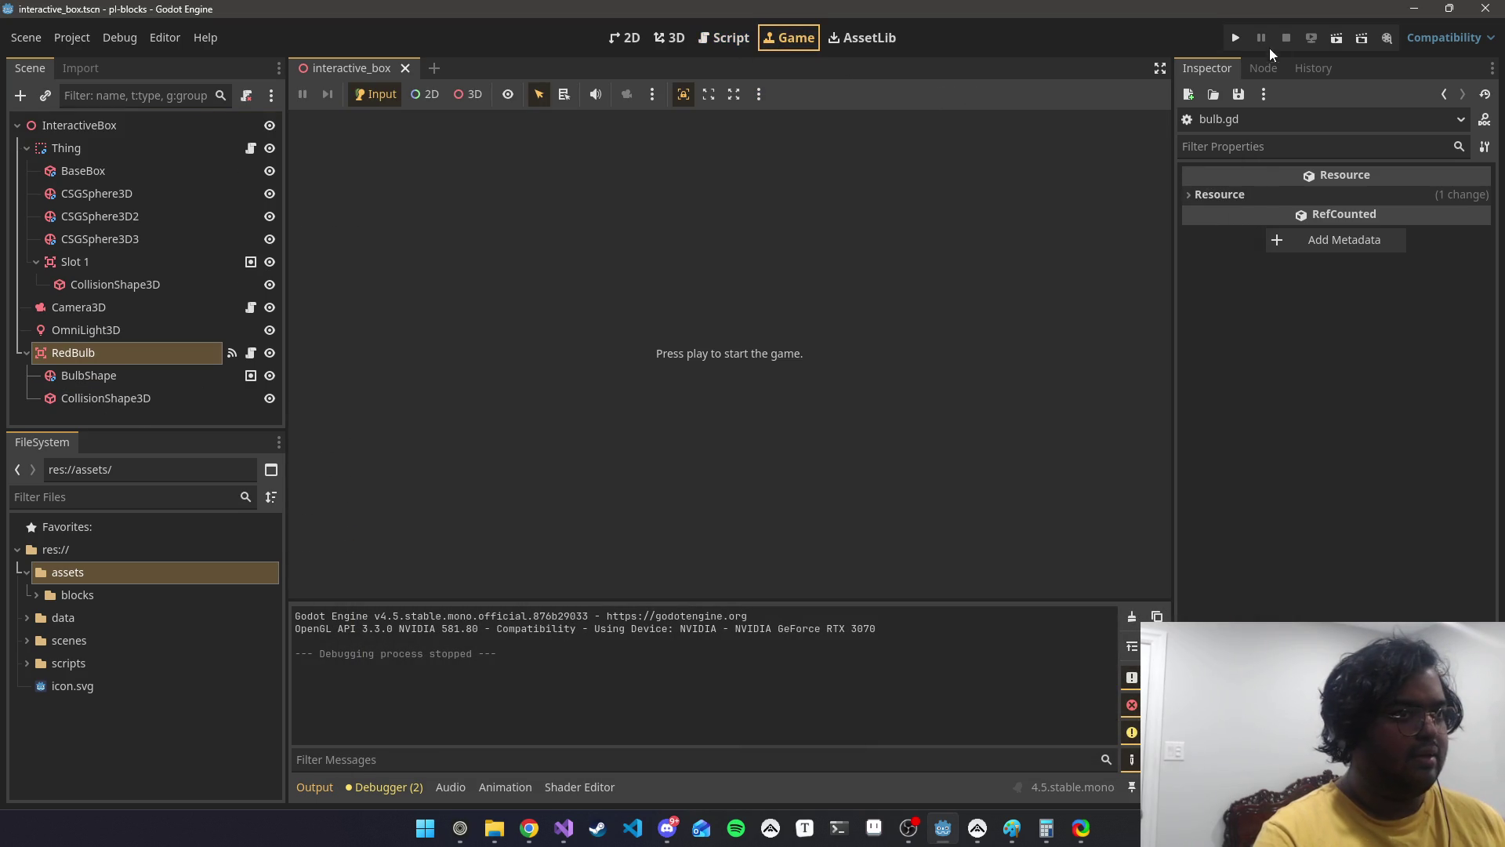
{"action": "left_click", "coordinate": [1234, 39]}
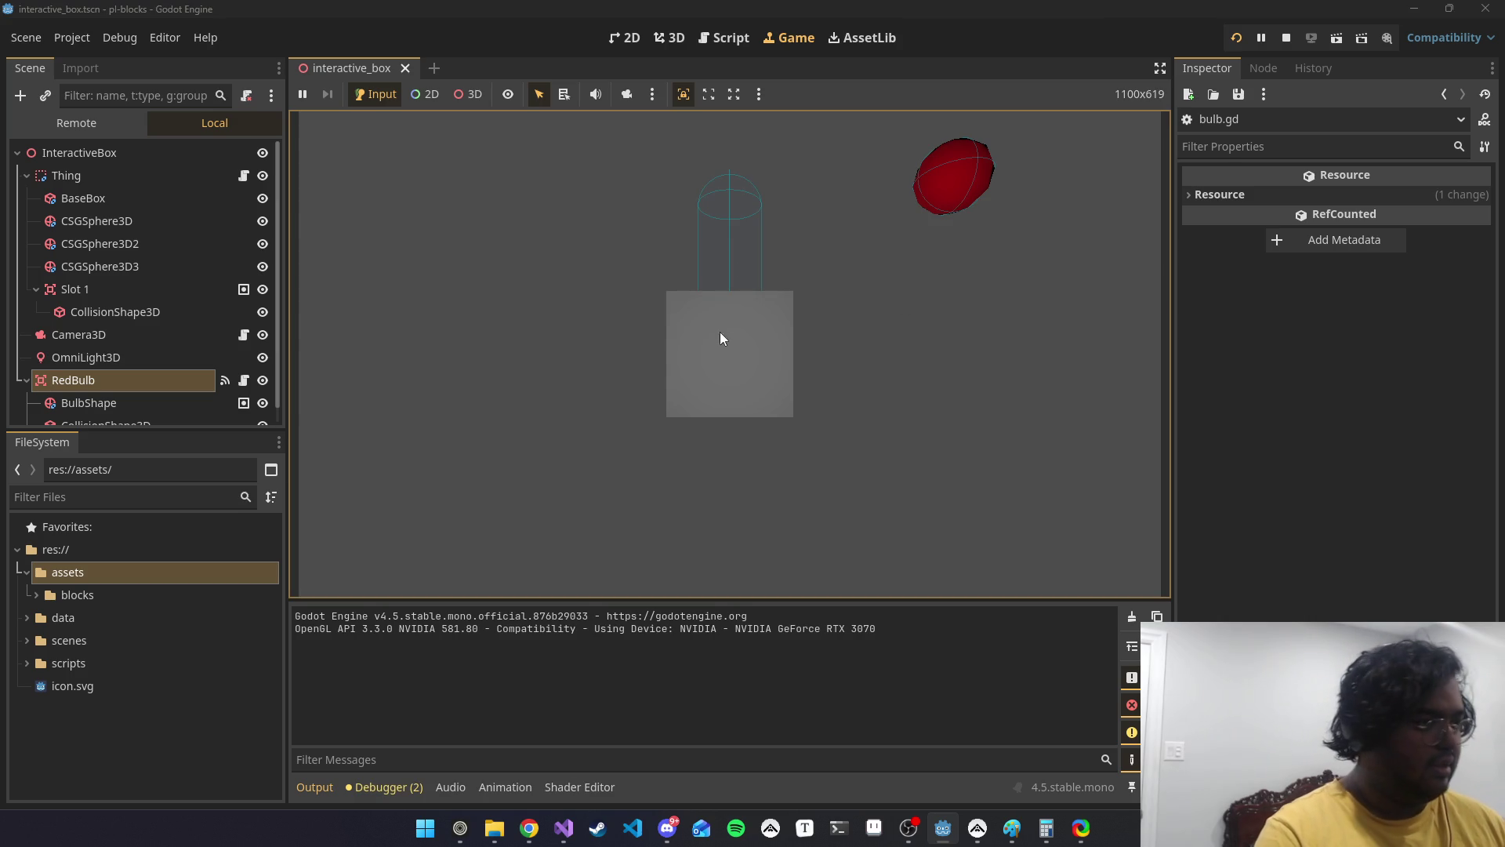
Expand RedBulb, Thing and Slot 1 in the remote tree and drop the bulb onto the middle slot.
{"action": "left_click", "coordinate": [63, 126]}
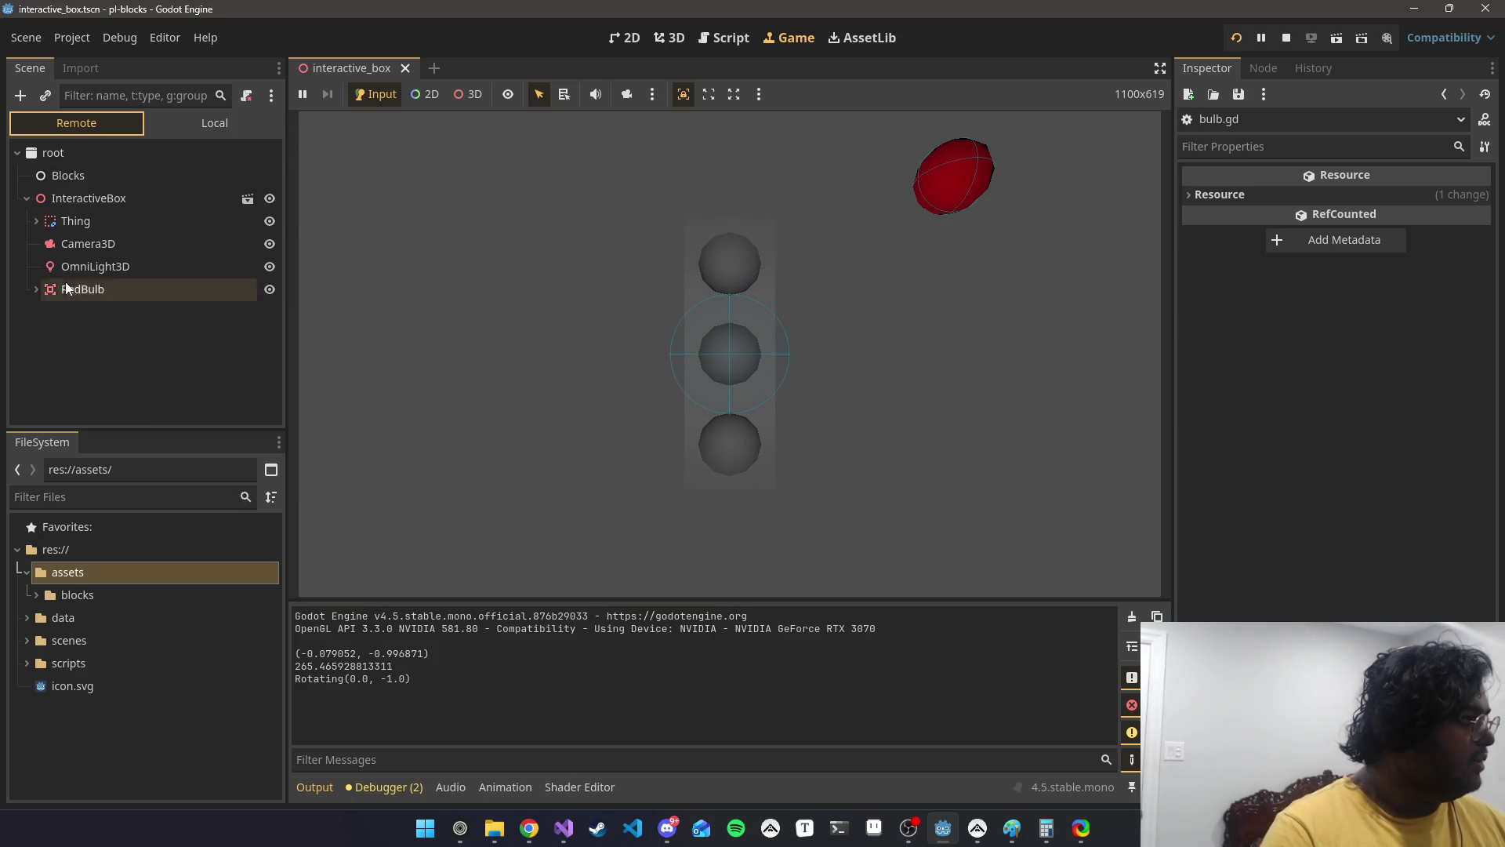
{"action": "left_click", "coordinate": [36, 289]}
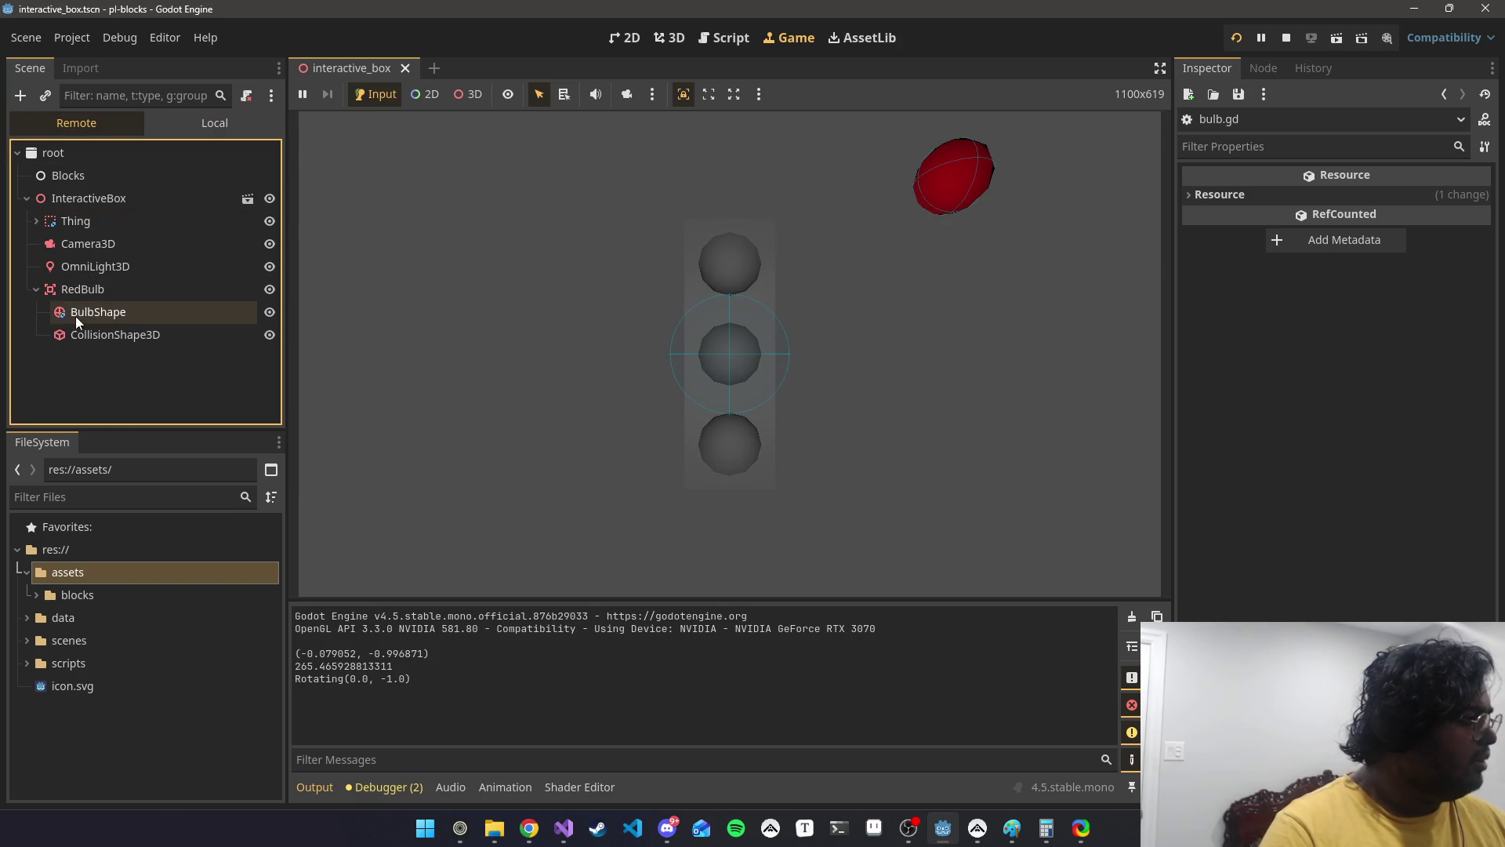
{"action": "left_click", "coordinate": [36, 221]}
{"action": "scroll", "coordinate": [78, 243], "scroll_direction": "down", "scroll_amount": 1}
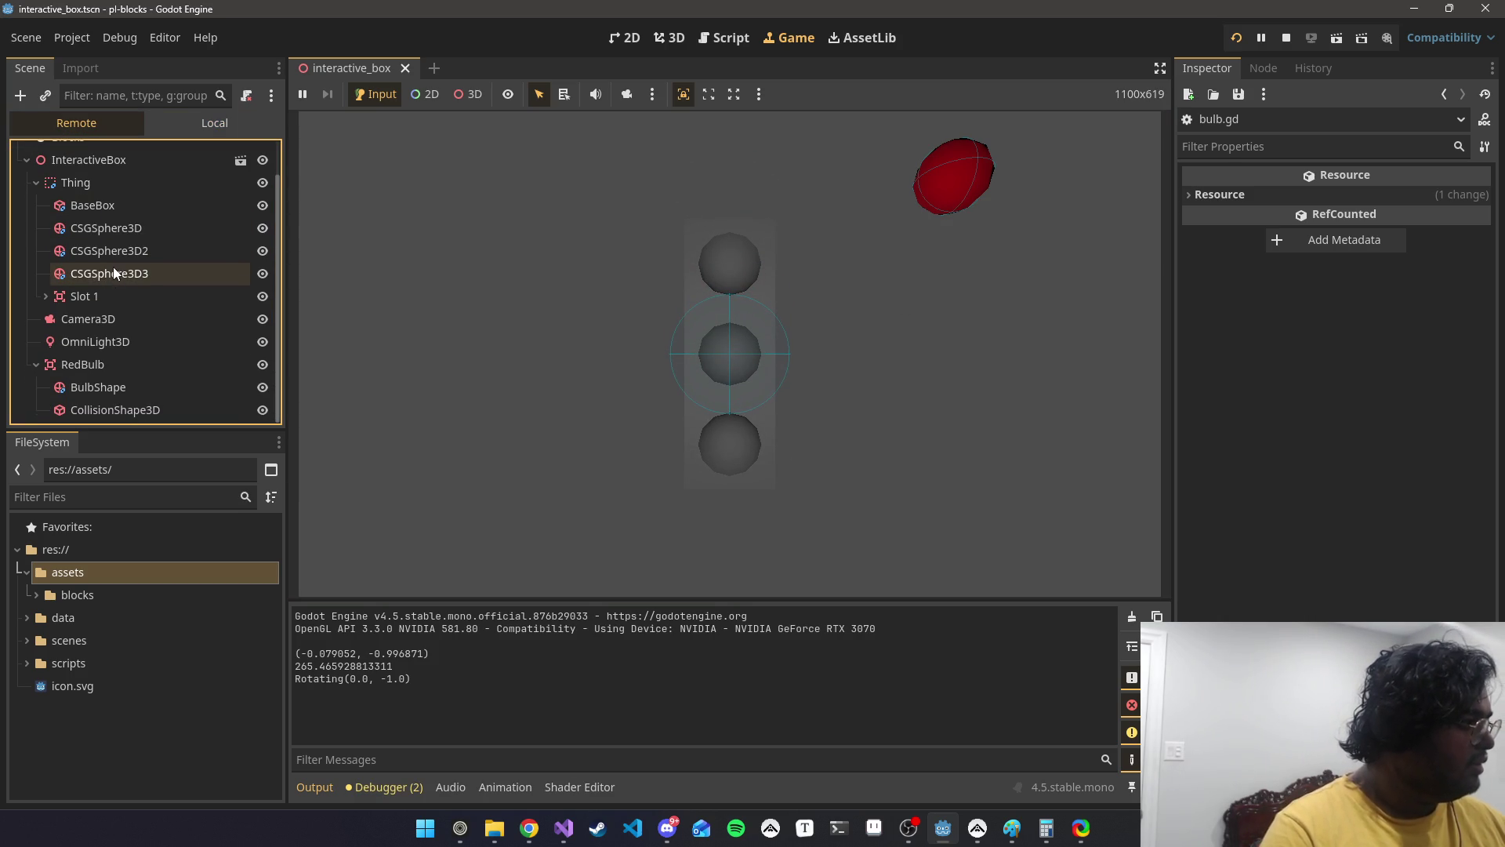
{"action": "left_click", "coordinate": [46, 295]}
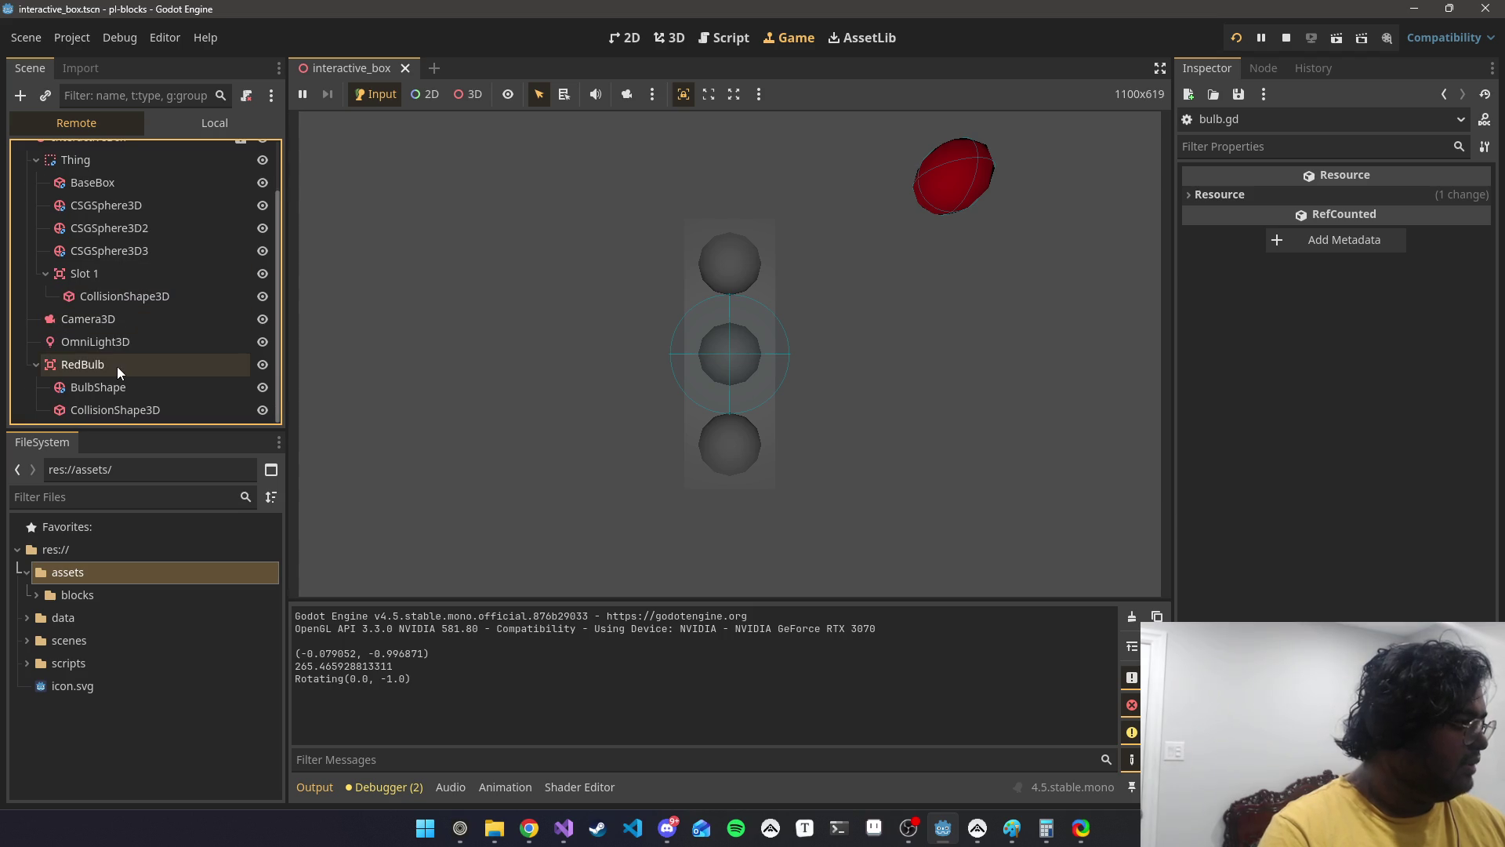
{"action": "left_click_drag", "start_coordinate": [934, 187], "coordinate": [792, 334]}
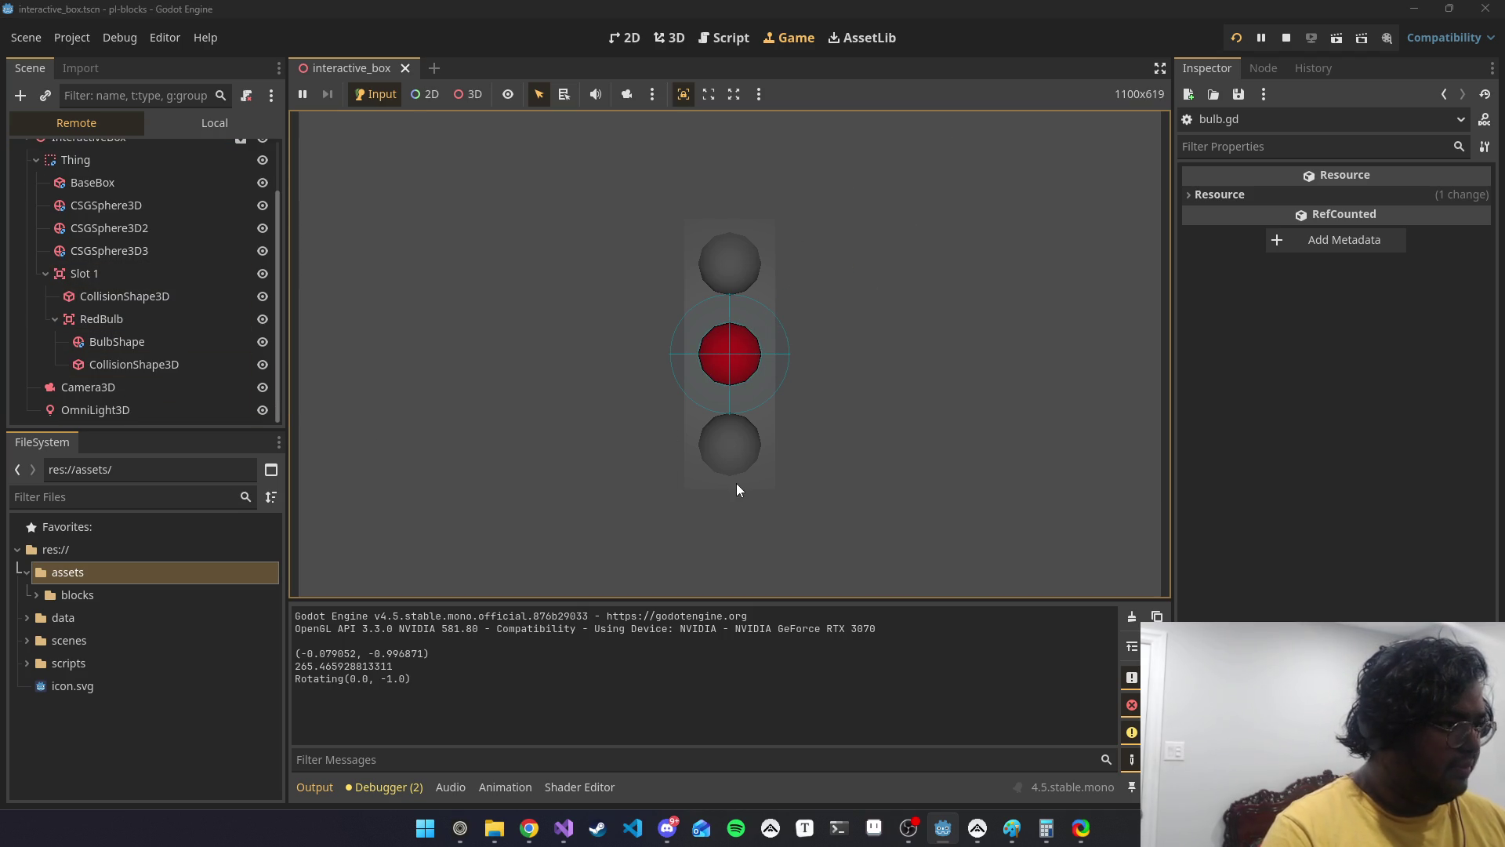
Turn the box sideways and inspect the live properties of RedBulb, its collision shape and Slot 1.
{"action": "left_click_drag", "start_coordinate": [736, 483], "coordinate": [571, 483]}
{"action": "left_click", "coordinate": [110, 316]}
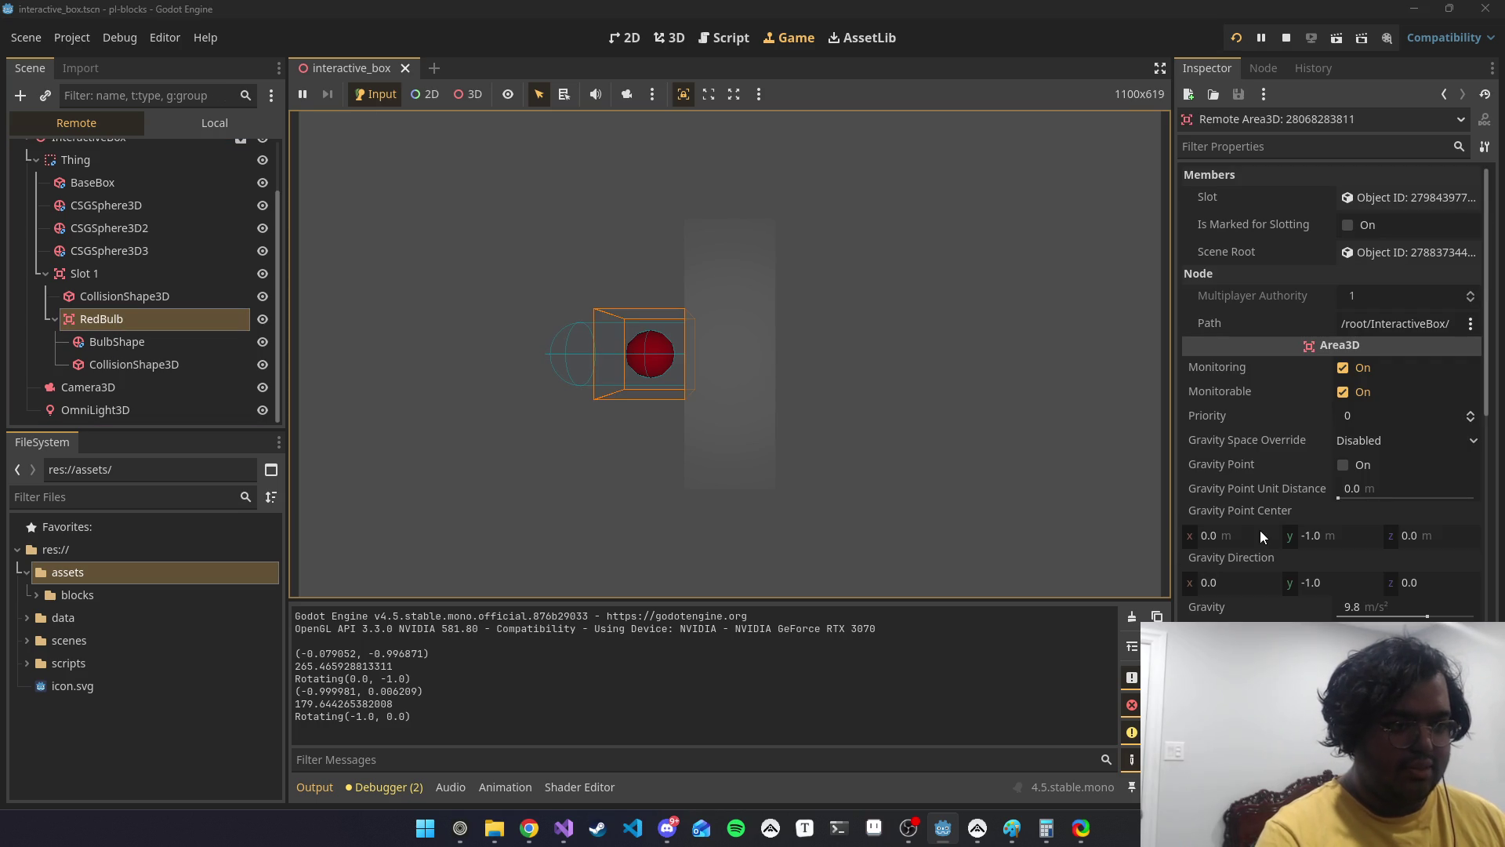
{"action": "scroll", "coordinate": [1334, 539], "scroll_direction": "down", "scroll_amount": 10}
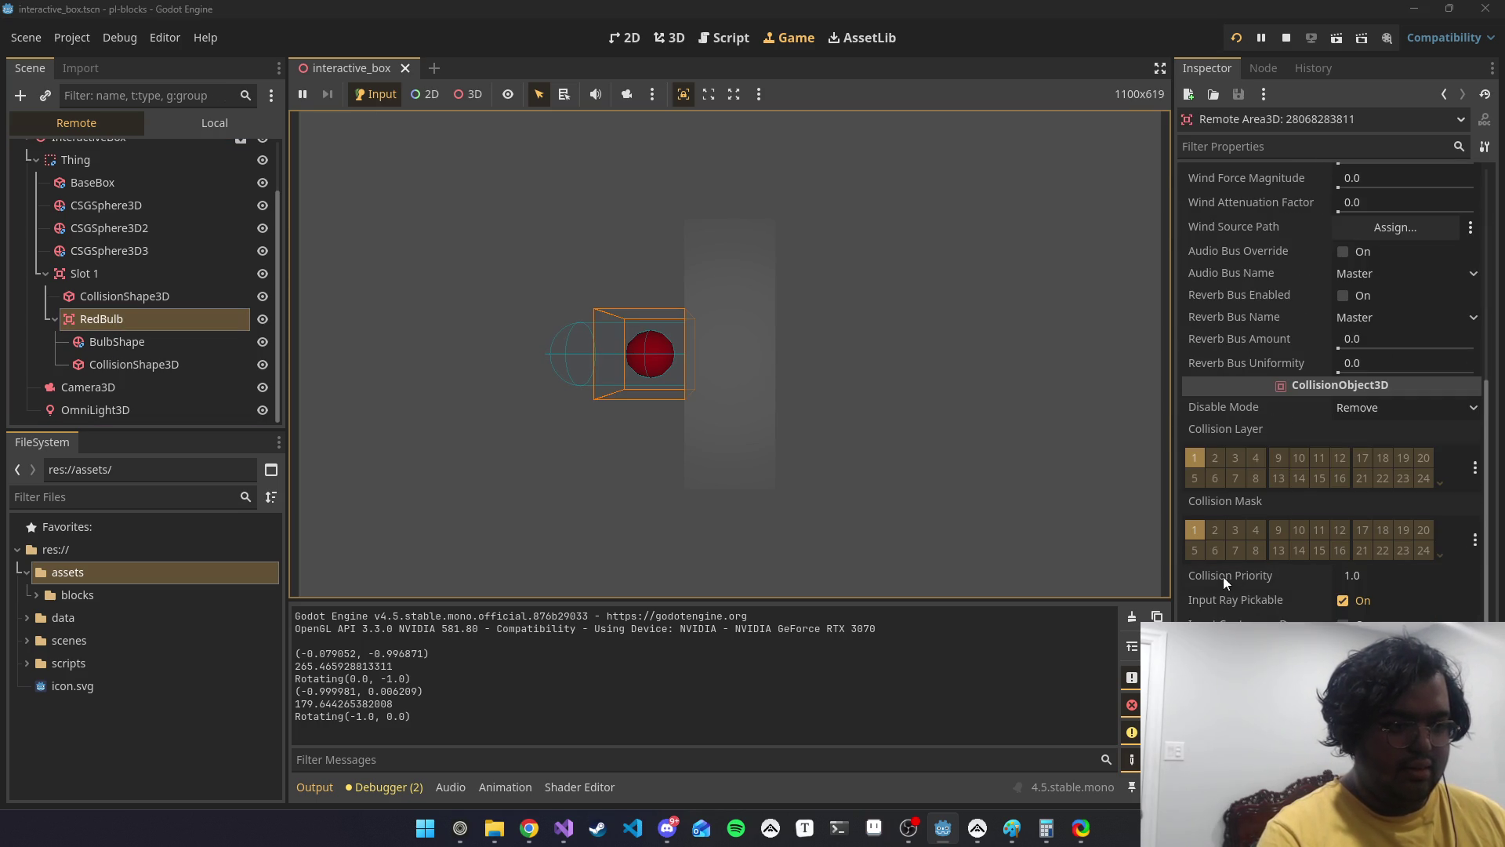
{"action": "scroll", "coordinate": [1244, 561], "scroll_direction": "down", "scroll_amount": 5}
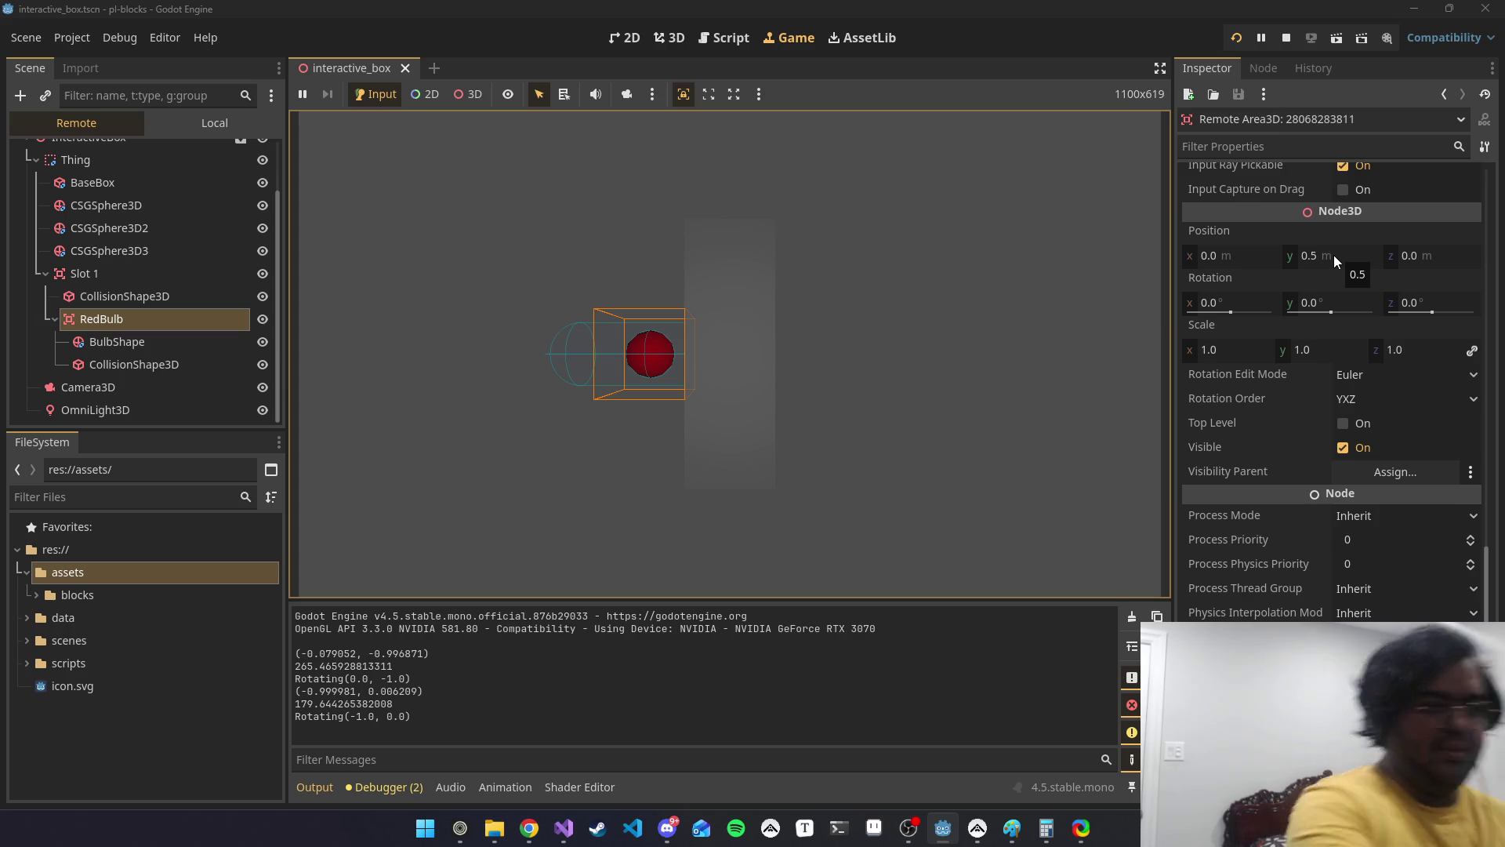
{"action": "left_click", "coordinate": [164, 295]}
{"action": "left_click", "coordinate": [110, 319]}
{"action": "left_click", "coordinate": [125, 273]}
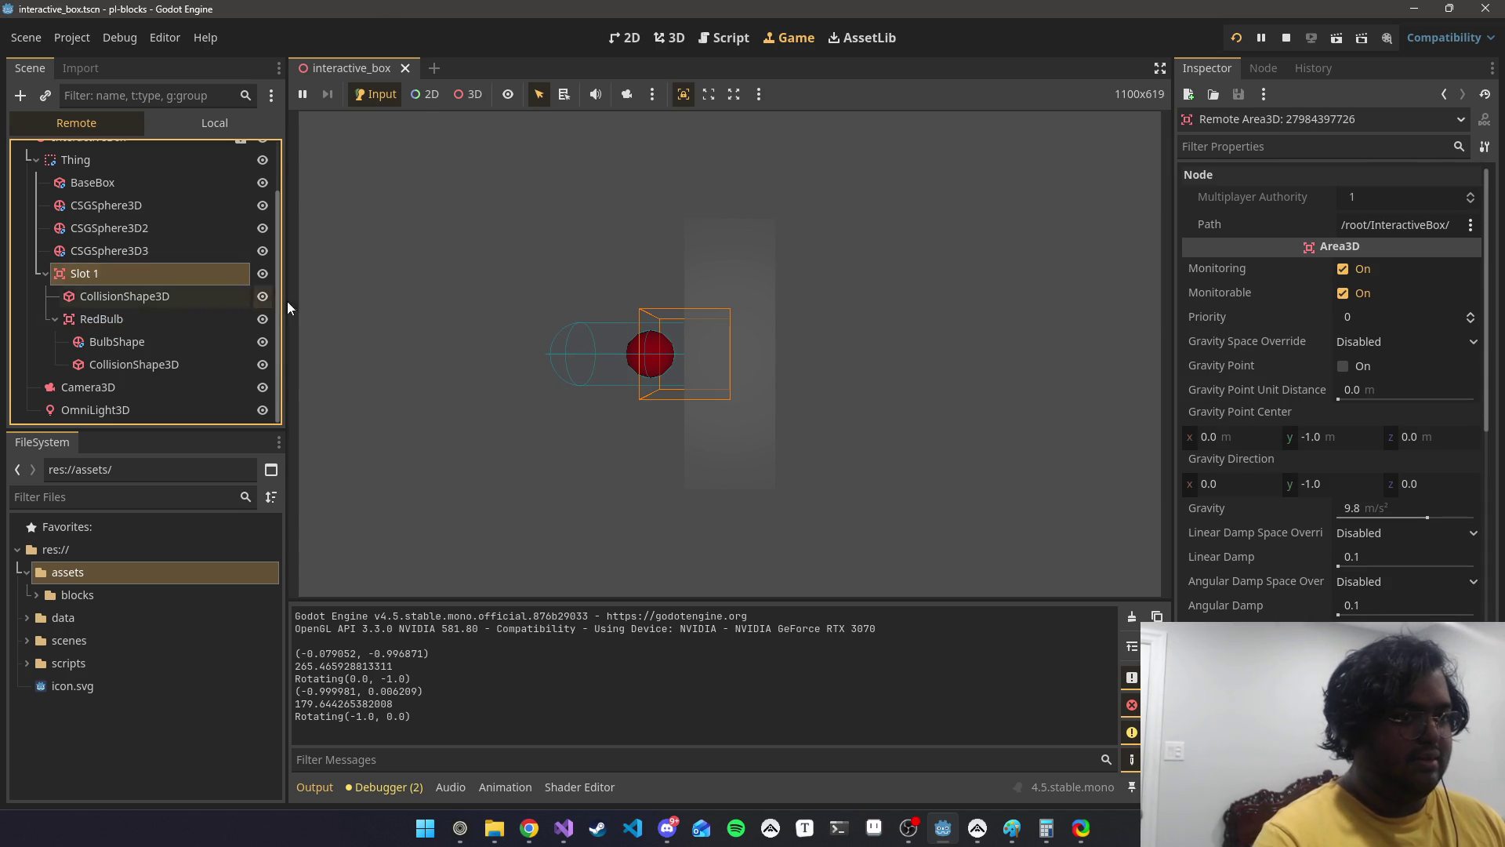
{"action": "scroll", "coordinate": [1272, 568], "scroll_direction": "down", "scroll_amount": 10}
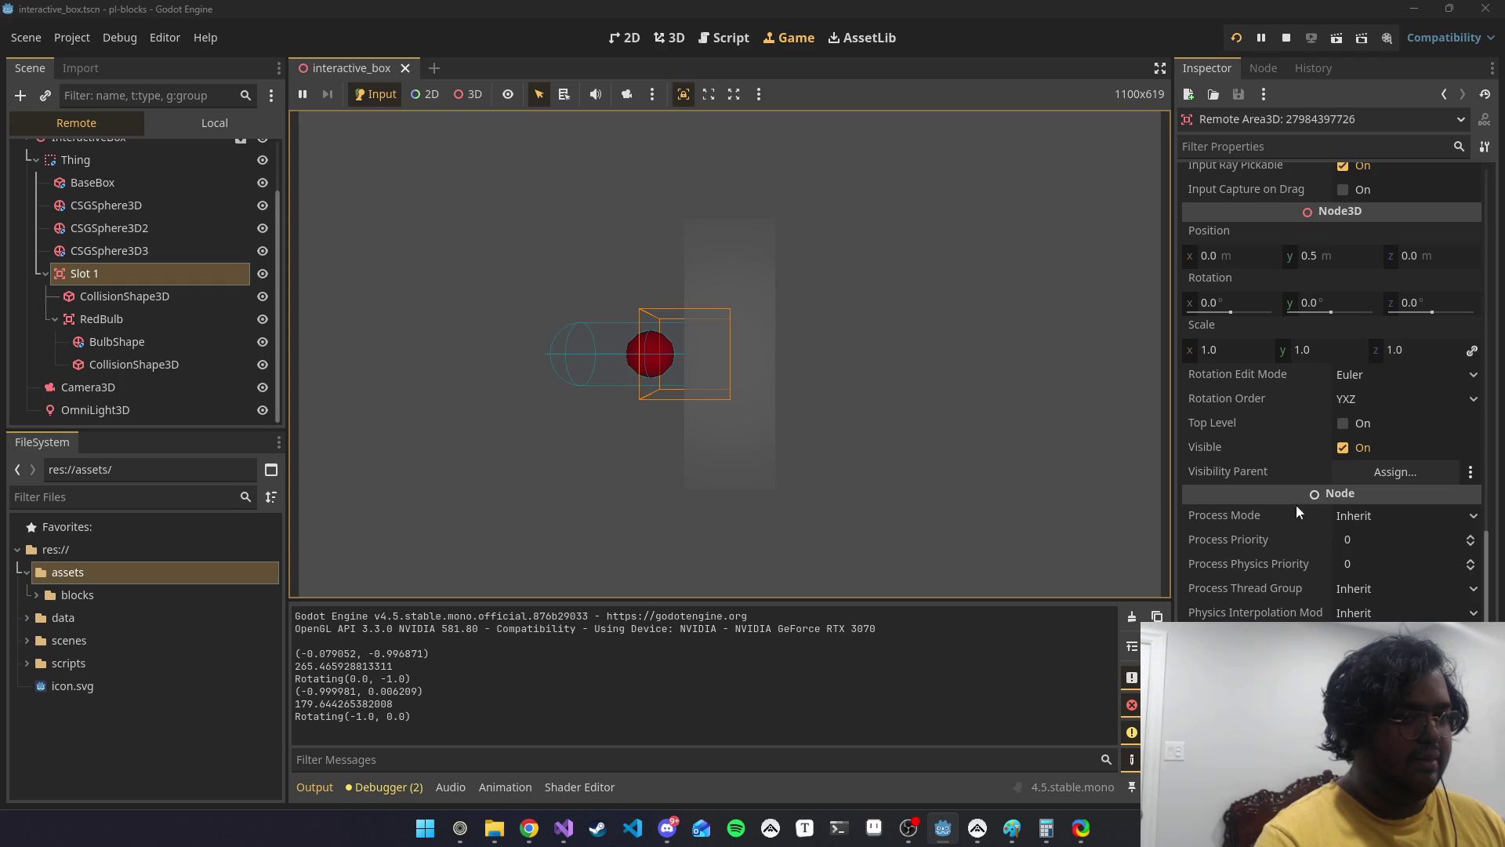
Return to RedBulb's live properties and stop the running game.
{"action": "left_click", "coordinate": [130, 325]}
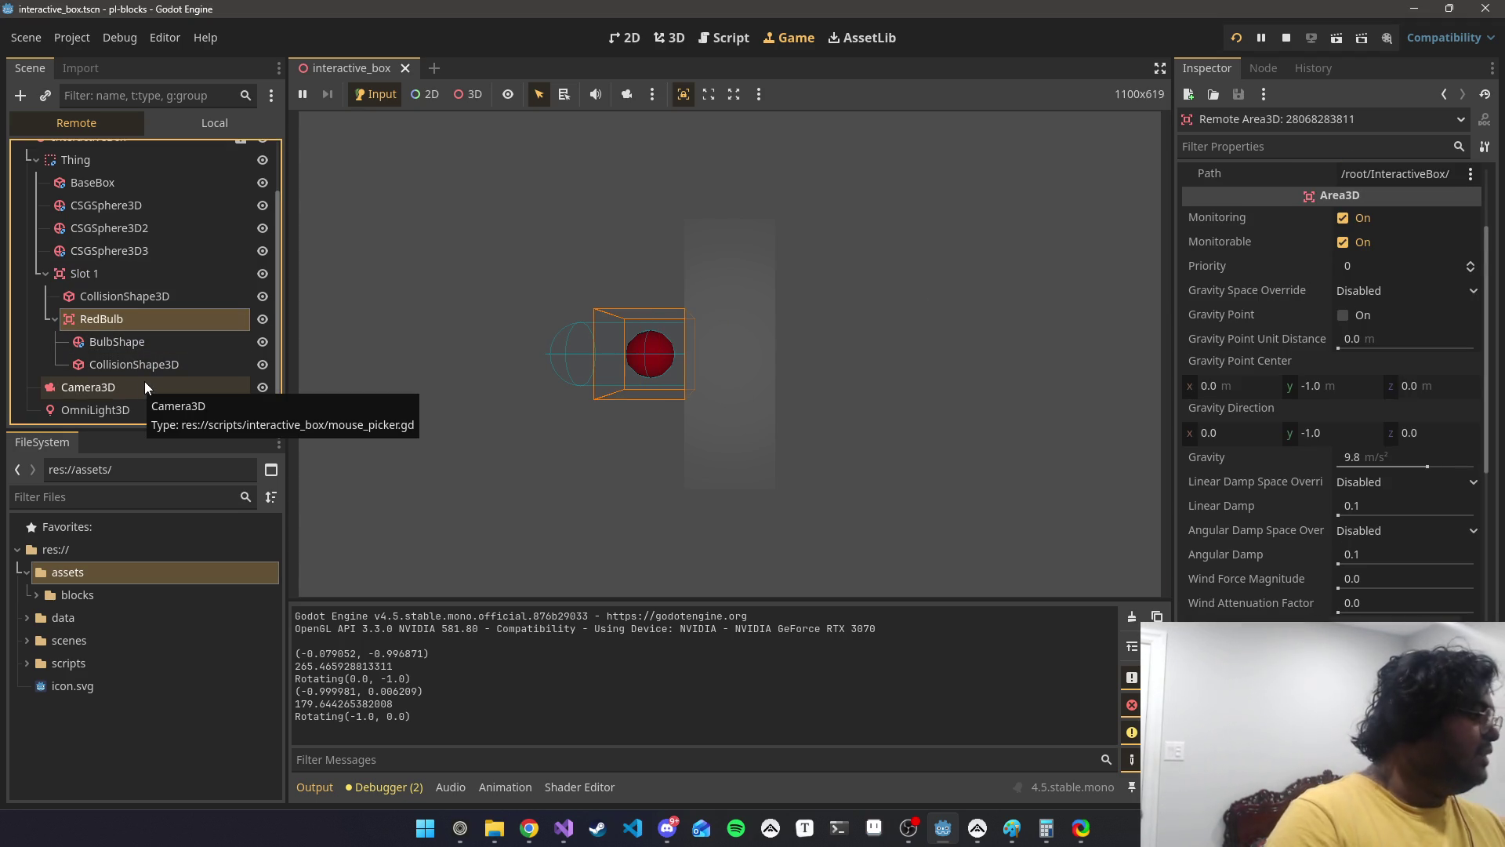
{"action": "scroll", "coordinate": [160, 281], "scroll_direction": "up", "scroll_amount": 3}
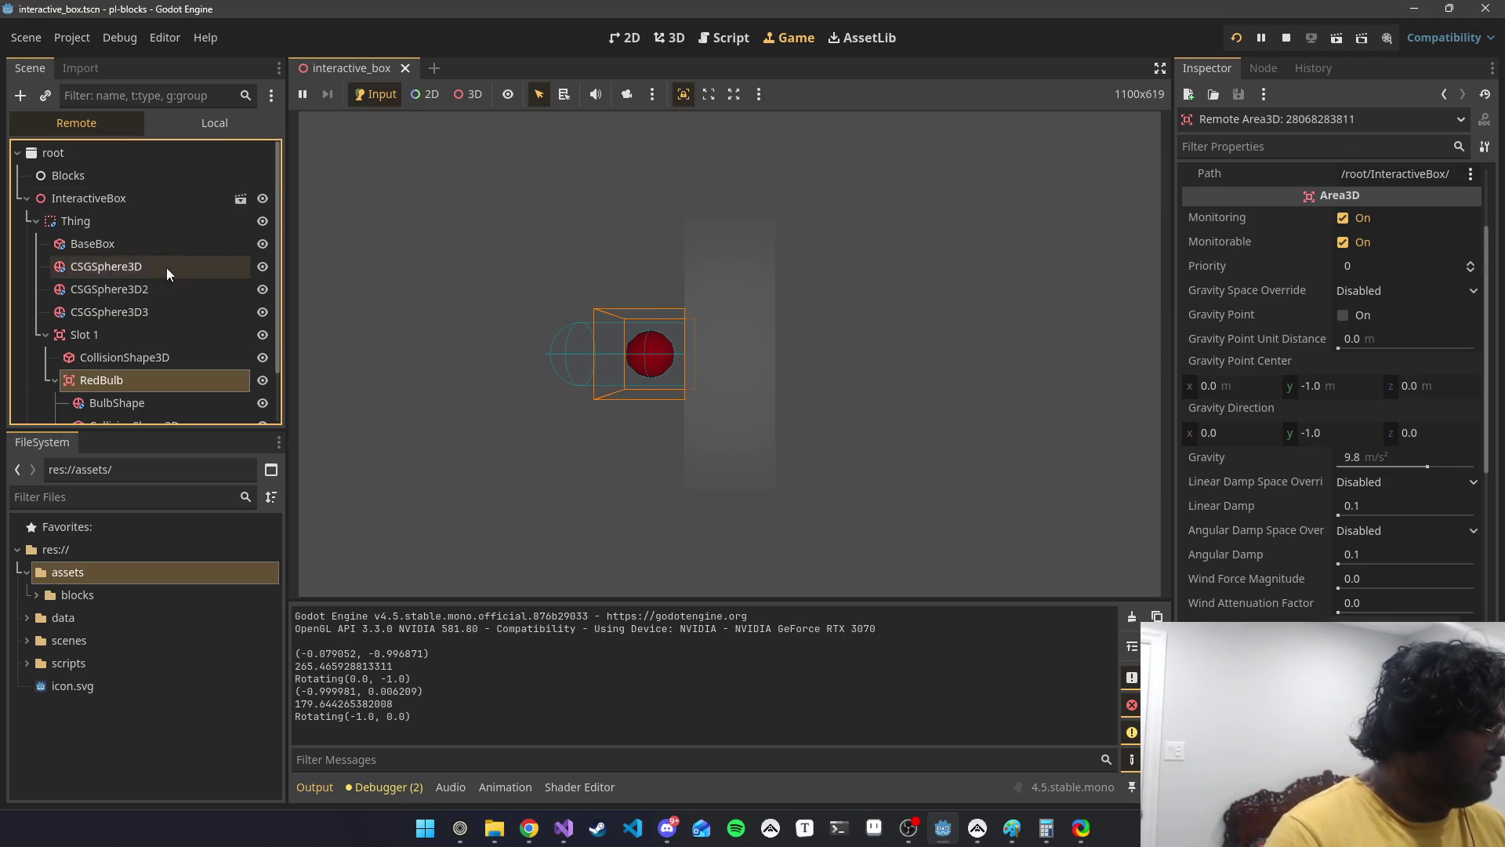
{"action": "left_click", "coordinate": [1287, 38]}
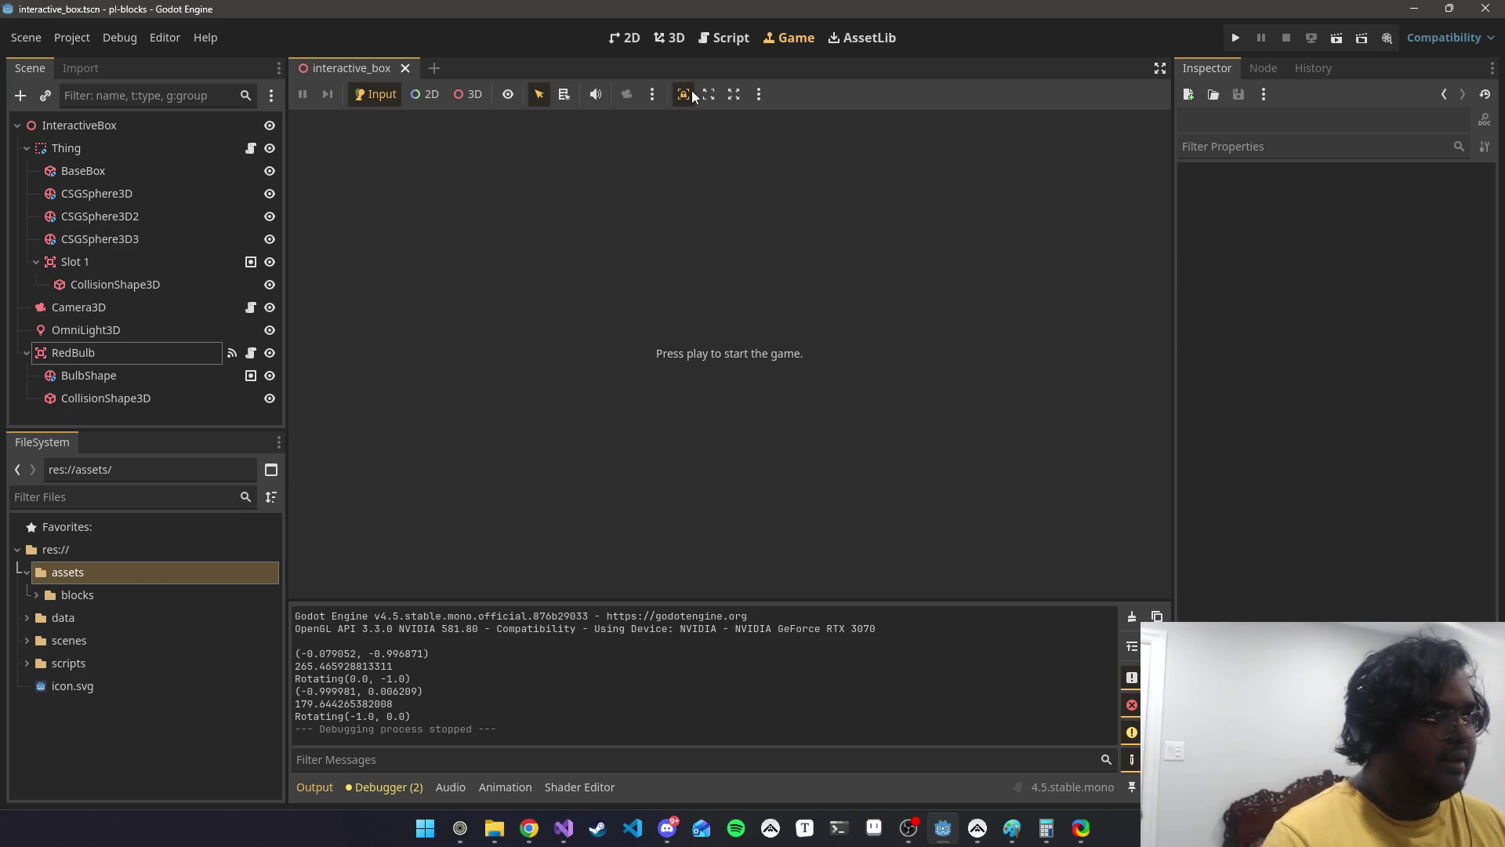
In bulb.gd's slot(), replace _slot.position on line 25 with Vector3.ZERO.
{"action": "left_click", "coordinate": [722, 38]}
{"action": "left_click_drag", "start_coordinate": [664, 332], "coordinate": [555, 341]}
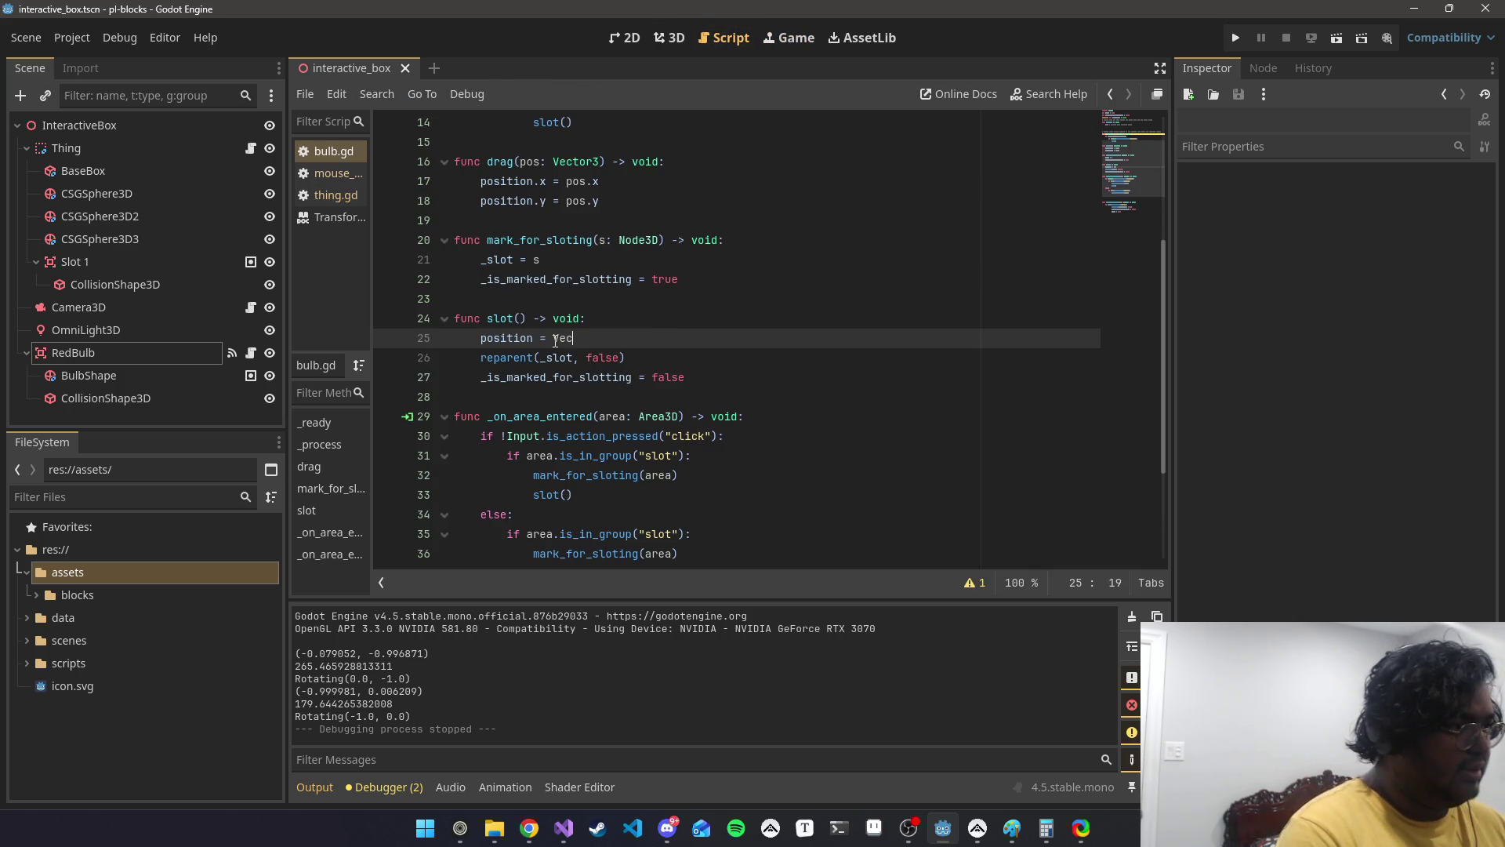
{"action": "type", "text": "Vec"}
{"action": "key", "text": "Down"}
{"action": "key", "text": "Down"}
{"action": "key", "text": "Return"}
{"action": "type", "text": "."}
{"action": "key", "text": "Return"}
Save the script and launch the game.
{"action": "key", "text": "ctrl+s"}
{"action": "left_click", "coordinate": [859, 278]}
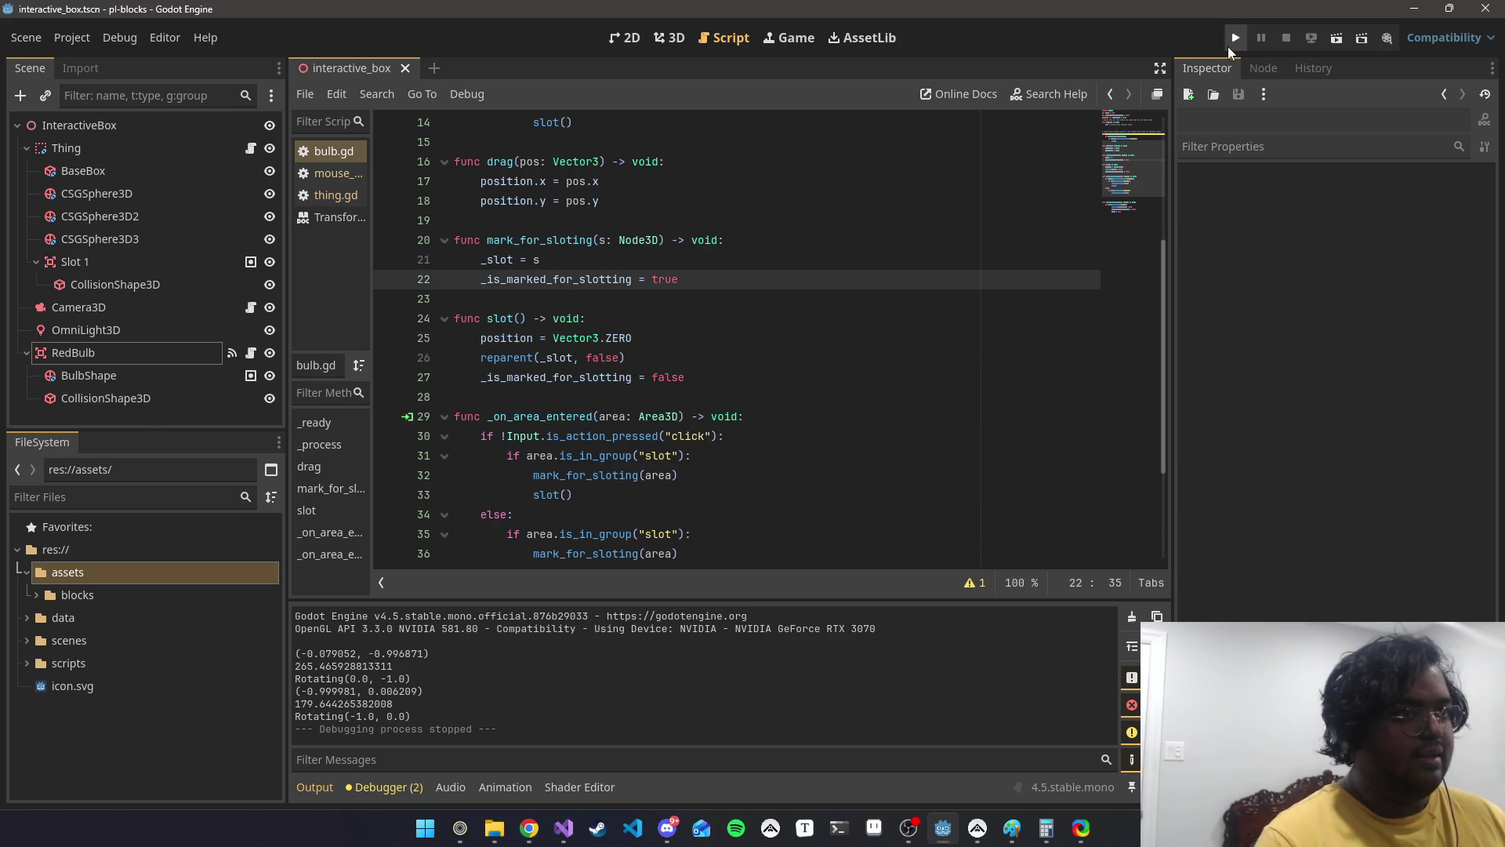
{"action": "left_click", "coordinate": [1228, 47]}
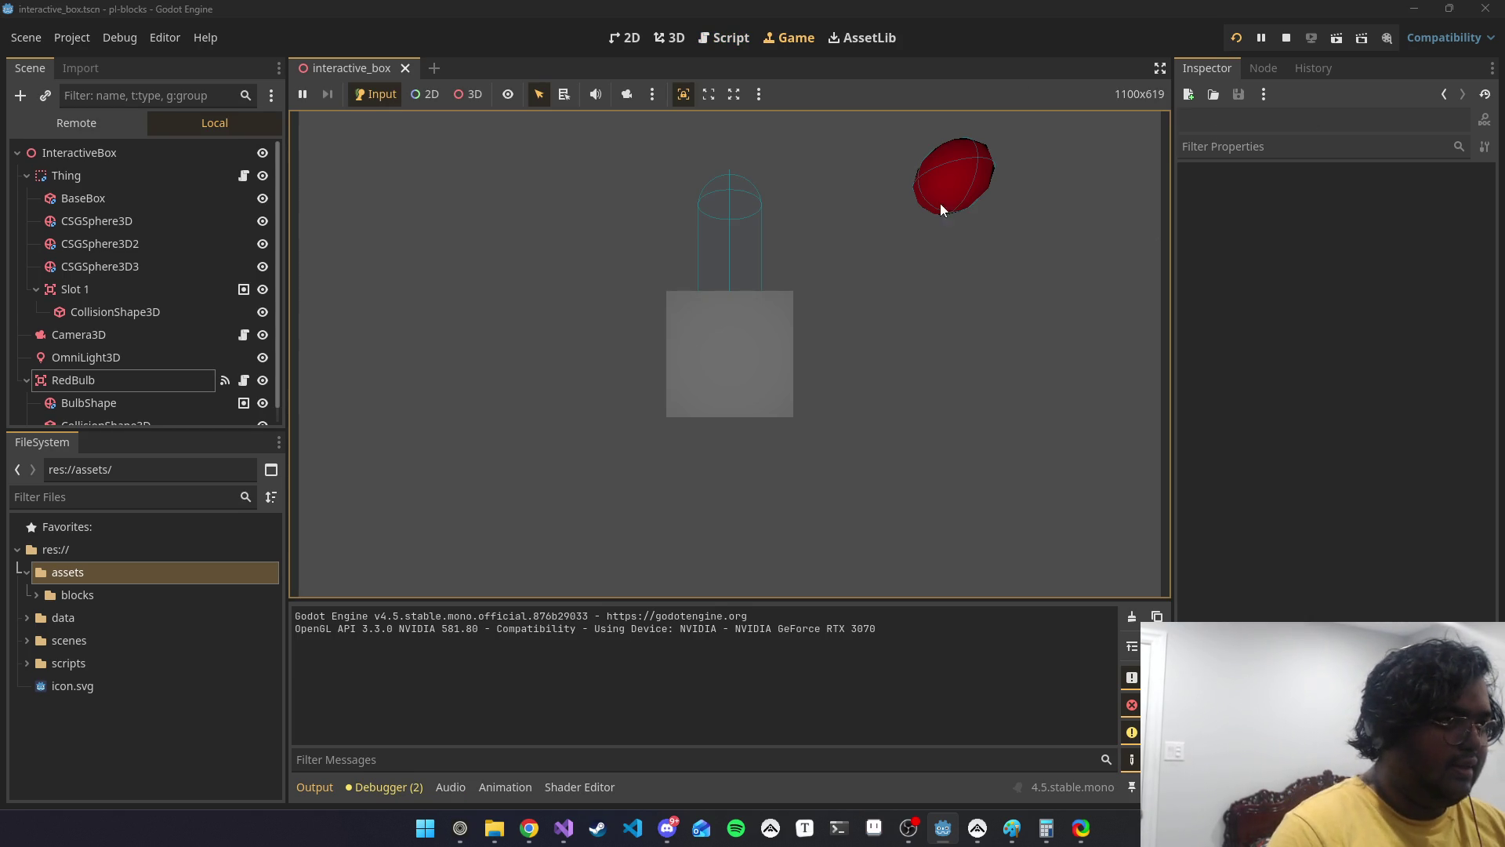
In the running game, drop the red bulb into the middle slot, then pull it out.
{"action": "left_click_drag", "start_coordinate": [768, 296], "coordinate": [752, 502]}
{"action": "left_click_drag", "start_coordinate": [941, 196], "coordinate": [714, 375]}
{"action": "mouse_move", "coordinate": [731, 465]}
{"action": "left_mouse_down"}
{"action": "mouse_move", "coordinate": [588, 454]}
{"action": "mouse_move", "coordinate": [775, 430]}
{"action": "left_mouse_up"}
{"action": "left_click_drag", "start_coordinate": [738, 494], "coordinate": [908, 325]}
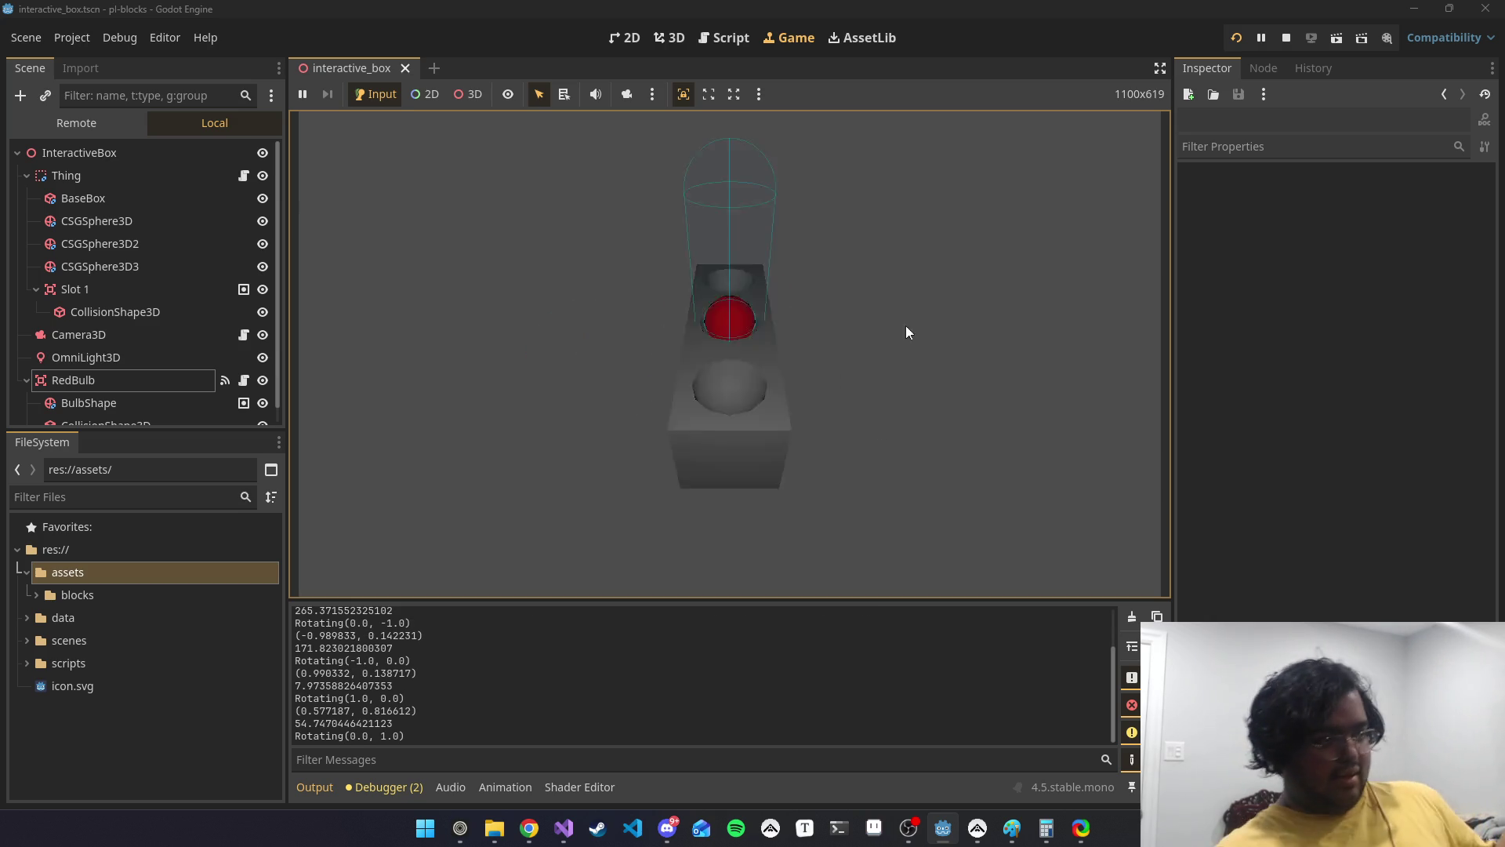
{"action": "left_click_drag", "start_coordinate": [736, 300], "coordinate": [752, 548]}
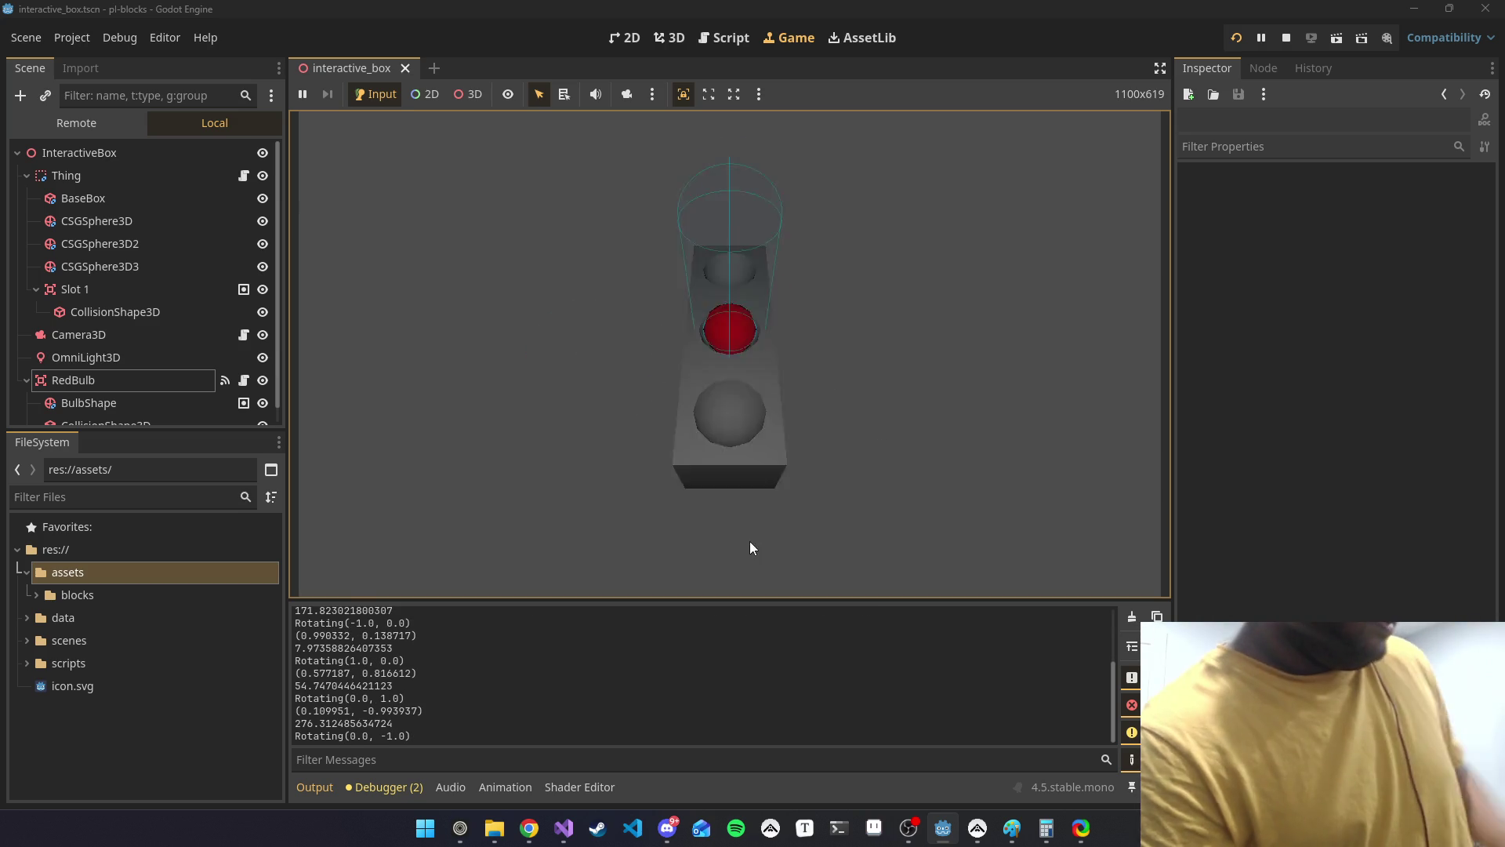
{"action": "left_click_drag", "start_coordinate": [730, 349], "coordinate": [933, 308]}
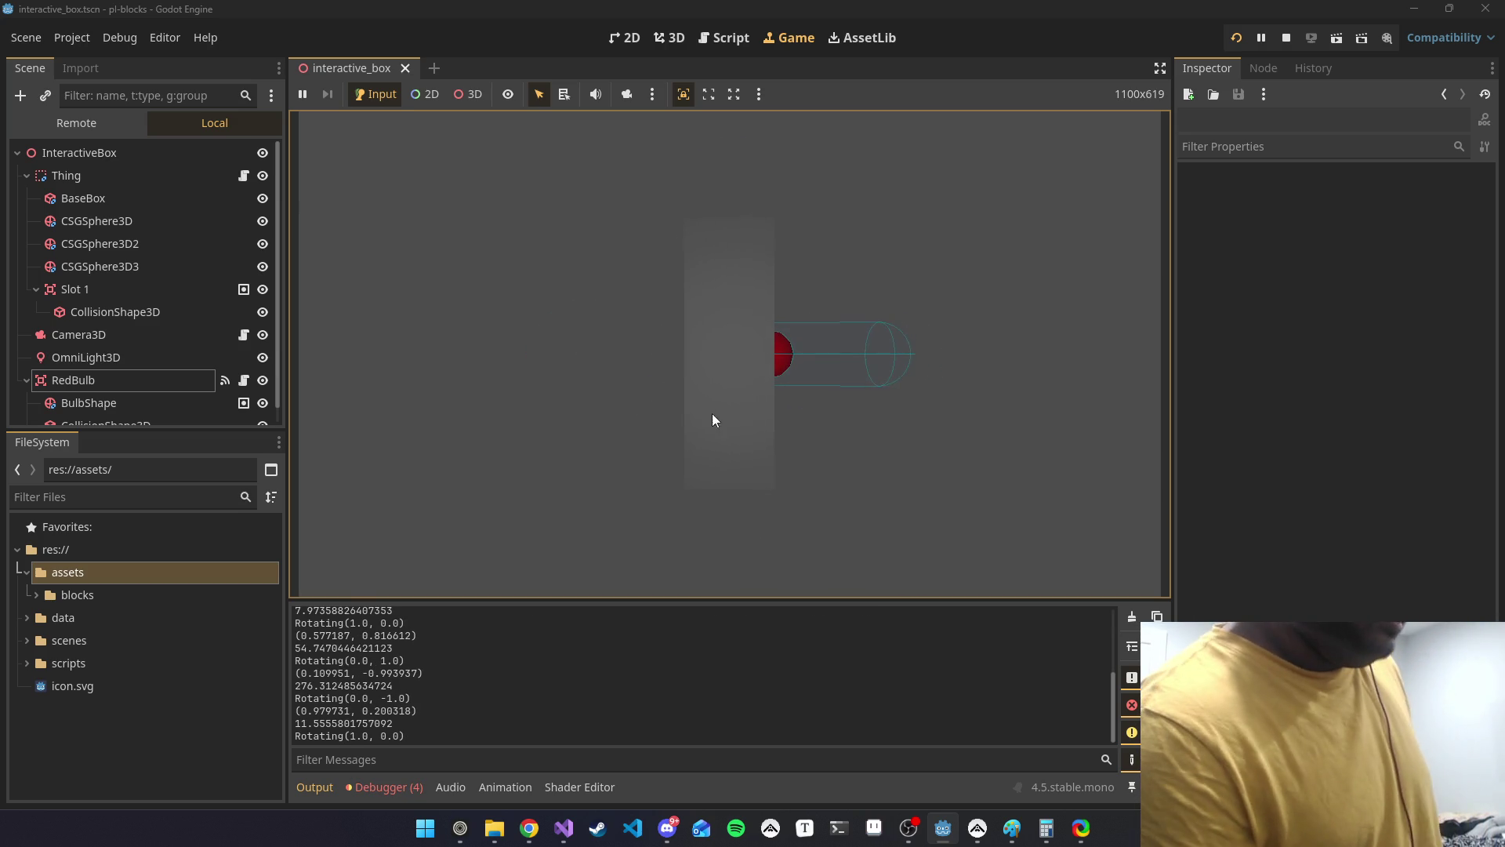
Re-slot the red bulb, pull it out again, then open Camera3D's mouse_picker.gd.
{"action": "left_click_drag", "start_coordinate": [740, 421], "coordinate": [535, 477]}
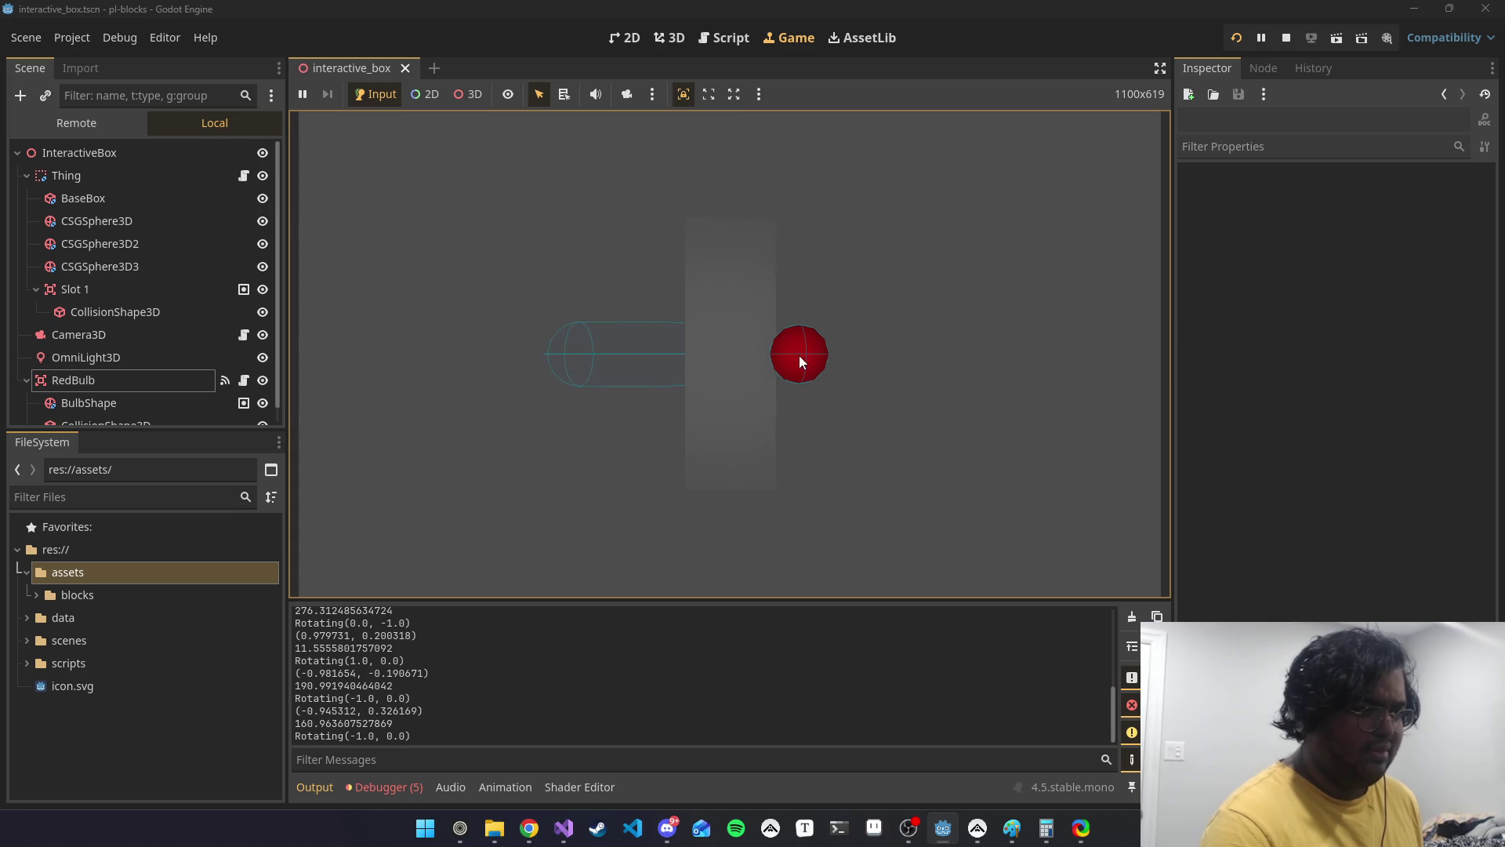
{"action": "left_click_drag", "start_coordinate": [789, 360], "coordinate": [902, 354]}
{"action": "mouse_move", "coordinate": [906, 296]}
{"action": "left_mouse_down"}
{"action": "mouse_move", "coordinate": [892, 289]}
{"action": "mouse_move", "coordinate": [726, 375]}
{"action": "left_mouse_up"}
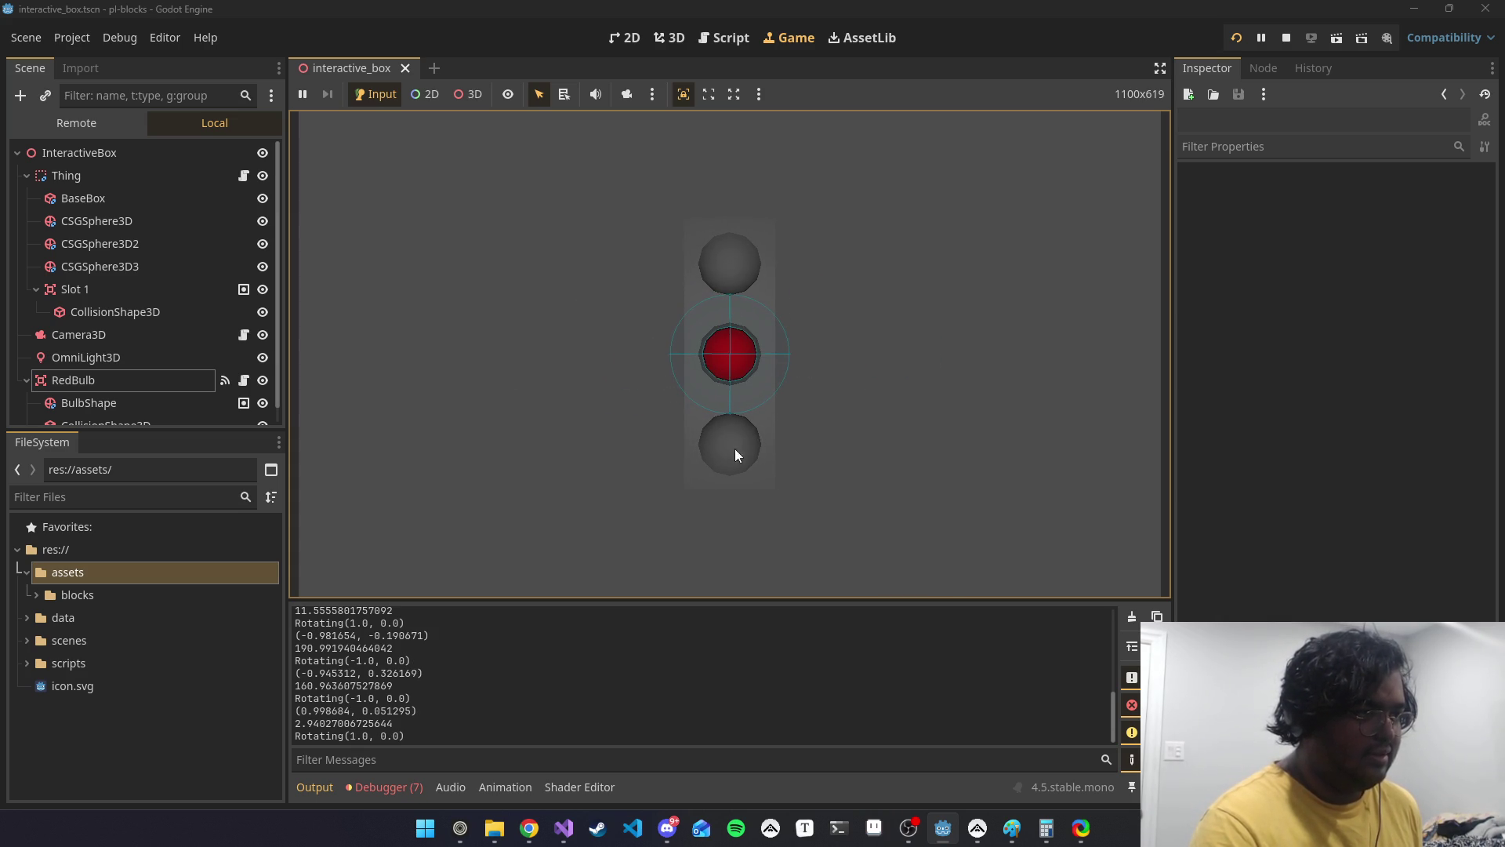
{"action": "mouse_move", "coordinate": [749, 326]}
{"action": "left_mouse_down"}
{"action": "mouse_move", "coordinate": [995, 373]}
{"action": "mouse_move", "coordinate": [994, 392]}
{"action": "left_mouse_up"}
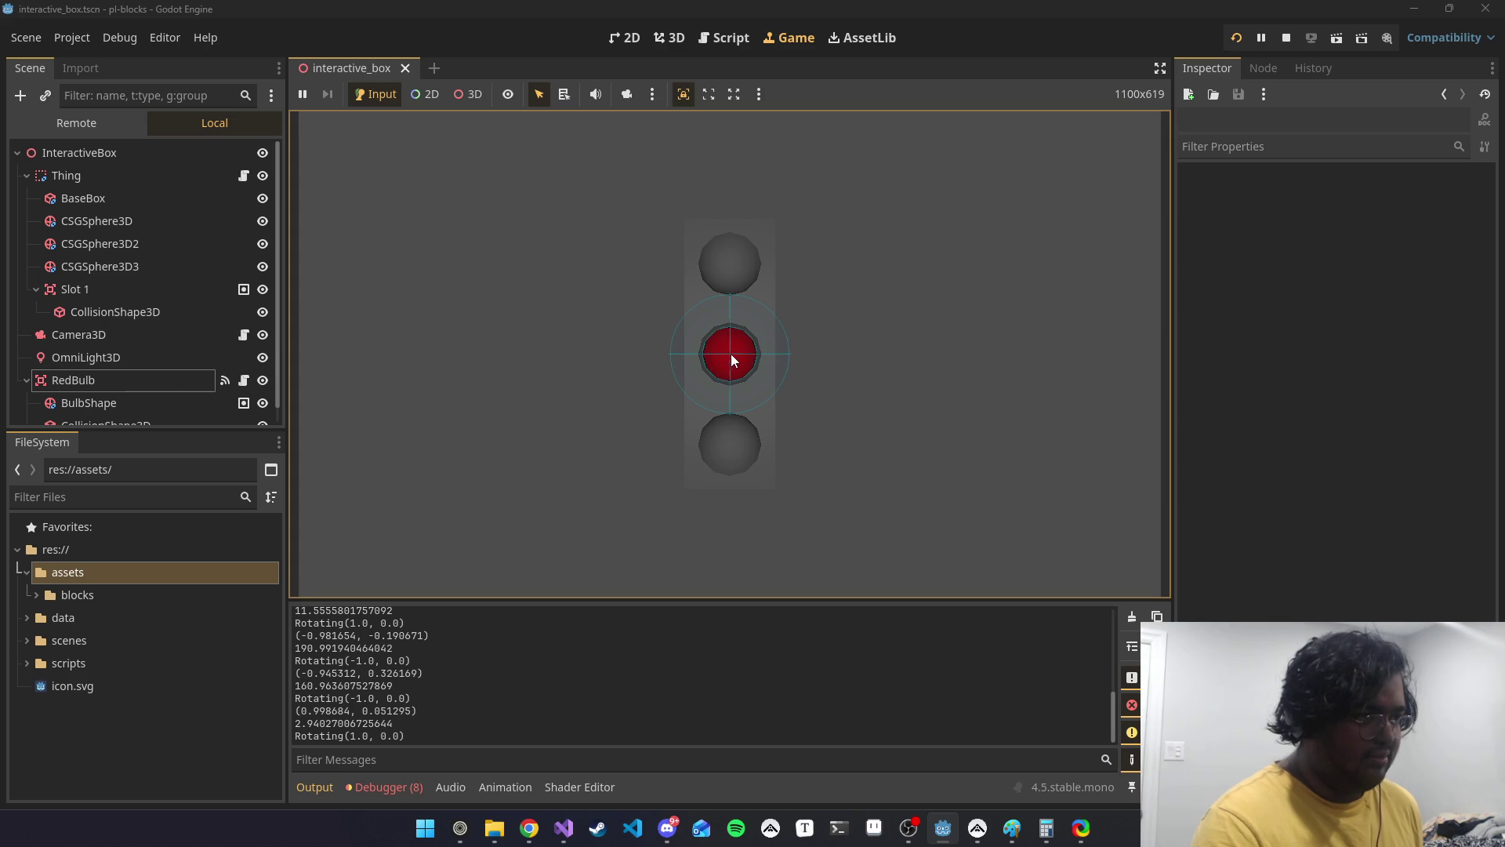
{"action": "left_click_drag", "start_coordinate": [901, 416], "coordinate": [883, 295]}
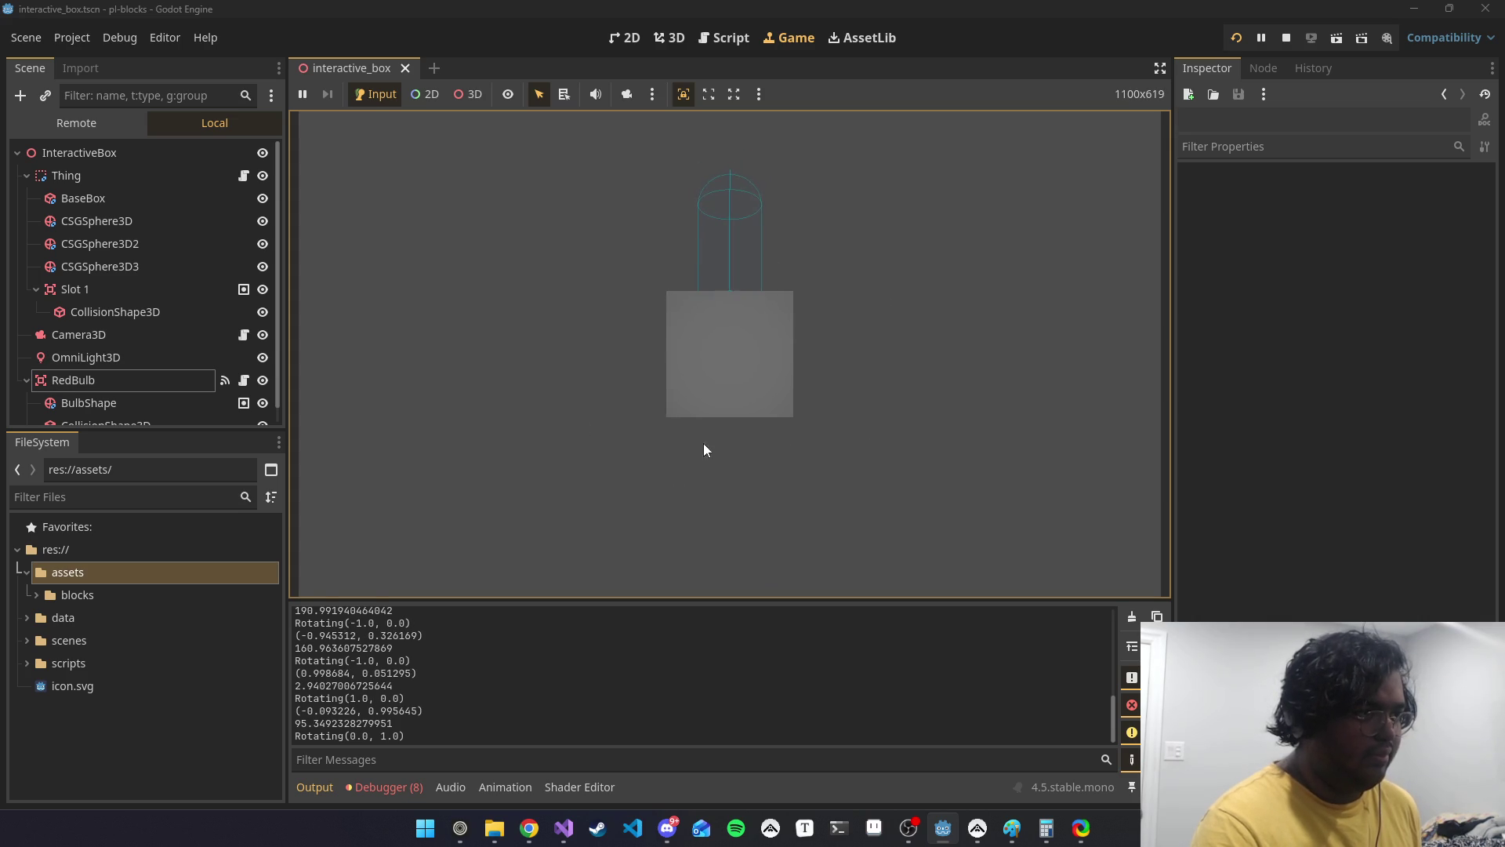
{"action": "left_click_drag", "start_coordinate": [805, 439], "coordinate": [481, 398]}
{"action": "left_click_drag", "start_coordinate": [524, 237], "coordinate": [547, 492]}
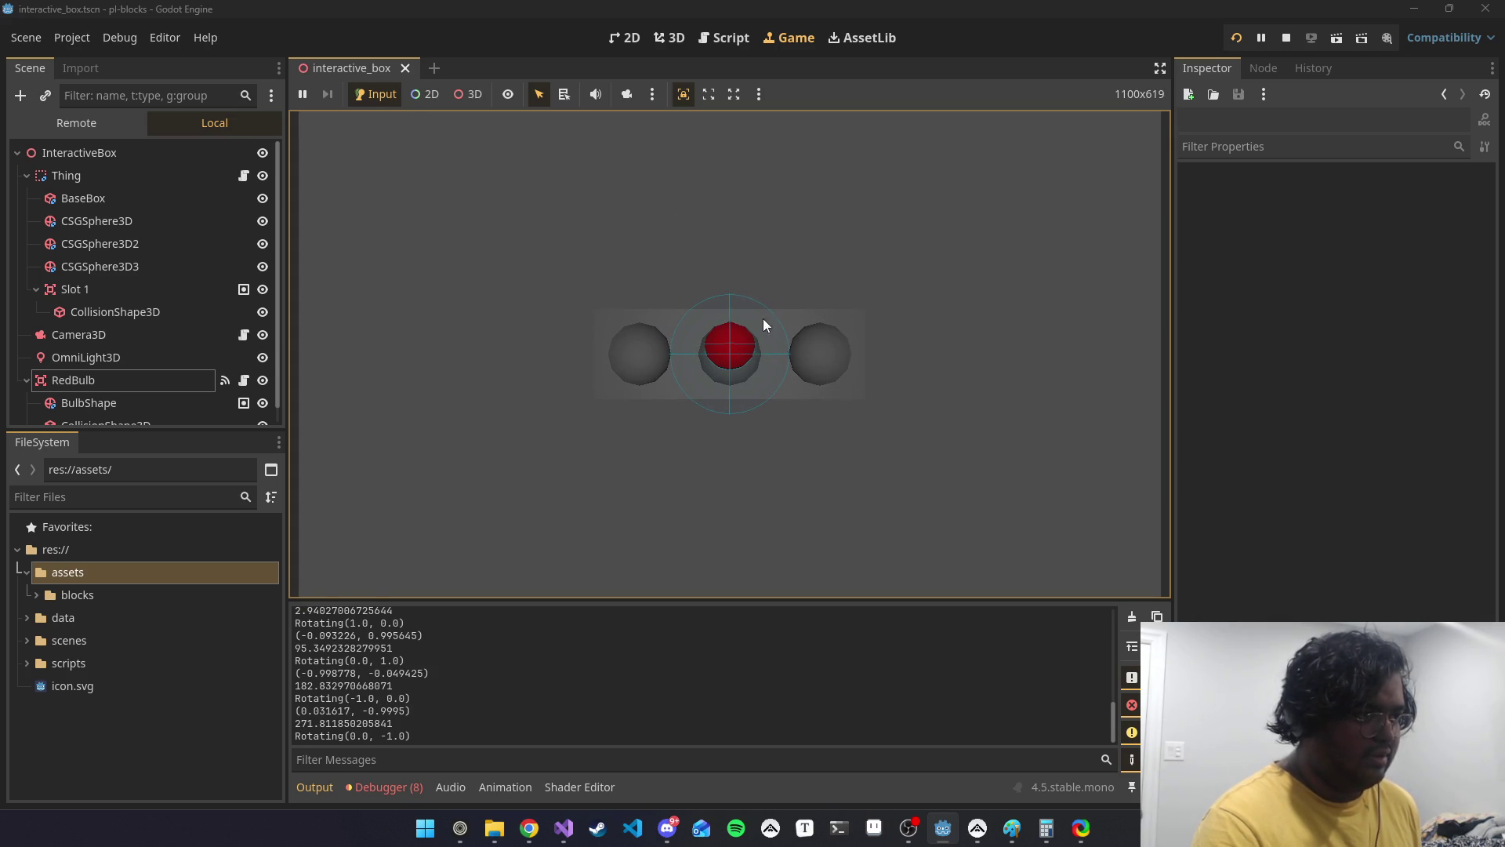
{"action": "mouse_move", "coordinate": [753, 398]}
{"action": "left_mouse_down"}
{"action": "mouse_move", "coordinate": [740, 312]}
{"action": "mouse_move", "coordinate": [847, 477]}
{"action": "left_mouse_up"}
{"action": "left_click", "coordinate": [738, 349]}
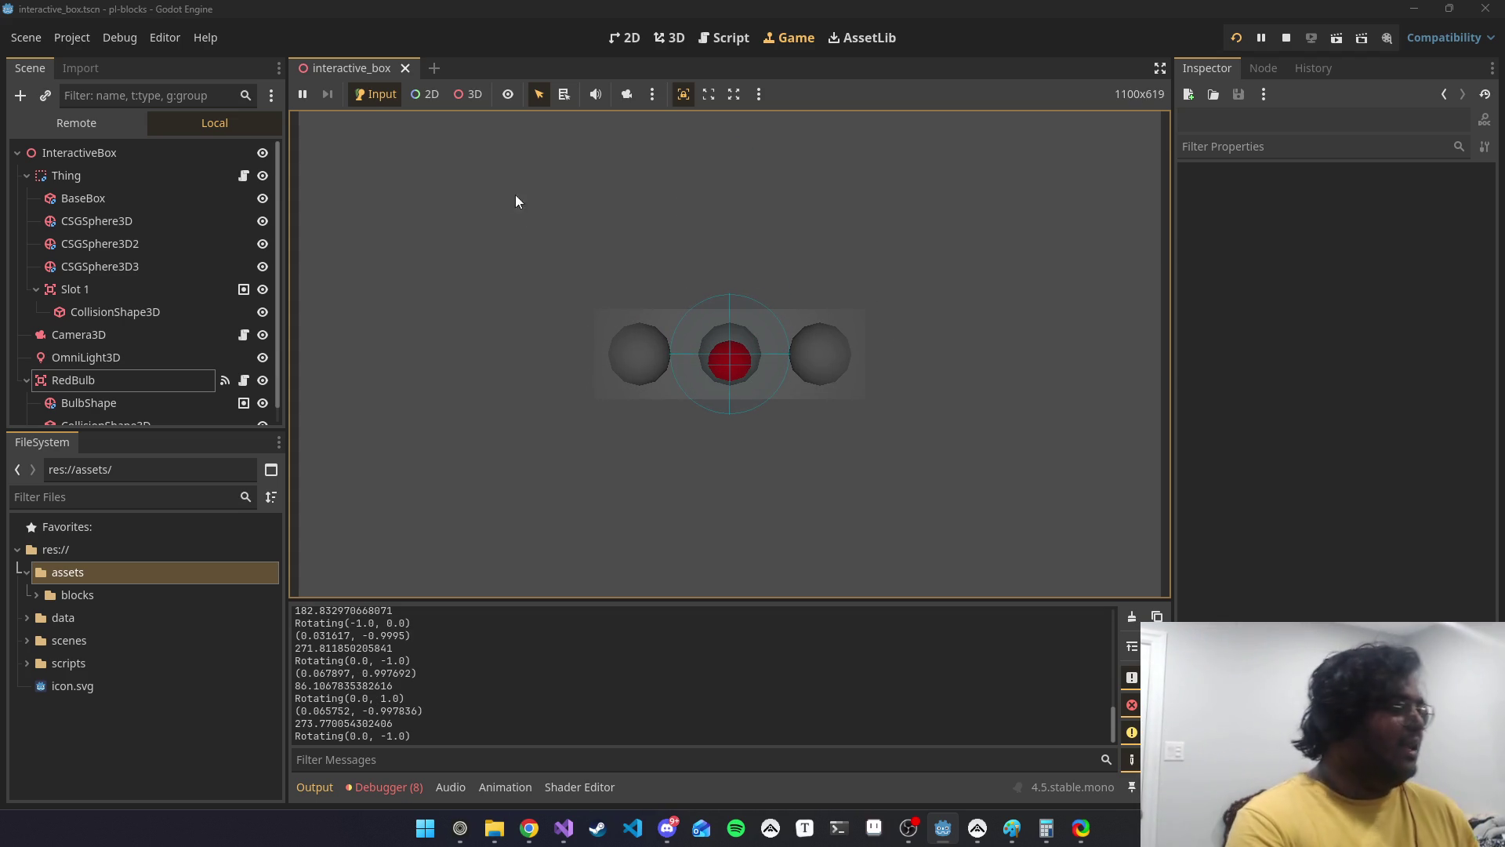
{"action": "left_click", "coordinate": [244, 335]}
{"action": "scroll", "coordinate": [248, 337], "scroll_direction": "down", "scroll_amount": 1}
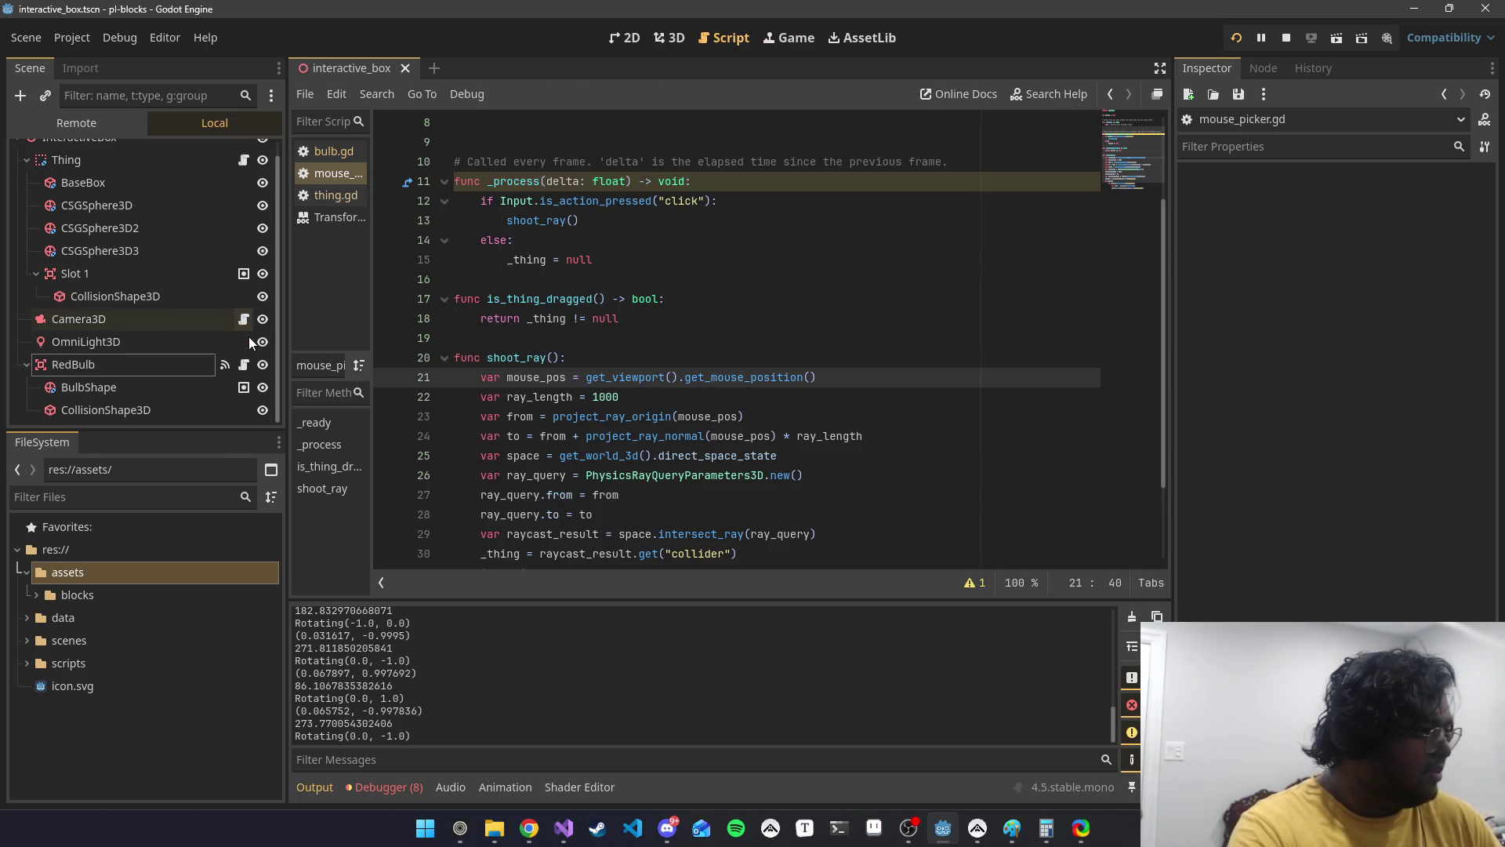
Reopen RedBulb's bulb.gd and look through it, ending after slot() on line 14.
{"action": "left_click", "coordinate": [244, 364]}
{"action": "scroll", "coordinate": [580, 368], "scroll_direction": "up", "scroll_amount": 5}
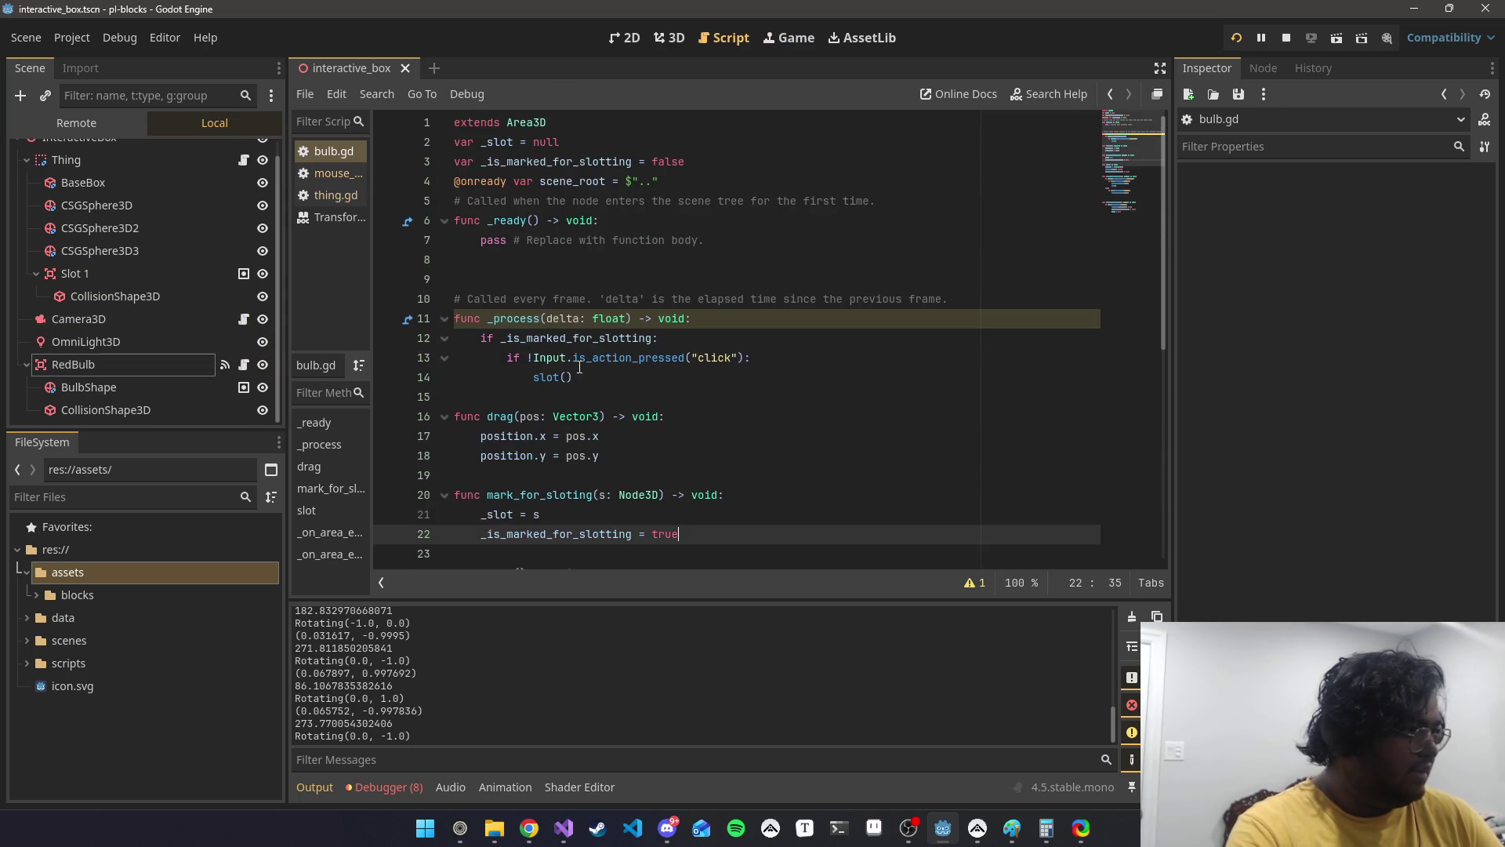
{"action": "left_click", "coordinate": [624, 384]}
{"action": "scroll", "coordinate": [623, 384], "scroll_direction": "down", "scroll_amount": 1}
{"action": "left_click", "coordinate": [627, 392]}
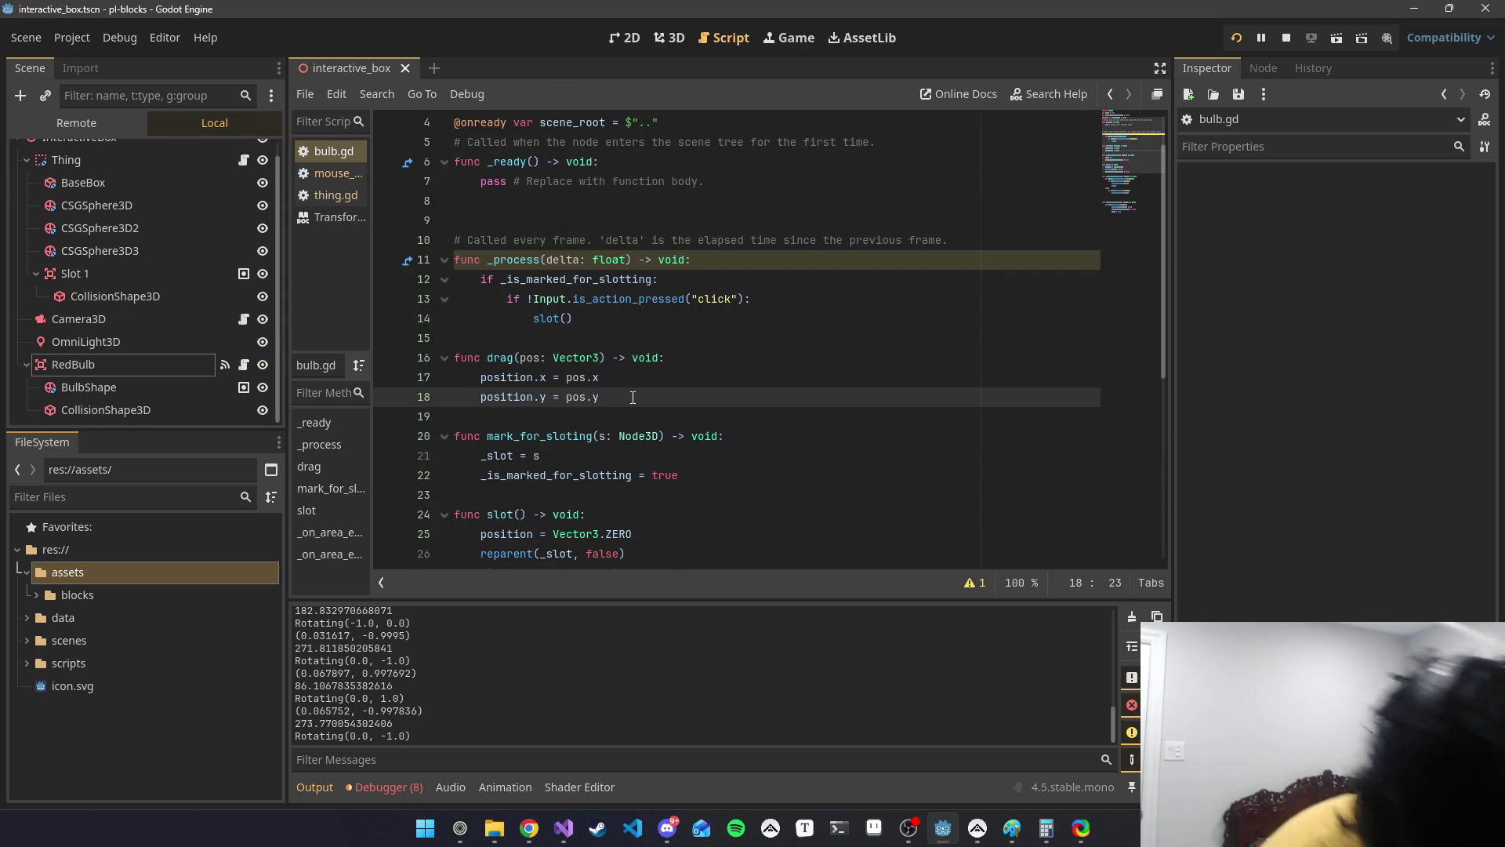
{"action": "mouse_move", "coordinate": [597, 399]}
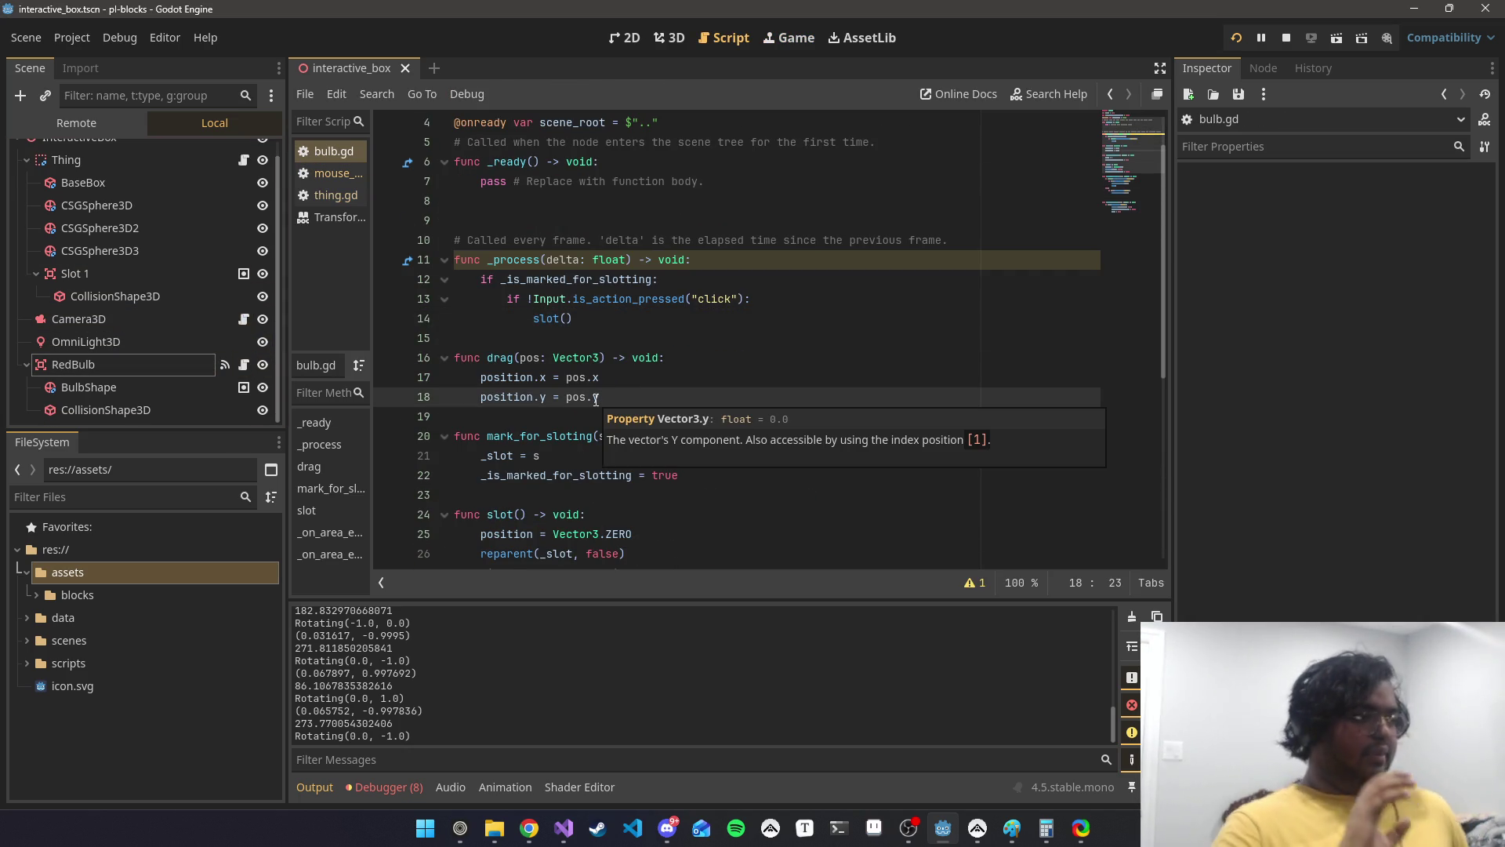
{"action": "scroll", "coordinate": [759, 376], "scroll_direction": "down", "scroll_amount": 6}
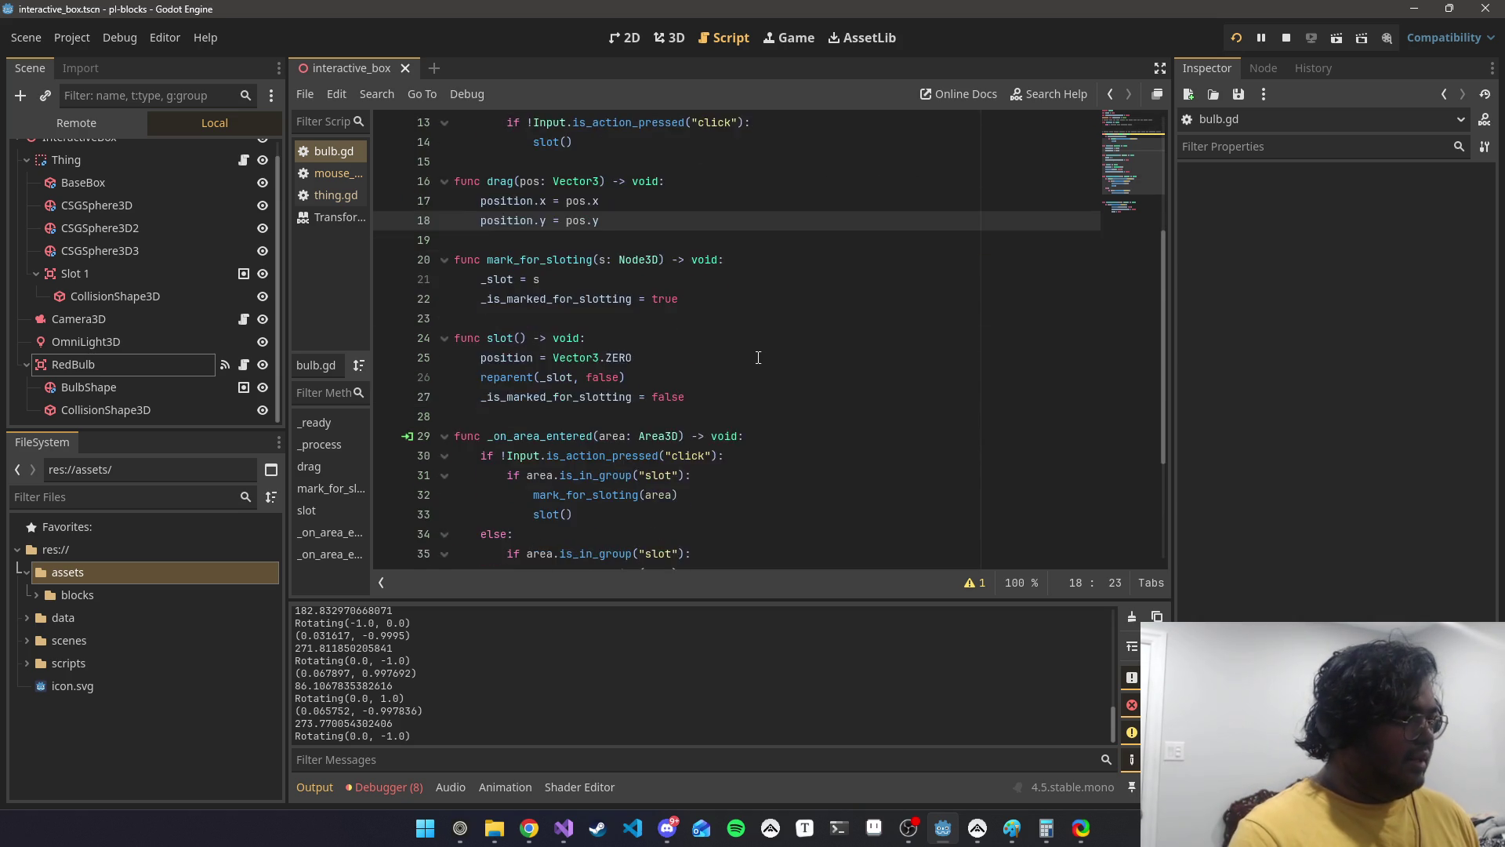
{"action": "left_click", "coordinate": [759, 376]}
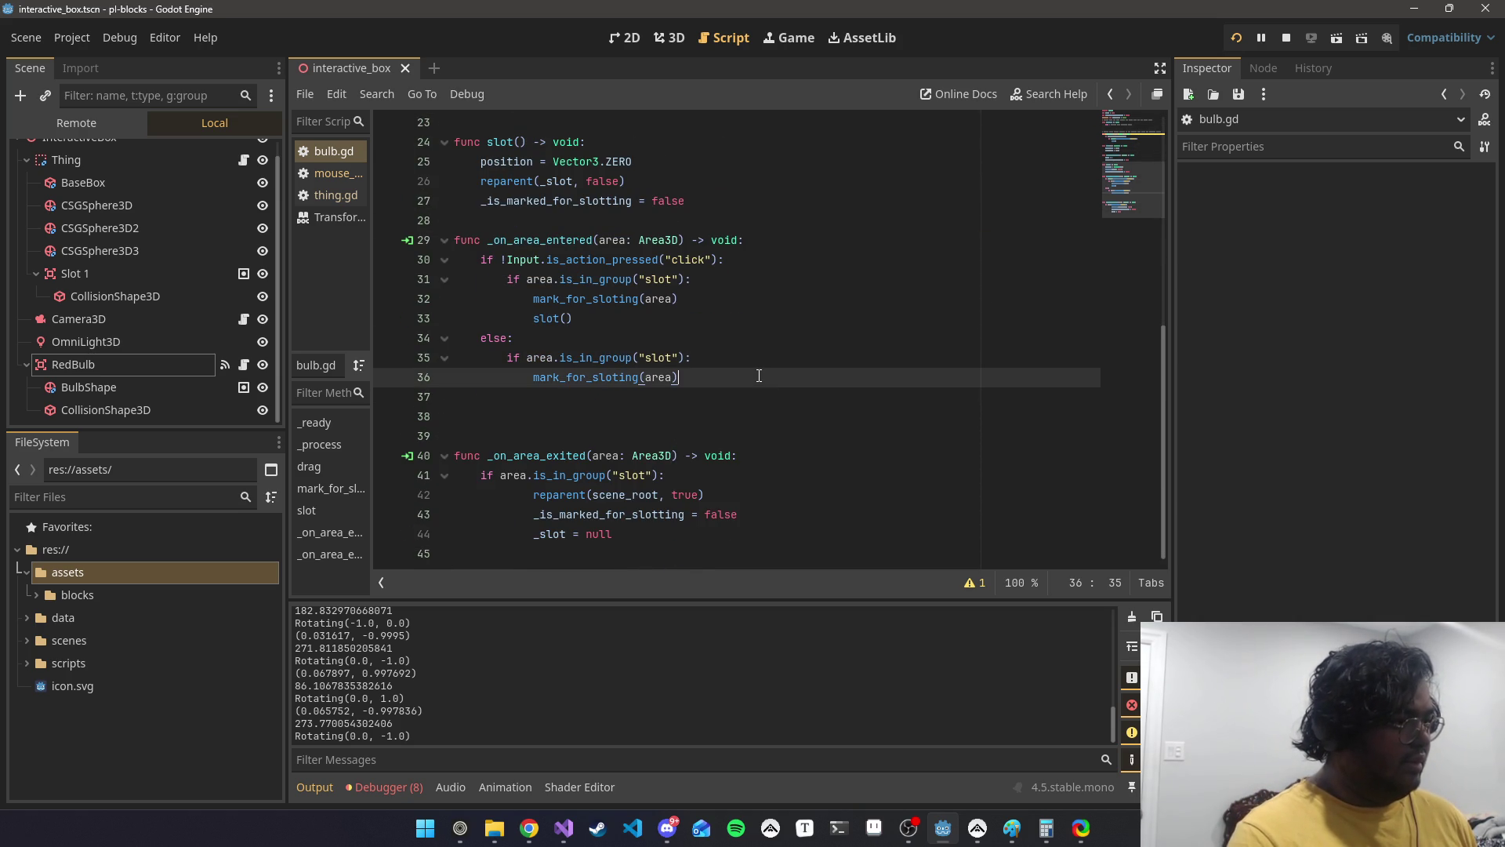
{"action": "scroll", "coordinate": [759, 378], "scroll_direction": "up", "scroll_amount": 3}
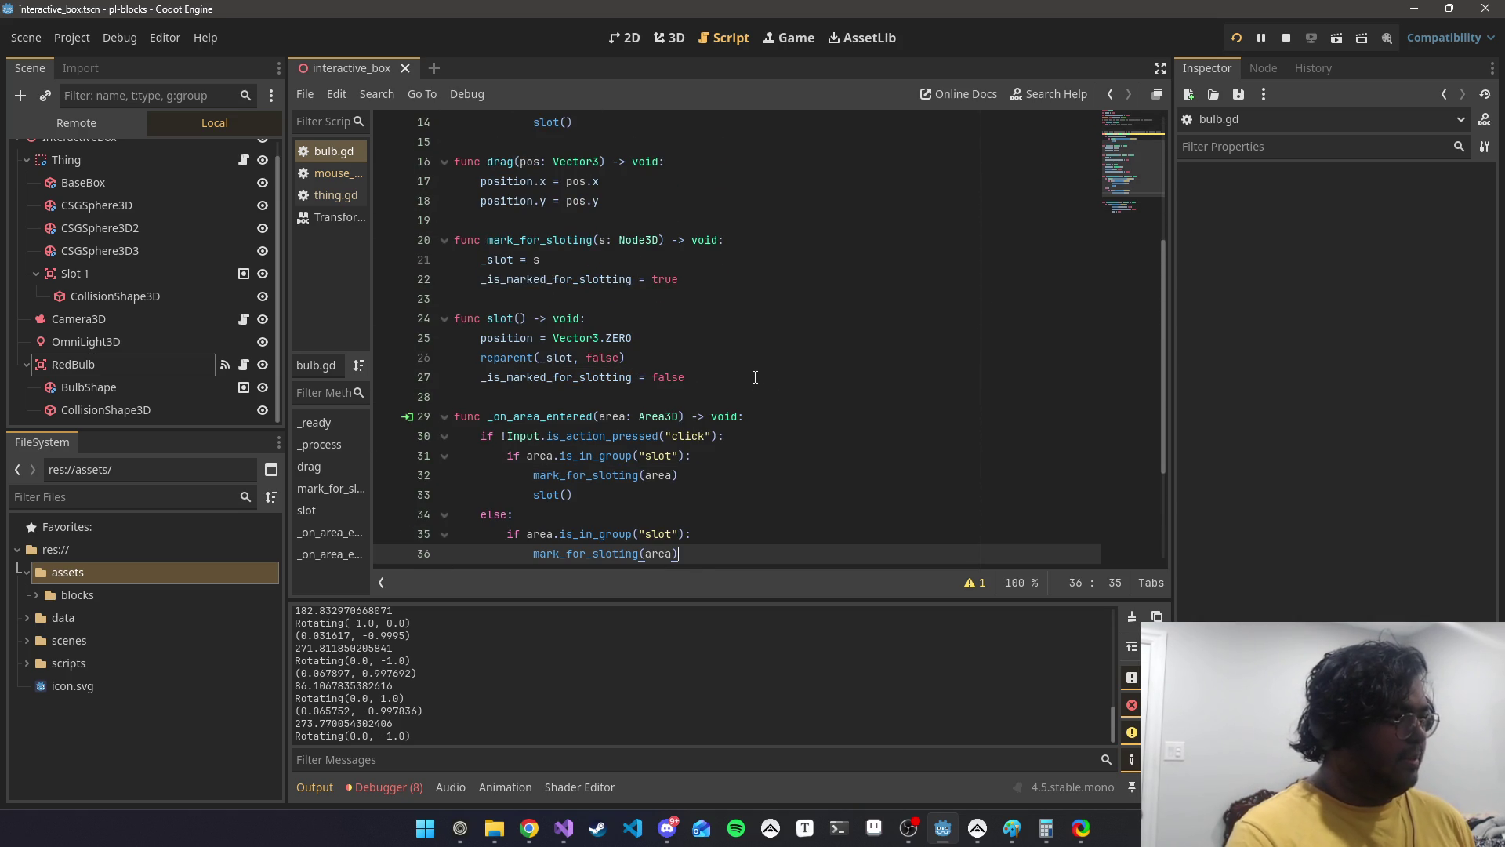
{"action": "scroll", "coordinate": [753, 375], "scroll_direction": "up", "scroll_amount": 4}
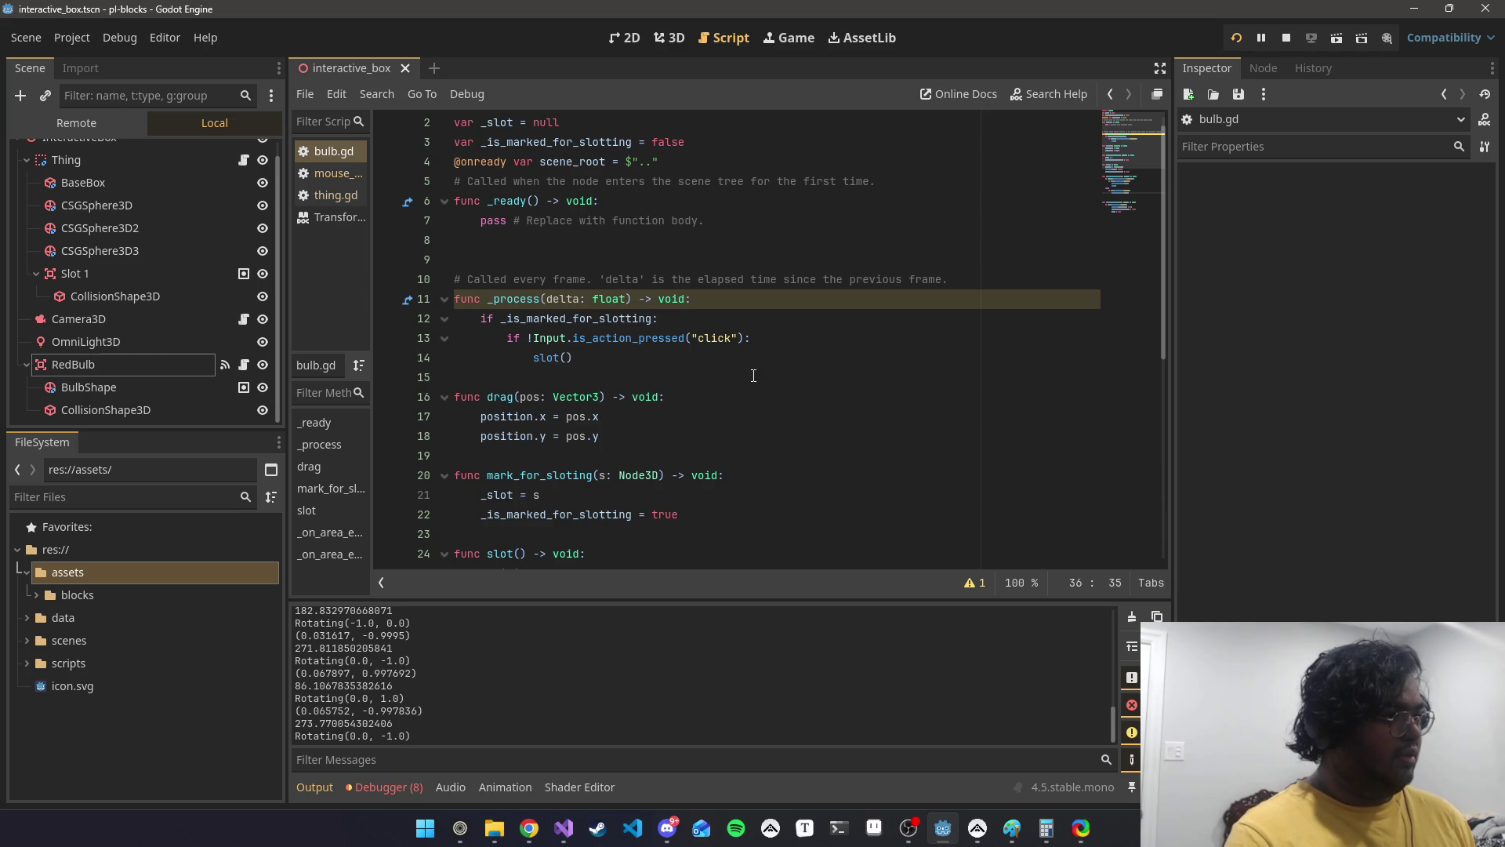
{"action": "left_click", "coordinate": [648, 359]}
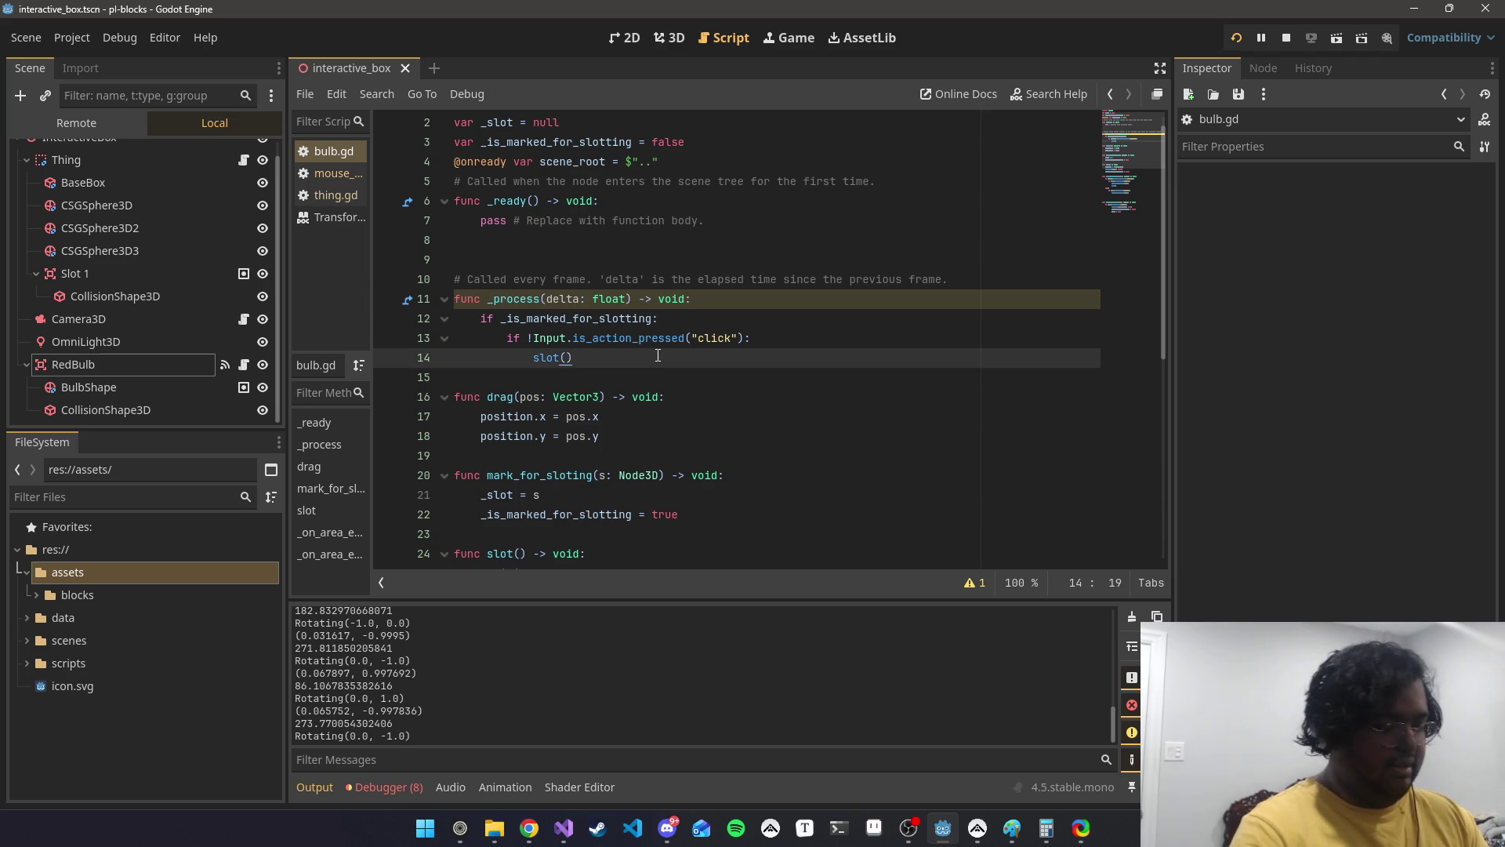
Below slot(), add the line `if Input.is_action_pressed("click") and slot:` by reusing line 13's click check.
{"action": "key", "text": "Return"}
{"action": "type", "text": "of"}
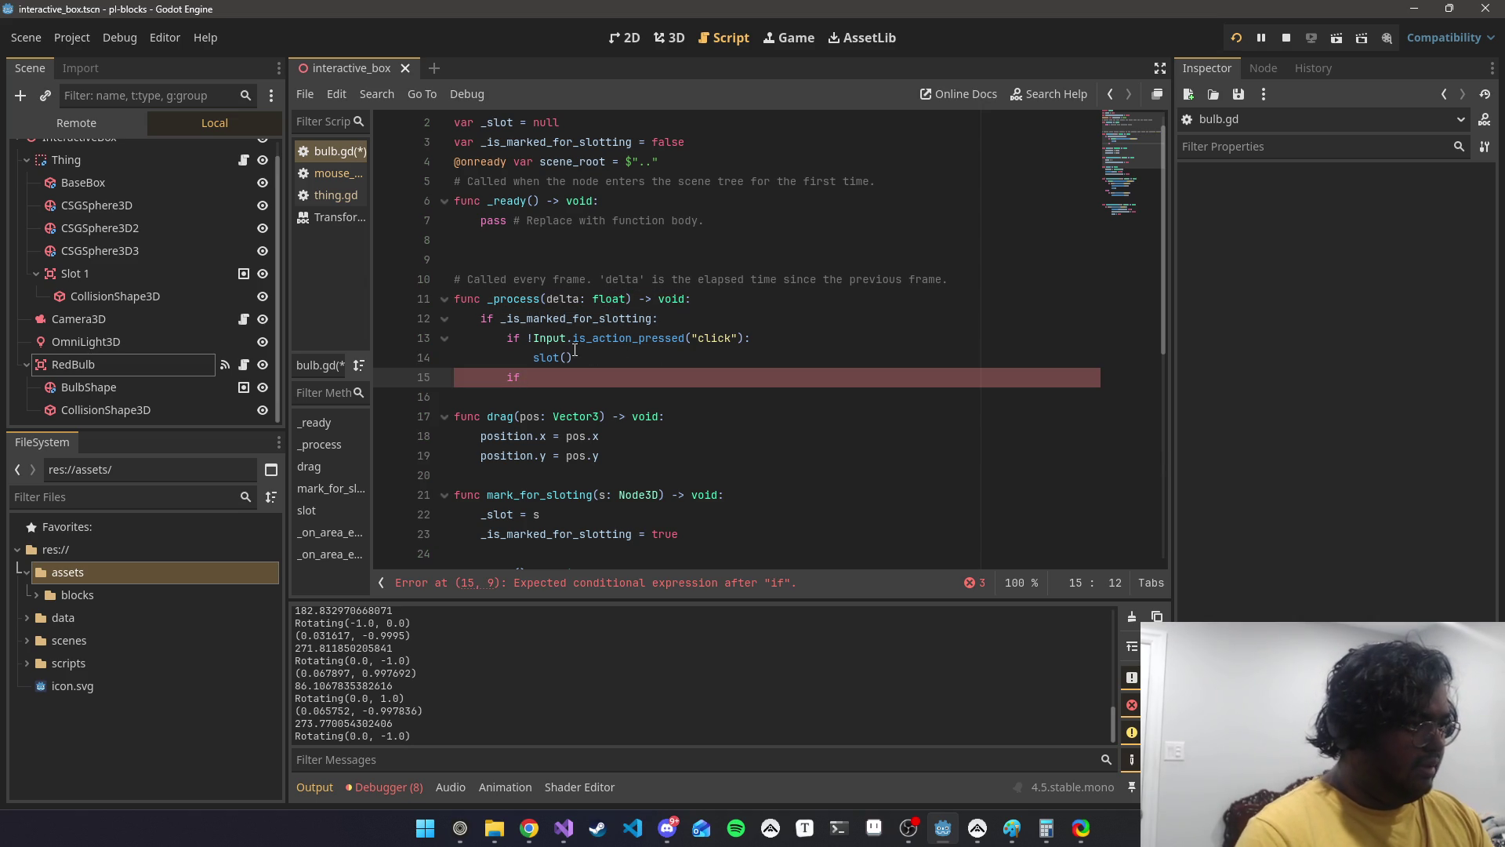
{"action": "left_click_drag", "start_coordinate": [536, 338], "coordinate": [753, 338]}
{"action": "key", "text": "ctrl+c"}
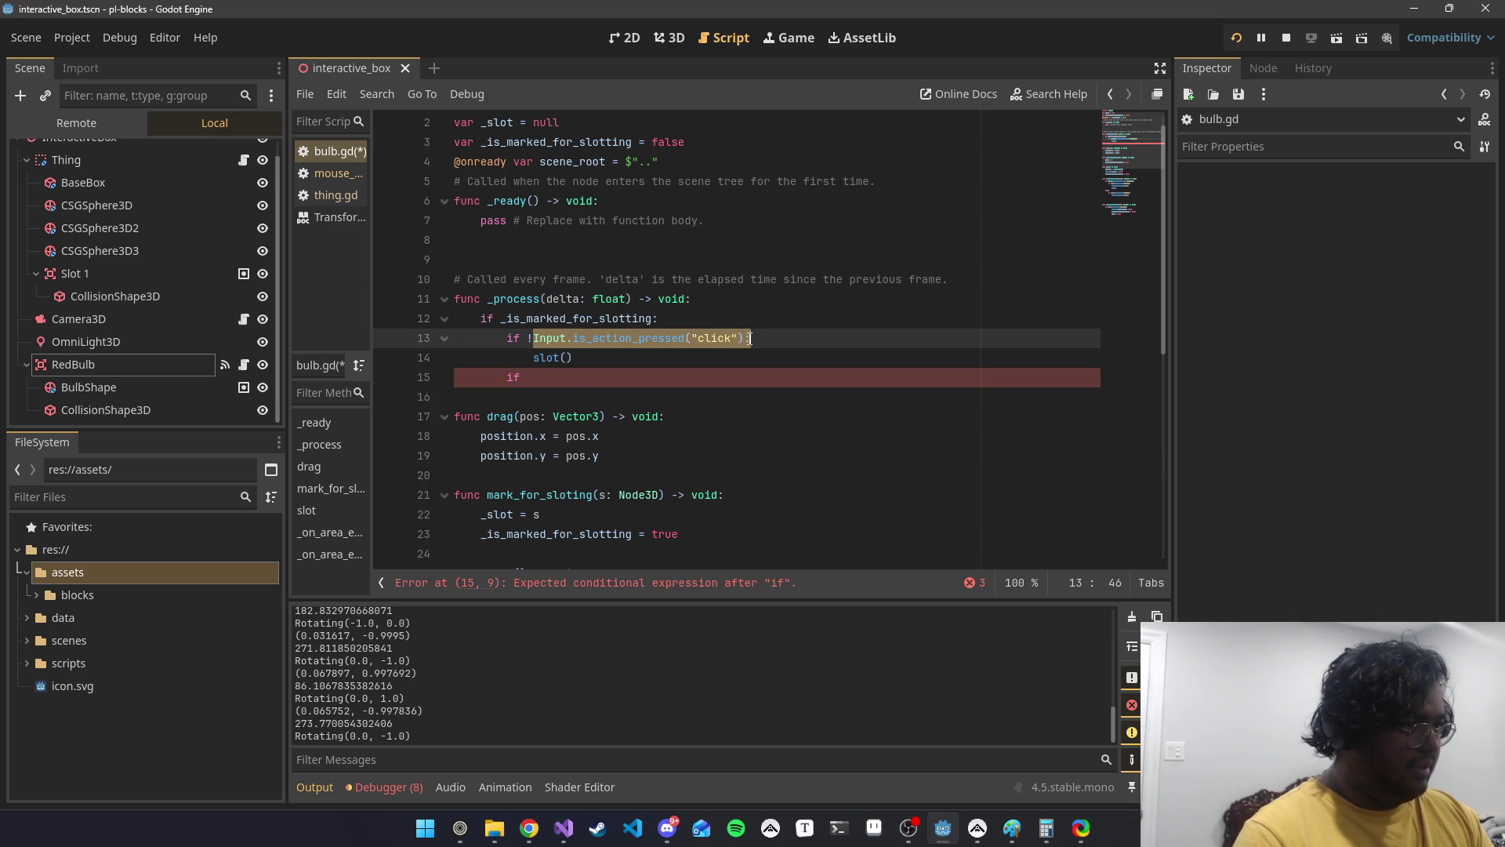
{"action": "left_click", "coordinate": [566, 381]}
{"action": "key", "text": "ctrl+v"}
{"action": "type", "text": ":"}
{"action": "key", "text": "Left"}
{"action": "type", "text": "a"}
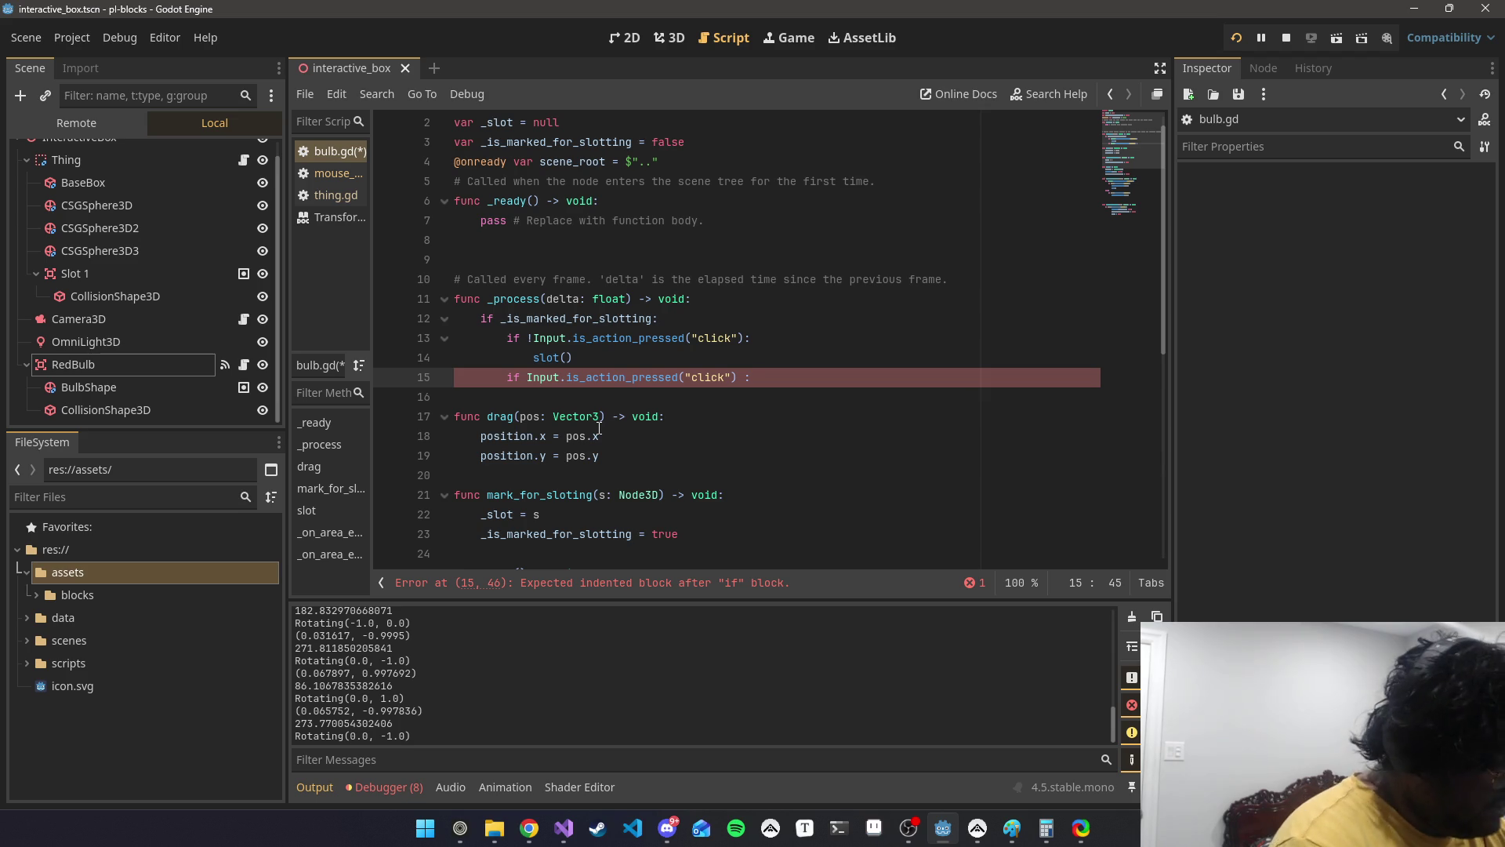
{"action": "type", "text": "nd slo"}
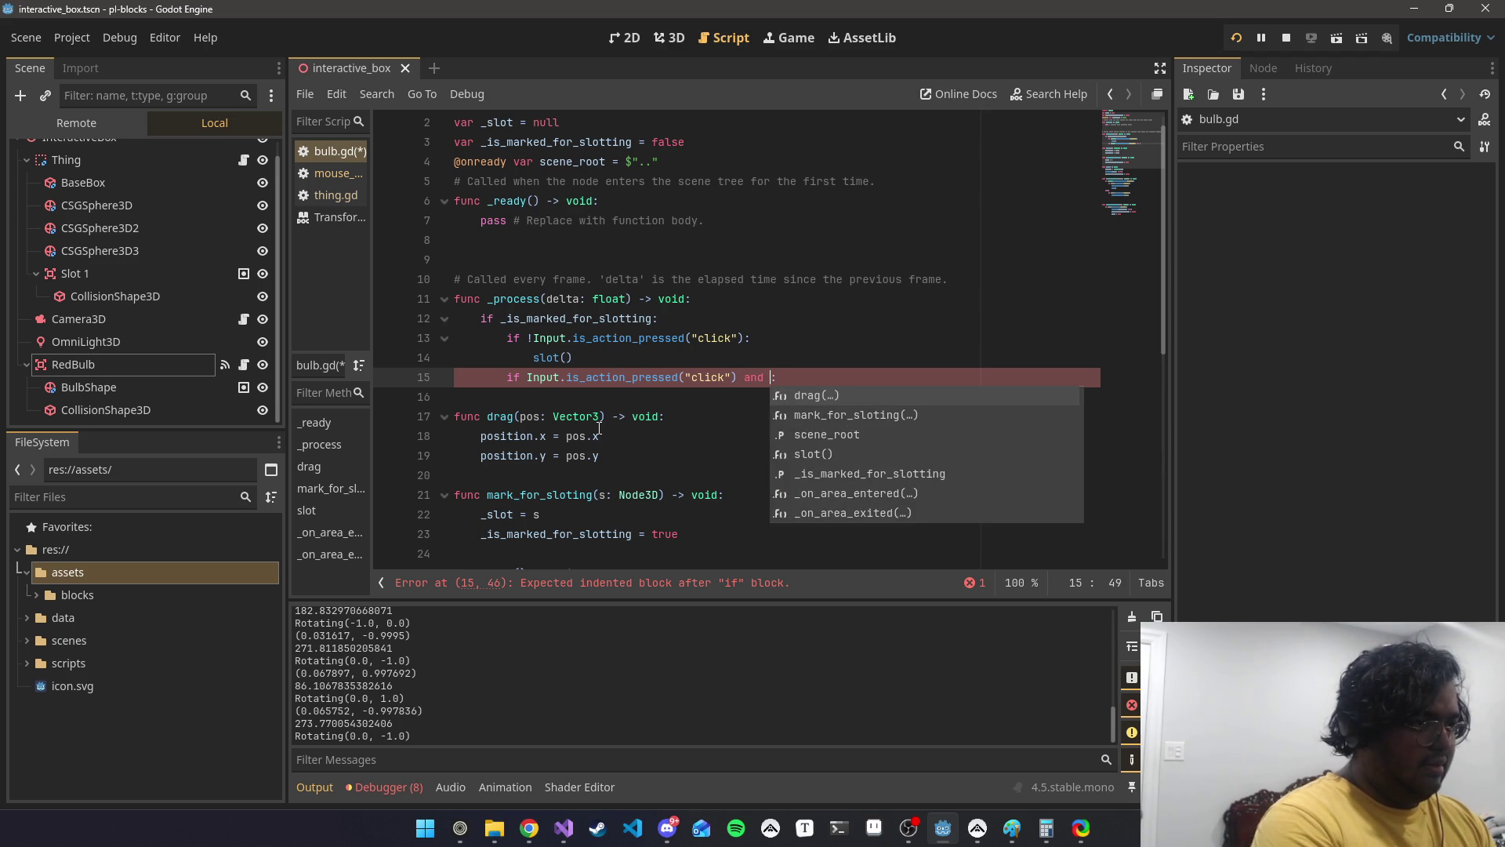
{"action": "type", "text": "t"}
{"action": "key", "text": "End"}
{"action": "key", "text": "Return"}
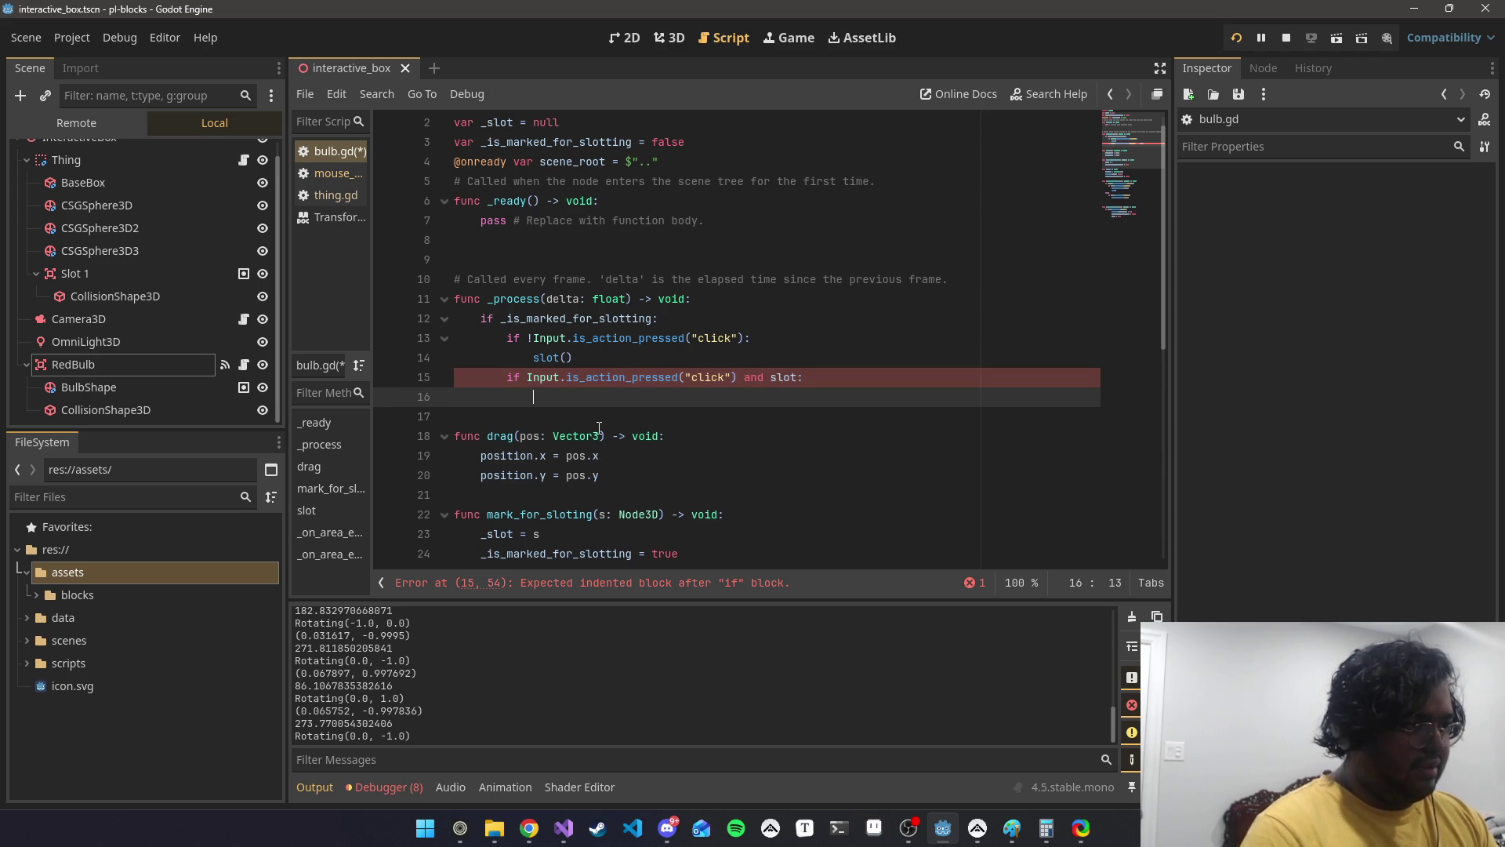
Fix the condition to use `_slot`, then look over the exit-handler lines.
{"action": "left_click", "coordinate": [774, 379]}
{"action": "type", "text": "_"}
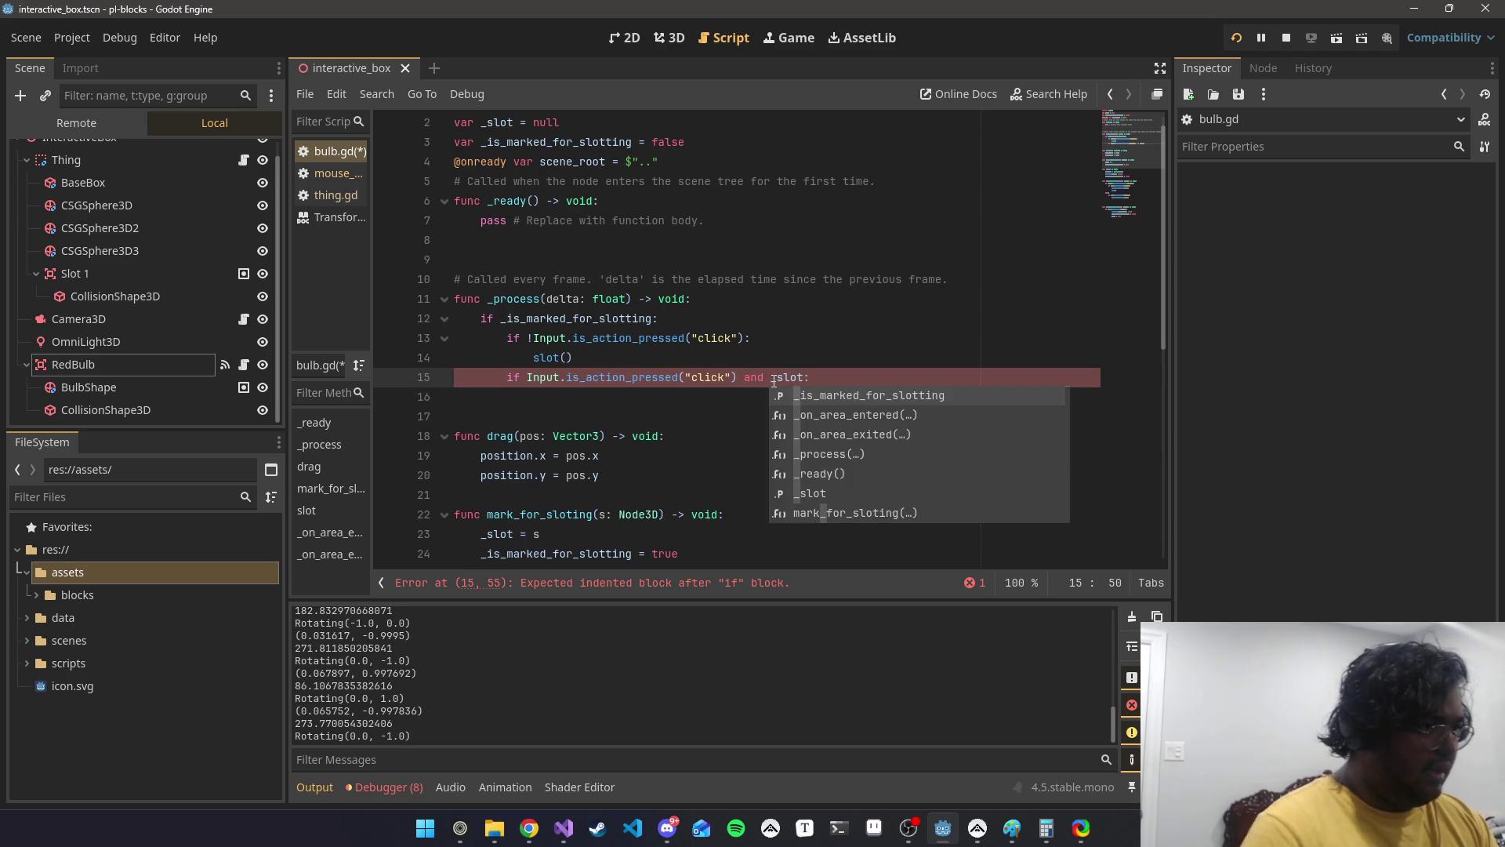
{"action": "left_click", "coordinate": [739, 392]}
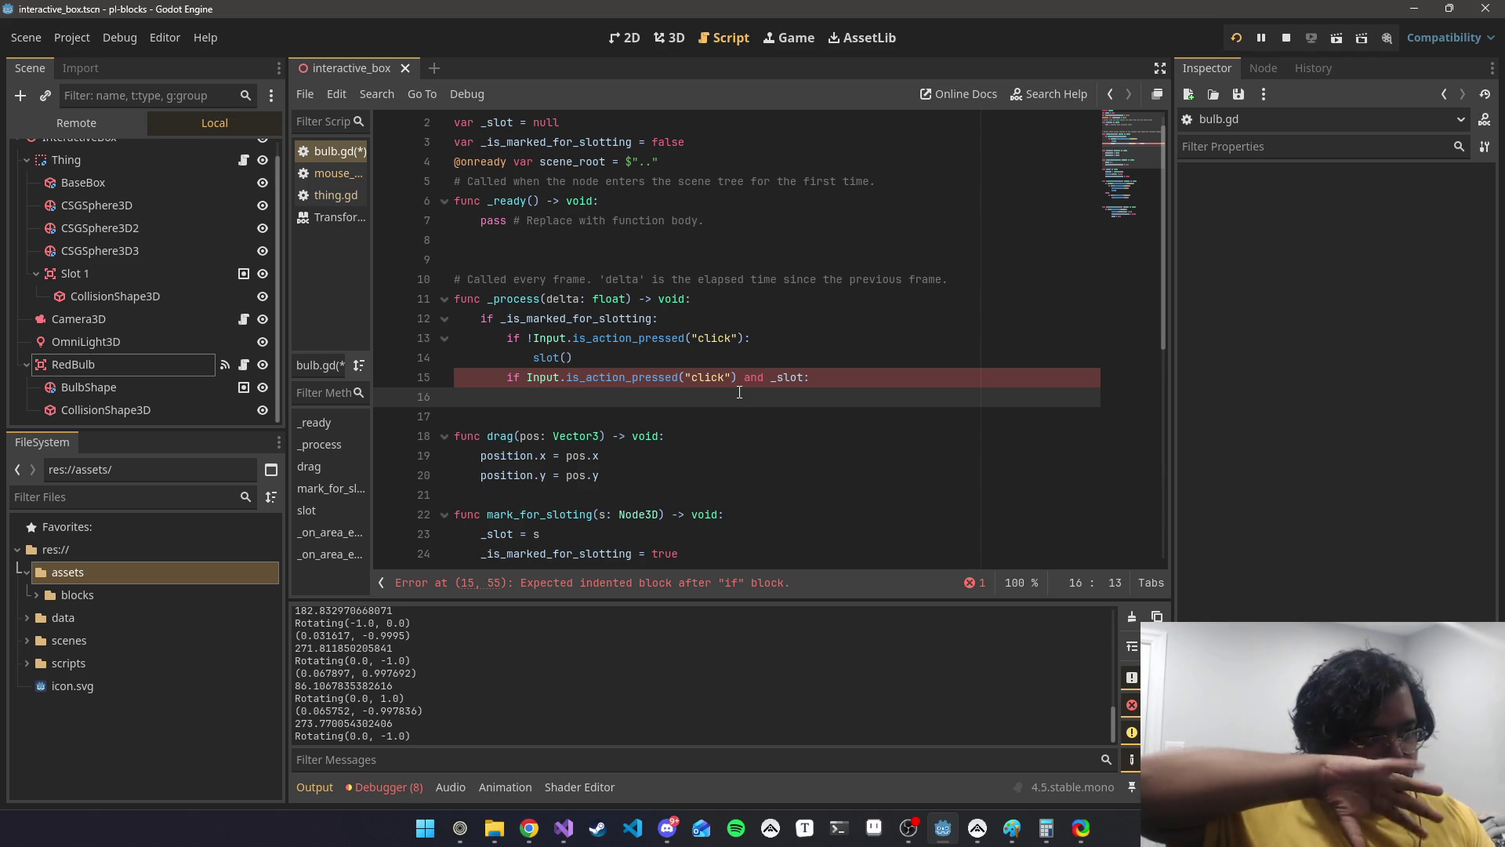
{"action": "scroll", "coordinate": [739, 388], "scroll_direction": "down", "scroll_amount": 8}
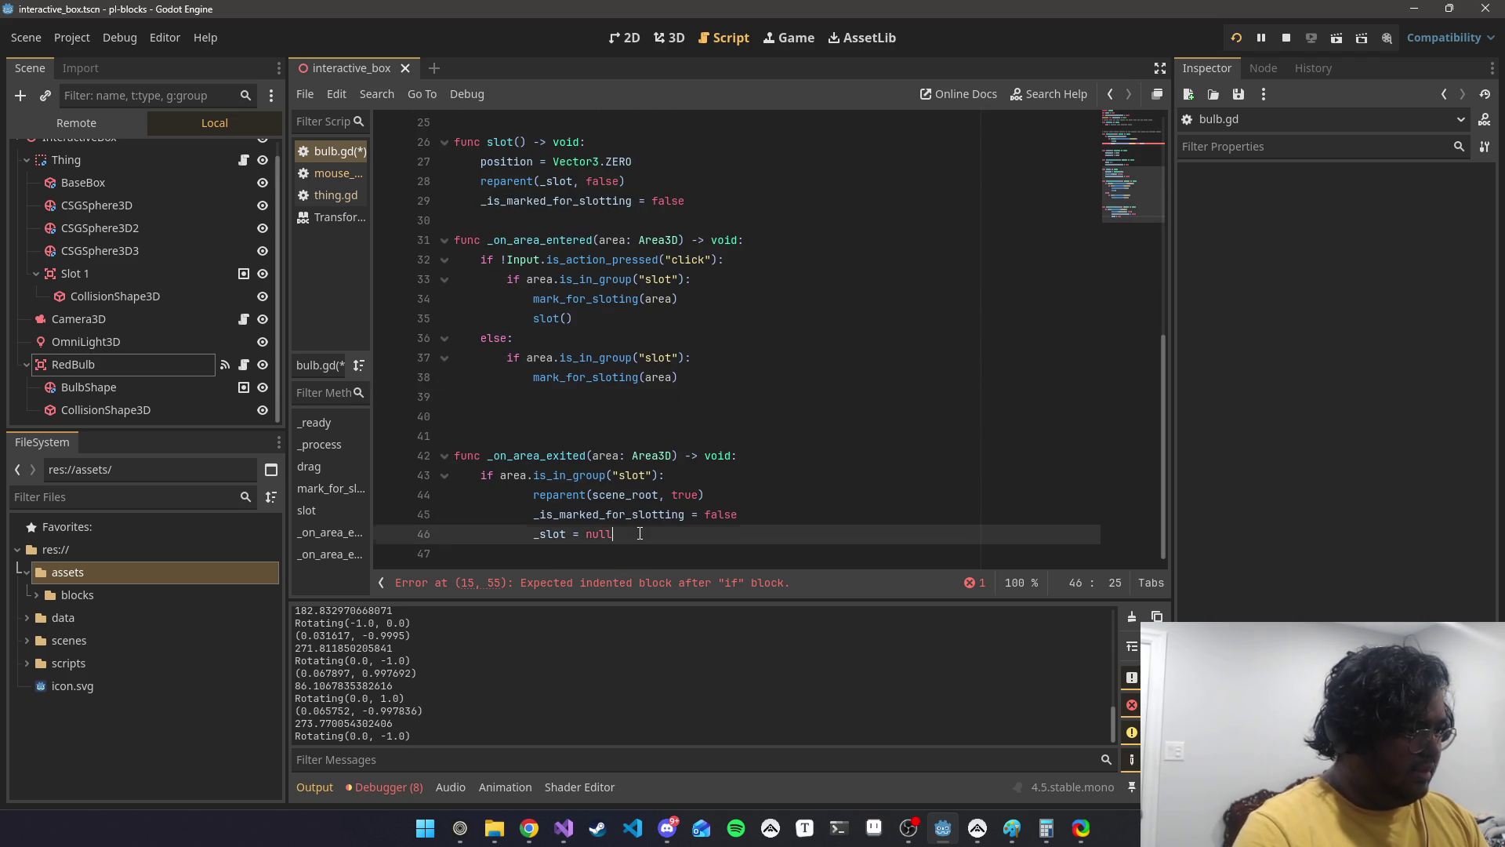
{"action": "left_click_drag", "start_coordinate": [640, 533], "coordinate": [455, 495]}
{"action": "left_click", "coordinate": [508, 397]}
{"action": "scroll", "coordinate": [484, 441], "scroll_direction": "up", "scroll_amount": 4}
Add a new function `func unslot() -> void:` after slot().
{"action": "left_click", "coordinate": [492, 454]}
{"action": "key", "text": "Return"}
{"action": "key", "text": "Return"}
{"action": "key", "text": "Up"}
{"action": "type", "text": "f"}
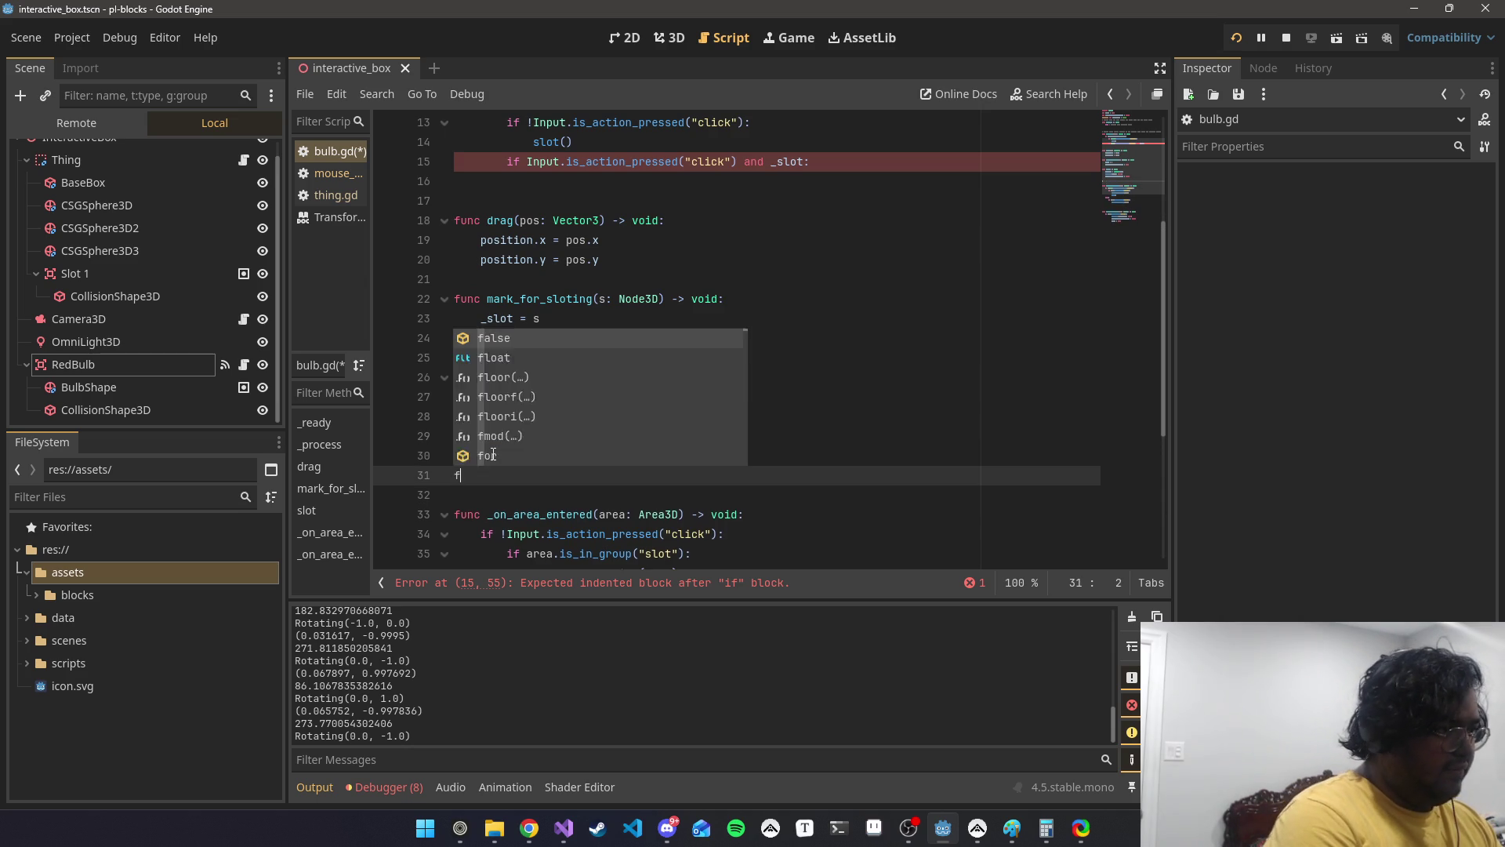
{"action": "type", "text": "unc unslot()"}
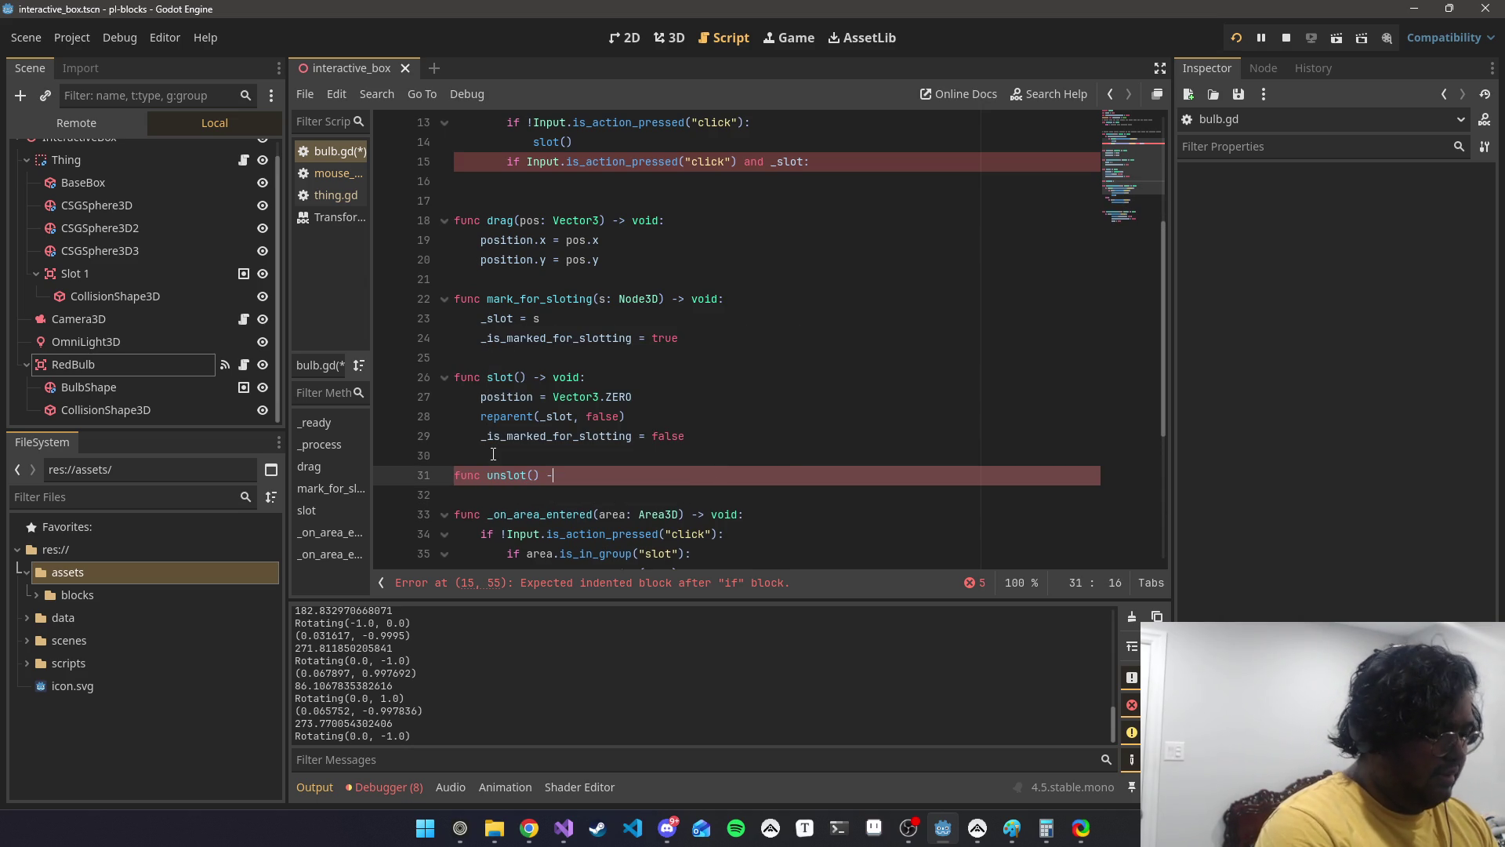
{"action": "type", "text": " -> void:"}
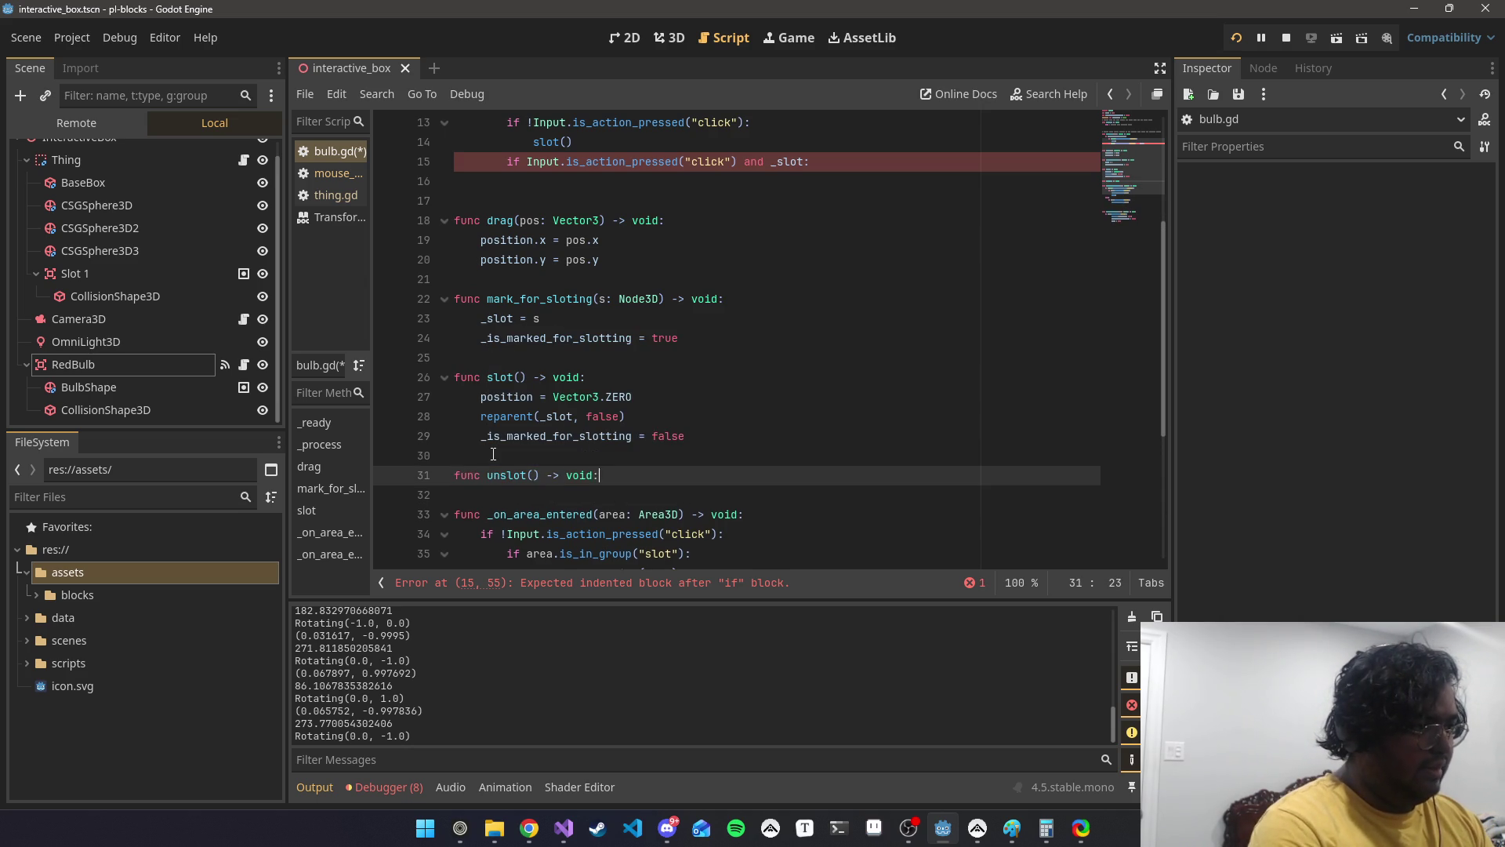
{"action": "key", "text": "Return"}
Paste the three exit-handler lines into unslot() and fix their indentation.
{"action": "scroll", "coordinate": [745, 507], "scroll_direction": "down", "scroll_amount": 5}
{"action": "left_click_drag", "start_coordinate": [624, 534], "coordinate": [536, 502]}
{"action": "key", "text": "ctrl+c"}
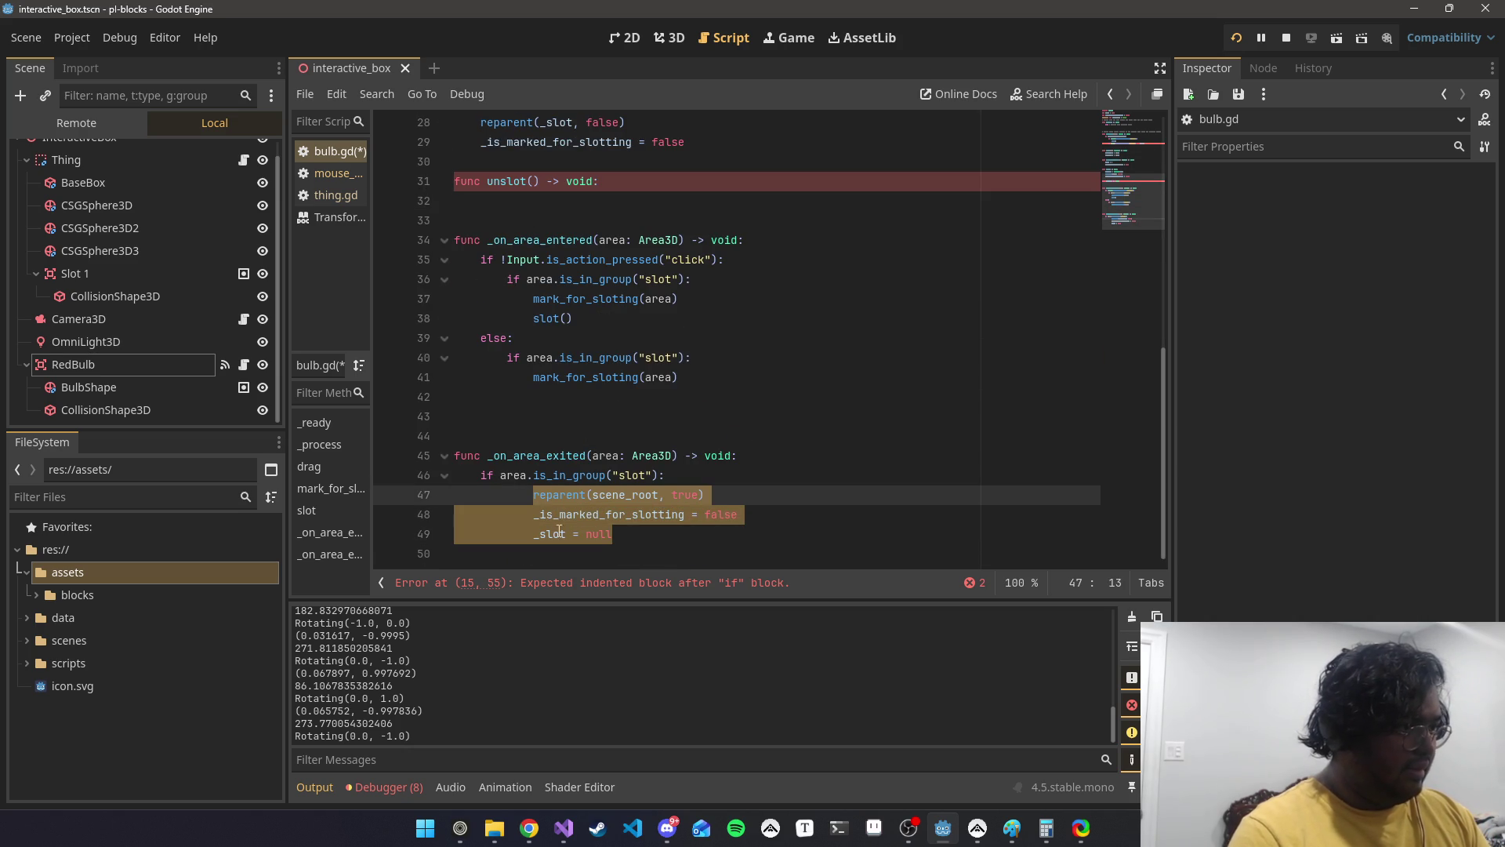
{"action": "scroll", "coordinate": [660, 494], "scroll_direction": "up", "scroll_amount": 4}
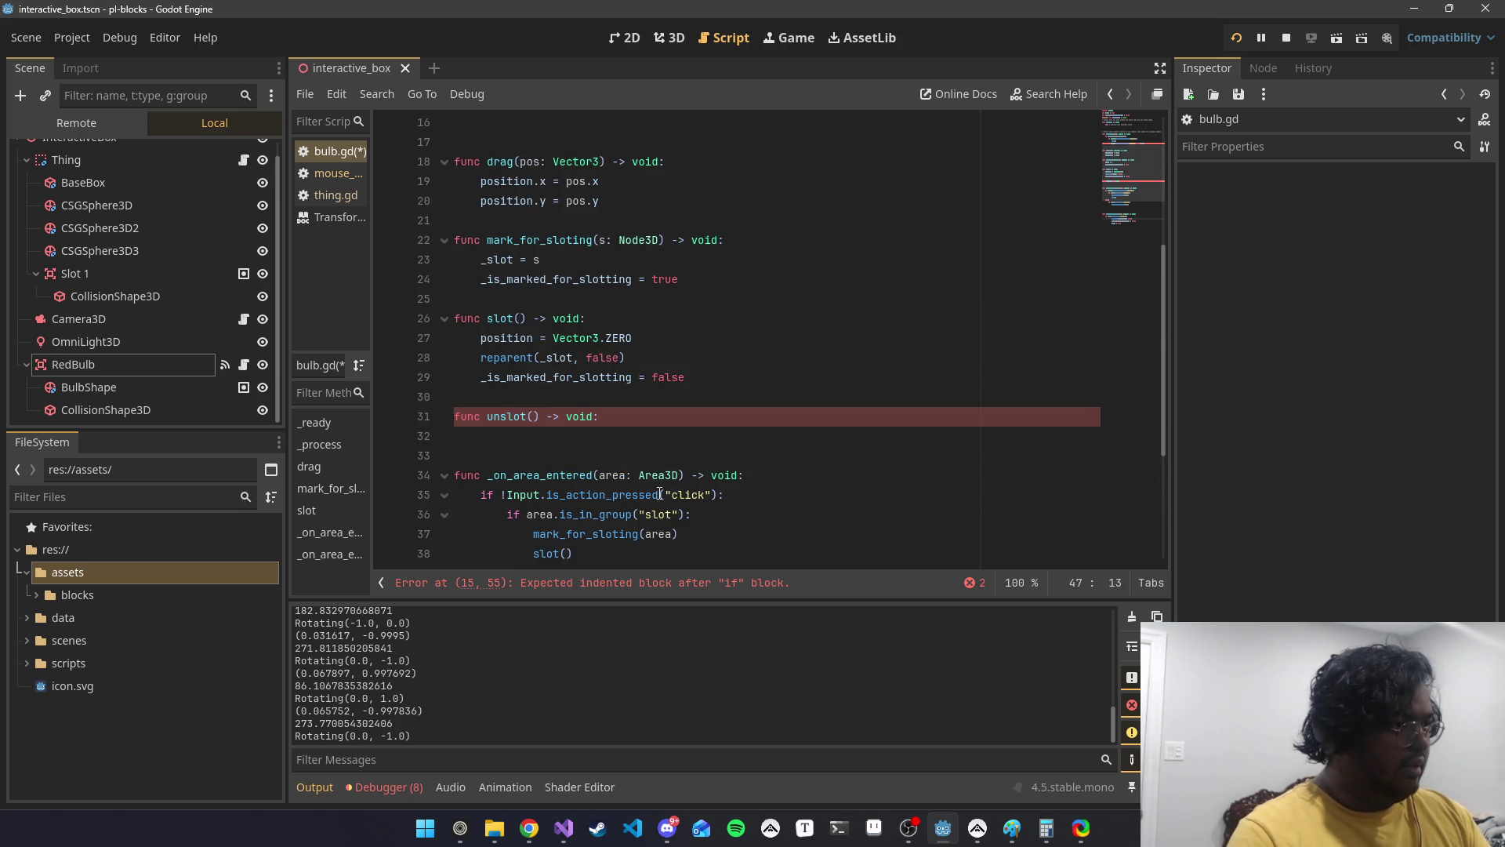
{"action": "left_click", "coordinate": [576, 441]}
{"action": "key", "text": "ctrl+v"}
{"action": "mouse_move", "coordinate": [540, 458]}
{"action": "left_mouse_down"}
{"action": "mouse_move", "coordinate": [481, 458]}
{"action": "mouse_move", "coordinate": [481, 477]}
{"action": "left_mouse_up"}
{"action": "key", "text": "BackSpace"}
Replace the old lines in _on_area_exited with an unslot() call and save.
{"action": "key", "text": "BackSpace"}
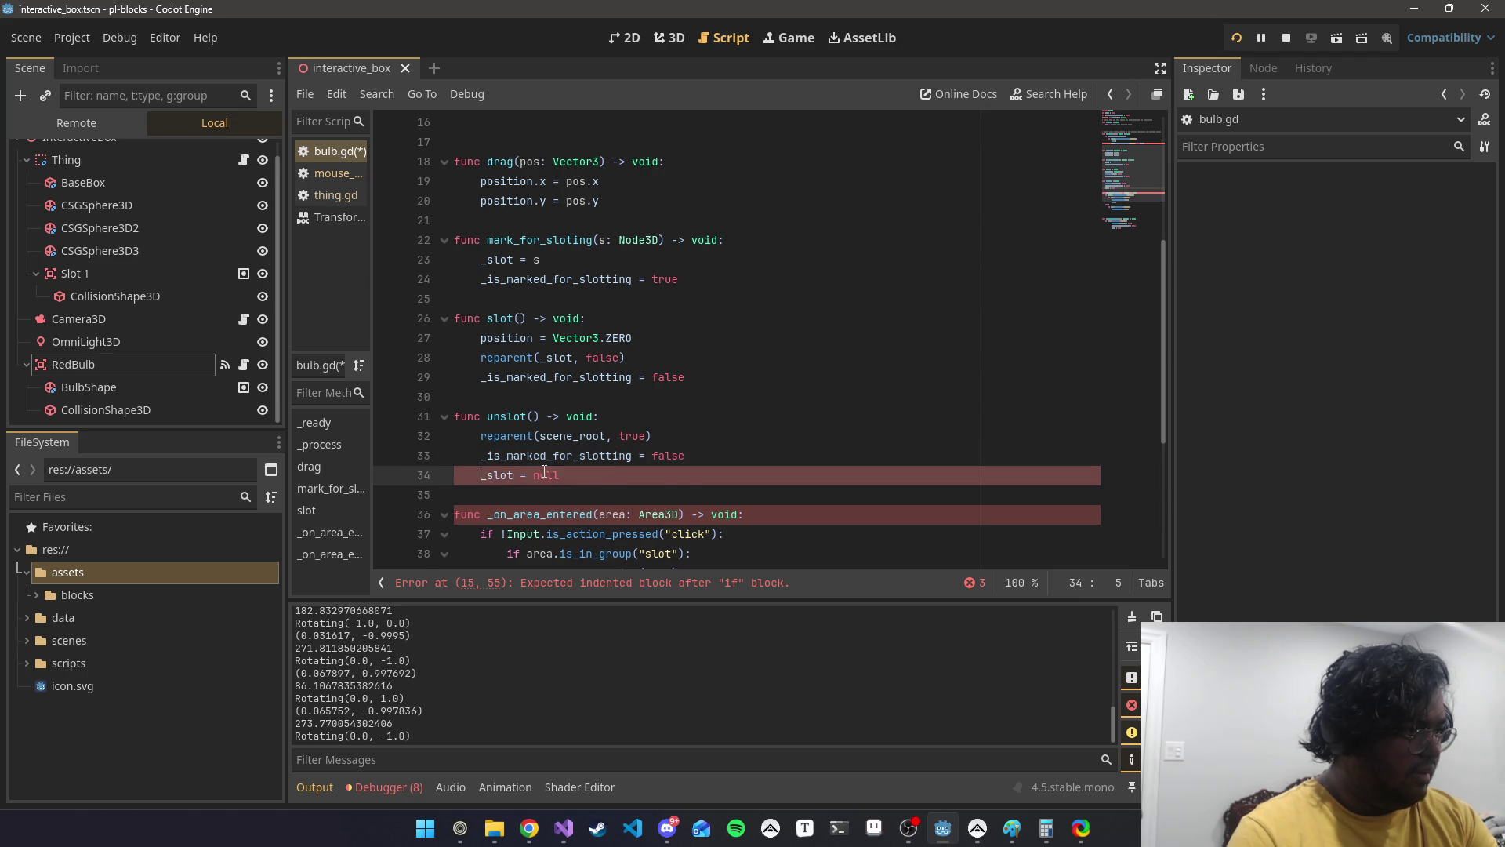
{"action": "scroll", "coordinate": [589, 478], "scroll_direction": "down", "scroll_amount": 5}
{"action": "left_click_drag", "start_coordinate": [621, 534], "coordinate": [534, 495]}
{"action": "key", "text": "BackSpace"}
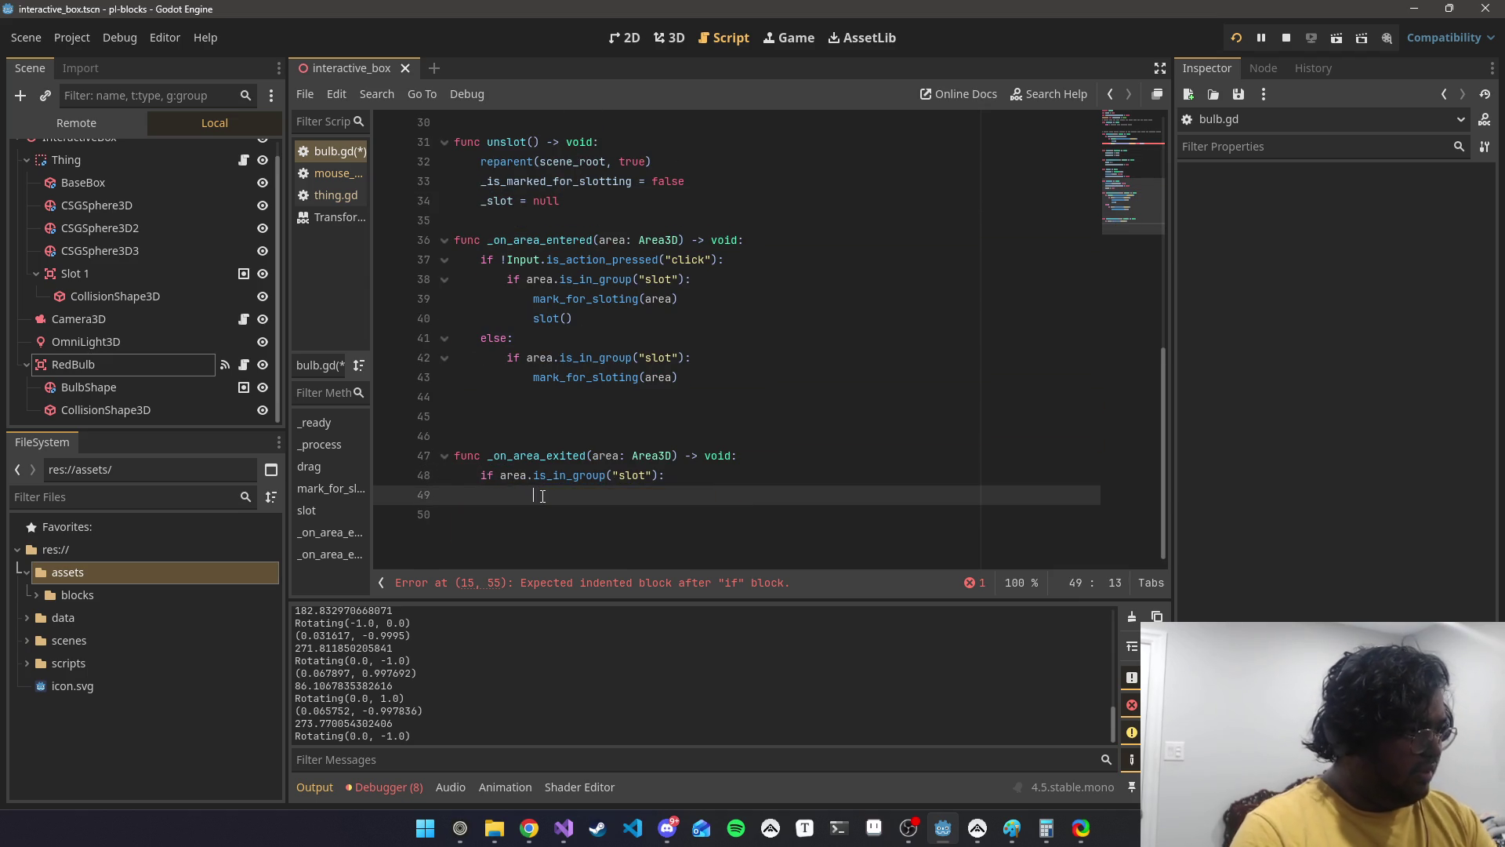
{"action": "type", "text": "nslot"}
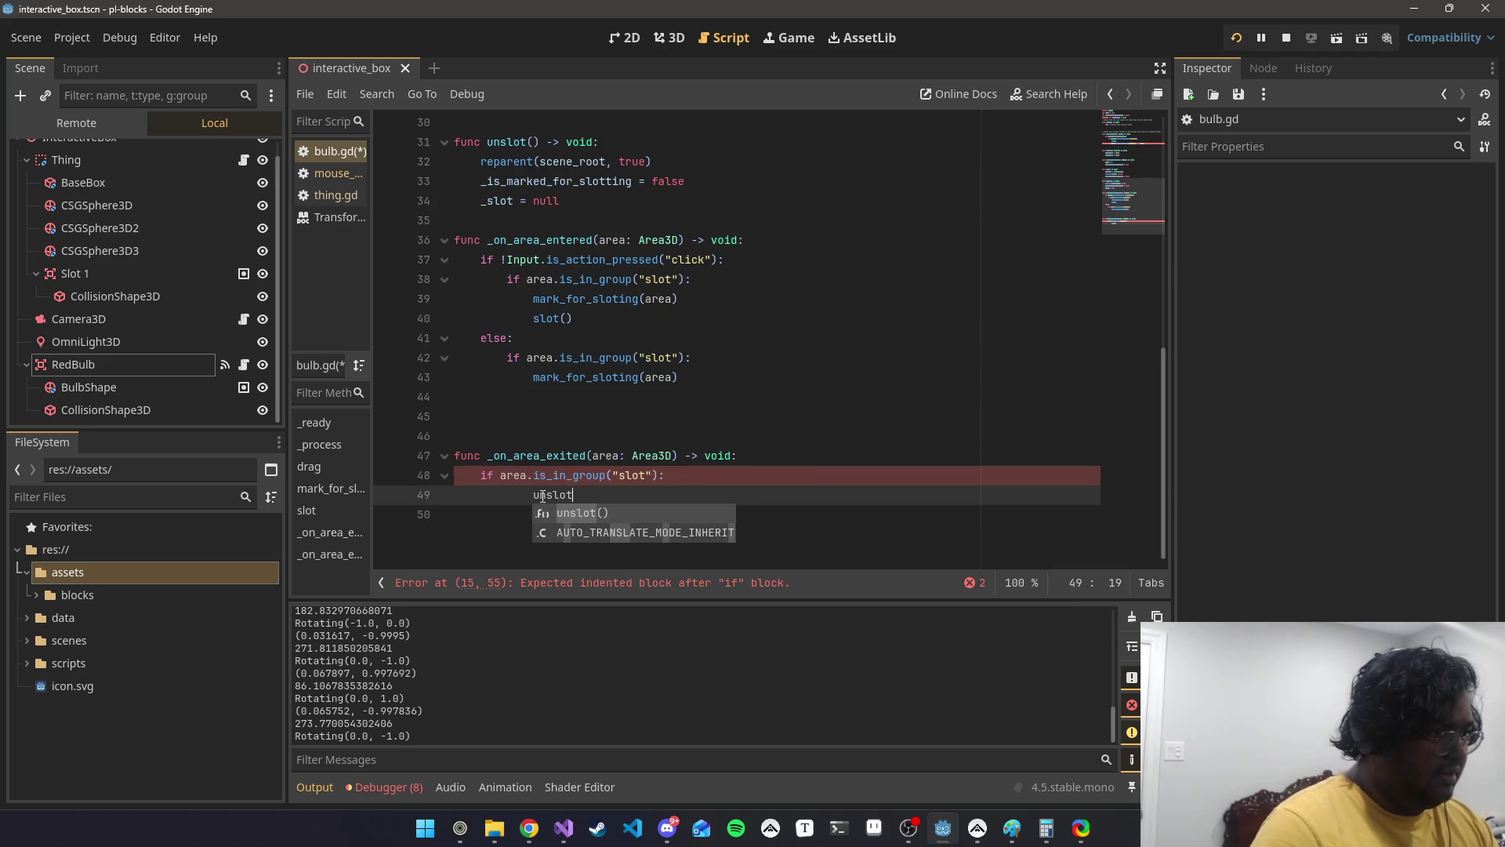
{"action": "key", "text": "Return"}
{"action": "key", "text": "ctrl+s"}
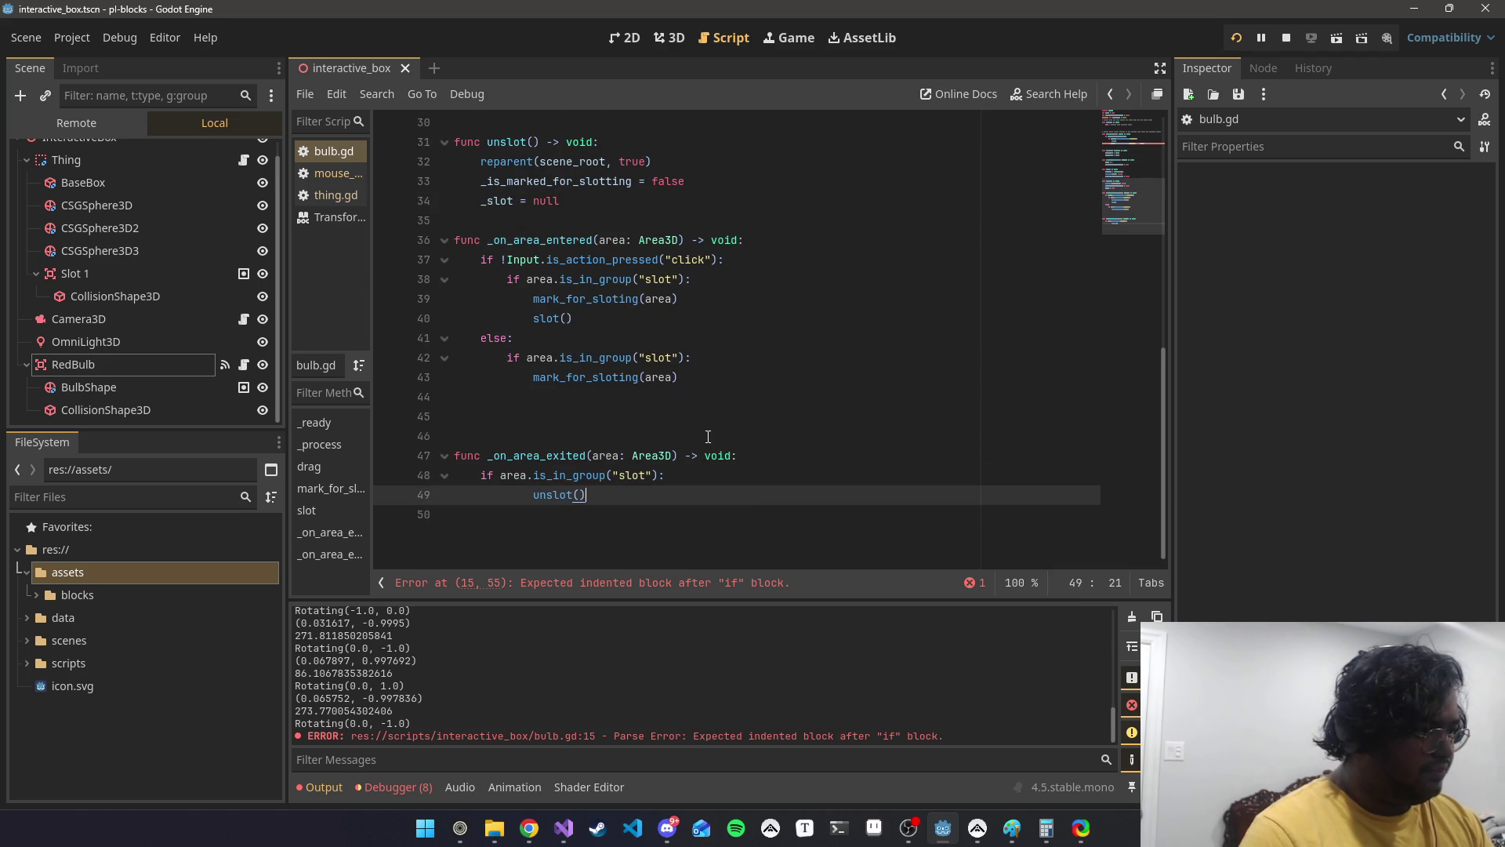
{"action": "left_click", "coordinate": [633, 542]}
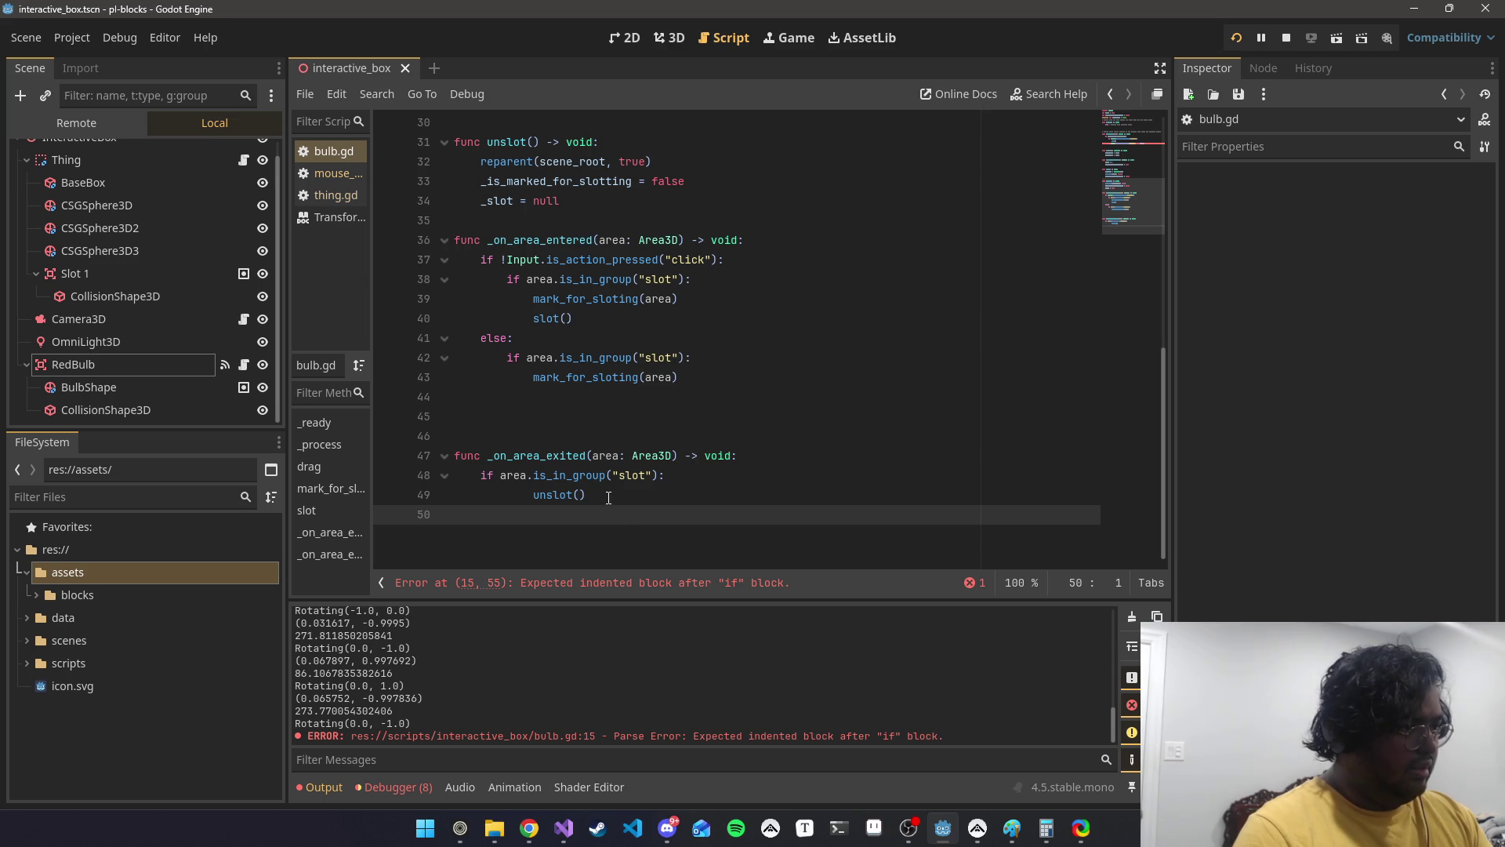
{"action": "left_click", "coordinate": [520, 500]}
{"action": "key", "text": "BackSpace"}
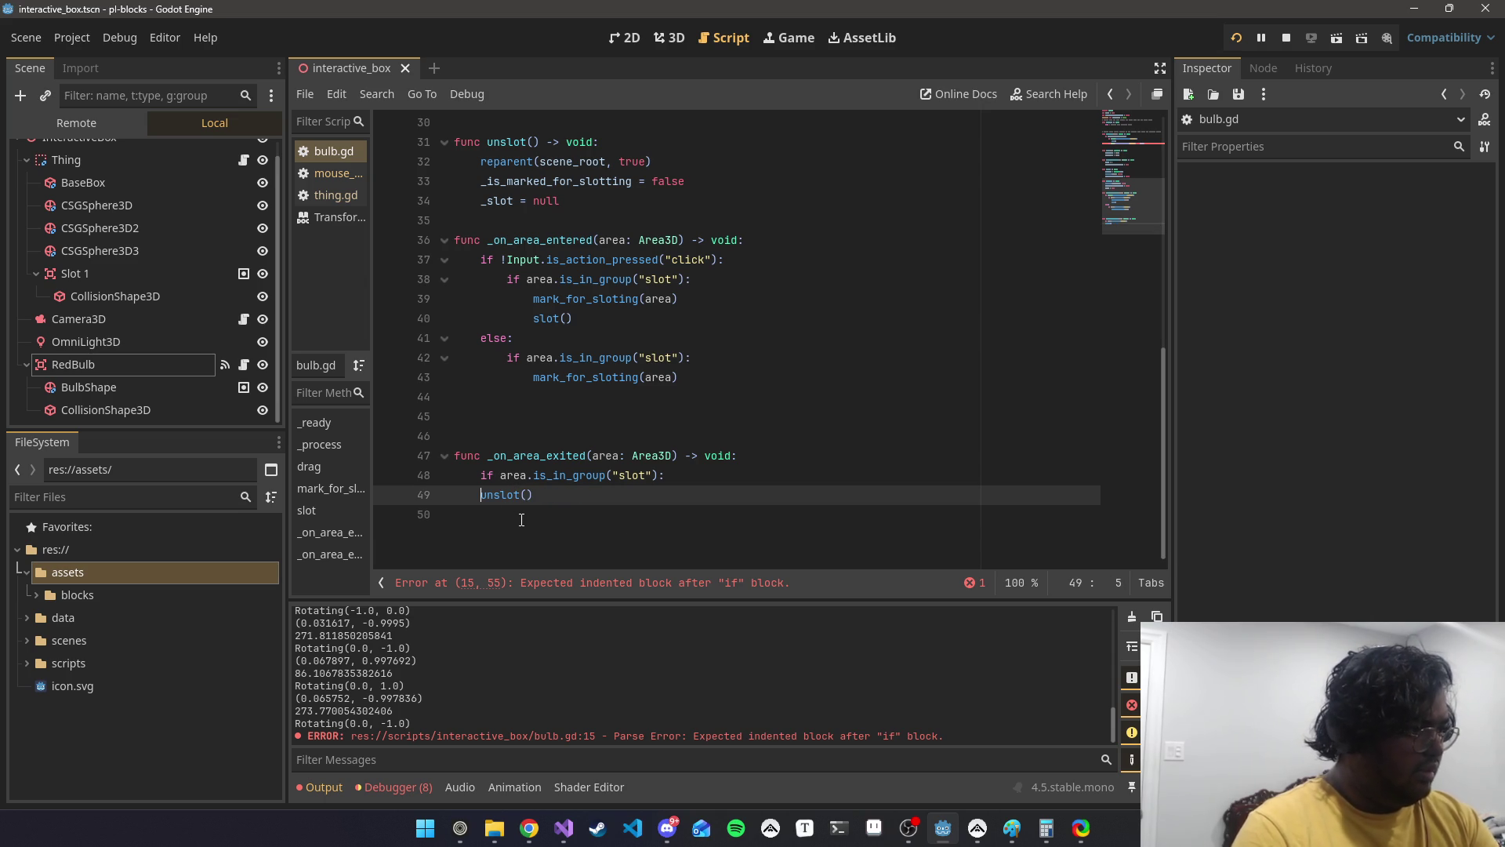
{"action": "key", "text": "ctrl+s"}
Call unslot() under the click-and-slot check in _process, then run the current scene.
{"action": "left_click", "coordinate": [652, 416]}
{"action": "scroll", "coordinate": [652, 414], "scroll_direction": "up", "scroll_amount": 10}
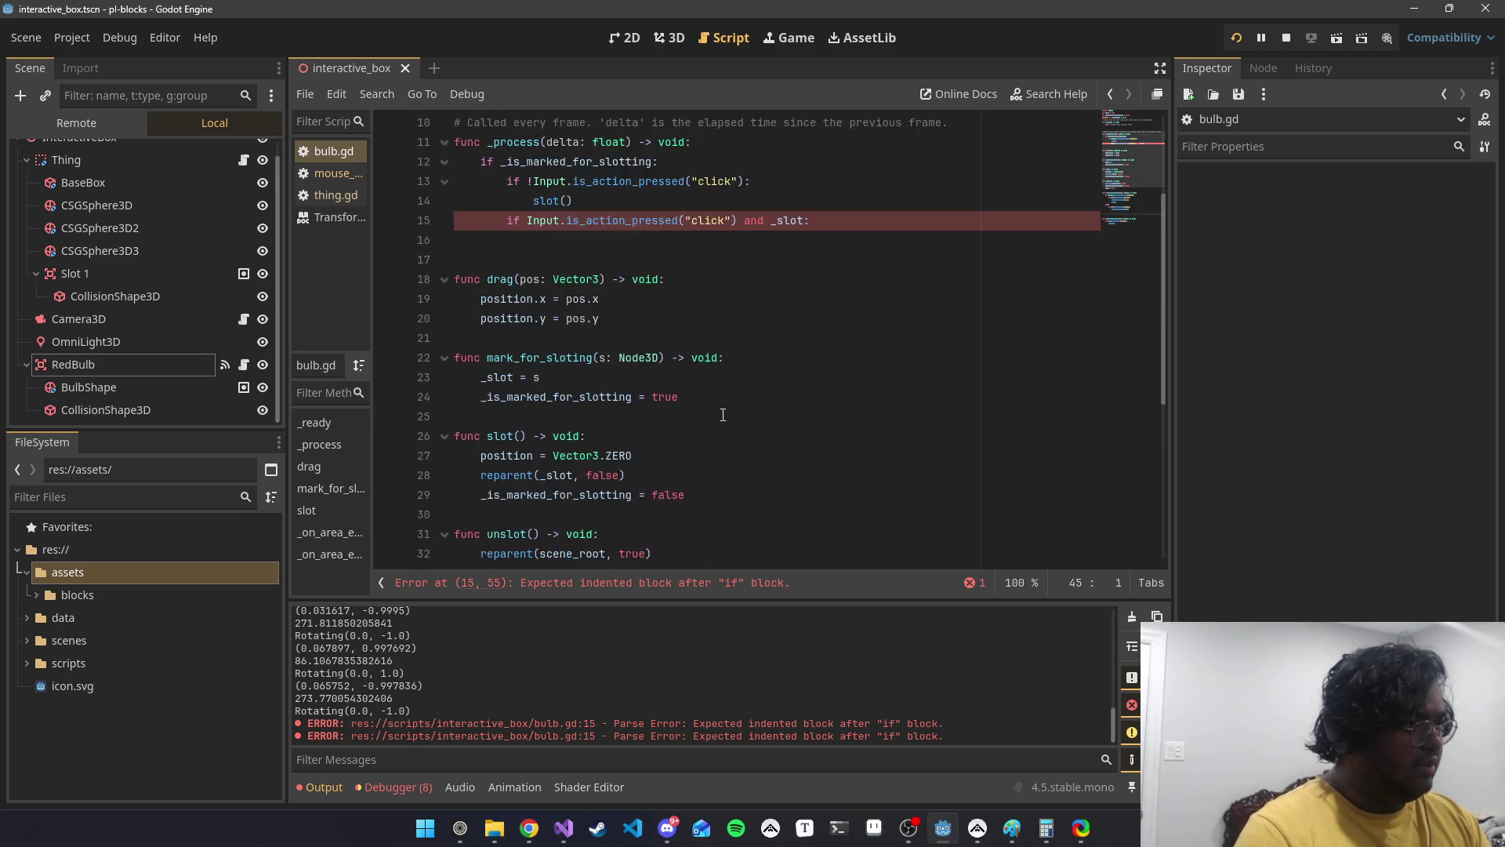
{"action": "left_click", "coordinate": [653, 415]}
{"action": "type", "text": "unslot("}
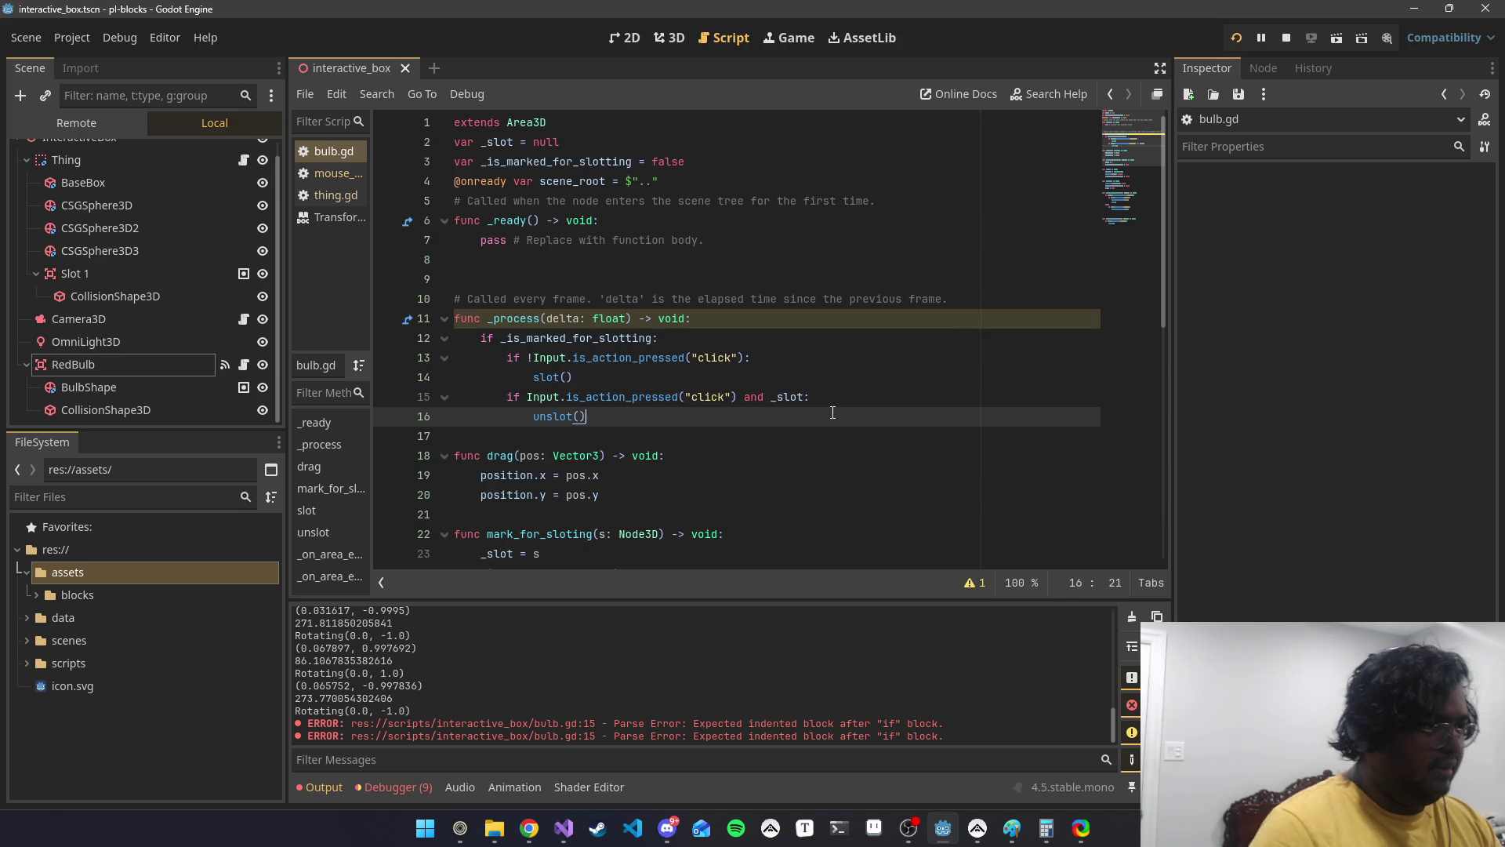
{"action": "left_click", "coordinate": [1012, 240]}
{"action": "left_click", "coordinate": [1285, 39]}
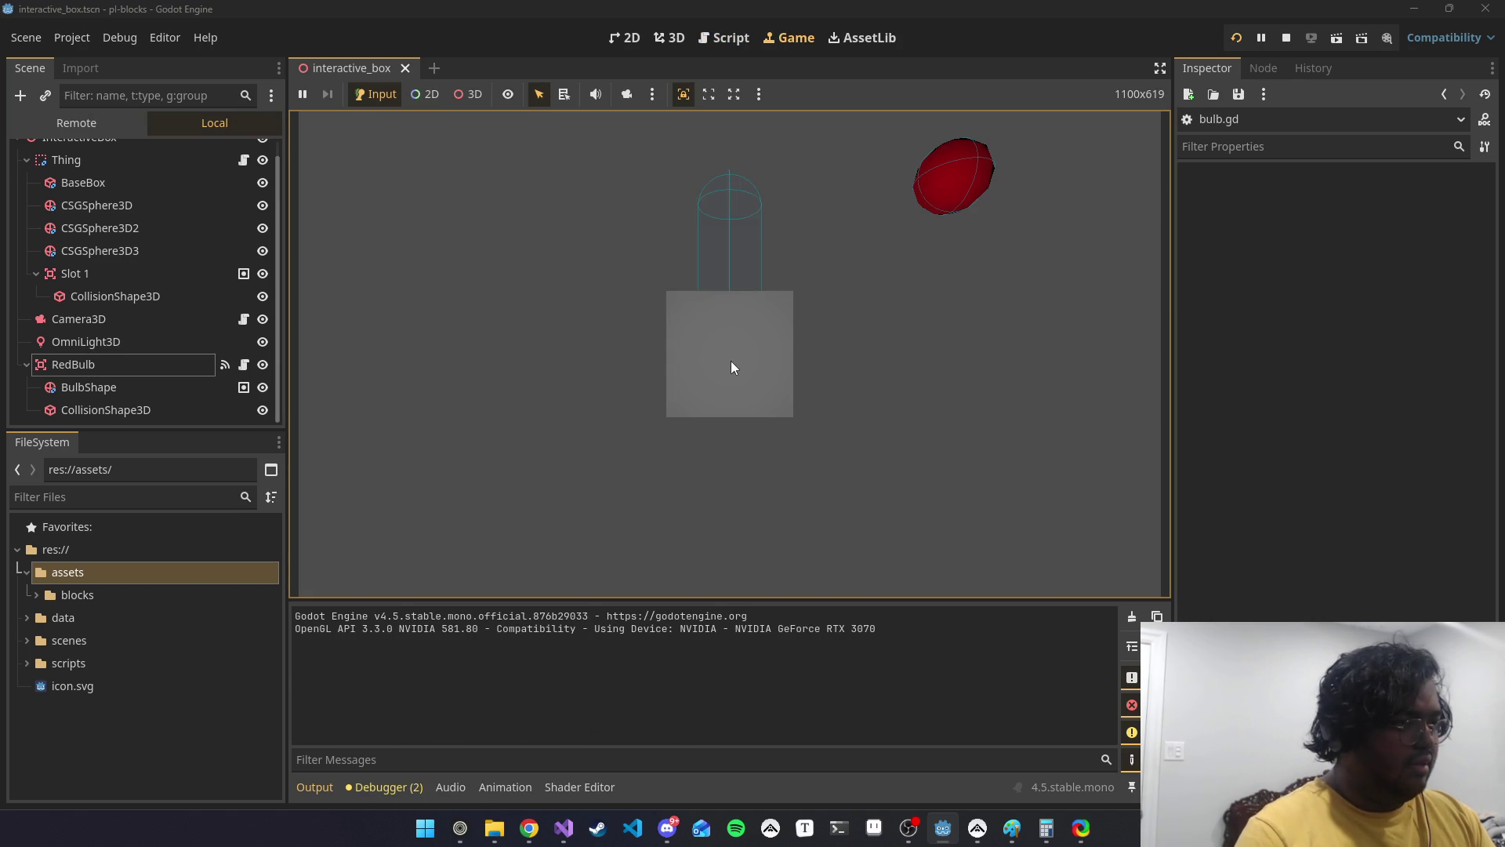
Snap the red bulb into the middle slot, pull it out, re-slot it, then stop the game.
{"action": "left_click_drag", "start_coordinate": [731, 361], "coordinate": [895, 333]}
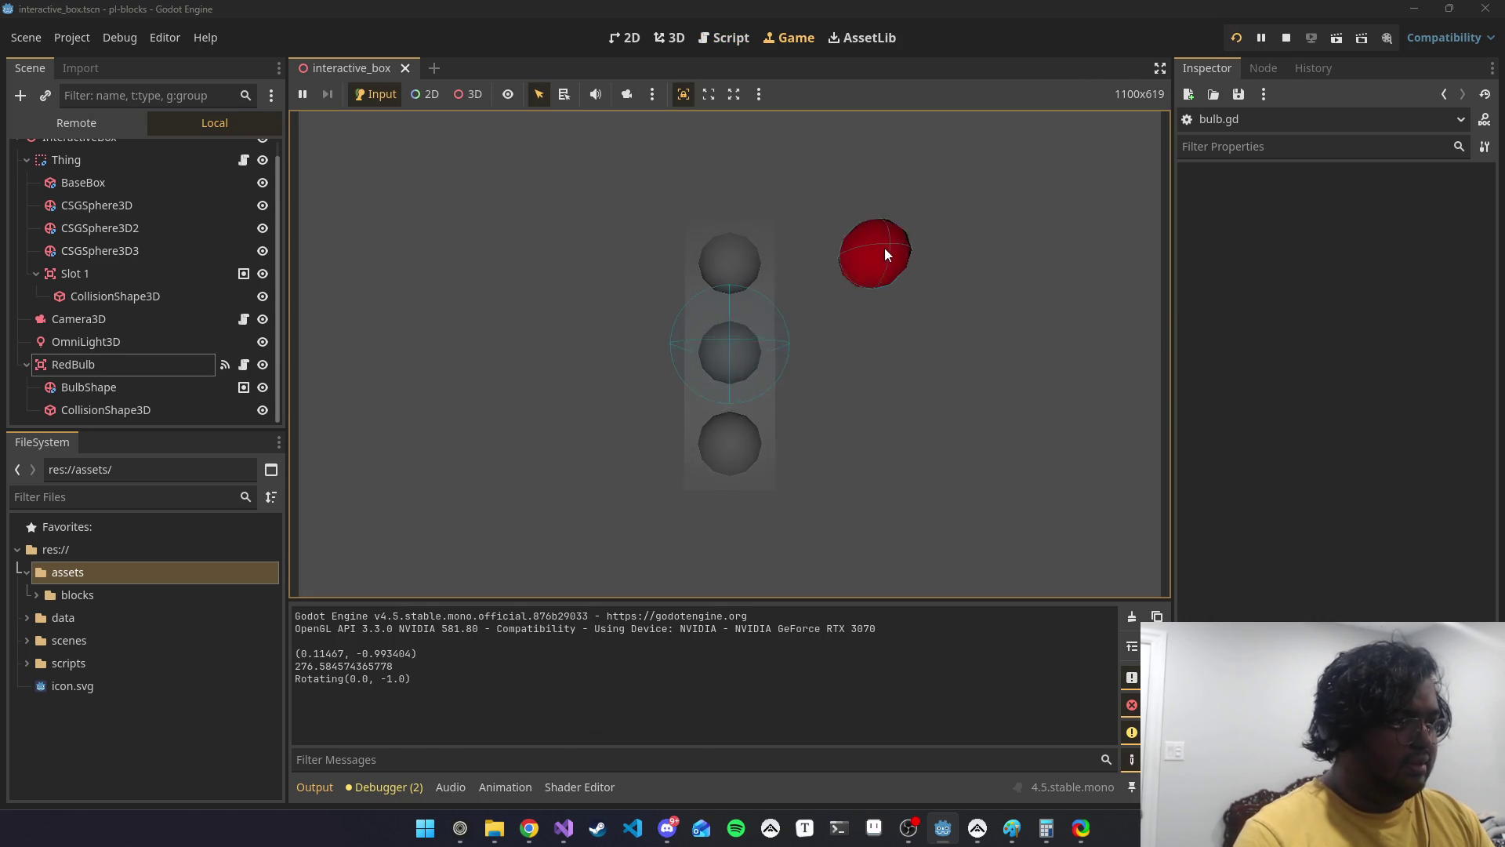
{"action": "left_click_drag", "start_coordinate": [919, 224], "coordinate": [730, 356]}
{"action": "mouse_move", "coordinate": [709, 507]}
{"action": "left_mouse_down"}
{"action": "mouse_move", "coordinate": [591, 483]}
{"action": "mouse_move", "coordinate": [919, 465]}
{"action": "left_mouse_up"}
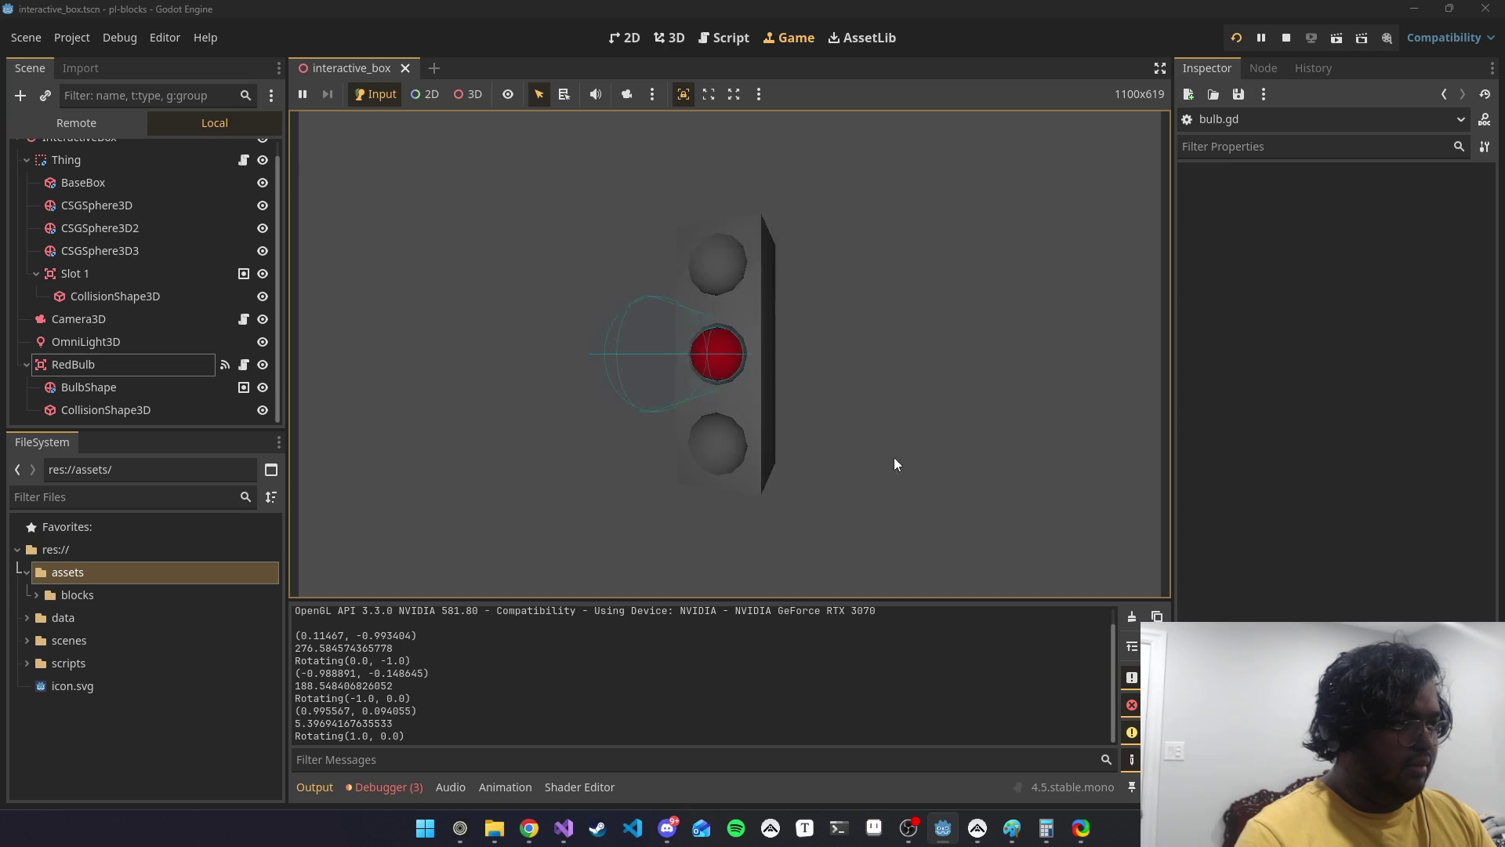
{"action": "mouse_move", "coordinate": [787, 463]}
{"action": "left_mouse_down"}
{"action": "mouse_move", "coordinate": [962, 467]}
{"action": "mouse_move", "coordinate": [684, 459]}
{"action": "left_mouse_up"}
{"action": "left_click_drag", "start_coordinate": [726, 382], "coordinate": [863, 338]}
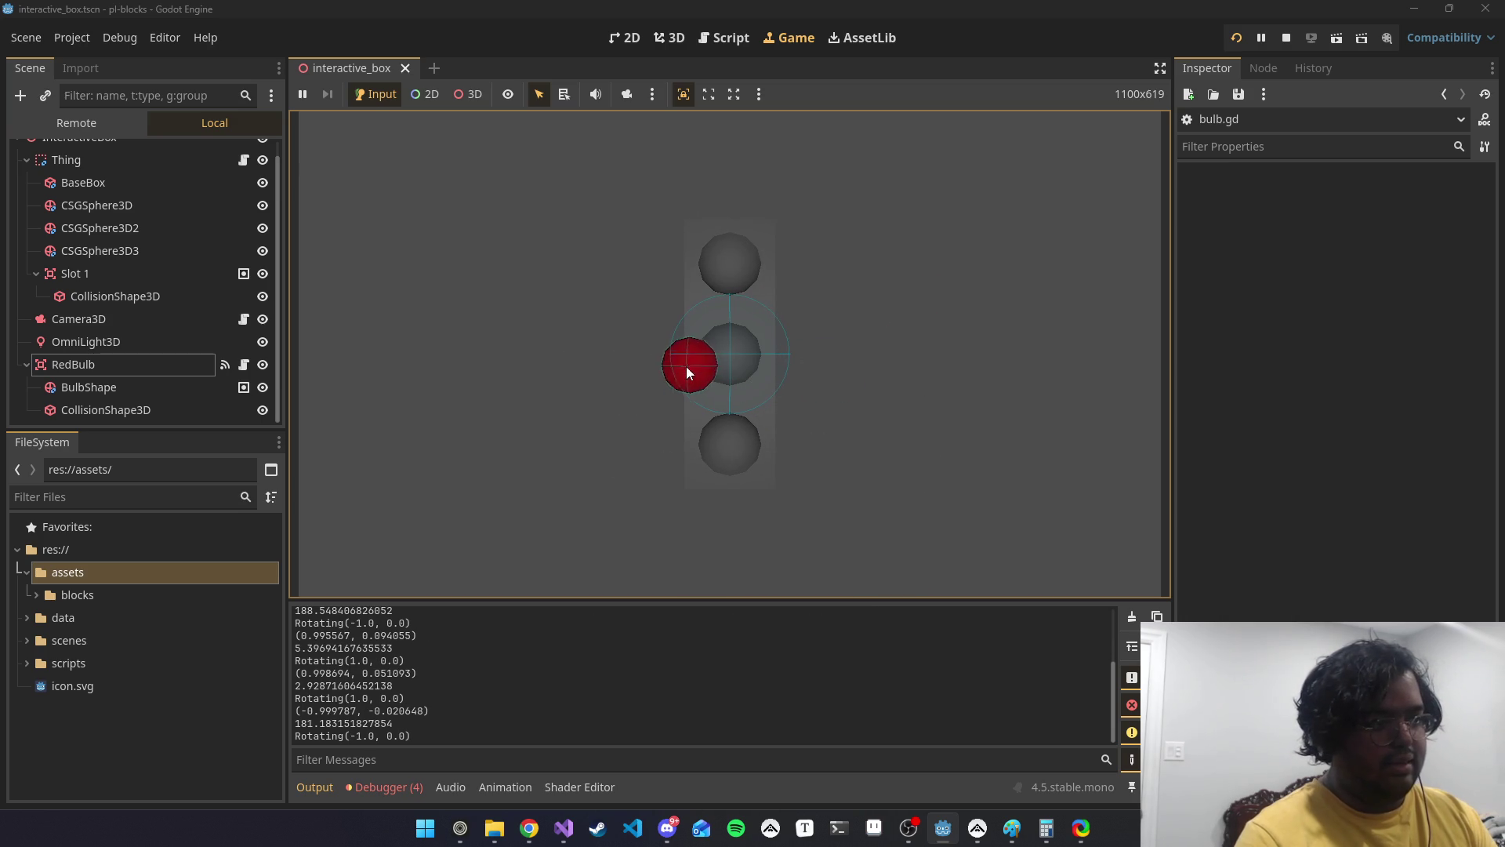
{"action": "mouse_move", "coordinate": [839, 331]}
{"action": "left_mouse_down"}
{"action": "mouse_move", "coordinate": [734, 302]}
{"action": "mouse_move", "coordinate": [736, 365]}
{"action": "left_mouse_up"}
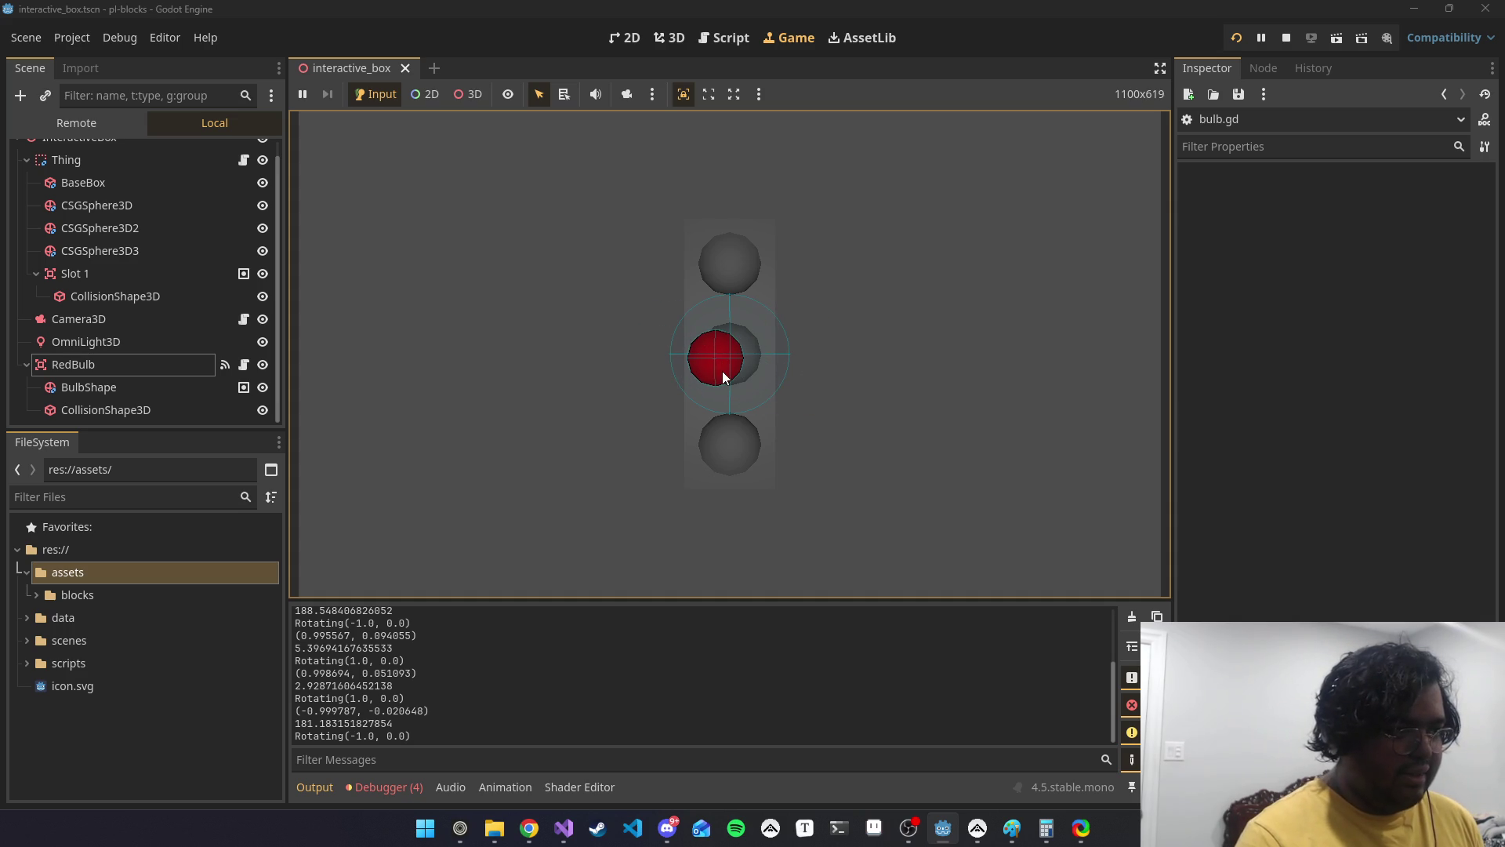
{"action": "left_click", "coordinate": [1286, 37]}
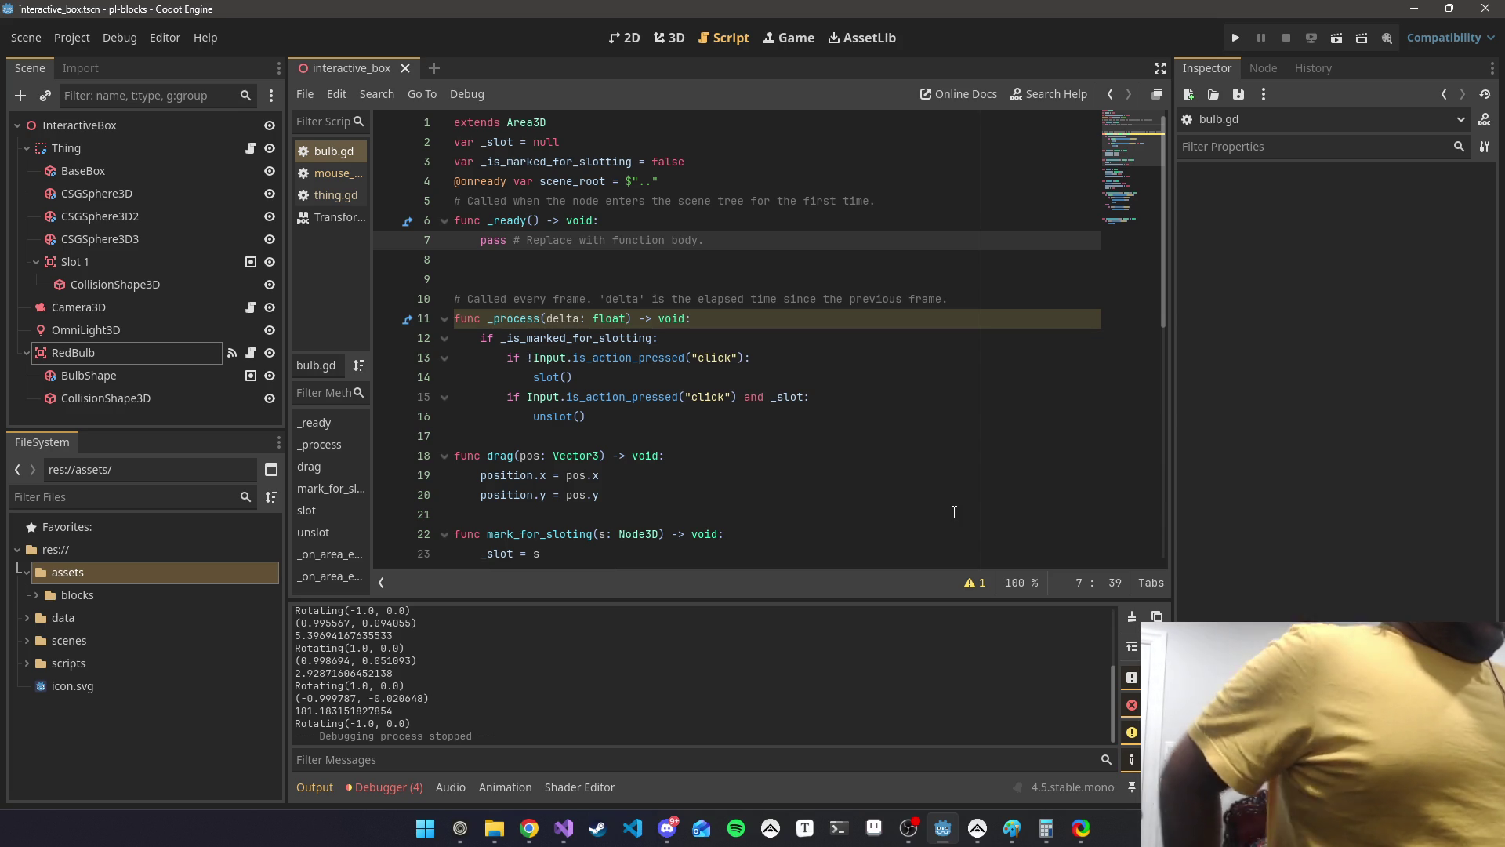
Add an outdented blank line after the slot() call on line 14.
{"action": "scroll", "coordinate": [939, 498], "scroll_direction": "down", "scroll_amount": 1}
{"action": "scroll", "coordinate": [939, 499], "scroll_direction": "down", "scroll_amount": 2}
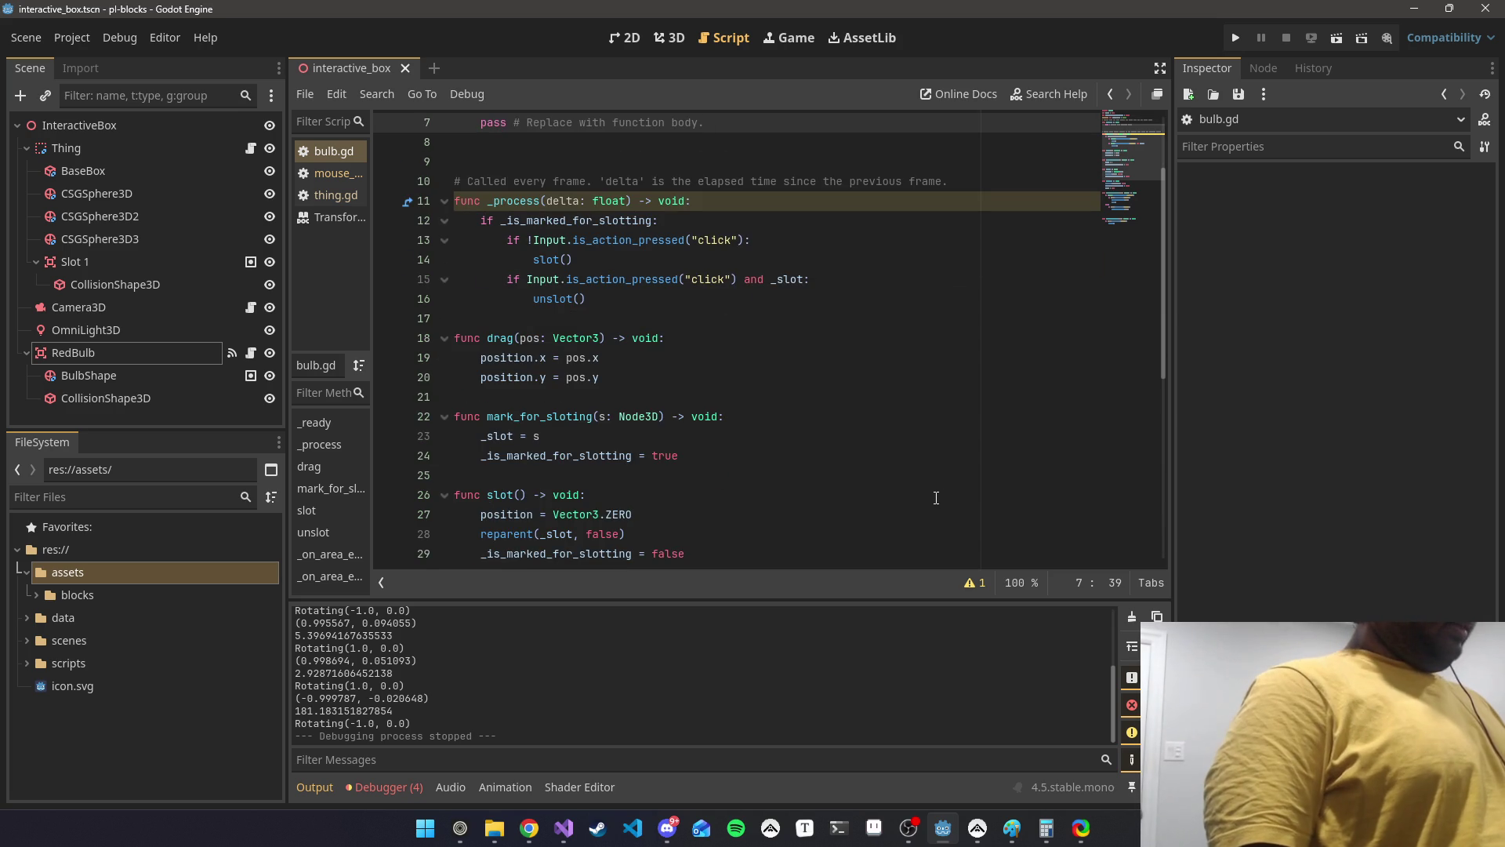
{"action": "left_click", "coordinate": [679, 303]}
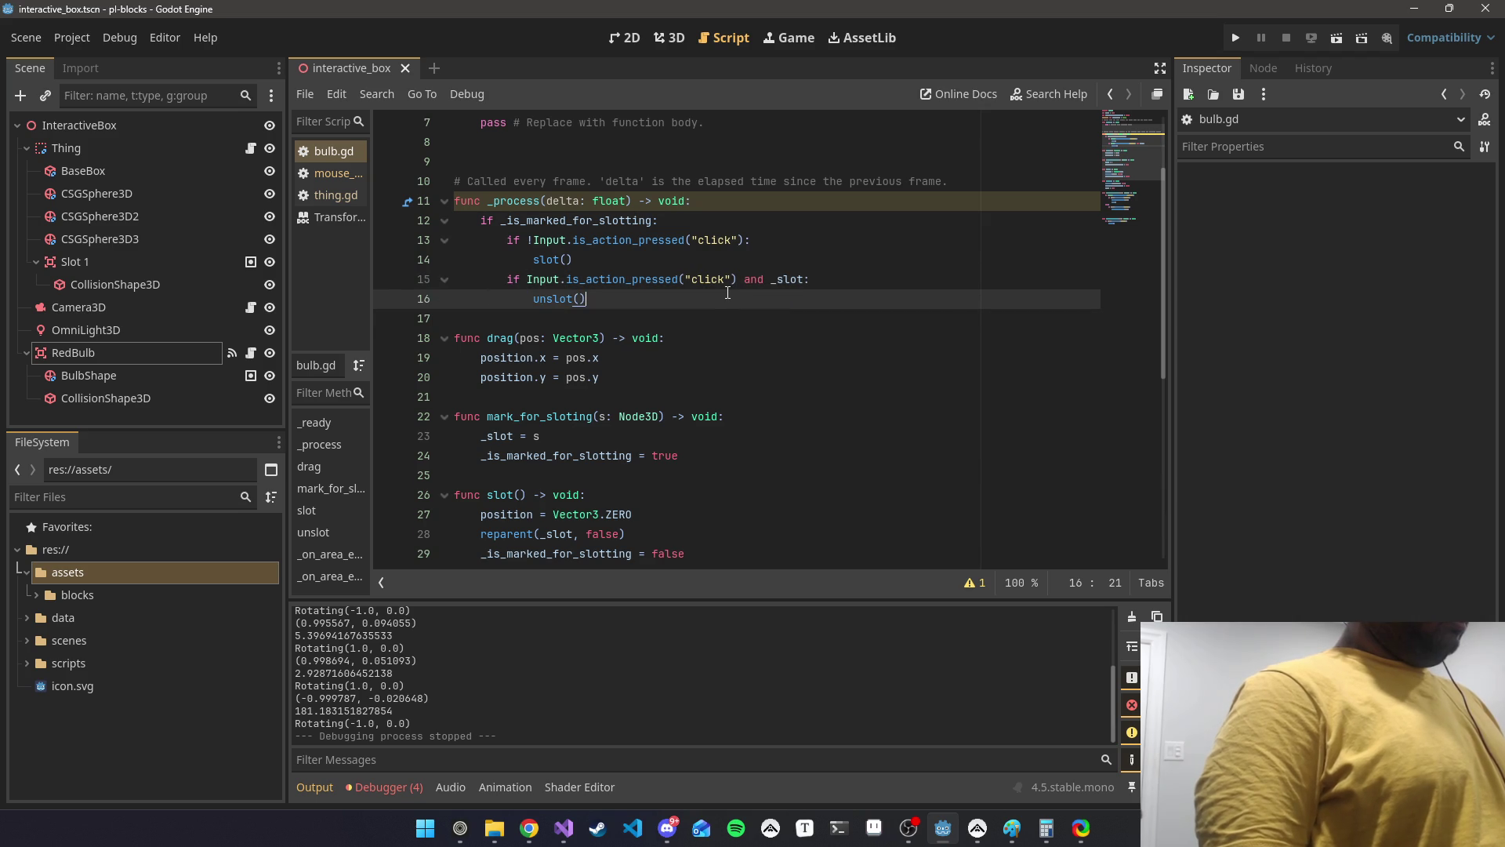
{"action": "scroll", "coordinate": [722, 303], "scroll_direction": "down", "scroll_amount": 2}
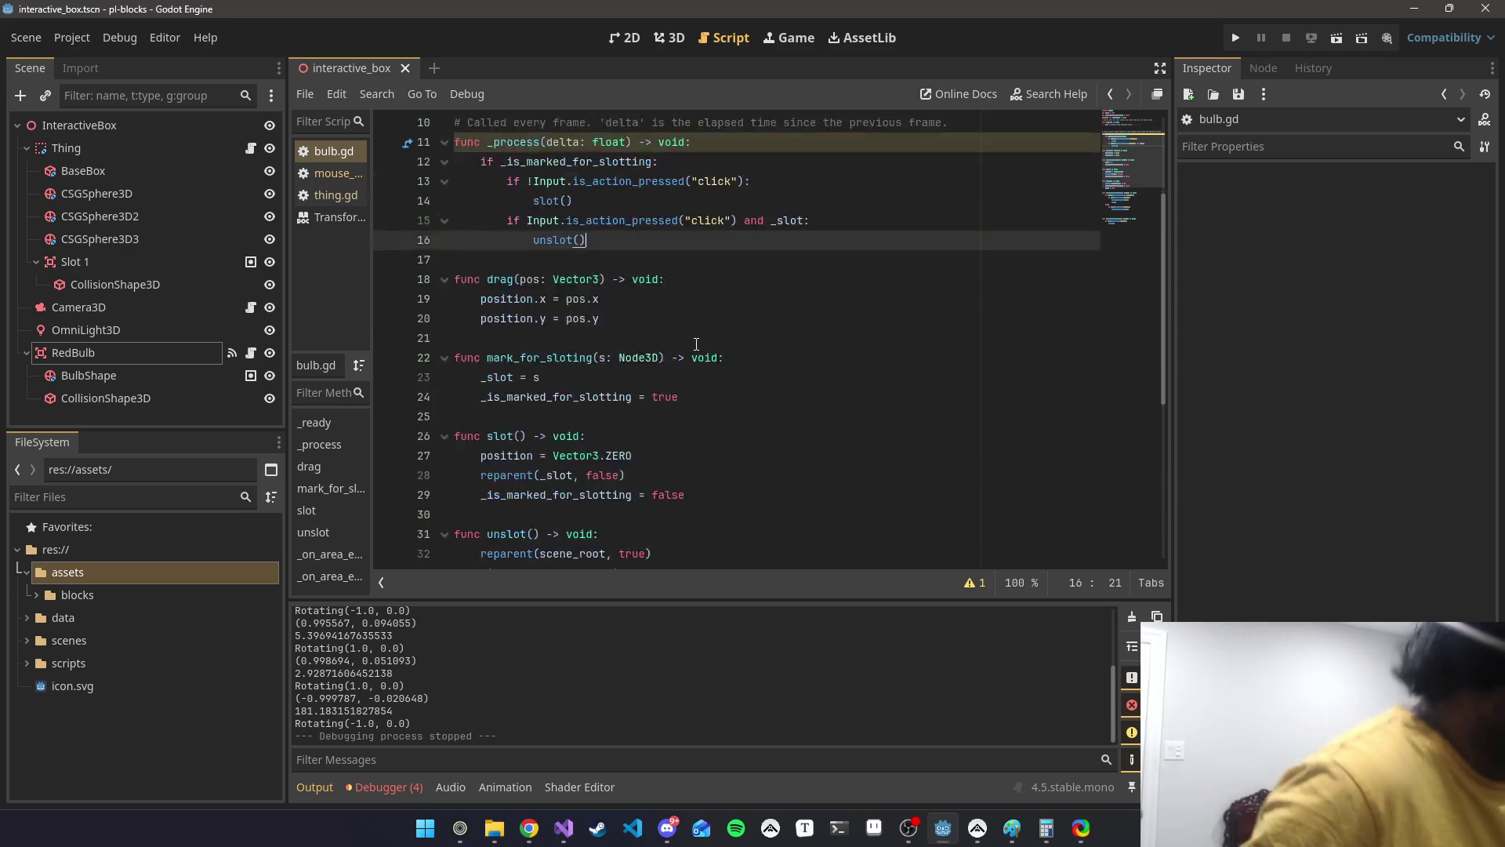
{"action": "scroll", "coordinate": [651, 306], "scroll_direction": "up", "scroll_amount": 2}
{"action": "left_click", "coordinate": [634, 259]}
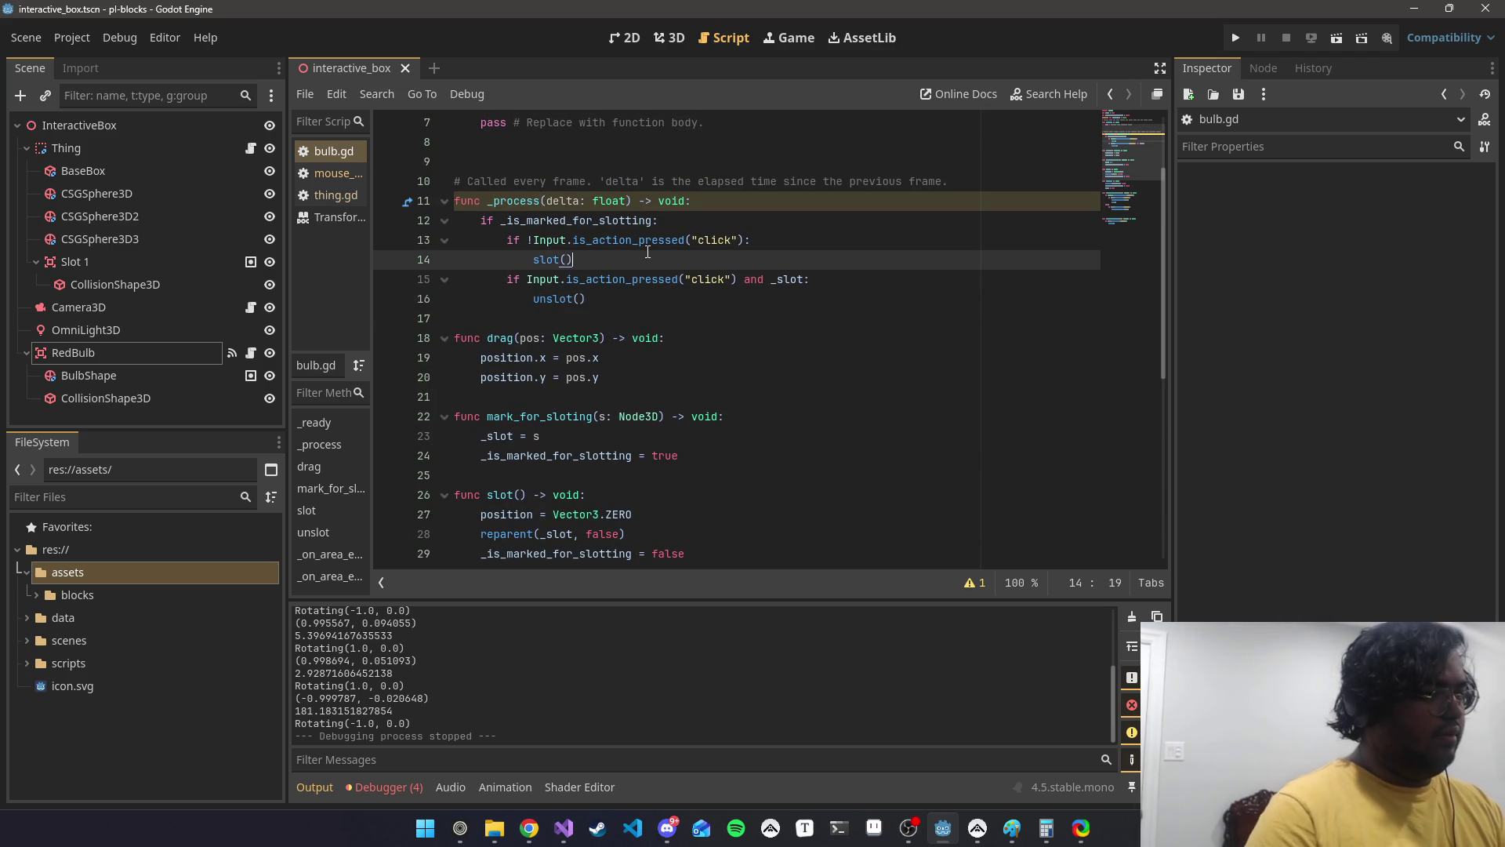
{"action": "key", "text": "Return"}
{"action": "key", "text": "BackSpace"}
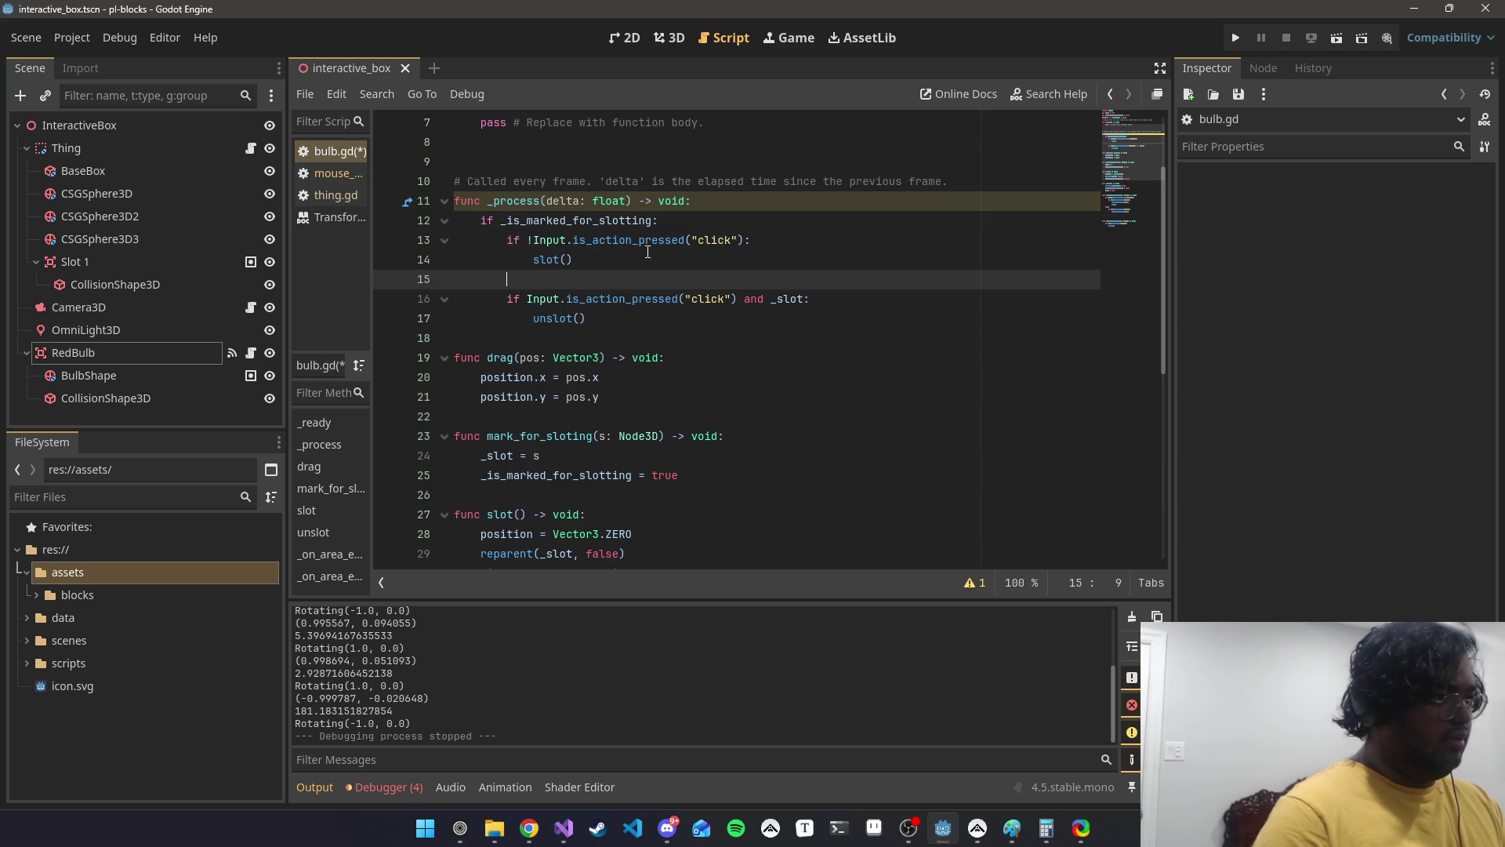
Change is_action_pressed to is_action_just_pressed on line 16, save, and rerun the game.
{"action": "left_click", "coordinate": [642, 298]}
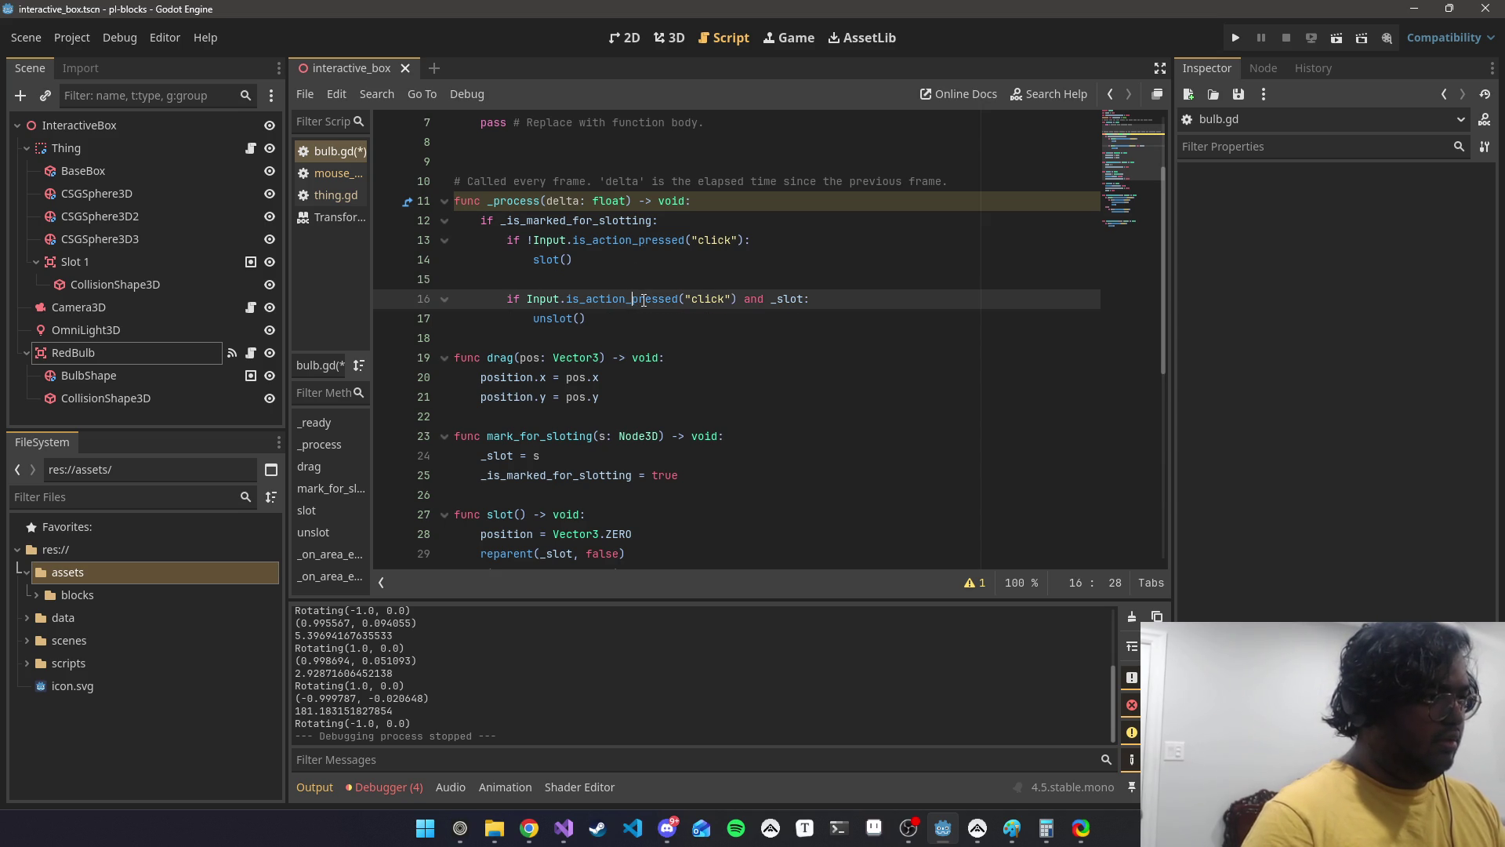
{"action": "mouse_move", "coordinate": [643, 300]}
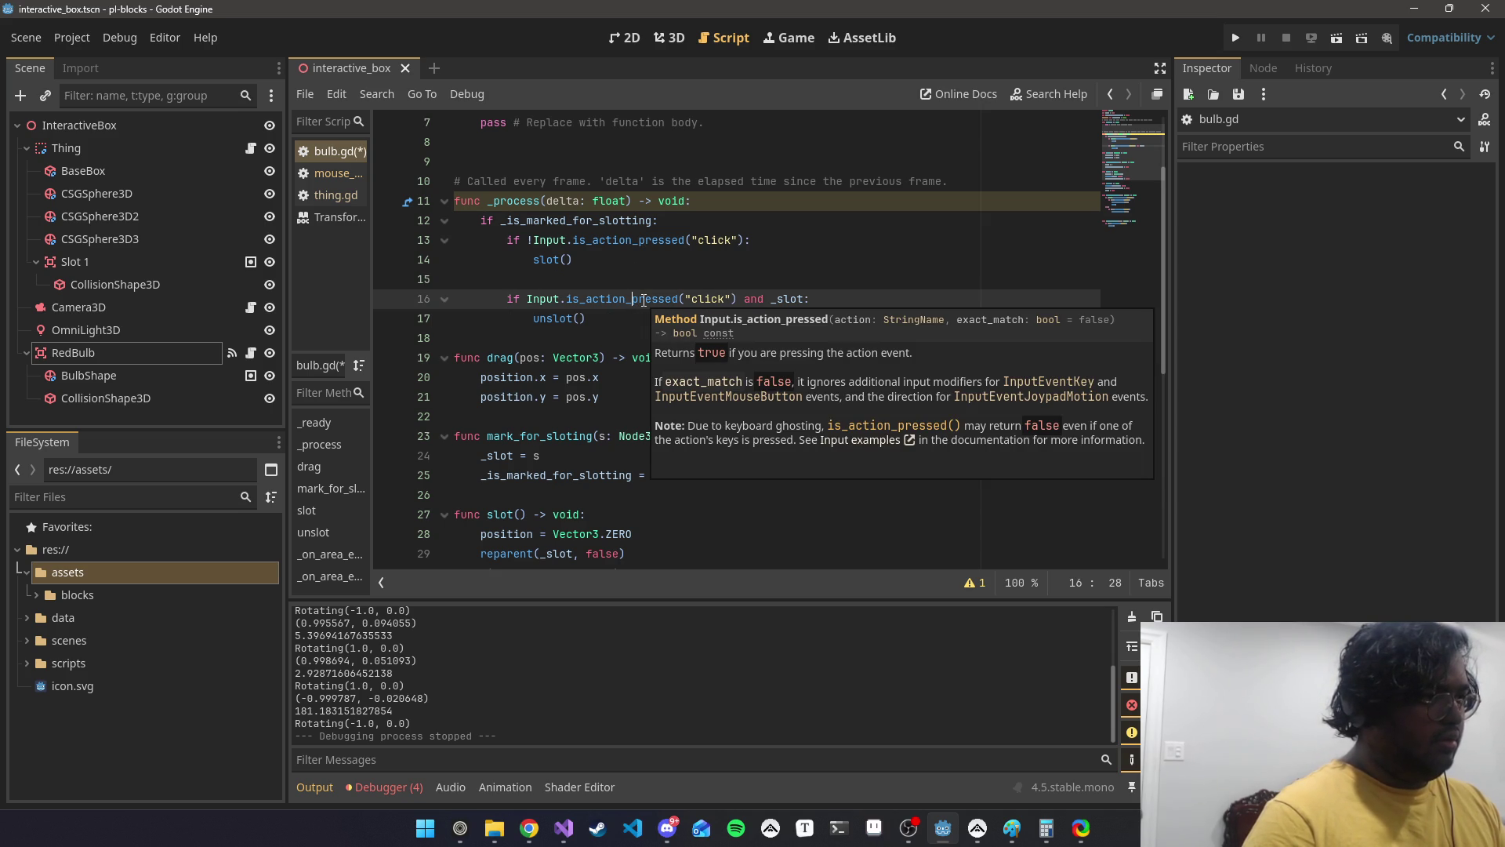
{"action": "type", "text": "j"}
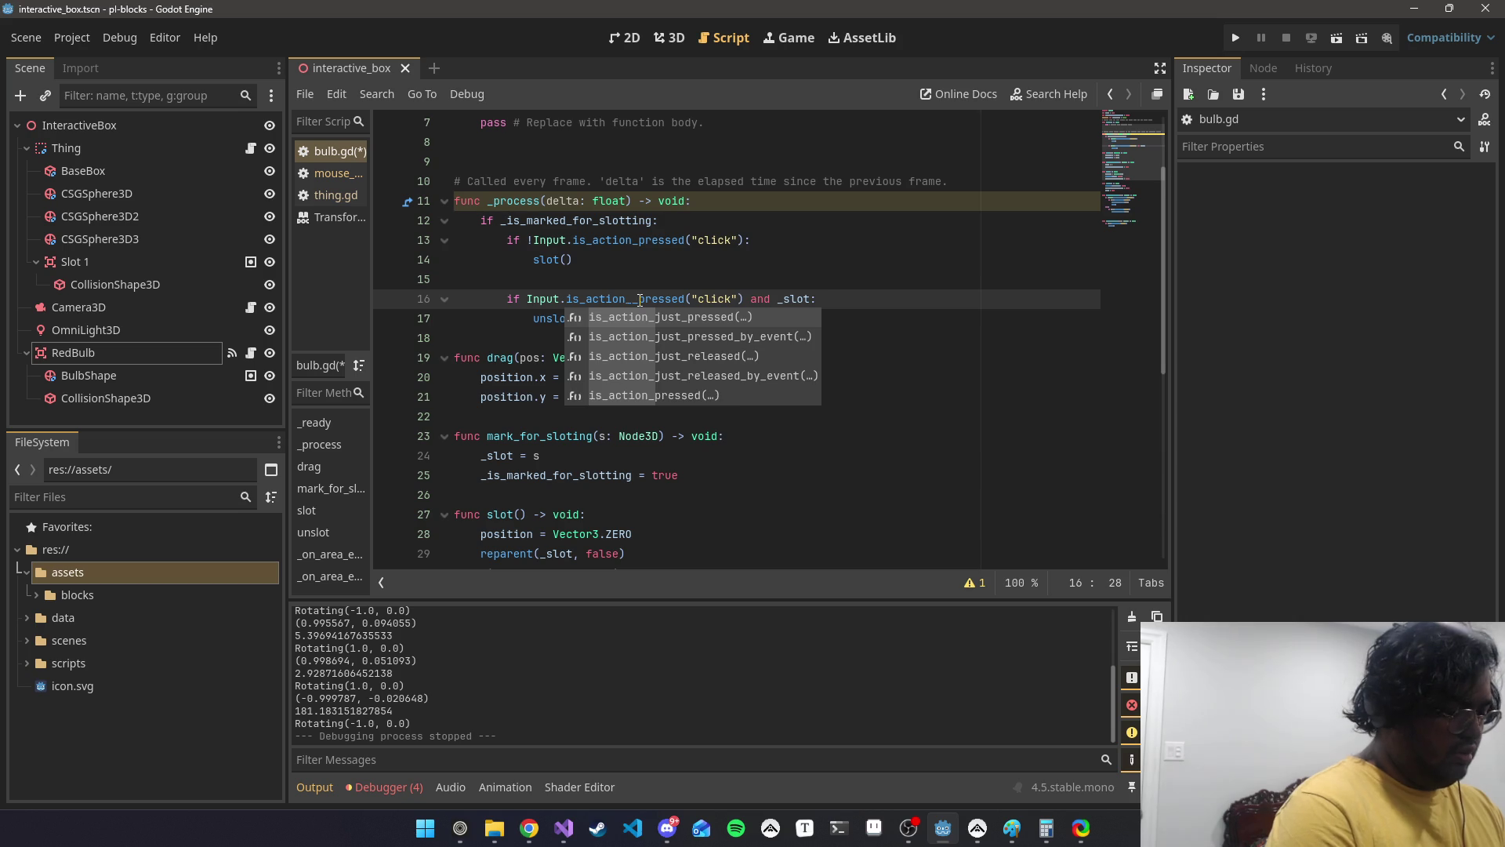
{"action": "type", "text": "ust"}
{"action": "key", "text": "Escape"}
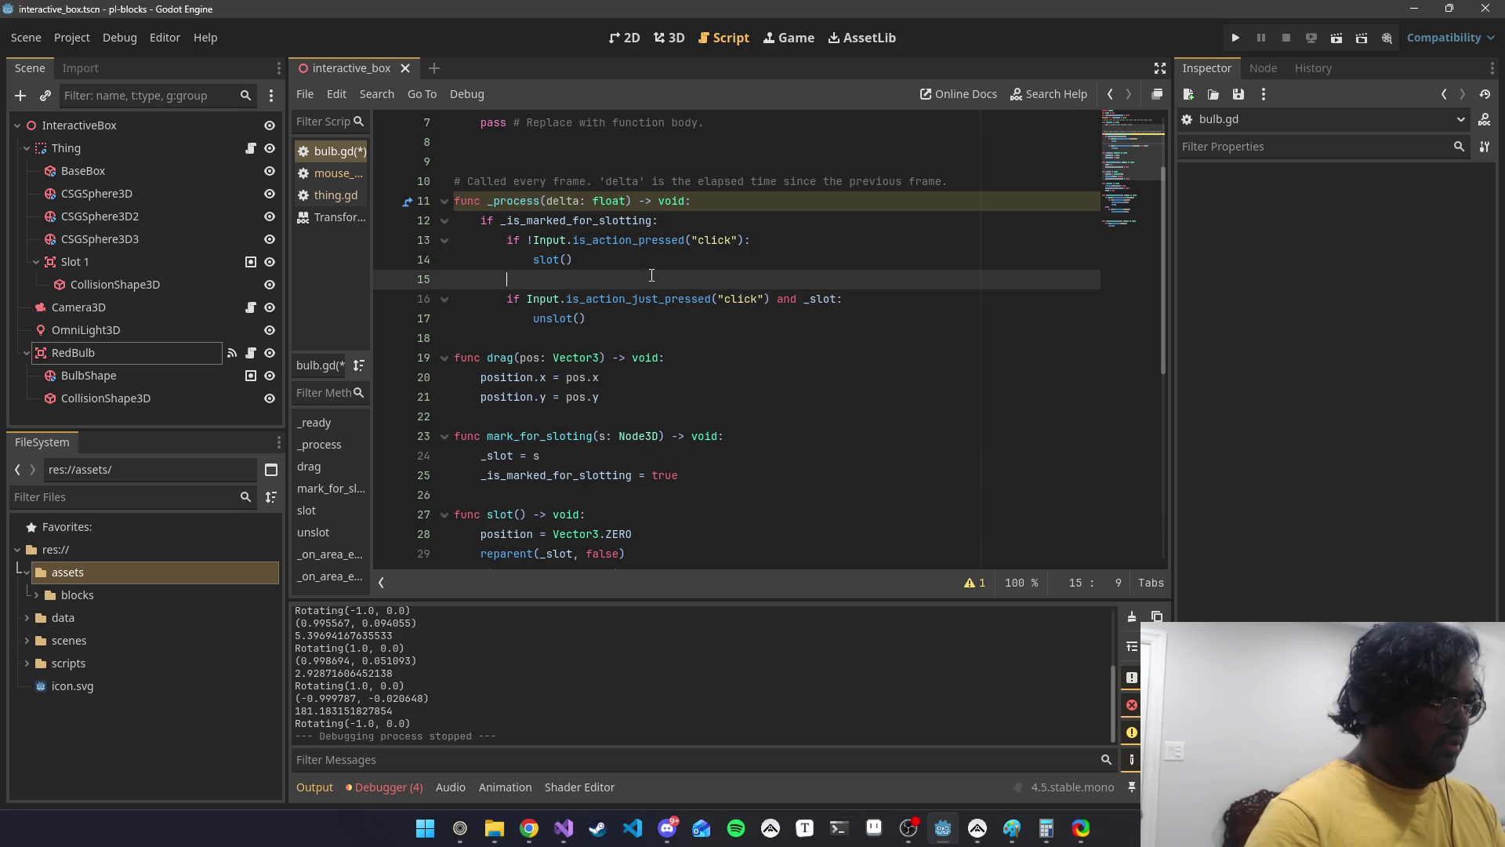
{"action": "key", "text": "ctrl+s"}
{"action": "key", "text": "Down"}
{"action": "key", "text": "Down"}
{"action": "left_click", "coordinate": [1236, 37]}
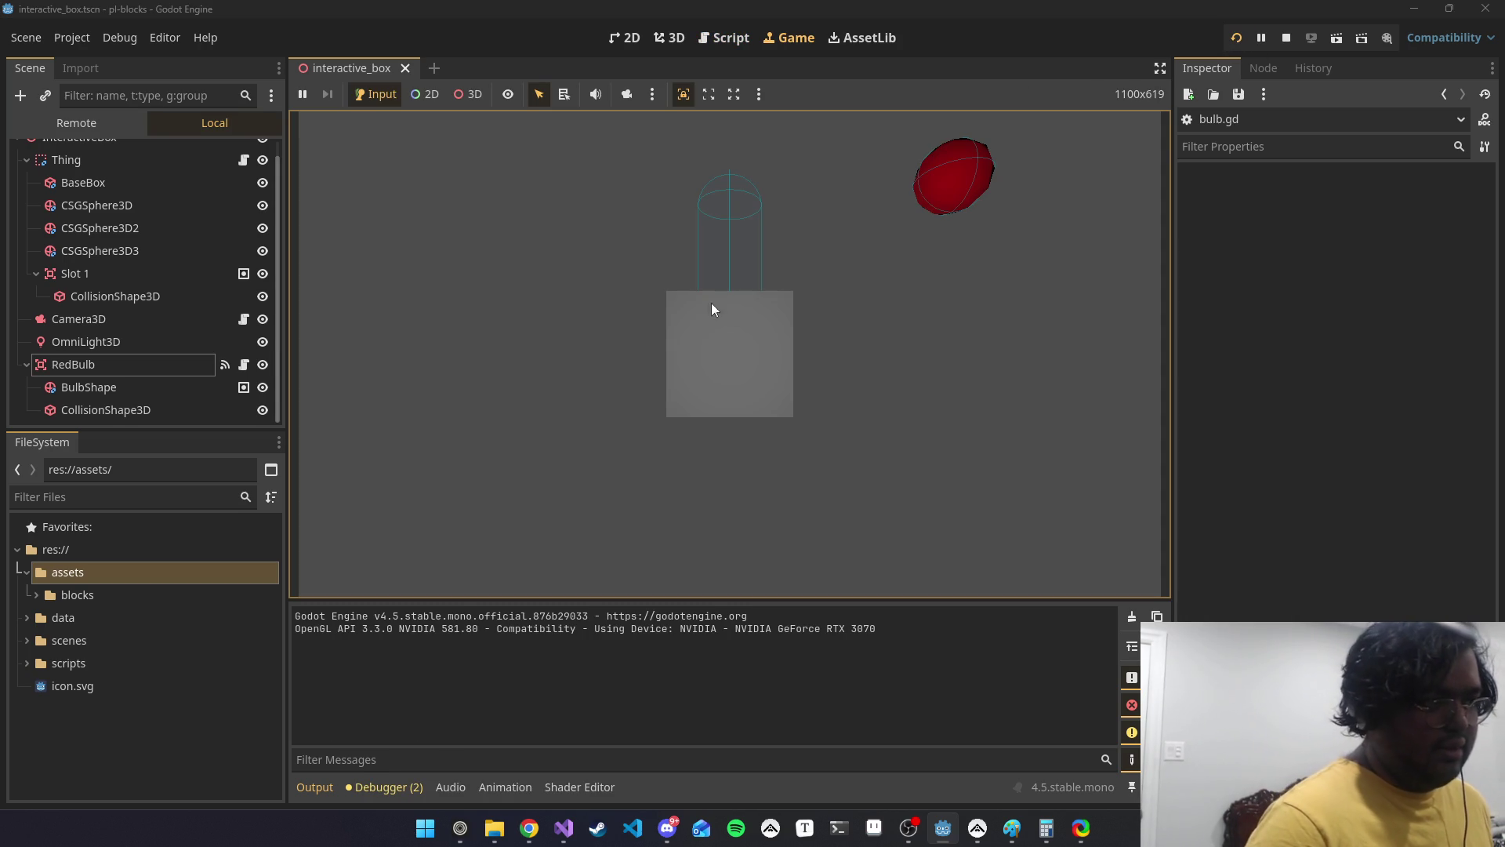
Drop the red bulb into the middle slot, rotate the box to check it, then stop.
{"action": "left_click_drag", "start_coordinate": [943, 190], "coordinate": [800, 212]}
{"action": "left_click_drag", "start_coordinate": [741, 392], "coordinate": [764, 176]}
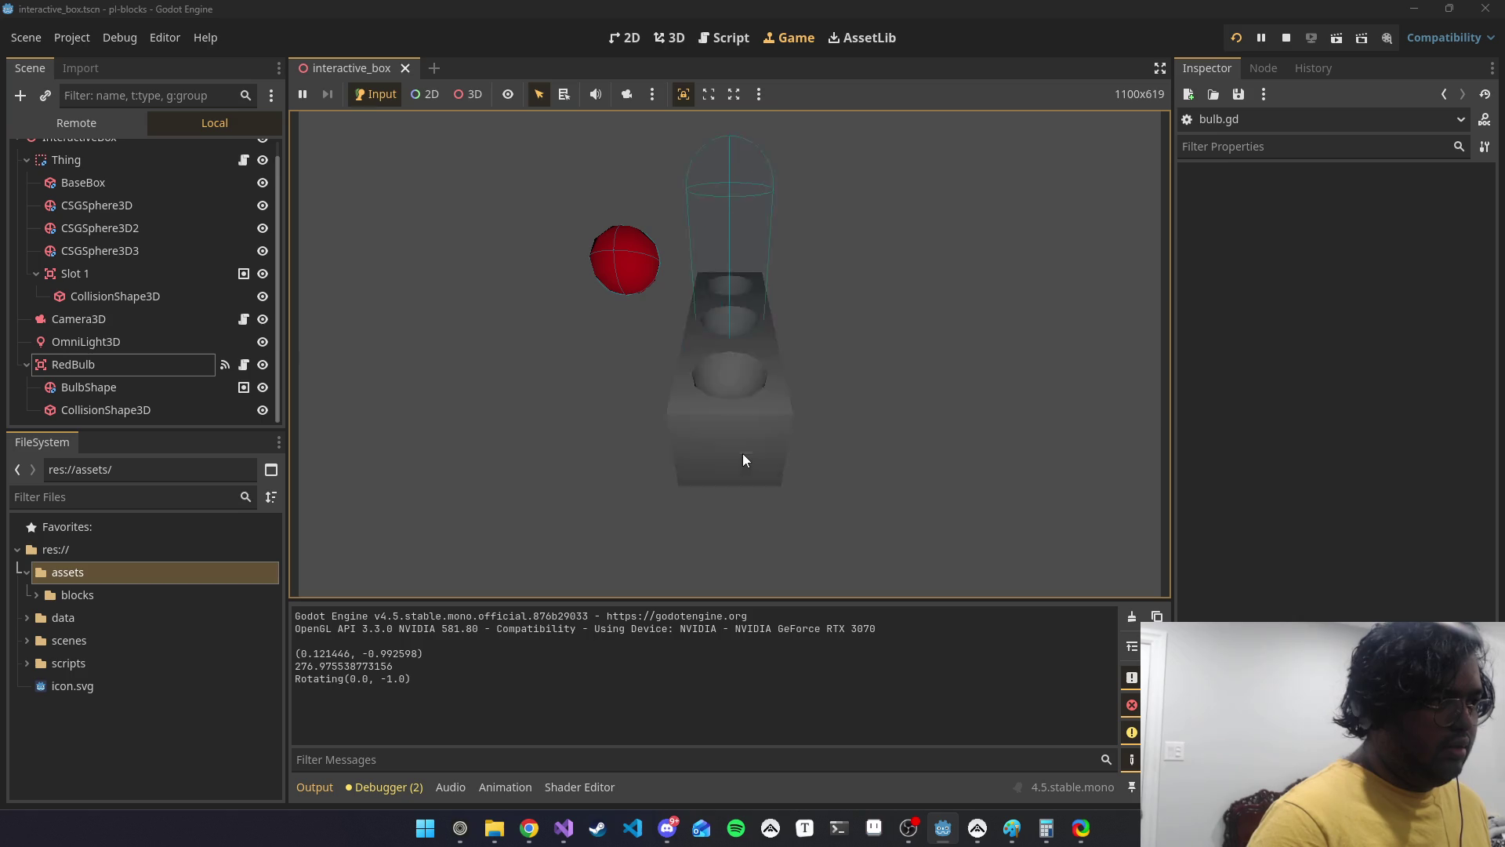
{"action": "left_click_drag", "start_coordinate": [628, 271], "coordinate": [704, 335]}
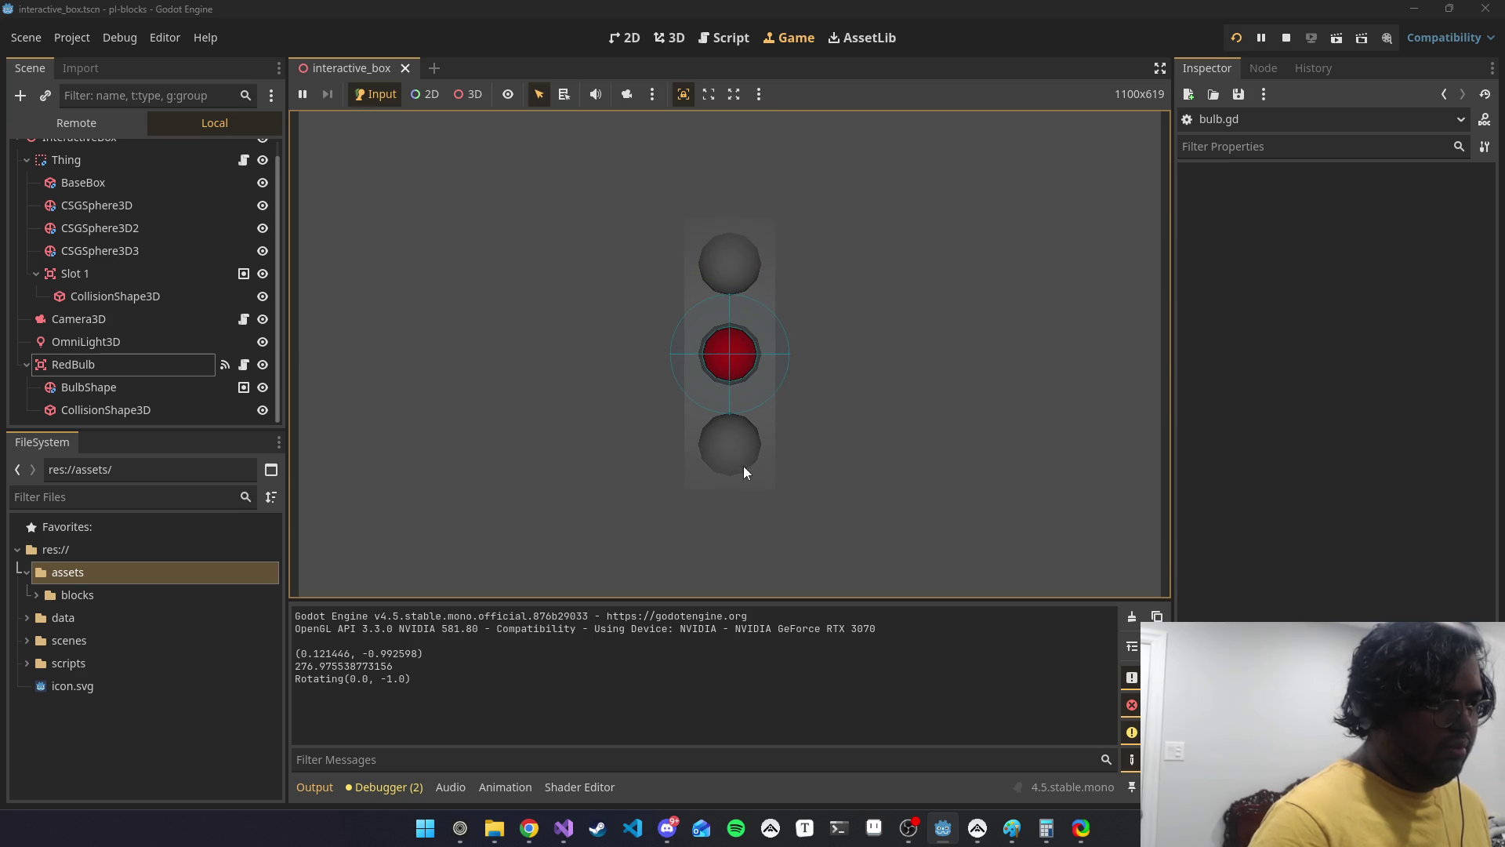
{"action": "left_click_drag", "start_coordinate": [782, 390], "coordinate": [807, 502]}
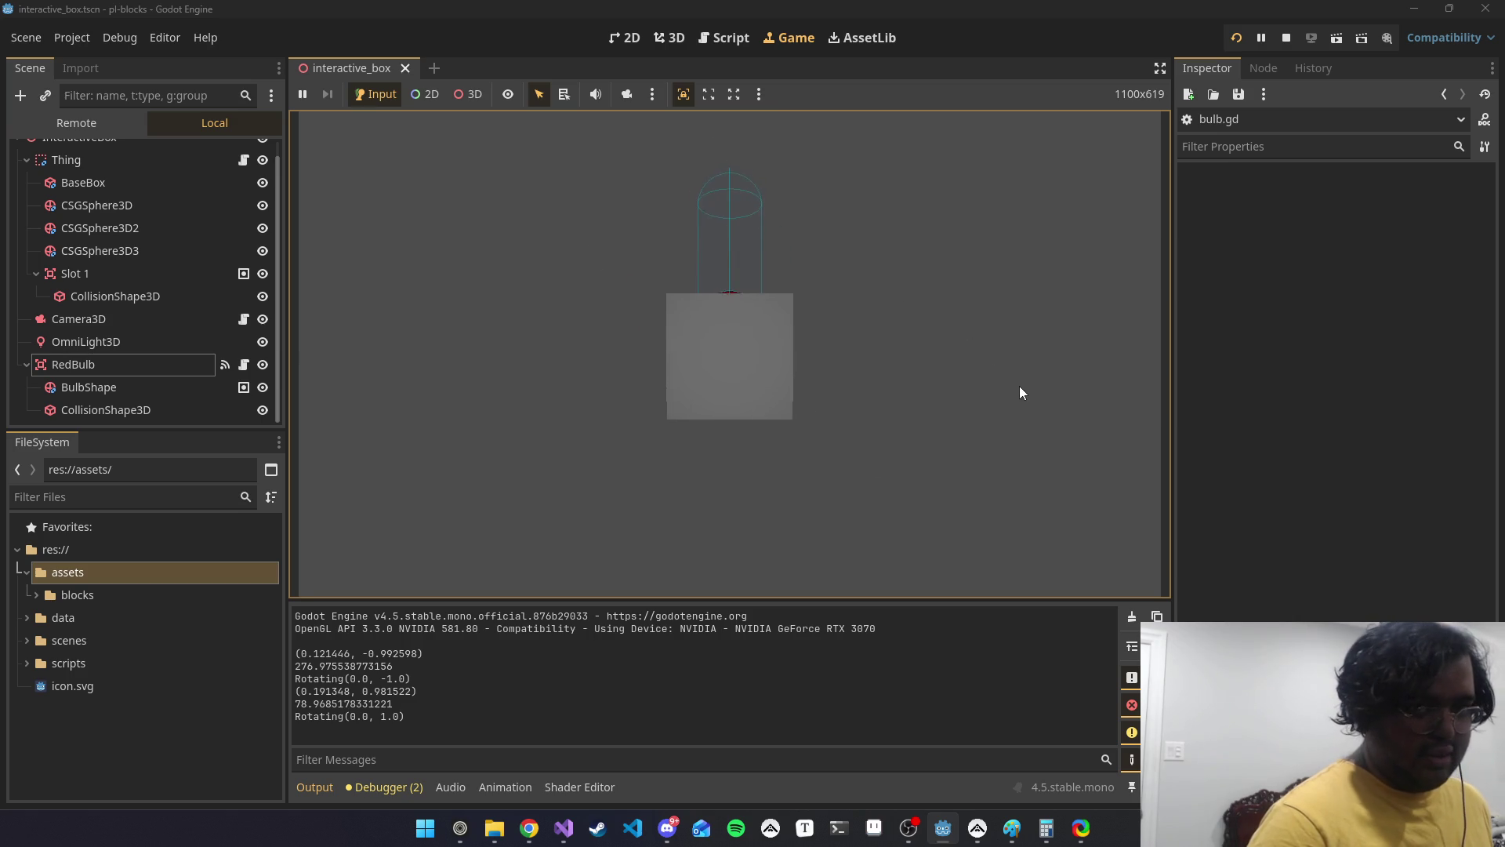
{"action": "mouse_move", "coordinate": [933, 411]}
{"action": "left_mouse_down"}
{"action": "mouse_move", "coordinate": [670, 428]}
{"action": "mouse_move", "coordinate": [931, 270]}
{"action": "left_mouse_up"}
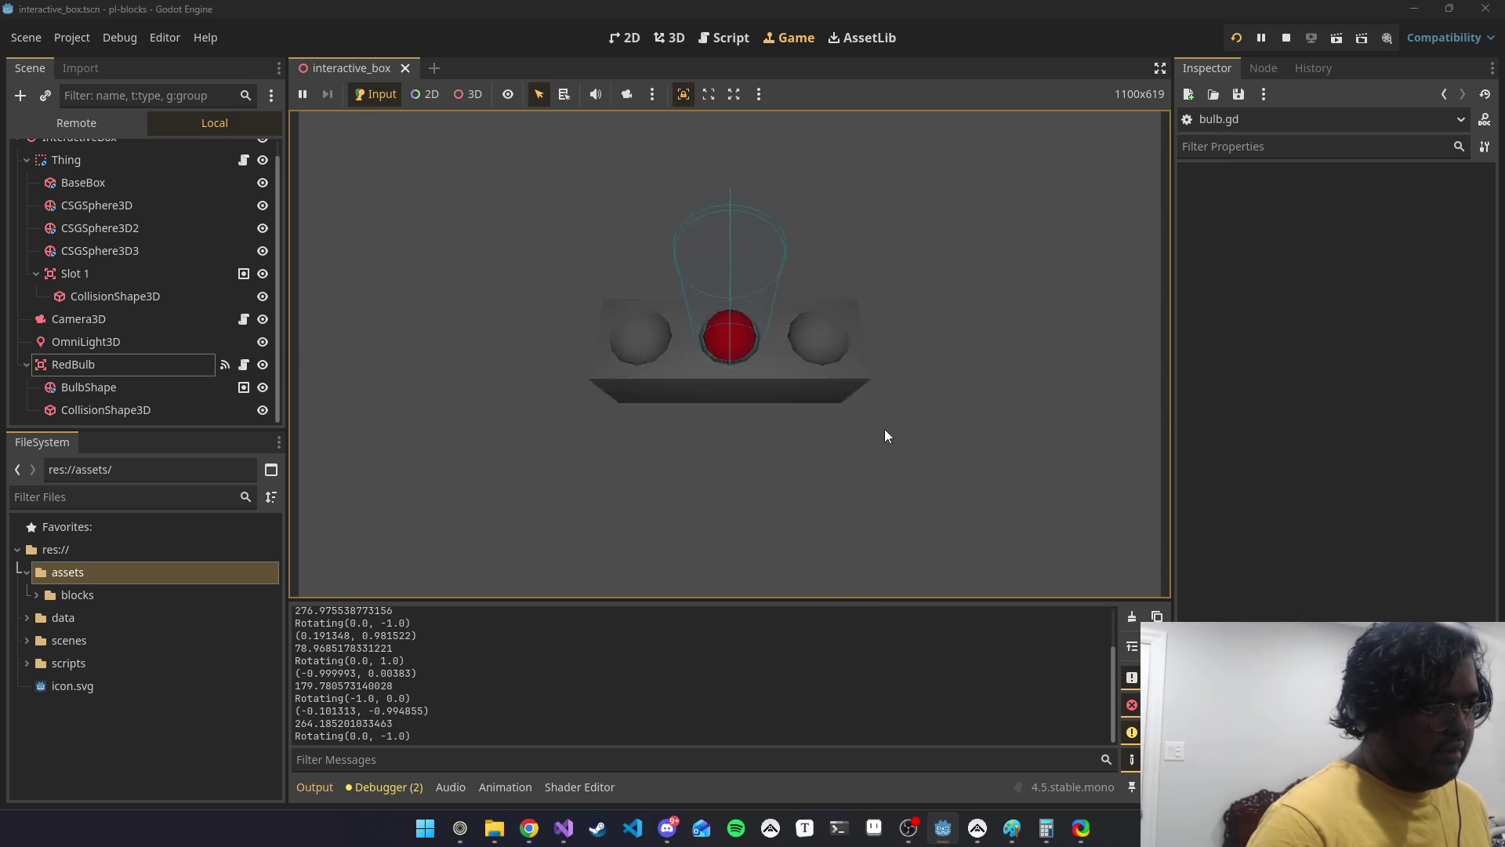
{"action": "left_click_drag", "start_coordinate": [737, 304], "coordinate": [869, 307]}
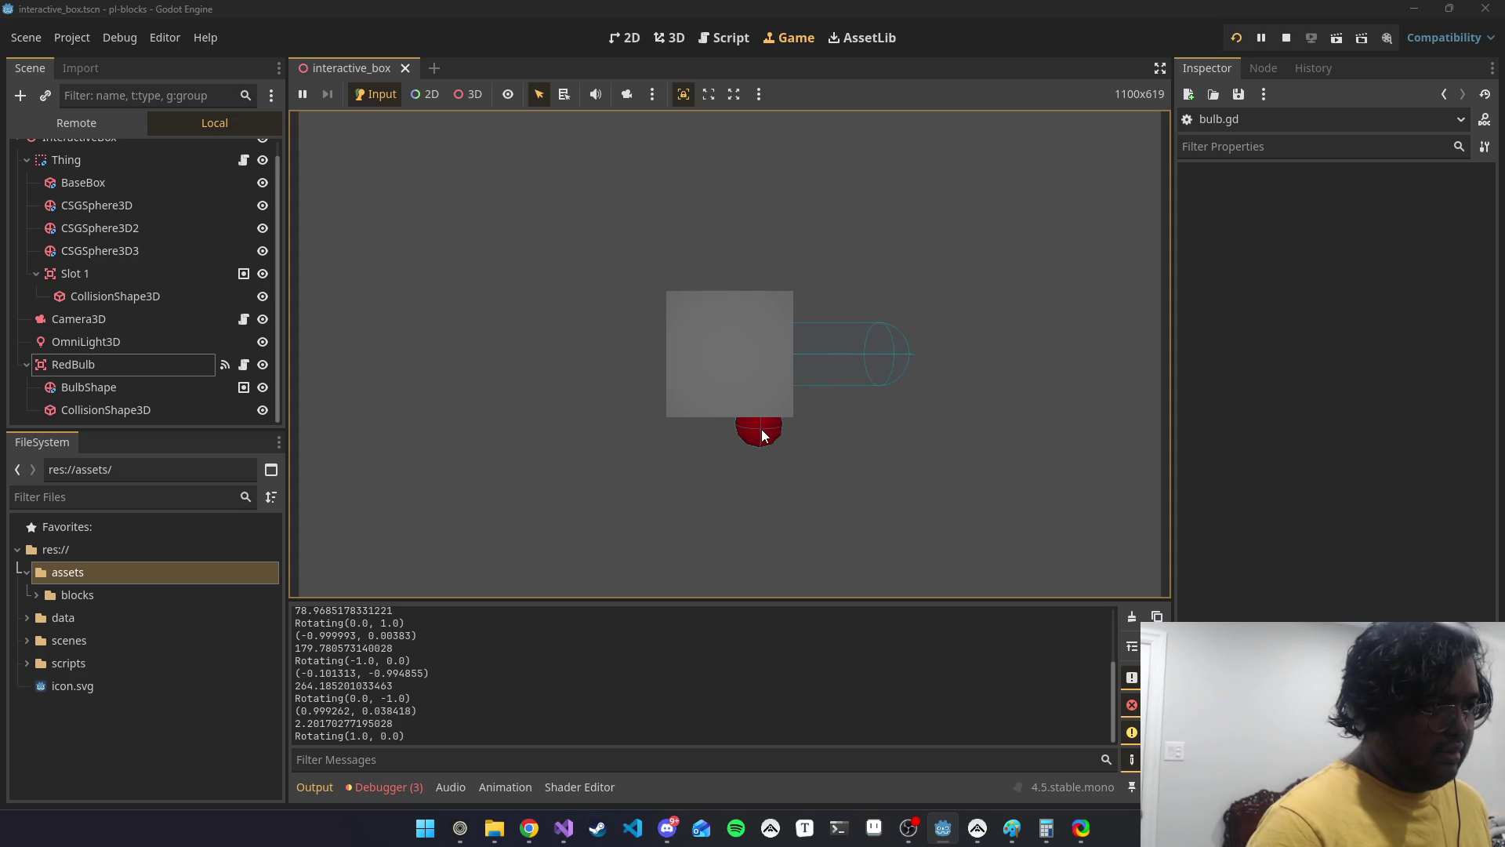
{"action": "left_click_drag", "start_coordinate": [724, 394], "coordinate": [683, 397]}
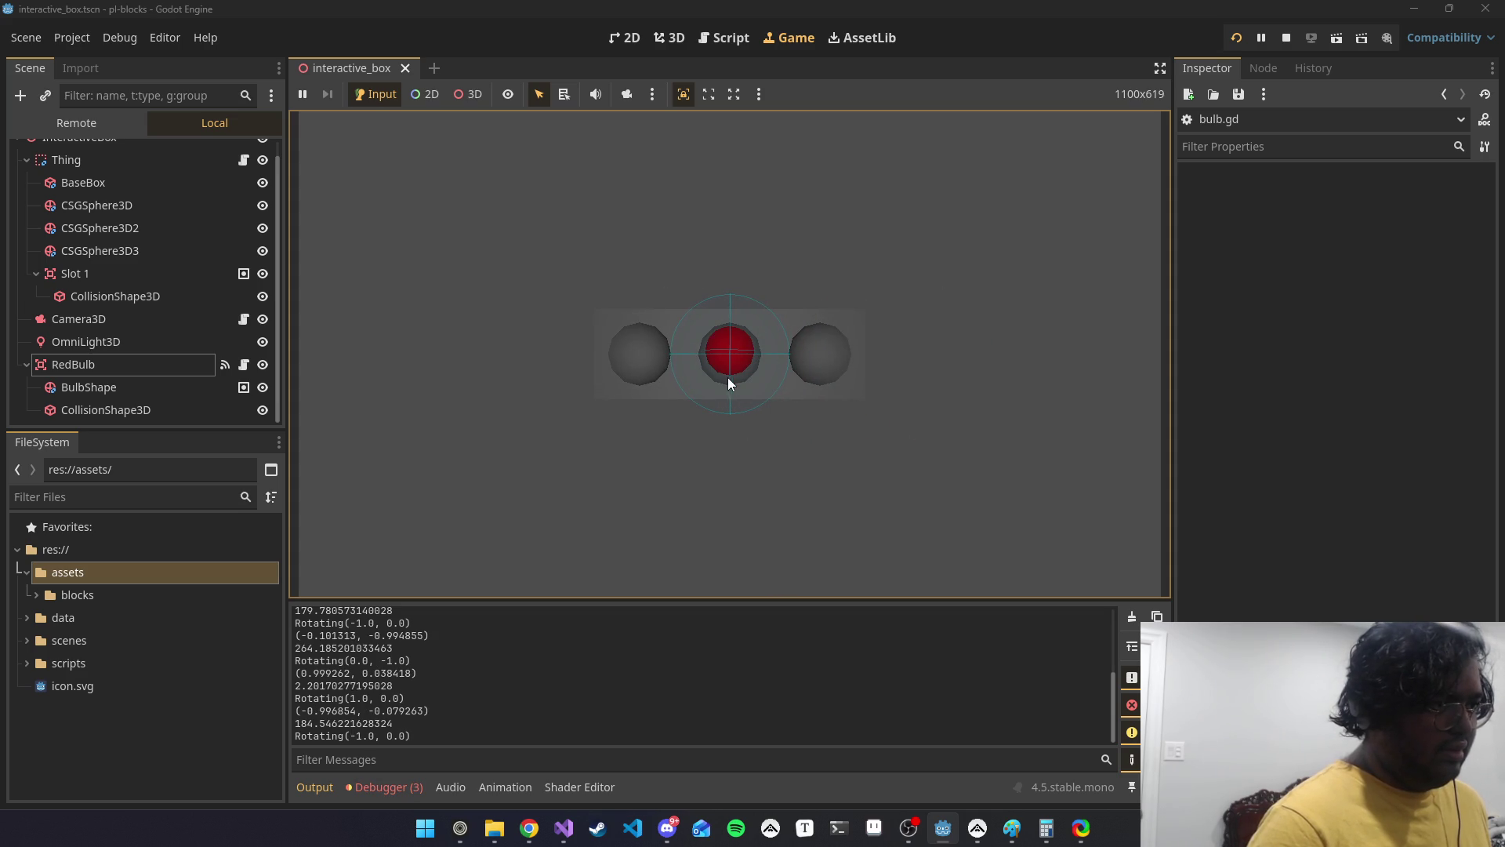
{"action": "left_click_drag", "start_coordinate": [774, 379], "coordinate": [638, 413]}
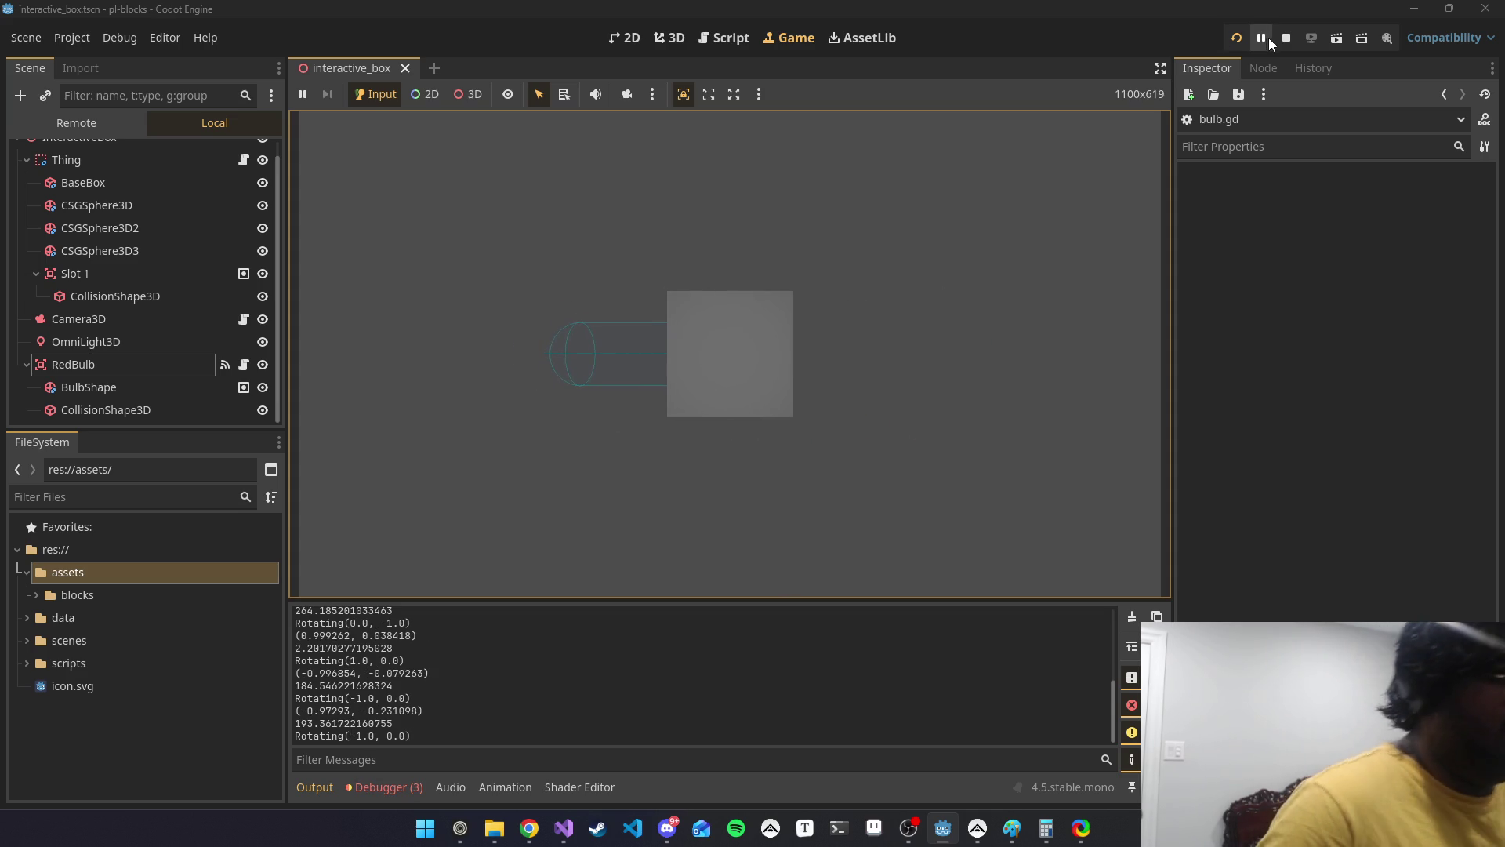
{"action": "left_click", "coordinate": [1285, 38]}
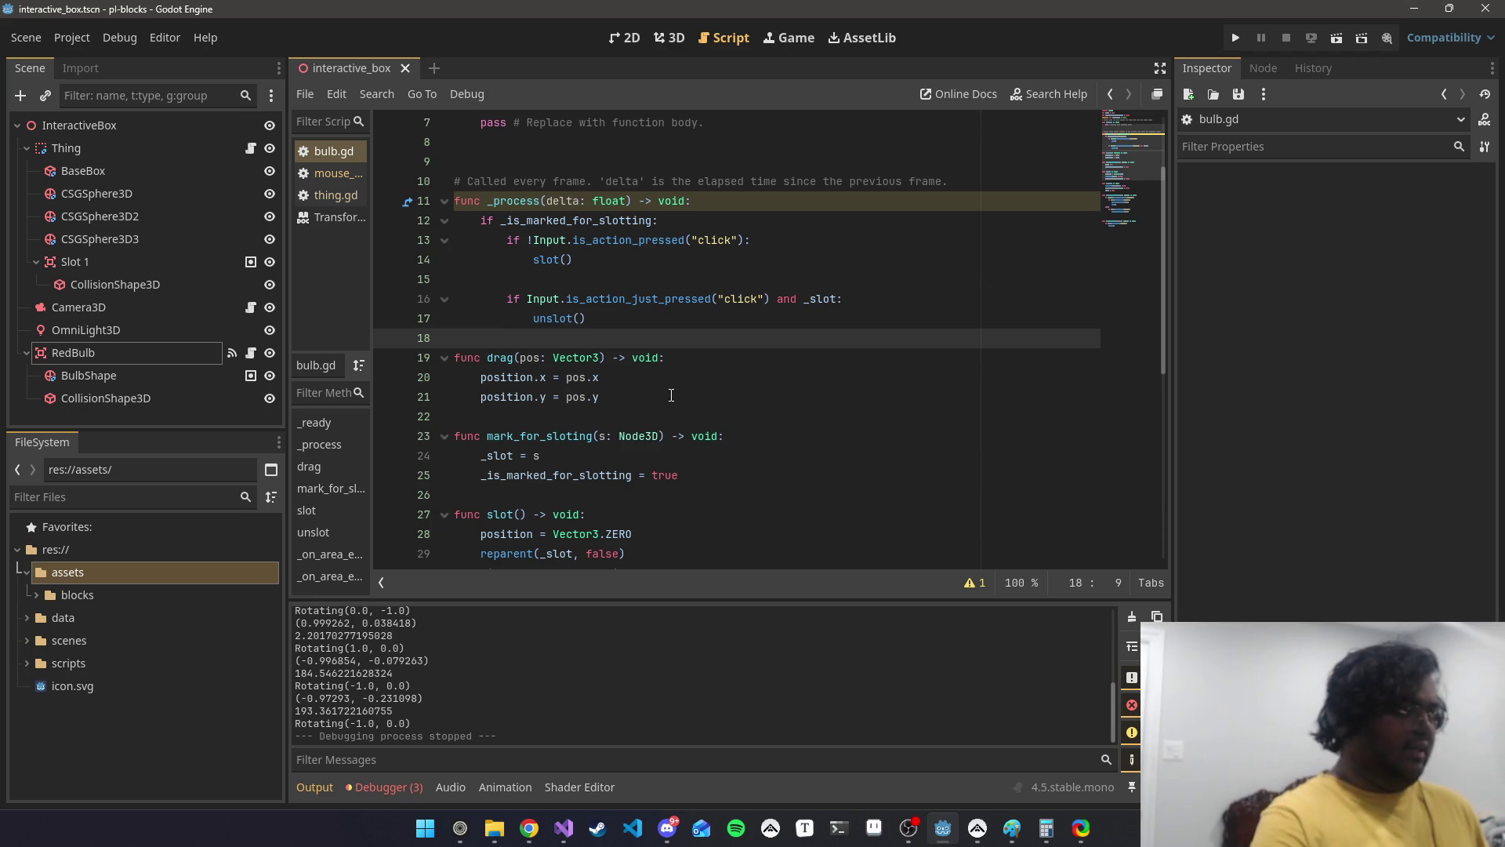
Copy the unslot() call from line 17 to the start of drag(), save, and run the project.
{"action": "left_click_drag", "start_coordinate": [708, 404], "coordinate": [470, 357]}
{"action": "left_click", "coordinate": [677, 334]}
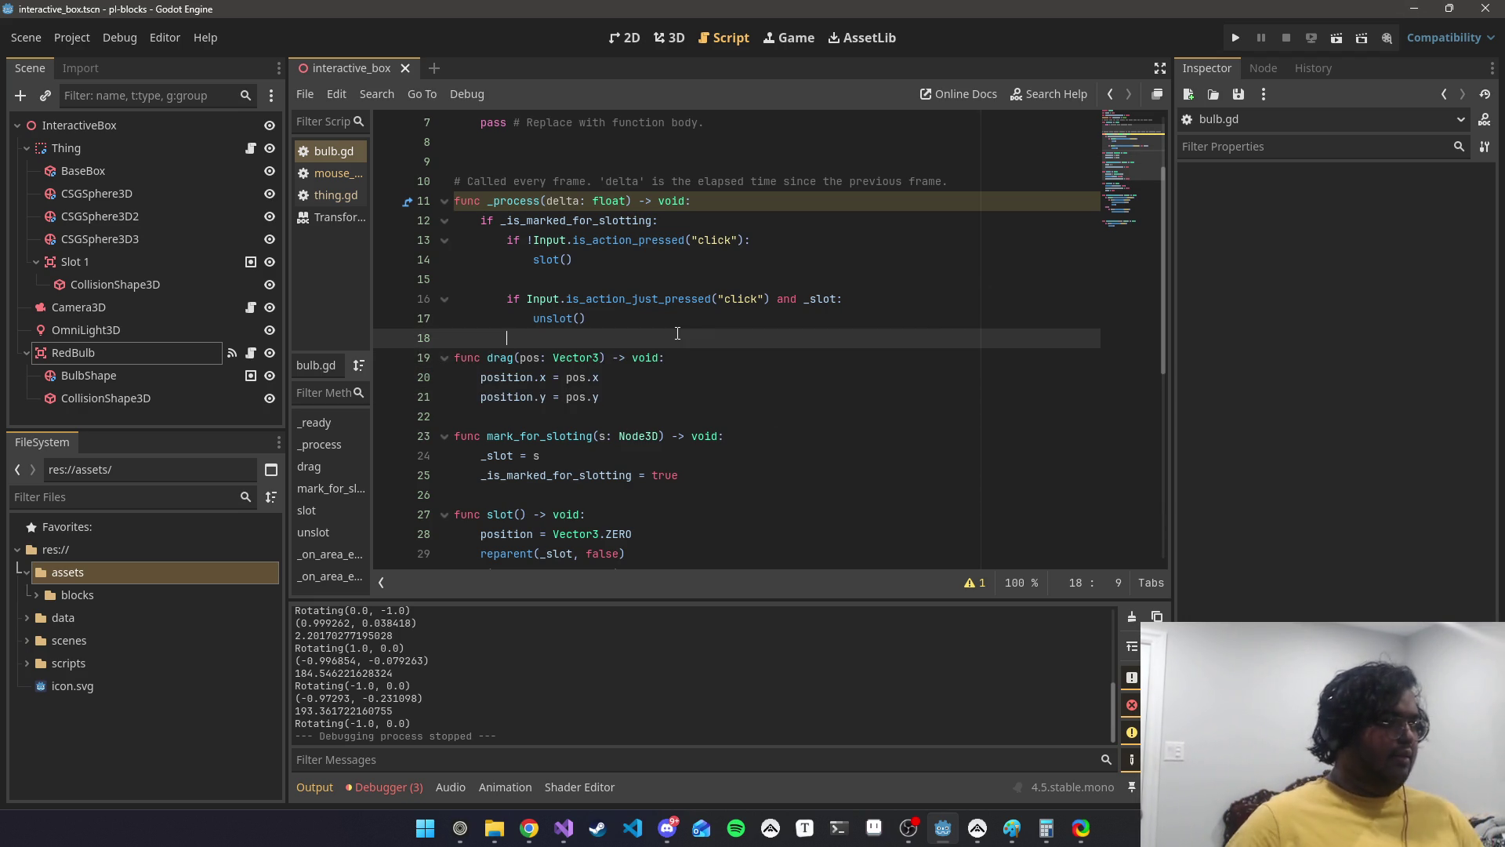
{"action": "double_click", "coordinate": [605, 320]}
{"action": "key", "text": "ctrl+c"}
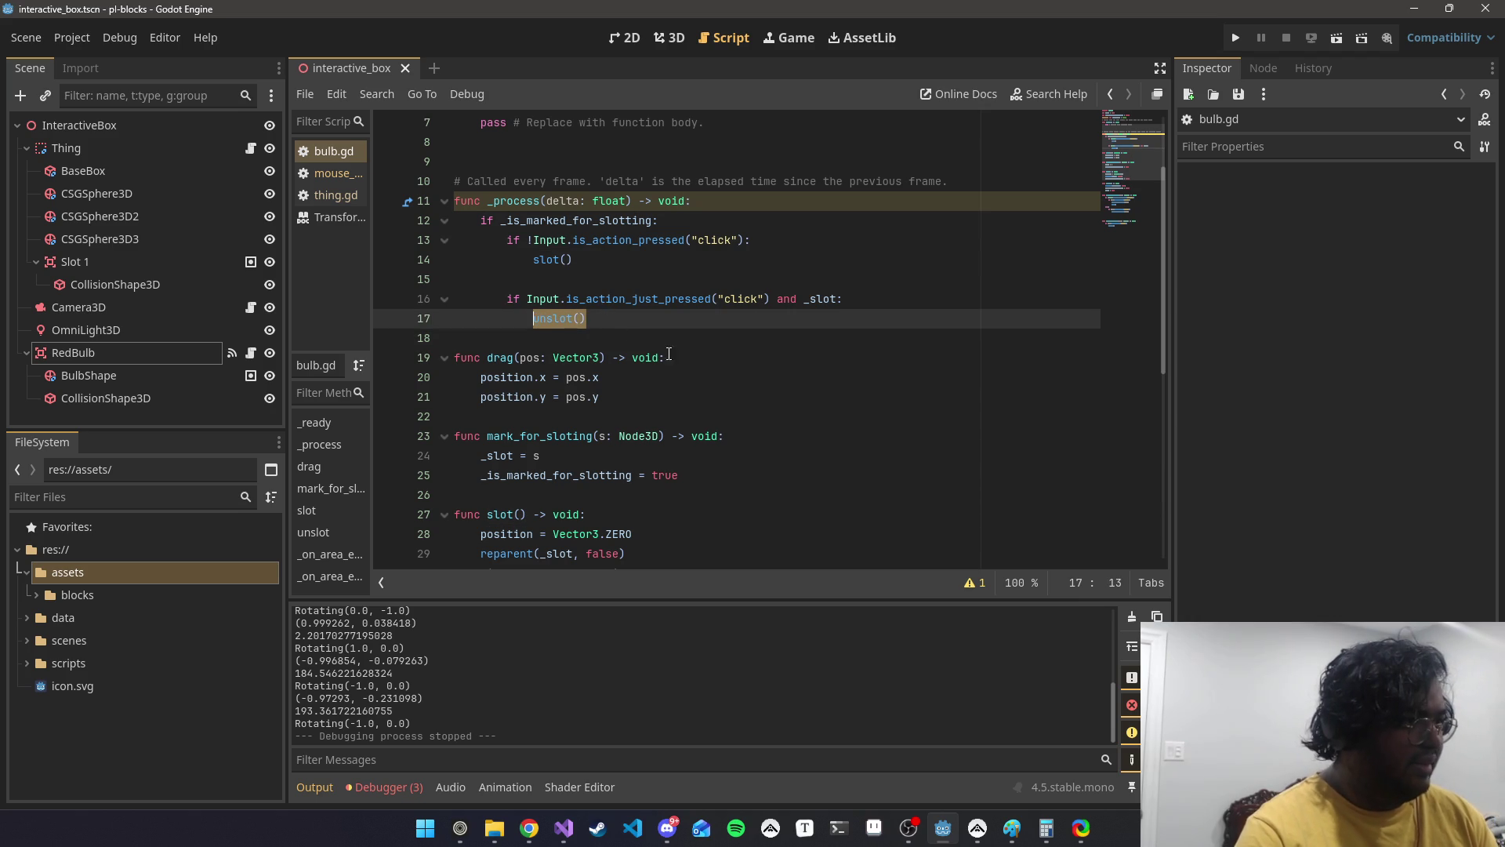
{"action": "left_click", "coordinate": [692, 356]}
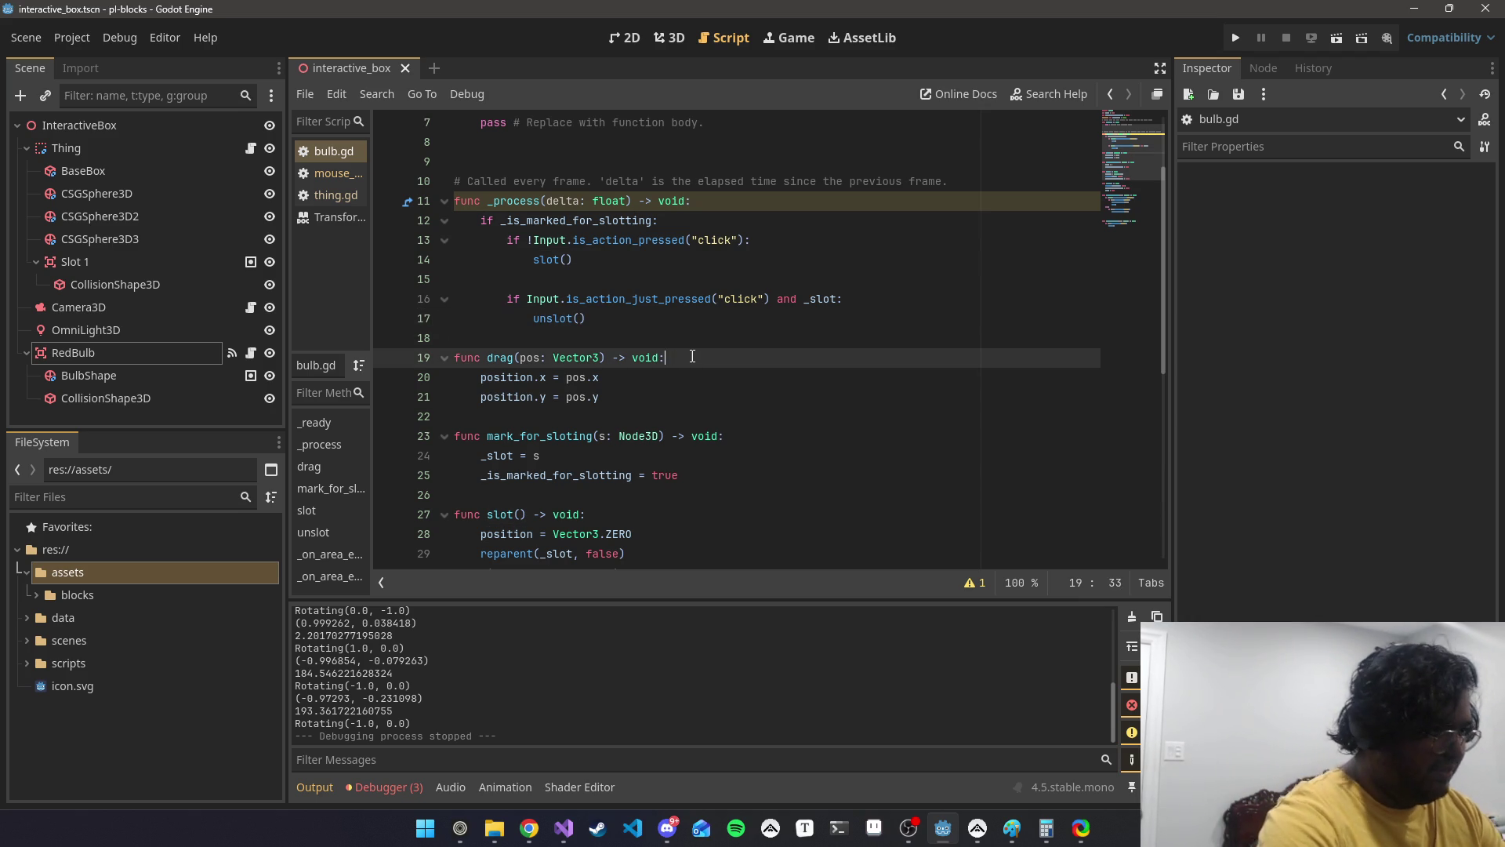
{"action": "key", "text": "Return"}
{"action": "key", "text": "ctrl+v"}
{"action": "key", "text": "ctrl+s"}
{"action": "left_click", "coordinate": [692, 357]}
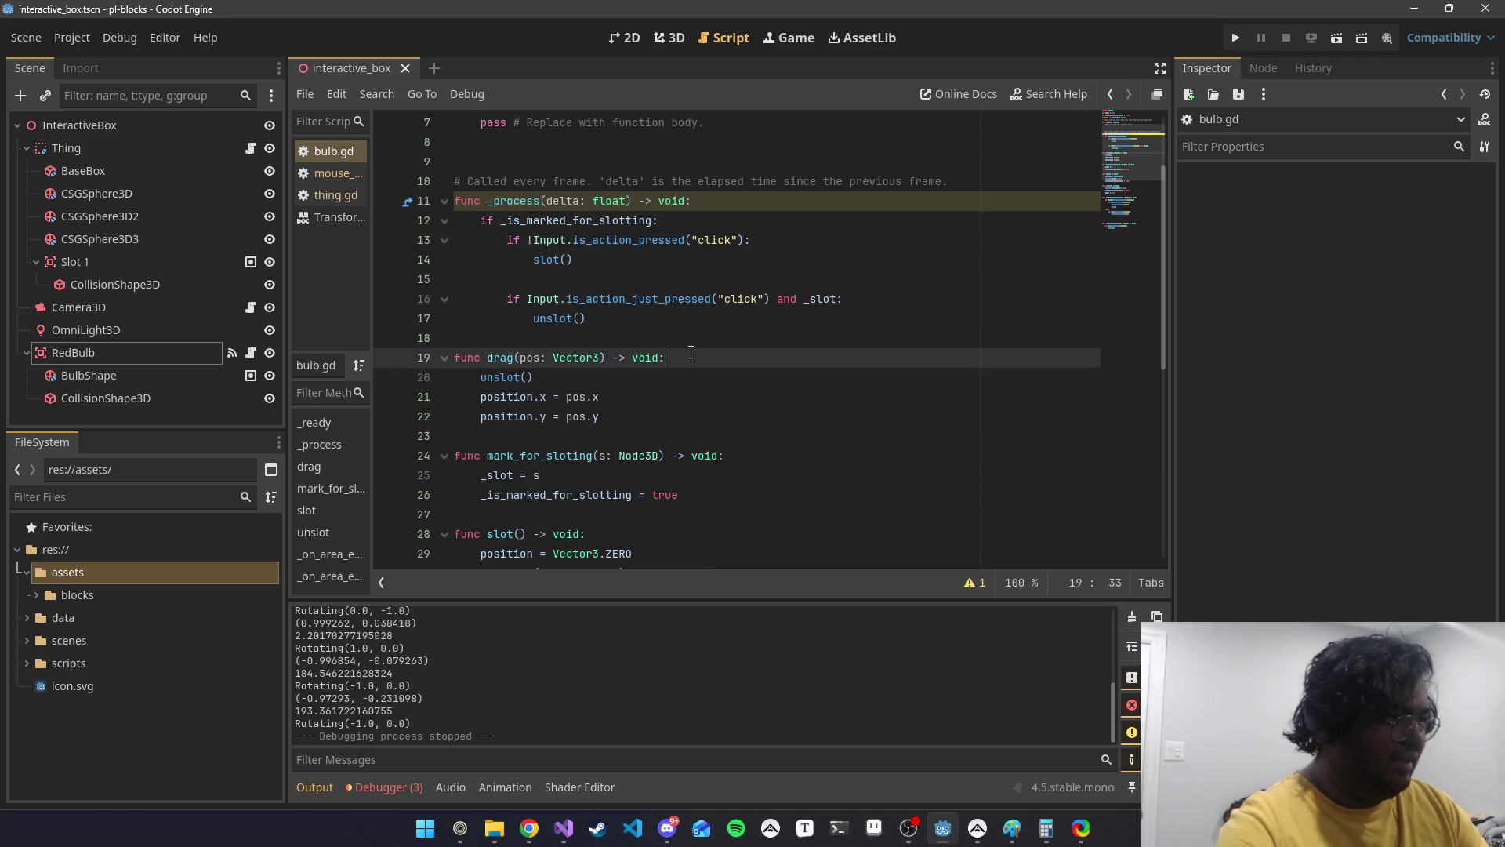
{"action": "left_click", "coordinate": [1238, 39]}
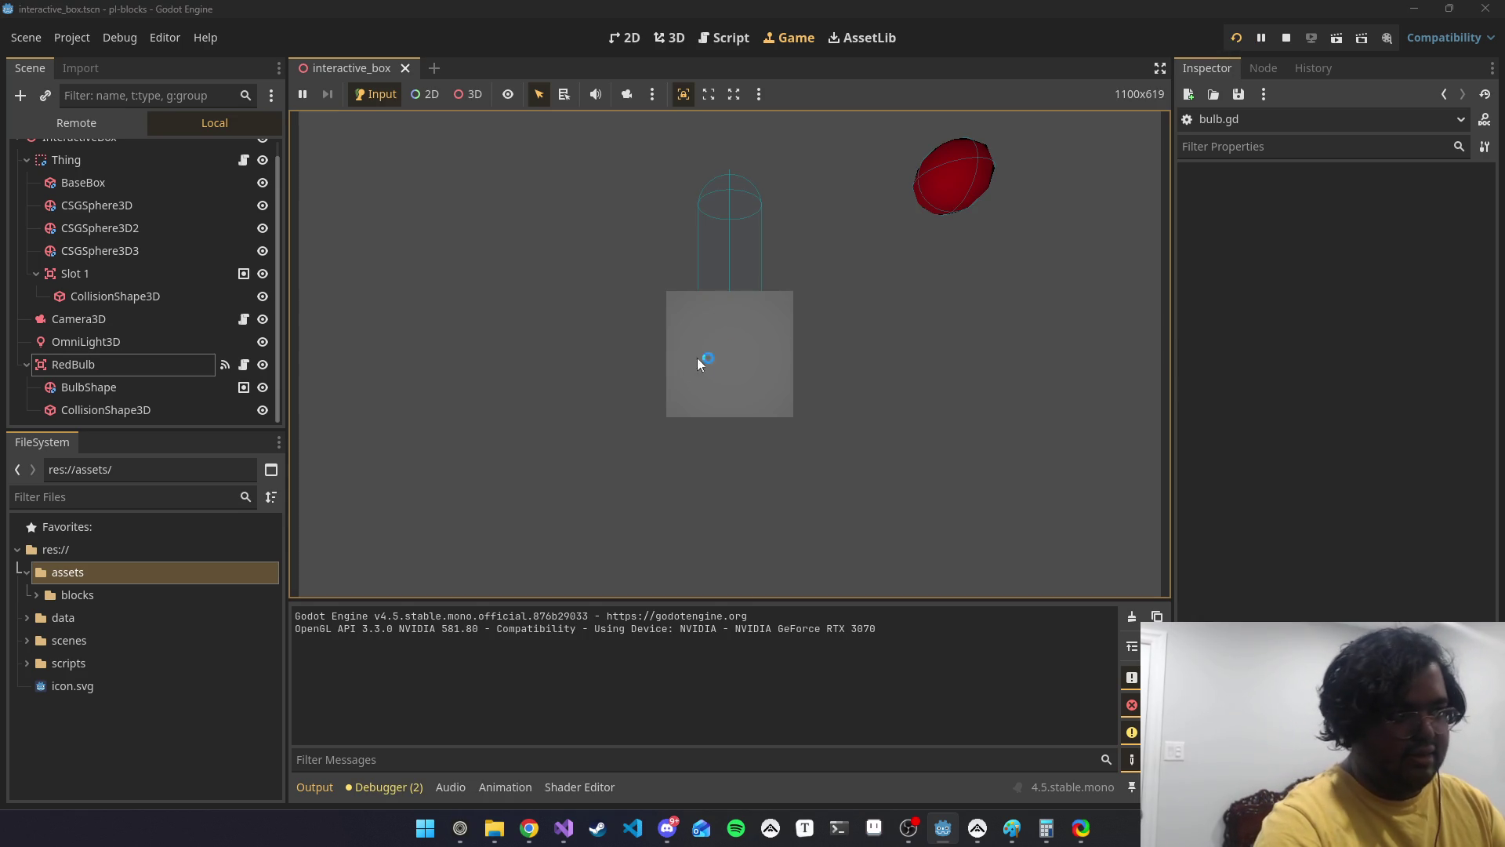
Rotate the box to its slots, then snap the red bulb into the middle slot and drag it out.
{"action": "mouse_move", "coordinate": [754, 347]}
{"action": "left_mouse_down"}
{"action": "mouse_move", "coordinate": [905, 194]}
{"action": "mouse_move", "coordinate": [909, 227]}
{"action": "left_mouse_up"}
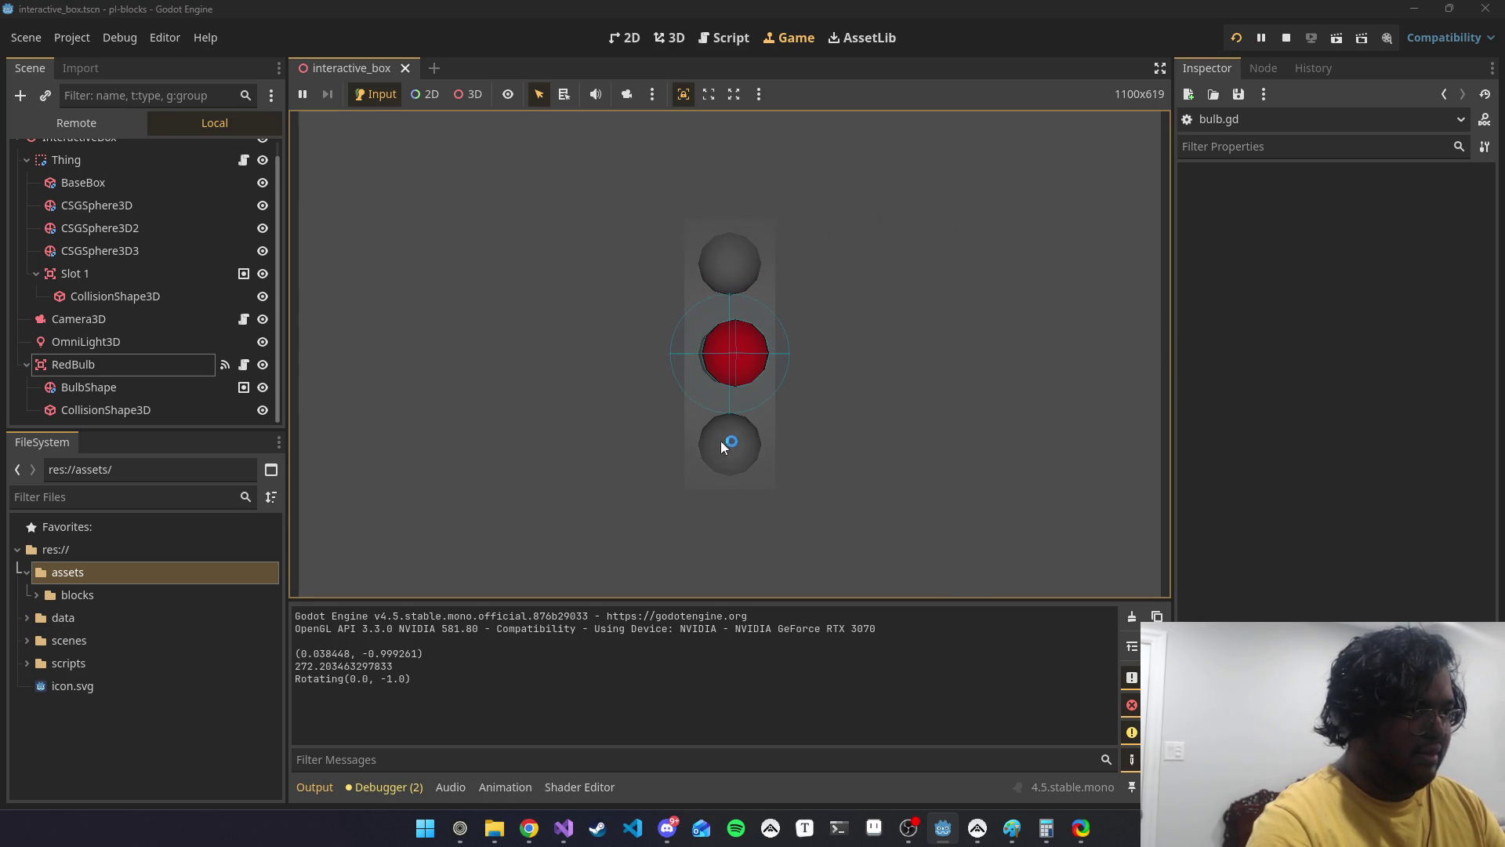
{"action": "mouse_move", "coordinate": [746, 461]}
{"action": "left_mouse_down"}
{"action": "mouse_move", "coordinate": [633, 459]}
{"action": "mouse_move", "coordinate": [957, 450]}
{"action": "left_mouse_up"}
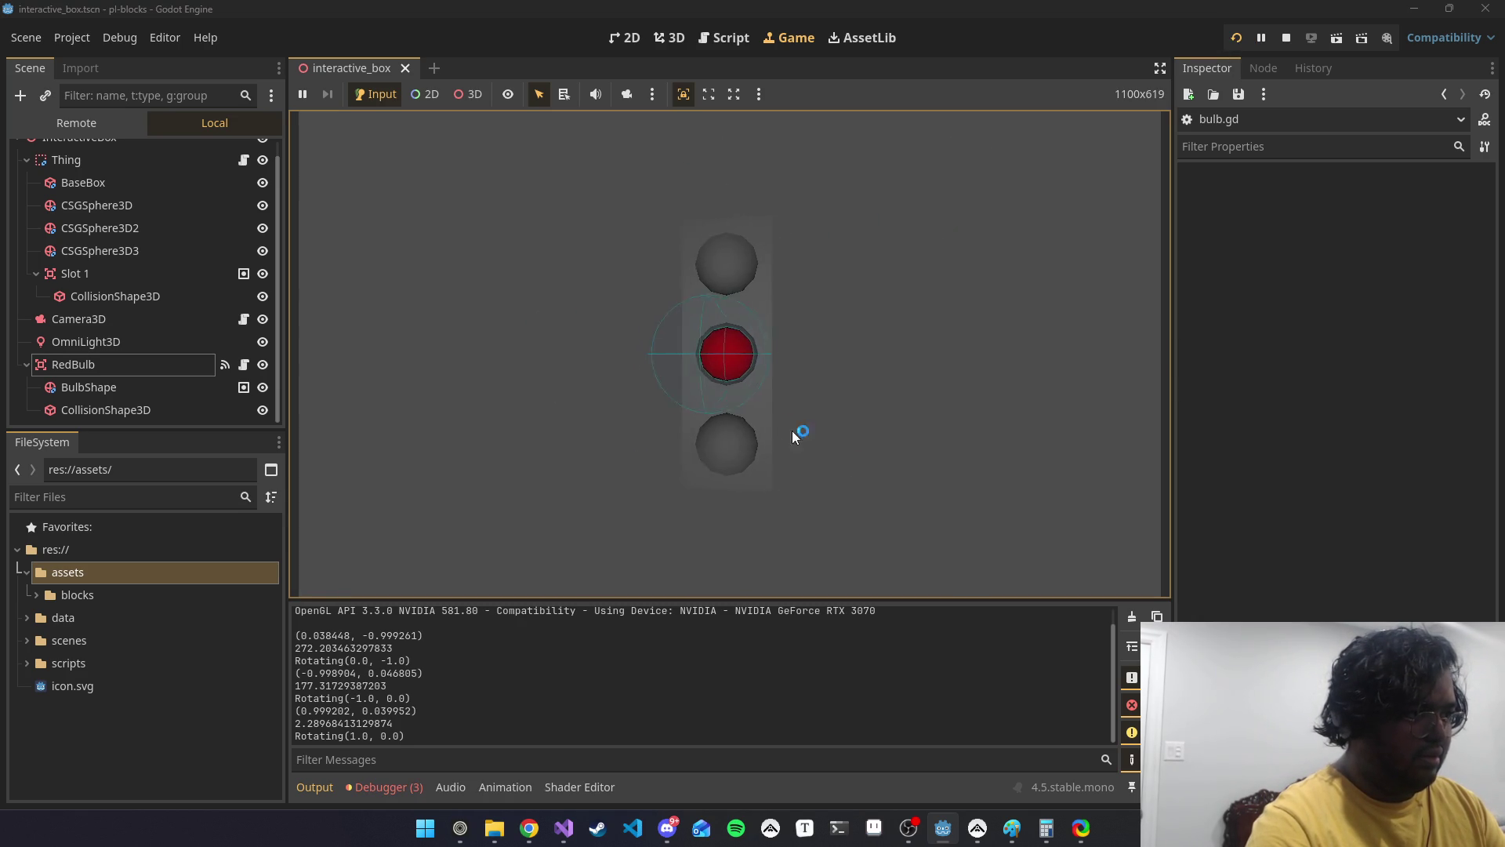
{"action": "mouse_move", "coordinate": [737, 429]}
{"action": "left_mouse_down"}
{"action": "mouse_move", "coordinate": [640, 459]}
{"action": "mouse_move", "coordinate": [947, 439]}
{"action": "left_mouse_up"}
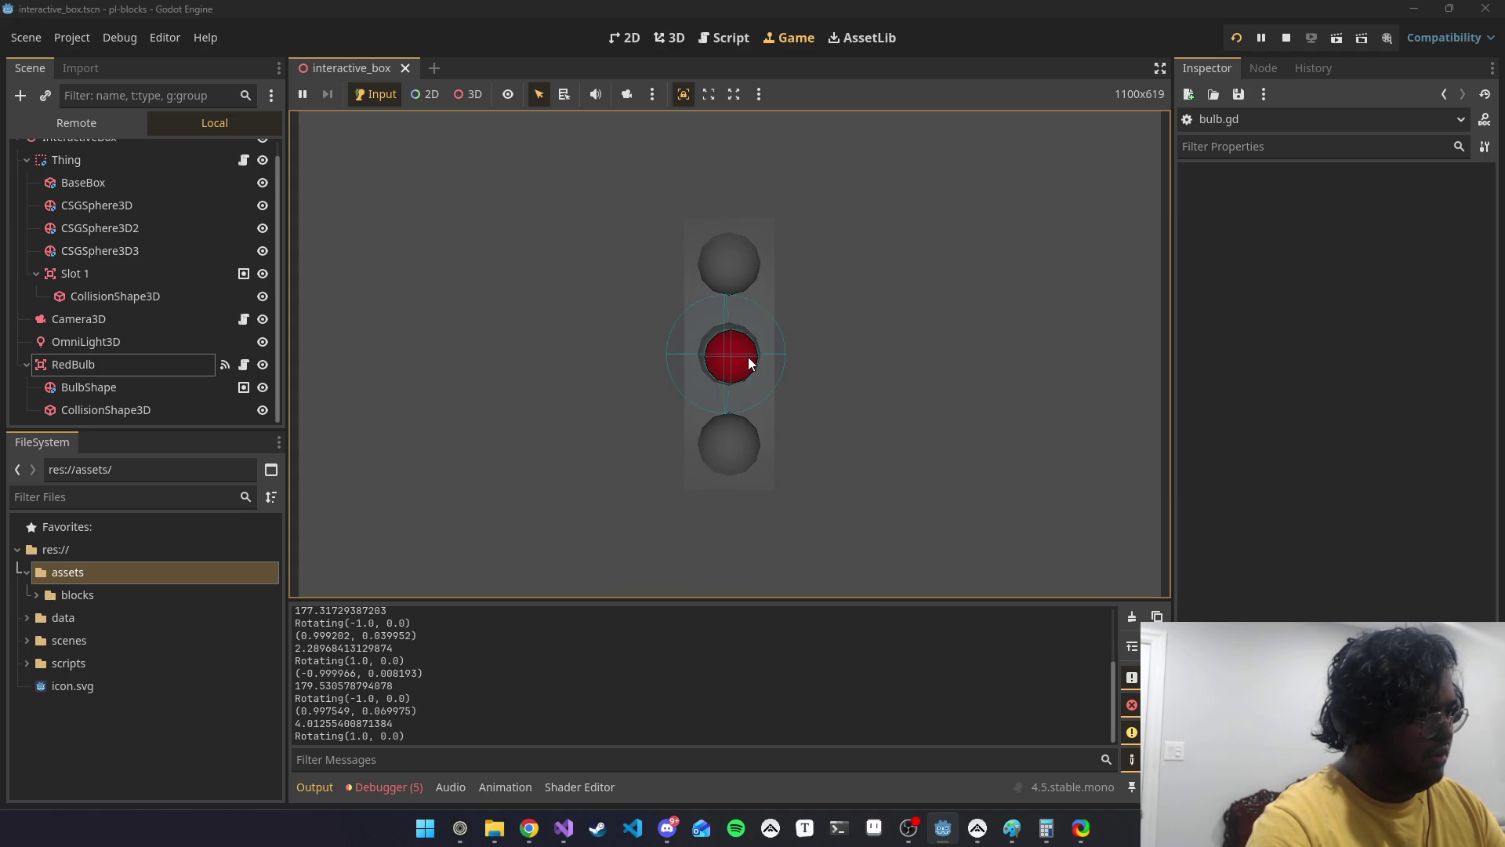
{"action": "mouse_move", "coordinate": [763, 463]}
{"action": "left_mouse_down"}
{"action": "mouse_move", "coordinate": [776, 464]}
{"action": "mouse_move", "coordinate": [585, 467]}
{"action": "left_mouse_up"}
{"action": "left_click_drag", "start_coordinate": [741, 371], "coordinate": [715, 378]}
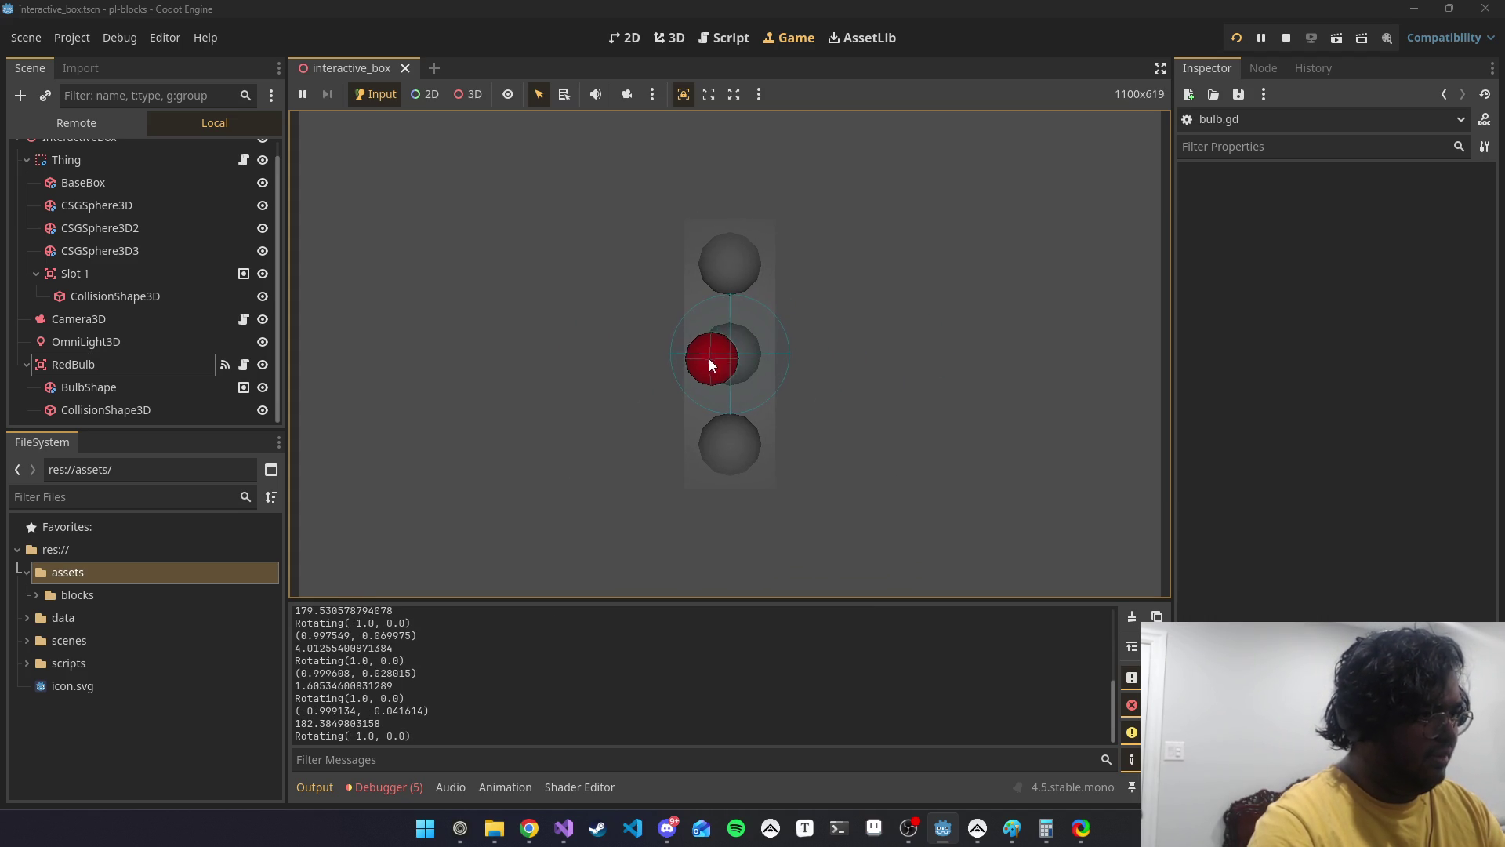
{"action": "left_click_drag", "start_coordinate": [931, 337], "coordinate": [668, 407]}
{"action": "mouse_move", "coordinate": [719, 489]}
{"action": "left_mouse_down"}
{"action": "mouse_move", "coordinate": [672, 478]}
{"action": "mouse_move", "coordinate": [1023, 467]}
{"action": "left_mouse_up"}
{"action": "left_click_drag", "start_coordinate": [926, 458], "coordinate": [996, 447]}
{"action": "mouse_move", "coordinate": [695, 363]}
{"action": "left_mouse_down"}
{"action": "mouse_move", "coordinate": [875, 355]}
{"action": "mouse_move", "coordinate": [534, 446]}
{"action": "mouse_move", "coordinate": [820, 431]}
{"action": "mouse_move", "coordinate": [1150, 376]}
{"action": "left_mouse_up"}
Turn the box to a top view of the slots and pull the red bulb out to the upper right.
{"action": "left_click_drag", "start_coordinate": [818, 459], "coordinate": [567, 493]}
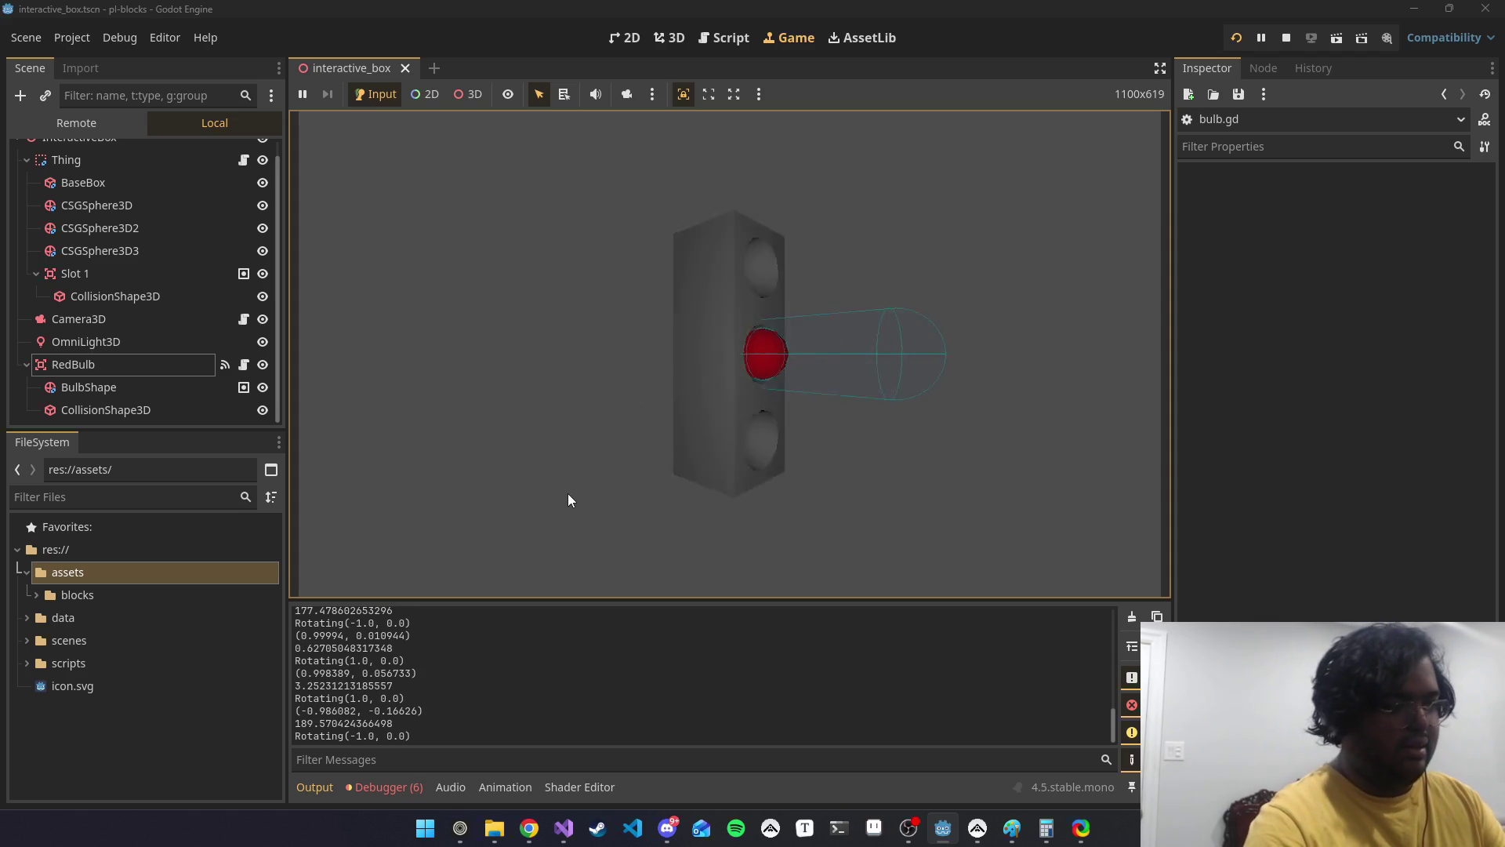
{"action": "left_click_drag", "start_coordinate": [789, 482], "coordinate": [567, 459]}
{"action": "left_click_drag", "start_coordinate": [737, 469], "coordinate": [823, 125]}
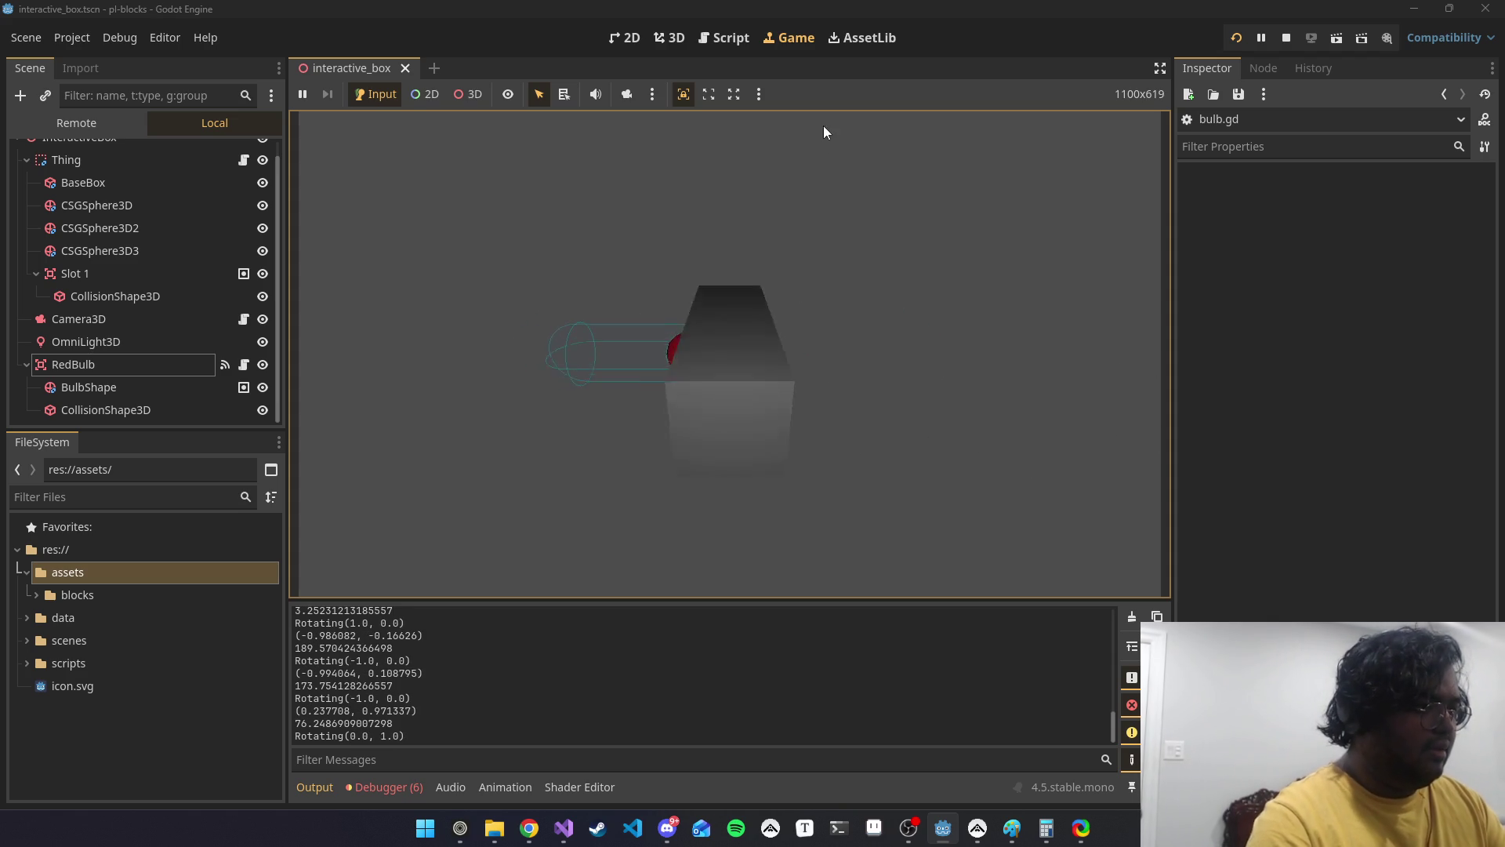
{"action": "left_click_drag", "start_coordinate": [849, 256], "coordinate": [1018, 281]}
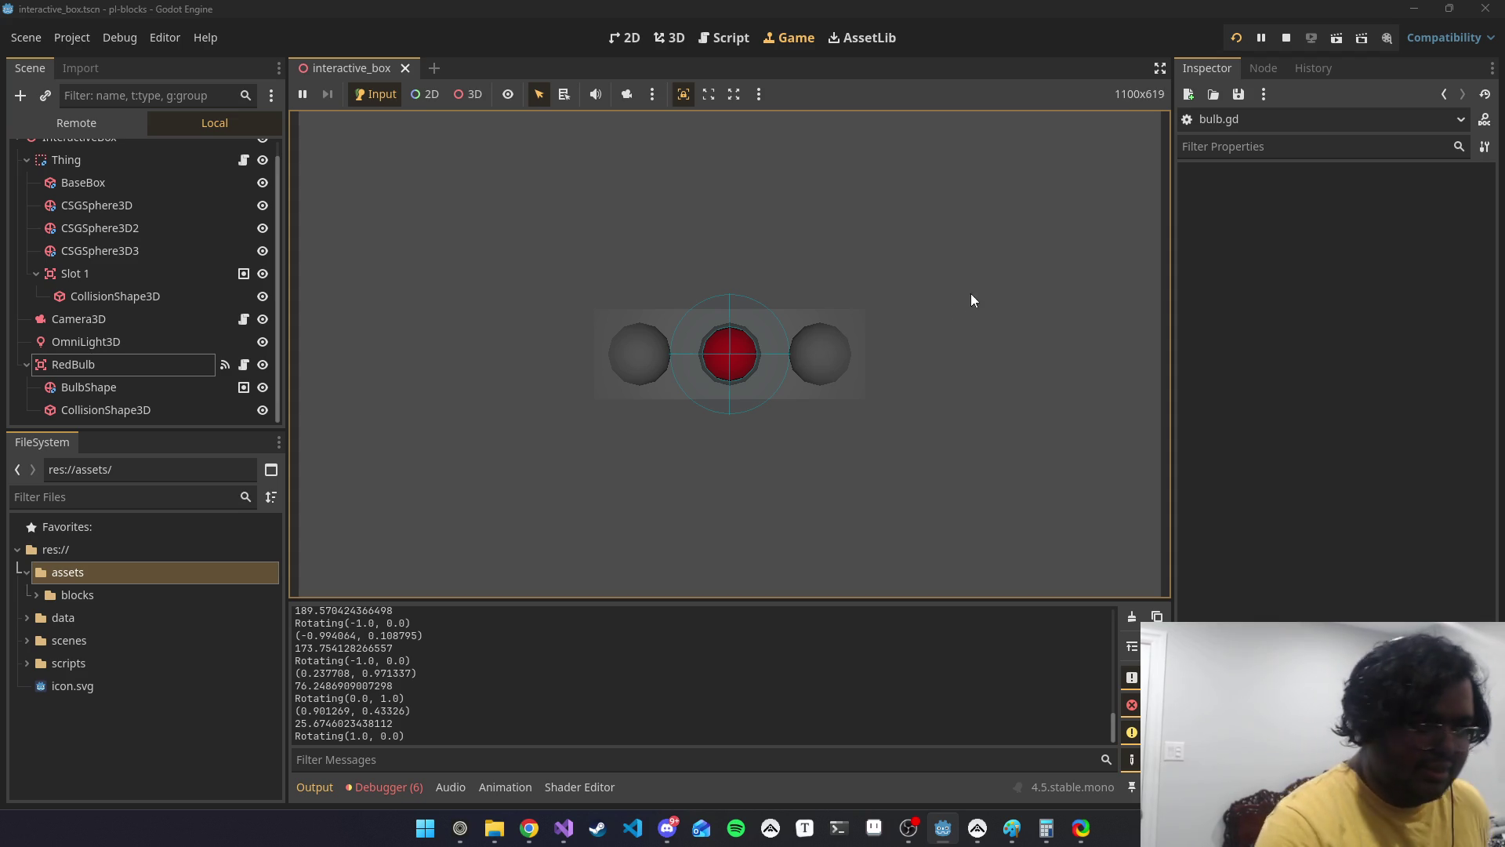
{"action": "left_click_drag", "start_coordinate": [863, 369], "coordinate": [880, 262]}
{"action": "left_click_drag", "start_coordinate": [729, 309], "coordinate": [988, 249]}
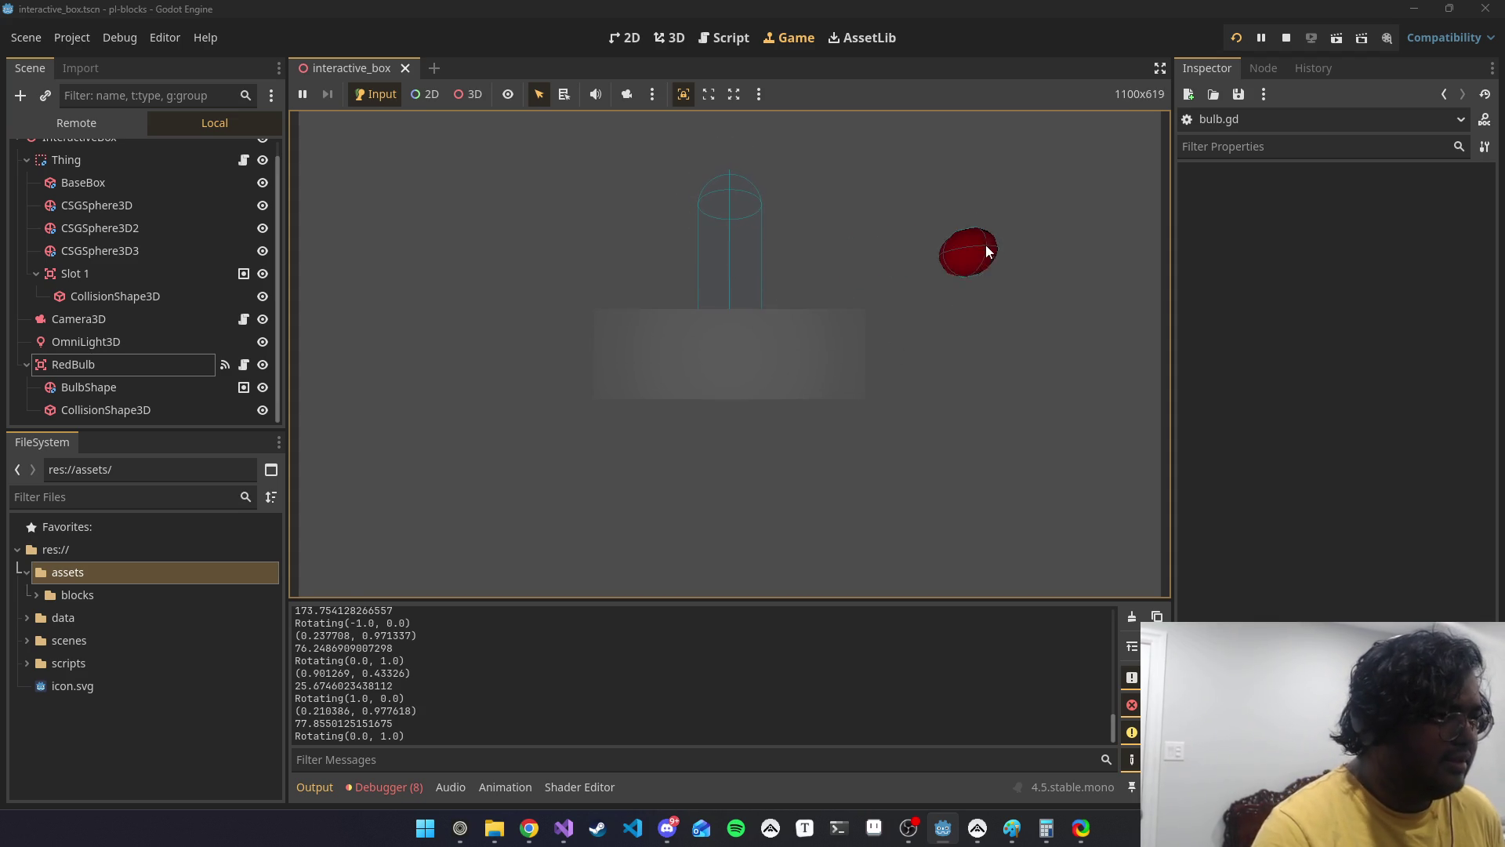
{"action": "left_click_drag", "start_coordinate": [741, 355], "coordinate": [793, 466]}
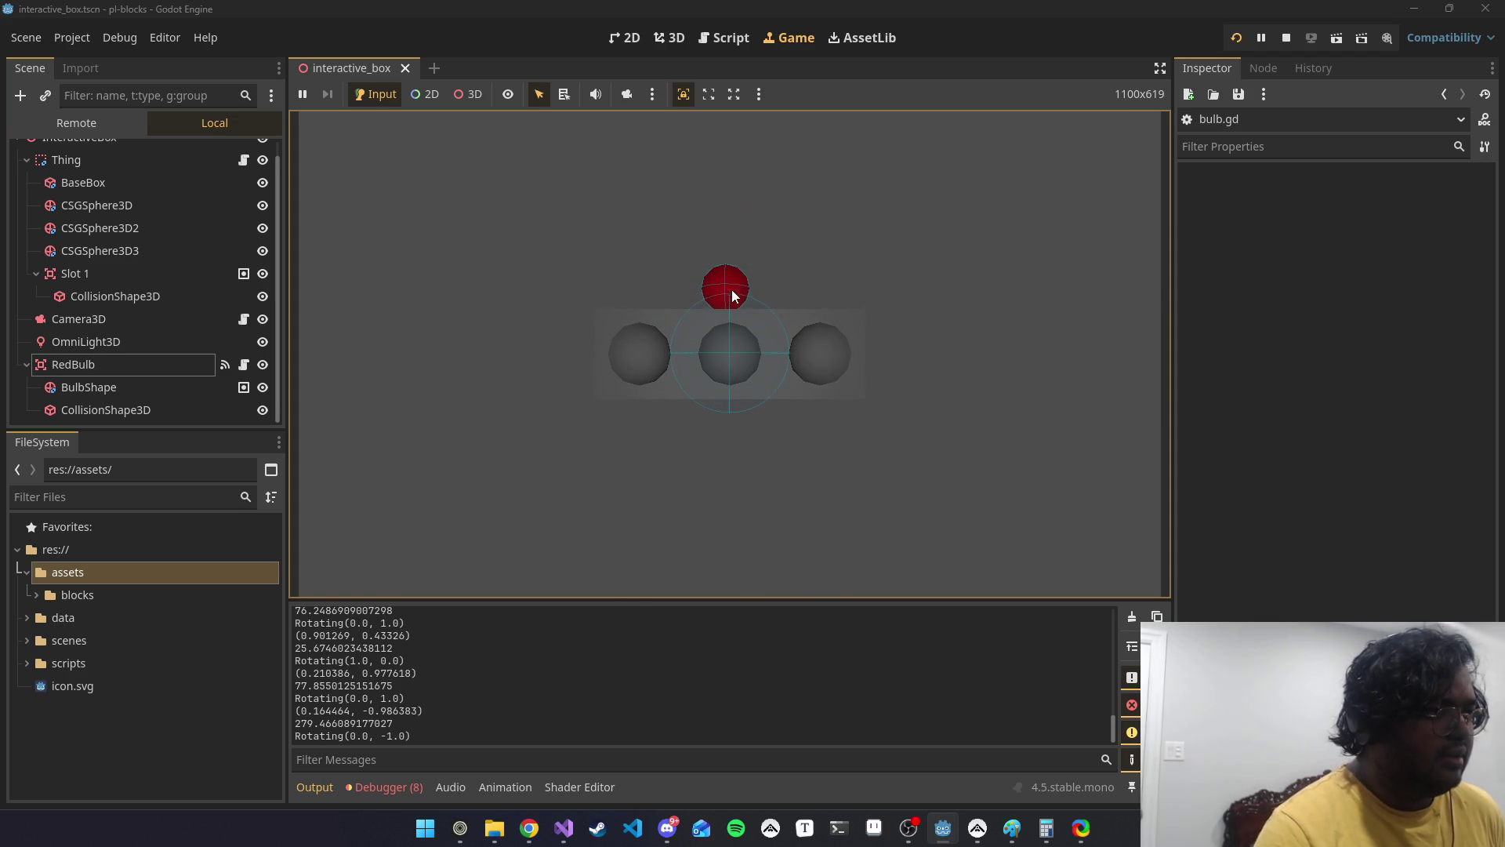
{"action": "mouse_move", "coordinate": [726, 360]}
{"action": "left_mouse_down"}
{"action": "mouse_move", "coordinate": [855, 280]}
{"action": "mouse_move", "coordinate": [1069, 218]}
{"action": "left_mouse_up"}
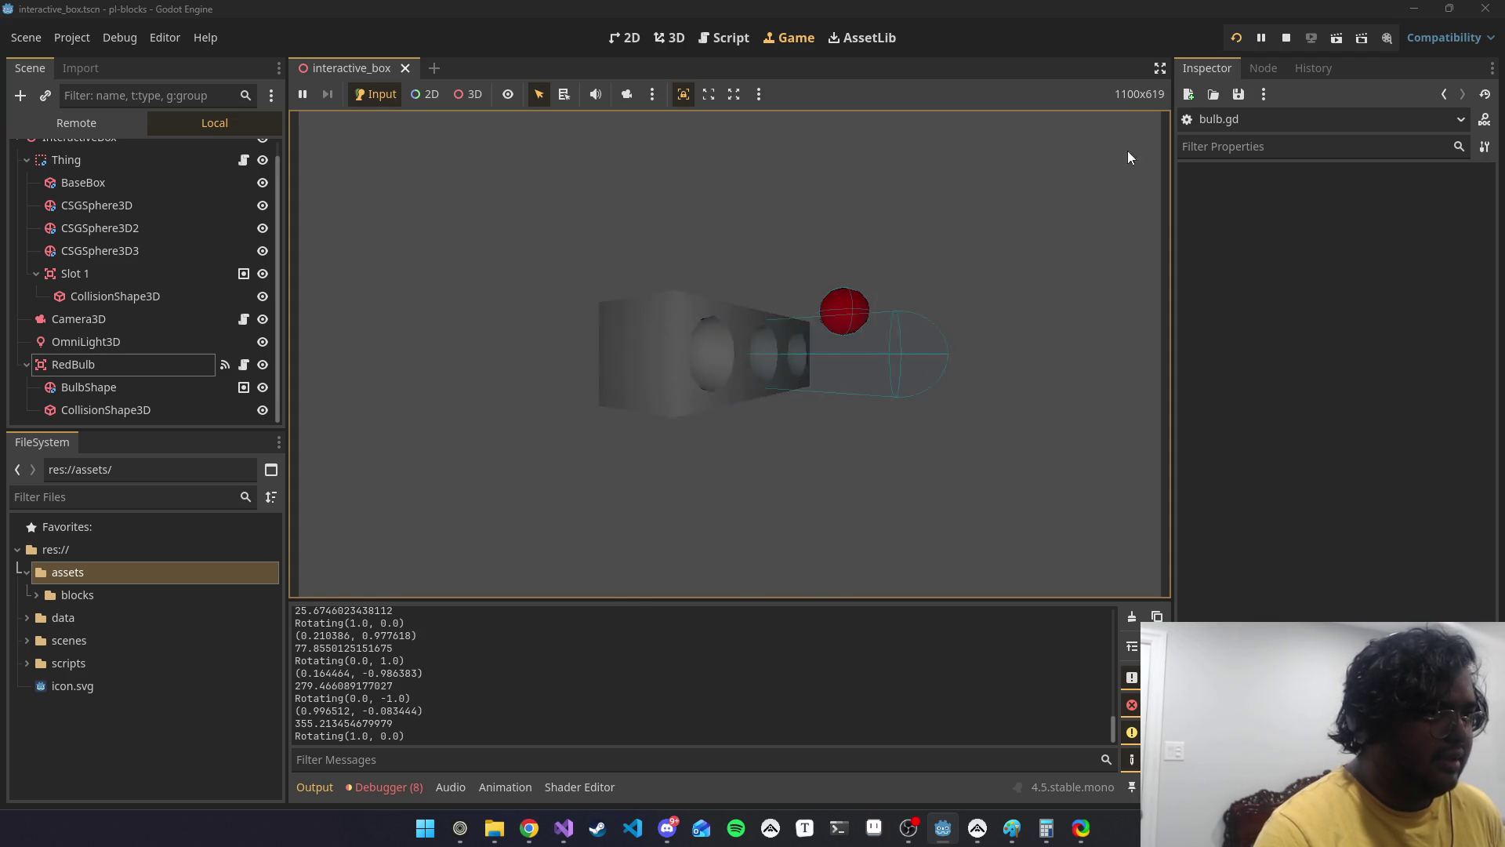
Snap the red bulb into the middle slot and pull it out twice, then stop the game and scroll bulb.gd.
{"action": "left_click_drag", "start_coordinate": [780, 339], "coordinate": [535, 412]}
{"action": "left_click_drag", "start_coordinate": [740, 356], "coordinate": [755, 270]}
{"action": "mouse_move", "coordinate": [736, 363]}
{"action": "left_mouse_down"}
{"action": "mouse_move", "coordinate": [976, 406]}
{"action": "mouse_move", "coordinate": [1086, 385]}
{"action": "left_mouse_up"}
{"action": "left_click_drag", "start_coordinate": [874, 383], "coordinate": [850, 275]}
{"action": "left_click_drag", "start_coordinate": [1109, 384], "coordinate": [767, 208]}
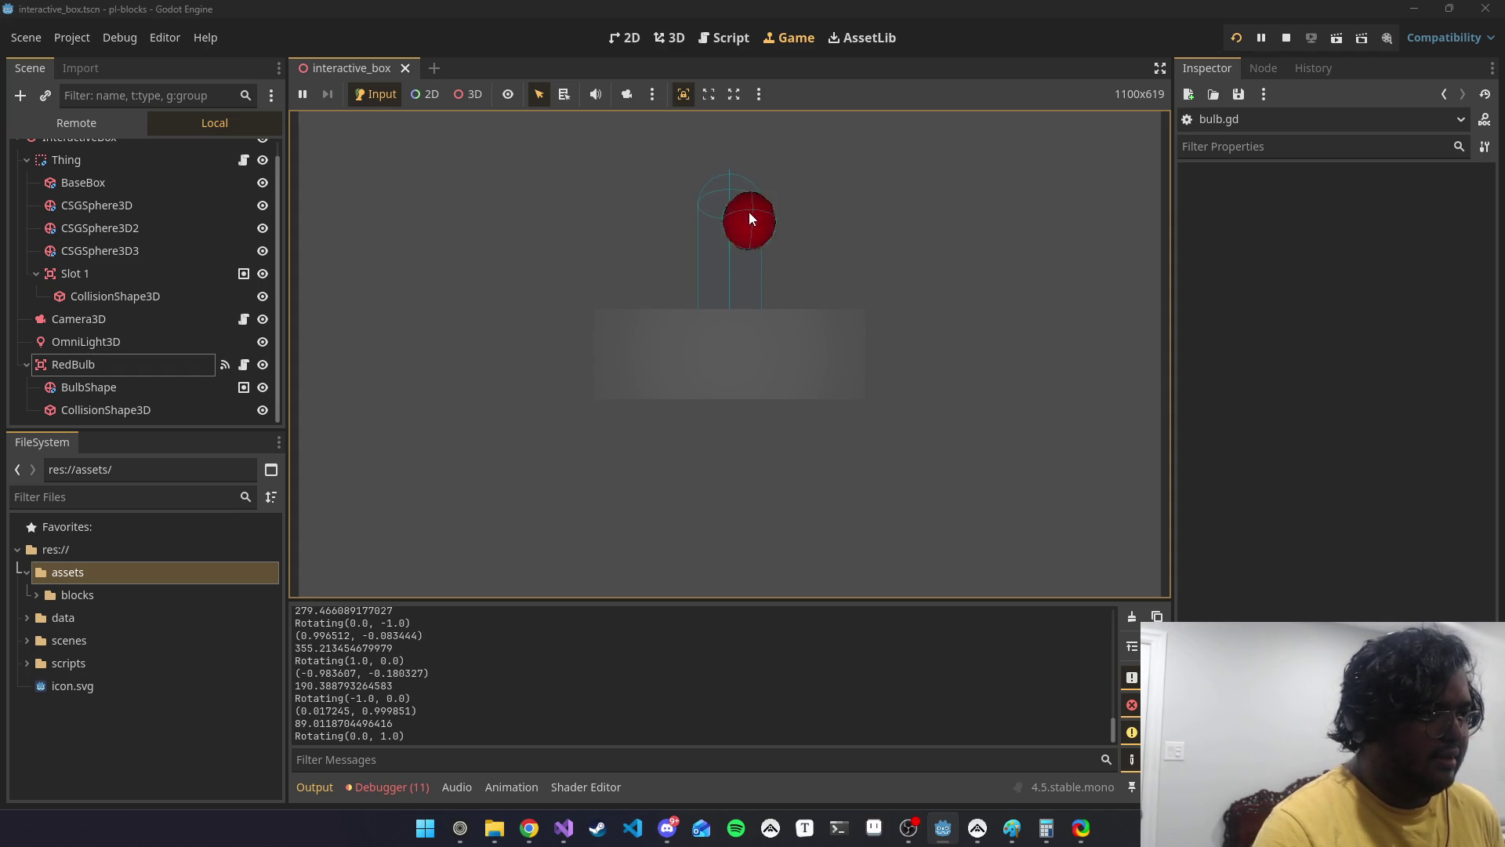
{"action": "left_click_drag", "start_coordinate": [802, 437], "coordinate": [820, 467]}
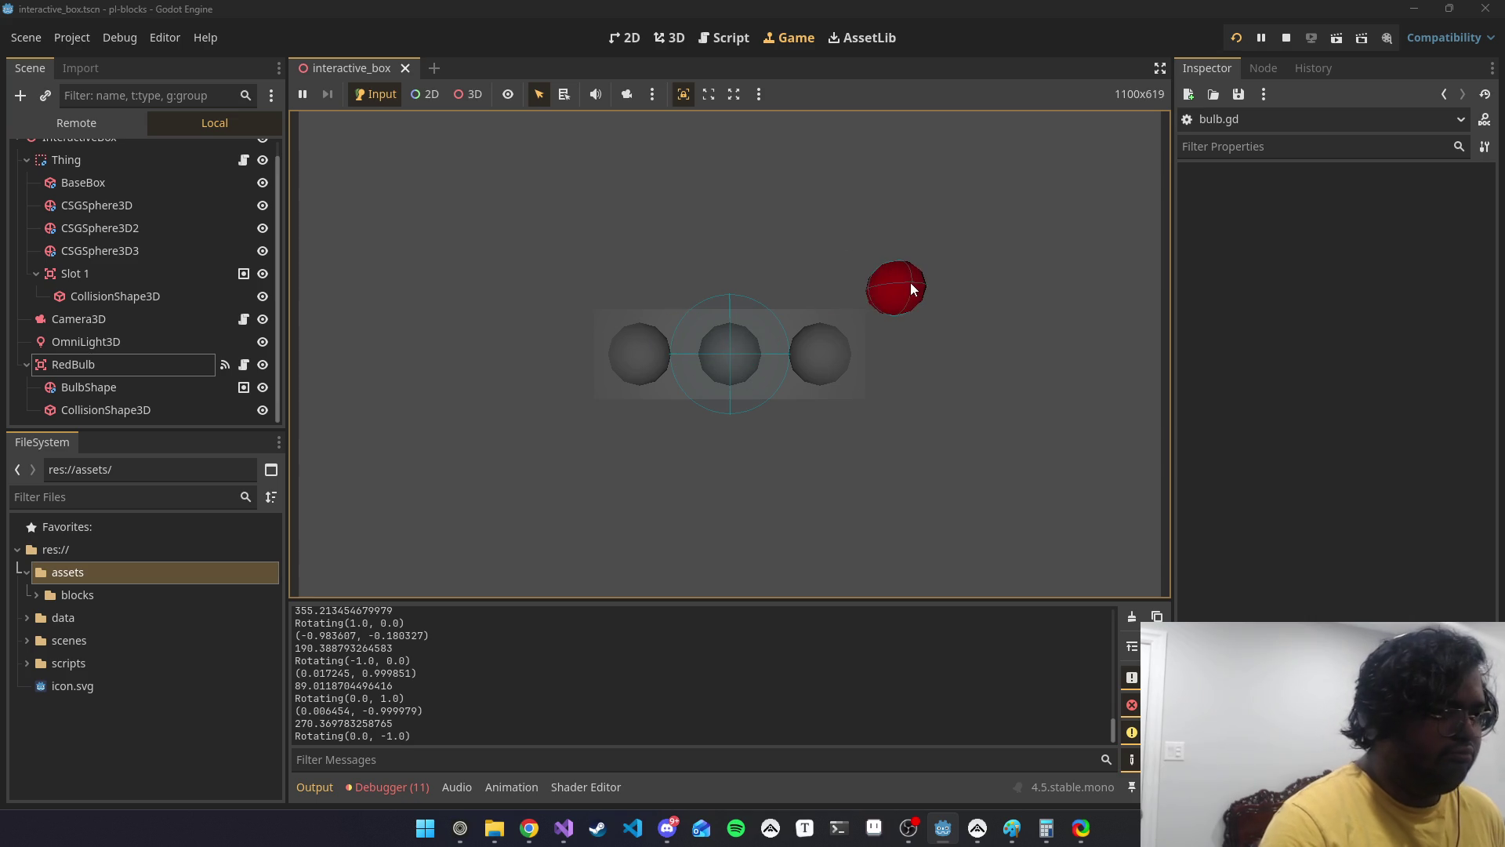
{"action": "left_click_drag", "start_coordinate": [753, 334], "coordinate": [738, 348]}
{"action": "left_click_drag", "start_coordinate": [853, 310], "coordinate": [889, 293]}
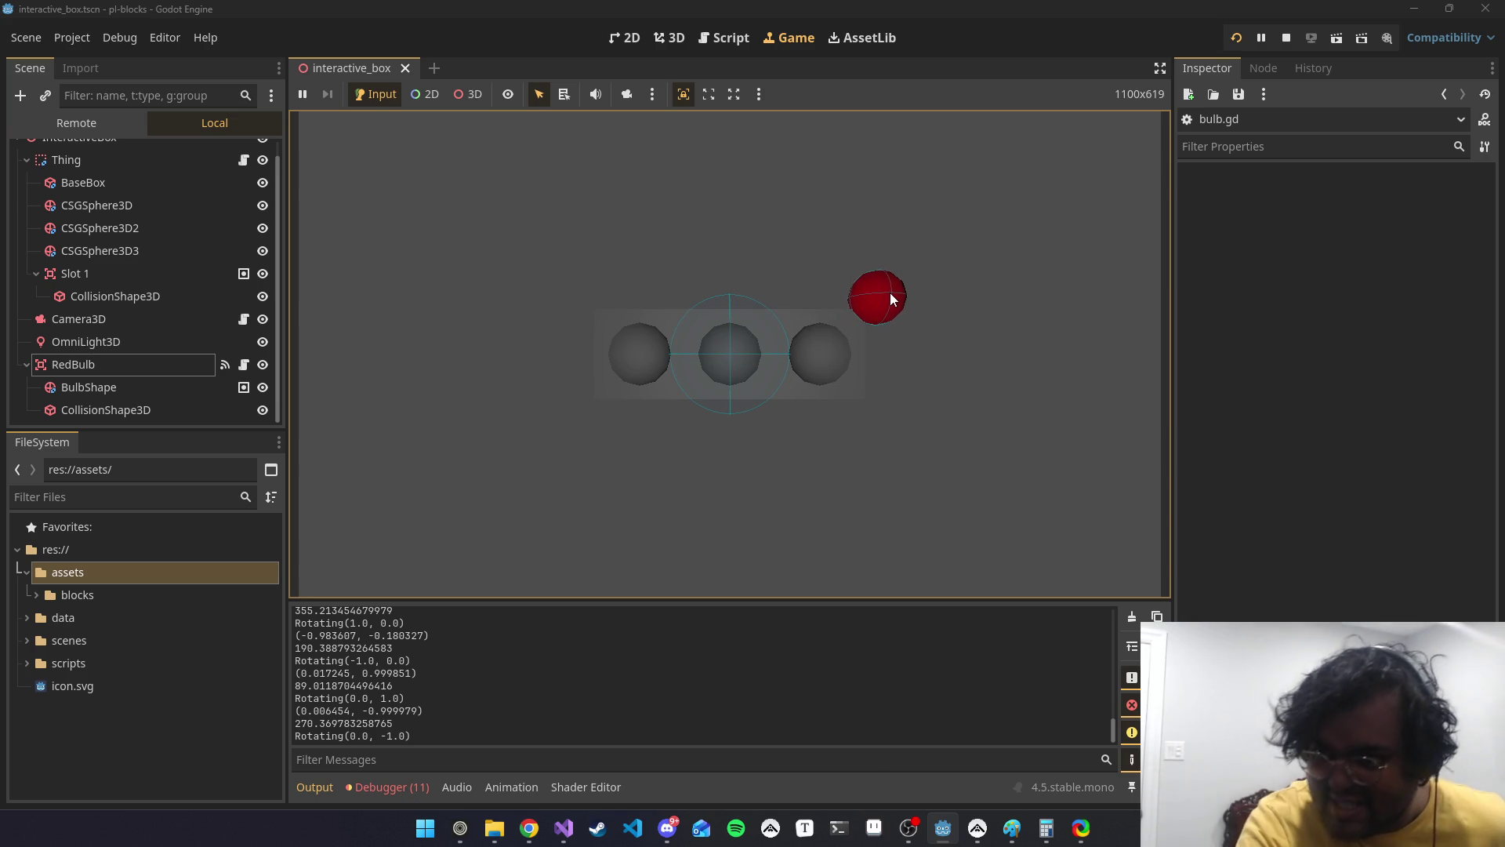
{"action": "left_click", "coordinate": [1287, 37]}
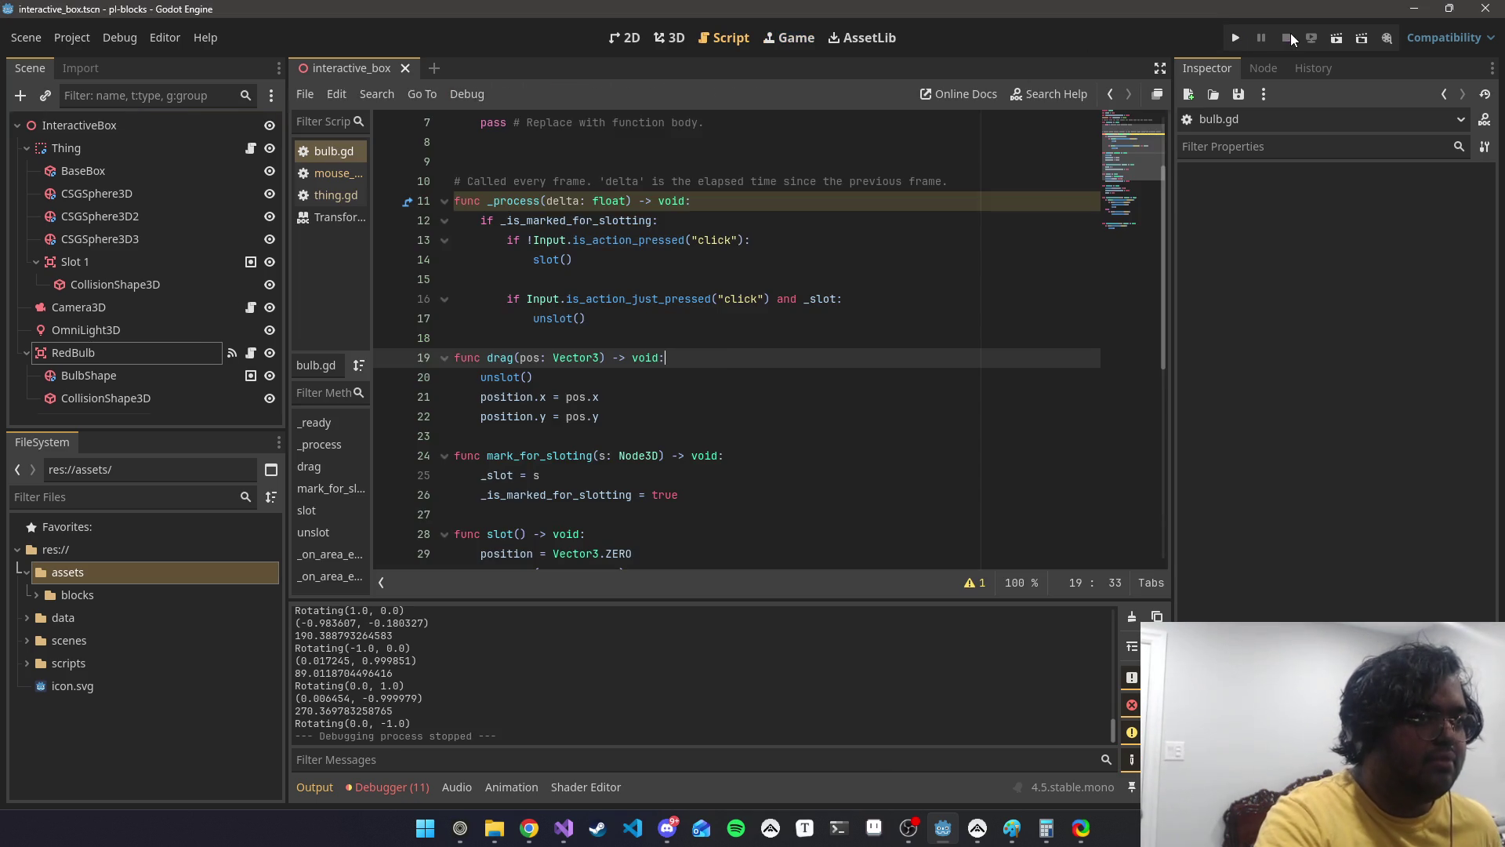
{"action": "scroll", "coordinate": [737, 359], "scroll_direction": "down", "scroll_amount": 1}
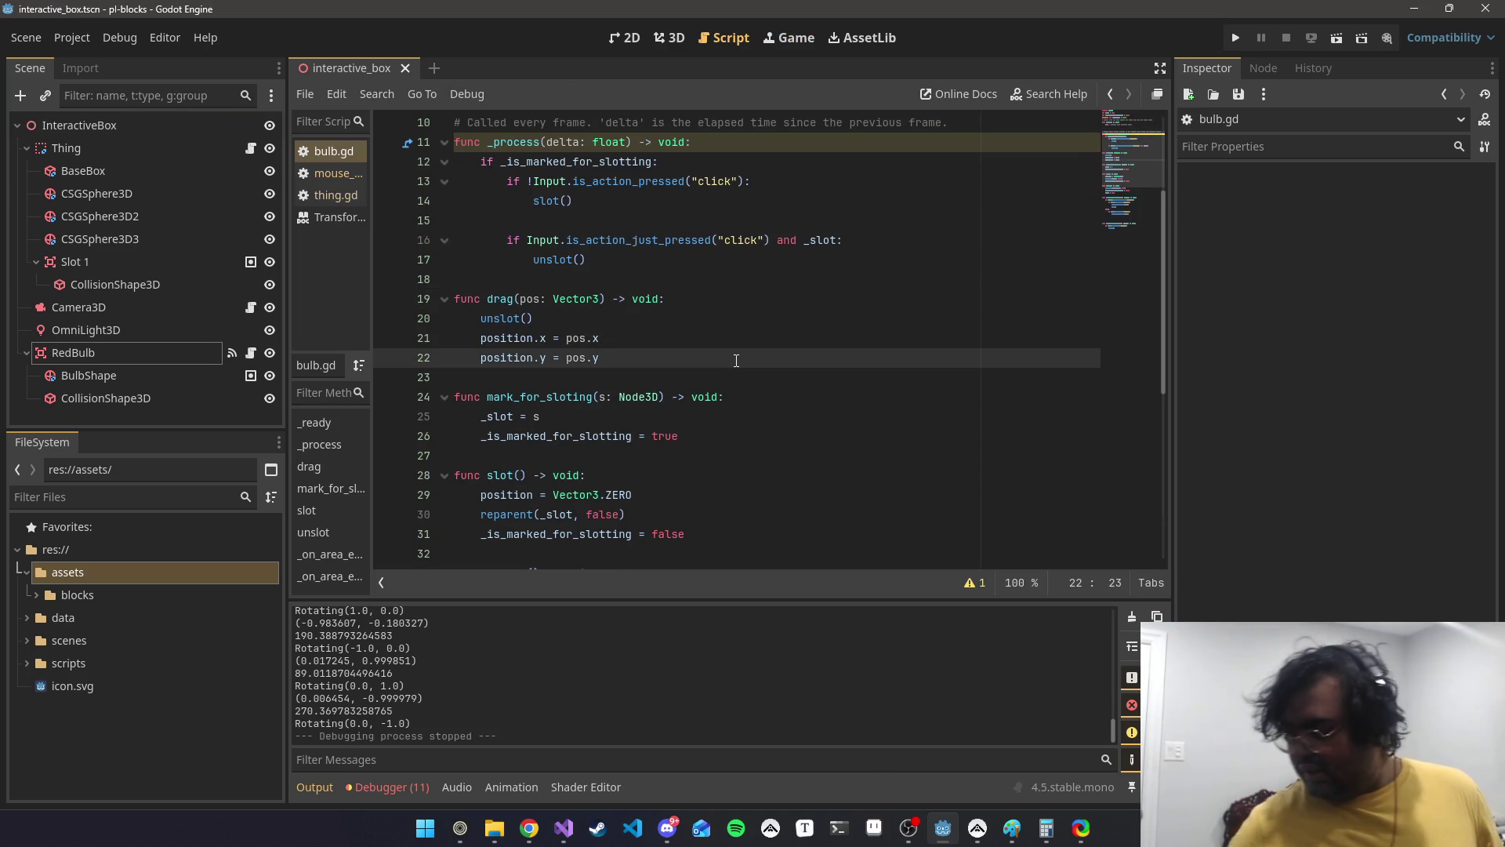